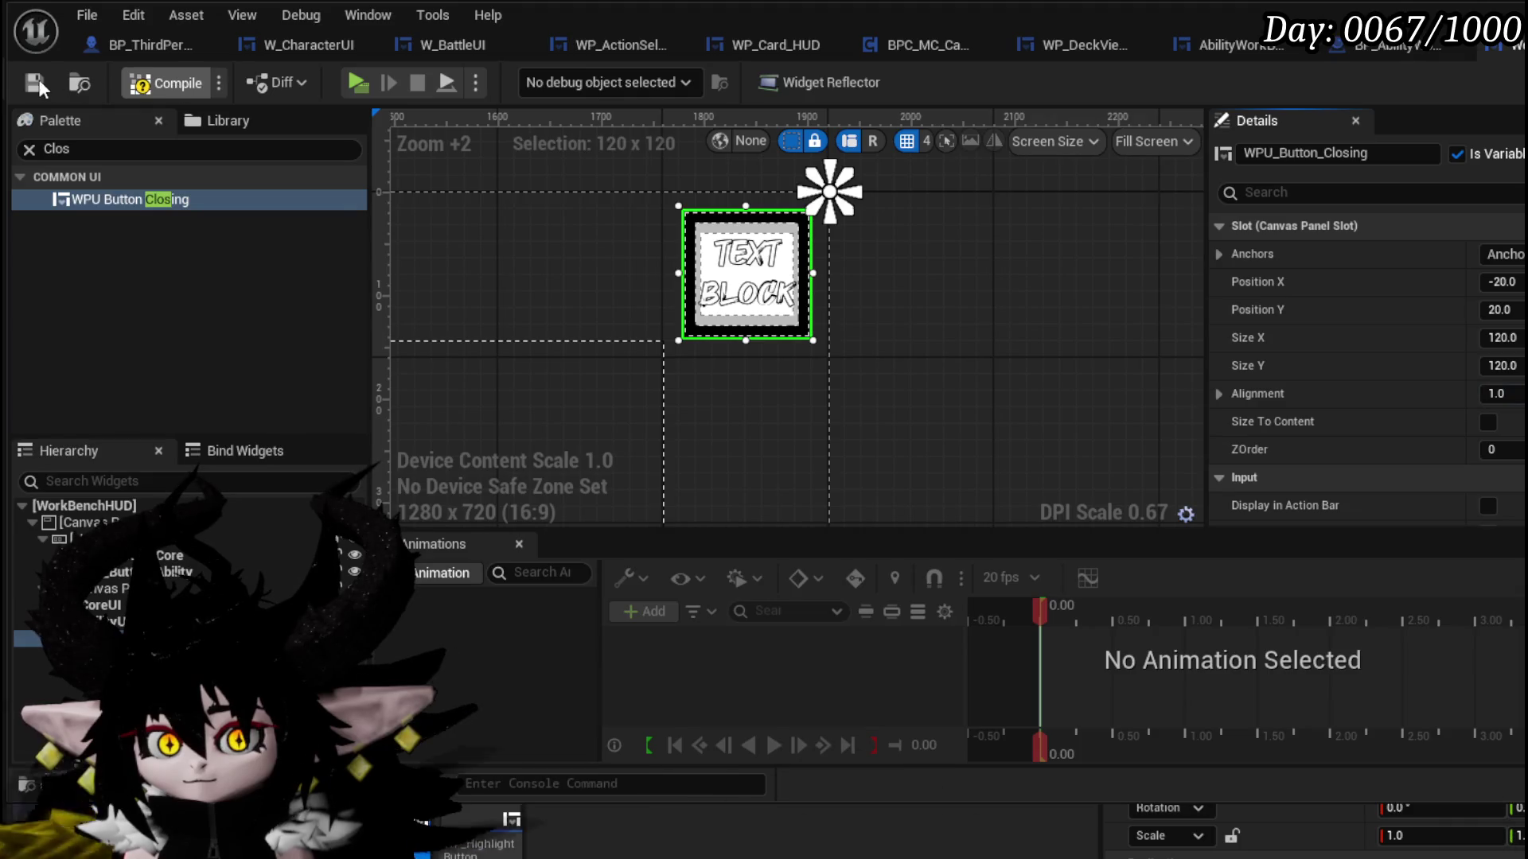
- Compile WorkBenchHUD and jump to the warning-flagged On Pressed (Button_93) event, surveying its node chain
left_click(35, 81)
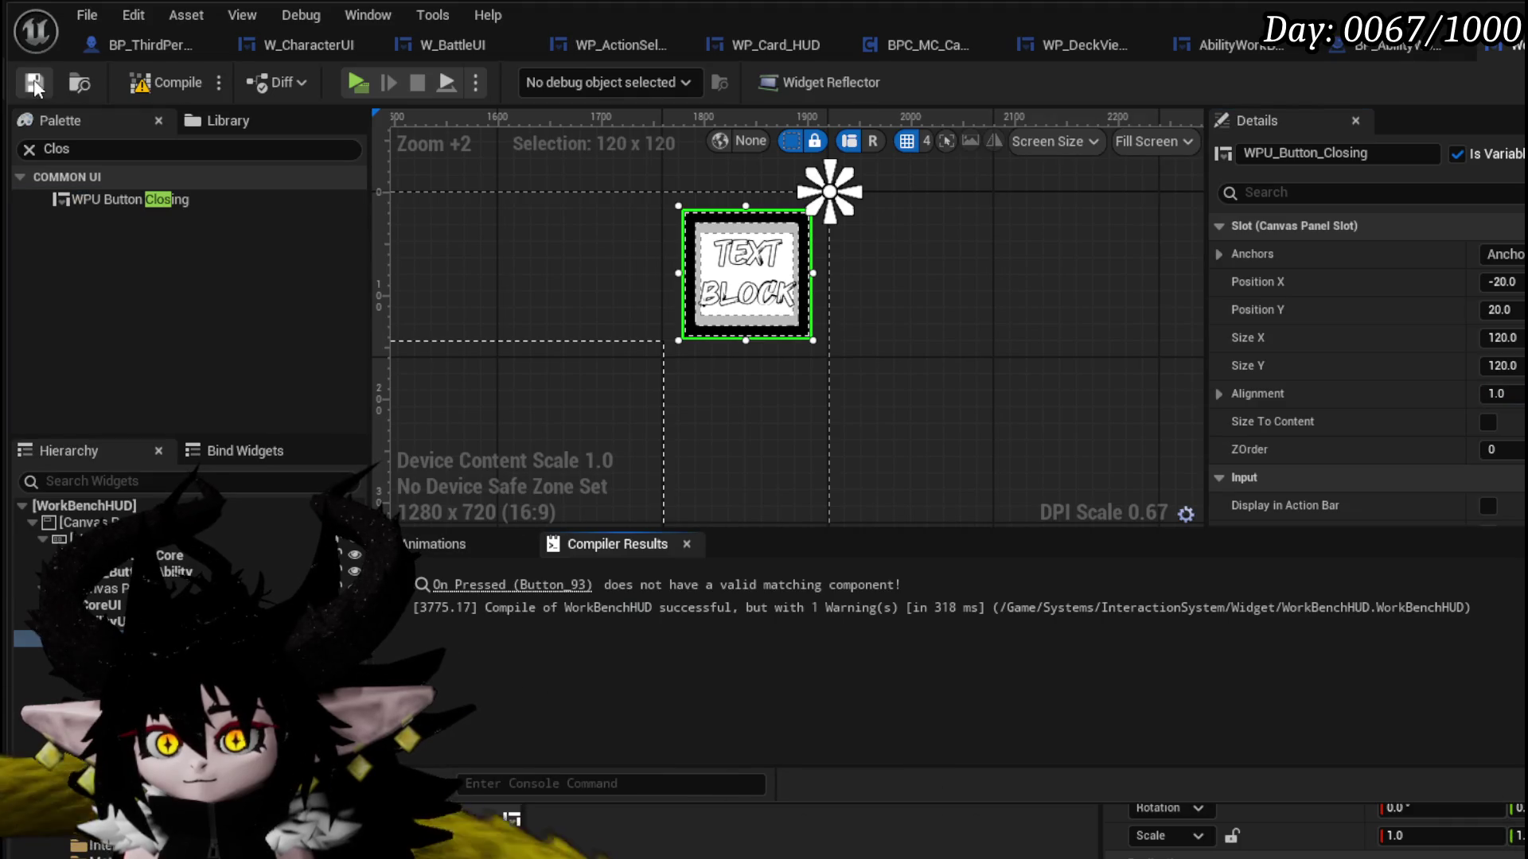
left_click(509, 585)
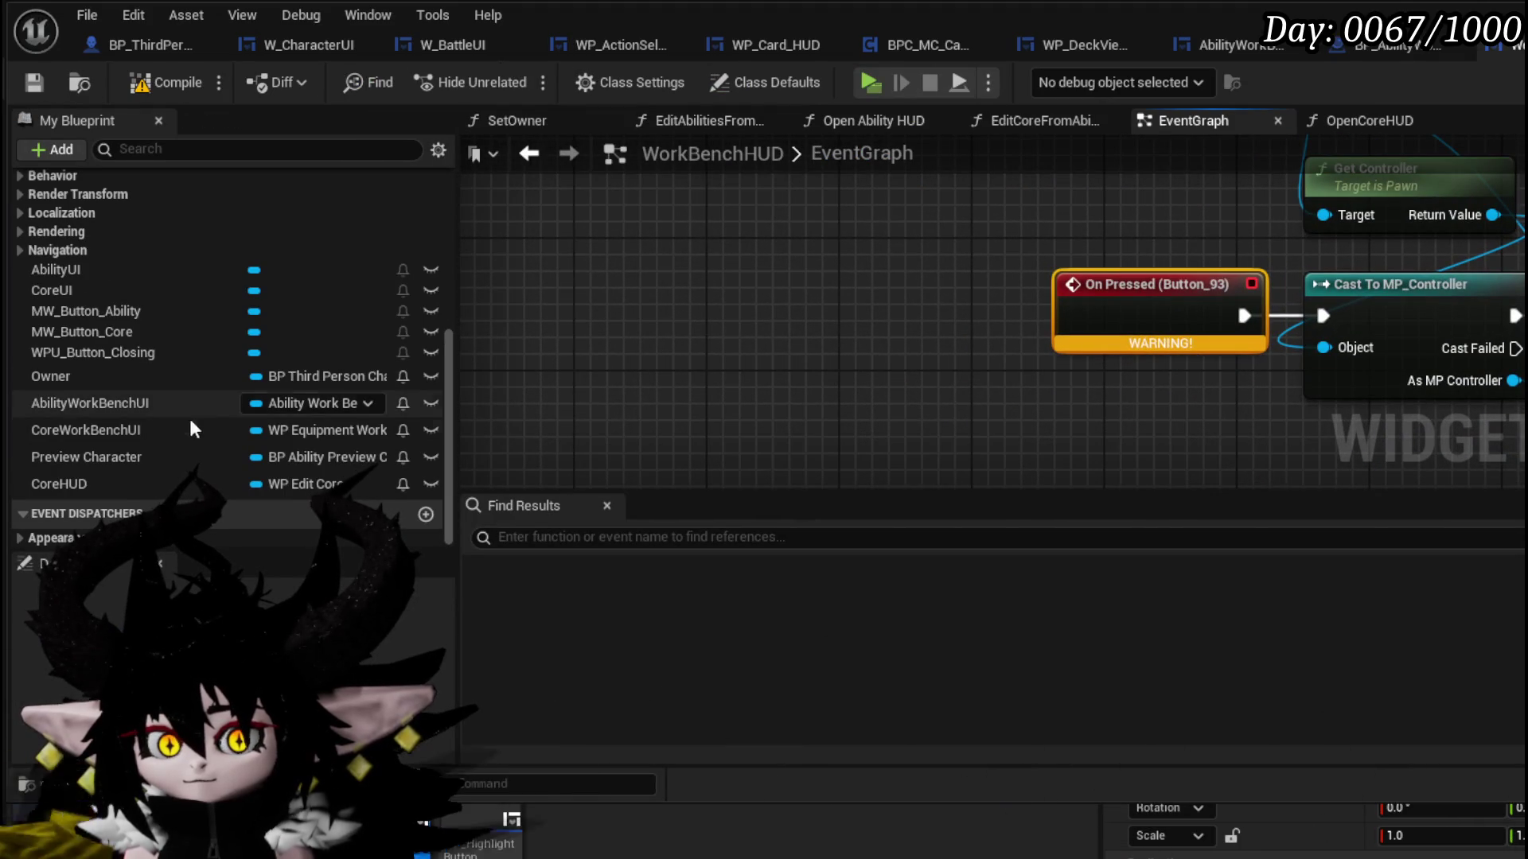
scroll(1100, 409, "down", 2)
mouse_move(1100, 409)
left_mouse_down()
mouse_move(757, 308)
mouse_move(552, 296)
left_mouse_up()
left_click_drag(814, 309, 645, 301)
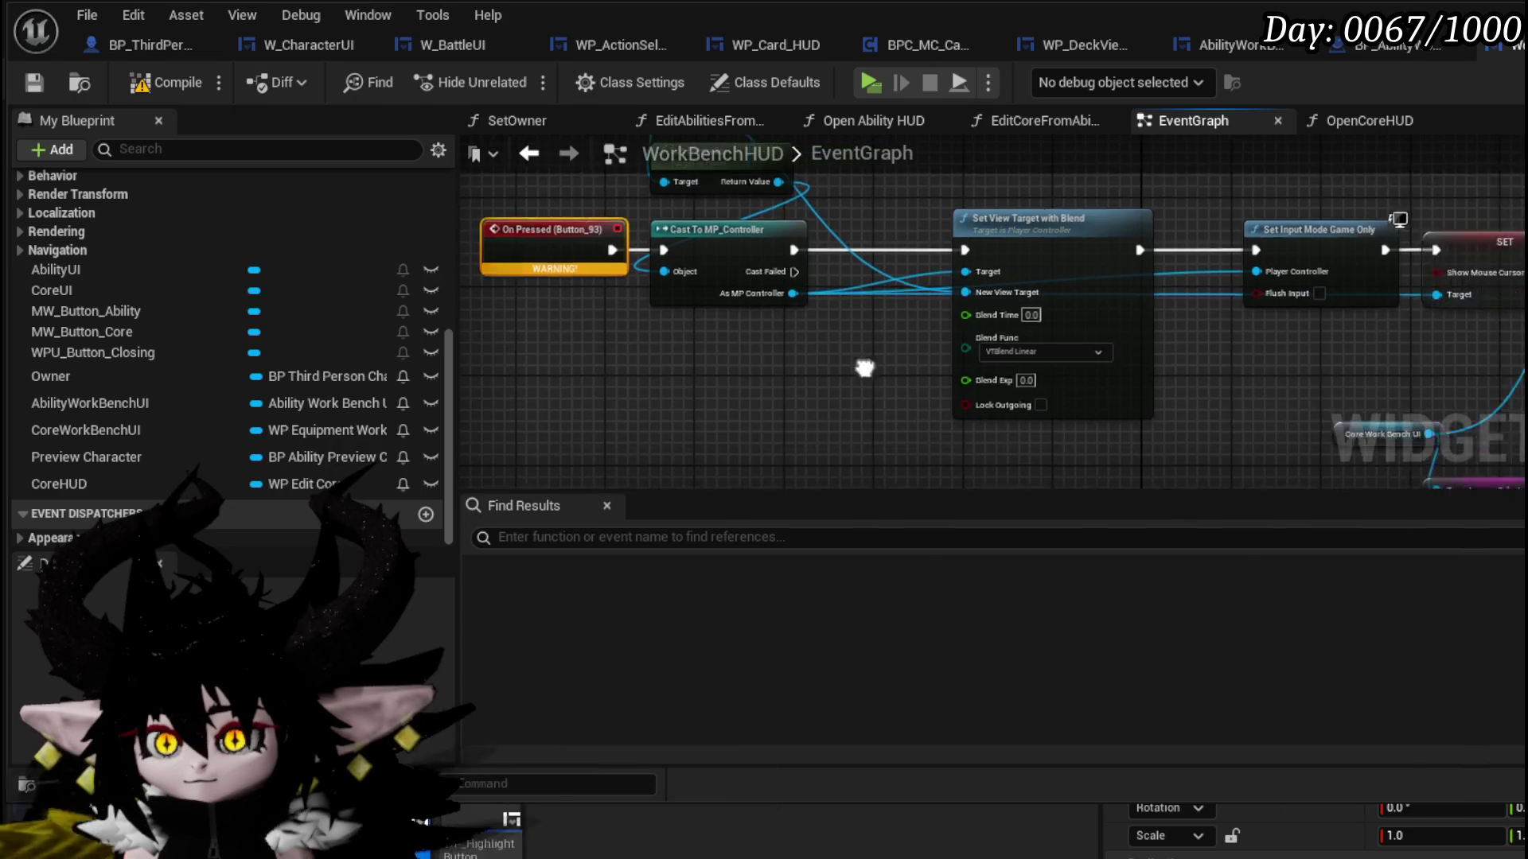
mouse_move(875, 311)
left_mouse_down()
mouse_move(557, 287)
mouse_move(704, 286)
left_mouse_up()
left_click_drag(955, 319, 569, 266)
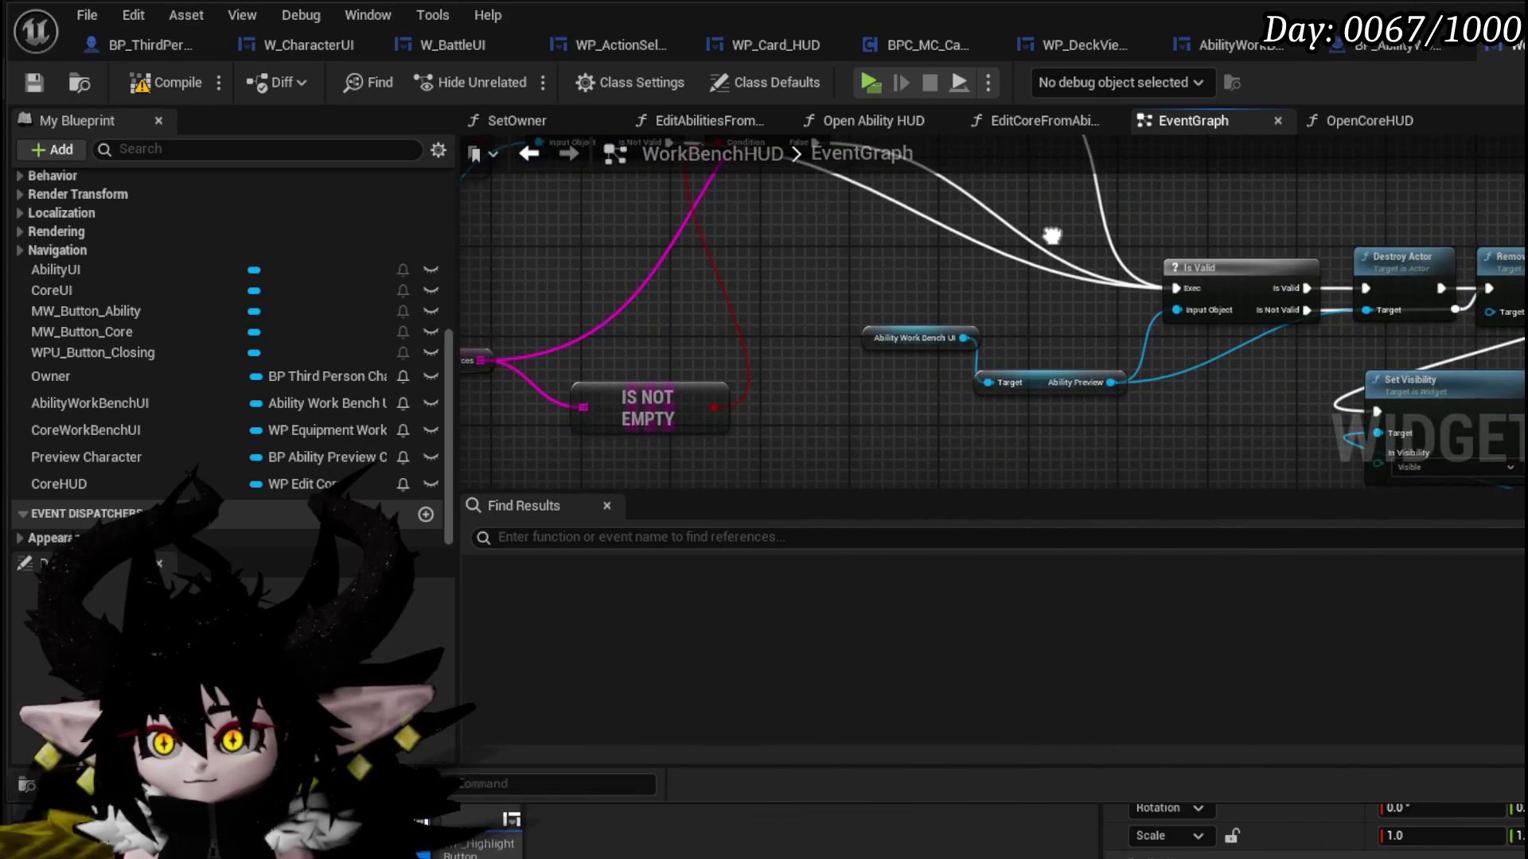
mouse_move(1074, 237)
left_mouse_down()
mouse_move(1075, 141)
mouse_move(1392, 334)
left_mouse_up()
left_click_drag(558, 239, 1527, 390)
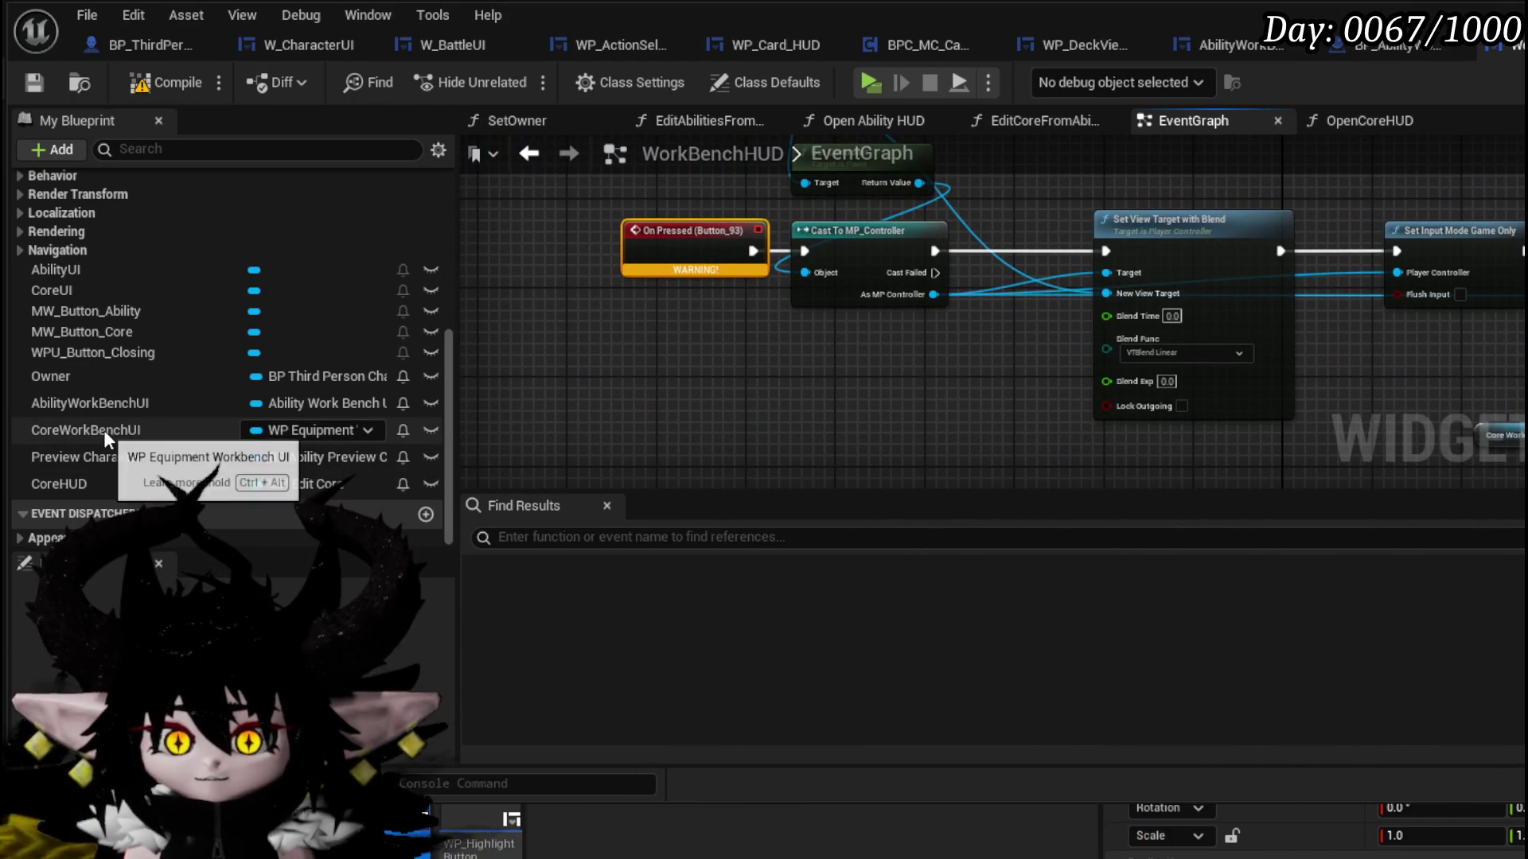
- Inspect the WPU_Button_Closing variable's settings and make the editor window taller
left_click(93, 355)
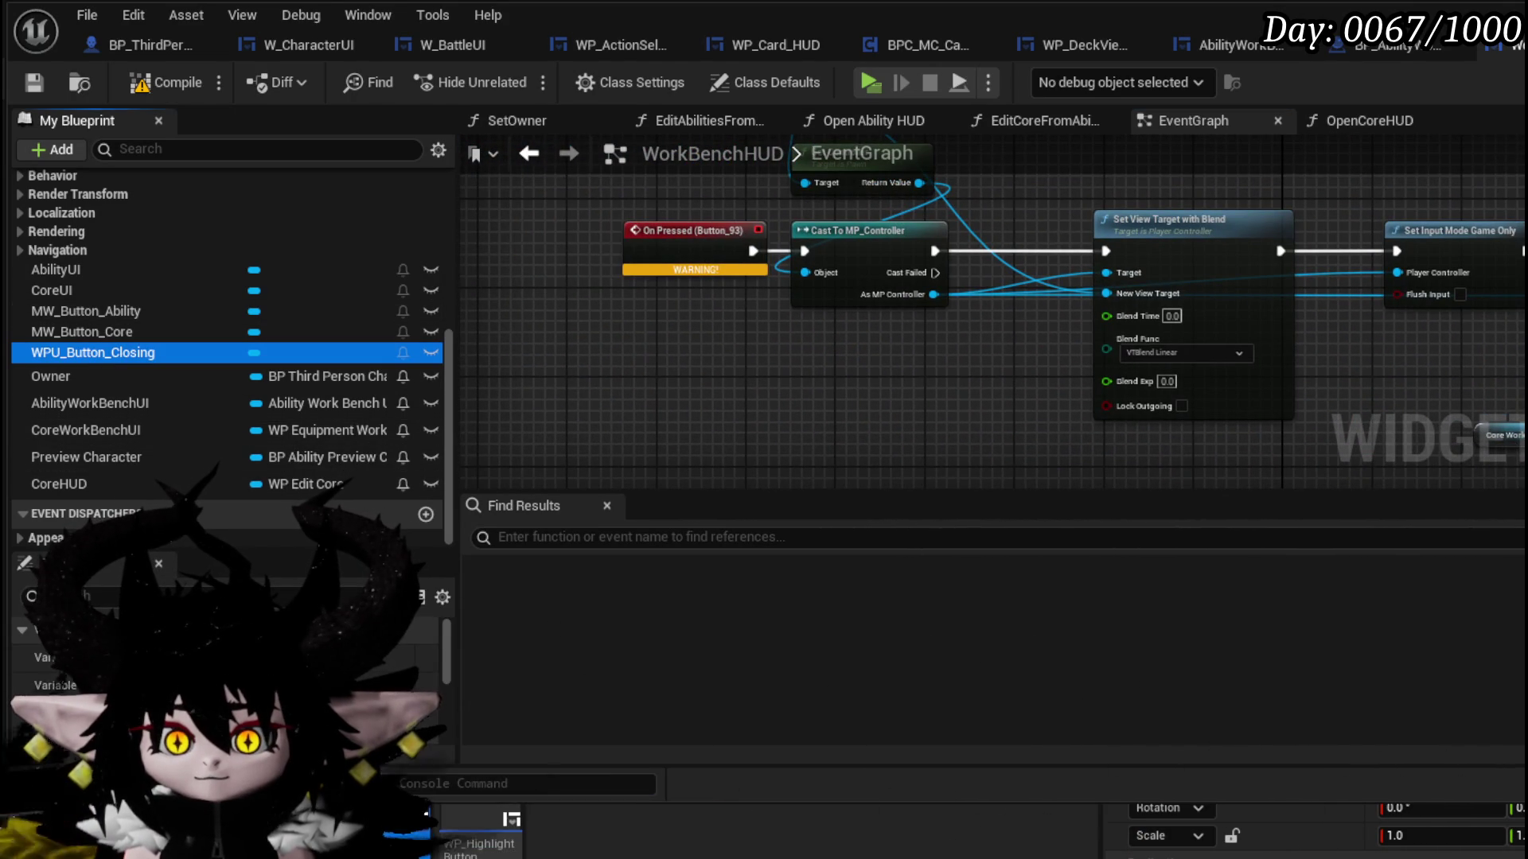
scroll(222, 660, "up", 5)
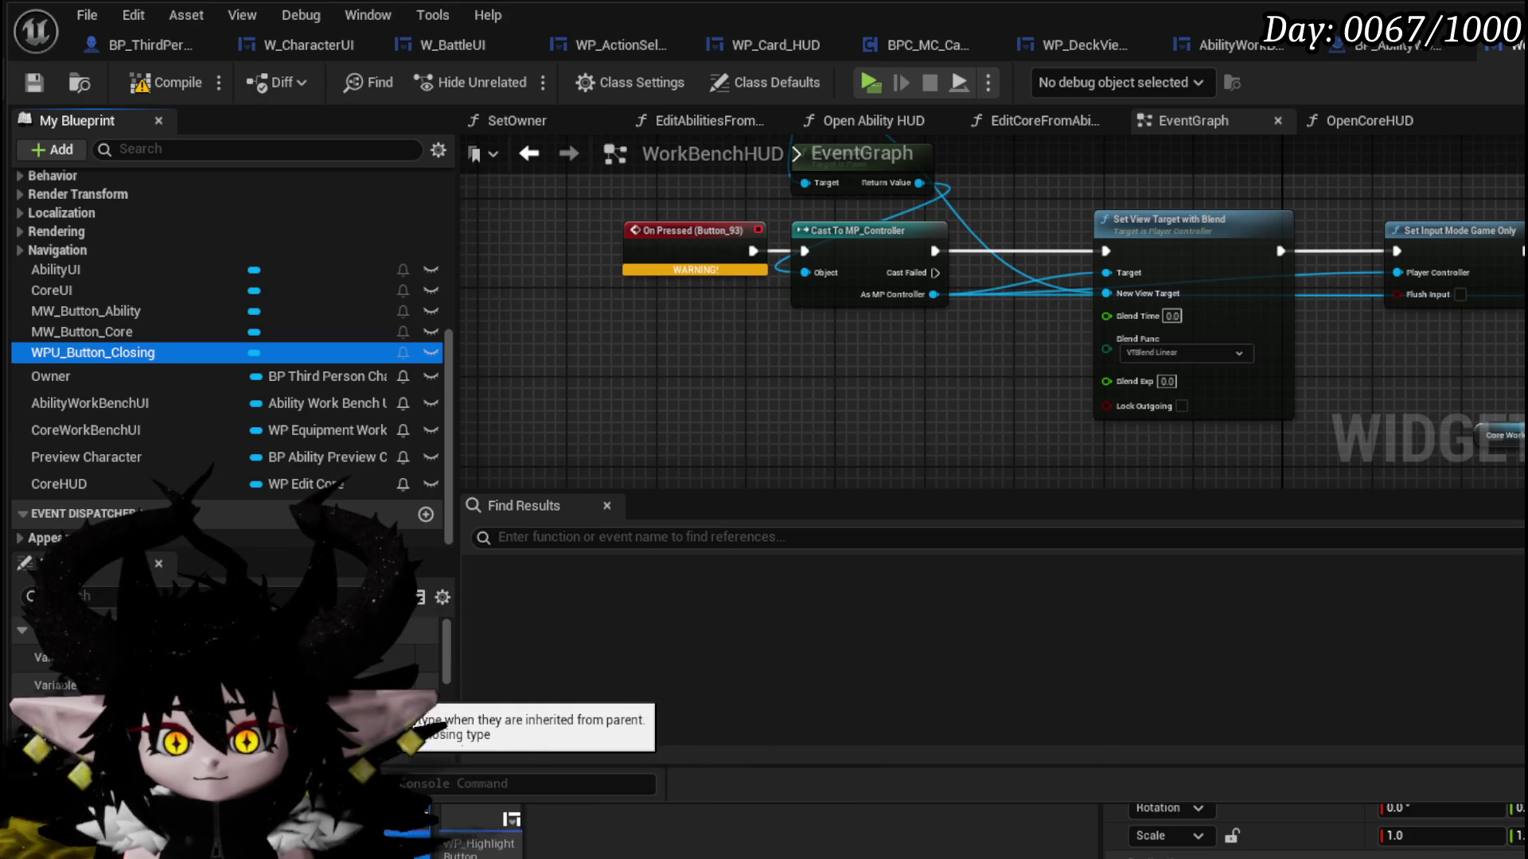
scroll(223, 661, "down", 3)
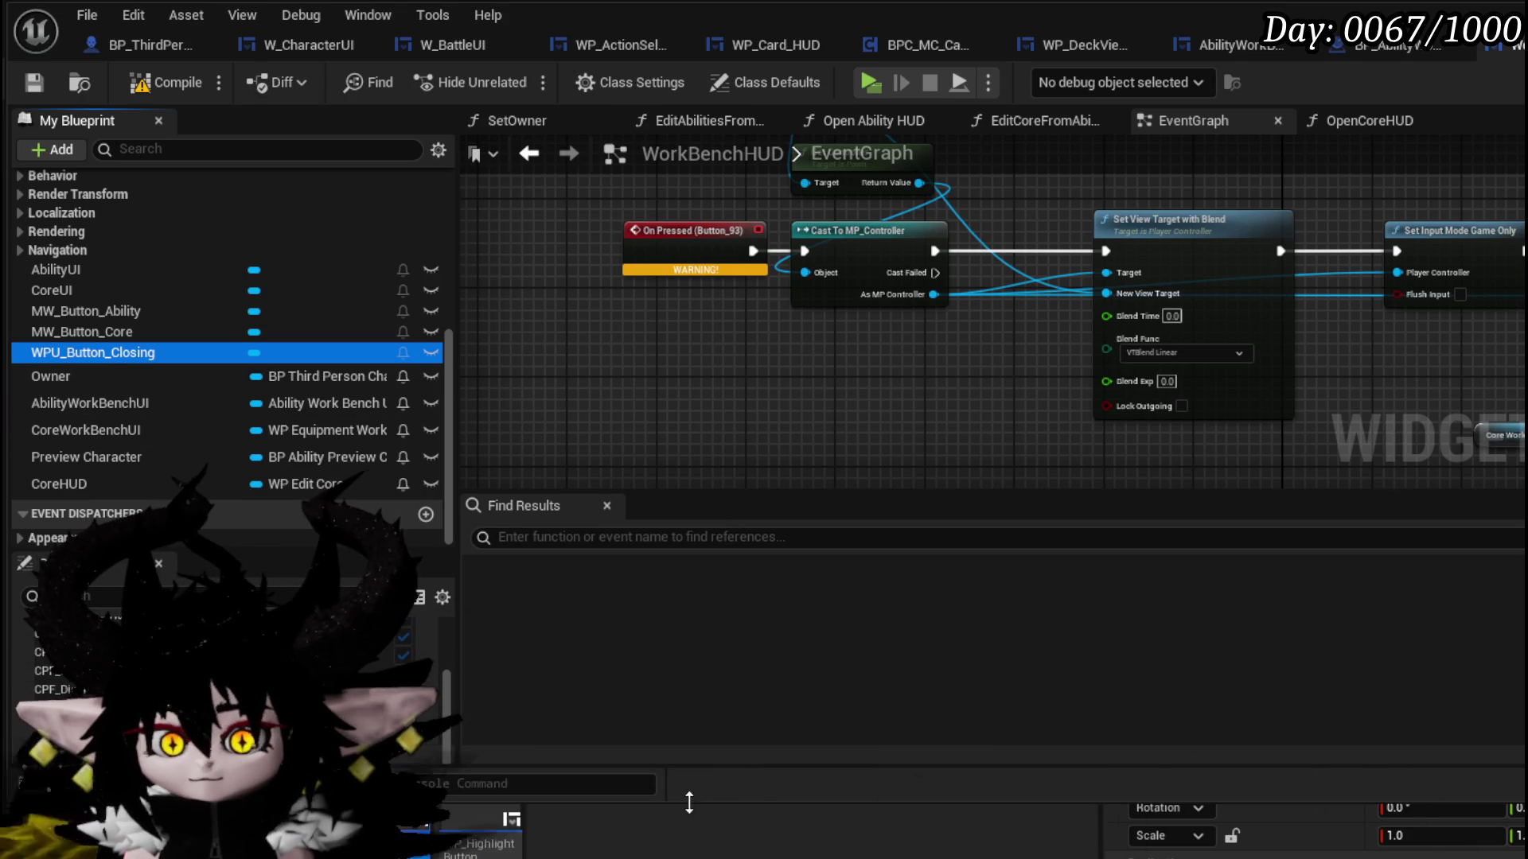
left_click_drag(695, 801, 675, 857)
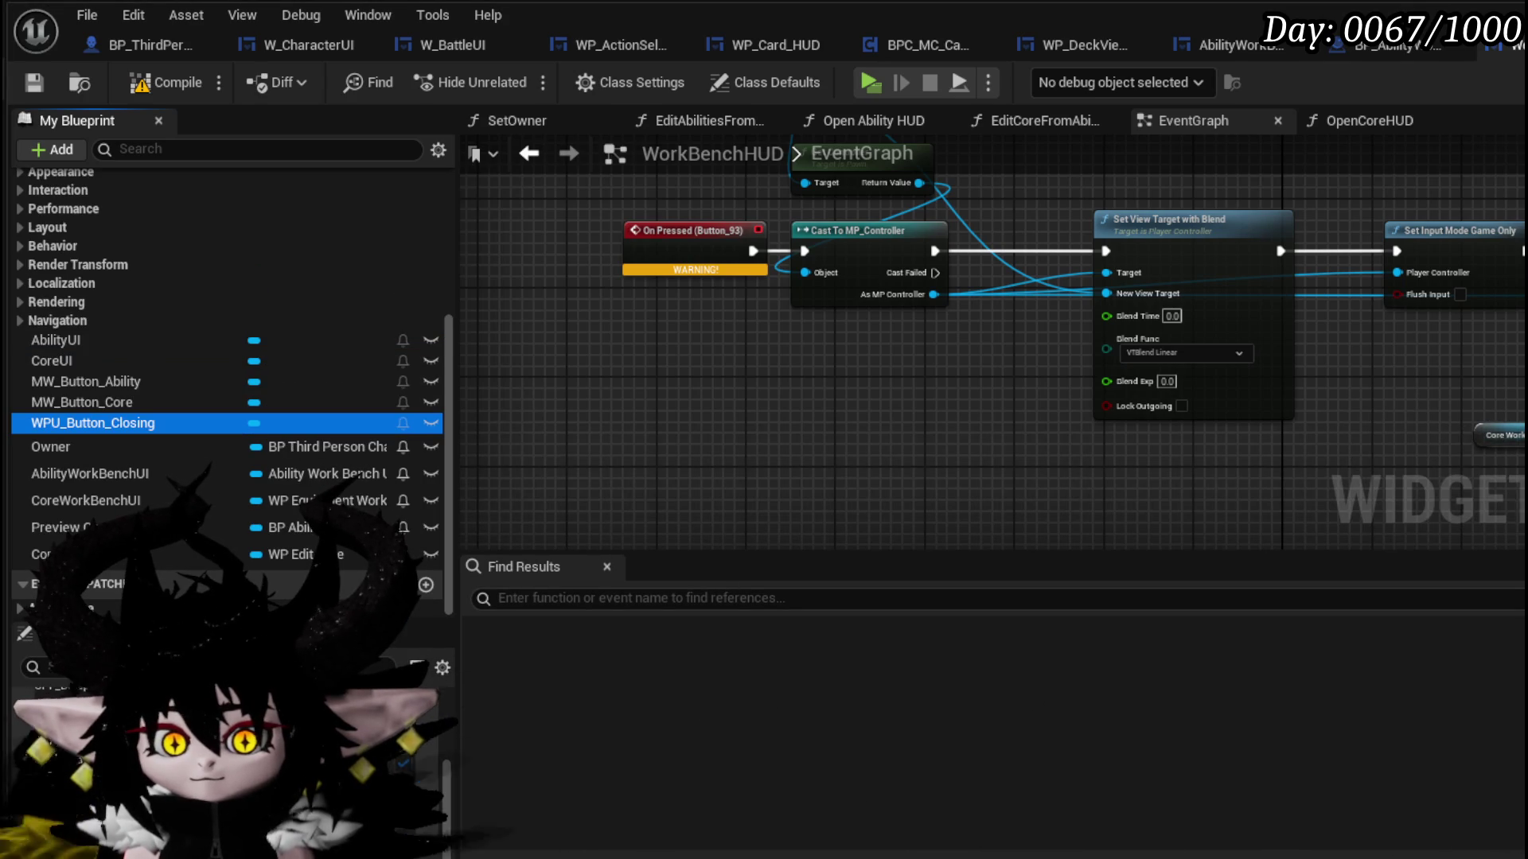
- Add an On Press Button event for WPU_Button_Closing beside the old event node
double_click(93, 423)
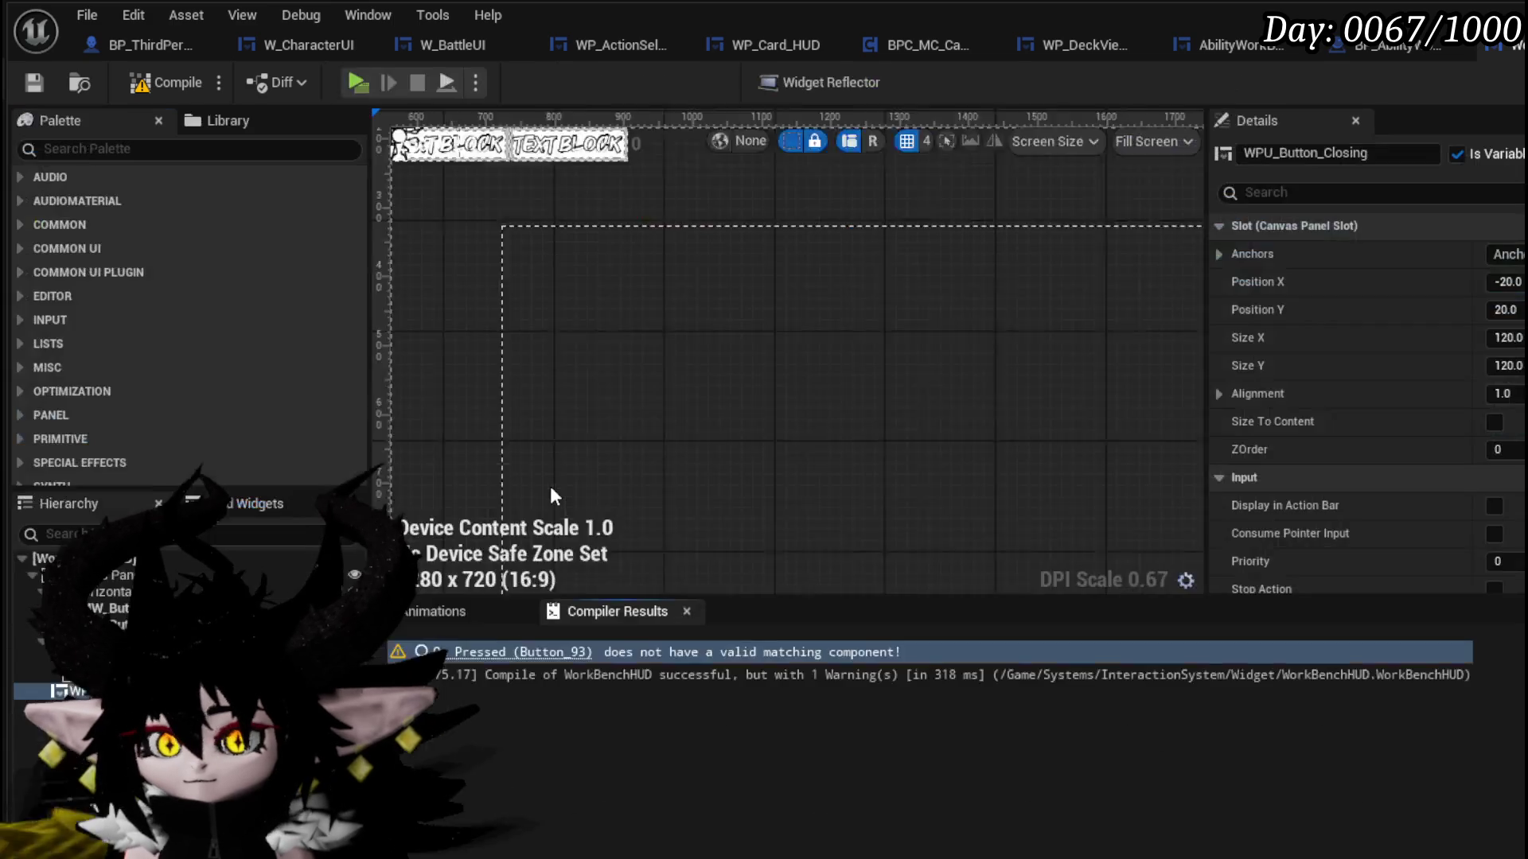
scroll(1506, 551, "down", 10)
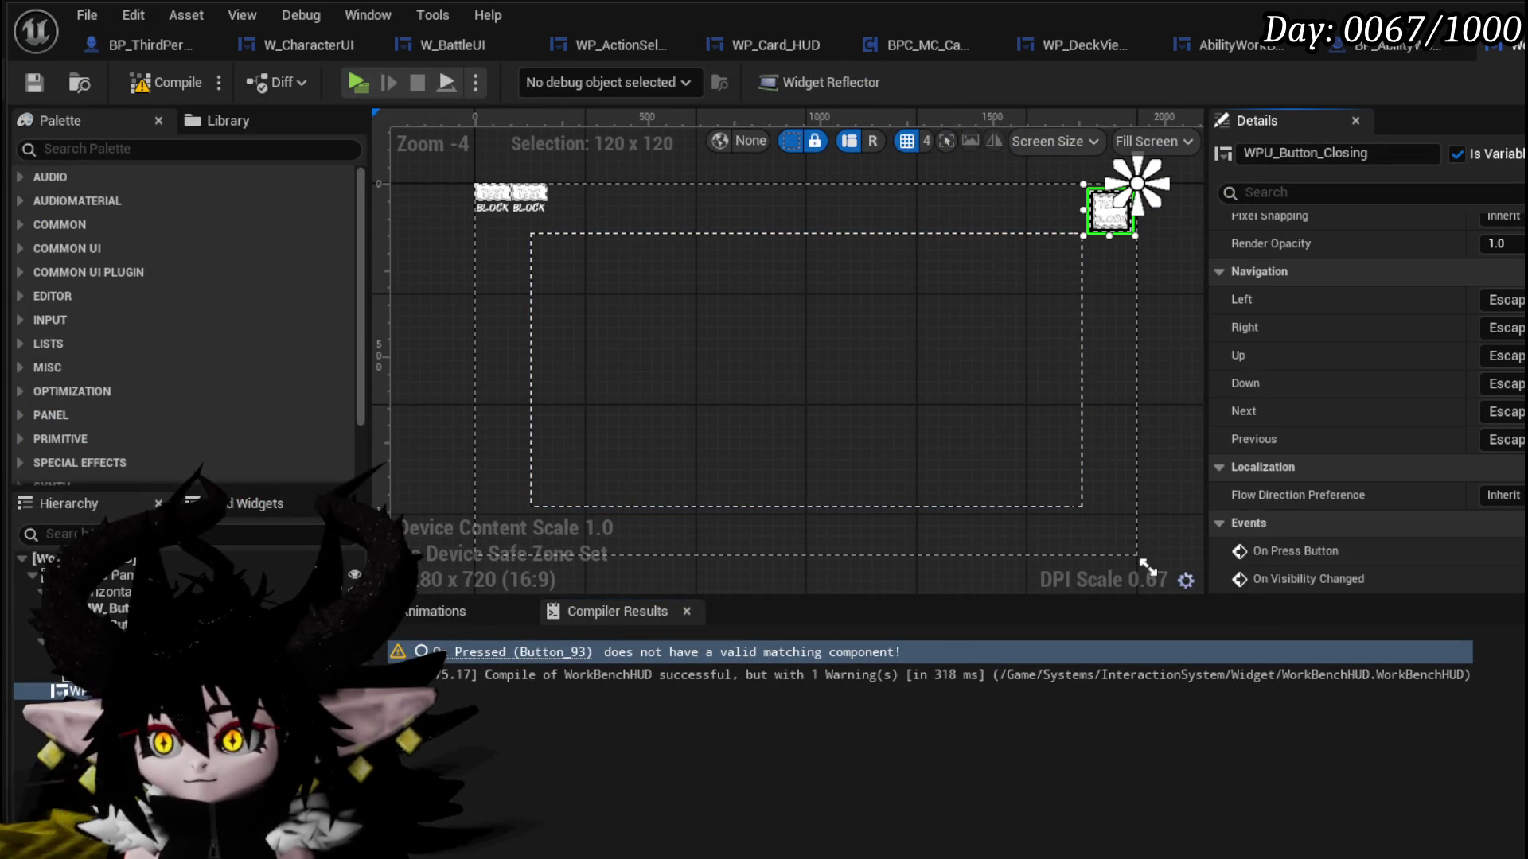
left_click(1506, 551)
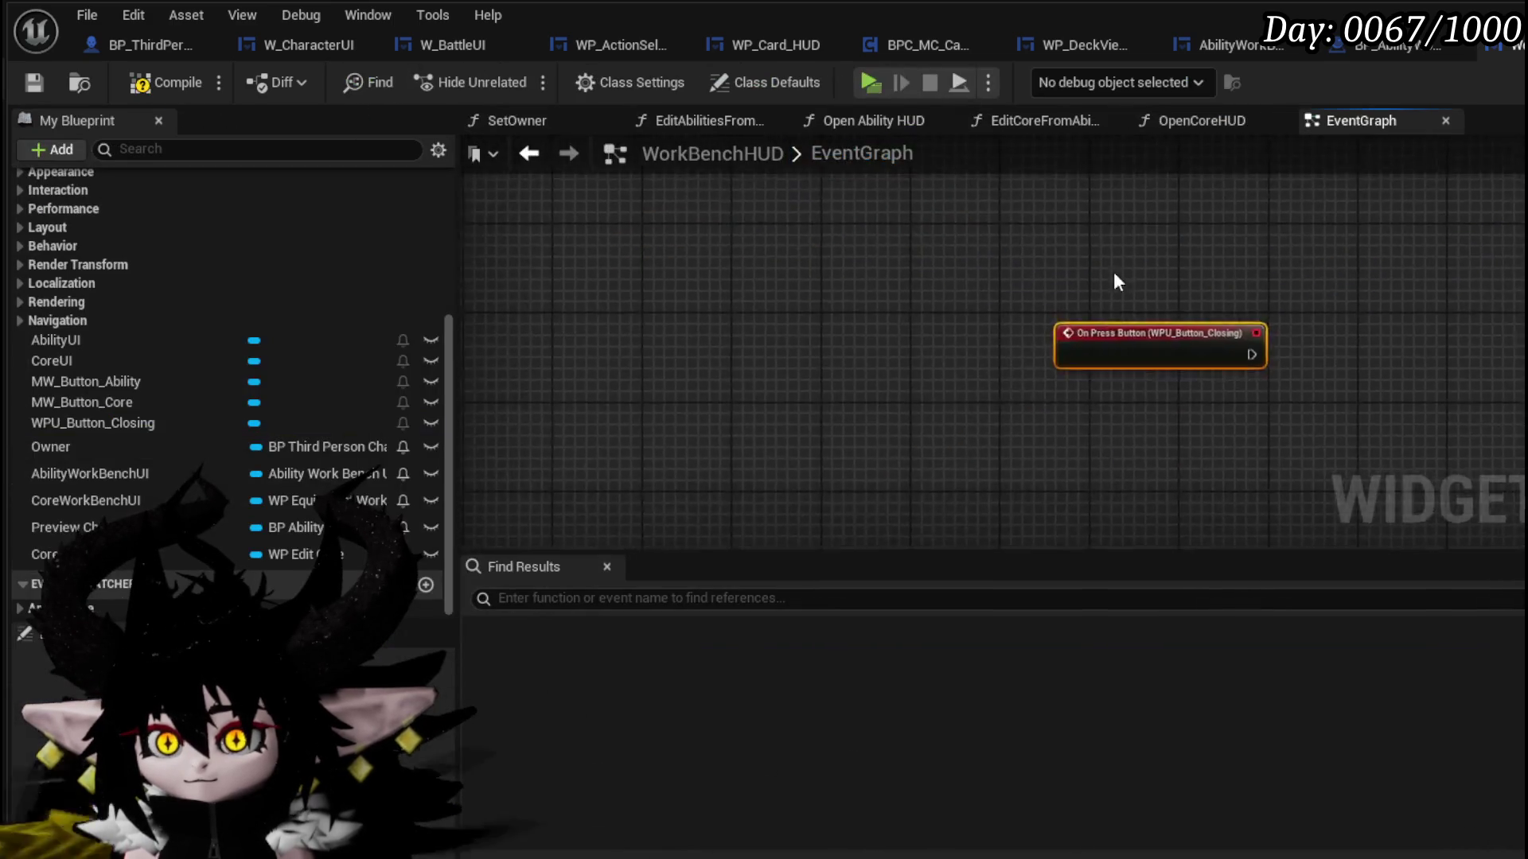
mouse_move(908, 432)
left_mouse_down()
mouse_move(859, 293)
mouse_move(886, 270)
left_mouse_up()
scroll(874, 273, "up", 3)
- Wire the new event into Cast To MP_Controller, delete On Pressed (Button_93), and recompile
left_click(750, 342)
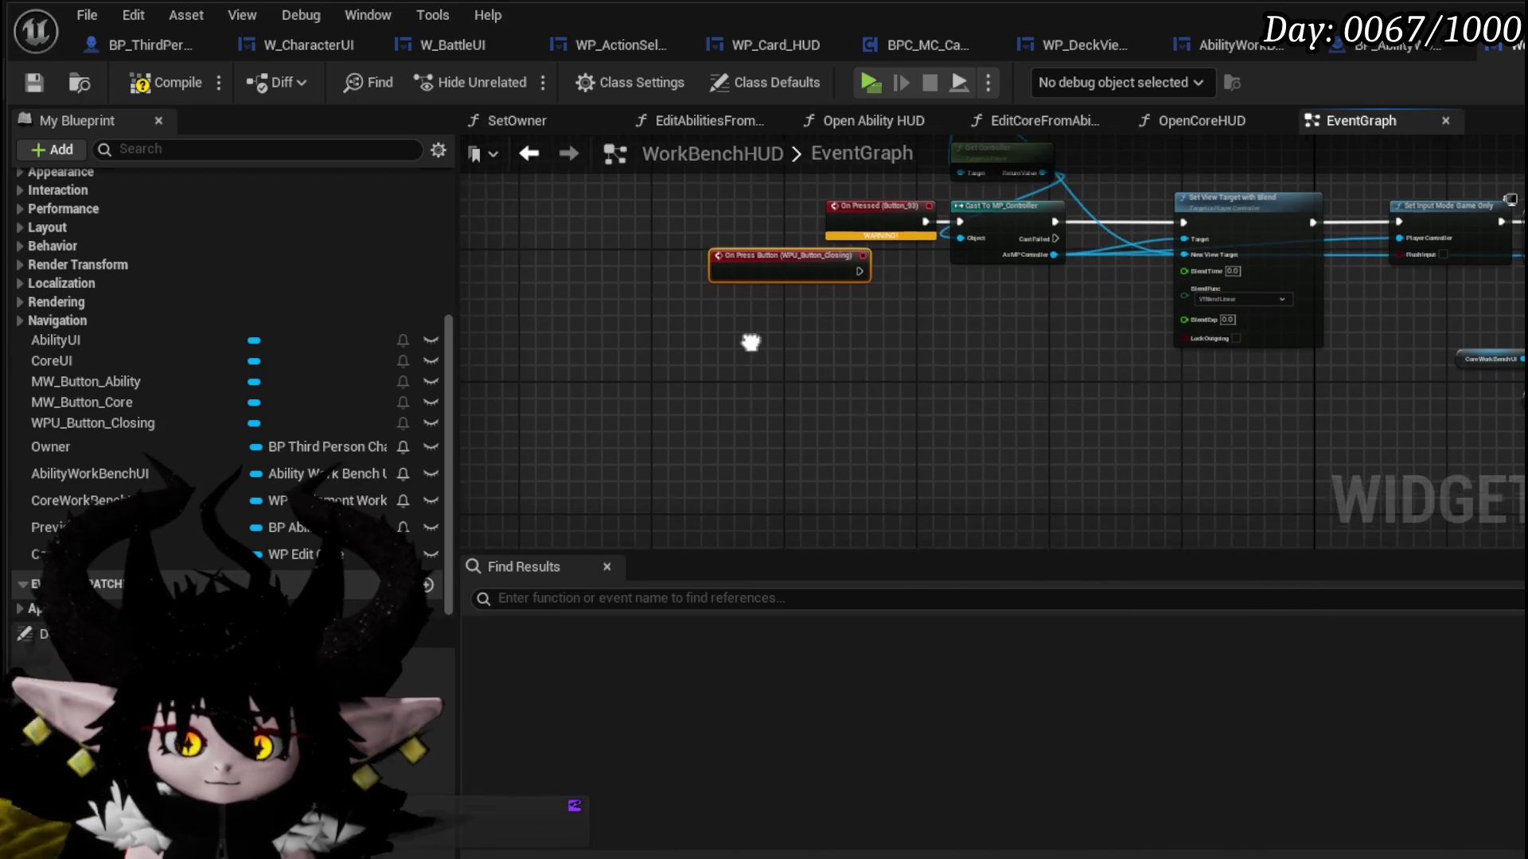
scroll(828, 404, "up", 4)
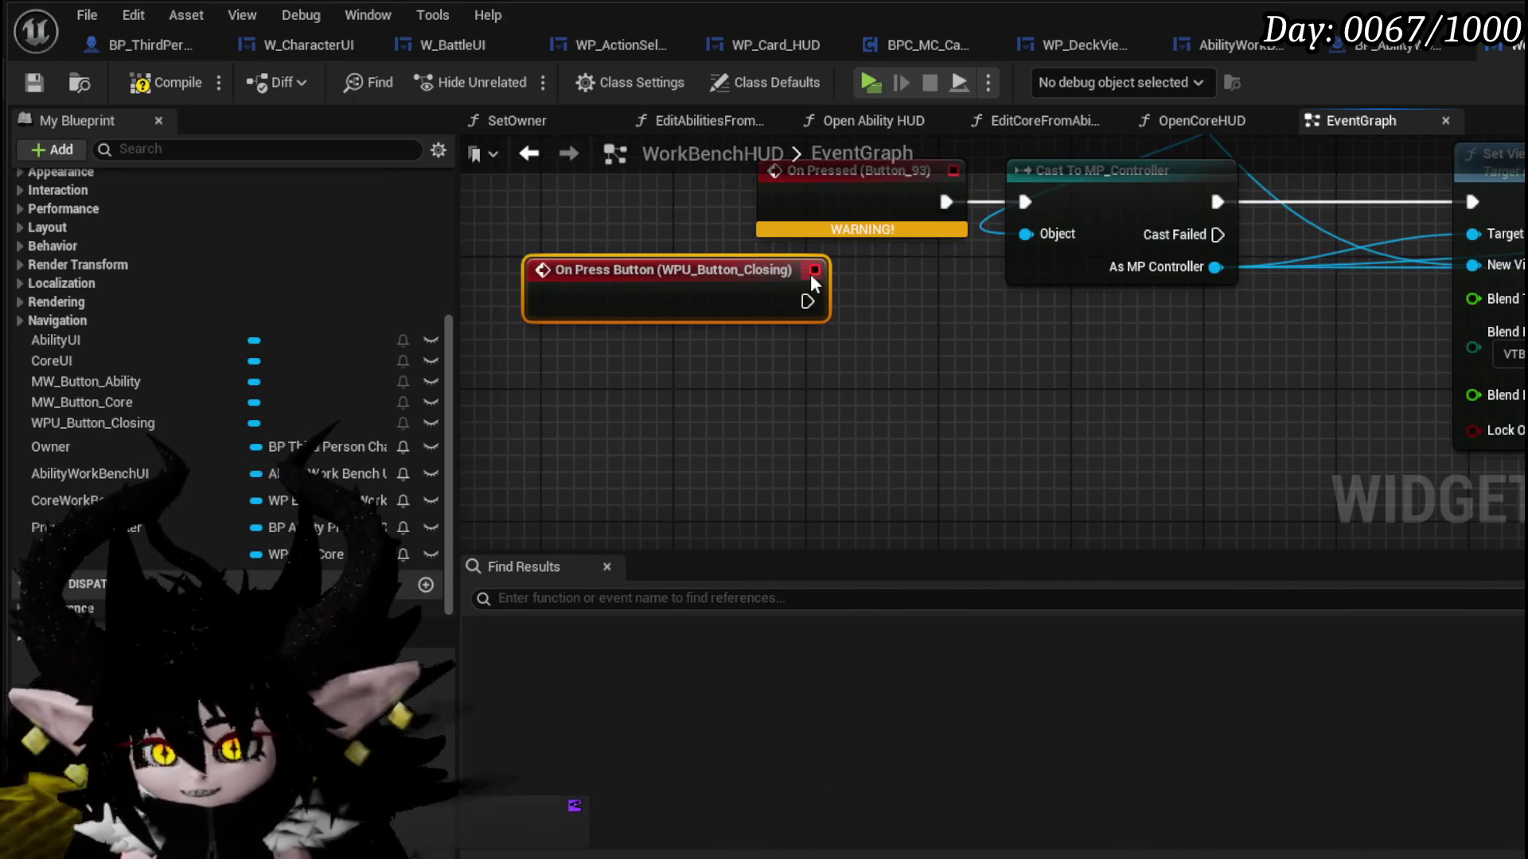
mouse_move(808, 301)
left_mouse_down()
mouse_move(988, 234)
mouse_move(1043, 194)
left_mouse_up()
left_click(795, 274)
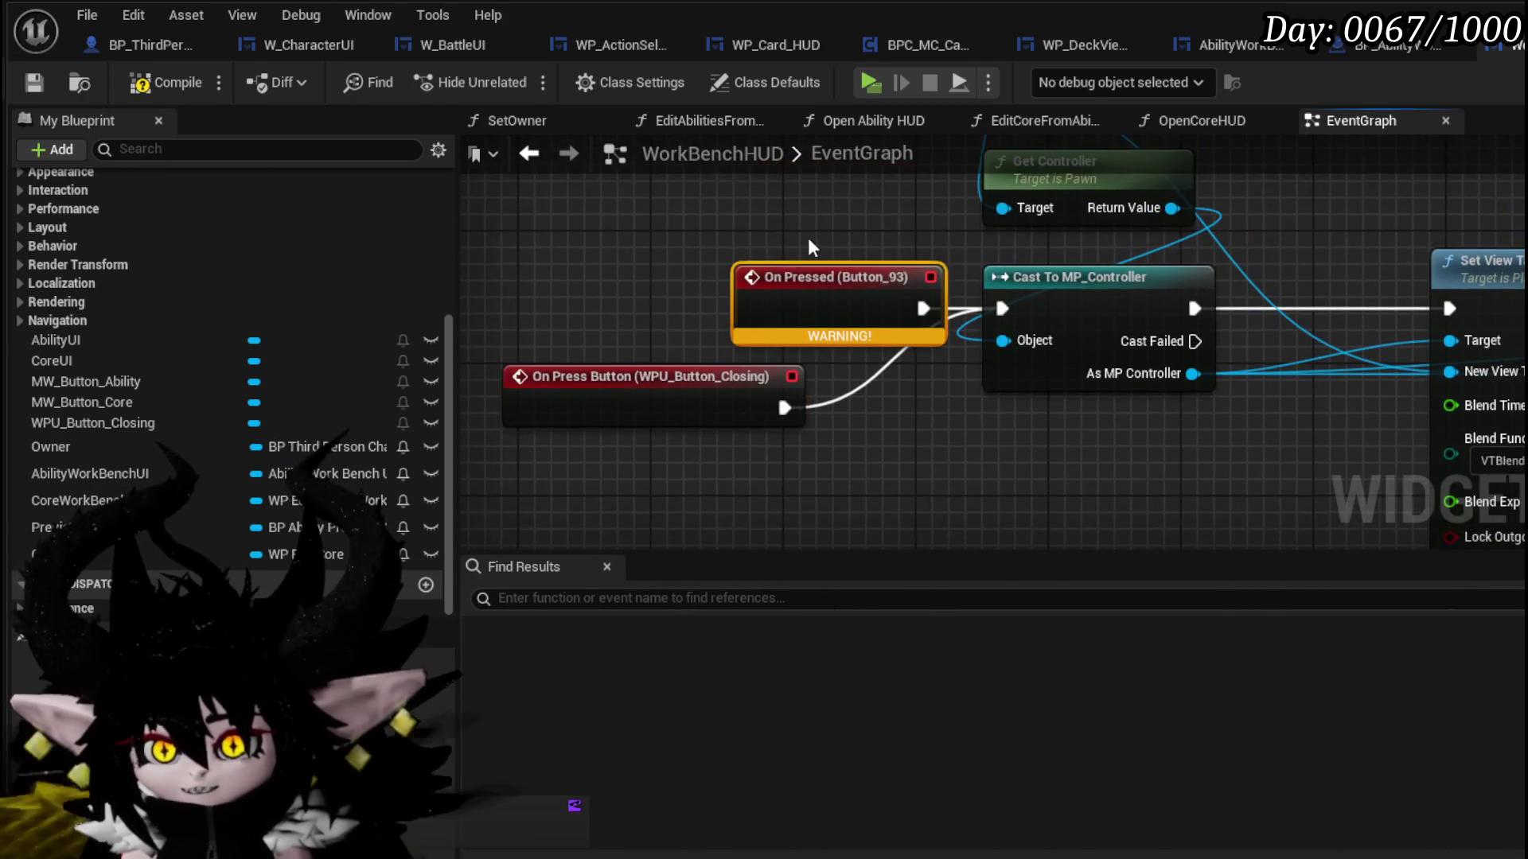
key("Delete")
left_click(132, 81)
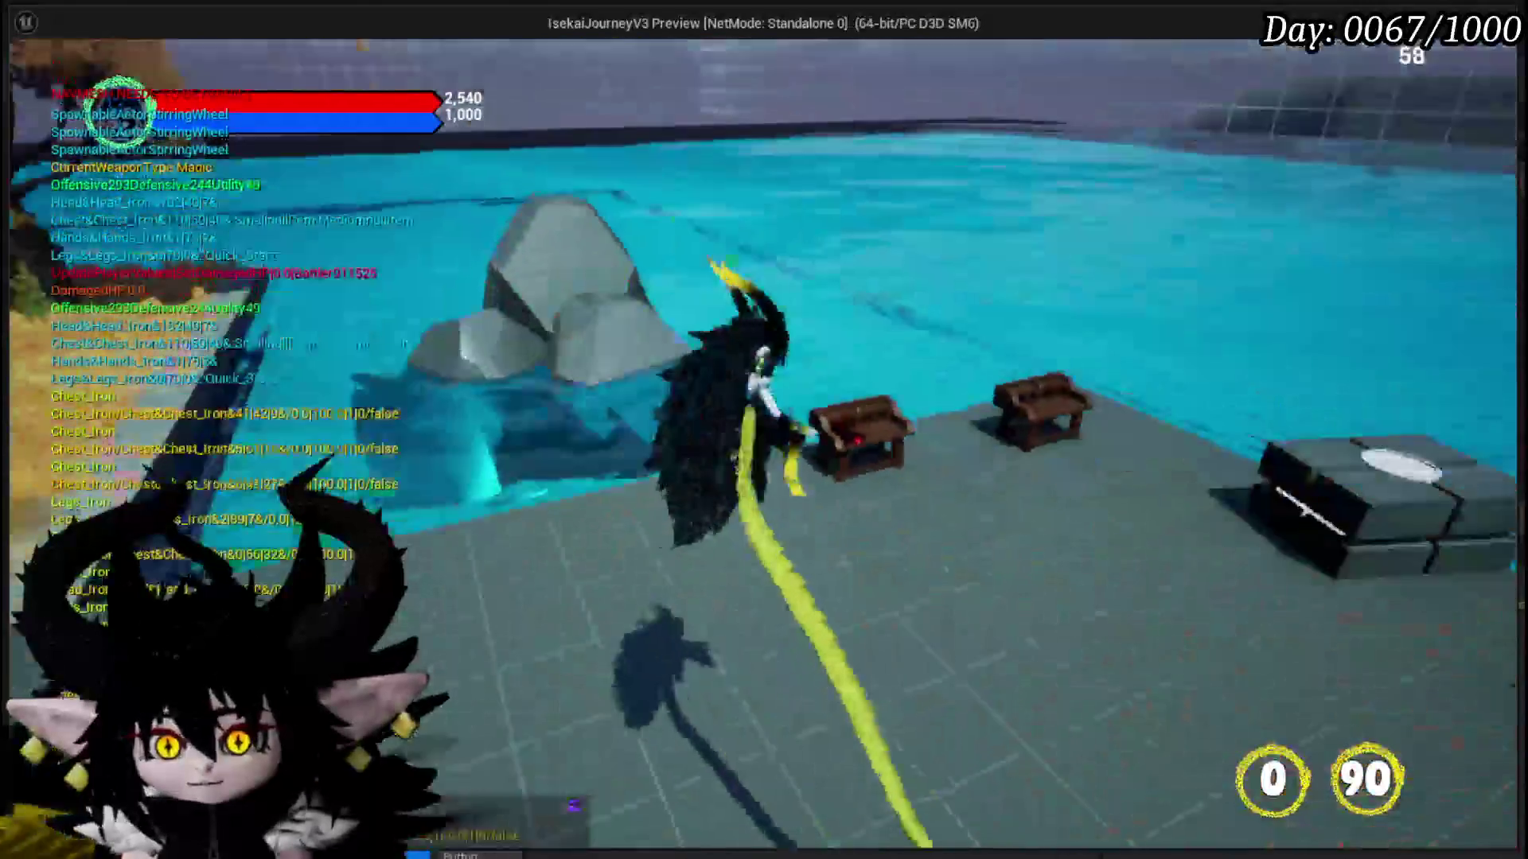
- Playtest: walk to the workbench, open its UI and card deck, and dismiss it with the closing button
key("w")
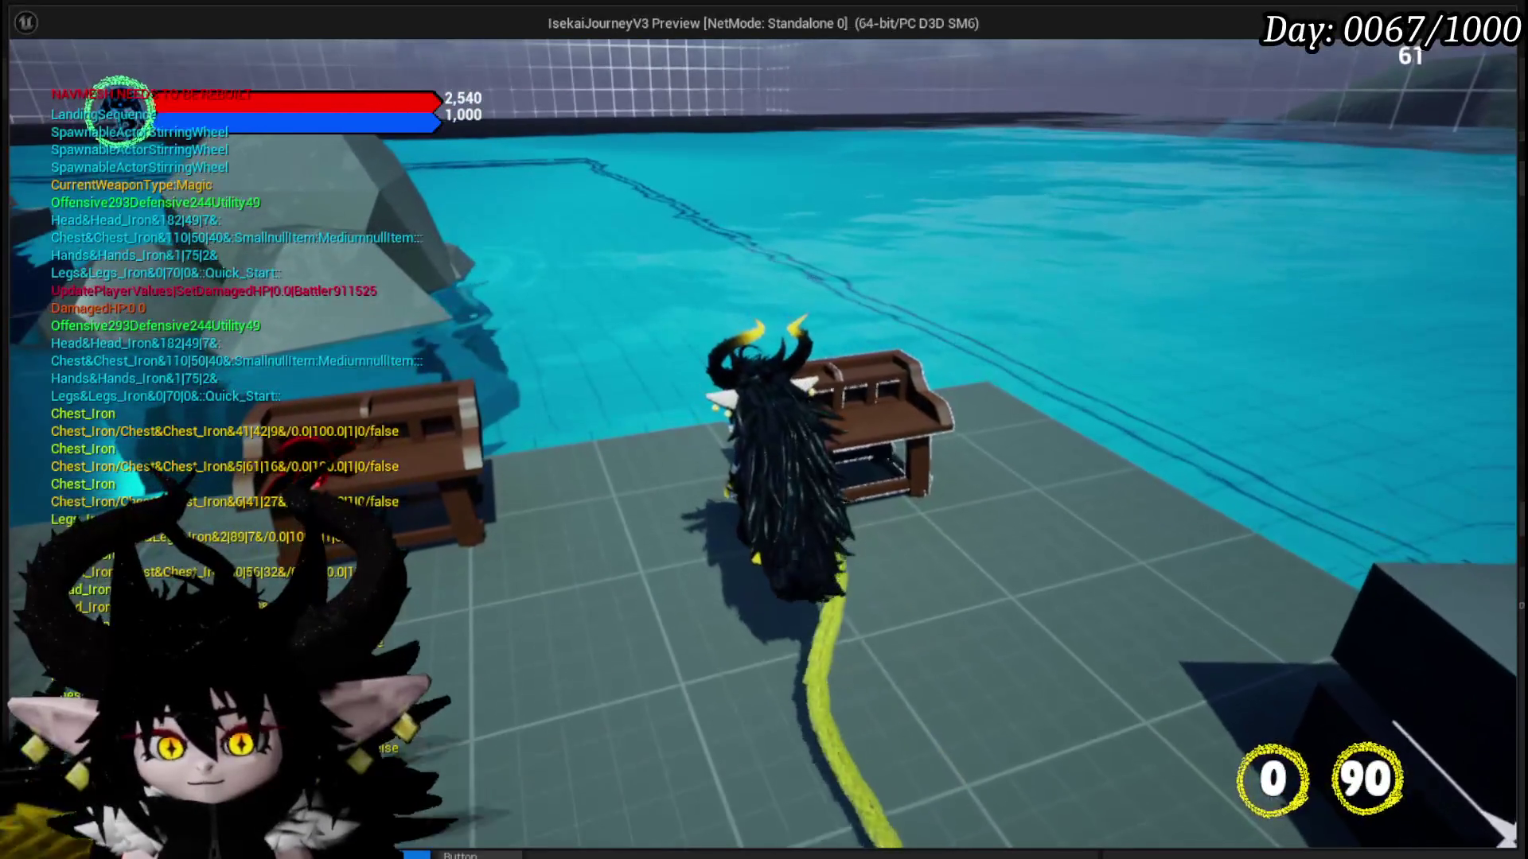
key("e")
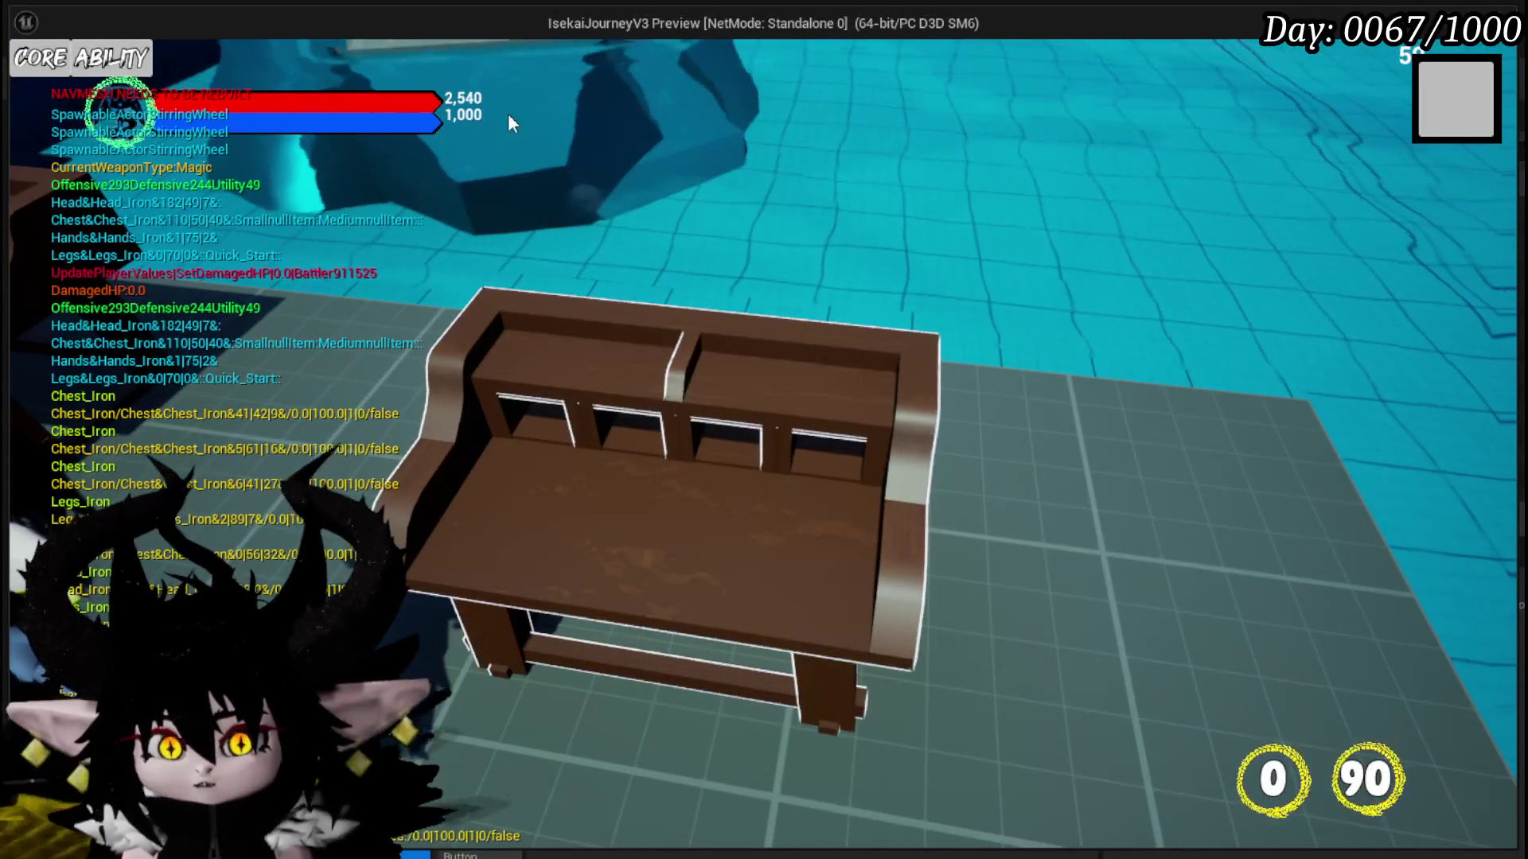
left_click(1446, 99)
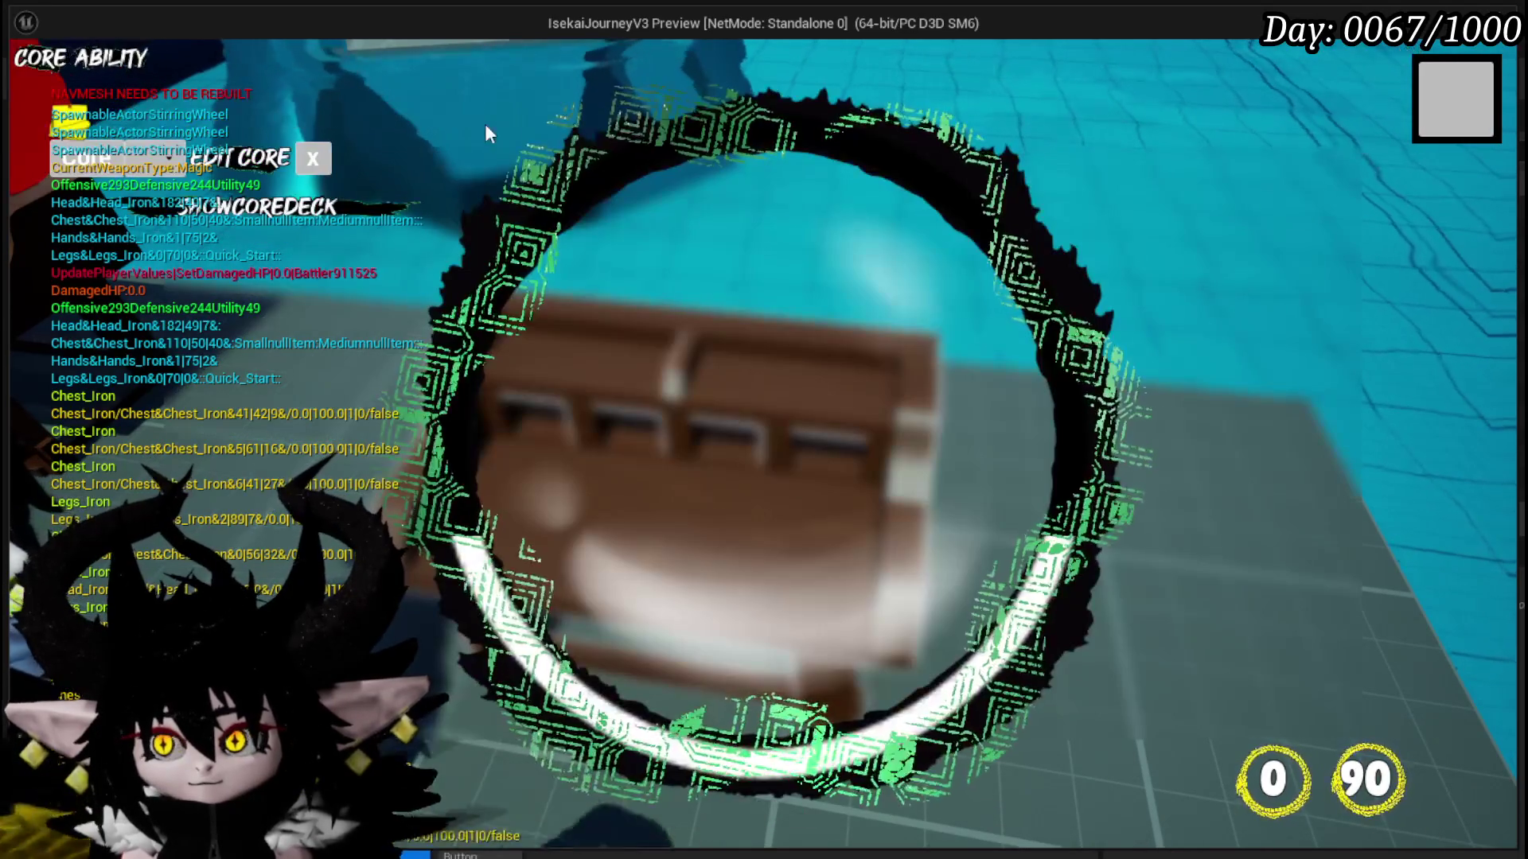
left_click(176, 260)
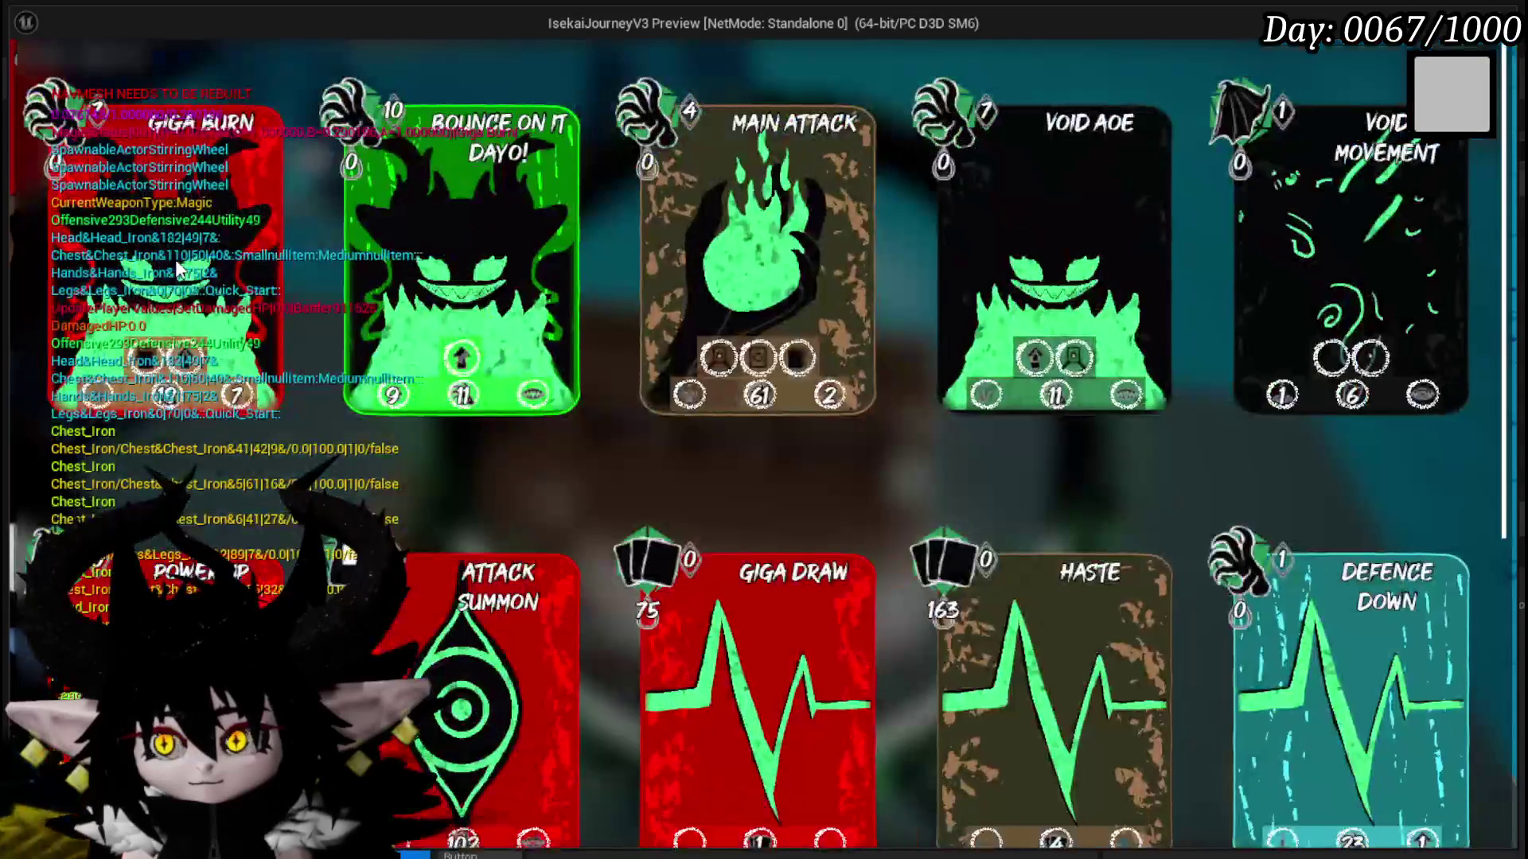
left_click(1454, 94)
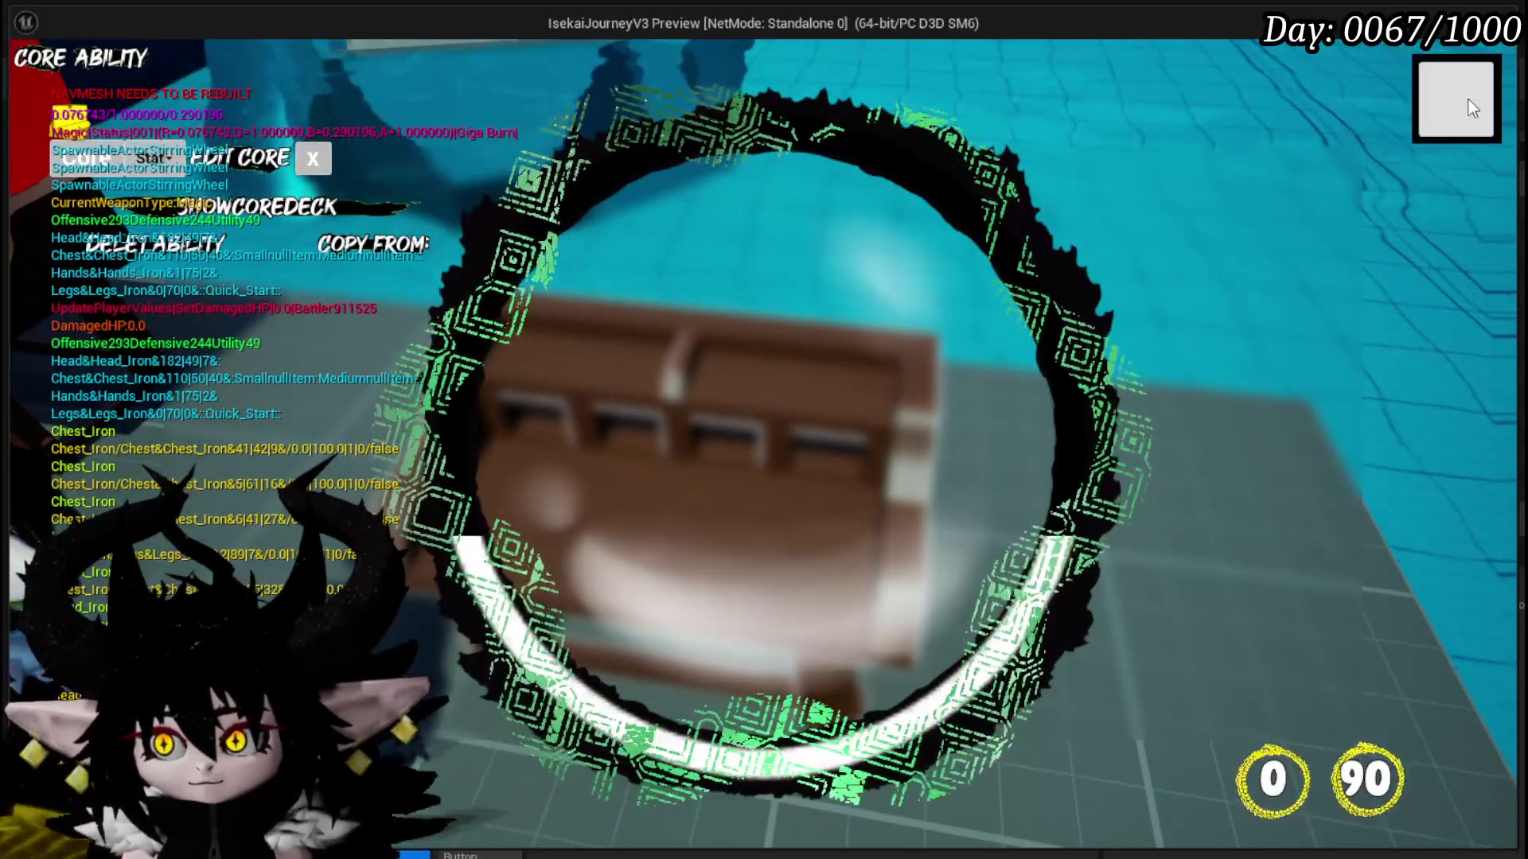
left_click(1468, 99)
- Stop the playtest, save all assets, and reopen the WorkBenchHUD widget blueprint
key("Escape")
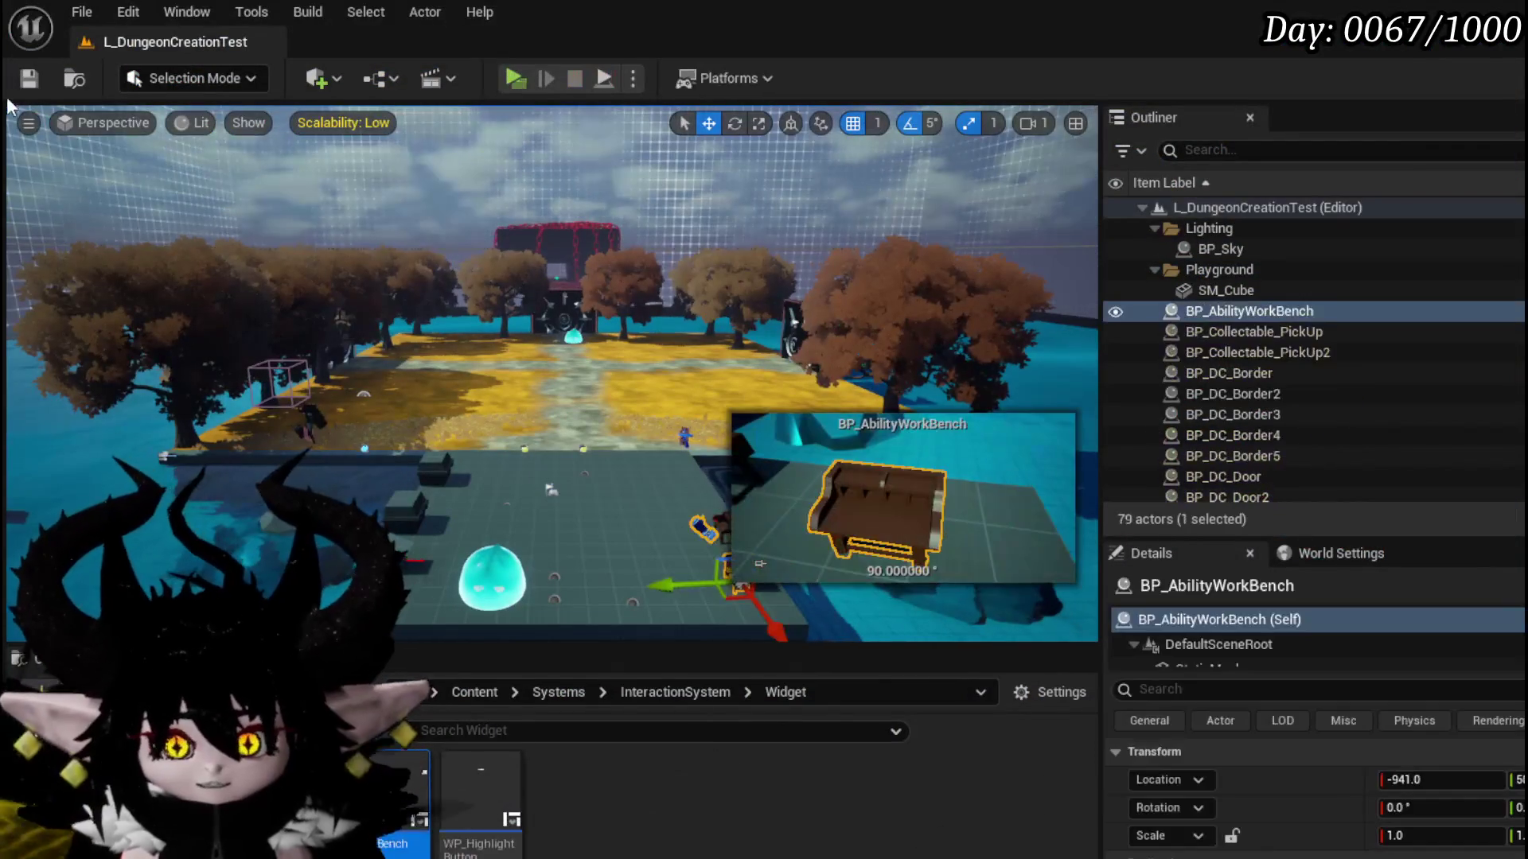
left_click(29, 78)
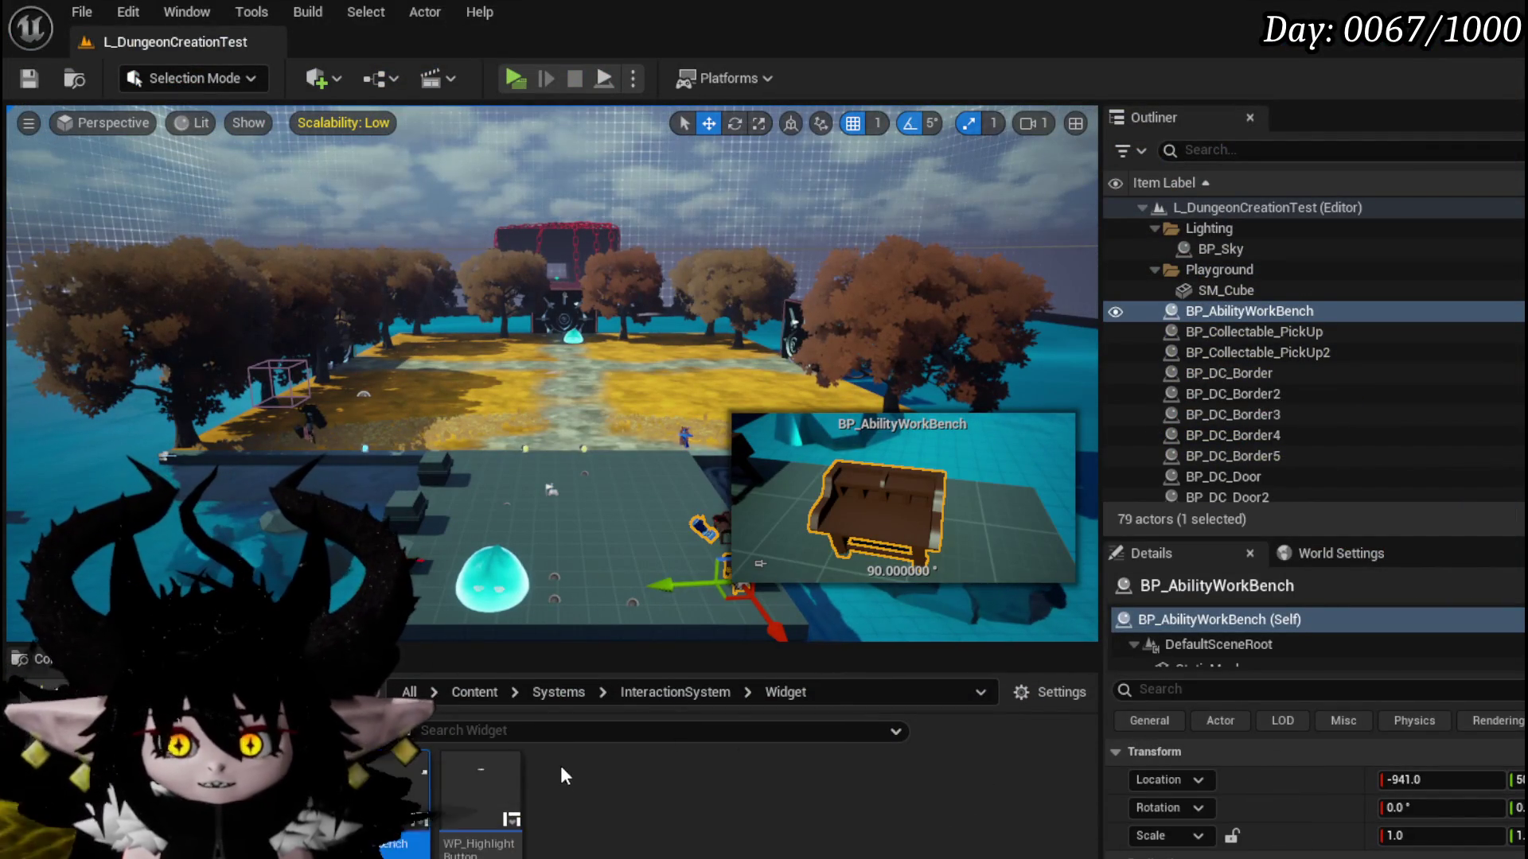
double_click(422, 816)
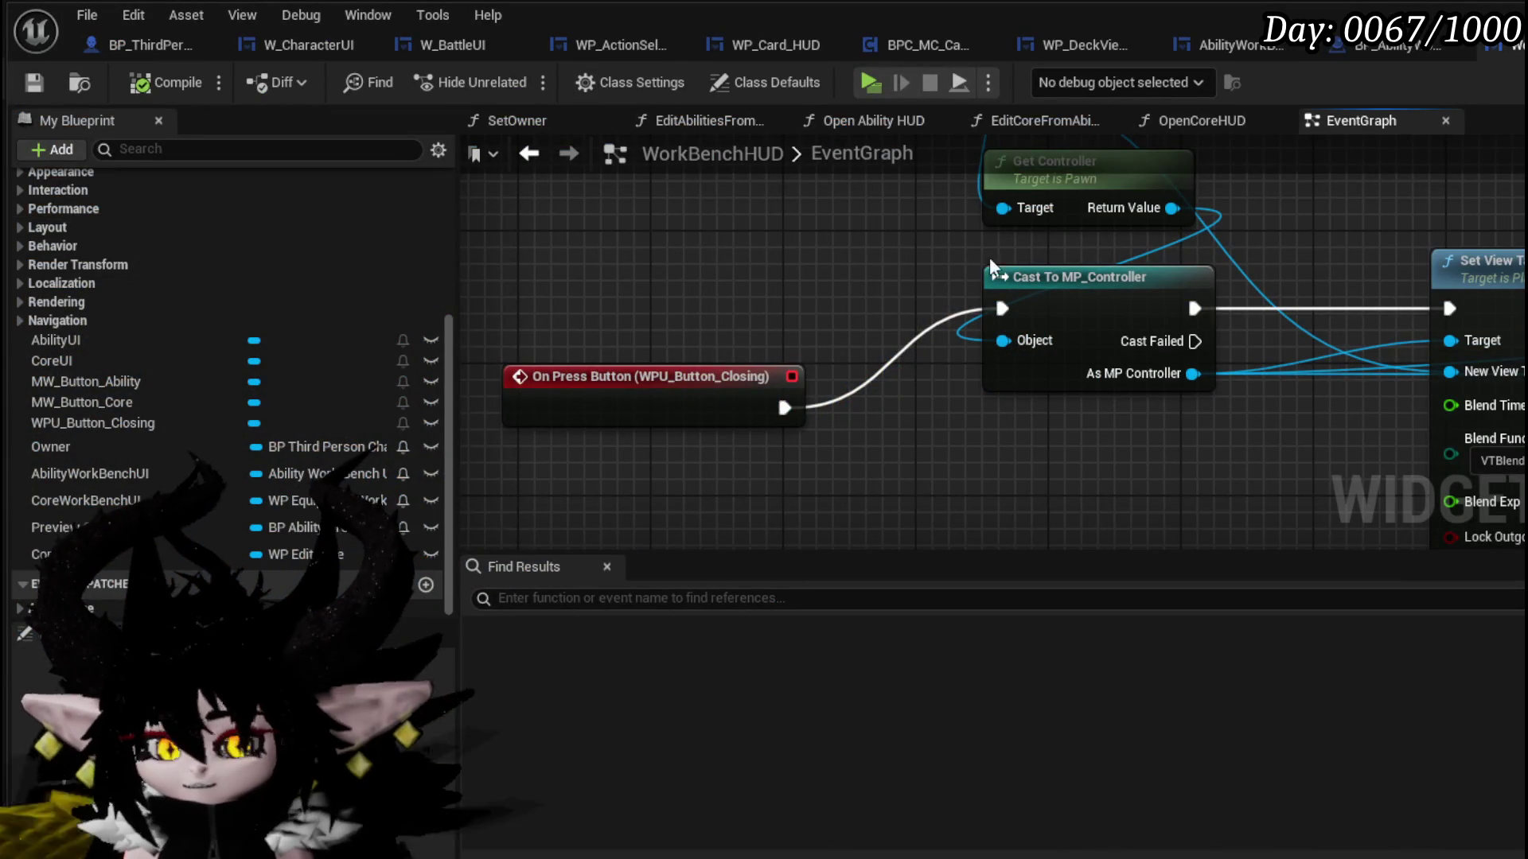
- Switch to the layout design and select the Border_63 element around the button's text
left_click(1468, 159)
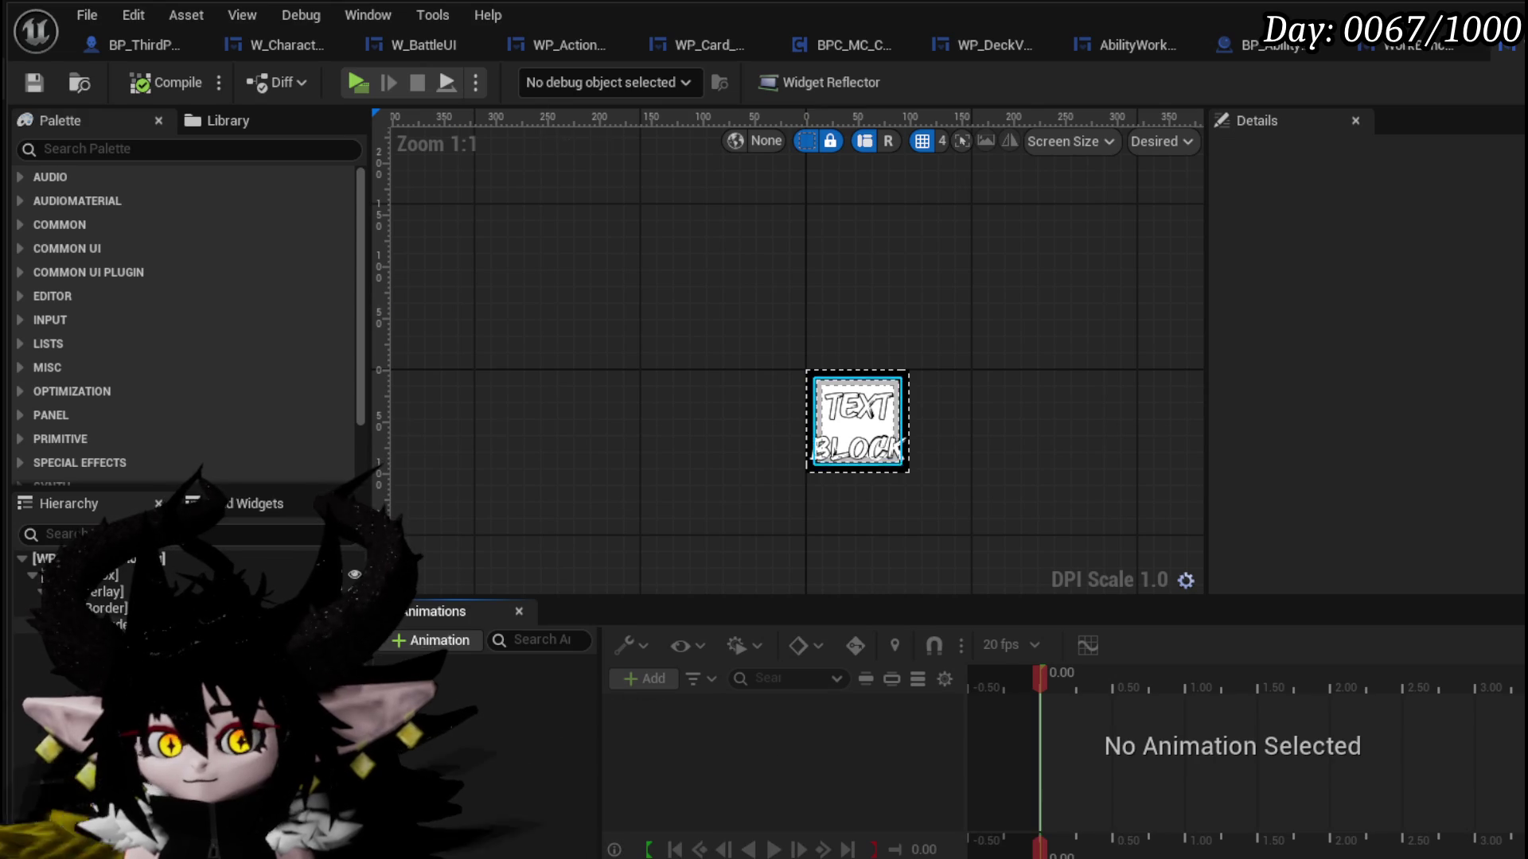
left_click(850, 426)
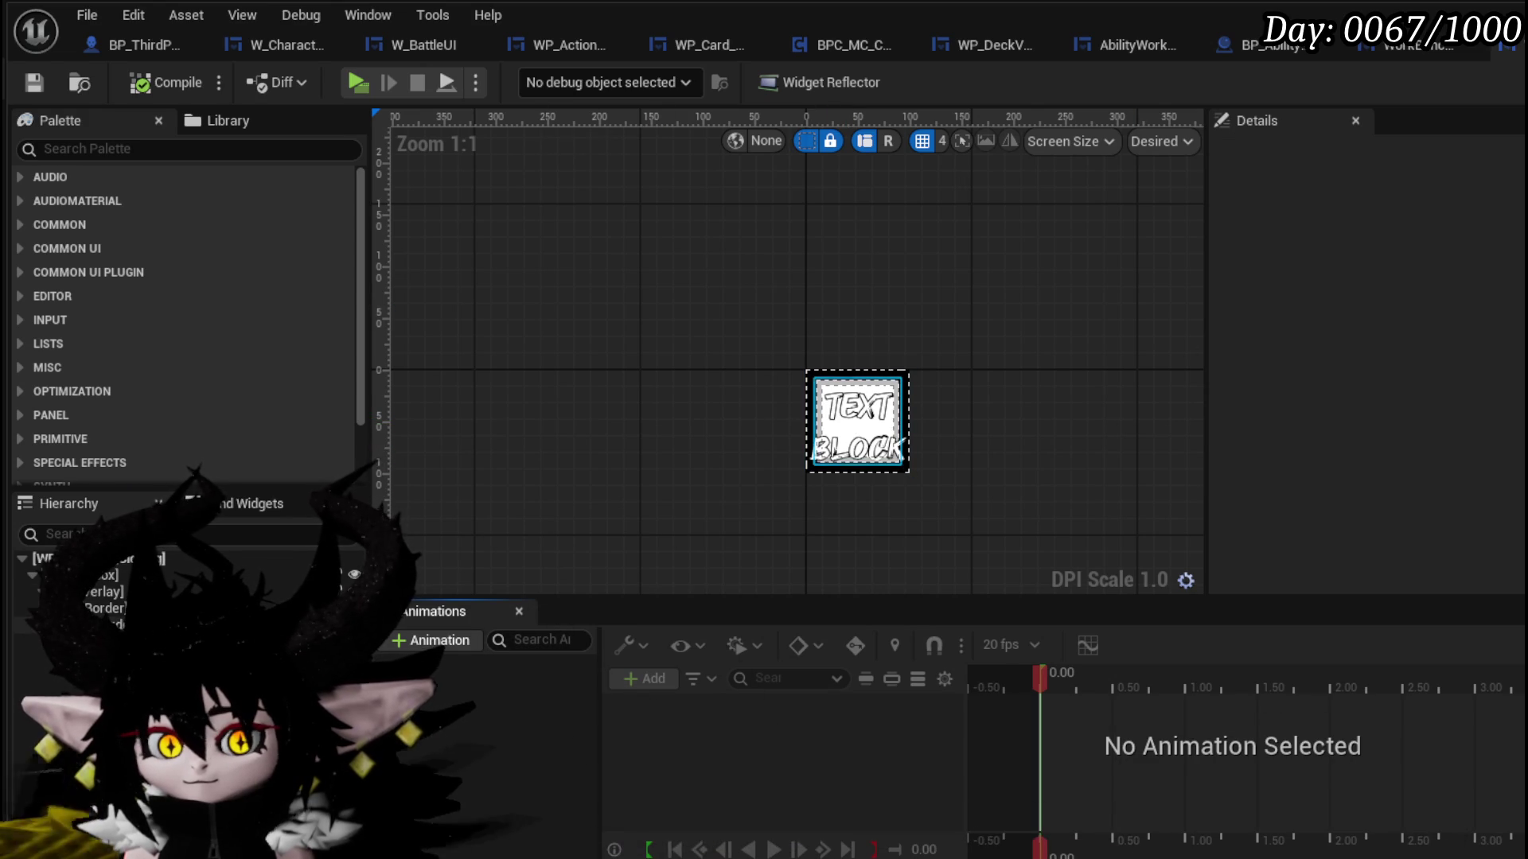
left_click(857, 421)
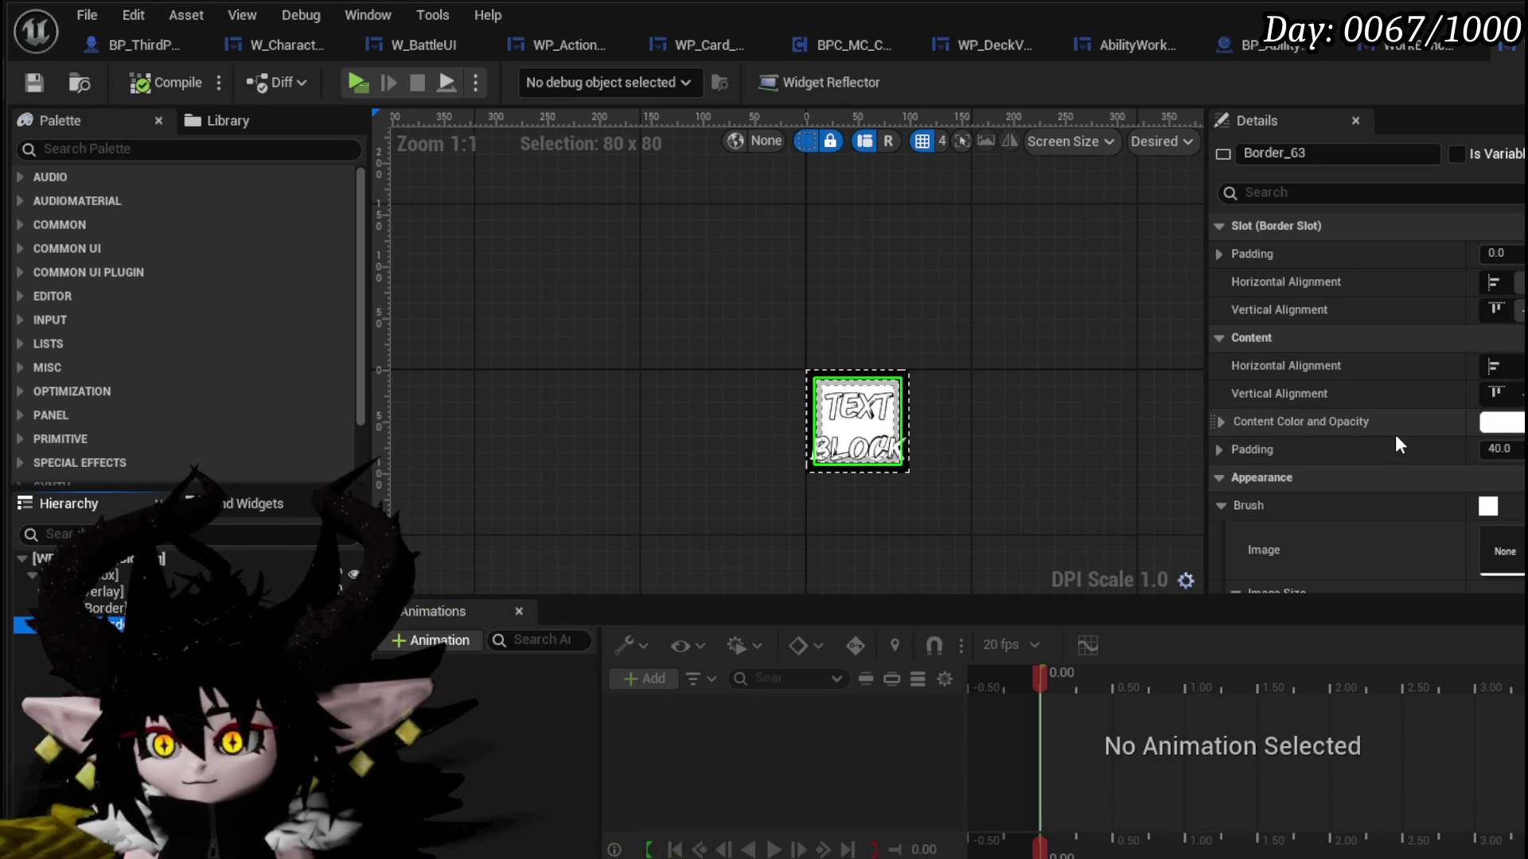
- Review Border_63's Details and open the Content Drawer with Ctrl+Space
scroll(1395, 438, "down", 10)
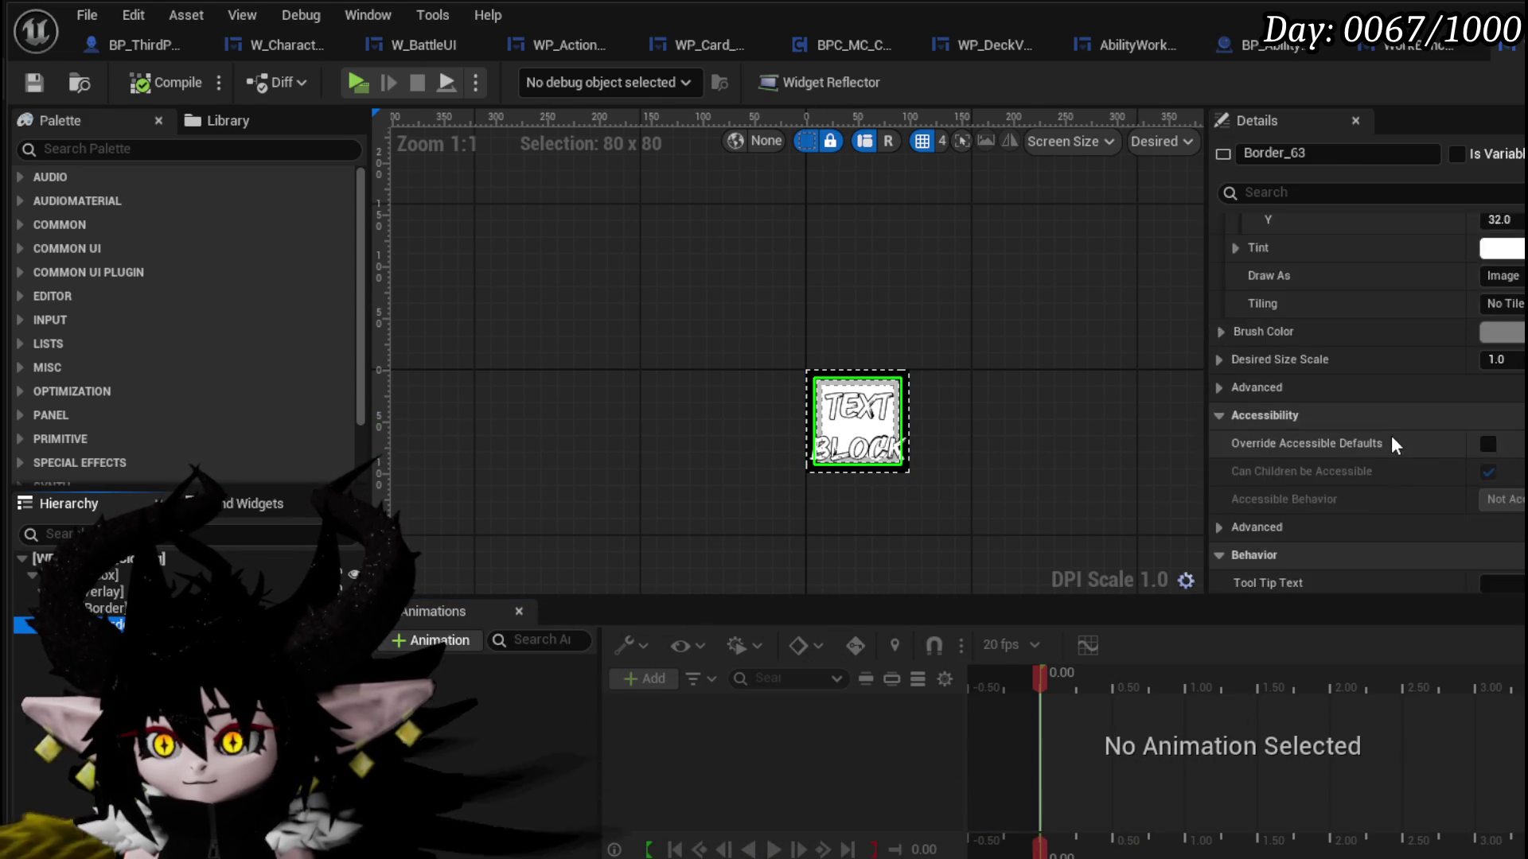
scroll(1391, 444, "down", 5)
scroll(1391, 444, "up", 10)
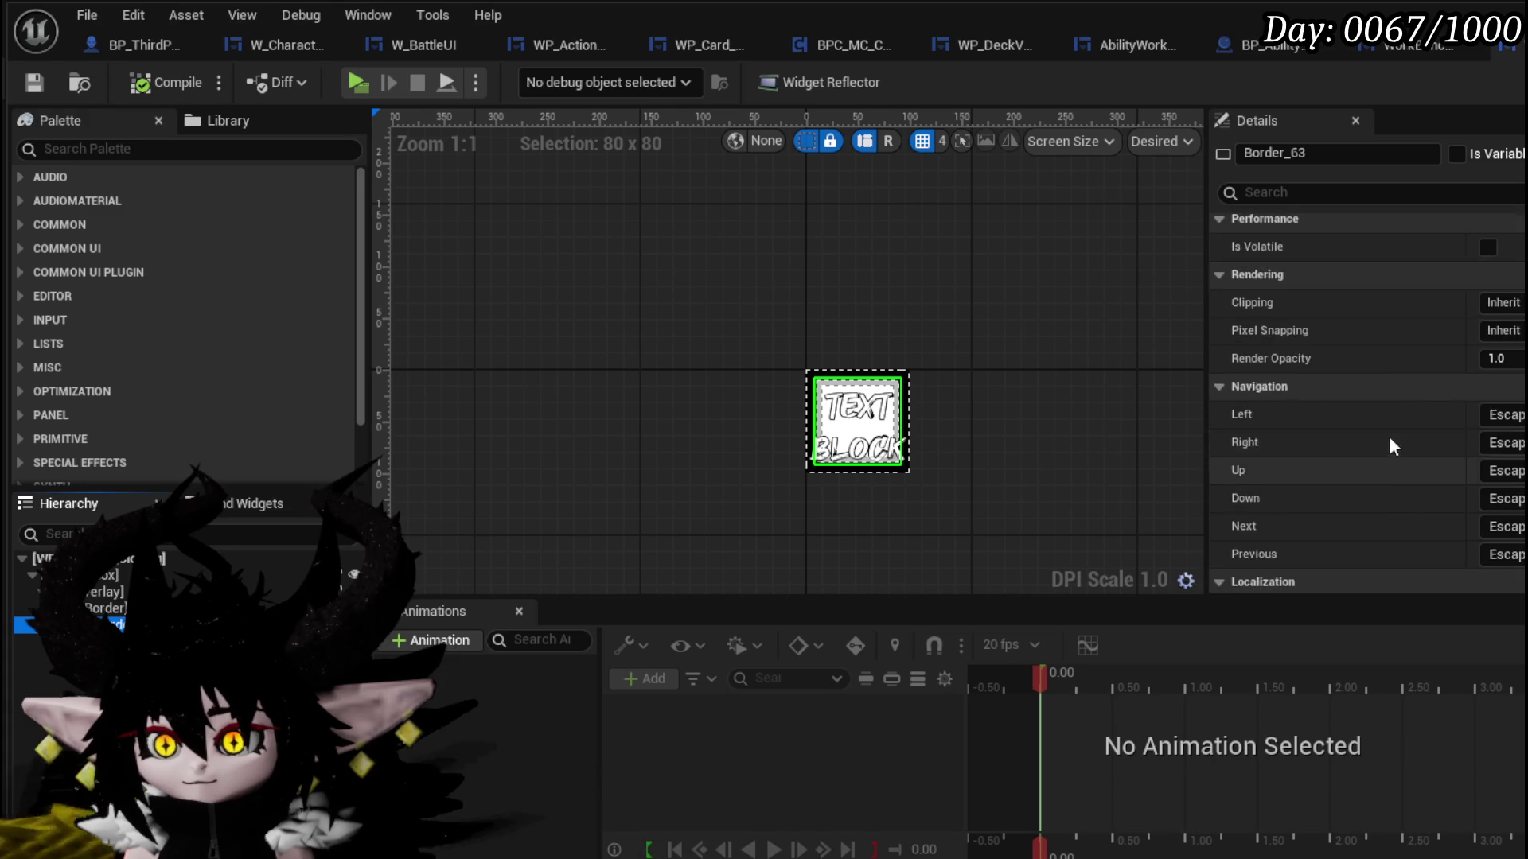
scroll(1391, 442, "up", 2)
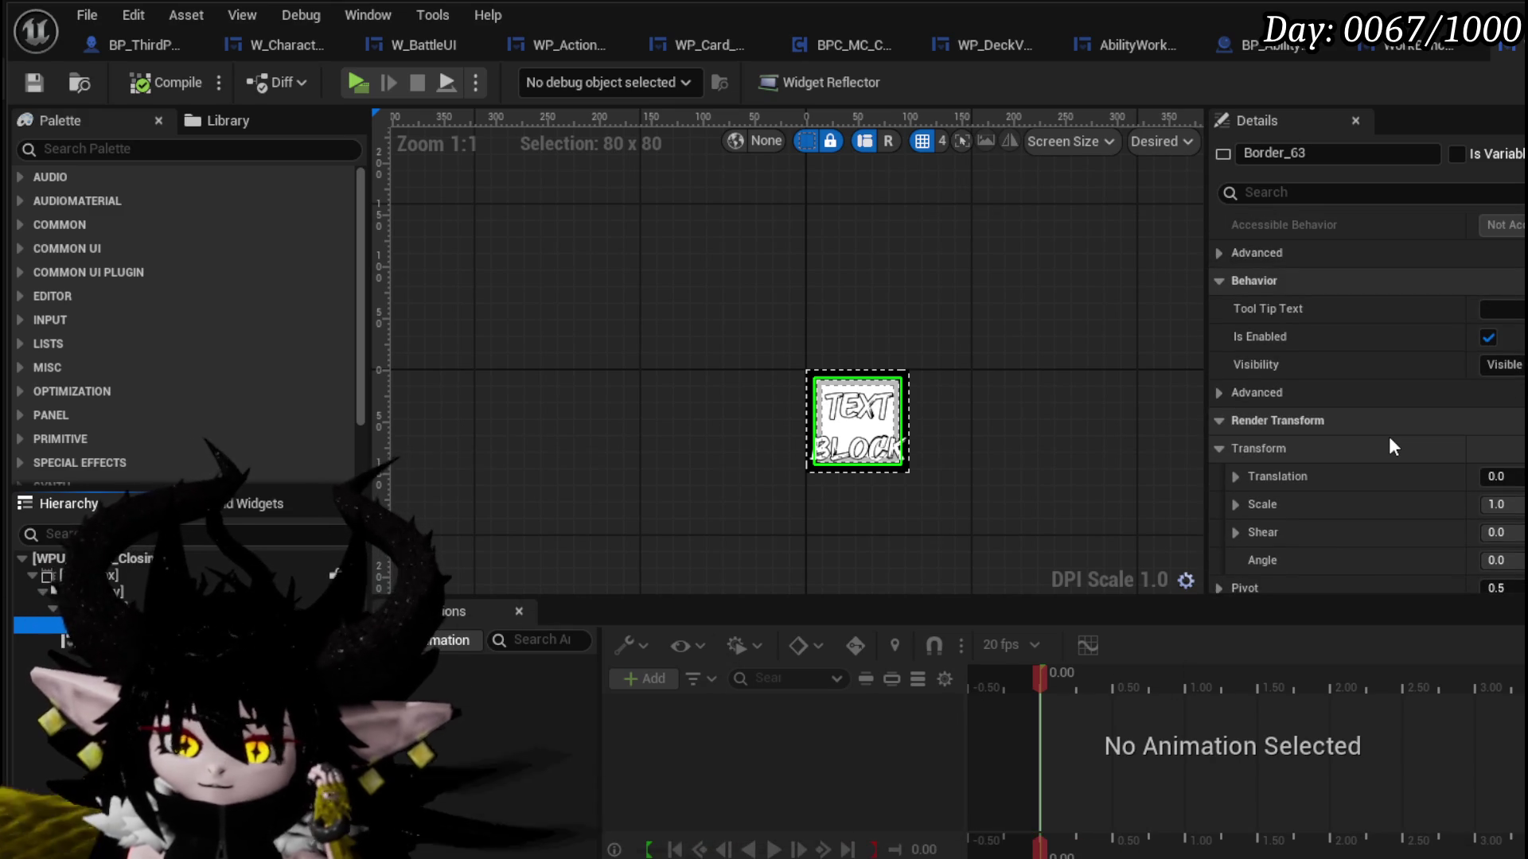
scroll(708, 441, "up", 5)
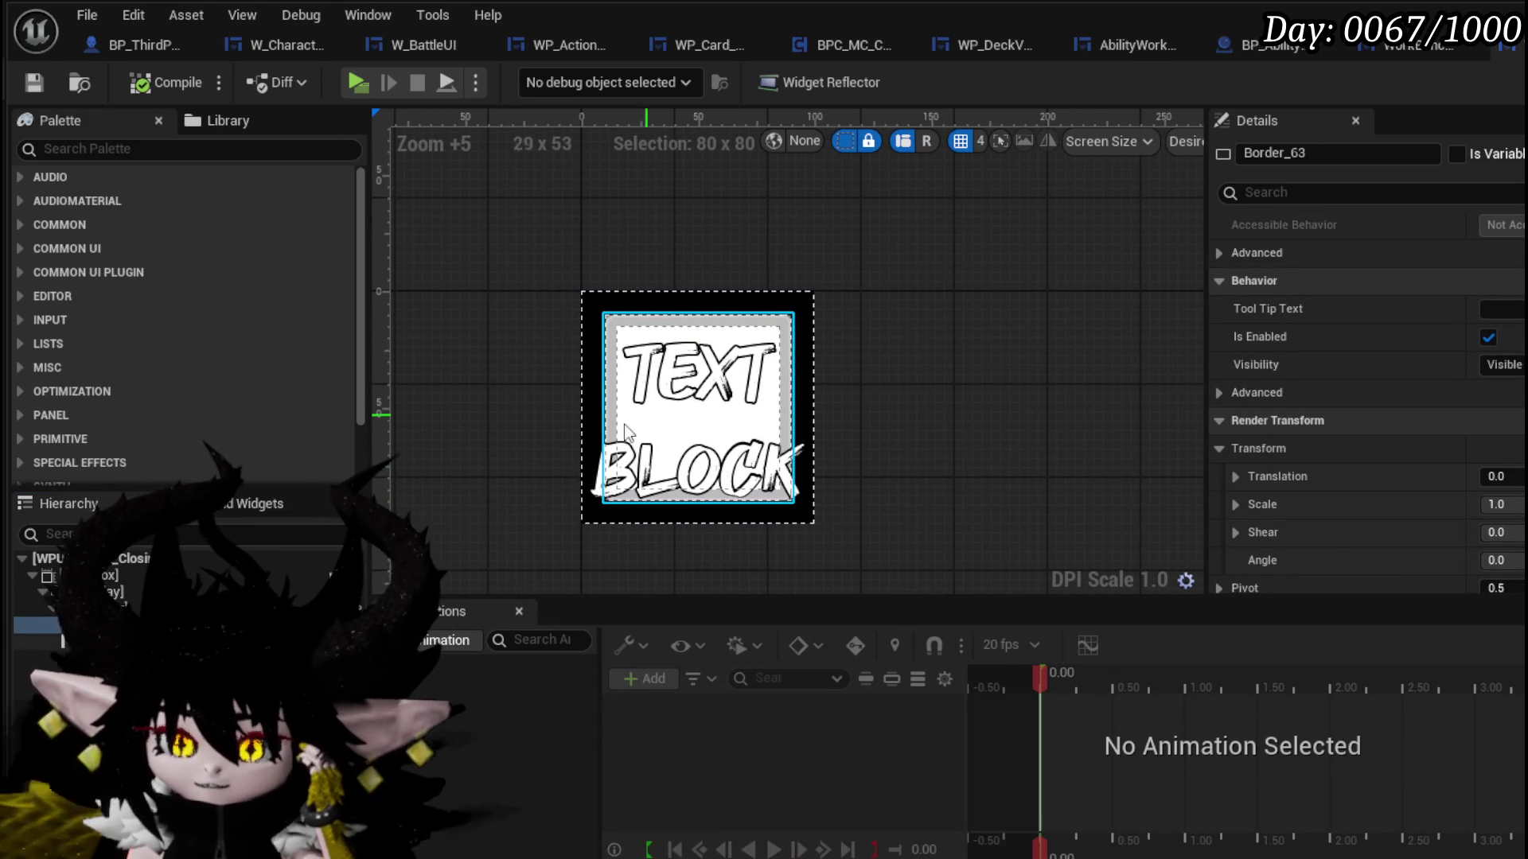
scroll(1366, 390, "up", 5)
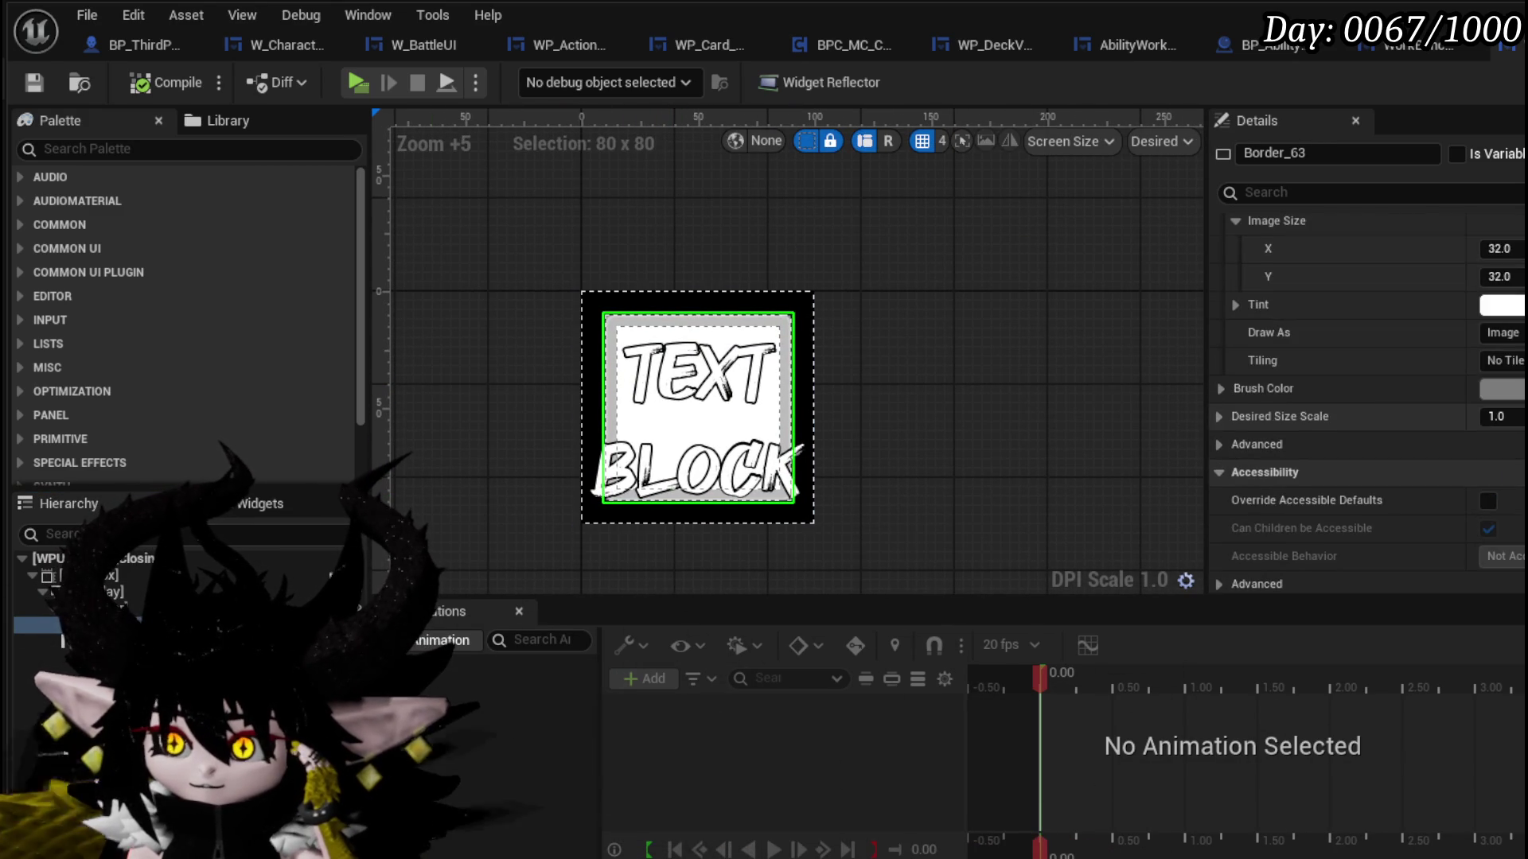
scroll(1366, 390, "up", 3)
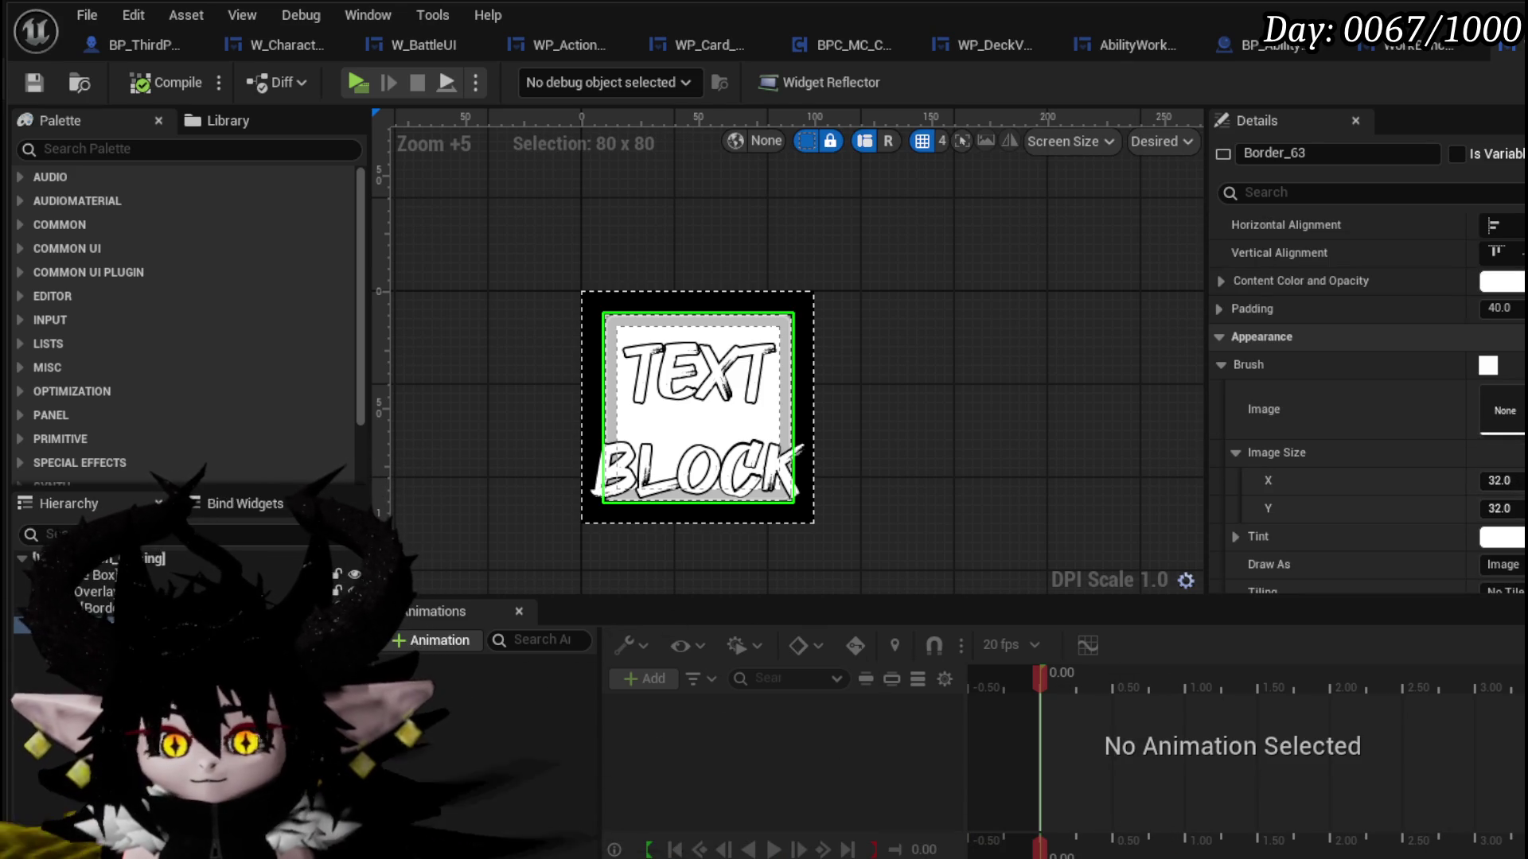
key("ctrl+space")
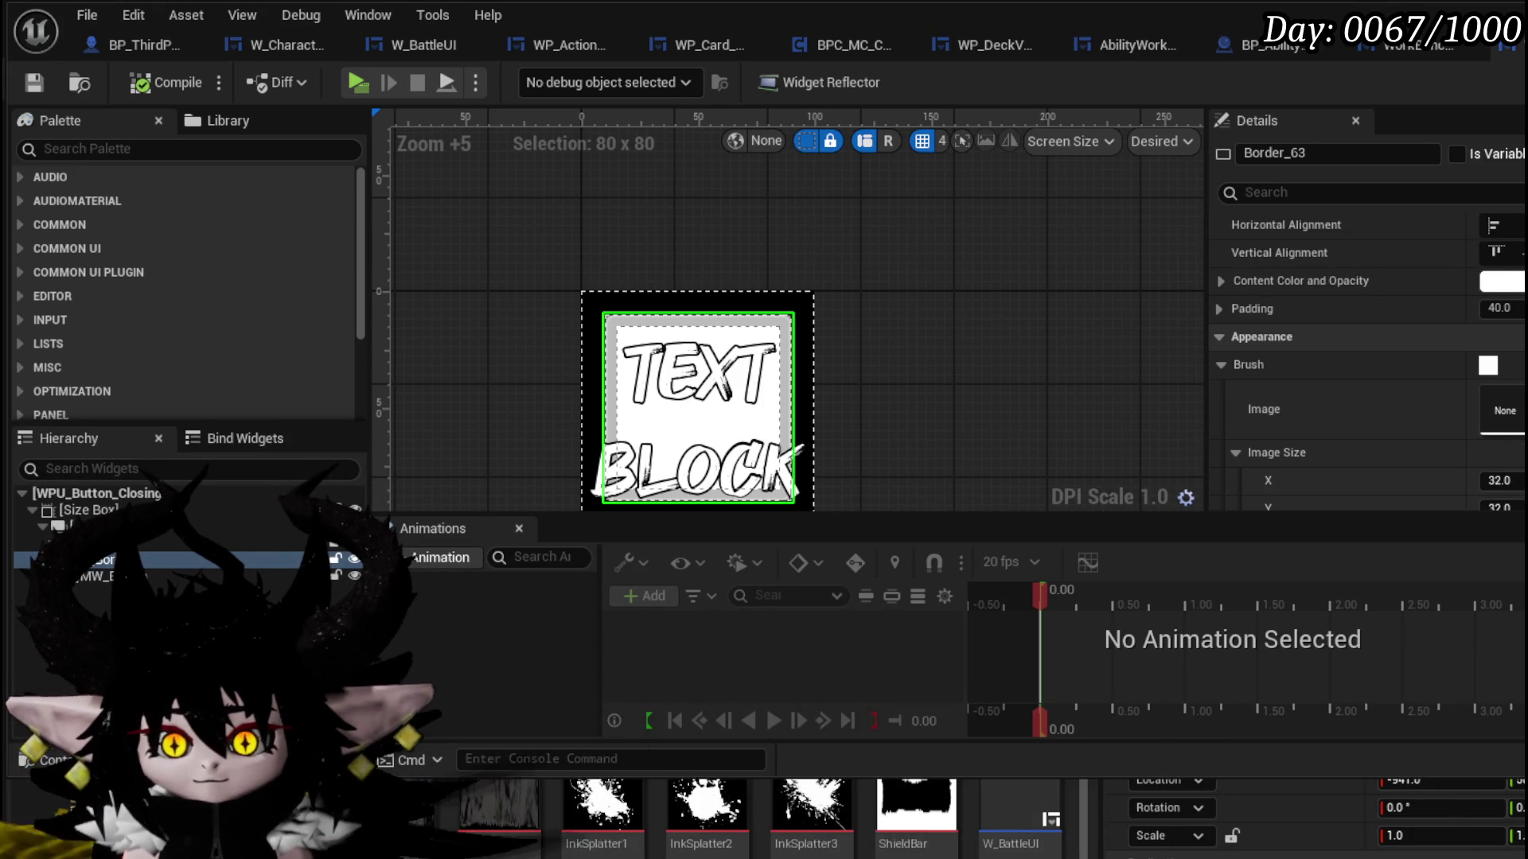
scroll(756, 820, "down", 2)
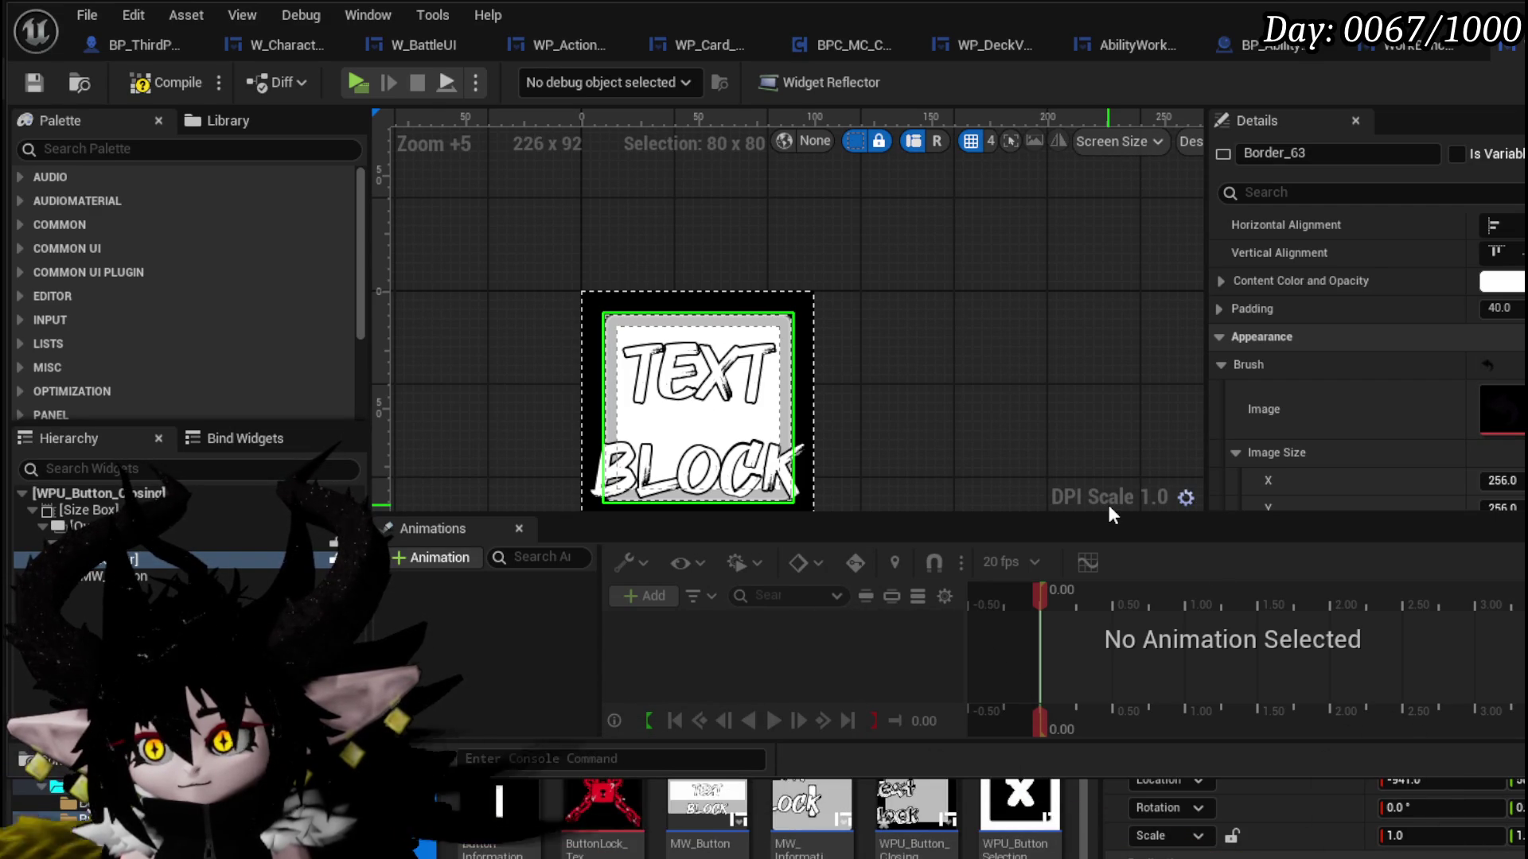
- Set Border_63's Brush Image to the dark texture with Image Size 256 × 256
scroll(1512, 366, "up", 2)
scroll(1512, 366, "down", 2)
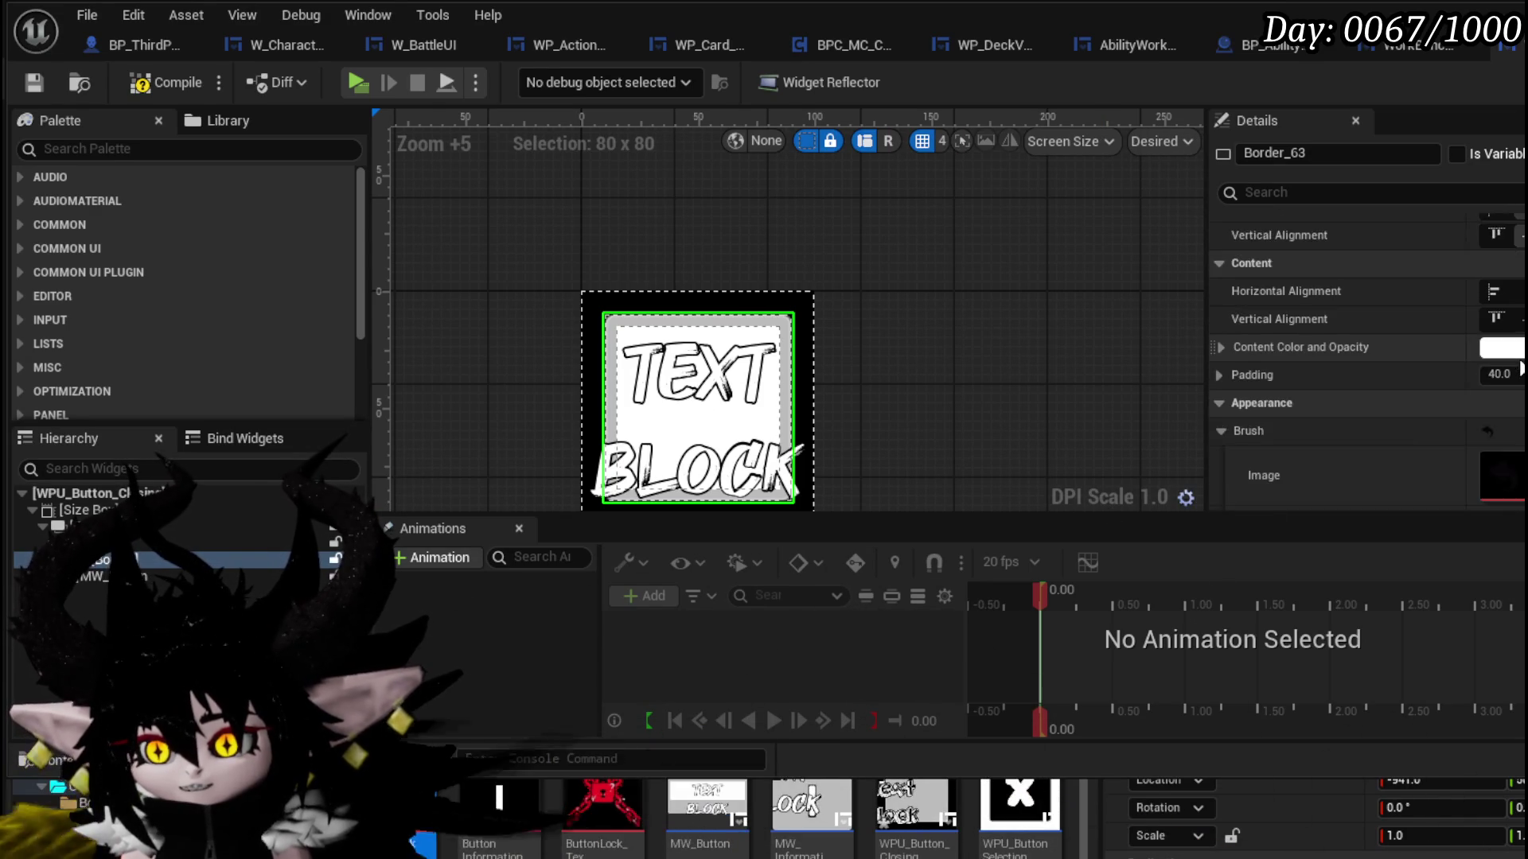
scroll(1520, 368, "down", 3)
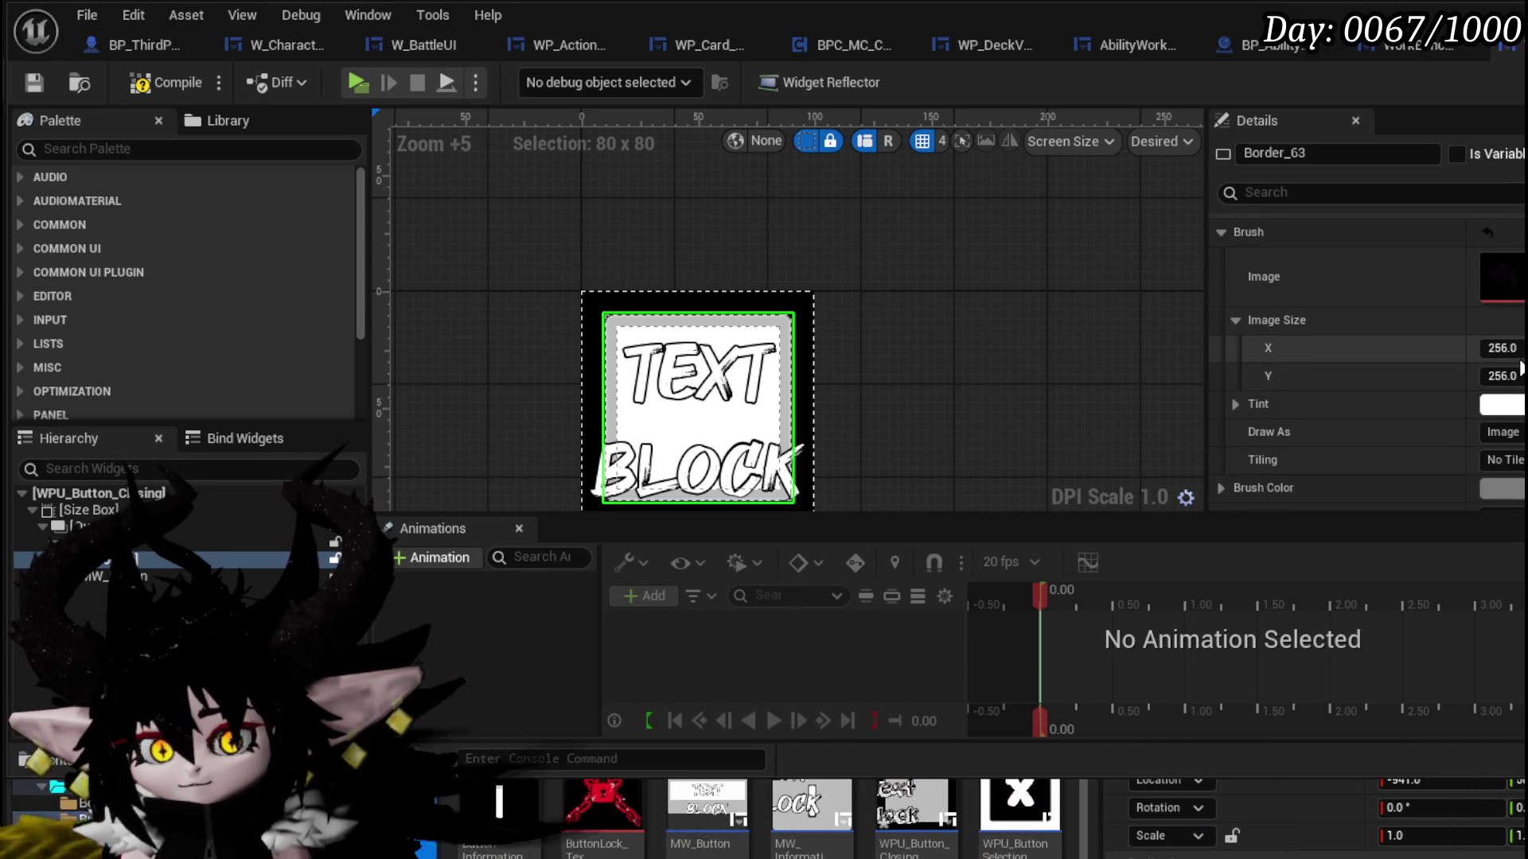
scroll(1520, 368, "up", 2)
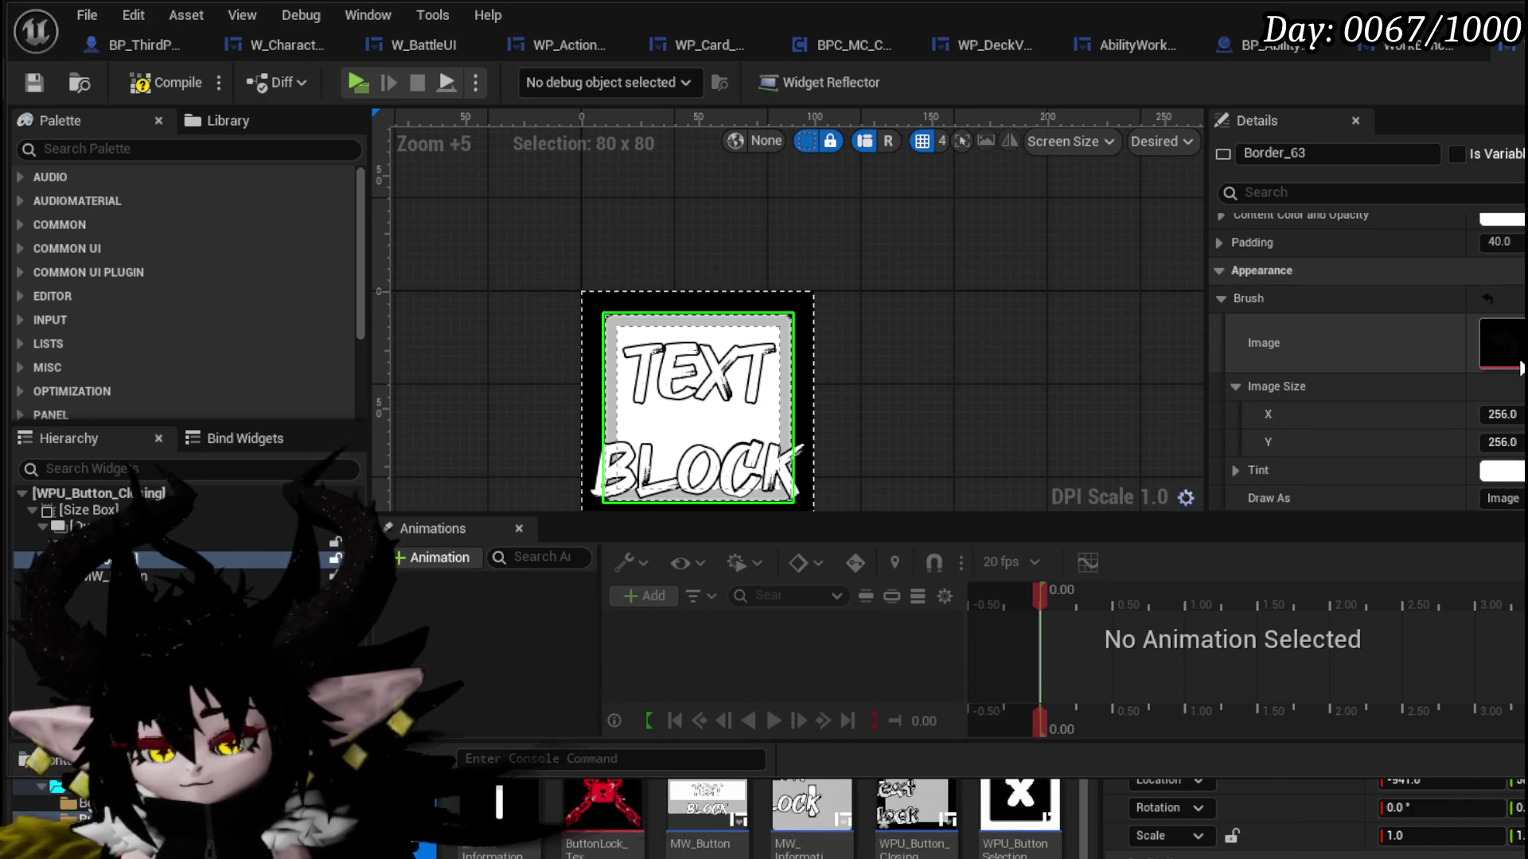
- Review MW_Button's Details, recompile WPU_Button_Closing, and start a standalone game preview
left_click(189, 578)
scroll(1481, 381, "down", 10)
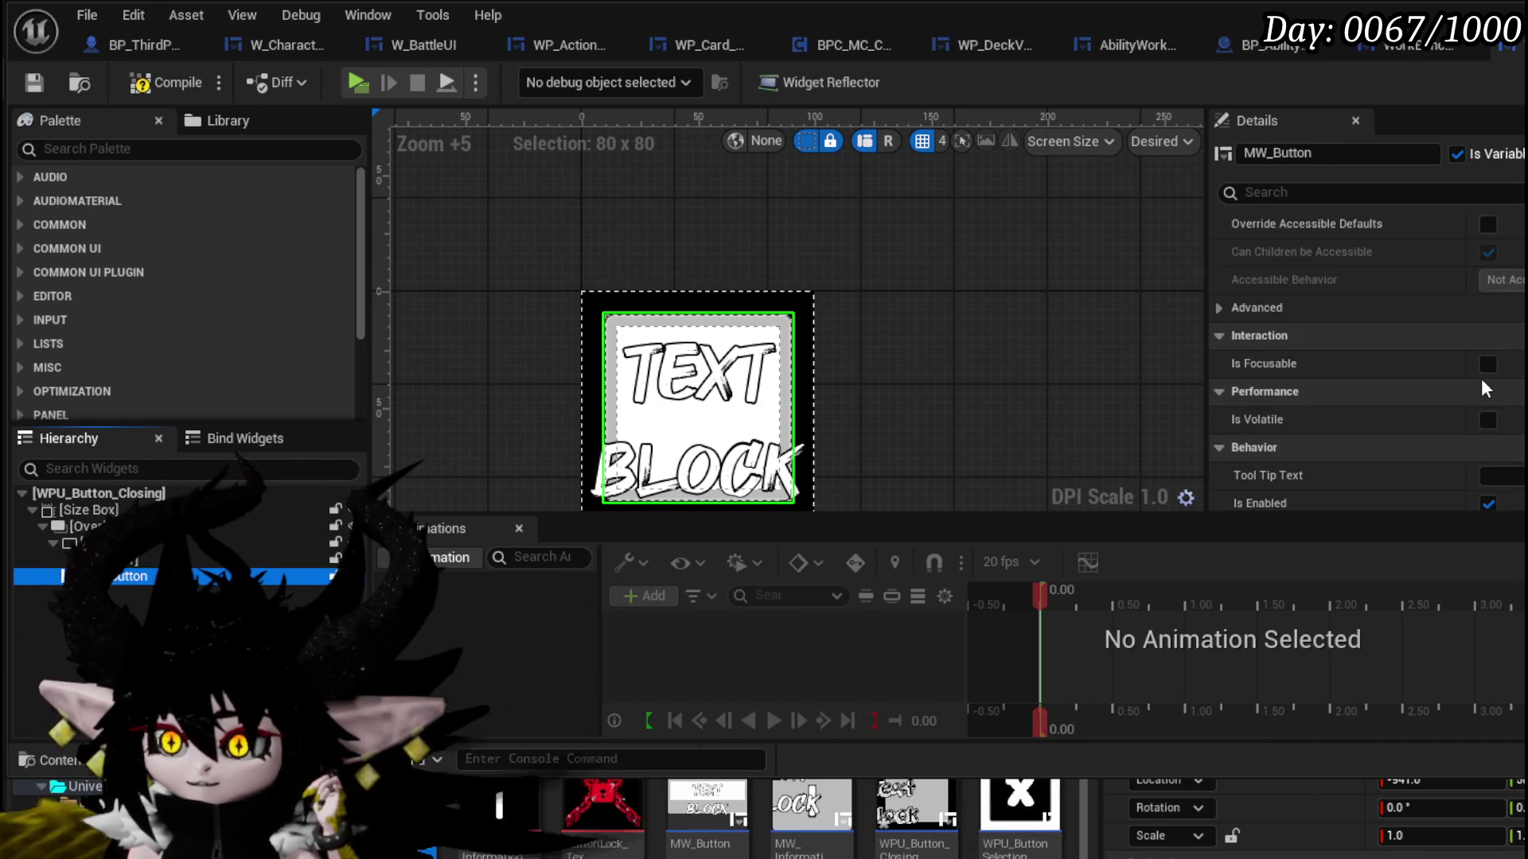
scroll(1482, 379, "down", 5)
scroll(1482, 379, "up", 7)
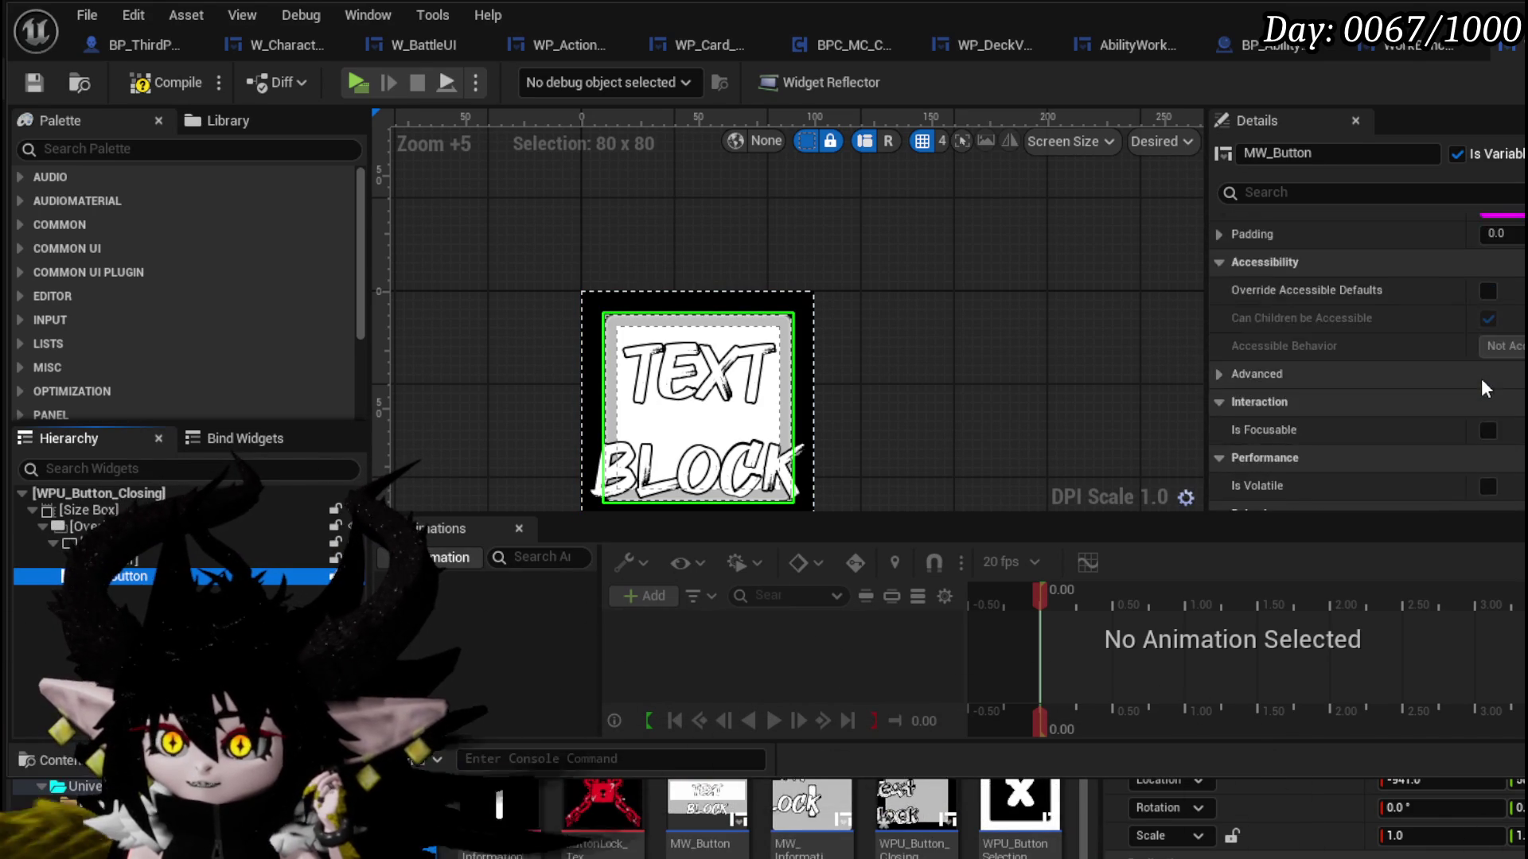
scroll(1482, 378, "up", 5)
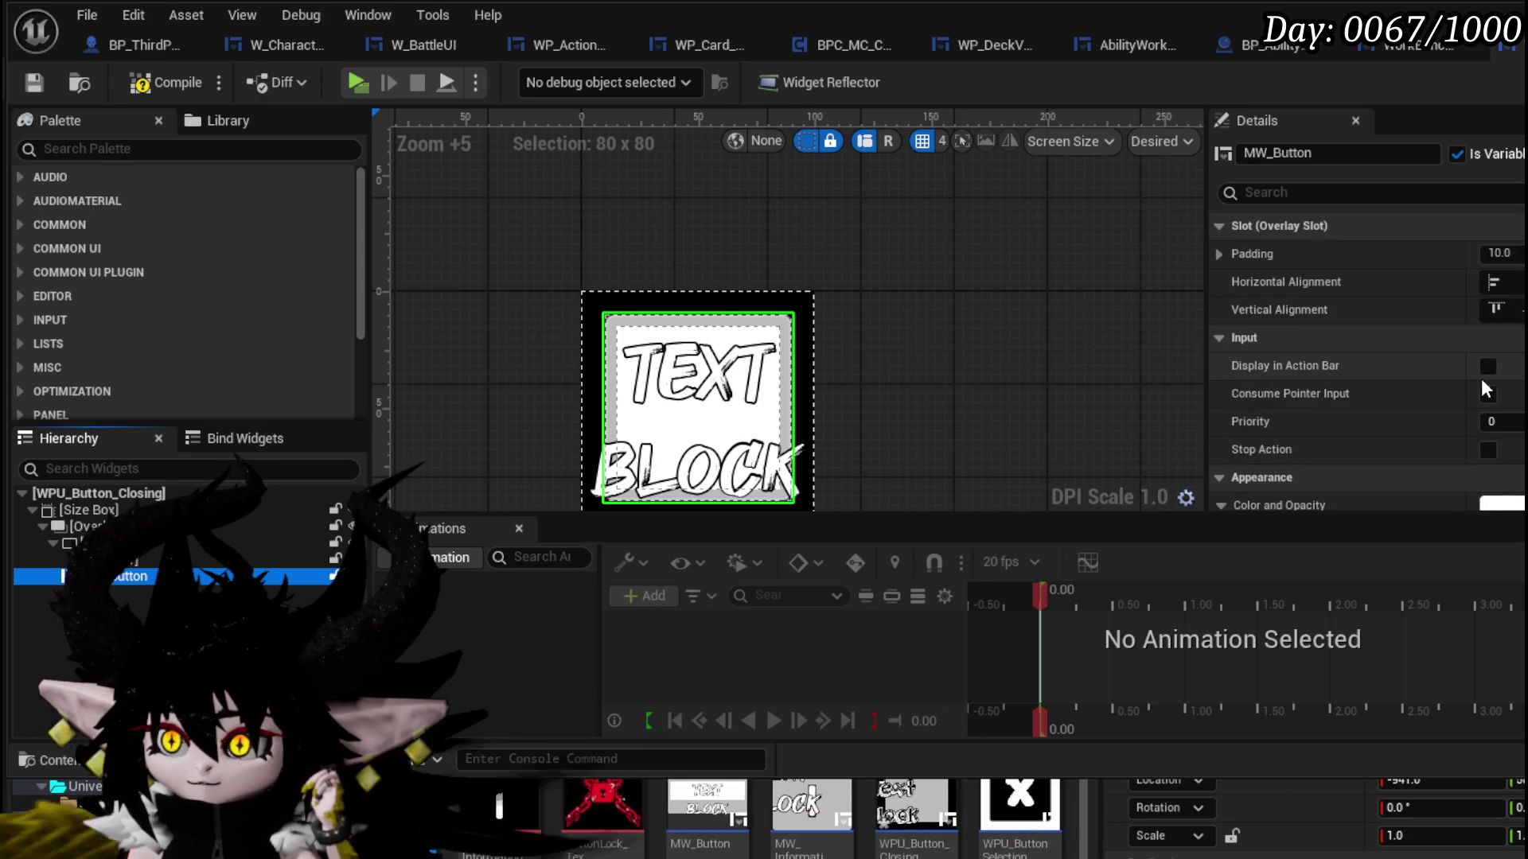
scroll(1434, 383, "down", 20)
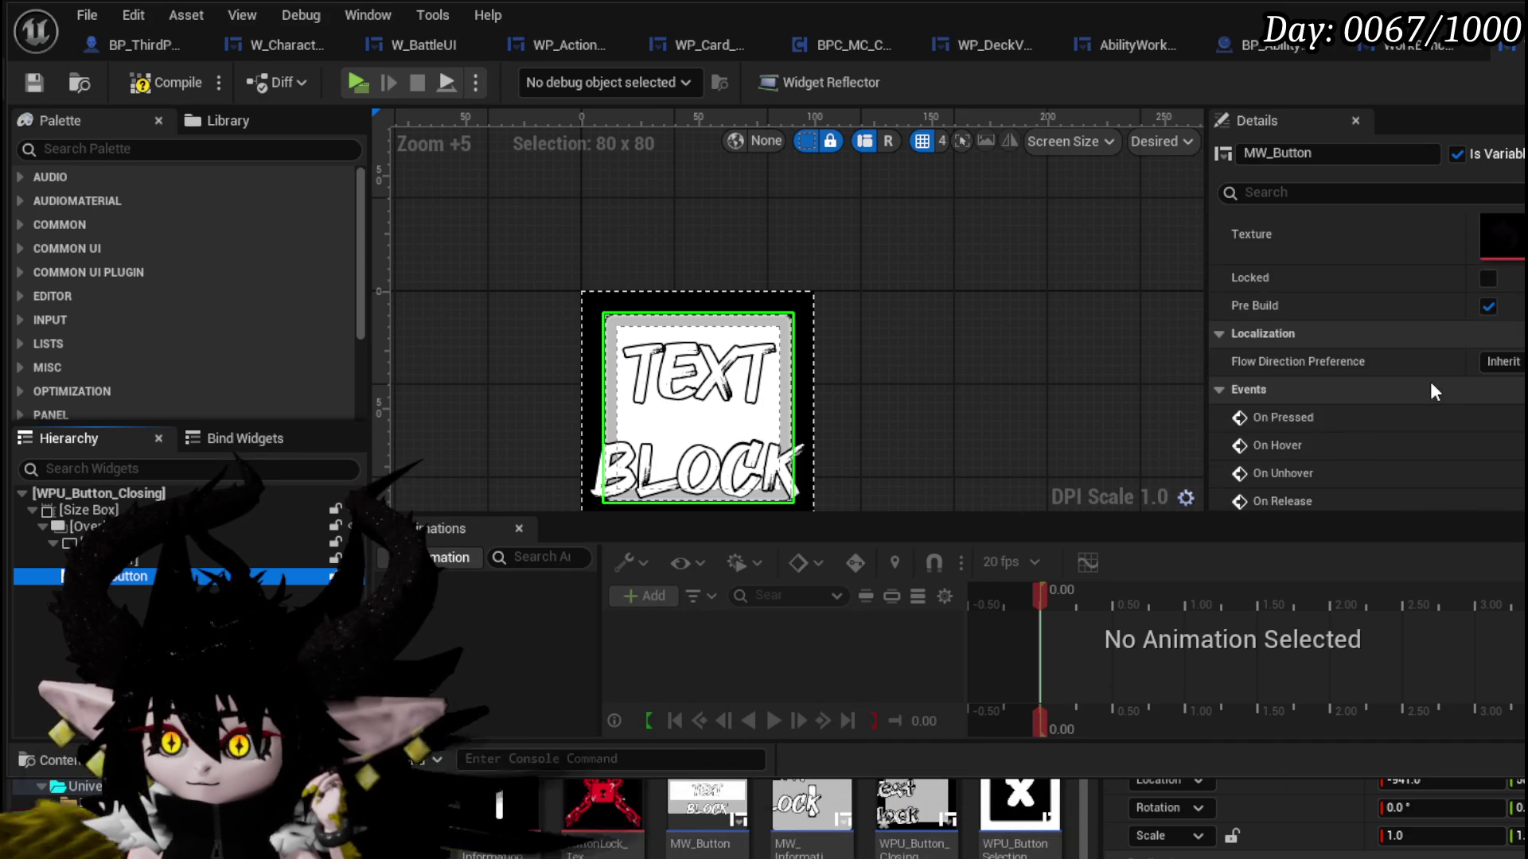
scroll(1431, 380, "up", 2)
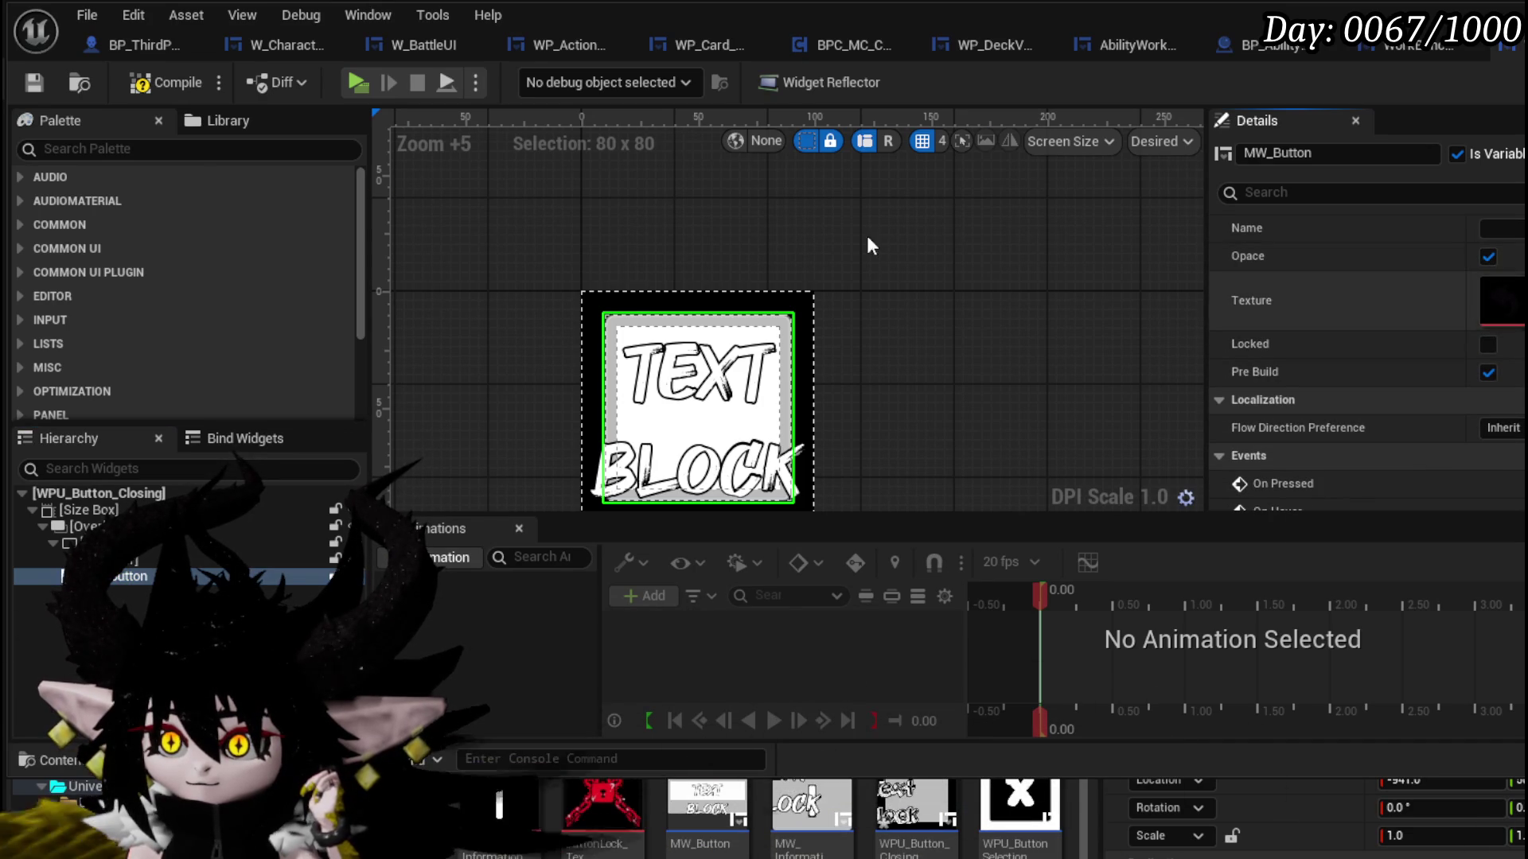
left_click(157, 87)
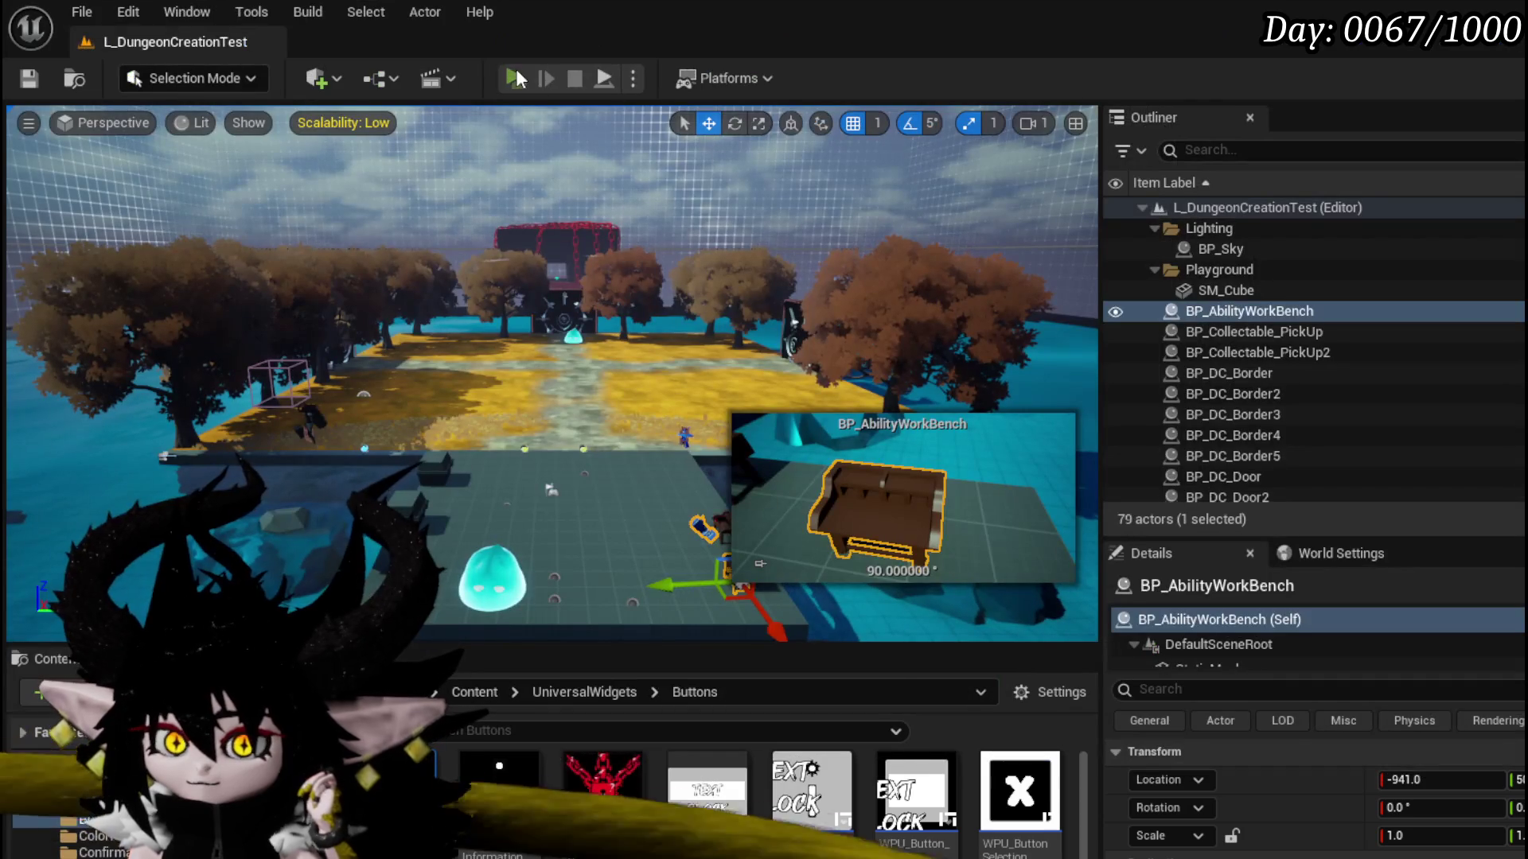
left_click(516, 78)
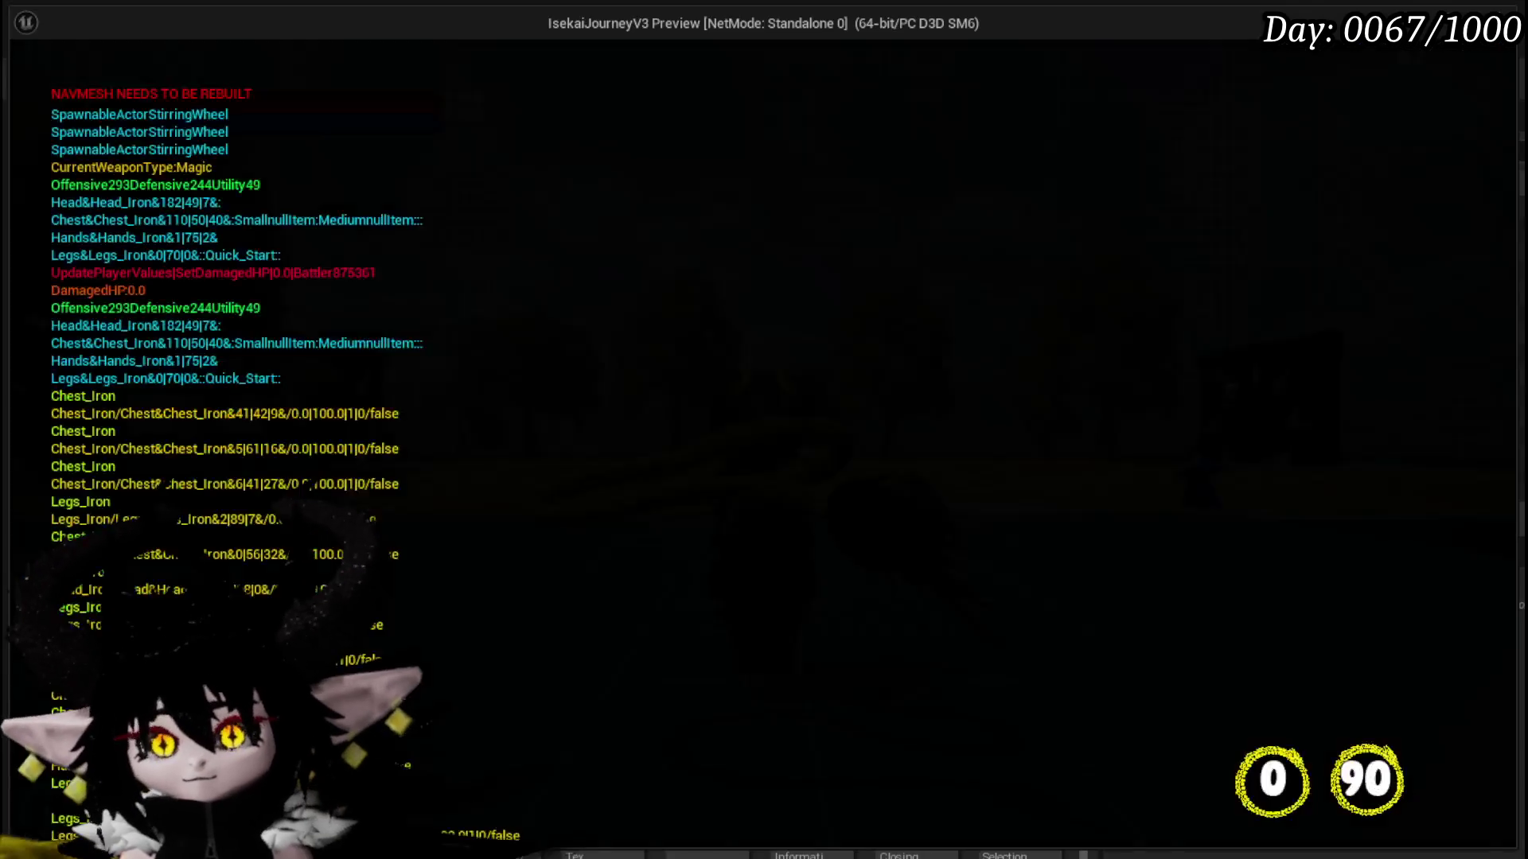
- Walk the character to the ability workbench and away, stop playing, and return to the WPU_Button_Closing editor
key("Escape")
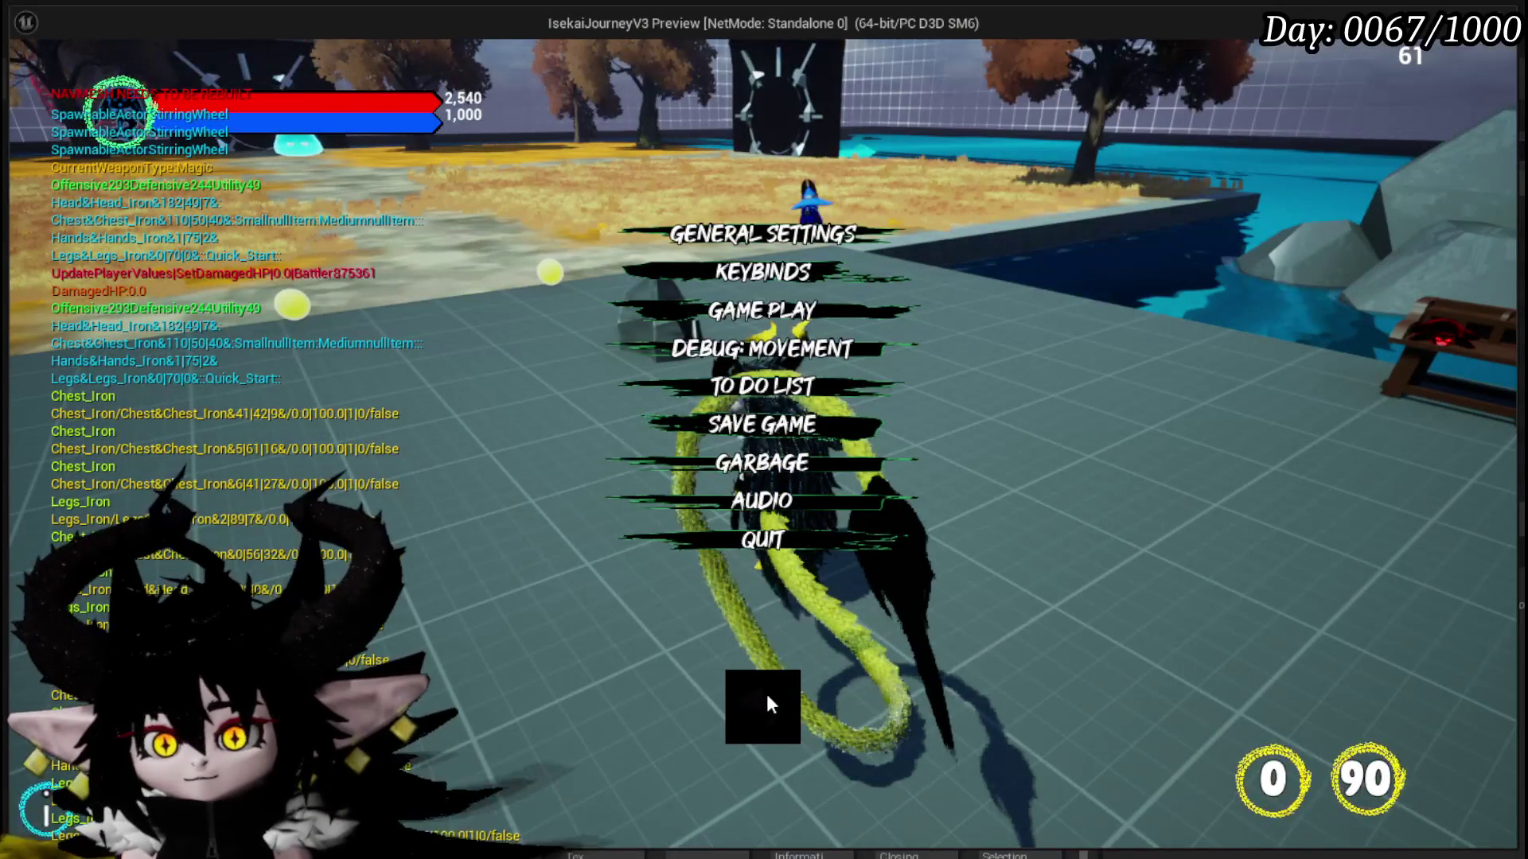
key("Escape")
key("w")
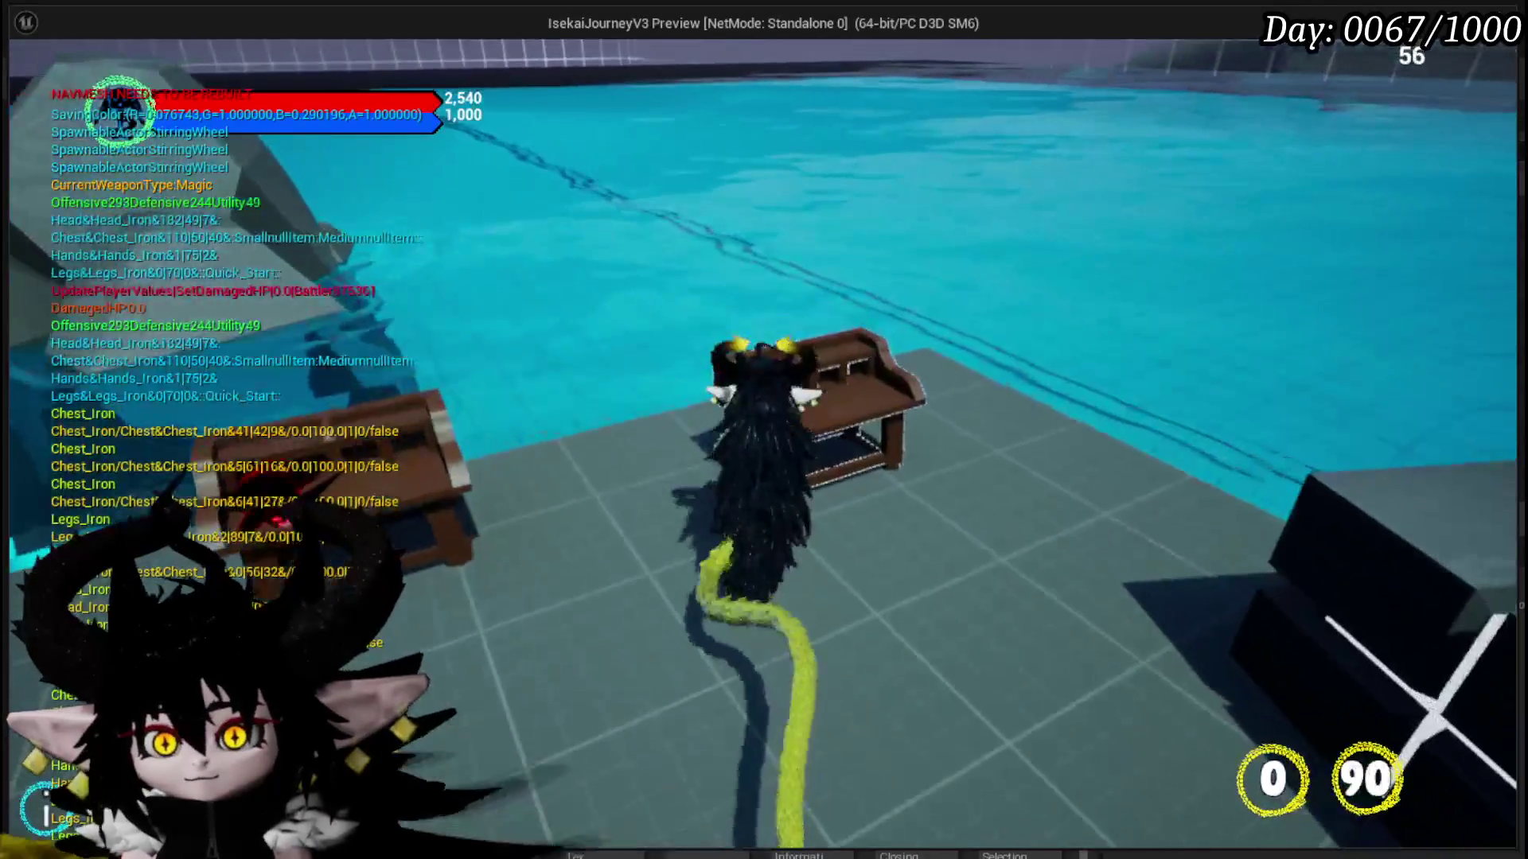
key("e")
key("e")
key("w")
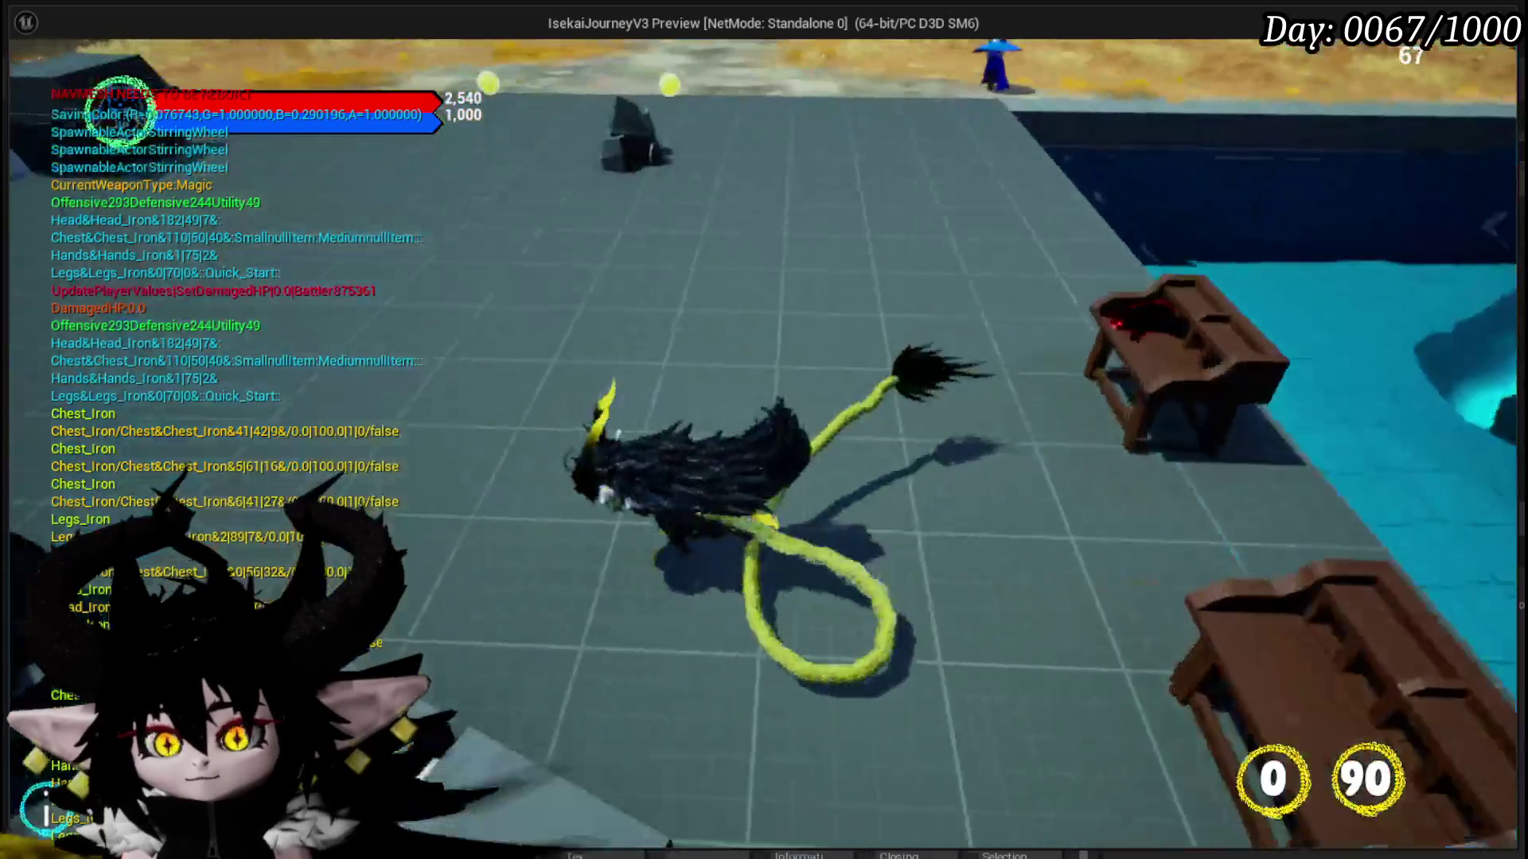
key("alt+Tab")
key("Escape")
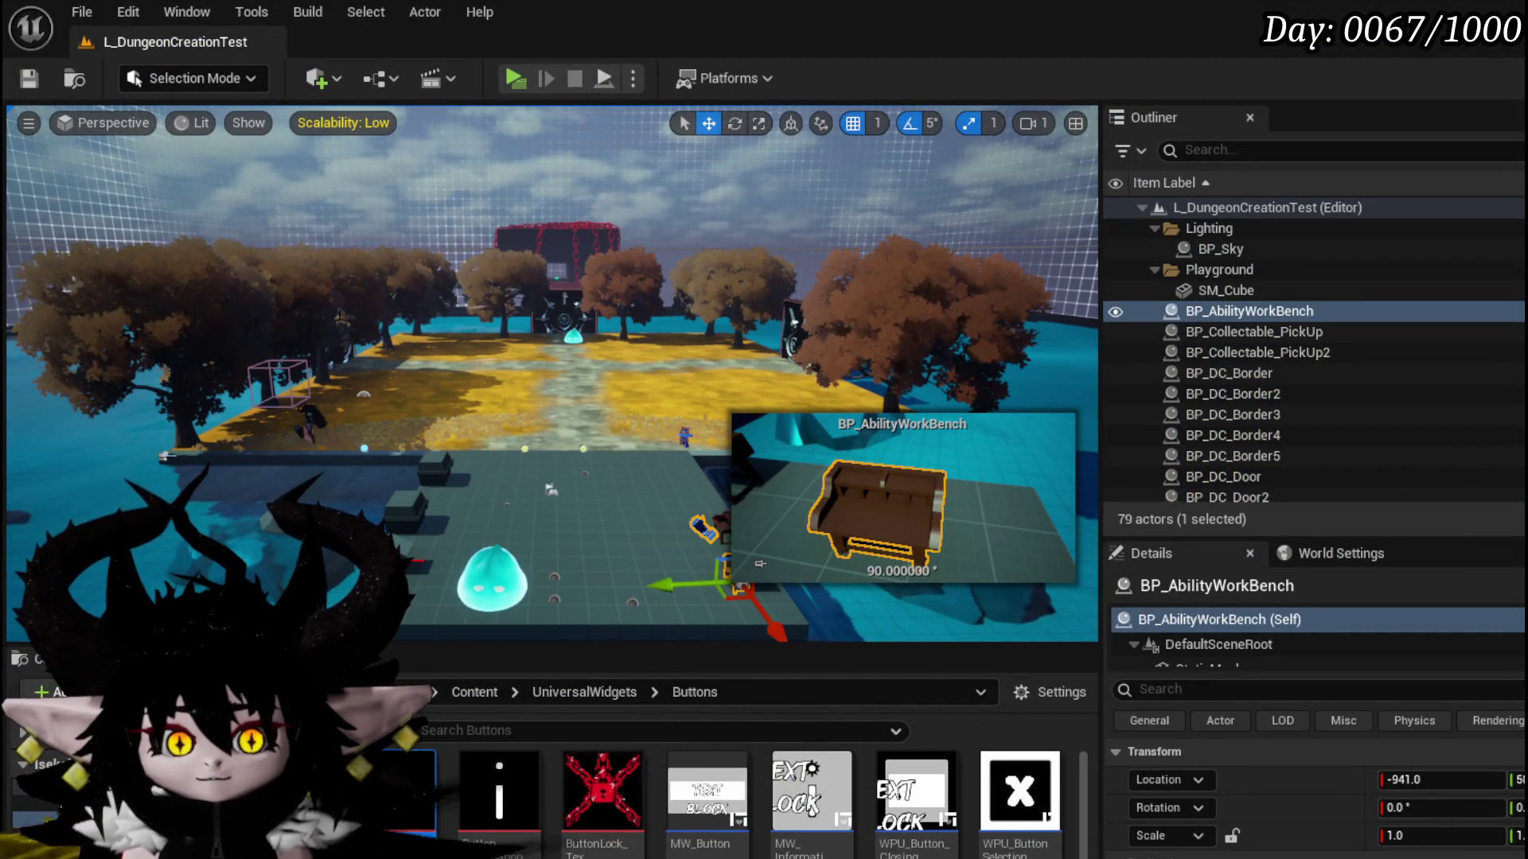
key("alt+Tab")
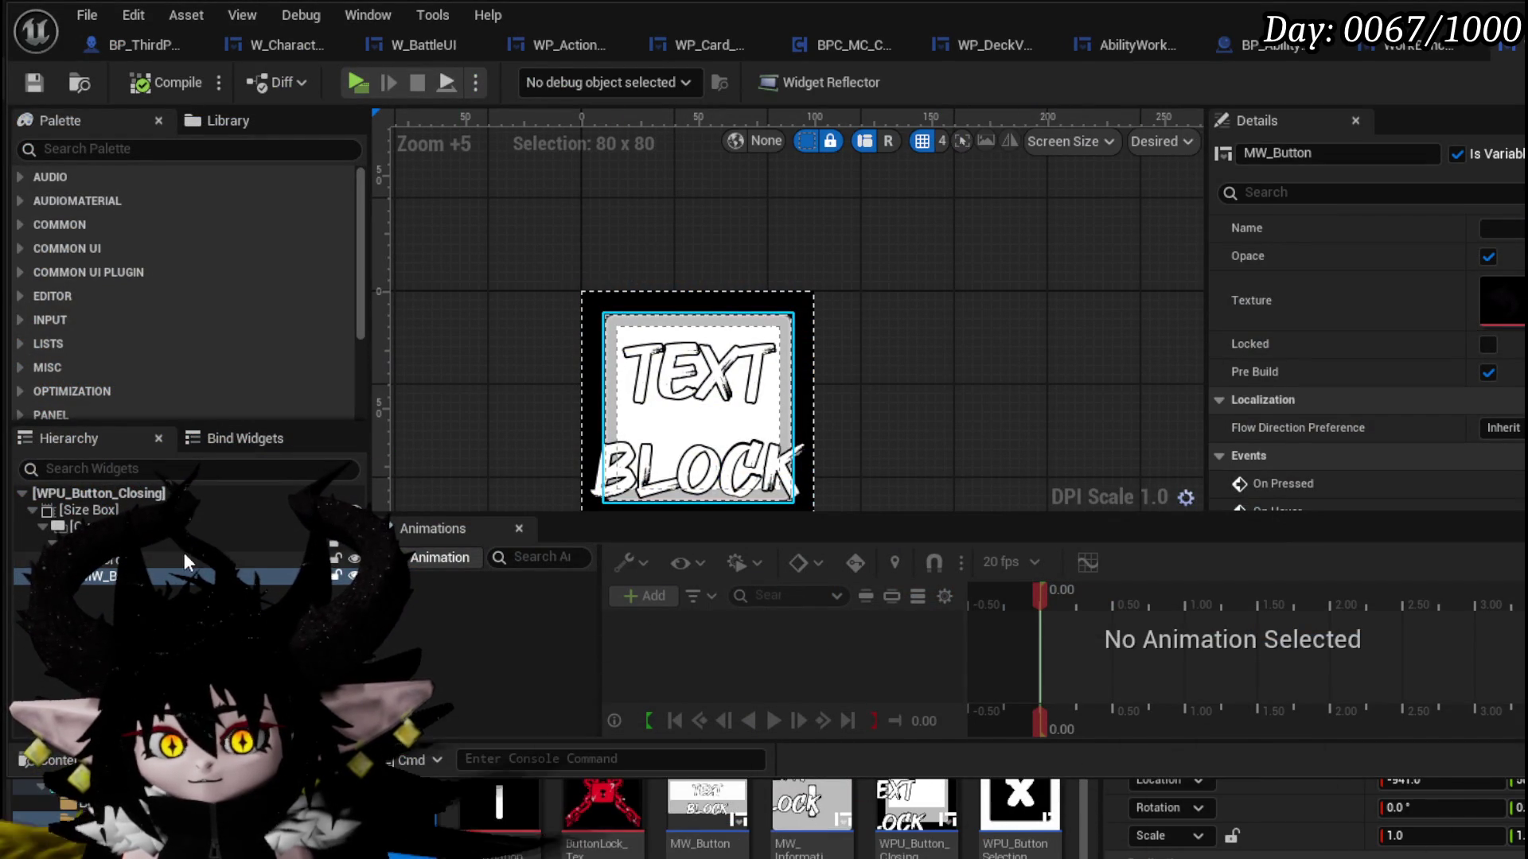
- Reset Border_63's Brush Image to None, then run and stop another workbench playtest
left_click(159, 560)
scroll(1366, 358, "up", 10)
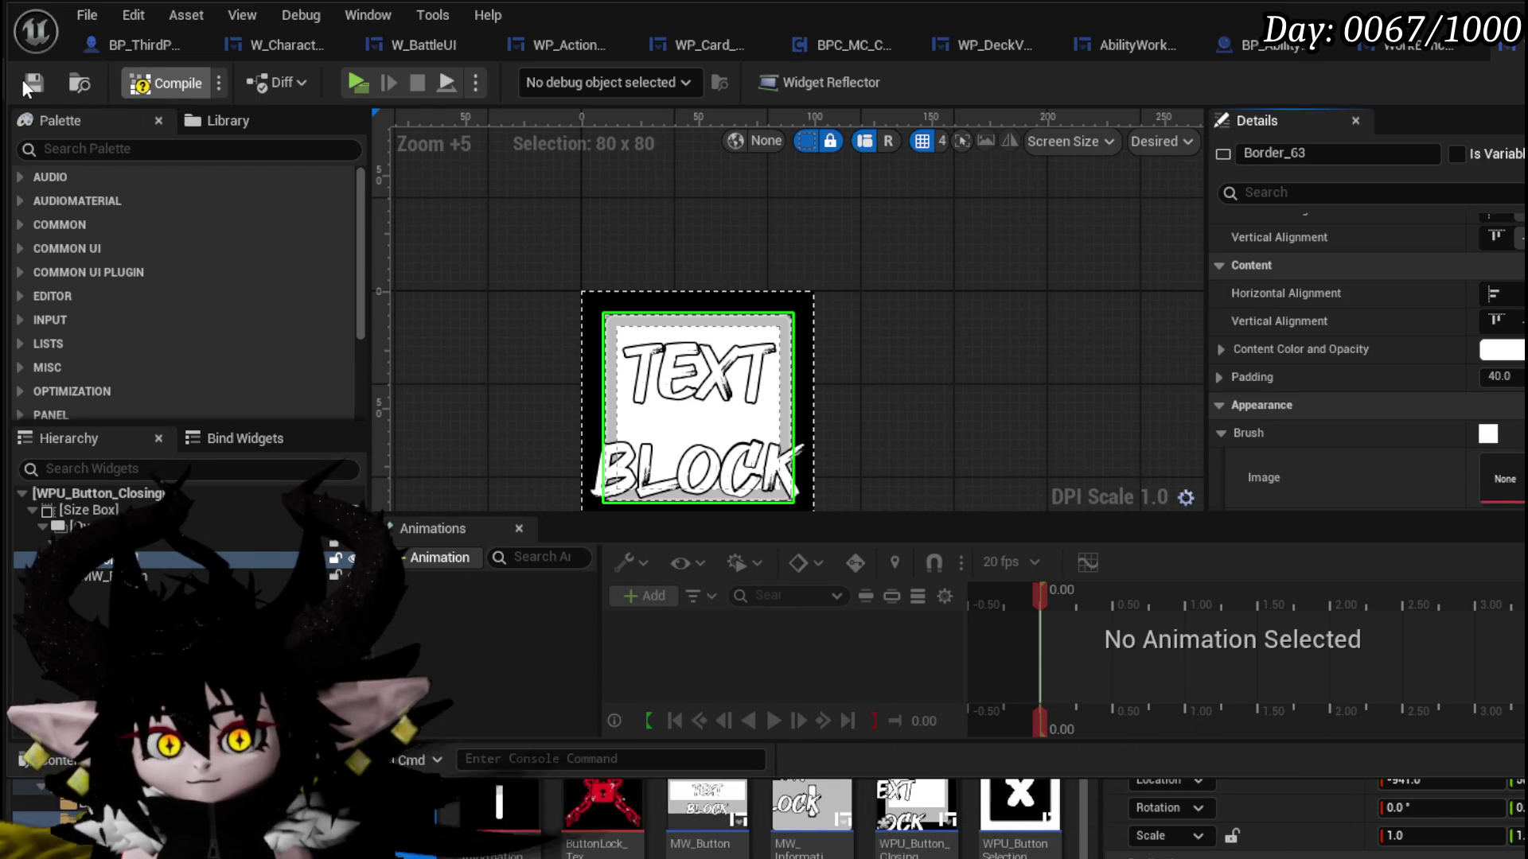
left_click(718, 80)
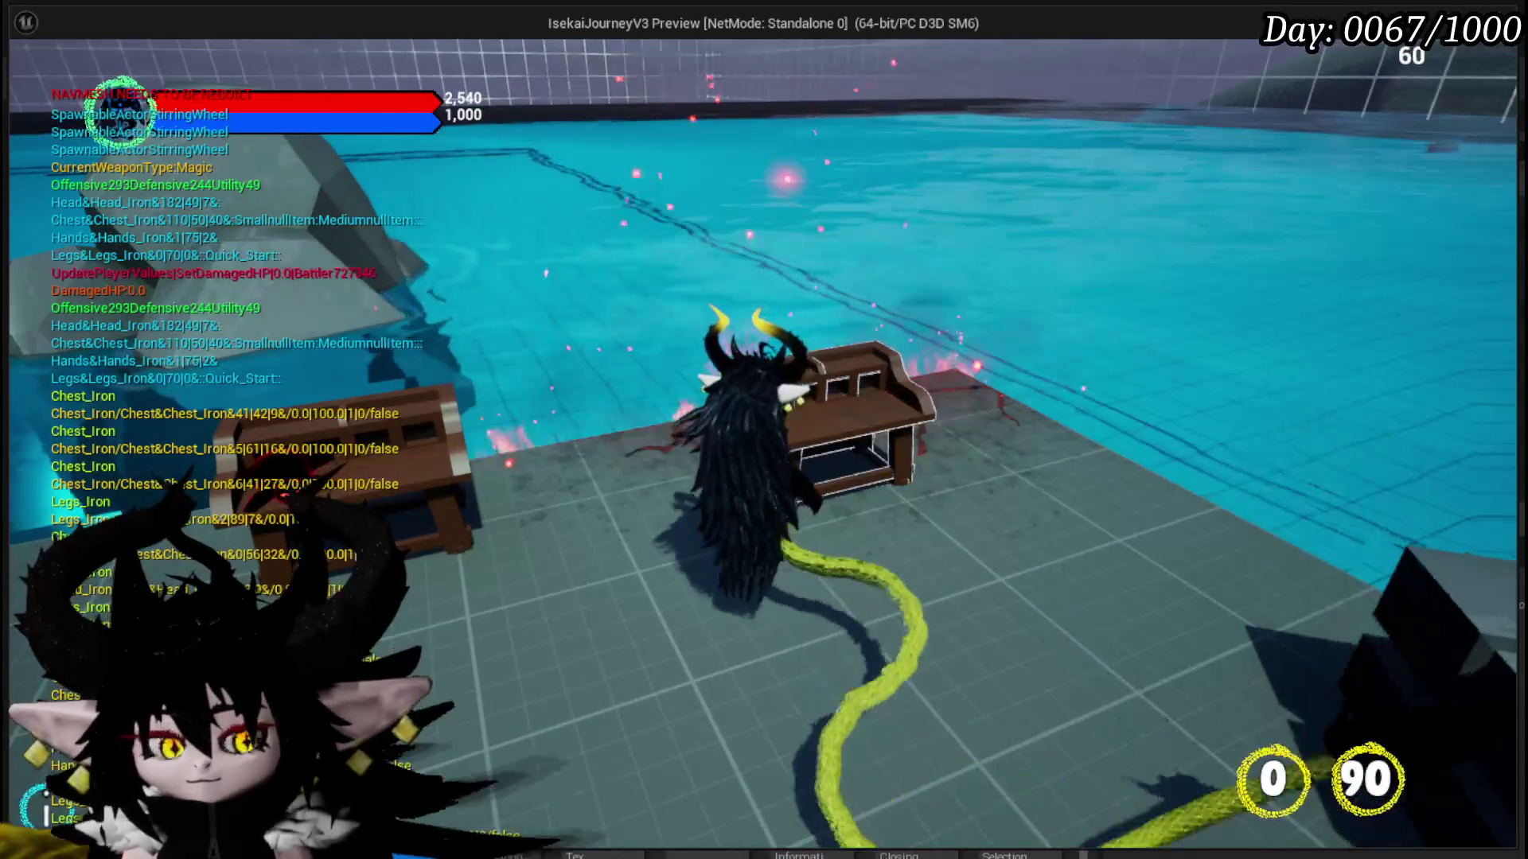
key("Escape")
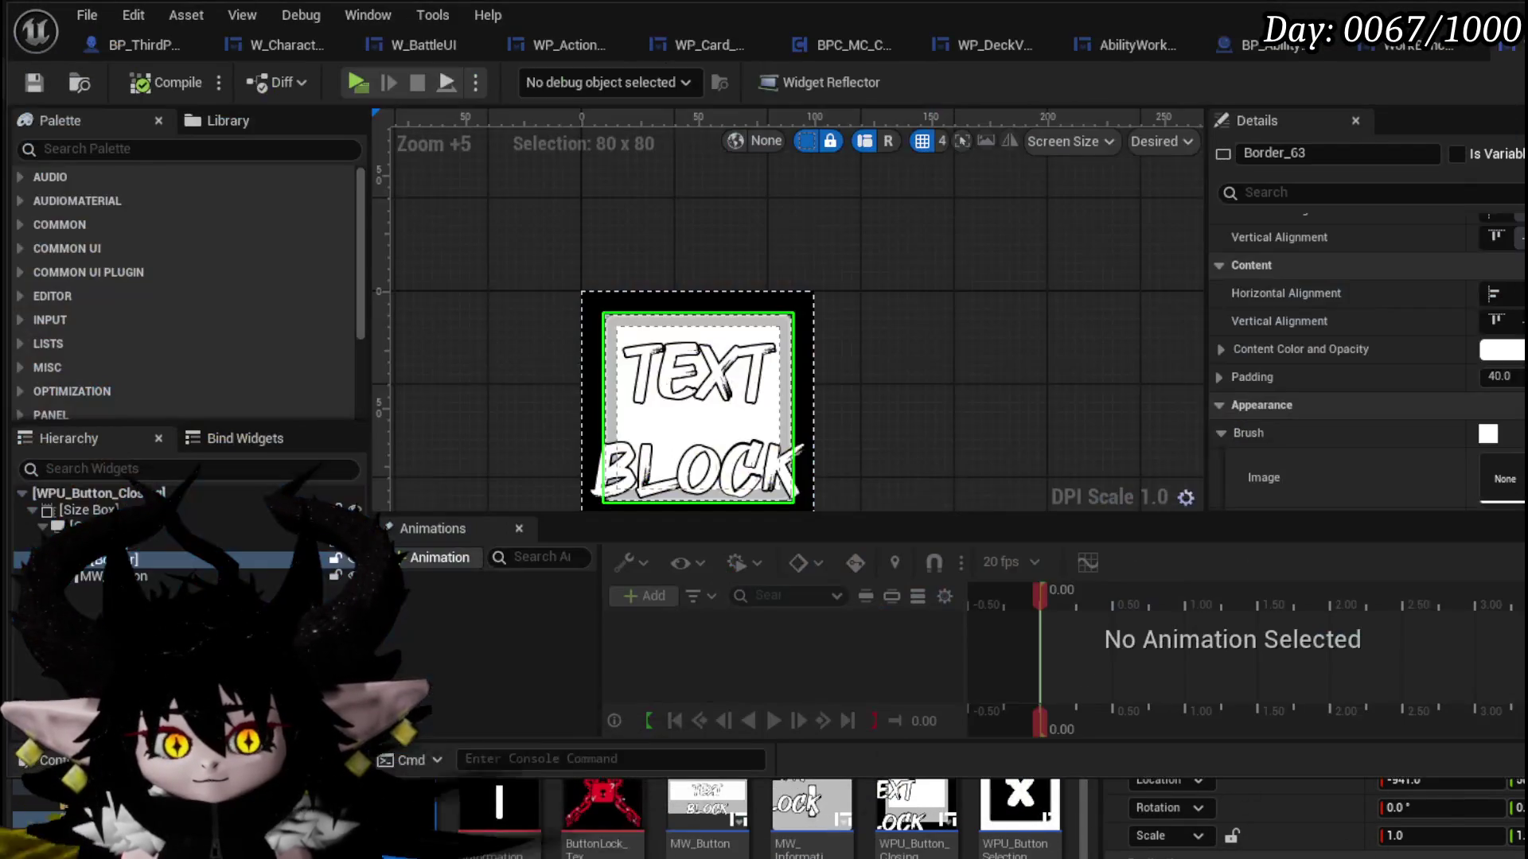
- Reassign the dark texture from the Content Drawer as Border_63's Brush Image
scroll(1365, 358, "down", 5)
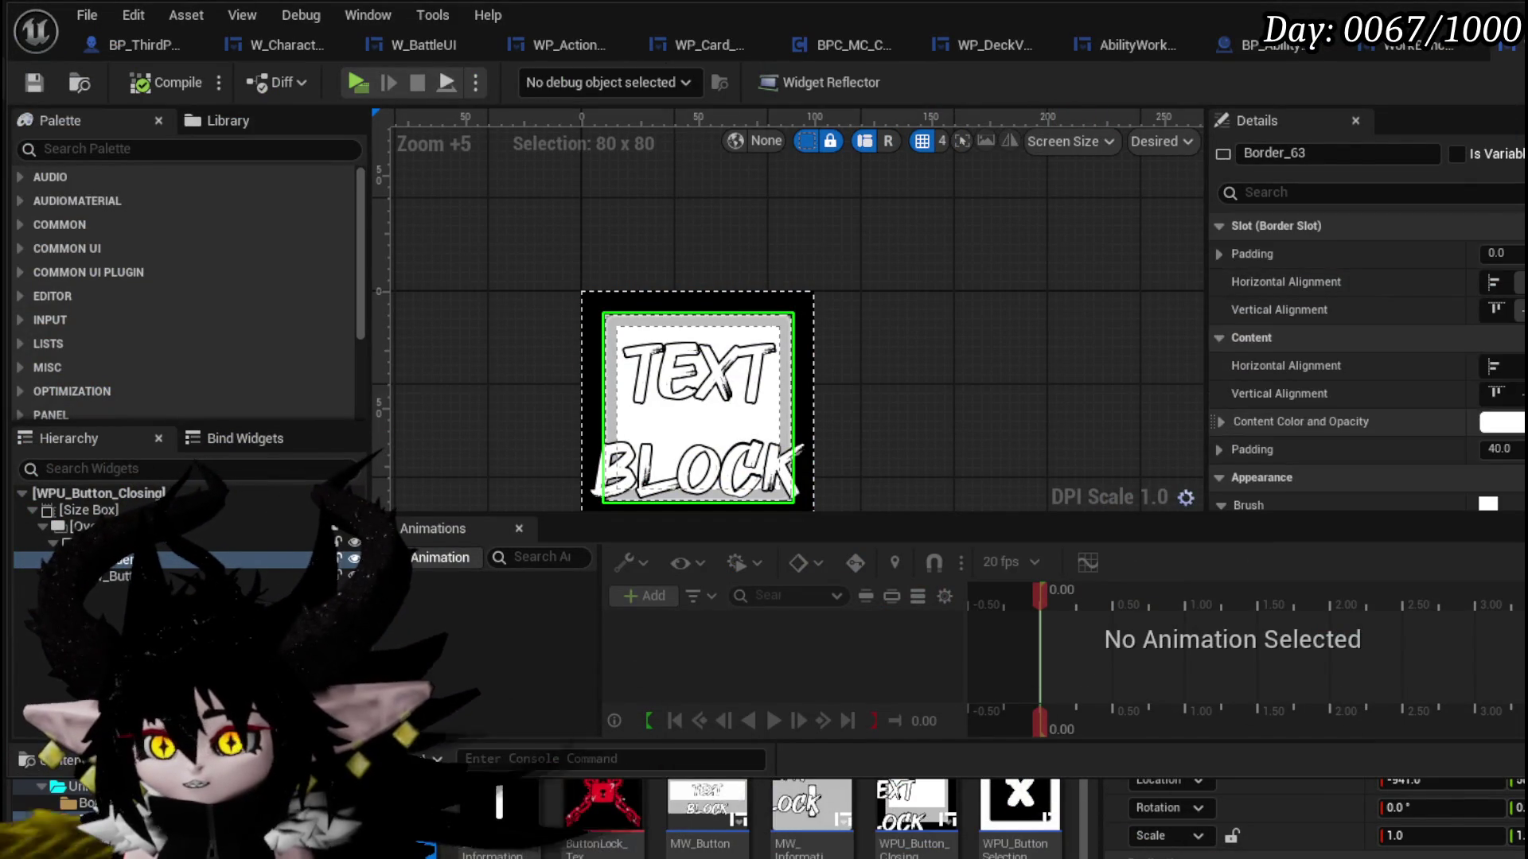
scroll(1365, 358, "up", 2)
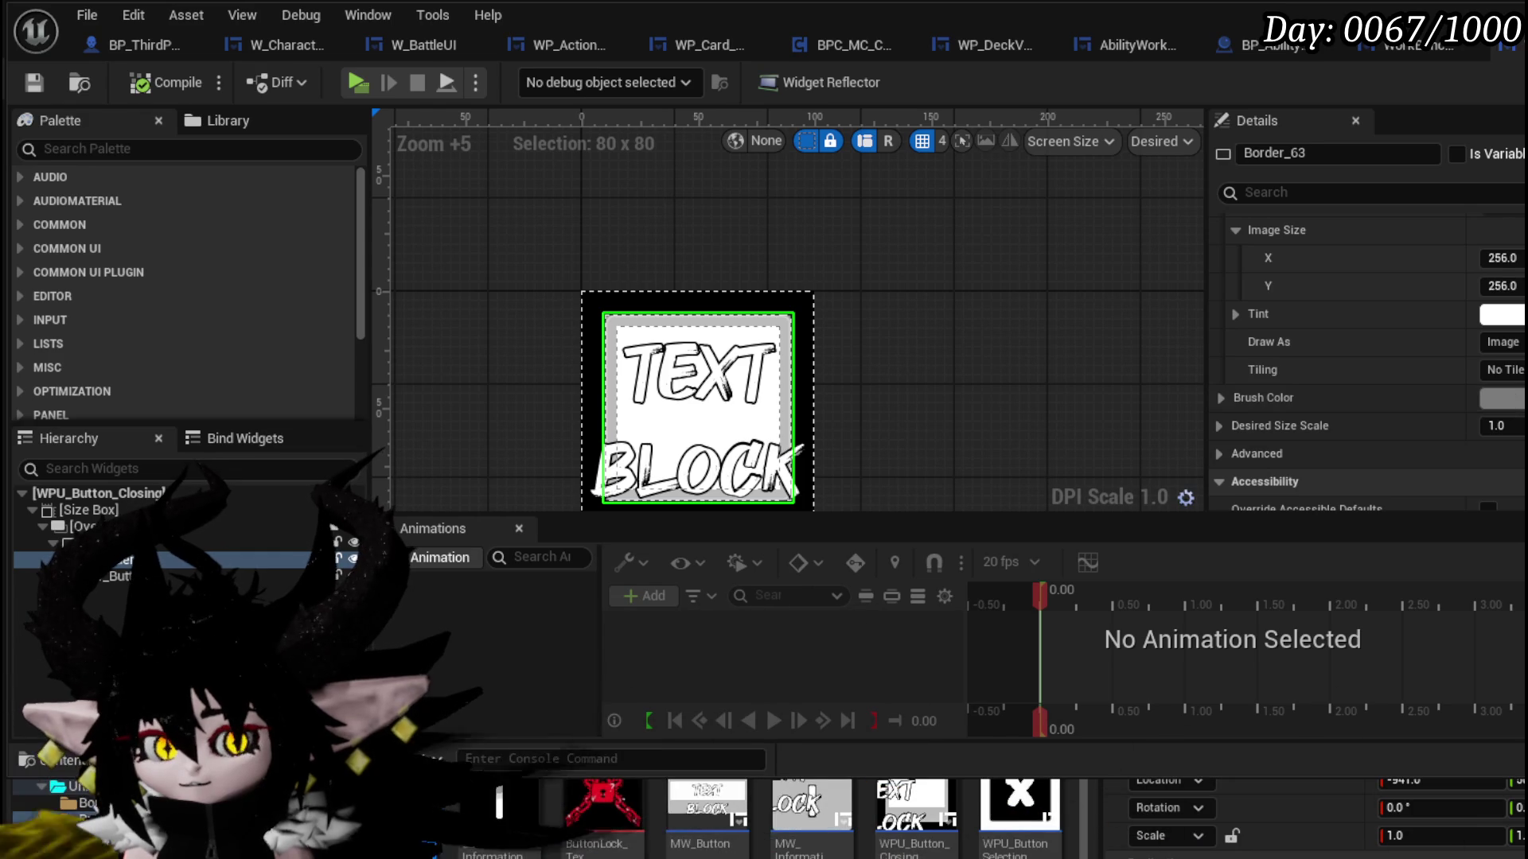
left_click(237, 579)
scroll(1365, 358, "up", 3)
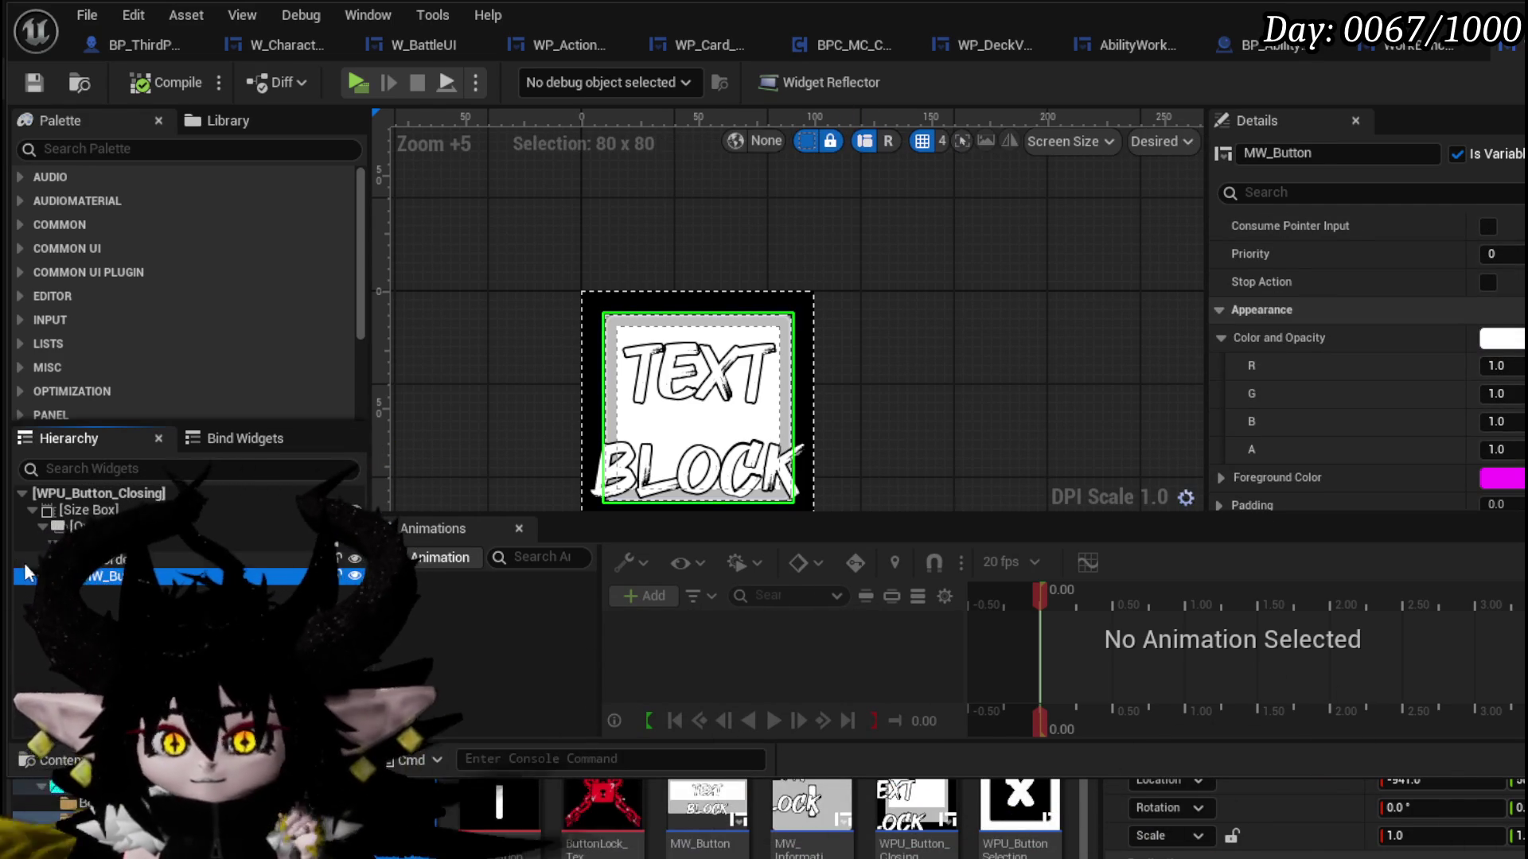
left_click(119, 560)
scroll(1504, 390, "up", 3)
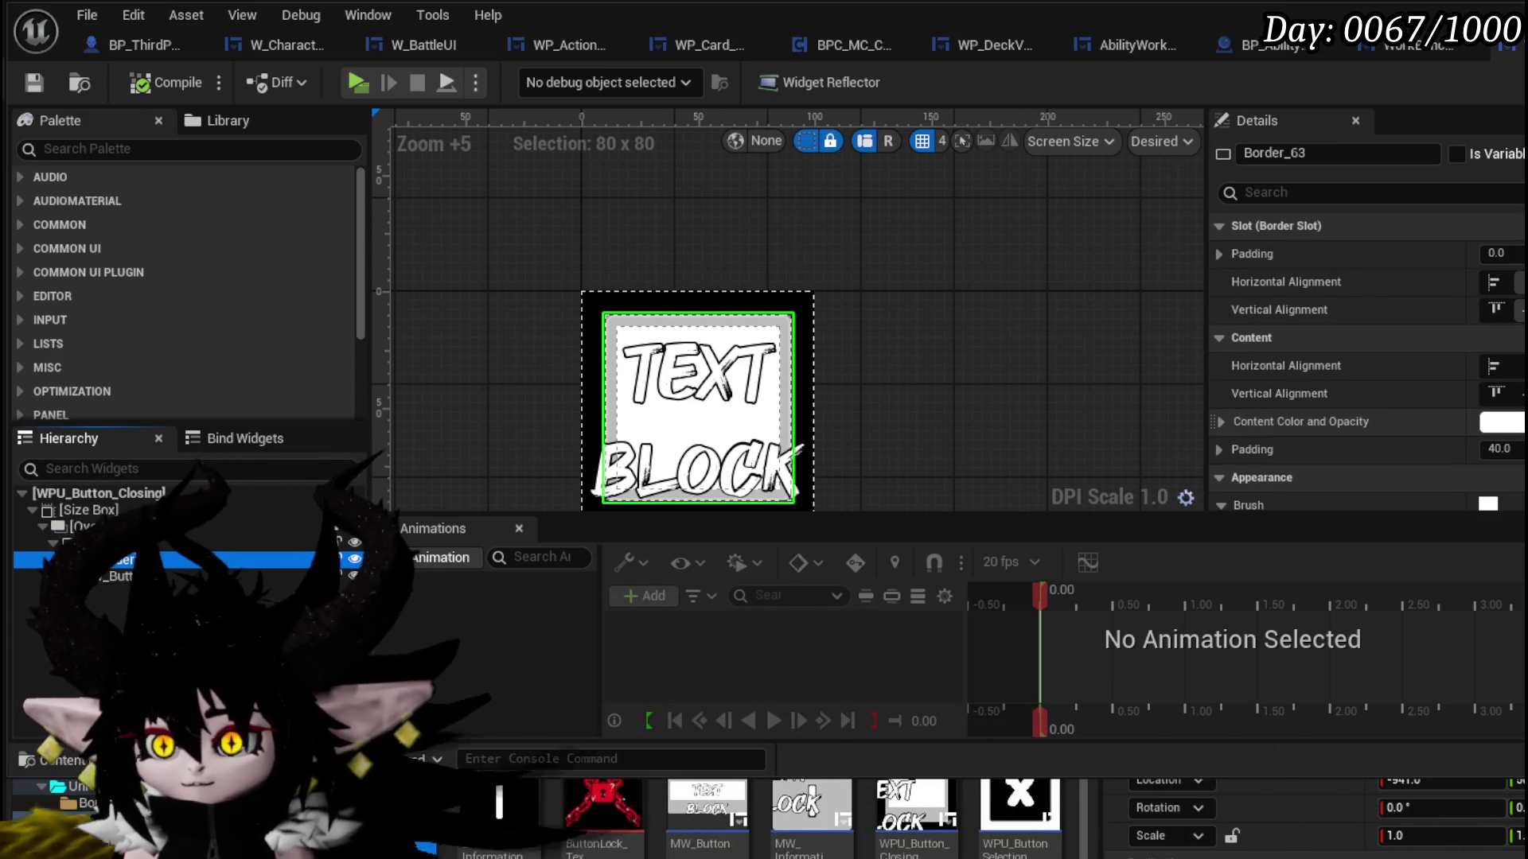
scroll(1504, 390, "down", 3)
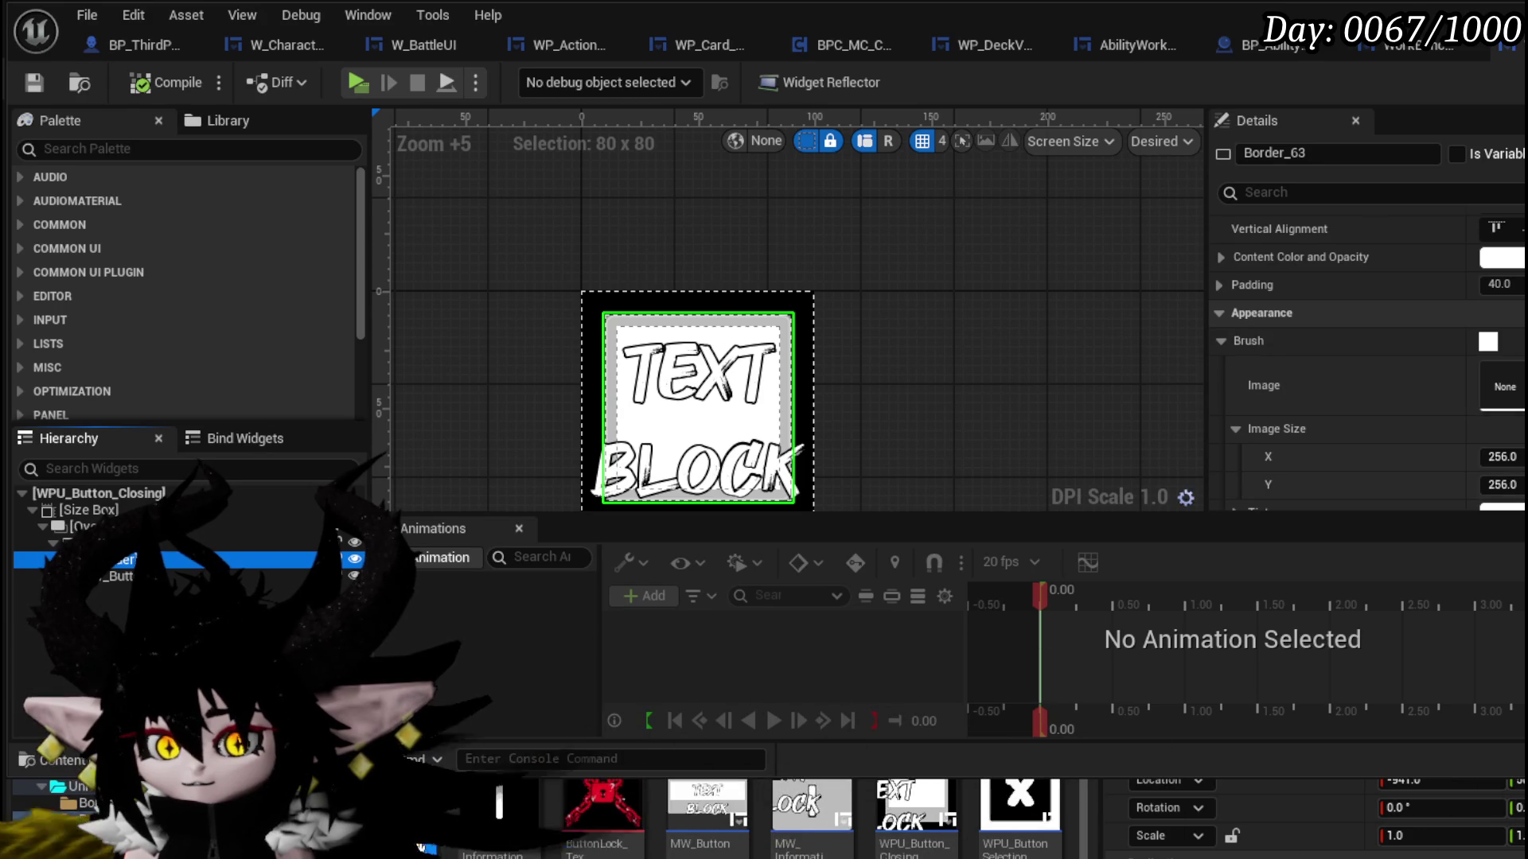
left_click_drag(500, 804, 1502, 386)
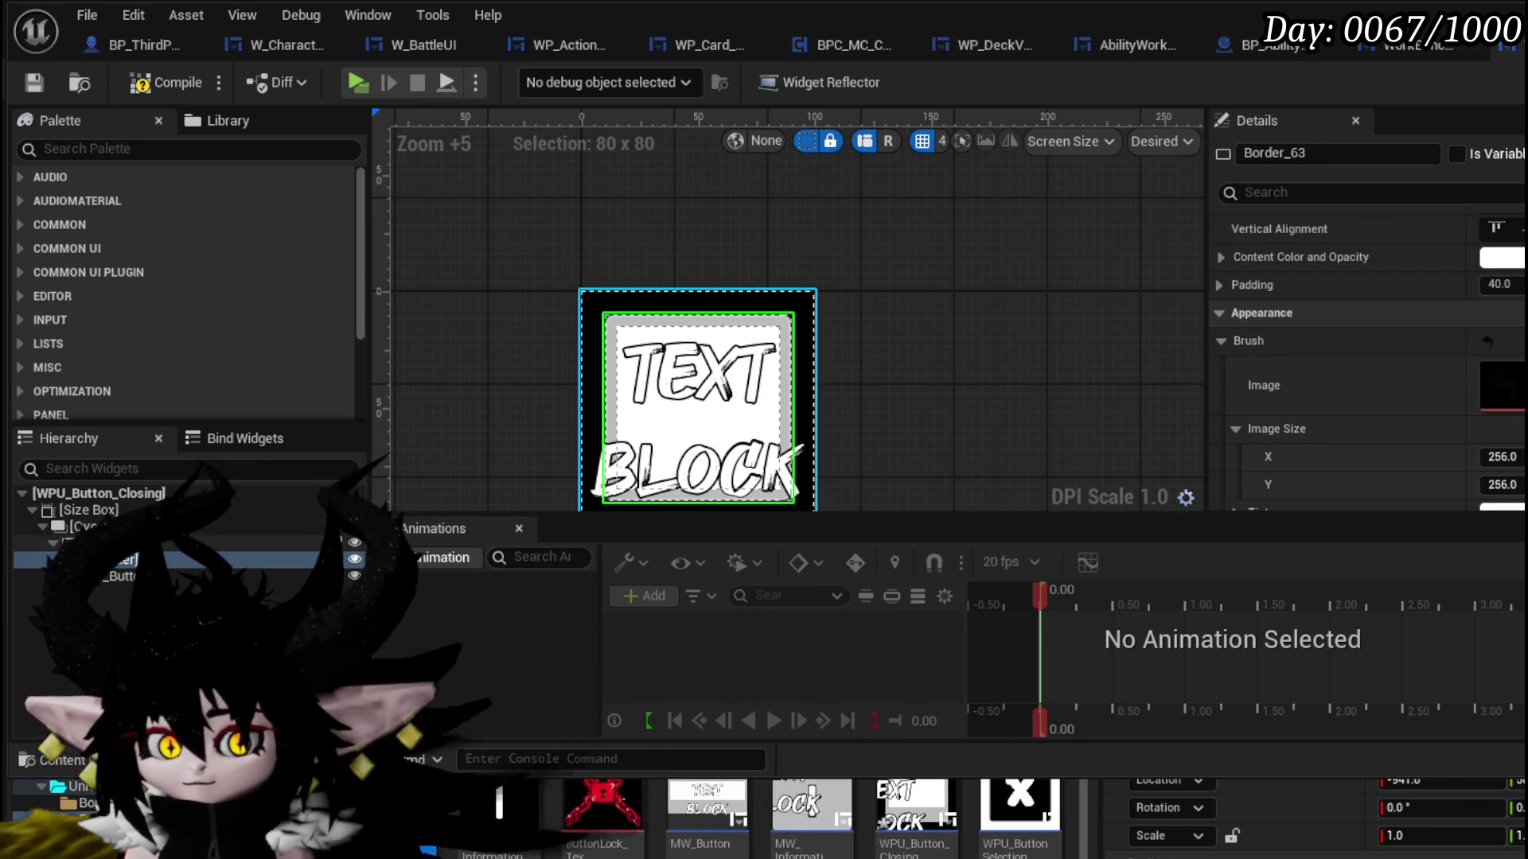
- Select the outer 100x100 Border_0 and change its brush colour from black to grey
left_click(590, 398)
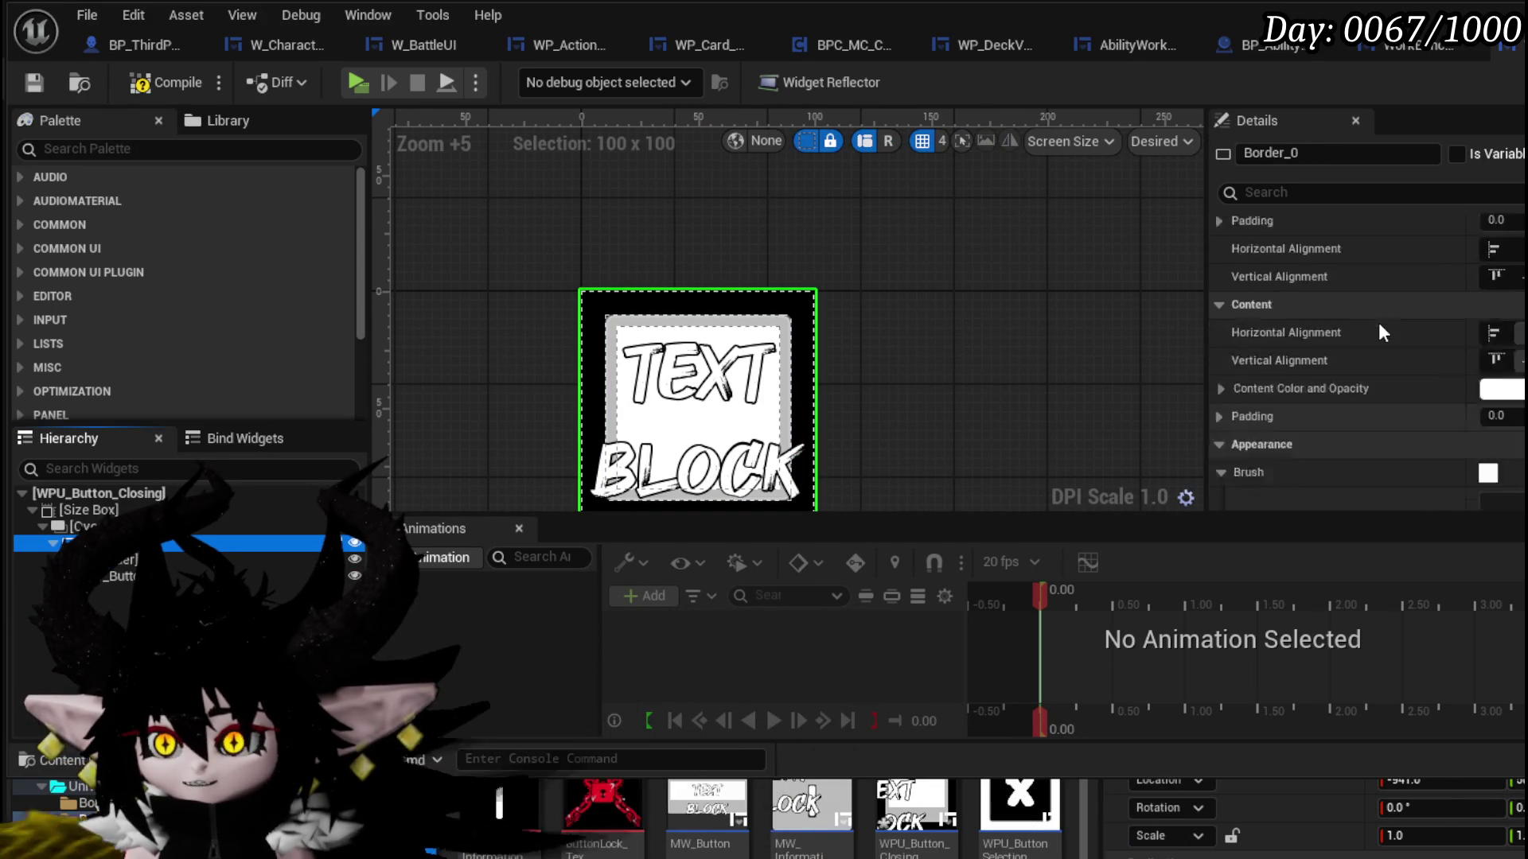
scroll(1379, 325, "up", 1)
scroll(1378, 322, "down", 9)
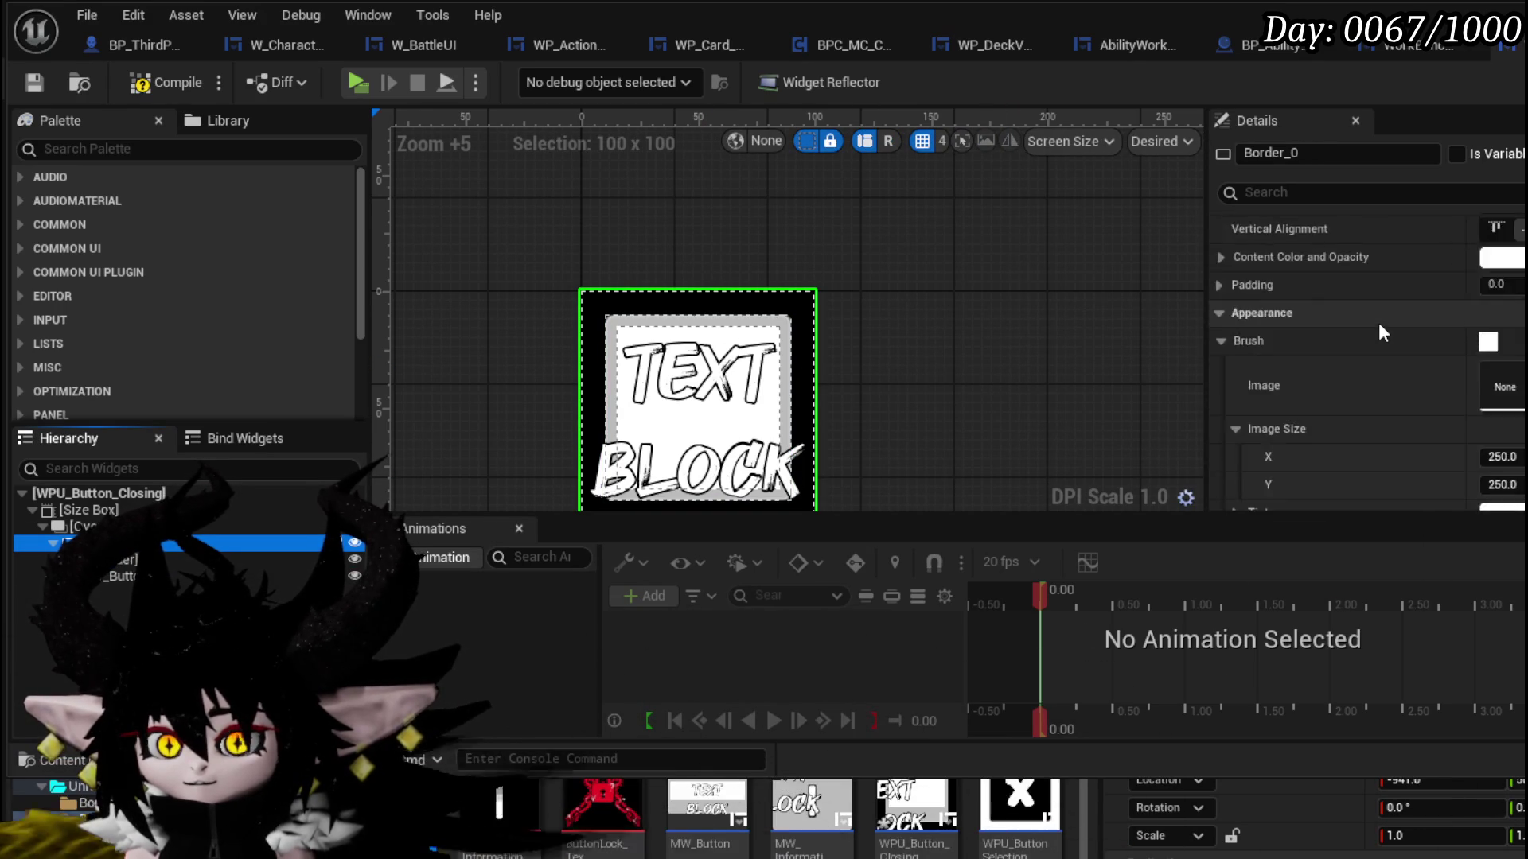
scroll(1379, 322, "down", 2)
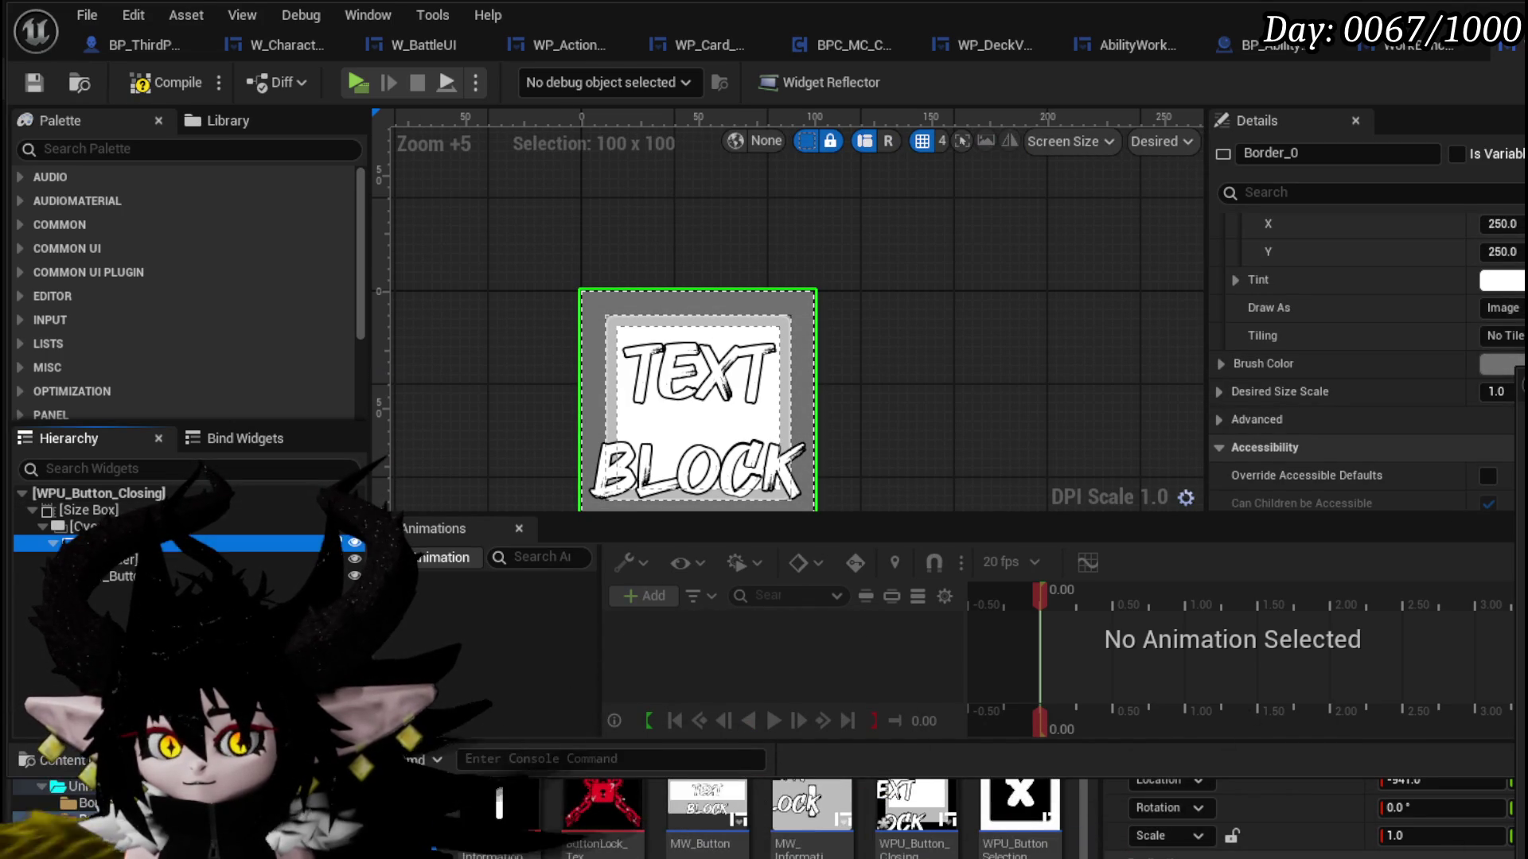
- Wrap the button in a new outer Border_1 and set its Brush Color to pure black
mouse_move(444, 748)
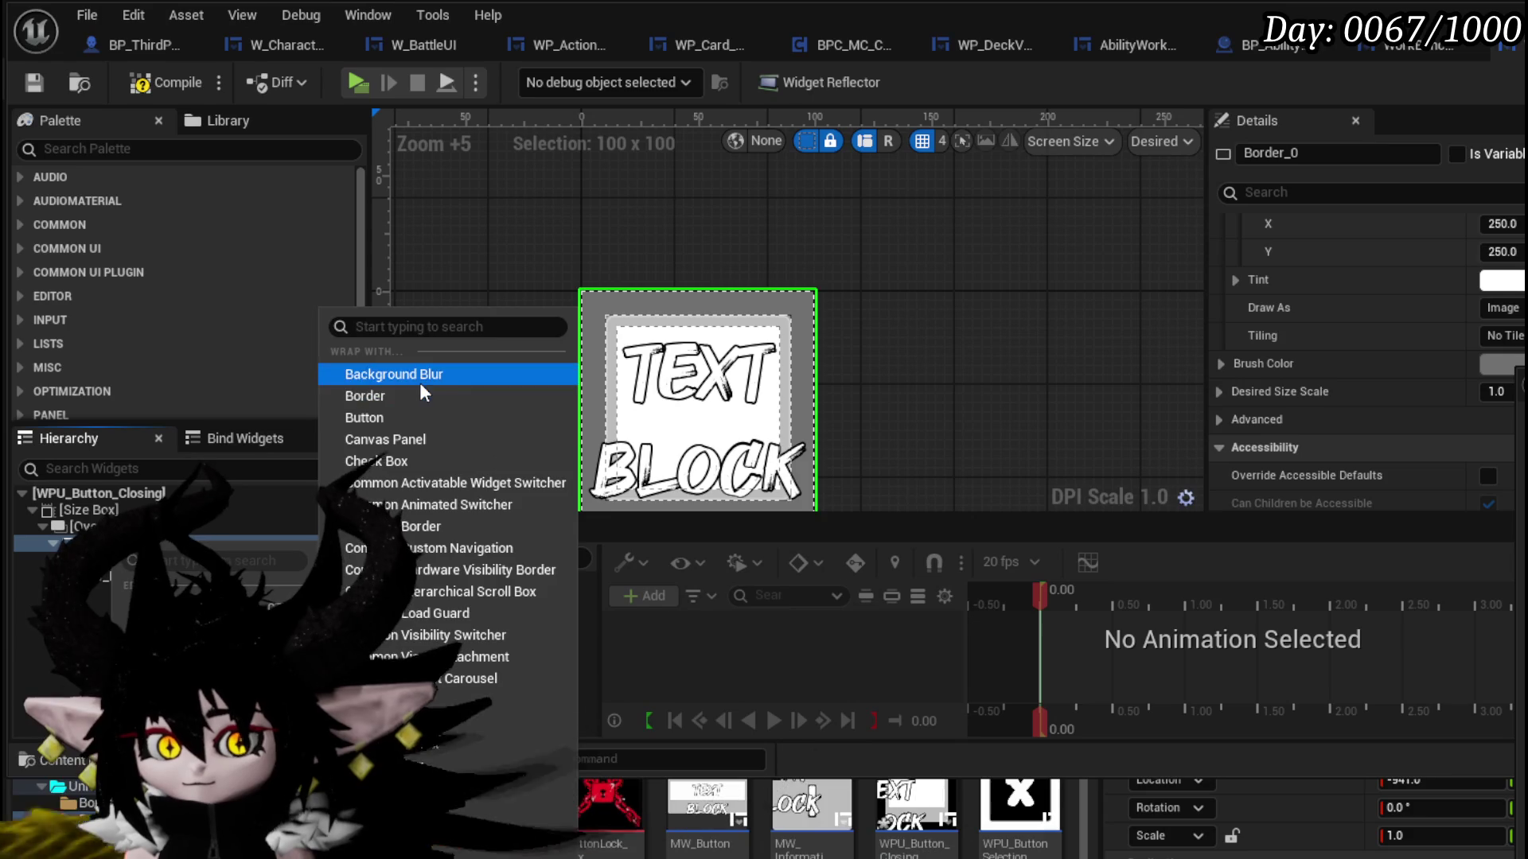
left_click(465, 398)
left_click(130, 562)
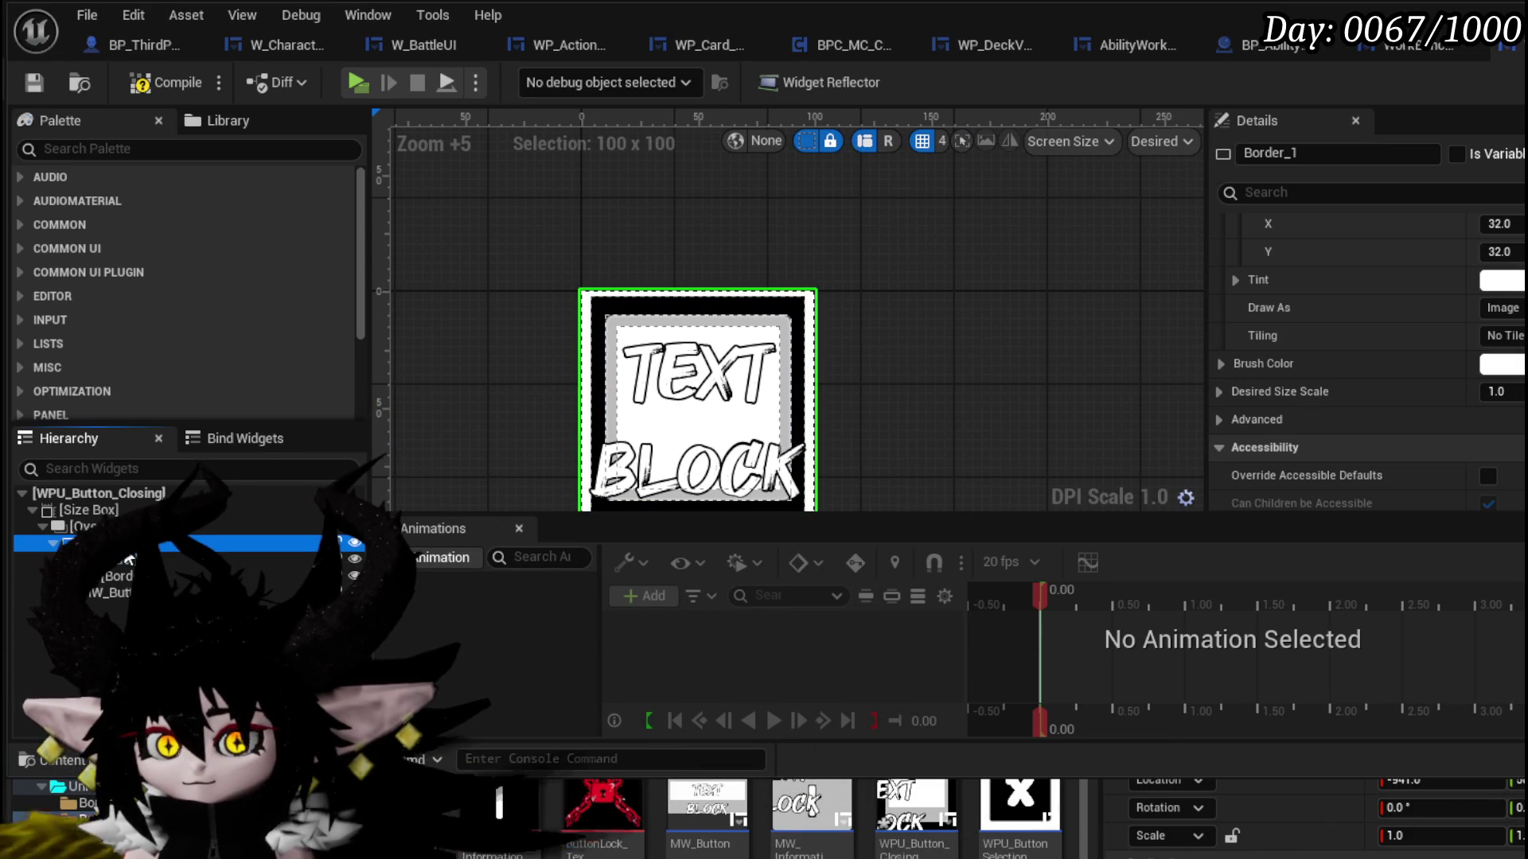
scroll(1369, 334, "up", 3)
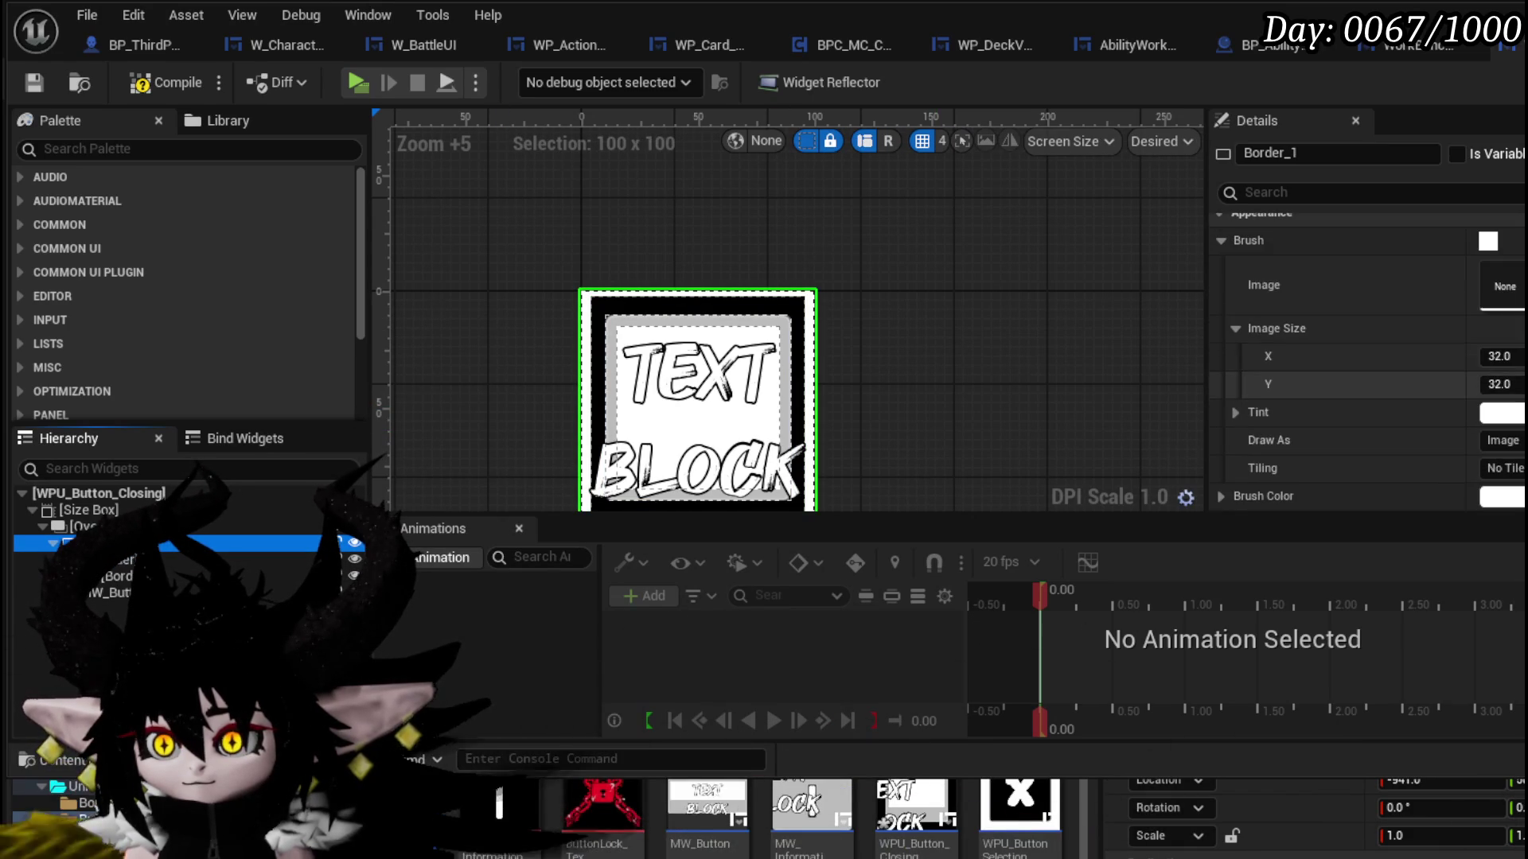
left_click(1502, 412)
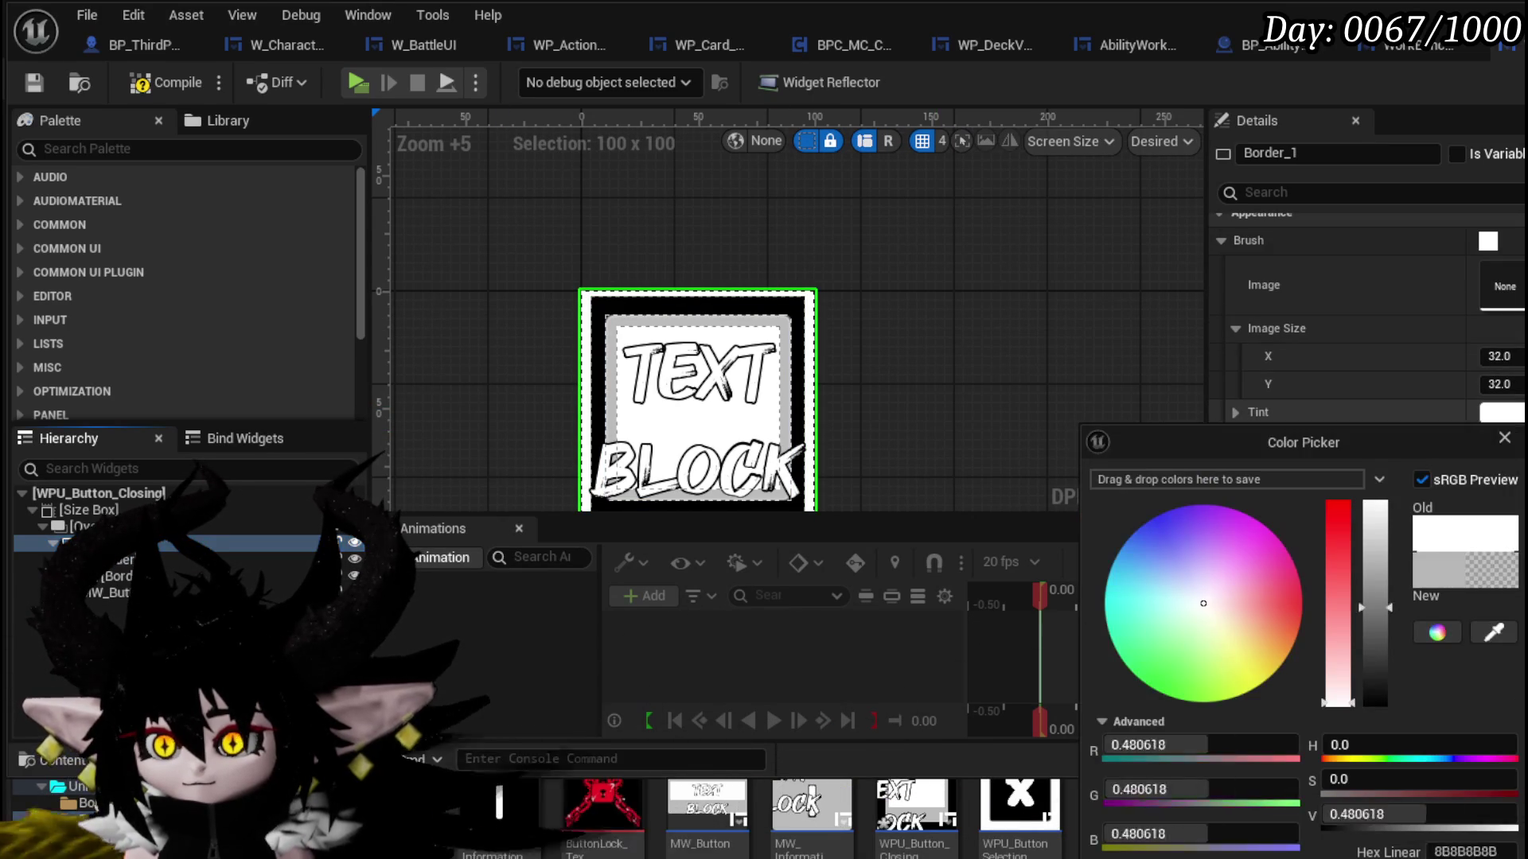
left_click(1374, 683)
left_click_drag(1374, 683, 1367, 772)
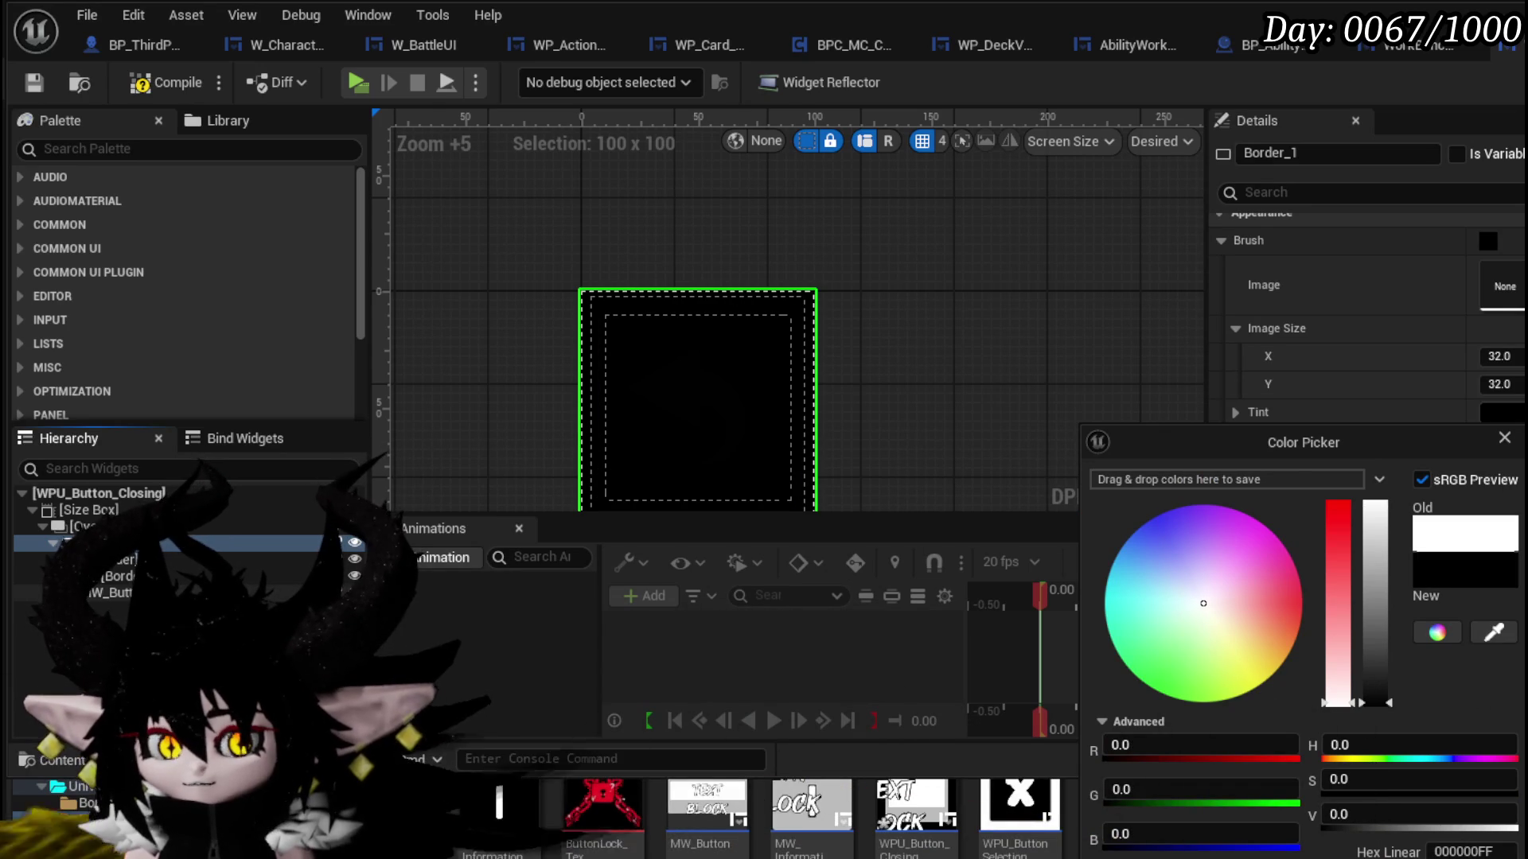
left_click(1517, 444)
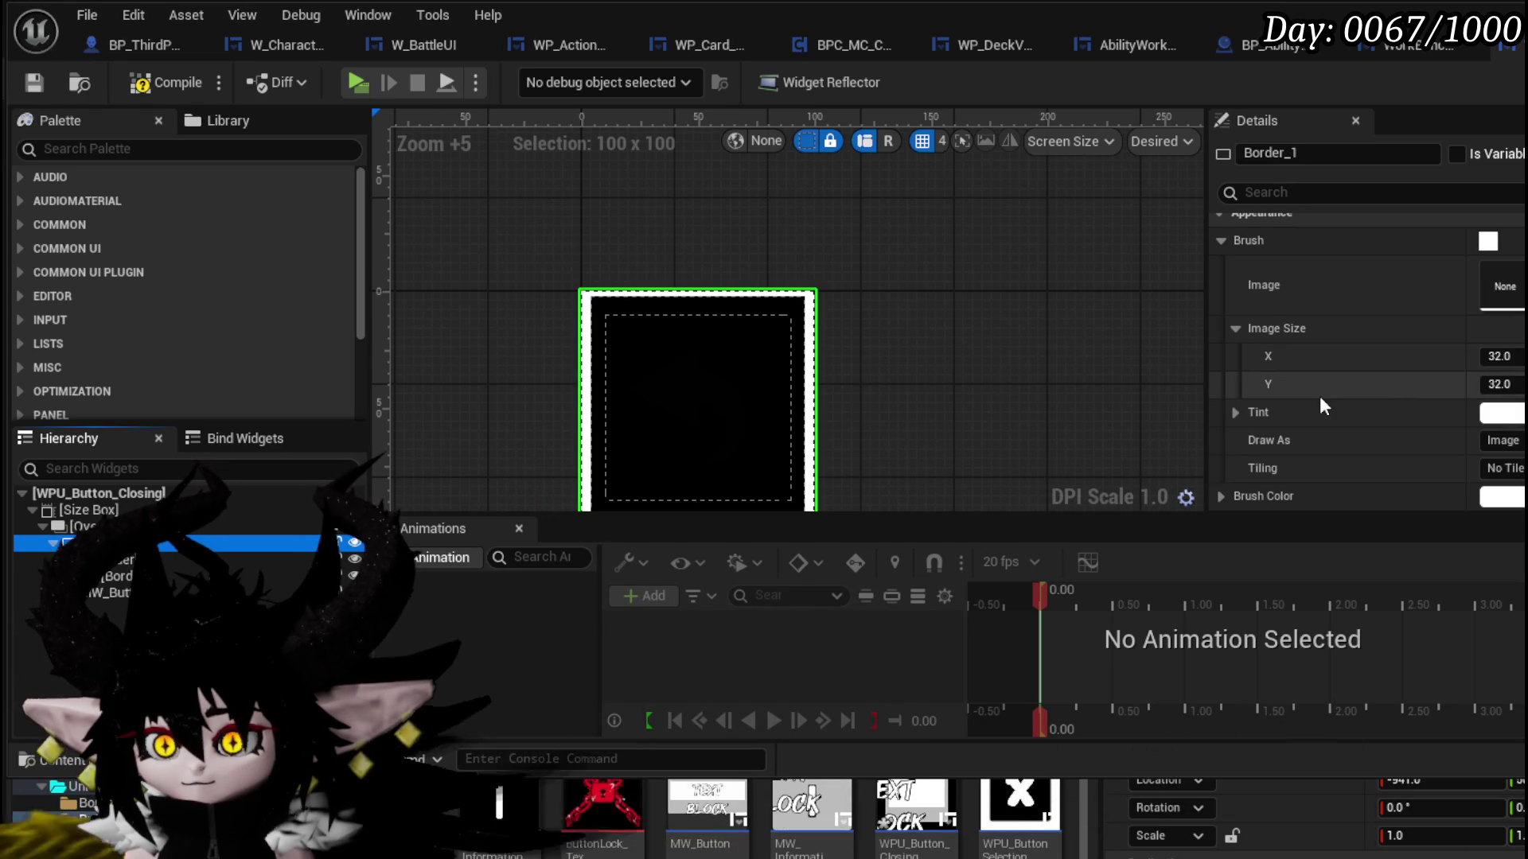
scroll(1313, 394, "down", 3)
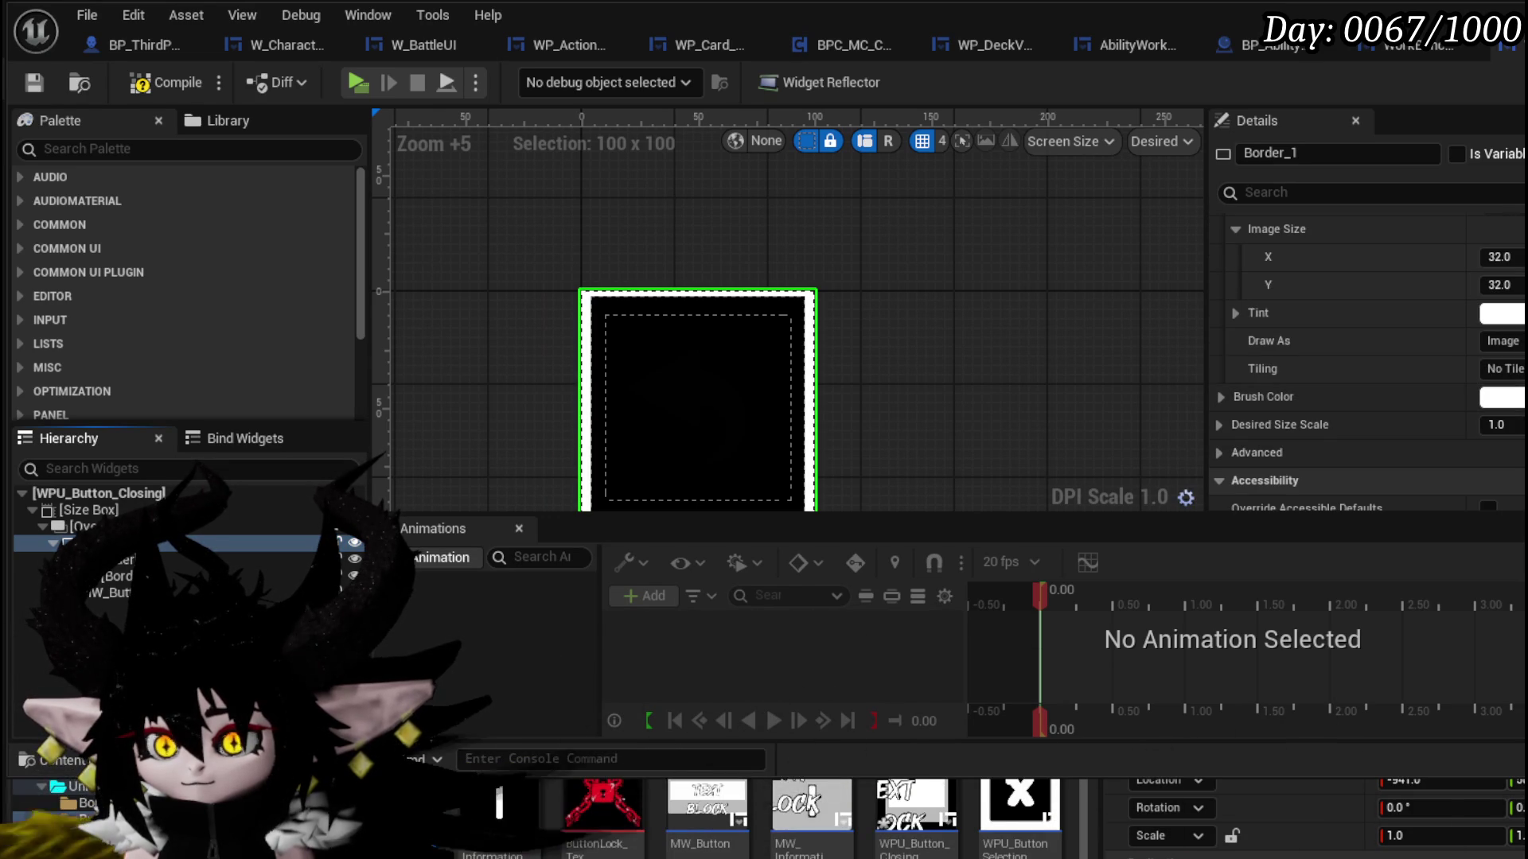
- Lighten Border_0's Brush Color to light grey so the back-arrow icon shows
left_click(53, 542)
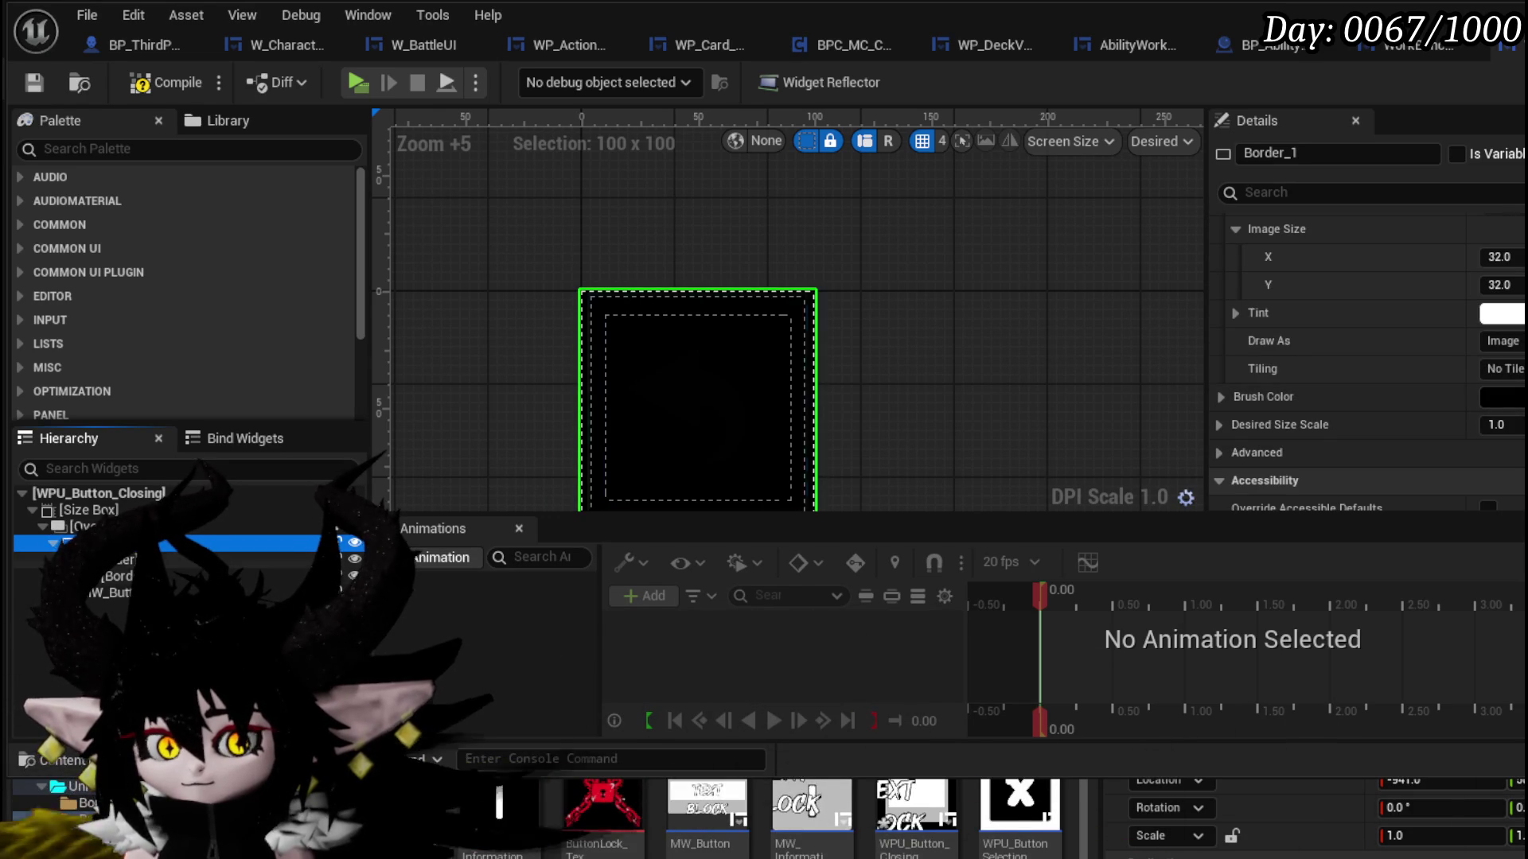
left_click(1502, 396)
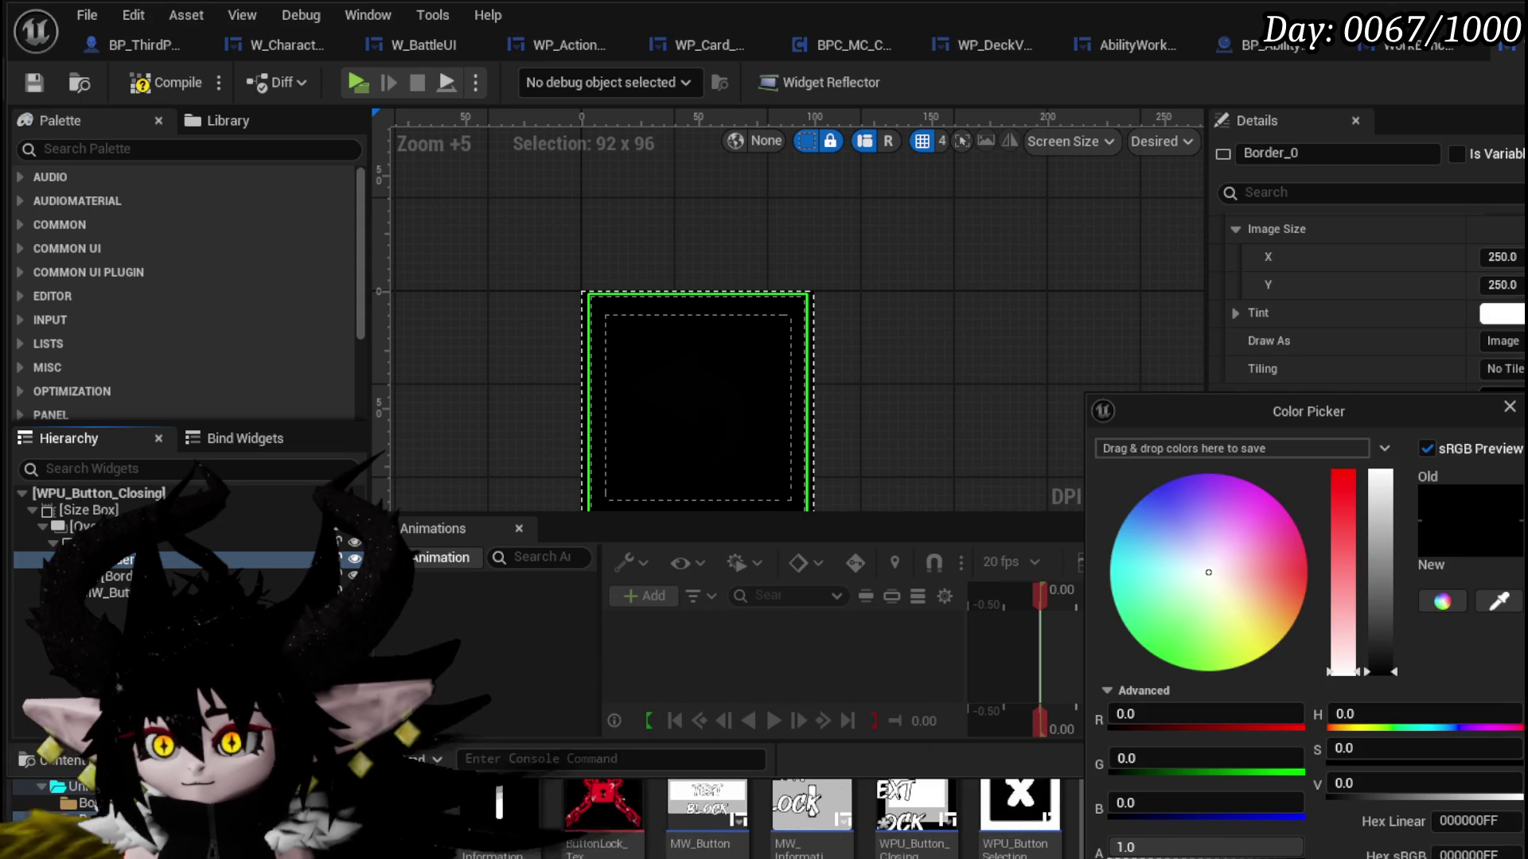
mouse_move(1382, 620)
left_mouse_down()
mouse_move(1383, 637)
mouse_move(1371, 569)
left_mouse_up()
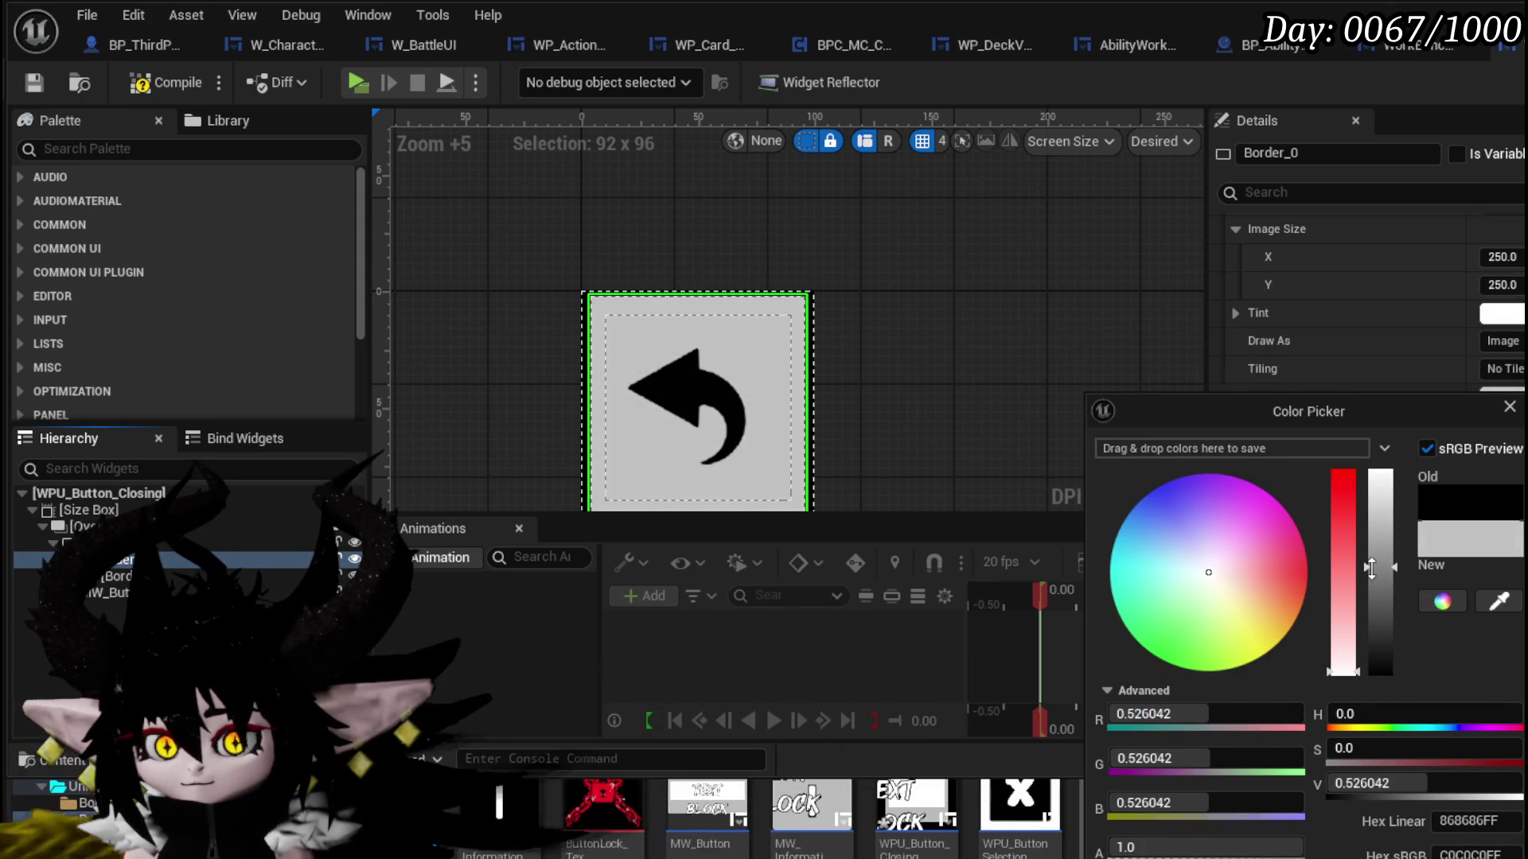
left_click(127, 544)
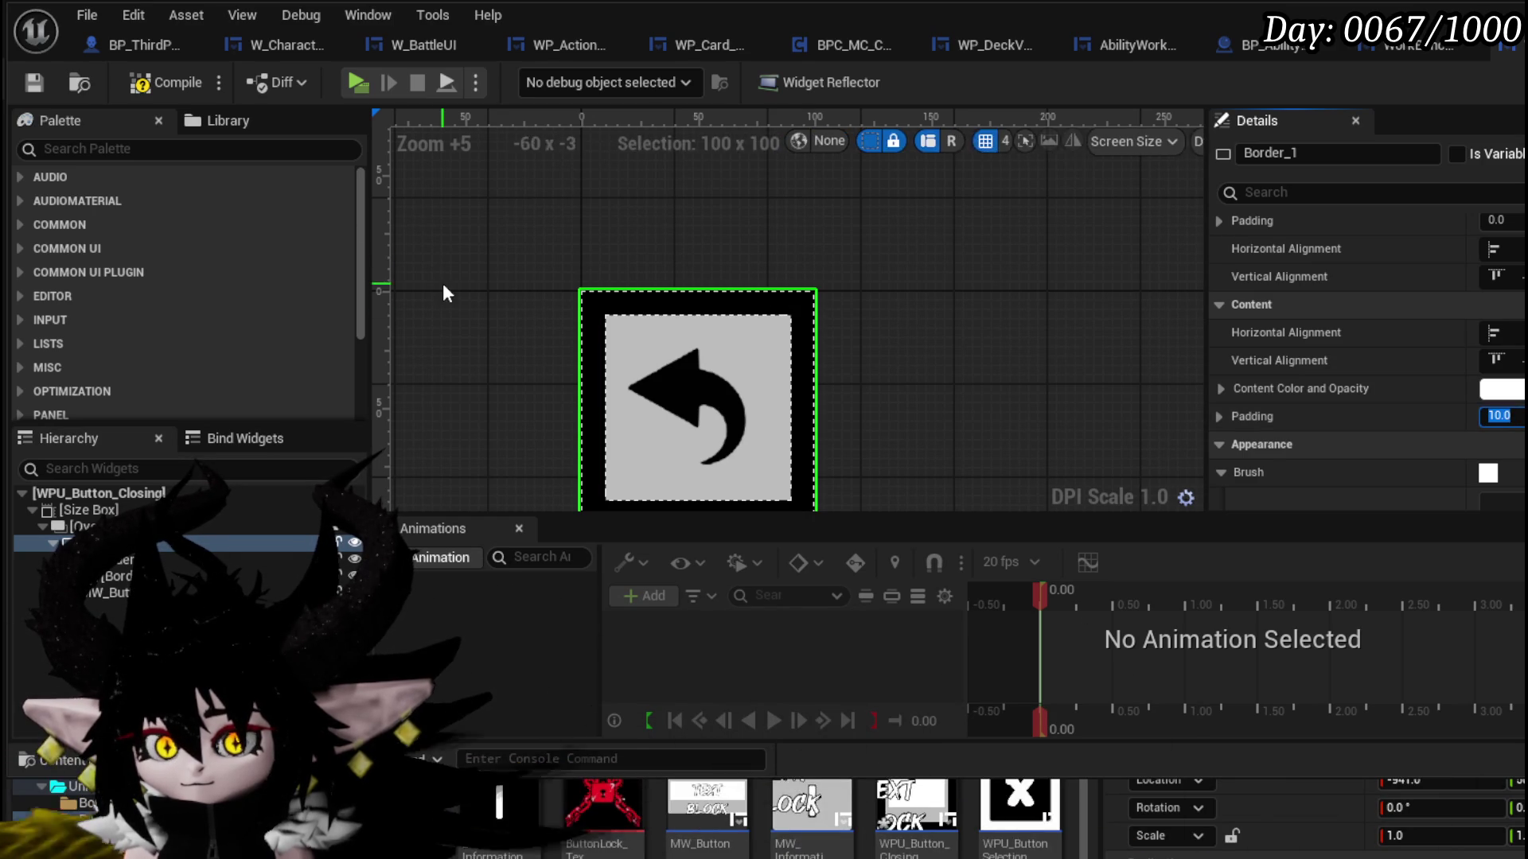
- Save the button widget and playtest that the back-arrow closes and reopens the workbench view
left_click(34, 79)
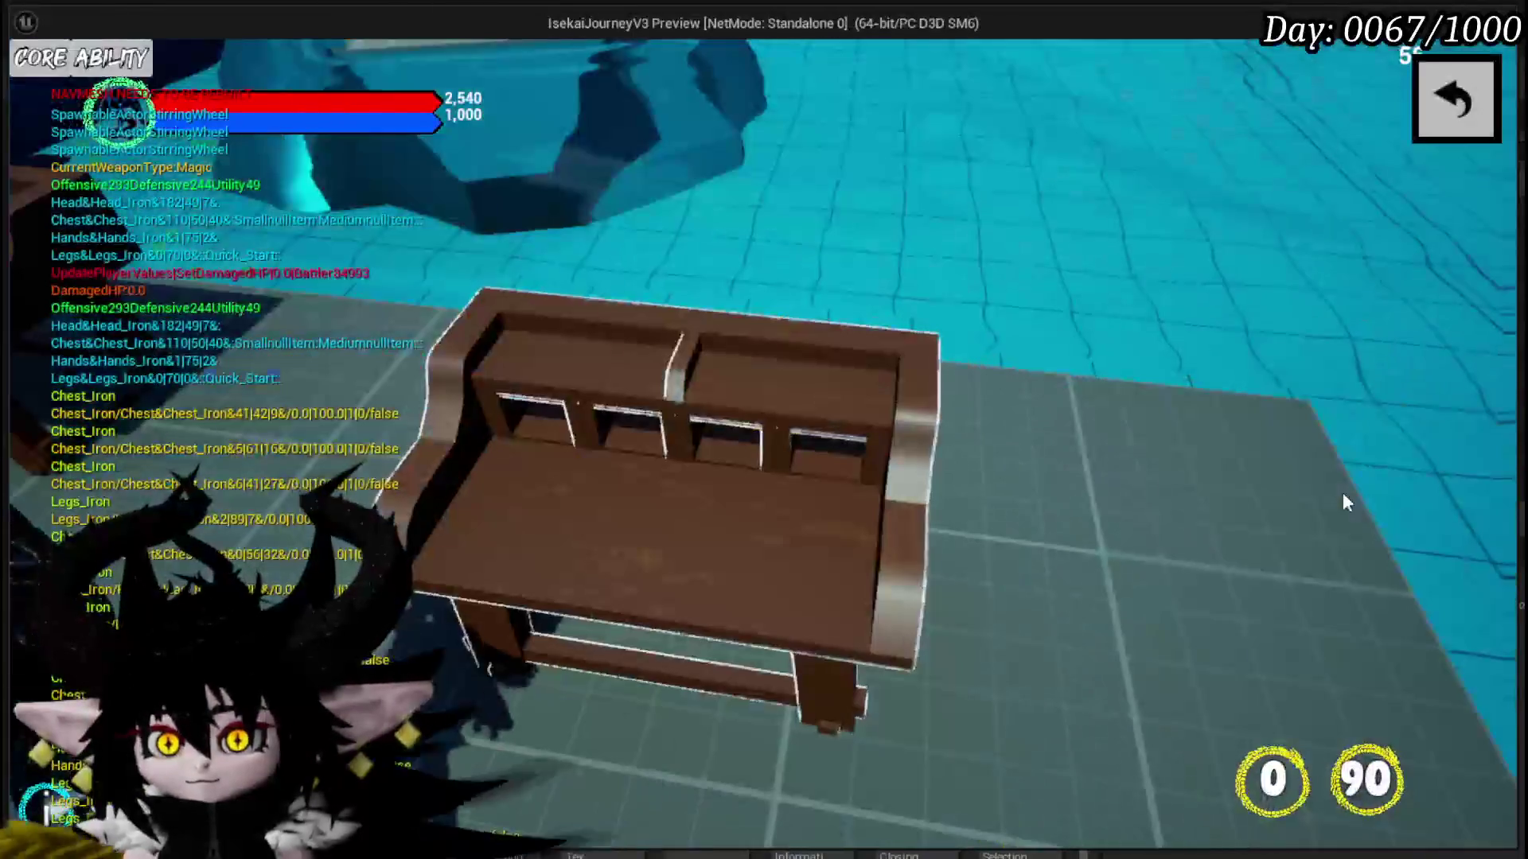
left_click(1457, 100)
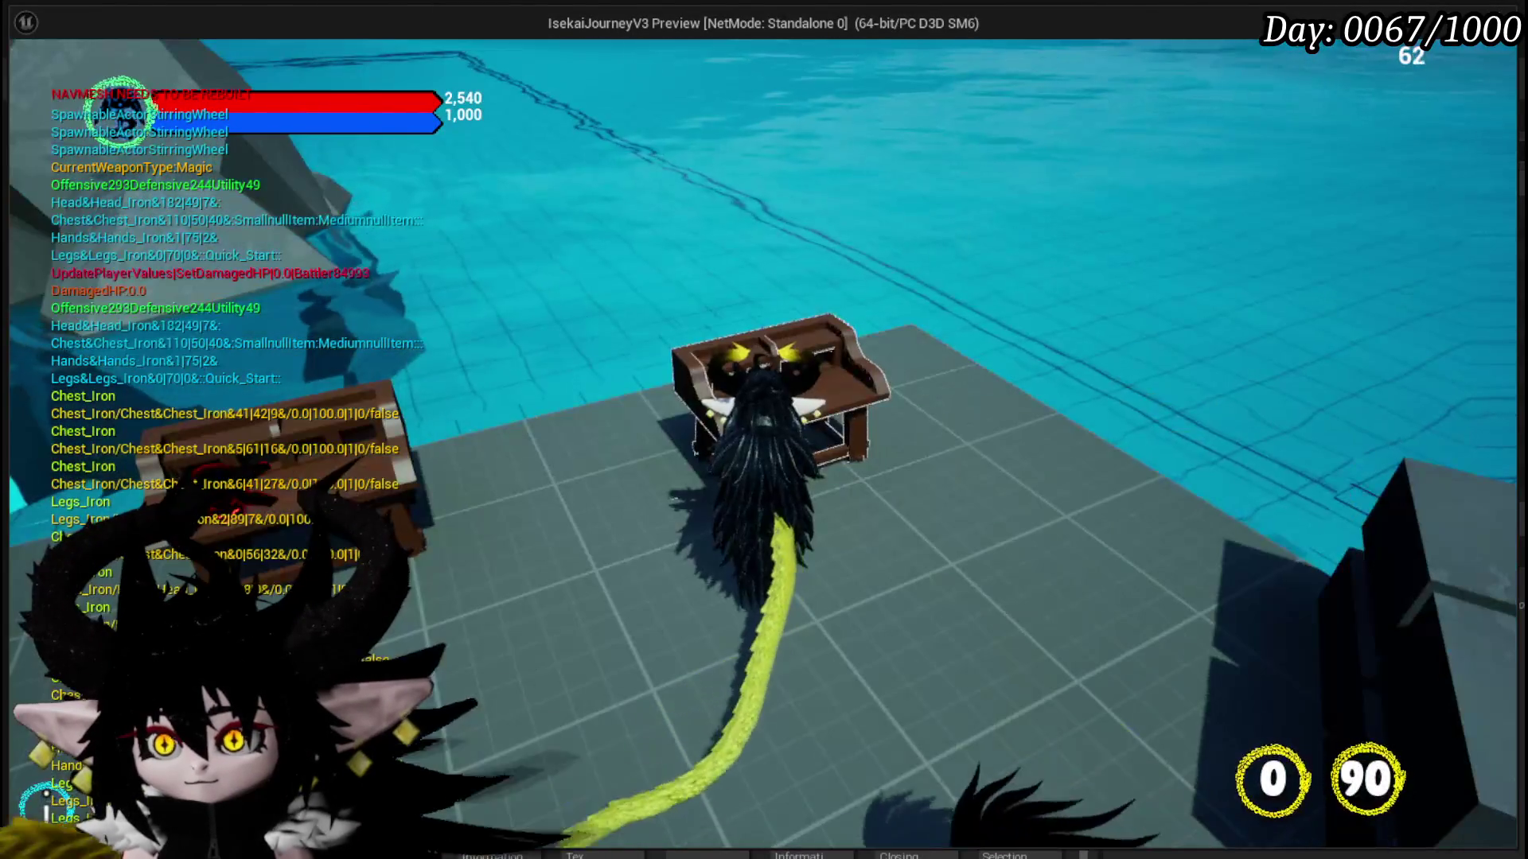
left_click(1445, 108)
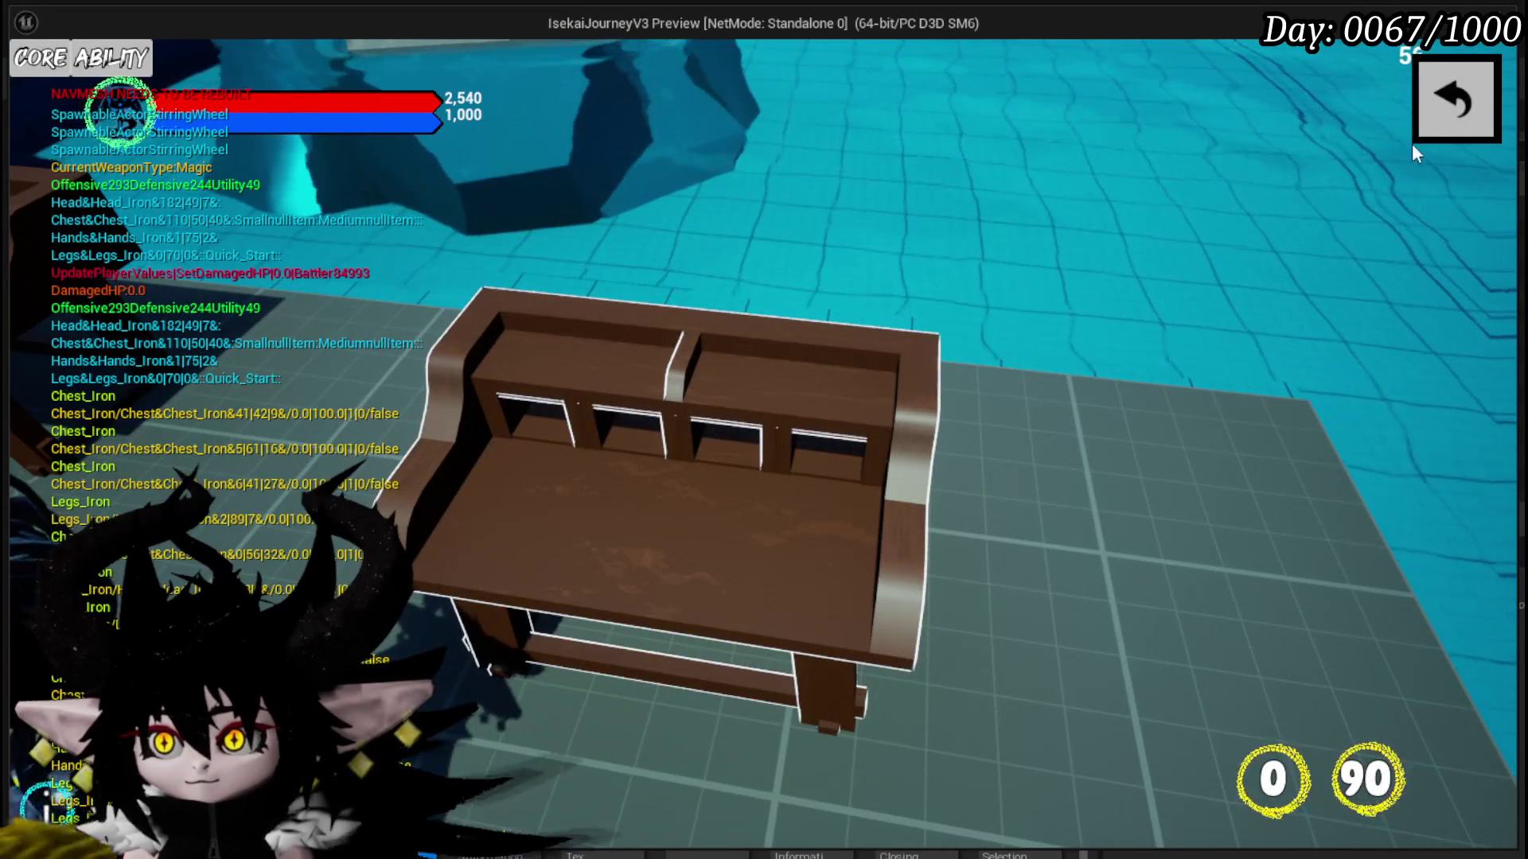
left_click(1429, 117)
- End the playtest, save the level, and reopen WPU_Button_Closing for editing
key("Escape")
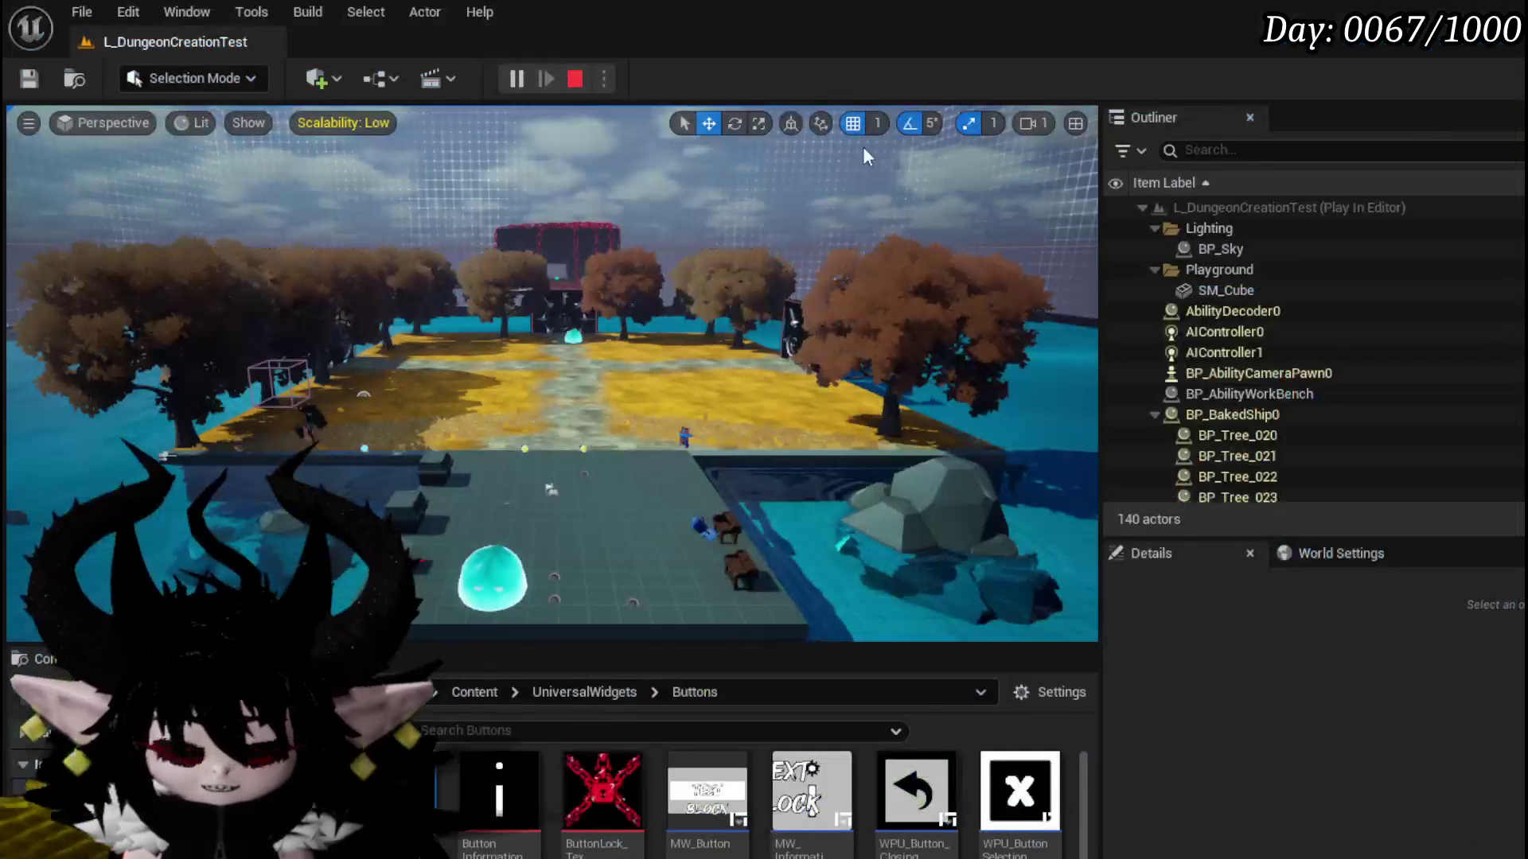
left_click(28, 78)
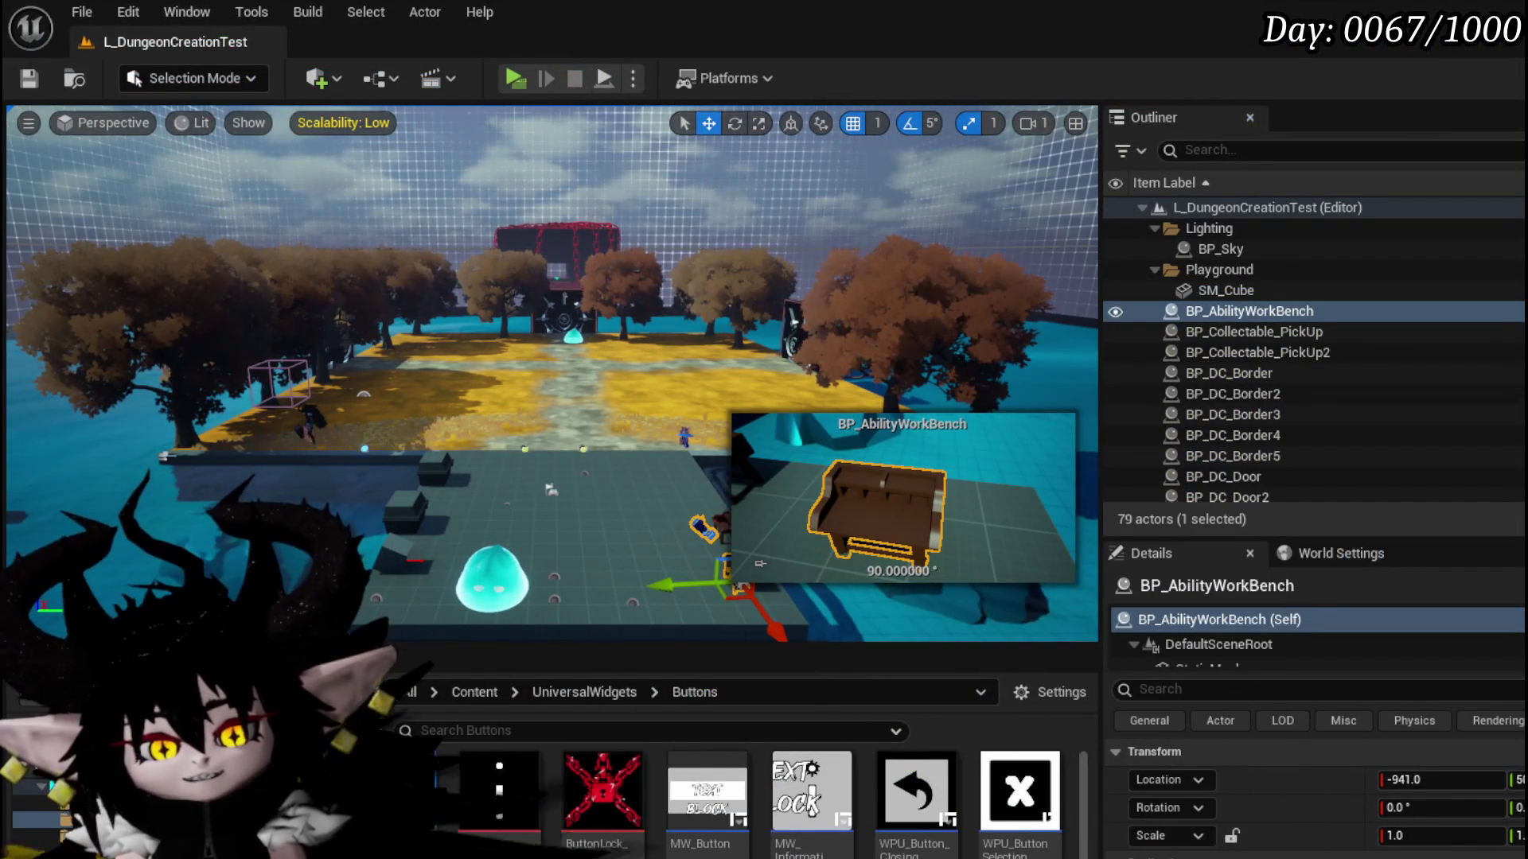
double_click(915, 792)
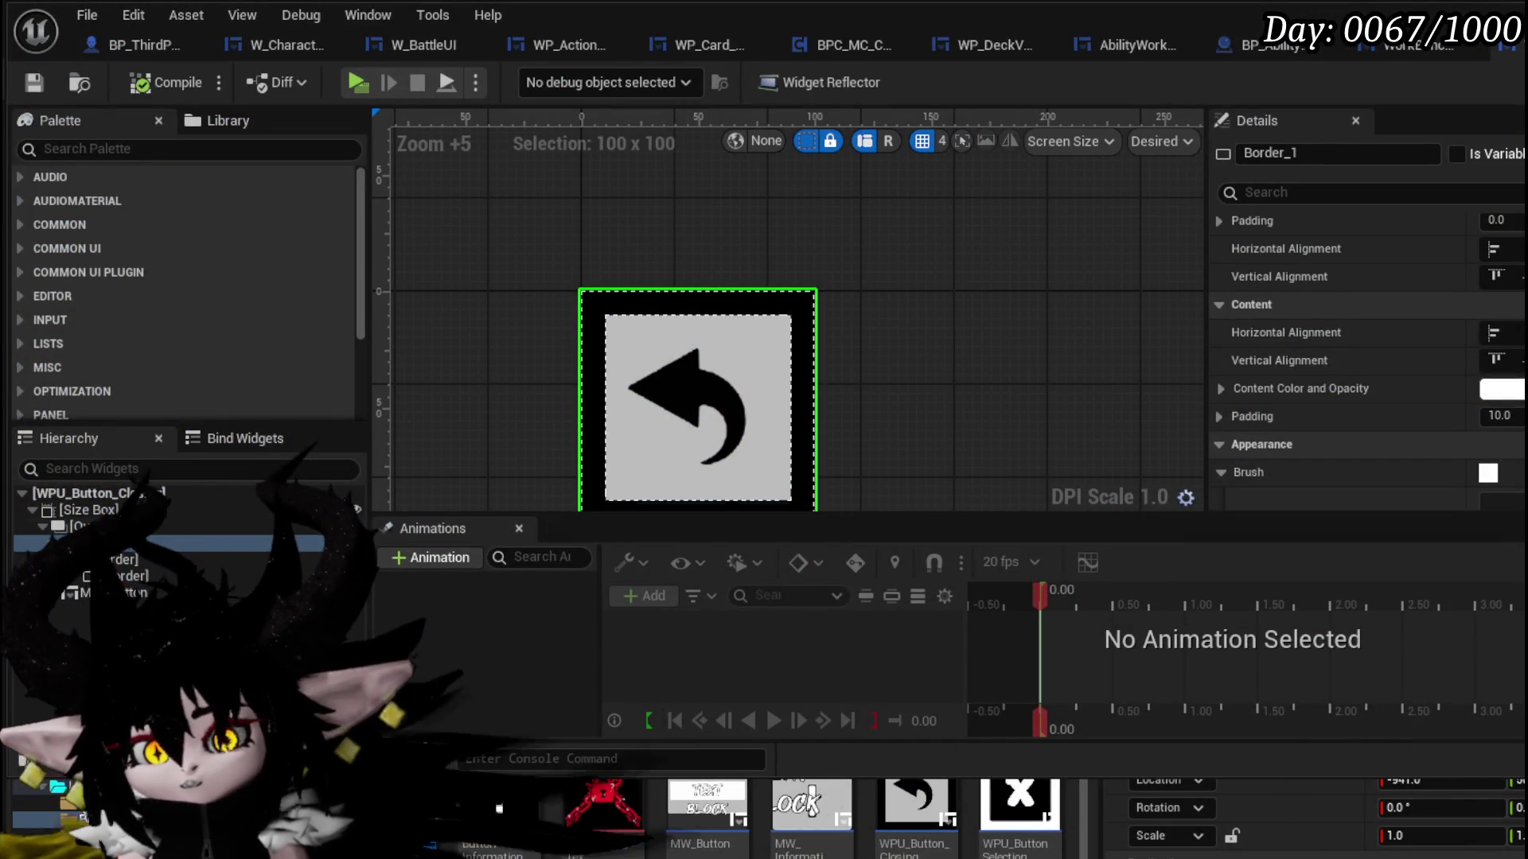
- Uncheck Opace and Pre Build in MW_Button's Details
scroll(1369, 359, "down", 15)
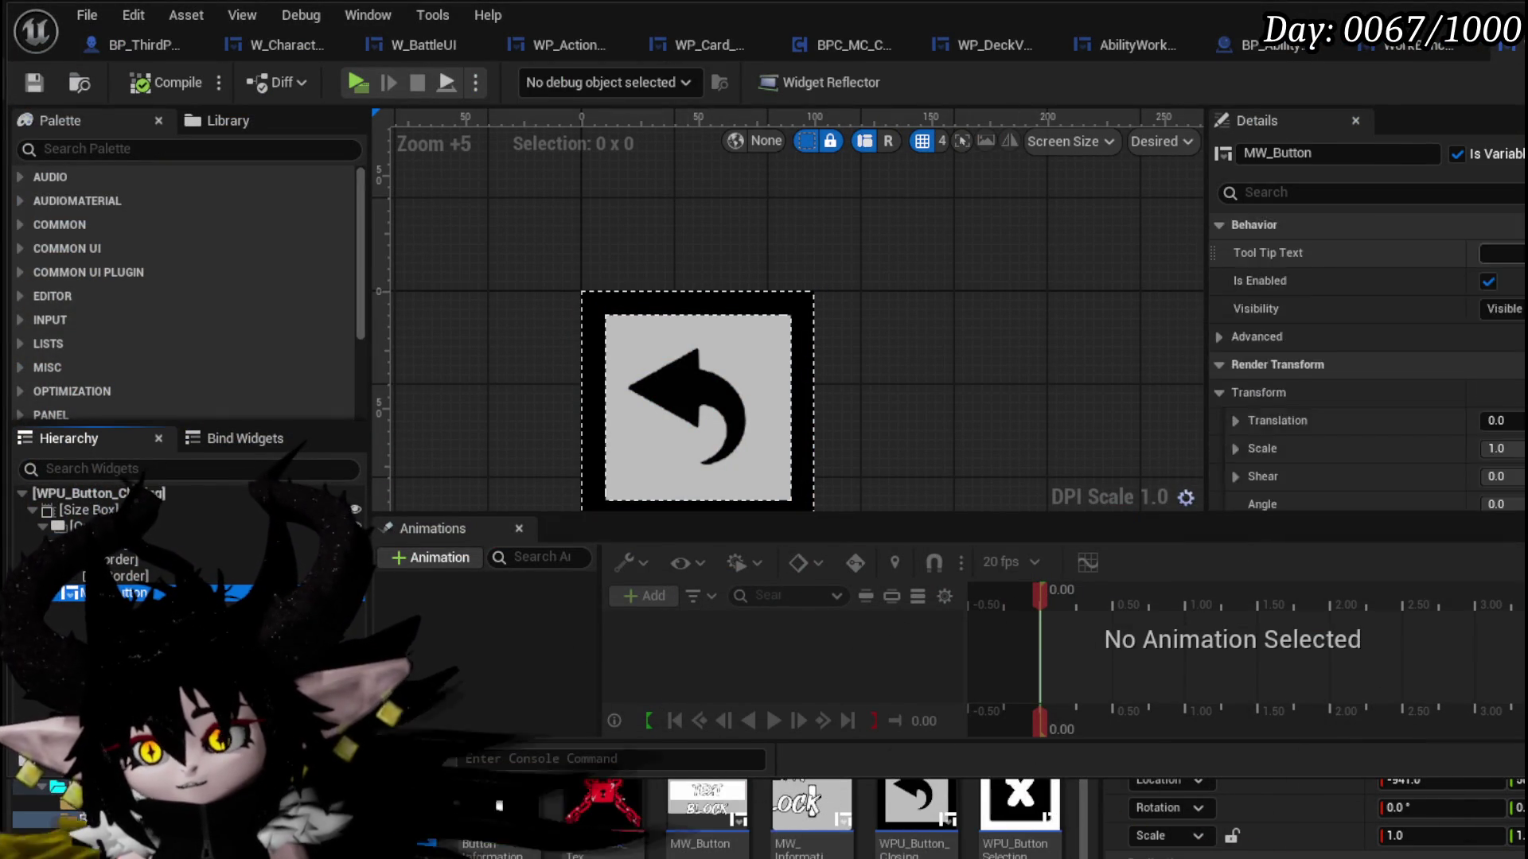
scroll(1369, 358, "down", 5)
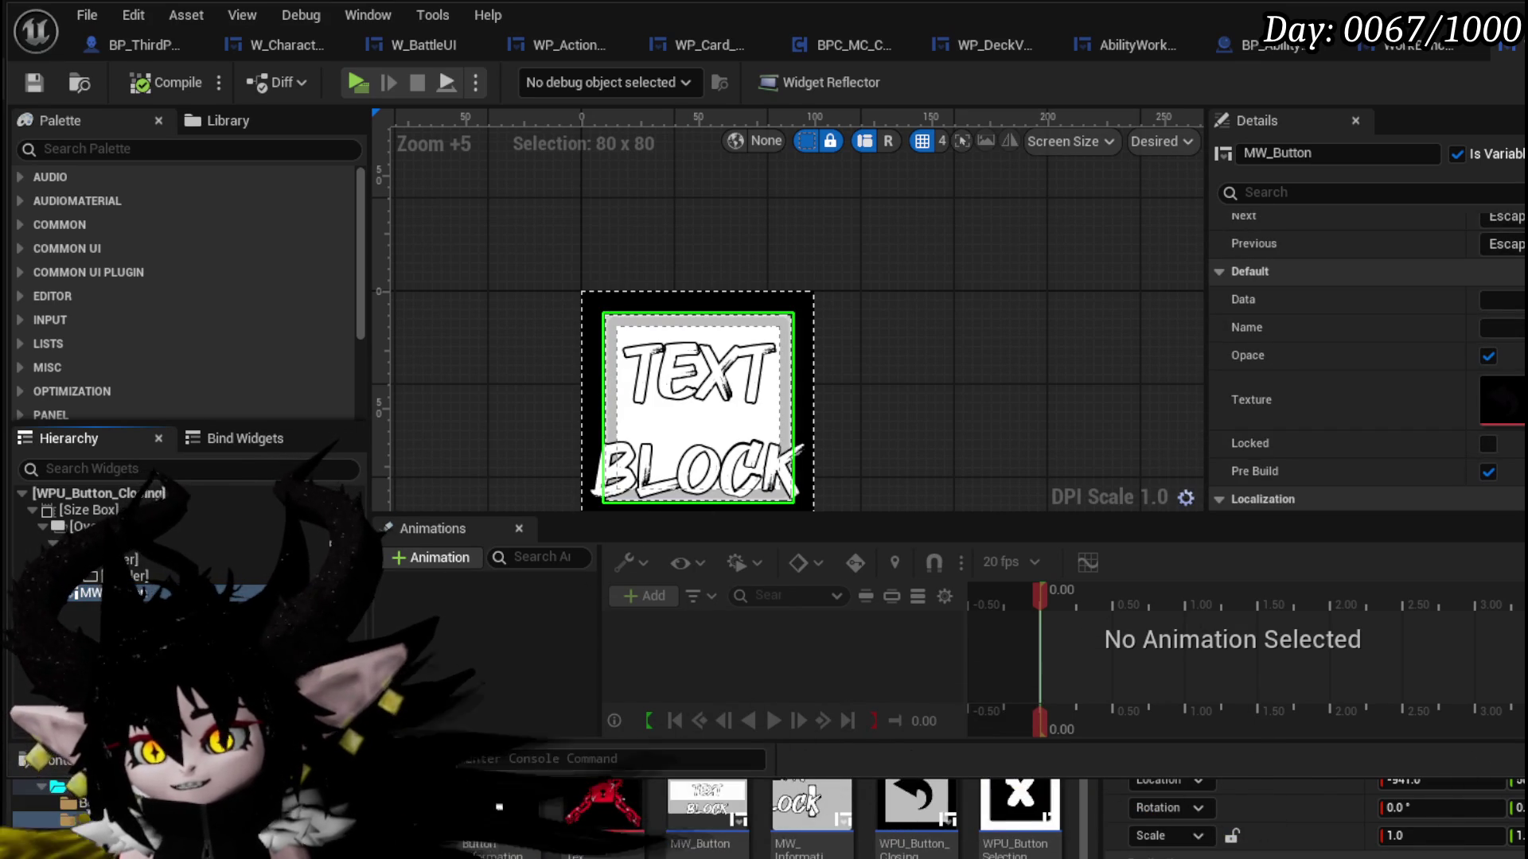
left_click(1488, 355)
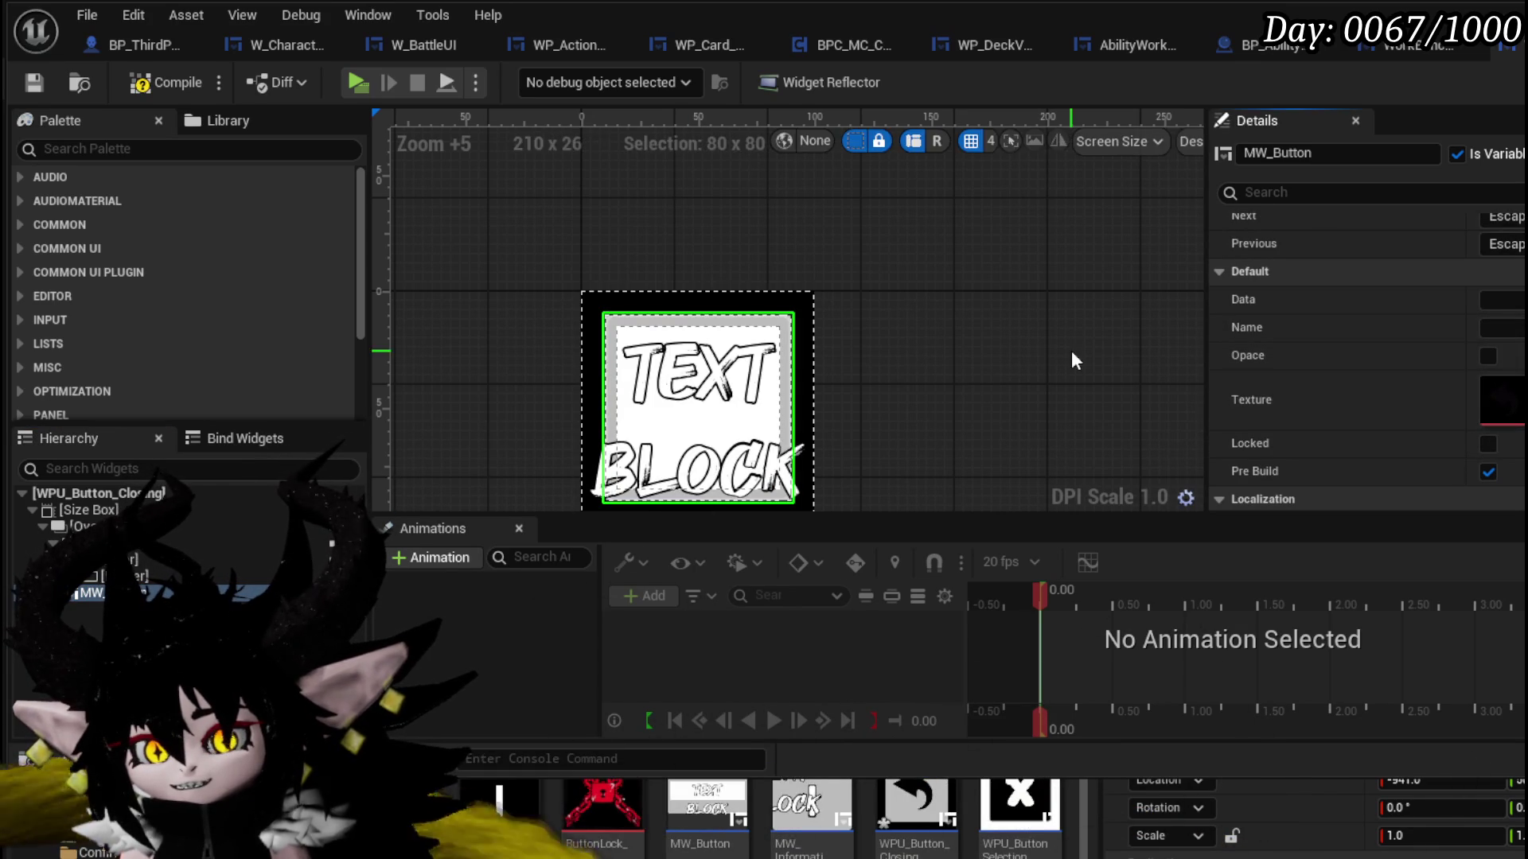
left_click(1487, 470)
- Recompile the widget blueprint and start a new playtest of the level
left_click(136, 90)
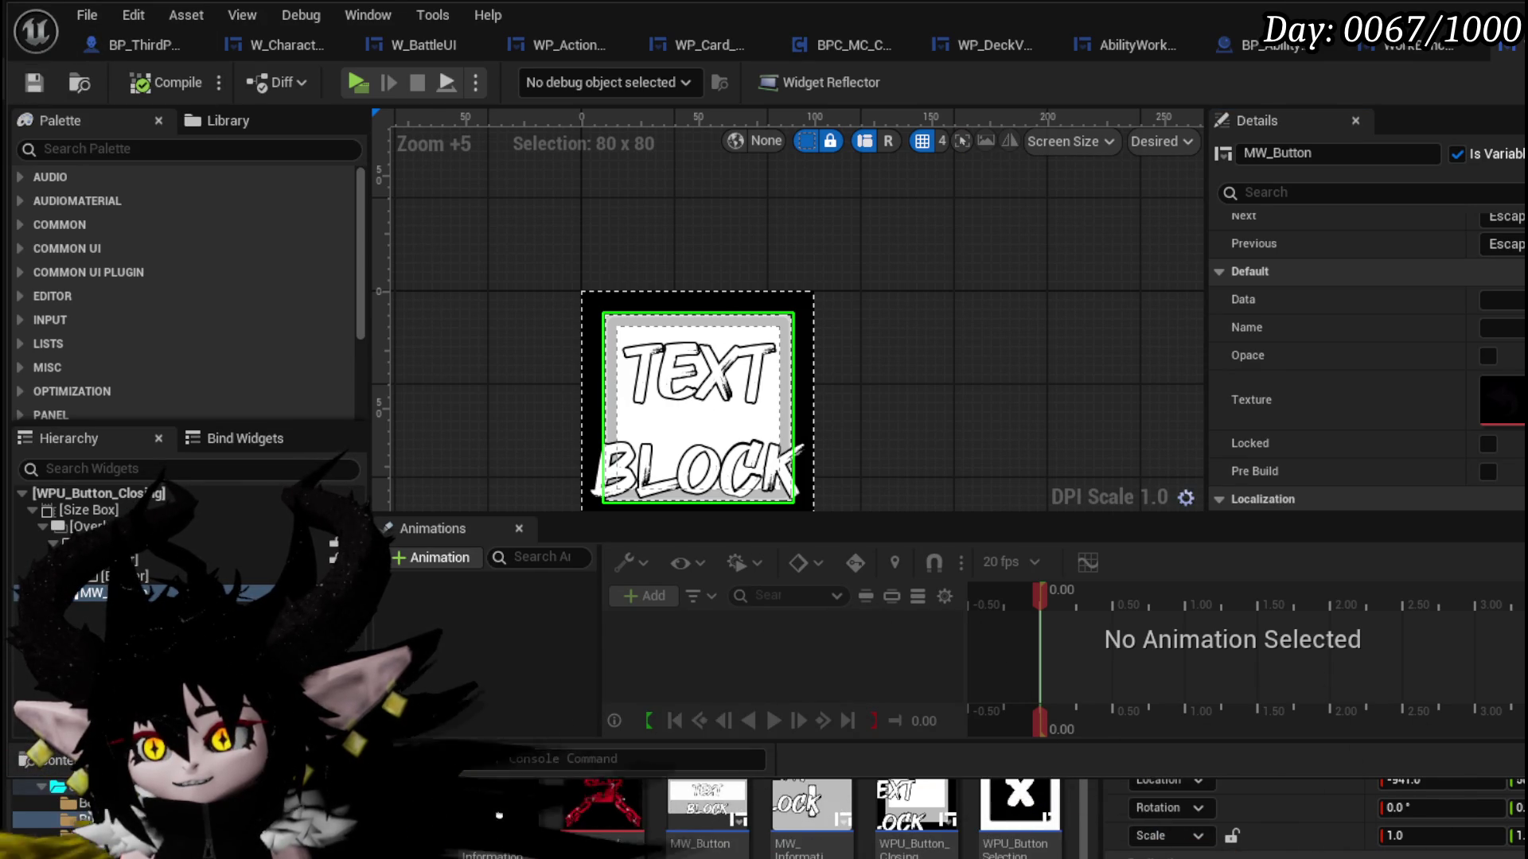
left_click(1178, 844)
left_click(519, 79)
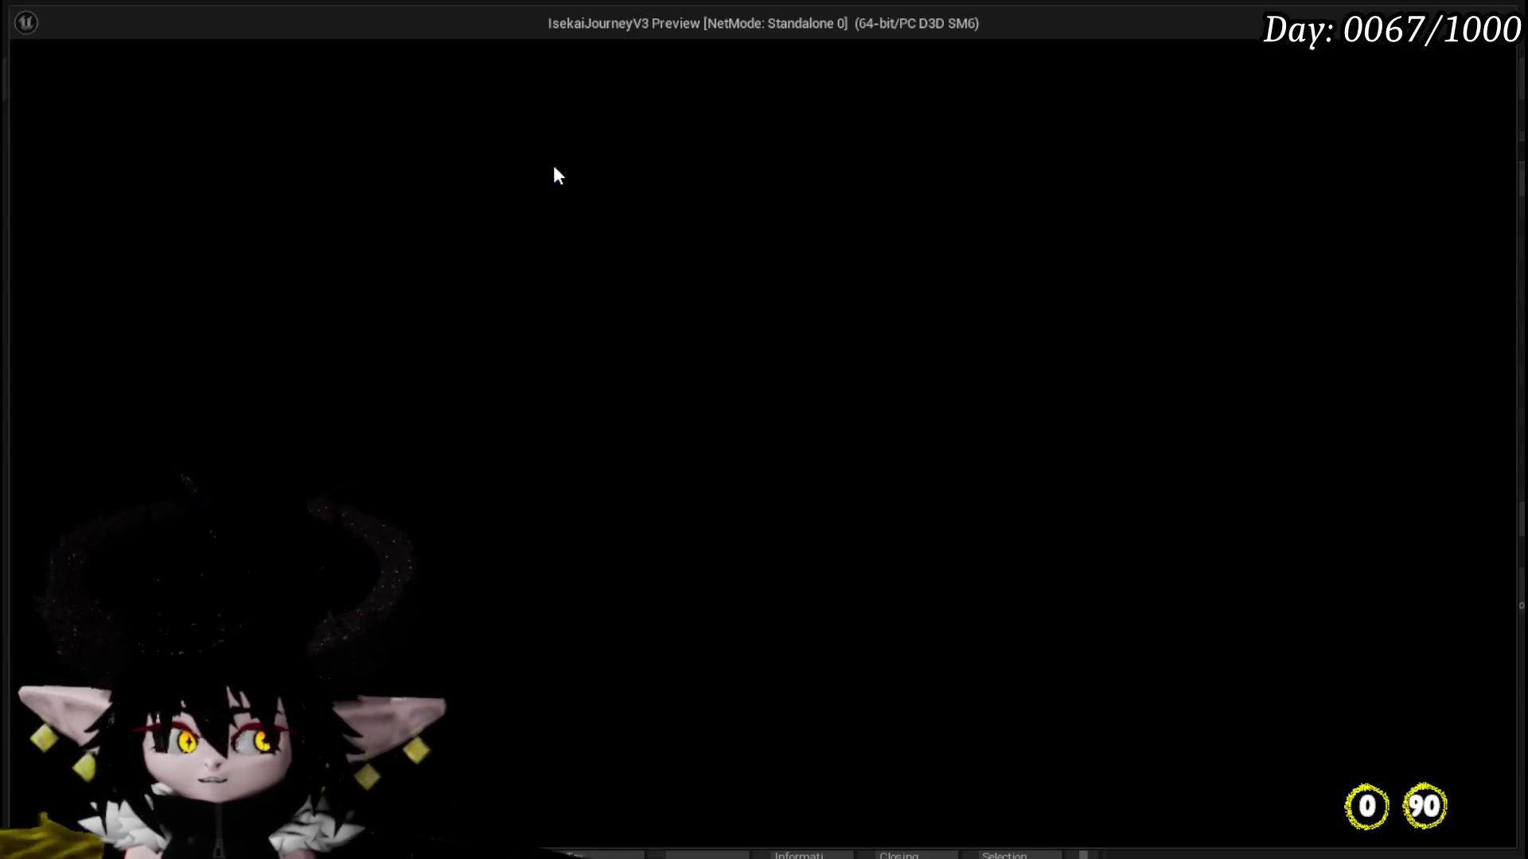
- Walk to the workbench, open it with the interact key, then end the playtest
key("w")
key("e")
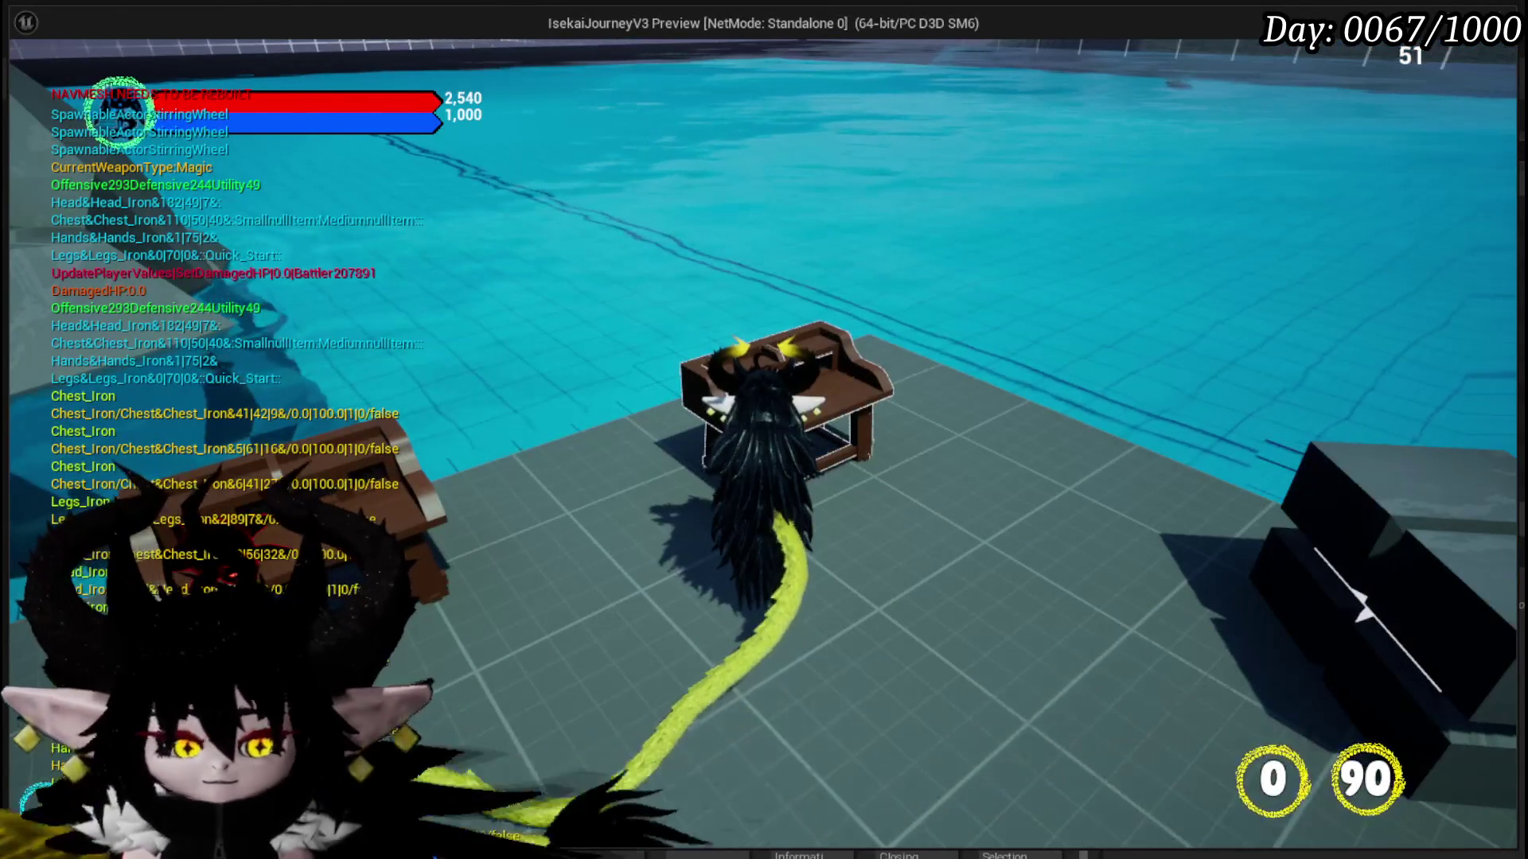
key("Escape")
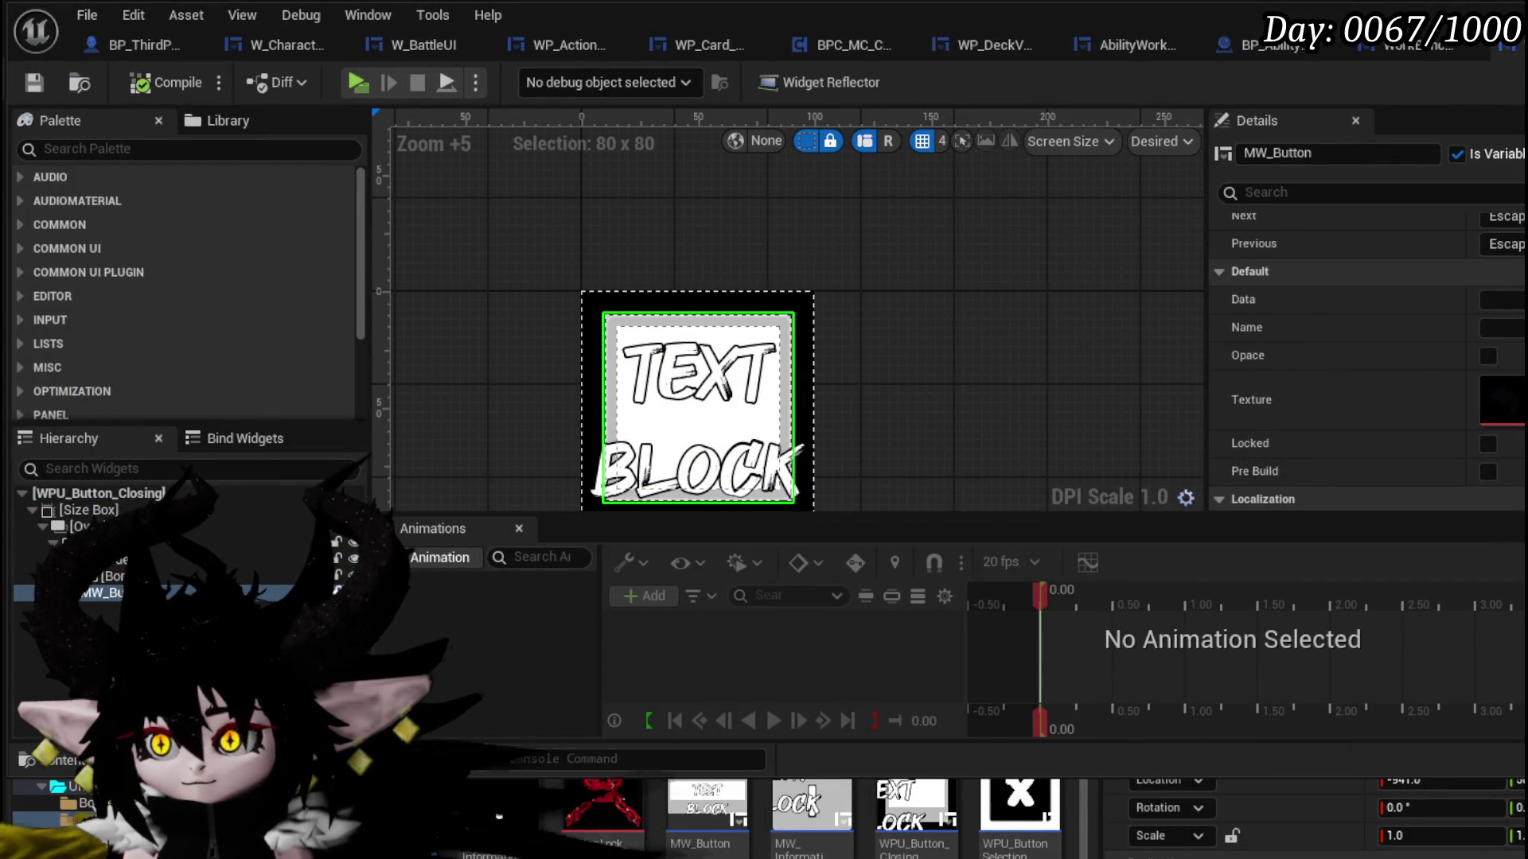
- Remove the MW Button and Set Texture nodes from the SetParentWidget graph and recompile
scroll(661, 341, "down", 1)
scroll(209, 306, "up", 3)
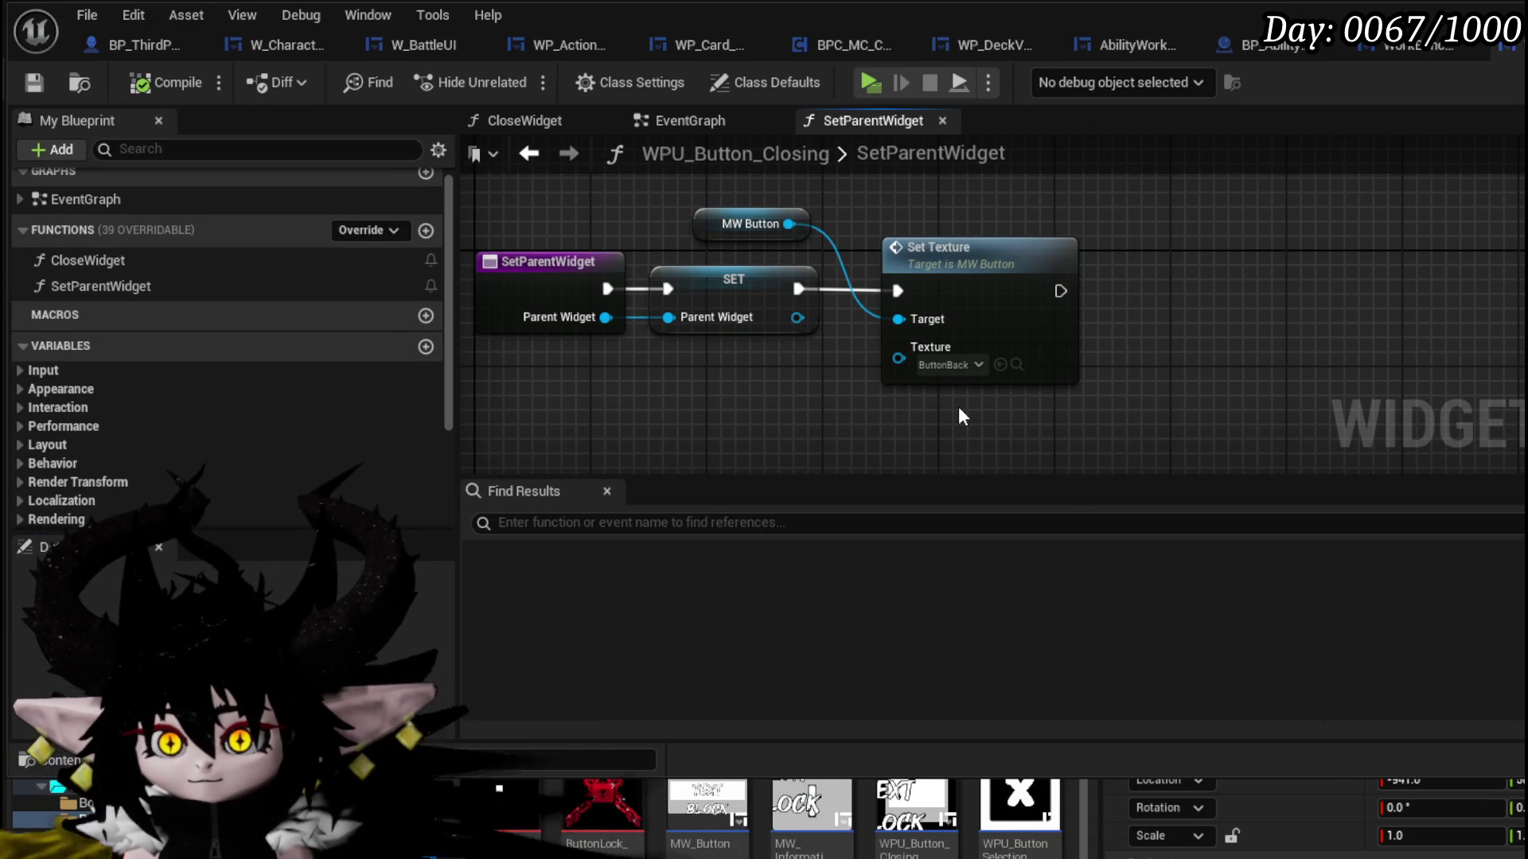
left_click_drag(731, 217, 907, 194)
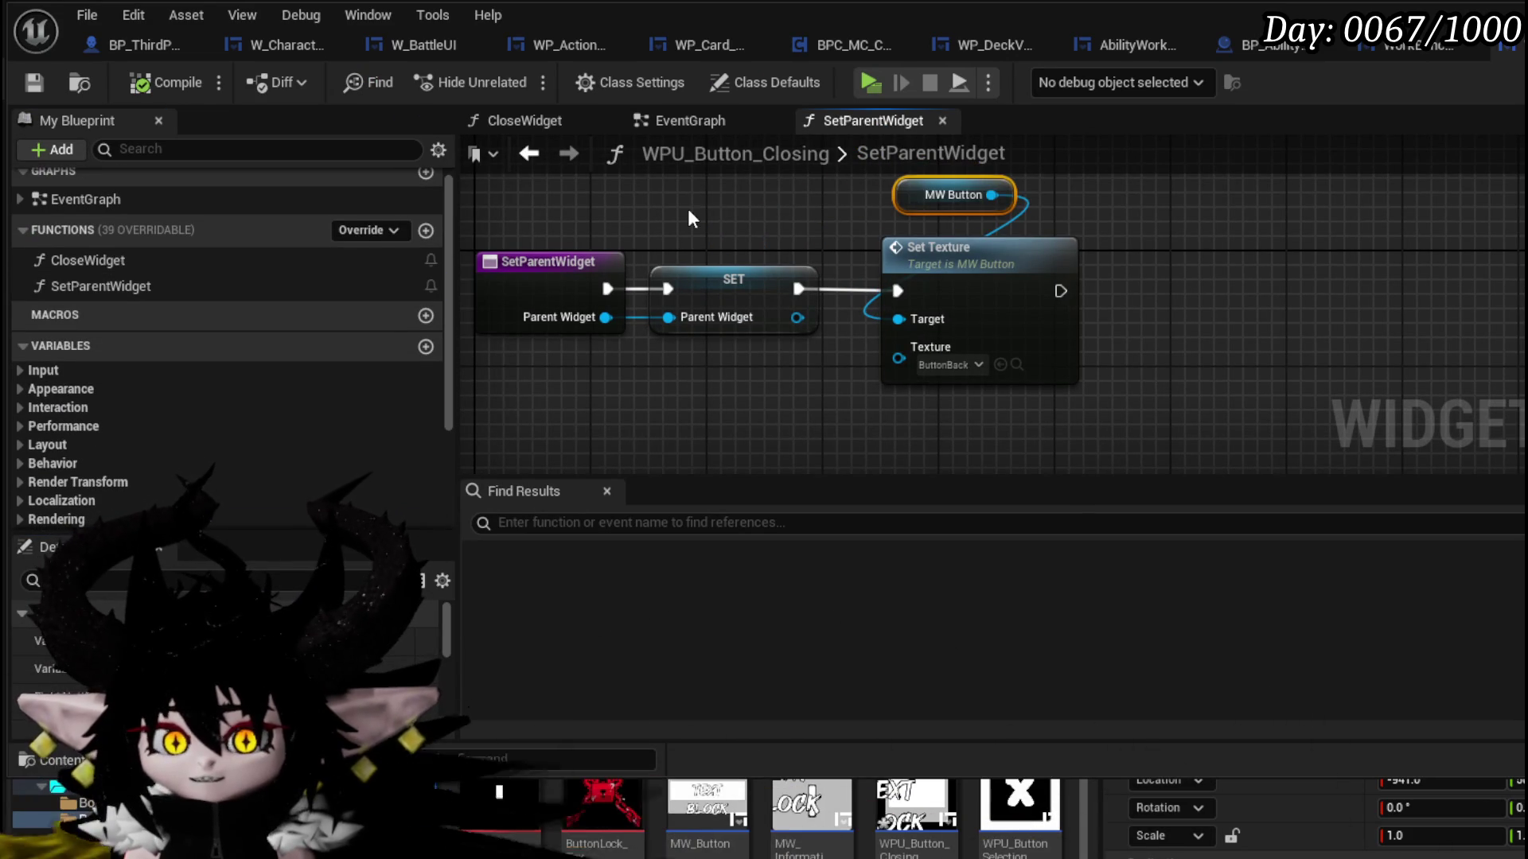
mouse_move(790, 207)
left_mouse_down()
mouse_move(787, 252)
mouse_move(1004, 406)
left_mouse_up()
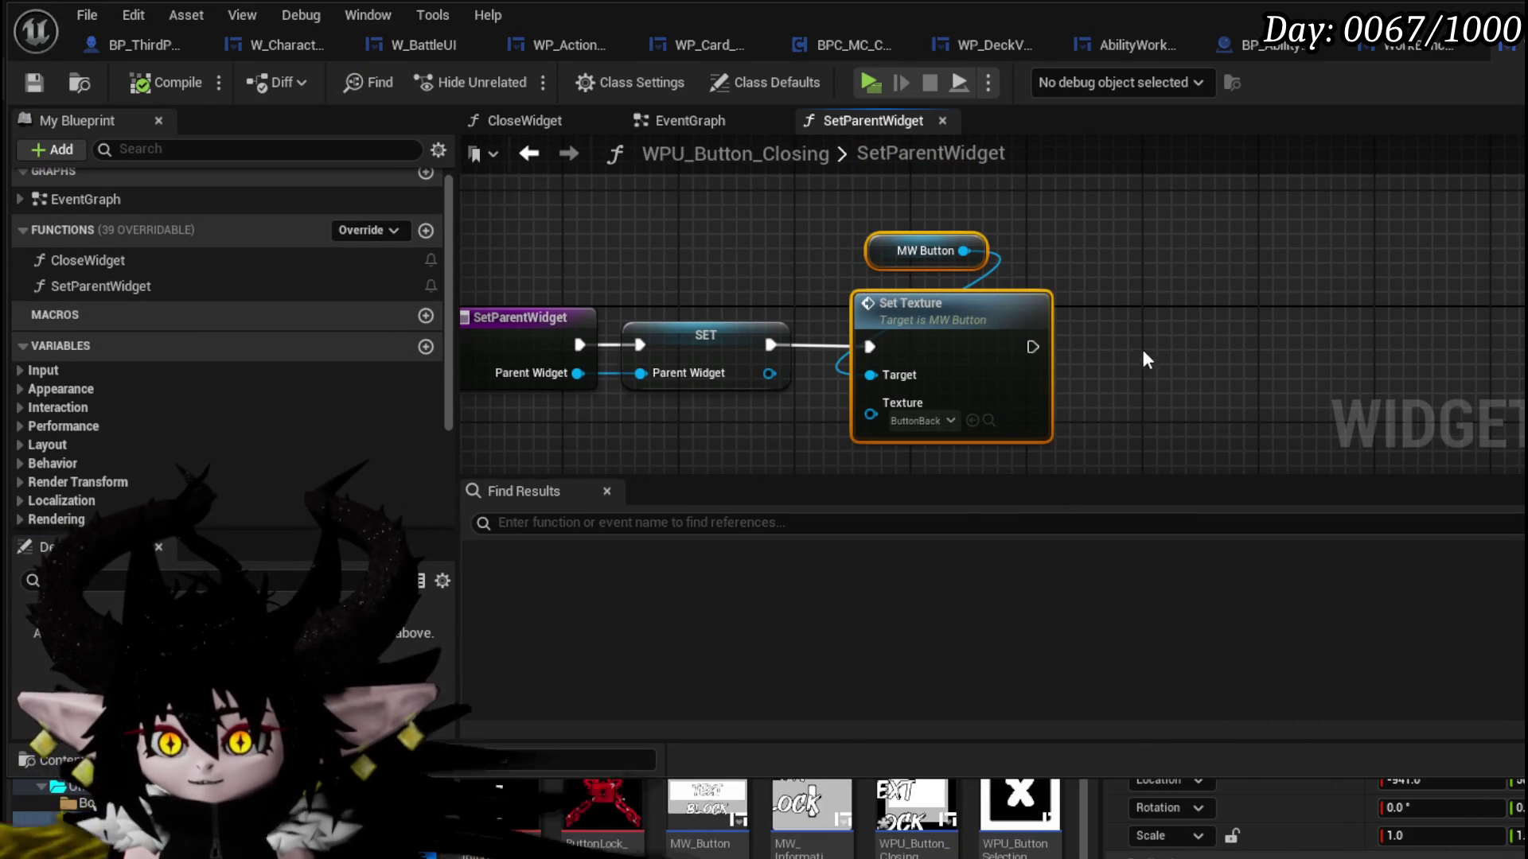
key("Delete")
left_click(163, 82)
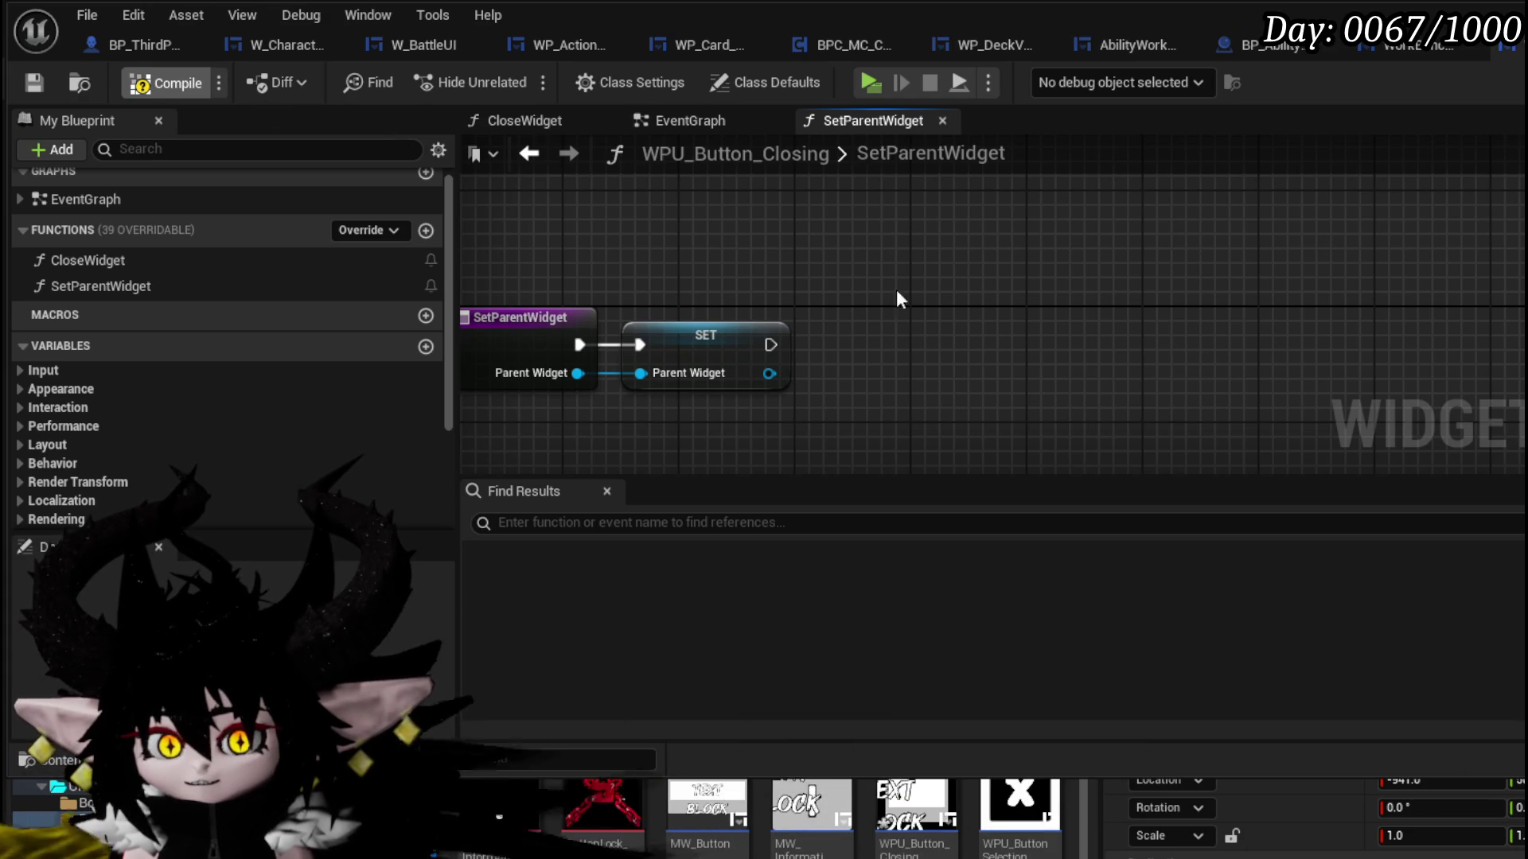
left_click(668, 117)
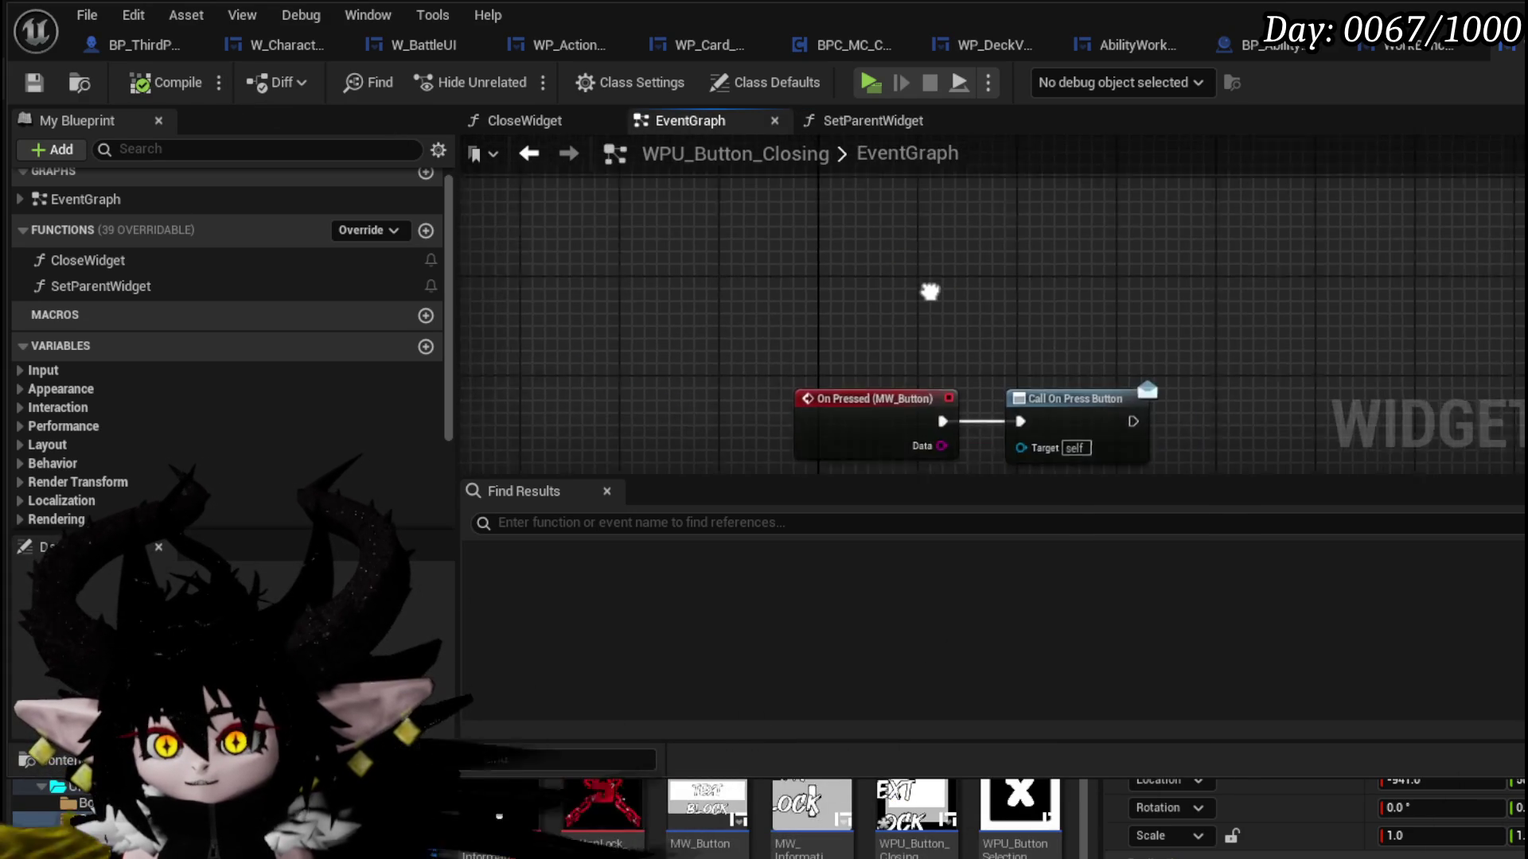
- Add an Event Pre Construct node to the EventGraph
right_click(879, 271)
type("precon")
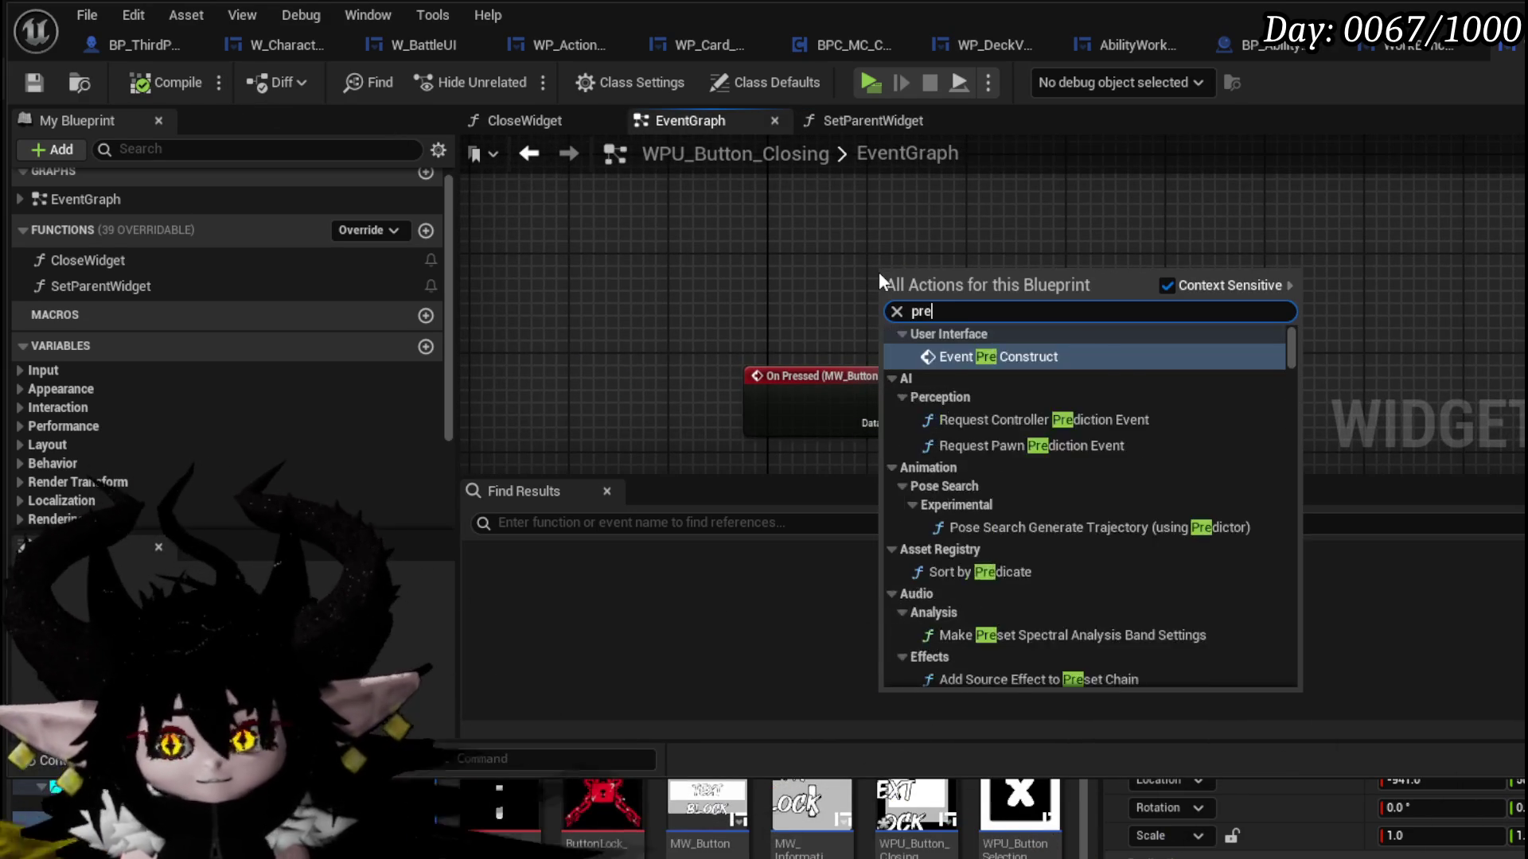
key("Return")
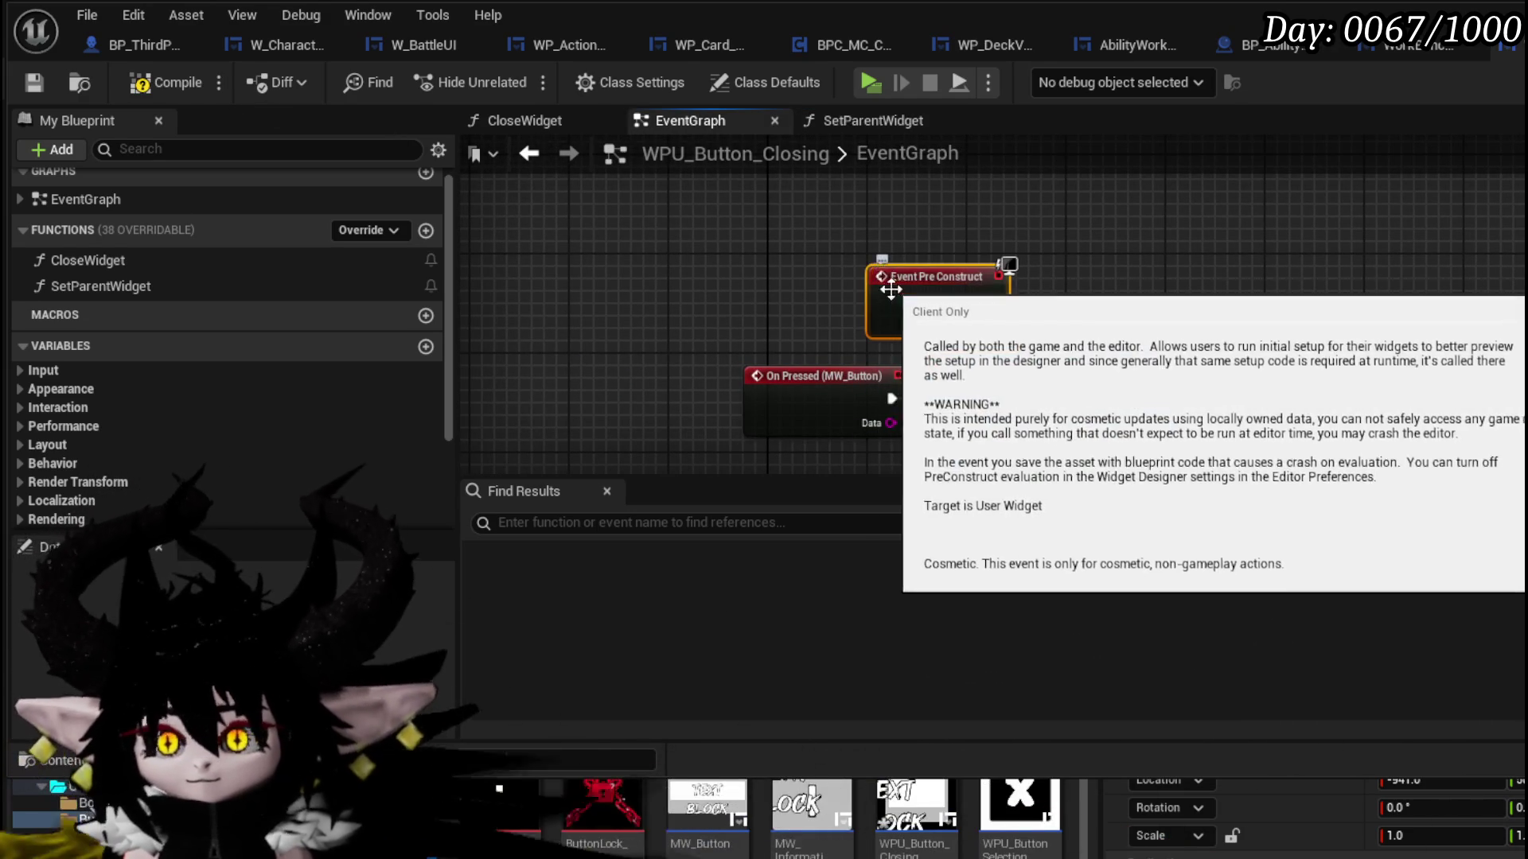
- Paste the MW Button and Set Texture nodes beside Event Pre Construct, then compile and save
key("ctrl+v")
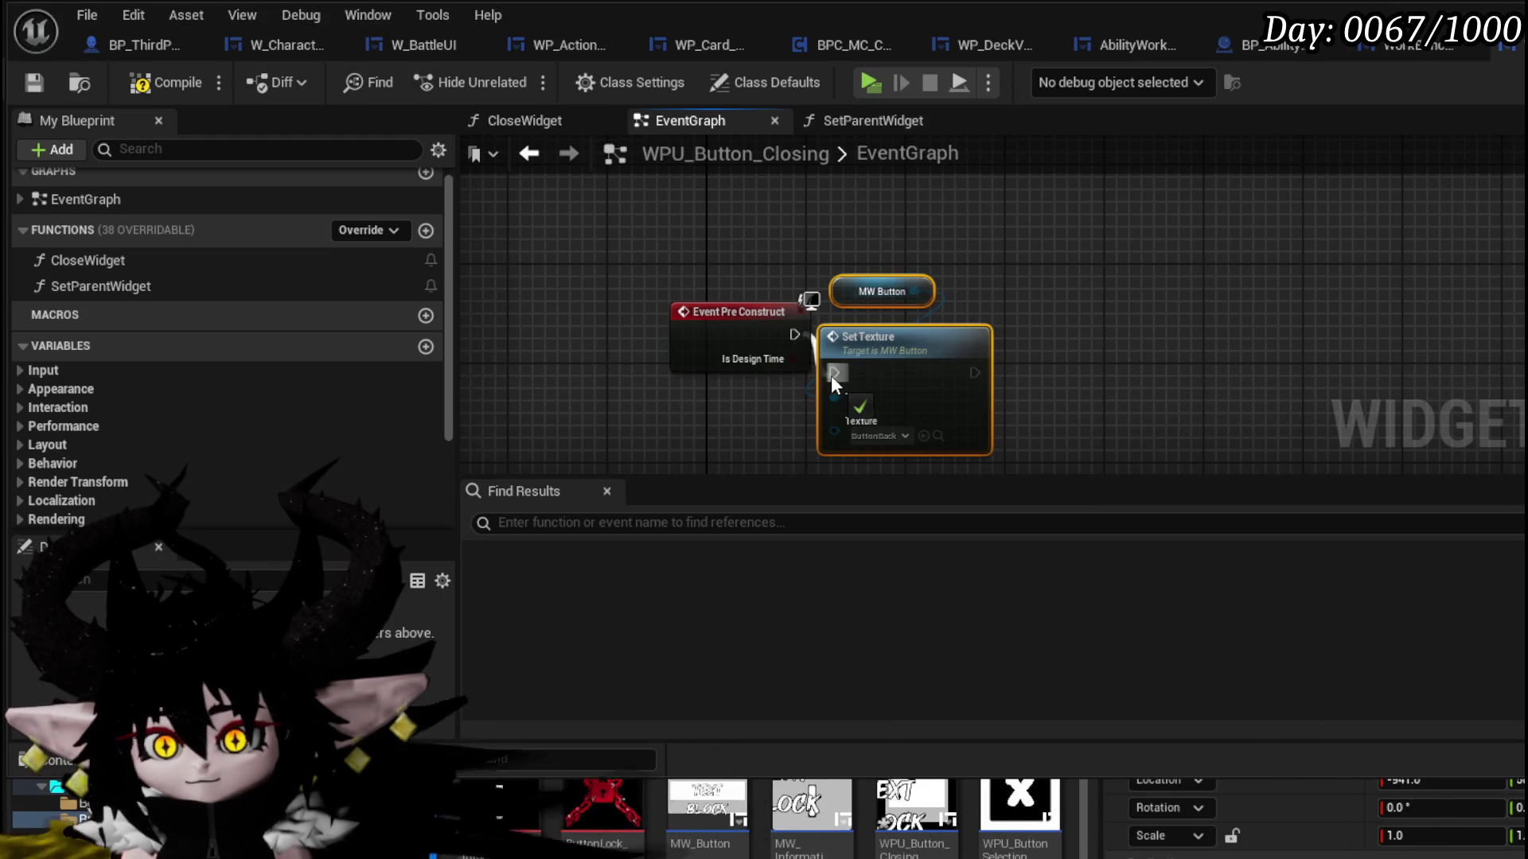
left_click_drag(920, 412, 945, 350)
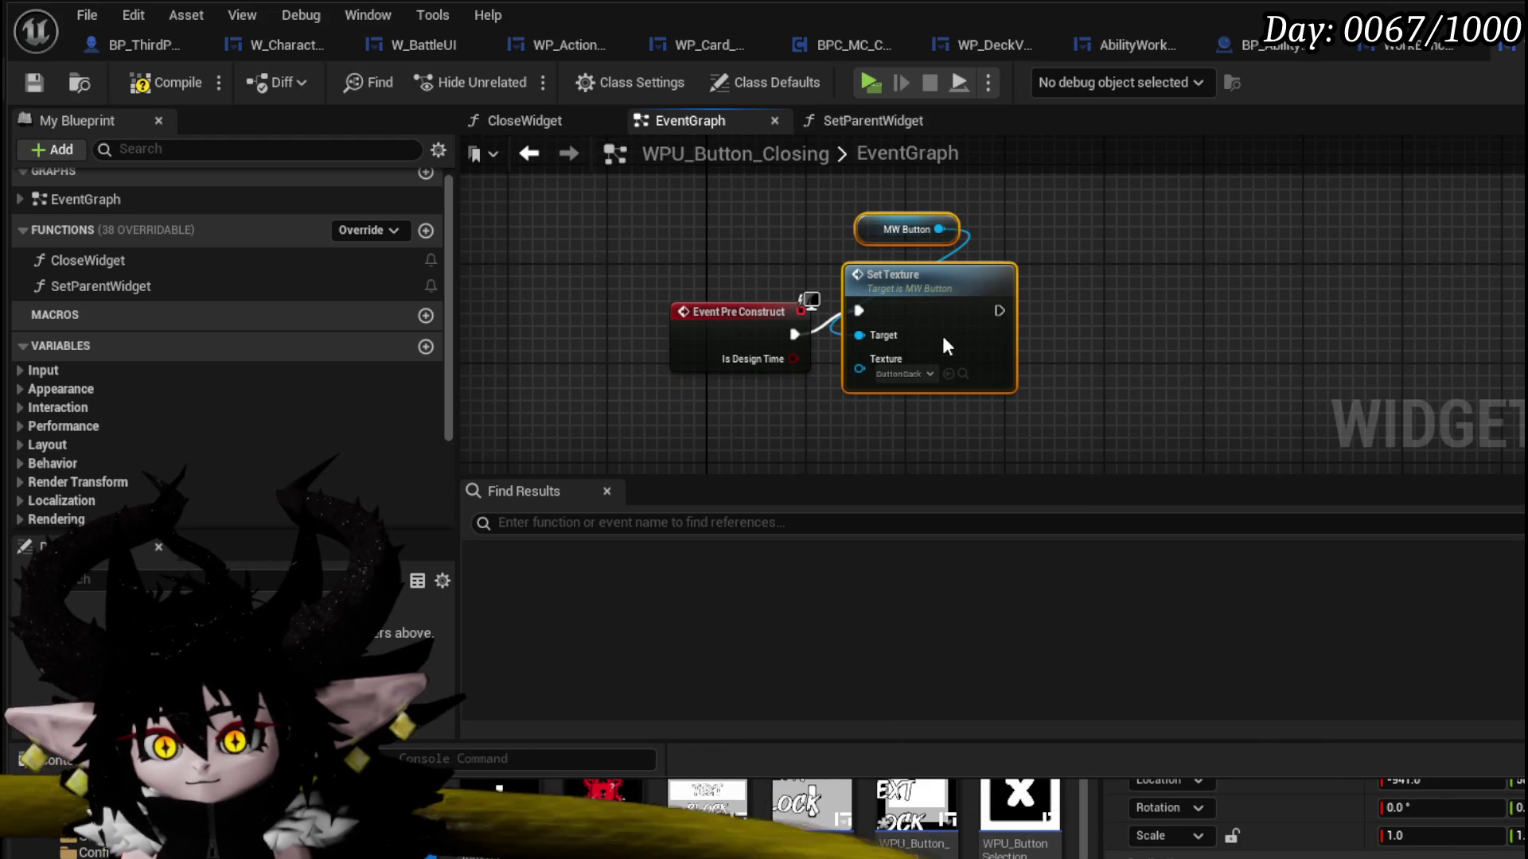
left_click(34, 83)
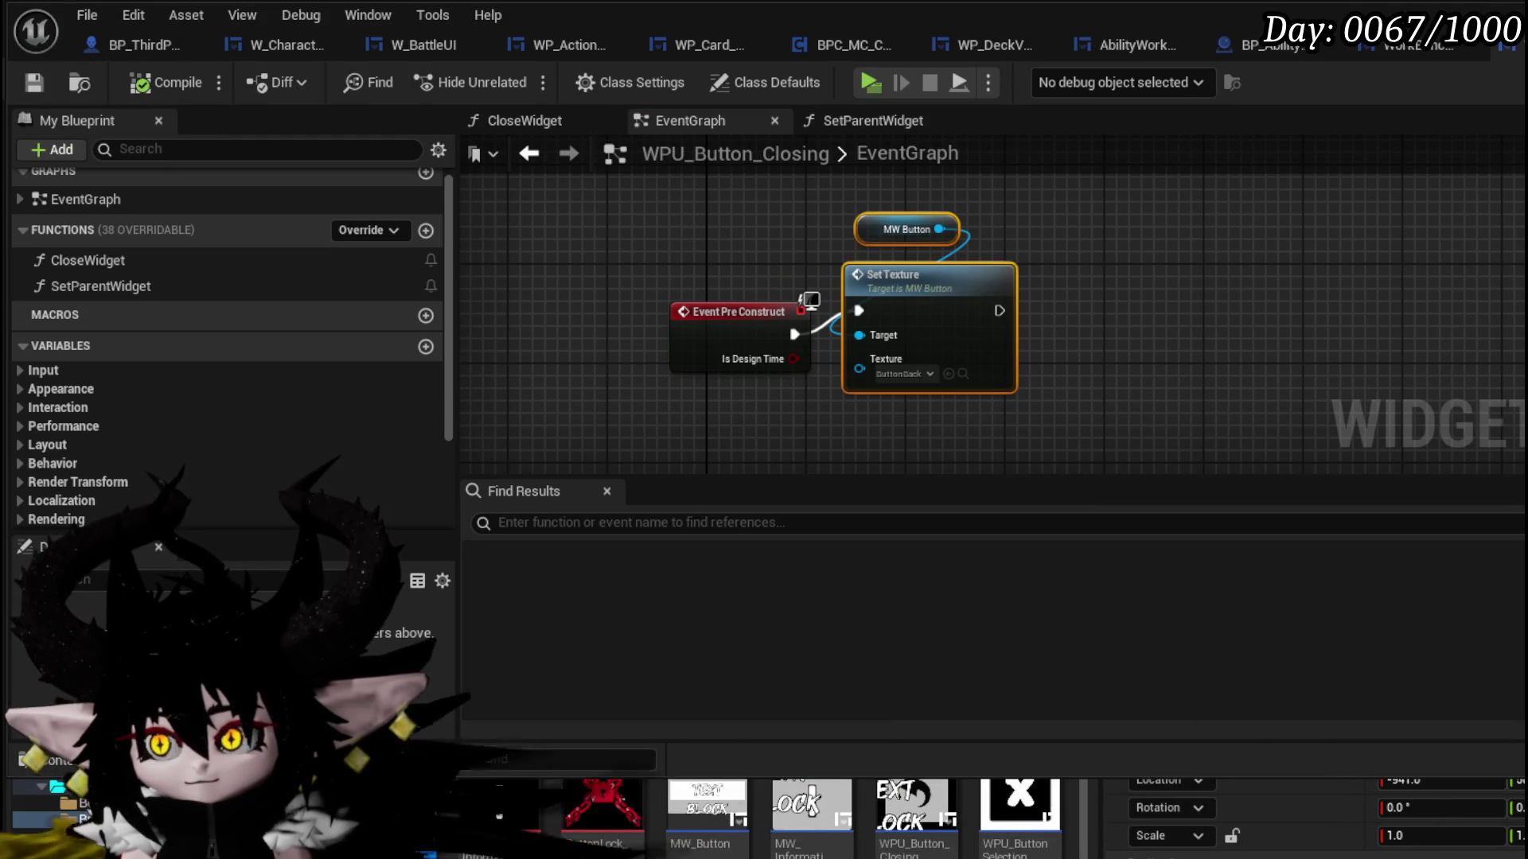
left_click(1395, 55)
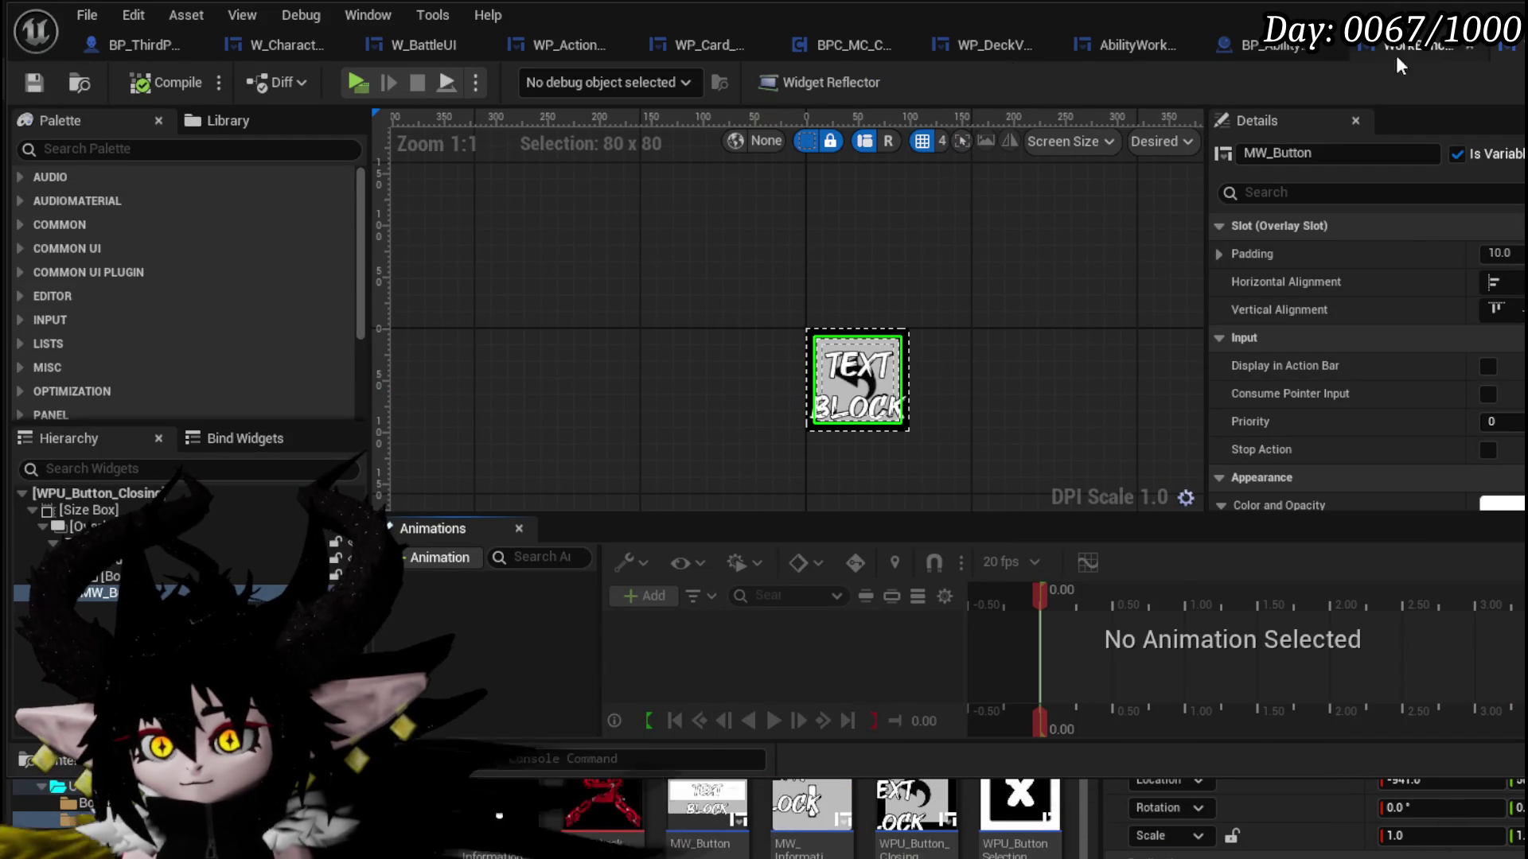
key("alt+Tab")
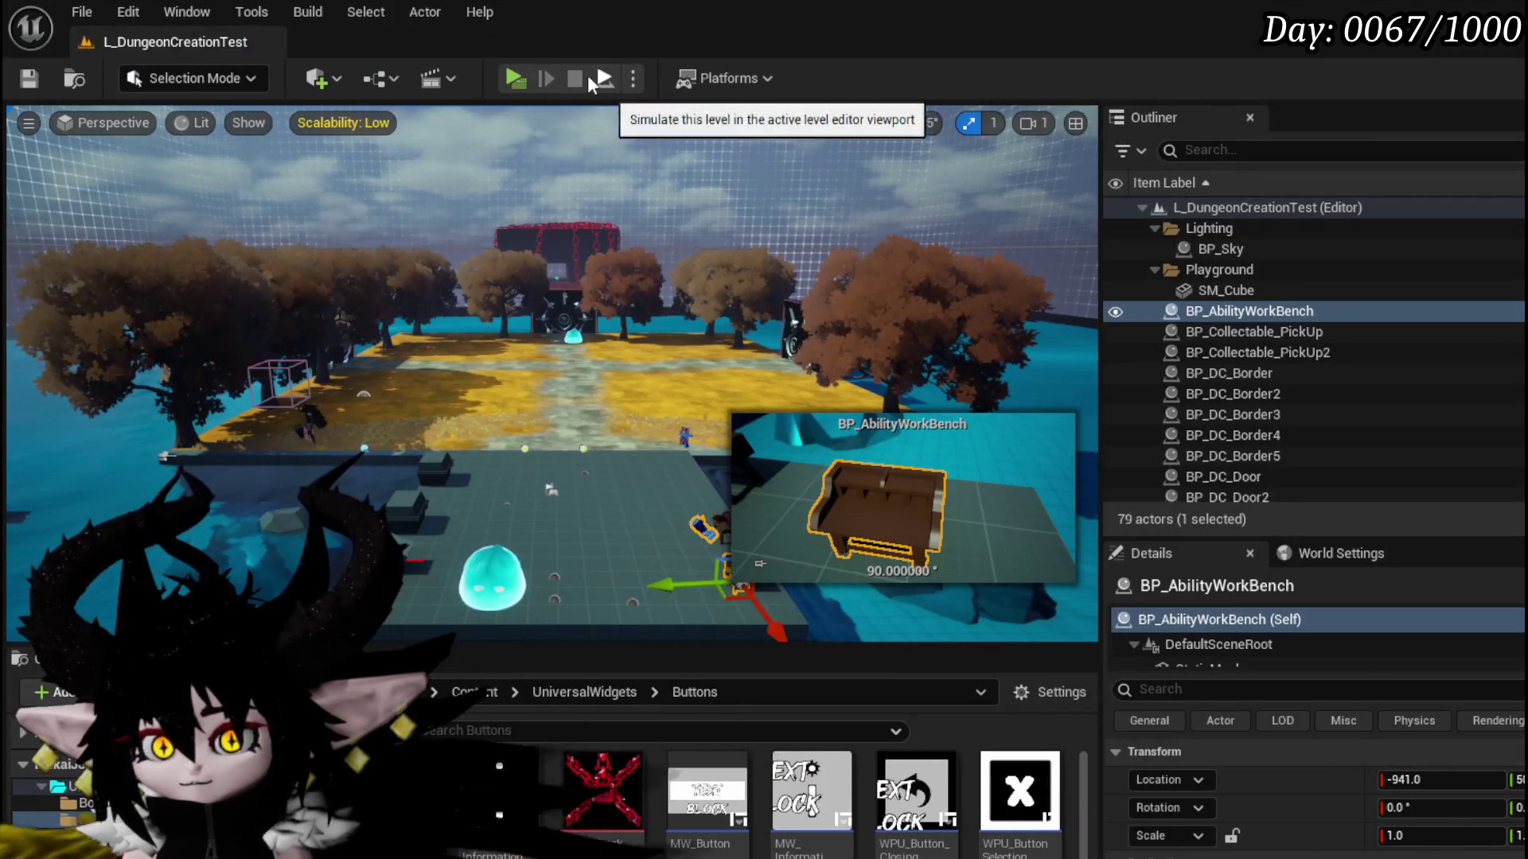
left_click(515, 78)
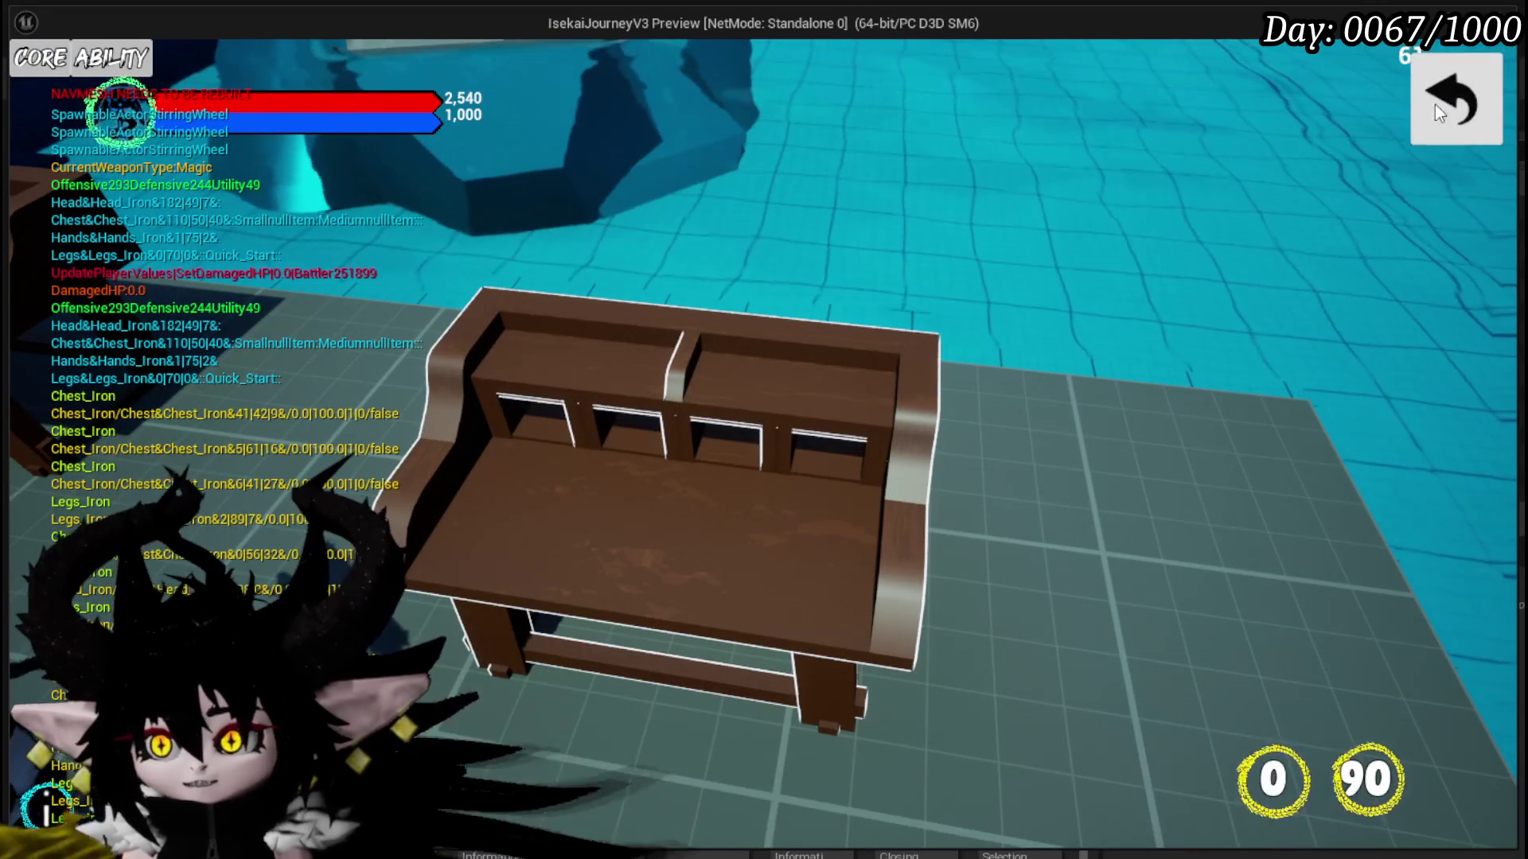
key("Escape")
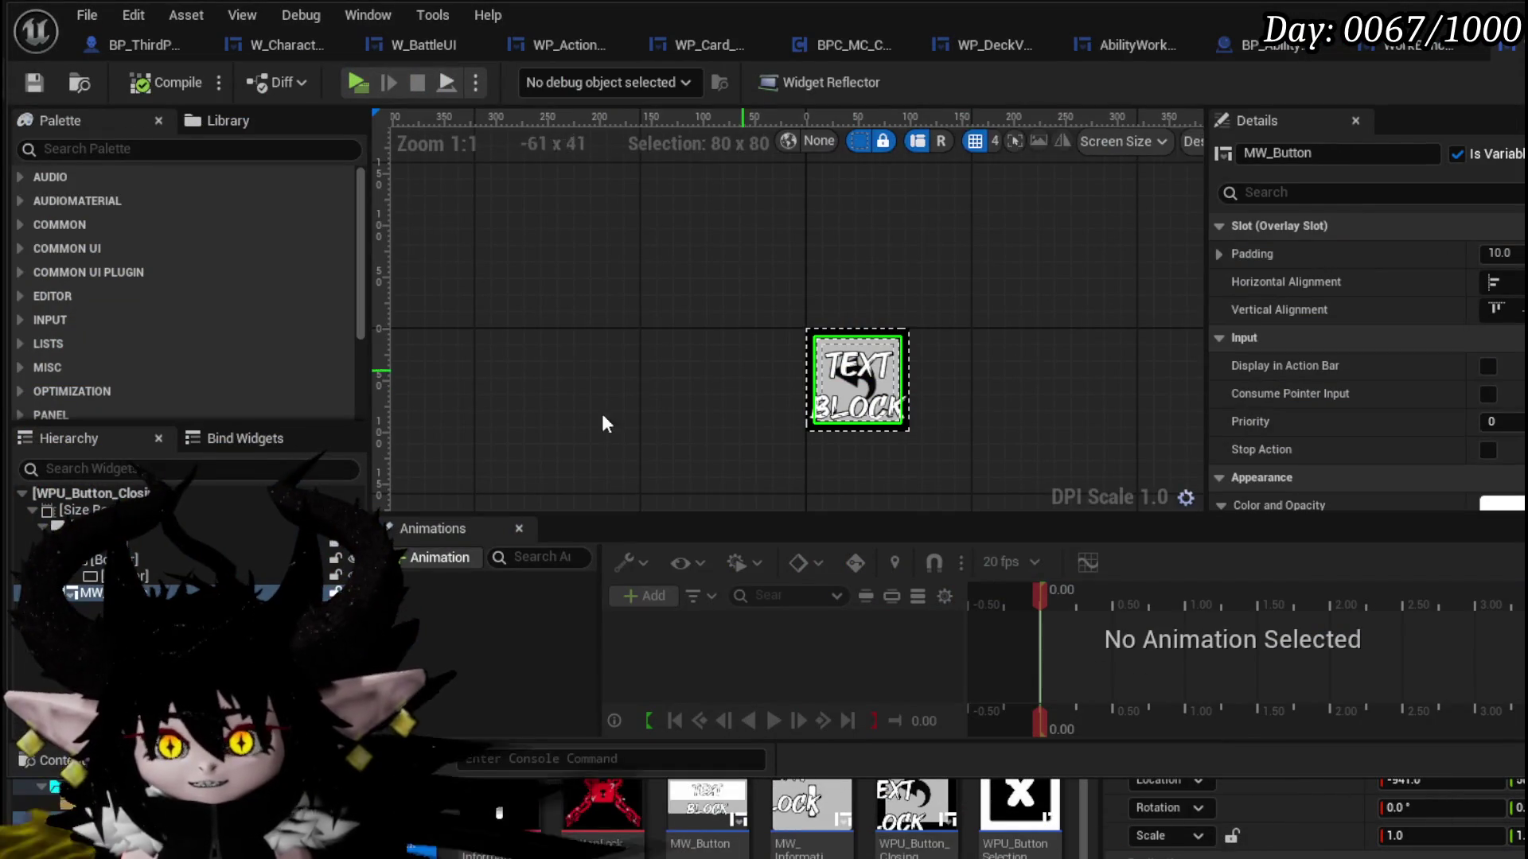
- Replace the Border_1 wrapper with a new Border using Replace With
left_click(332, 546)
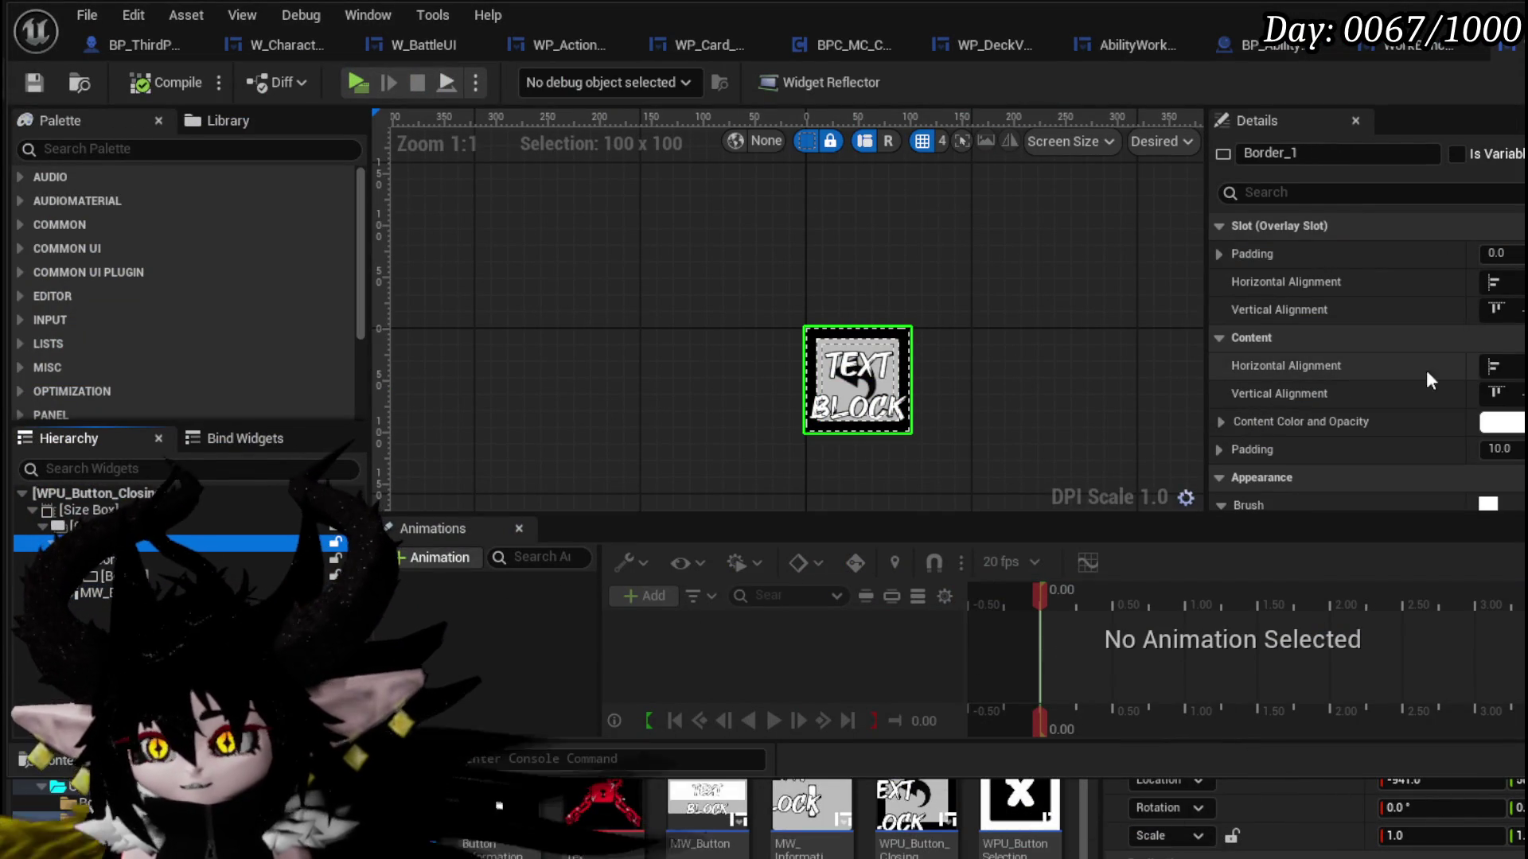
scroll(1444, 367, "down", 4)
scroll(1444, 367, "up", 3)
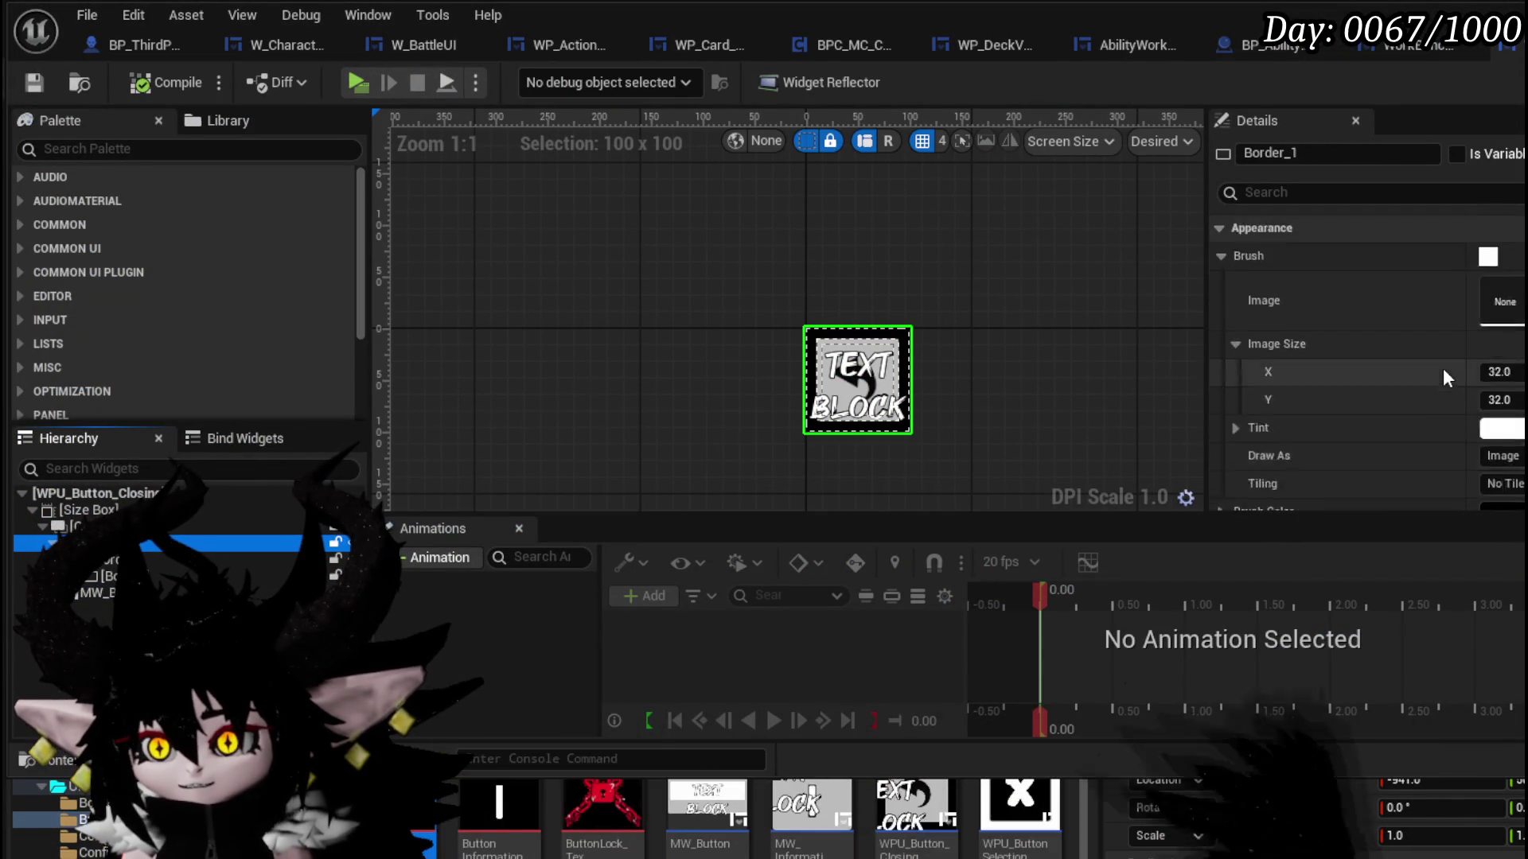
right_click(95, 546)
mouse_move(159, 740)
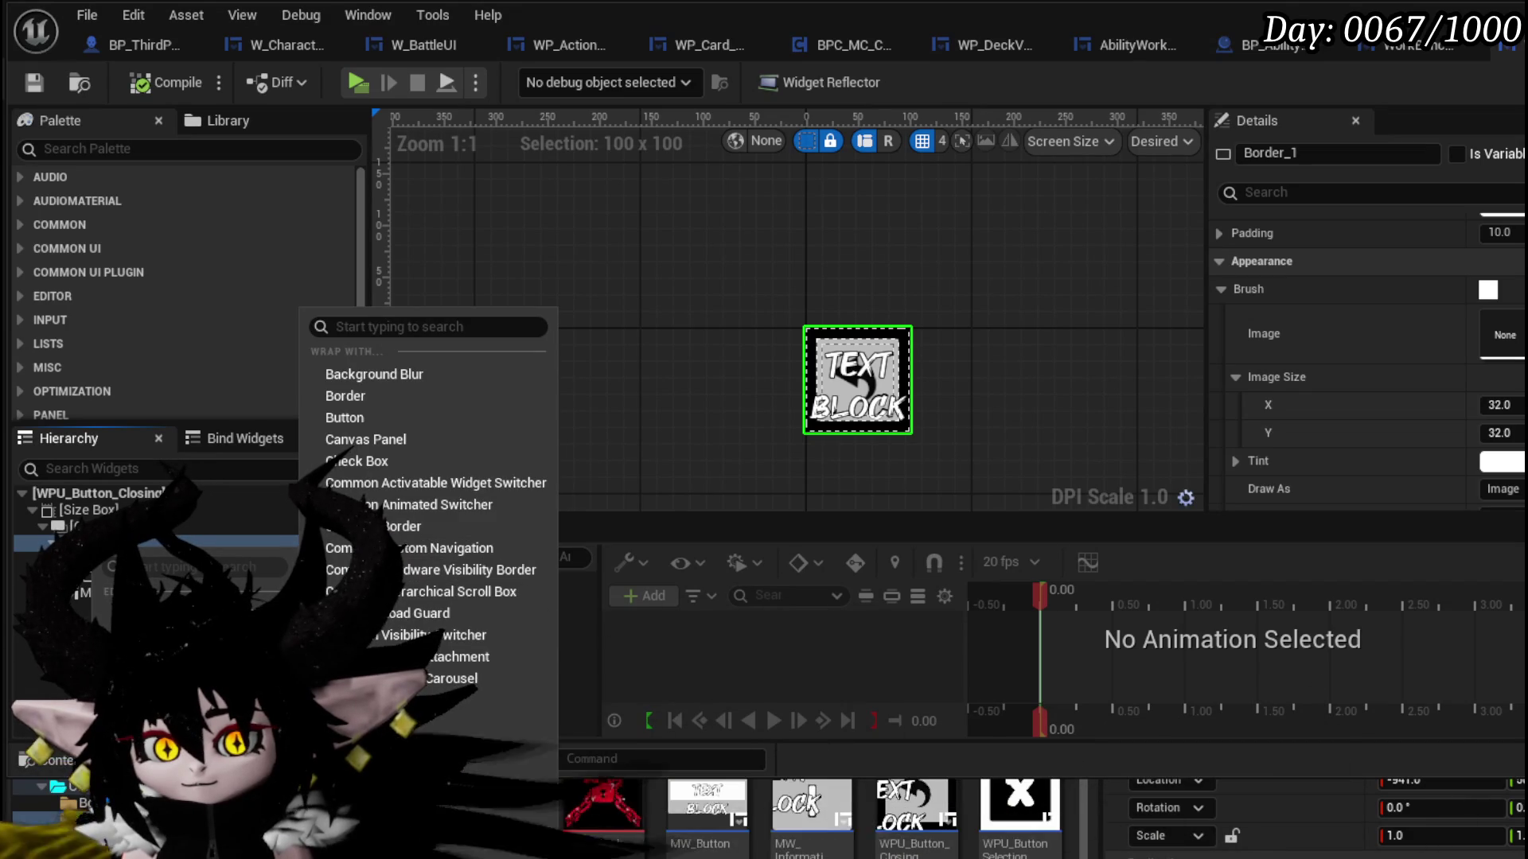
left_click(493, 783)
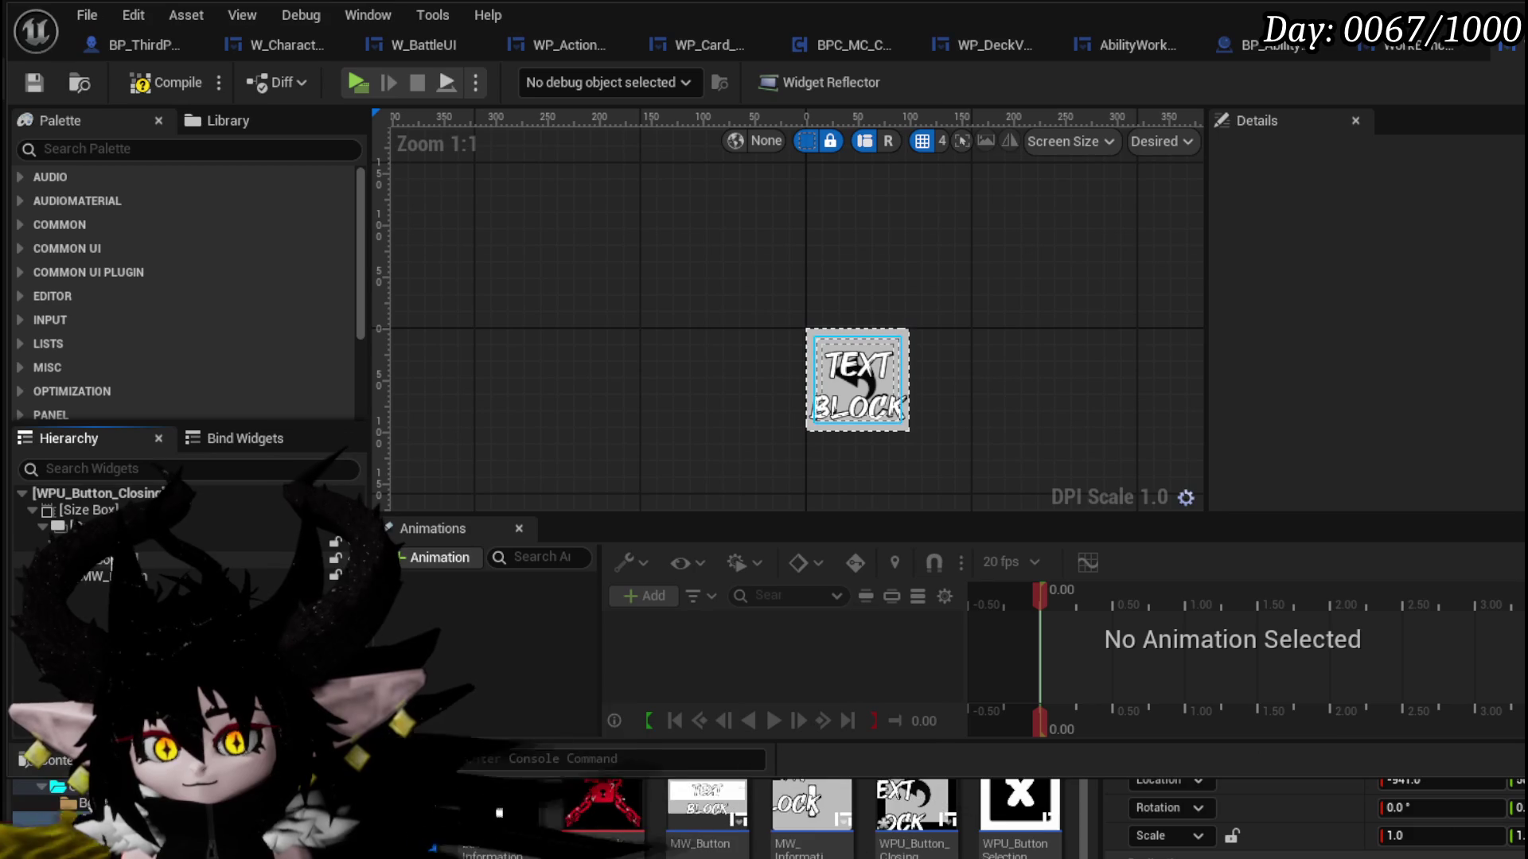
- Review the new Border_0's properties, then compile and save the widget
left_click(120, 544)
scroll(1369, 365, "down", 4)
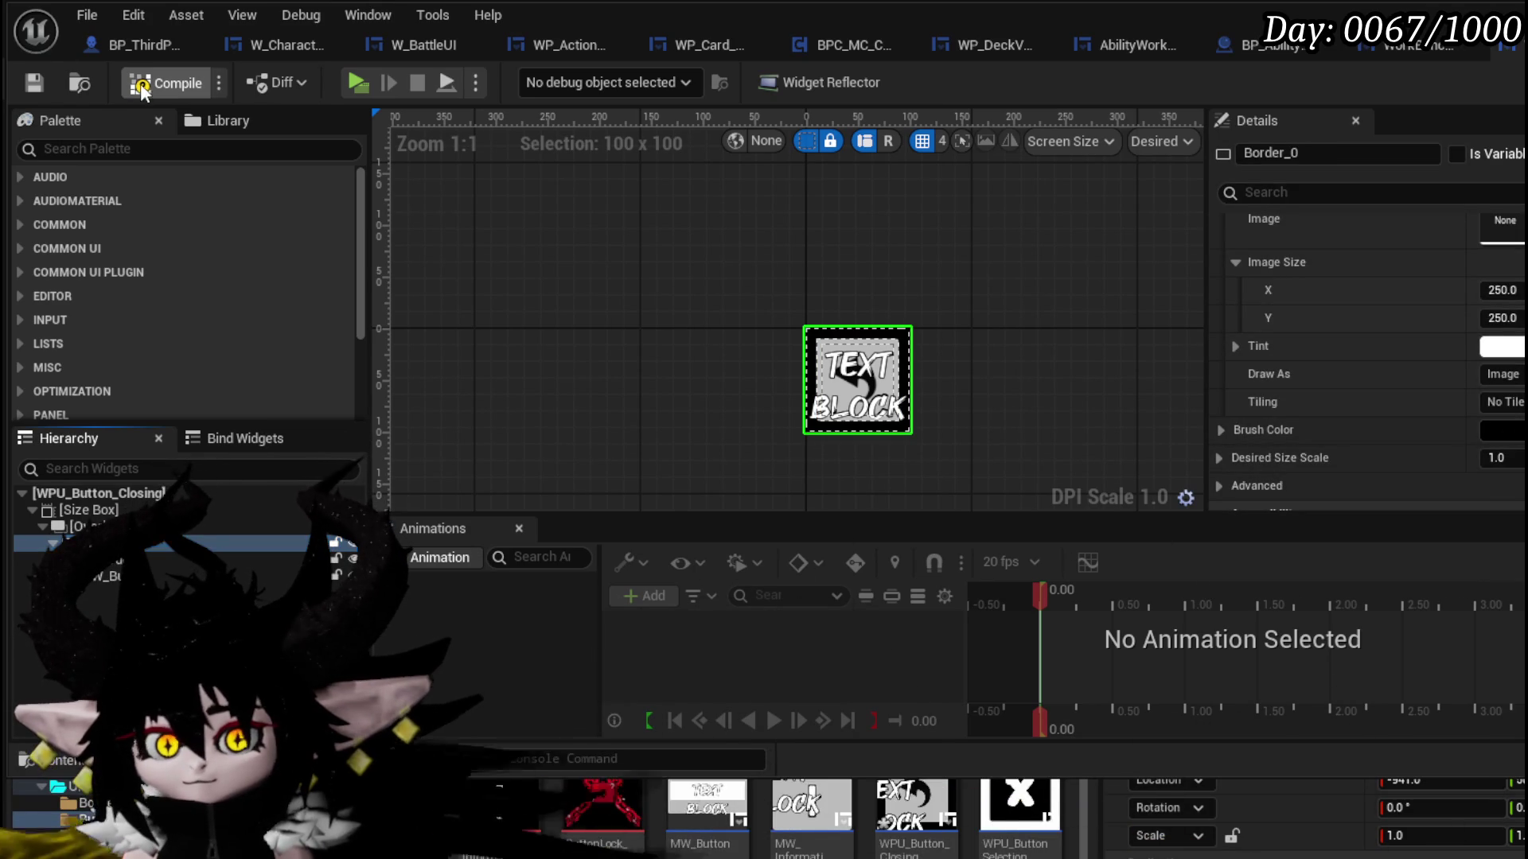
left_click(38, 79)
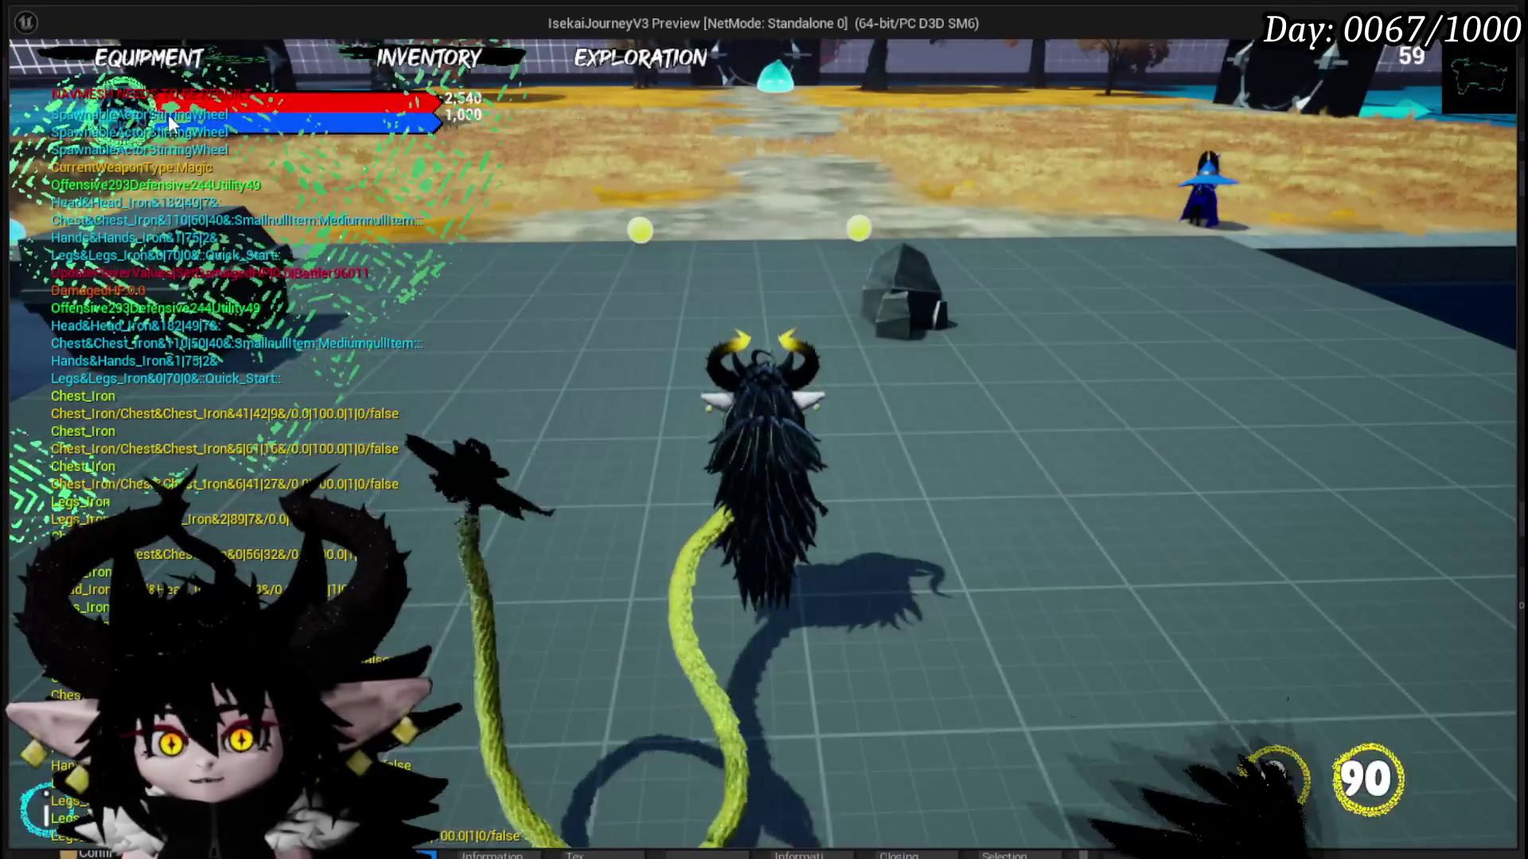
key("Tab")
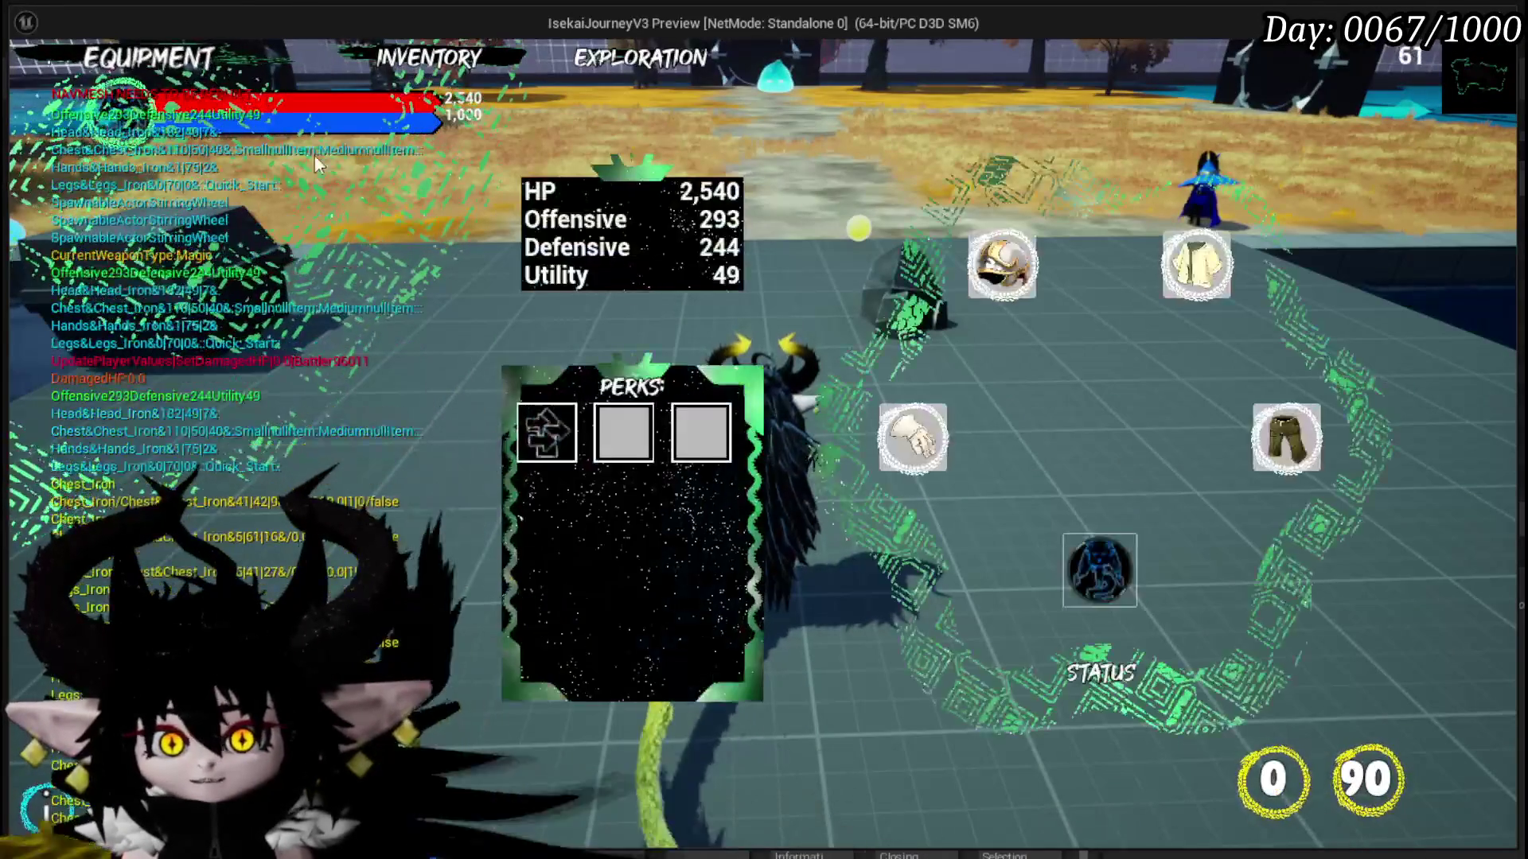
left_click(1173, 567)
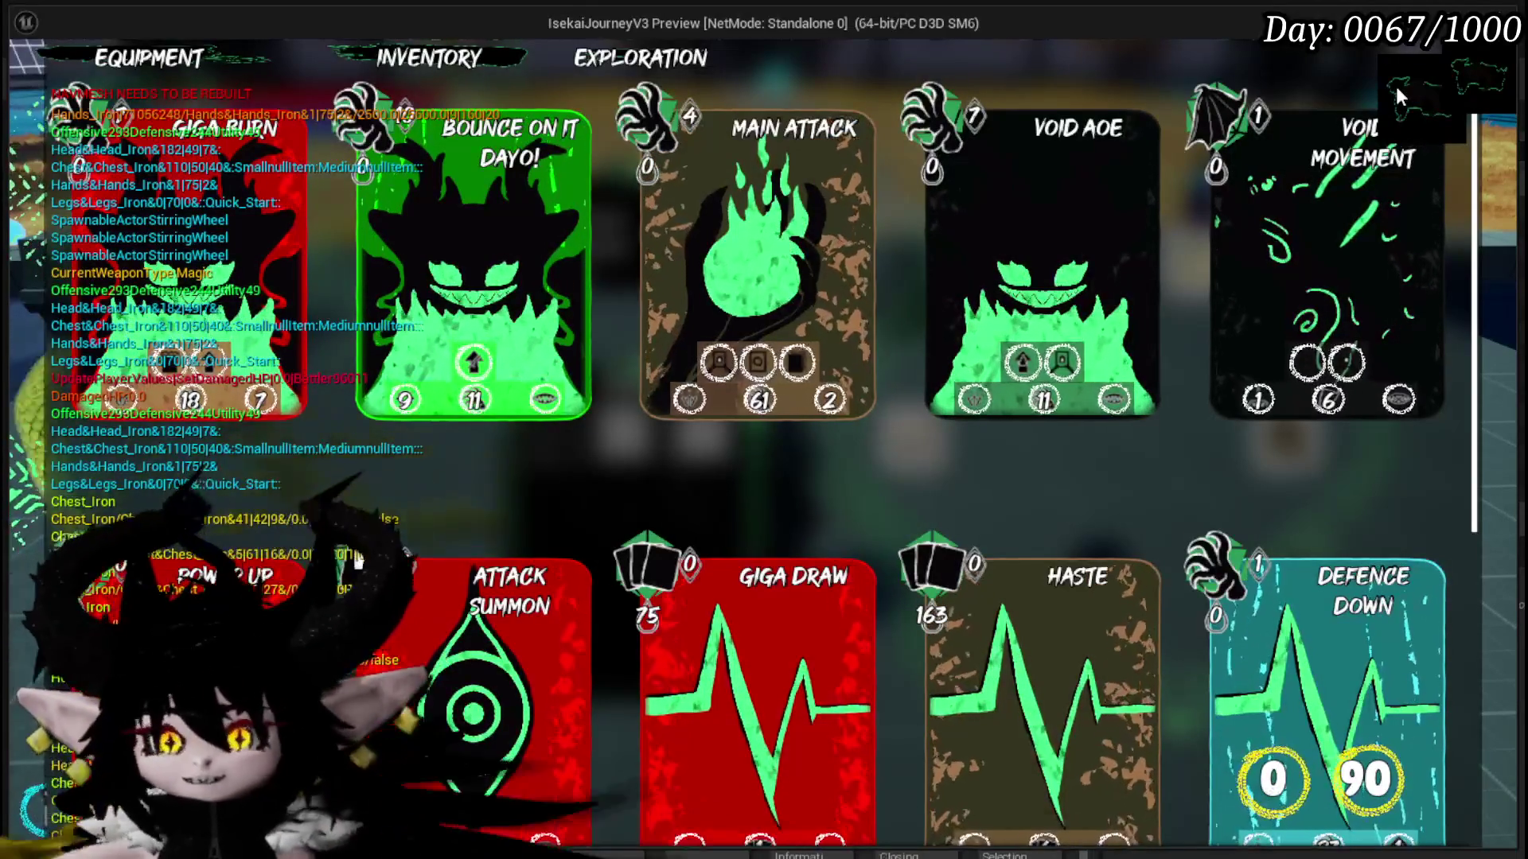
key("Escape")
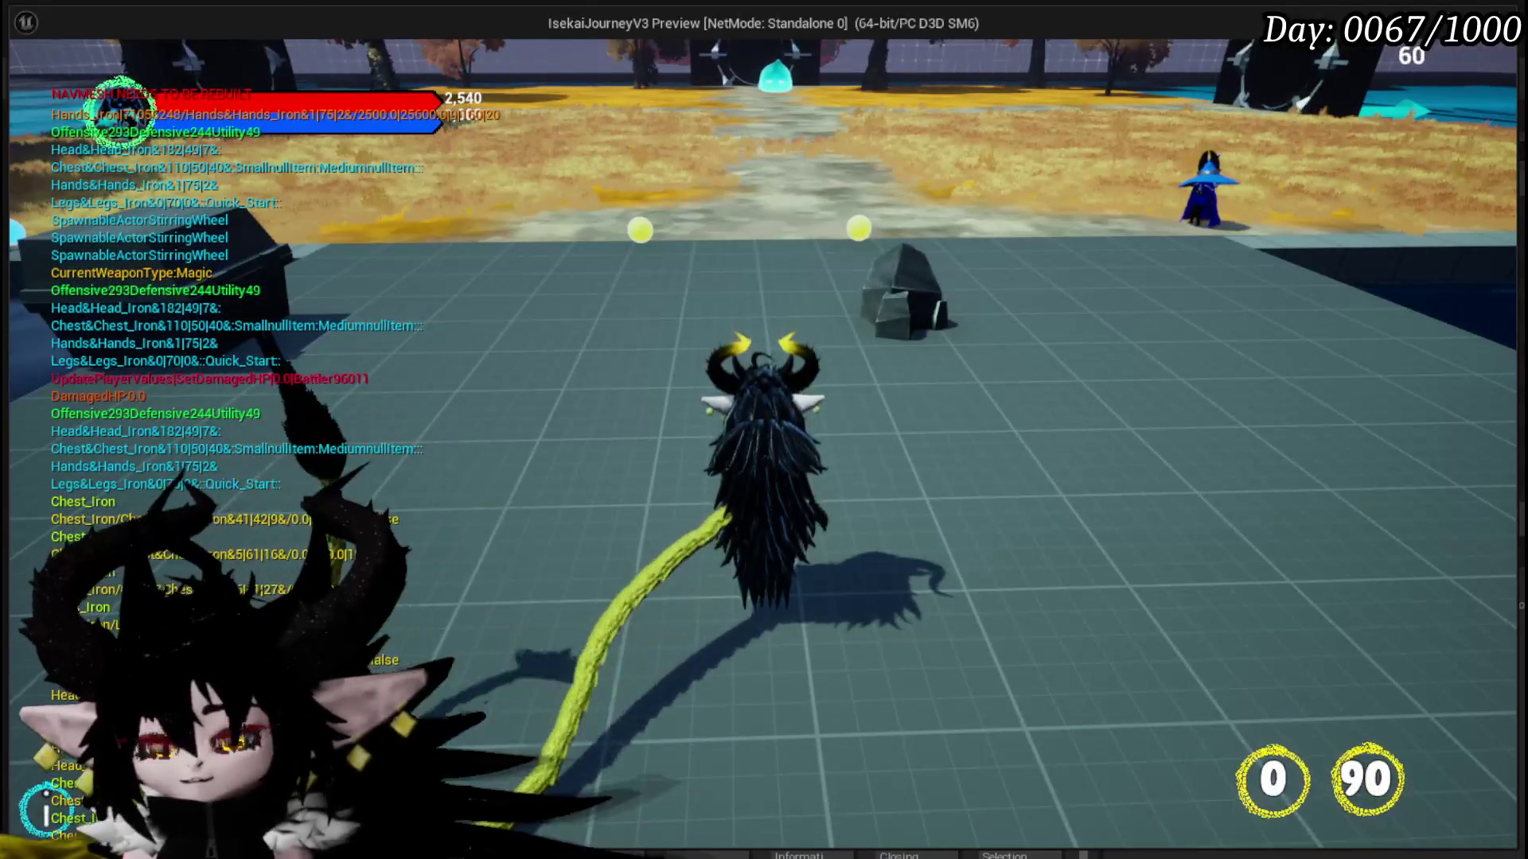
key("Escape")
left_click(42, 81)
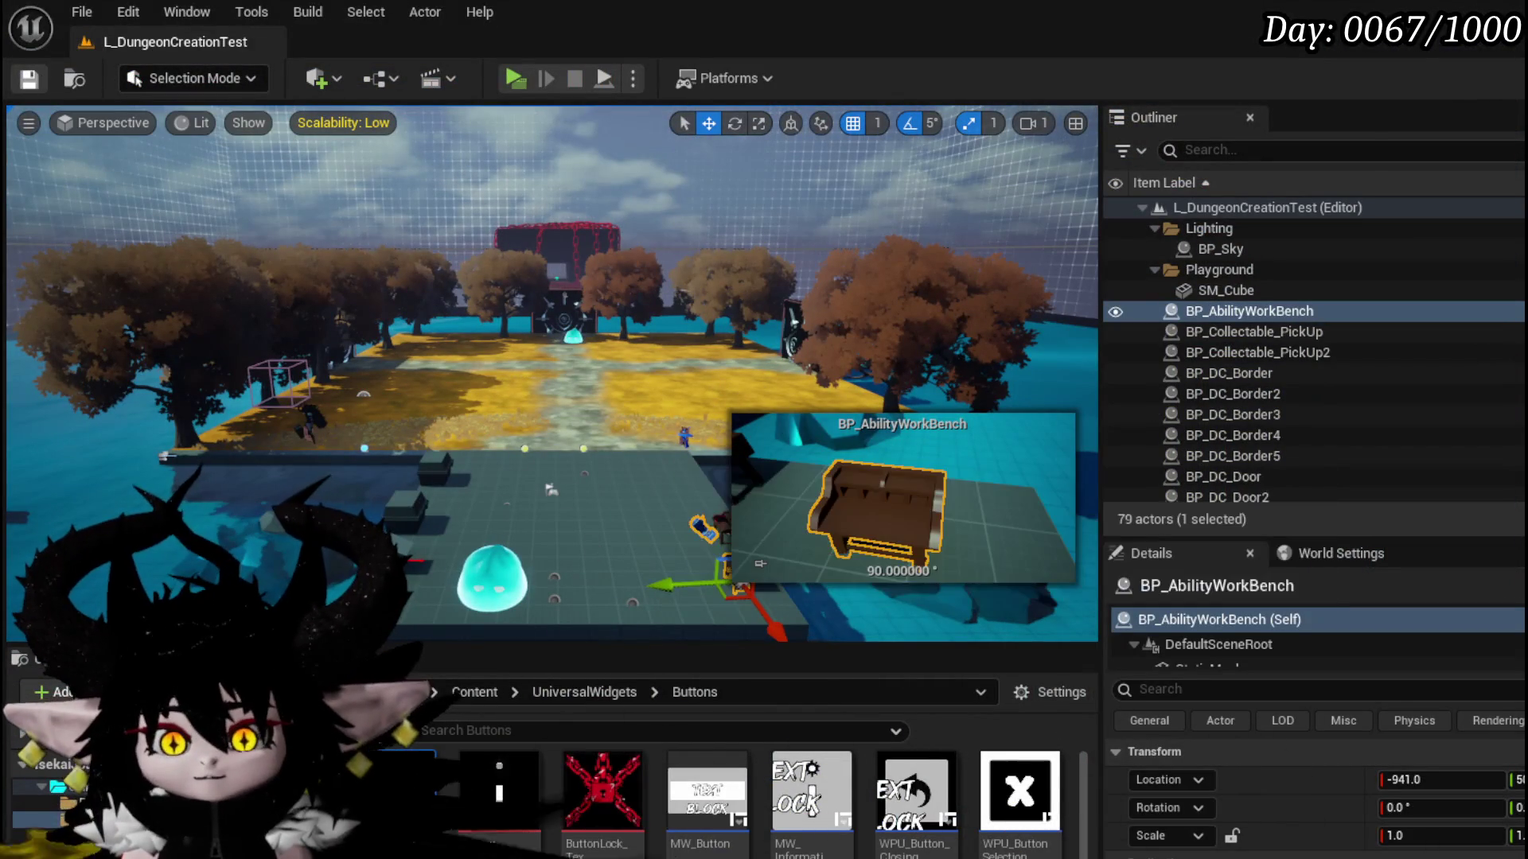
- Reopen WPU_Button_Closing, review MW_Button's properties, and compile and save the widget
double_click(915, 792)
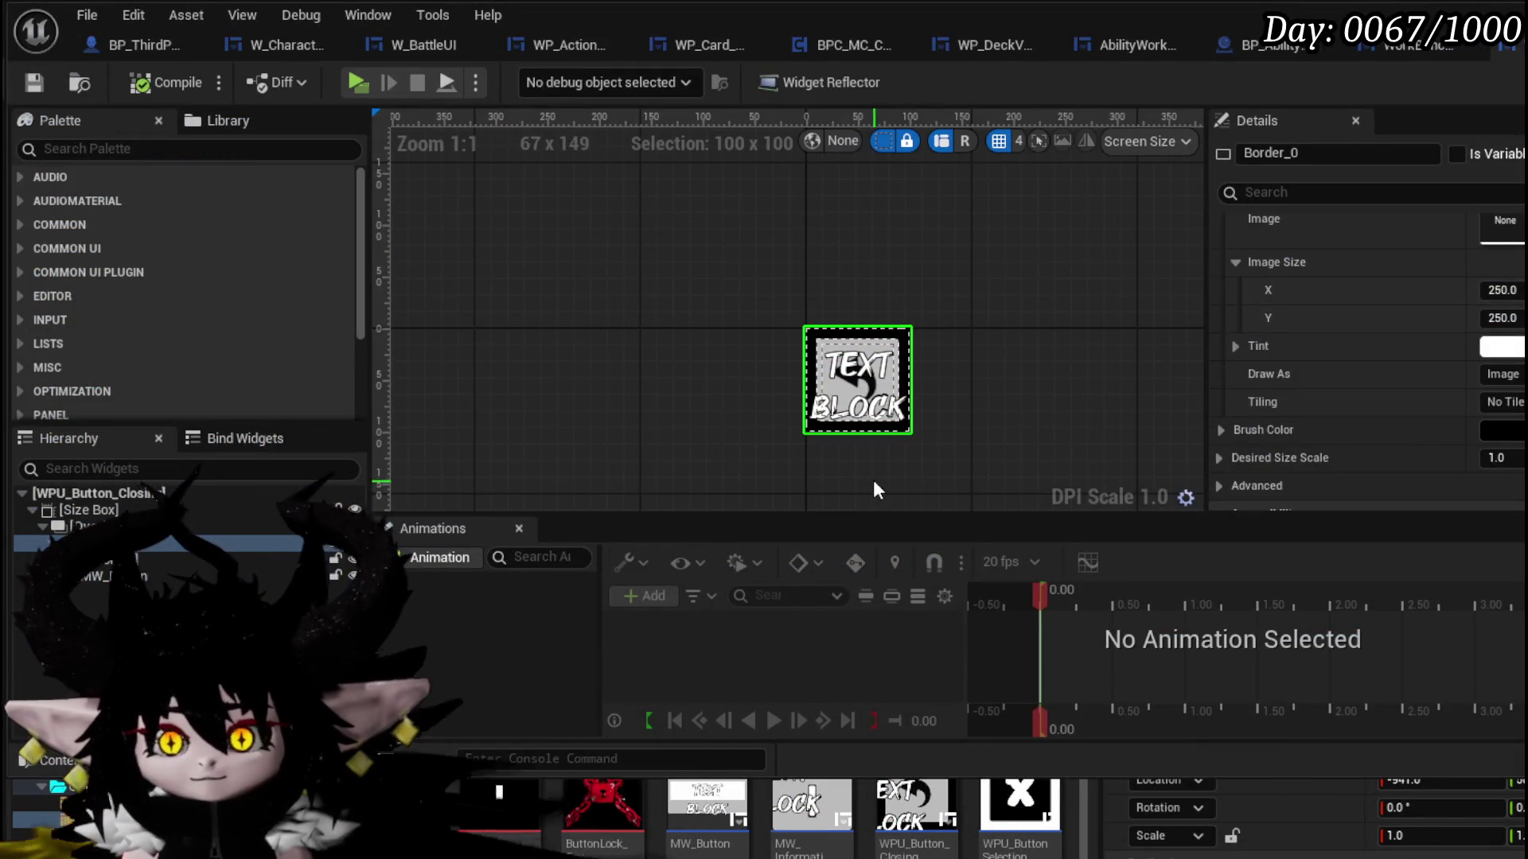
scroll(1412, 305, "up", 5)
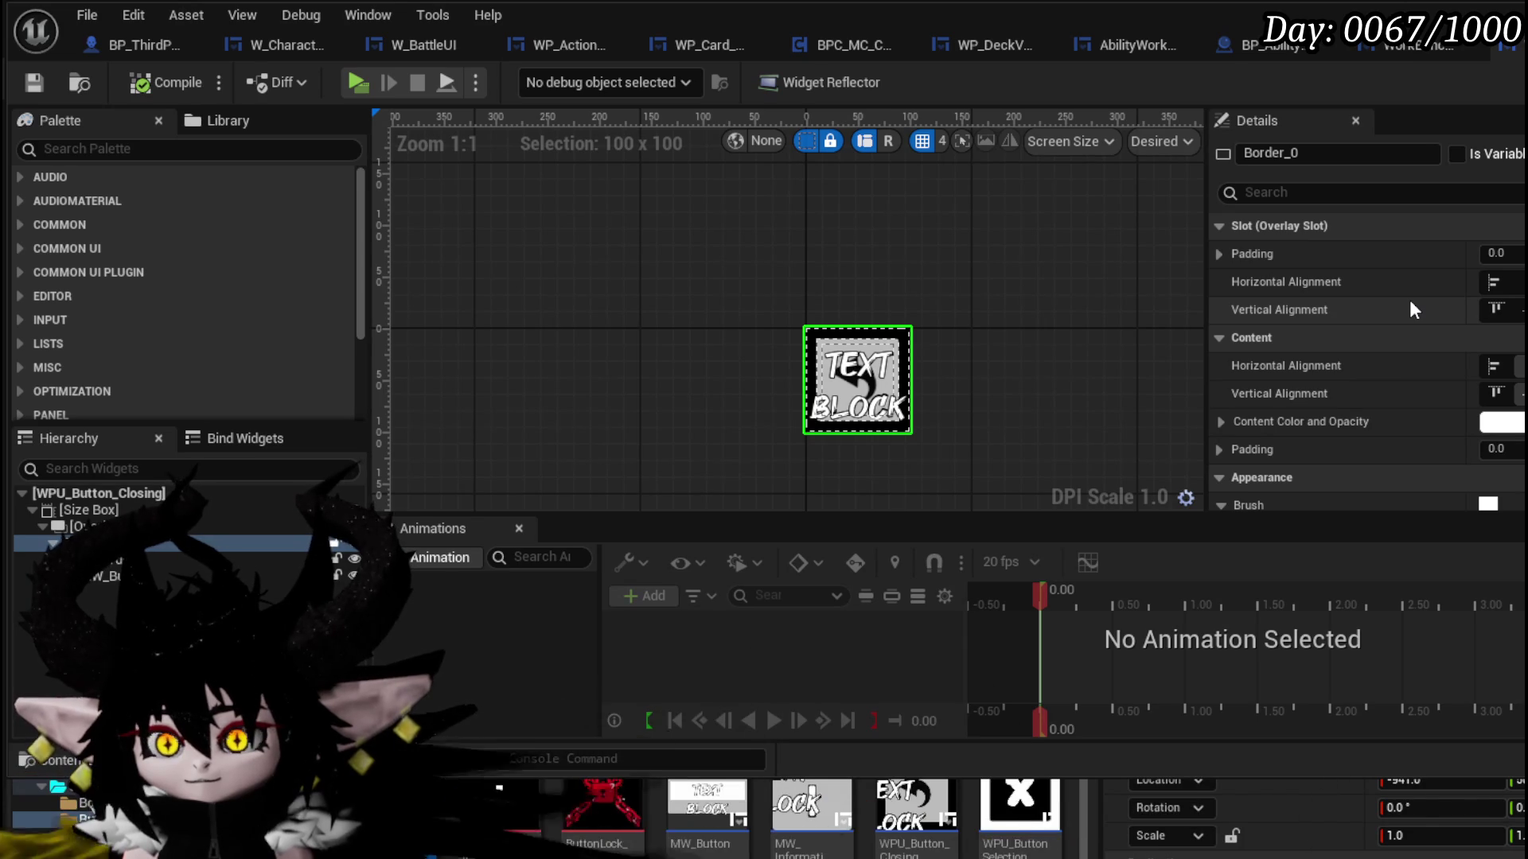
left_click(249, 583)
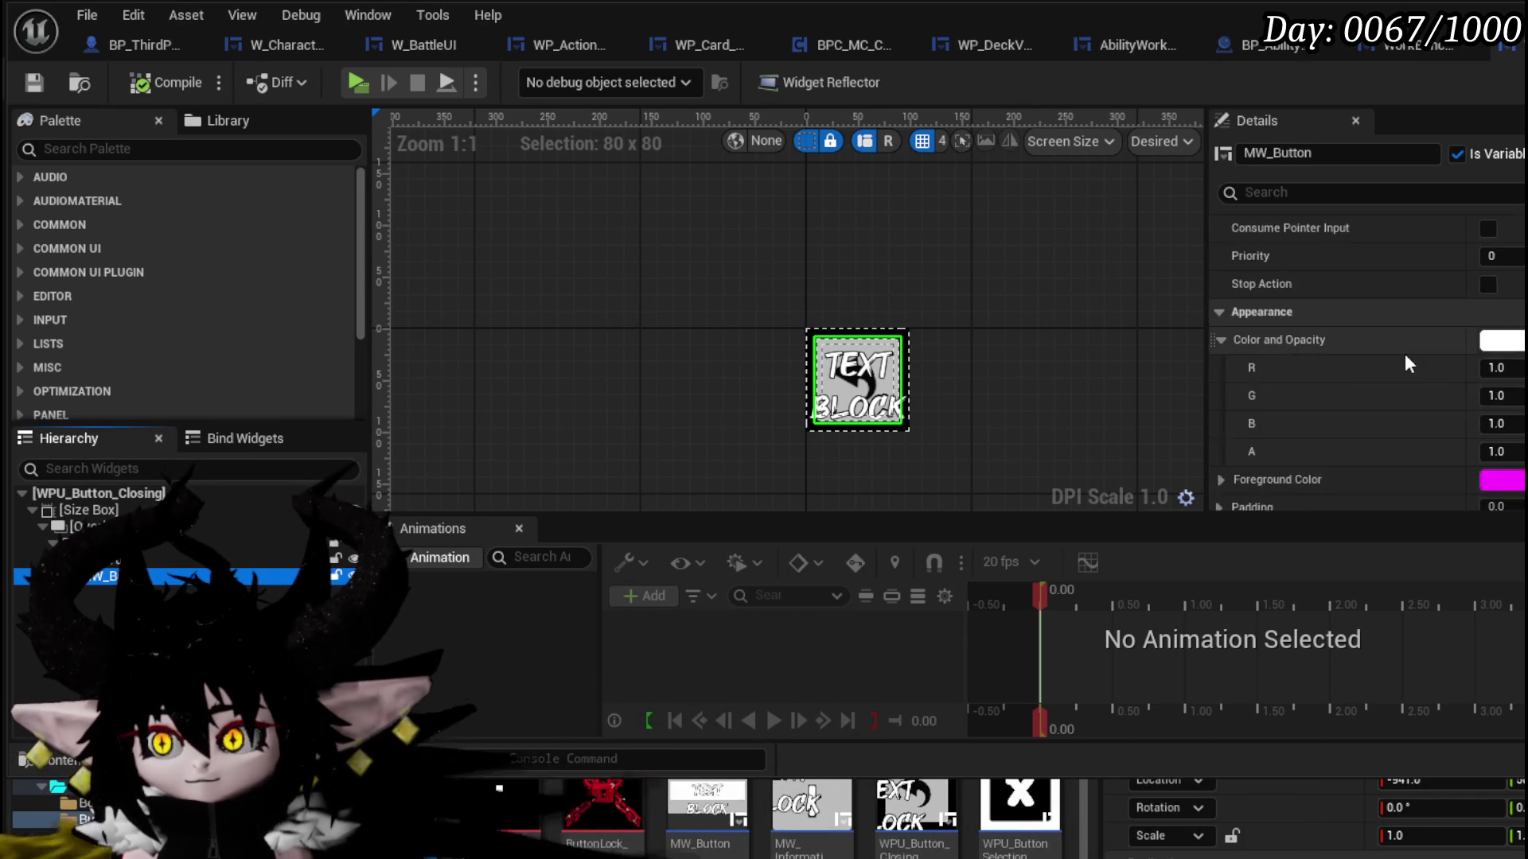
scroll(1406, 353, "down", 10)
scroll(1412, 351, "down", 3)
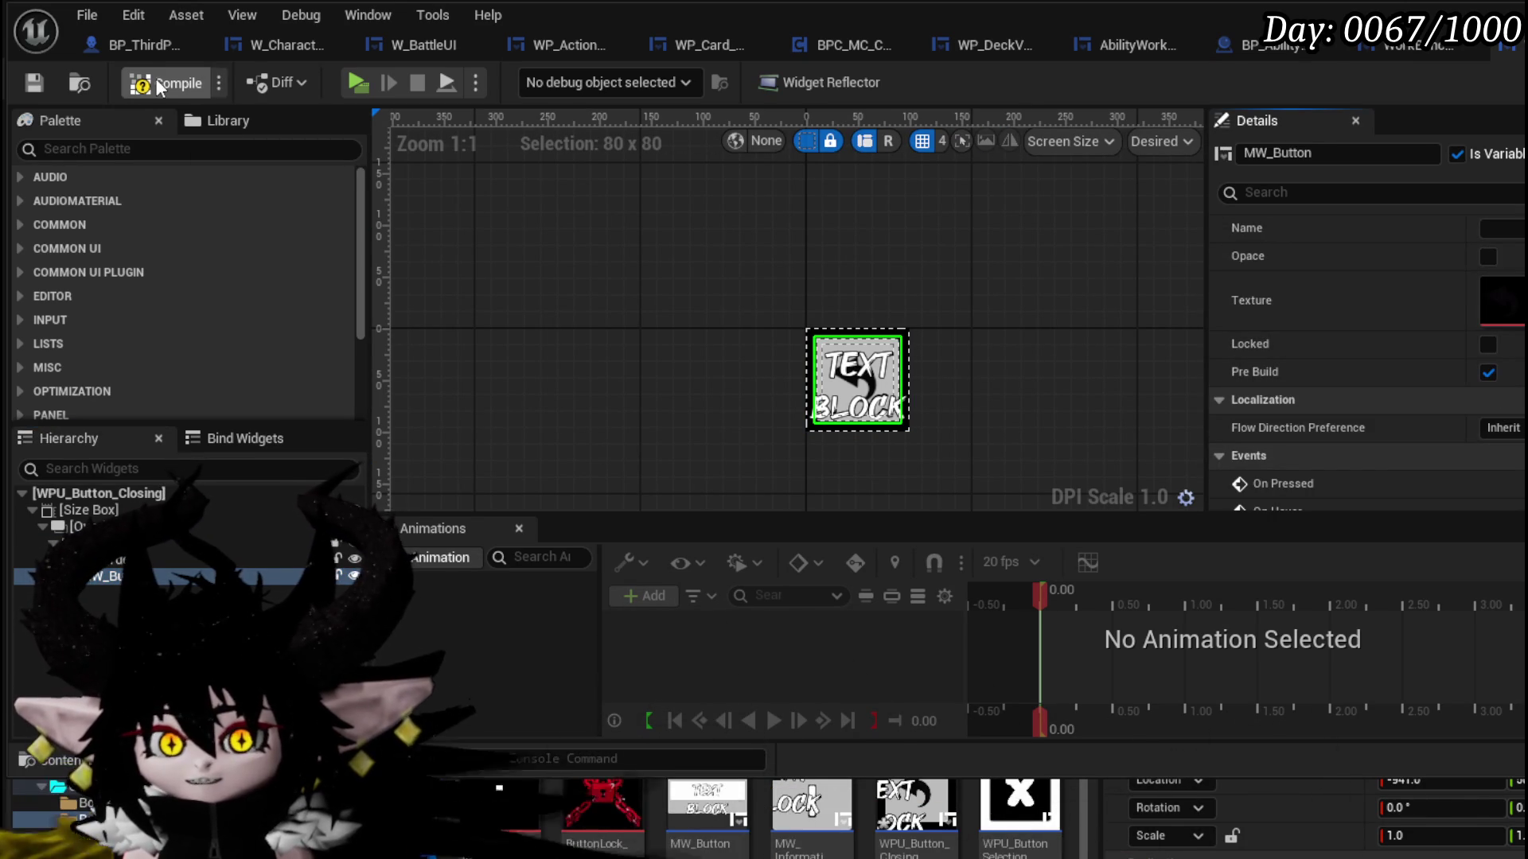
left_click(36, 84)
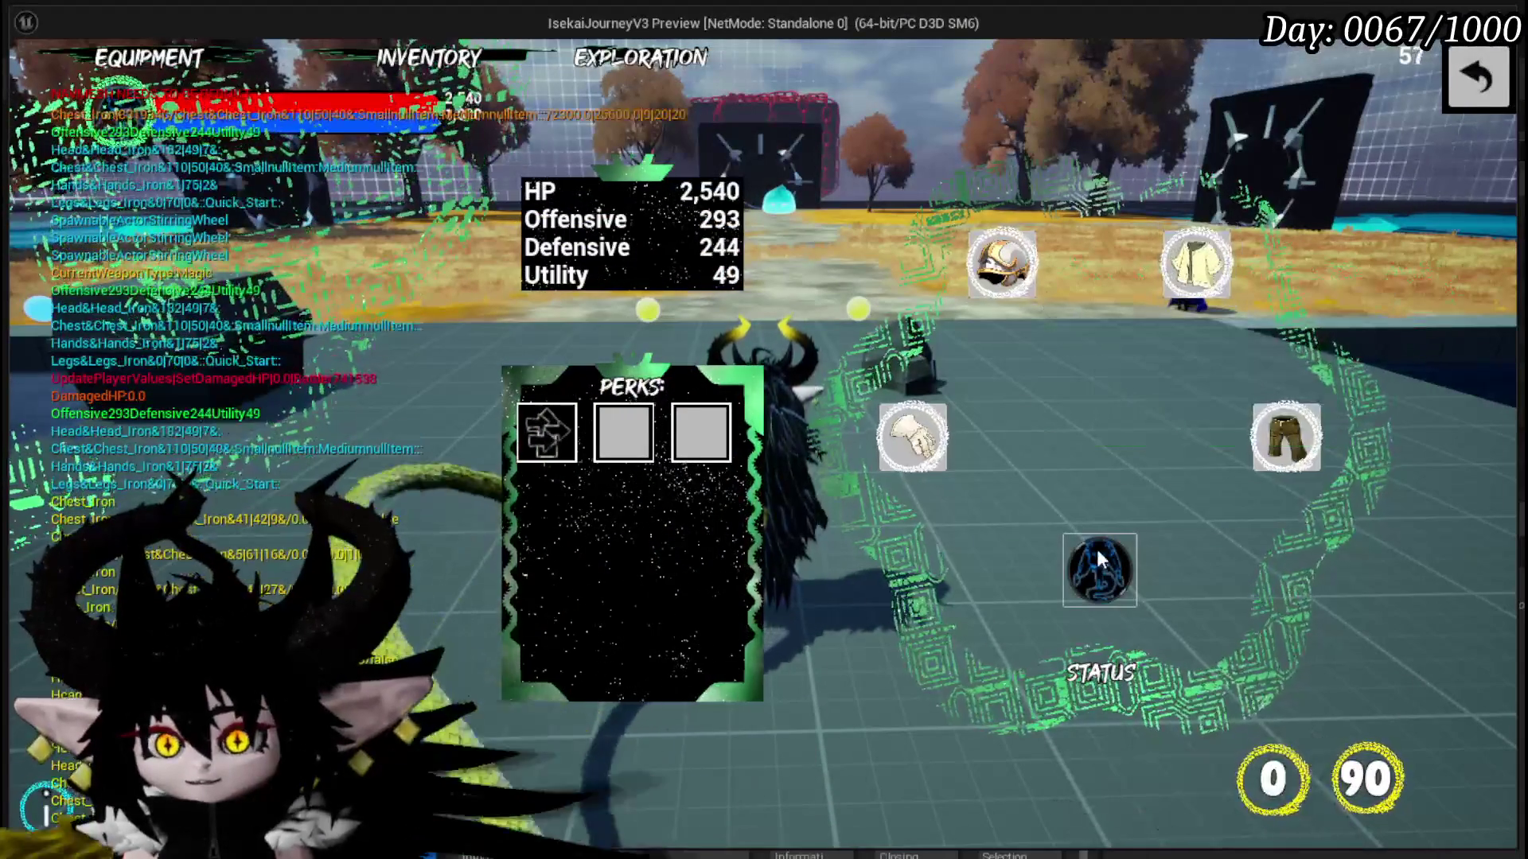
- Open INSPECT CORE from the core slot and close the card screen with the back arrow
left_click(1118, 571)
left_click(1127, 573)
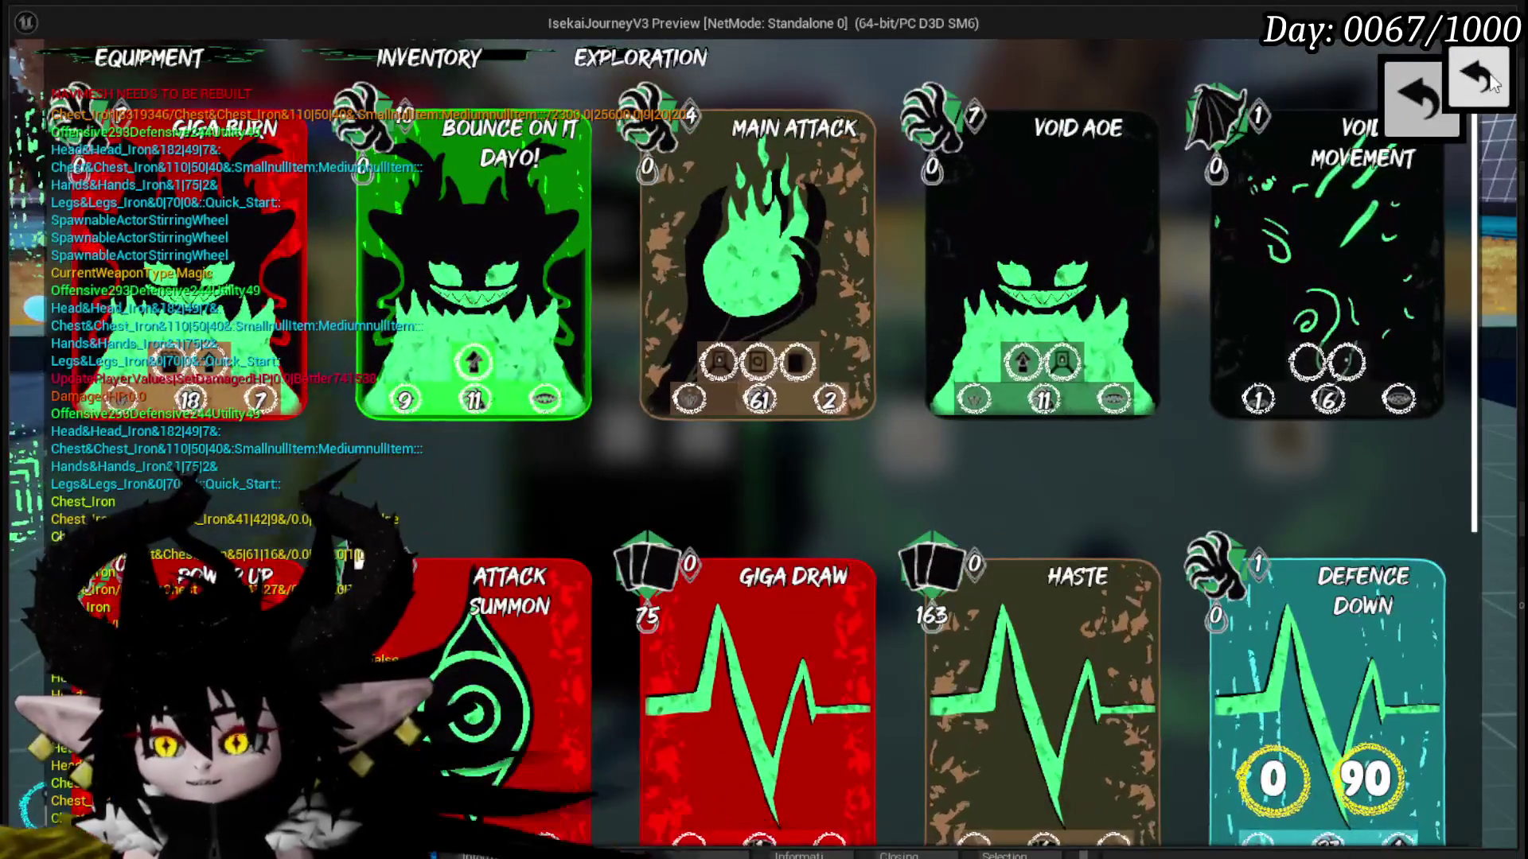
left_click(1424, 89)
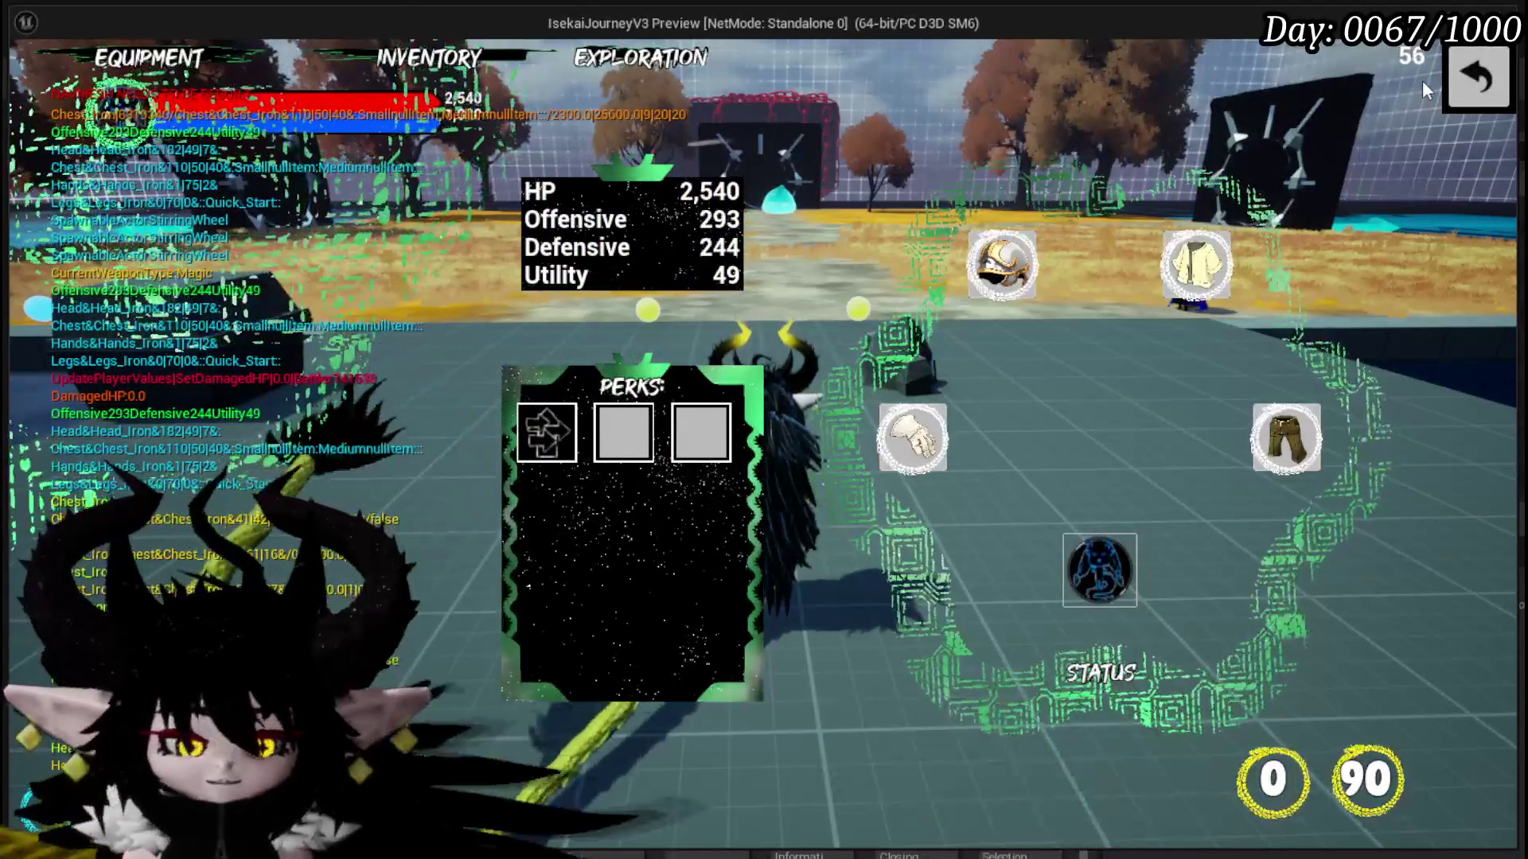
- Stop the play session, save, and reopen the WPU_Button_Closing widget
key("alt+Tab")
key("Escape")
key("ctrl+s")
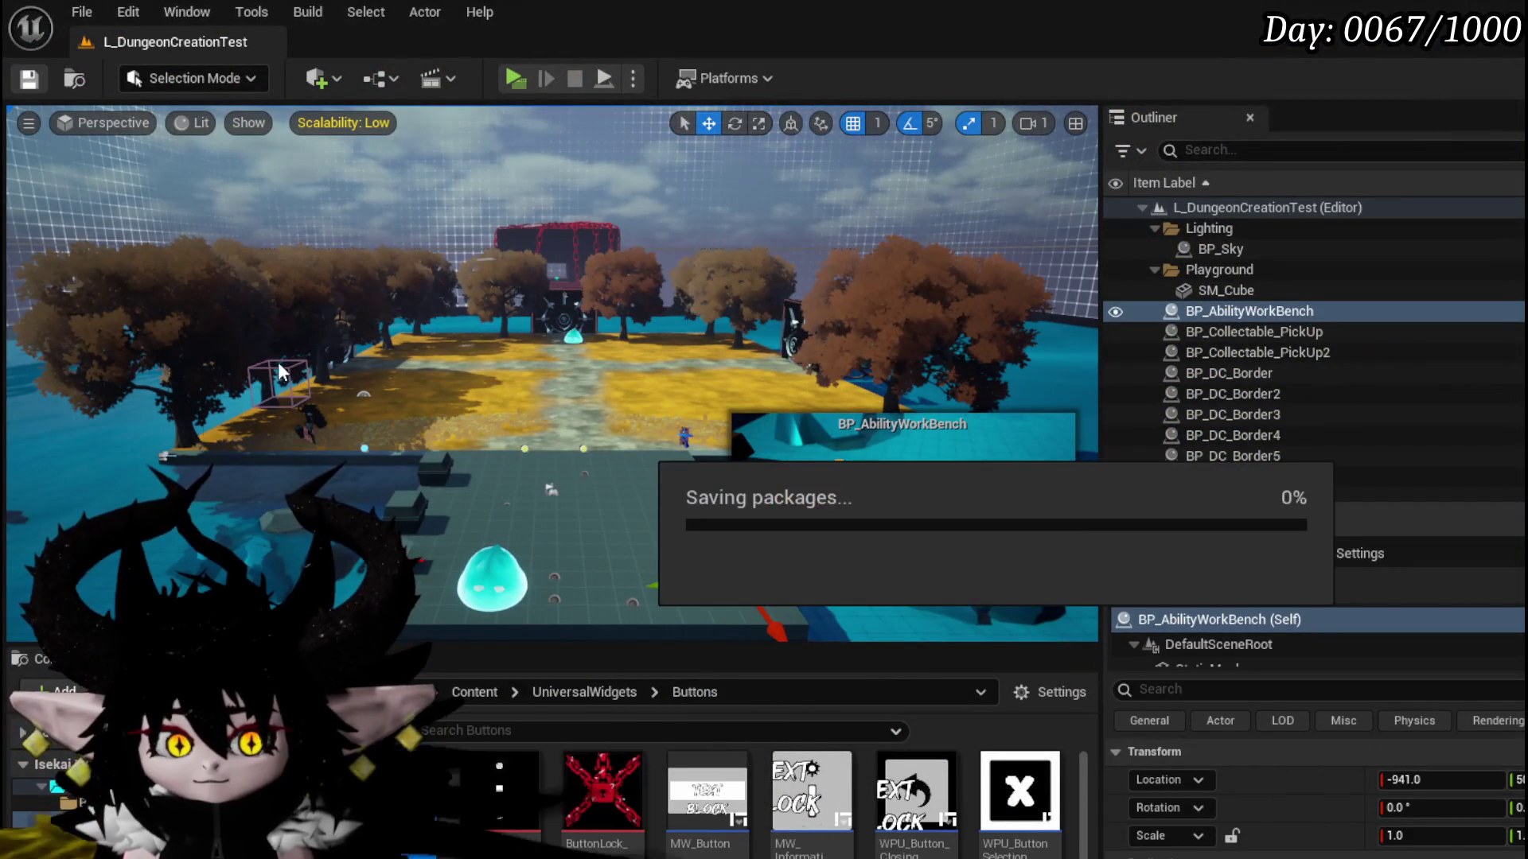
double_click(915, 795)
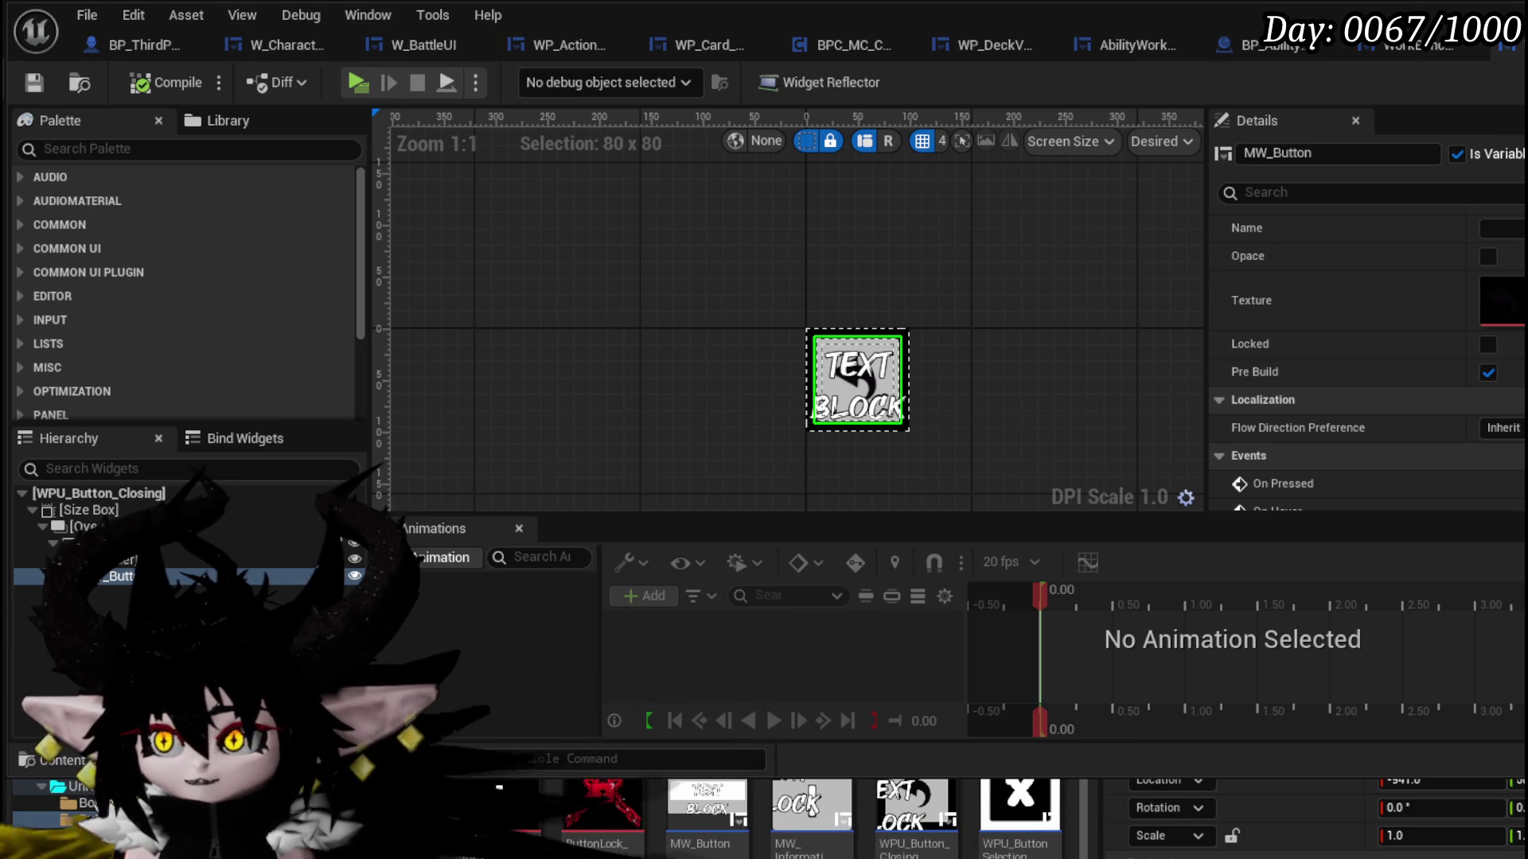
- Inspect WP_DeckViewer's slot layout on the PlayerStatsHUD canvas
key("alt+Tab")
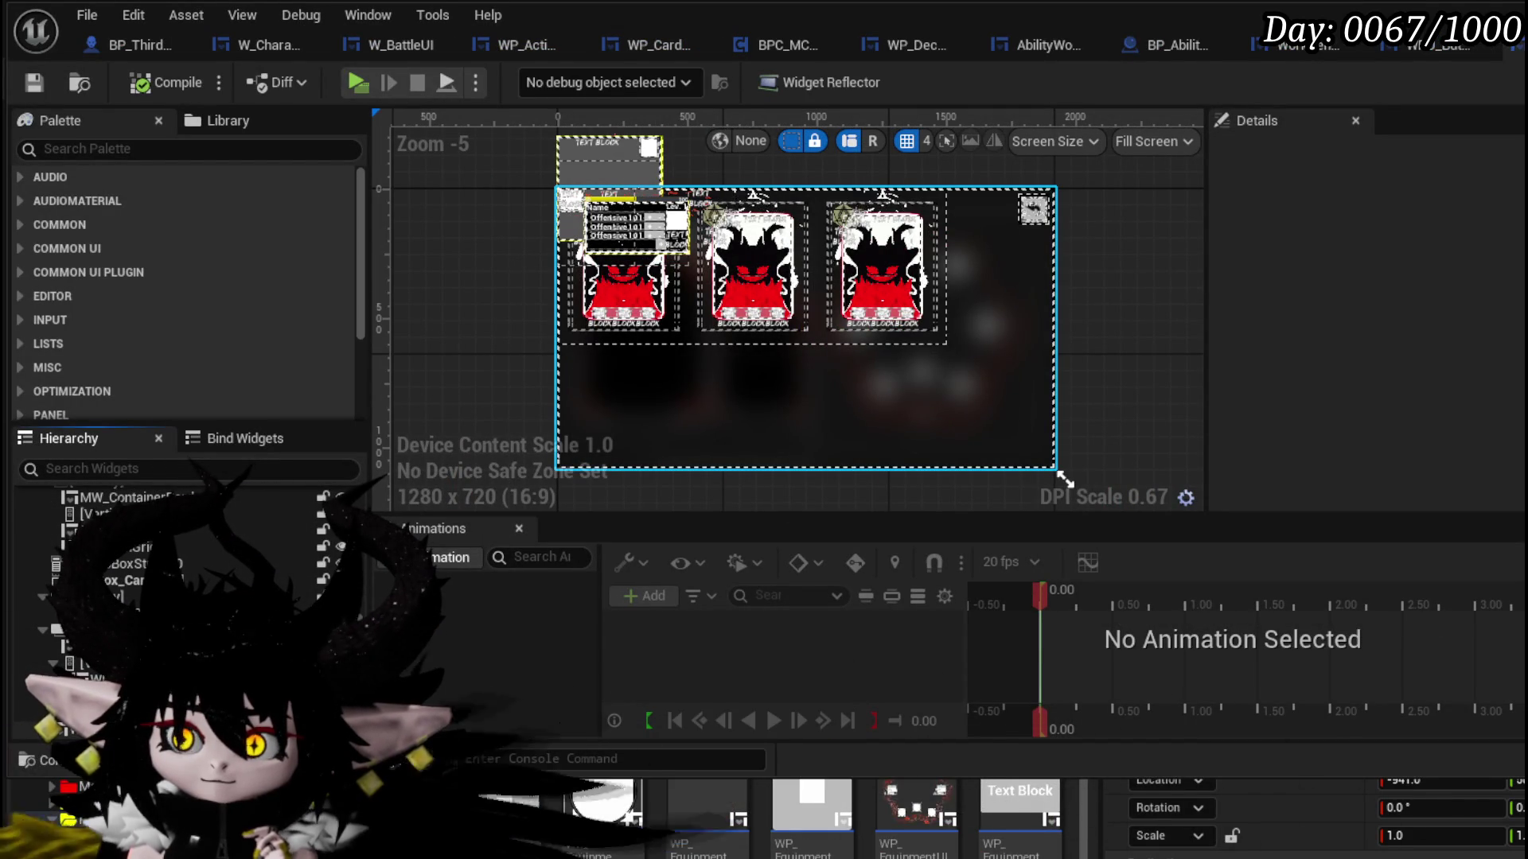
left_click(1057, 470)
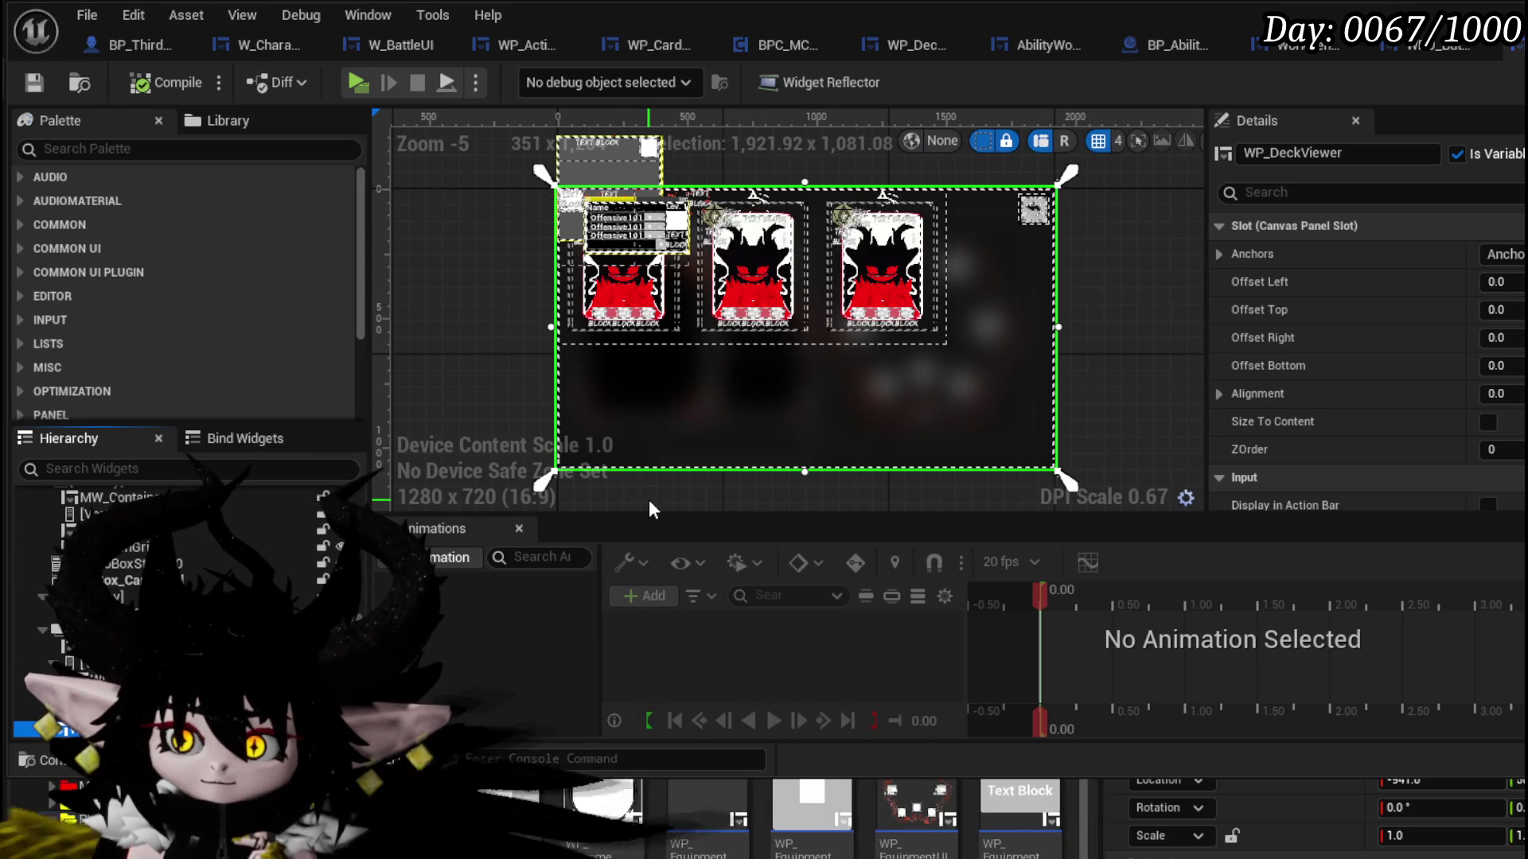
scroll(213, 553, "up", 5)
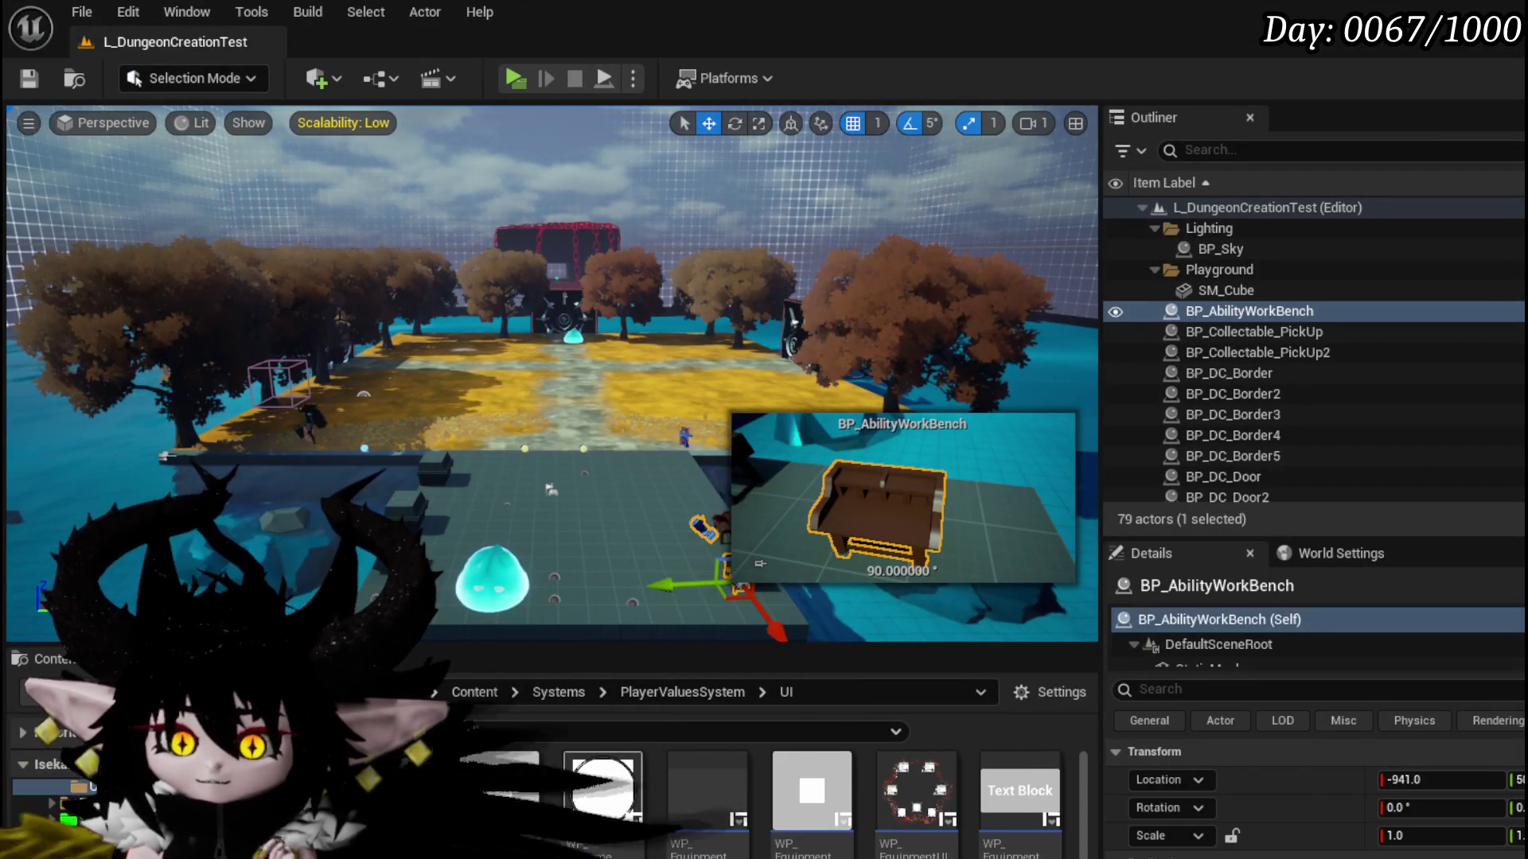
- In W_PlayerHUD, add an On Pressed event for the Equipment button and pick the Display Box getter
left_click(87, 836)
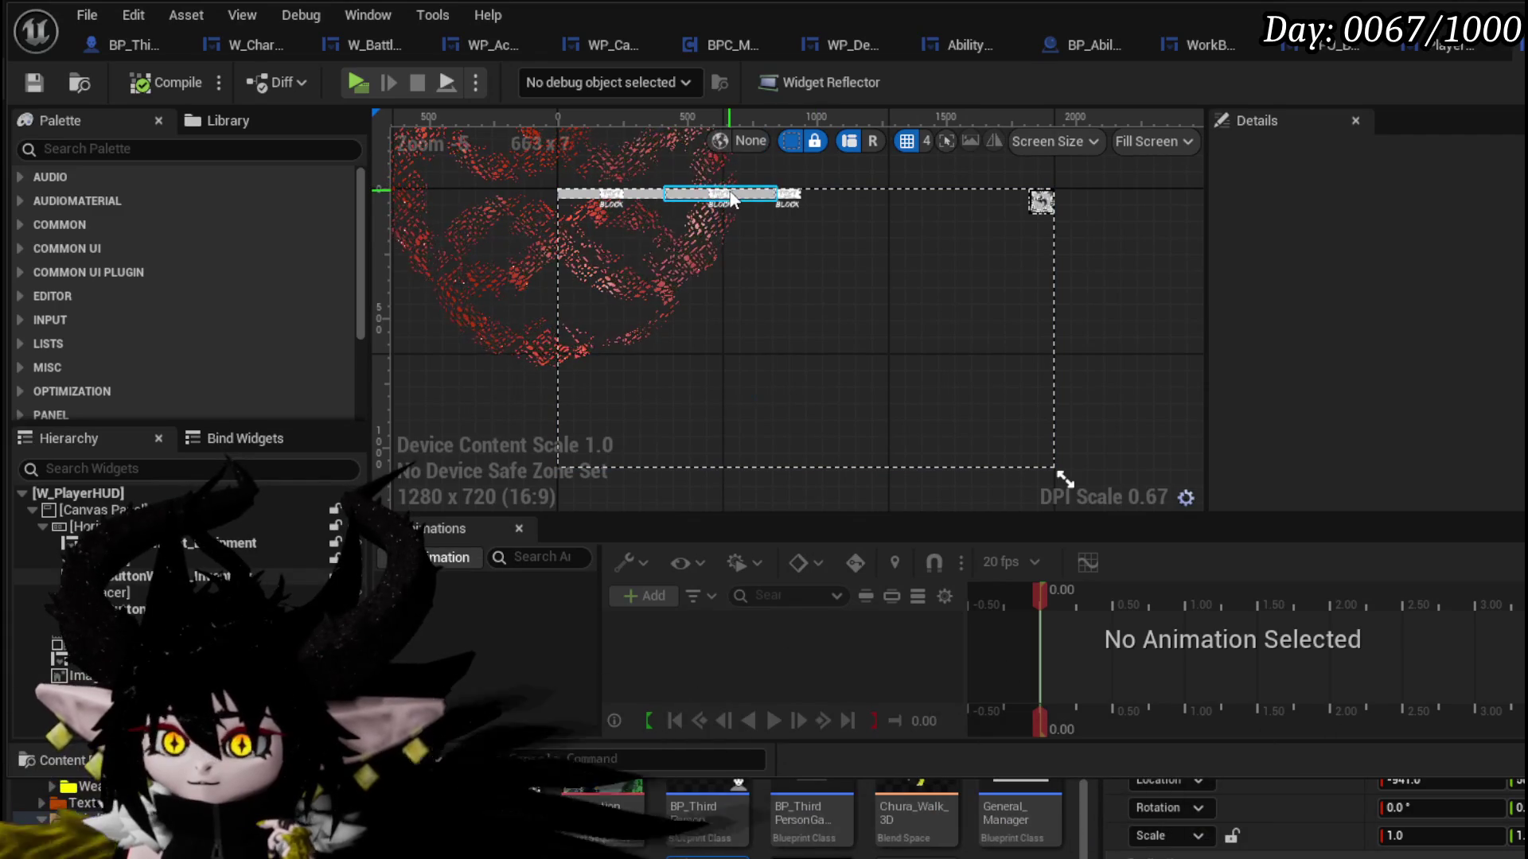
left_click(575, 199)
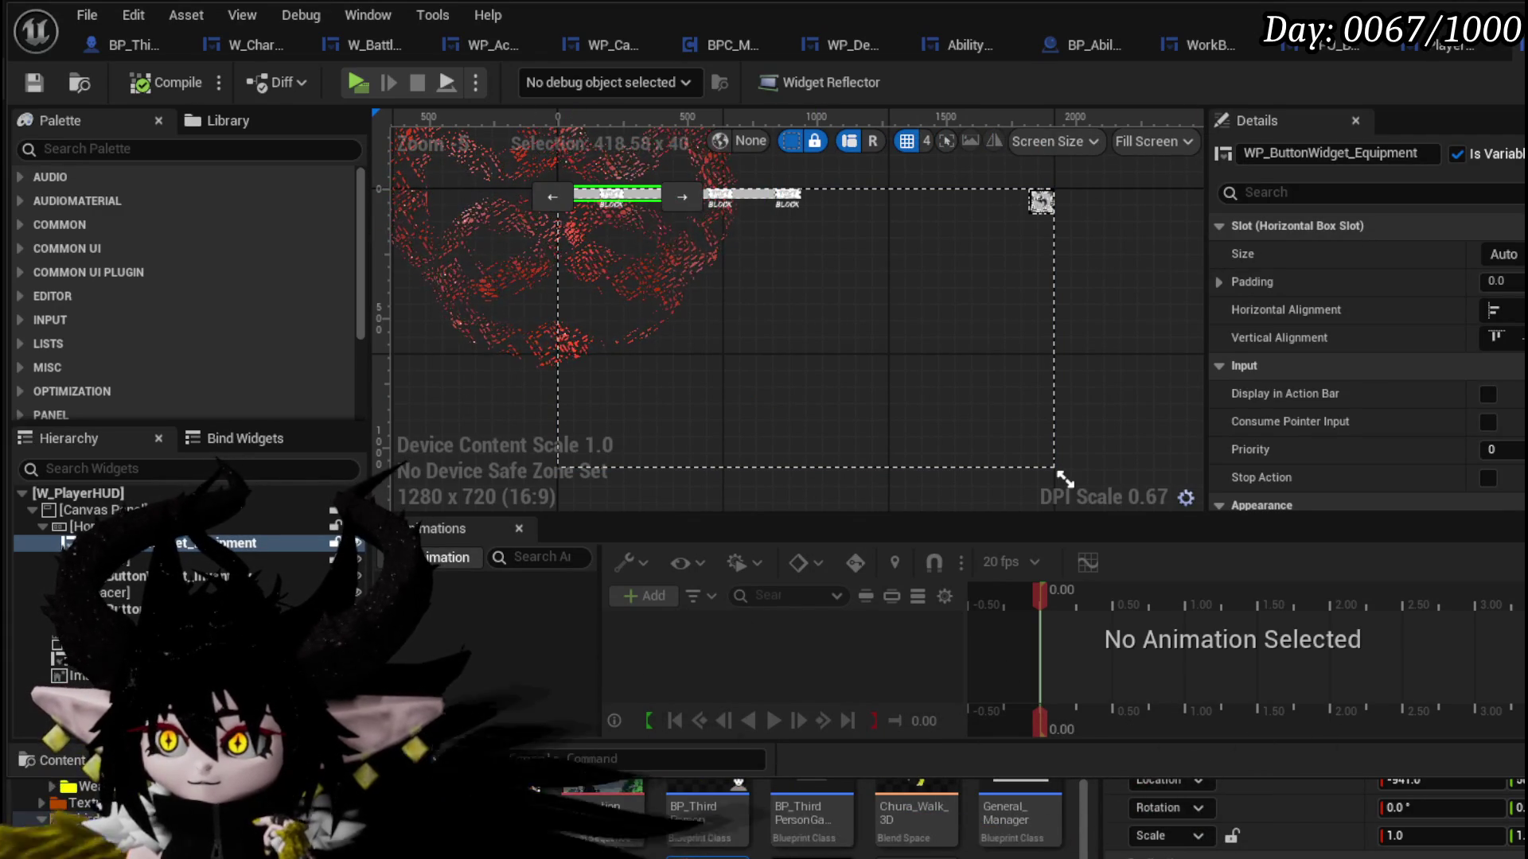
scroll(1353, 358, "down", 10)
left_click(1496, 543)
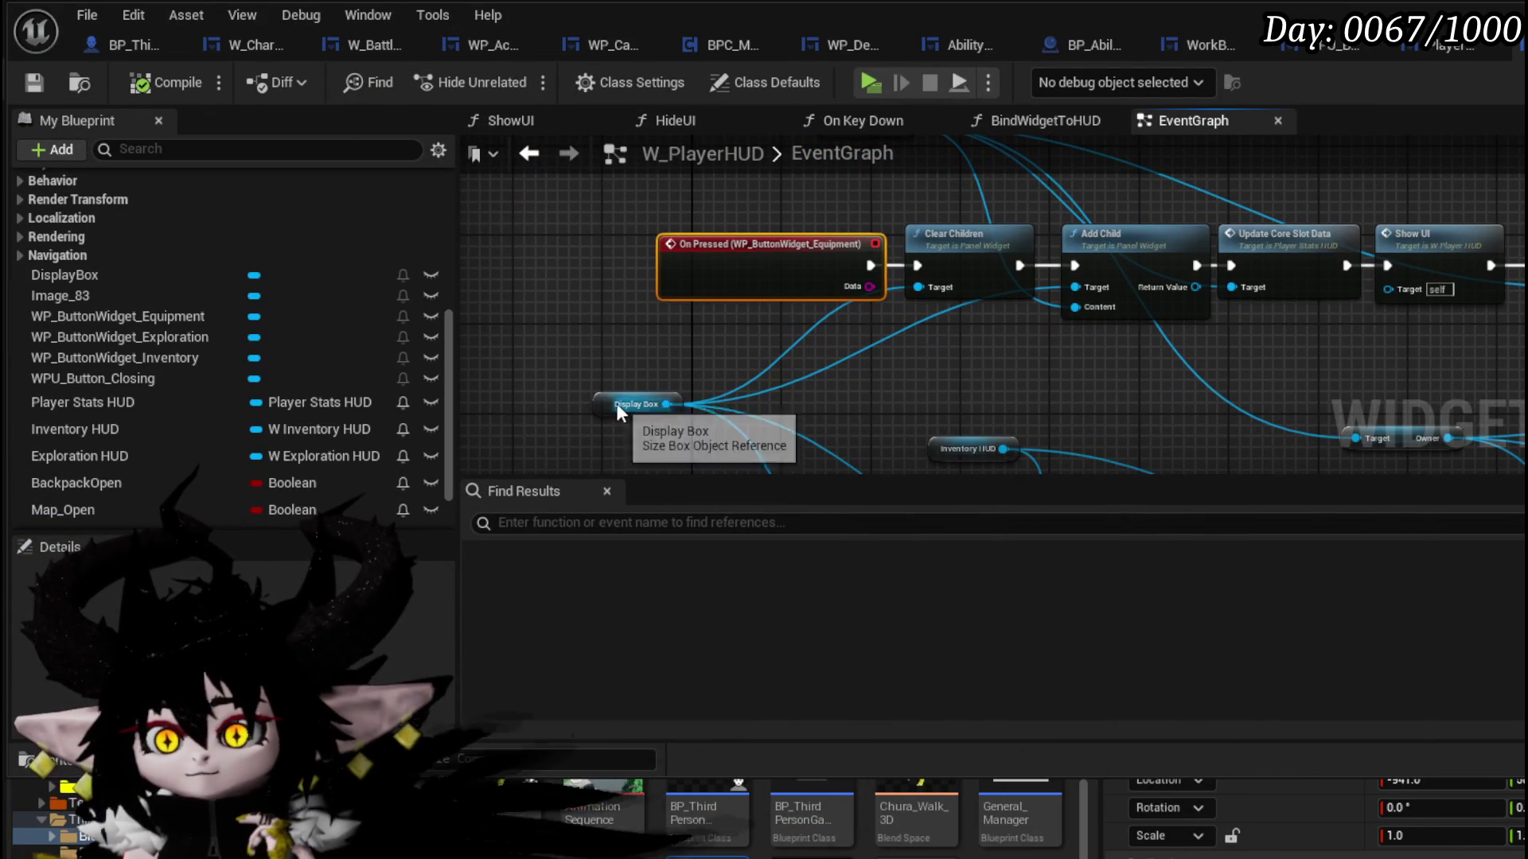
left_click(622, 347)
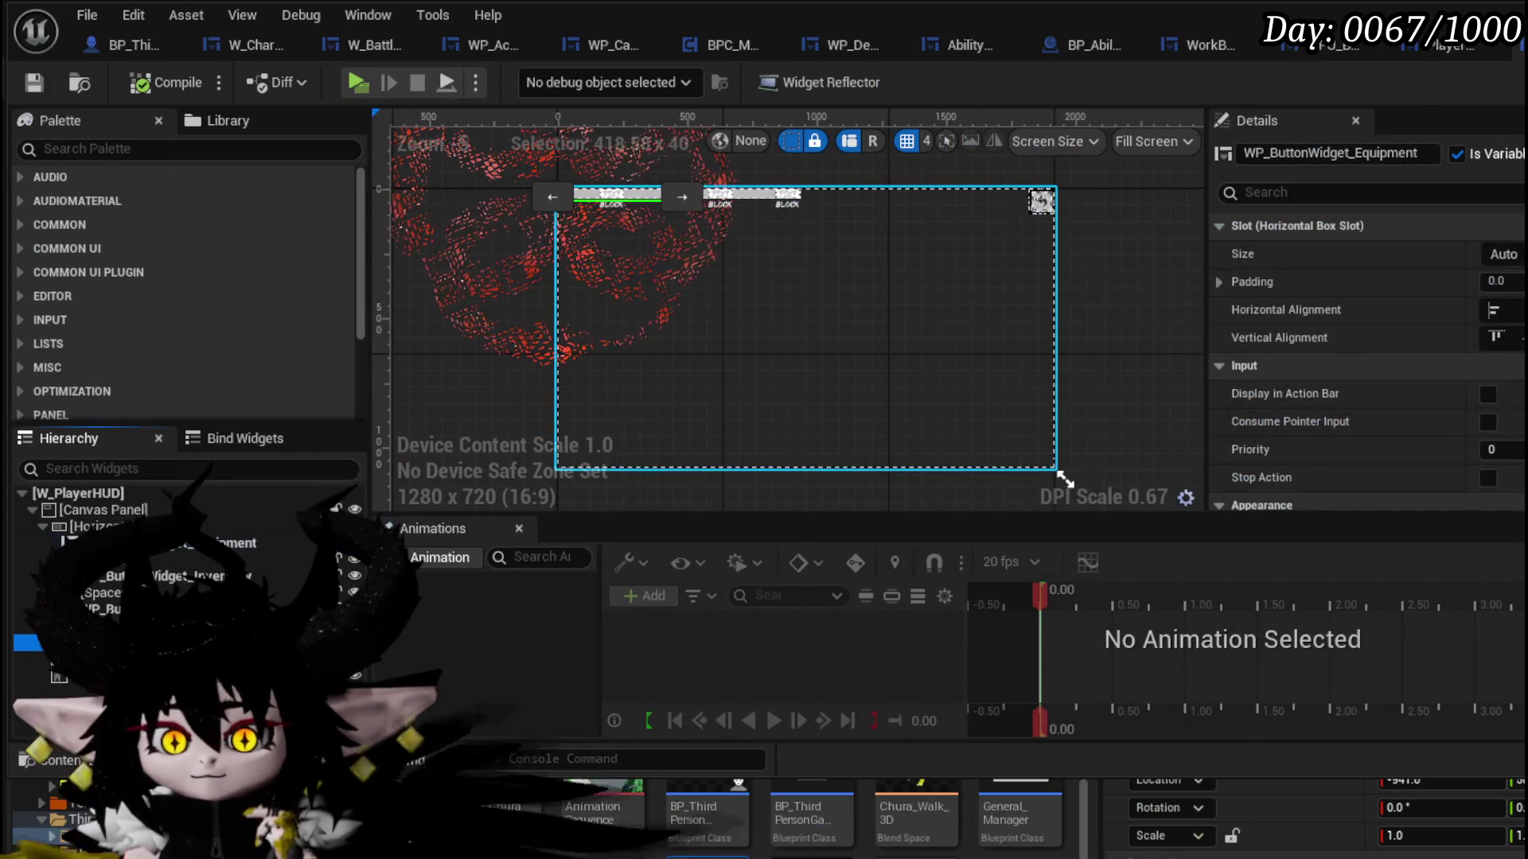
- Change DisplayBox's ZOrder from -1 to 1 and compile W_PlayerHUD
left_click(95, 642)
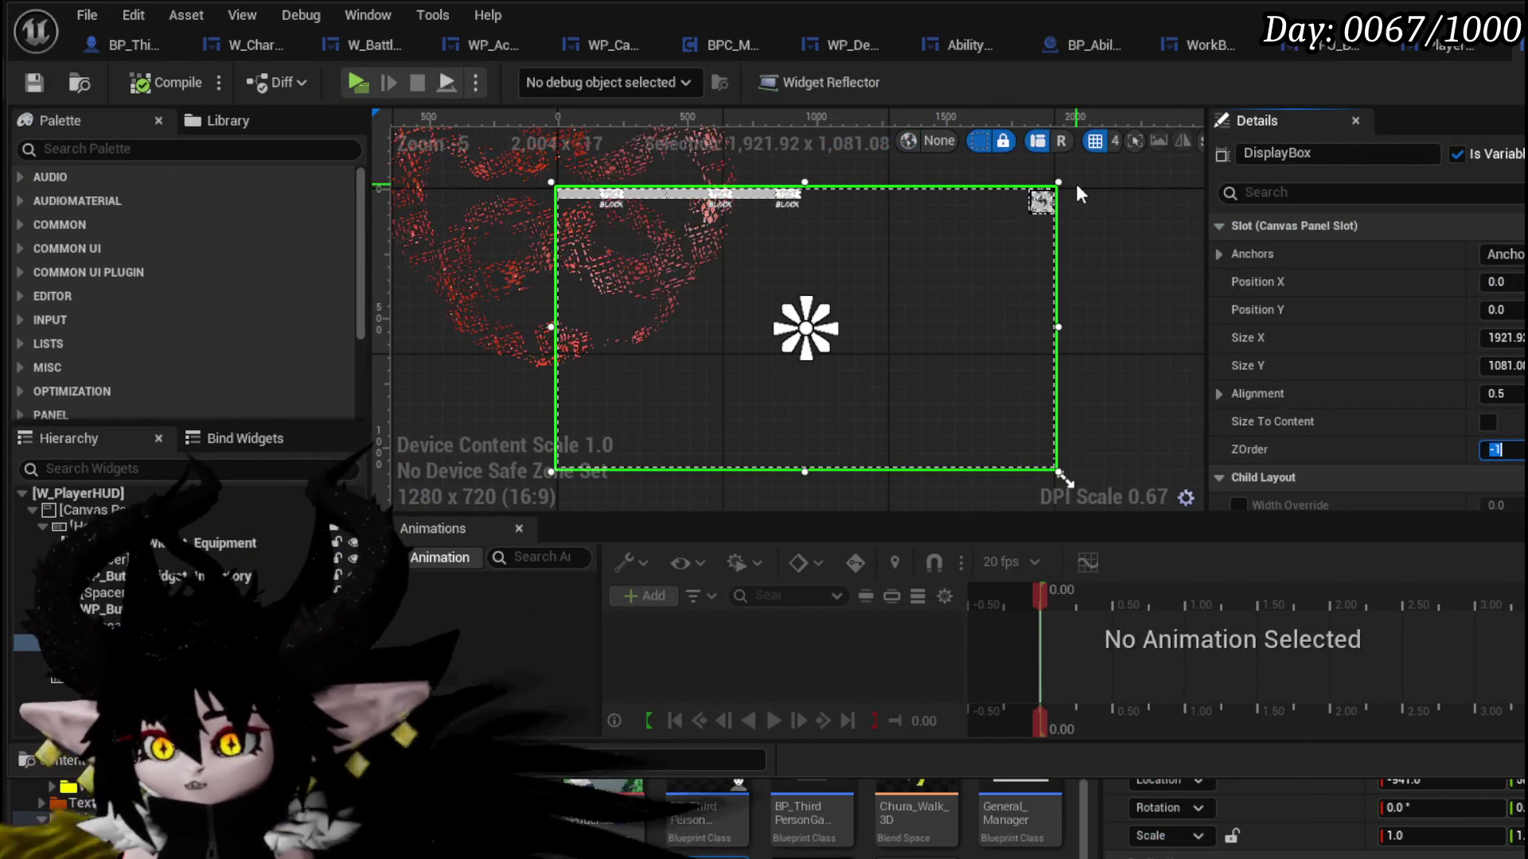
left_click(1036, 210)
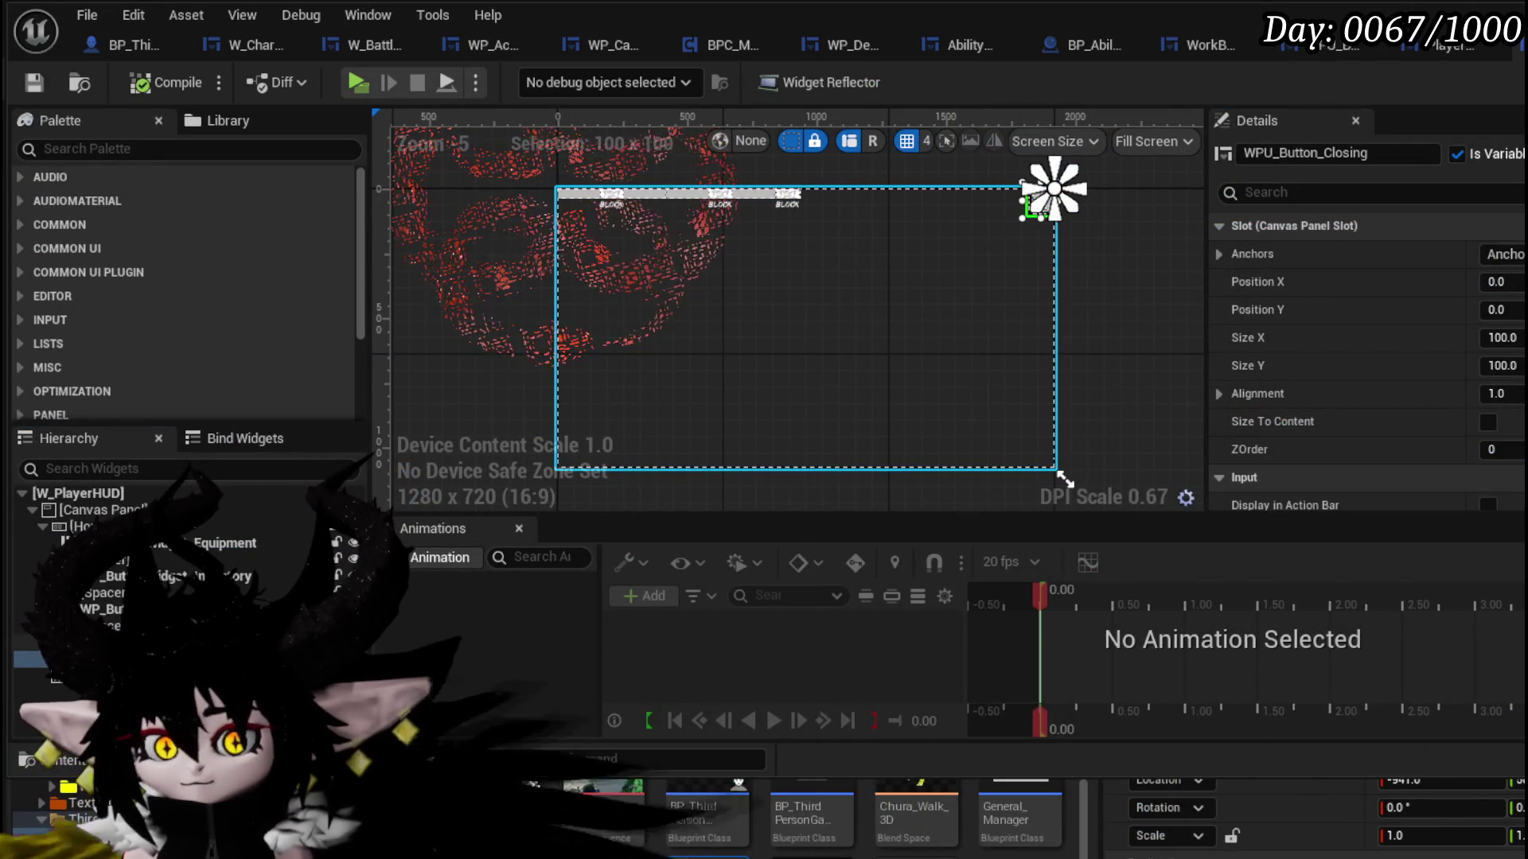
left_click(80, 642)
left_click(1500, 451)
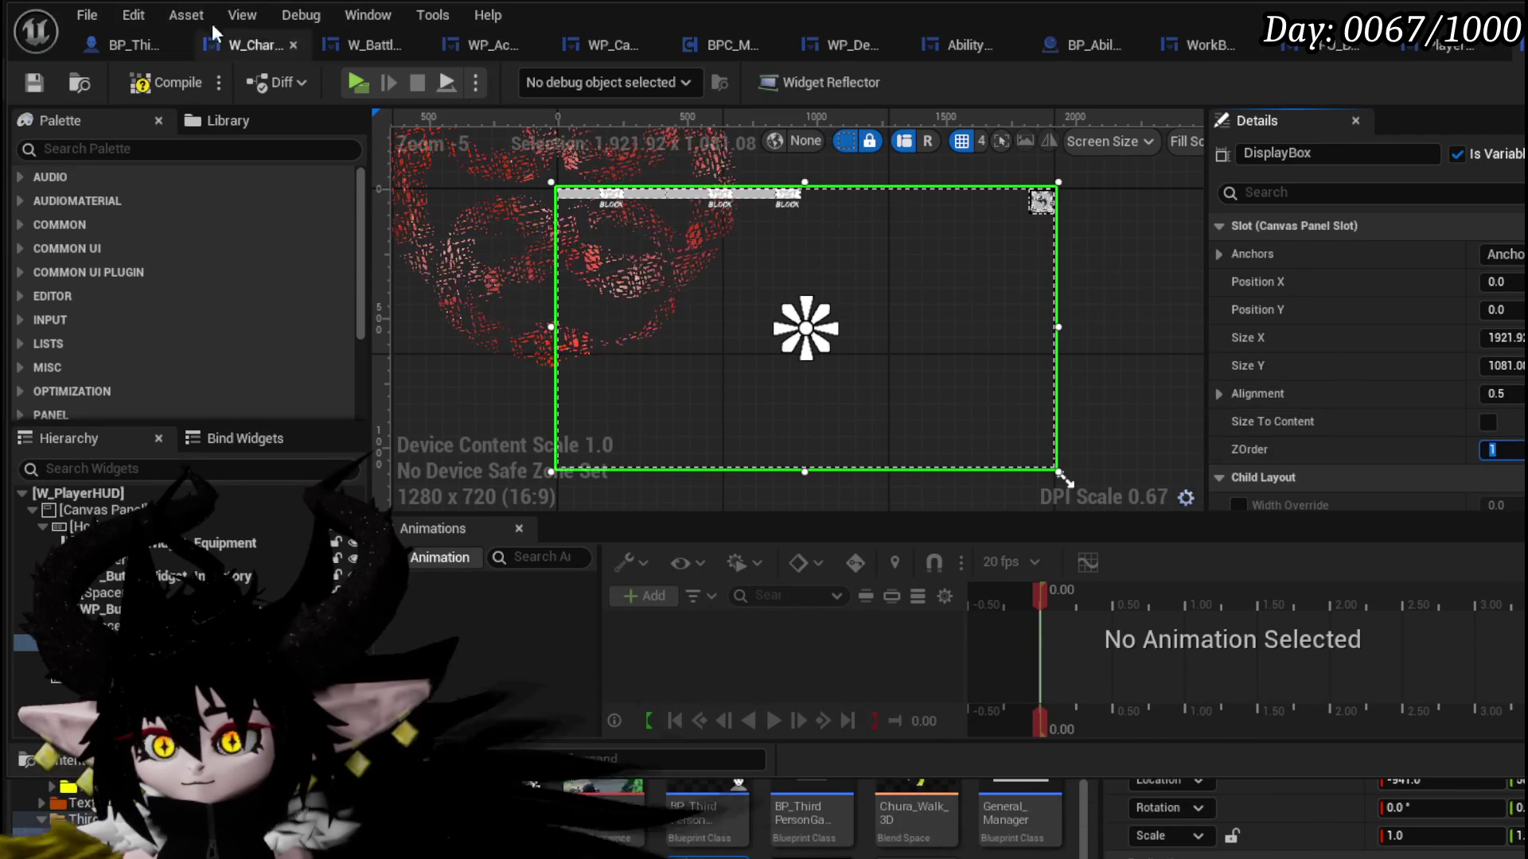
left_click(36, 84)
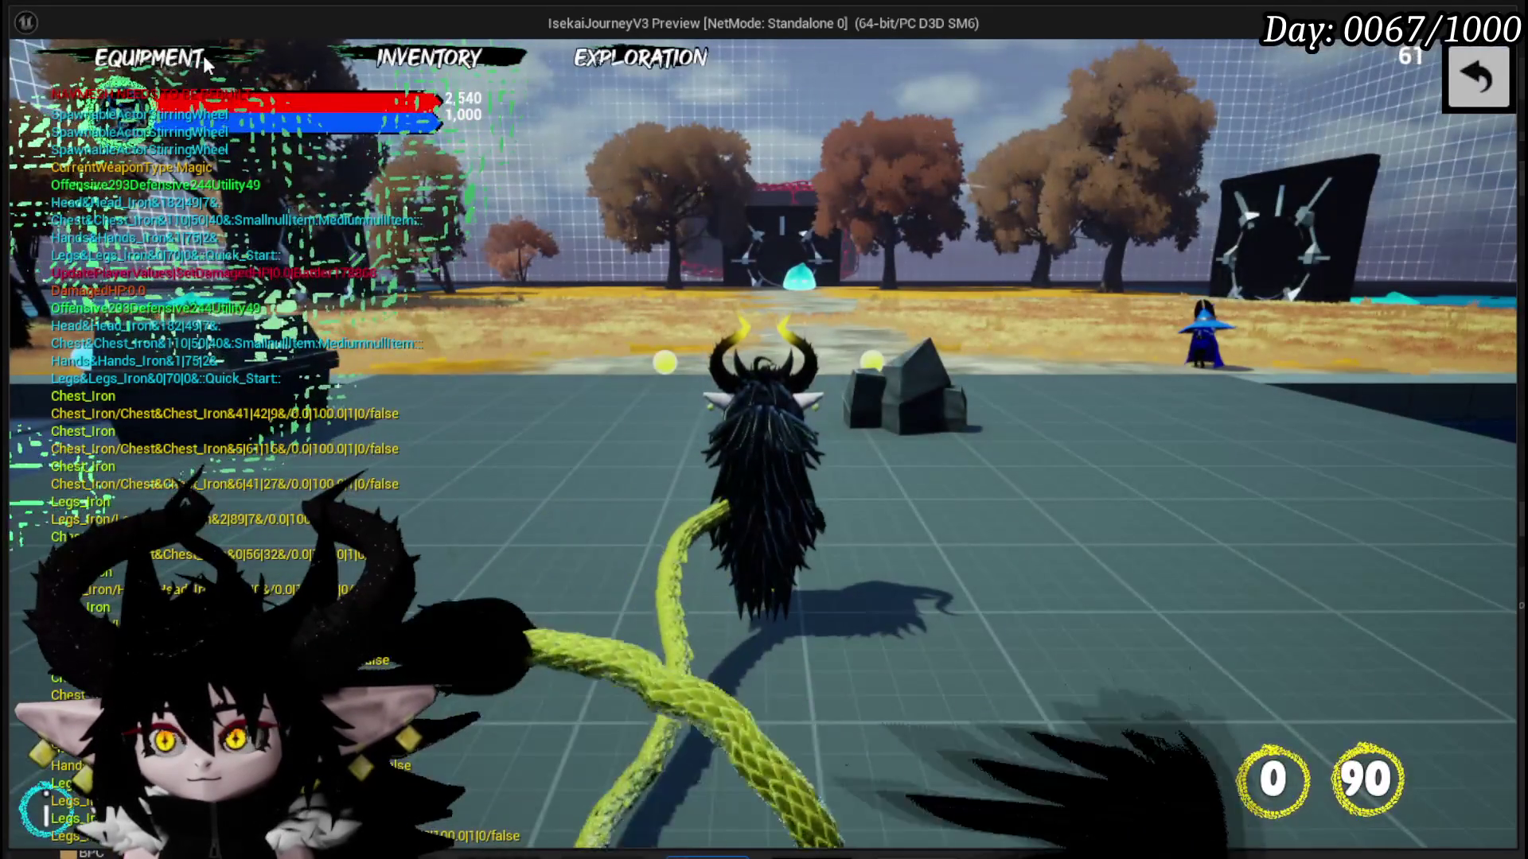
- In the running game, open Equipment, view the core slot's Change Core cards, go back, then exit and save
left_click(249, 61)
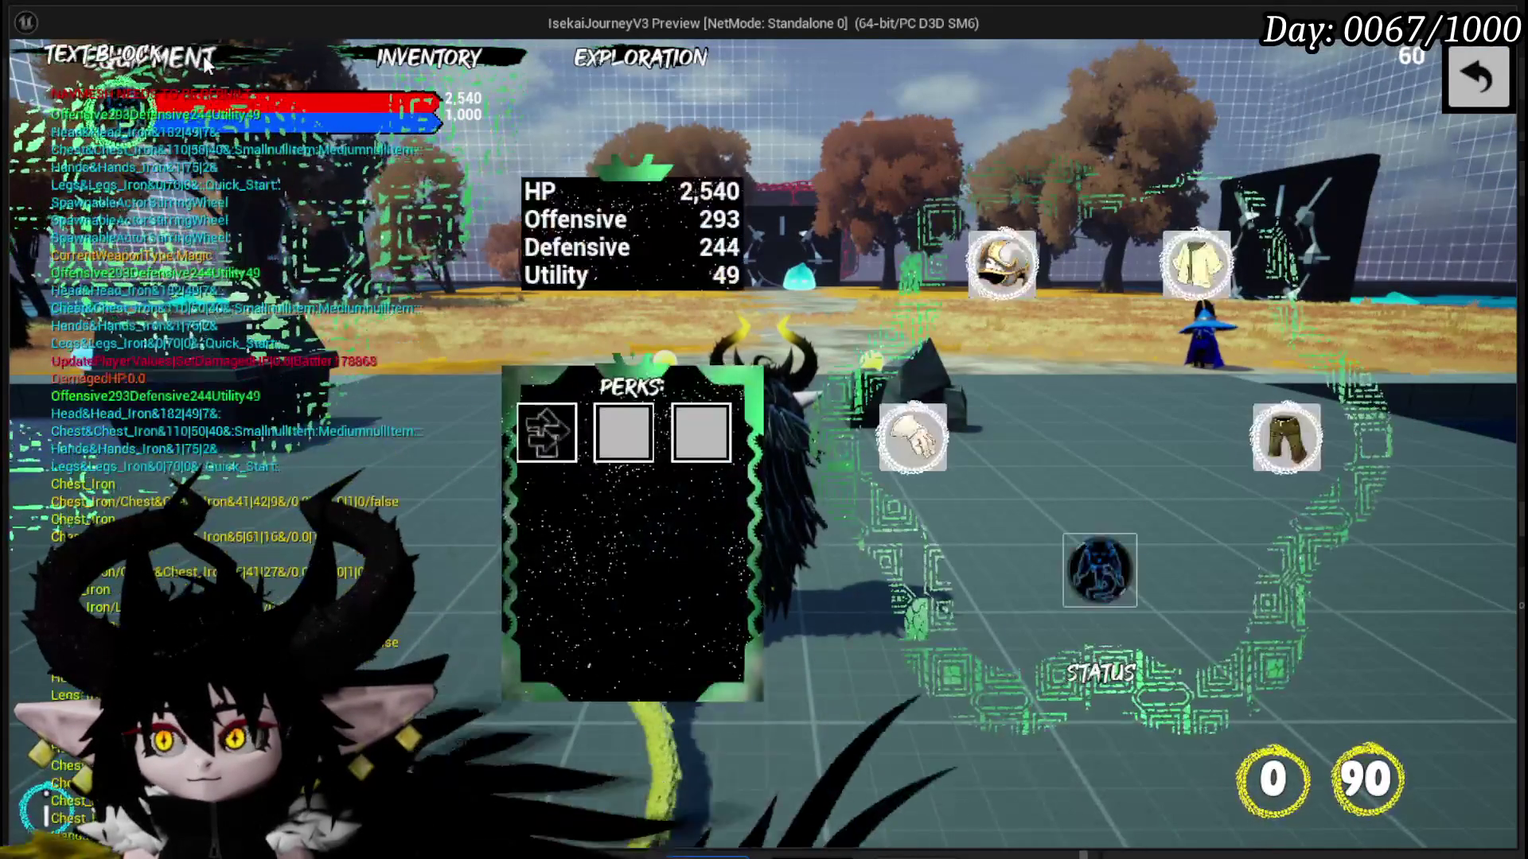
left_click(1113, 556)
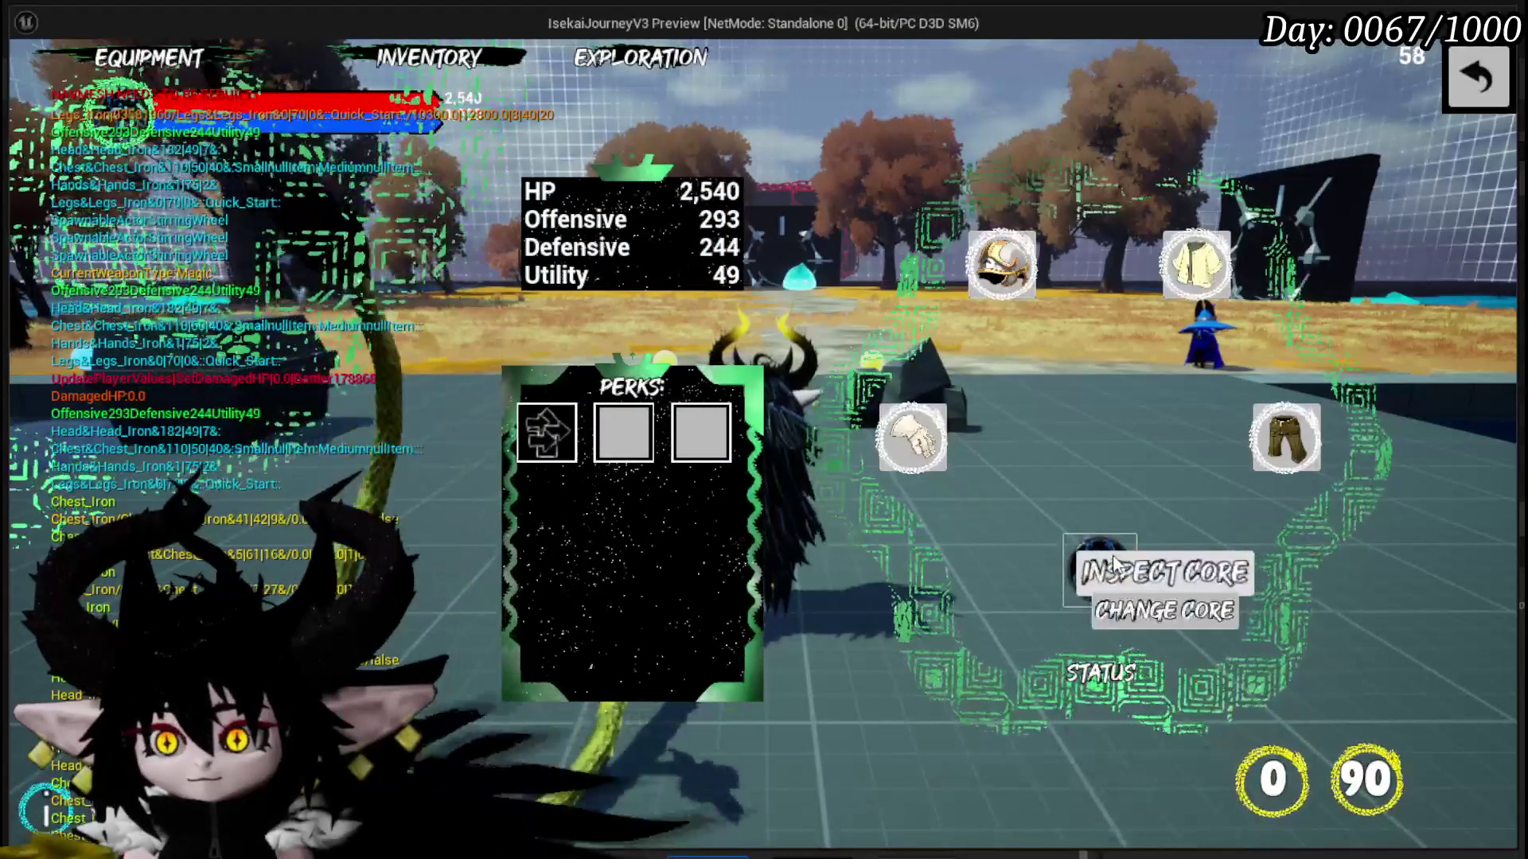
left_click(1139, 611)
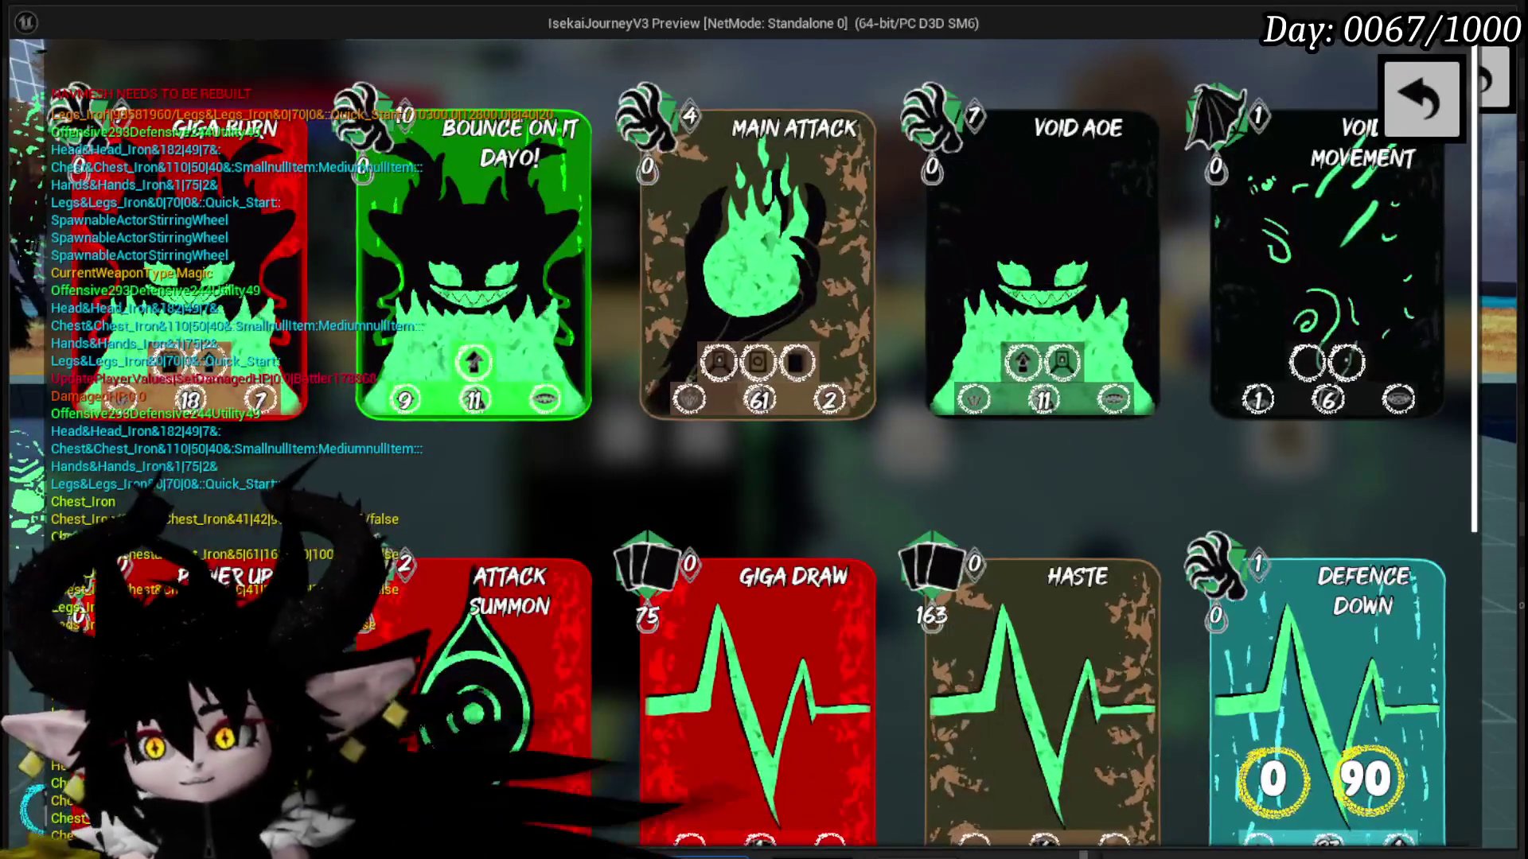
left_click(1388, 79)
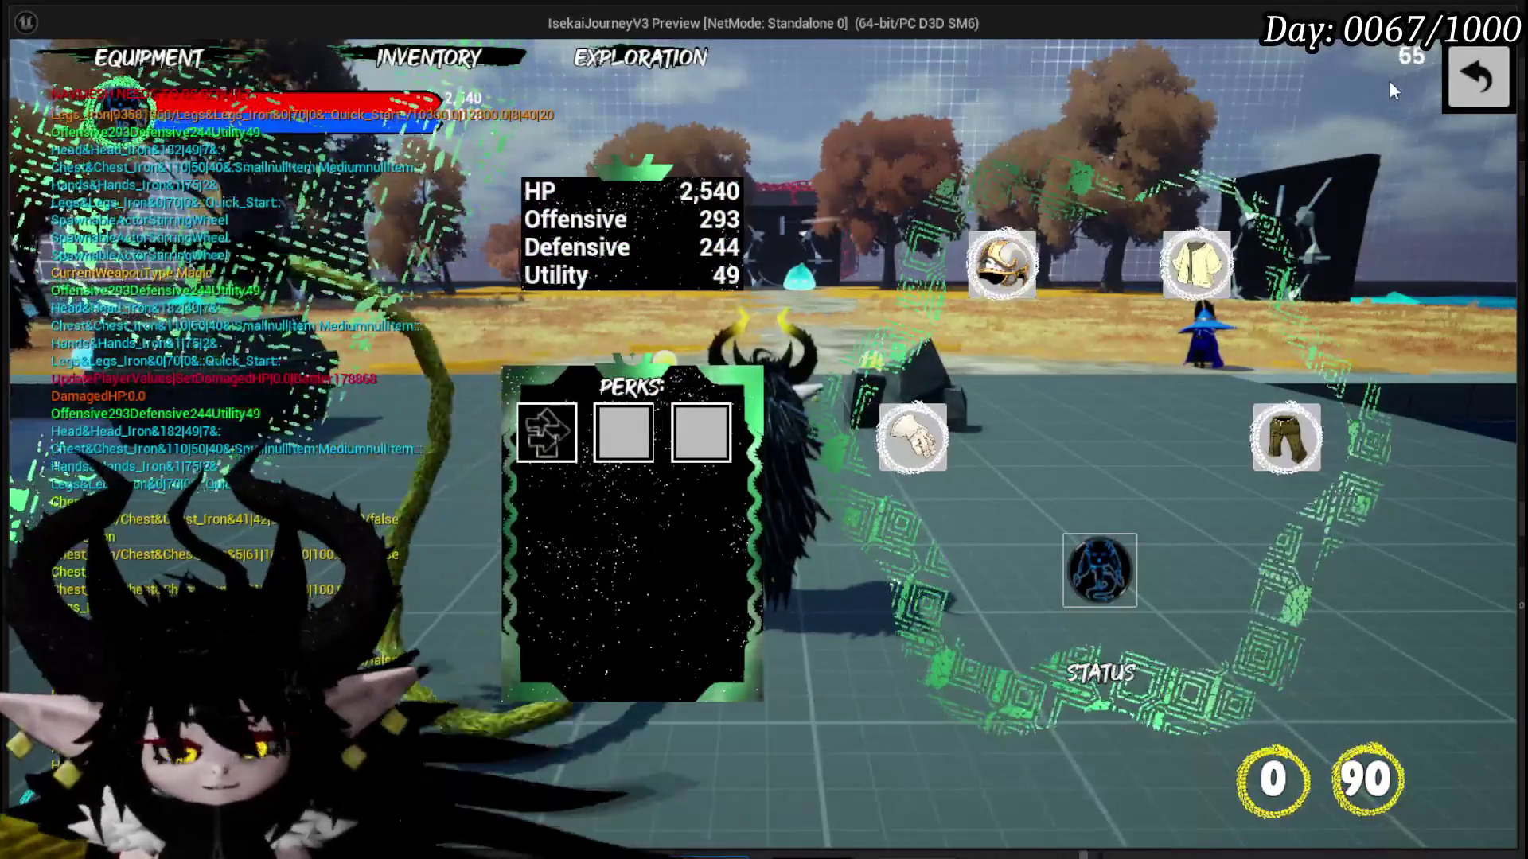
key("Escape")
left_click(27, 79)
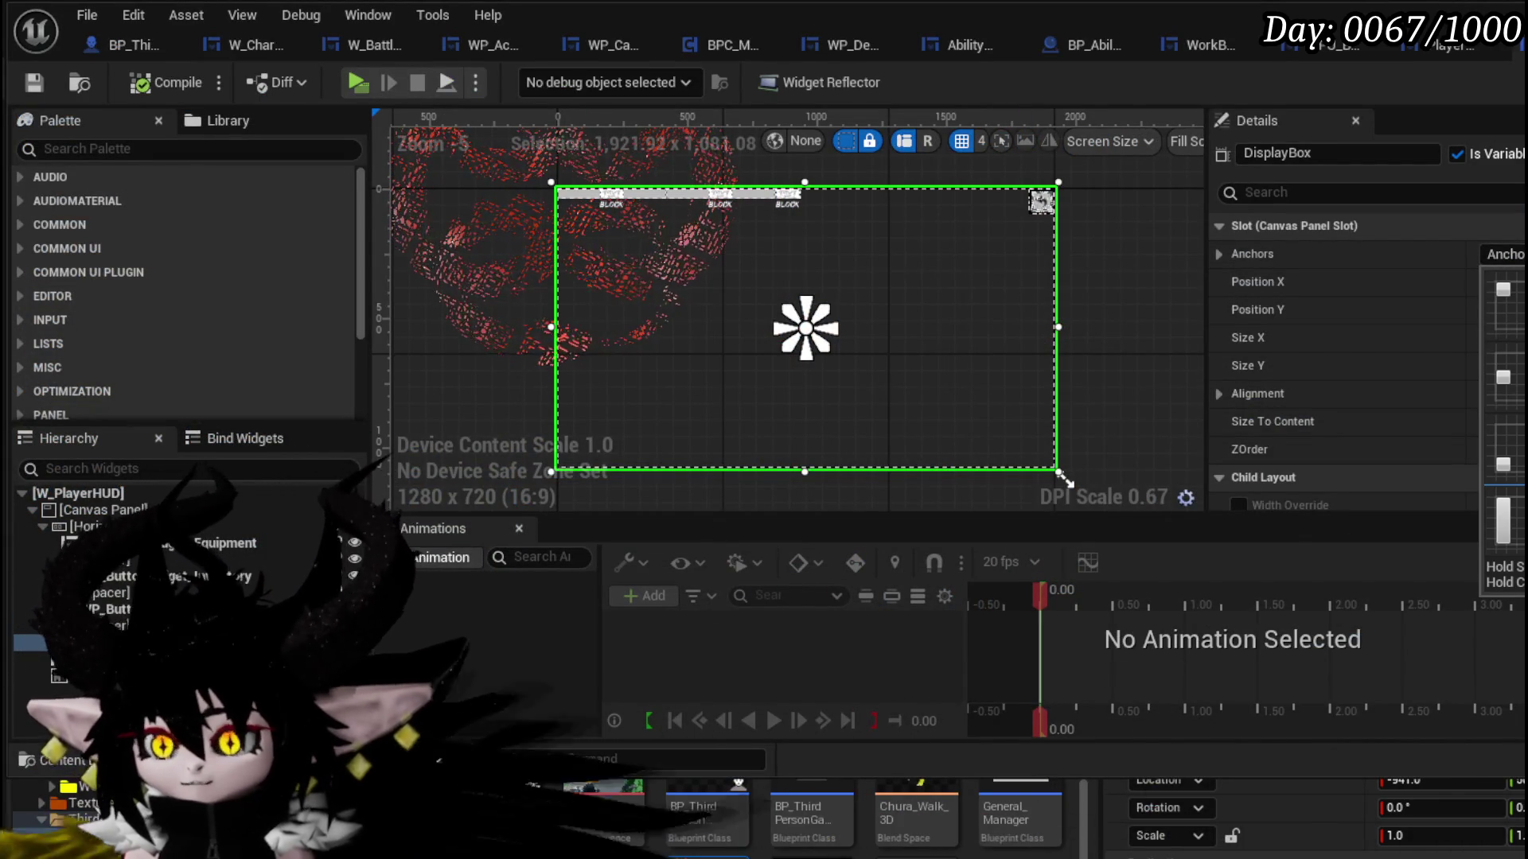
- Anchor DisplayBox to full-screen stretch, compile and save, then launch a preview and open the equipment menu
left_click(1502, 521)
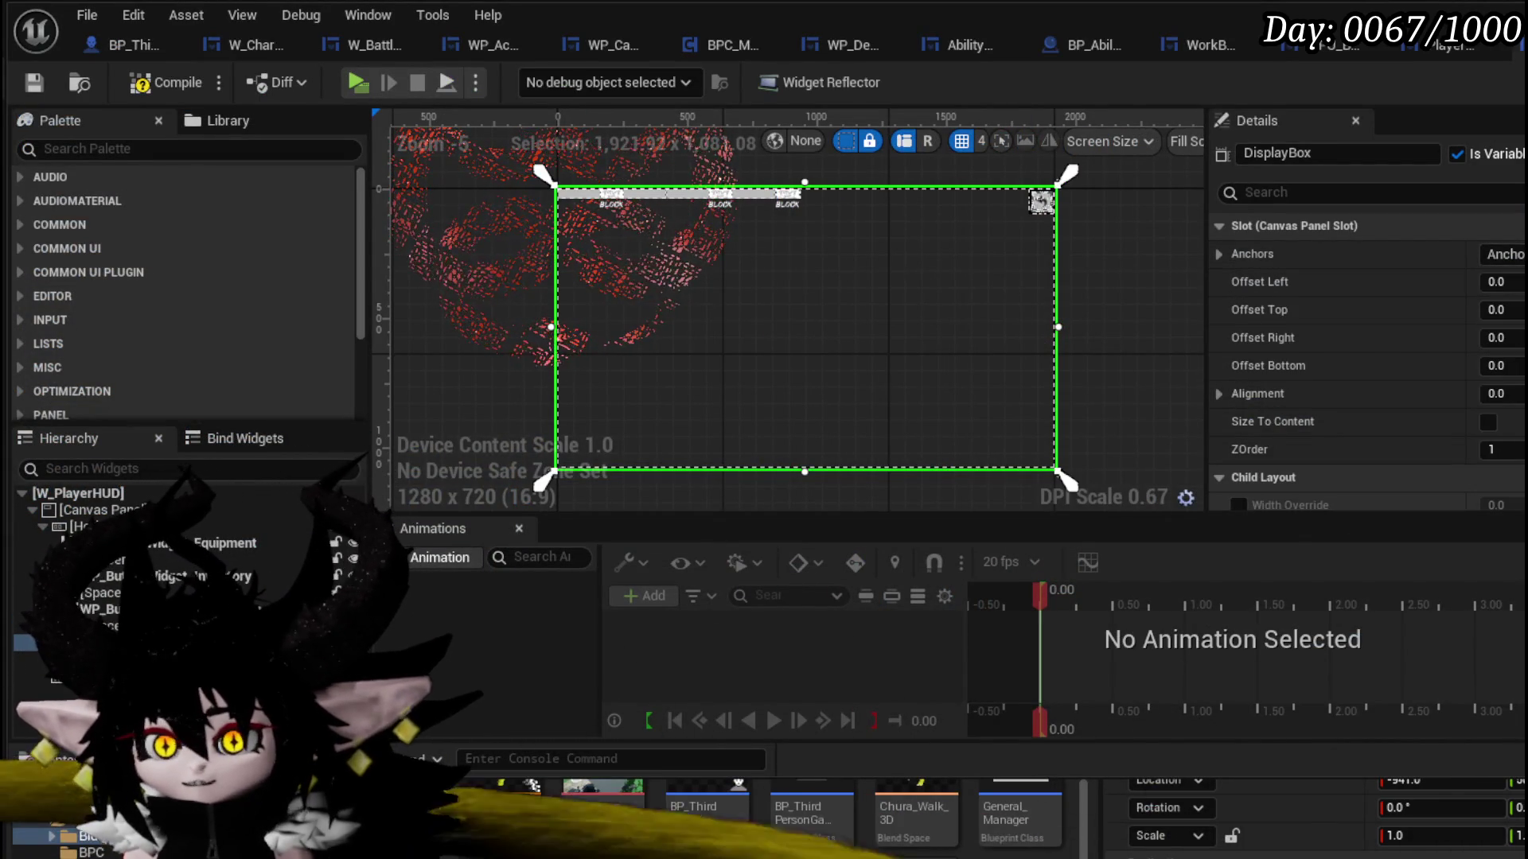
left_click(31, 83)
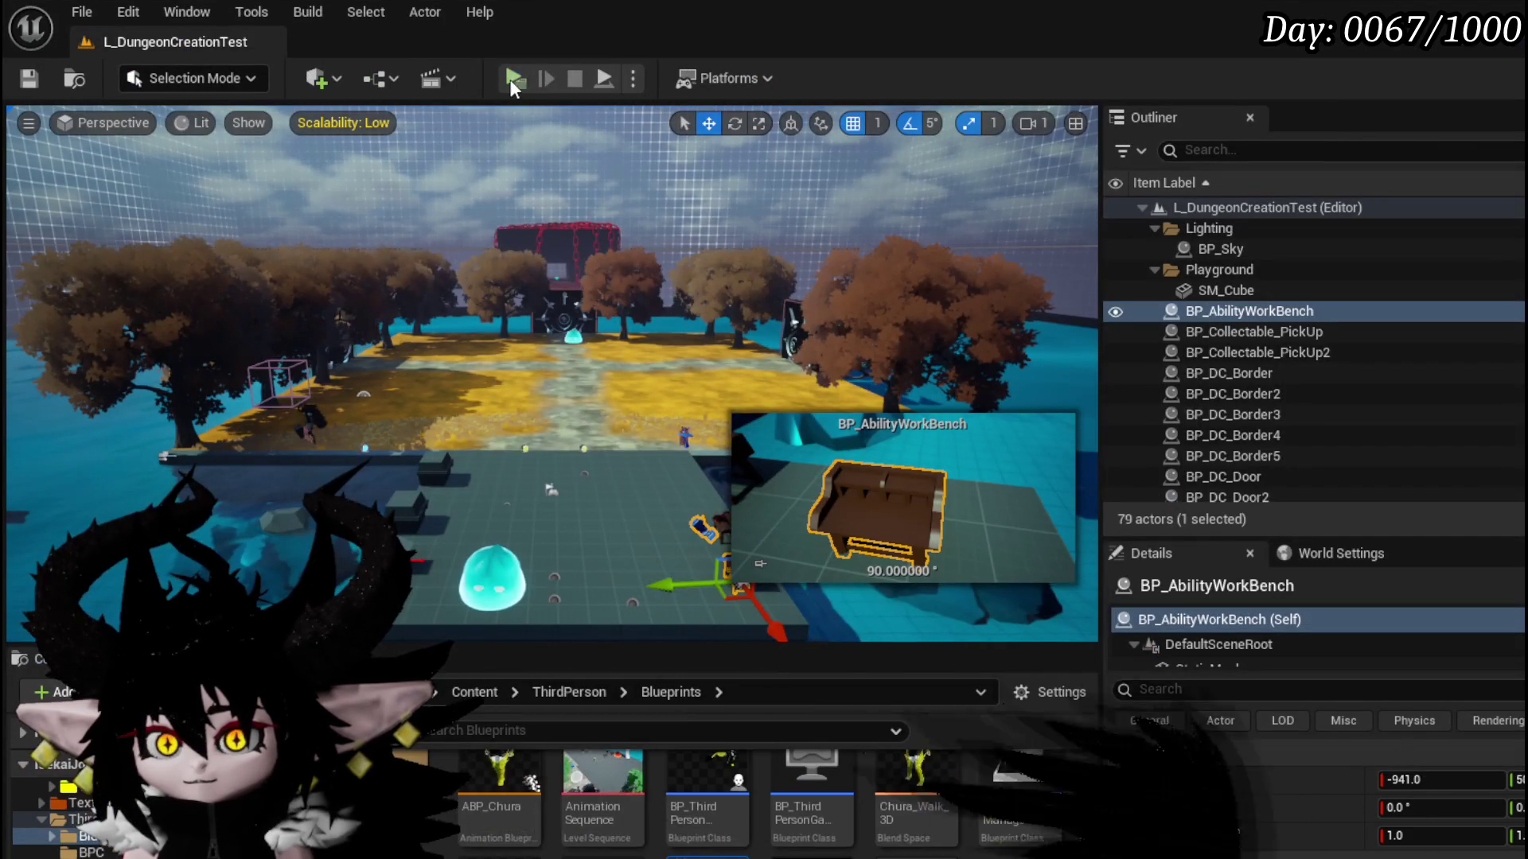
left_click(510, 79)
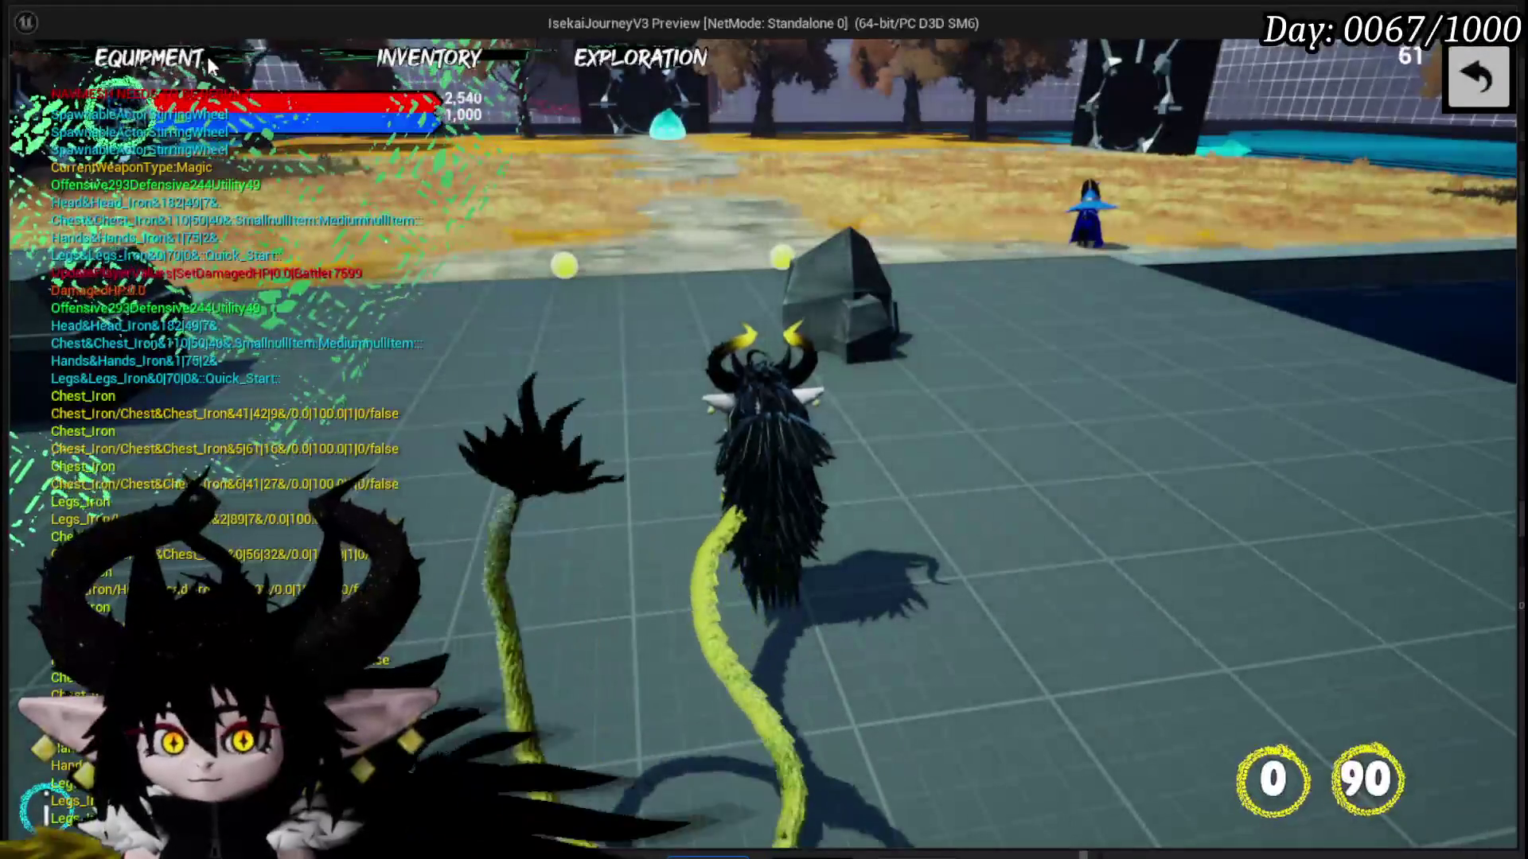
key("Tab")
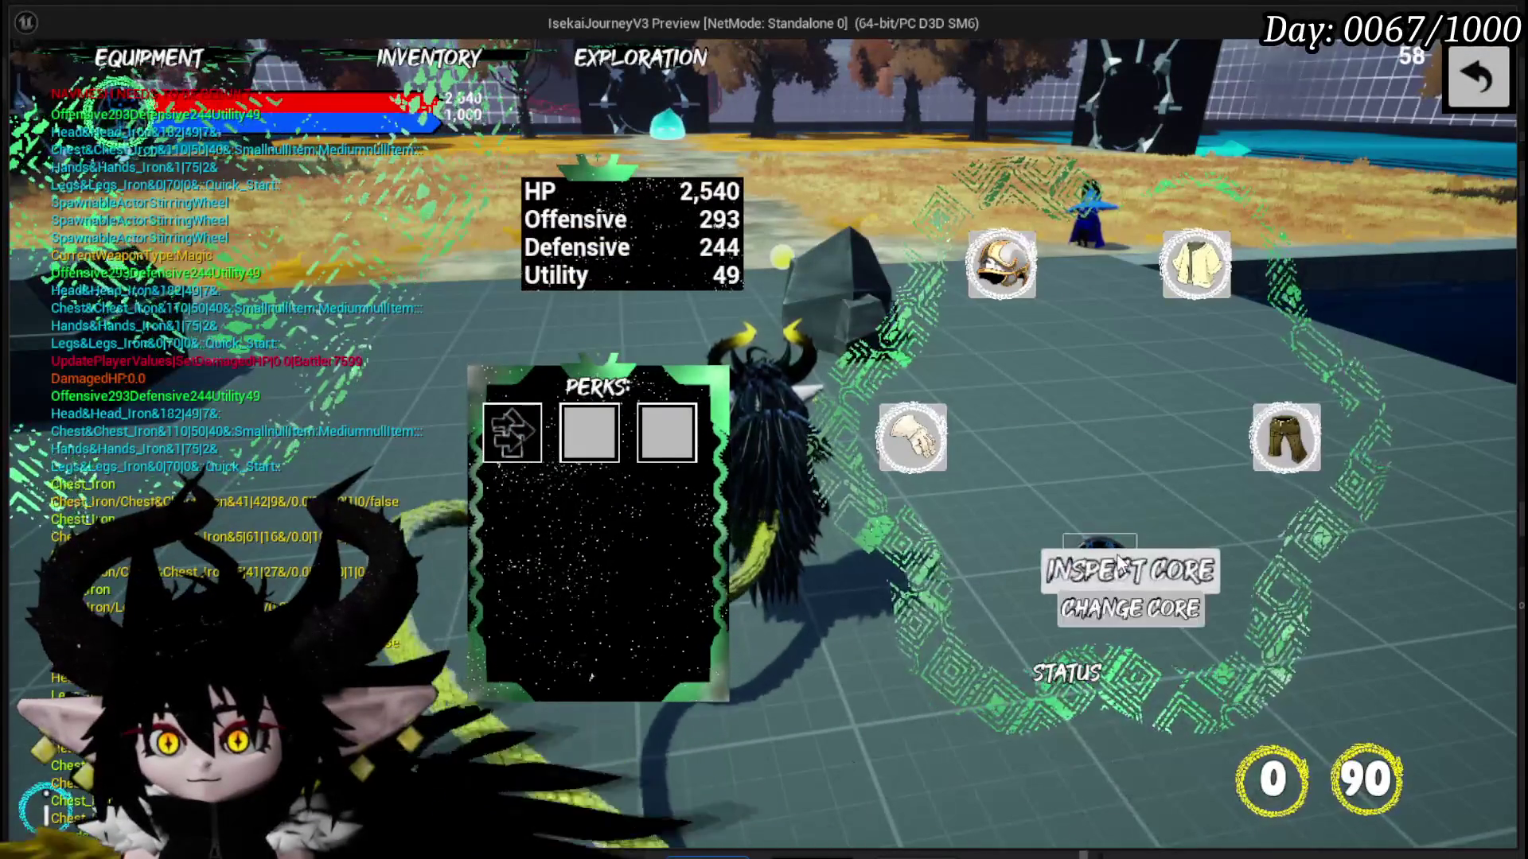
- Confirm the core card screen's back arrow returns to equipment, then stop the preview and save the level
left_click(1116, 552)
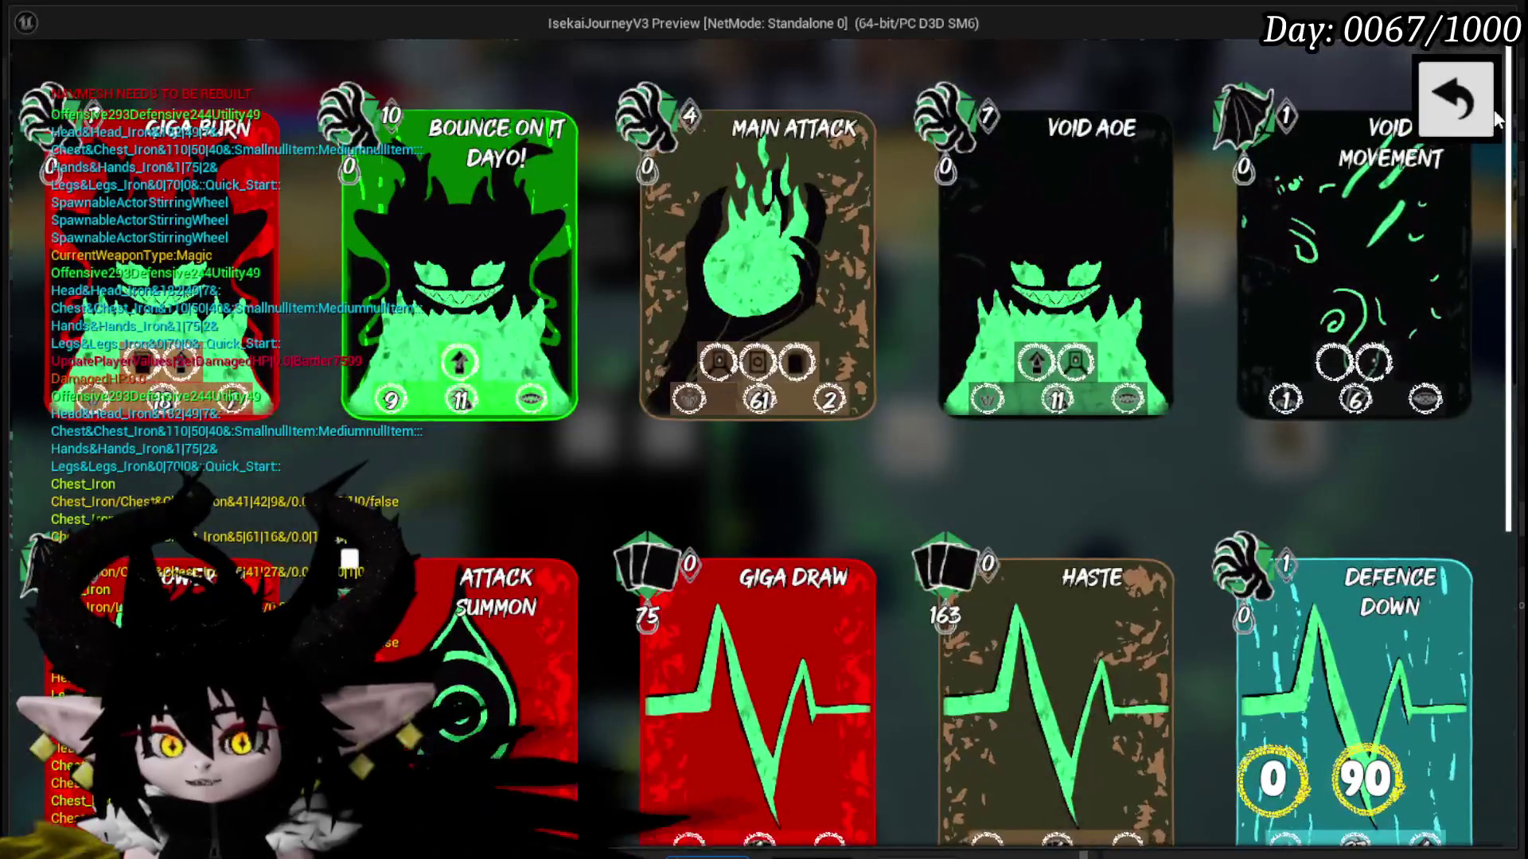
left_click(1456, 102)
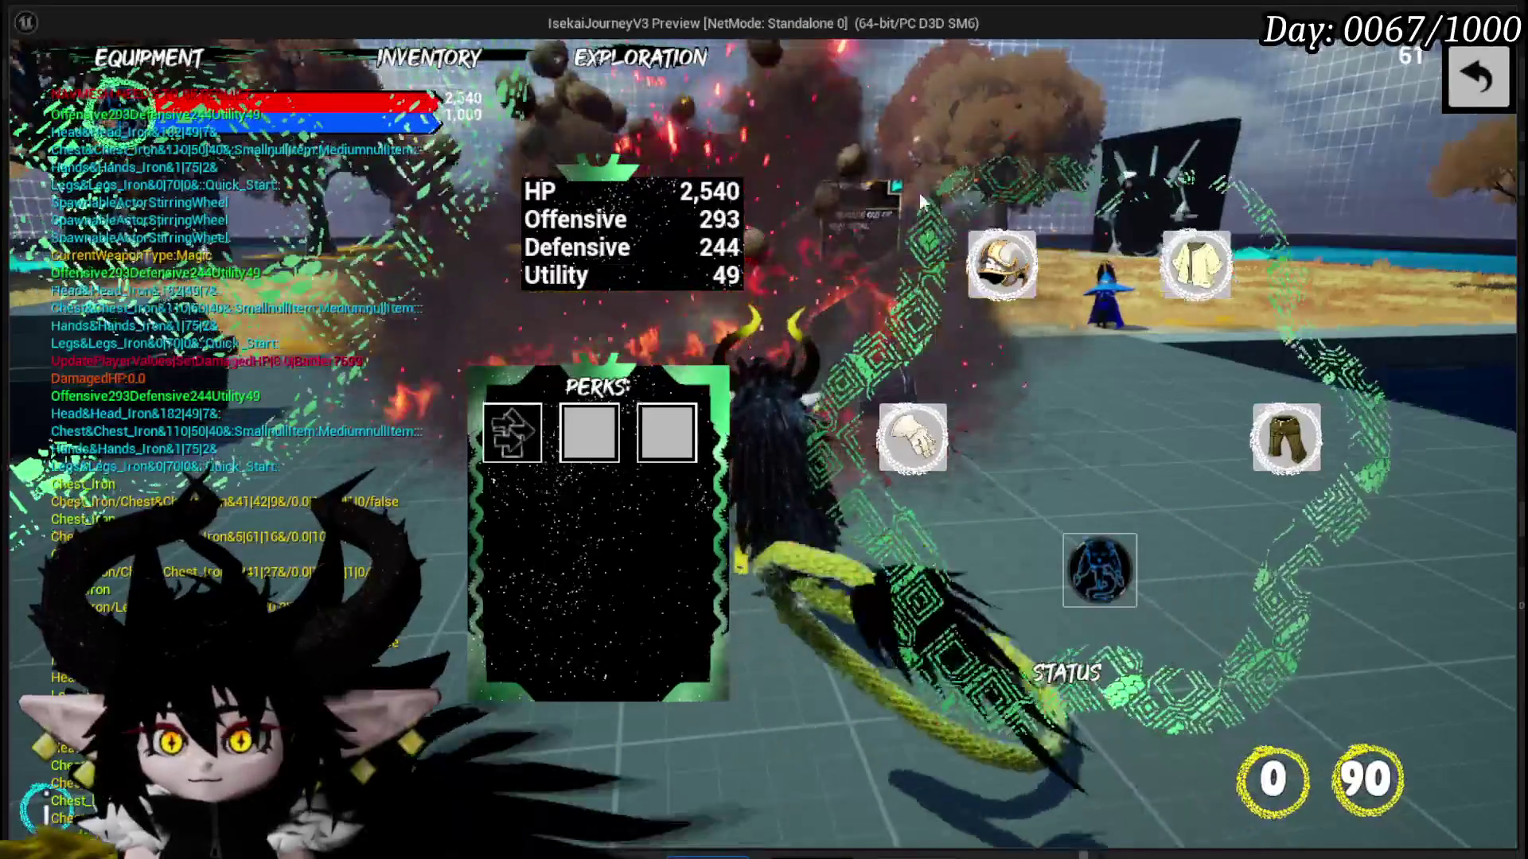
key("alt+Tab")
key("Escape")
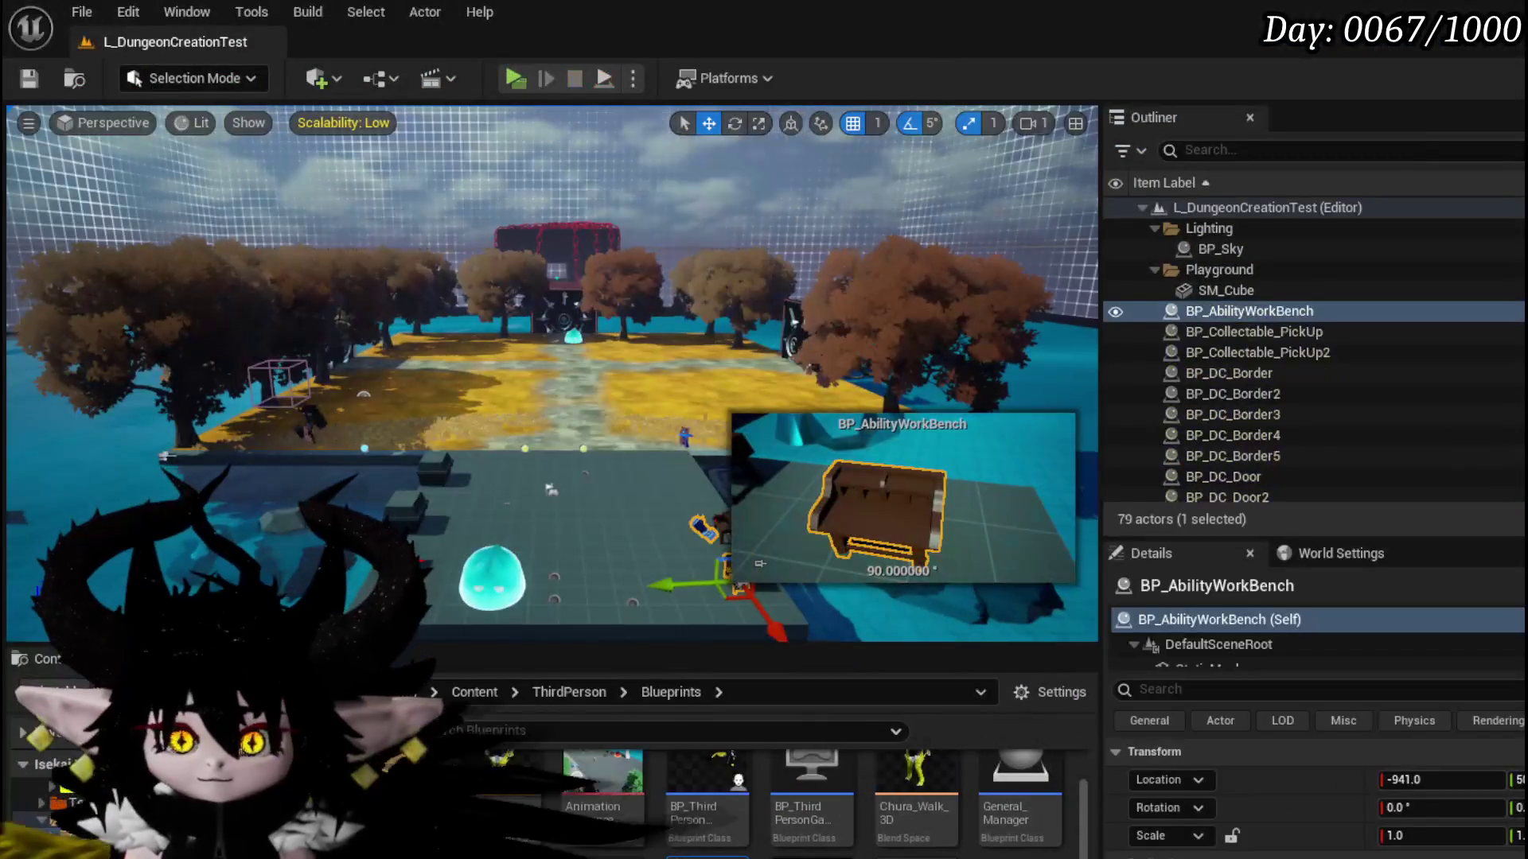
left_click(32, 83)
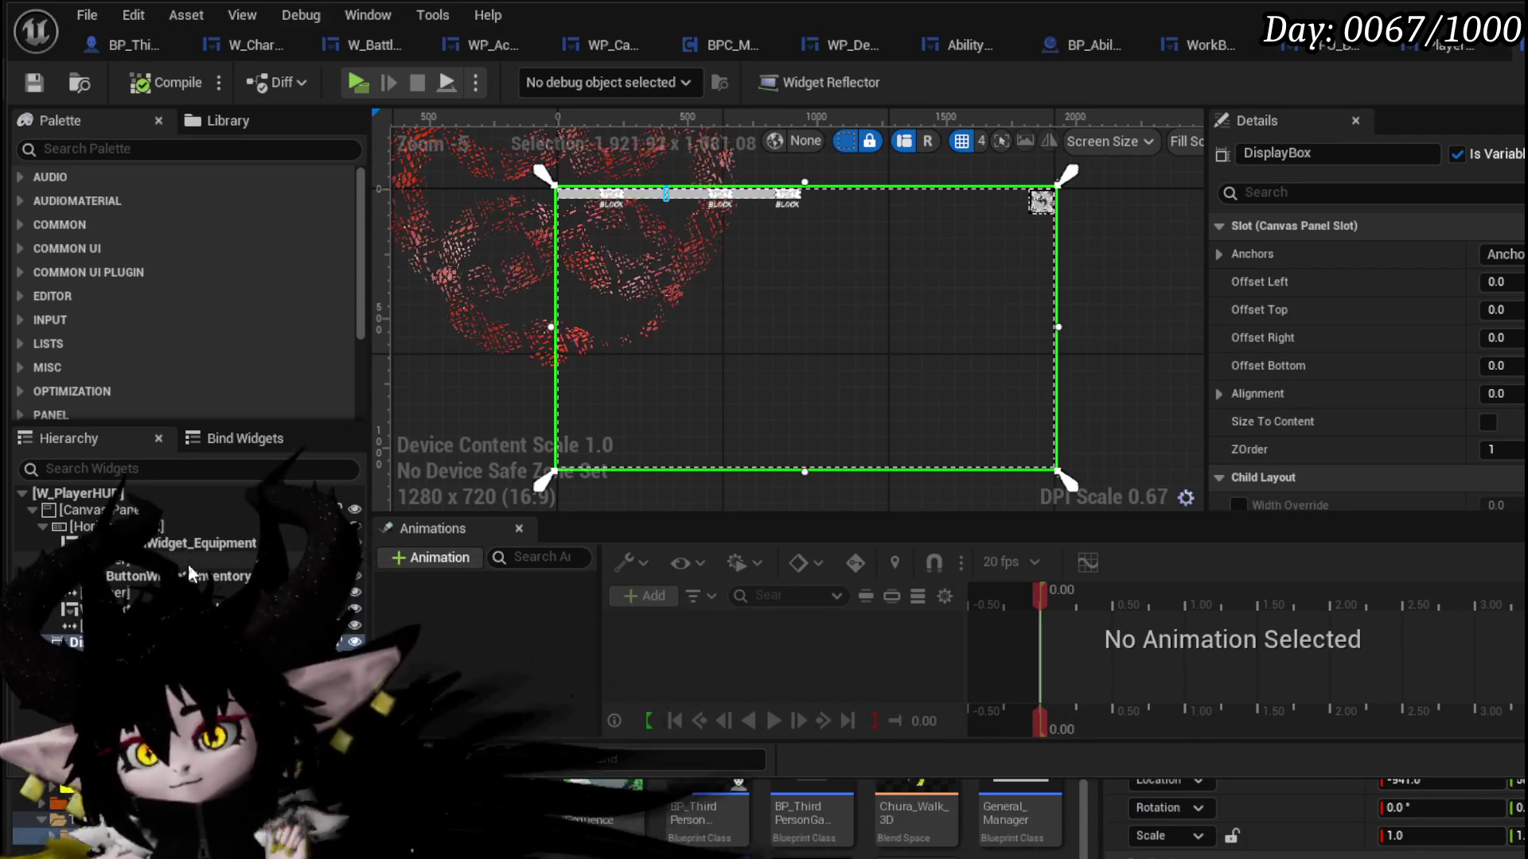
- Set WPU_Button_Closing's Position X to -20 and Position Y to 20
scroll(1058, 187, "up", 4)
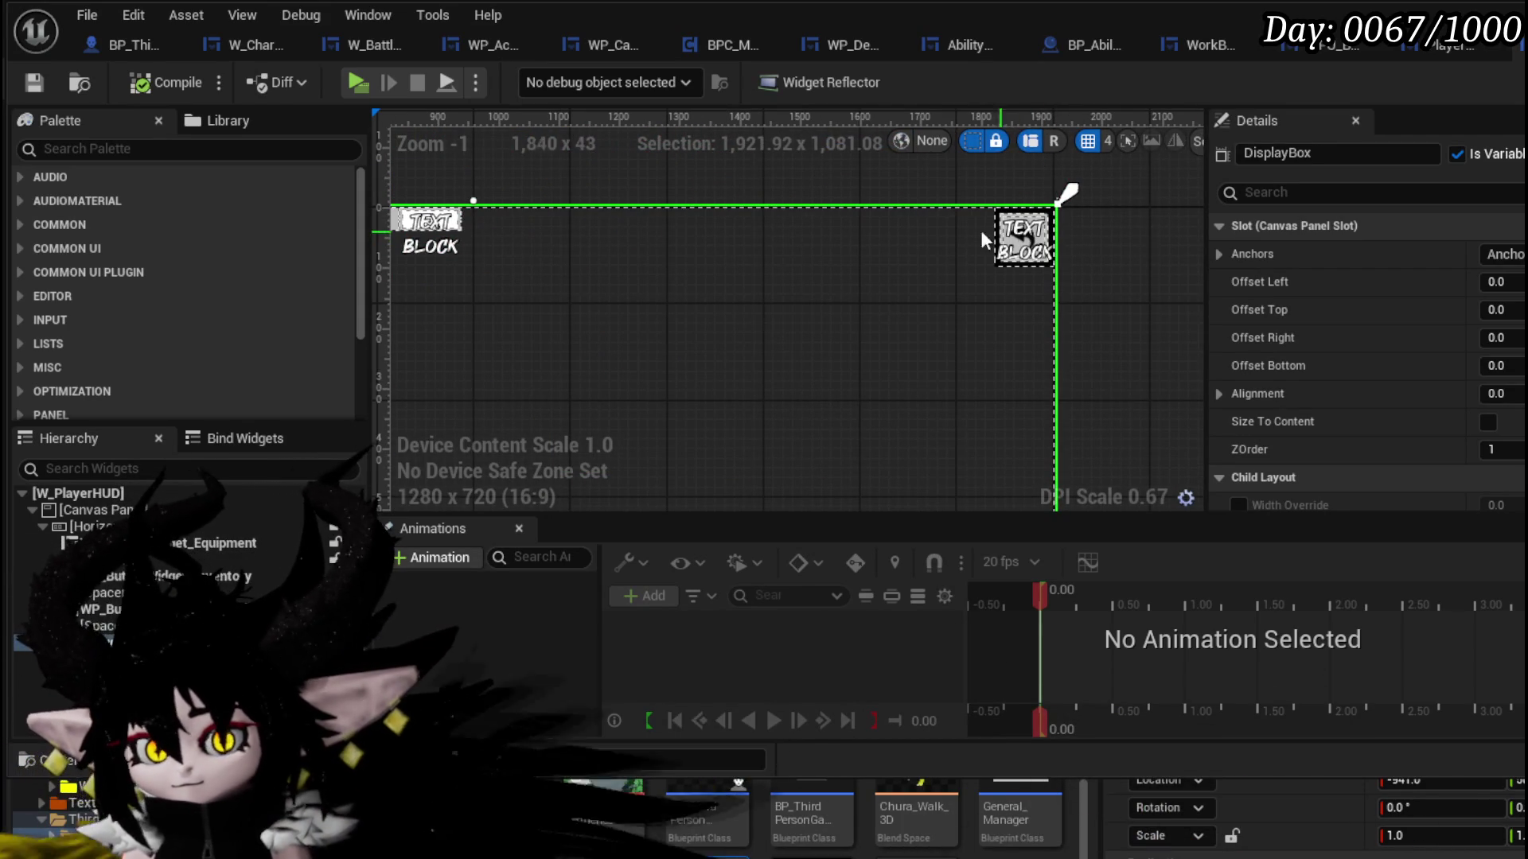
left_click(1030, 235)
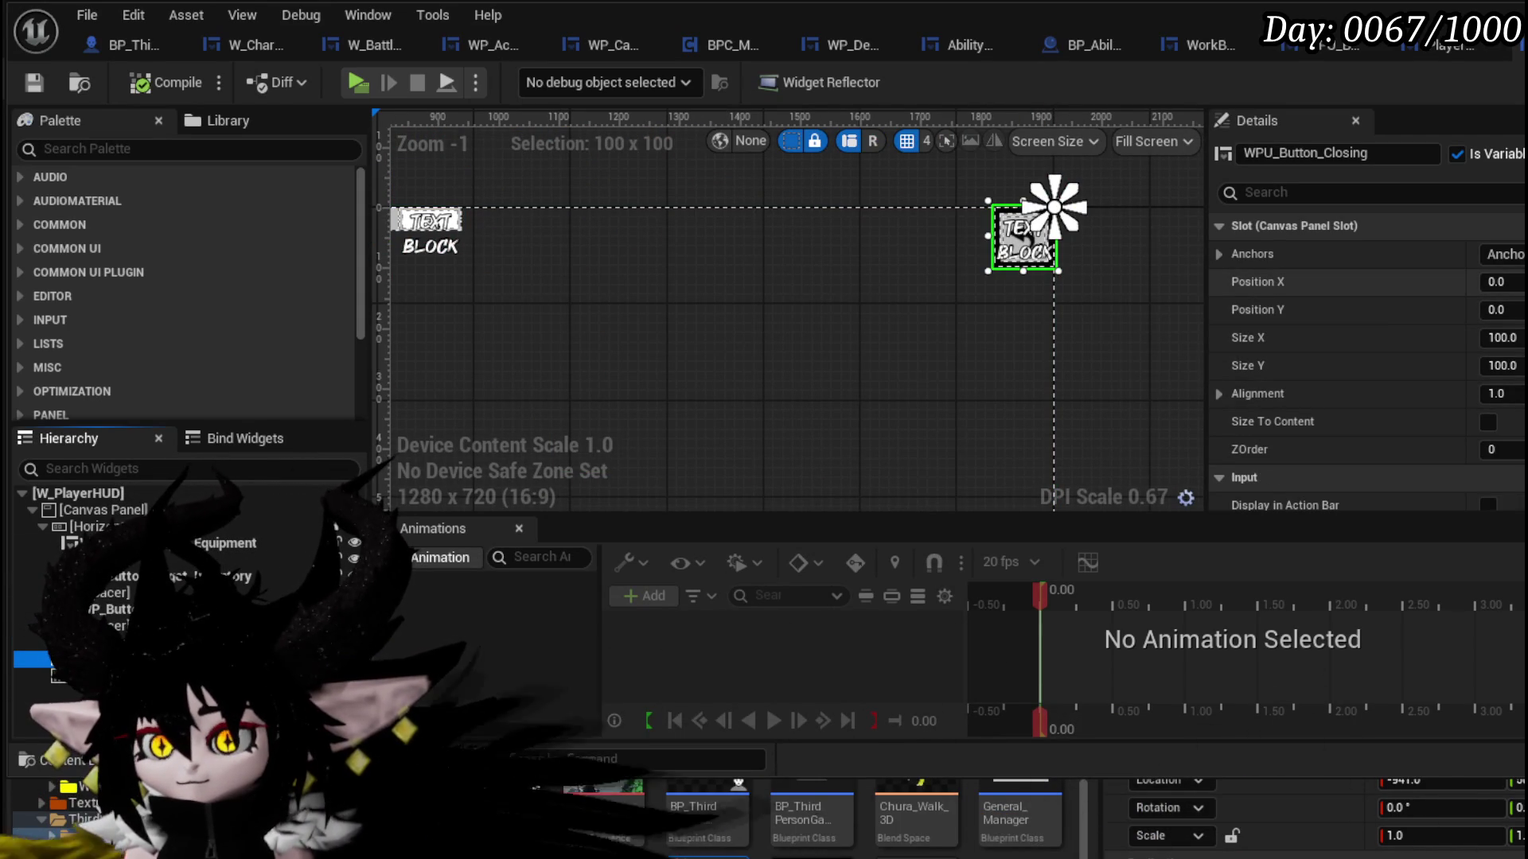
type("20")
key("Return")
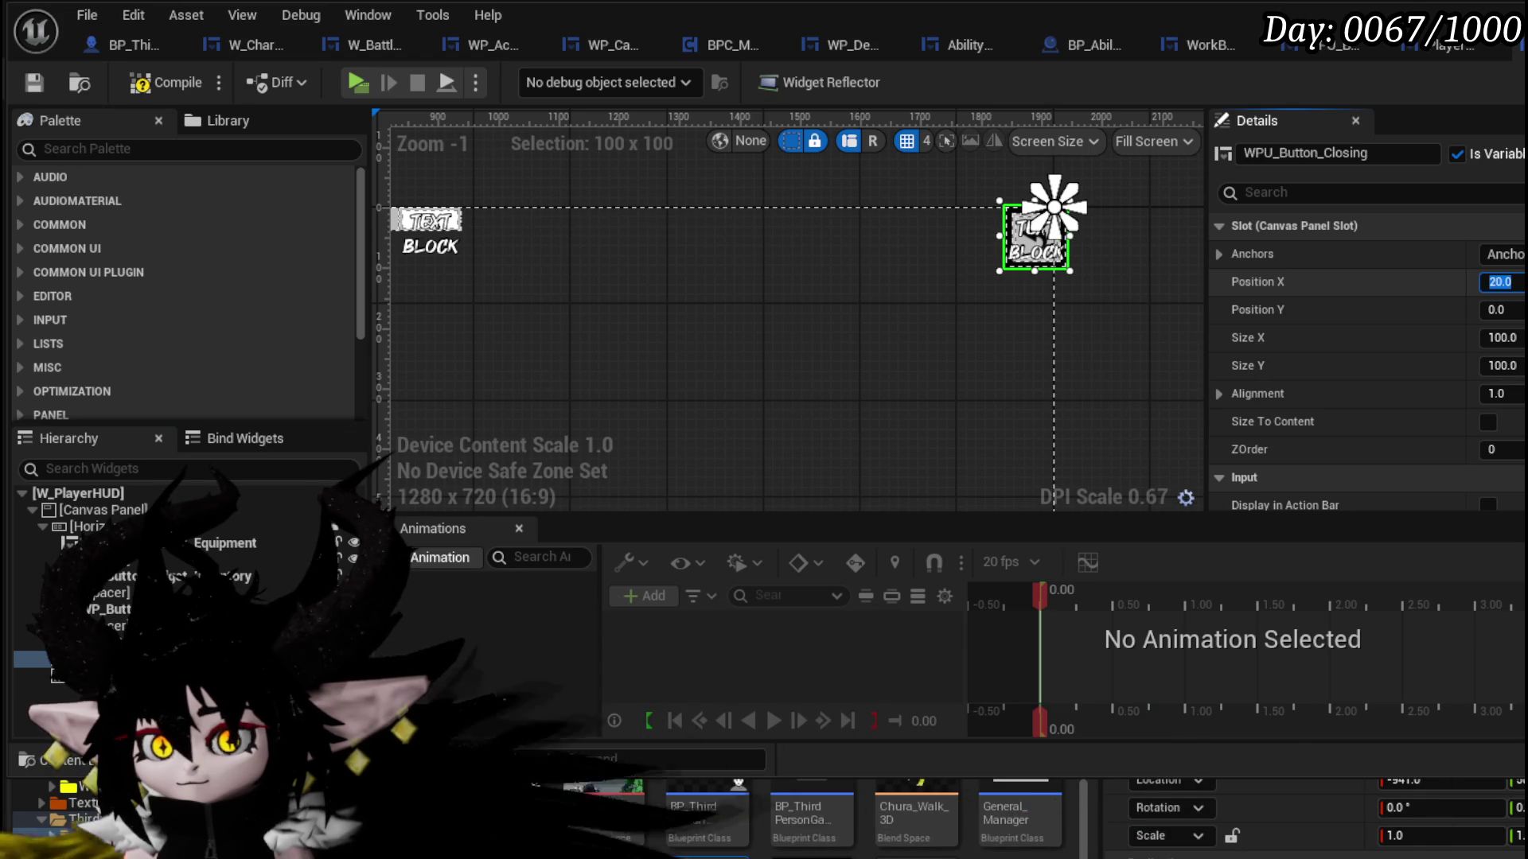
type("20")
key("Tab")
type("20")
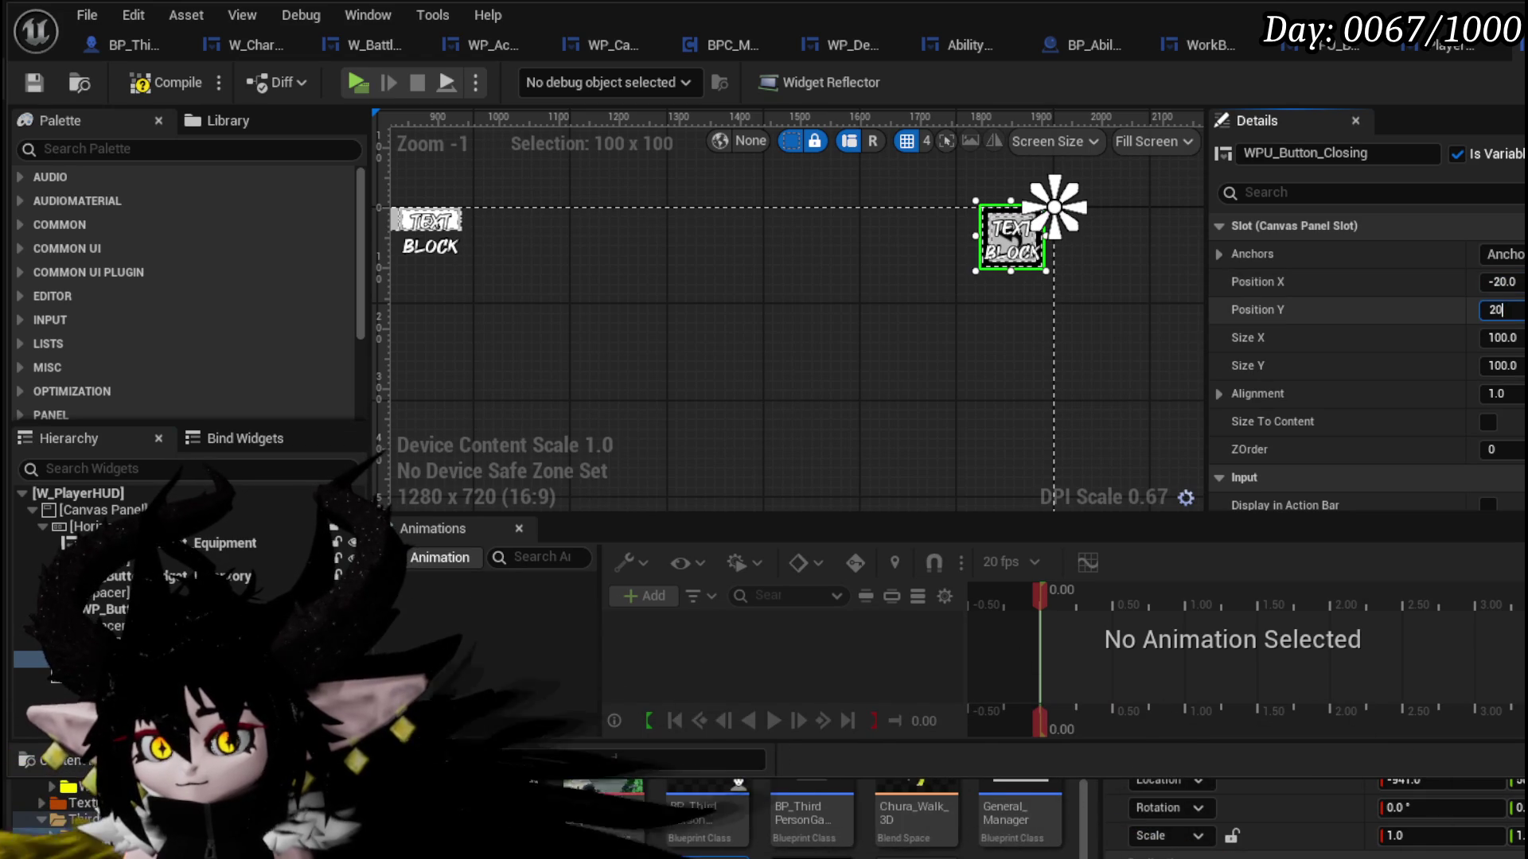
key("Return")
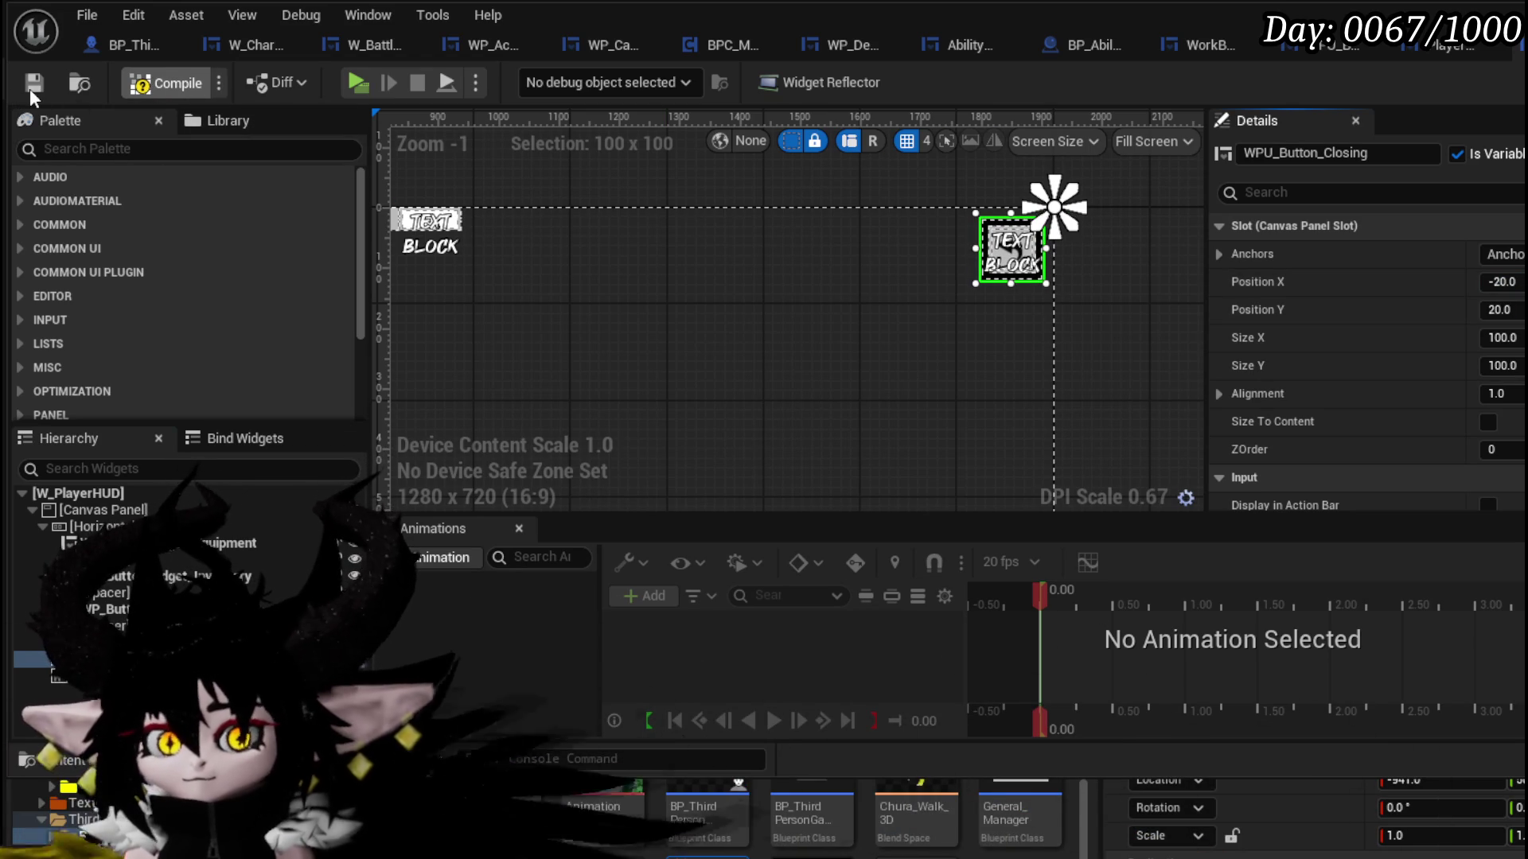
- Review DisplayBox's full-canvas anchors, zero offsets and ZOrder 1 in Details
left_click(31, 643)
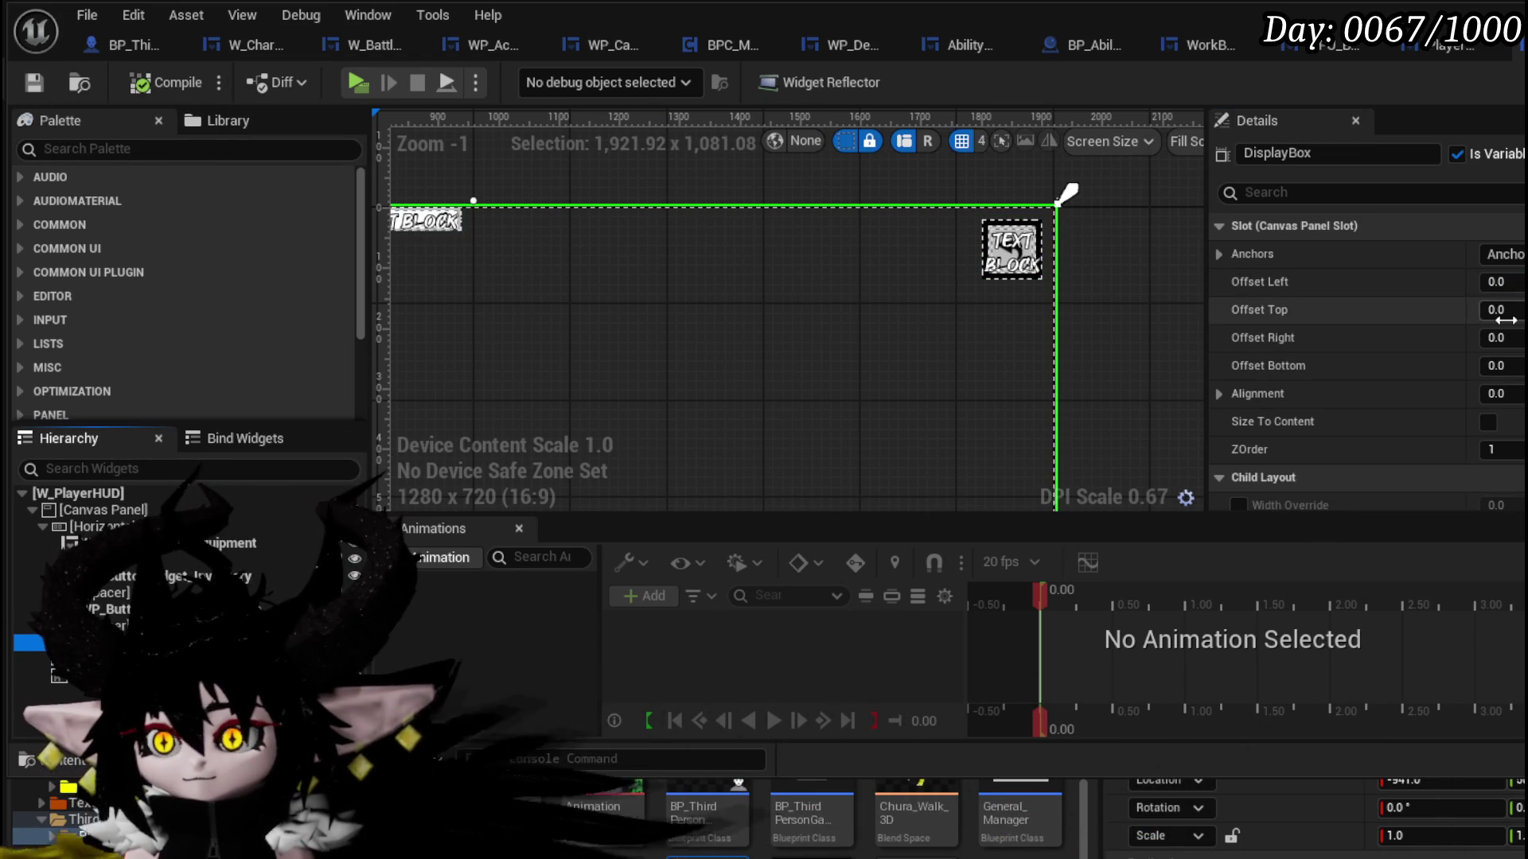
scroll(1508, 325, "down", 3)
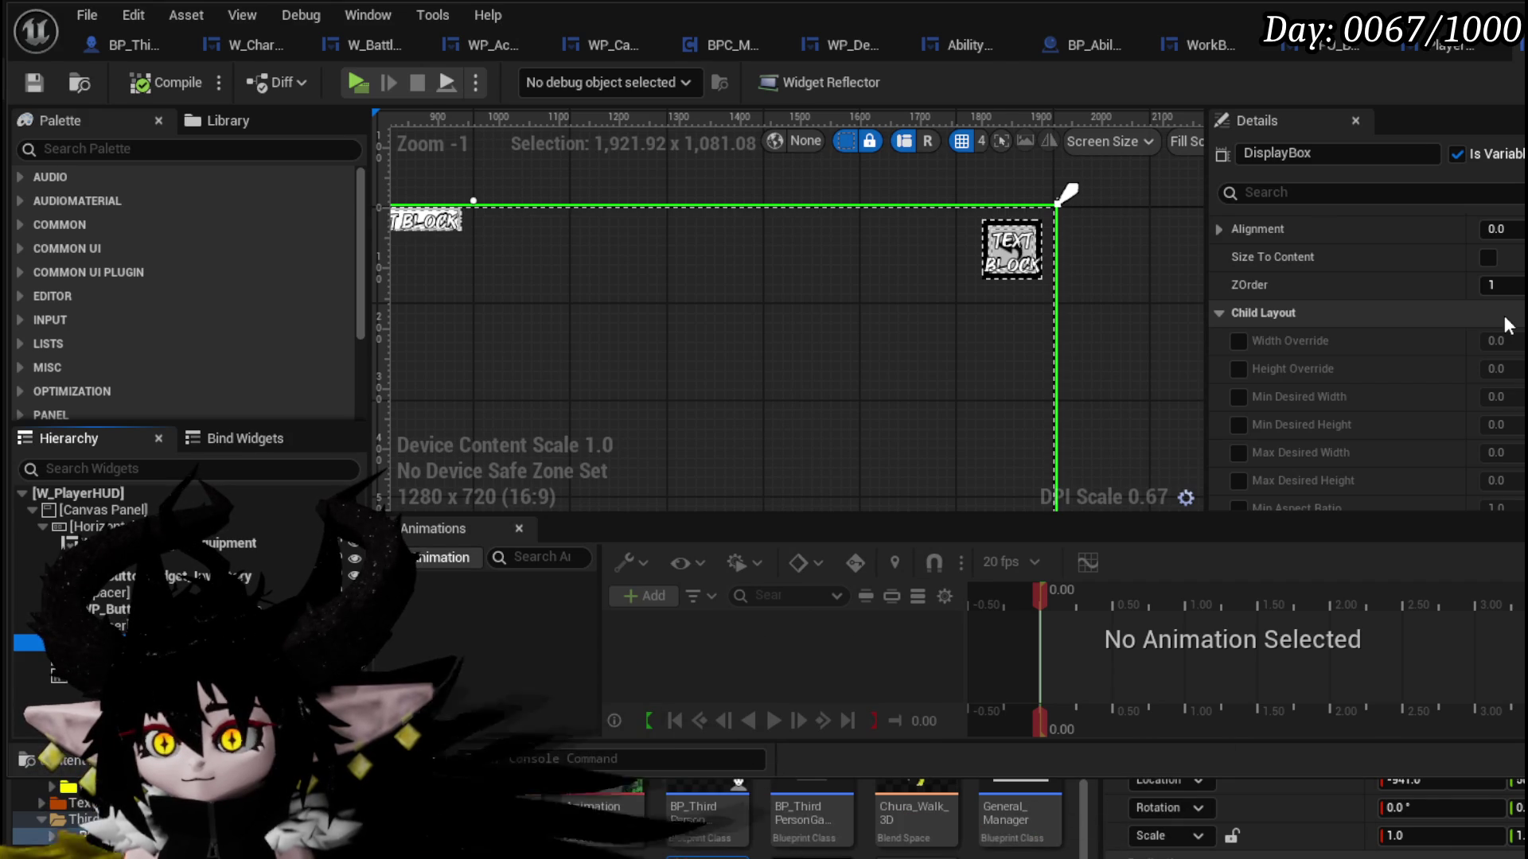
scroll(1506, 324, "down", 5)
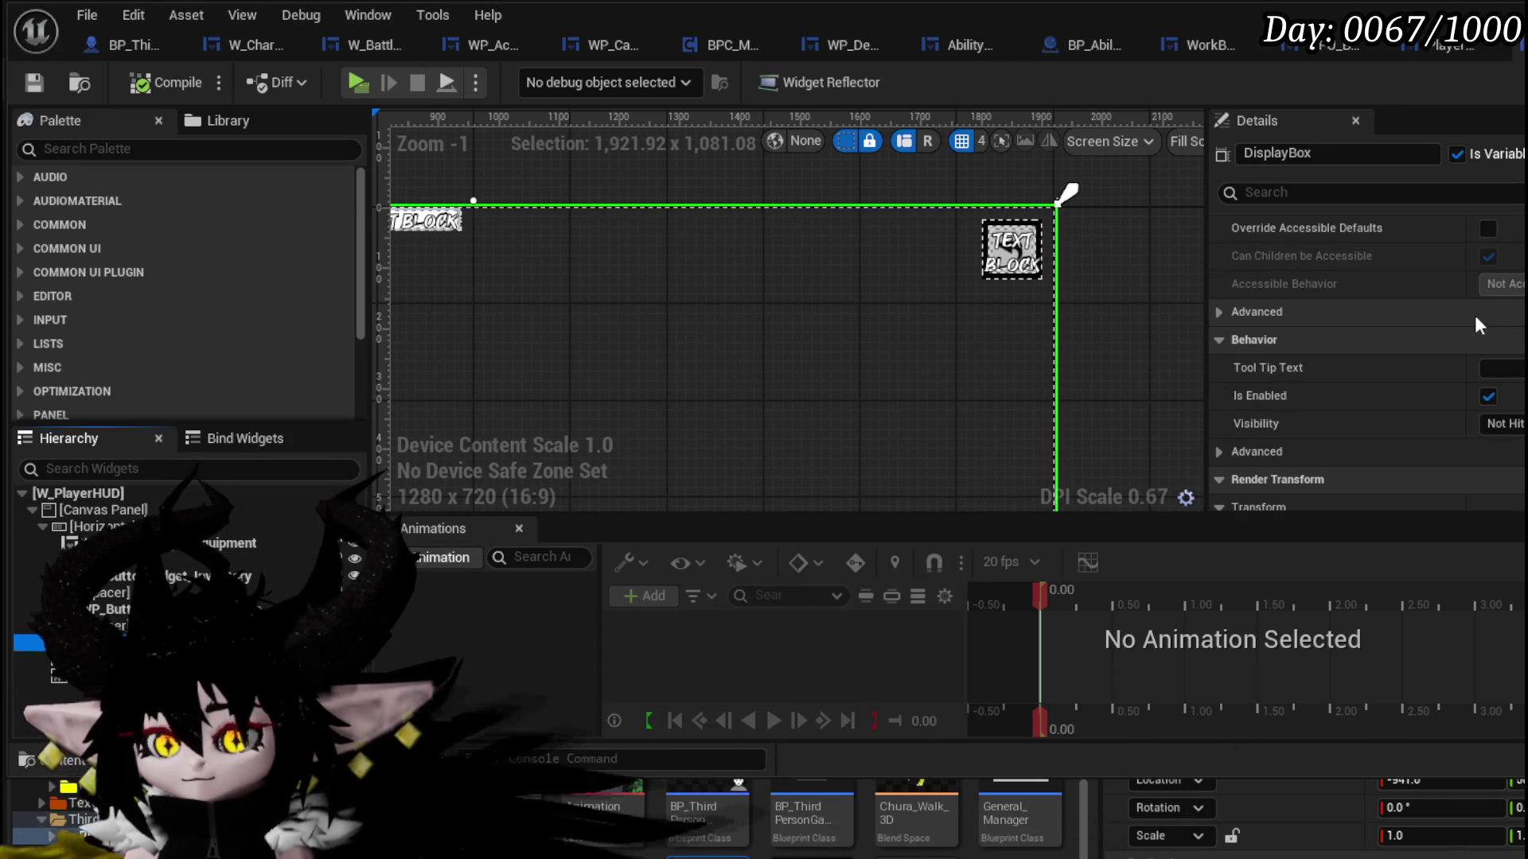
scroll(1189, 305, "down", 4)
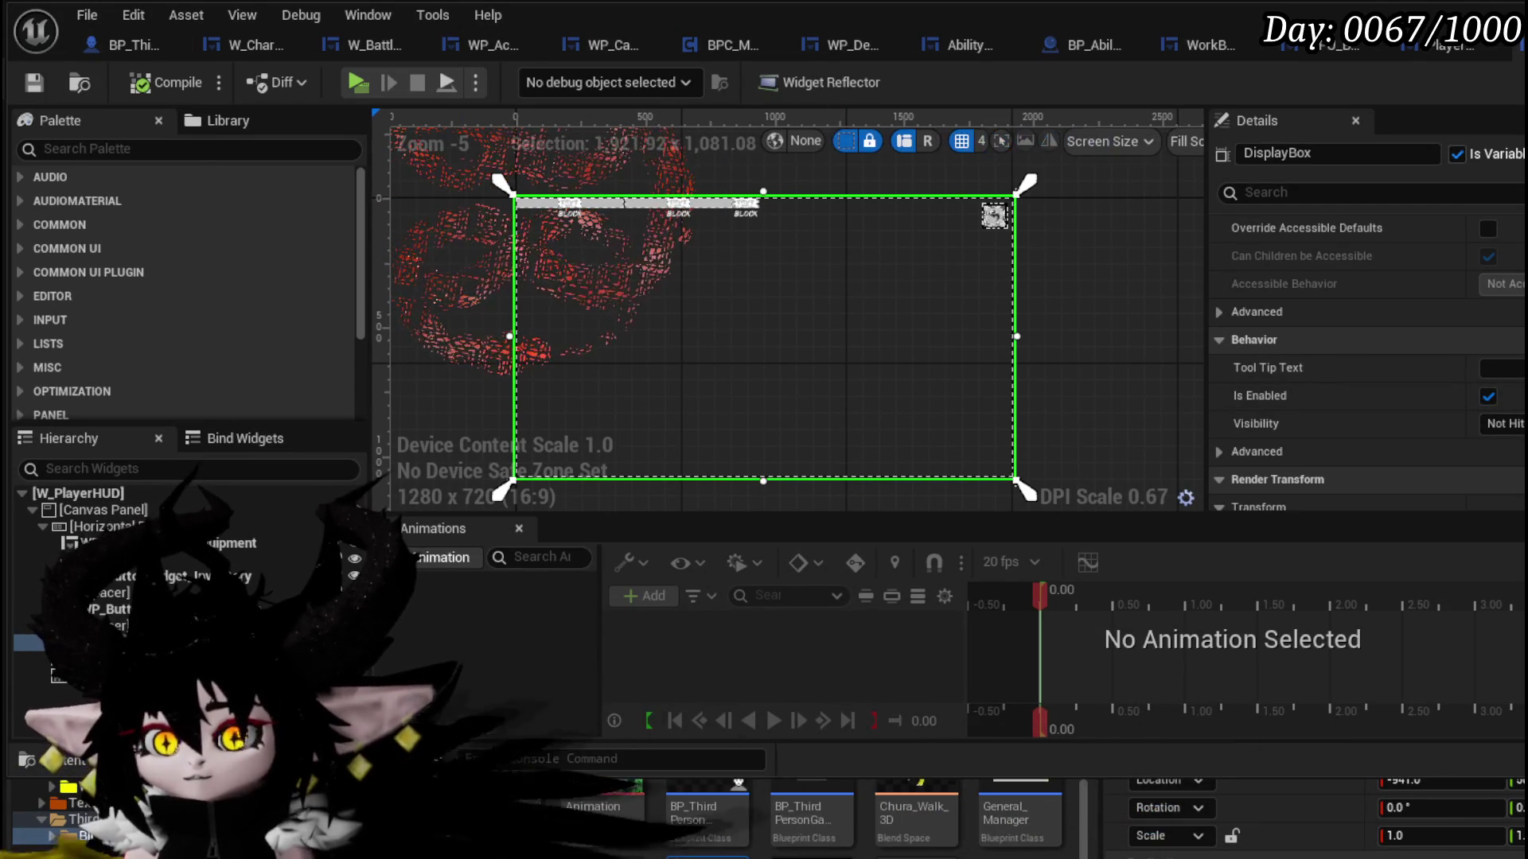
- In PlayerStatsHUD, set CanvasPanel_Main's Visibility to Not Hit-Testable
left_click(1443, 47)
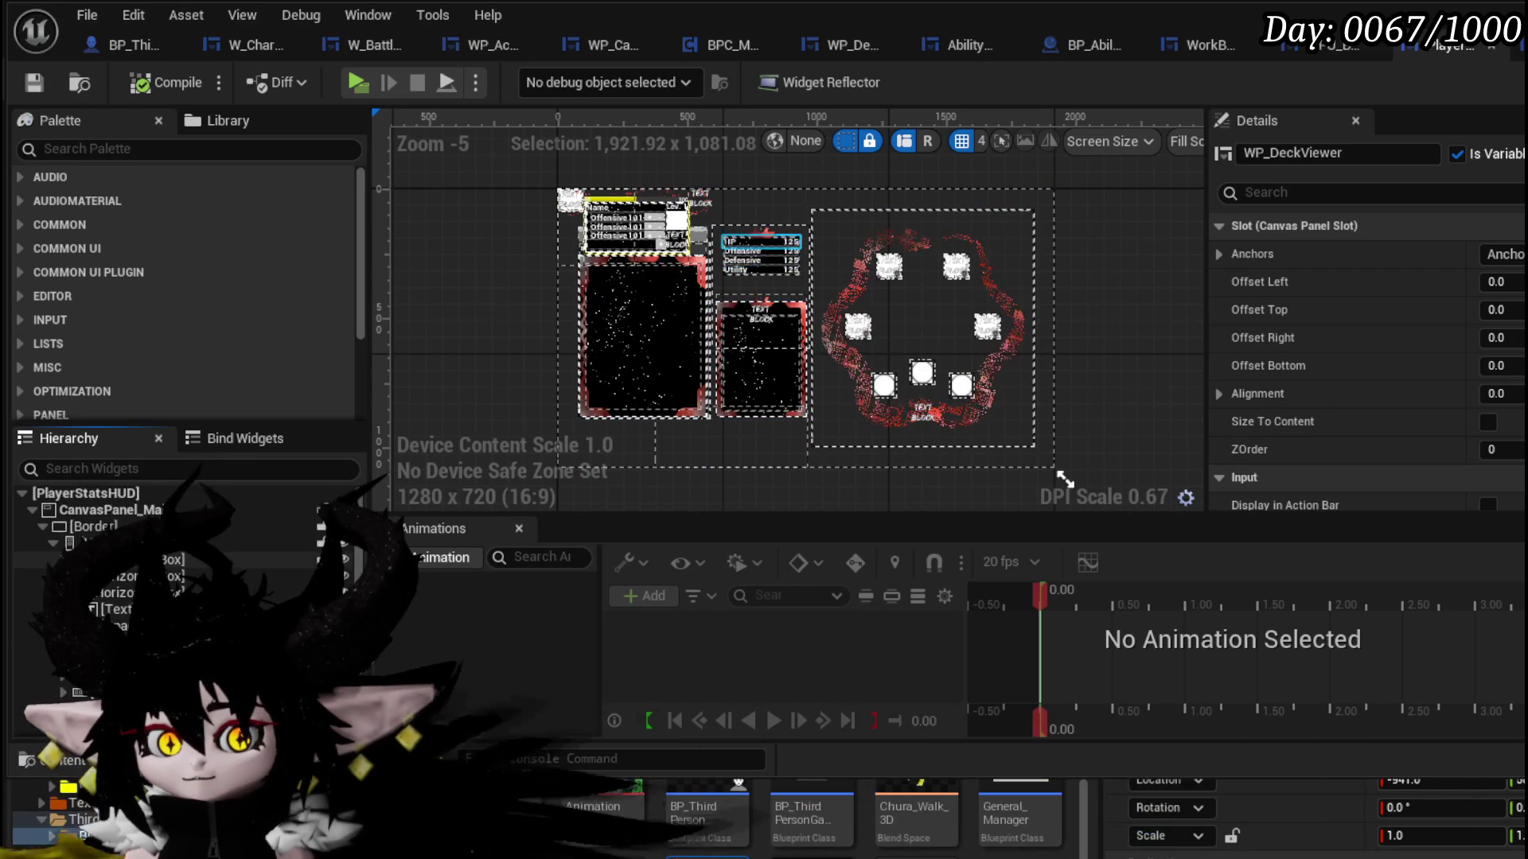
left_click(91, 526)
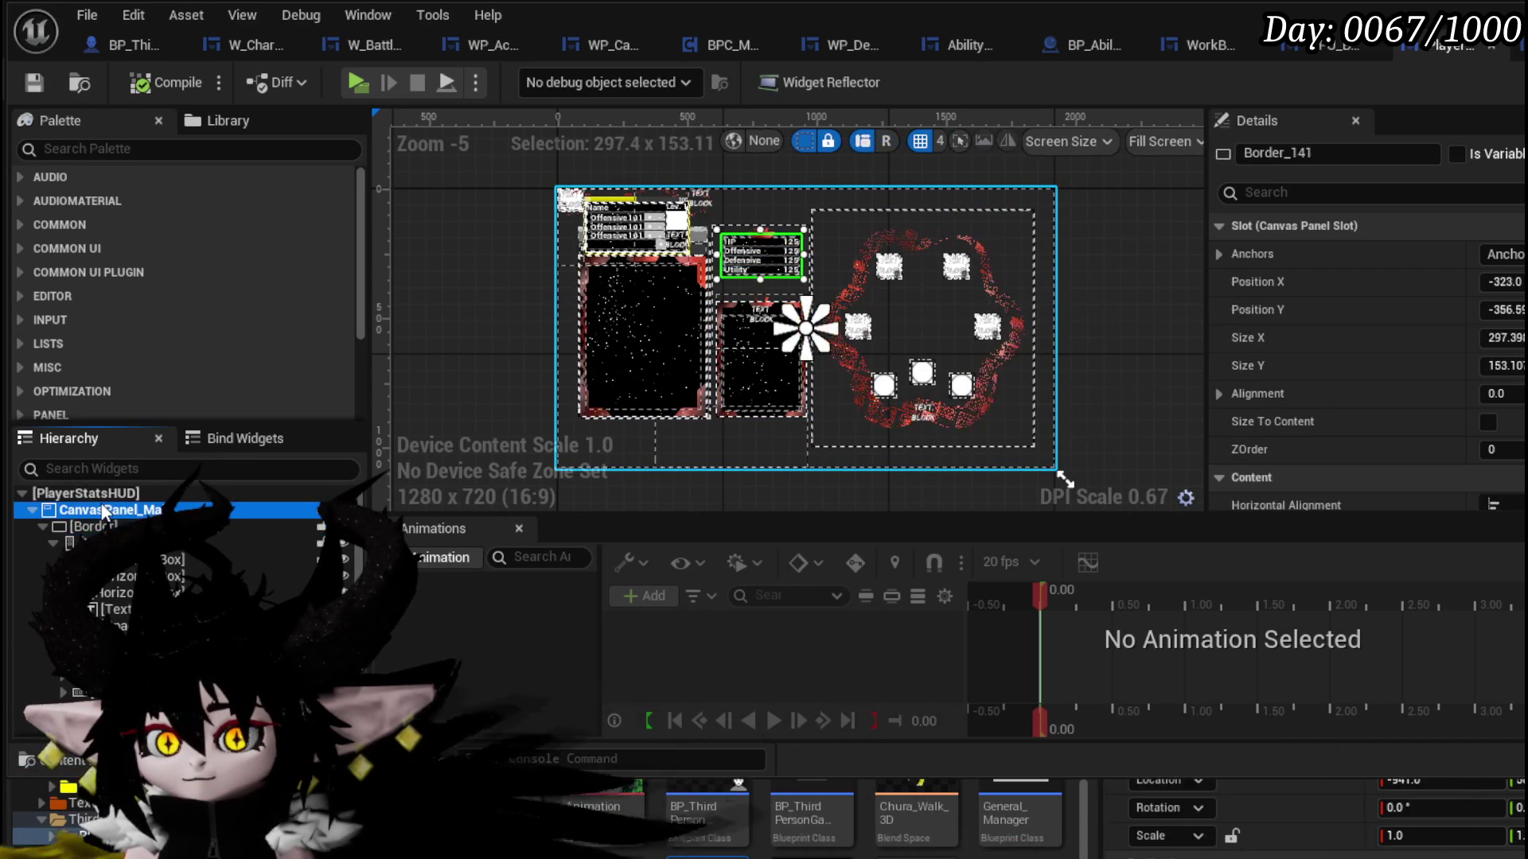
left_click(95, 510)
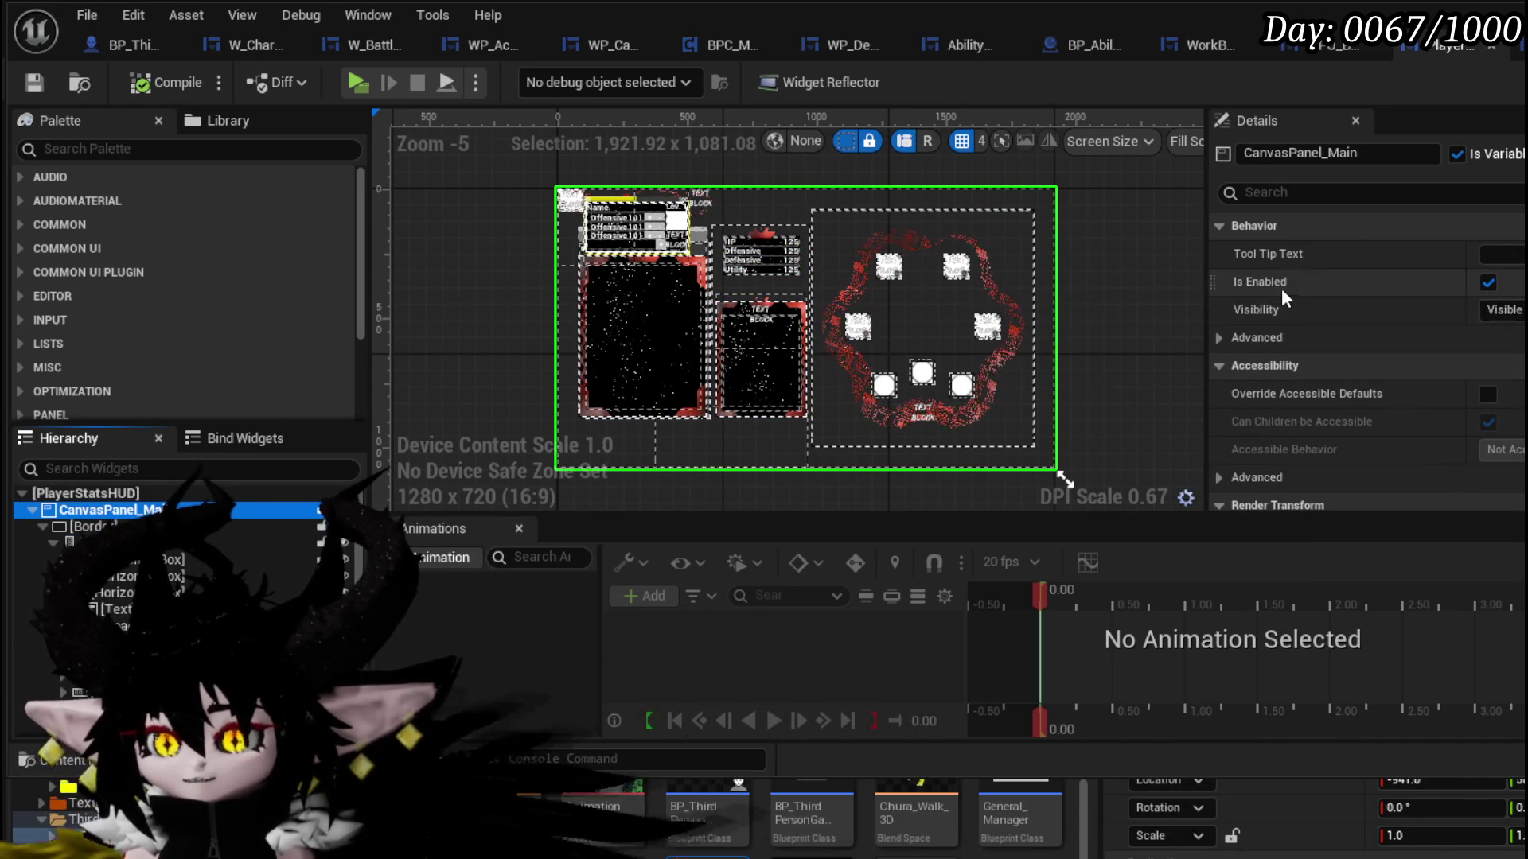
left_click(1503, 309)
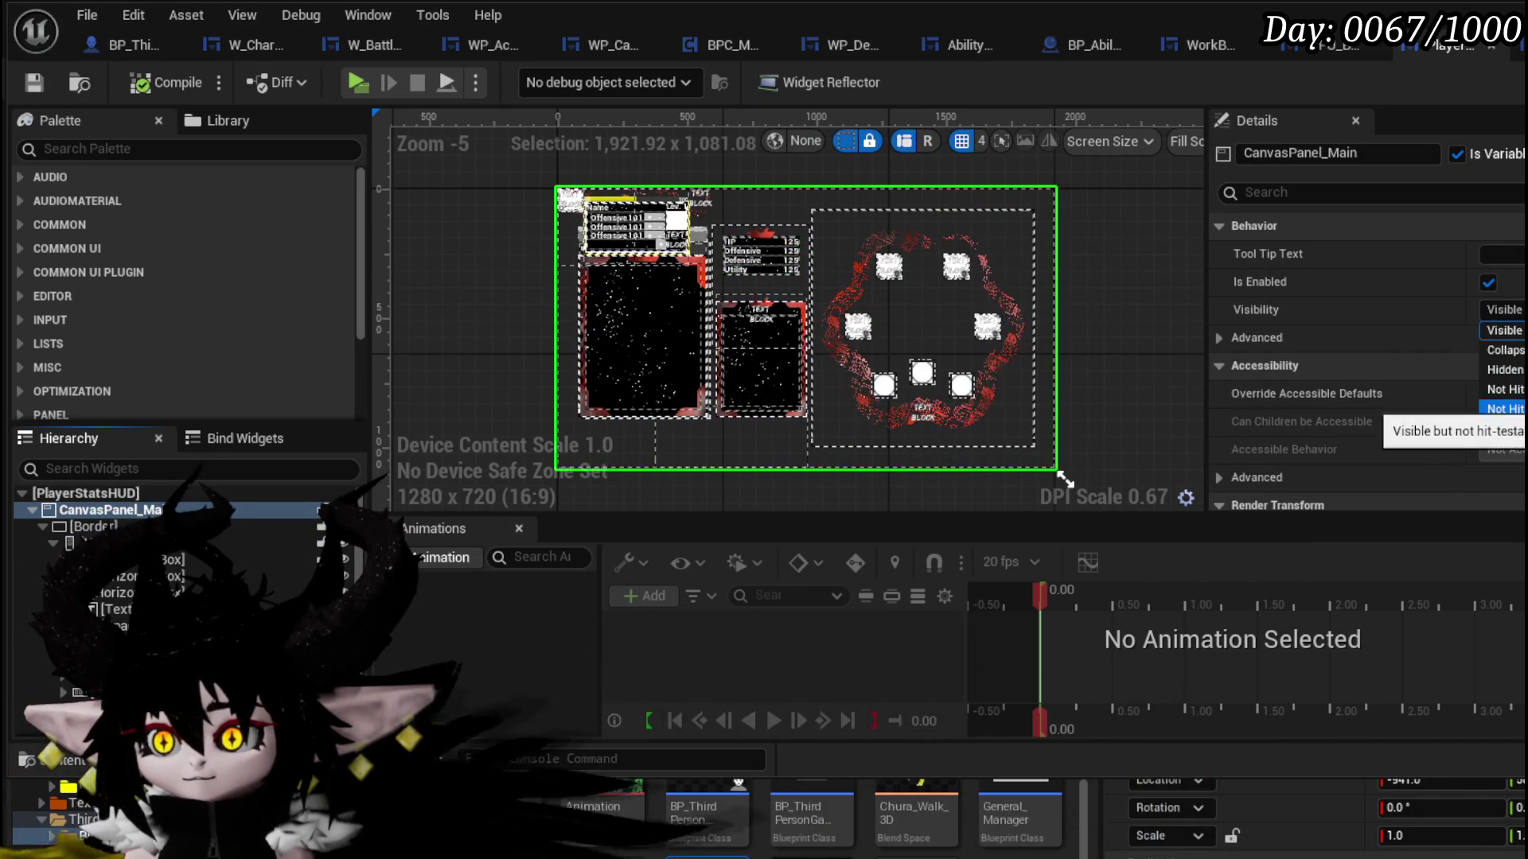
left_click(1504, 409)
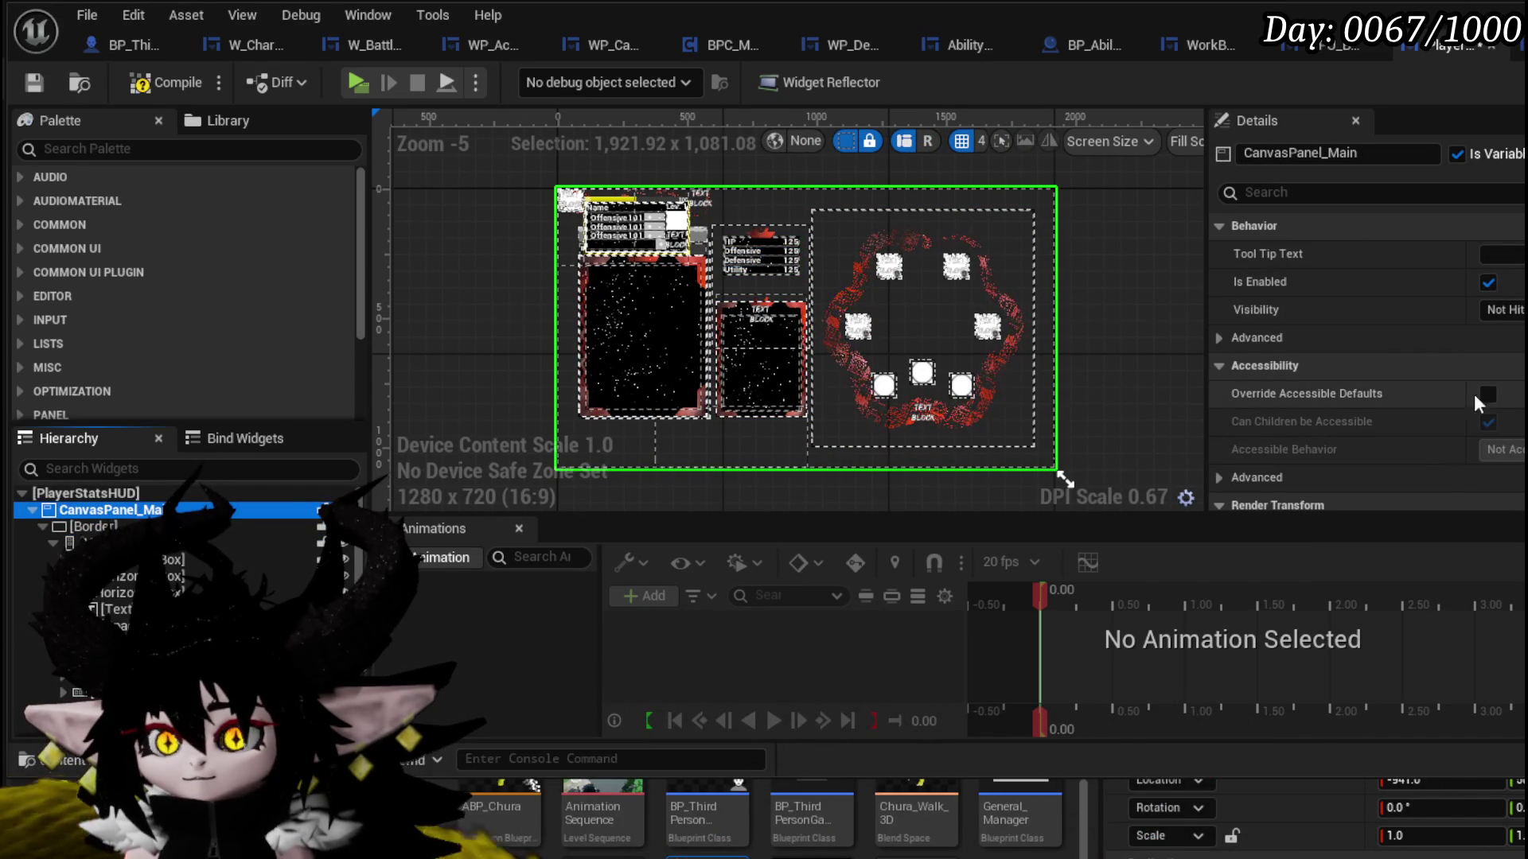
- Compile PlayerStatsHUD and start a playtest from the level editor
left_click(31, 82)
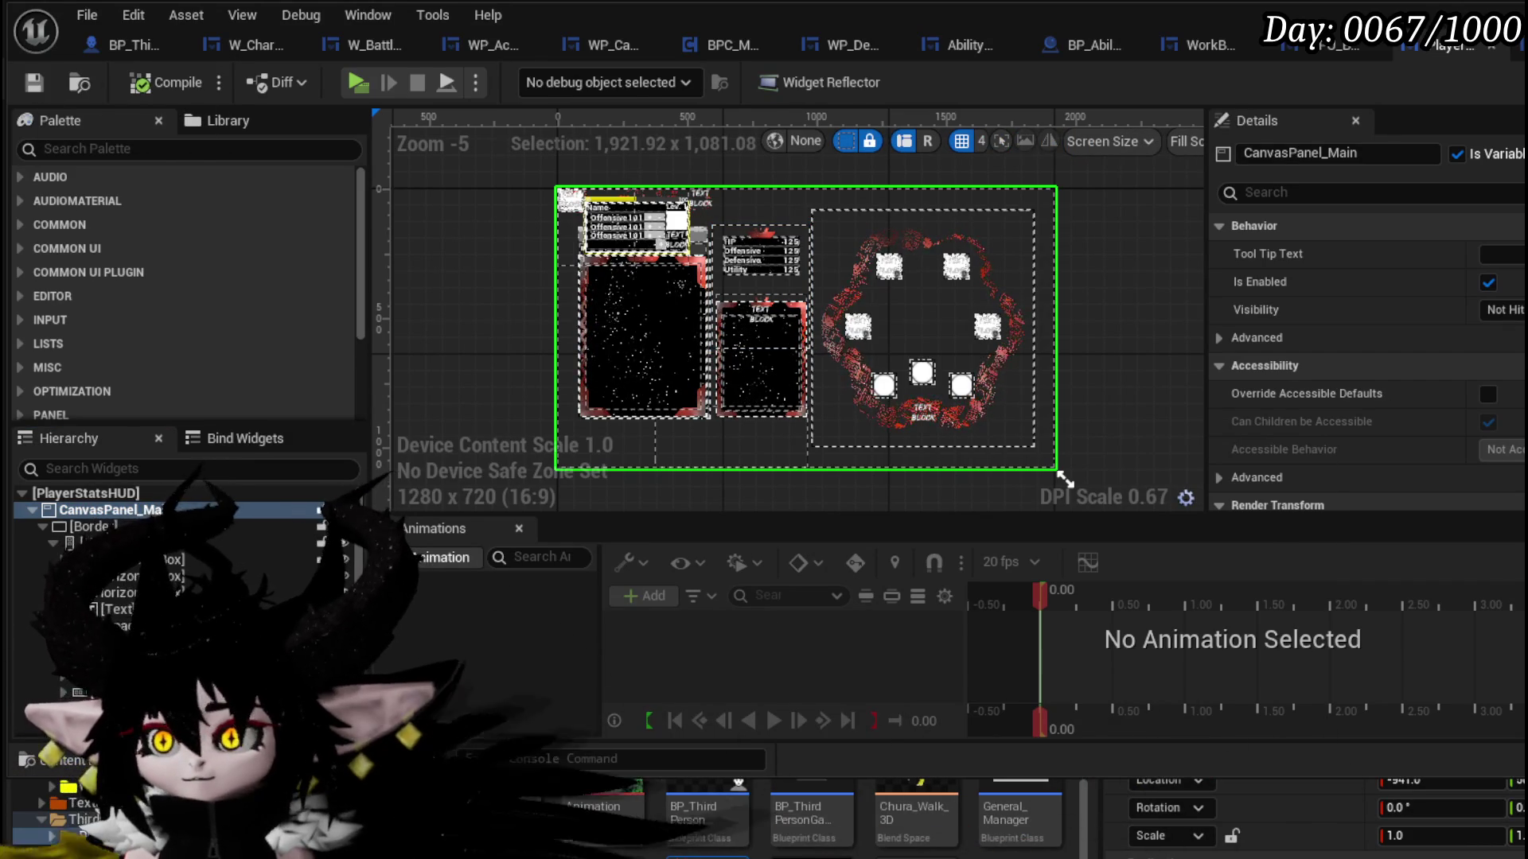
key("alt+Tab")
left_click(514, 79)
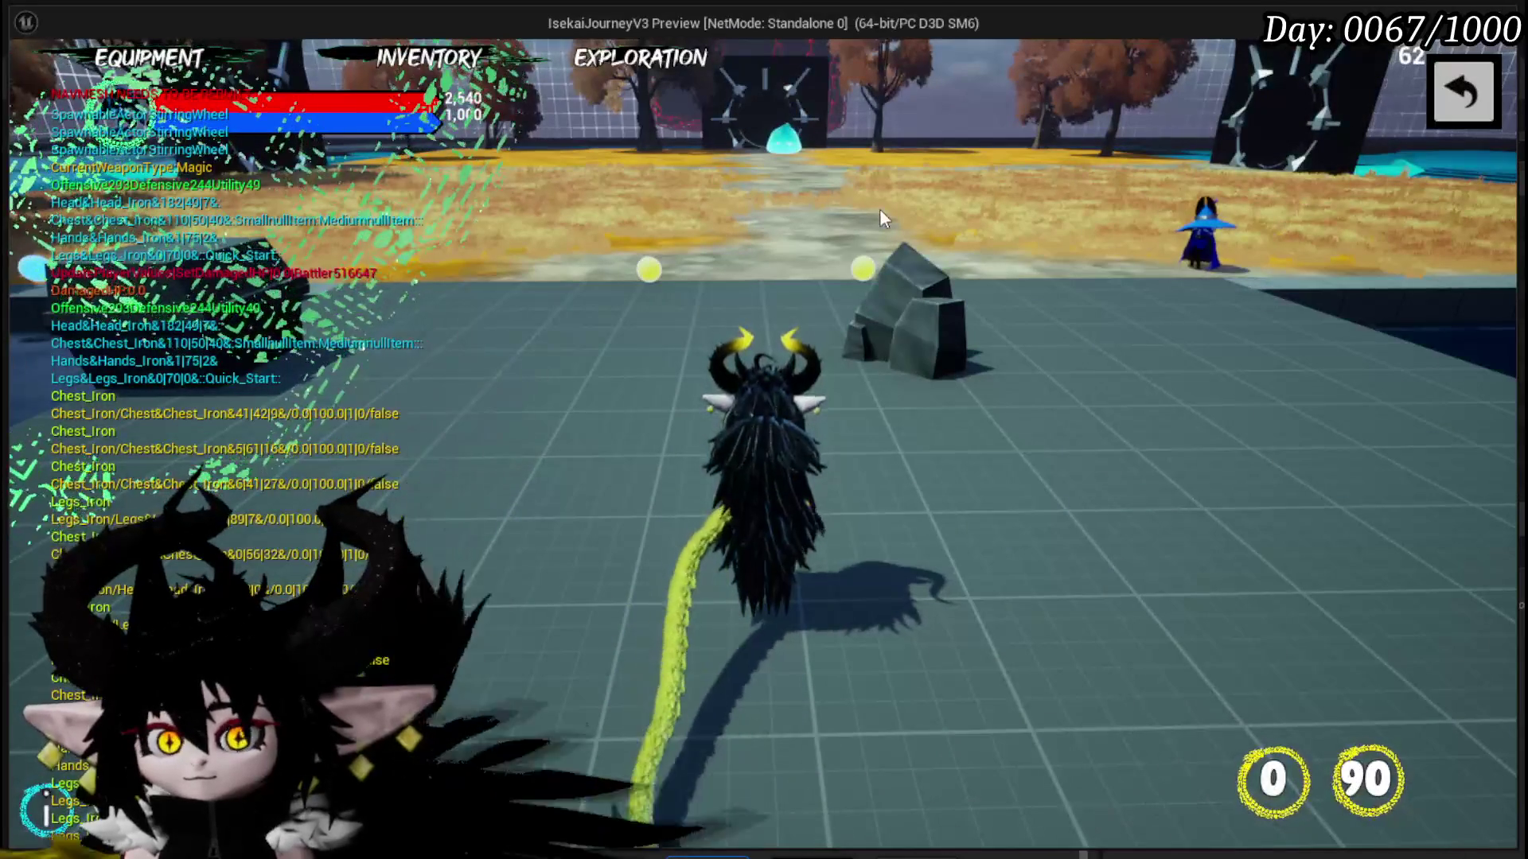
- Trigger the magic effect, open the lower equipment slot's card selection, go back, and stop the playtest
left_click(877, 212)
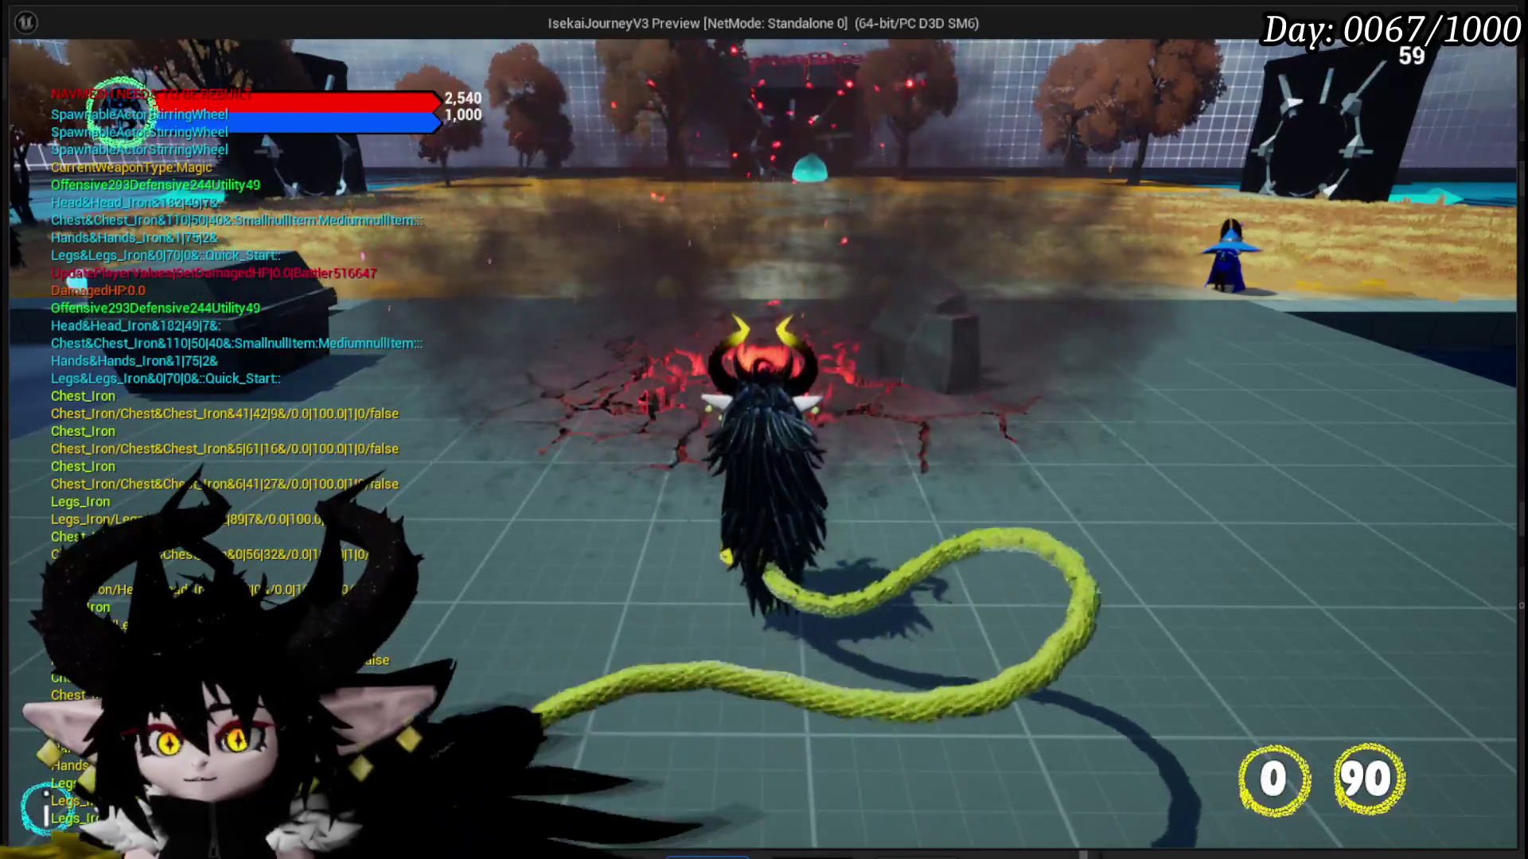
left_click(226, 72)
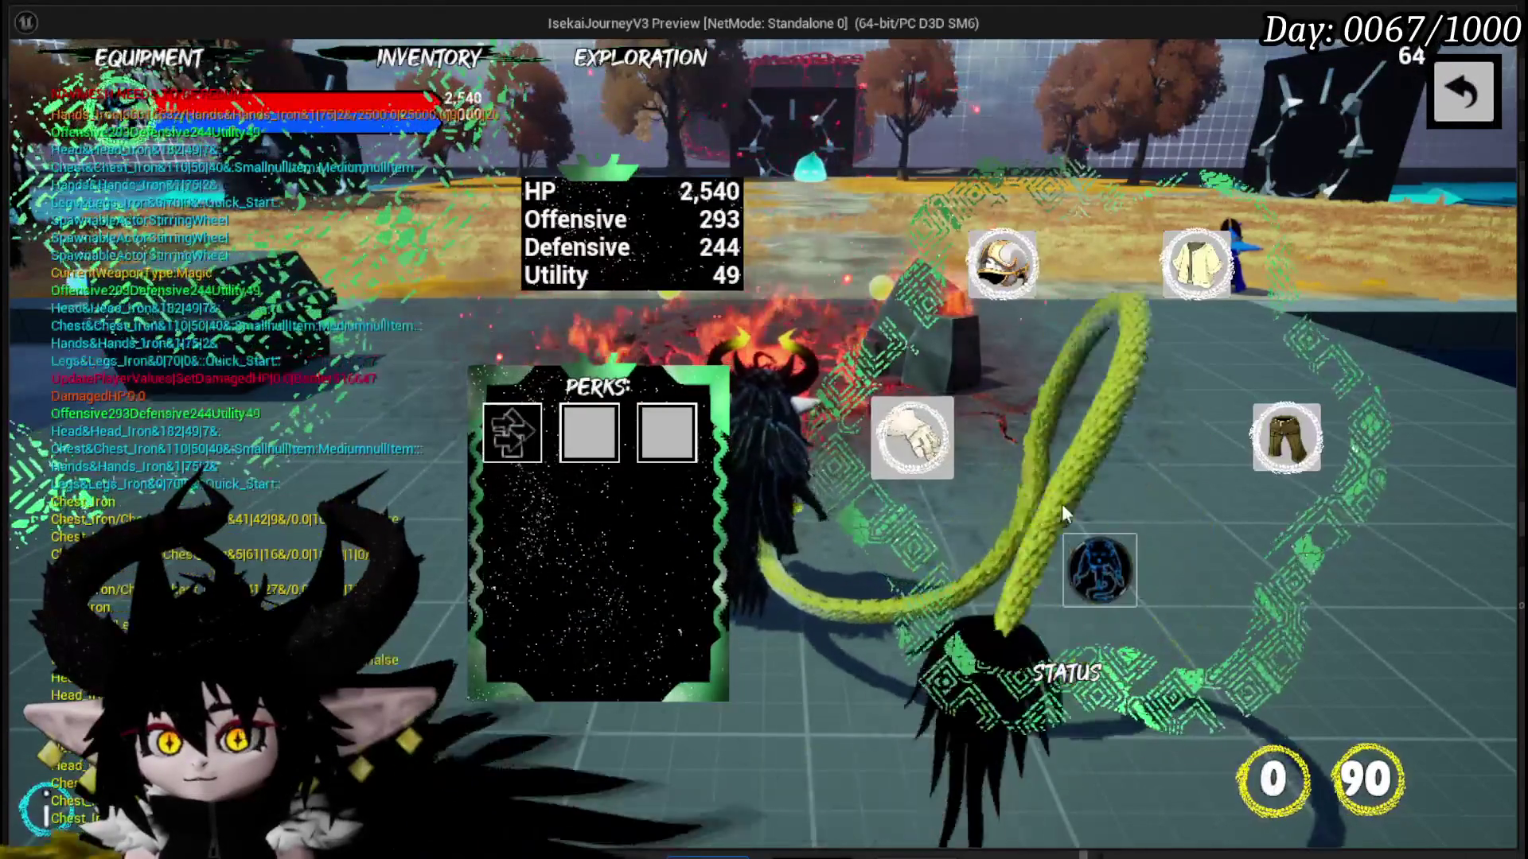
left_click(1098, 571)
left_click(1130, 593)
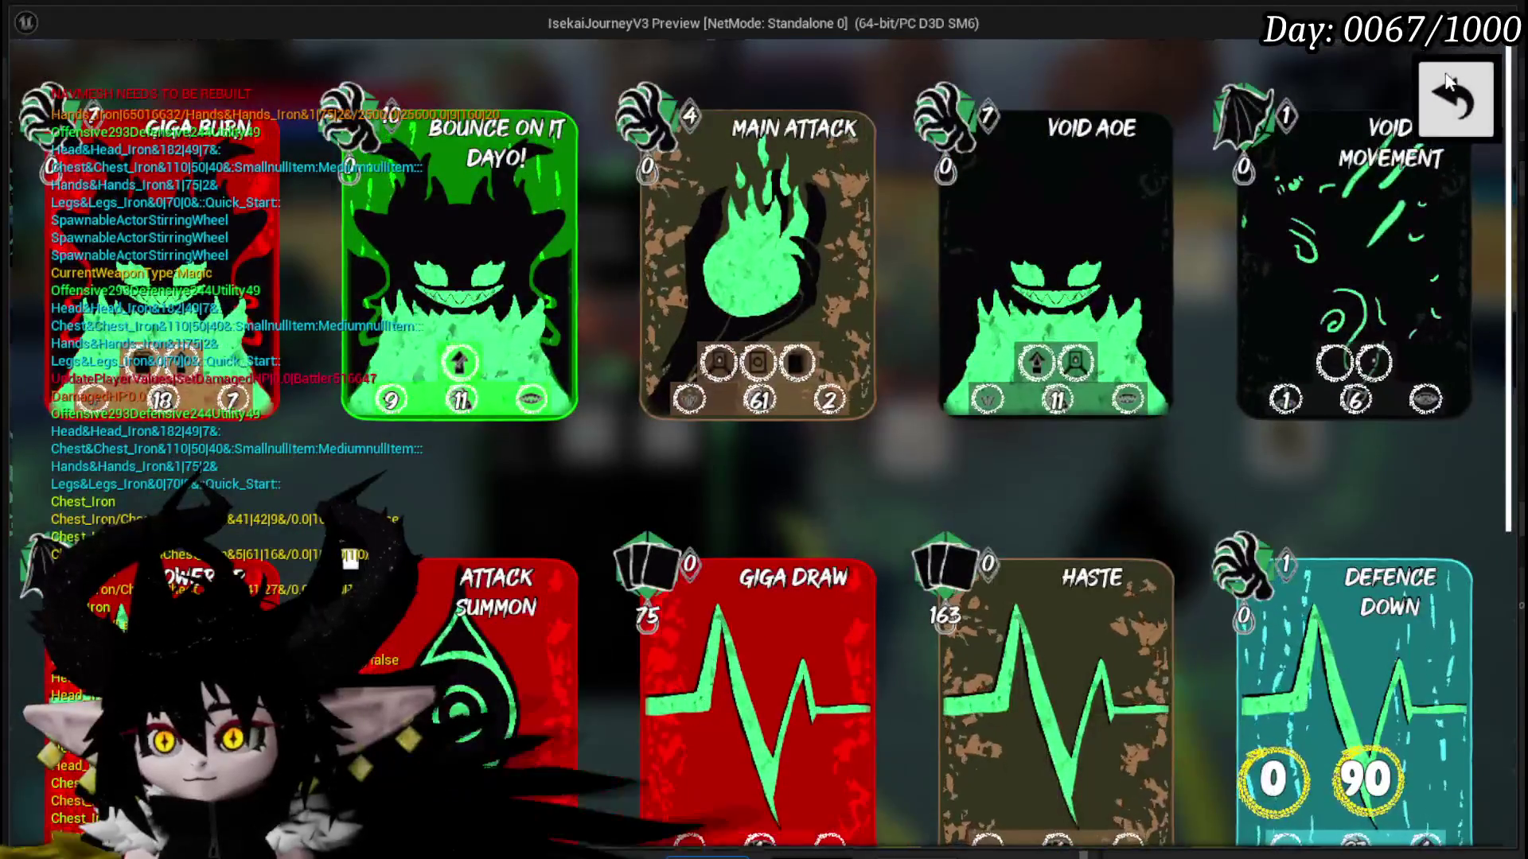
left_click(1457, 97)
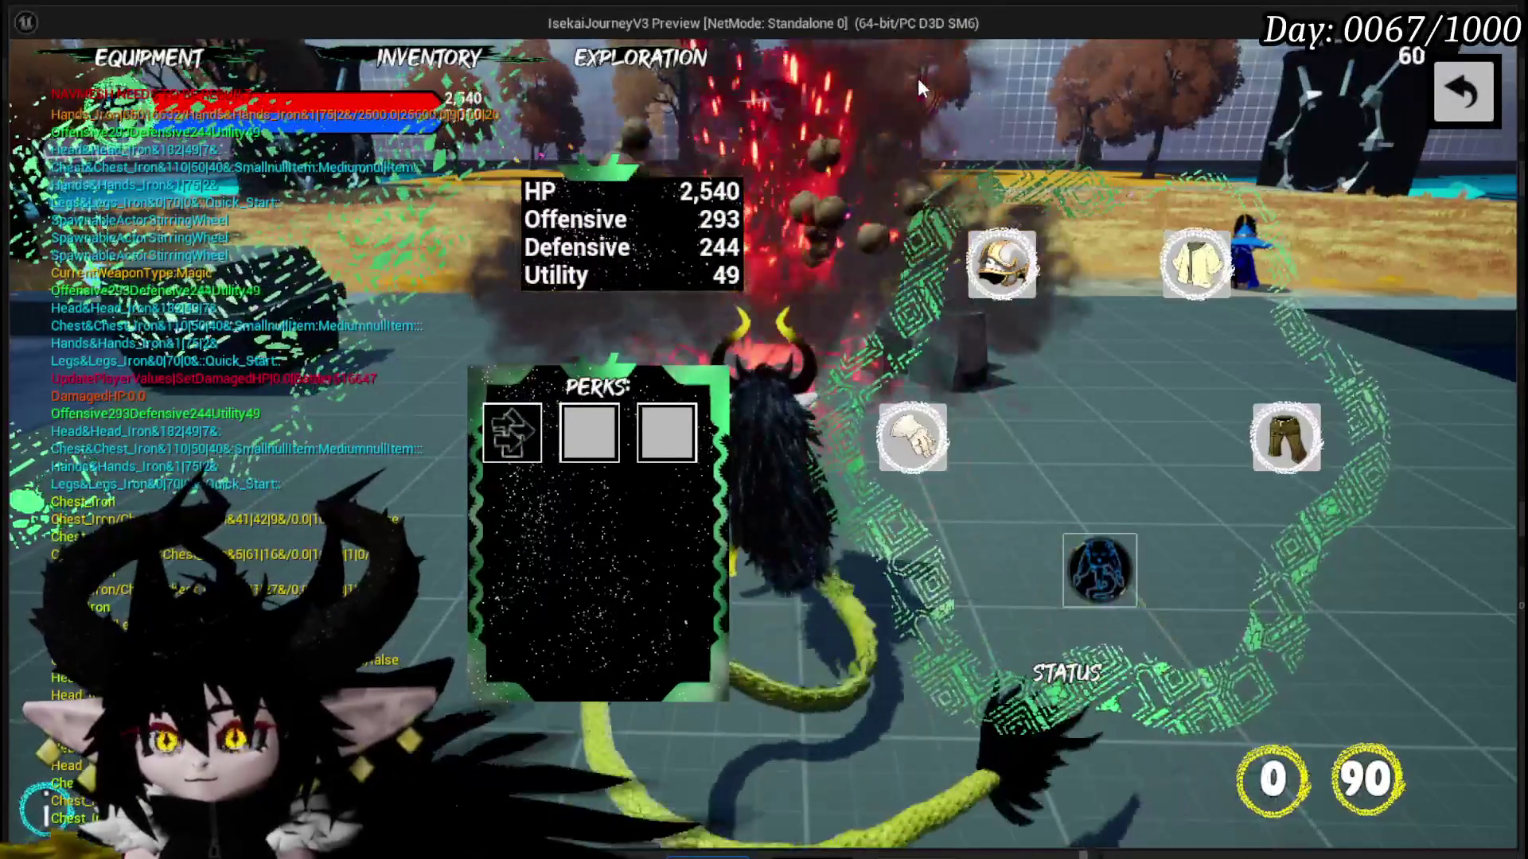
key("Escape")
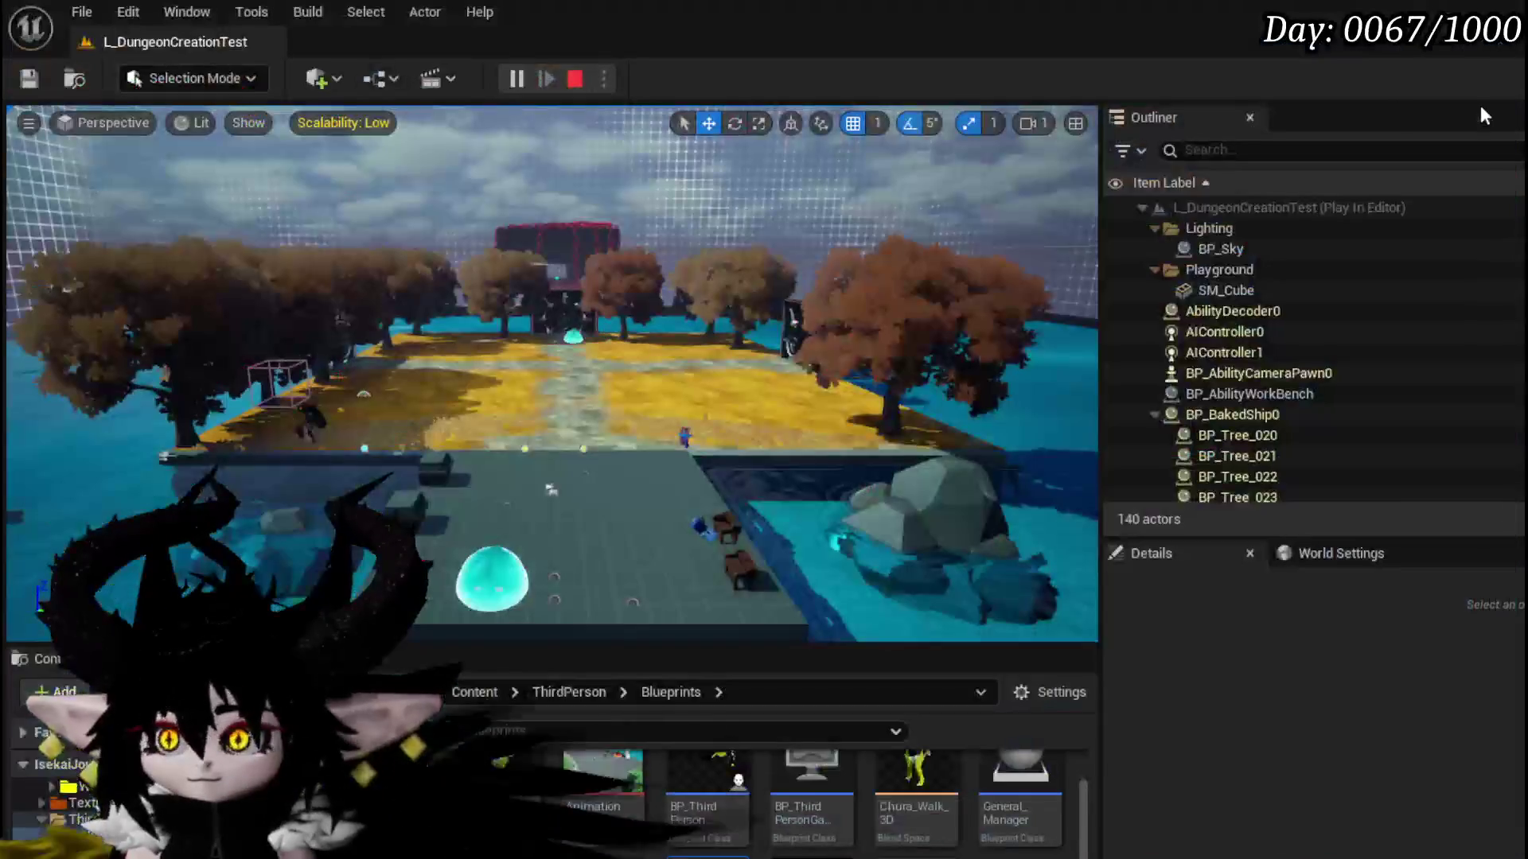
- Inspect PlayerStatsHUD's root, CanvasPanel_Main and WP_EquipmentUI, save the blueprint, and switch to W_PlayerHUD
key("ctrl+s")
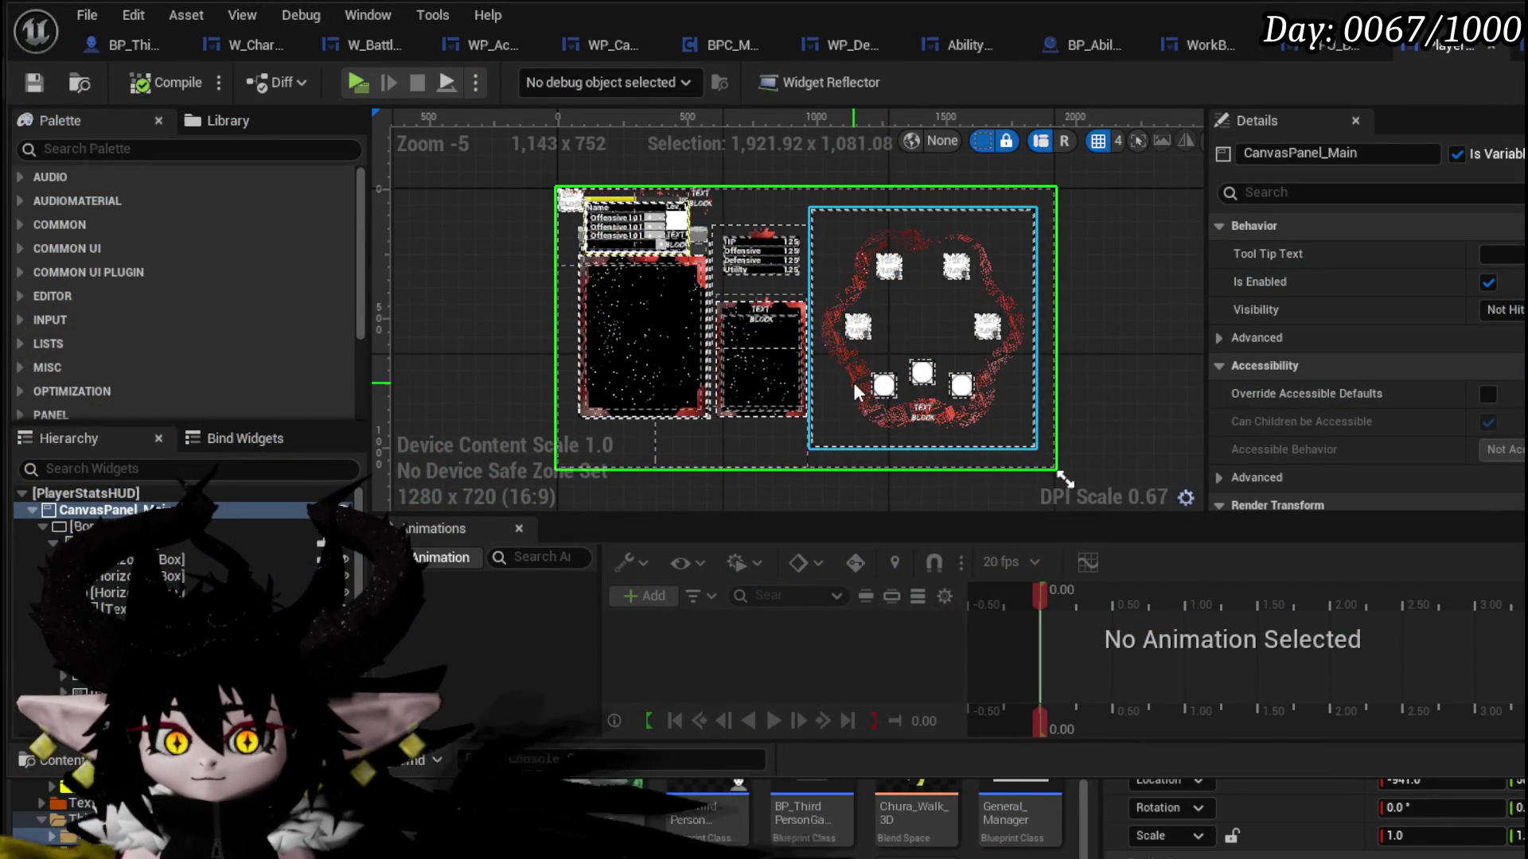
left_click(119, 493)
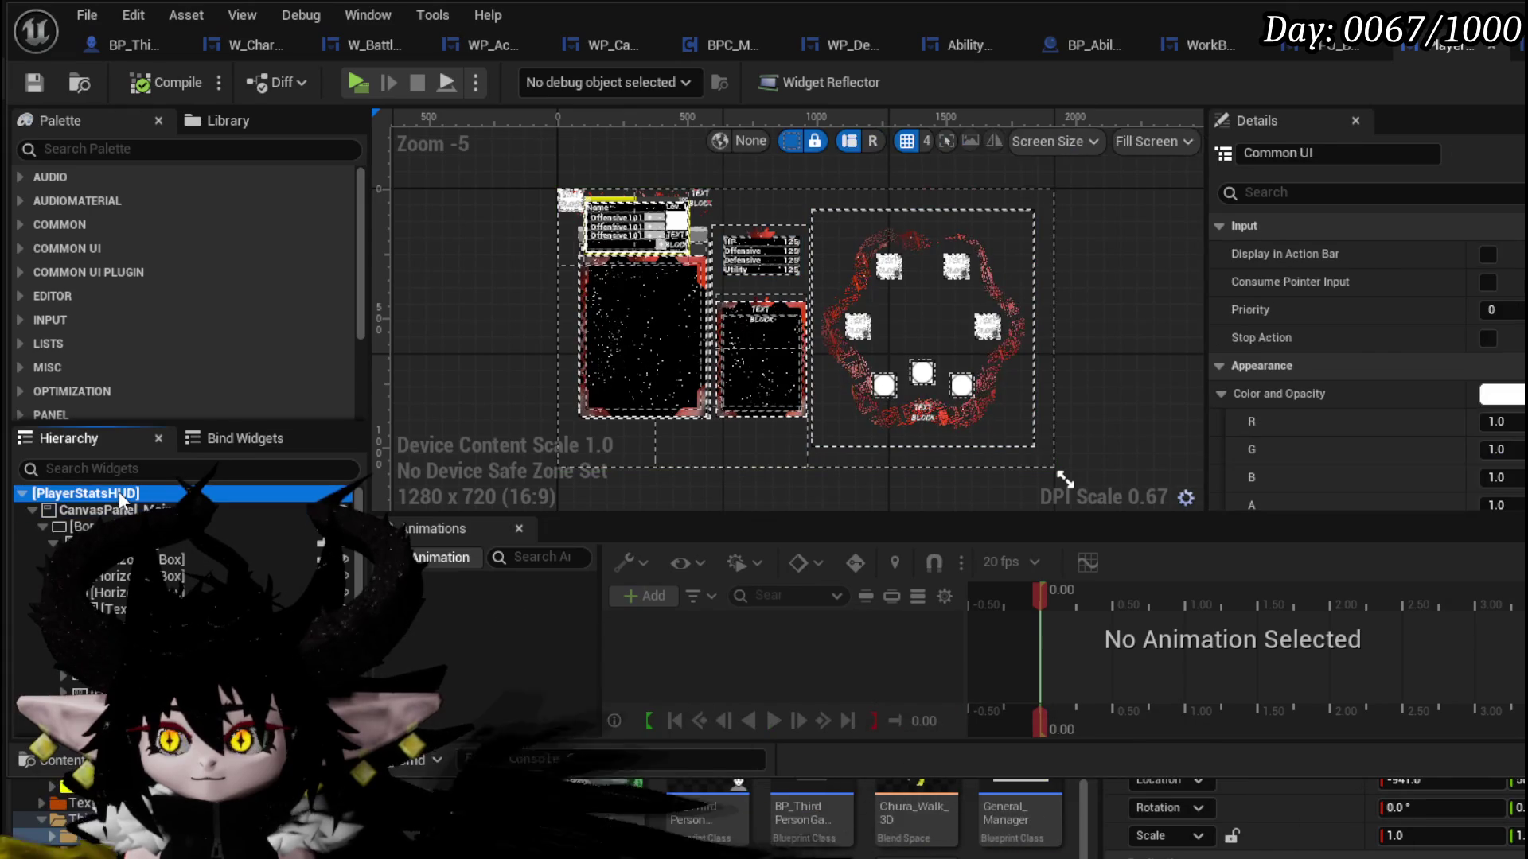
left_click(119, 510)
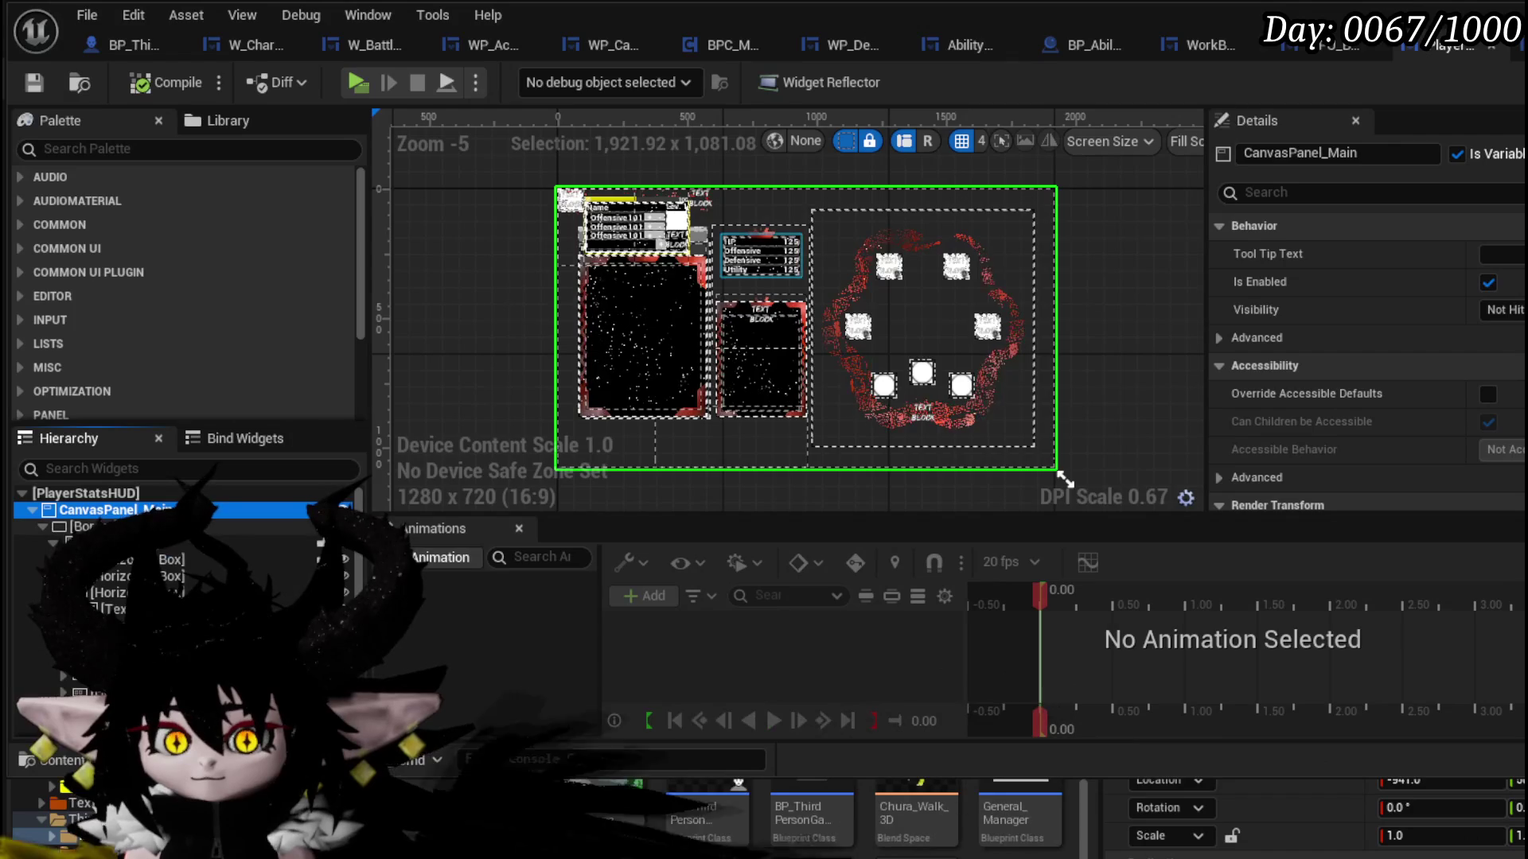
scroll(183, 573, "down", 3)
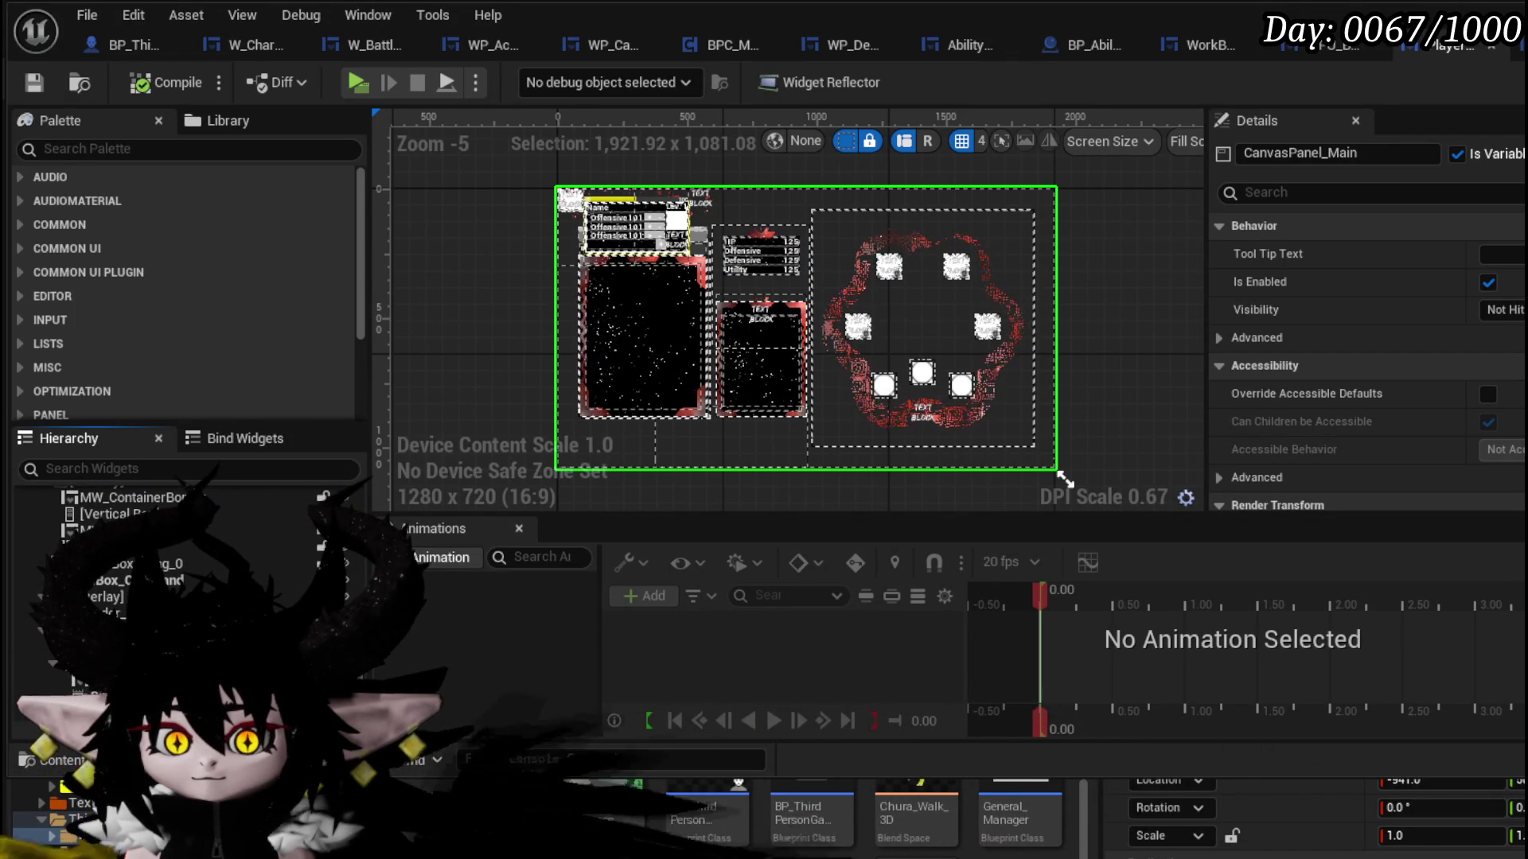
scroll(183, 557, "up", 5)
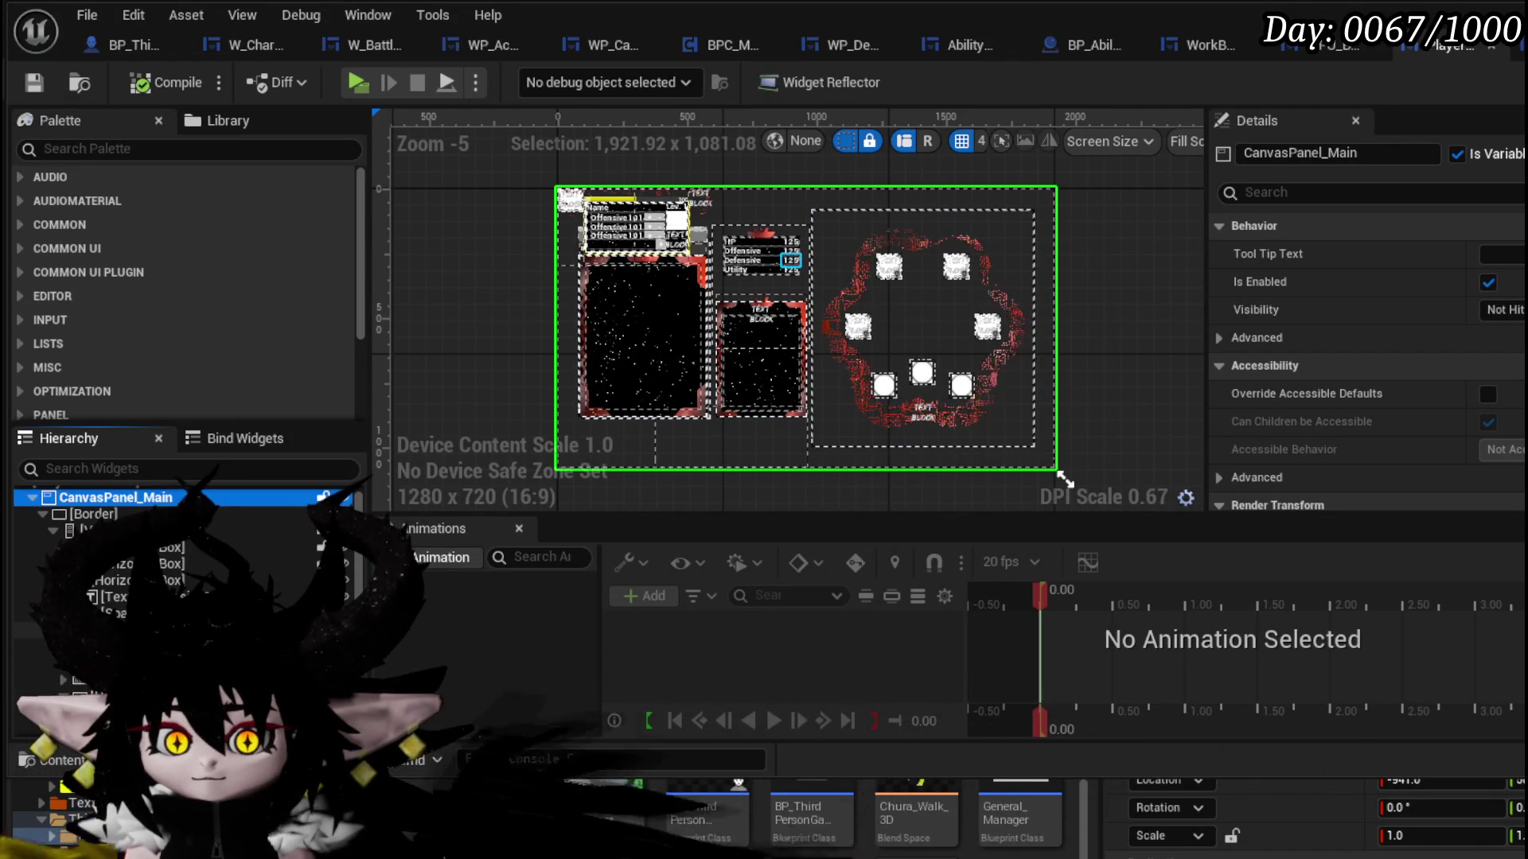
left_click(111, 597)
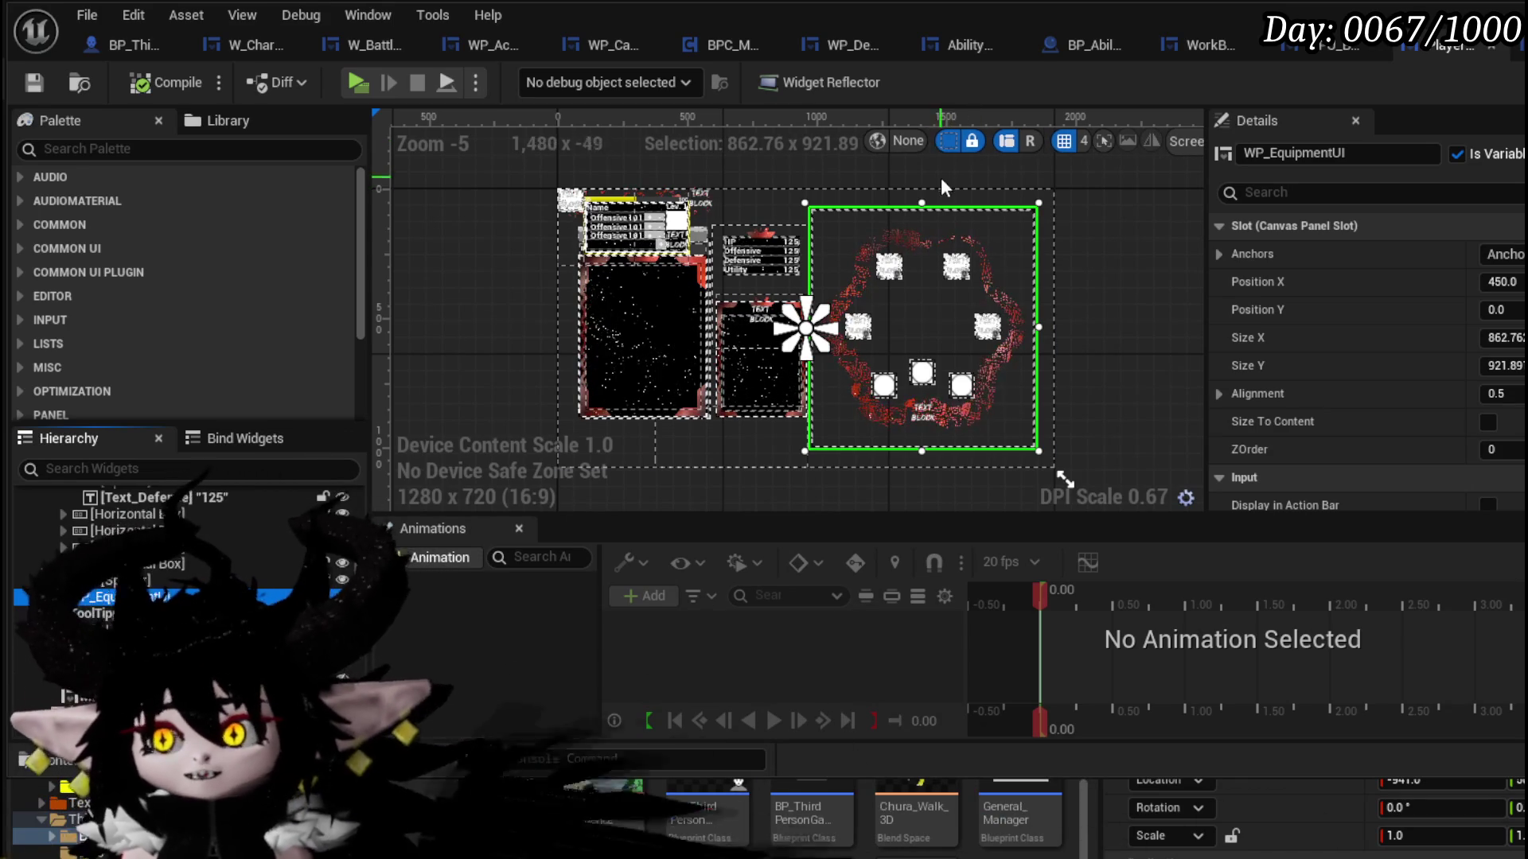
left_click(36, 83)
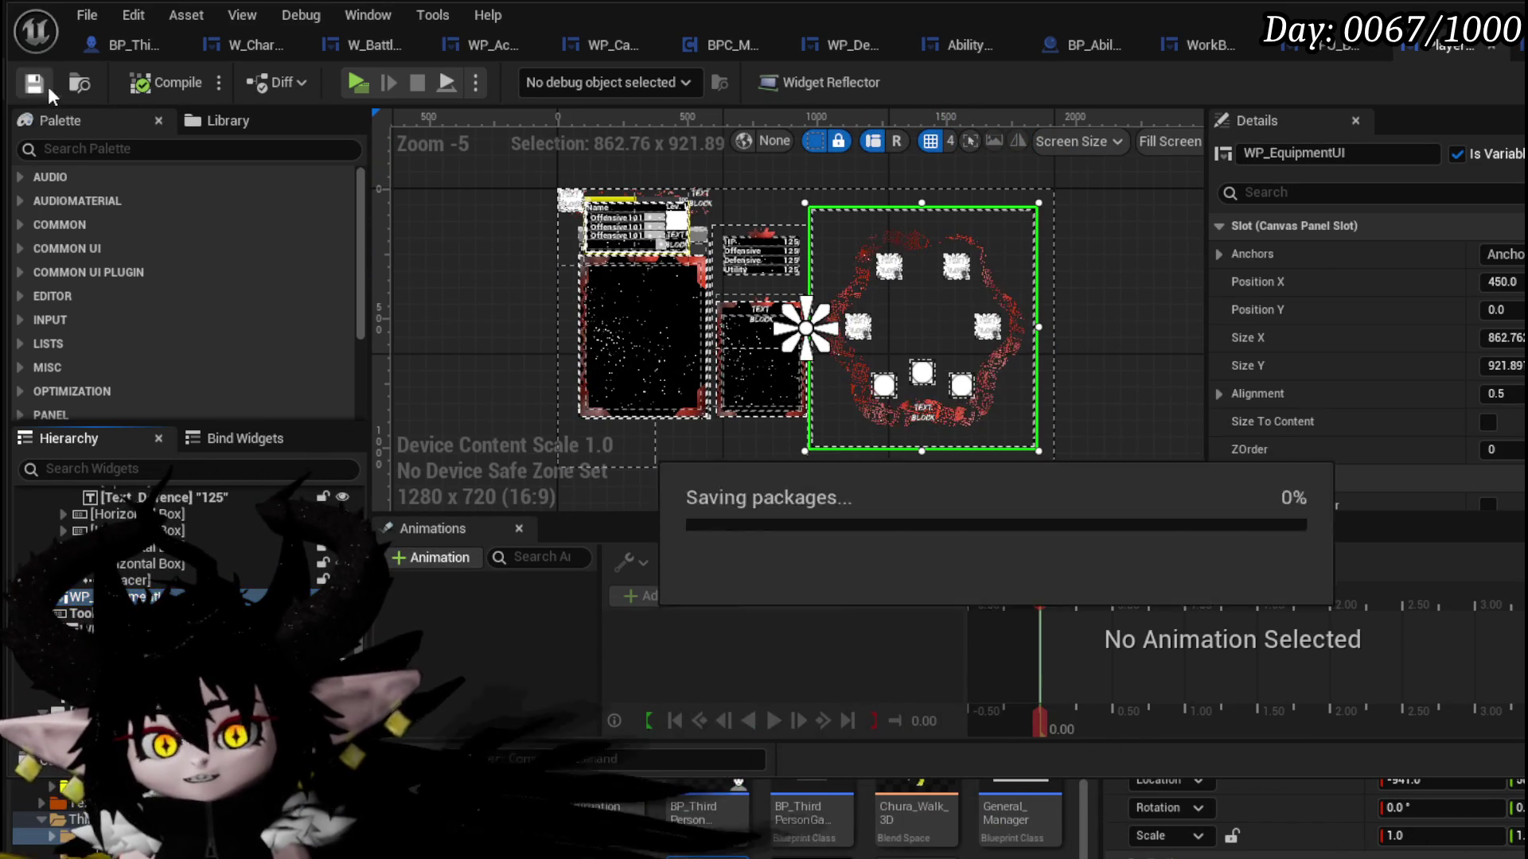
left_click(34, 538)
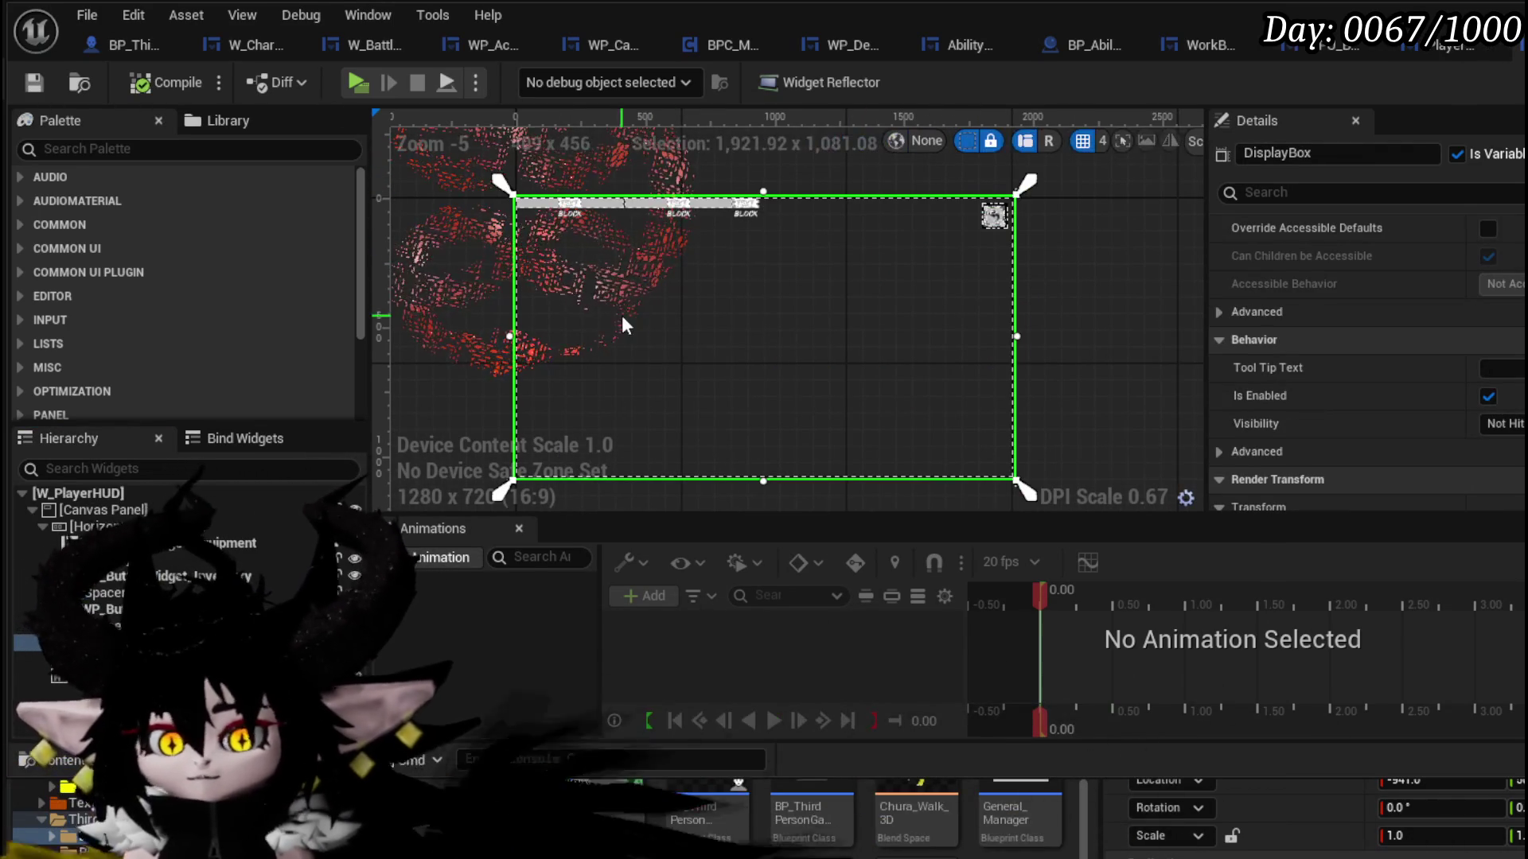
- Set W_PlayerHUD's root Canvas Panel Visibility to Visible, compile, and return to the level editor
left_click(139, 510)
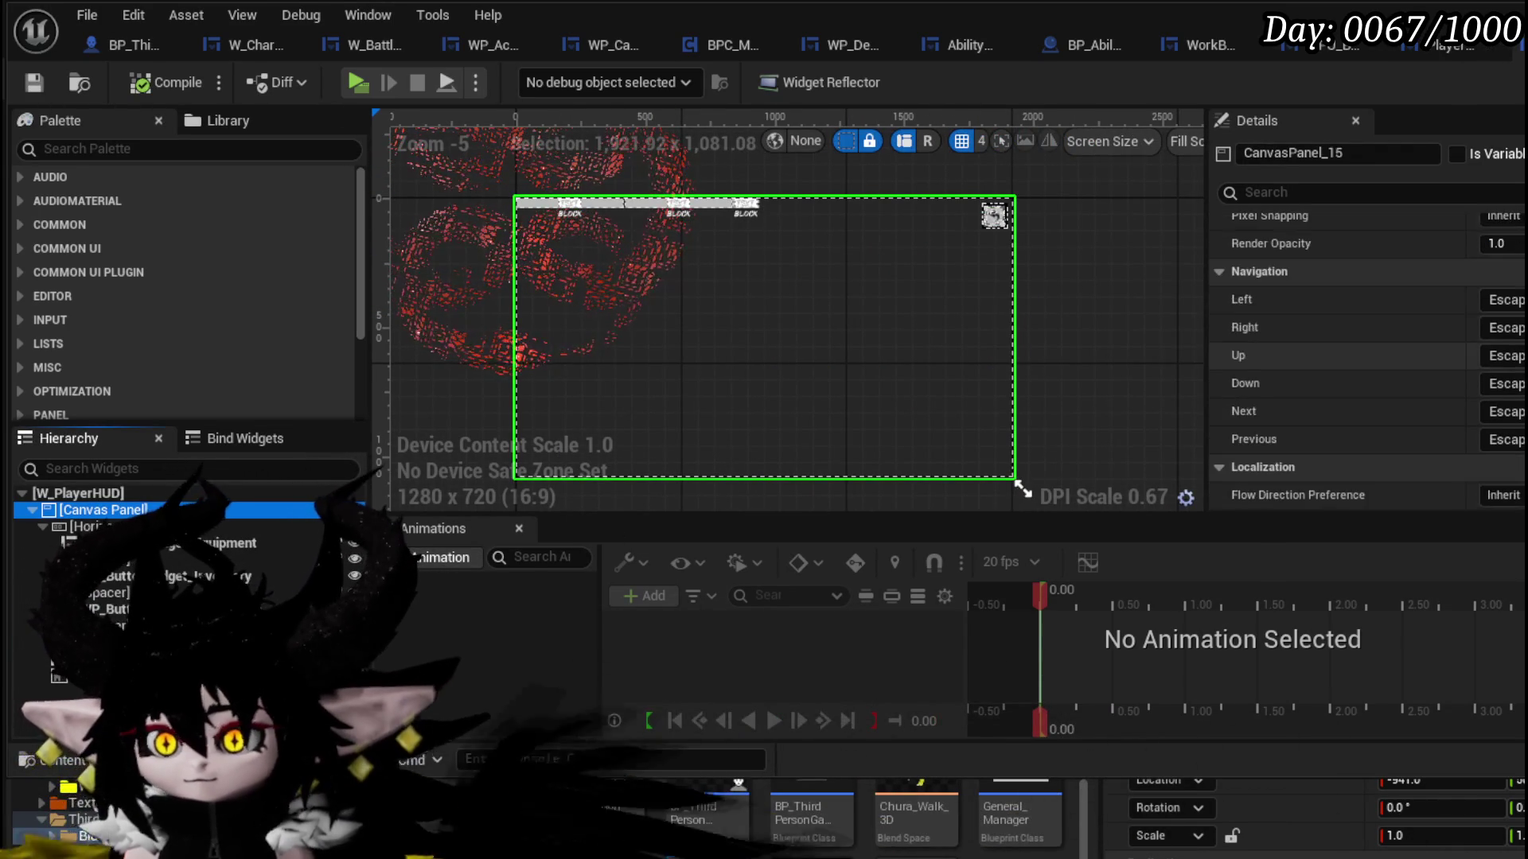
scroll(1353, 319, "up", 5)
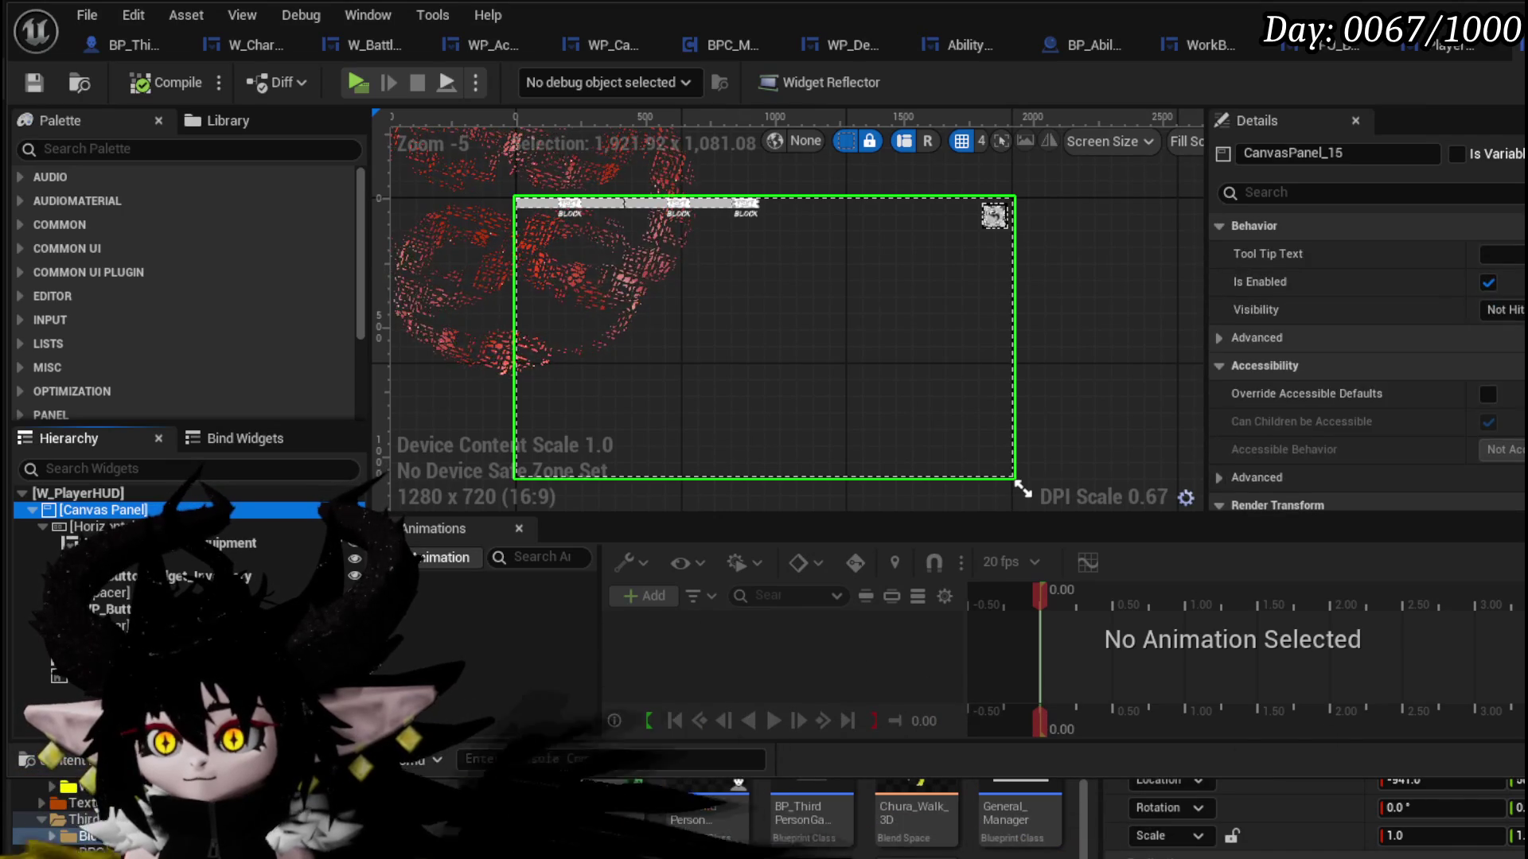
left_click(1503, 330)
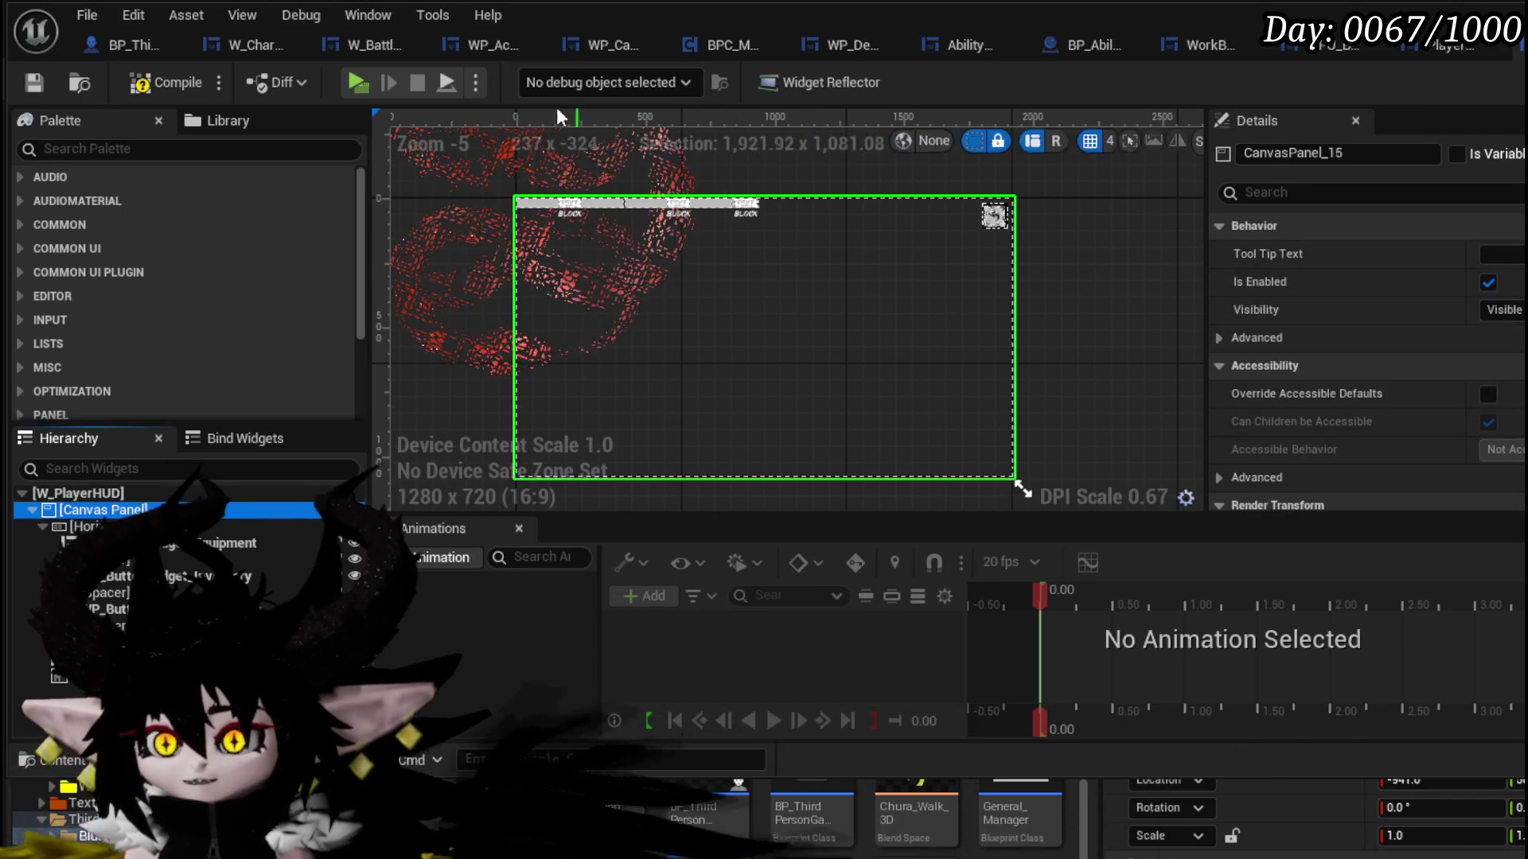
left_click(175, 85)
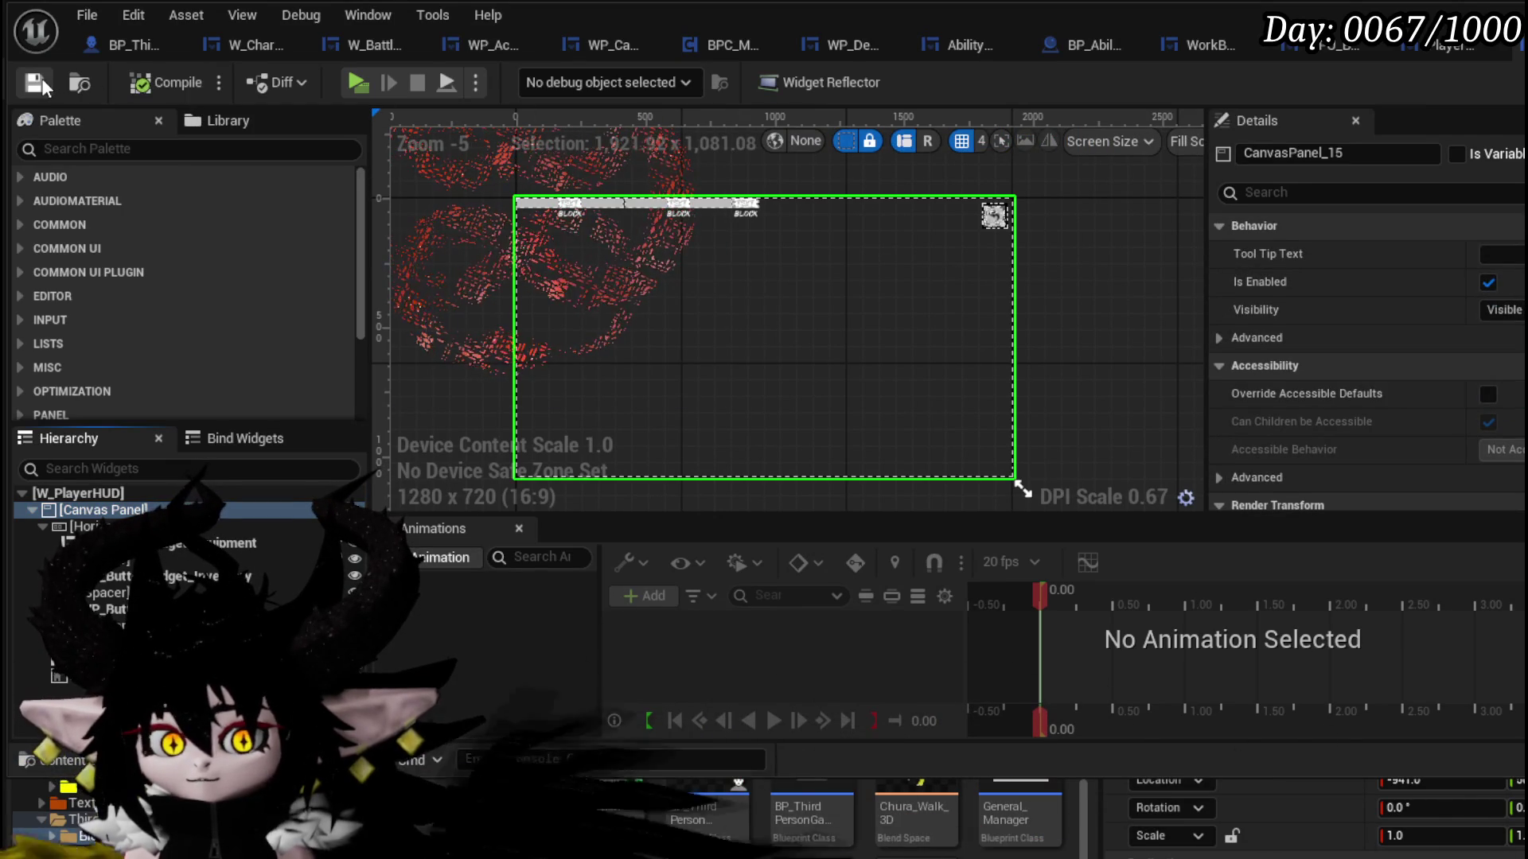
key("alt+Tab")
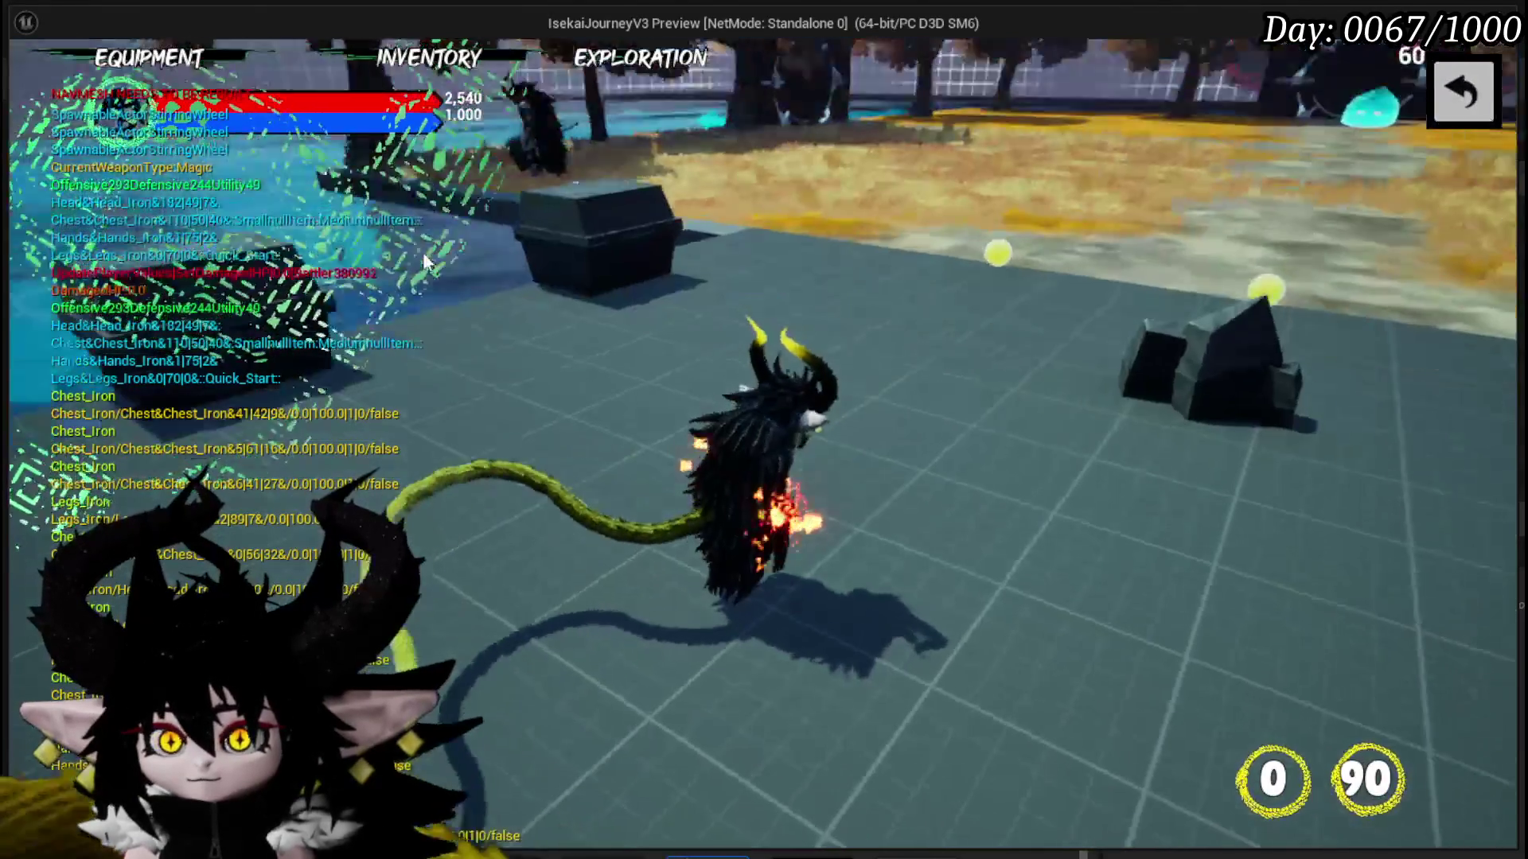
- Cast four spells in the preview, close the HUD overlay, then save the L_DungeonCreationTest map
left_click(531, 319)
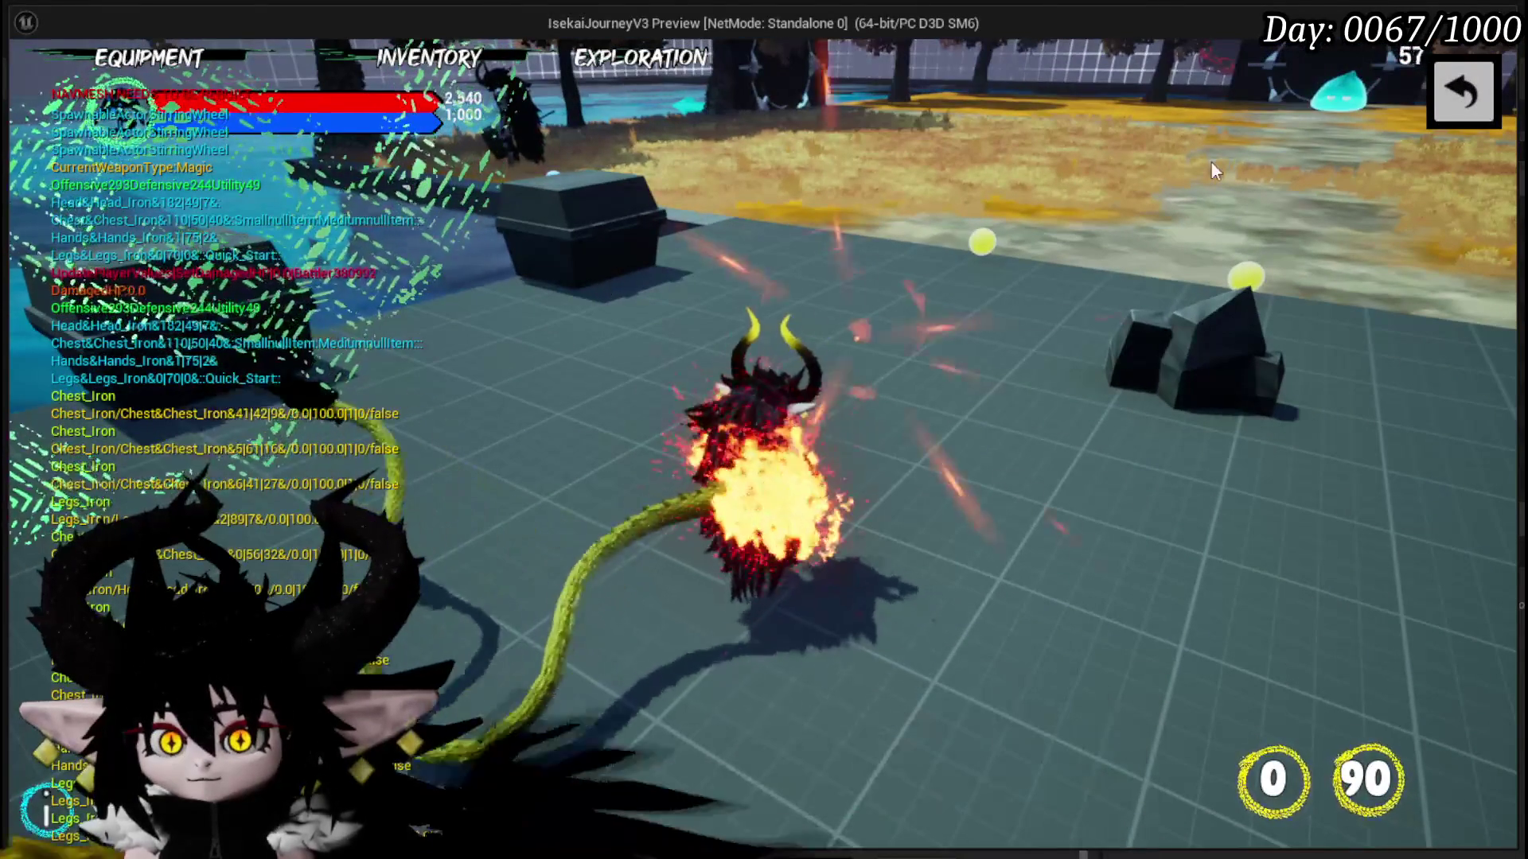
left_click(586, 395)
left_click(1209, 237)
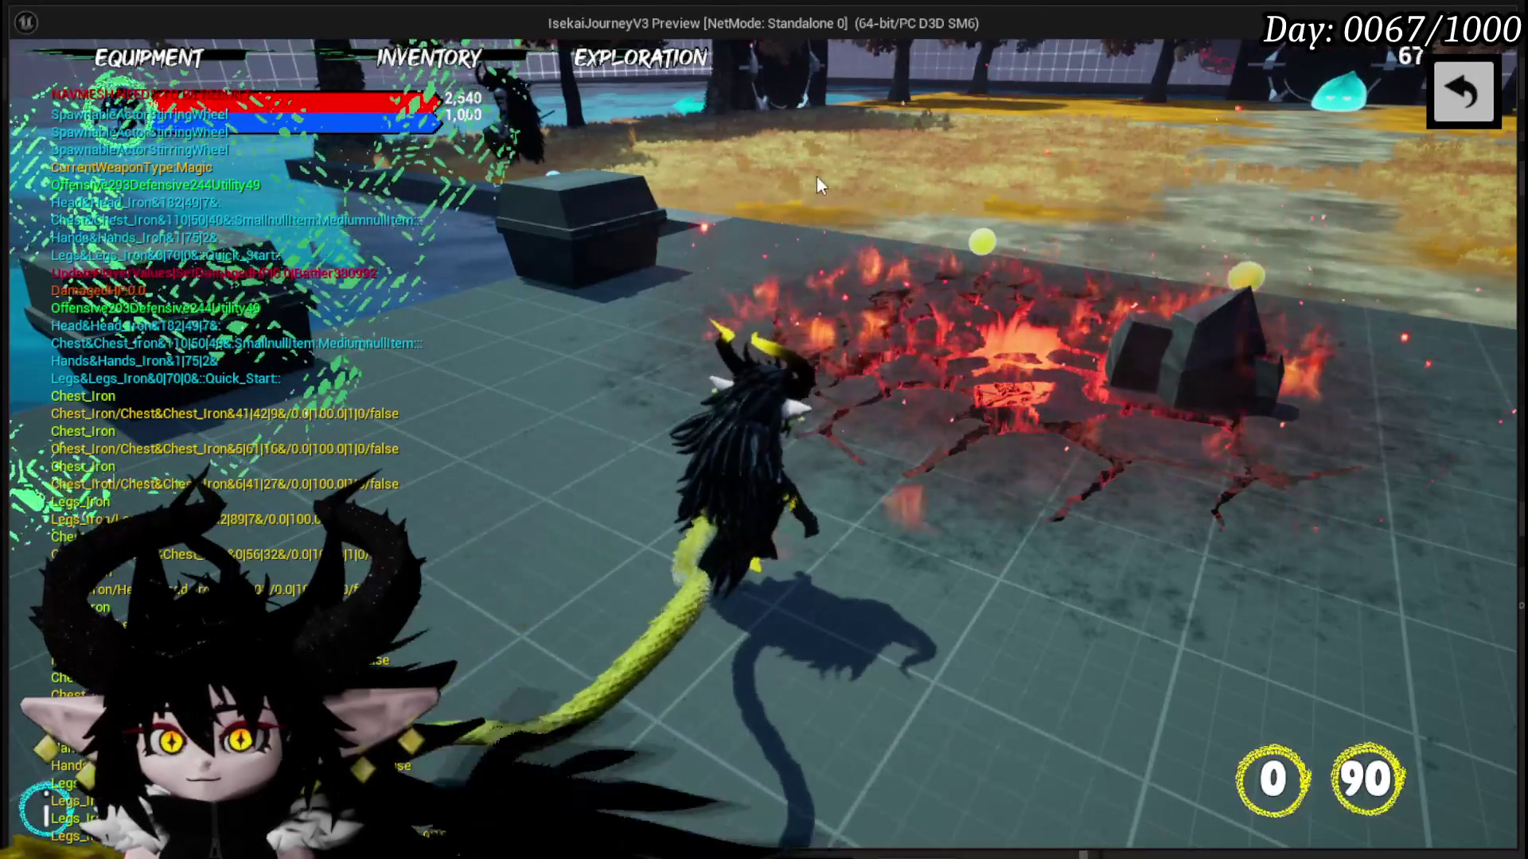
left_click(1370, 146)
left_click(1474, 94)
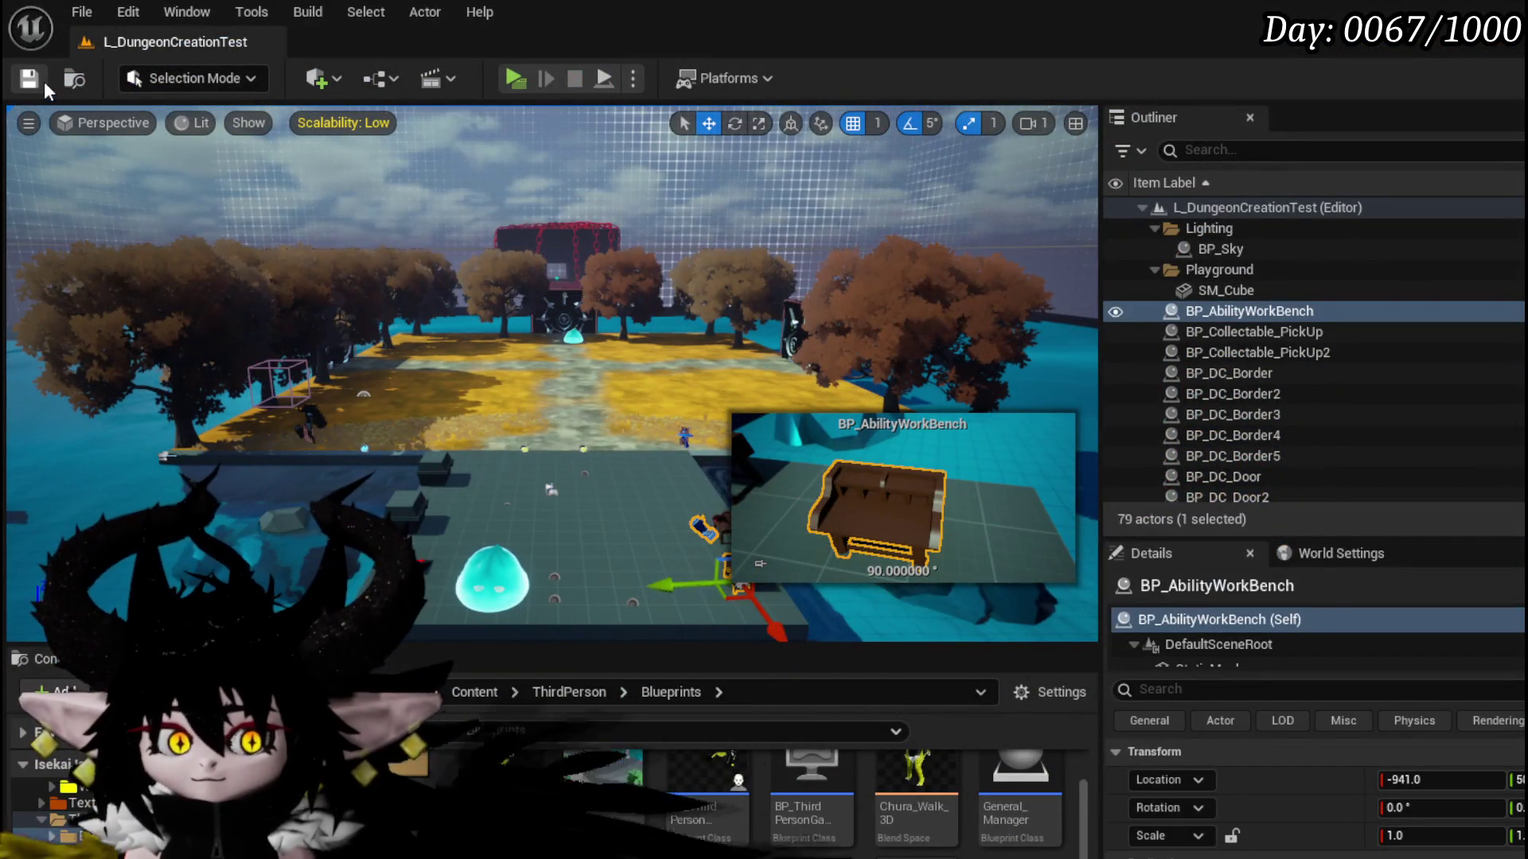
left_click(32, 79)
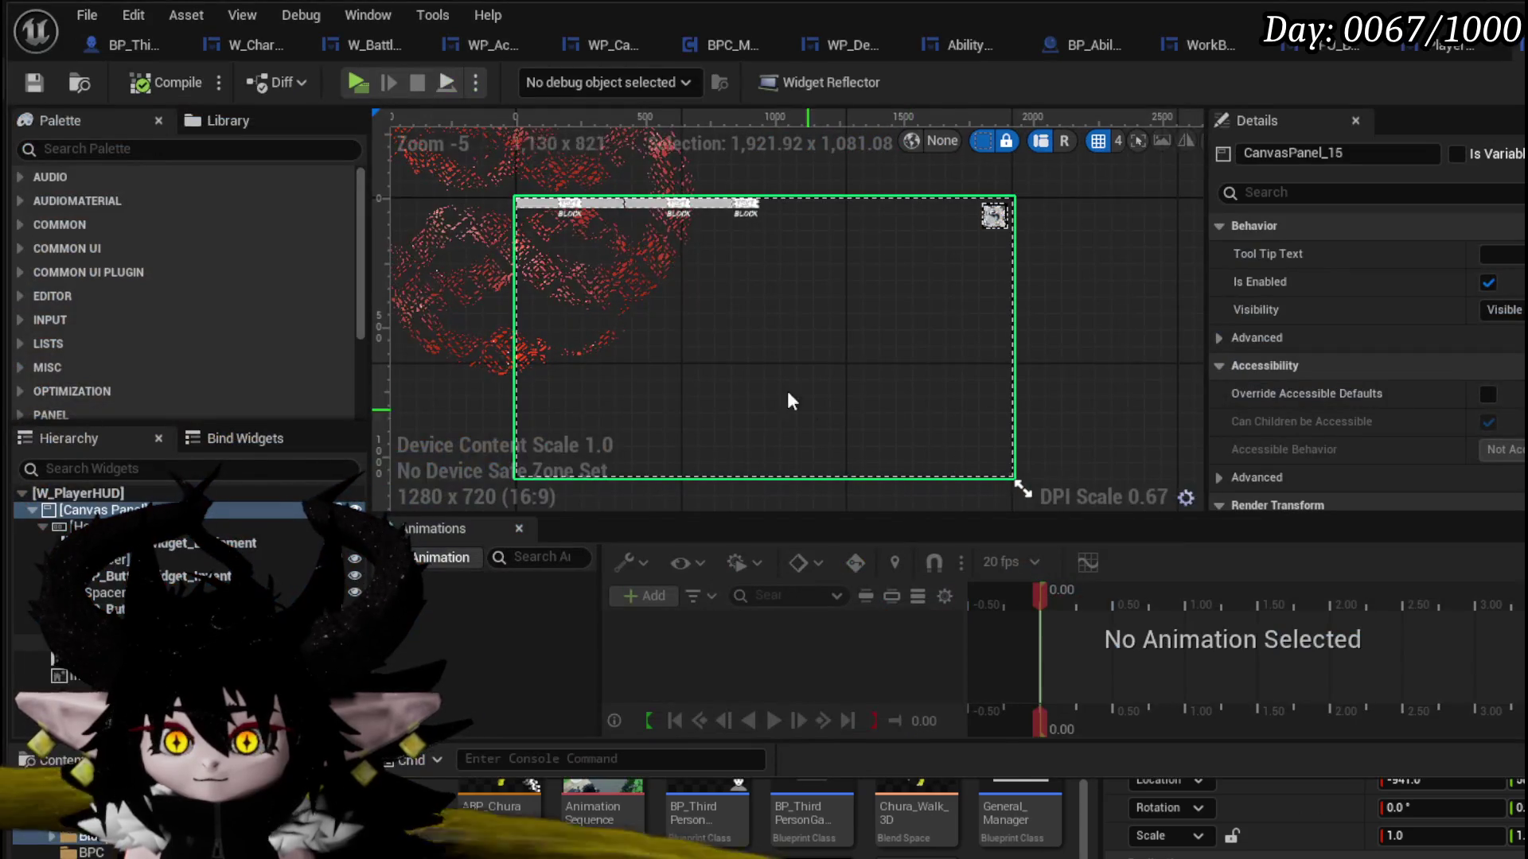
left_click(767, 373)
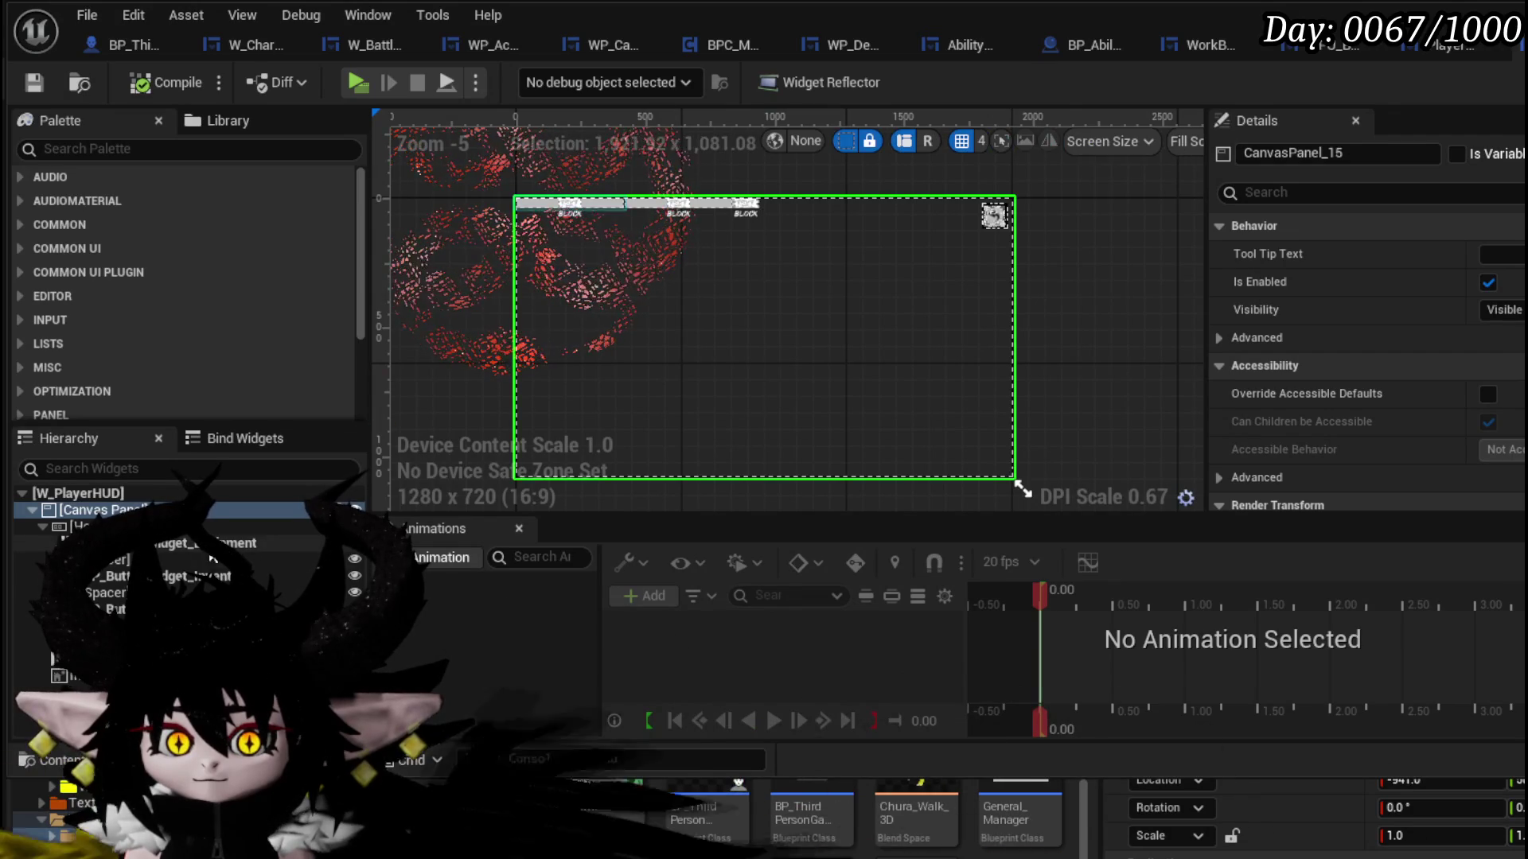
- Add a full-stretch Background Blur to the W_PlayerHUD canvas with blur strength about 30
type("Bor")
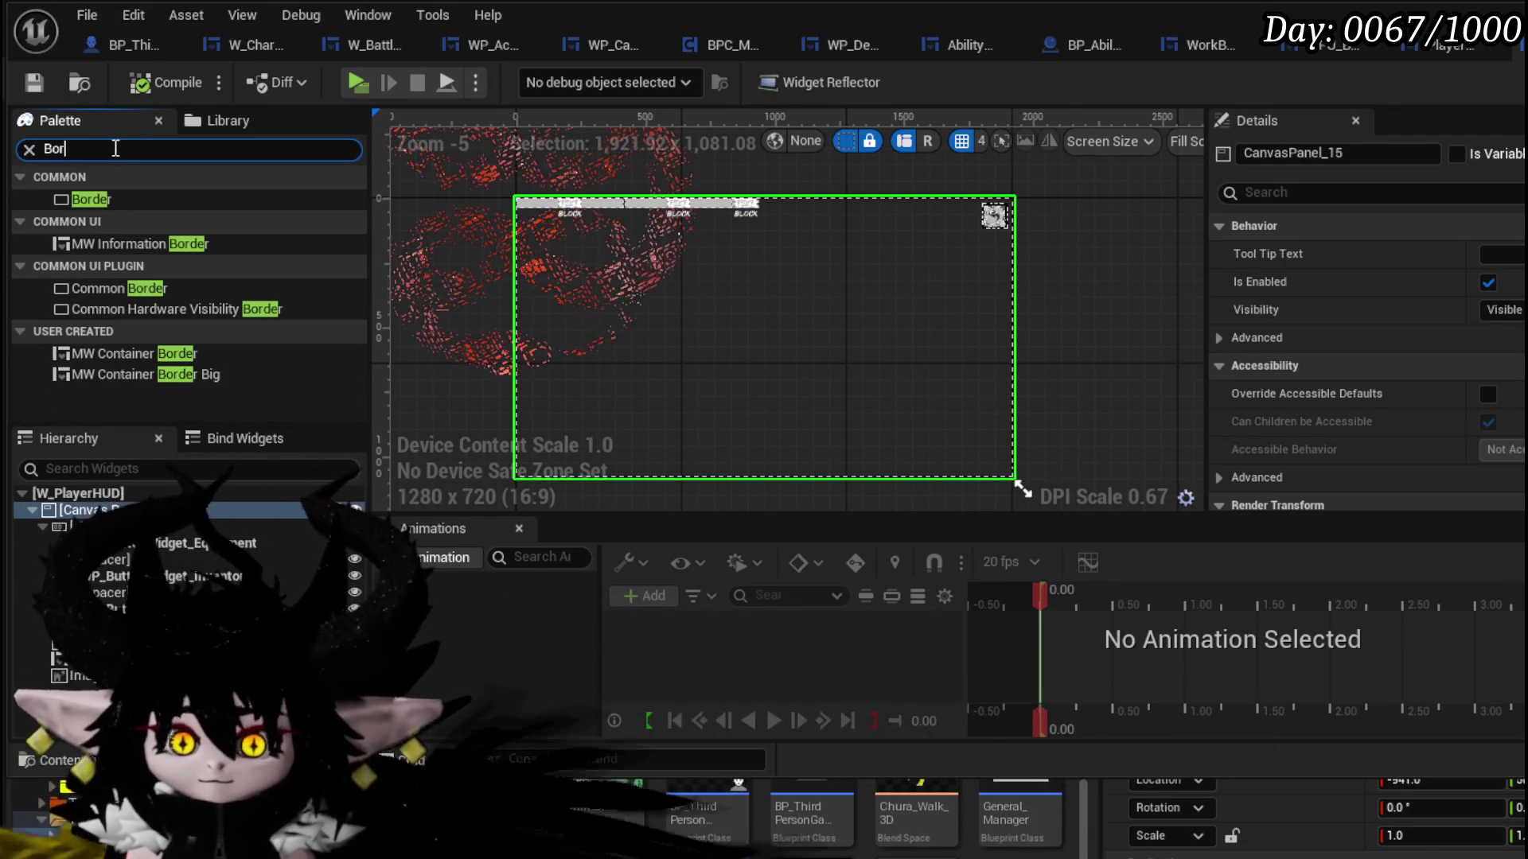
type("Blur")
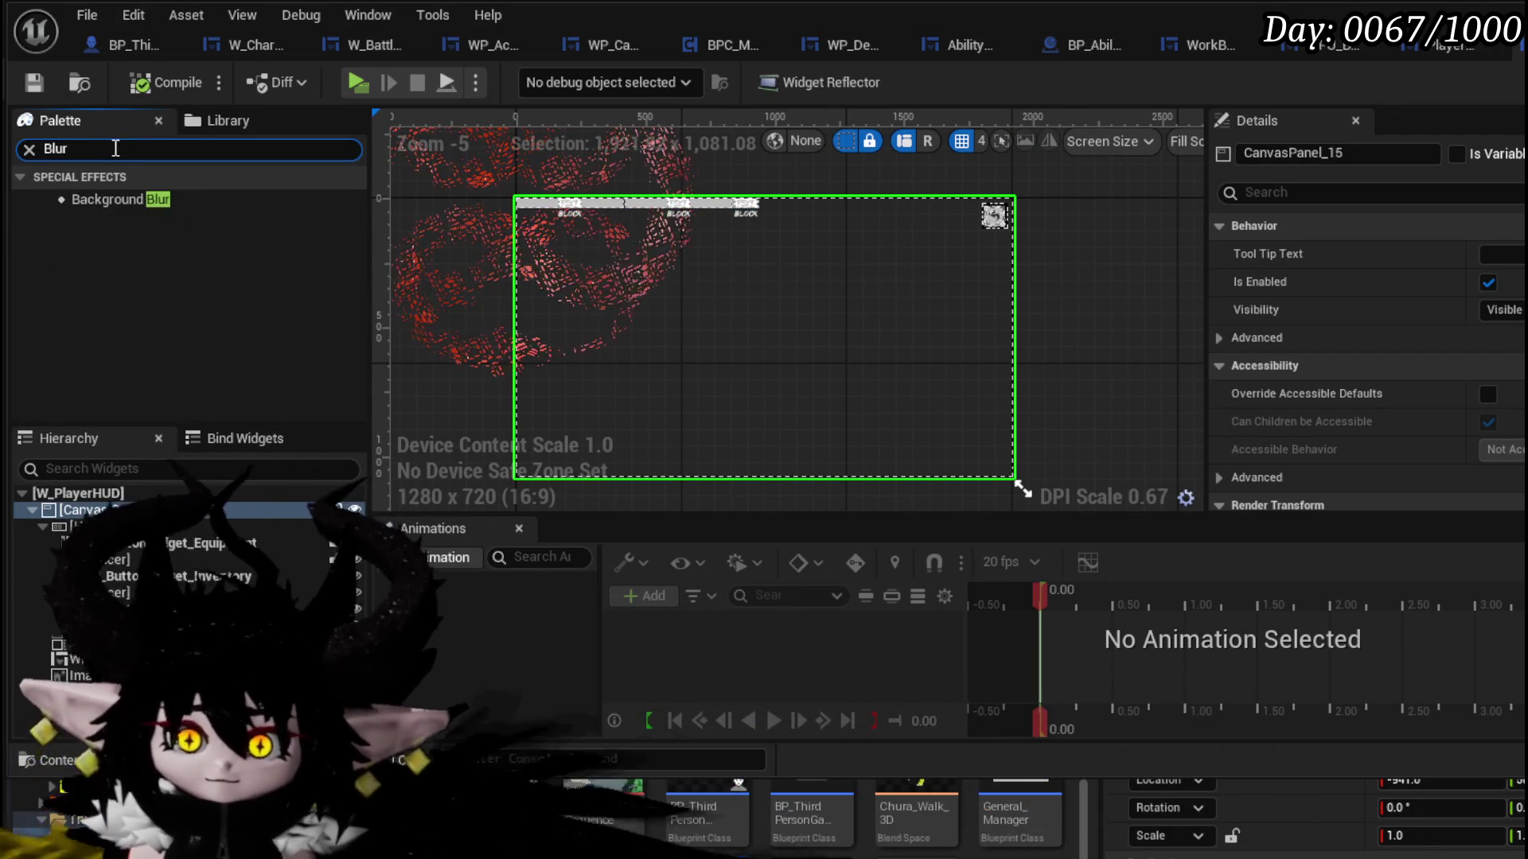
mouse_move(181, 208)
left_mouse_down()
mouse_move(834, 317)
mouse_move(71, 531)
left_mouse_up()
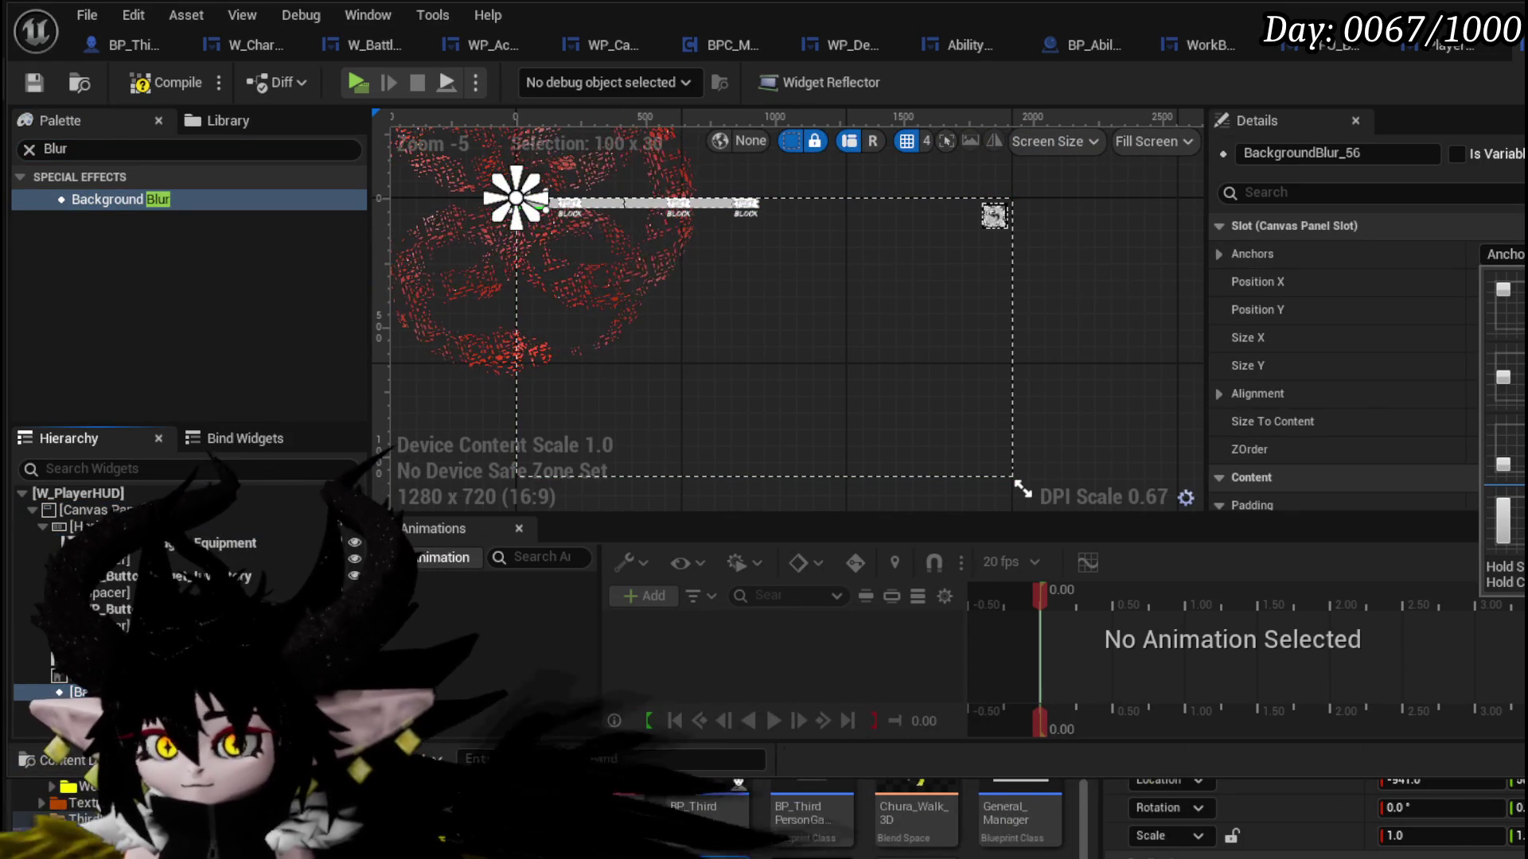
left_click(1524, 521, "ctrl+shift")
scroll(1367, 335, "down", 5)
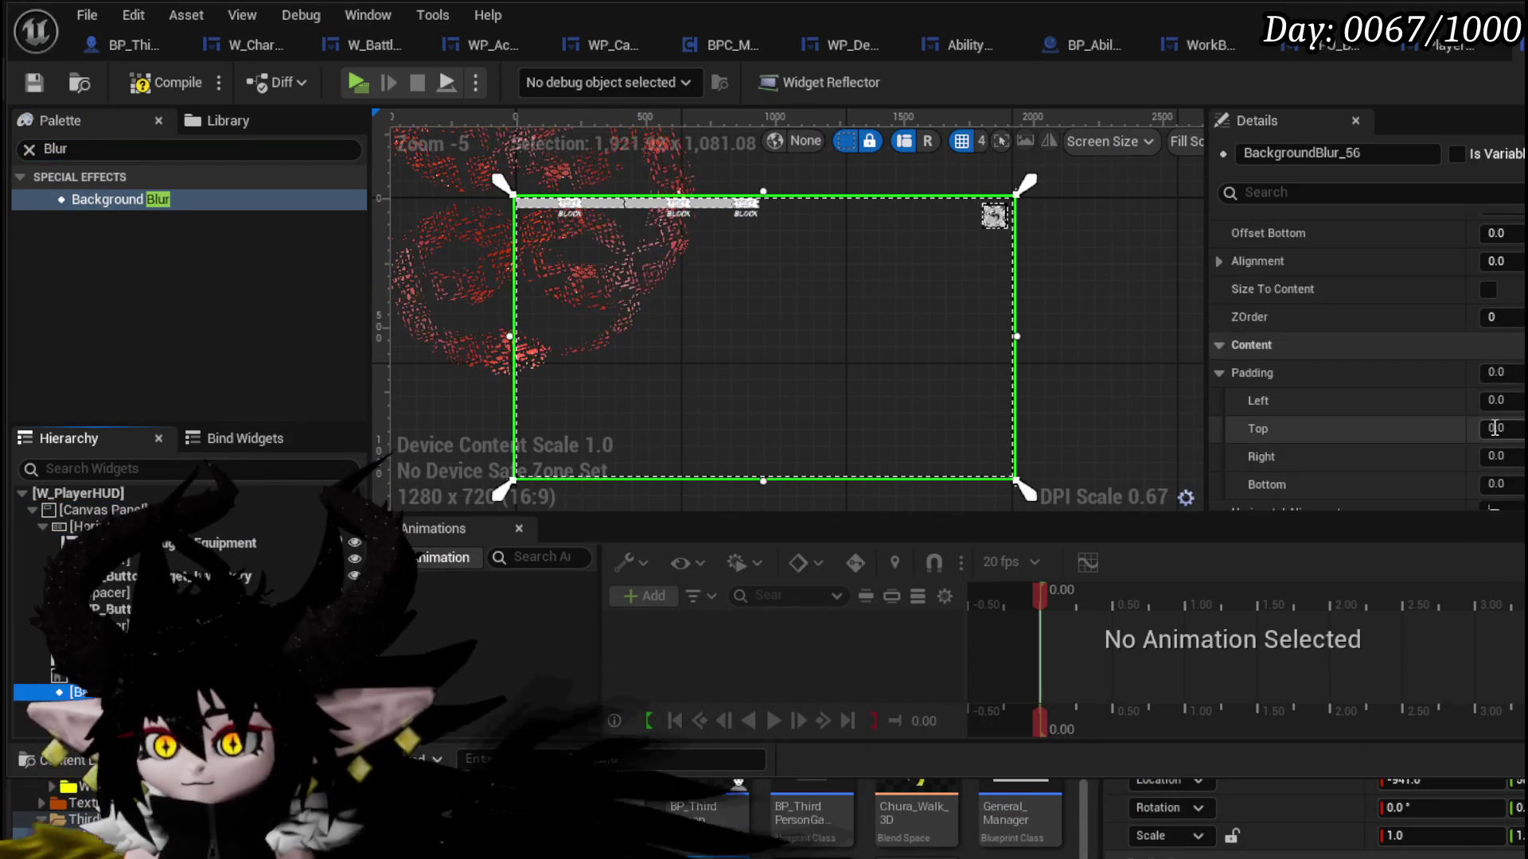
scroll(1368, 358, "down", 2)
left_click_drag(1496, 393, 1527, 392)
scroll(1464, 342, "up", 5)
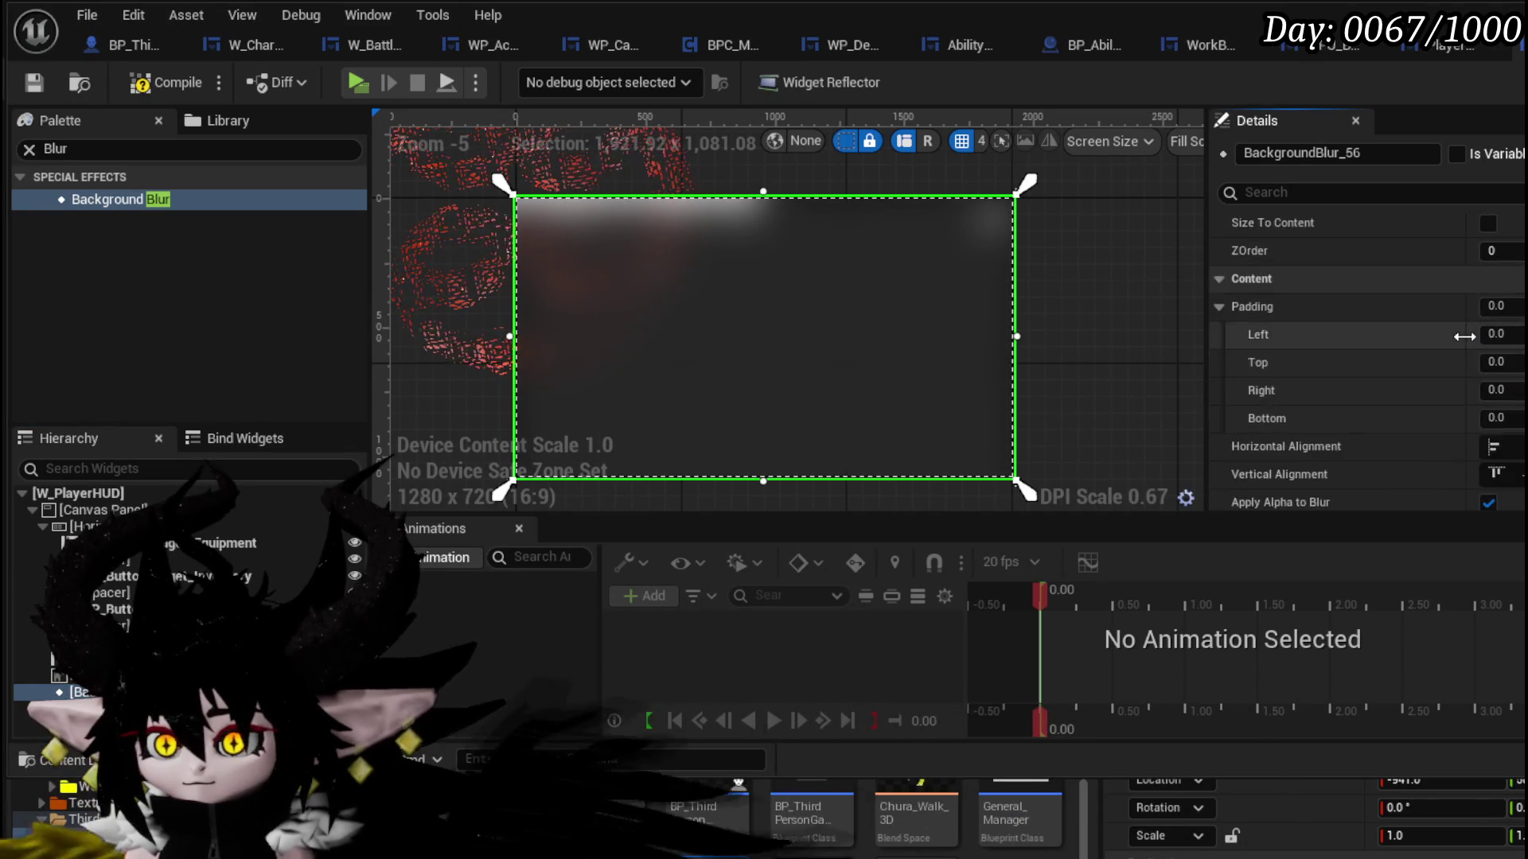
- Set the blur's ZOrder to -6 and Visibility to Visible, then compile the widget
left_click(1496, 416)
type("-1")
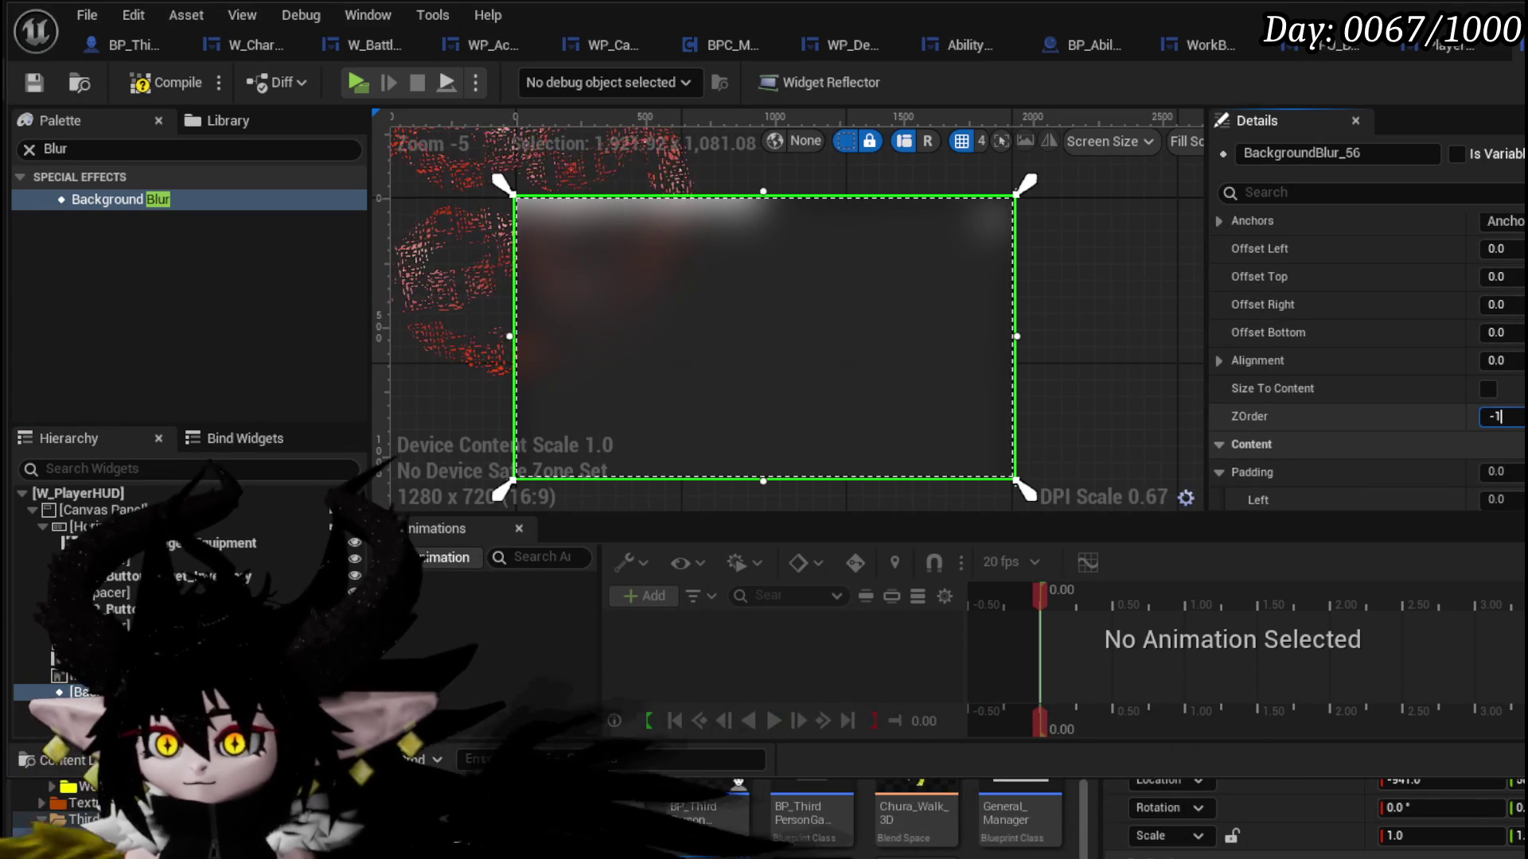
scroll(1373, 386, "down", 8)
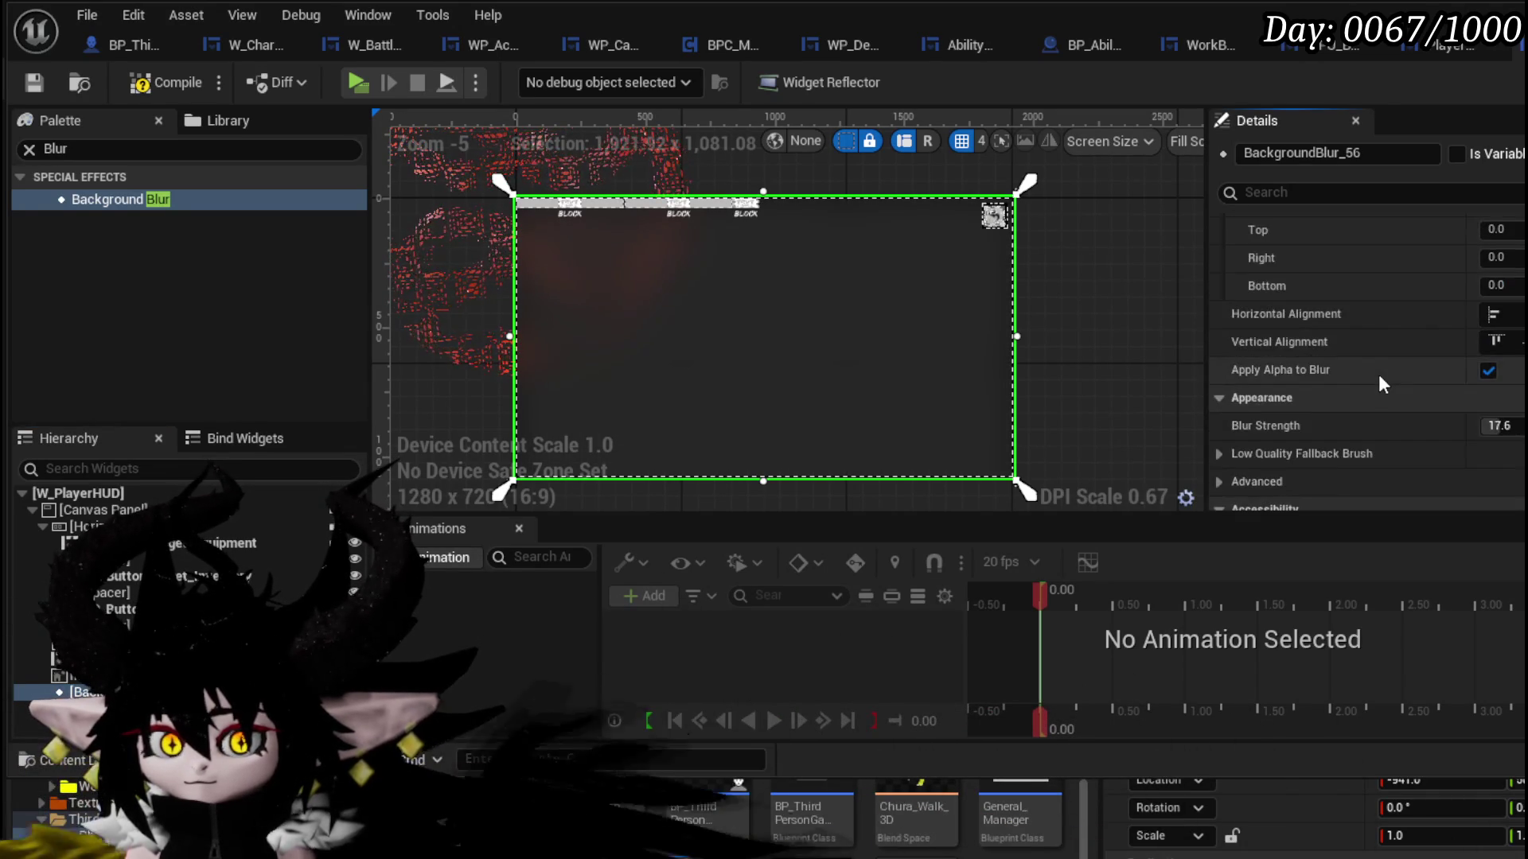
scroll(1378, 371, "up", 8)
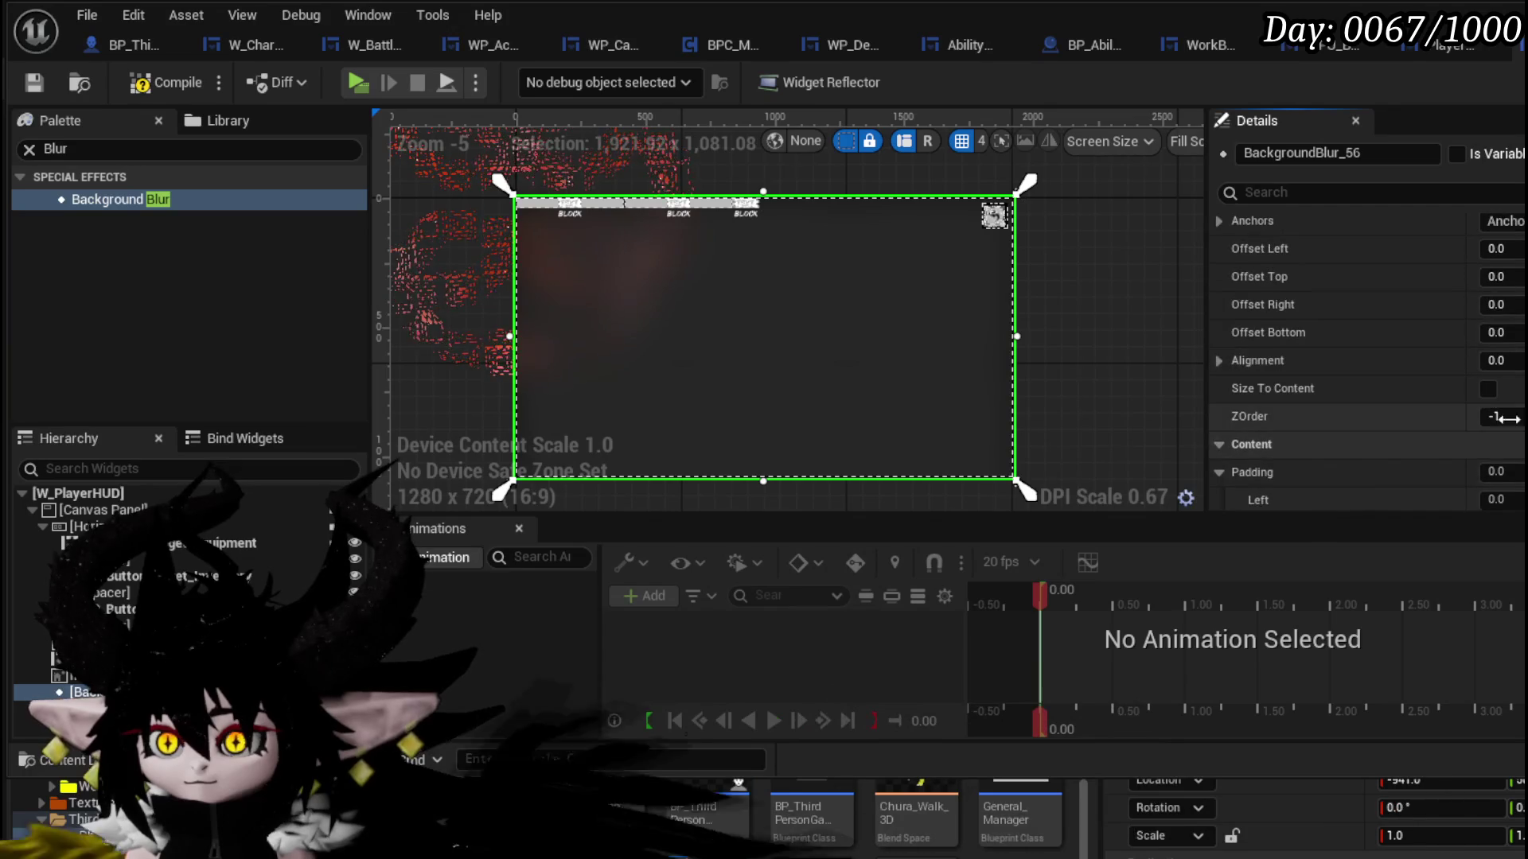
type("-2")
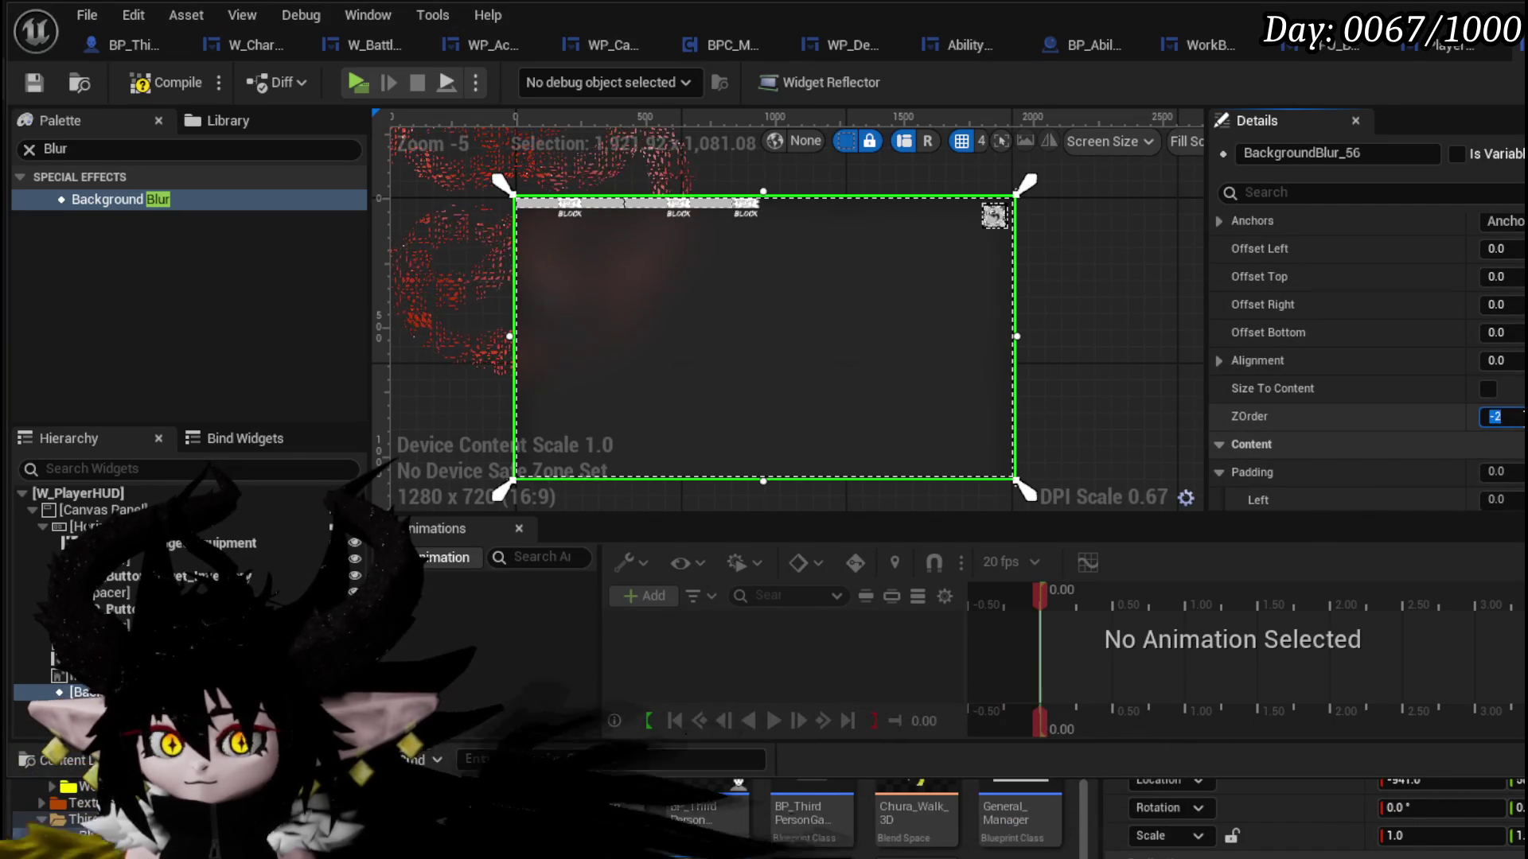
type("6")
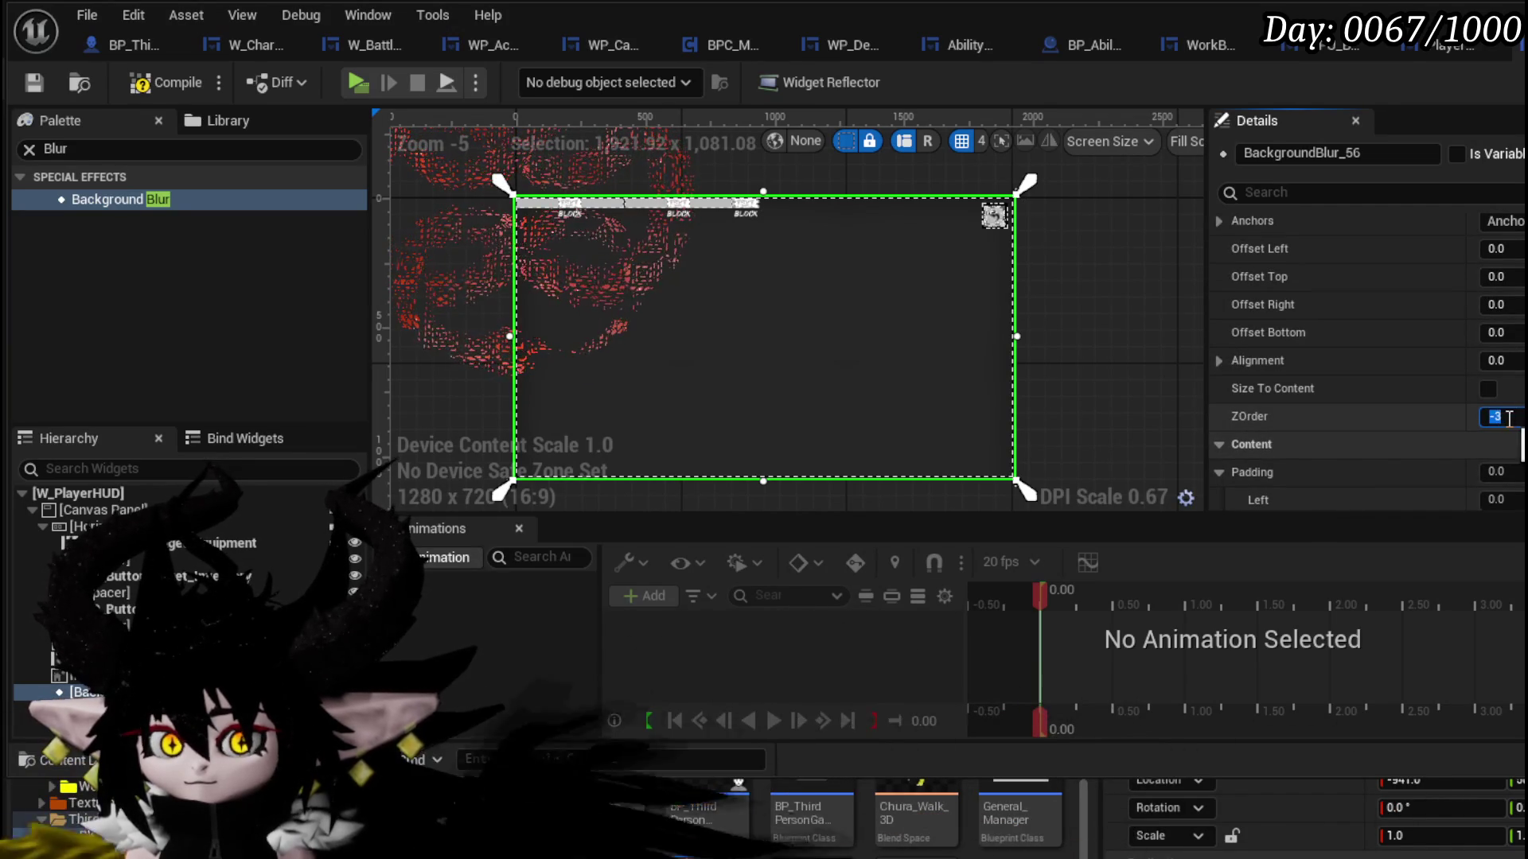
scroll(1383, 385, "down", 1)
scroll(1380, 382, "down", 10)
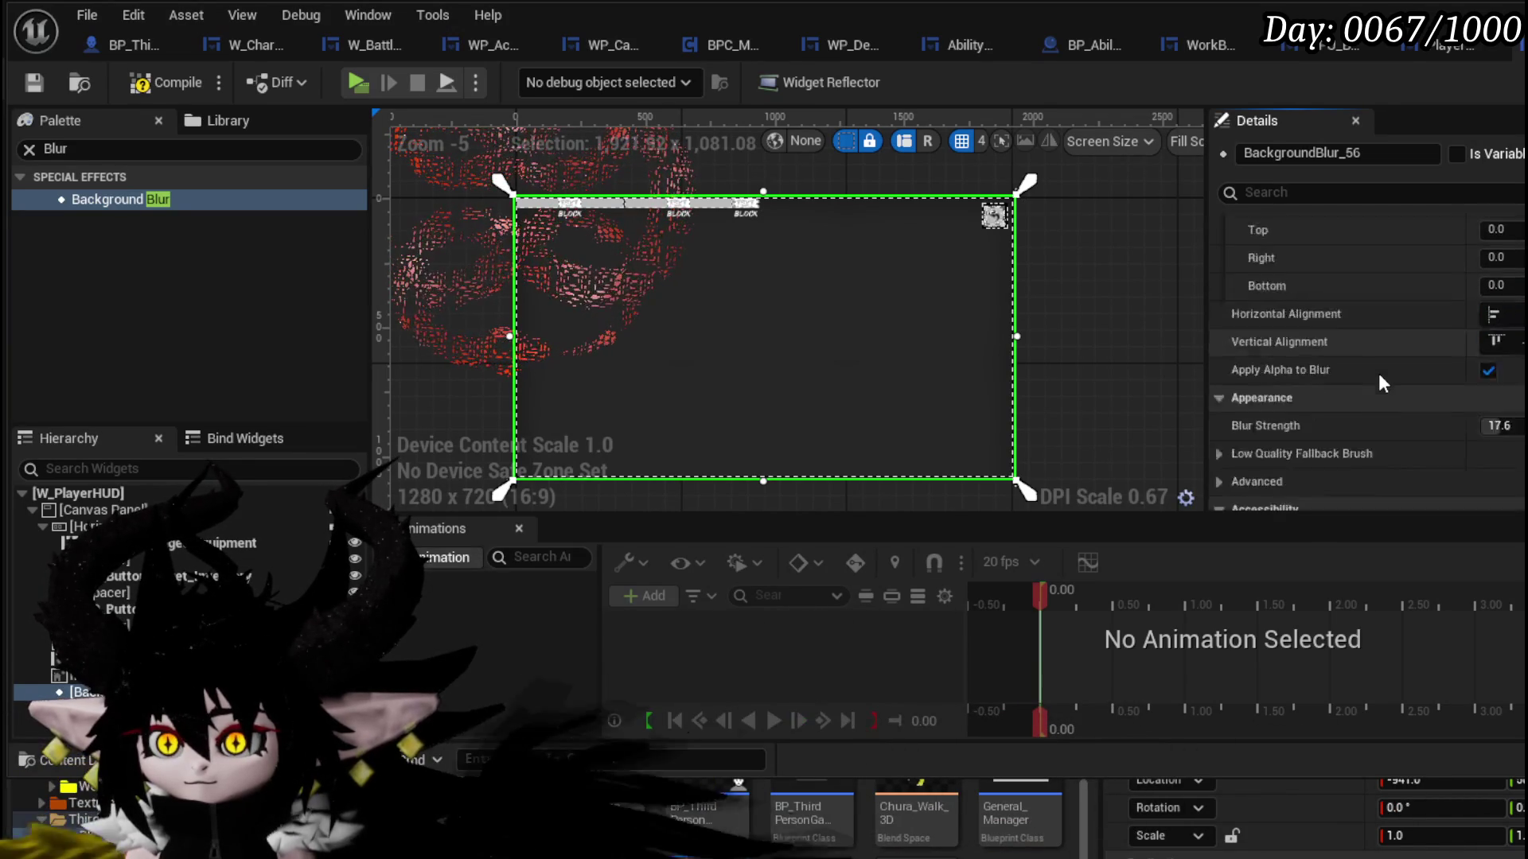
scroll(1378, 374, "down", 1)
left_click(1496, 437)
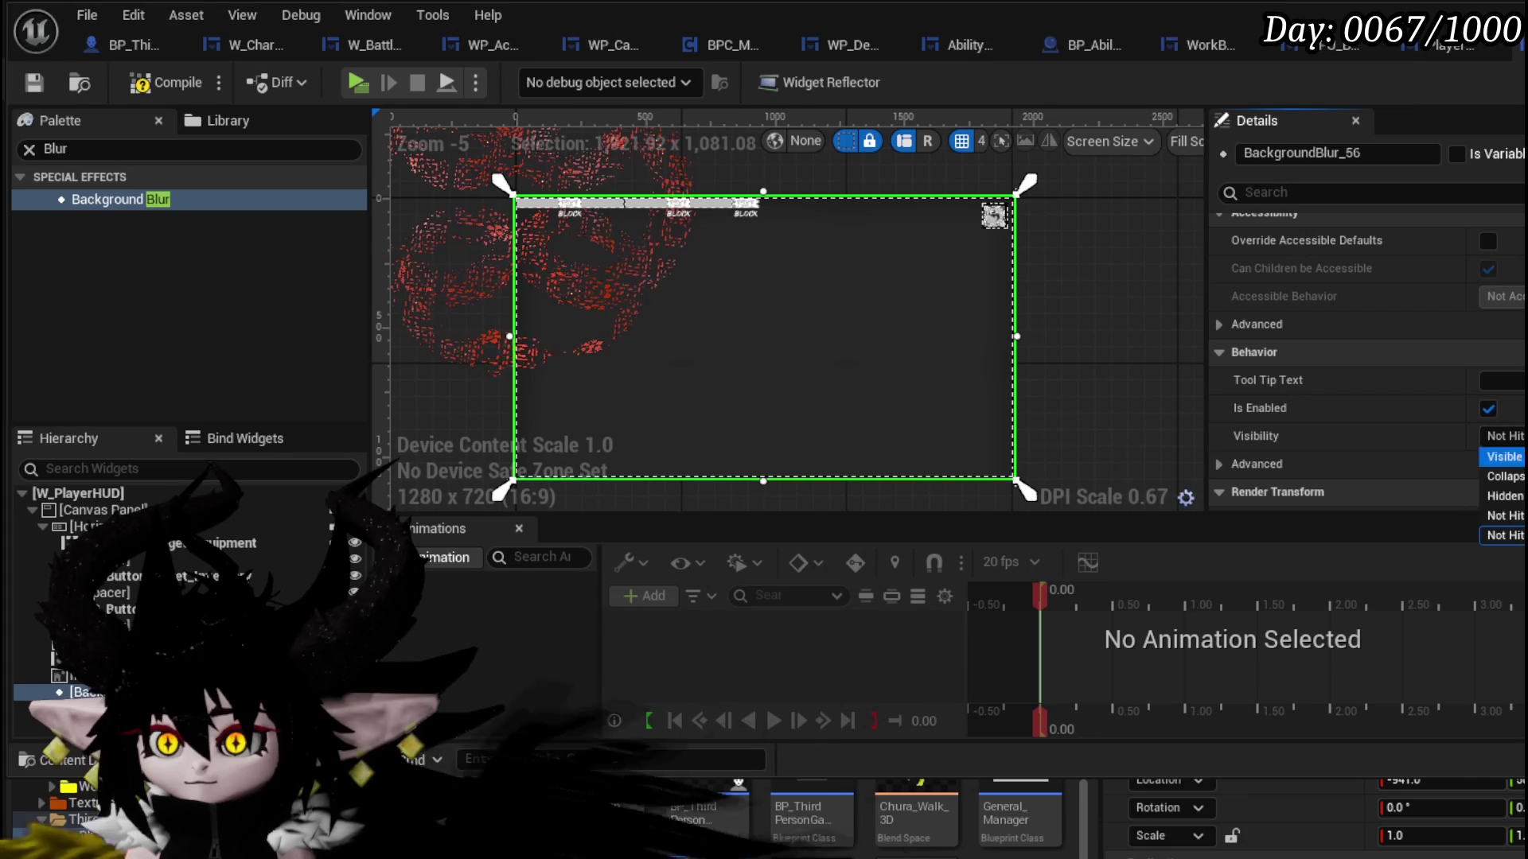
left_click(1504, 456)
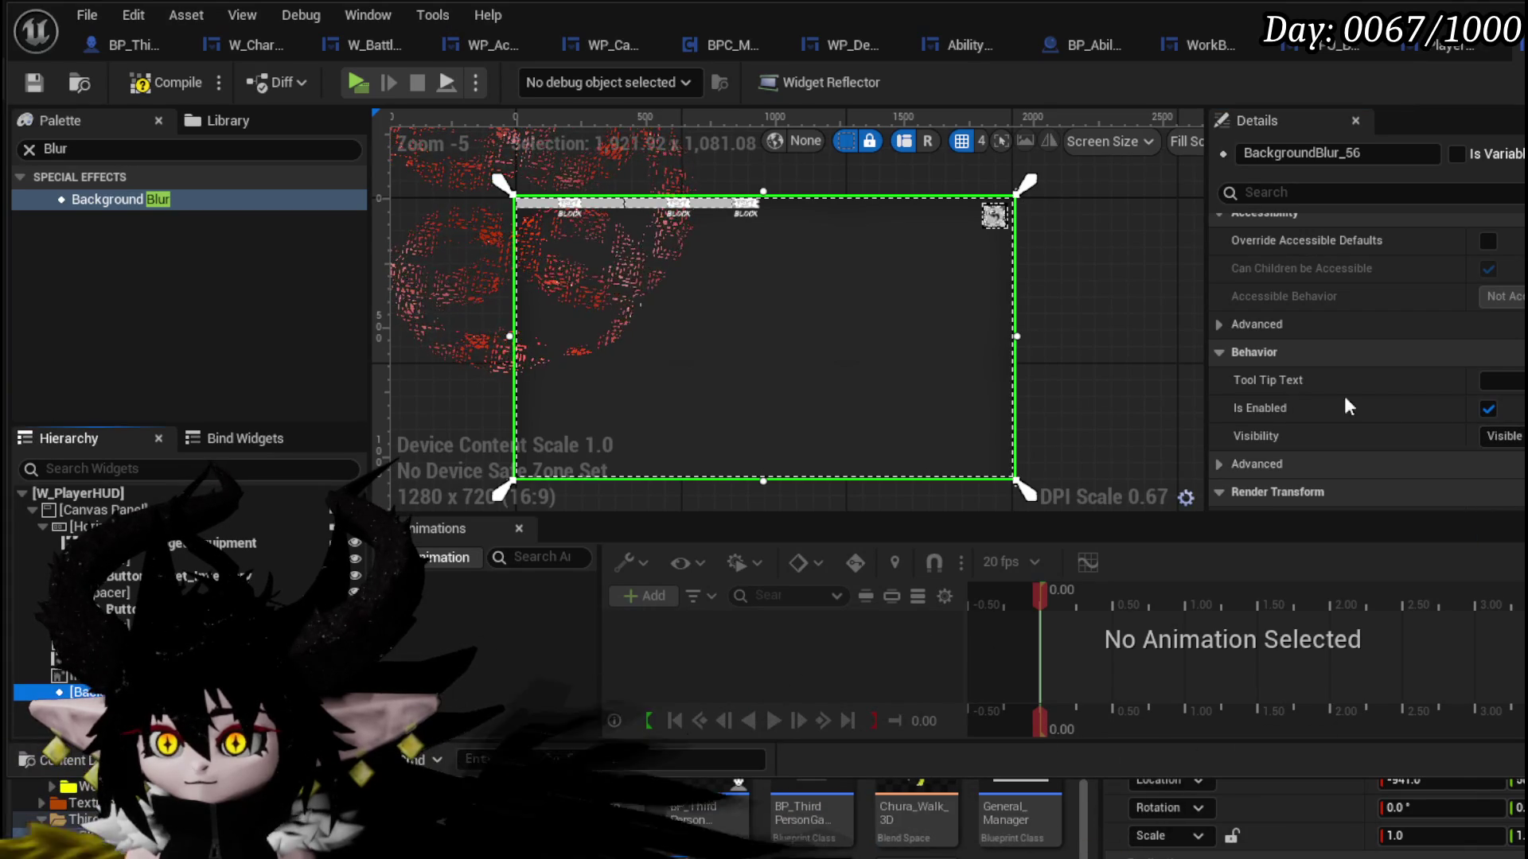
left_click(151, 86)
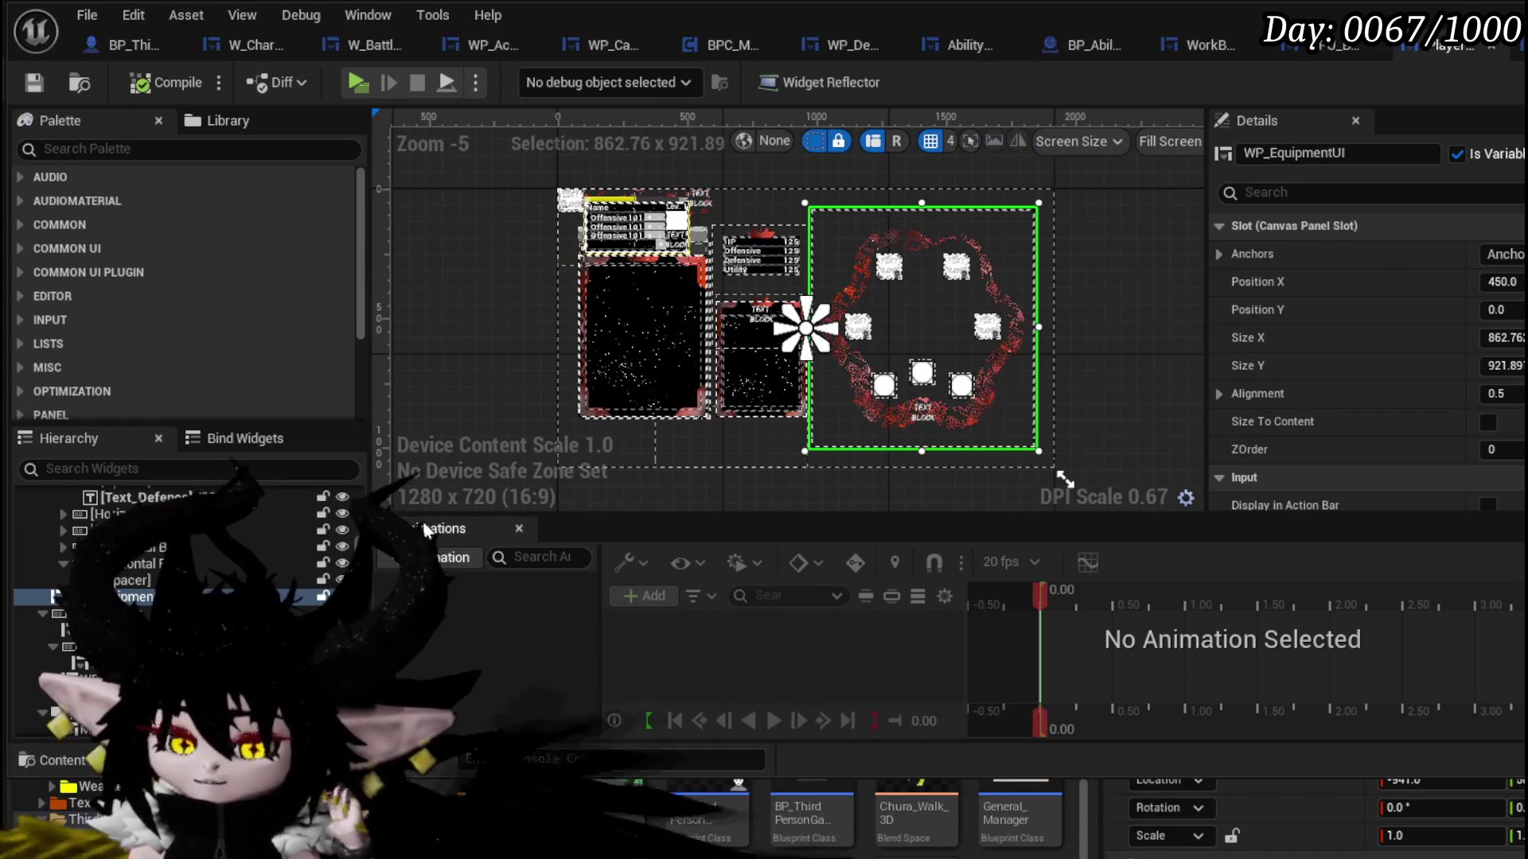
- Find WPU Button Closing in the Palette and add it to the HUD canvas panel
left_click(140, 150)
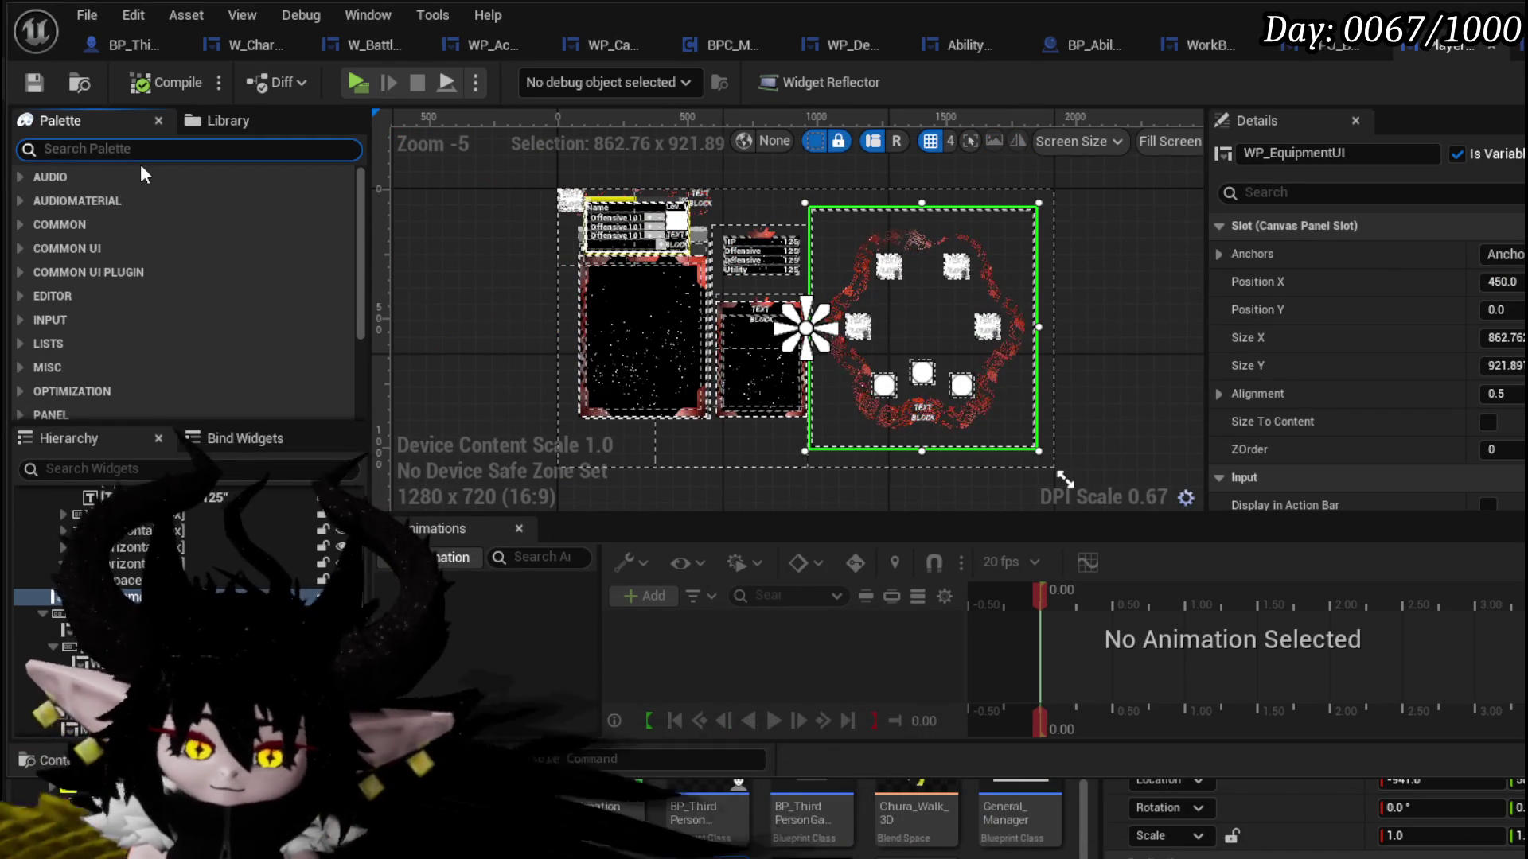
type("closing")
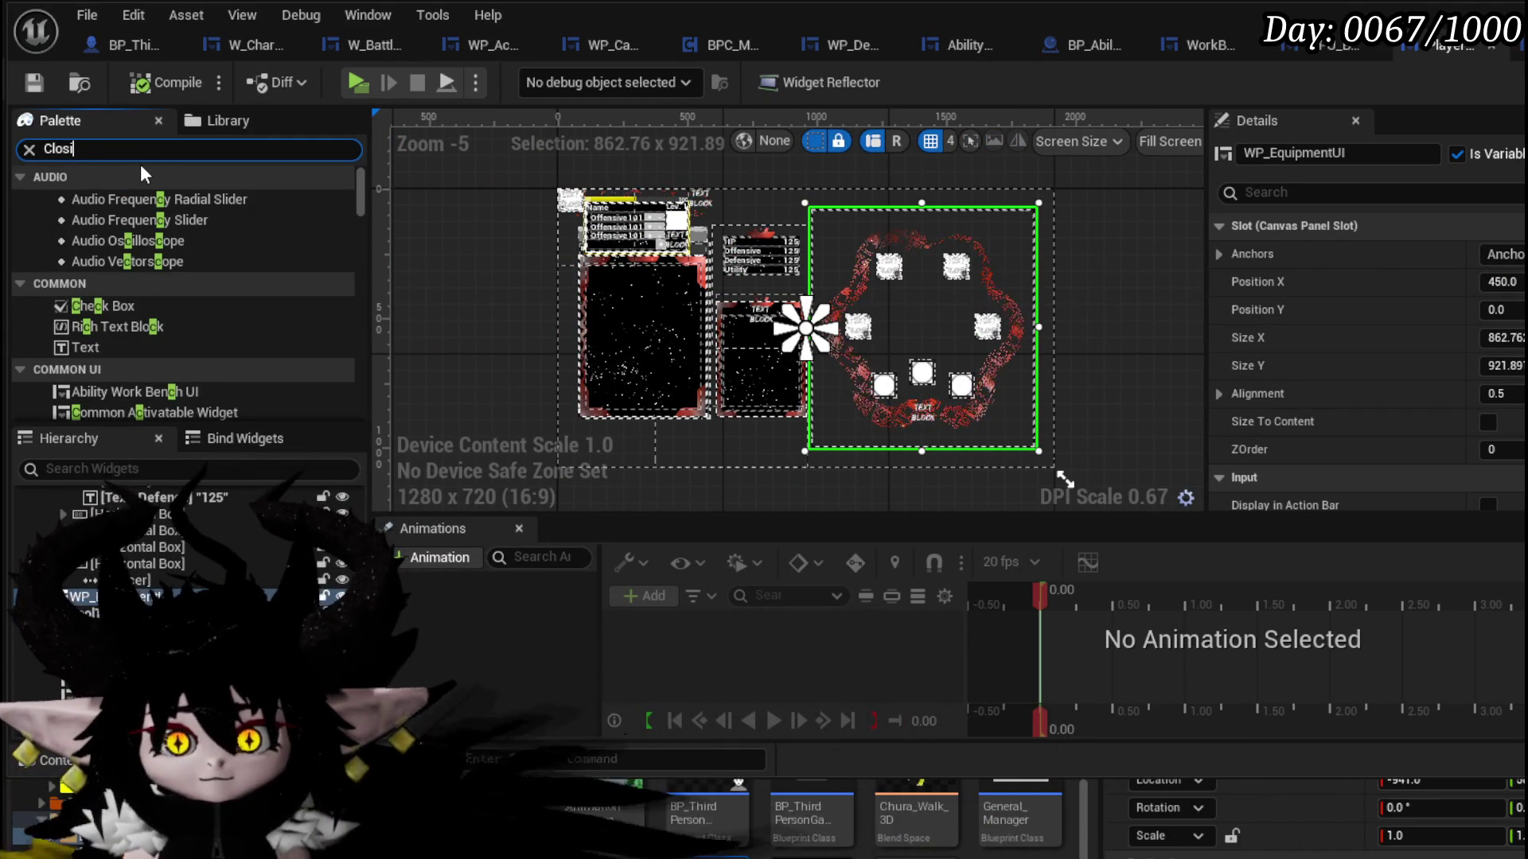
left_click_drag(188, 202, 184, 547)
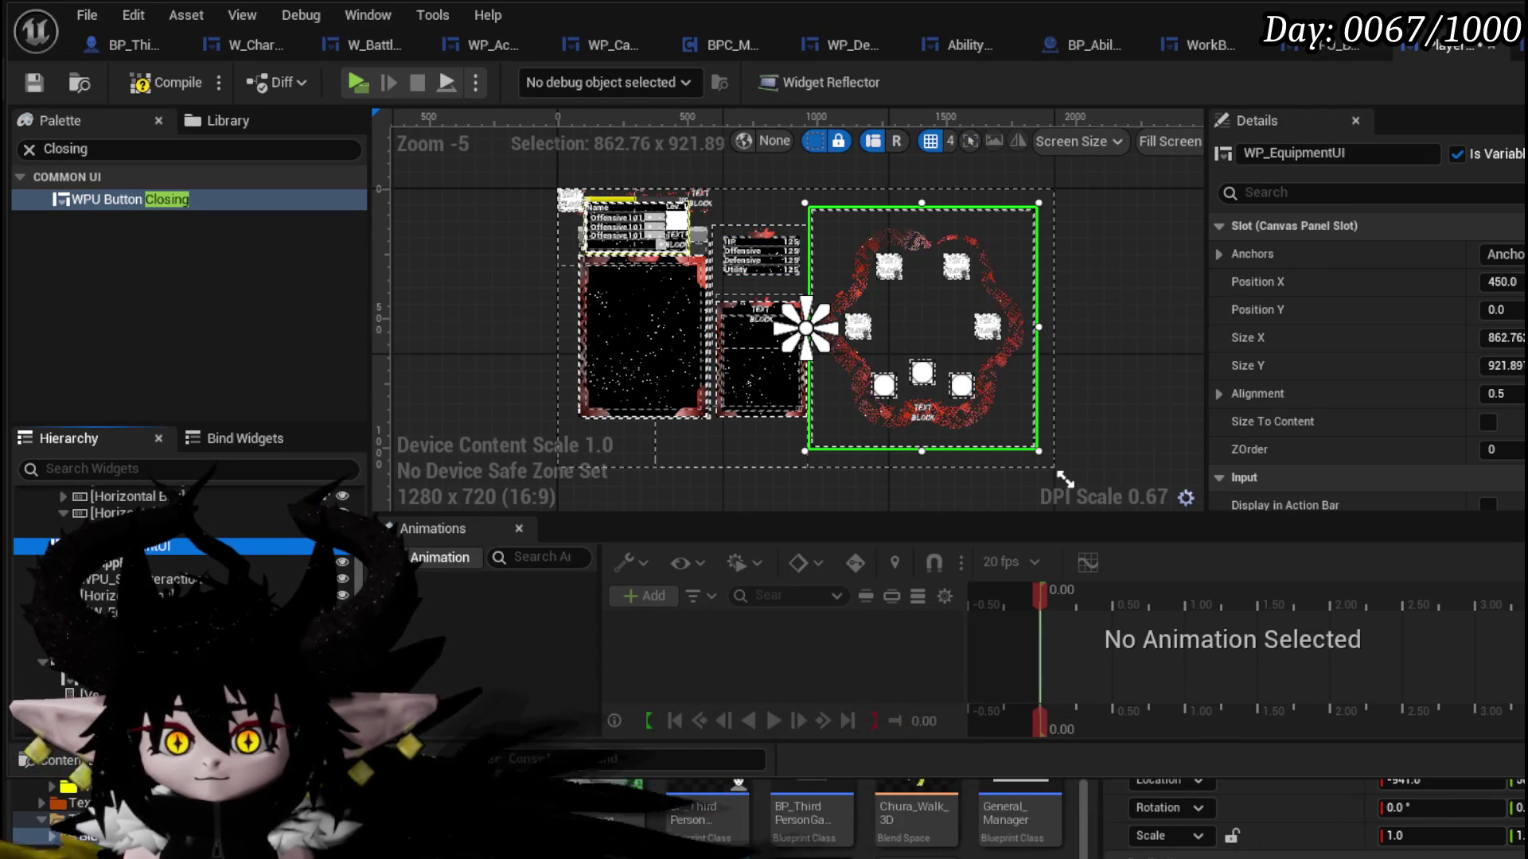
- Place the closing button at position -20/20 with a 100×100 size
left_click(556, 189)
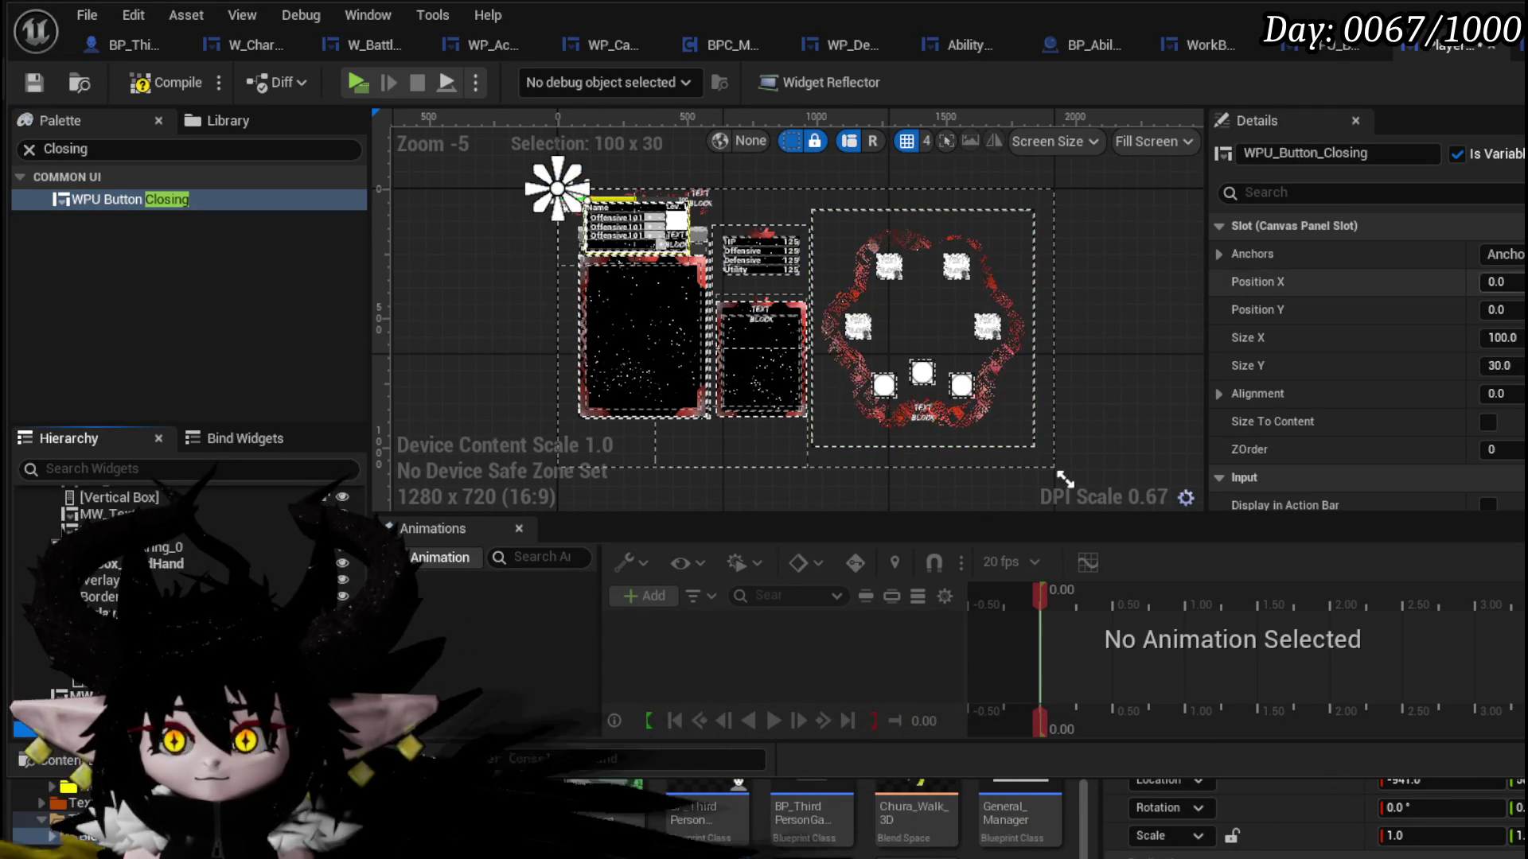
scroll(1086, 209, "up", 4)
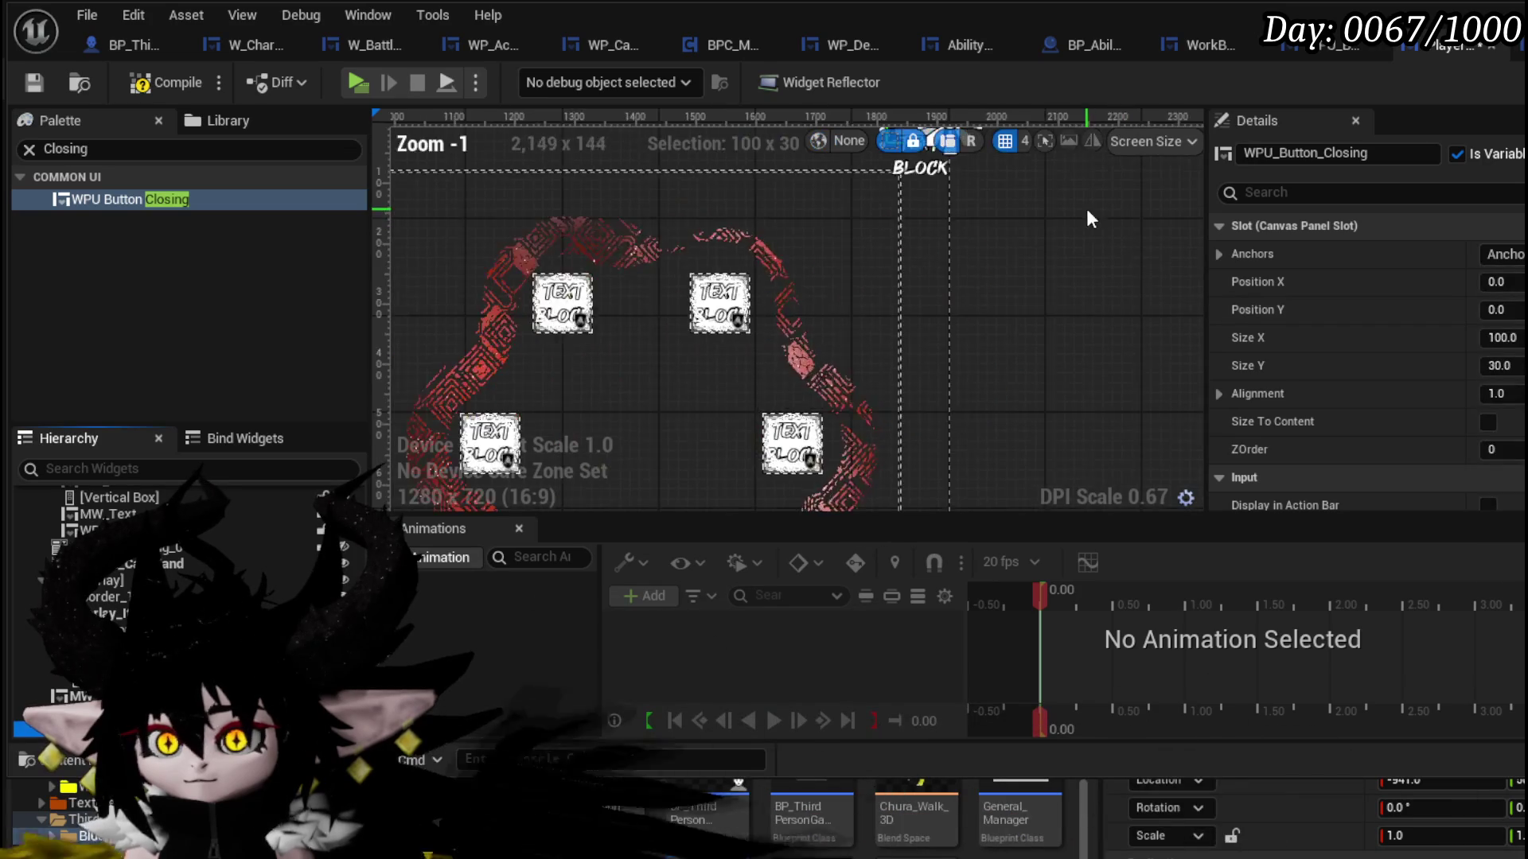
scroll(1181, 333, "up", 4)
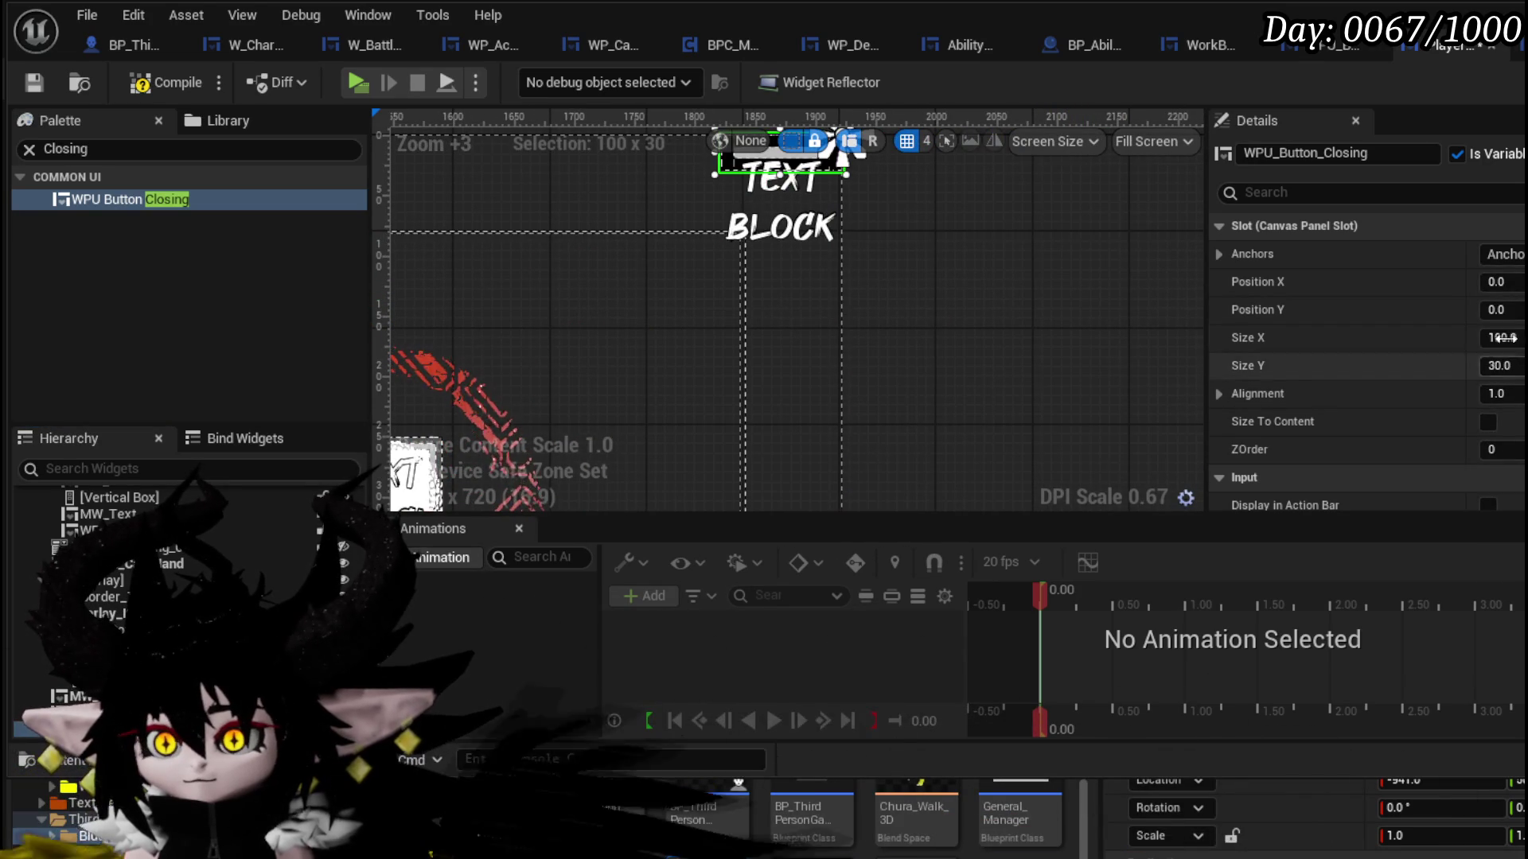
type("-20")
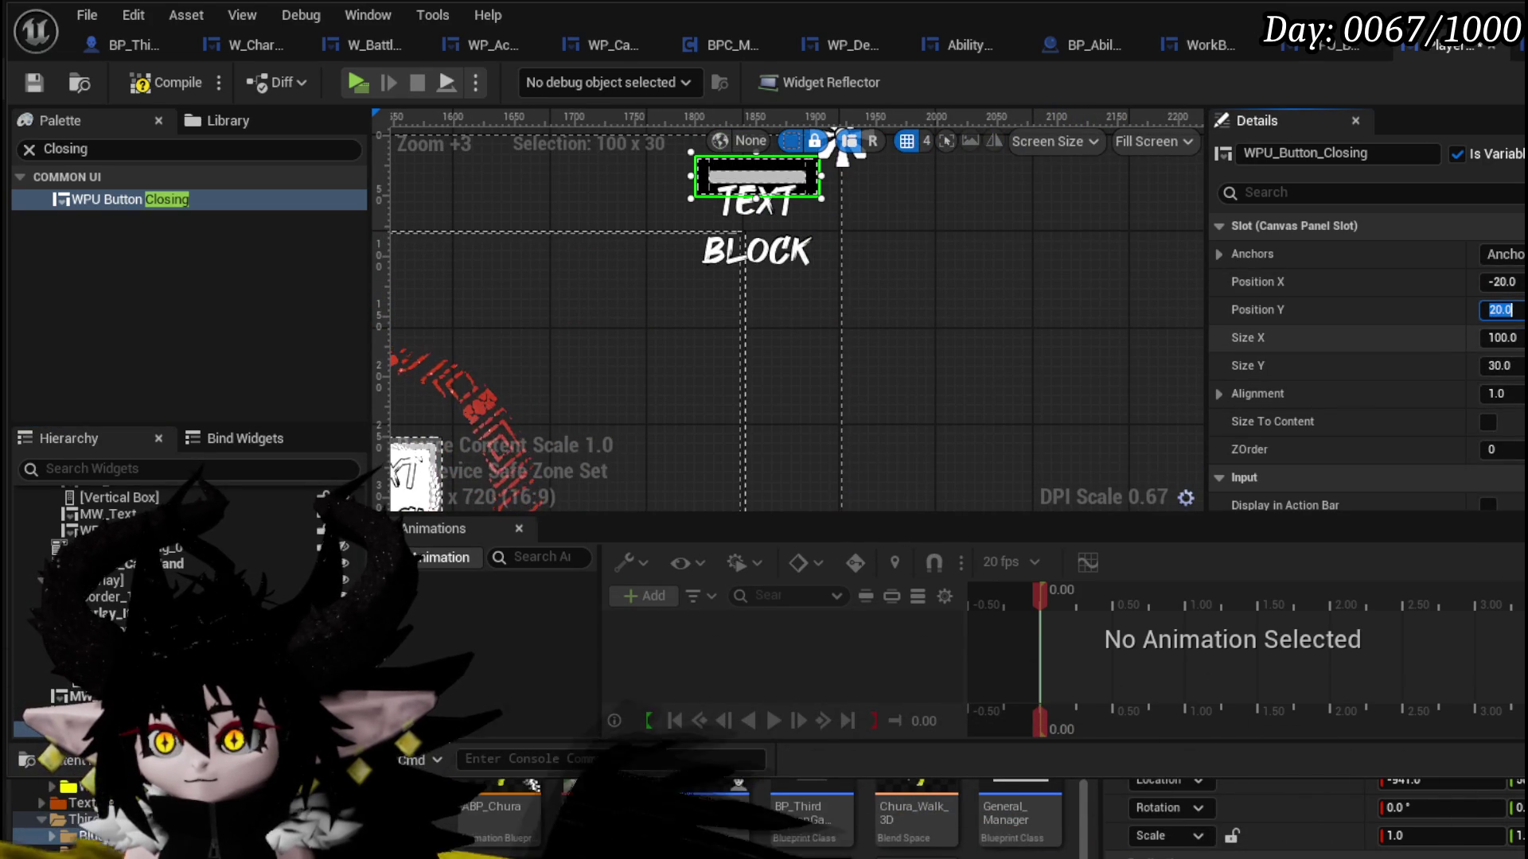
left_click(1496, 365)
type("100")
key("Return")
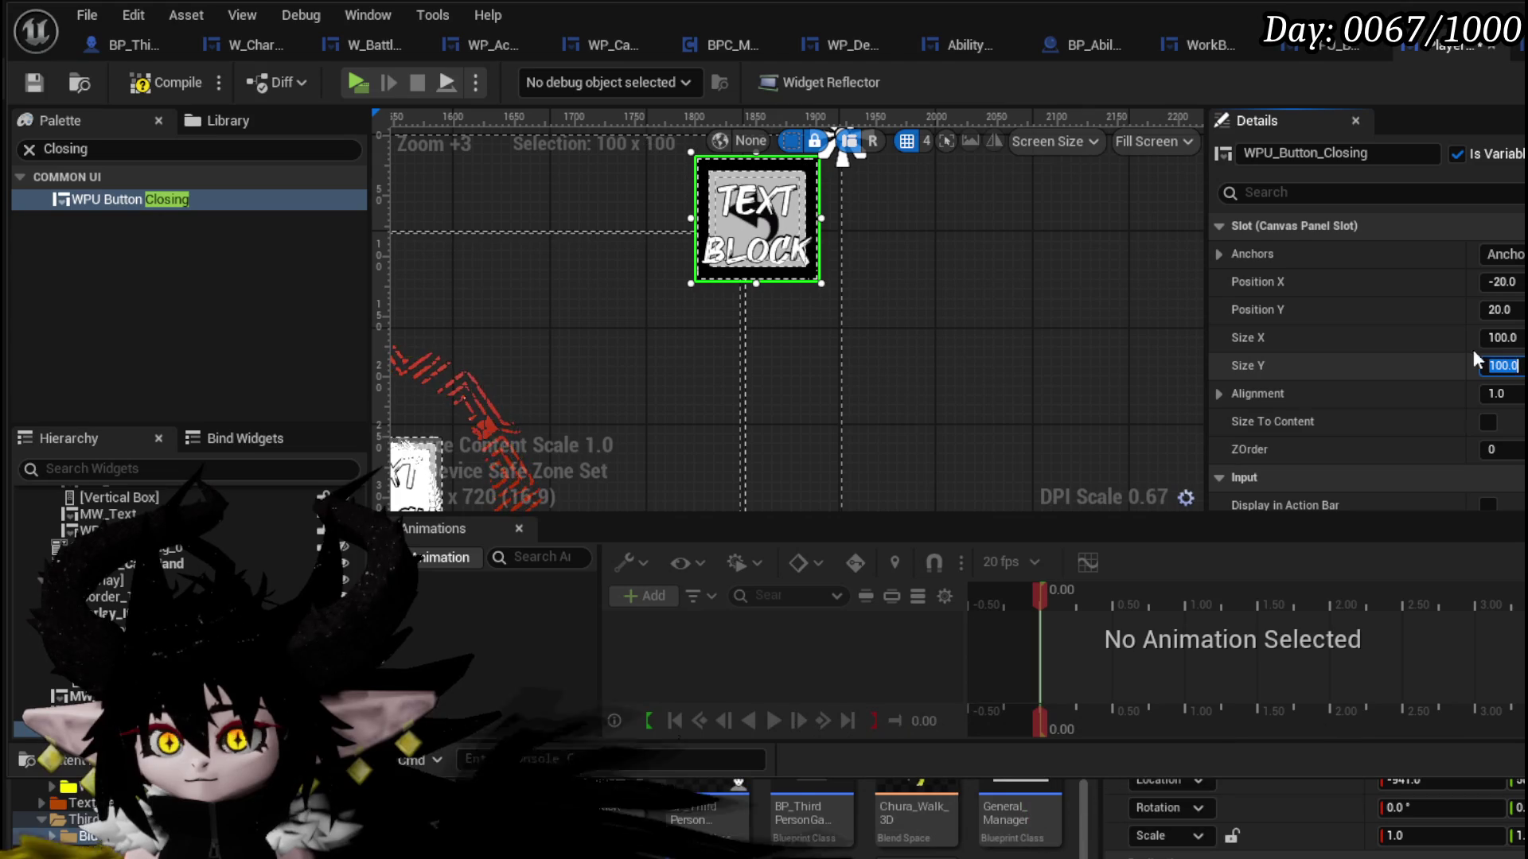
- Save the widget blueprint and create the closing button's On Press Button event
left_click(32, 81)
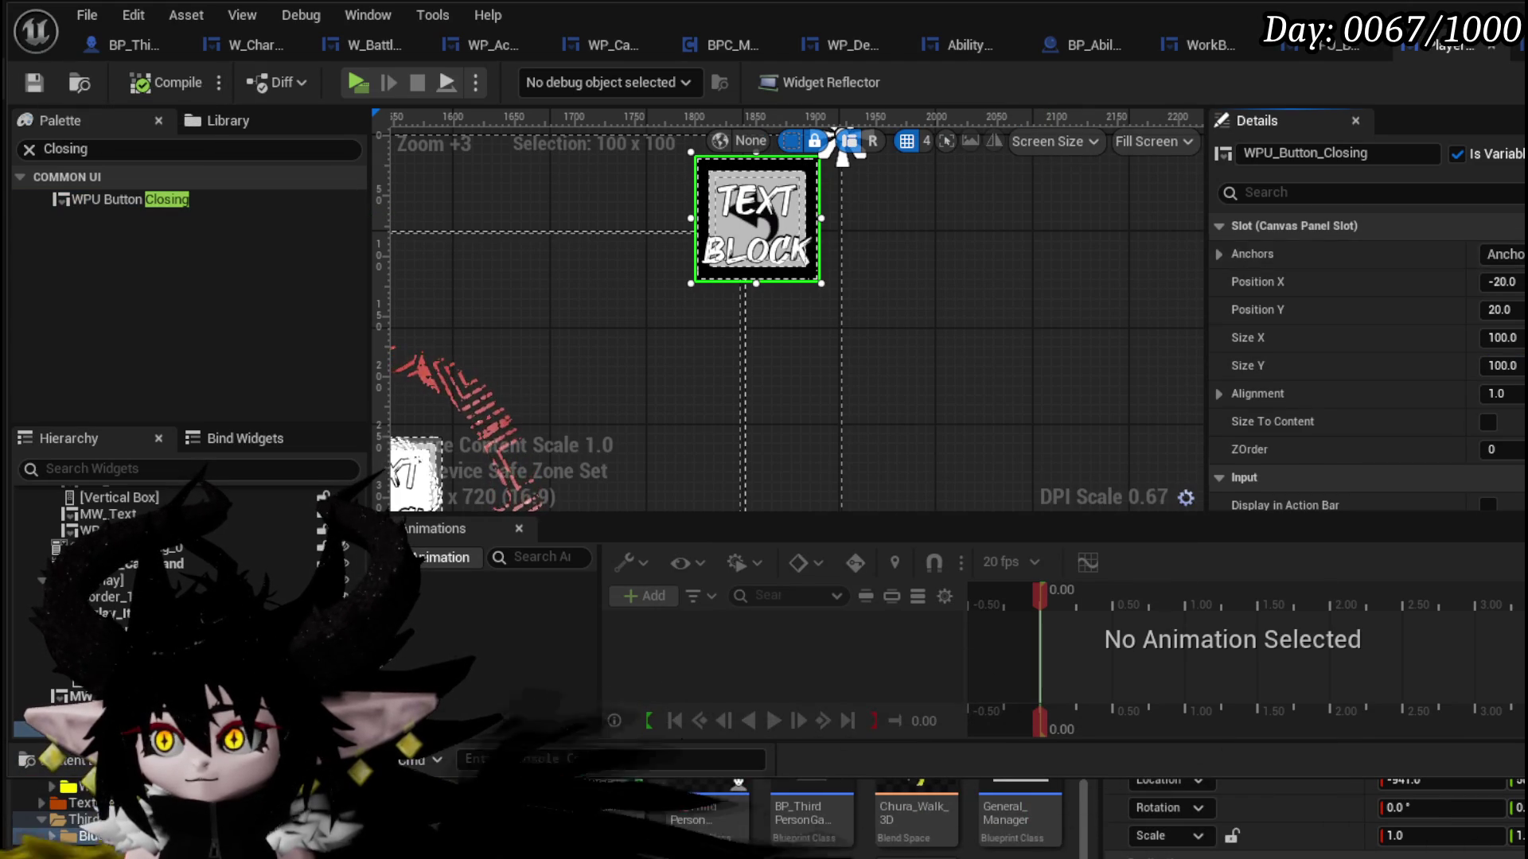
scroll(1368, 358, "down", 5)
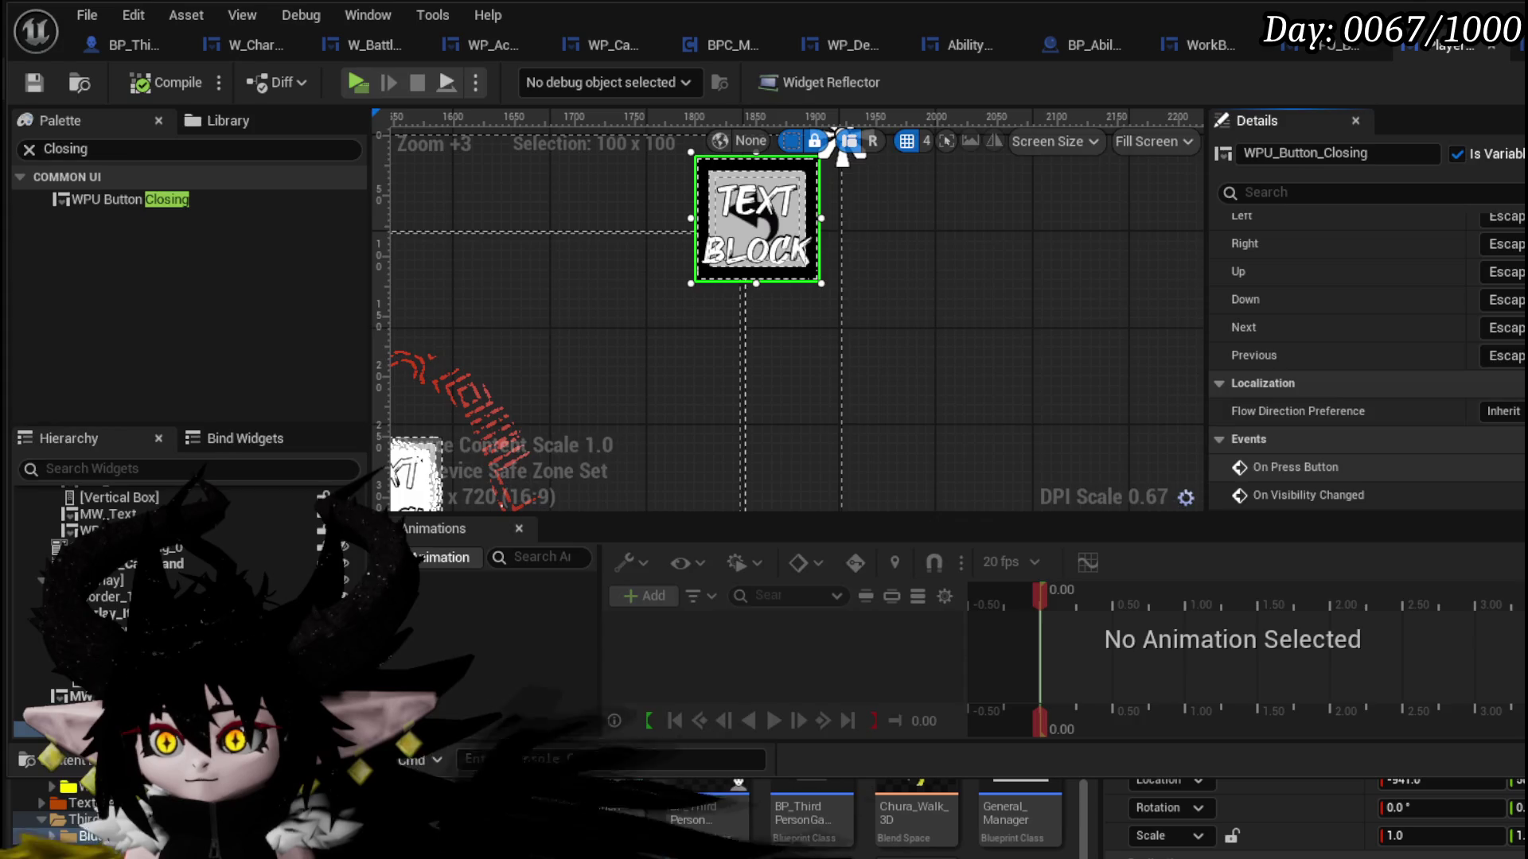
left_click(1504, 467)
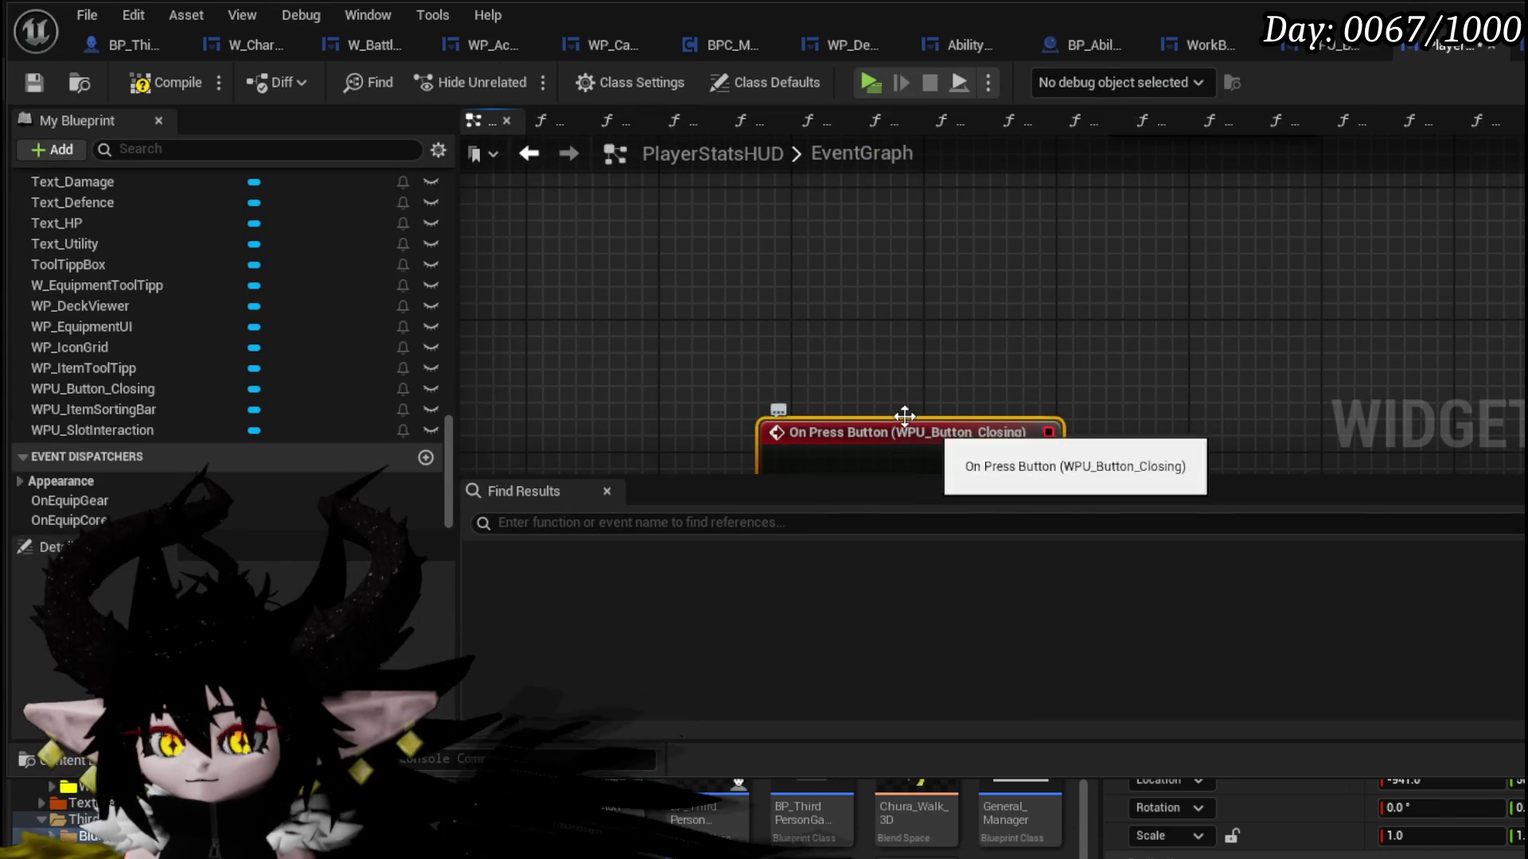
- Add a WPU_Button_Closing reference node to the EventGraph
scroll(171, 390, "up", 8)
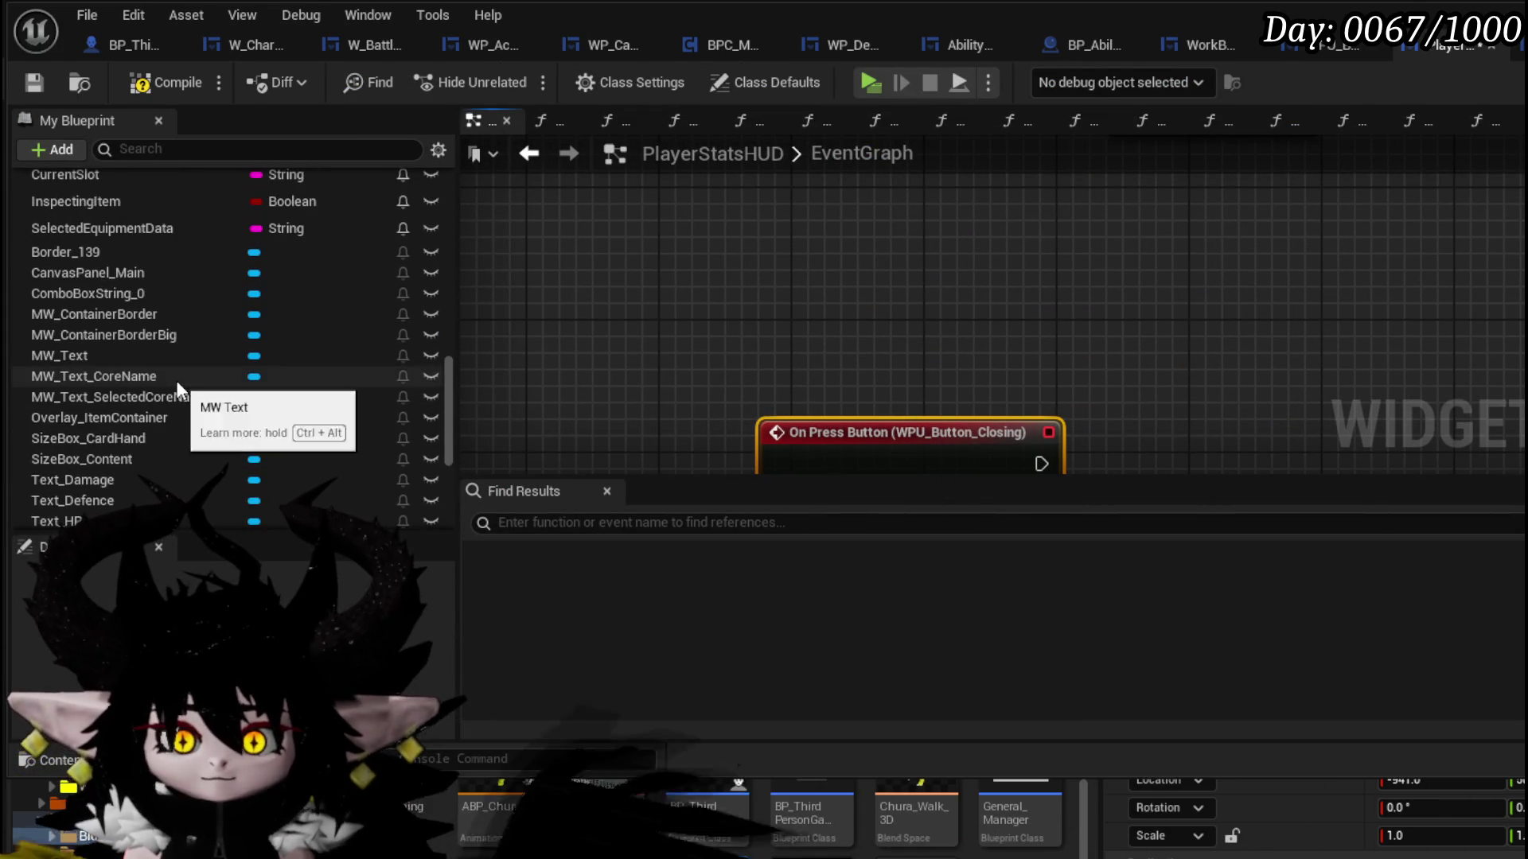
scroll(151, 290, "up", 12)
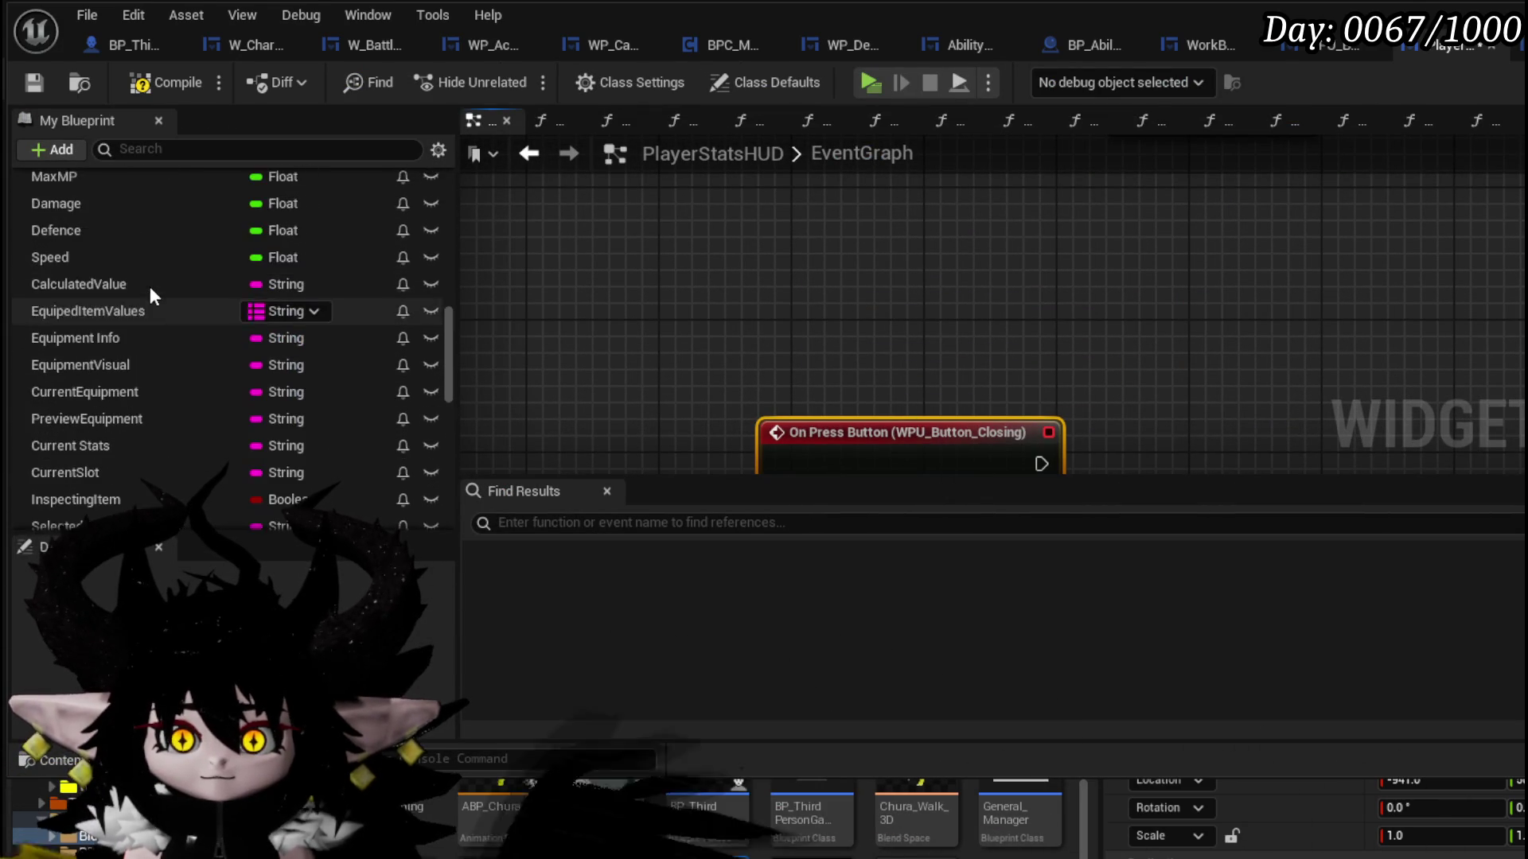
scroll(229, 310, "down", 10)
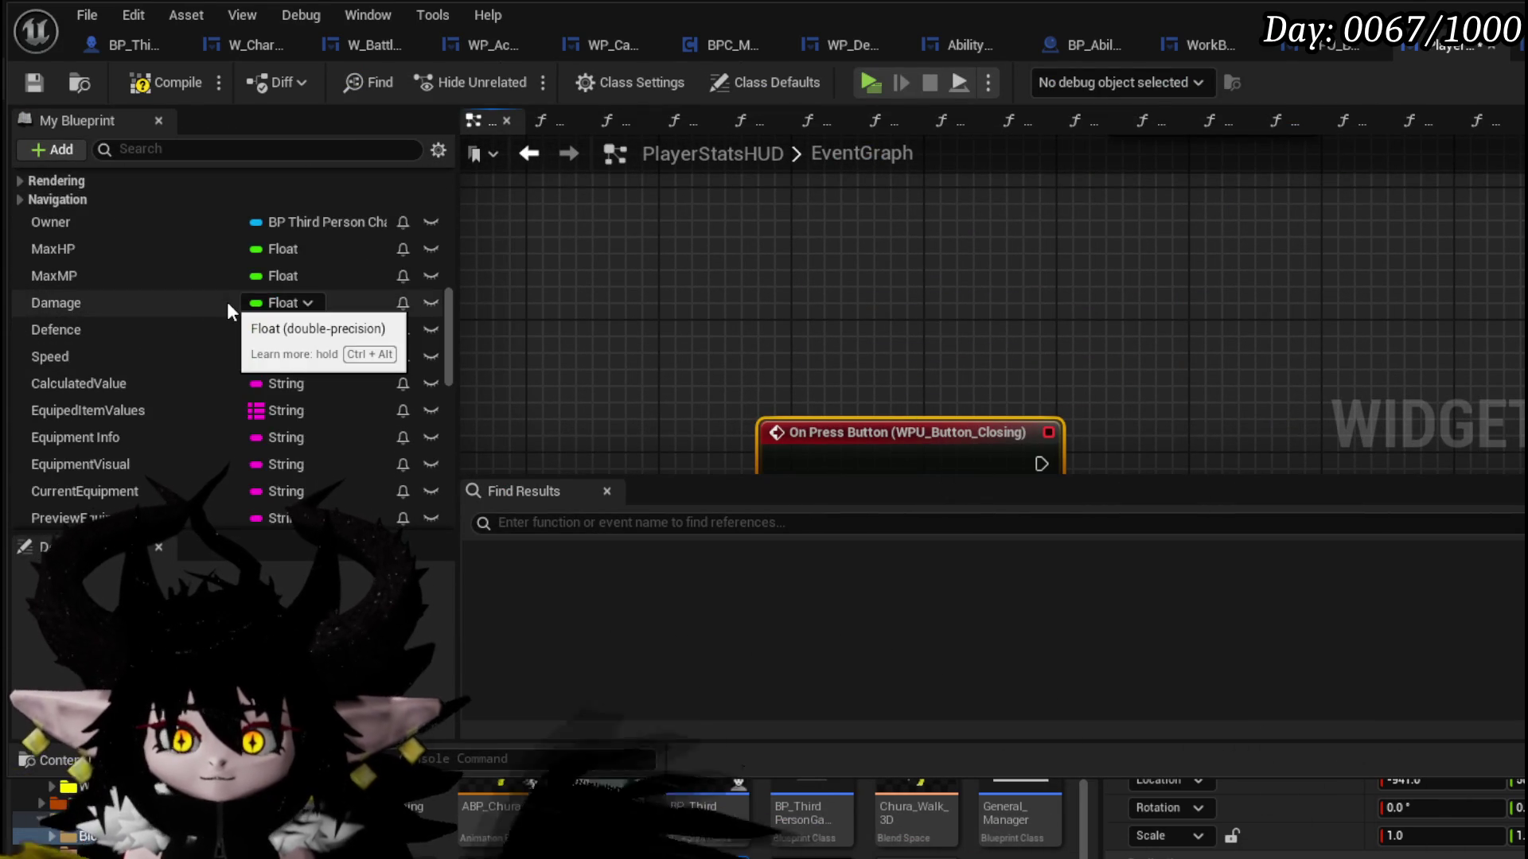
scroll(160, 346, "down", 2)
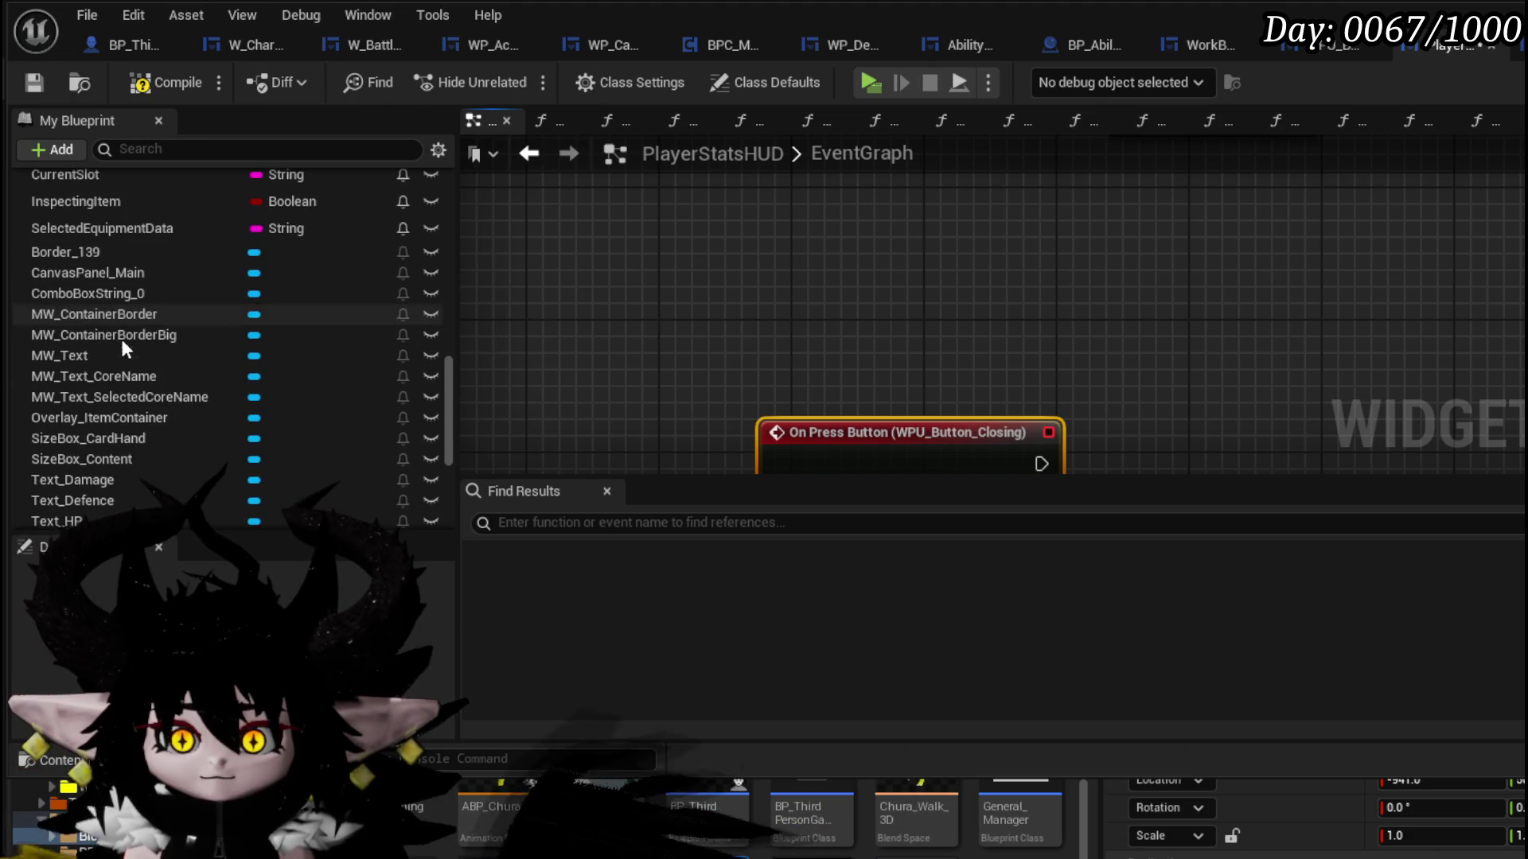
scroll(142, 380, "down", 8)
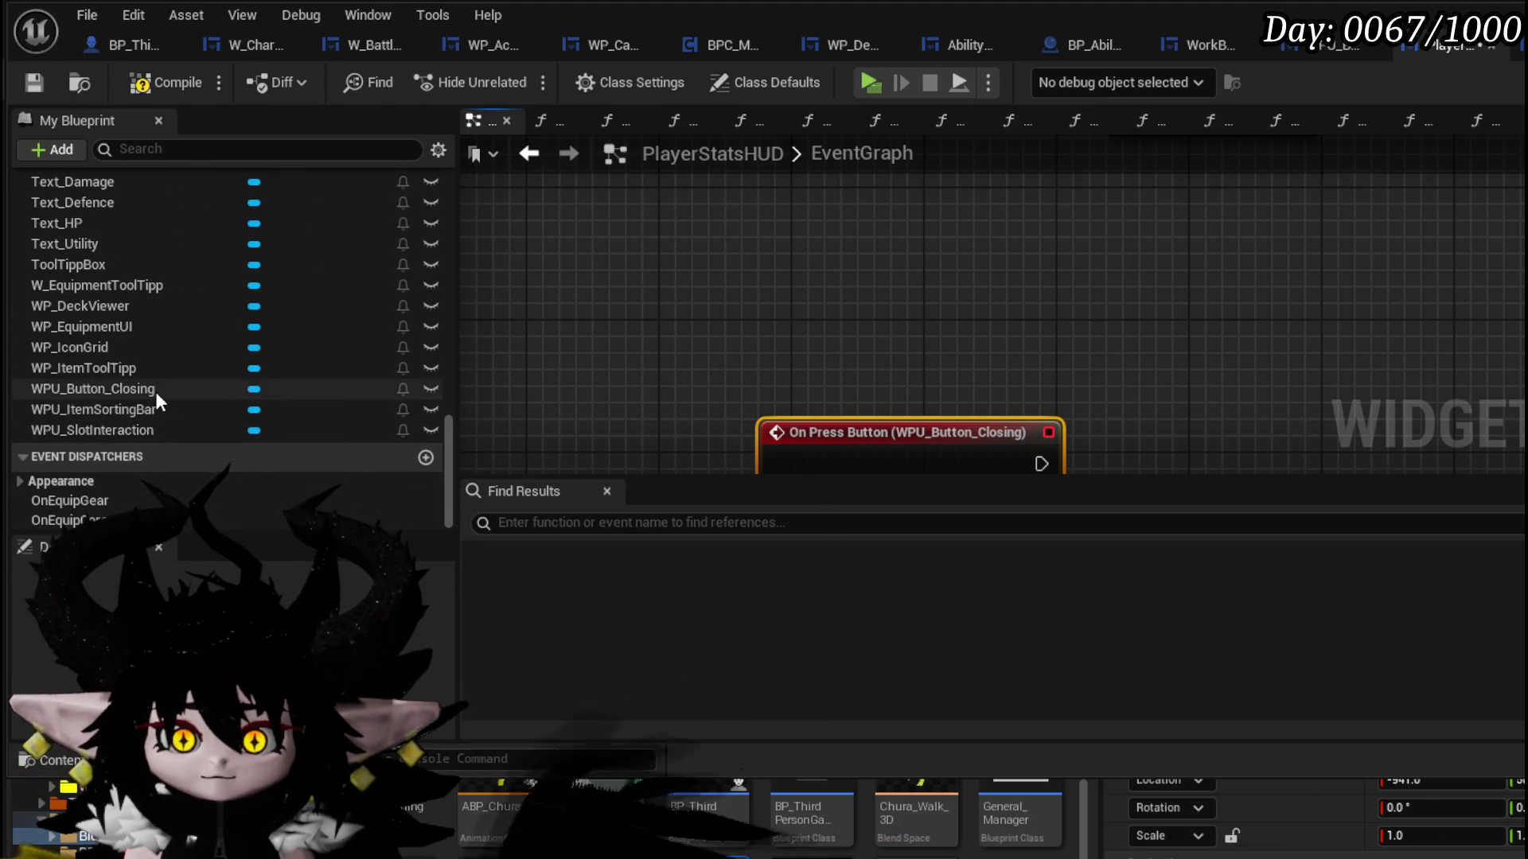
scroll(150, 378, "up", 2)
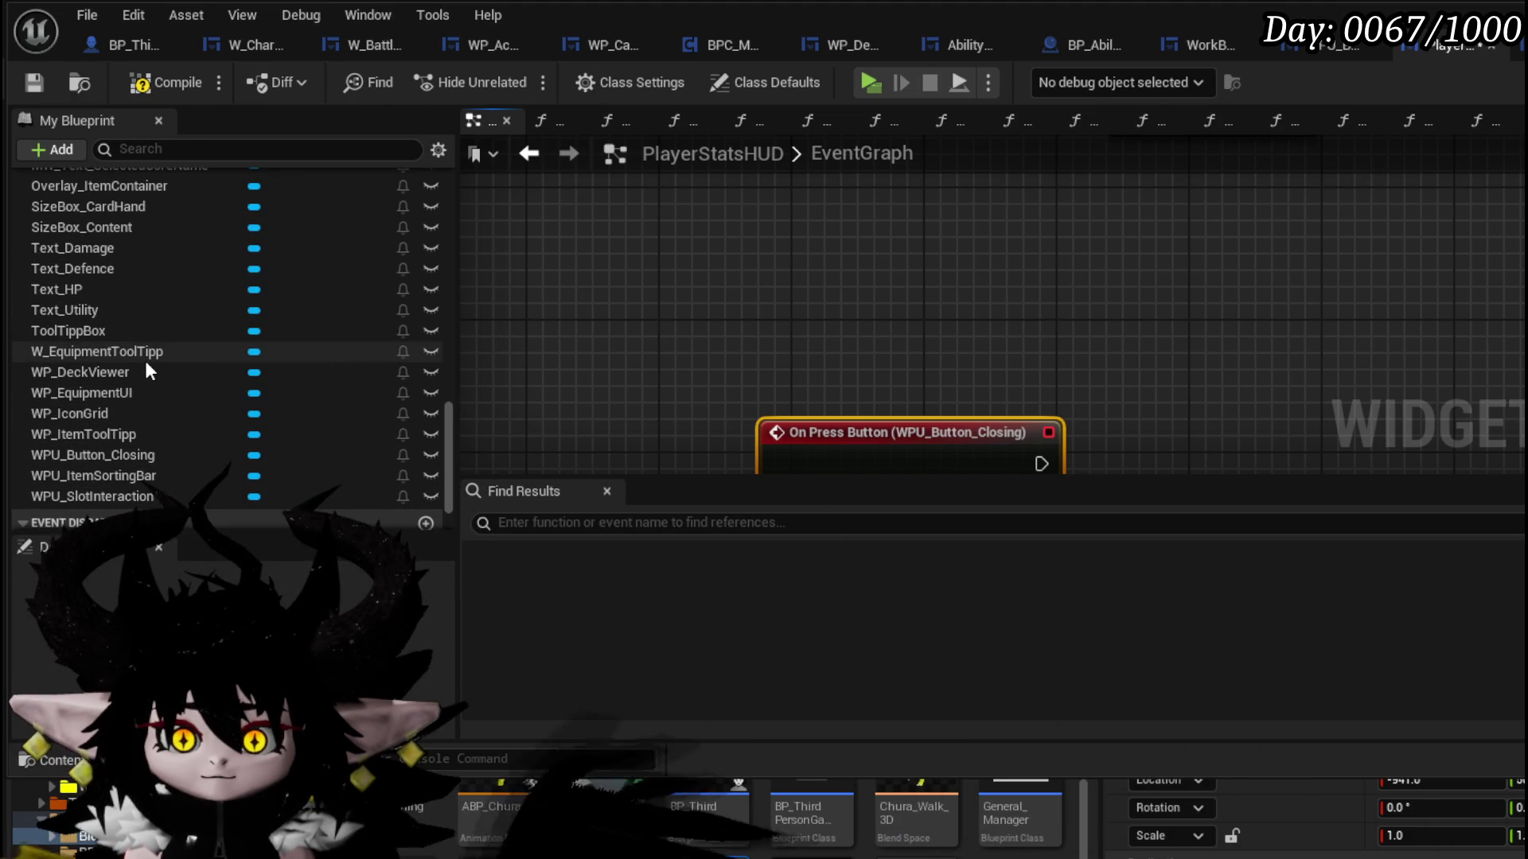
scroll(145, 361, "up", 2)
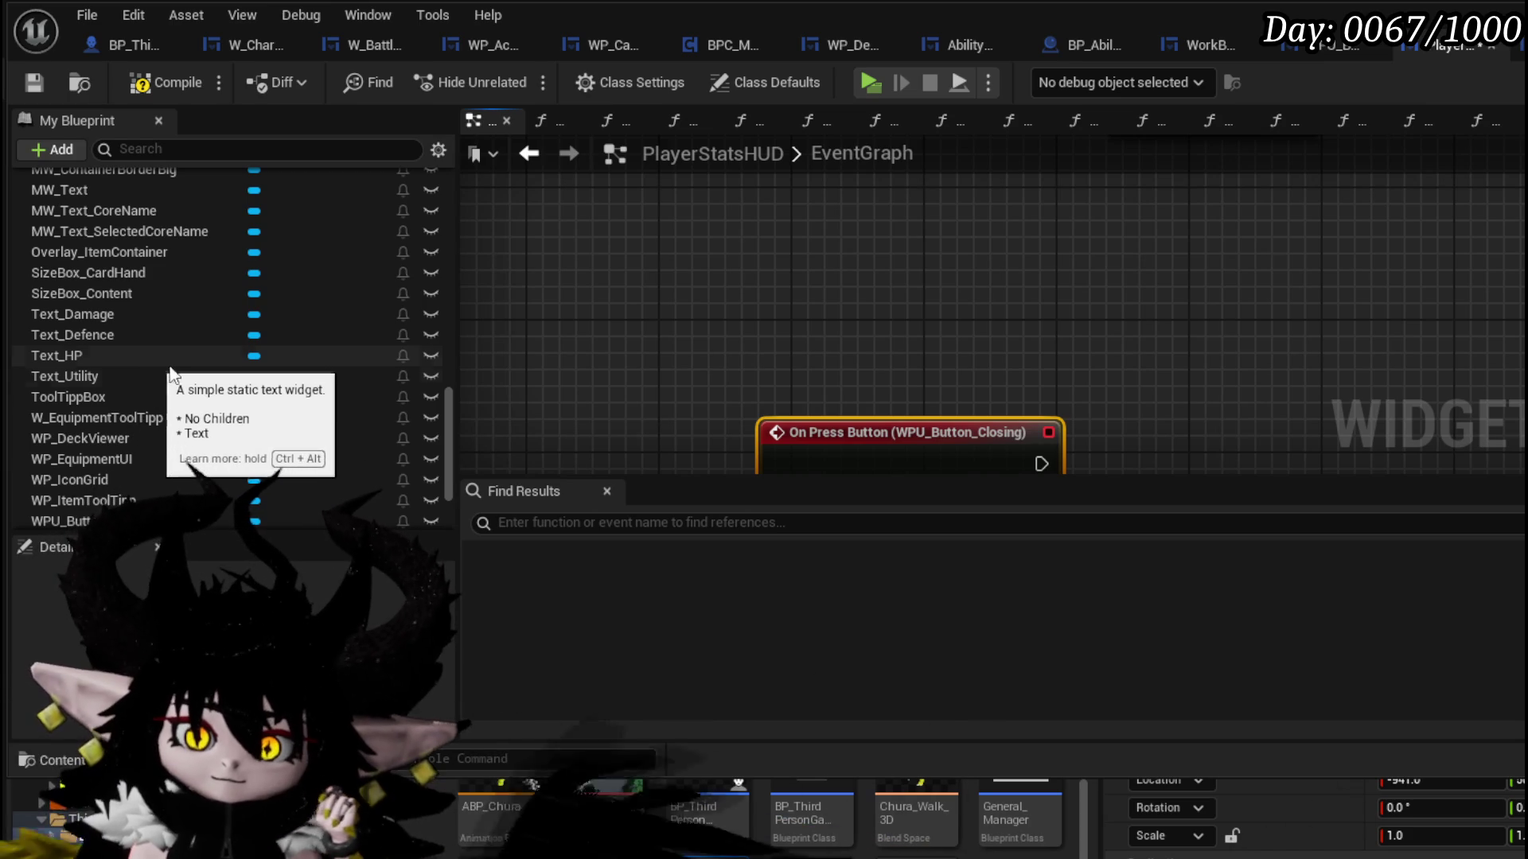
scroll(236, 377, "down", 1)
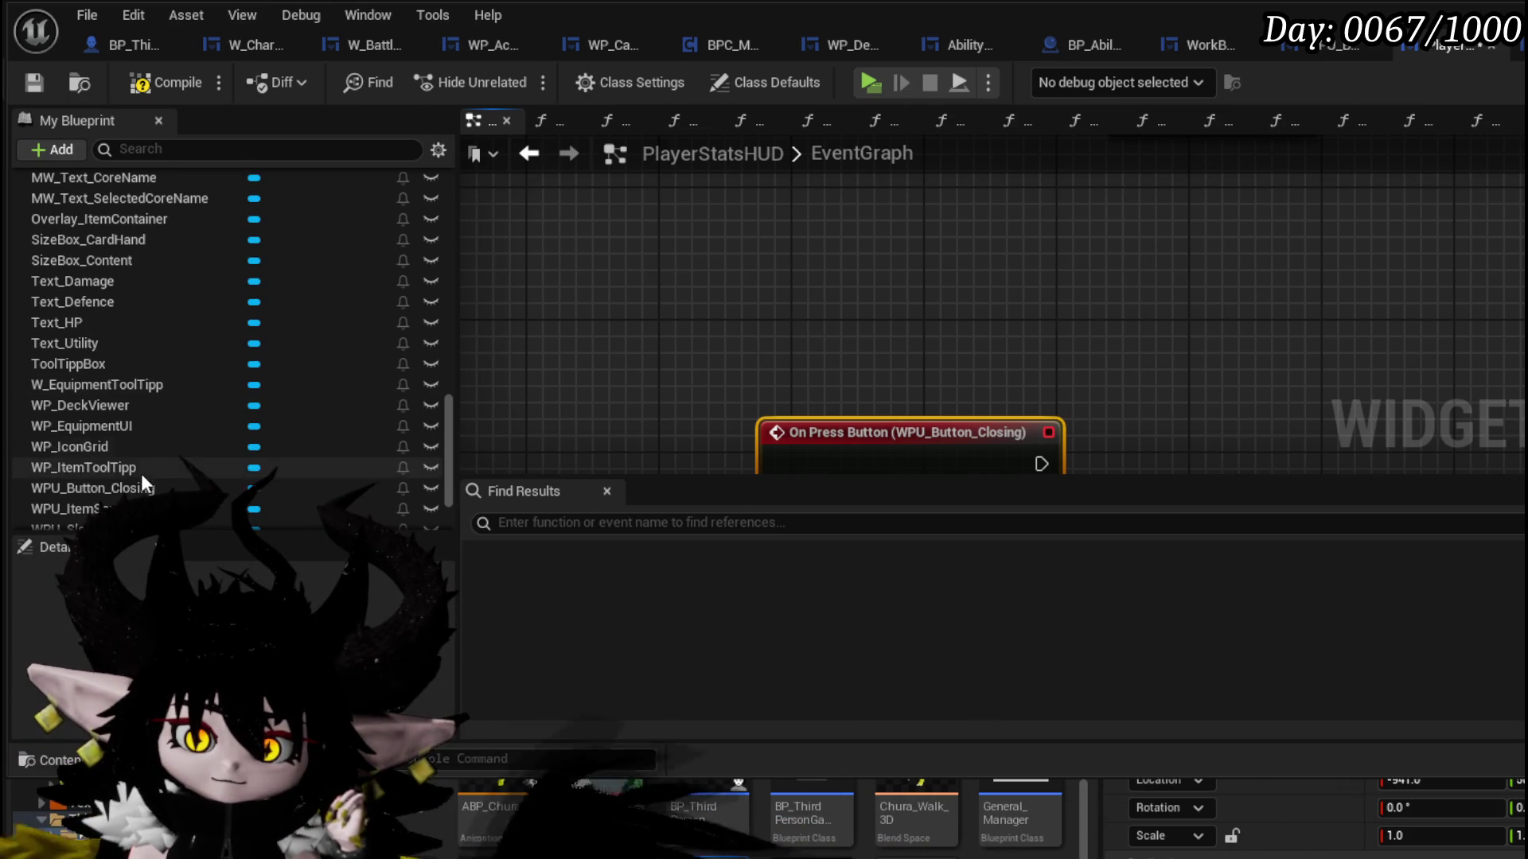
mouse_move(127, 488)
left_mouse_down()
mouse_move(394, 452)
mouse_move(900, 289)
left_mouse_up()
left_click(907, 272)
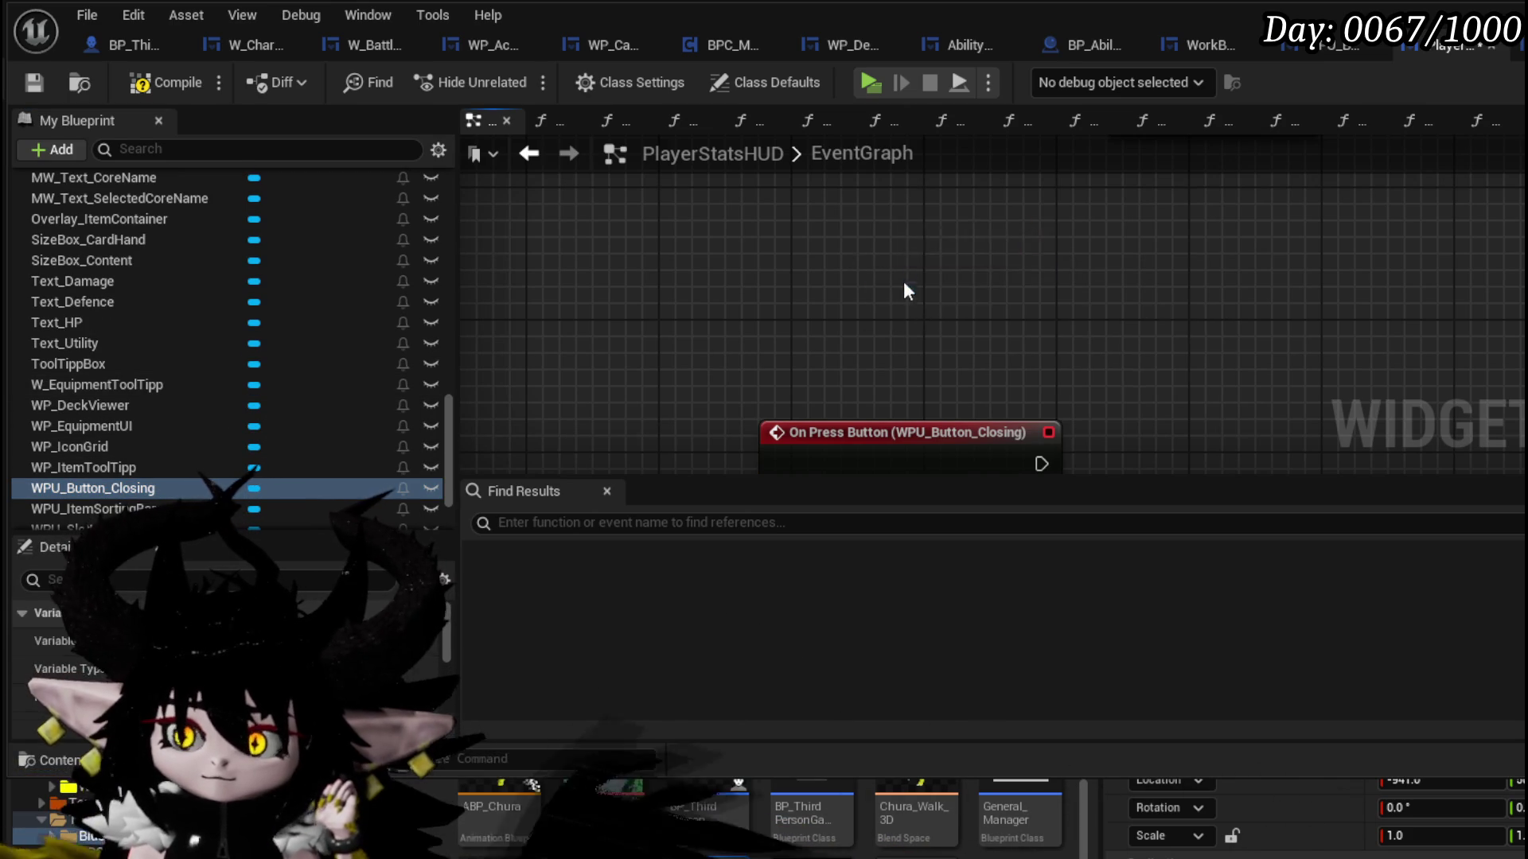
left_click_drag(748, 236, 764, 286)
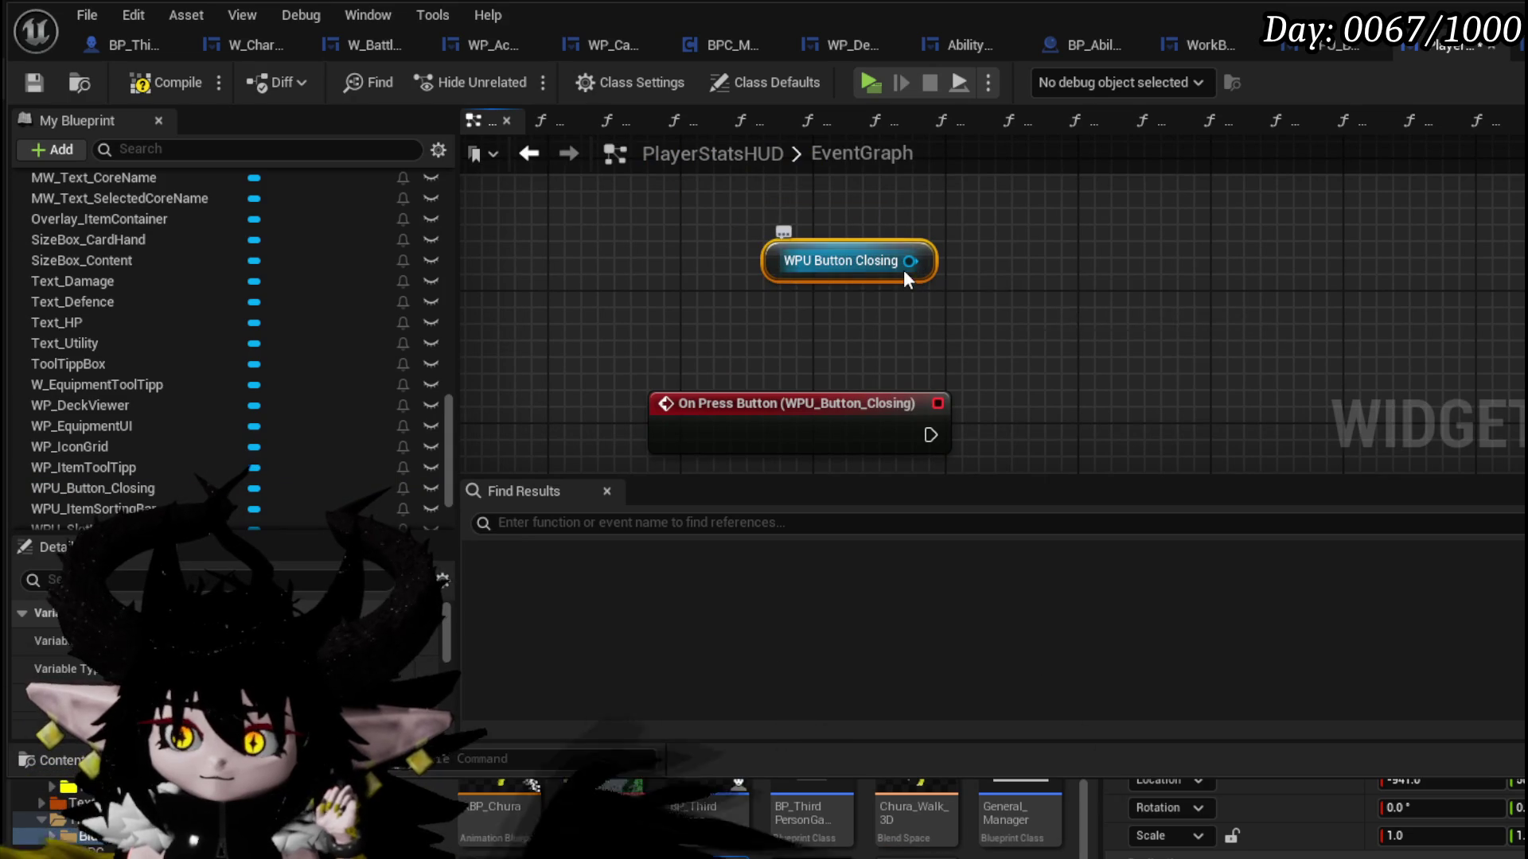
- Make On Press Button call Close Widget on the closing button, with Keep Widget Controlls? enabled
left_click_drag(909, 261, 1096, 313)
type("Clos")
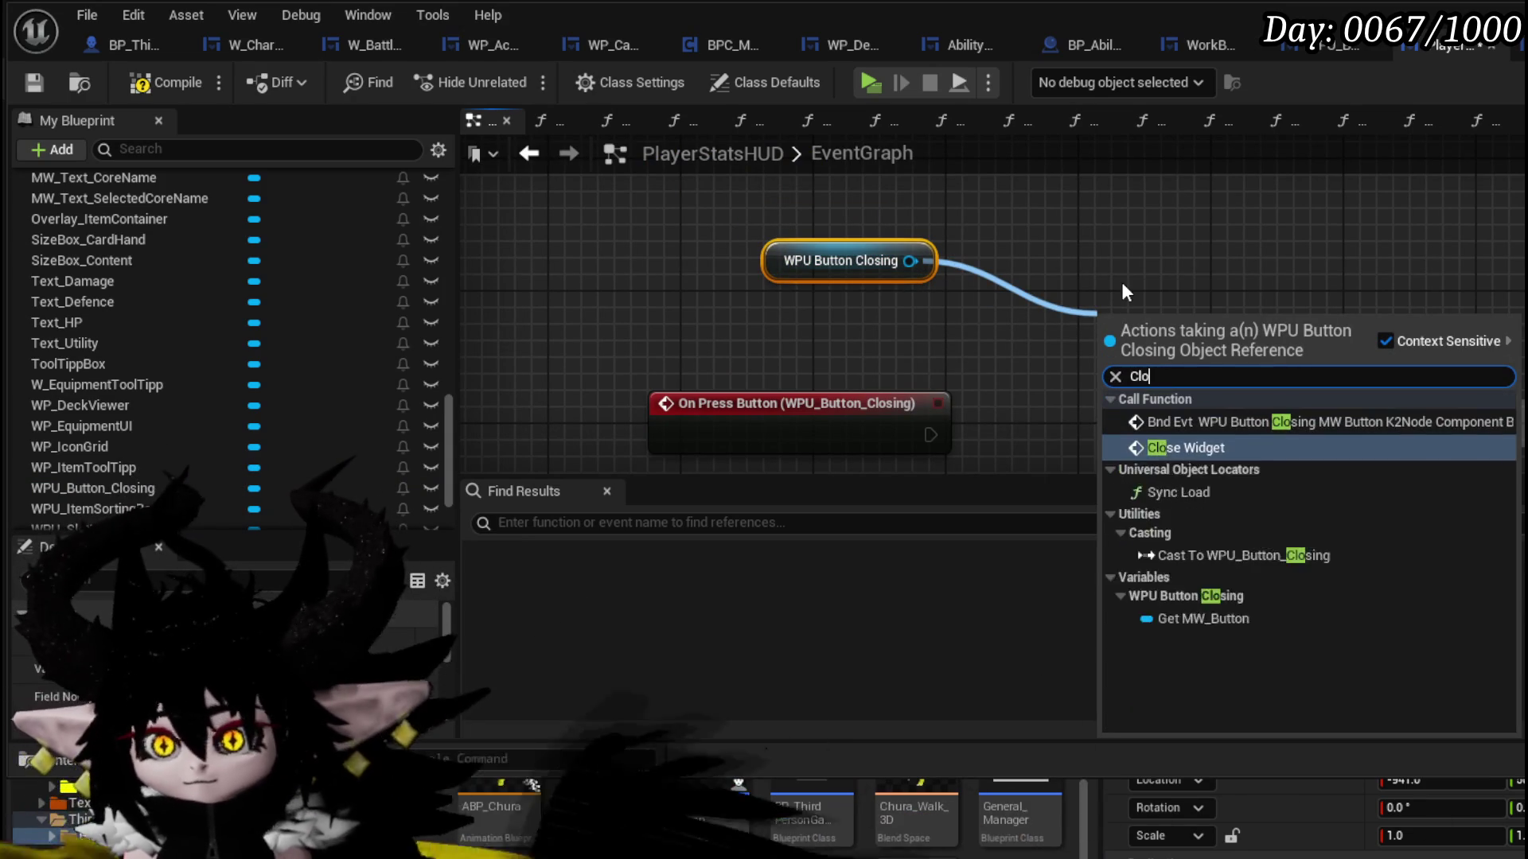
left_click(1186, 448)
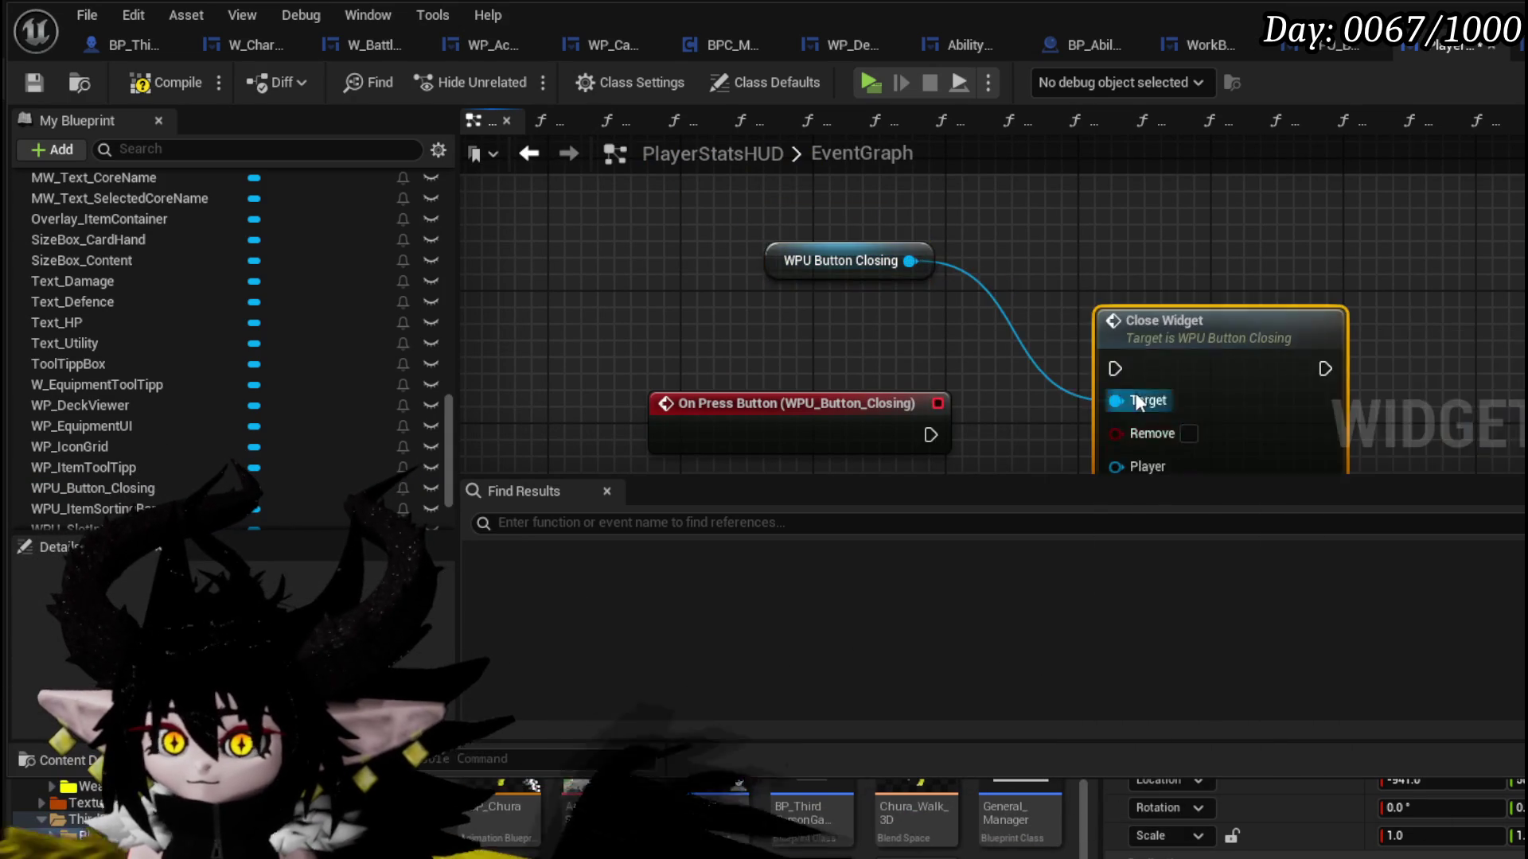
mouse_move(877, 338)
left_mouse_down()
mouse_move(1061, 271)
mouse_move(1092, 348)
left_mouse_up()
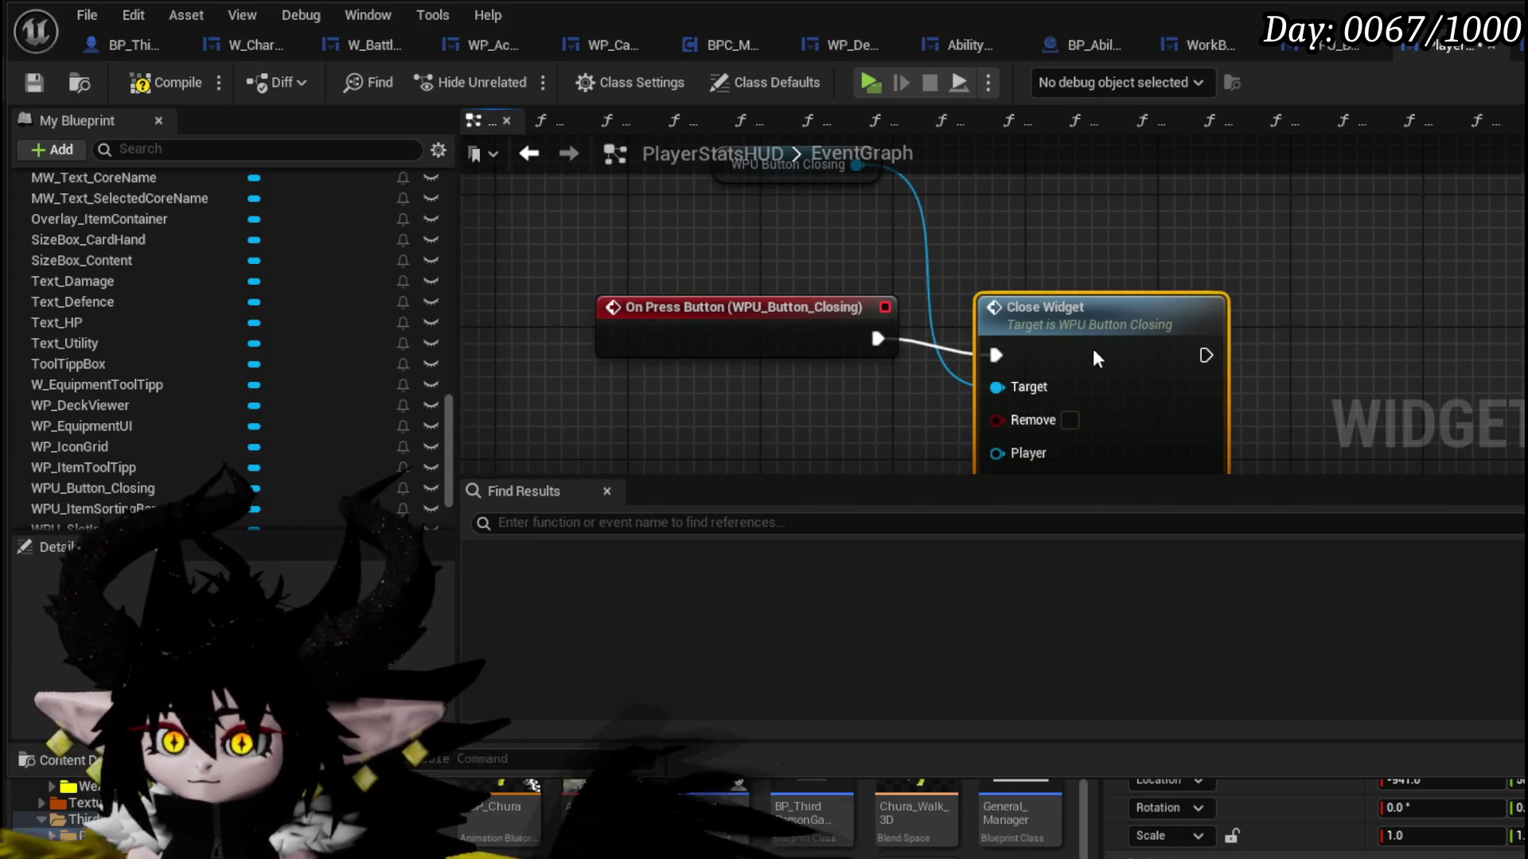
left_click_drag(756, 242, 1090, 319)
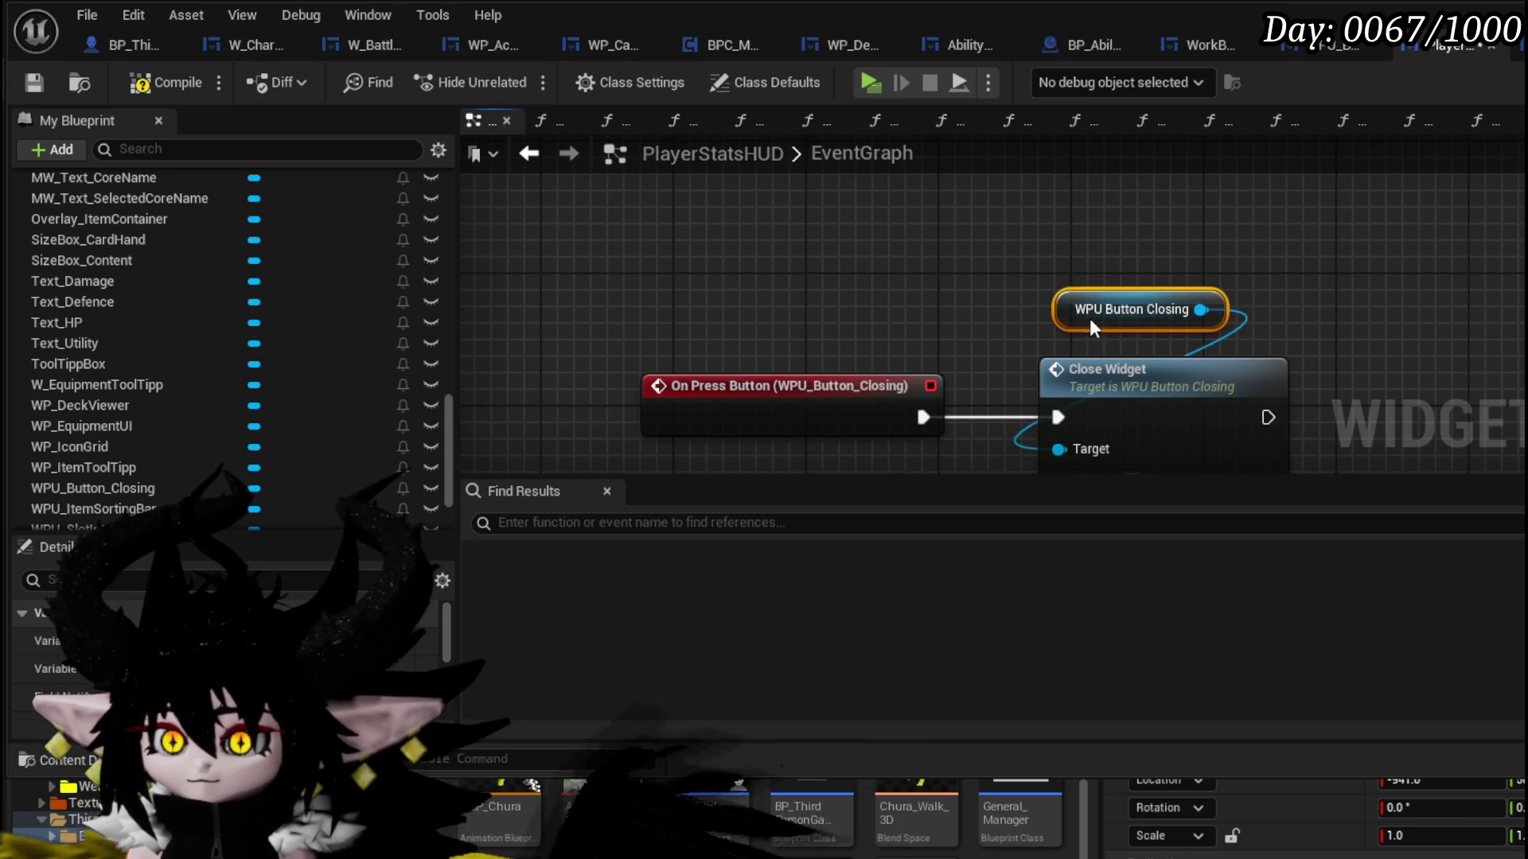
left_click(1162, 338)
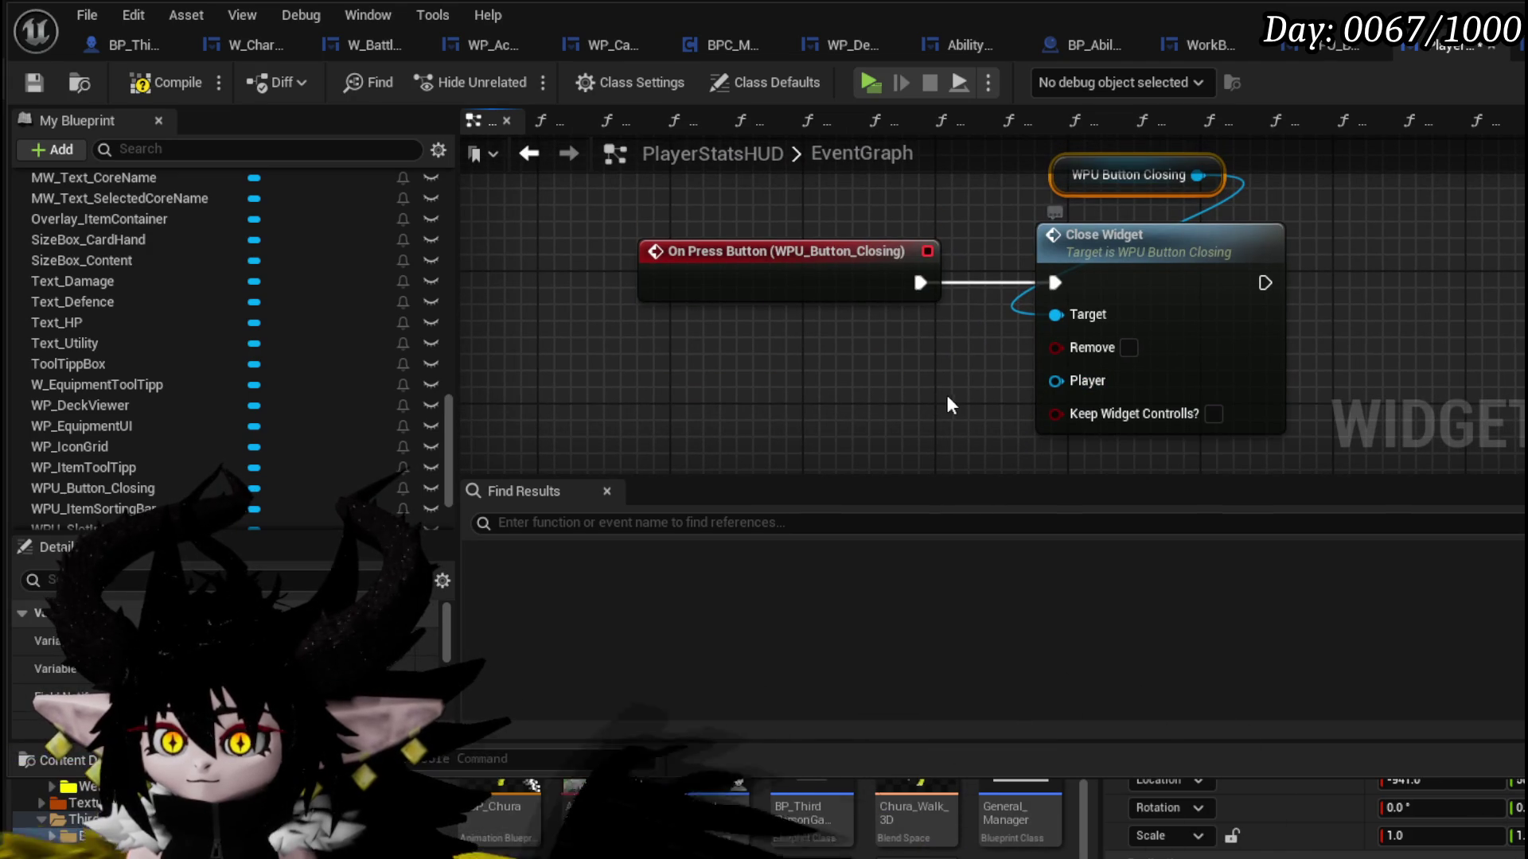
left_click(1214, 413)
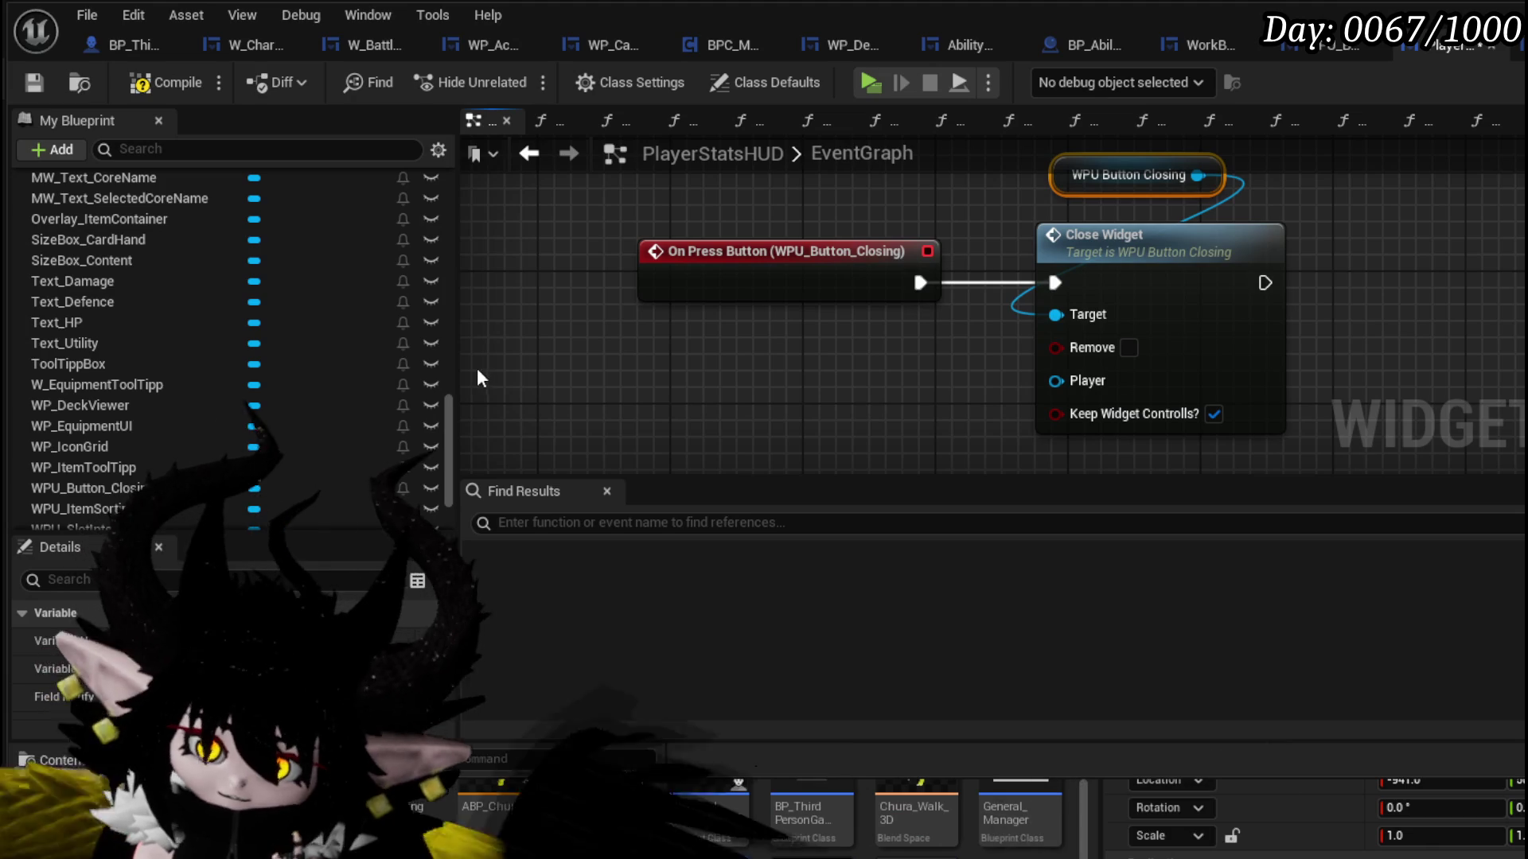
- Compile and save the PlayerStatsHUD blueprint
left_click(923, 421)
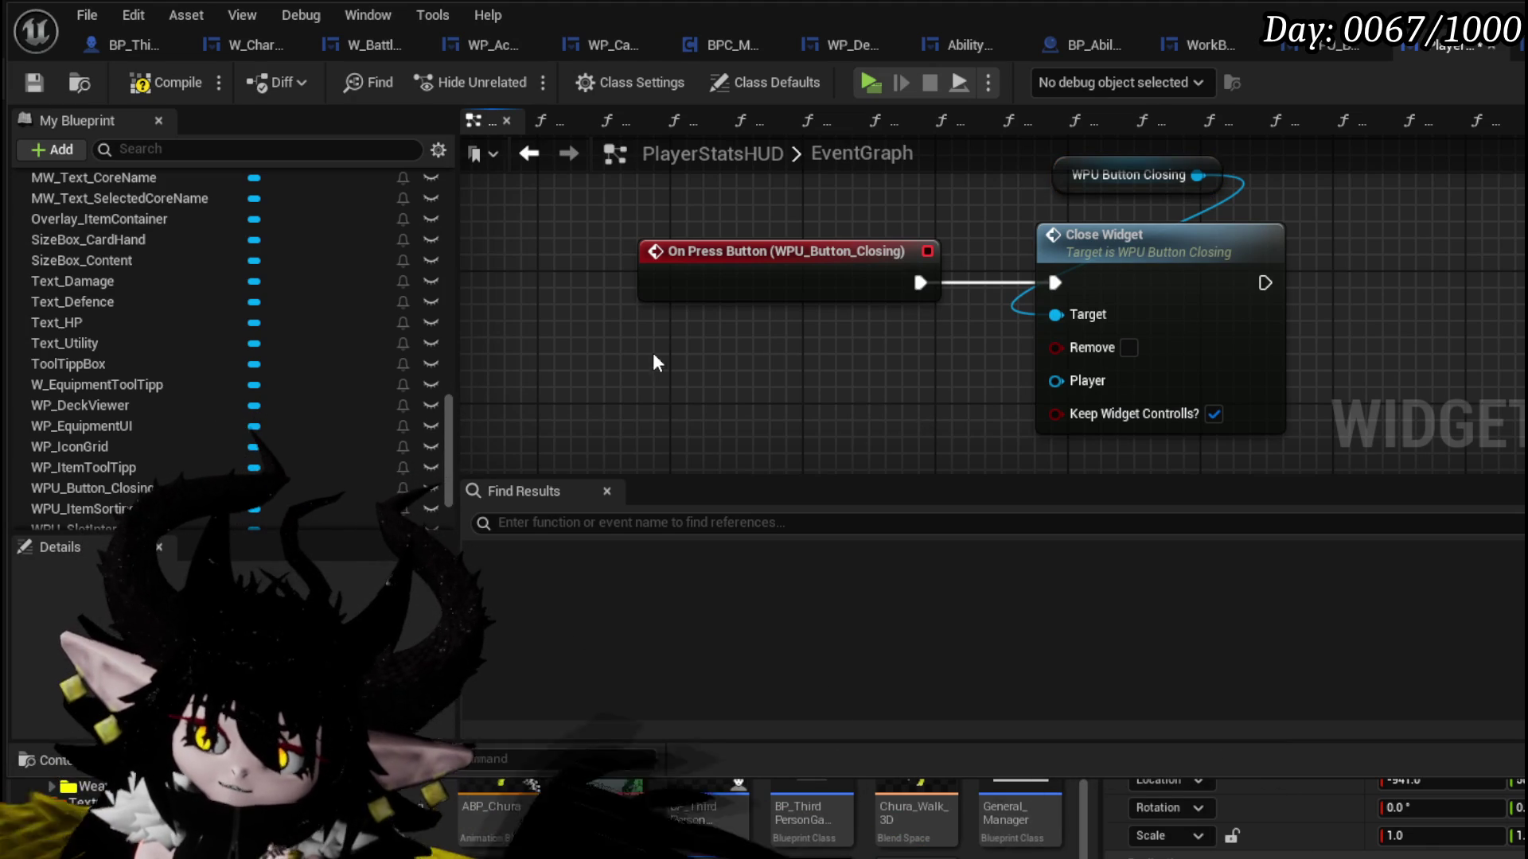
left_click(35, 78)
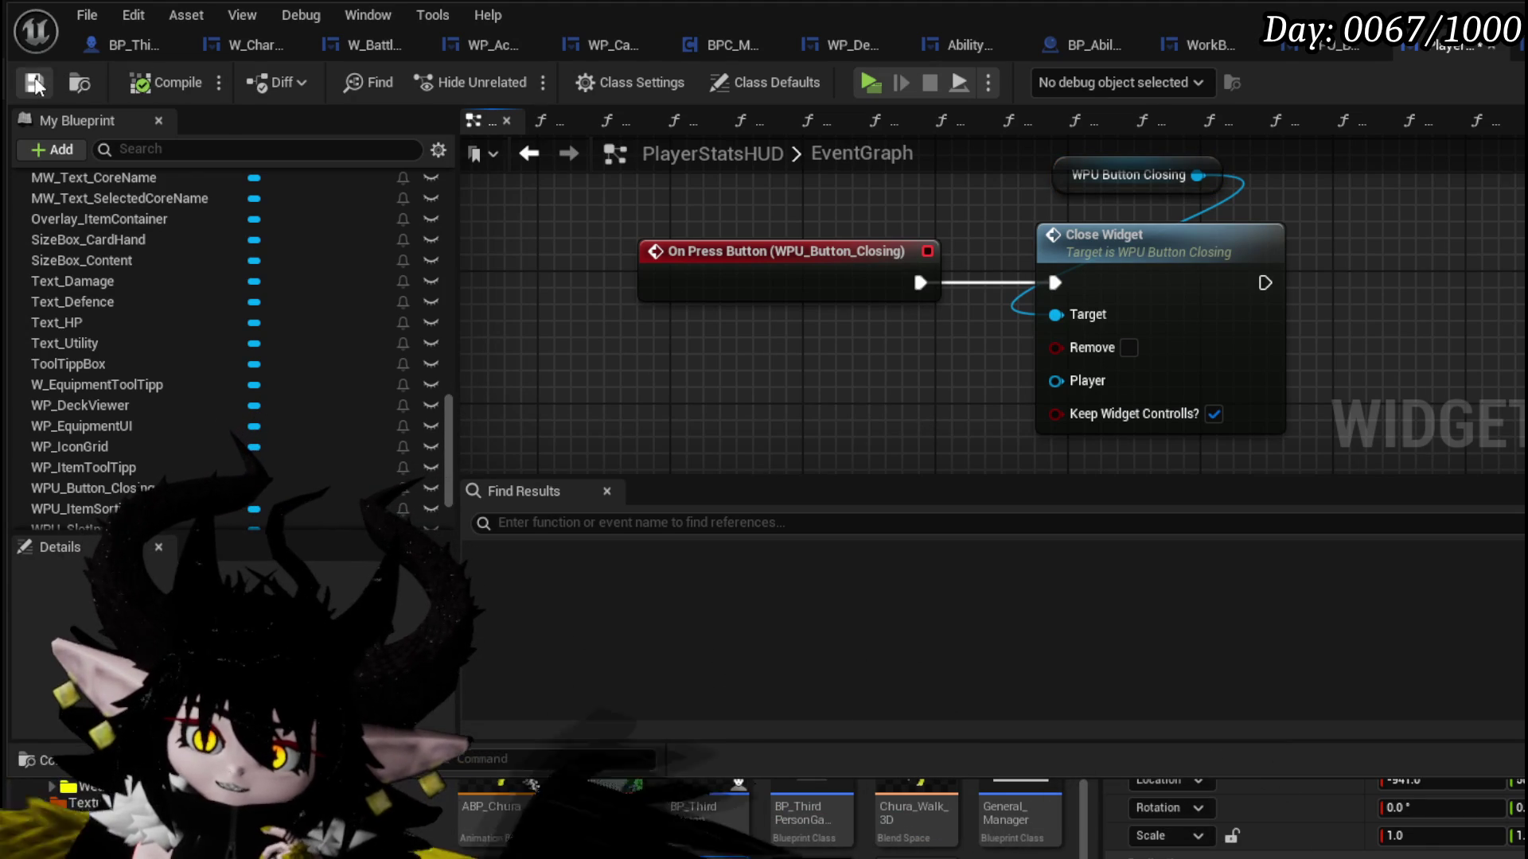
left_click_drag(442, 398, 455, 233)
- Add a WPU Button Closing getter in the BindEvent function graph
double_click(169, 304)
scroll(716, 303, "down", 3)
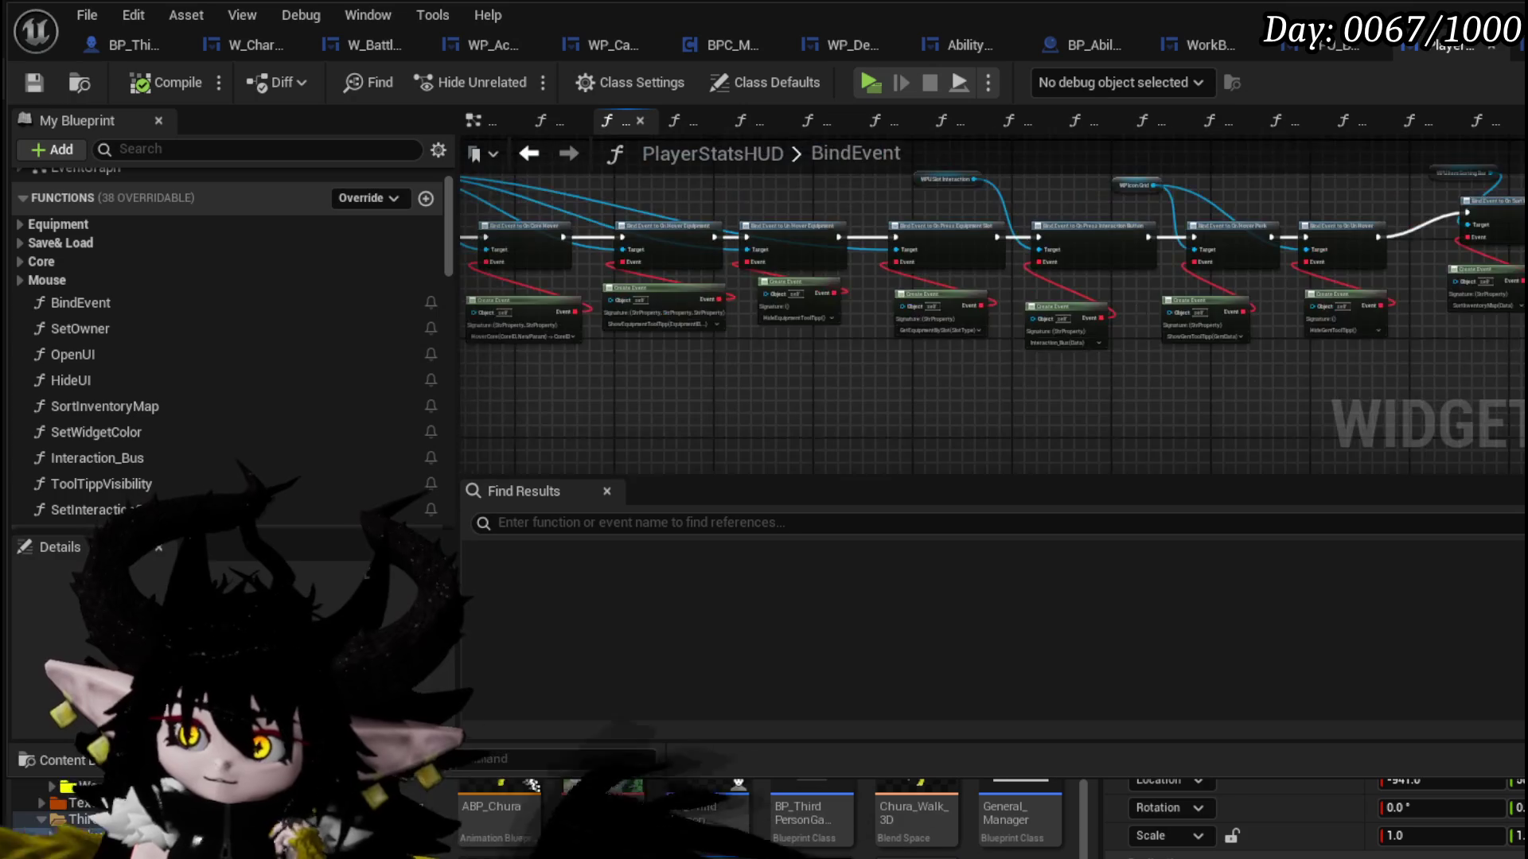
scroll(997, 264, "up", 4)
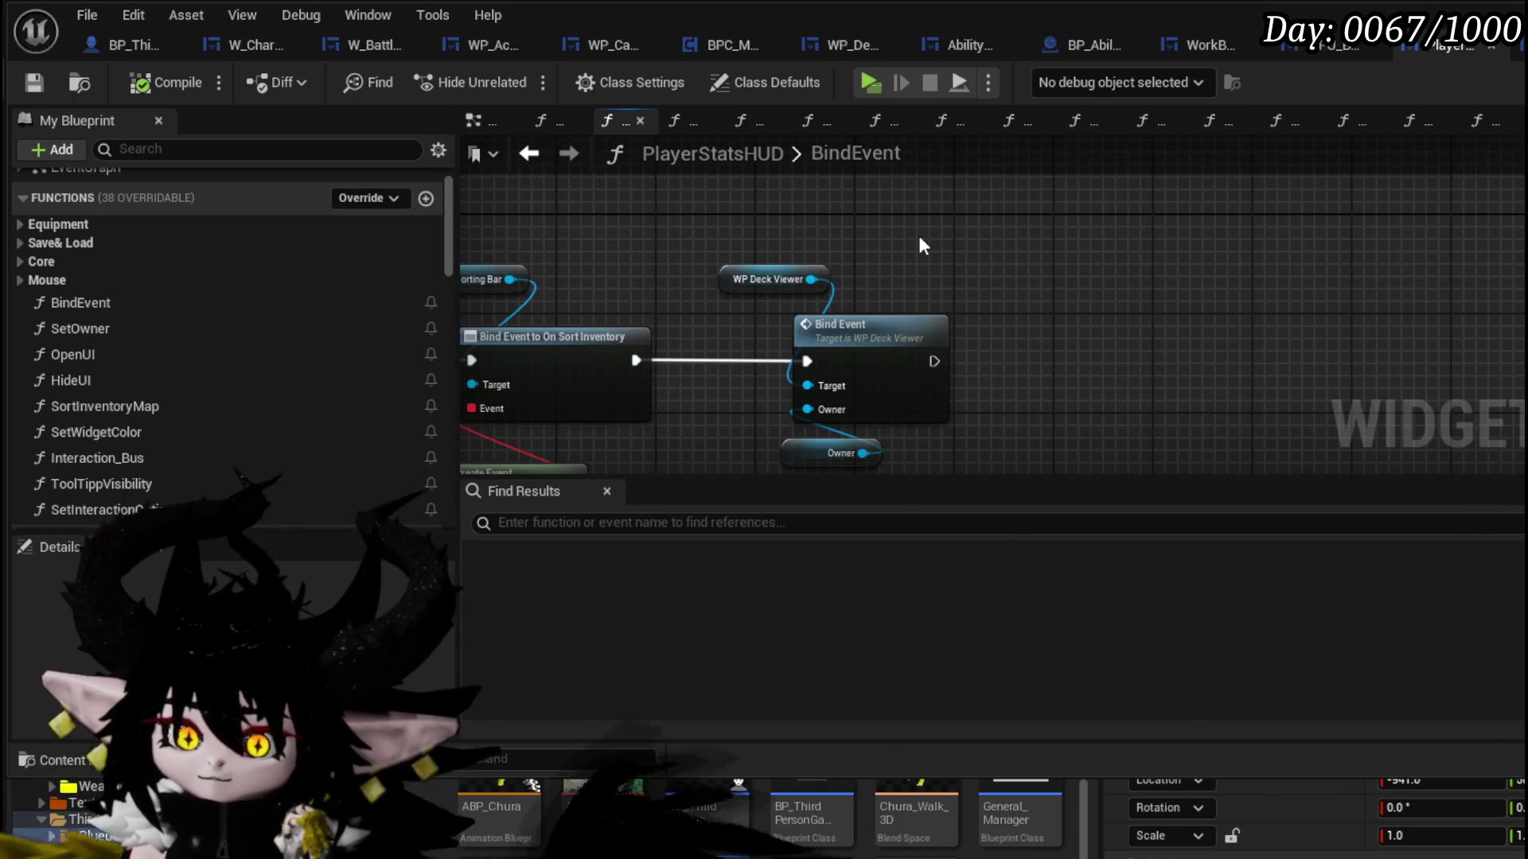
right_click(918, 237)
type("closing")
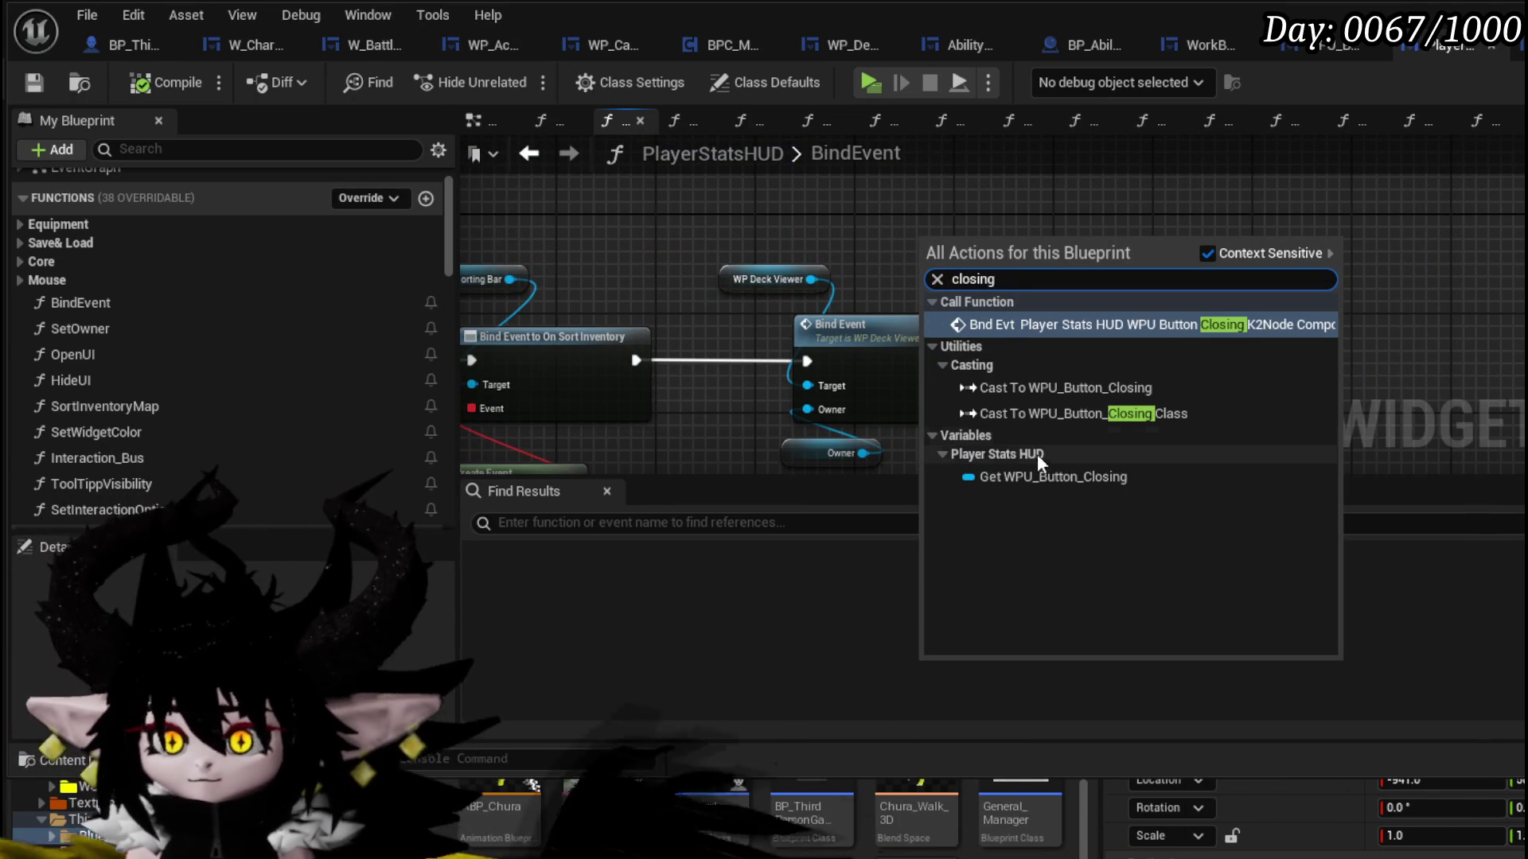
left_click(1048, 477)
- Add Set Parent Widget for the closing button, executed after the Bind Event call
left_click_drag(1028, 243, 1101, 309)
type("Bind")
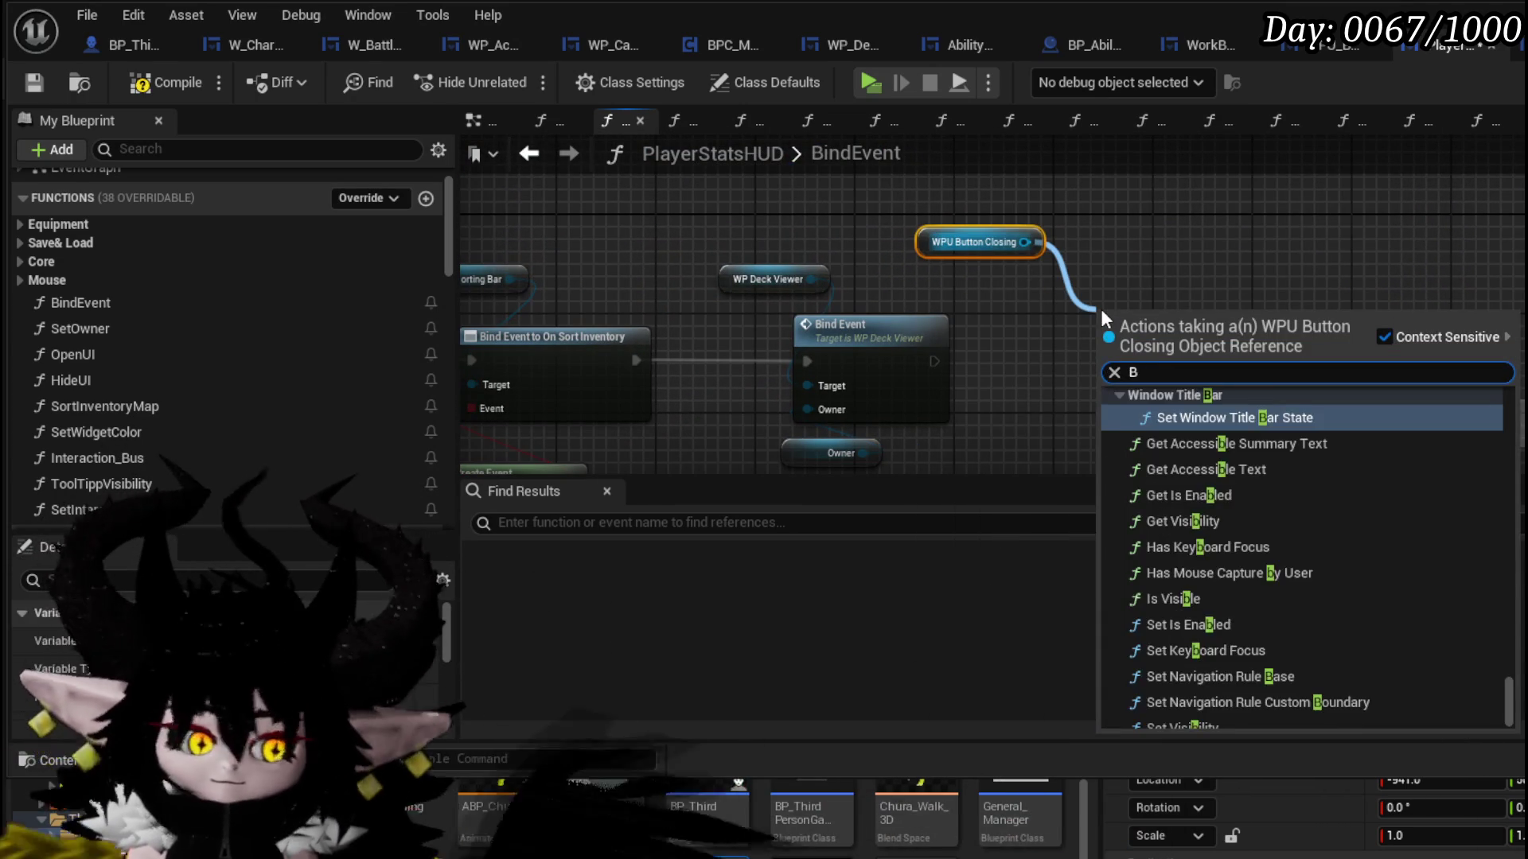
key("BackSpace")
key("BackSpace")
key("BackSpace")
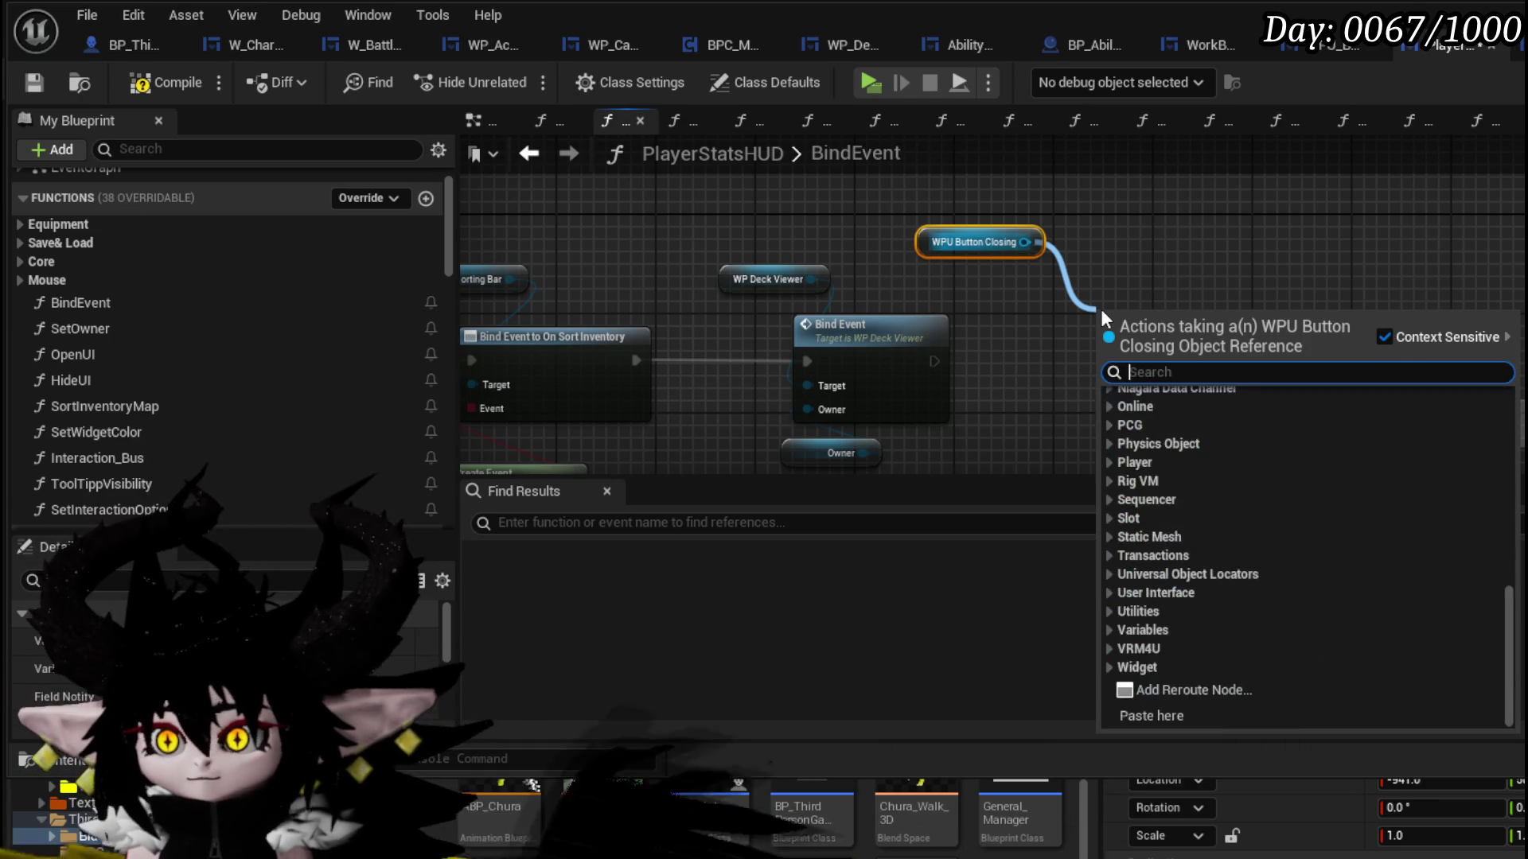
type("Owner")
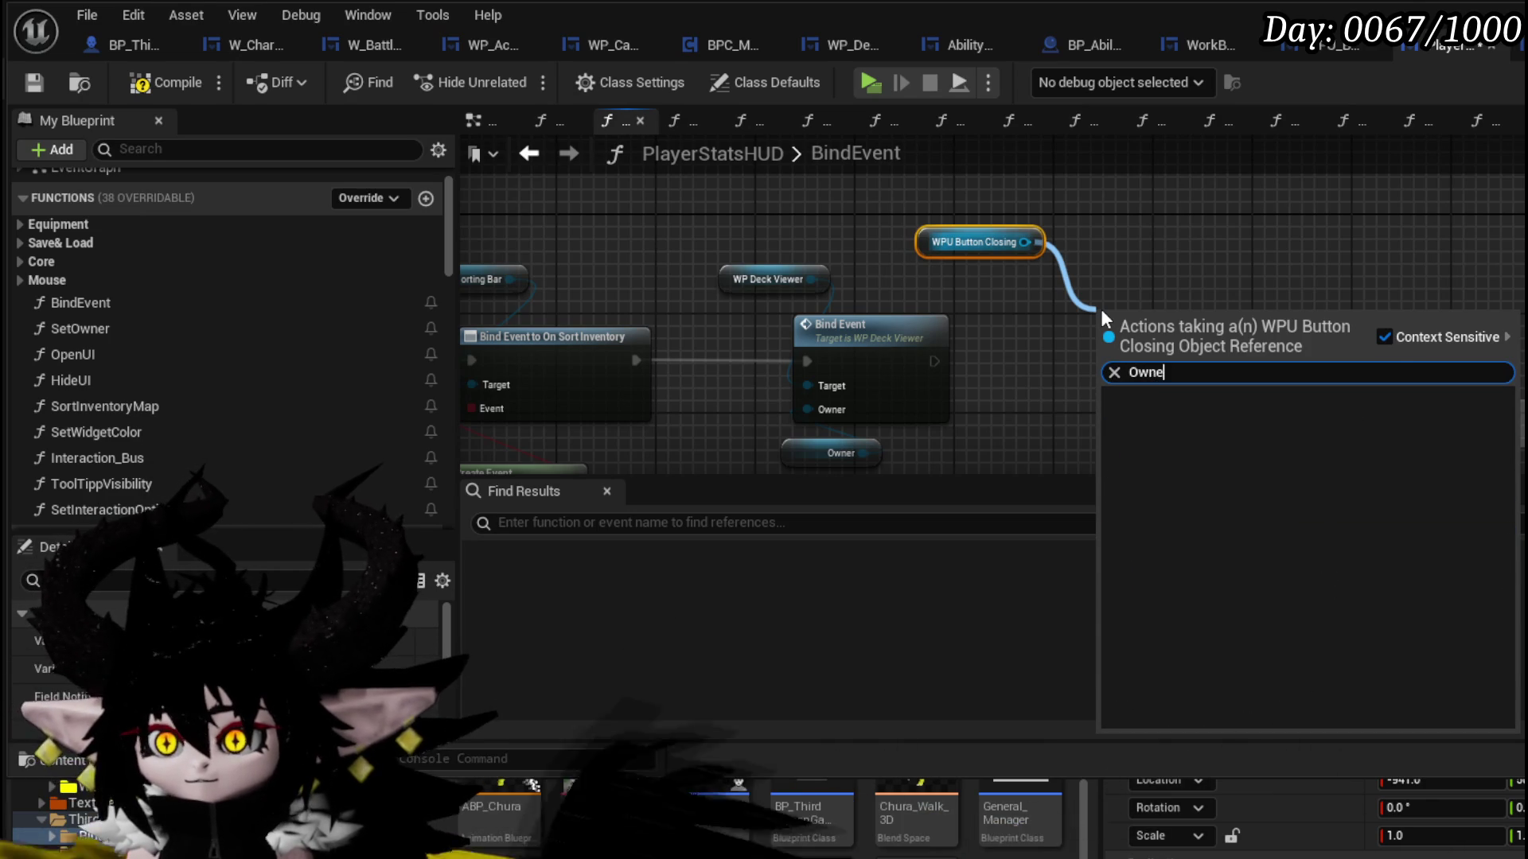
key("BackSpace")
key("BackSpace")
key("BackSpace")
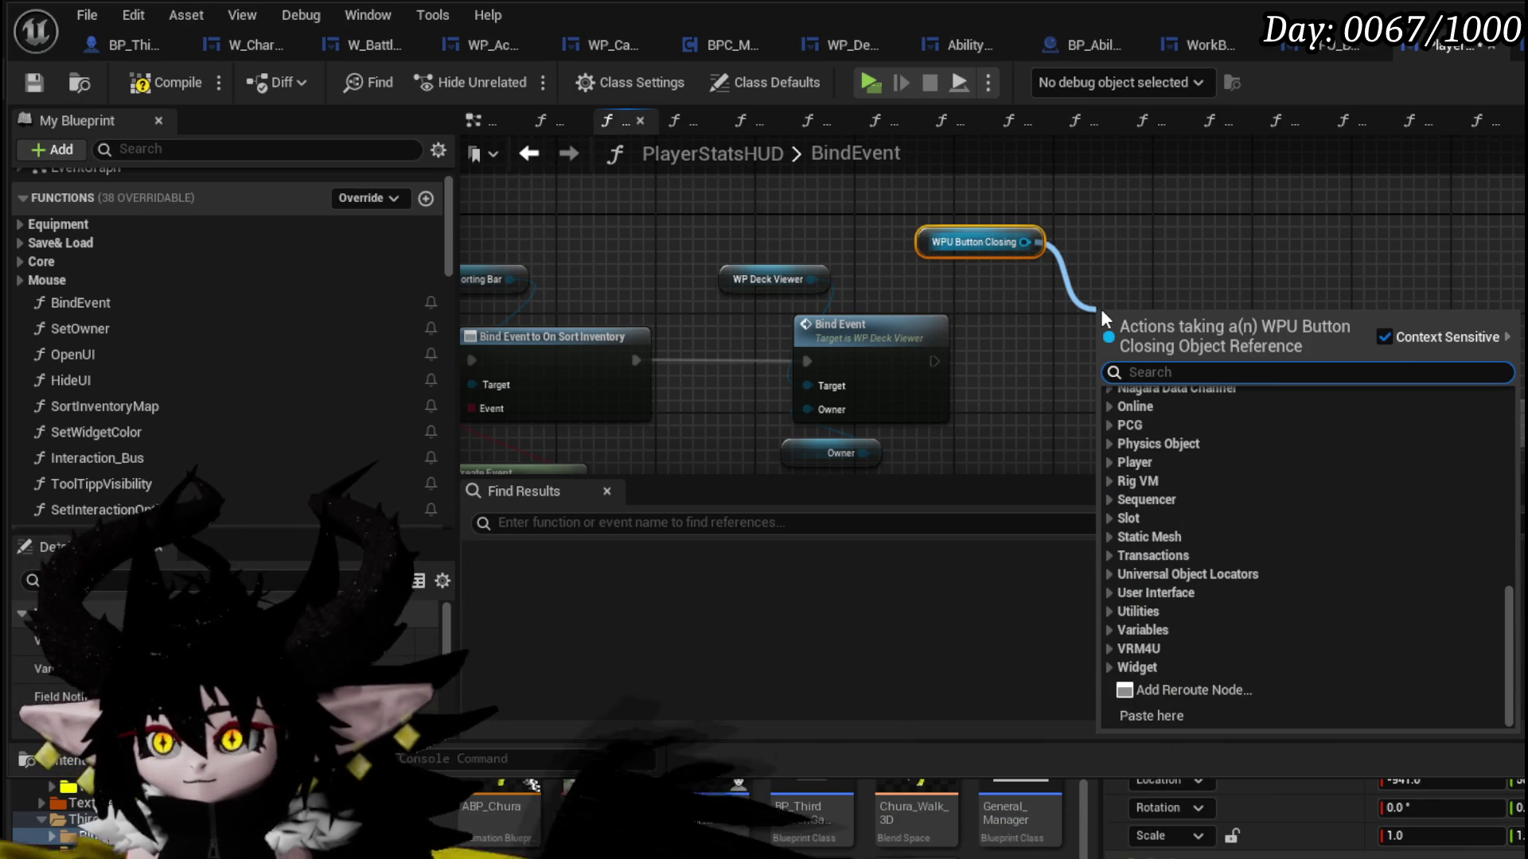
type("Paren")
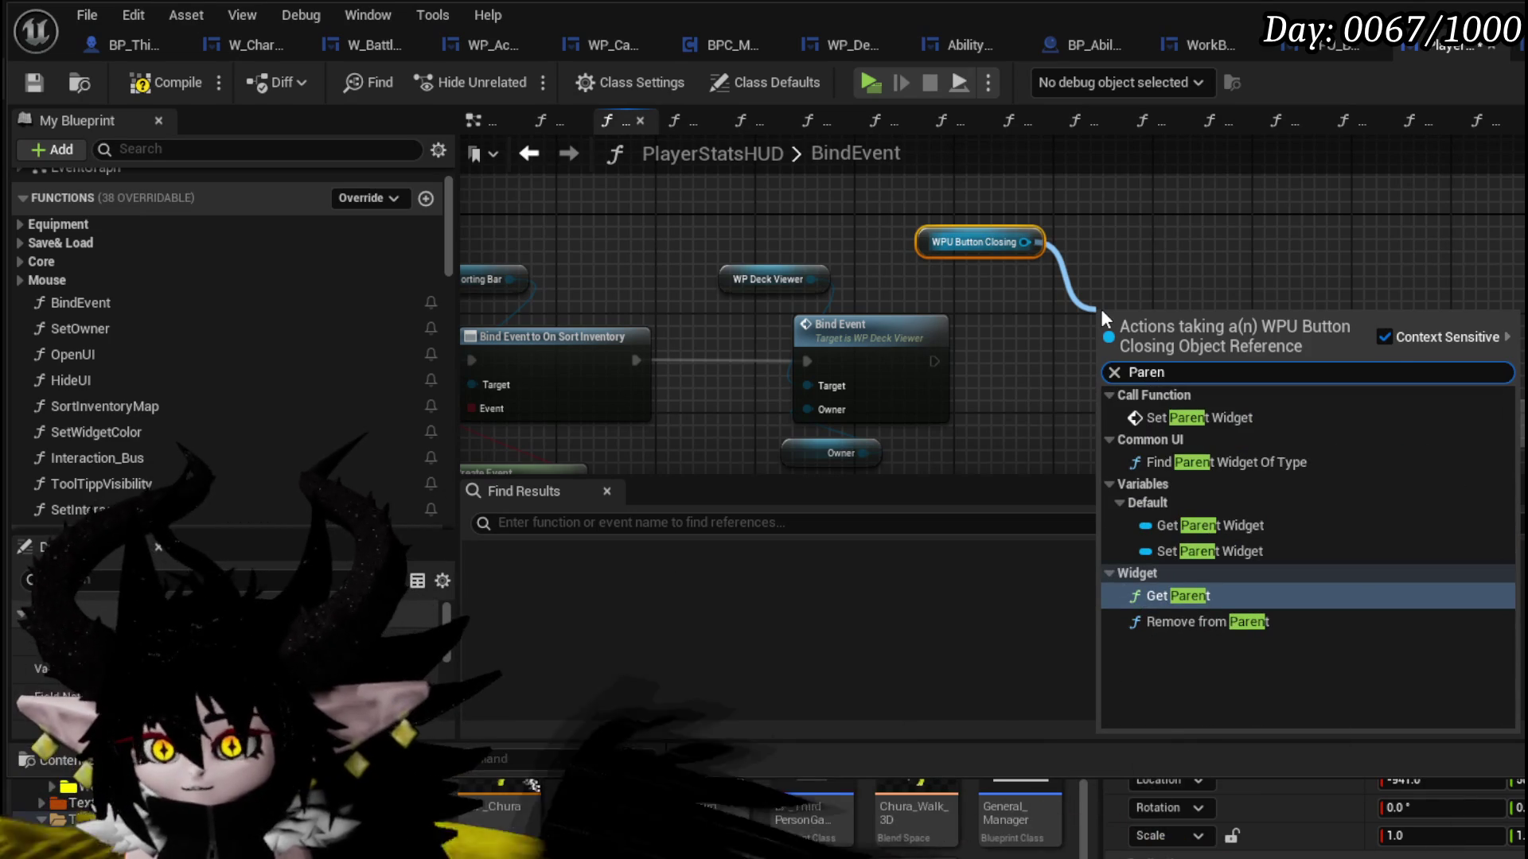
left_click(1236, 417)
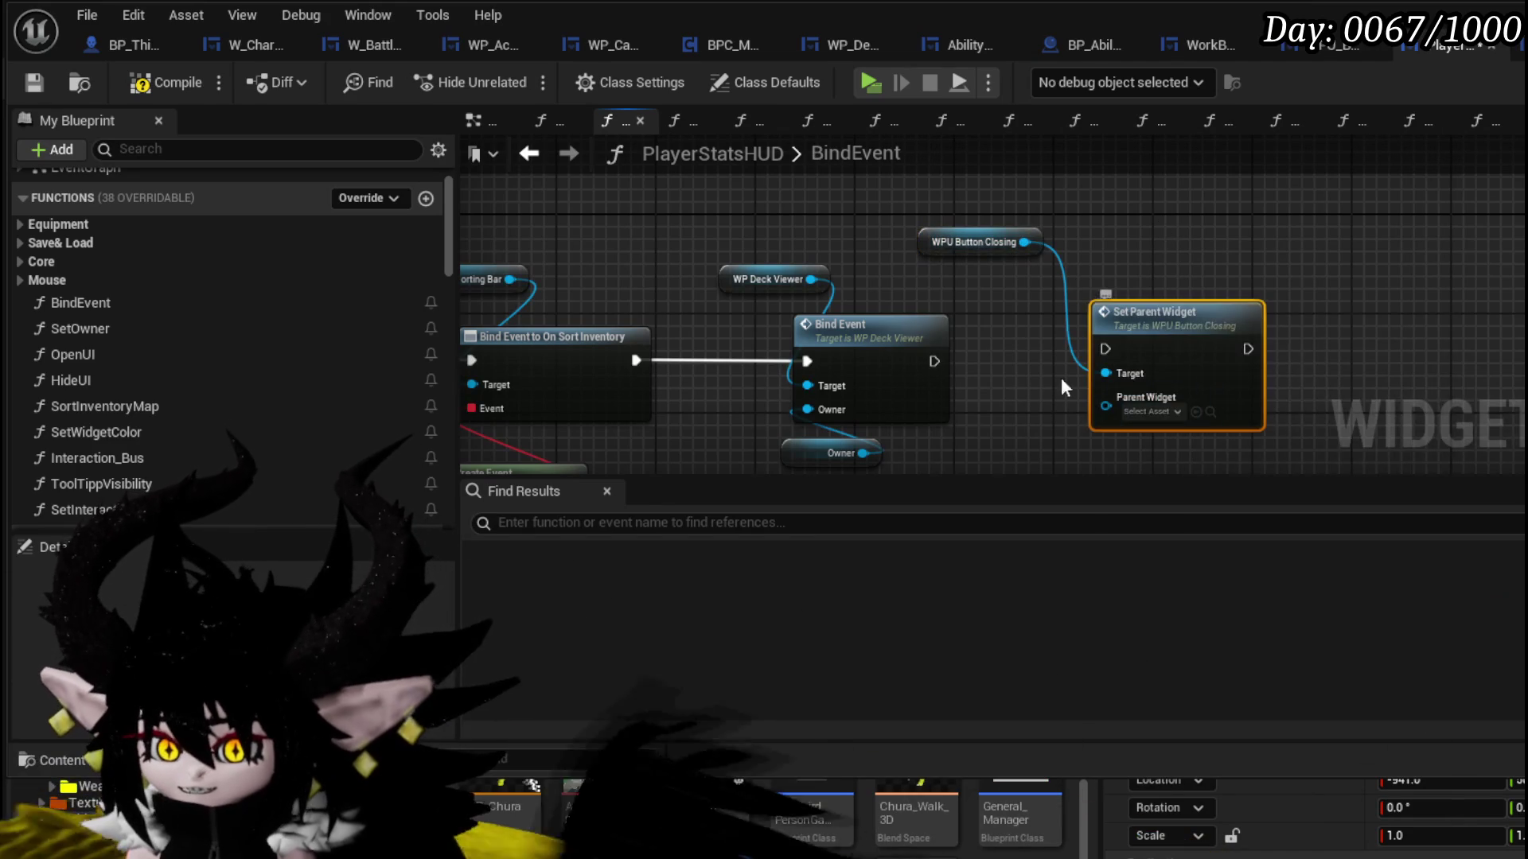
left_click_drag(1056, 367, 1106, 349)
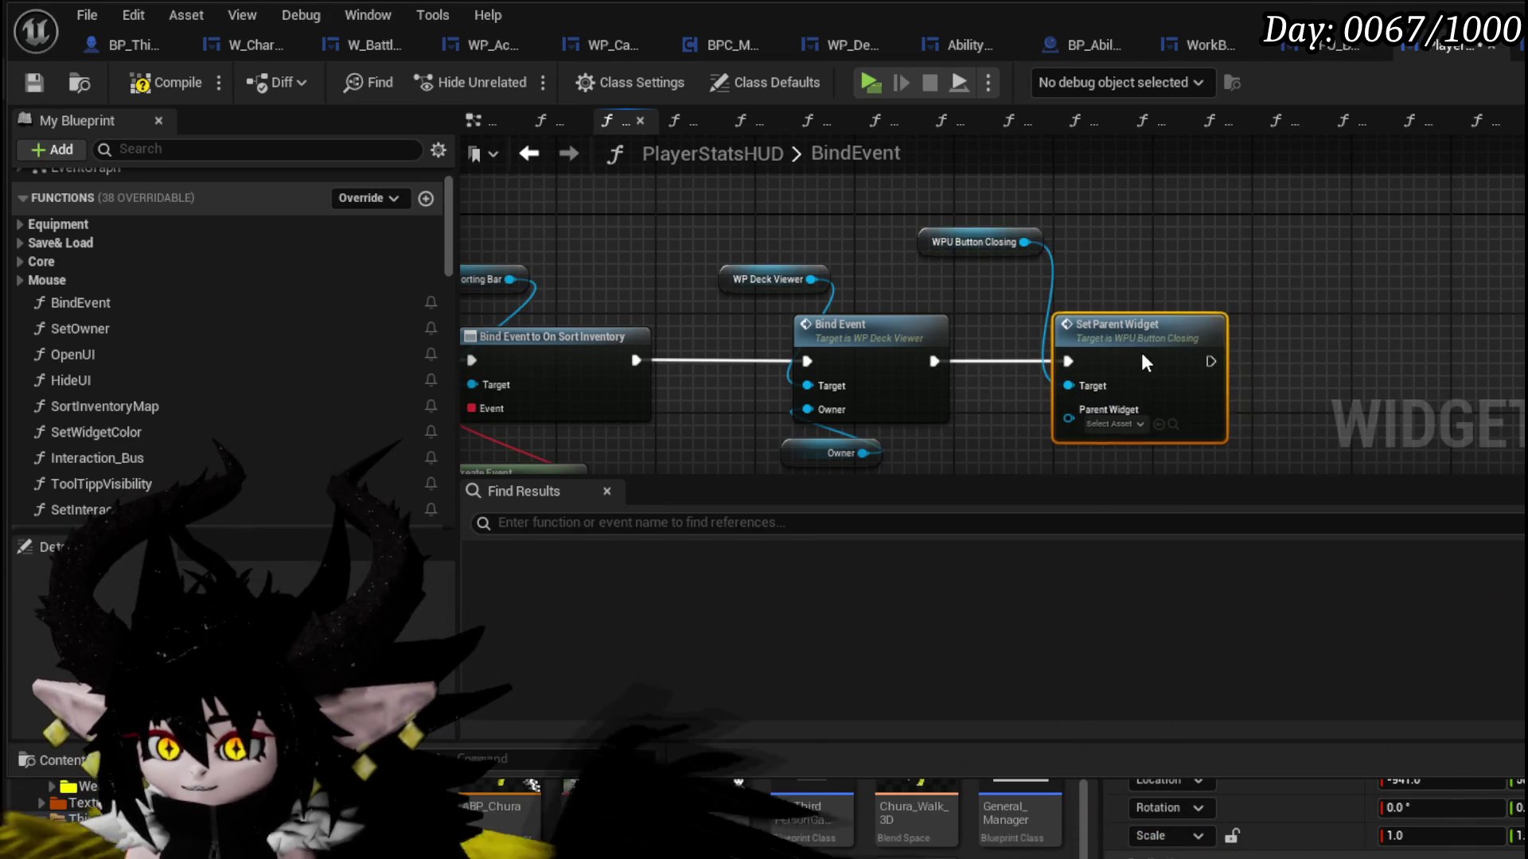
- Feed Self into the Parent Widget input and save all assets
scroll(1142, 352, "up", 2)
right_click(888, 392)
type("Self")
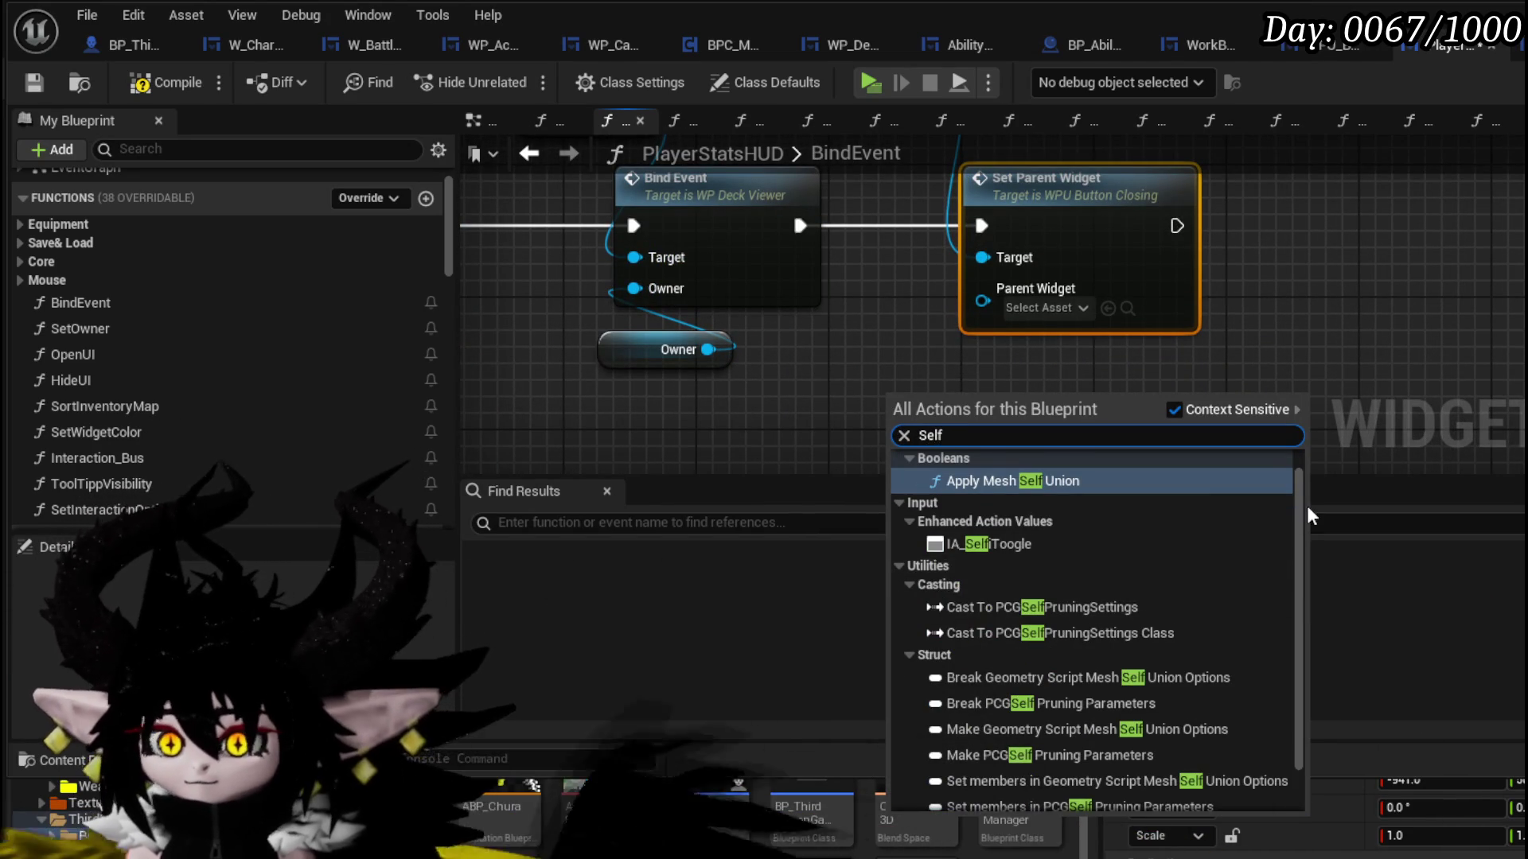
scroll(1056, 799, "down", 2)
left_click(1056, 800)
mouse_move(989, 399)
left_mouse_down()
mouse_move(1023, 369)
mouse_move(1027, 288)
left_mouse_up()
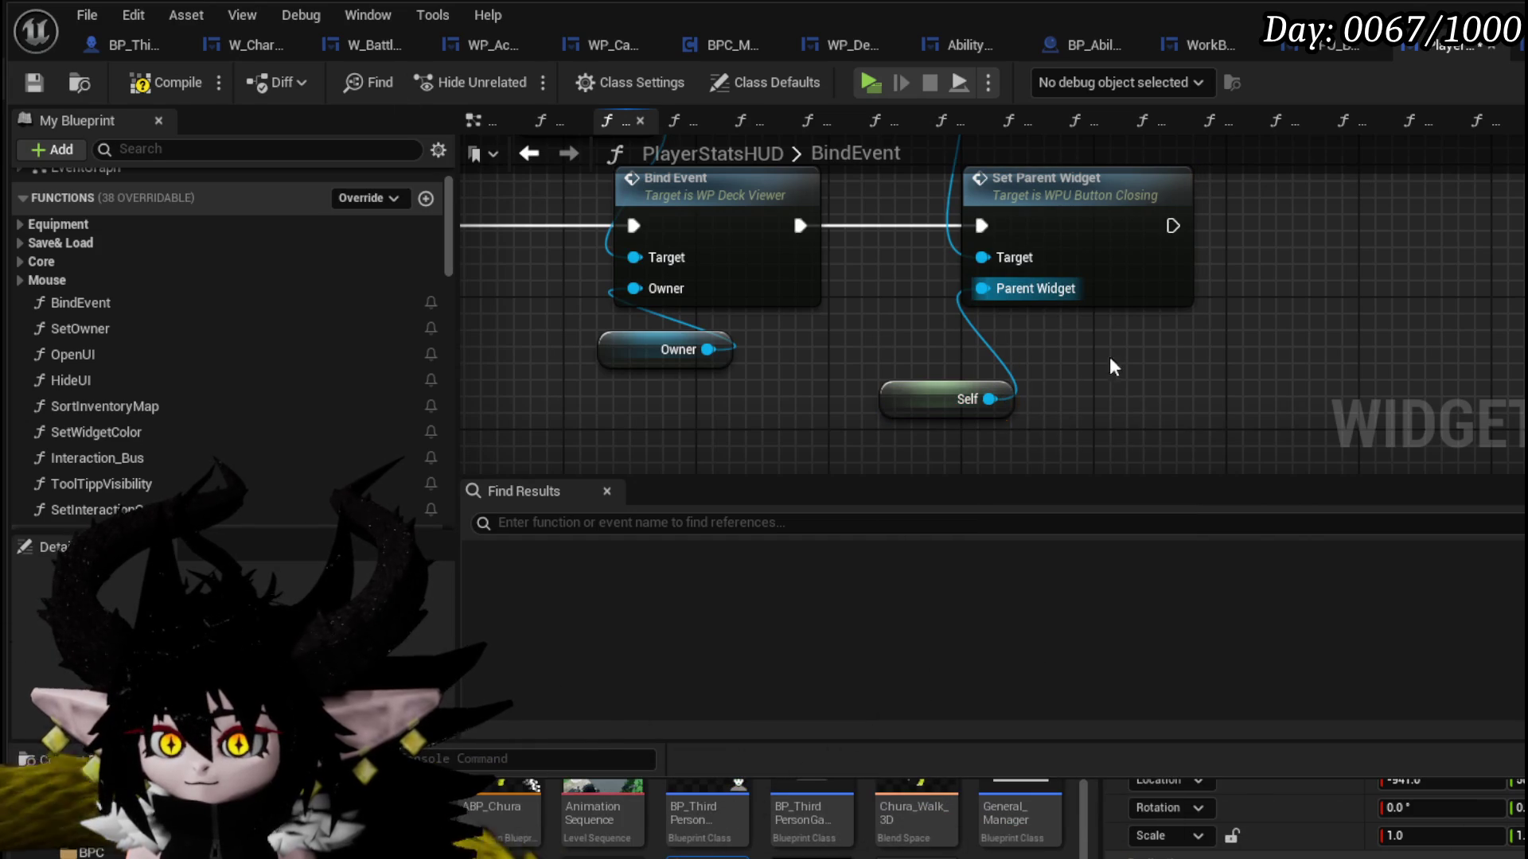
left_click(39, 84)
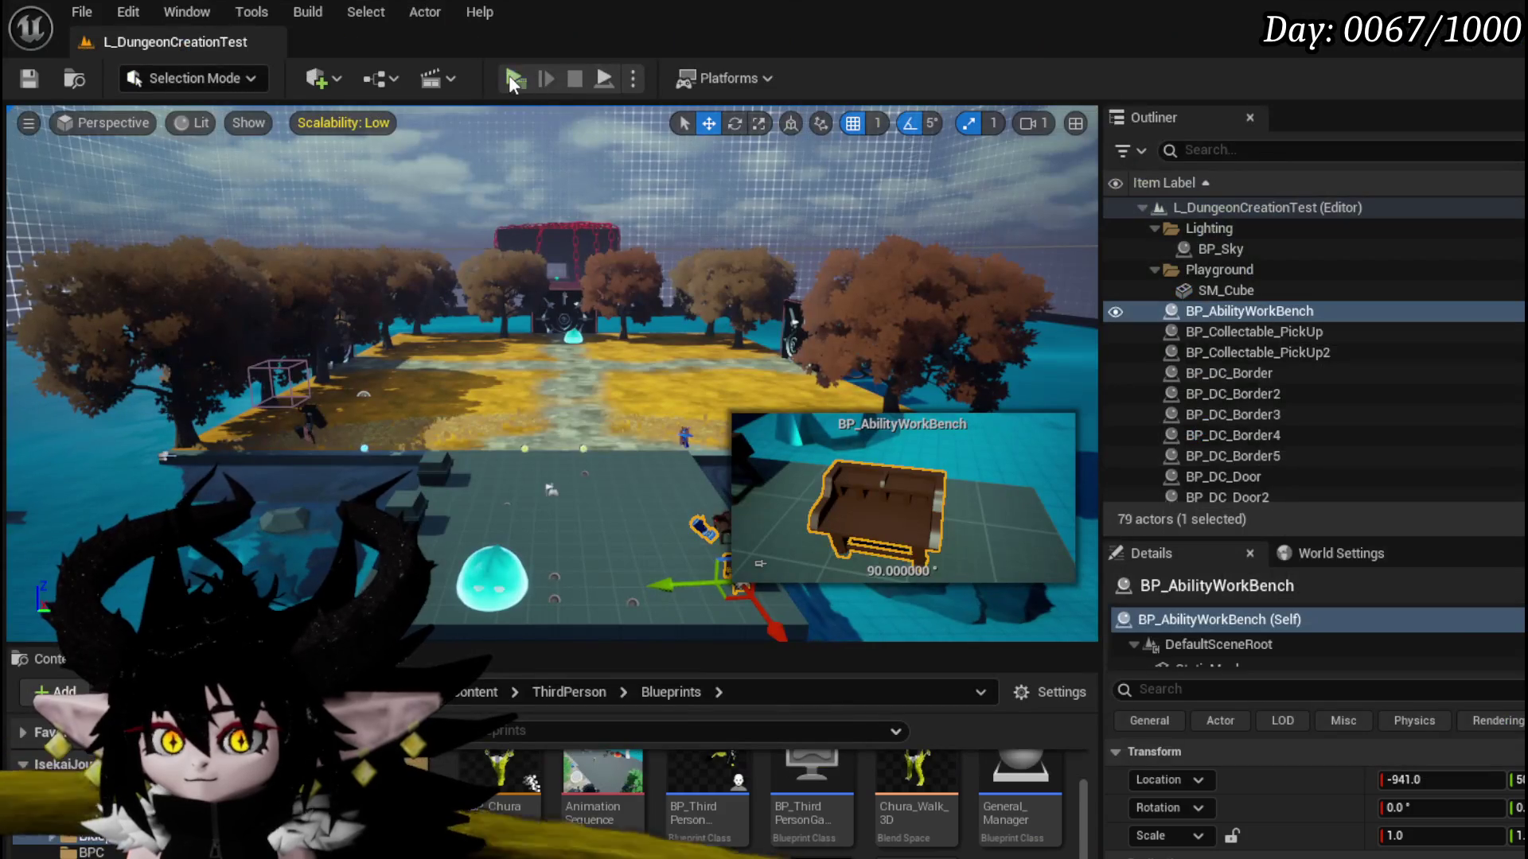
left_click(514, 80)
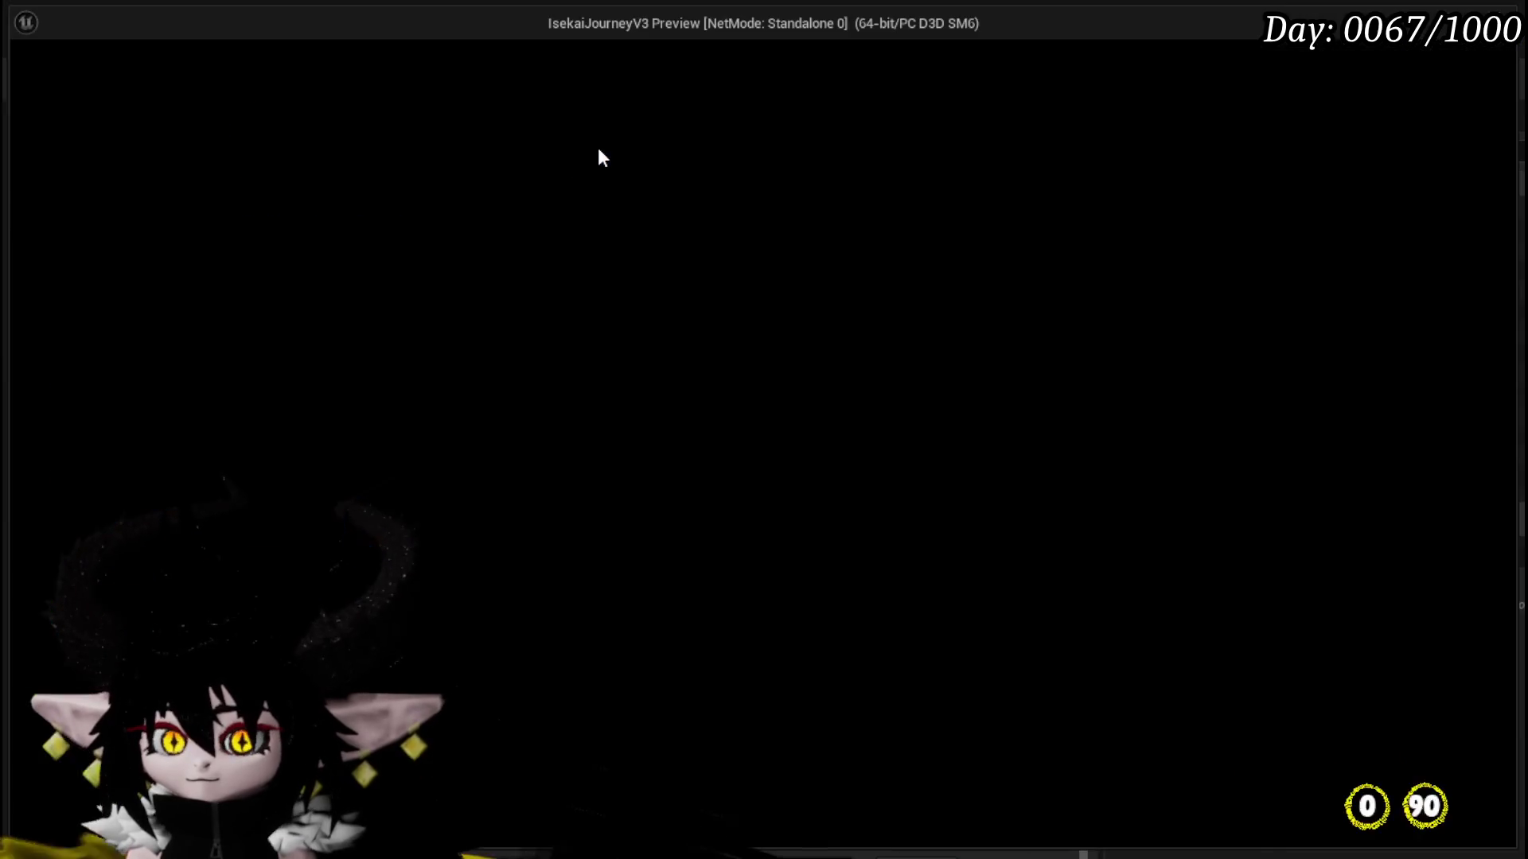
key("Tab")
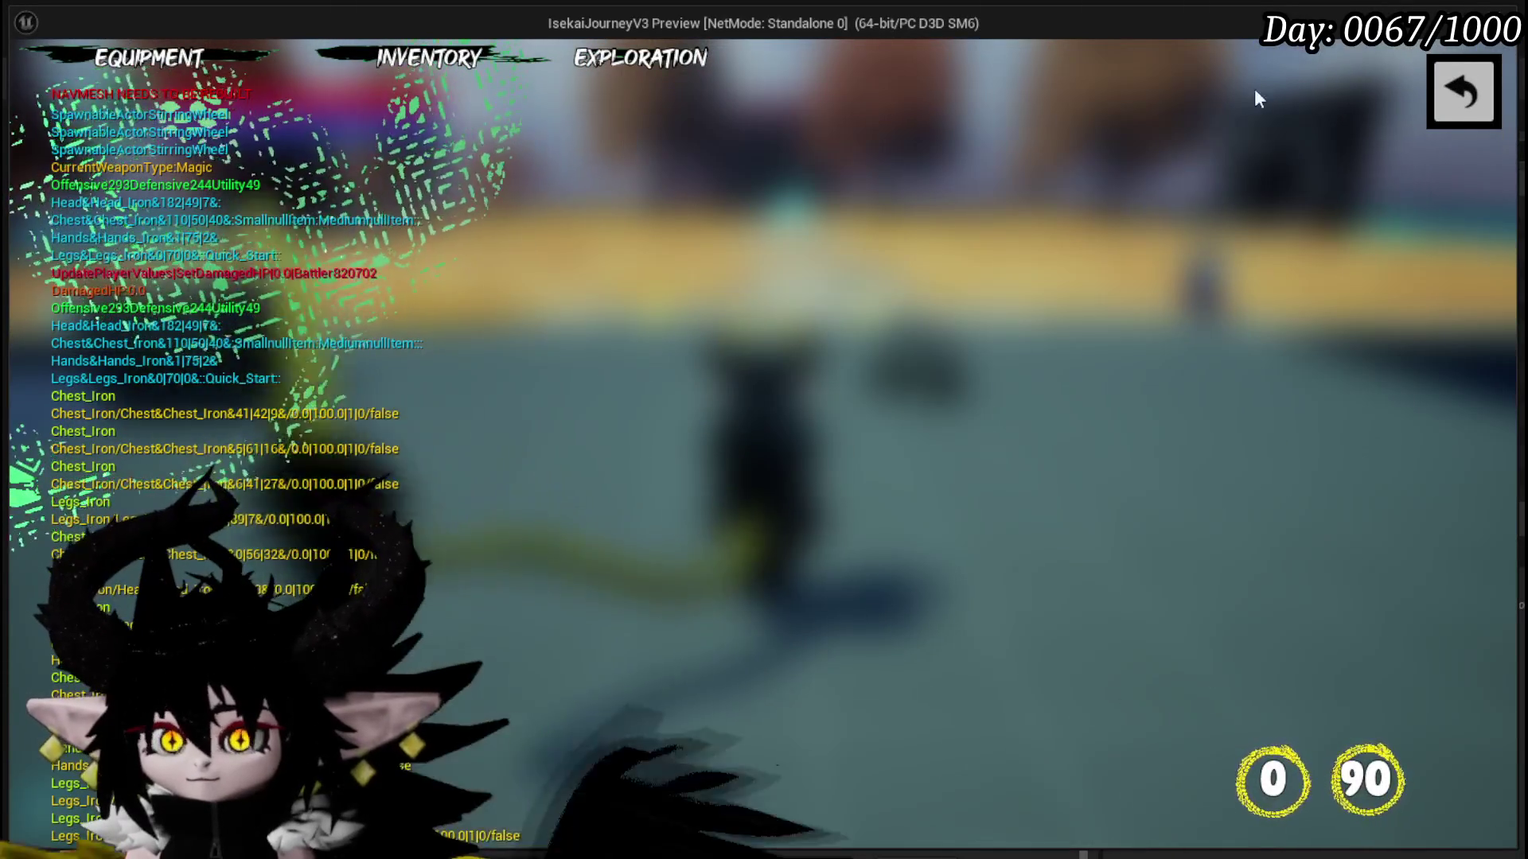
left_click(1453, 92)
key("Tab")
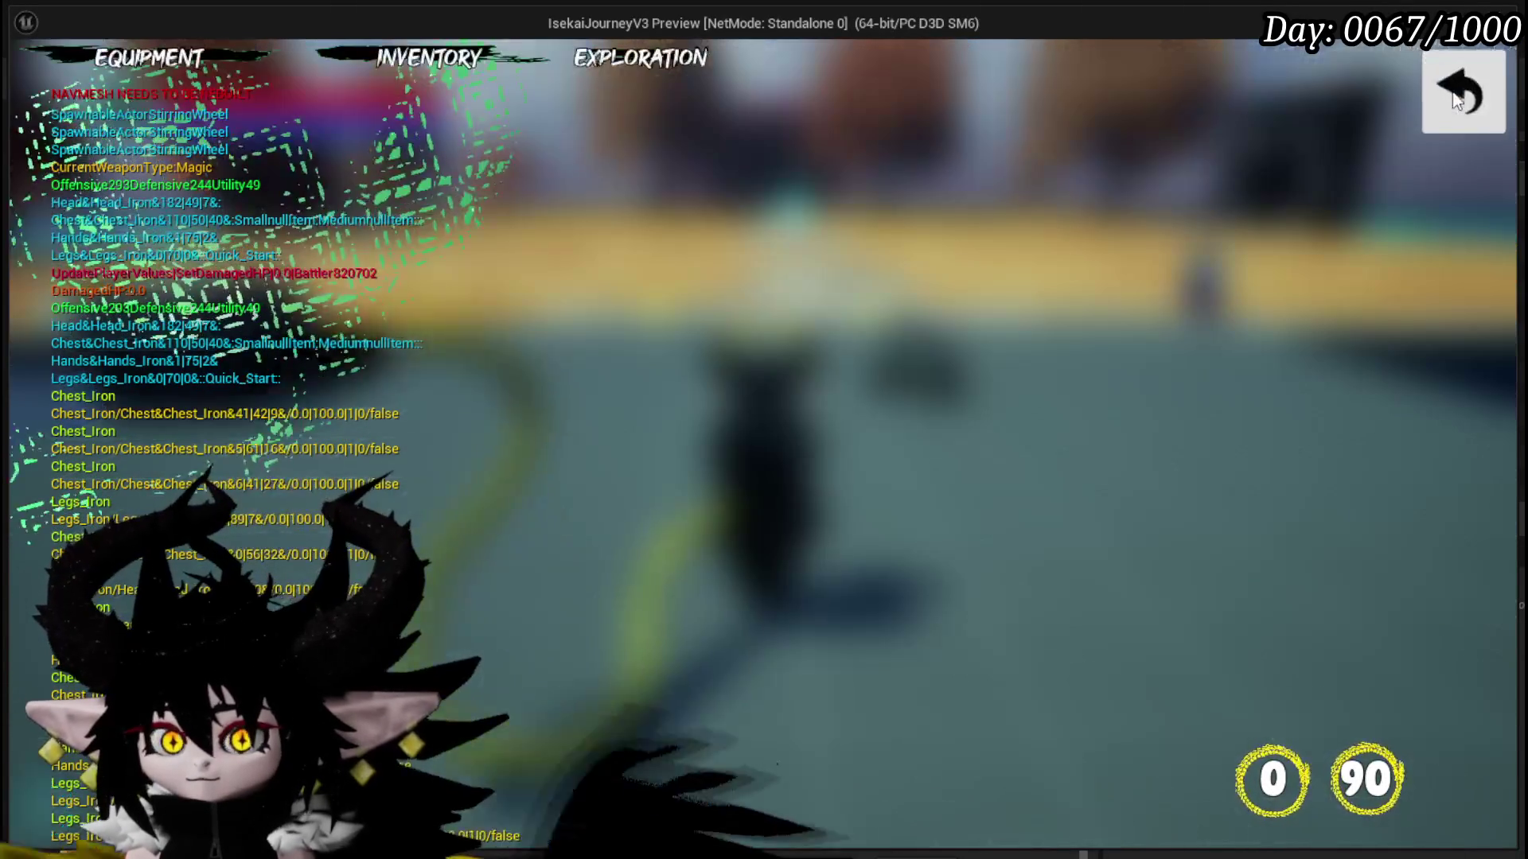
left_click(258, 62)
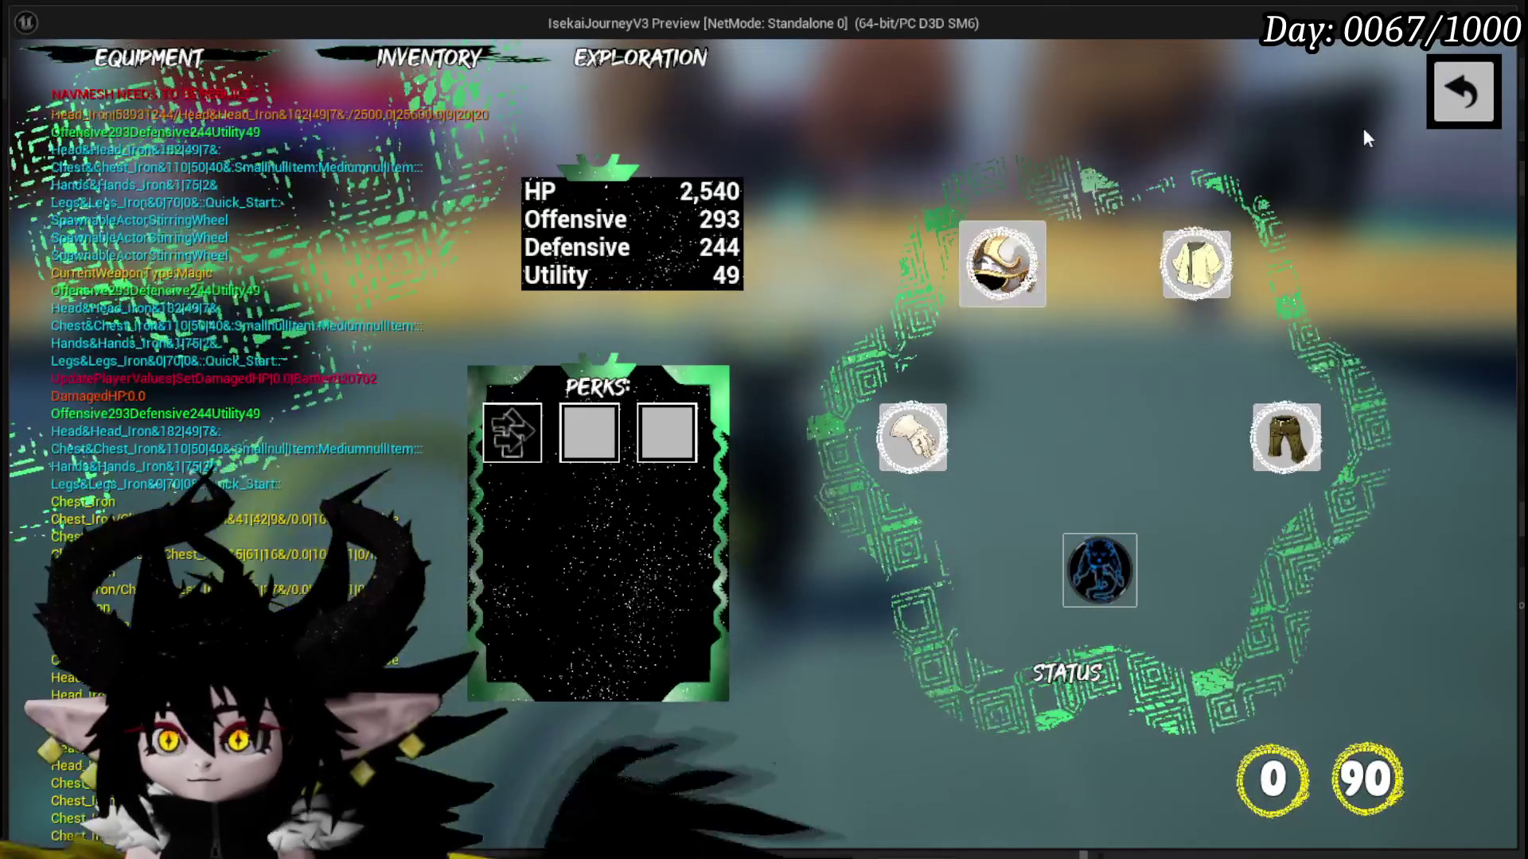
left_click(1455, 97)
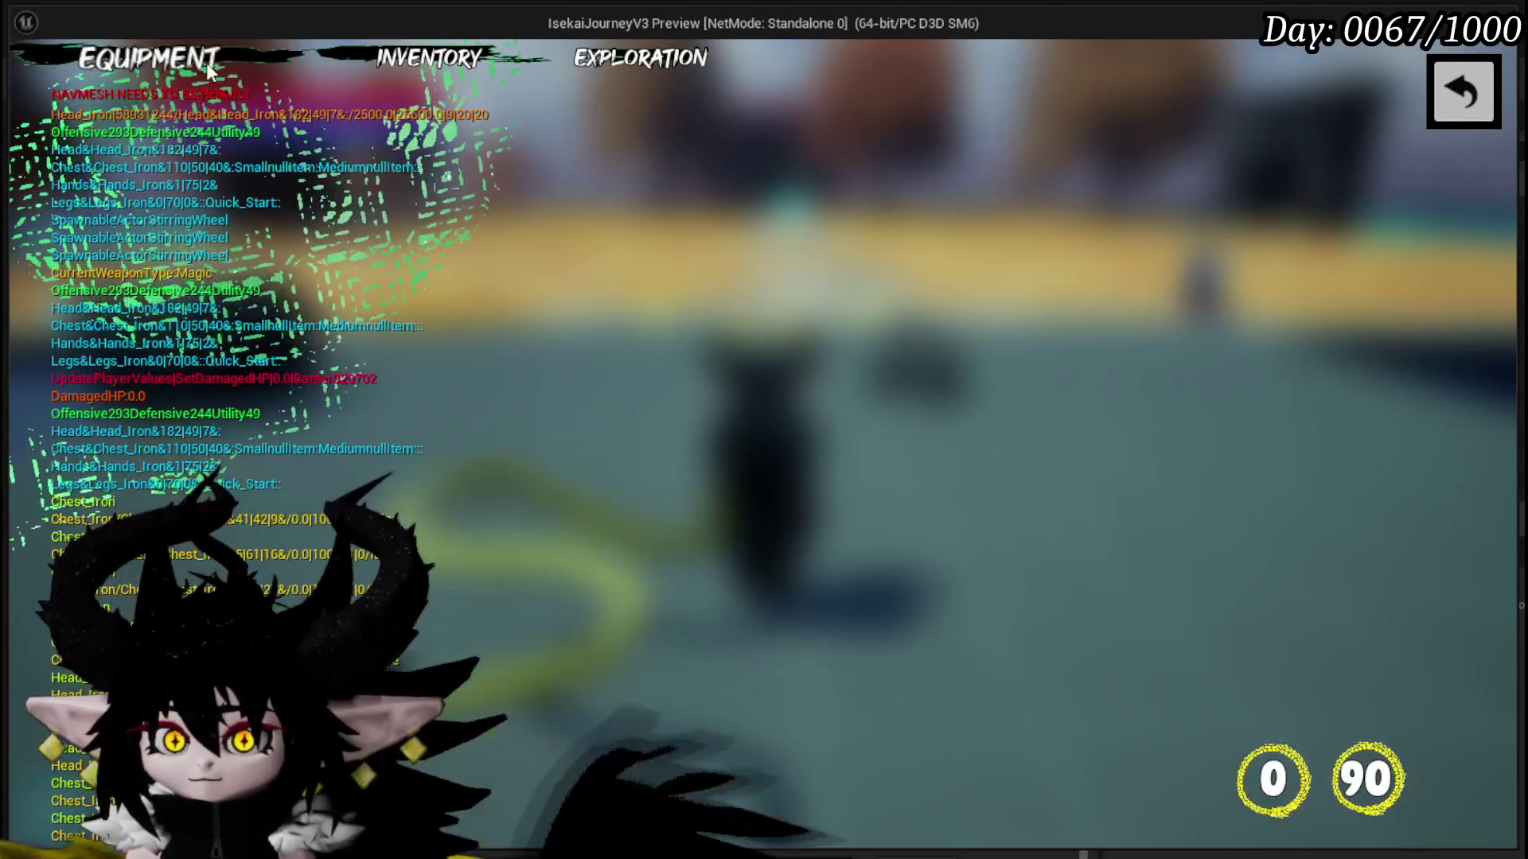
key("Tab")
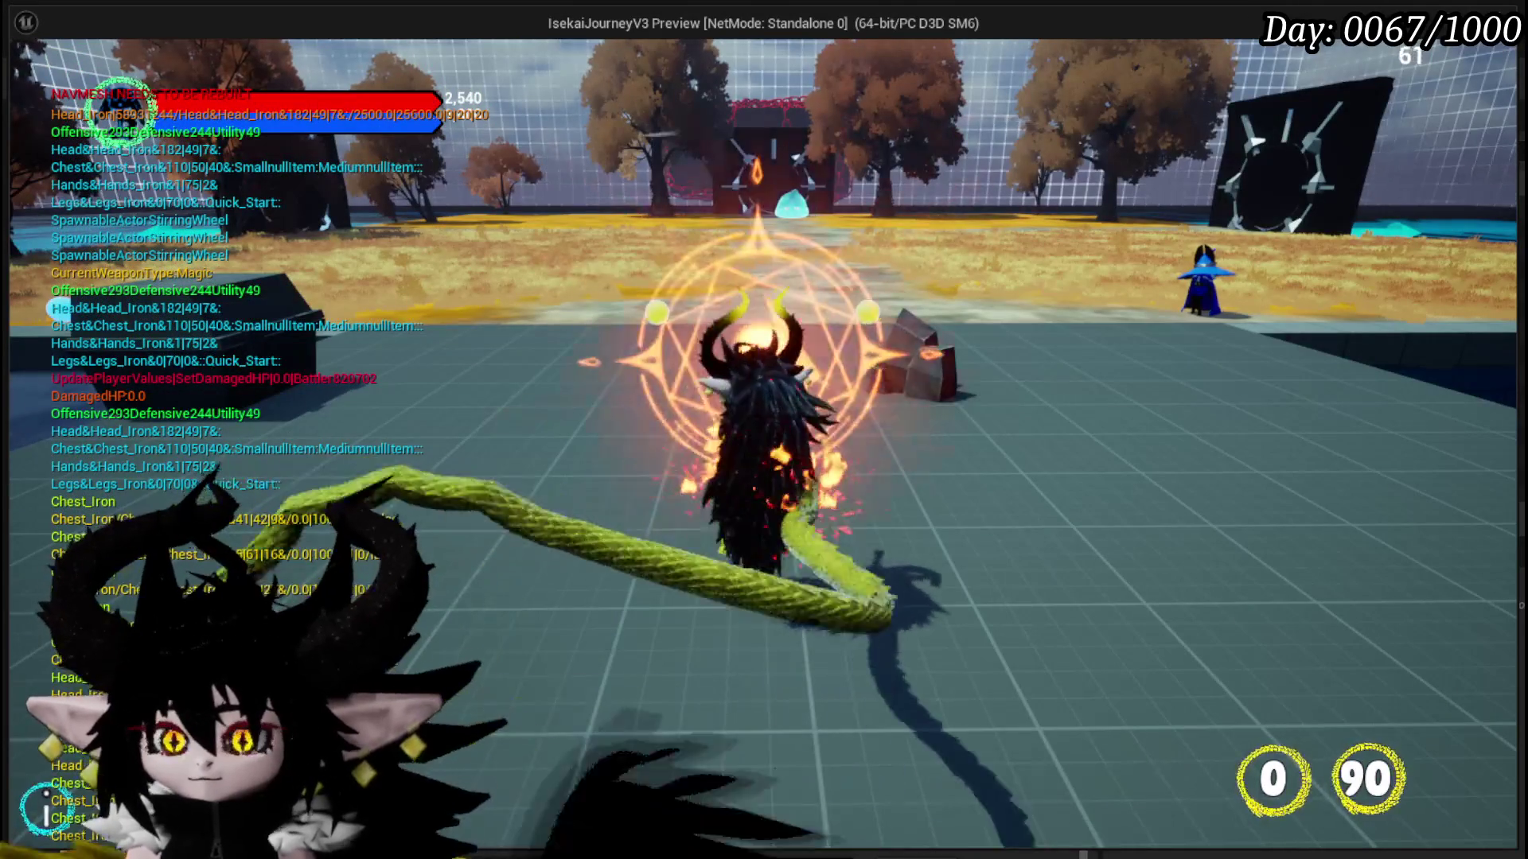
key("Tab")
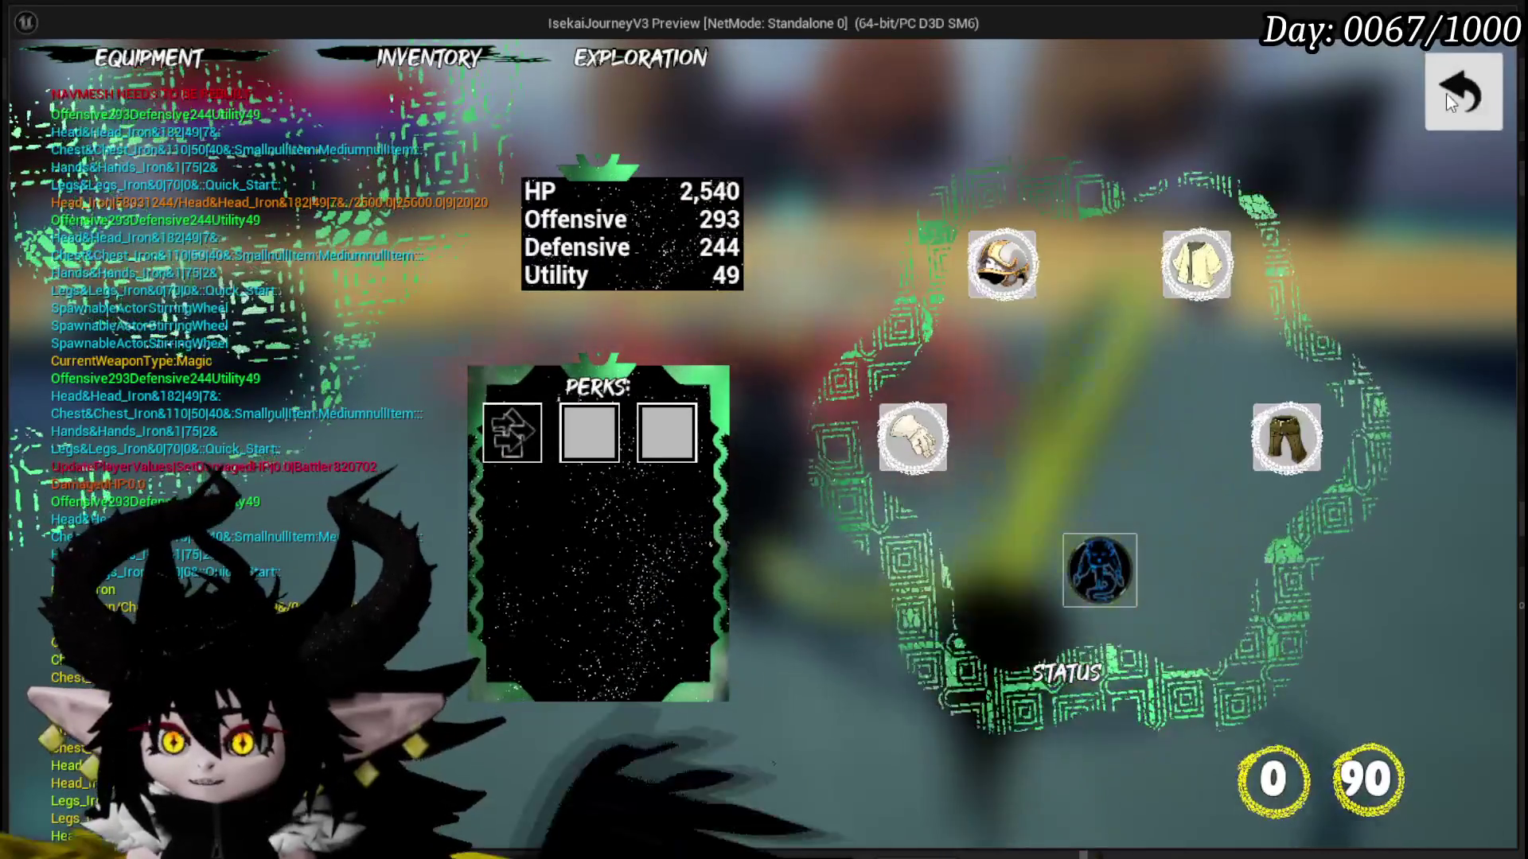
left_click(1446, 93)
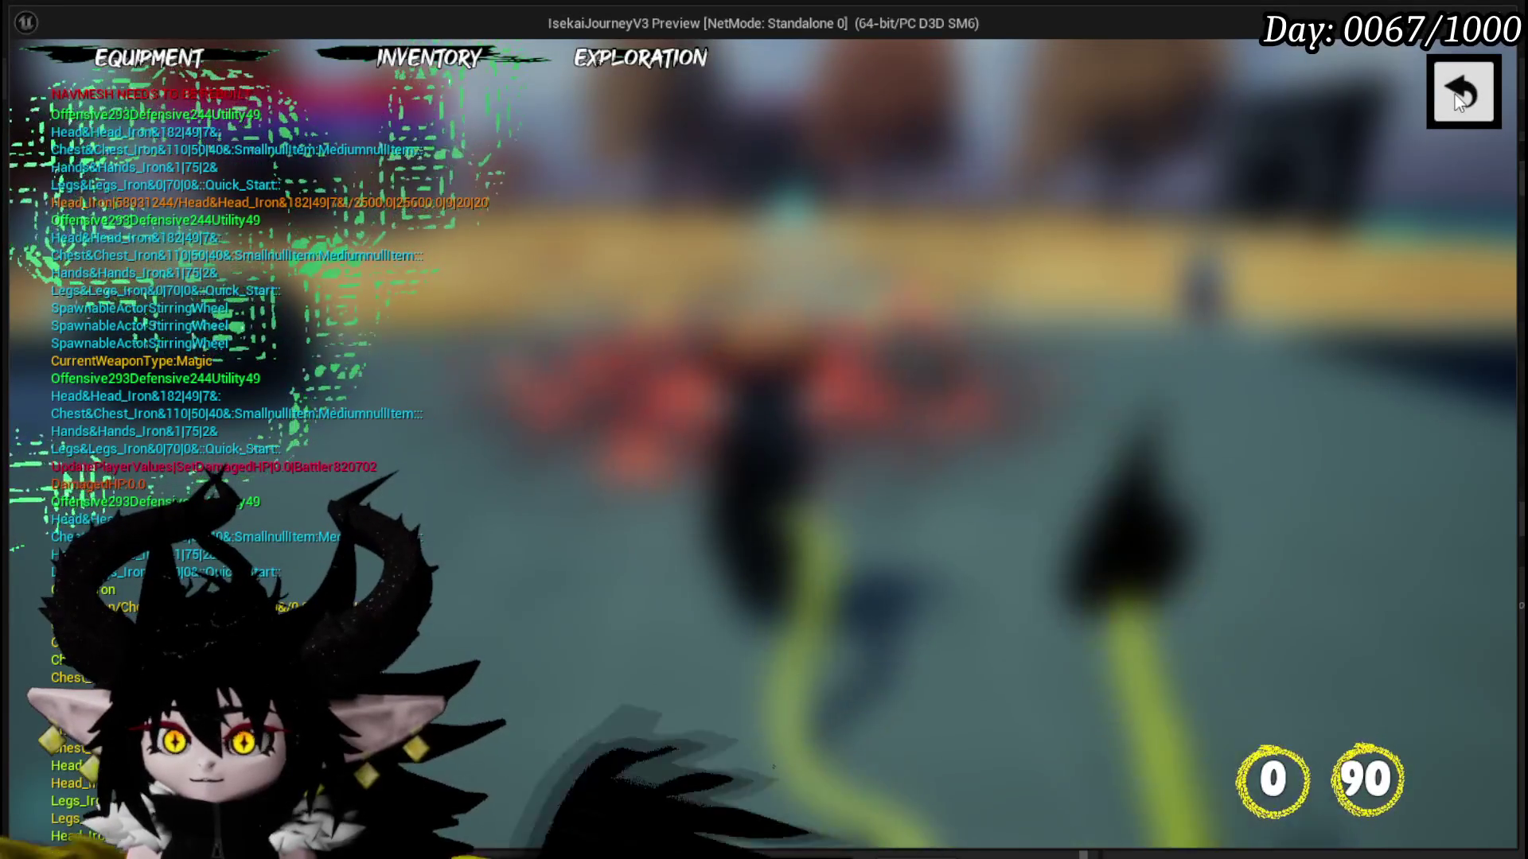
left_click(1455, 94)
key("Tab")
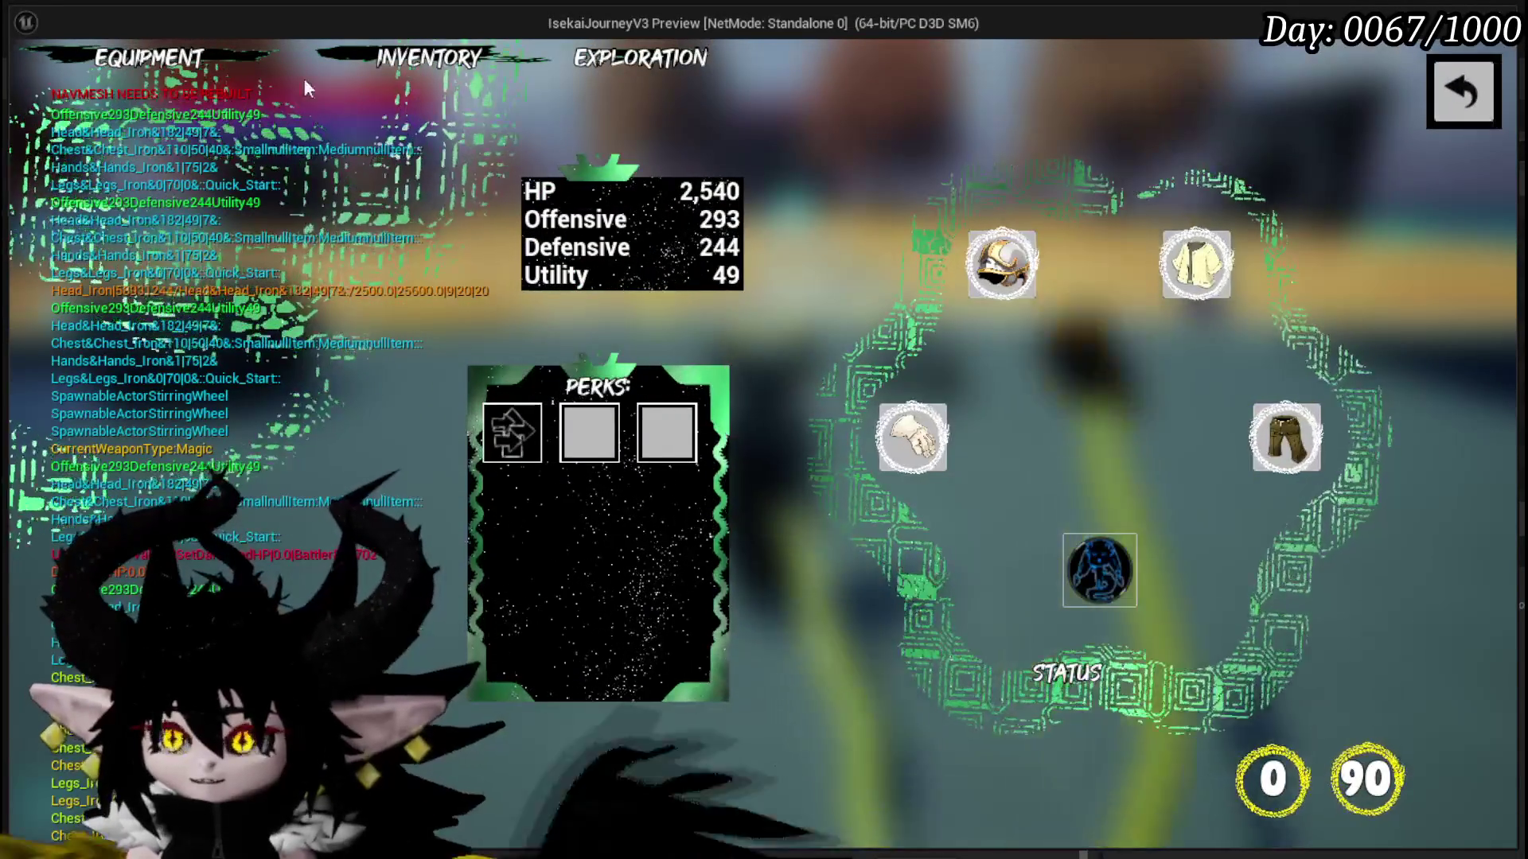
mouse_move(957, 297)
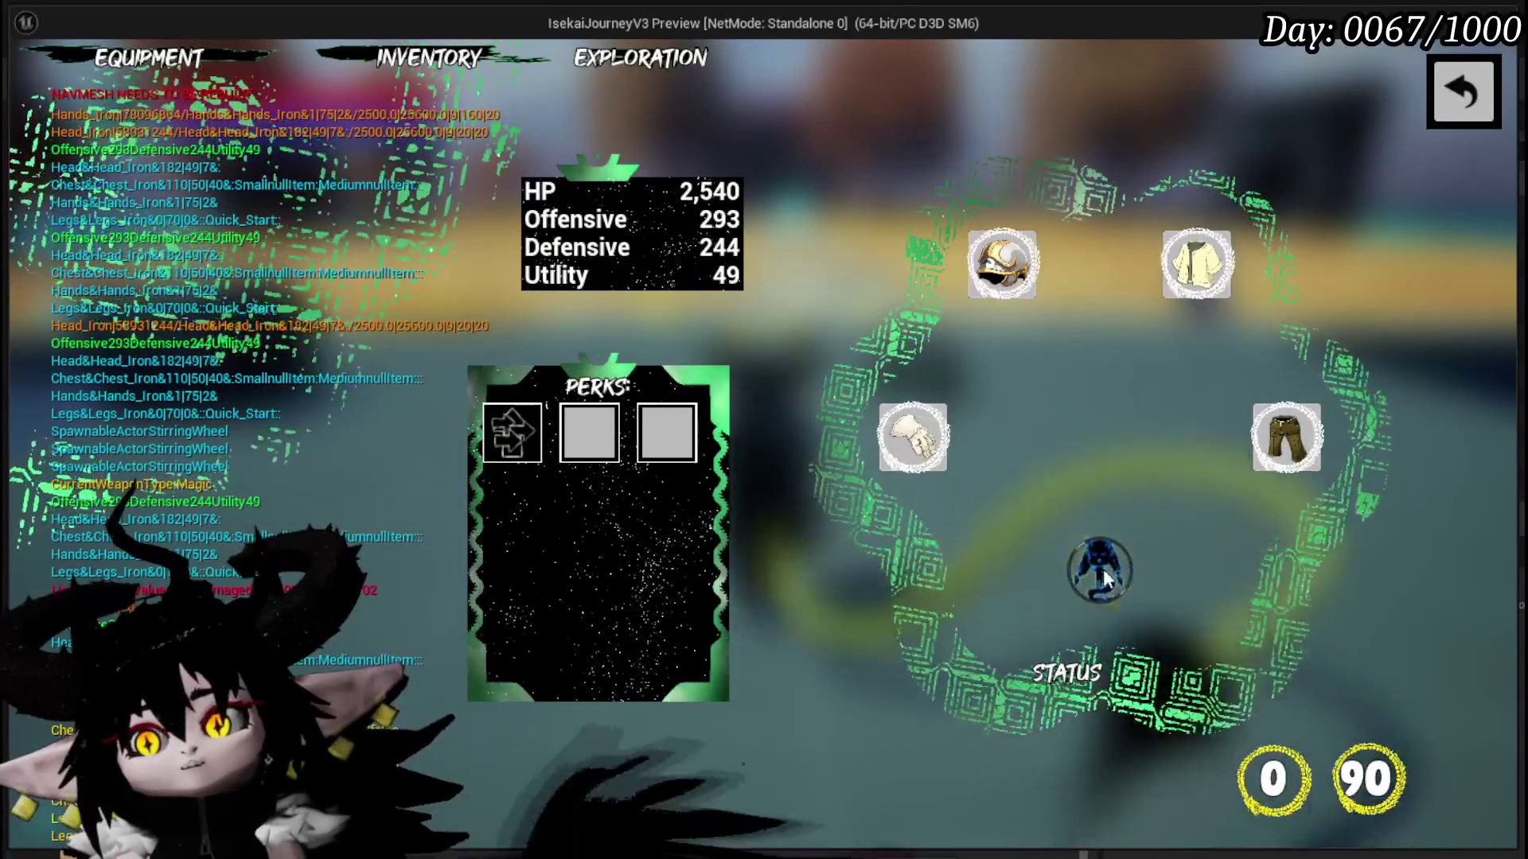
left_click(1103, 570)
left_click(1119, 580)
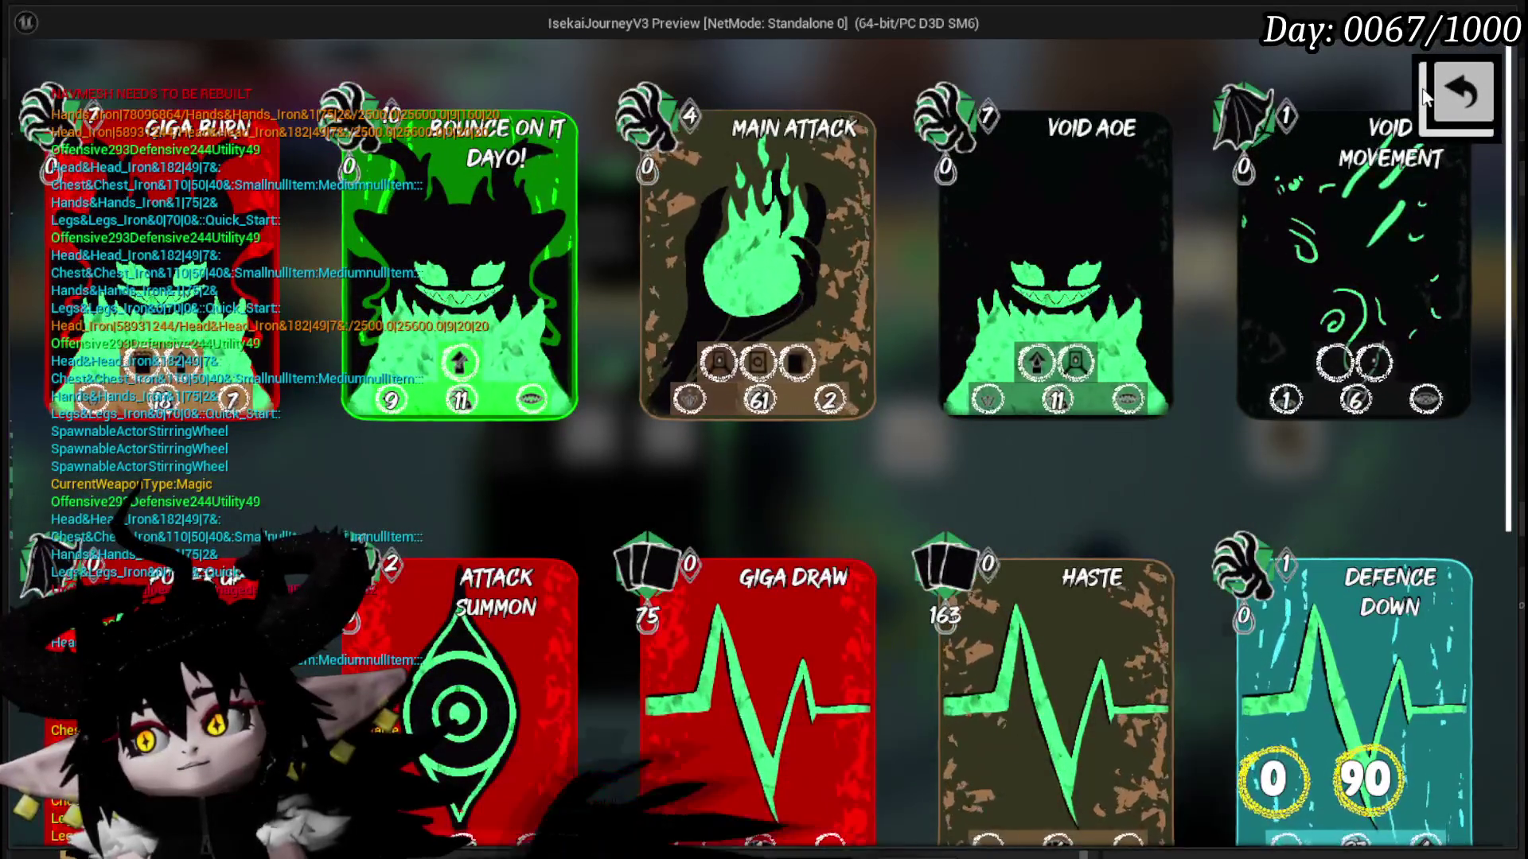
left_click(1467, 94)
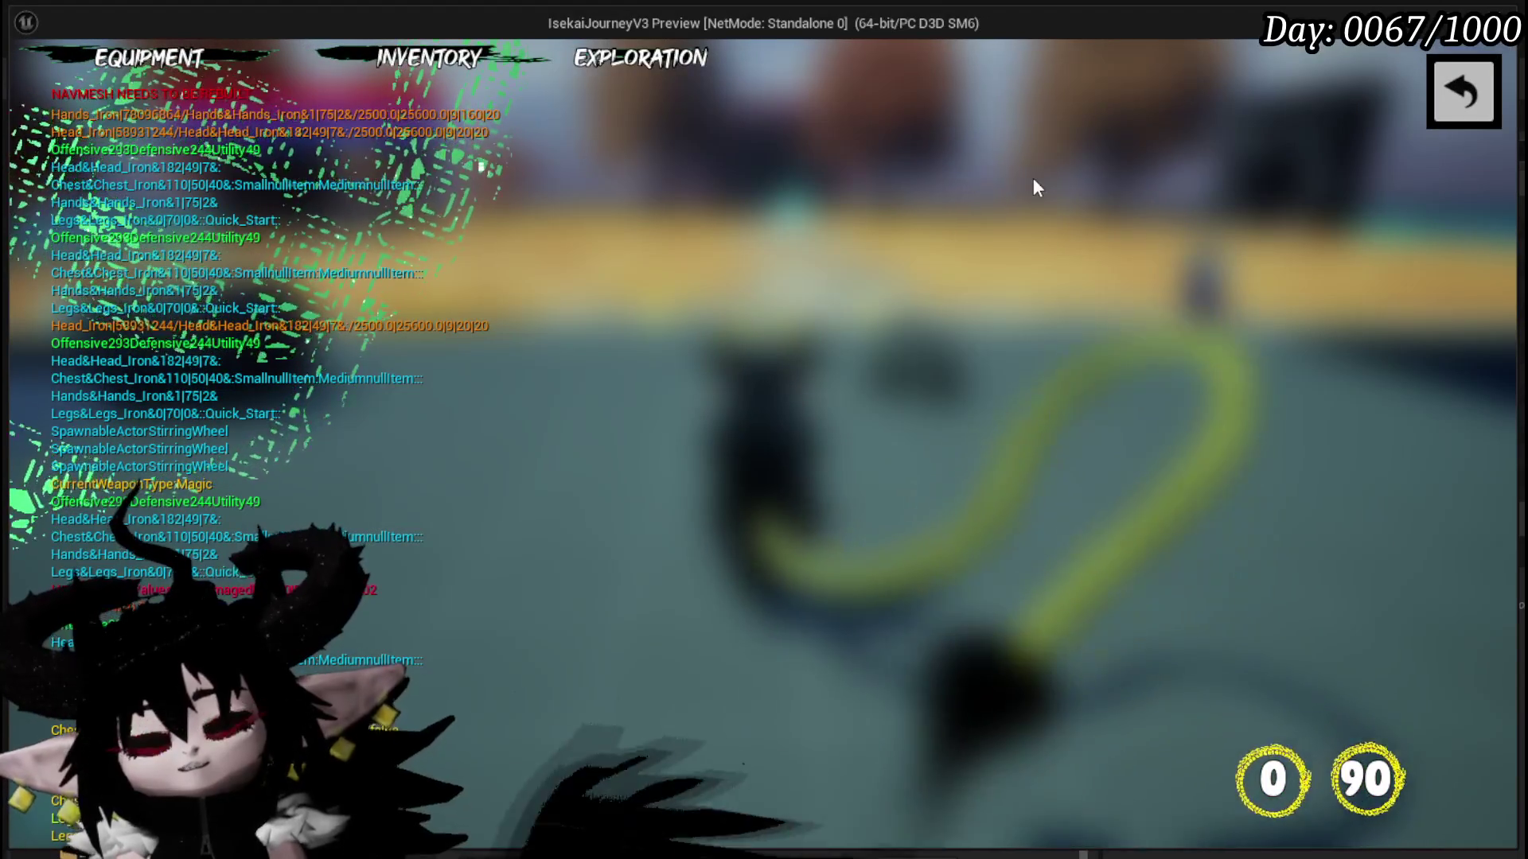
key("Escape")
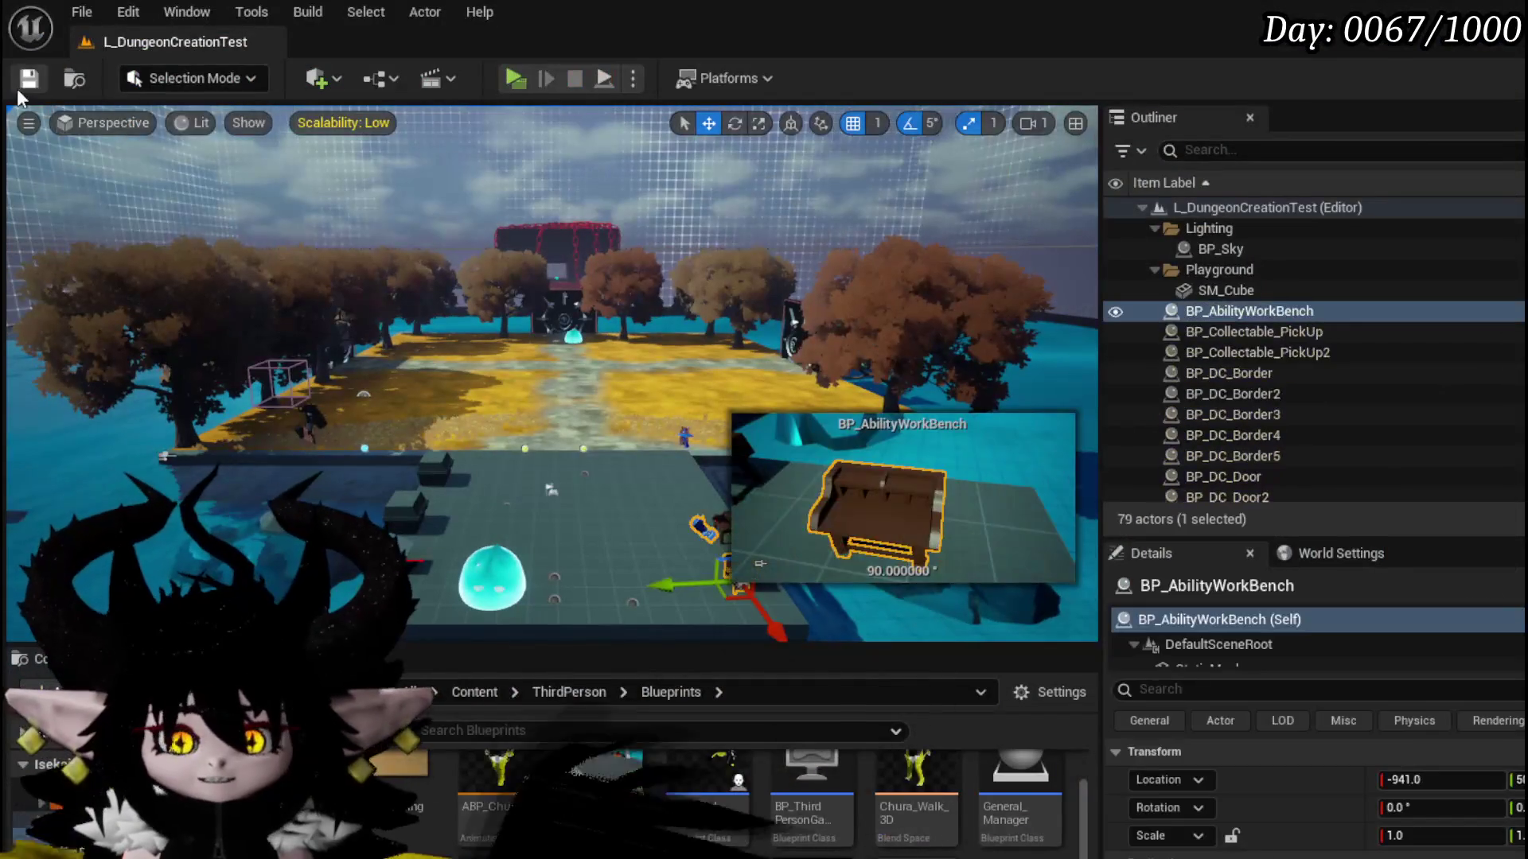
key("ctrl+s")
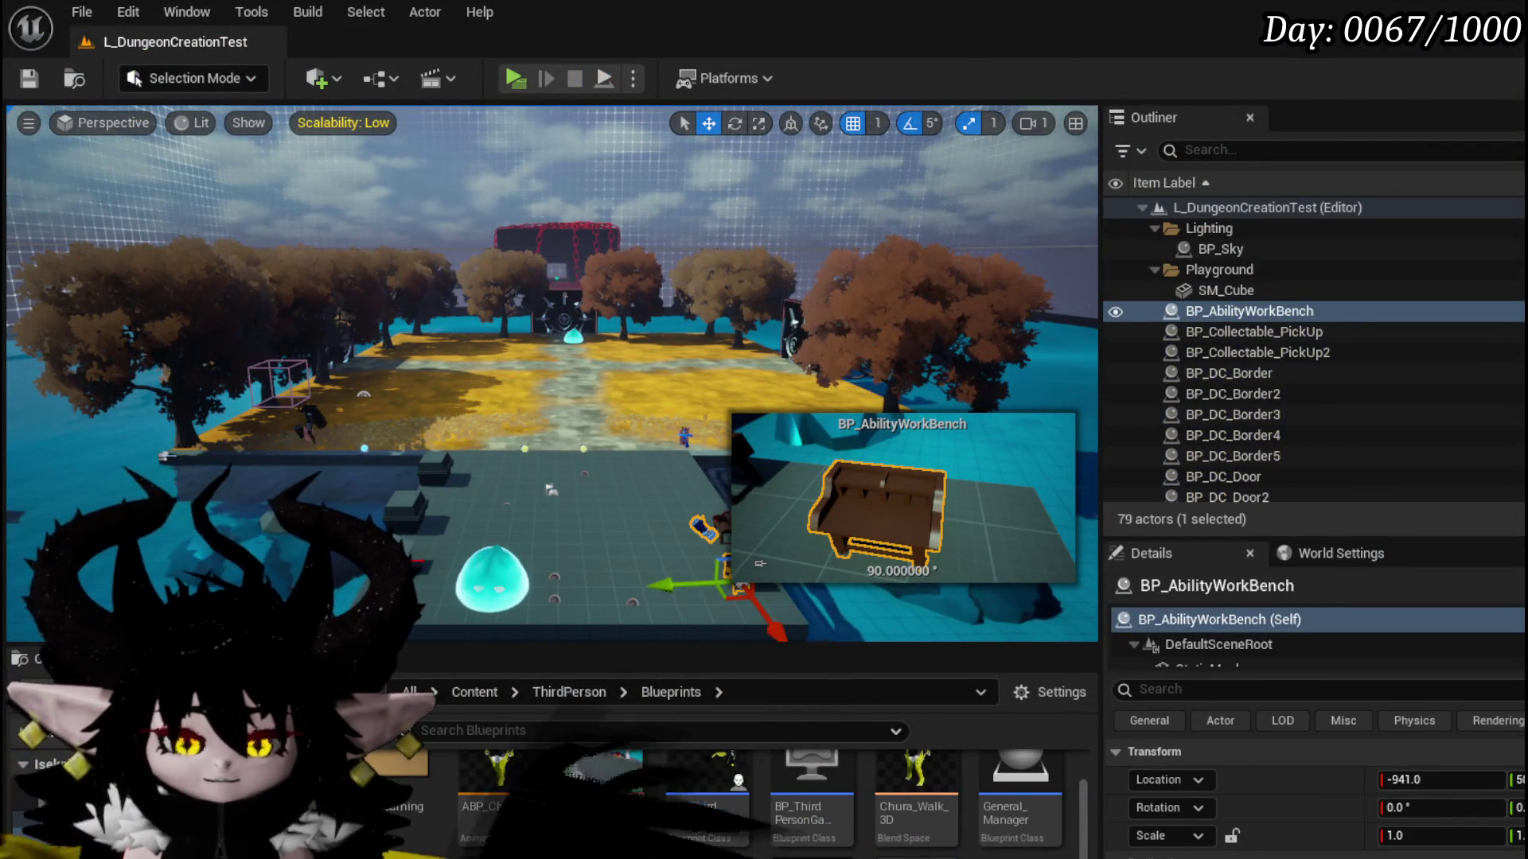
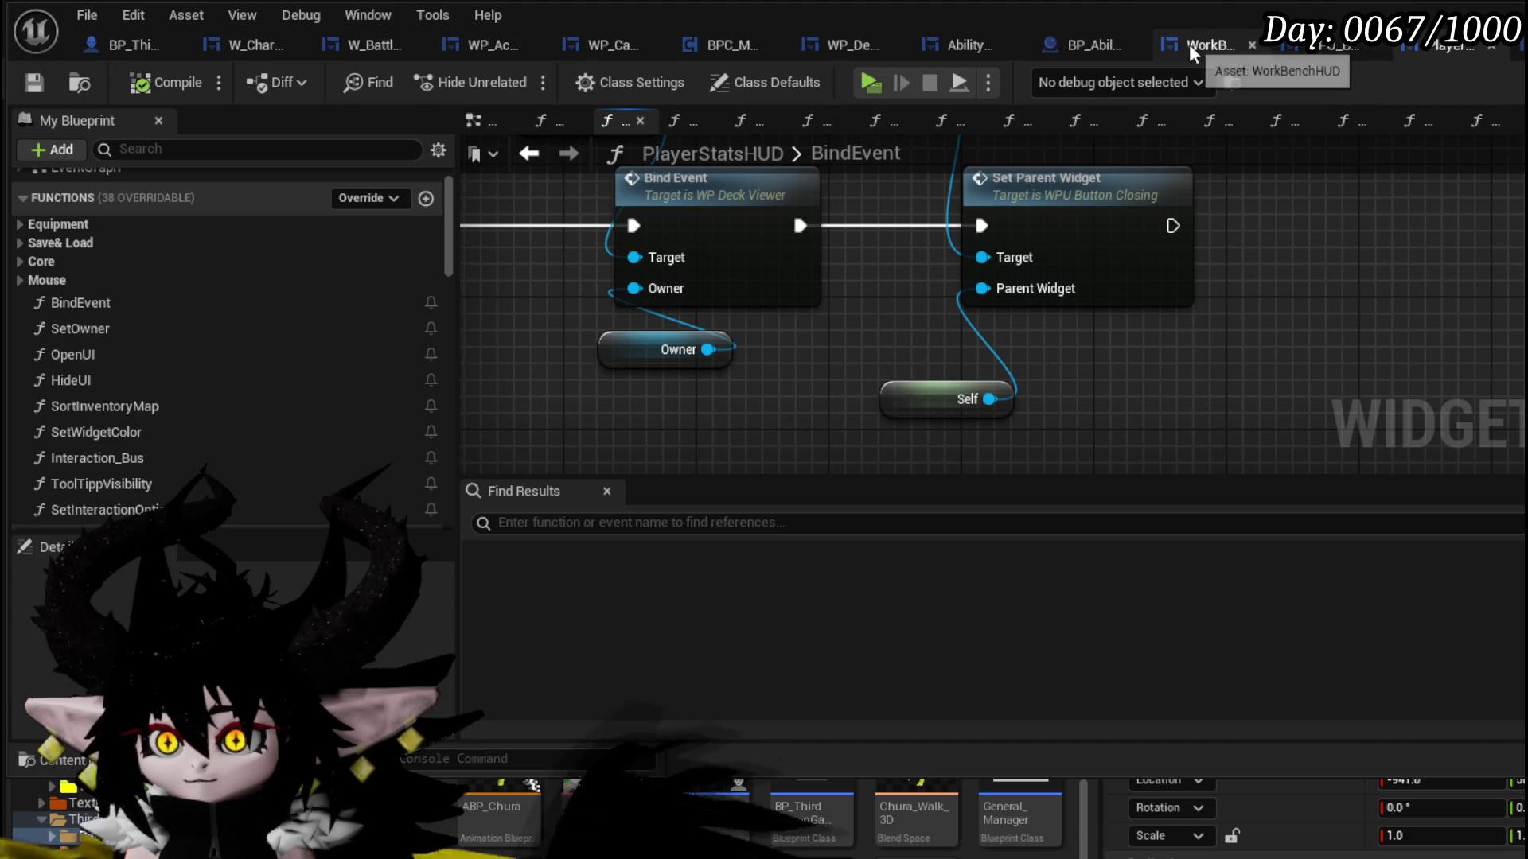
- Select the WP_DeckViewer widget in the PlayerStatsHUD layout
left_click(1401, 47)
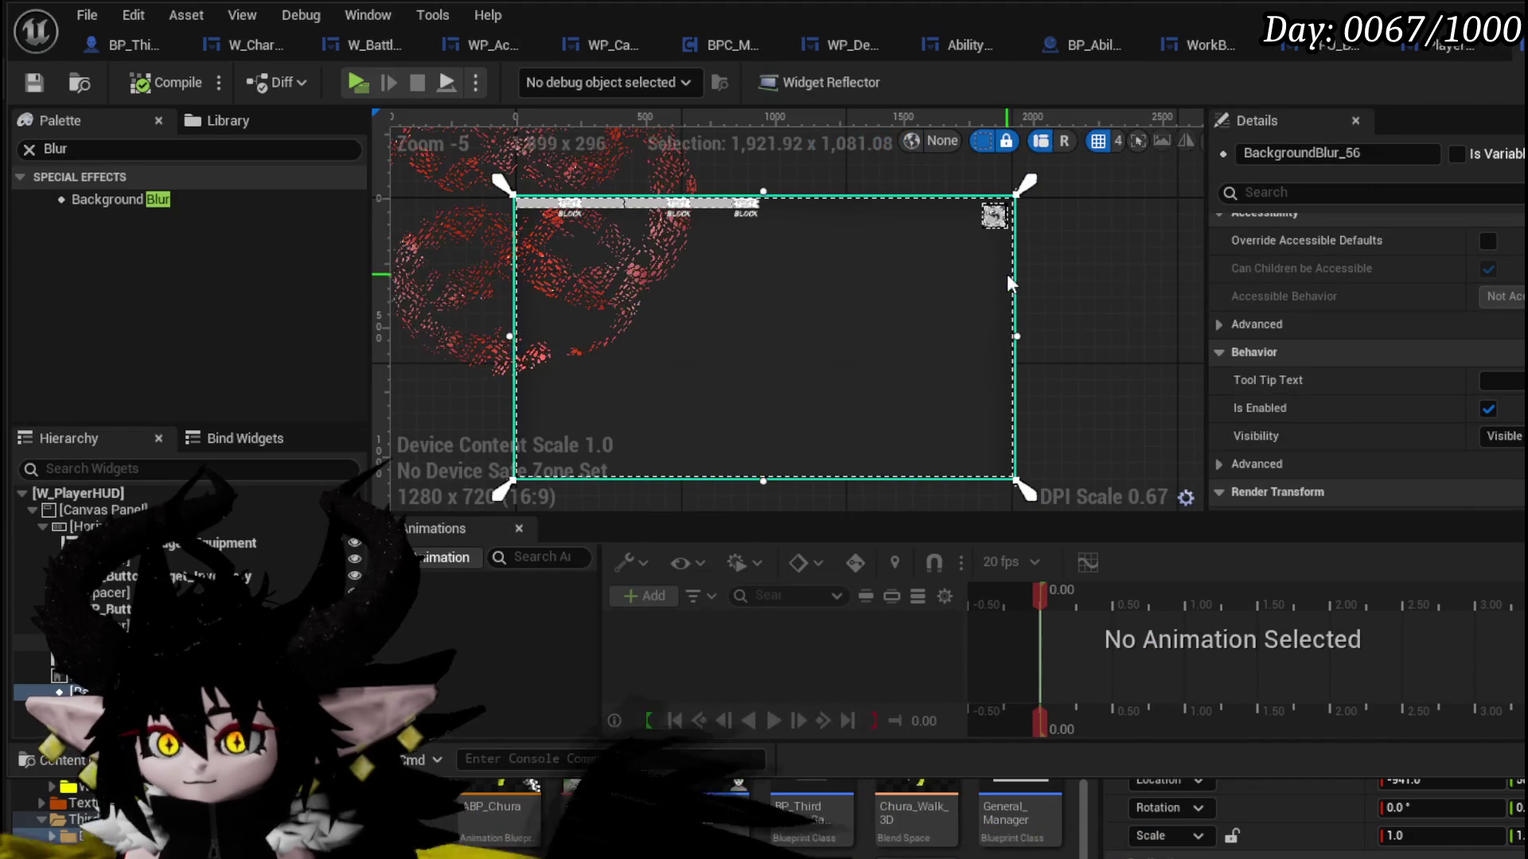
left_click(1437, 56)
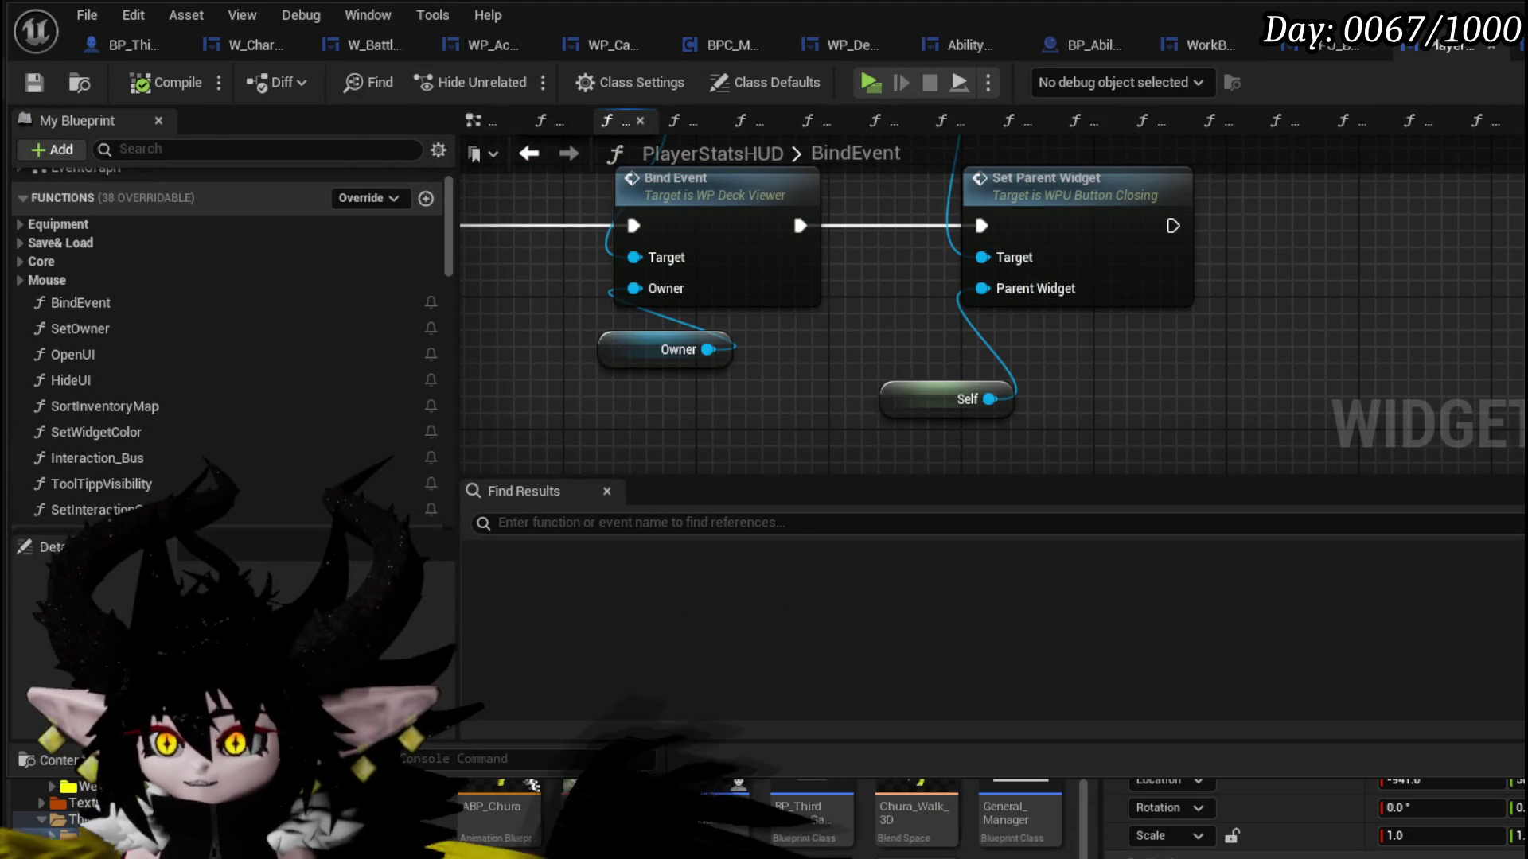
left_click(1522, 82)
scroll(1076, 265, "up", 4)
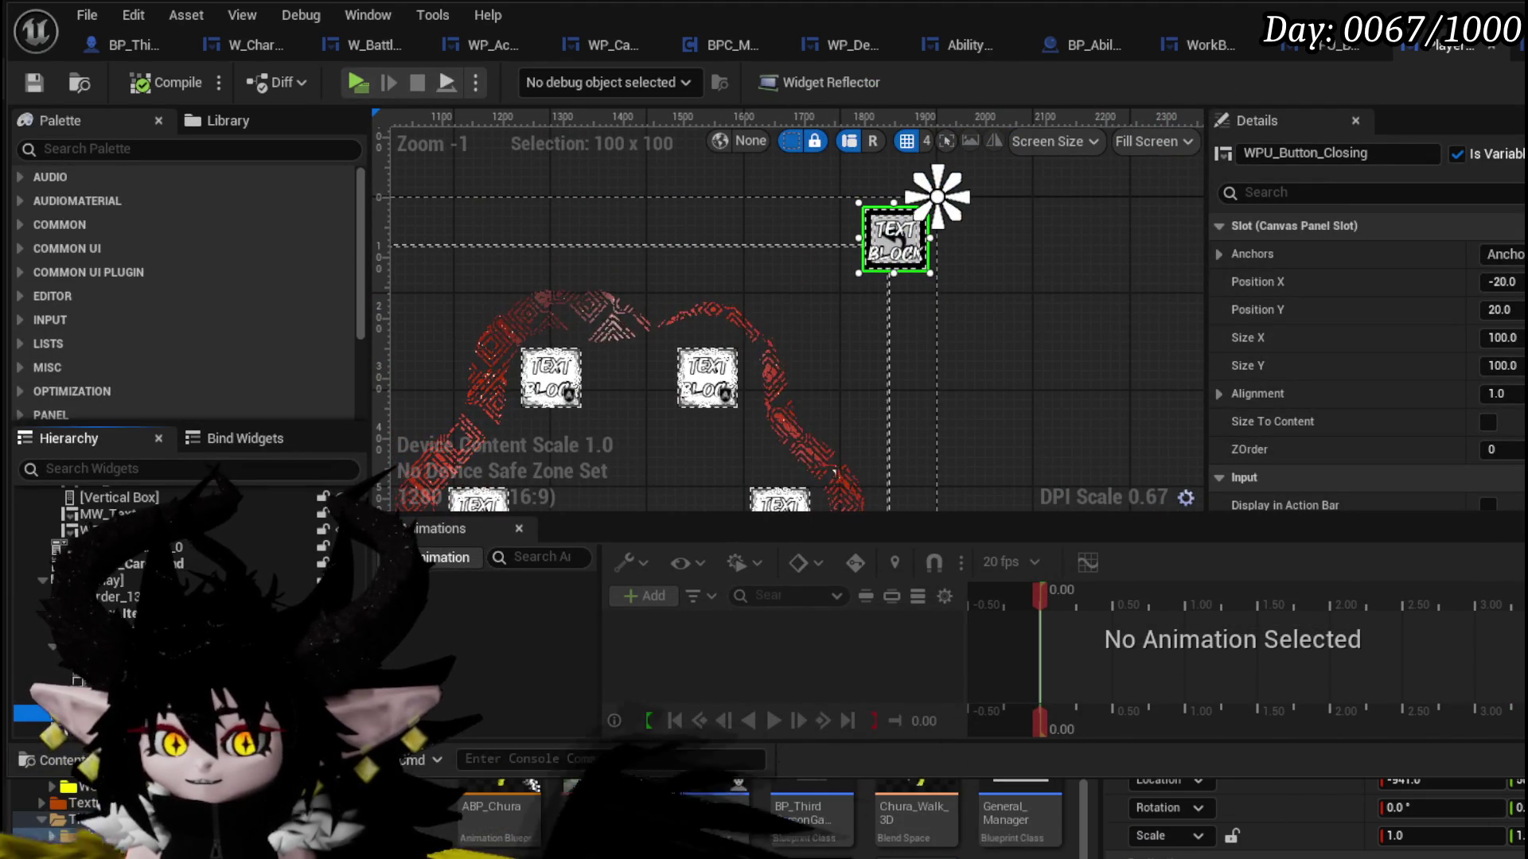
left_click(1028, 318)
scroll(1020, 350, "down", 2)
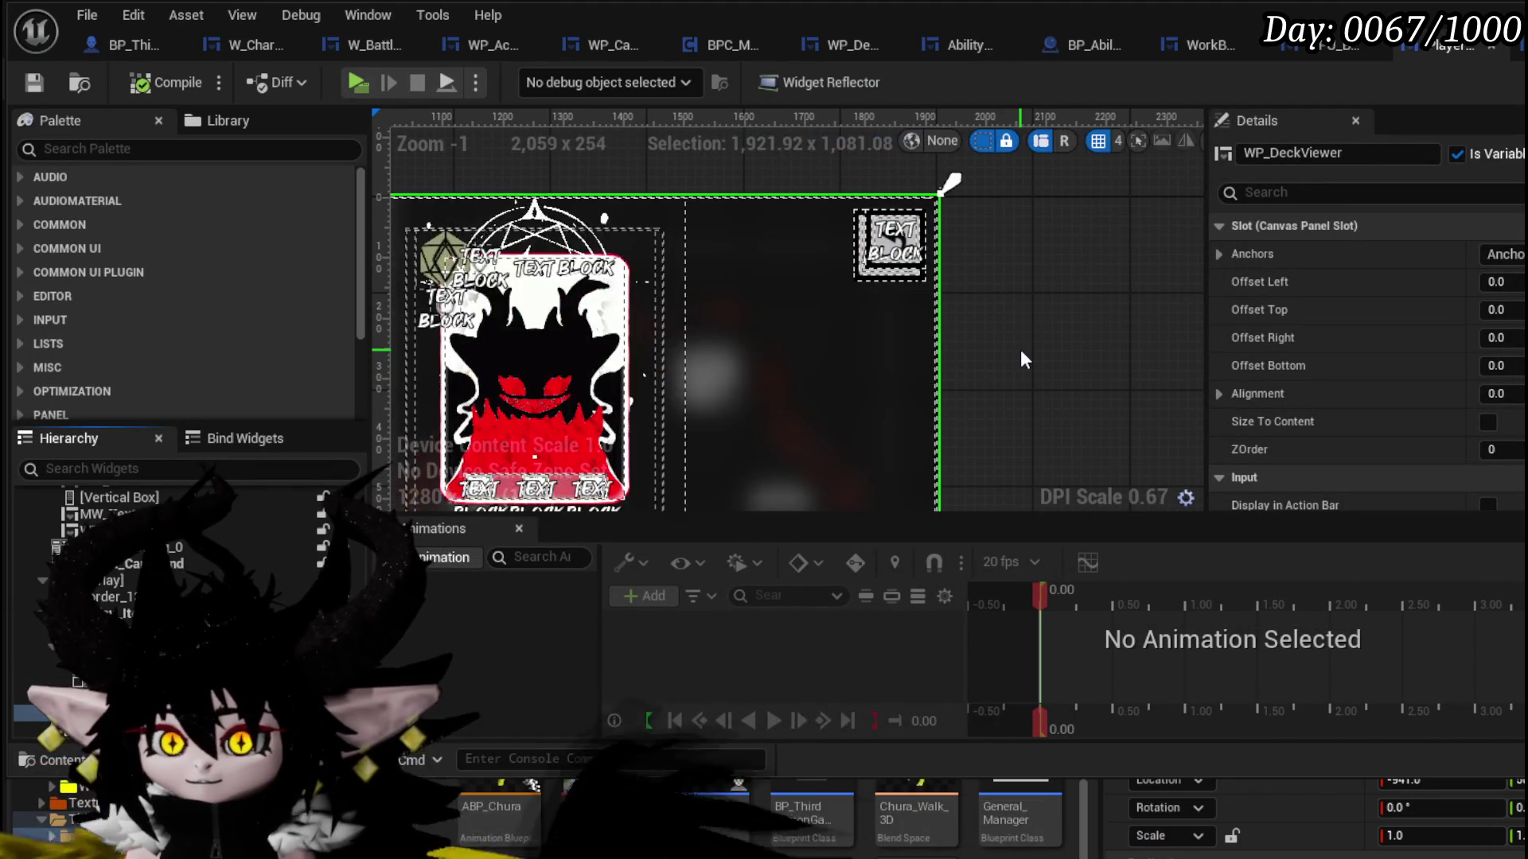
left_click_drag(1091, 276, 1172, 281)
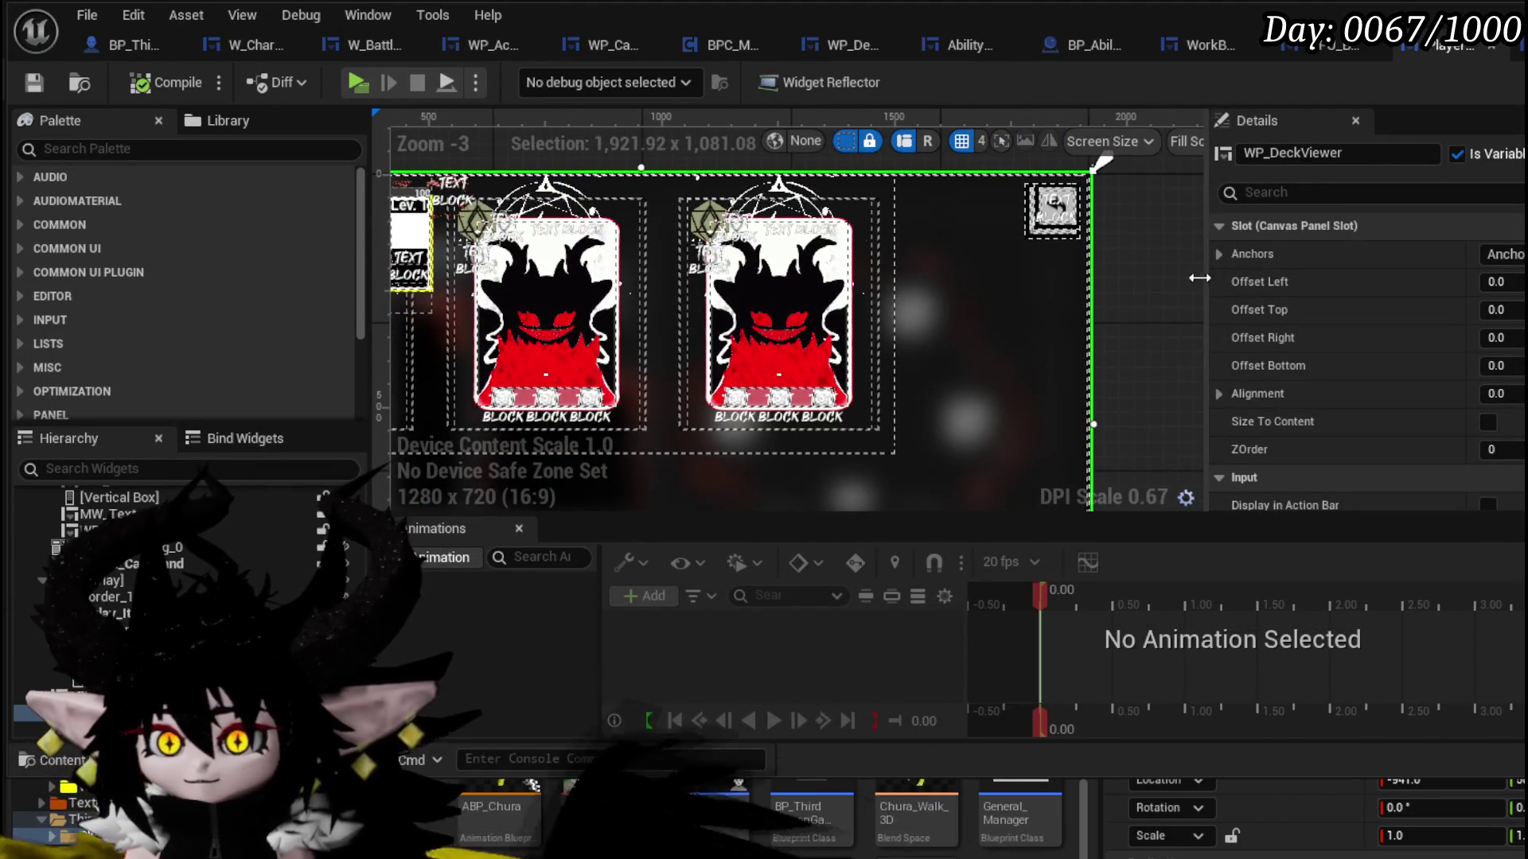
scroll(1172, 281, "down", 1)
- Set WP_DeckViewer's ZOrder to 1 and compile and save PlayerStatsHUD
left_click(1496, 448)
type("1")
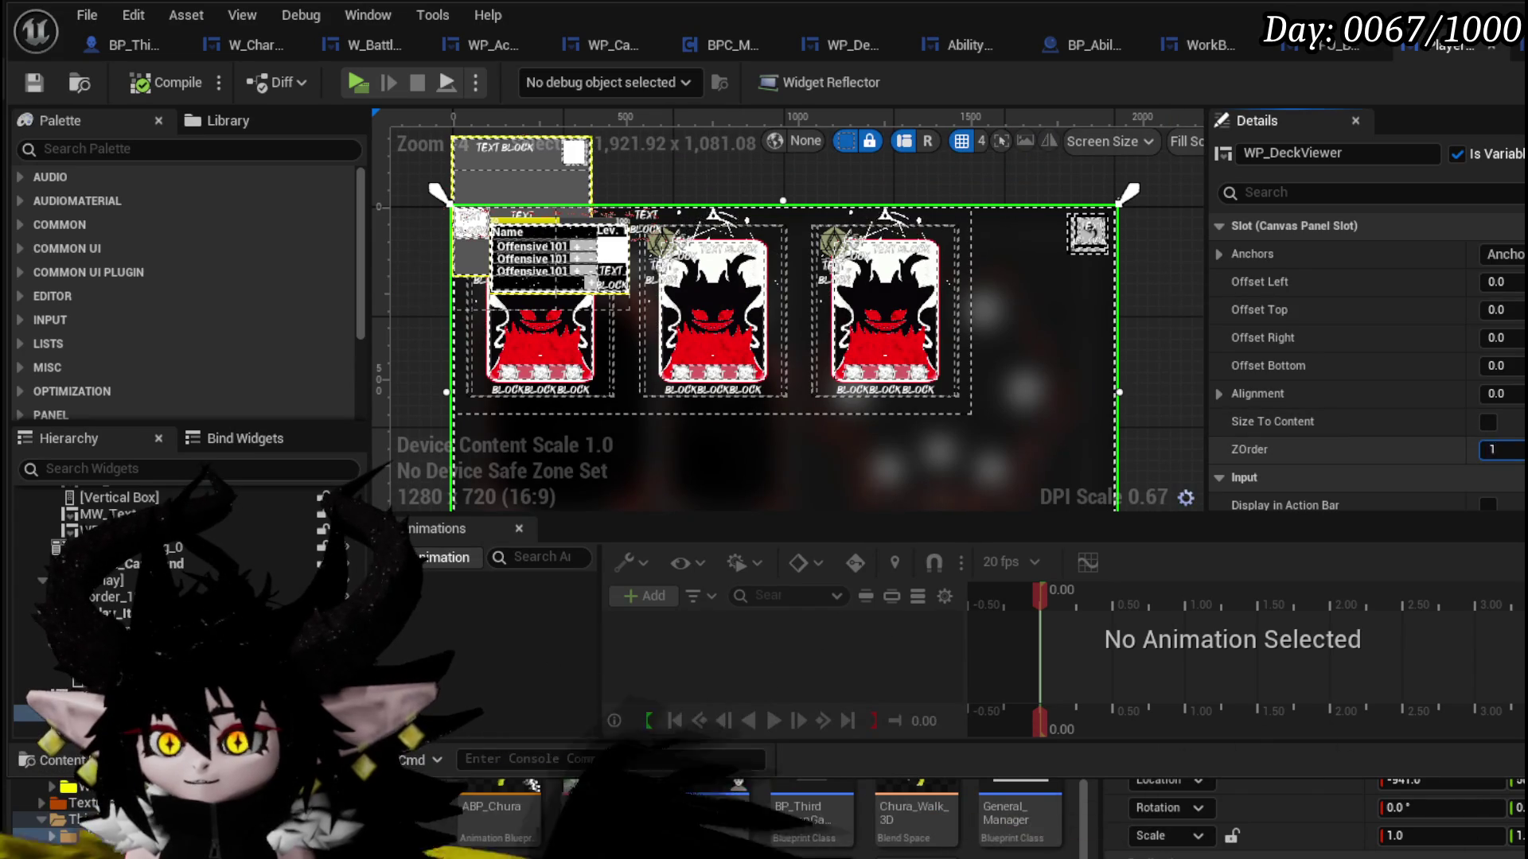
key("Return")
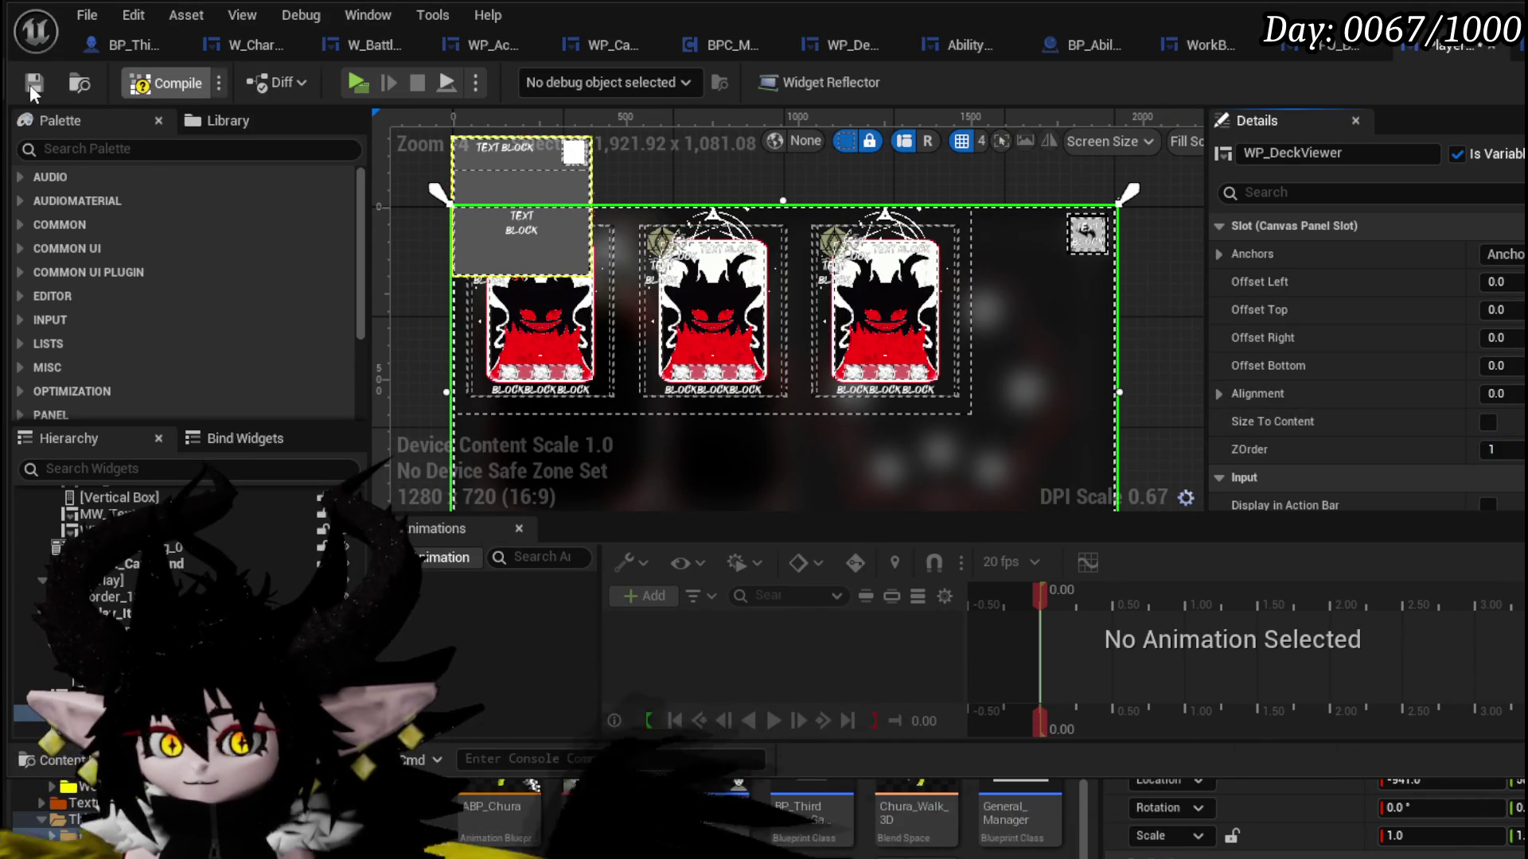
left_click(35, 83)
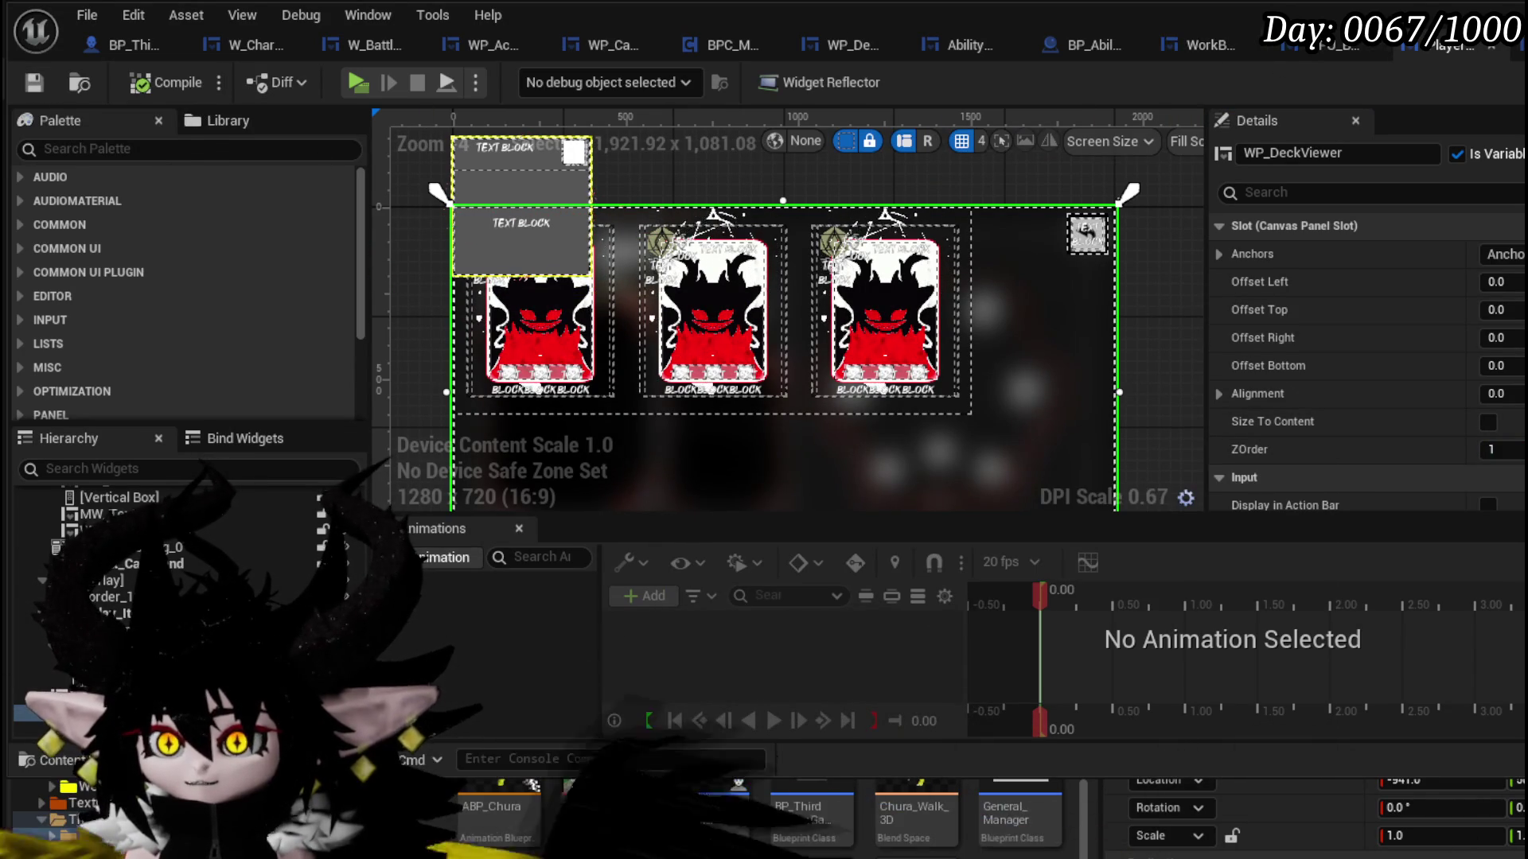
left_click(852, 45)
- Size the deck viewer's WPU_Button_Closing to 100 x 100 and save
left_click(1501, 338)
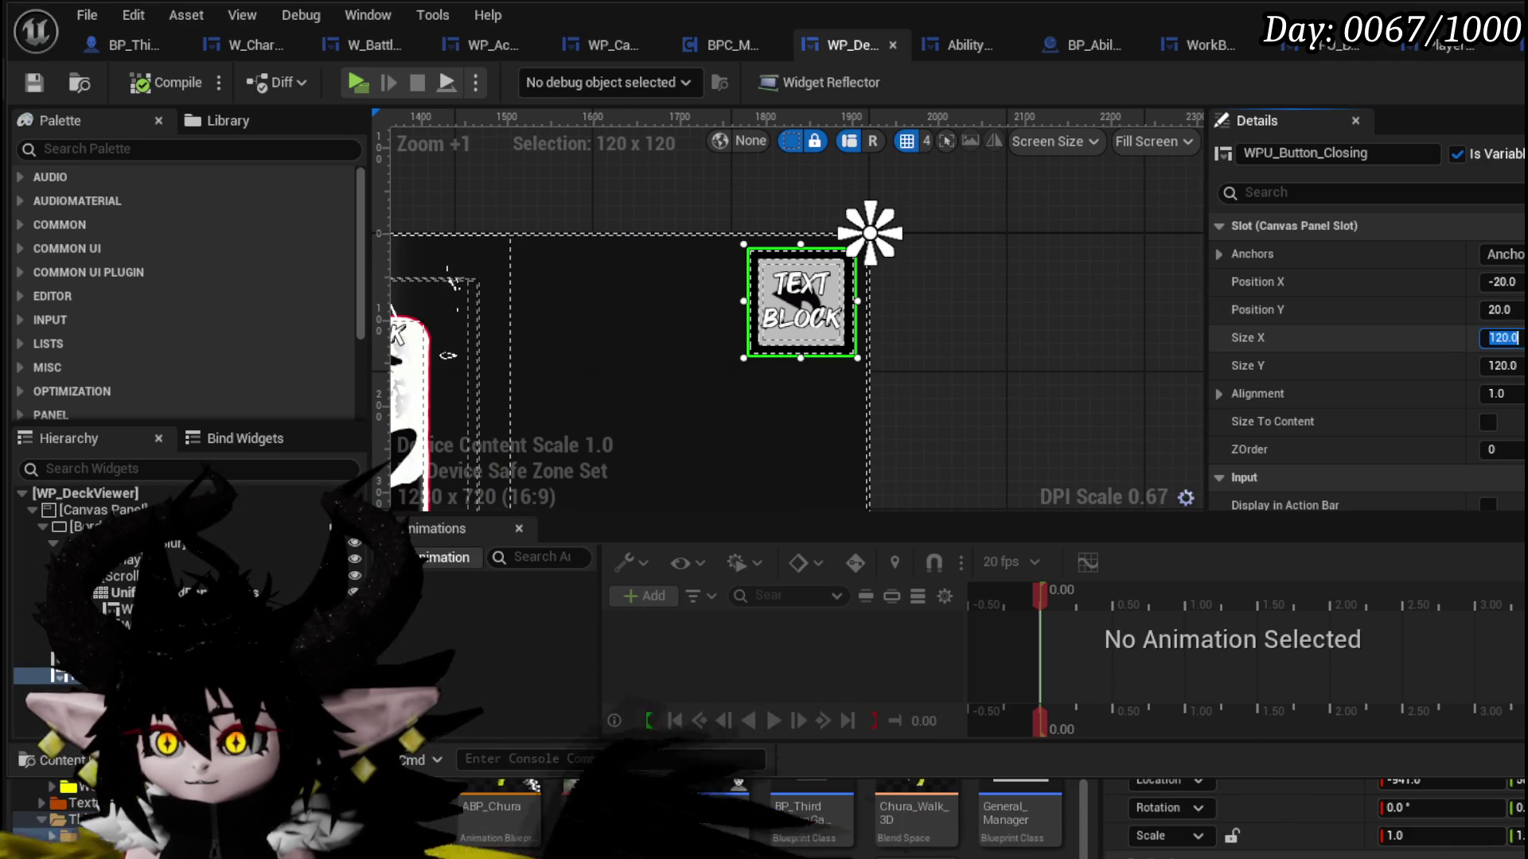
key("Tab")
type("100")
key("Return")
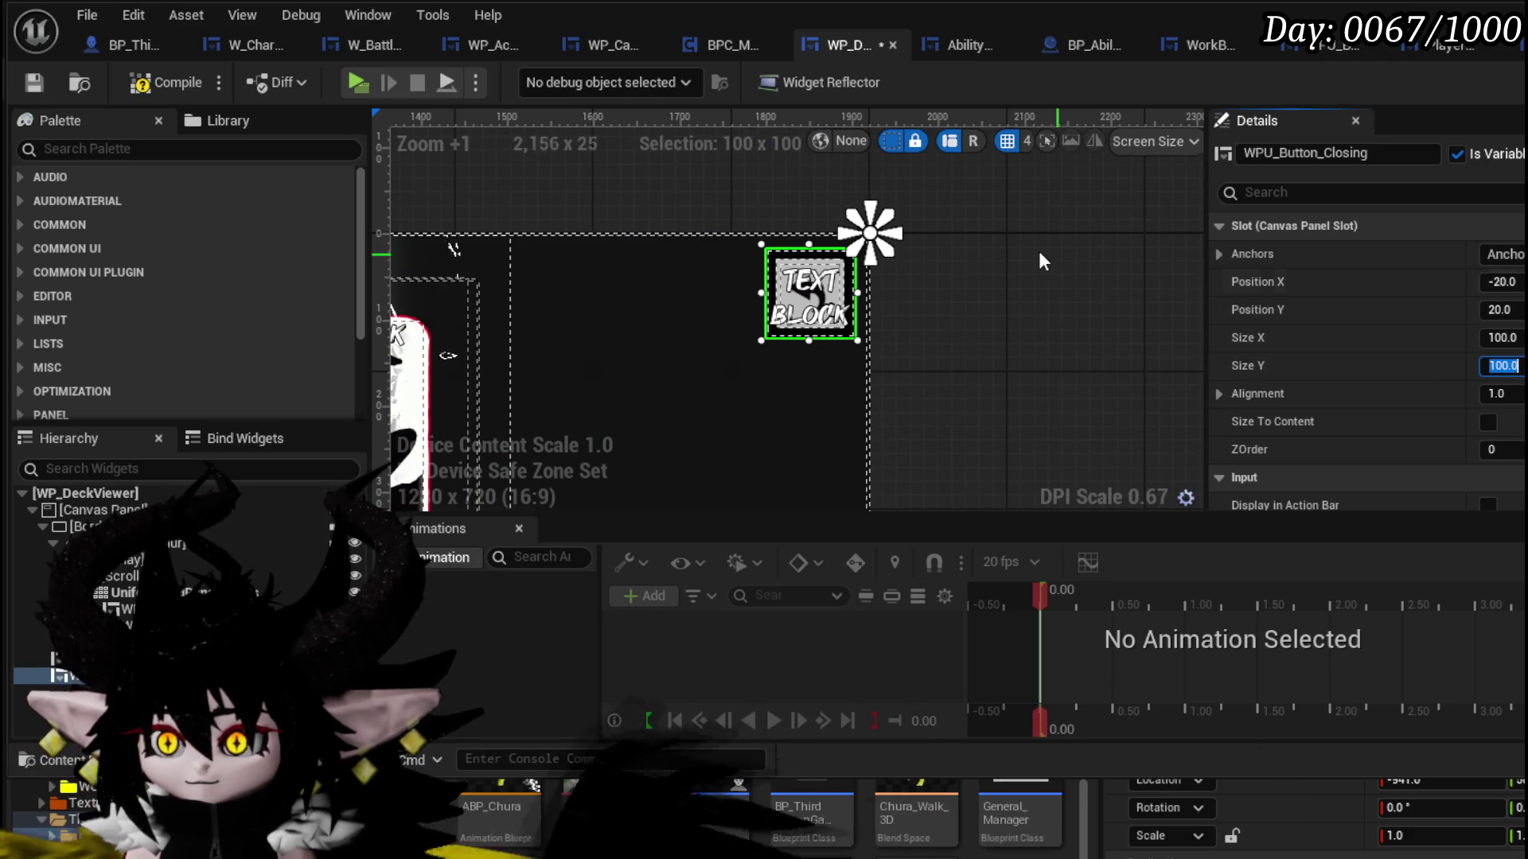
left_click(34, 85)
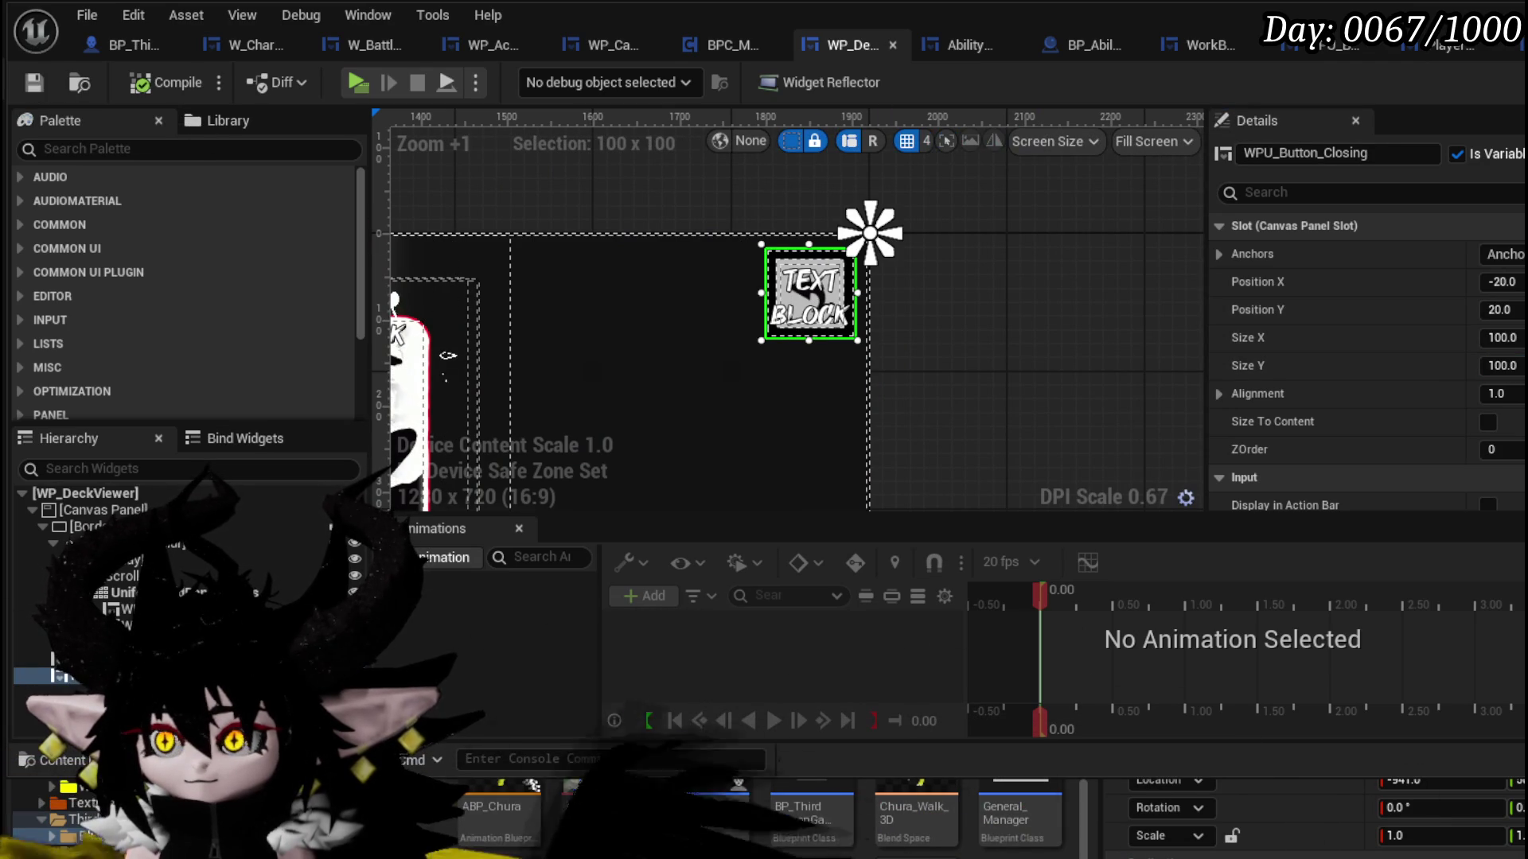
- Size WorkBenchHUD's WPU_Button_Closing to 100 x 100 and save
left_click(596, 48)
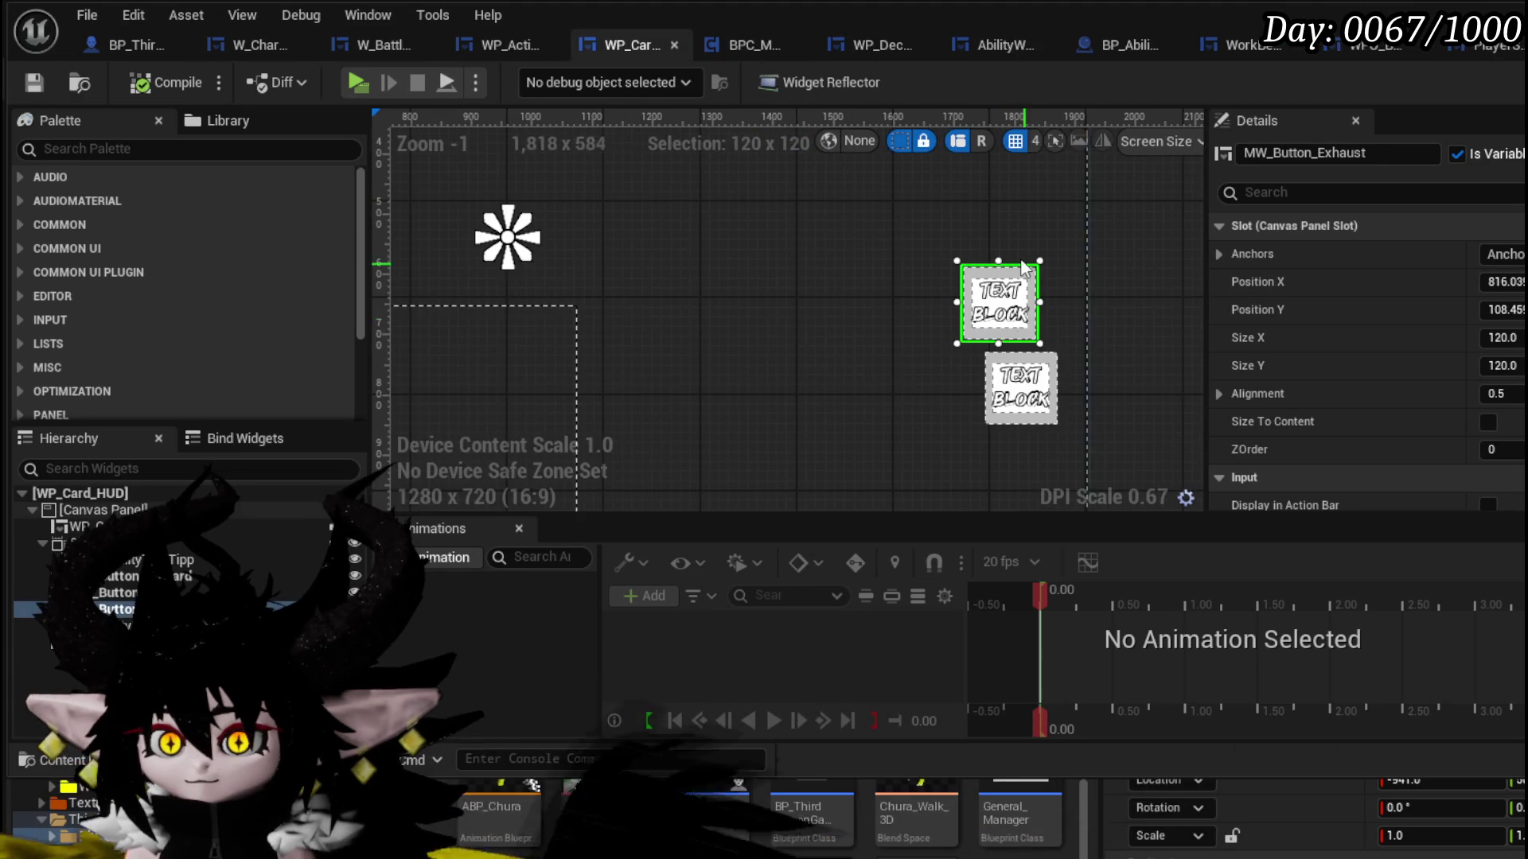
scroll(1044, 251, "down", 4)
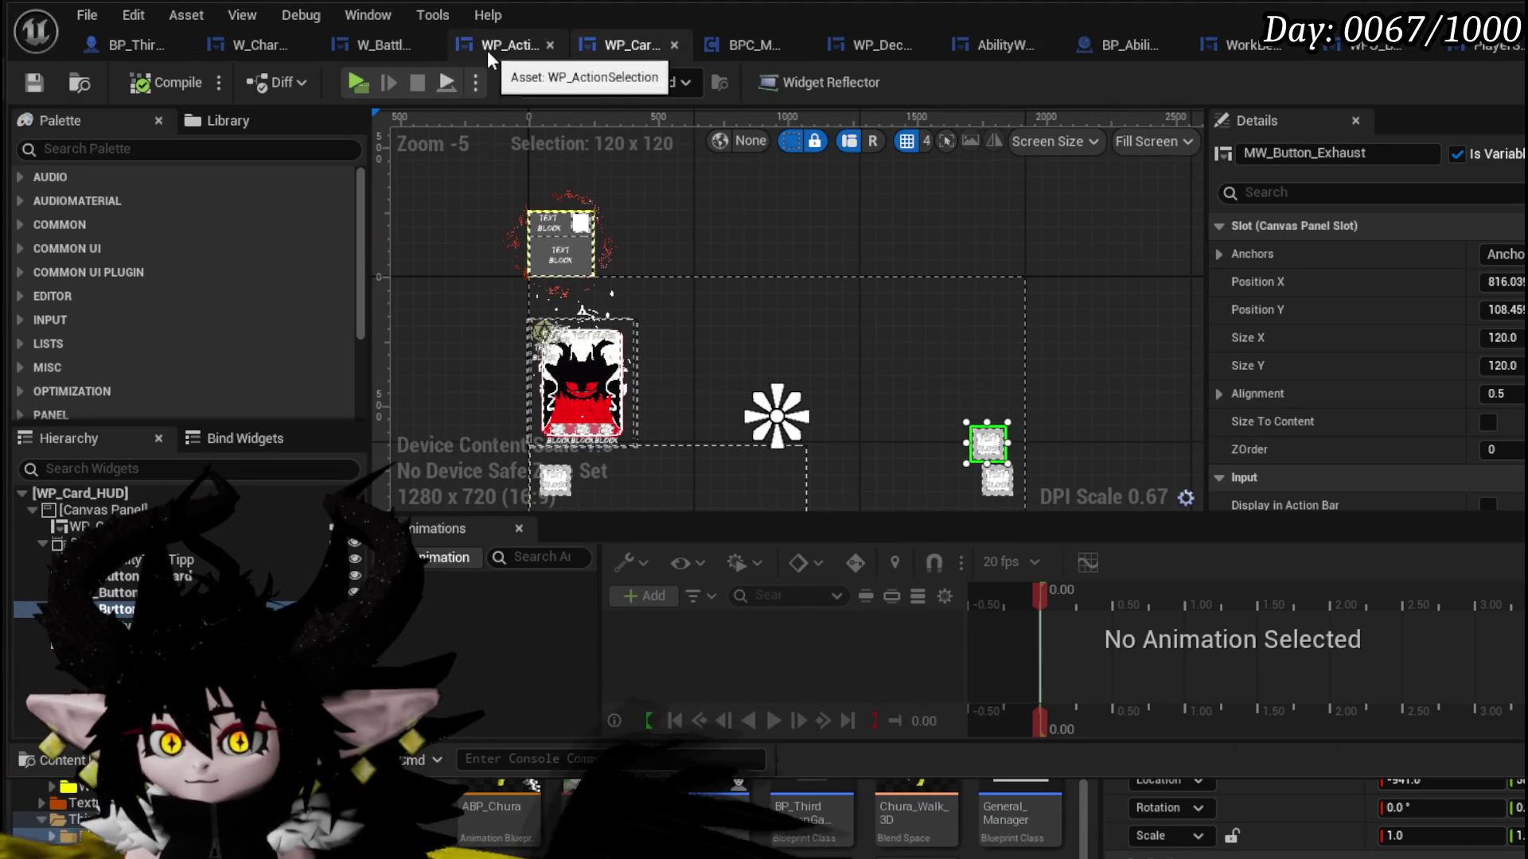
left_click(1234, 42)
left_click(1502, 338)
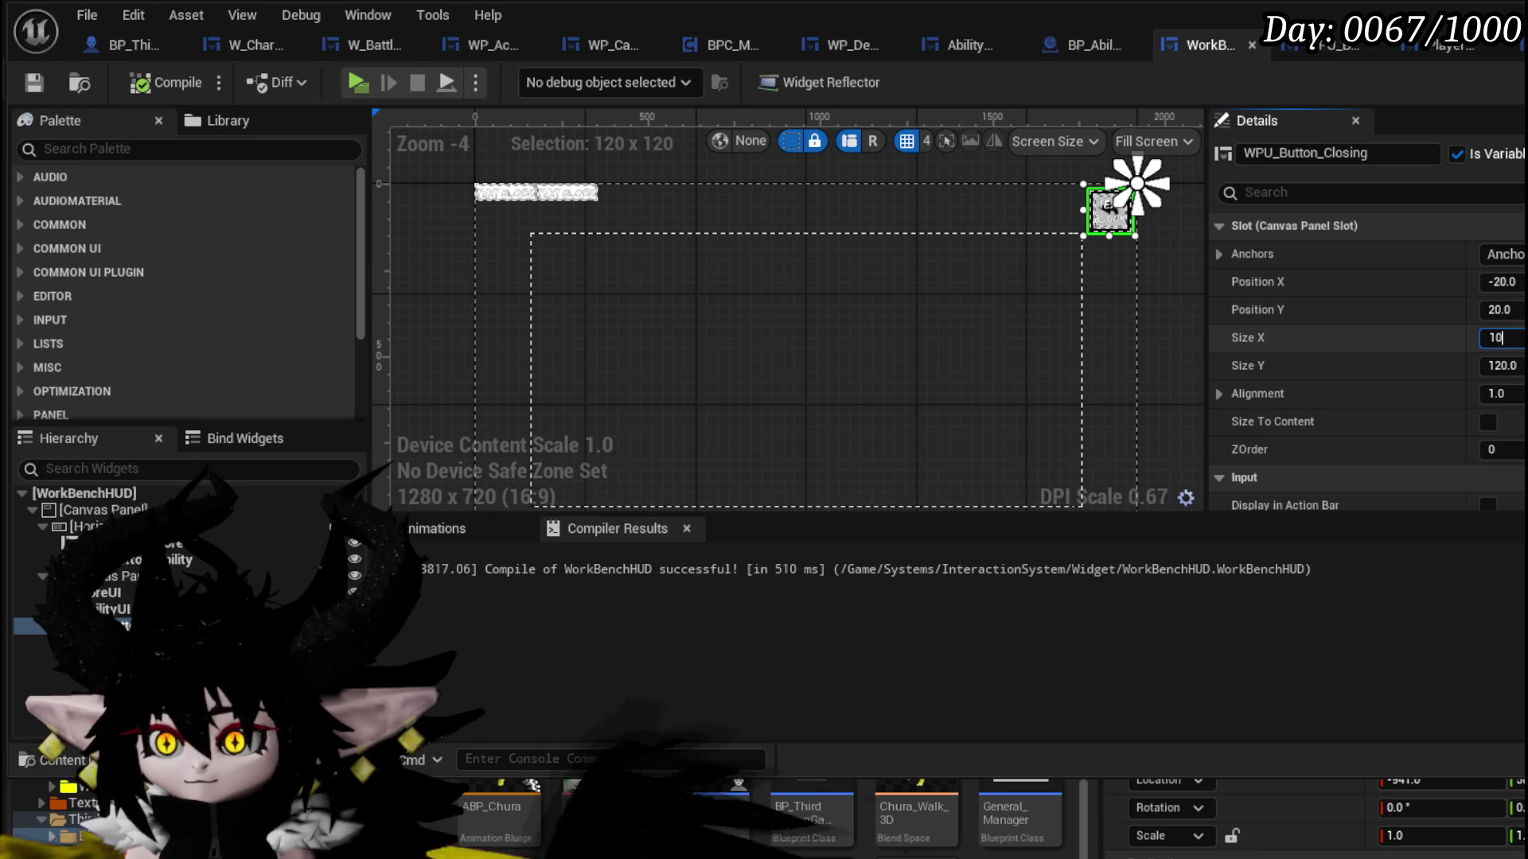
type("100")
key("Return")
type("00")
key("Return")
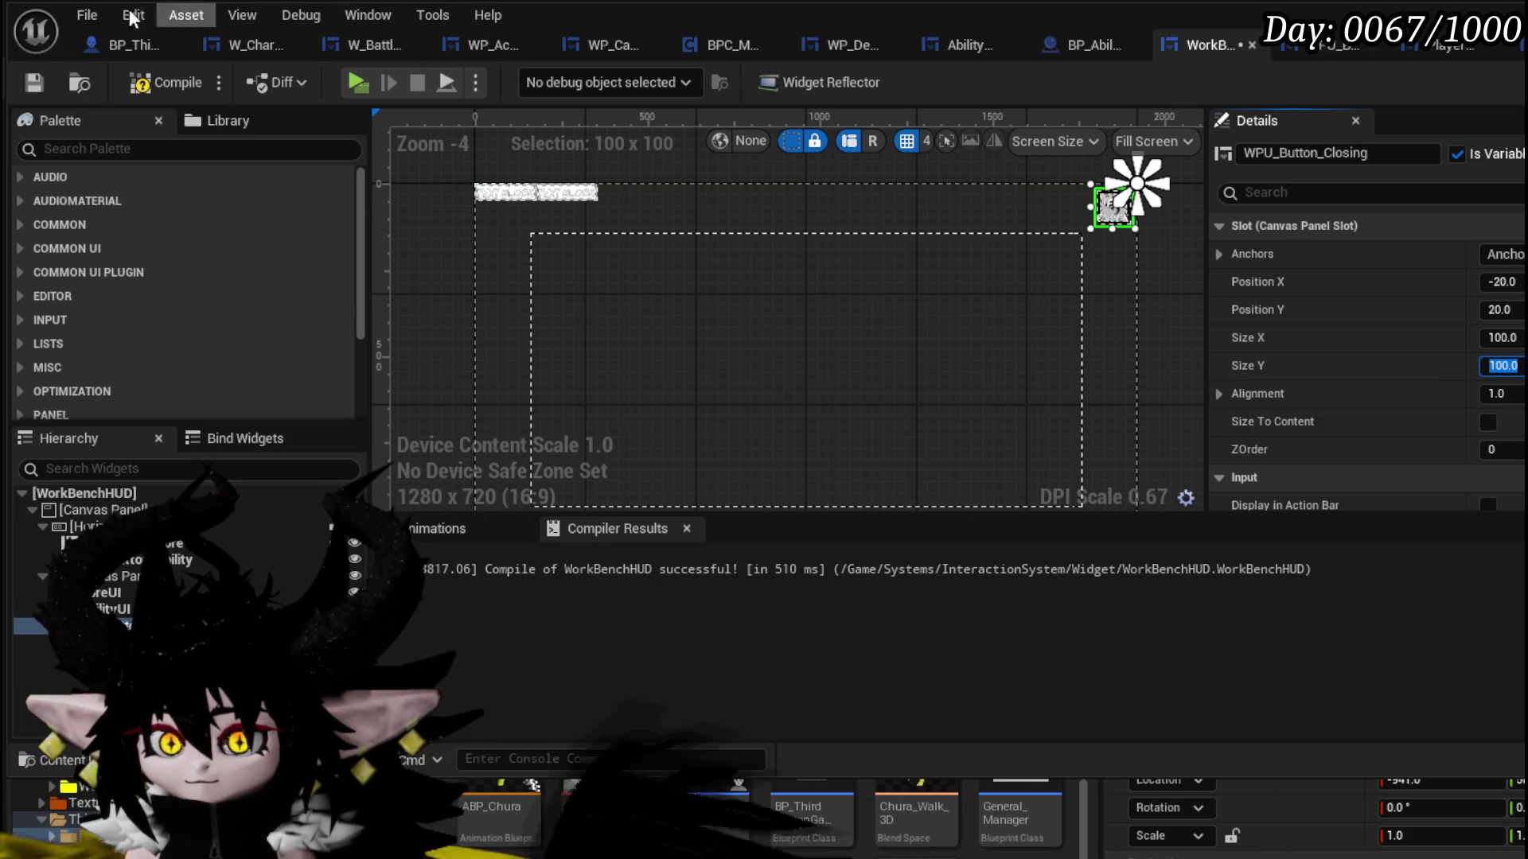
left_click(41, 78)
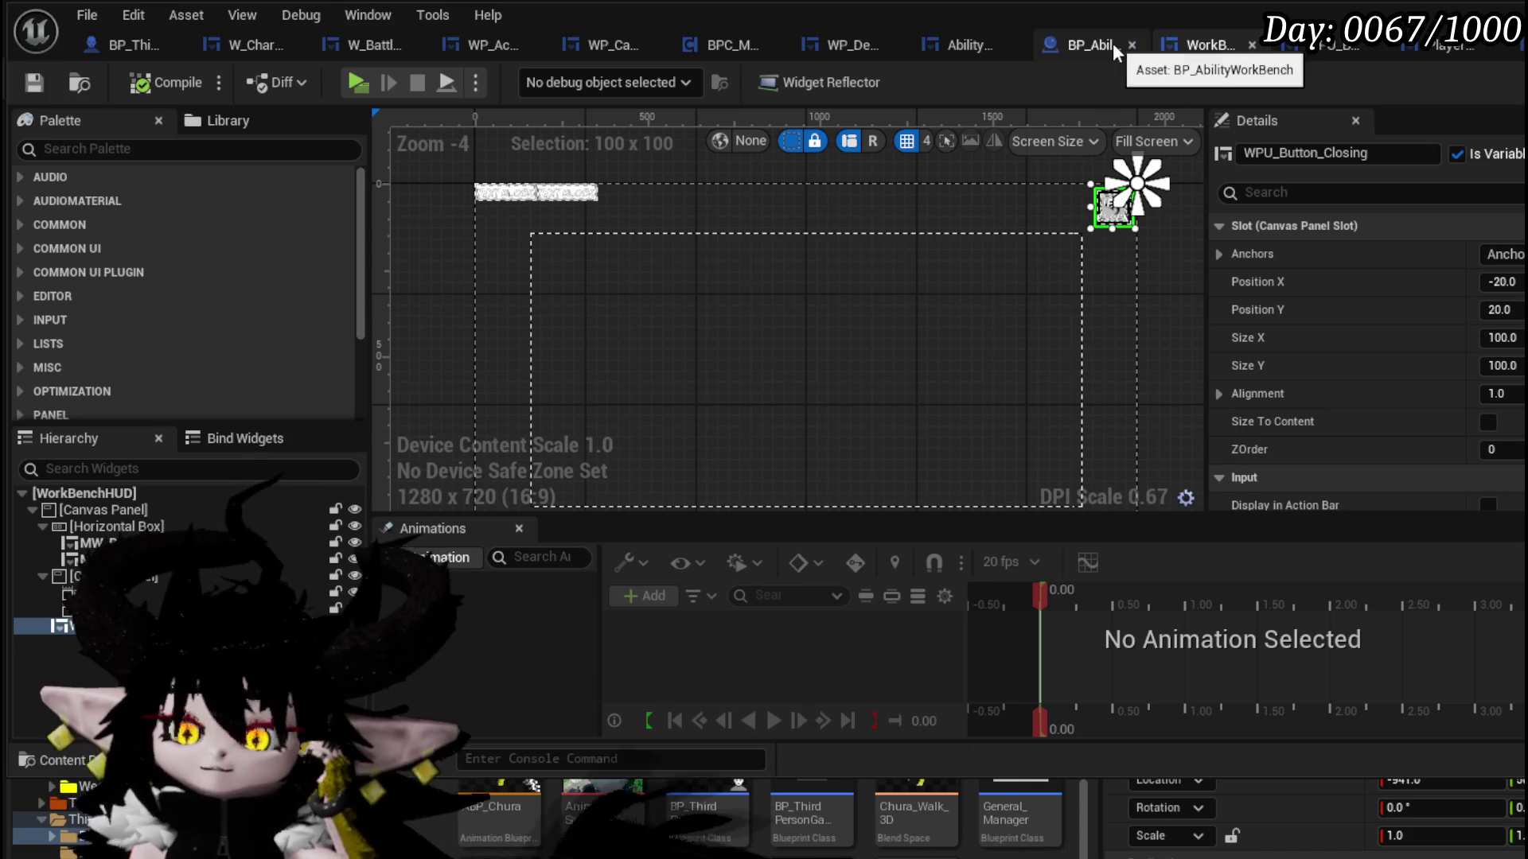
- Check the BP_AbilityWorkBench event graph, then bring up the AbilityWorkBenchUI Designer
left_click(1076, 43)
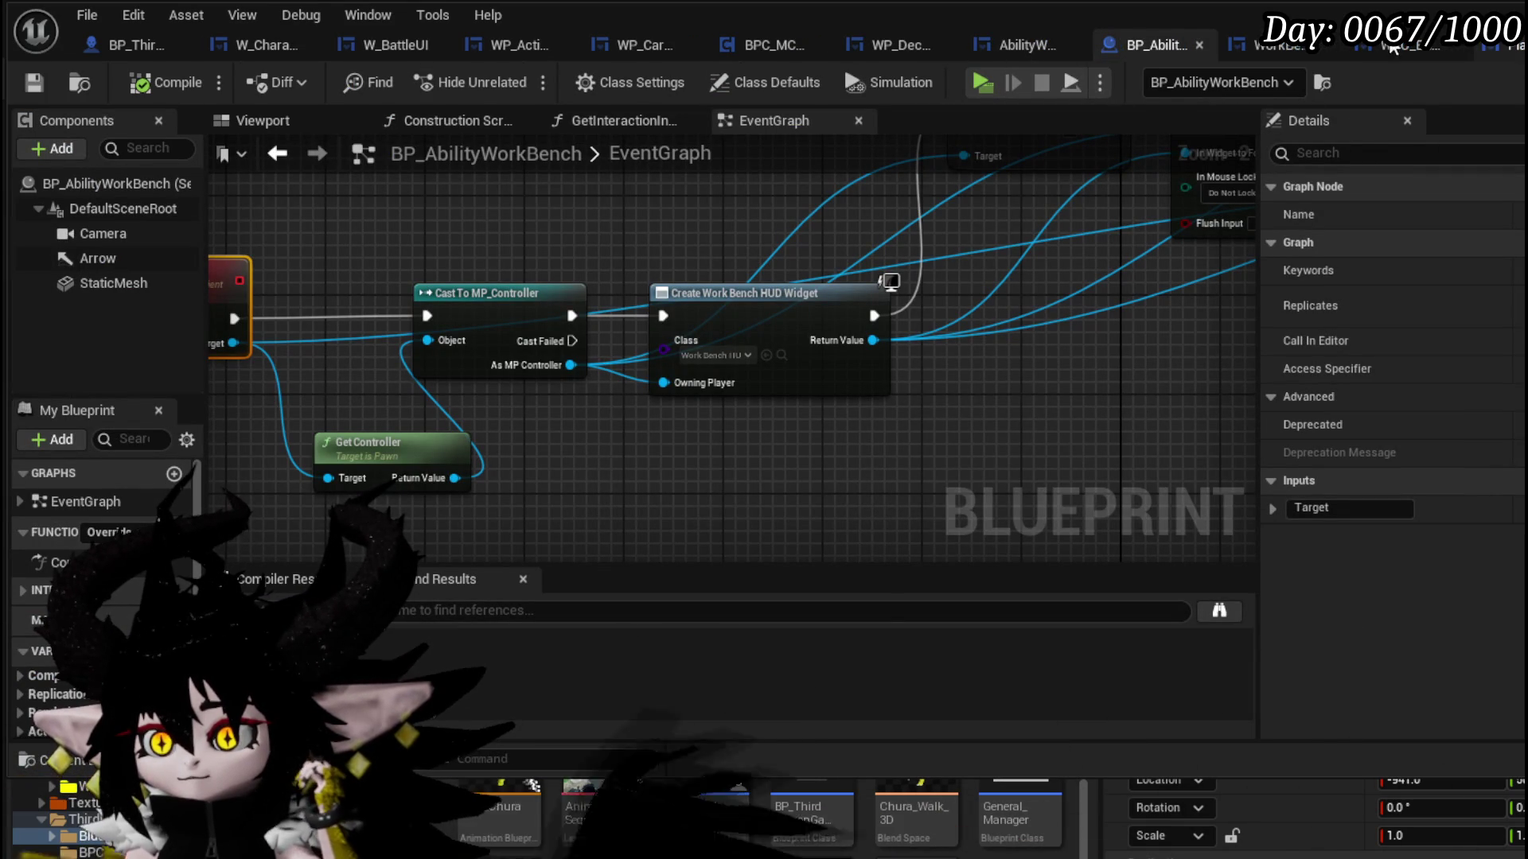
left_click(1010, 47)
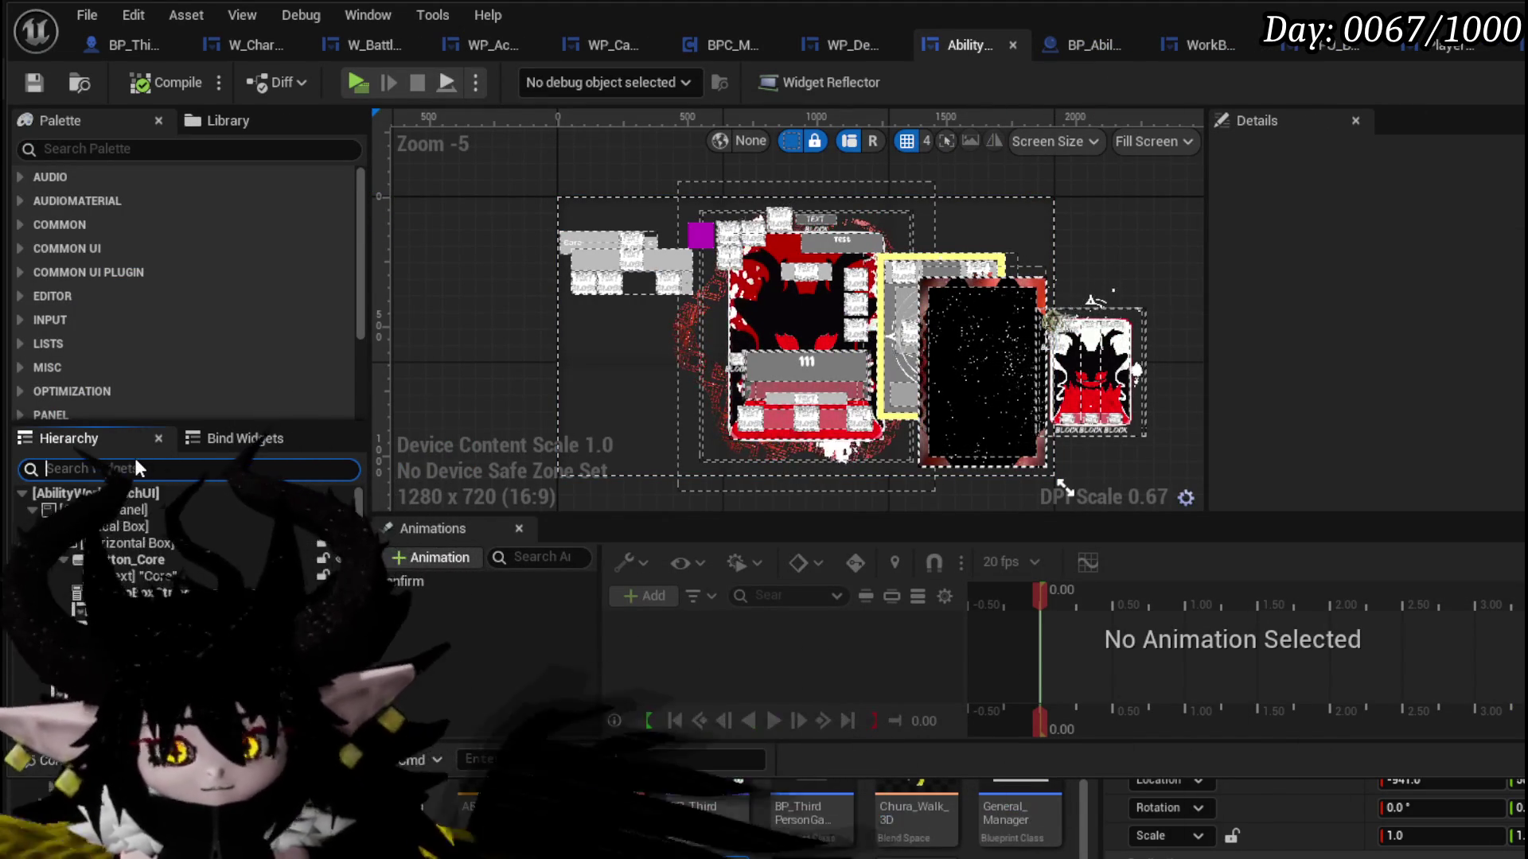
- Find WPU Button Closing in the Palette with 'Closin' and add it to the Hierarchy
type("closing")
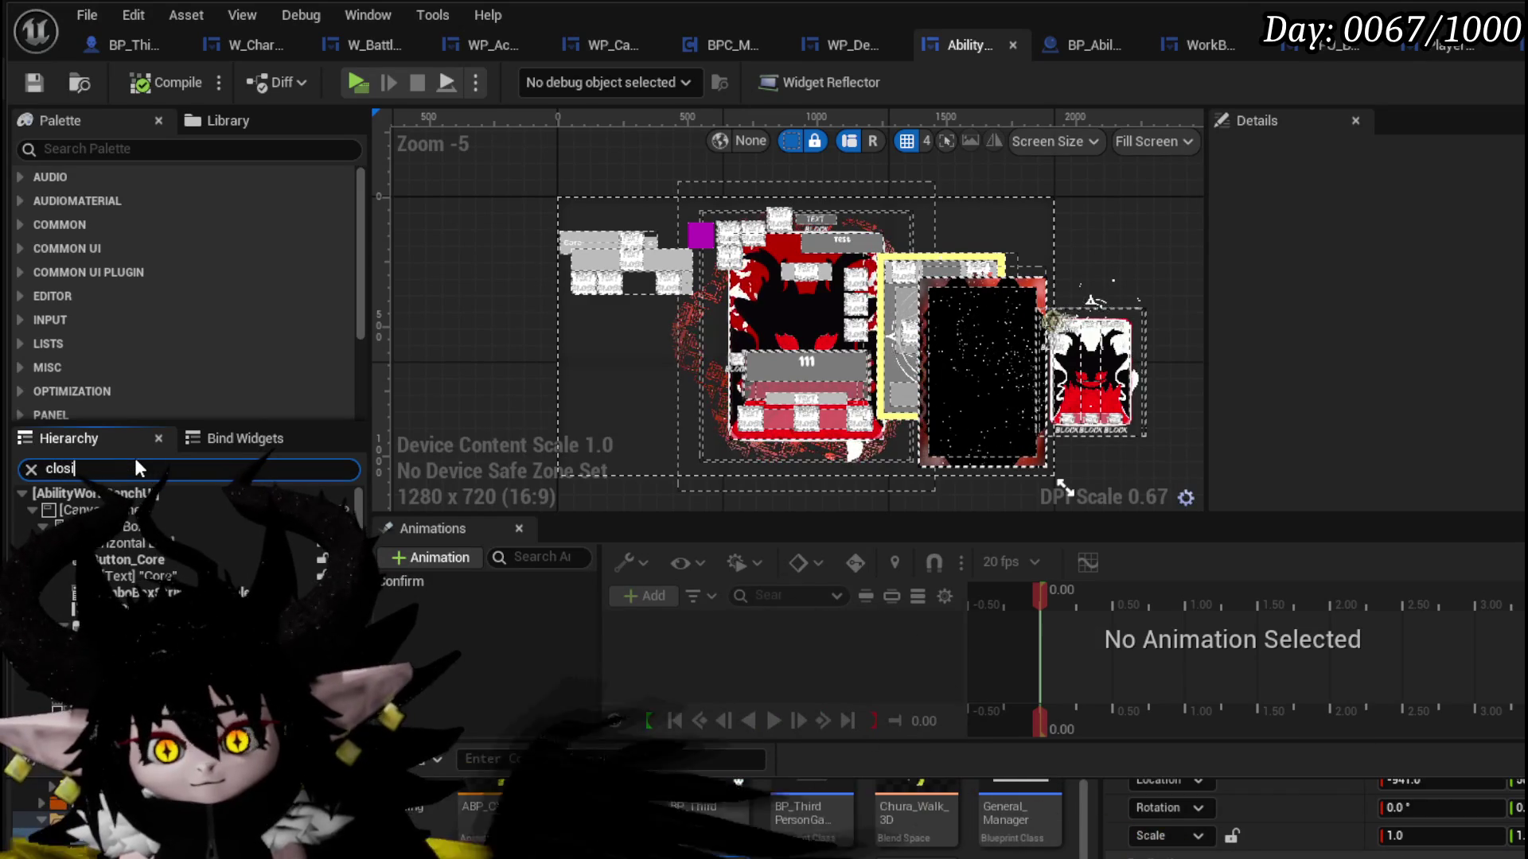
key("BackSpace")
key("BackSpace")
key("BackSpace")
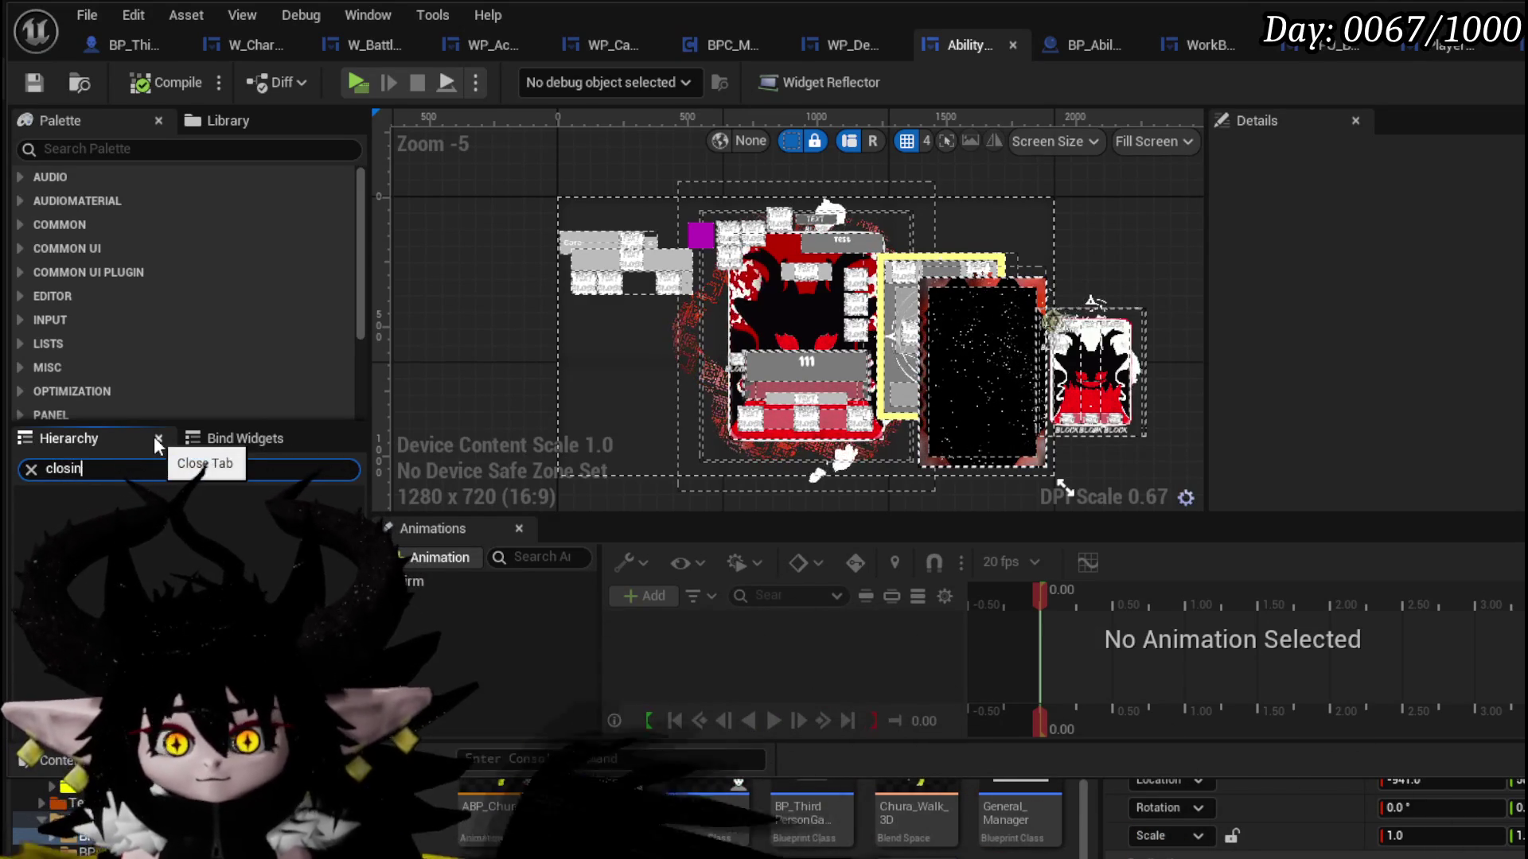
left_click(62, 148)
type("Closin")
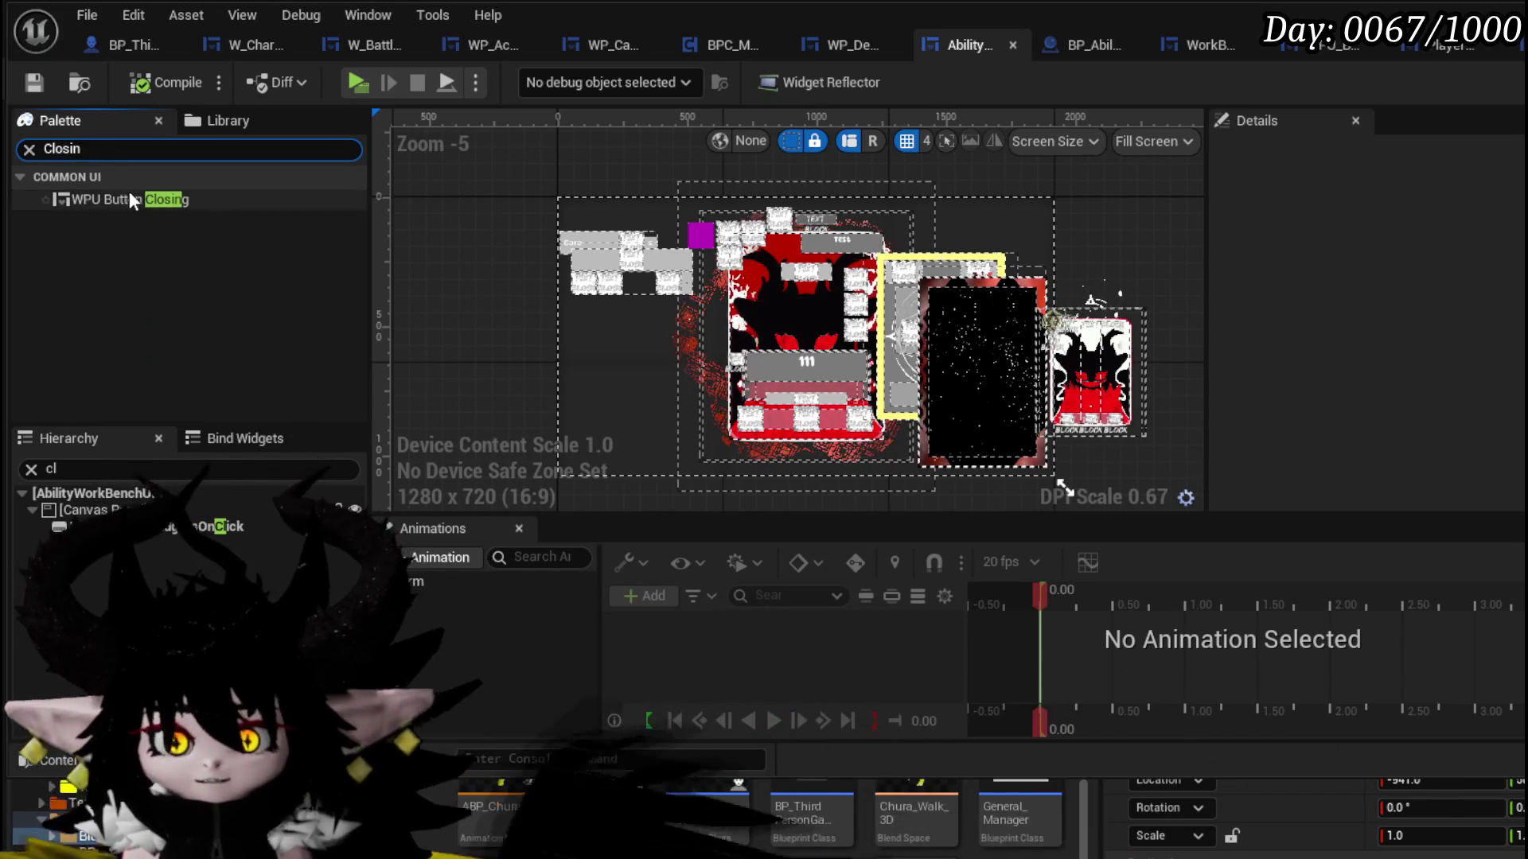
mouse_move(1195, 238)
left_mouse_down()
mouse_move(1030, 218)
mouse_move(169, 546)
mouse_move(102, 514)
left_mouse_up()
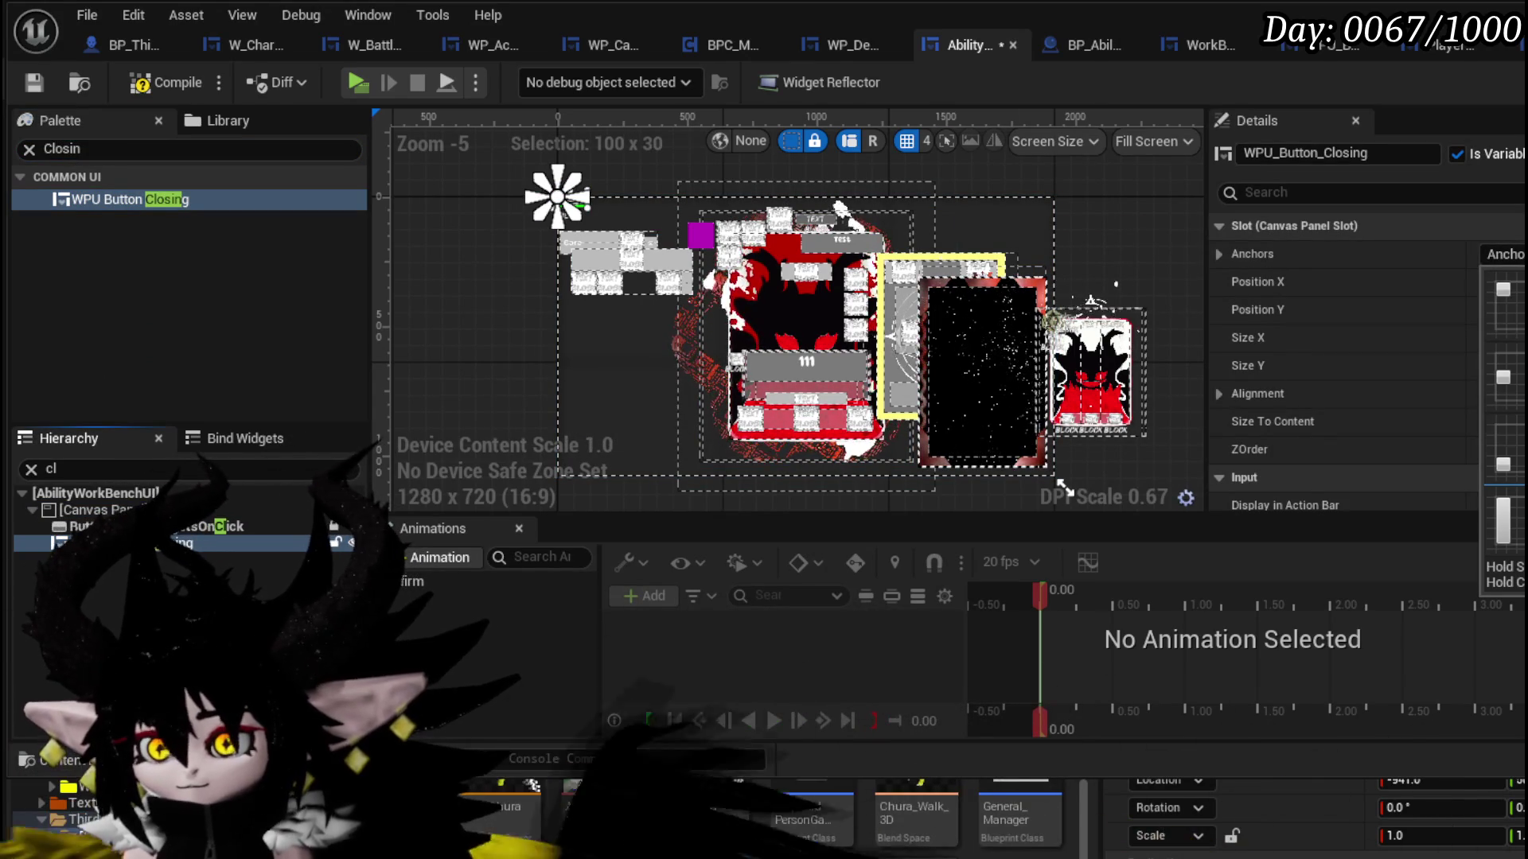
- Give the new button Size Y 100 and position -20, 20, then compile
scroll(1129, 205, "up", 5)
left_click(1500, 365)
type("100")
key("Return")
type("-")
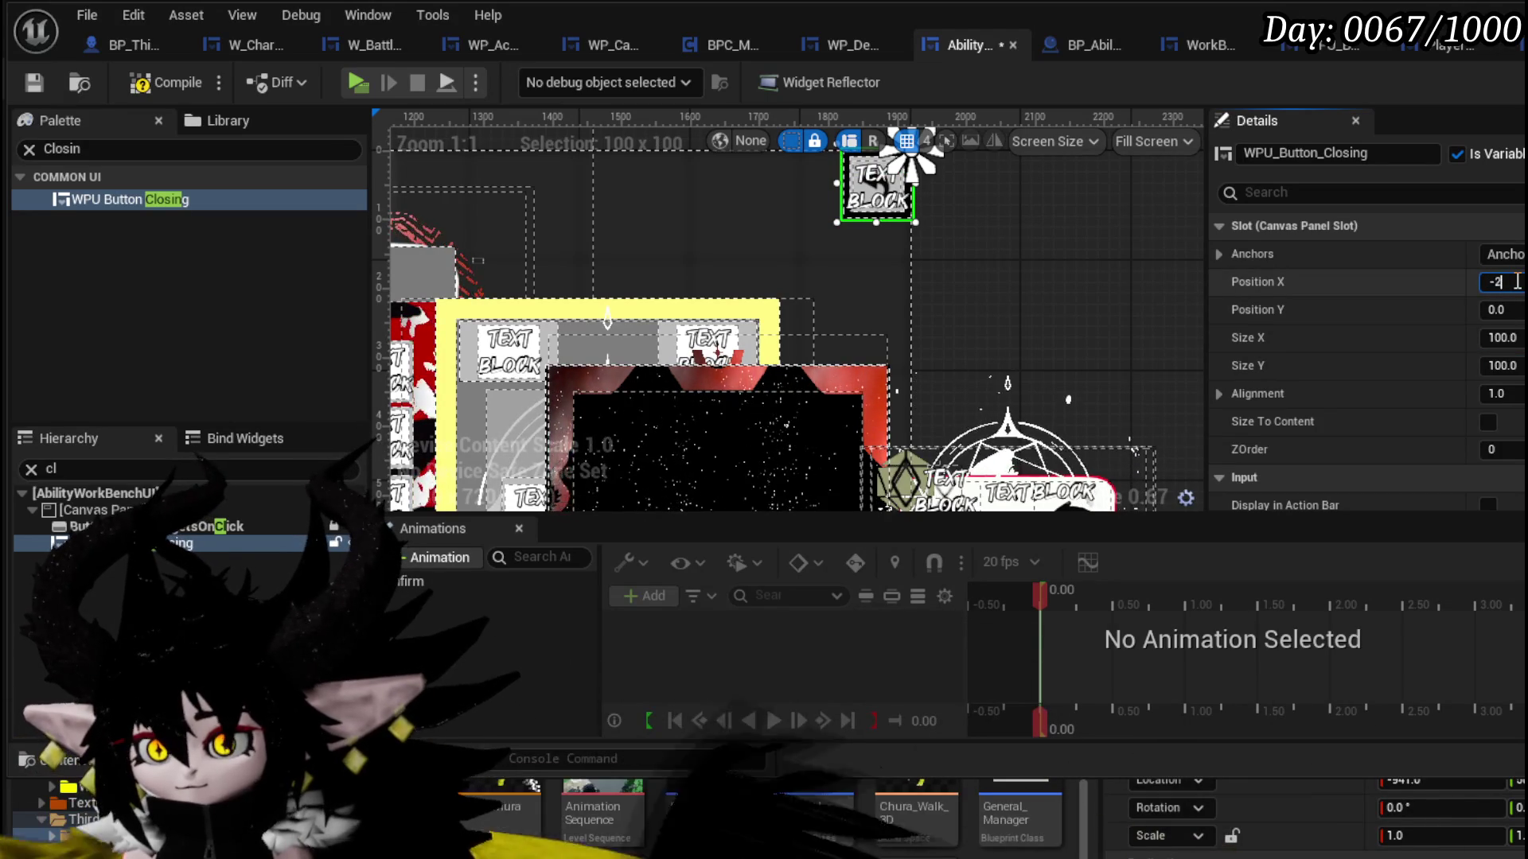
type("20")
key("Return")
key("Return")
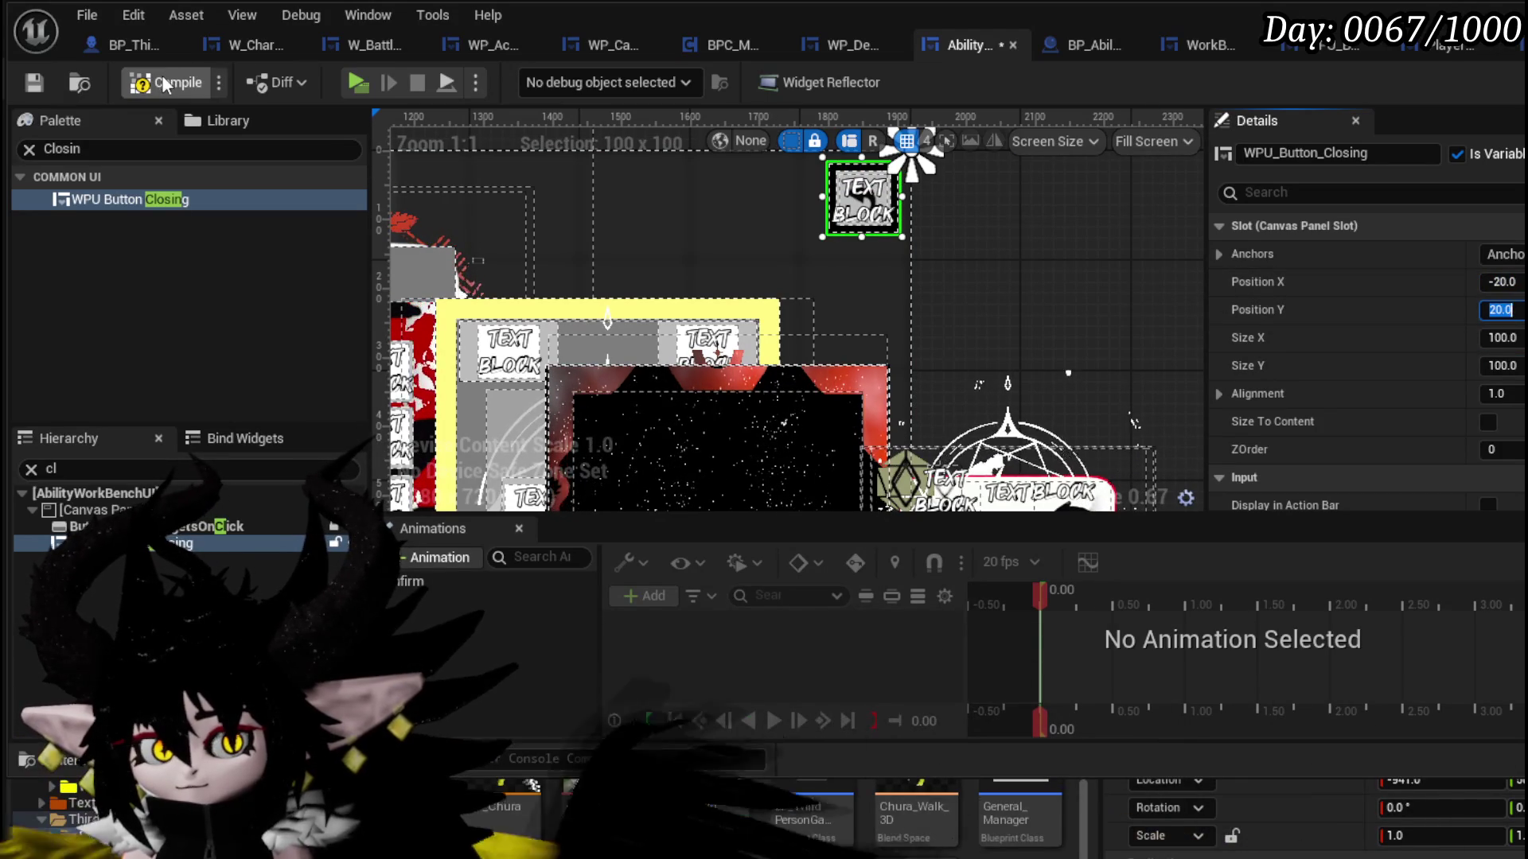
left_click(167, 82)
scroll(1369, 358, "down", 10)
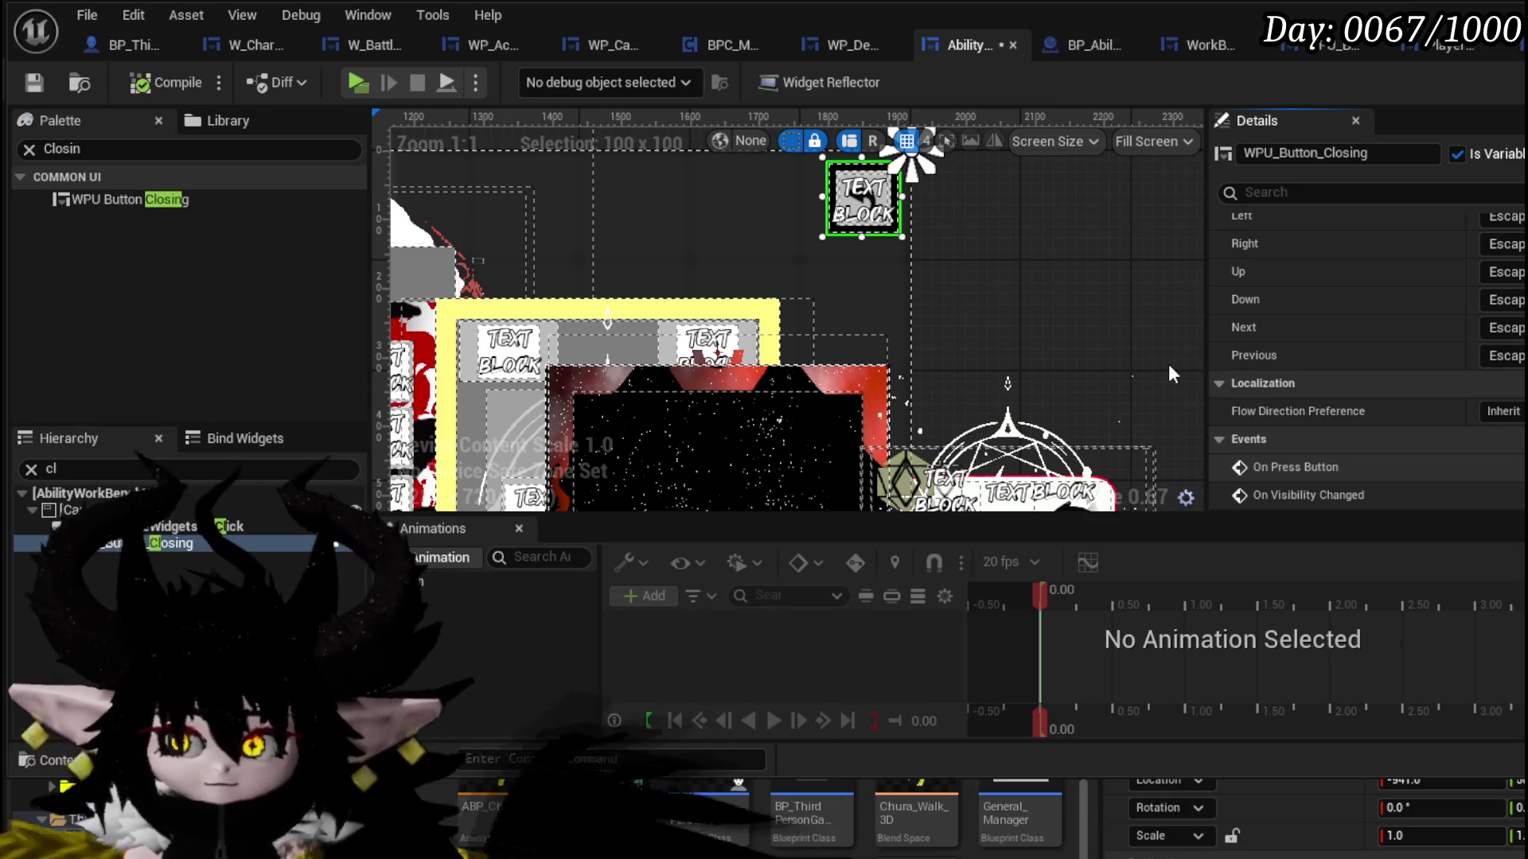
- Add the closing button's On Press event, a button reference, and a Close Widget call on it
left_click(1296, 467)
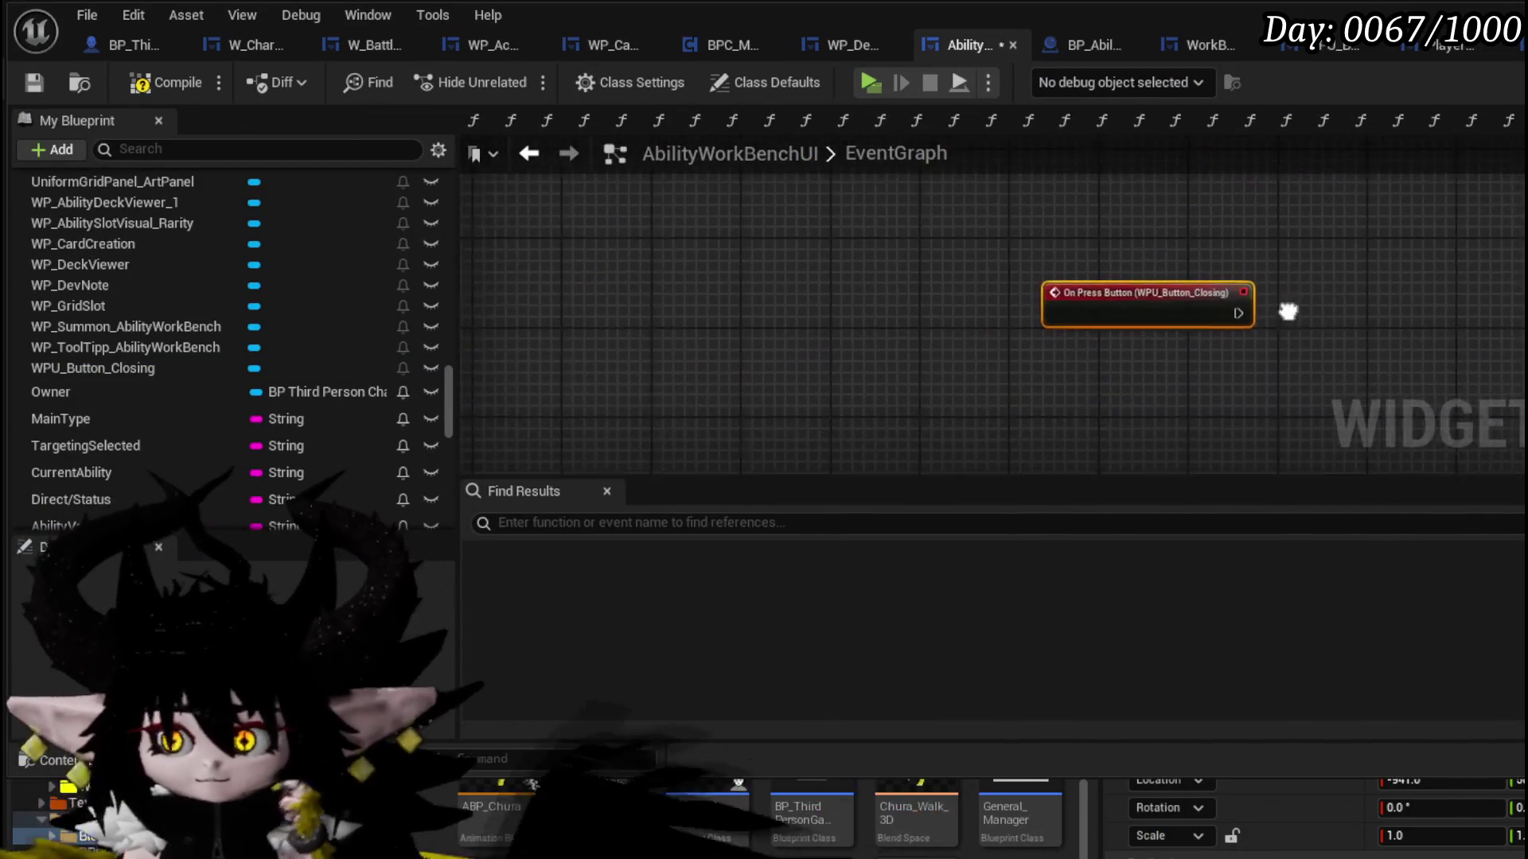
right_click(850, 271)
type("cl")
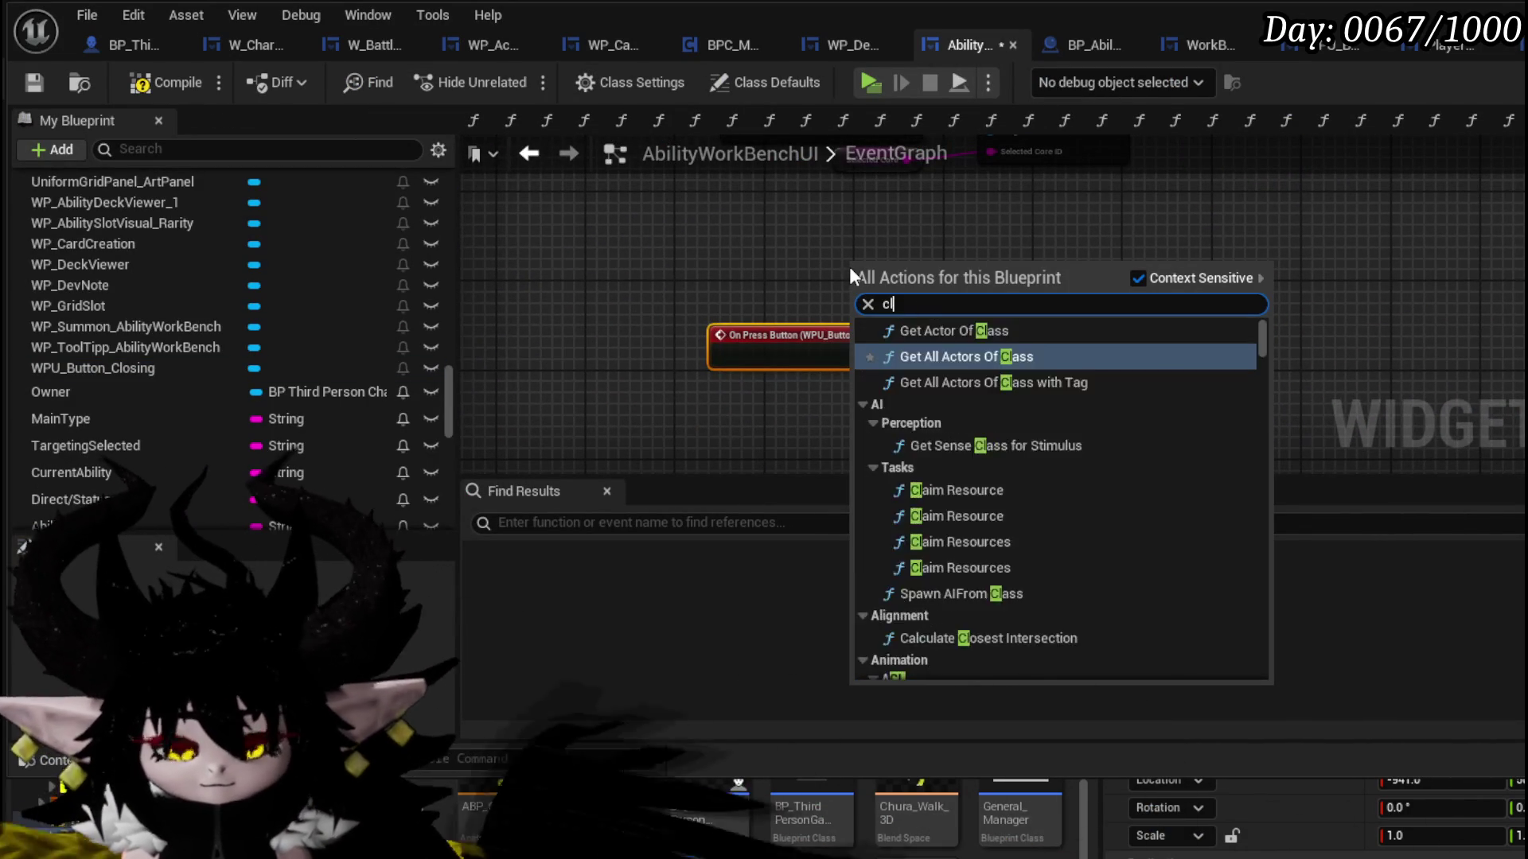
type("osing")
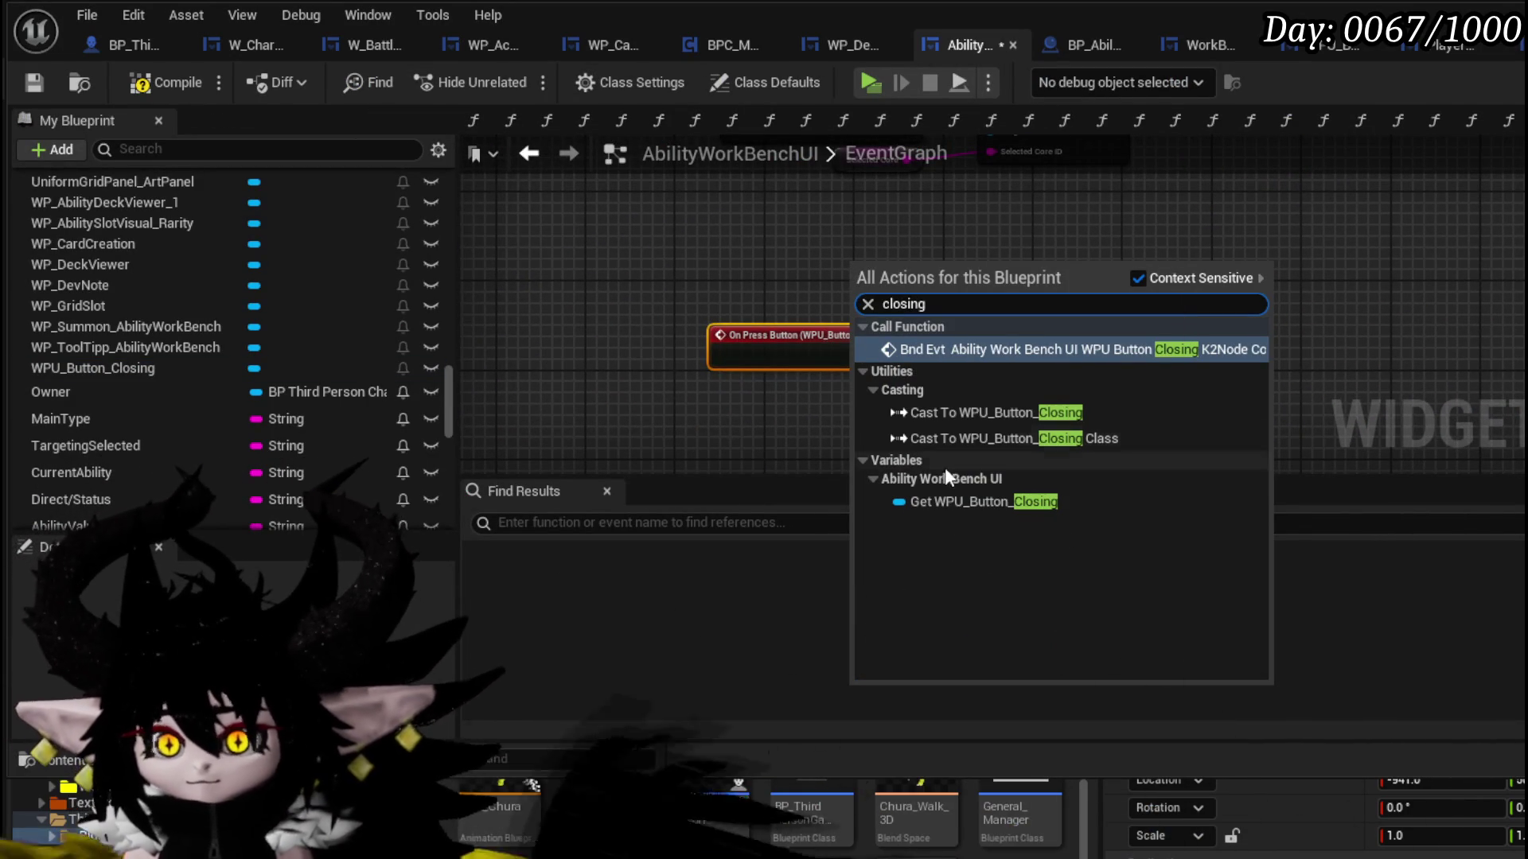
left_click(967, 502)
left_click_drag(941, 272, 1046, 343)
type("close")
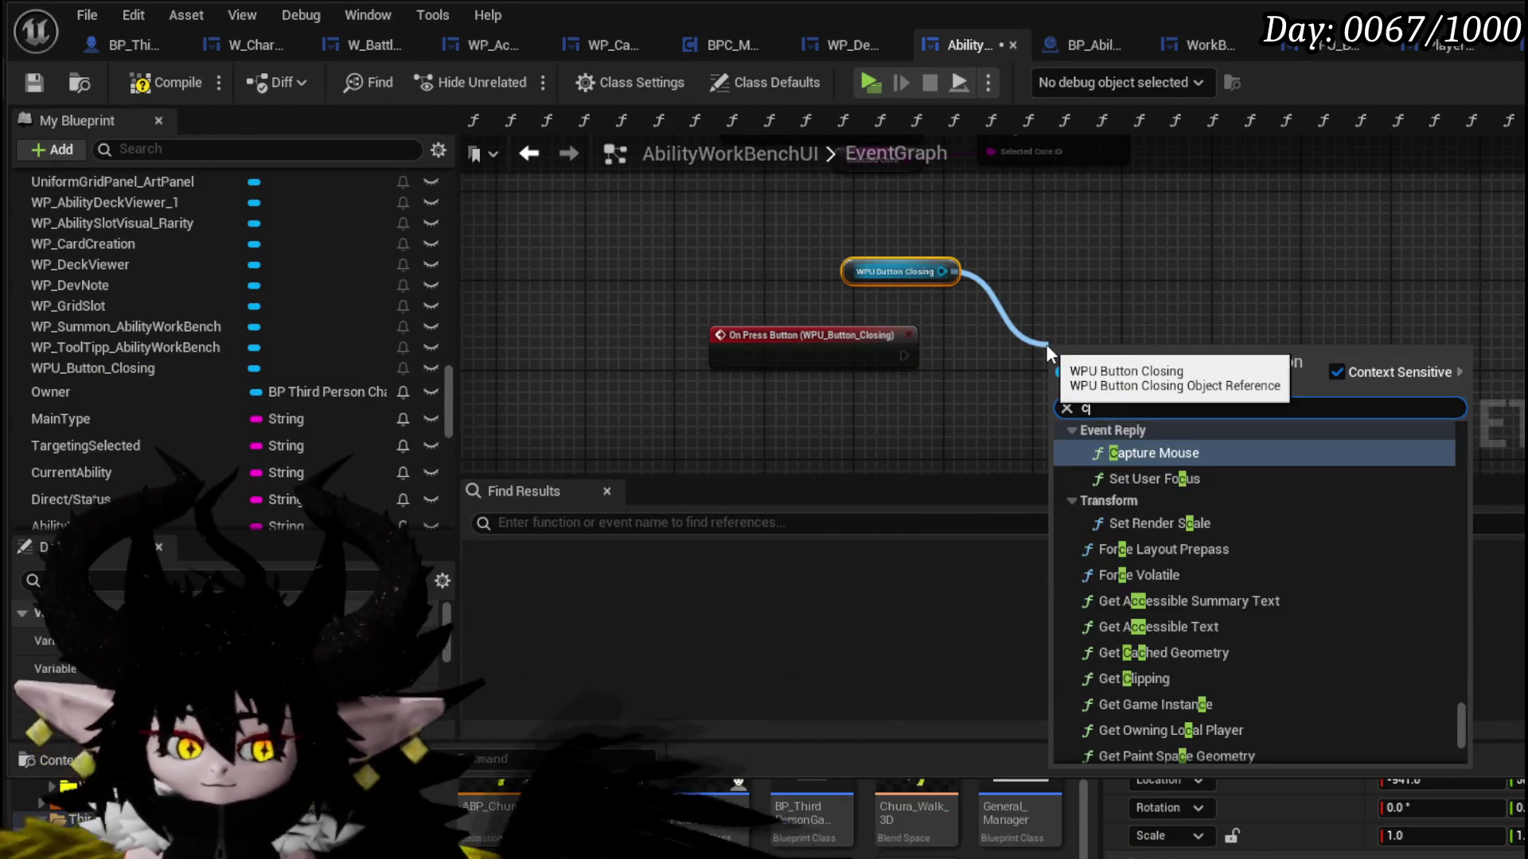
key("Return")
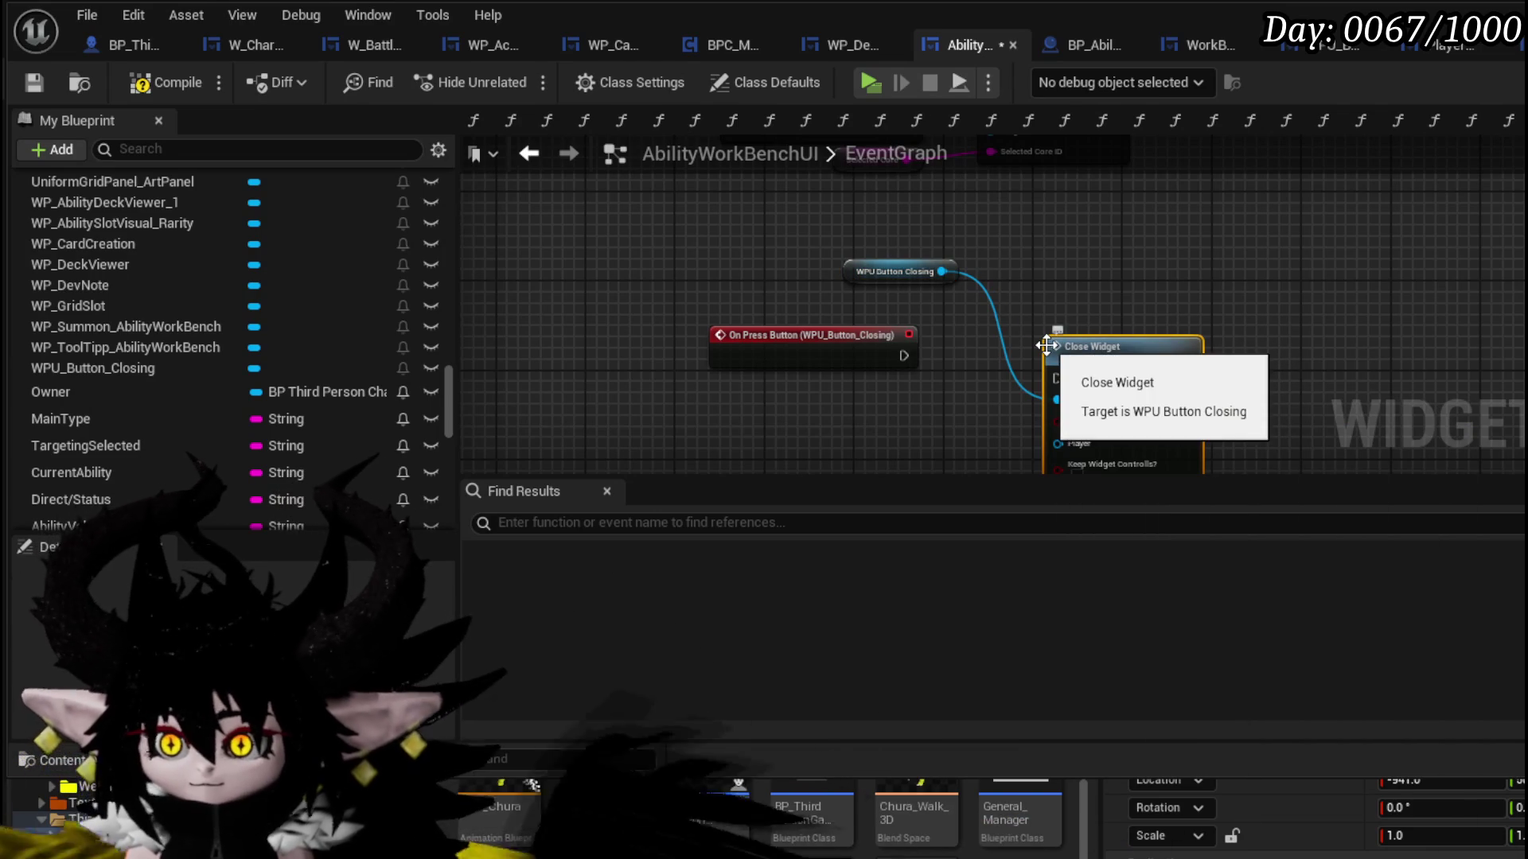
- Wire On Press to Close Widget, enable Keep Widget Controls, and compile and save
left_click_drag(1020, 370, 1059, 377)
left_click_drag(1064, 358, 965, 335)
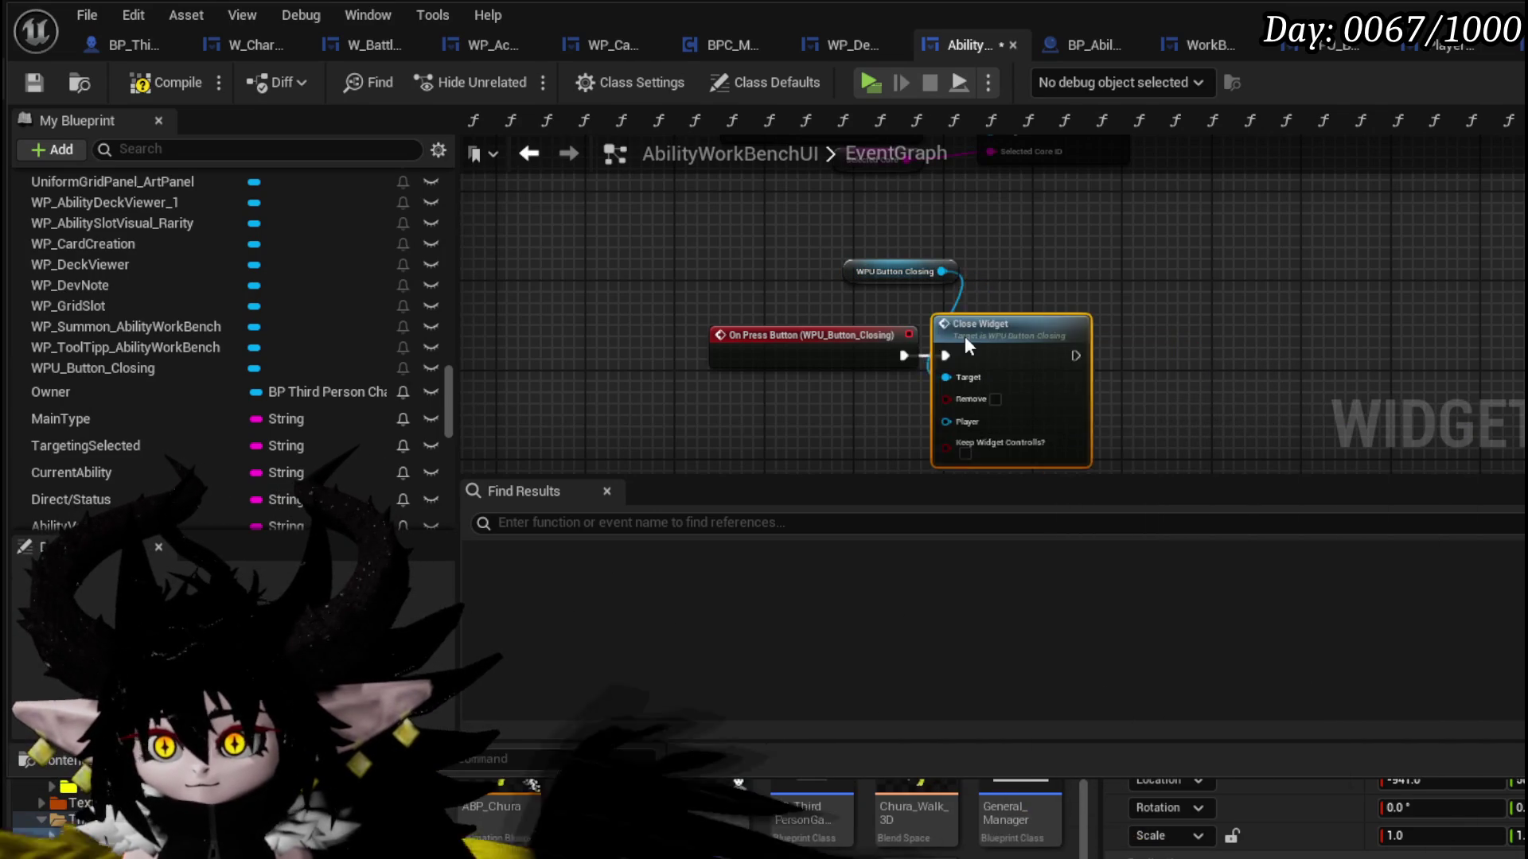
left_click(977, 453)
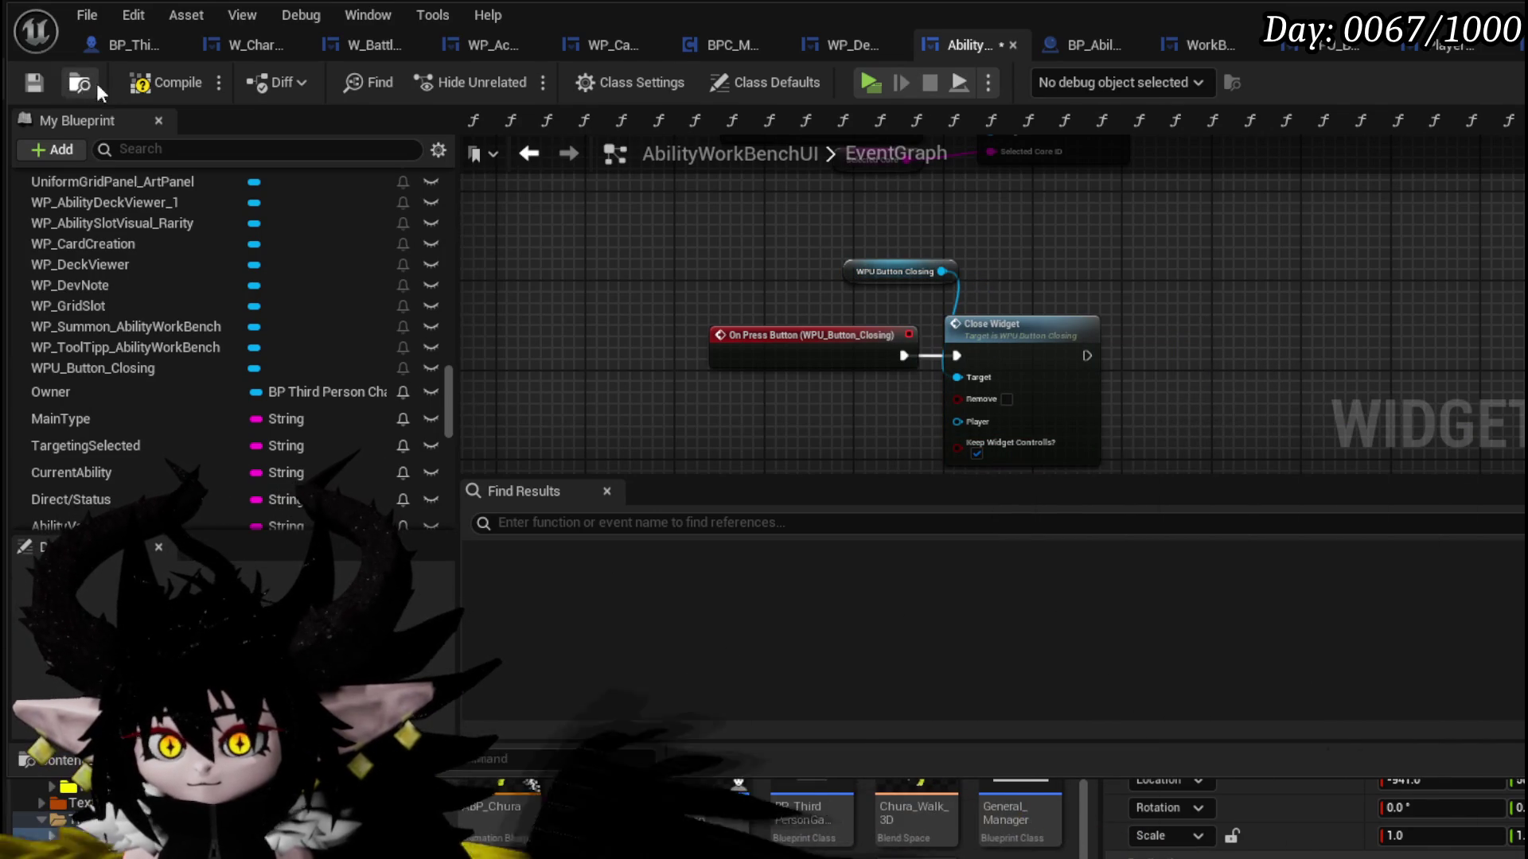
left_click(36, 78)
left_click_drag(444, 429, 435, 188)
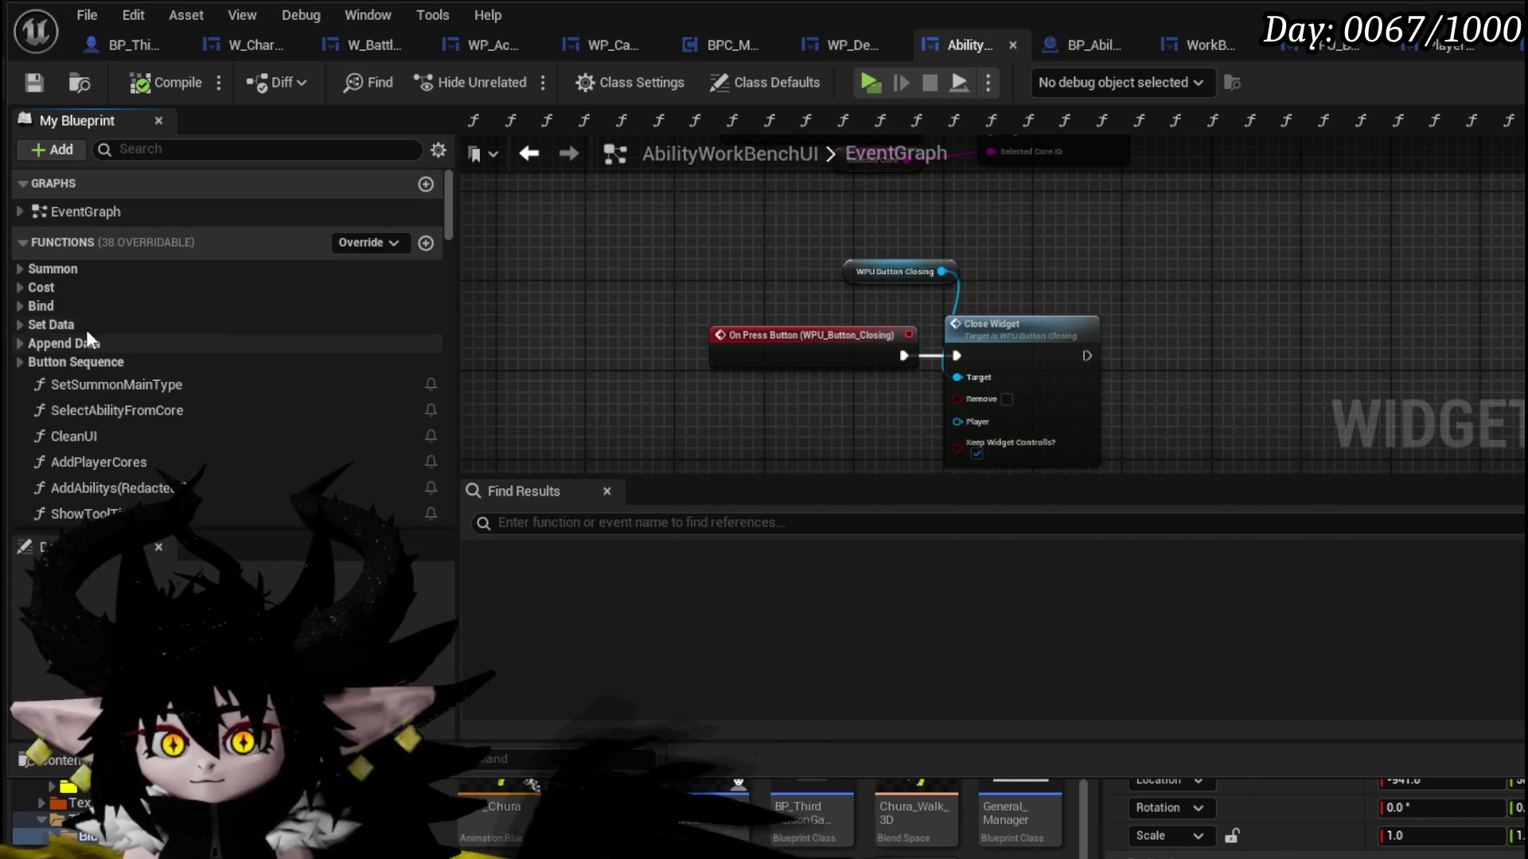
- In BindEvent, add a WPU_Button_Closing getter and Set Parent Widget after the On Press binding
double_click(89, 303)
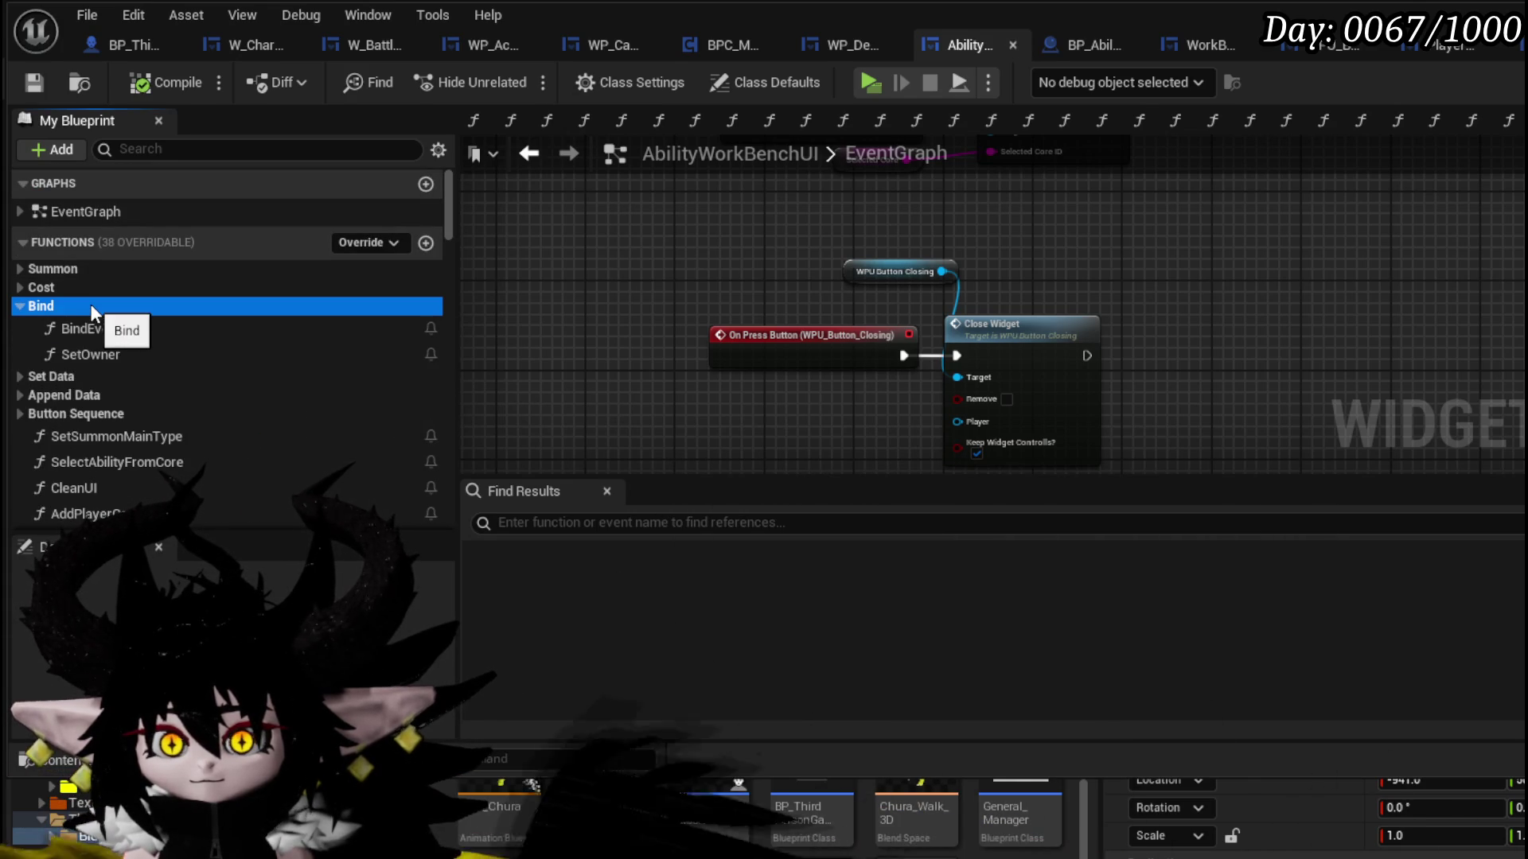
double_click(117, 331)
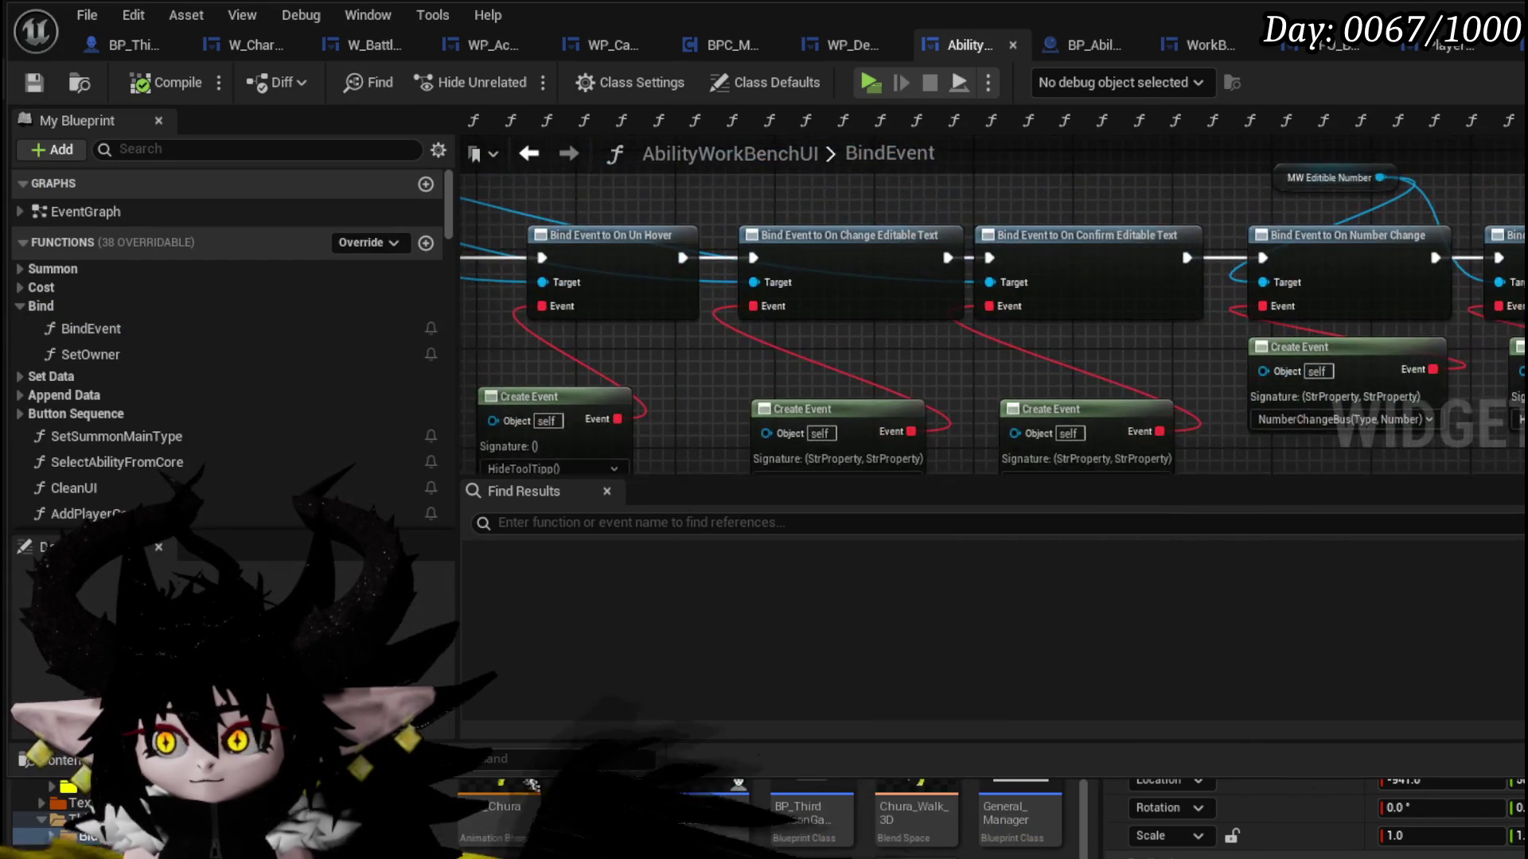
scroll(692, 201, "up", 5)
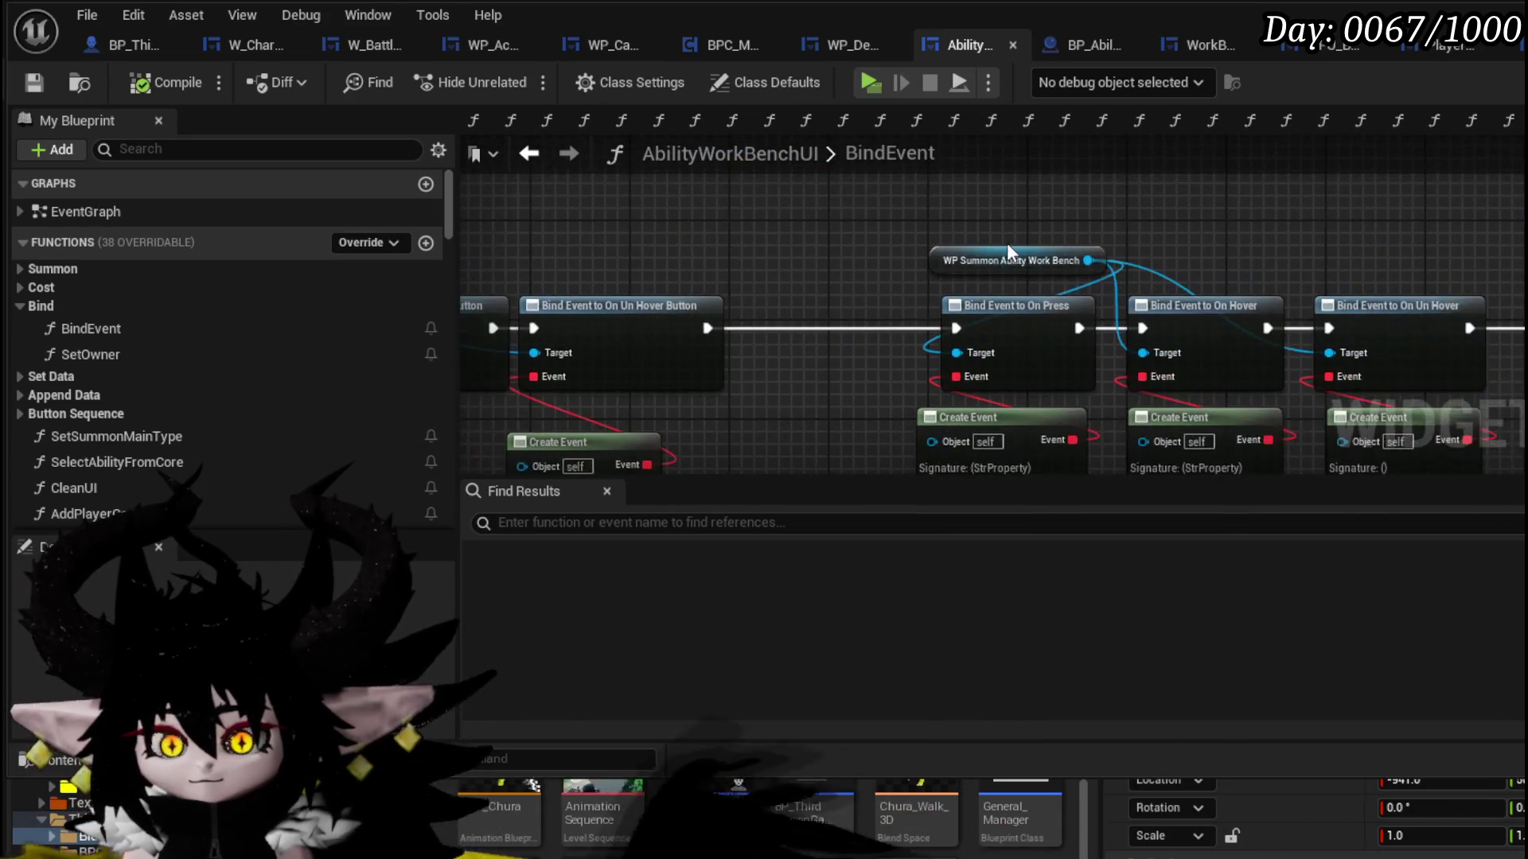
left_click_drag(691, 201, 490, 298)
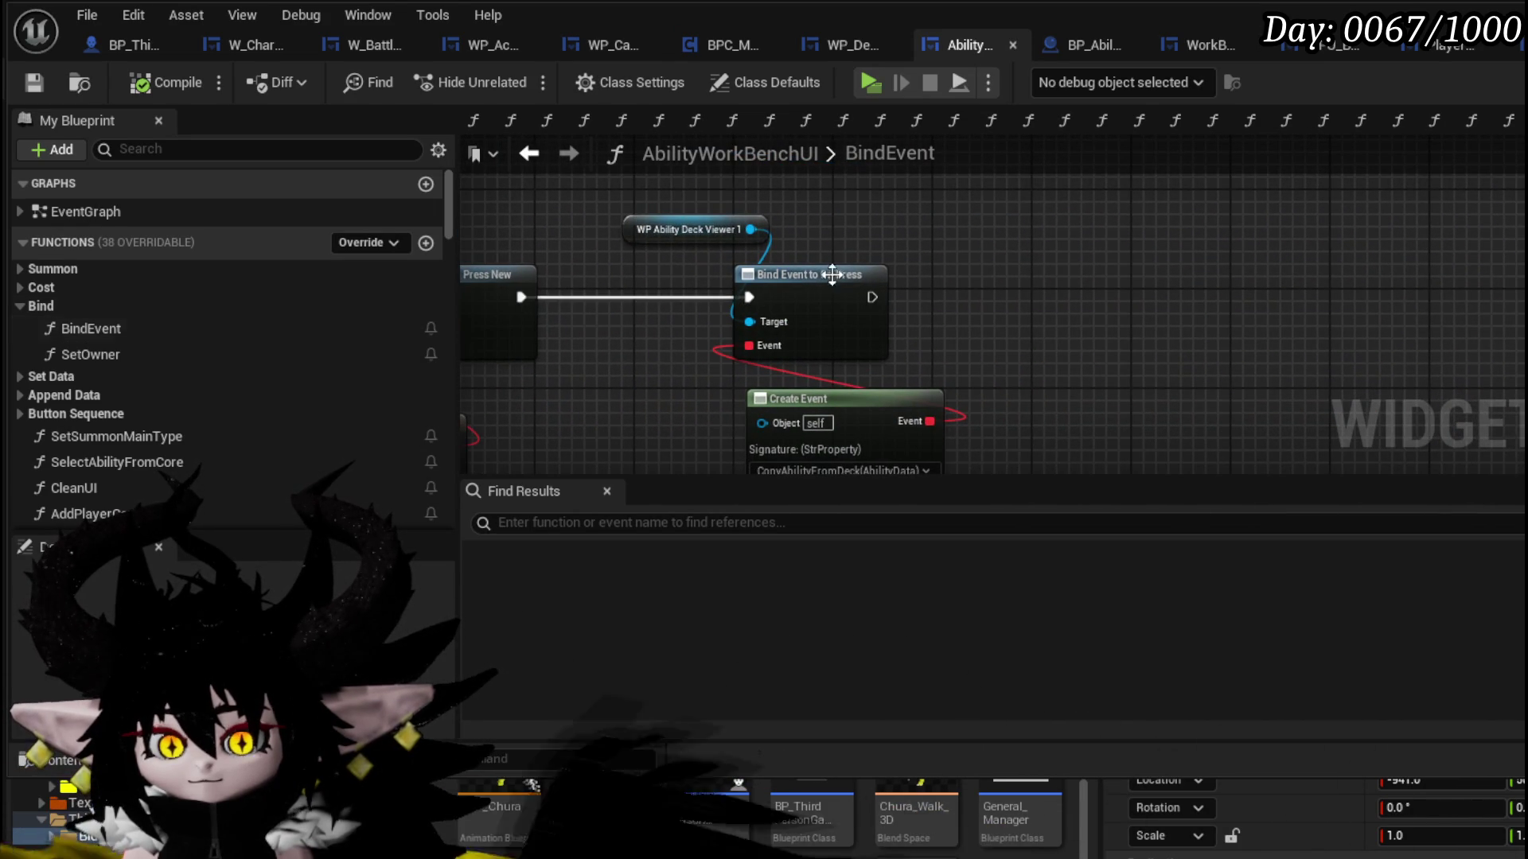
right_click(973, 230)
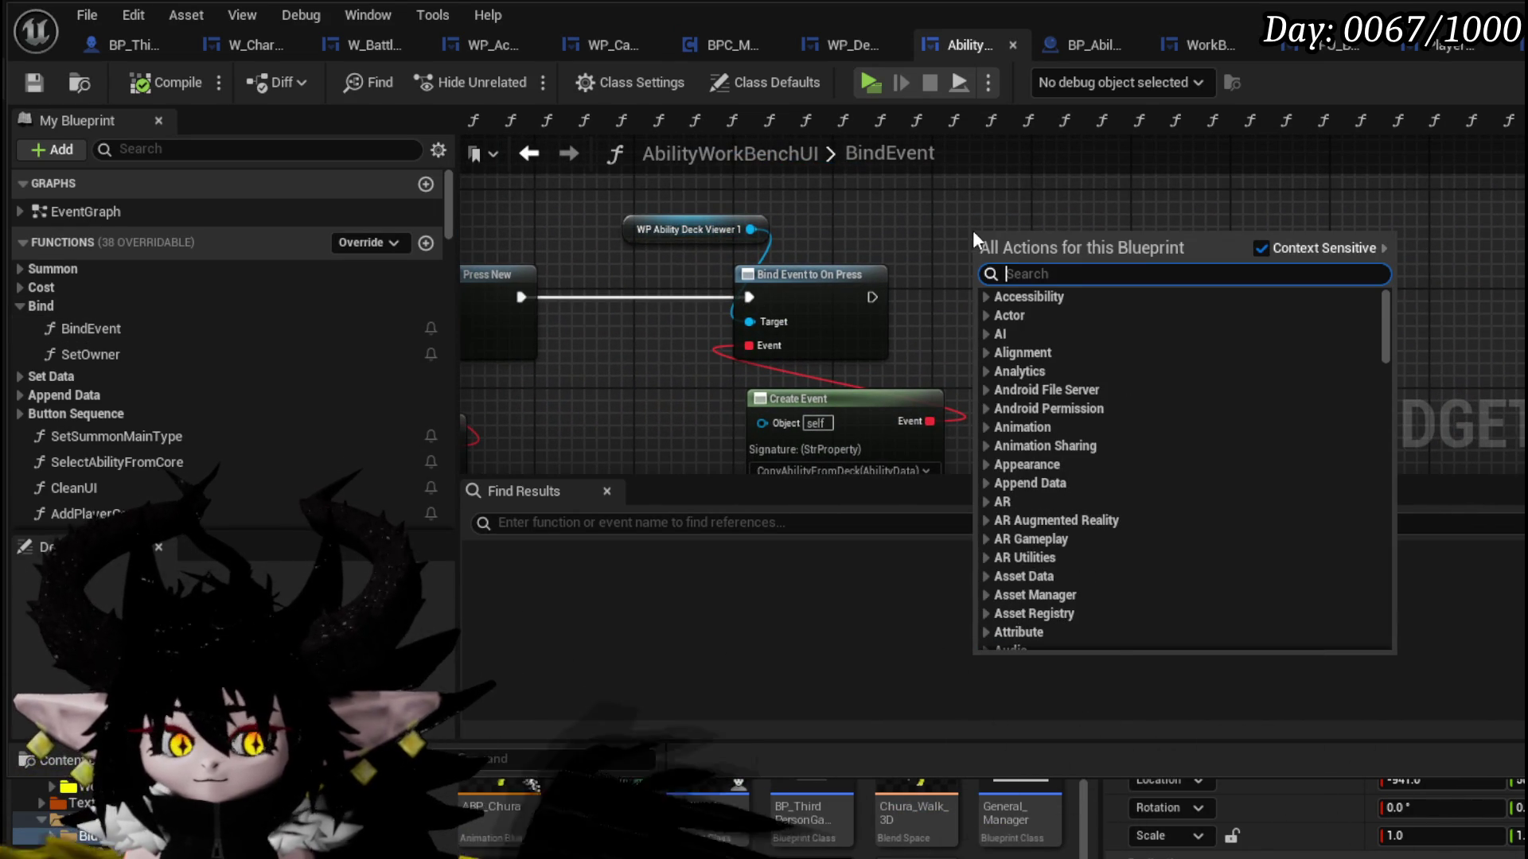
type("get closing")
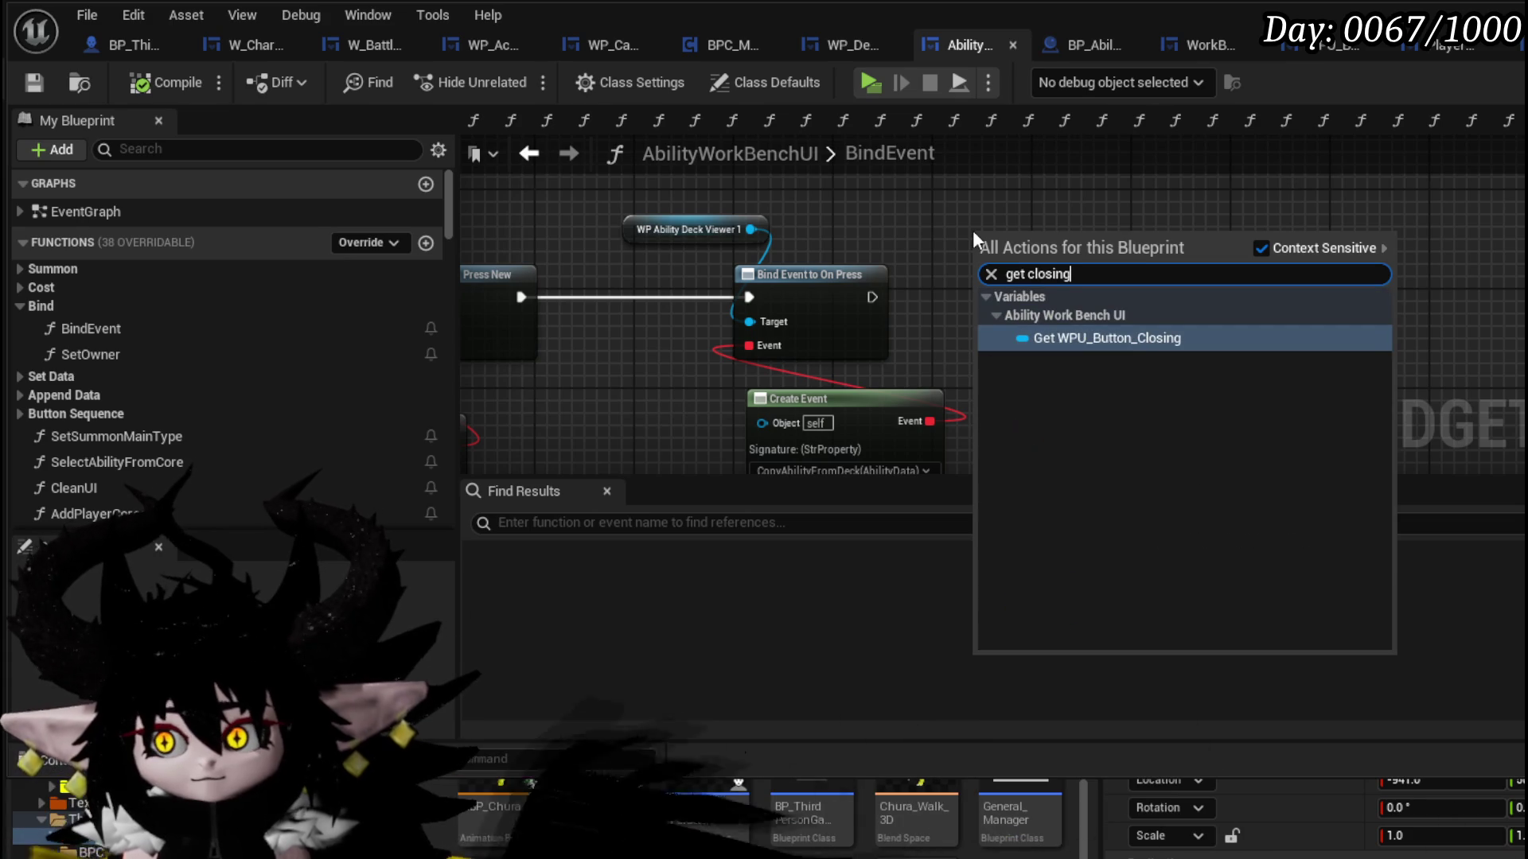
left_click(1096, 337)
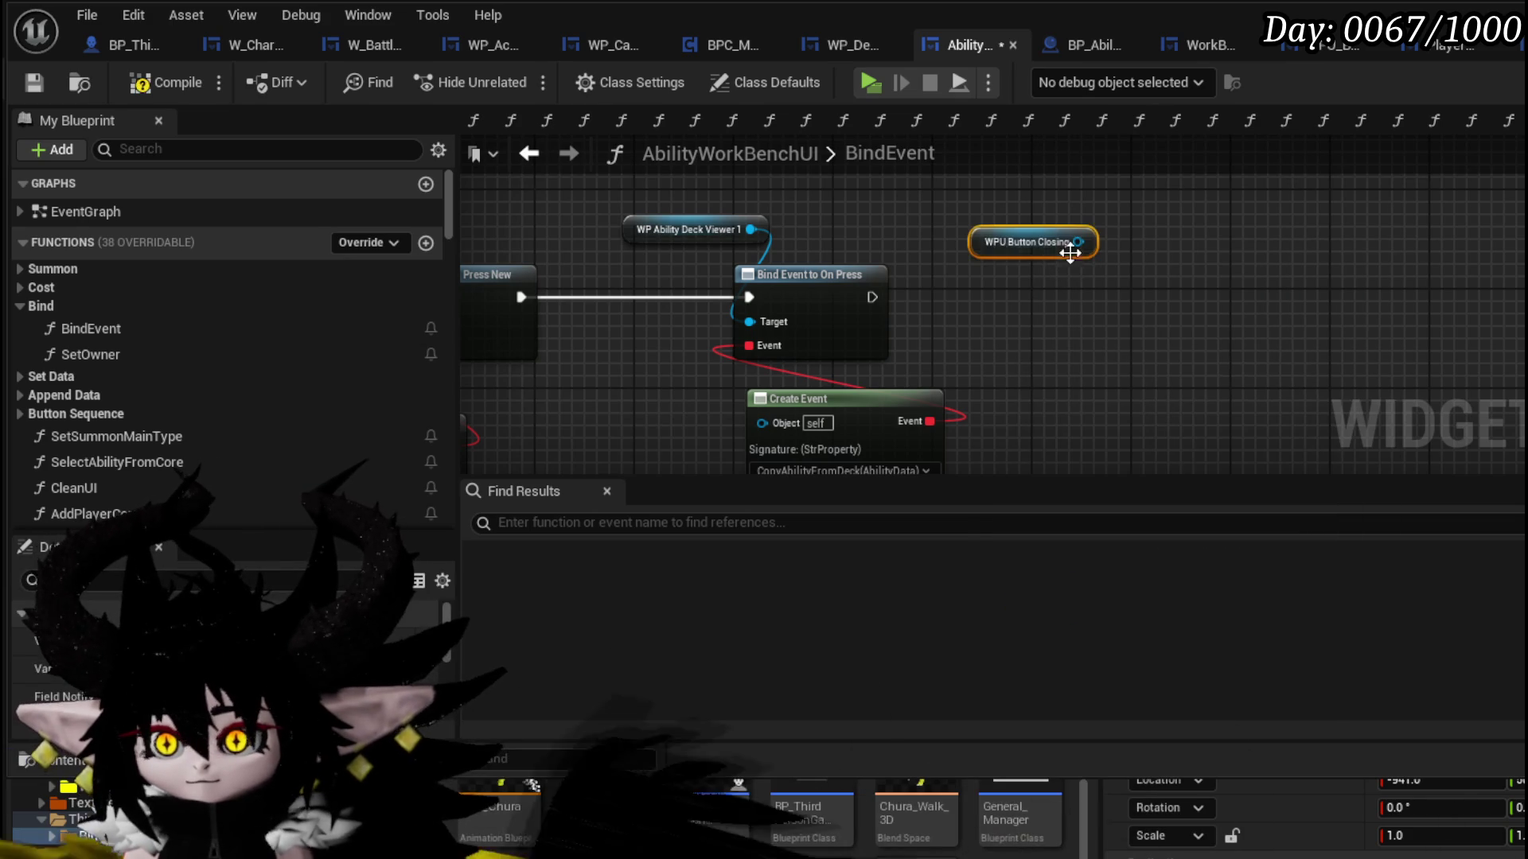
left_click_drag(1079, 242, 1140, 304)
type("Set")
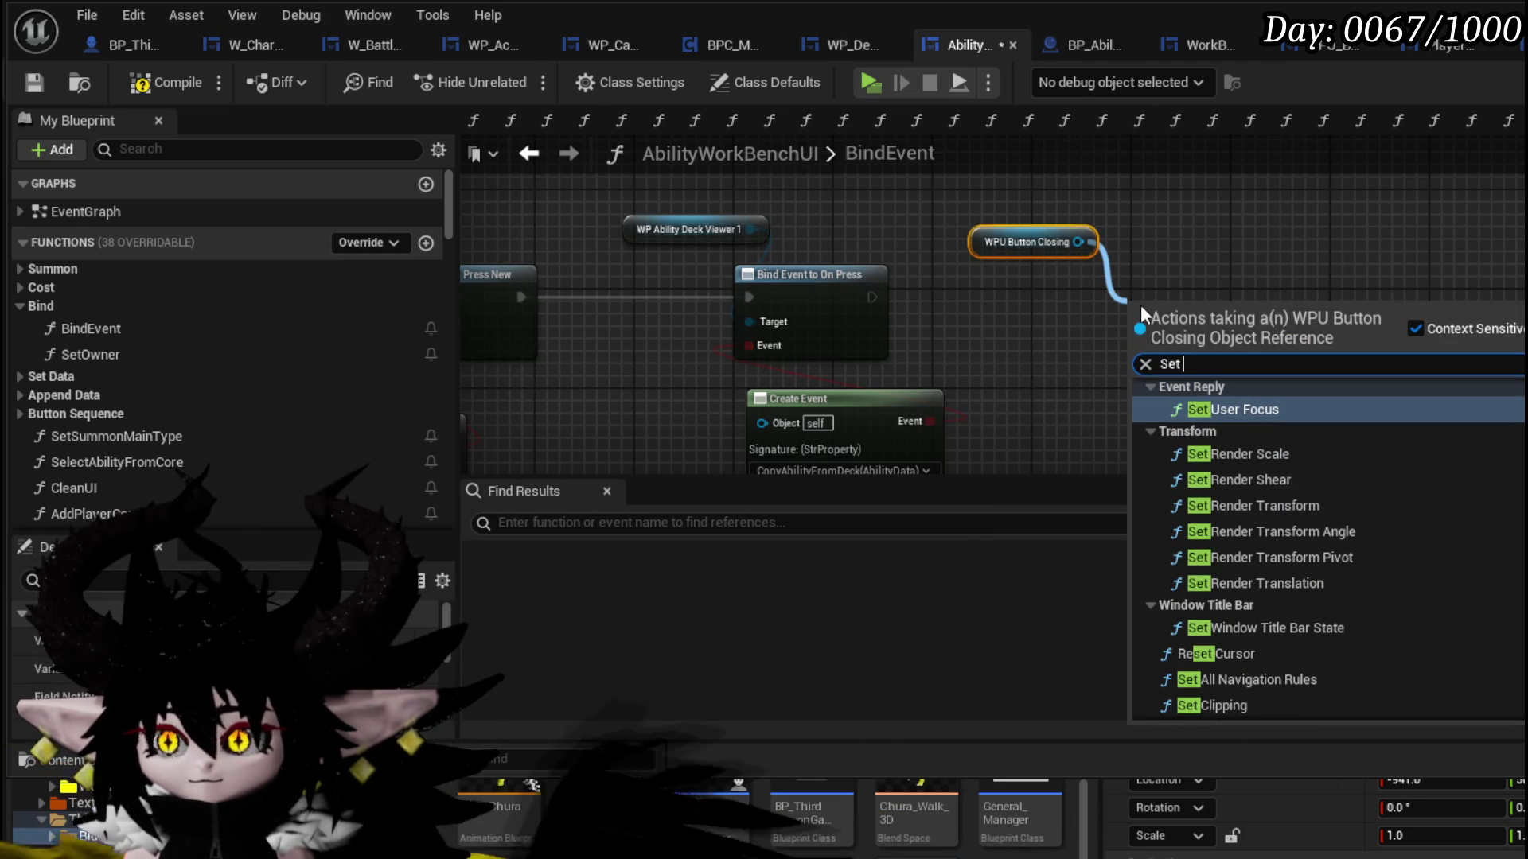
type(" Parent")
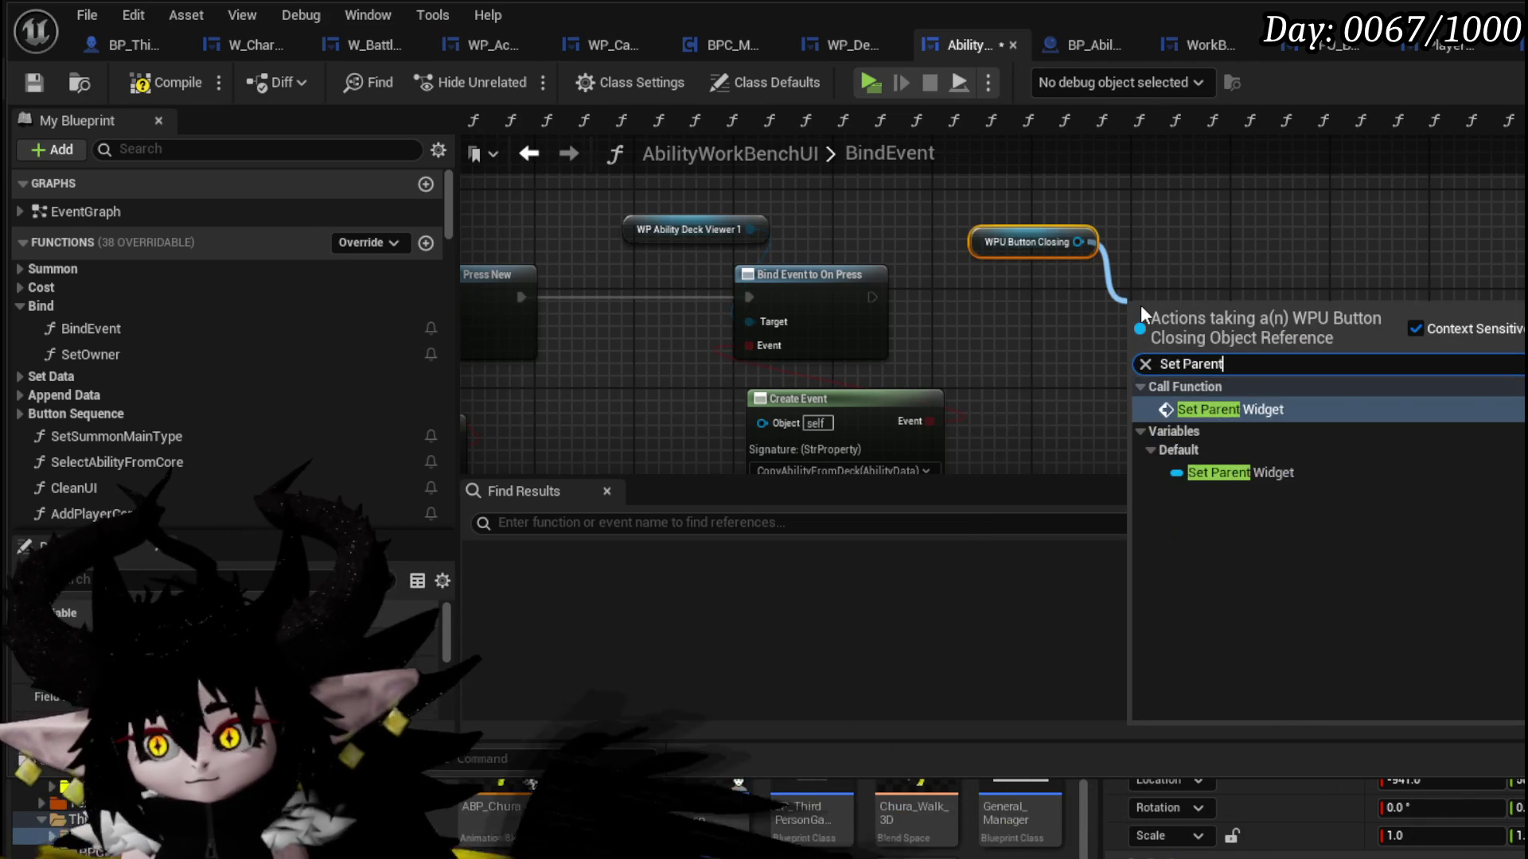
key("Return")
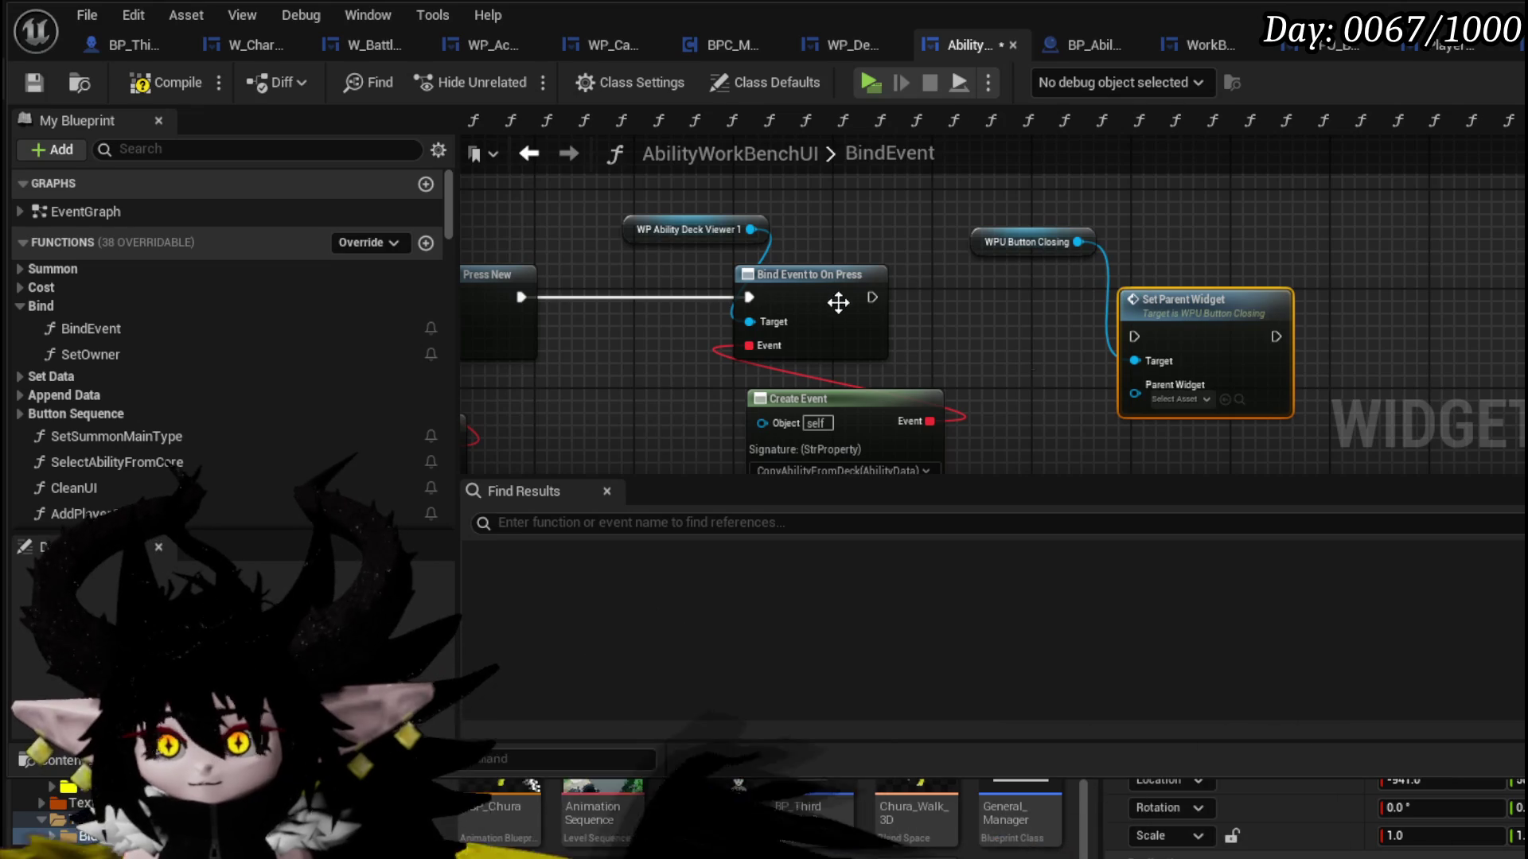
mouse_move(1173, 325)
left_mouse_down()
mouse_move(1226, 274)
mouse_move(1236, 288)
left_mouse_up()
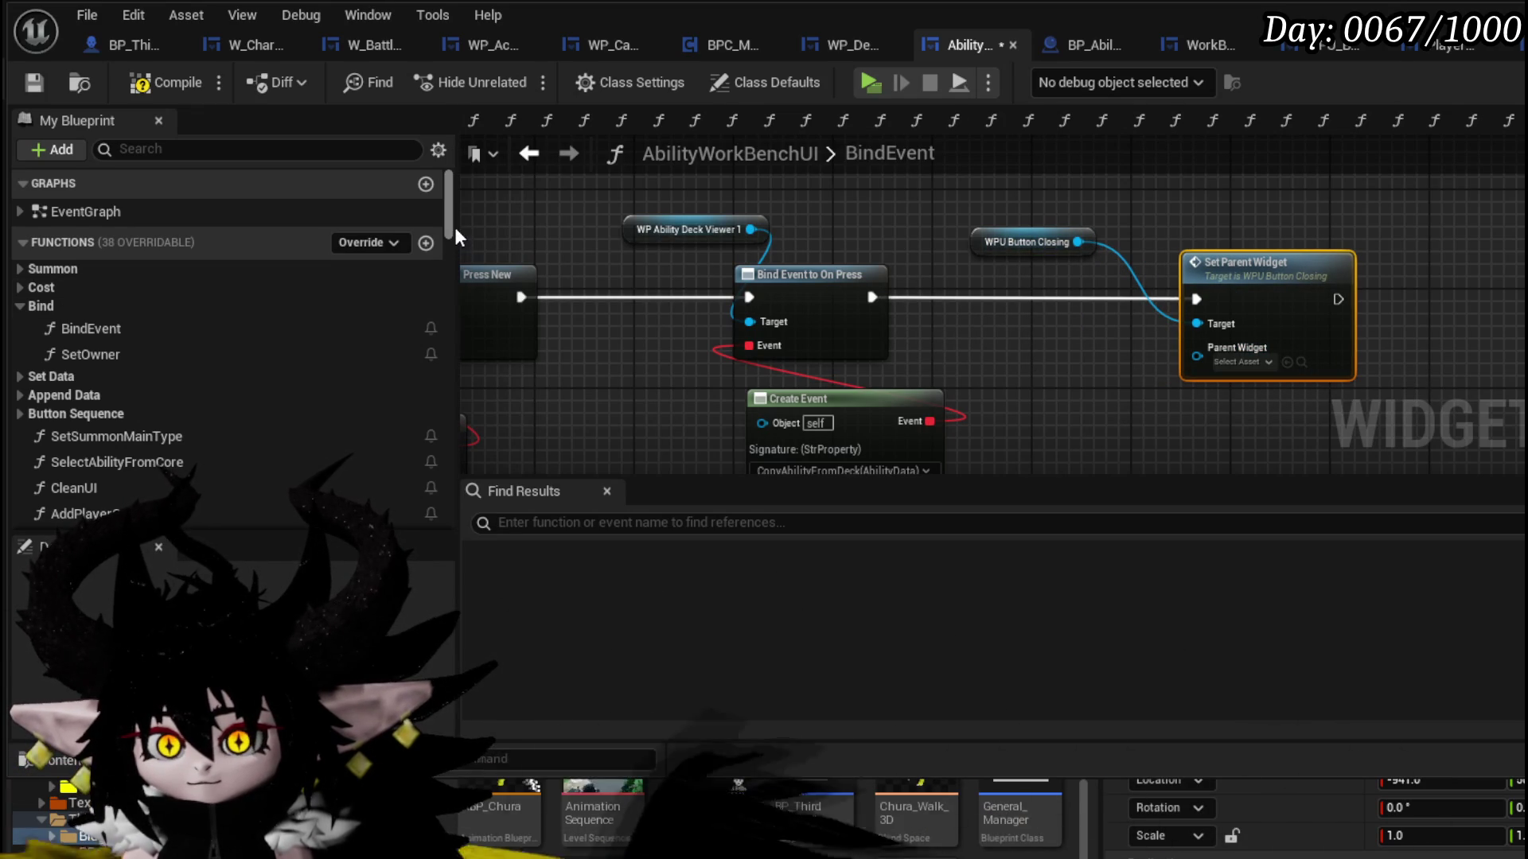
- Feed Manager HUD into Set Parent Widget's Parent Widget input, then compile and save
mouse_move(452, 227)
left_mouse_down()
mouse_move(452, 446)
mouse_move(432, 513)
left_mouse_up()
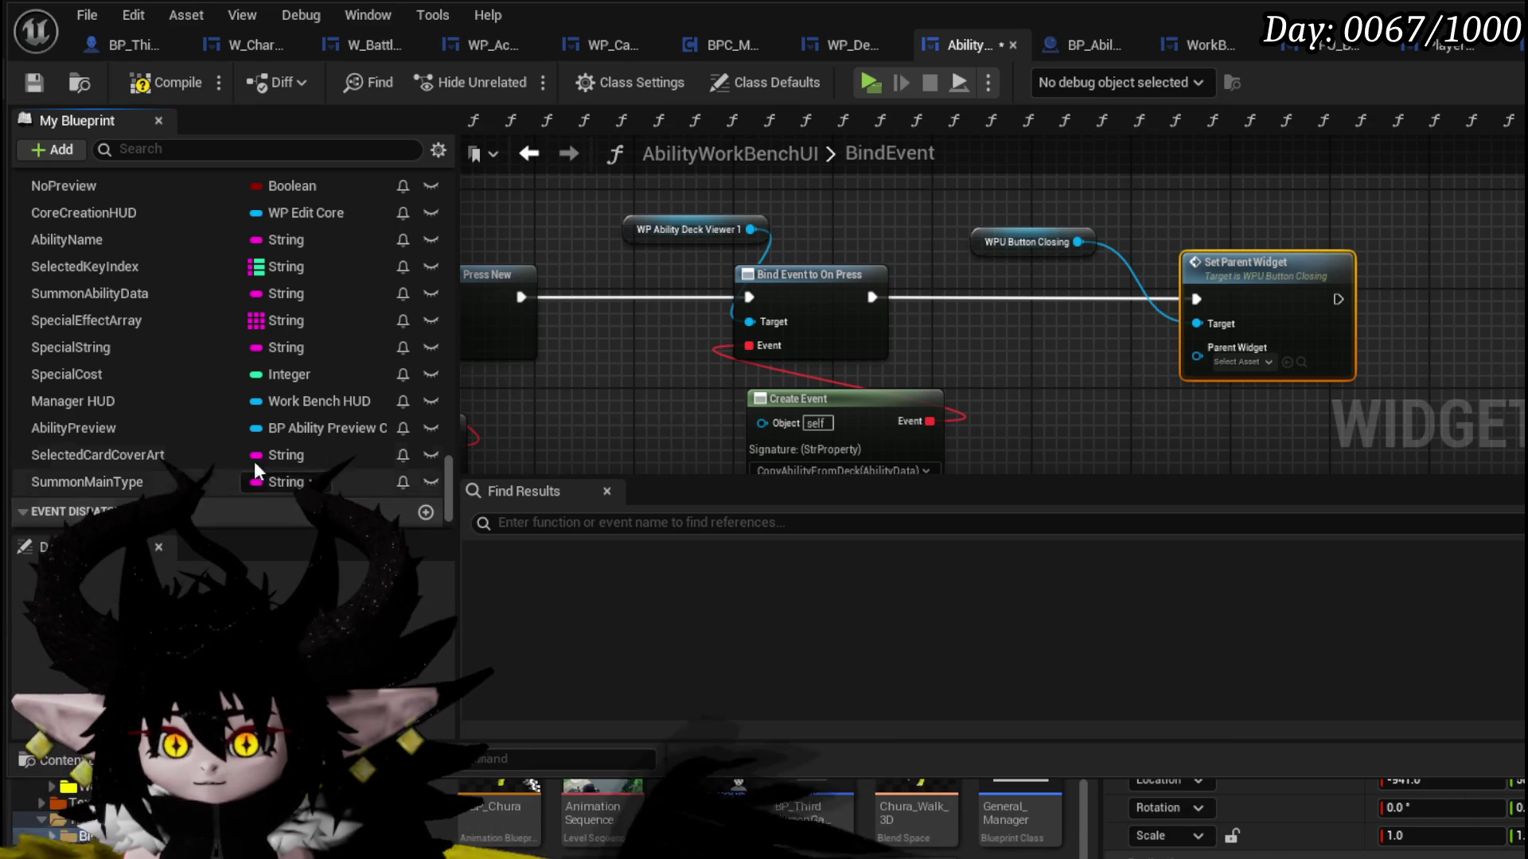
left_click(117, 407)
left_click_drag(1038, 336, 1034, 338)
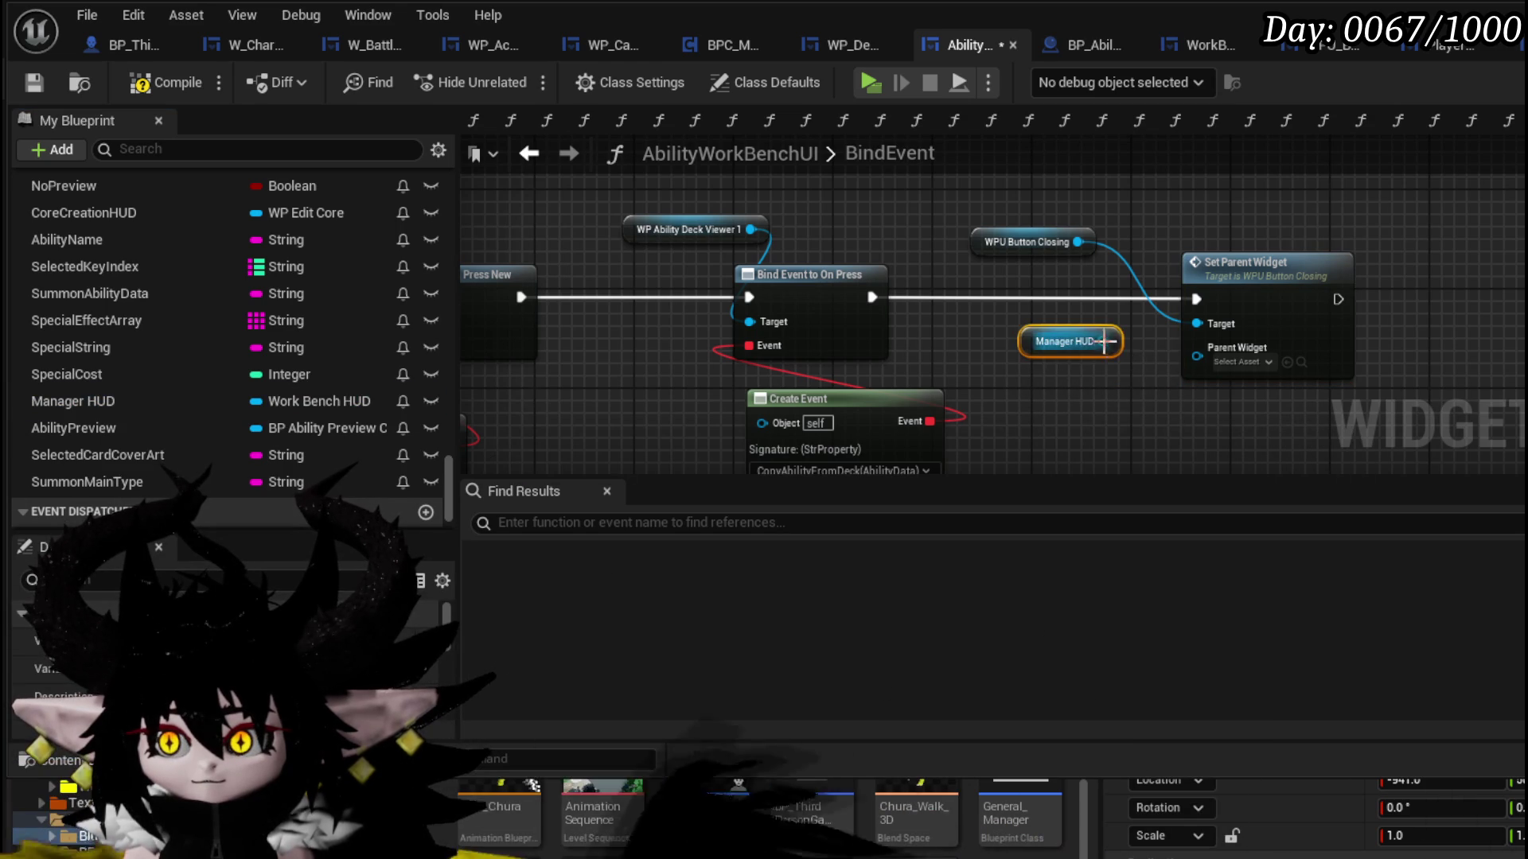
left_click(34, 83)
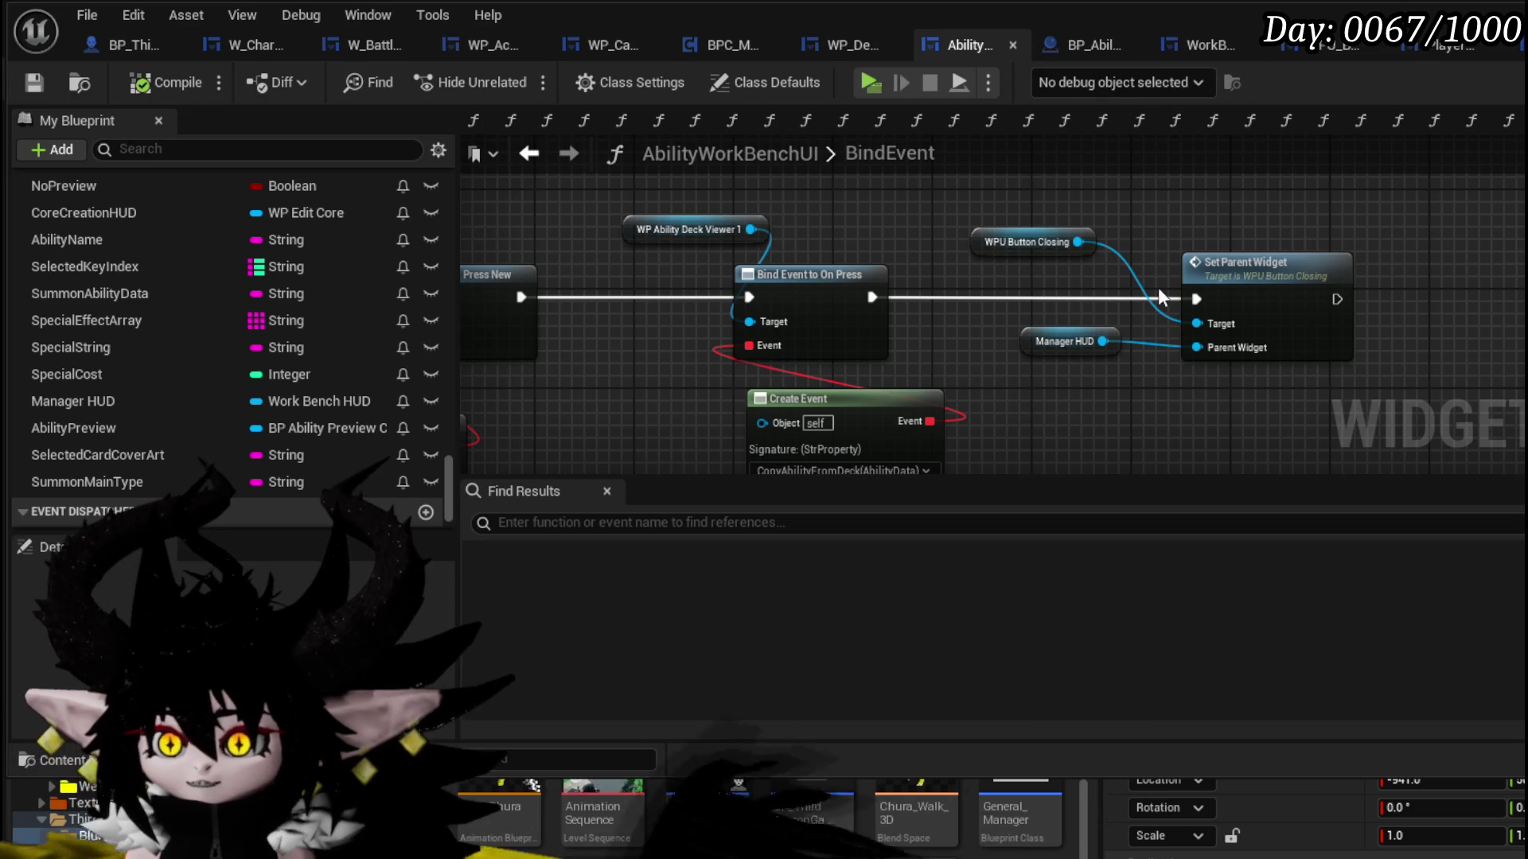
- Inspect PlayerStatsHUD's BindEvent graph, where Set Parent Widget uses Self for the closing button
left_click(1435, 41)
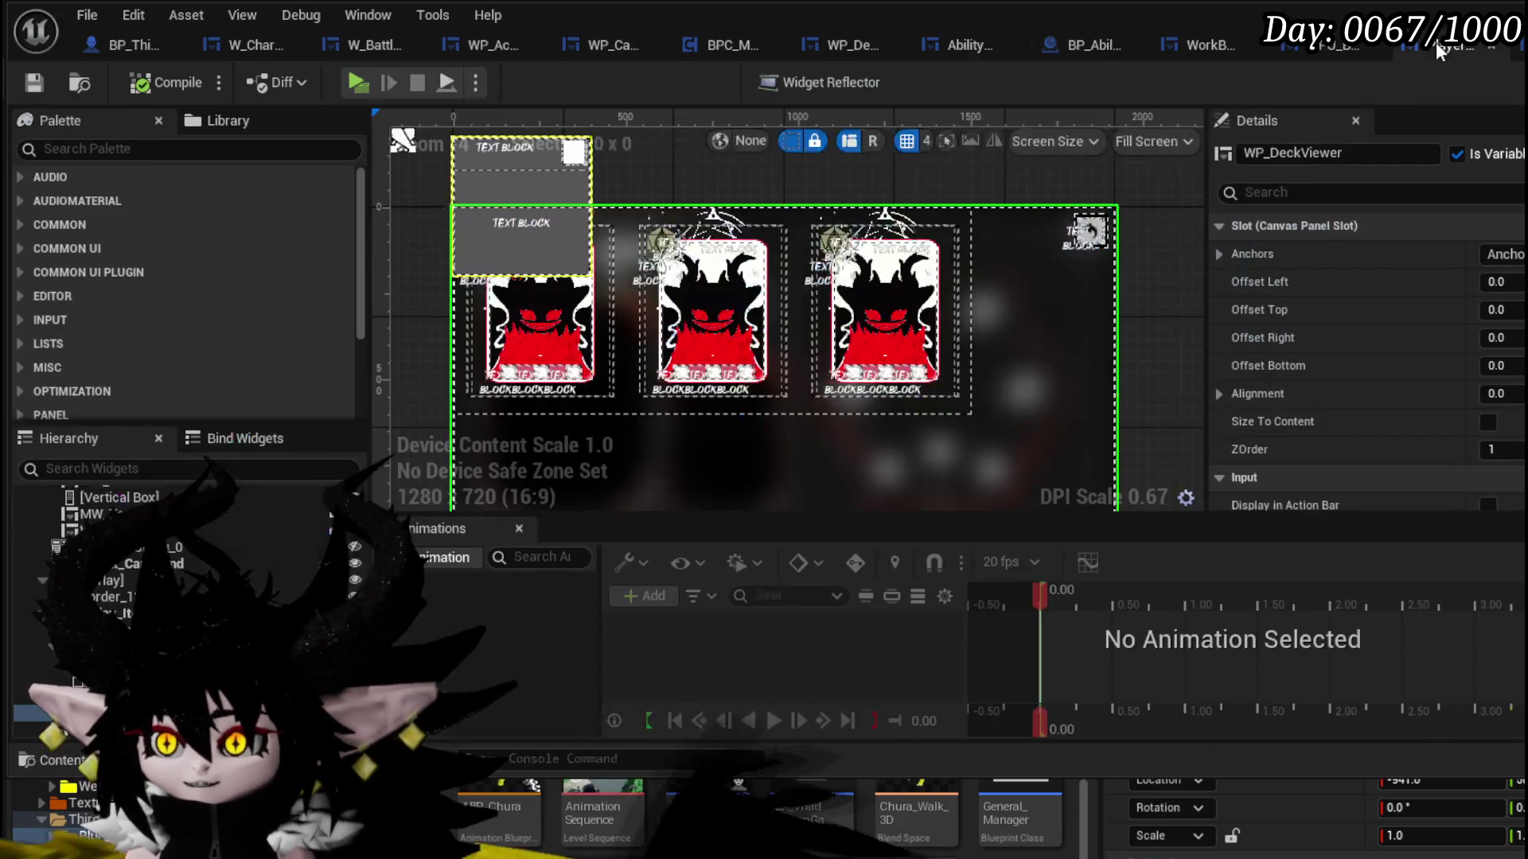
left_click(1480, 82)
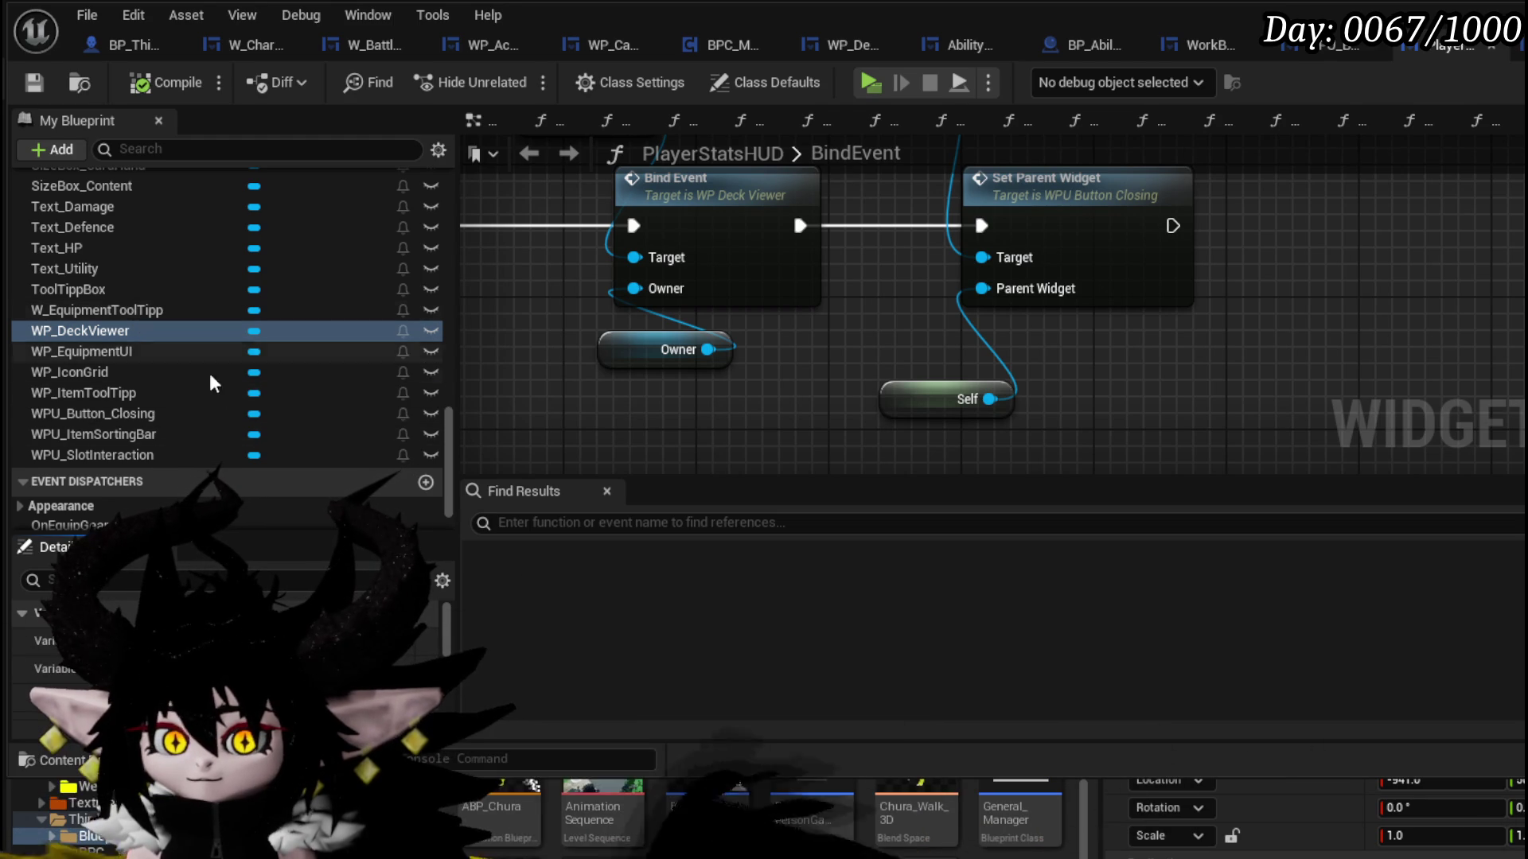
scroll(229, 463, "up", 1)
scroll(227, 463, "up", 5)
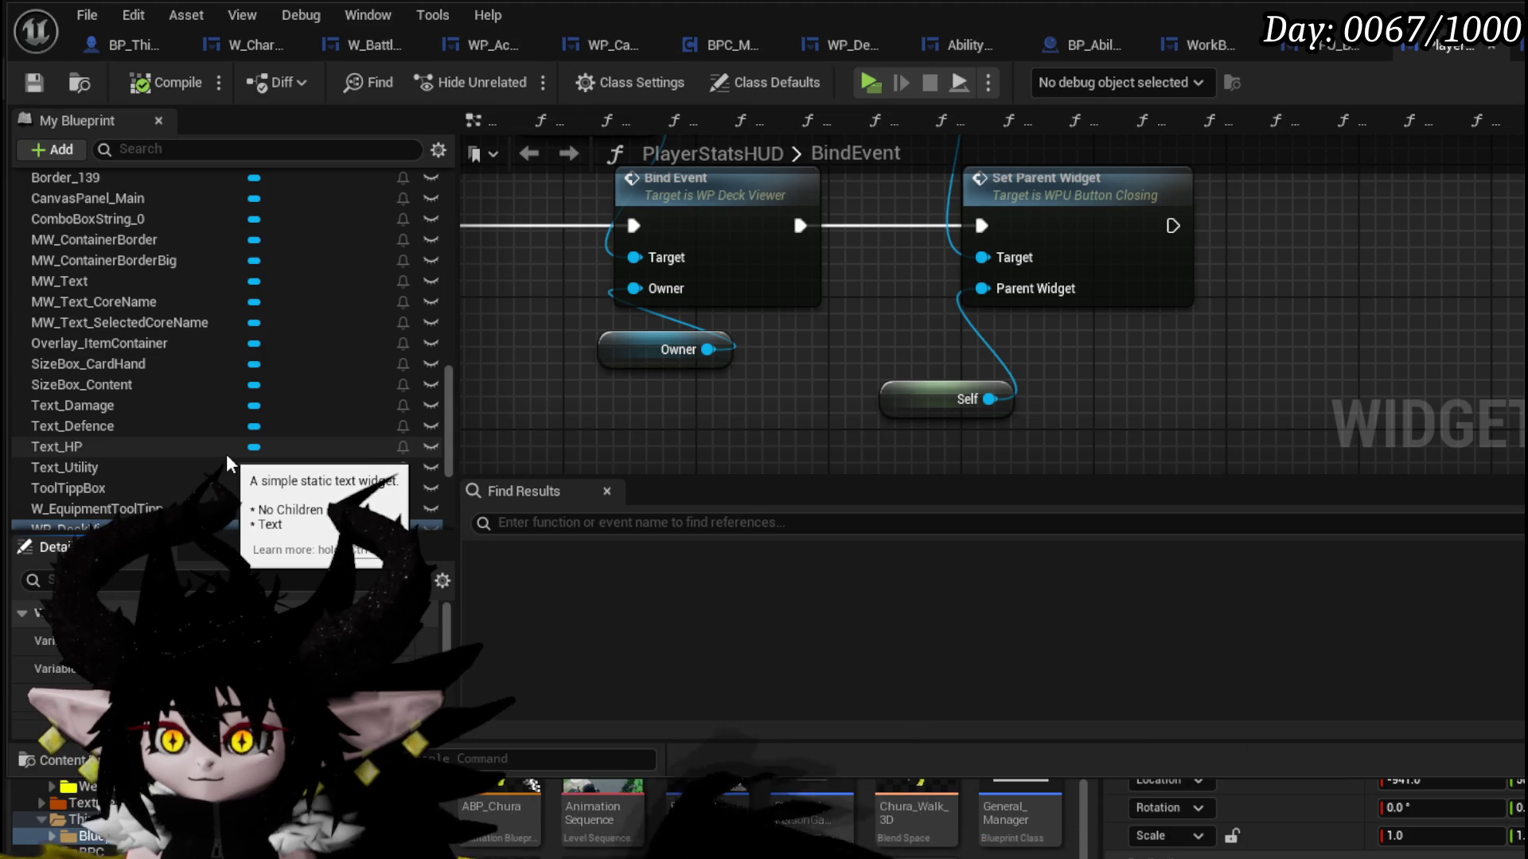
scroll(228, 458, "up", 2)
scroll(226, 454, "up", 8)
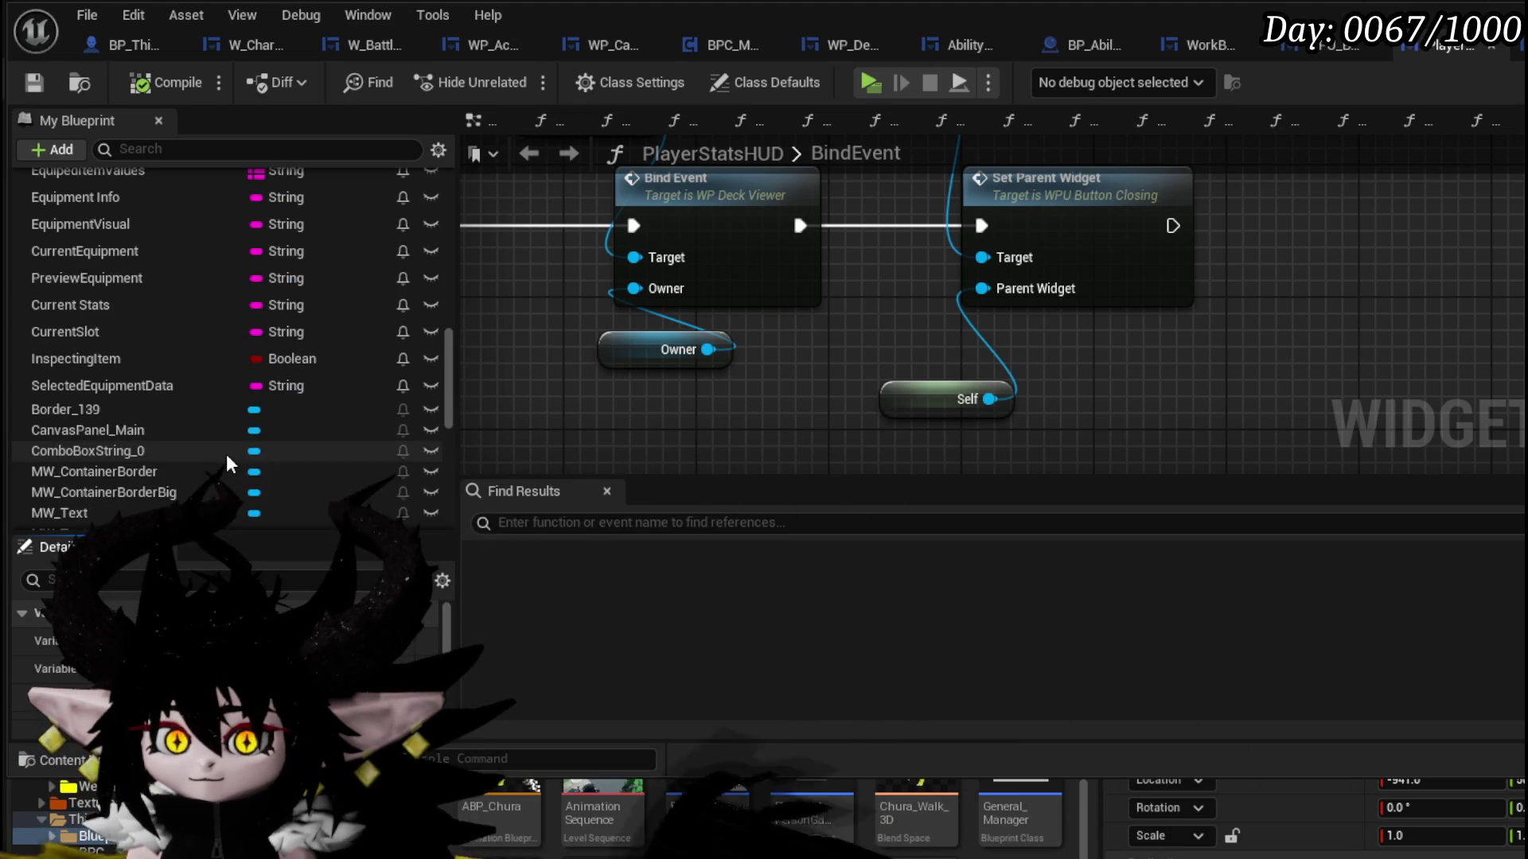
scroll(226, 453, "up", 2)
scroll(226, 454, "down", 6)
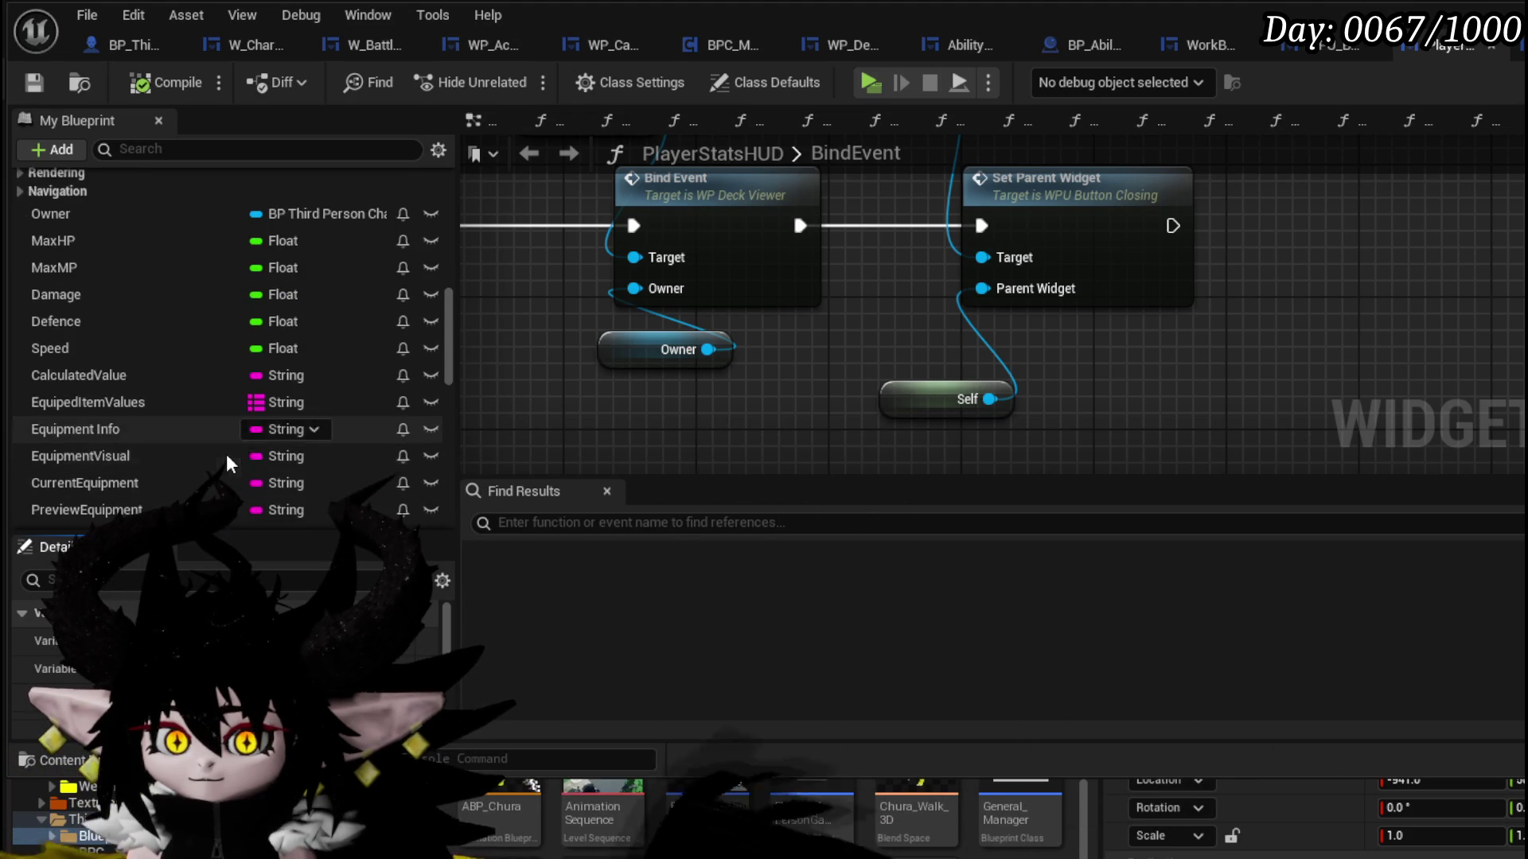
scroll(348, 468, "down", 8)
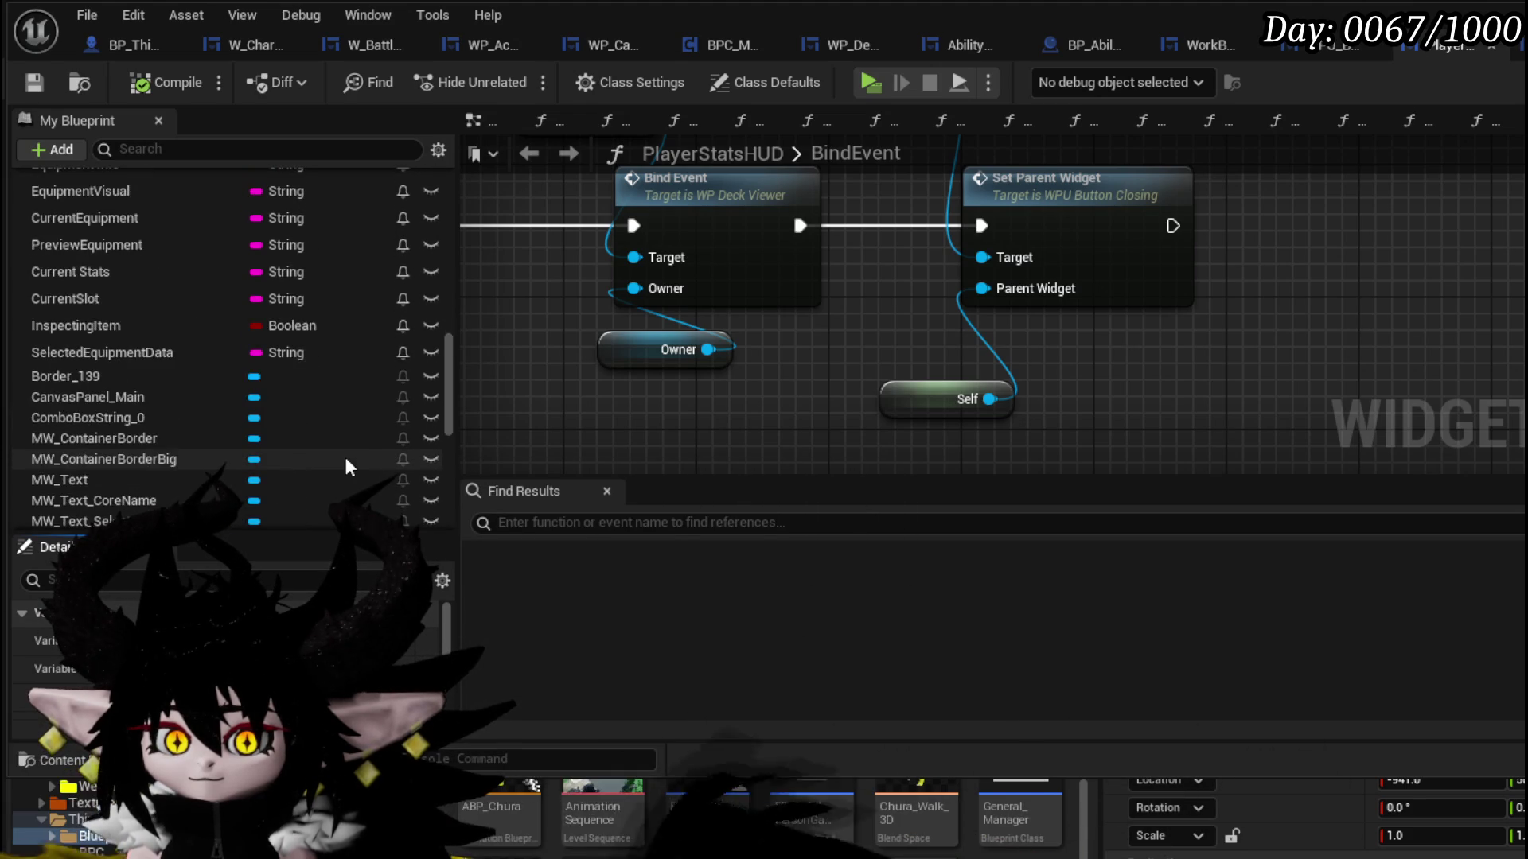
scroll(348, 467, "down", 3)
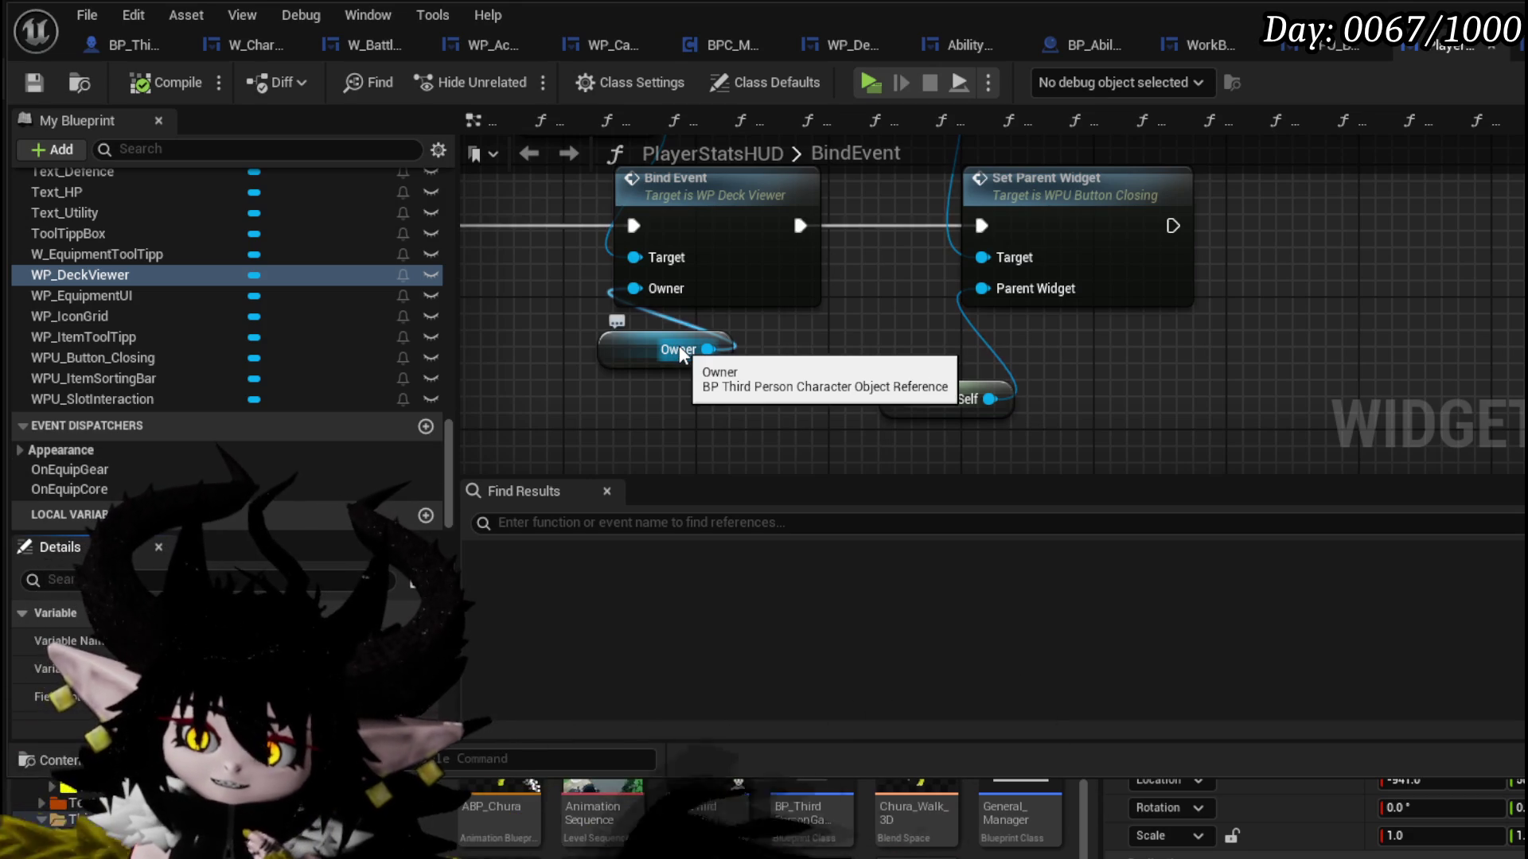
scroll(667, 350, "down", 3)
left_click_drag(603, 352, 738, 342)
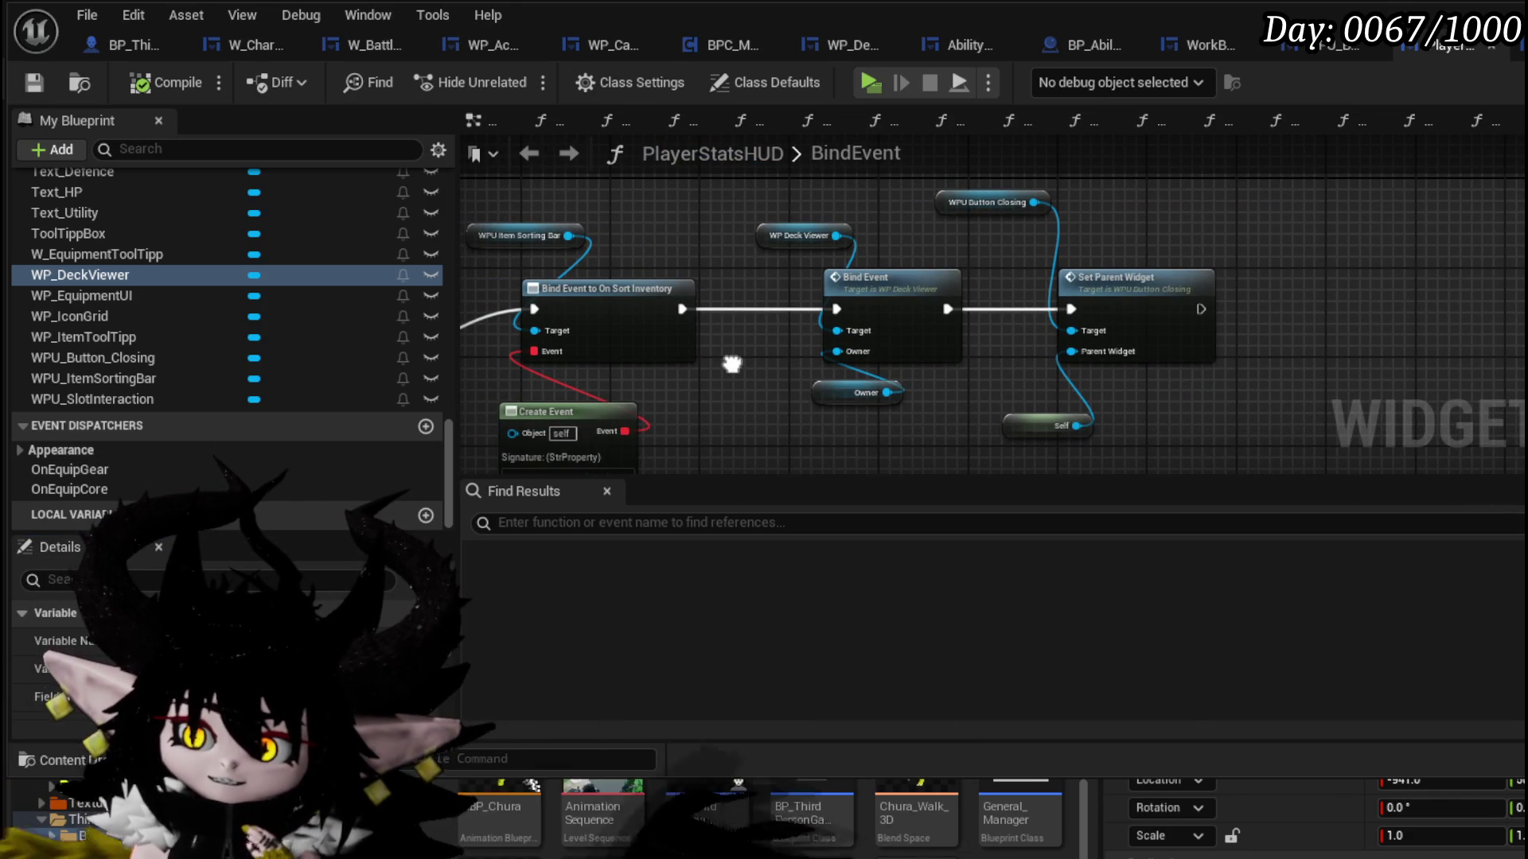
mouse_move(359, 303)
left_mouse_down()
mouse_move(678, 269)
mouse_move(1044, 260)
left_mouse_up()
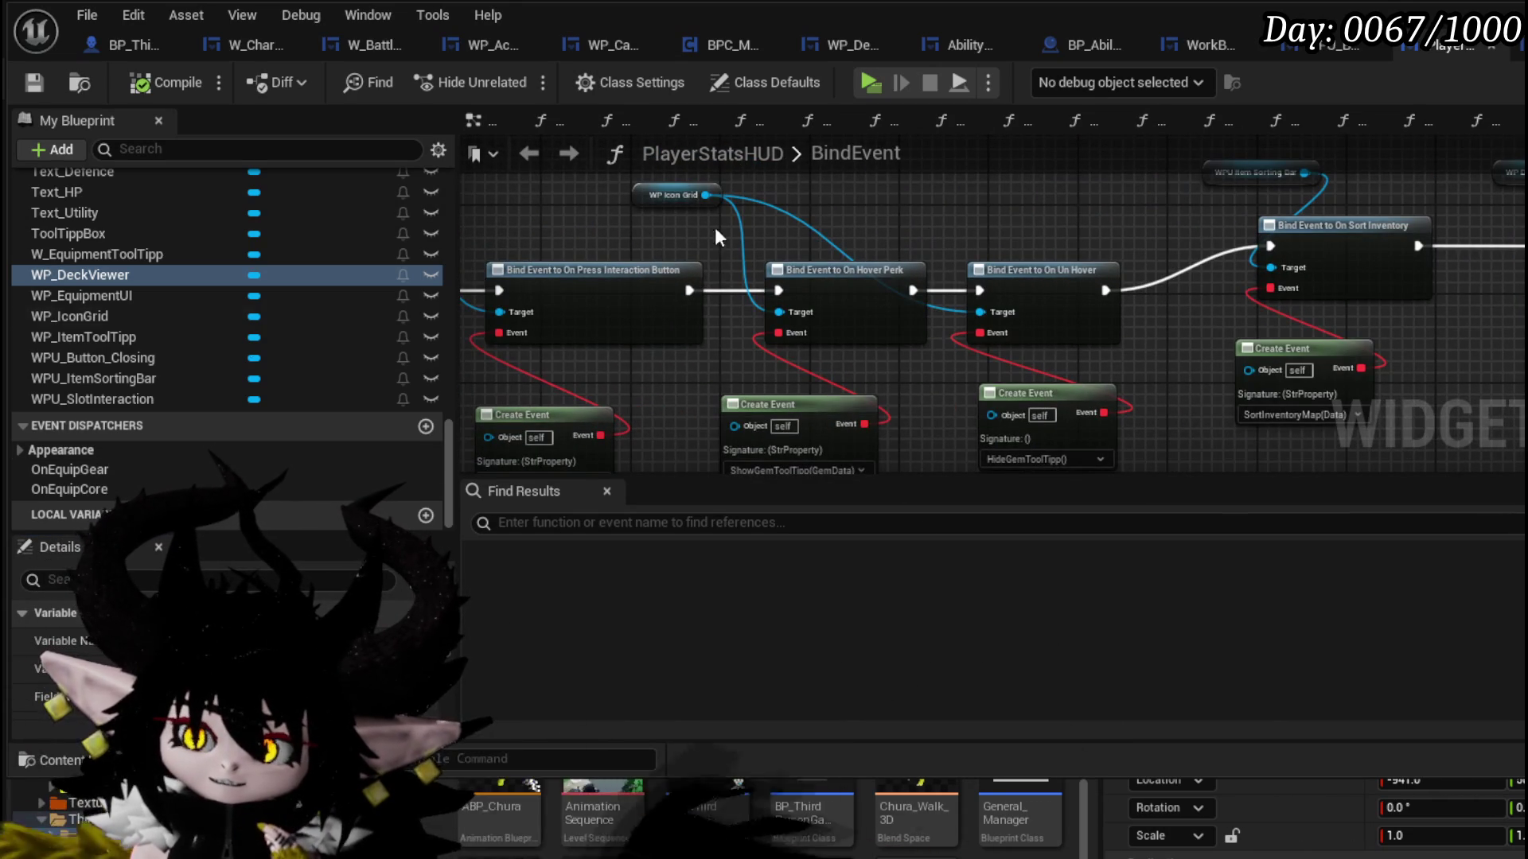
scroll(203, 355, "up", 3)
scroll(207, 357, "up", 6)
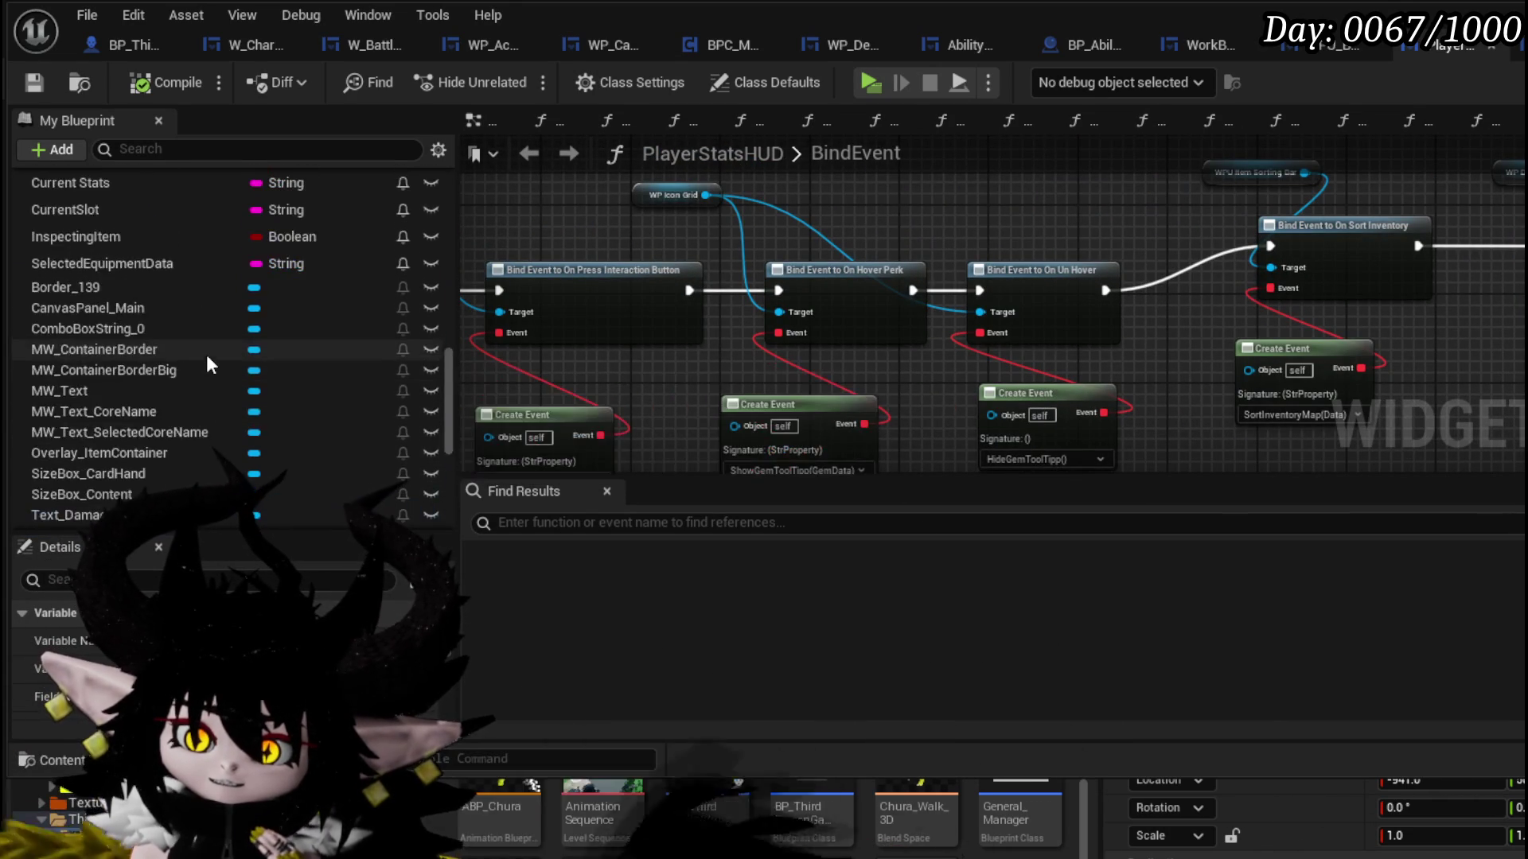
scroll(207, 355, "down", 1)
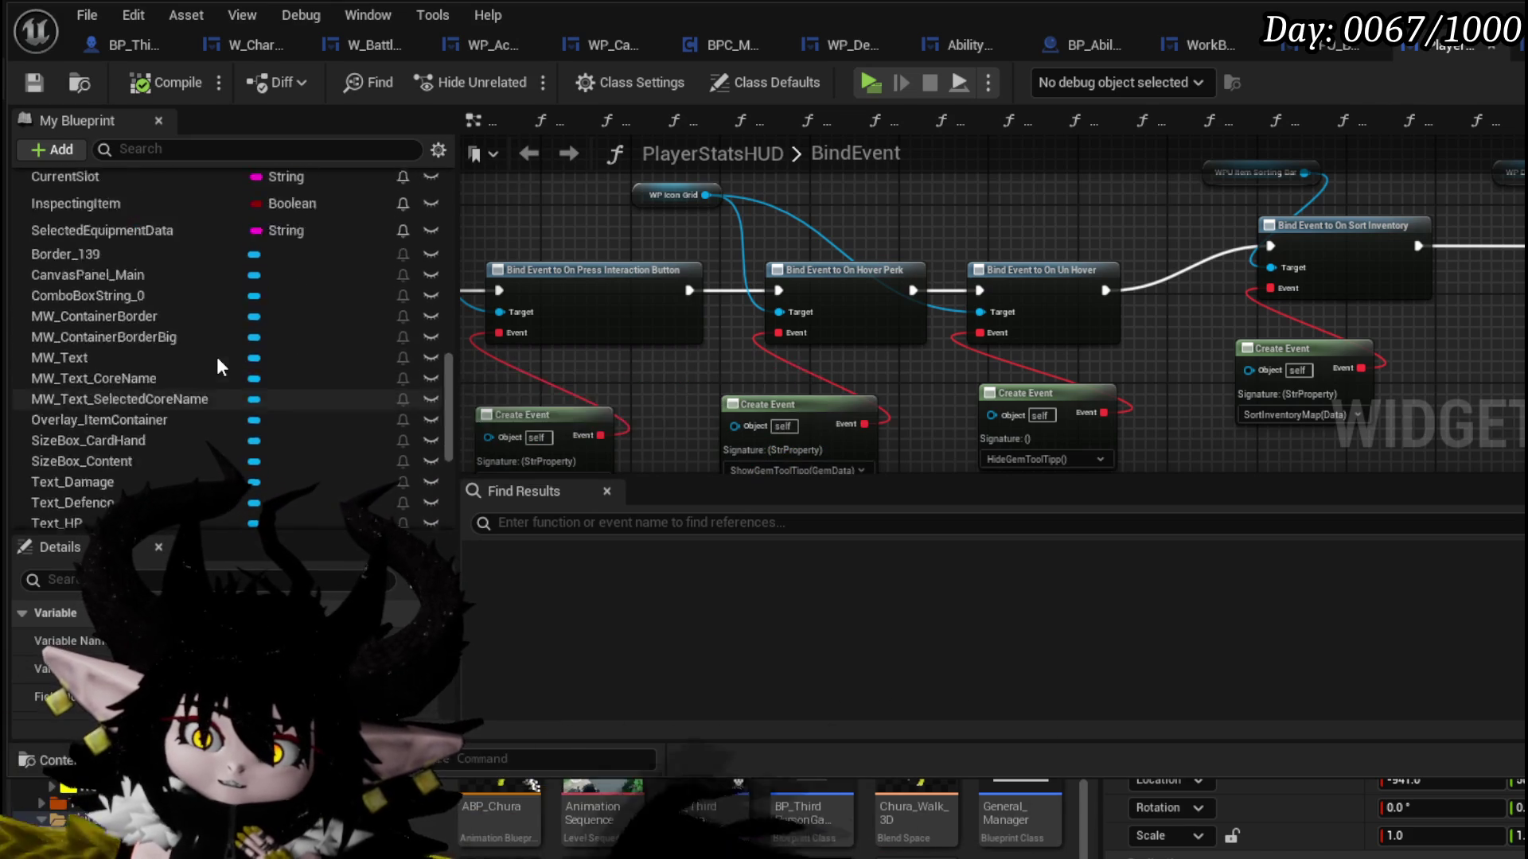
scroll(217, 357, "up", 6)
scroll(217, 356, "up", 10)
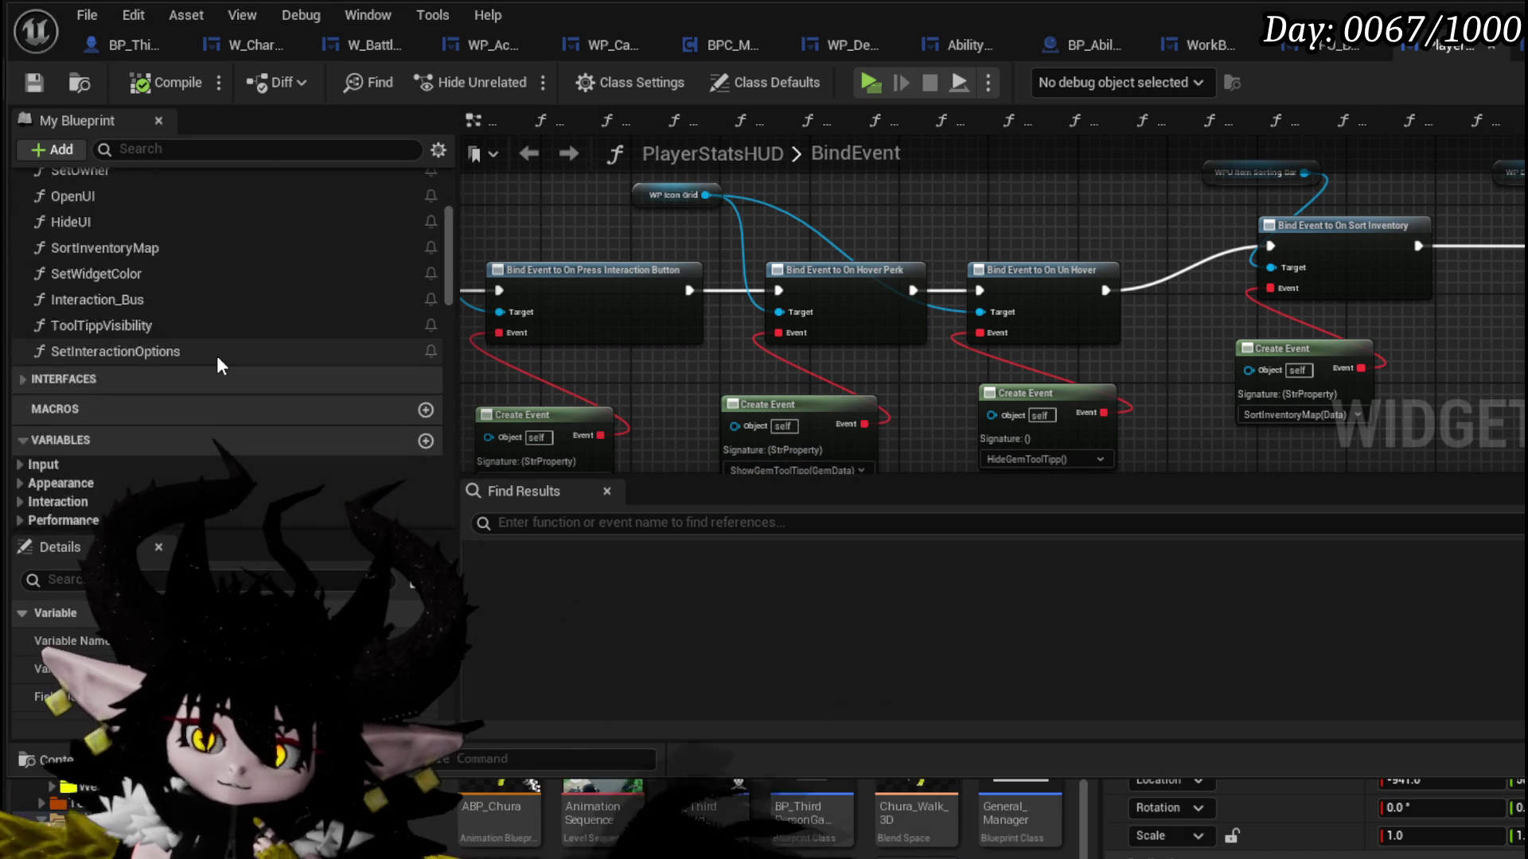
- Glance at the SetOwner function, return to BindEvent, and save PlayerStatsHUD
double_click(127, 302)
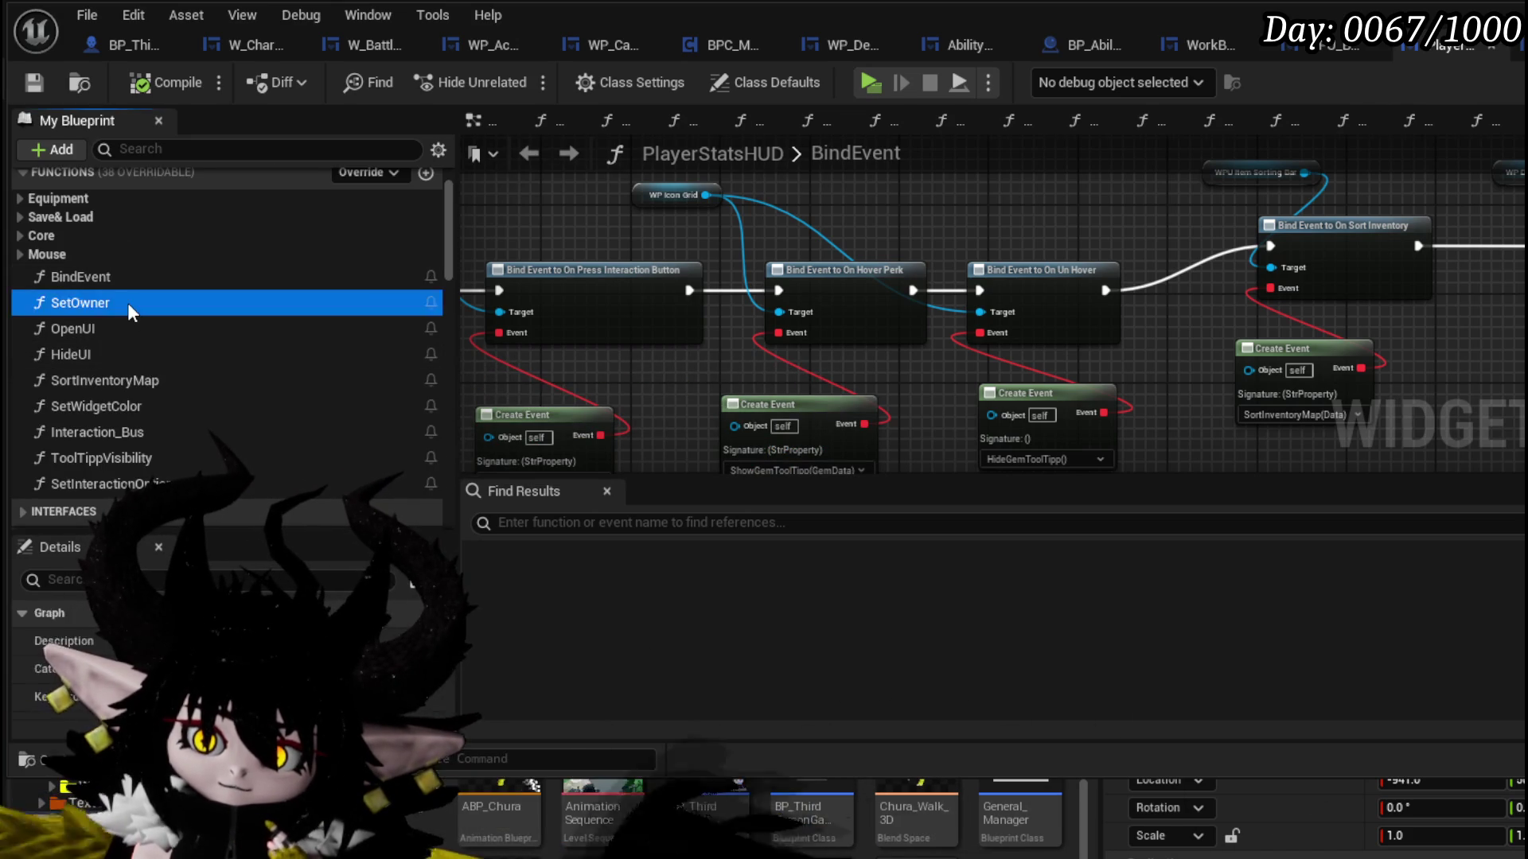
double_click(127, 280)
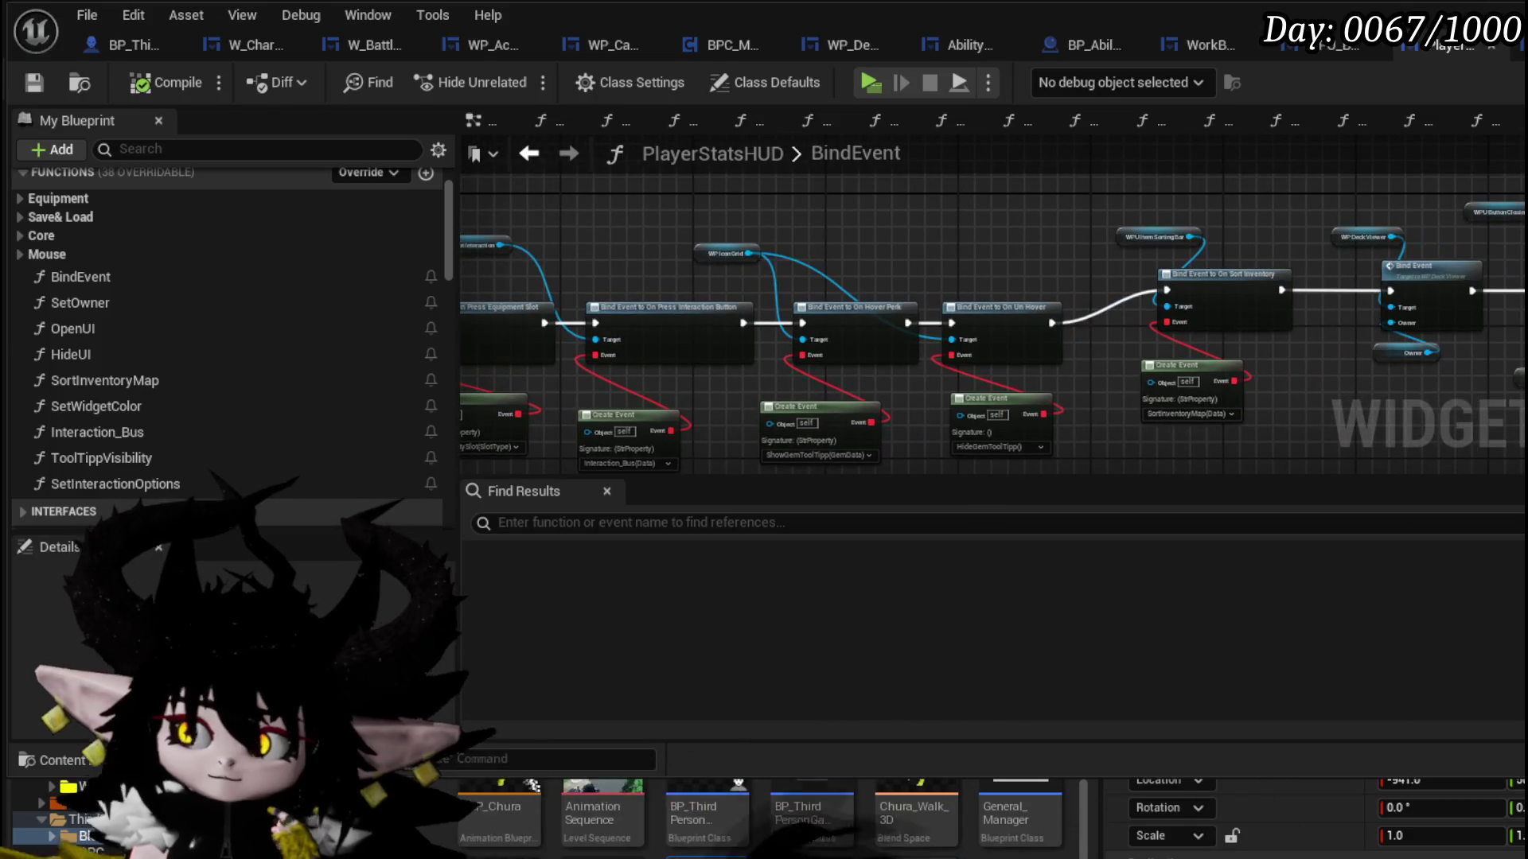
left_click(51, 93)
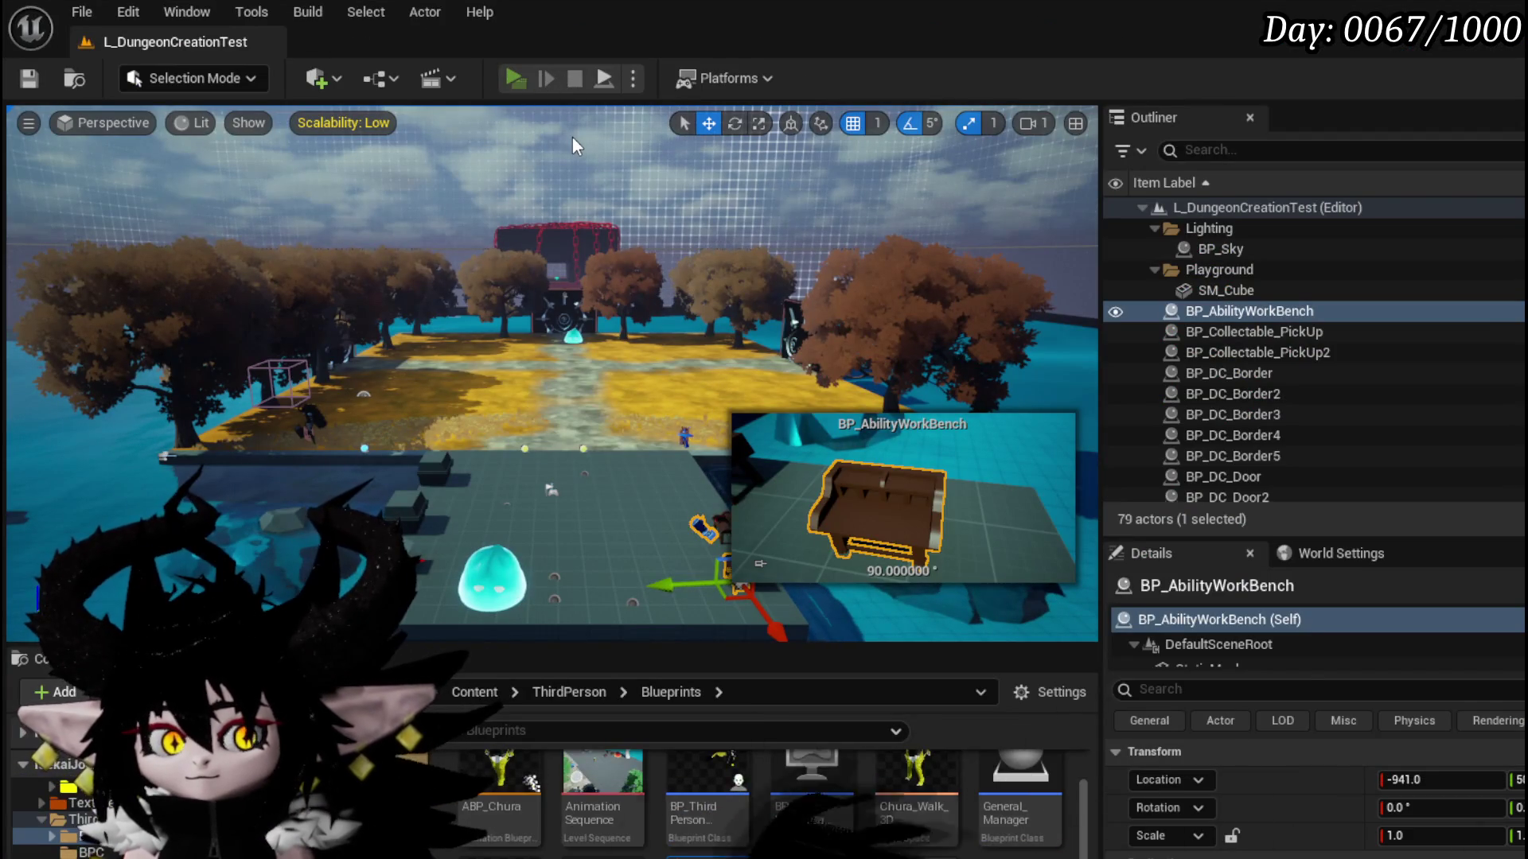
- Play-test opening and closing the Equipment and ability card menus with their back buttons
key("alt+p")
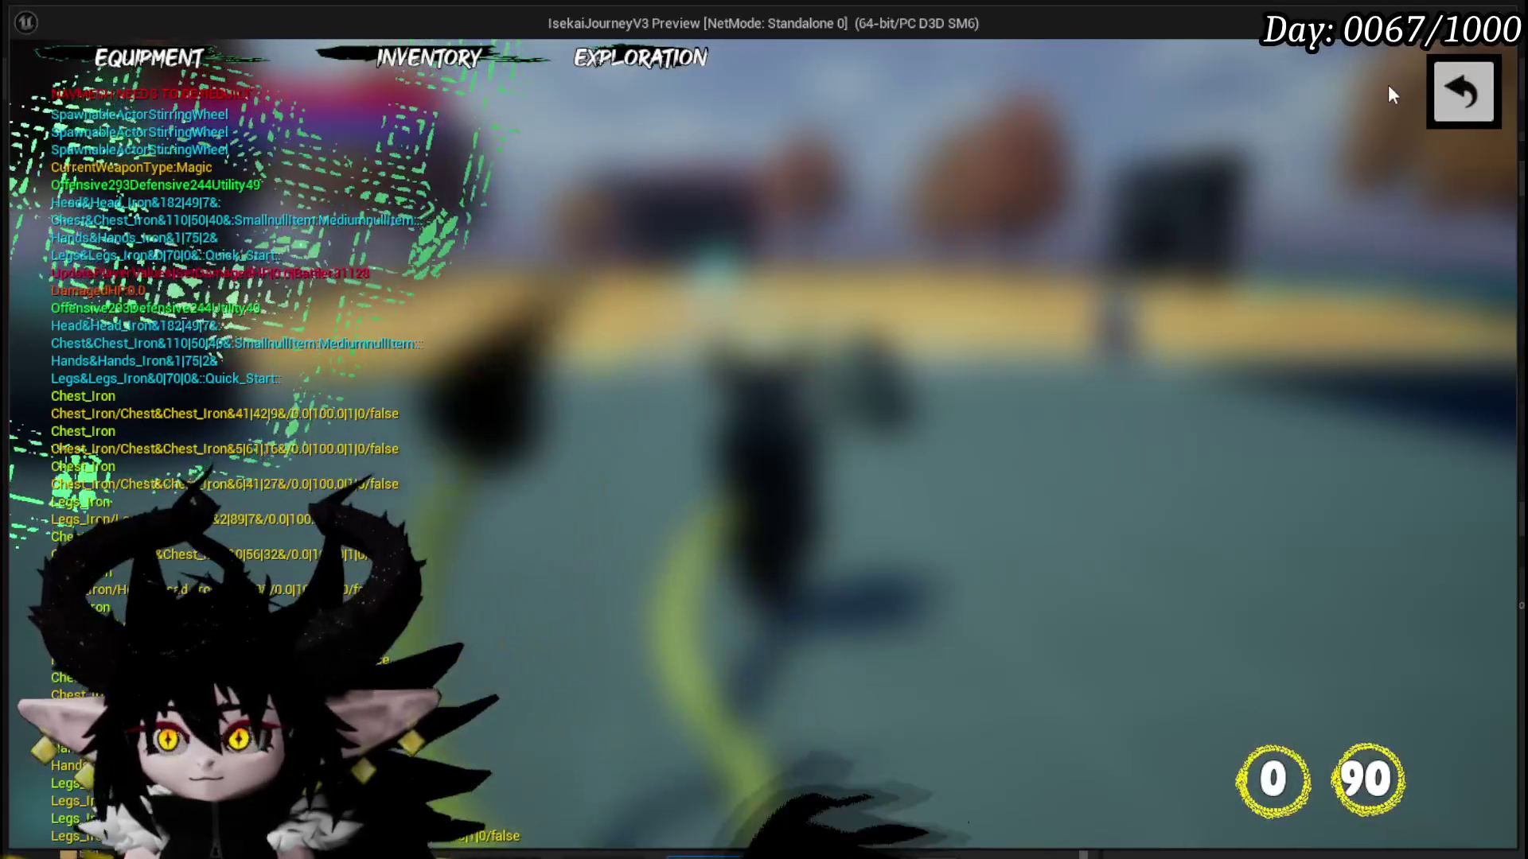
left_click(141, 70)
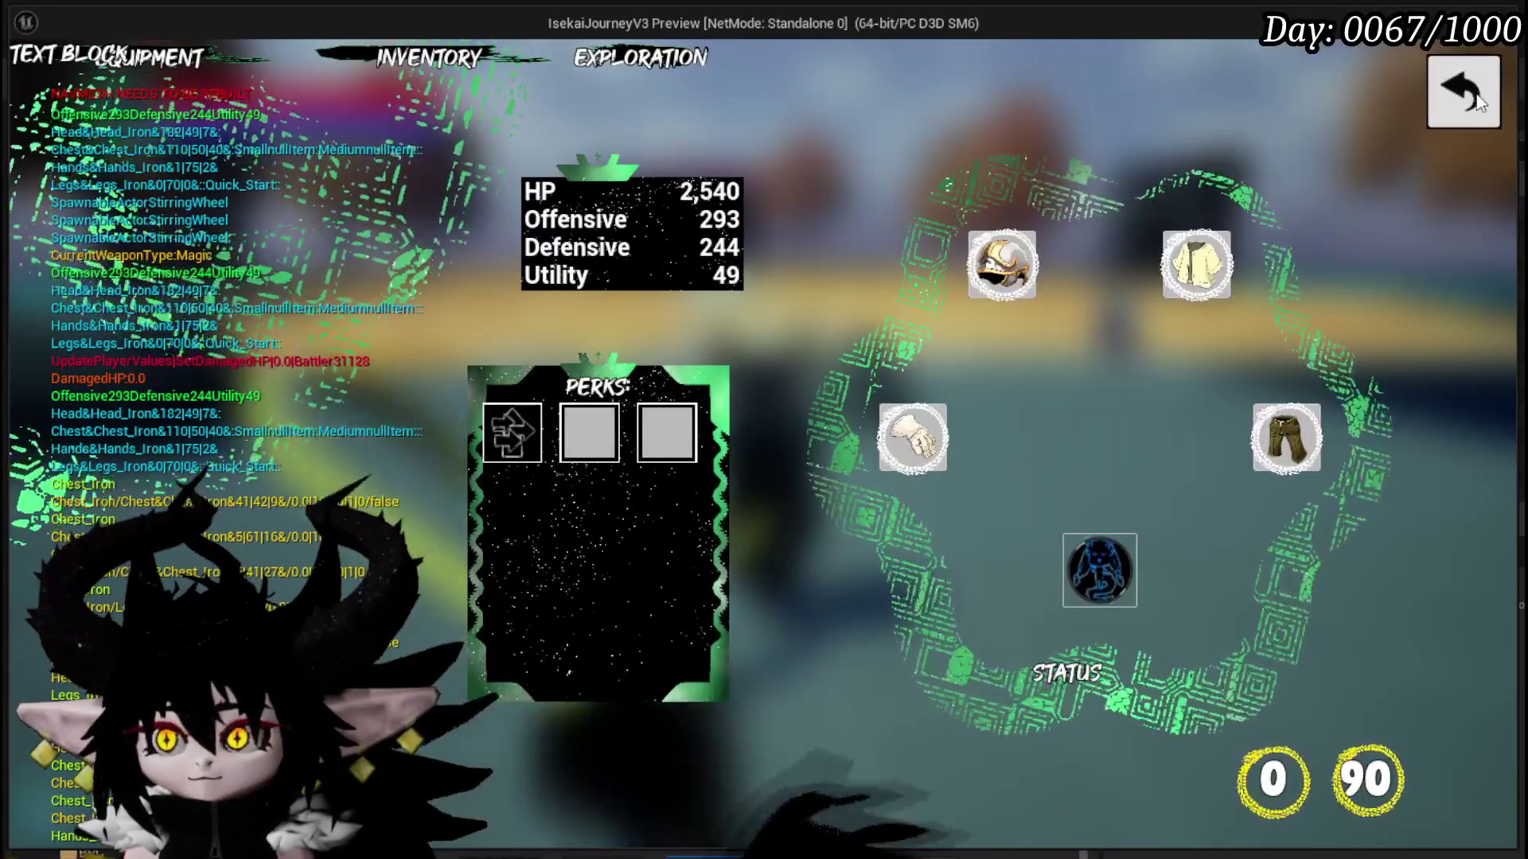
left_click(1479, 101)
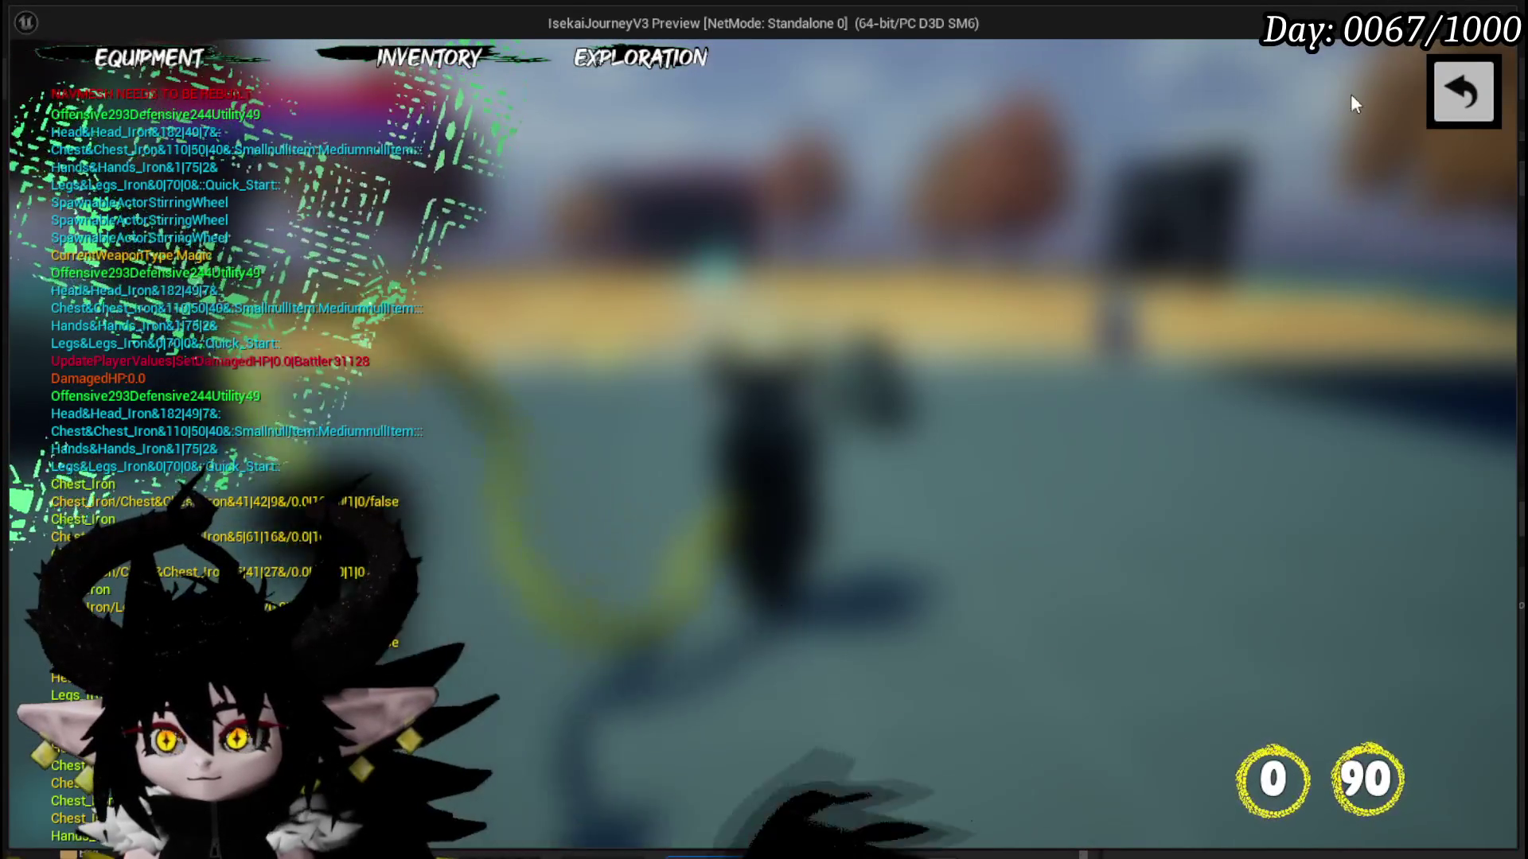
key("Tab")
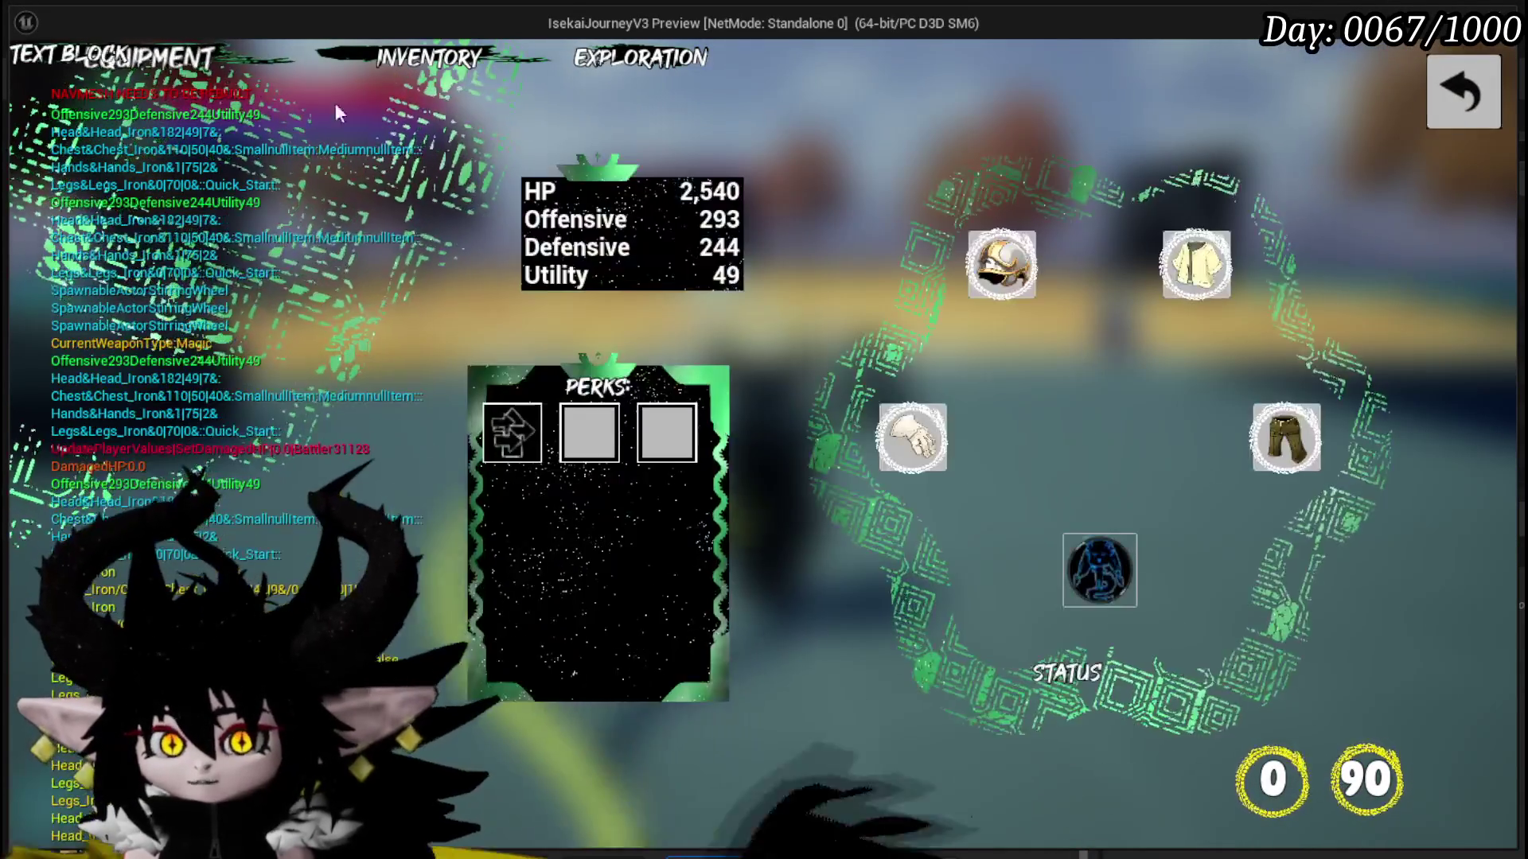
left_click(1100, 568)
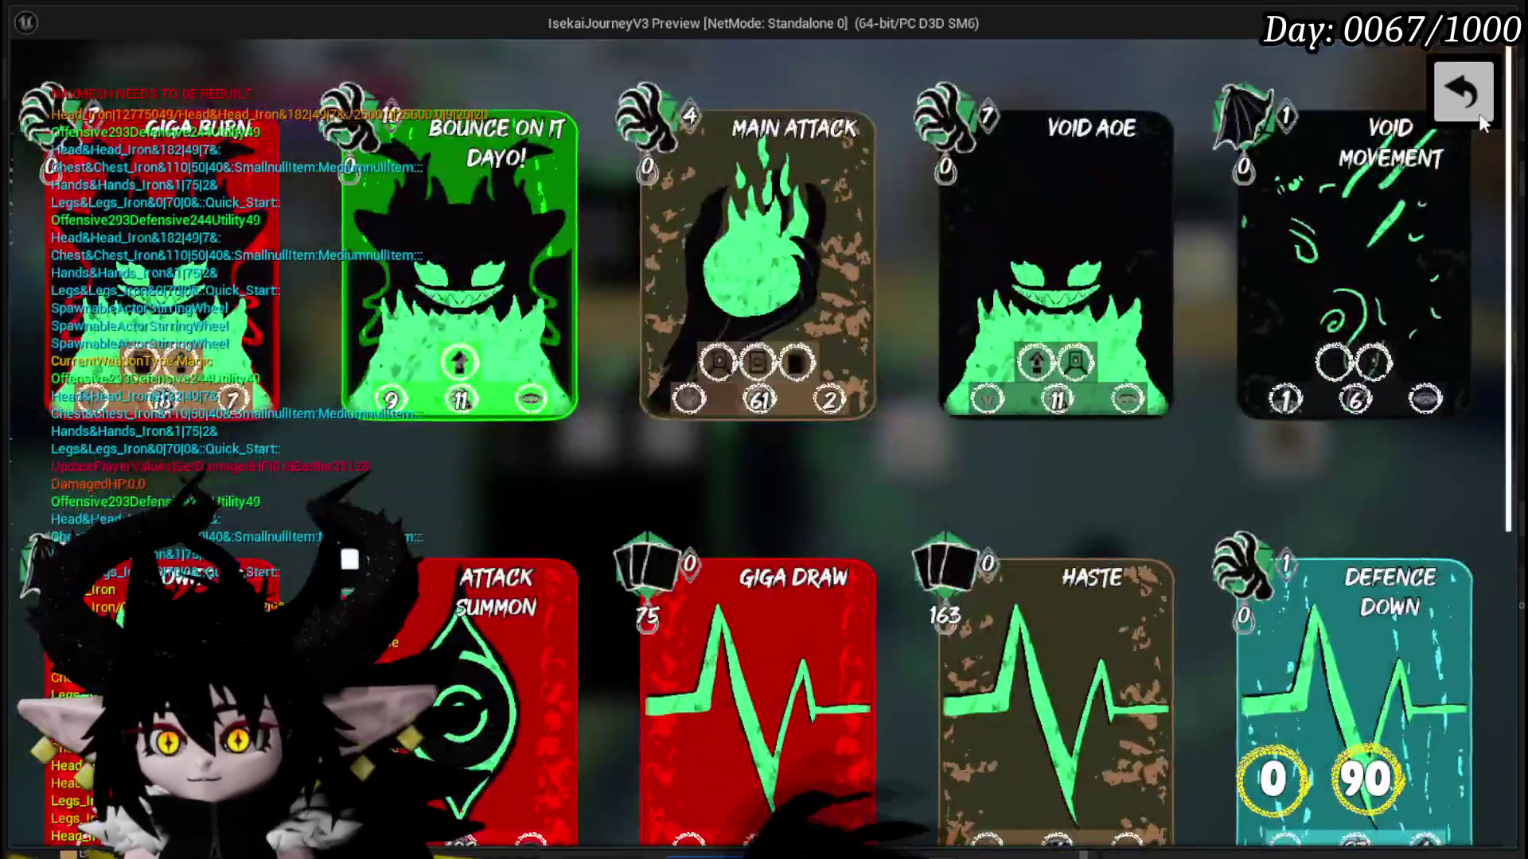
left_click(1460, 101)
left_click(1458, 101)
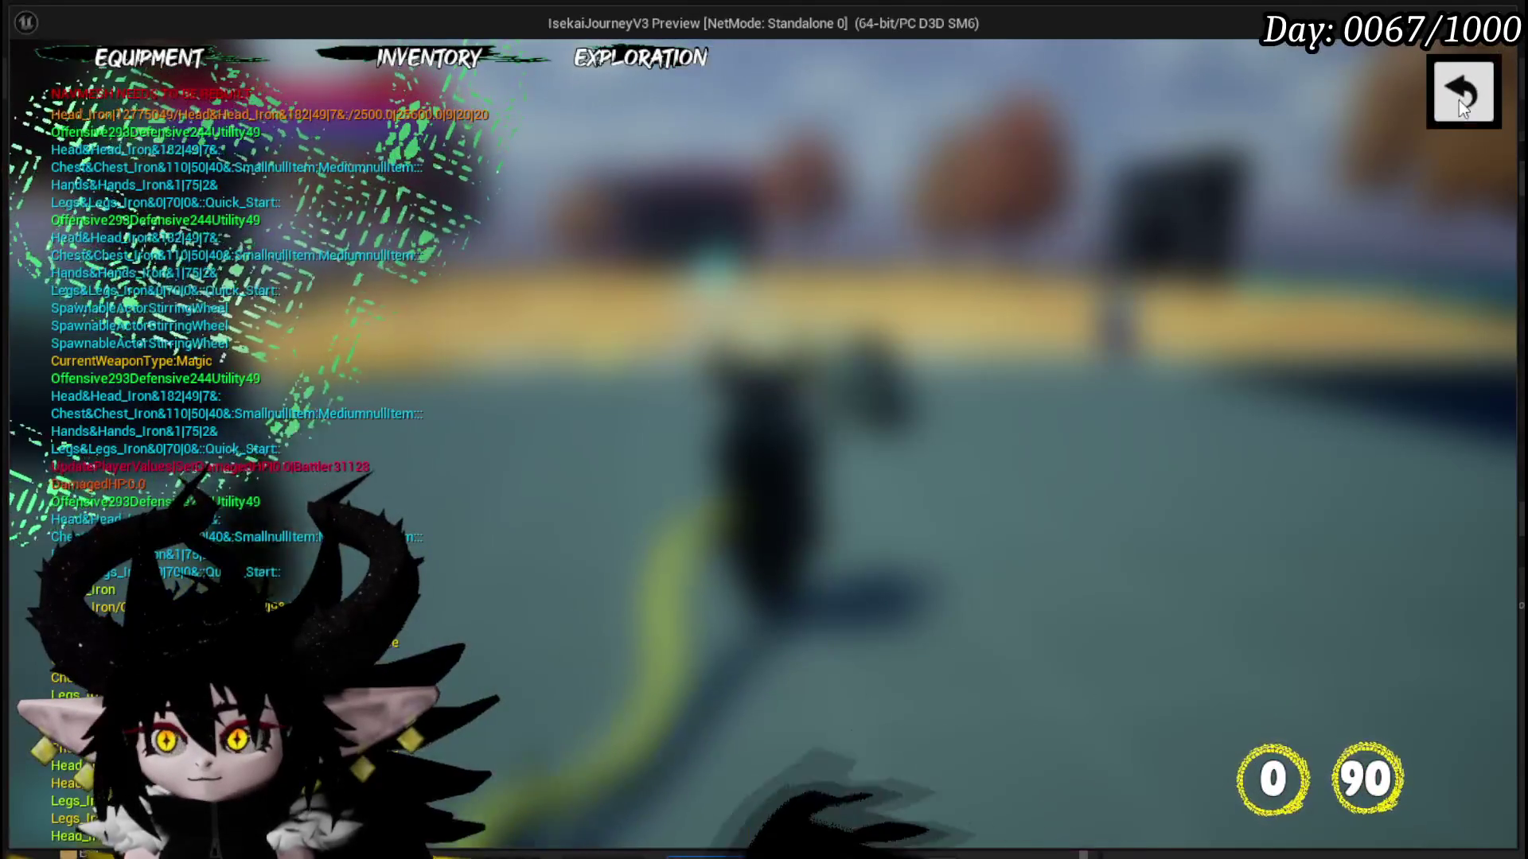
left_click(1459, 101)
- Open and close the Core Ability screen at the bench, stop the play-test, and save the level
key("w")
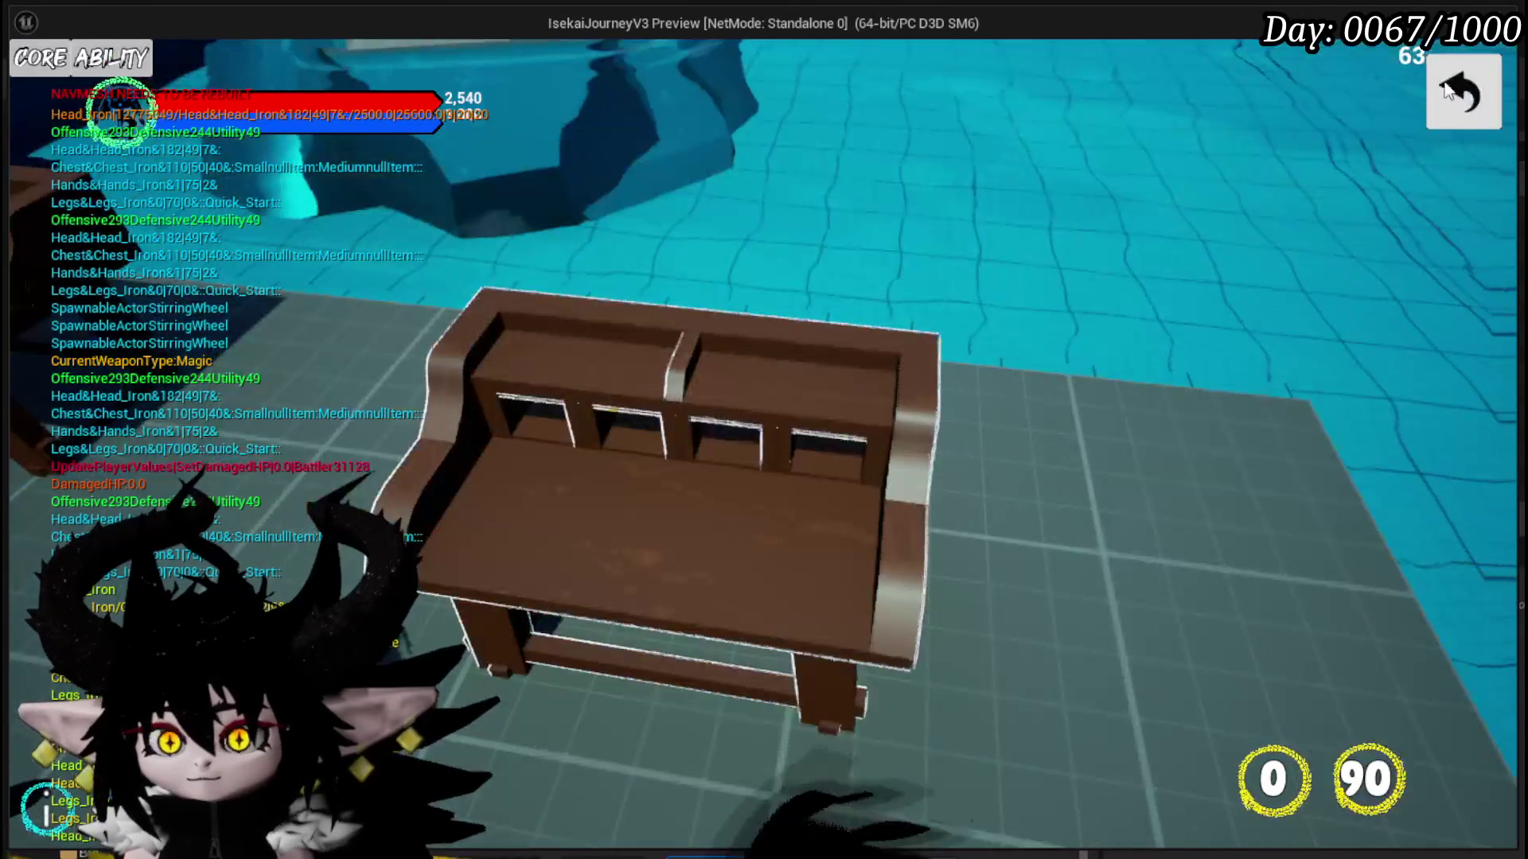
left_click(86, 64)
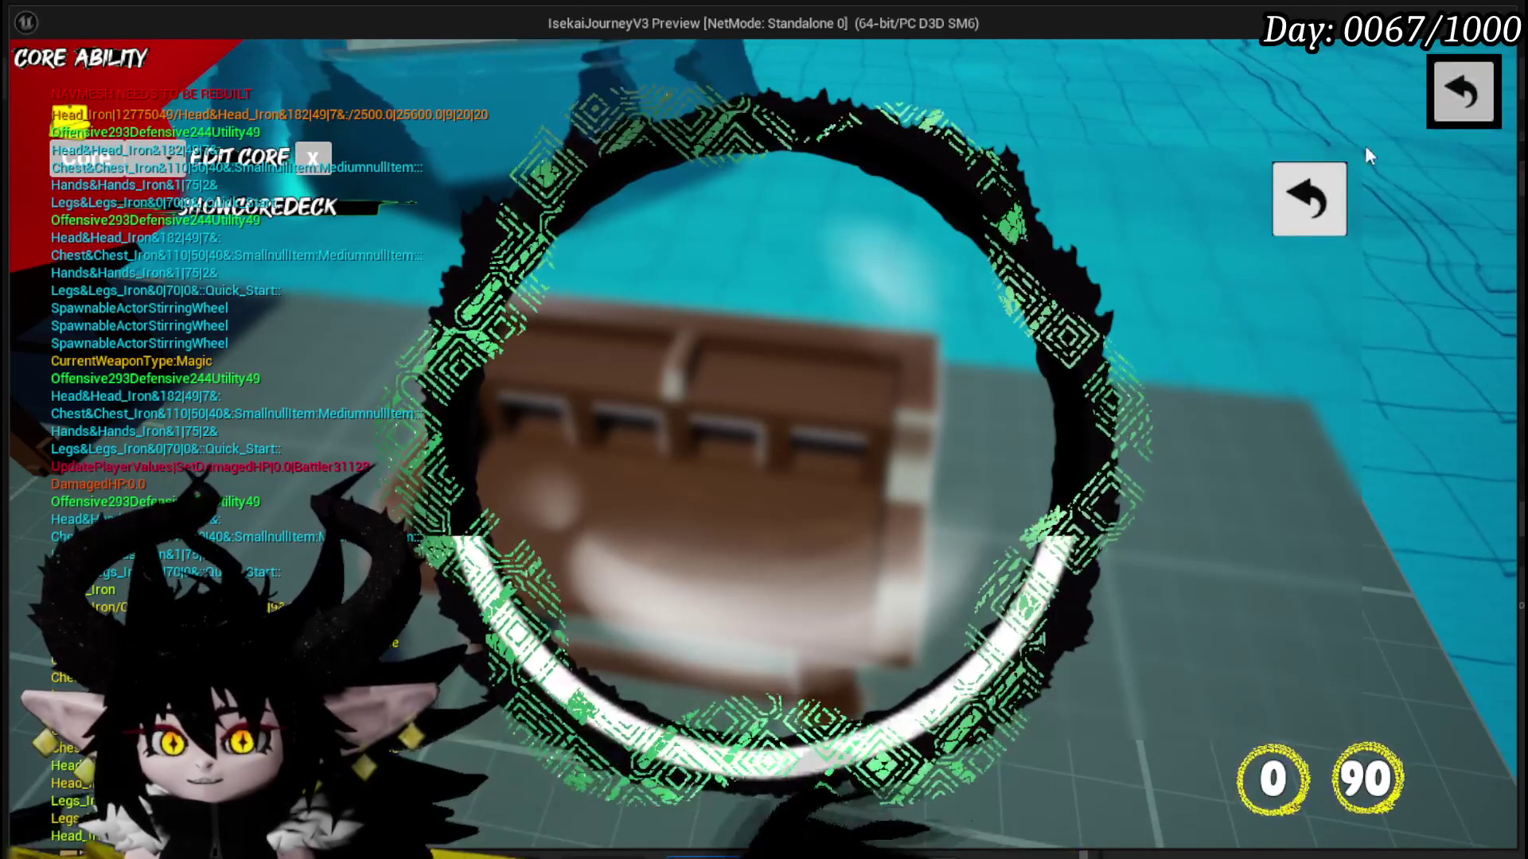
left_click(1329, 204)
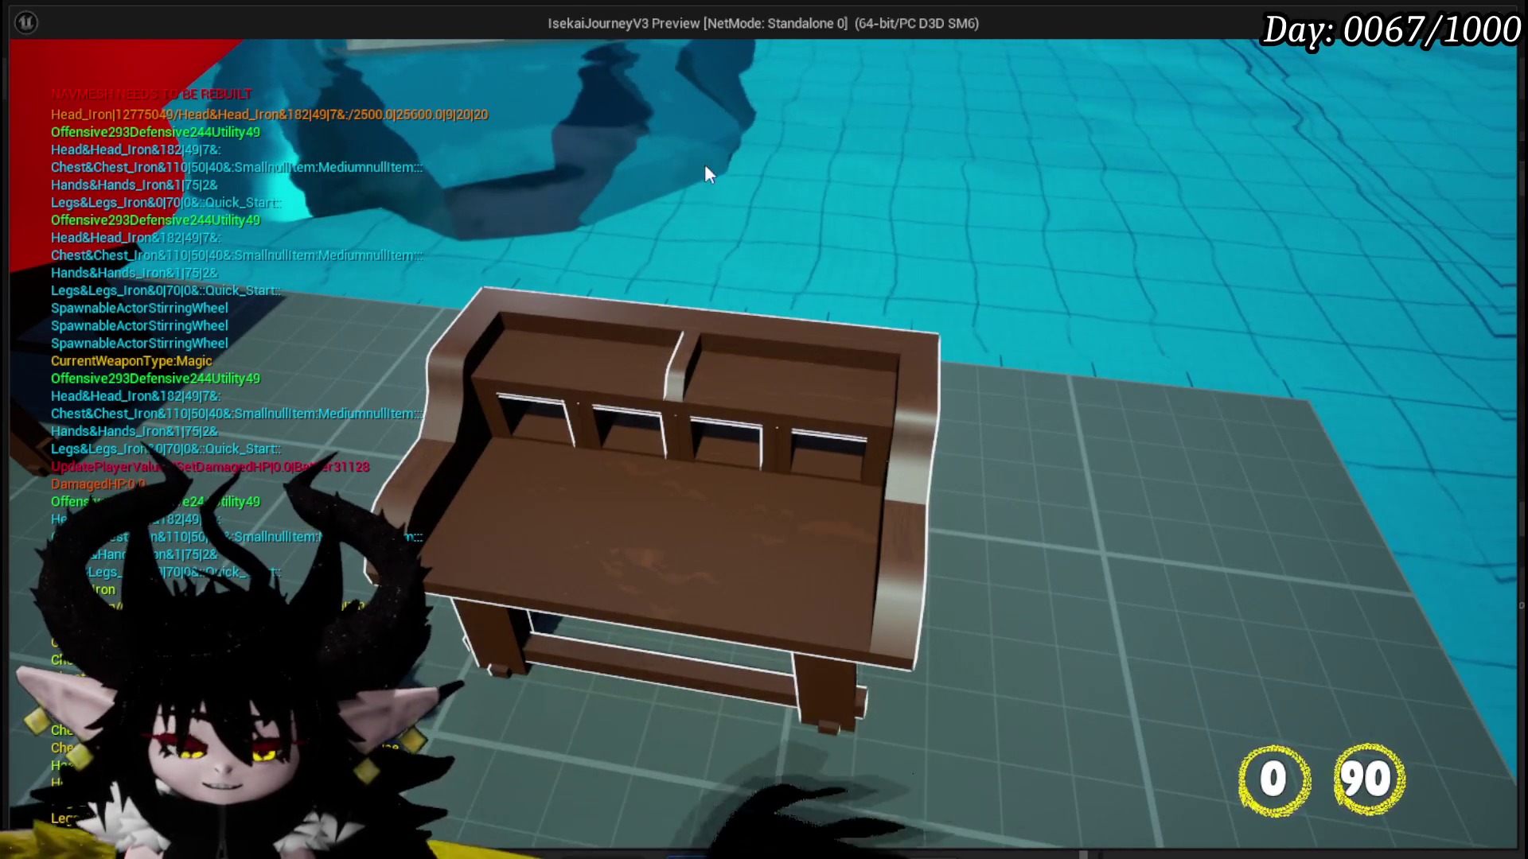
key("alt+Tab")
key("Escape")
left_click(30, 79)
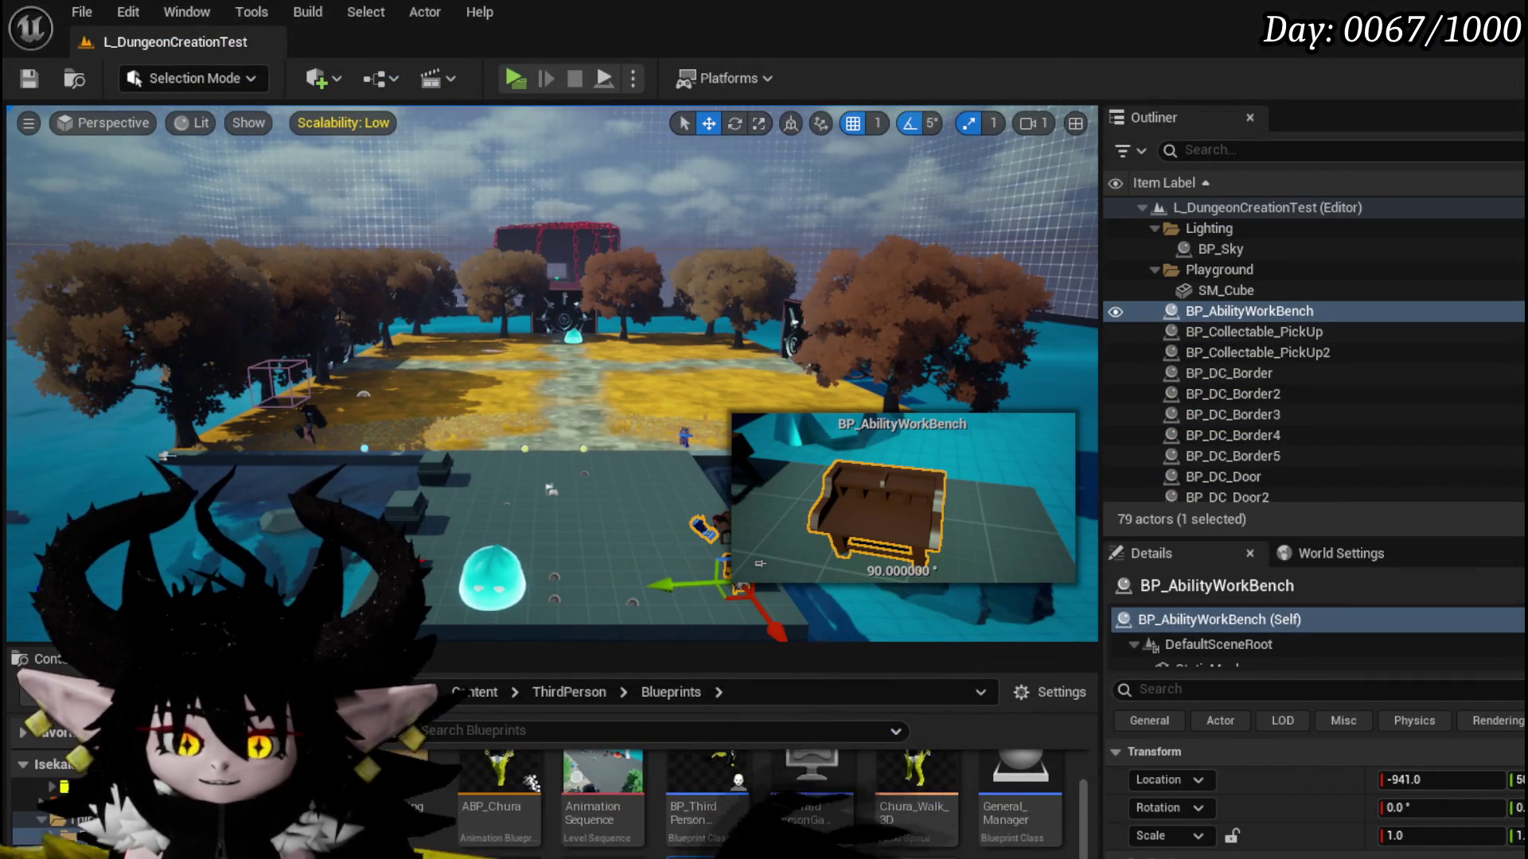
- Compare PlayerStatsHUD's Set Parent Widget wiring, then return to AbilityWorkBenchUI's BindEvent graph
key("alt+Tab")
scroll(1071, 400, "up", 4)
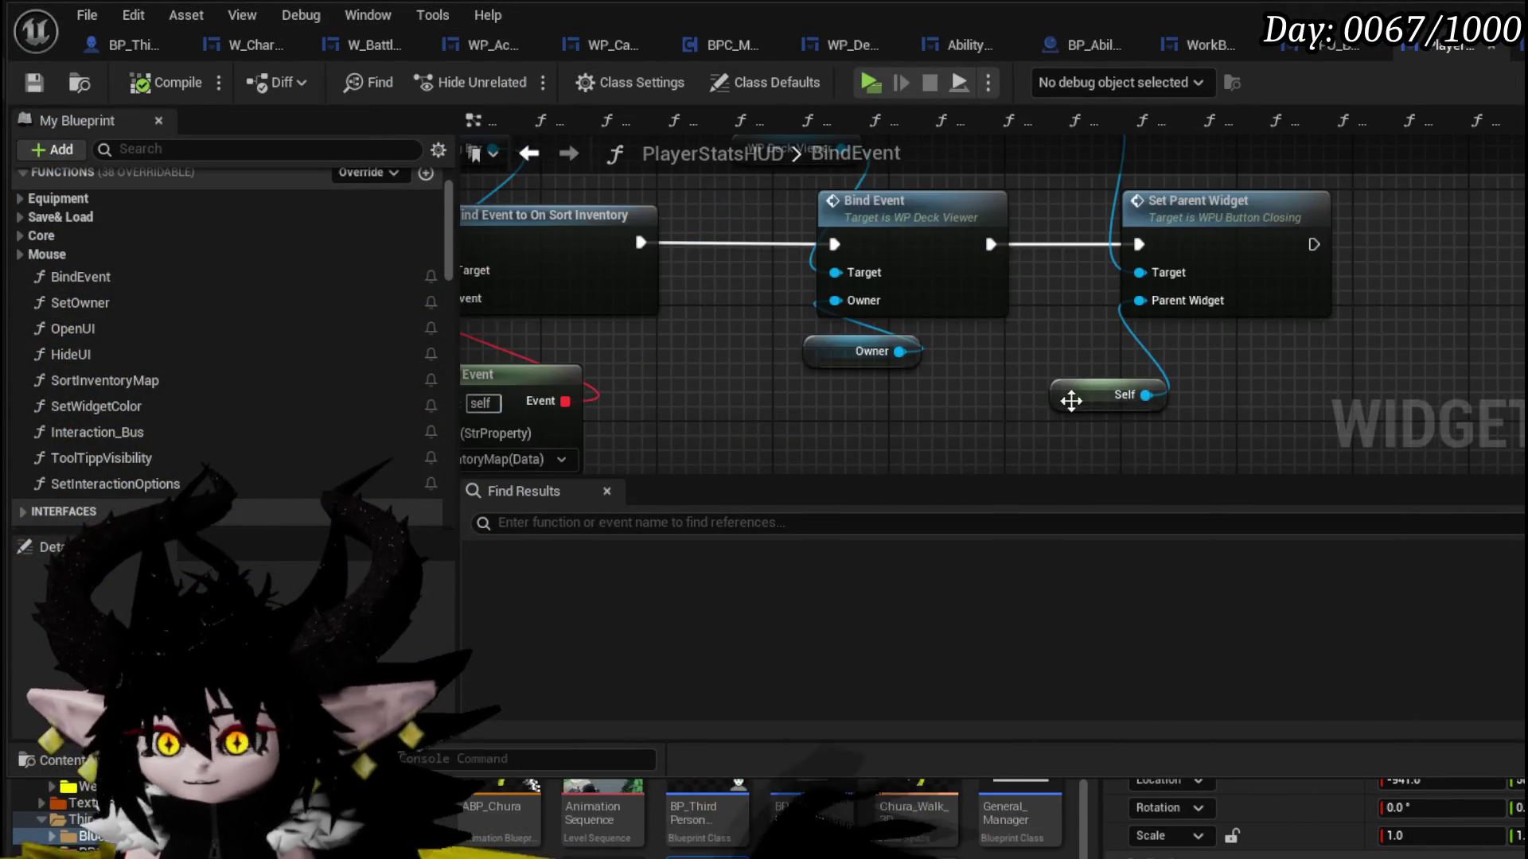
left_click_drag(1109, 342, 1013, 409)
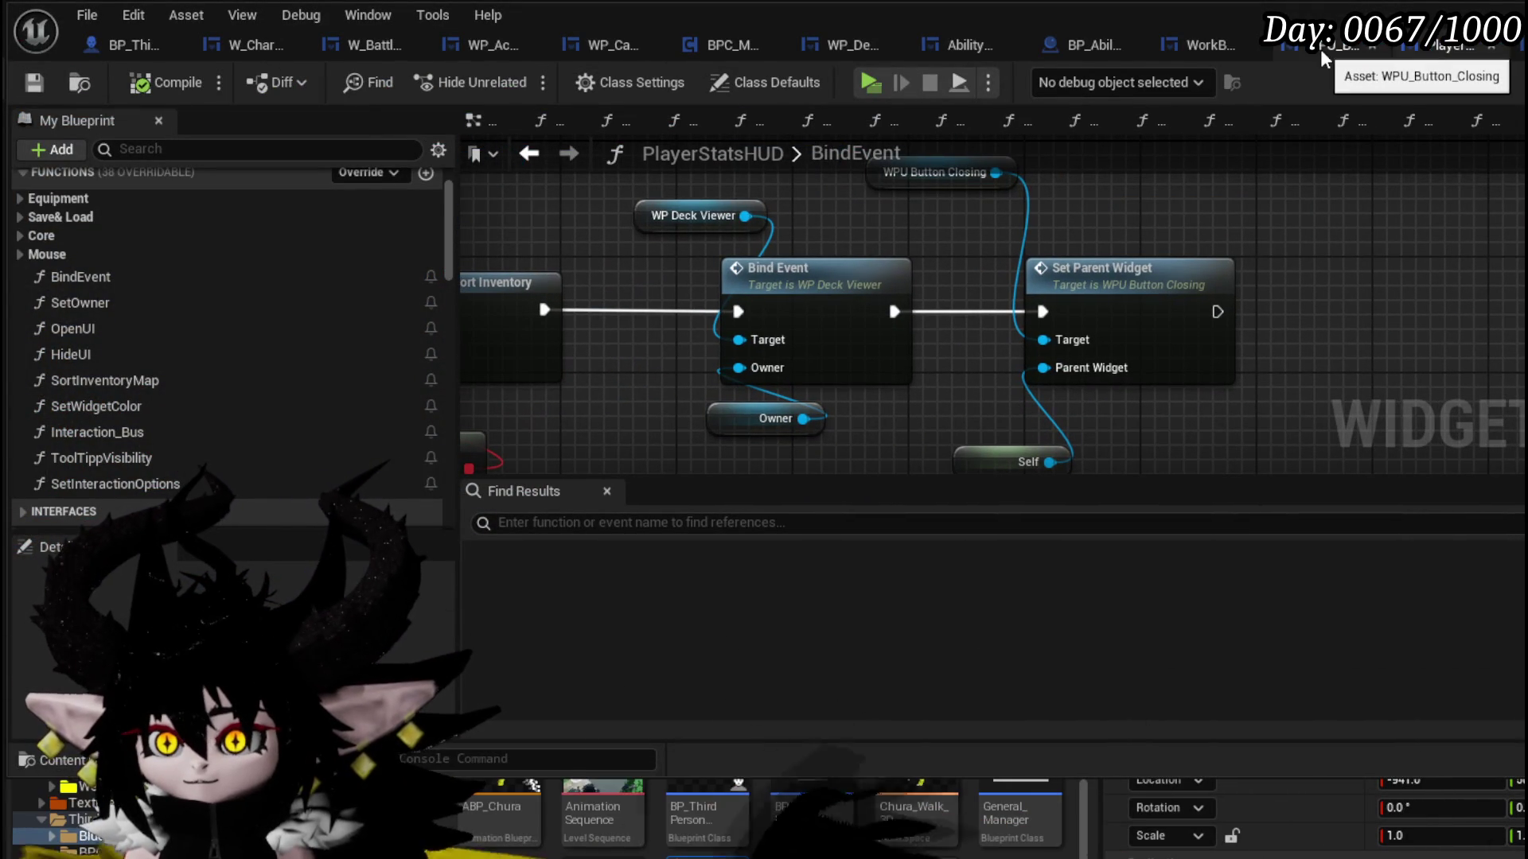
left_click(1202, 46)
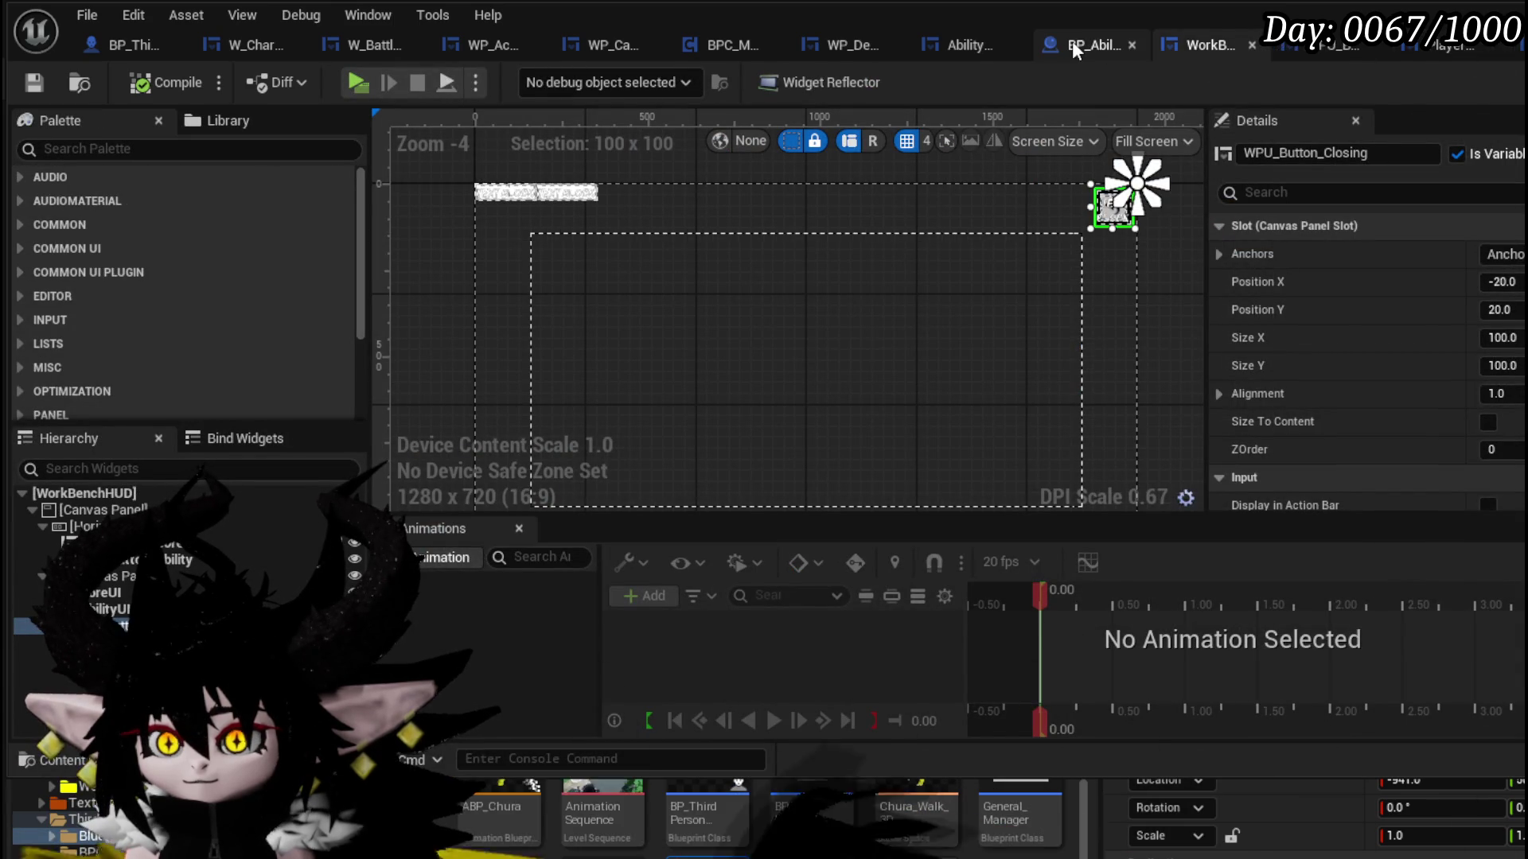
left_click(985, 49)
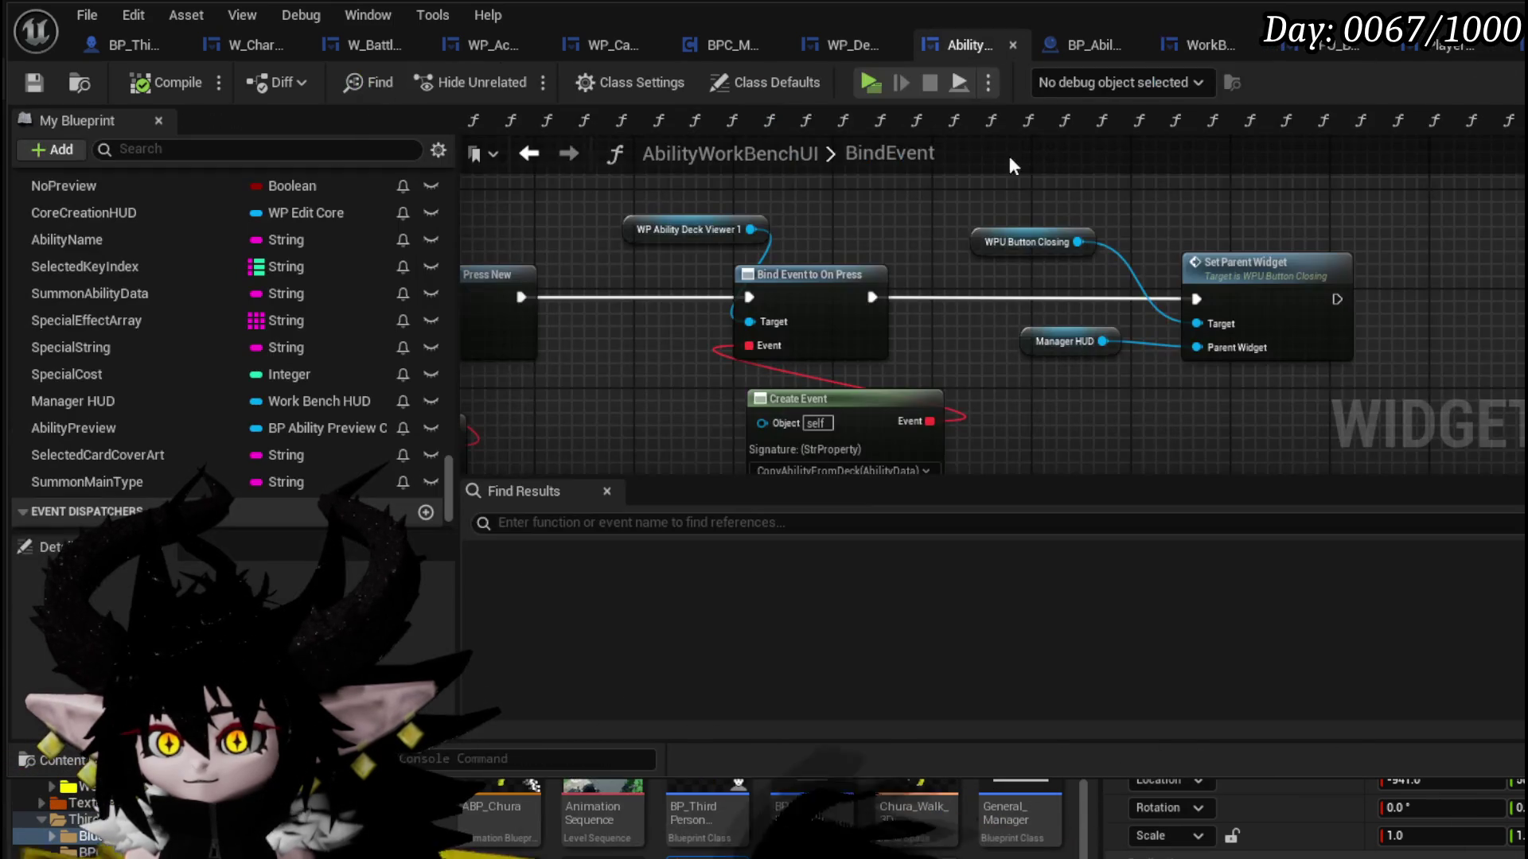
- Replace the Manager HUD input with a Self reference on Parent Widget, then compile and save
left_click(1062, 342)
key("Delete")
mouse_move(1197, 348)
left_mouse_down()
mouse_move(1133, 403)
mouse_move(1131, 384)
left_mouse_up()
type("Se")
type("lf")
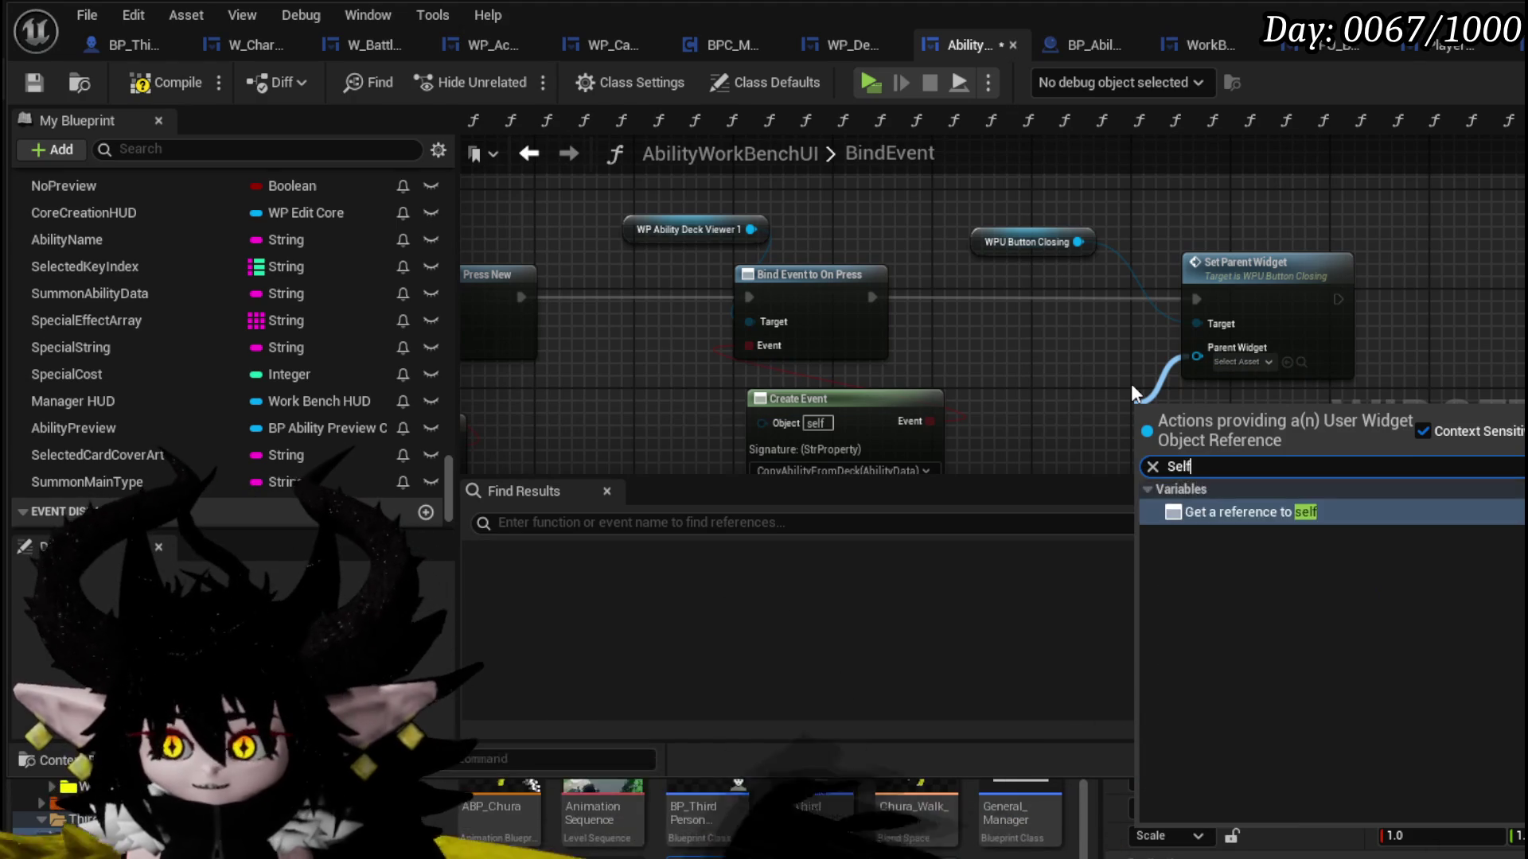
key("Return")
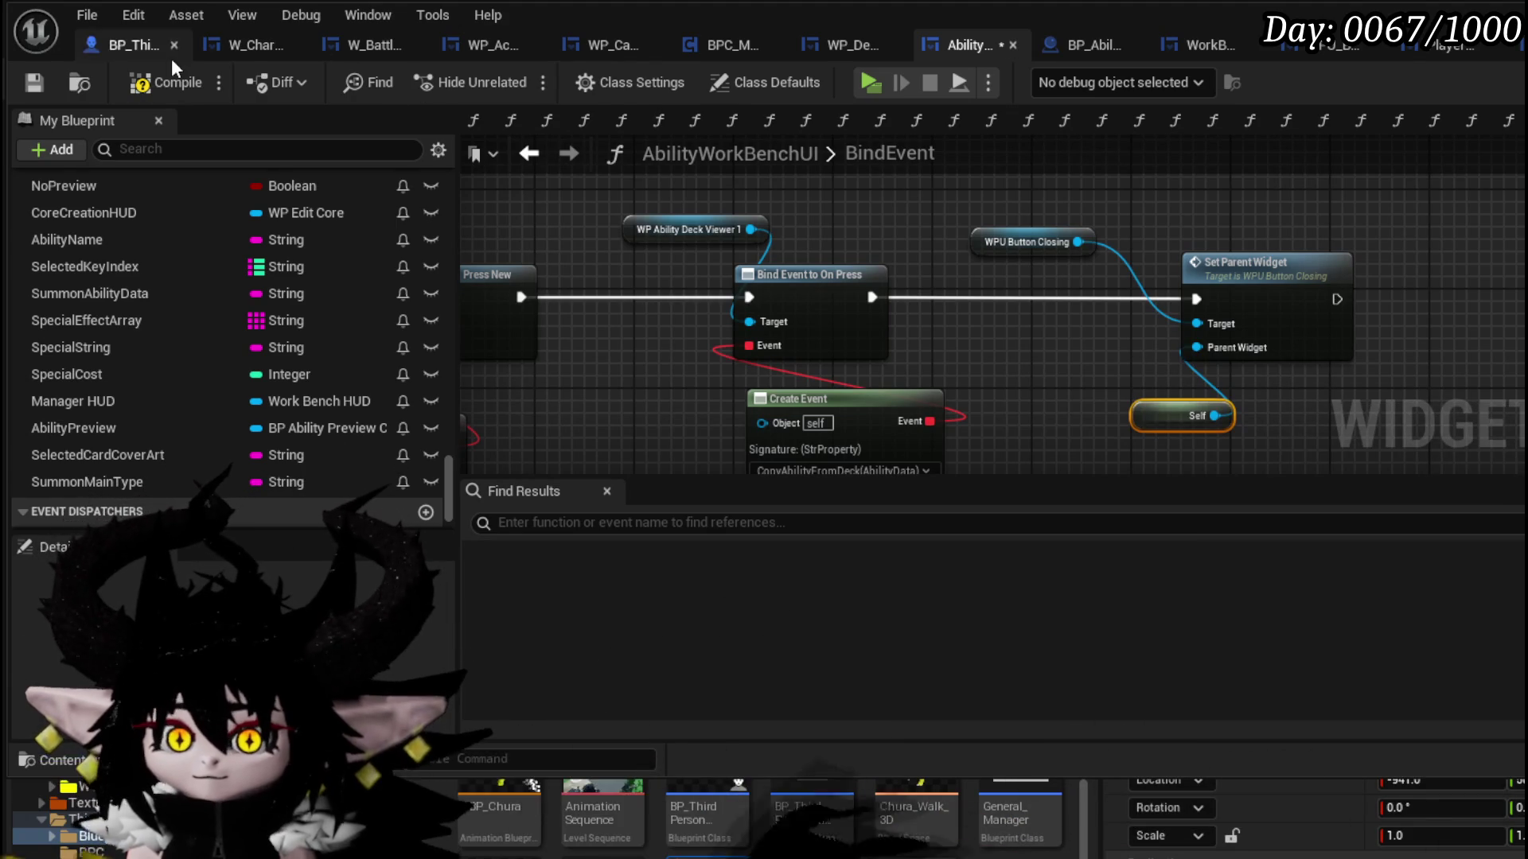
left_click(32, 79)
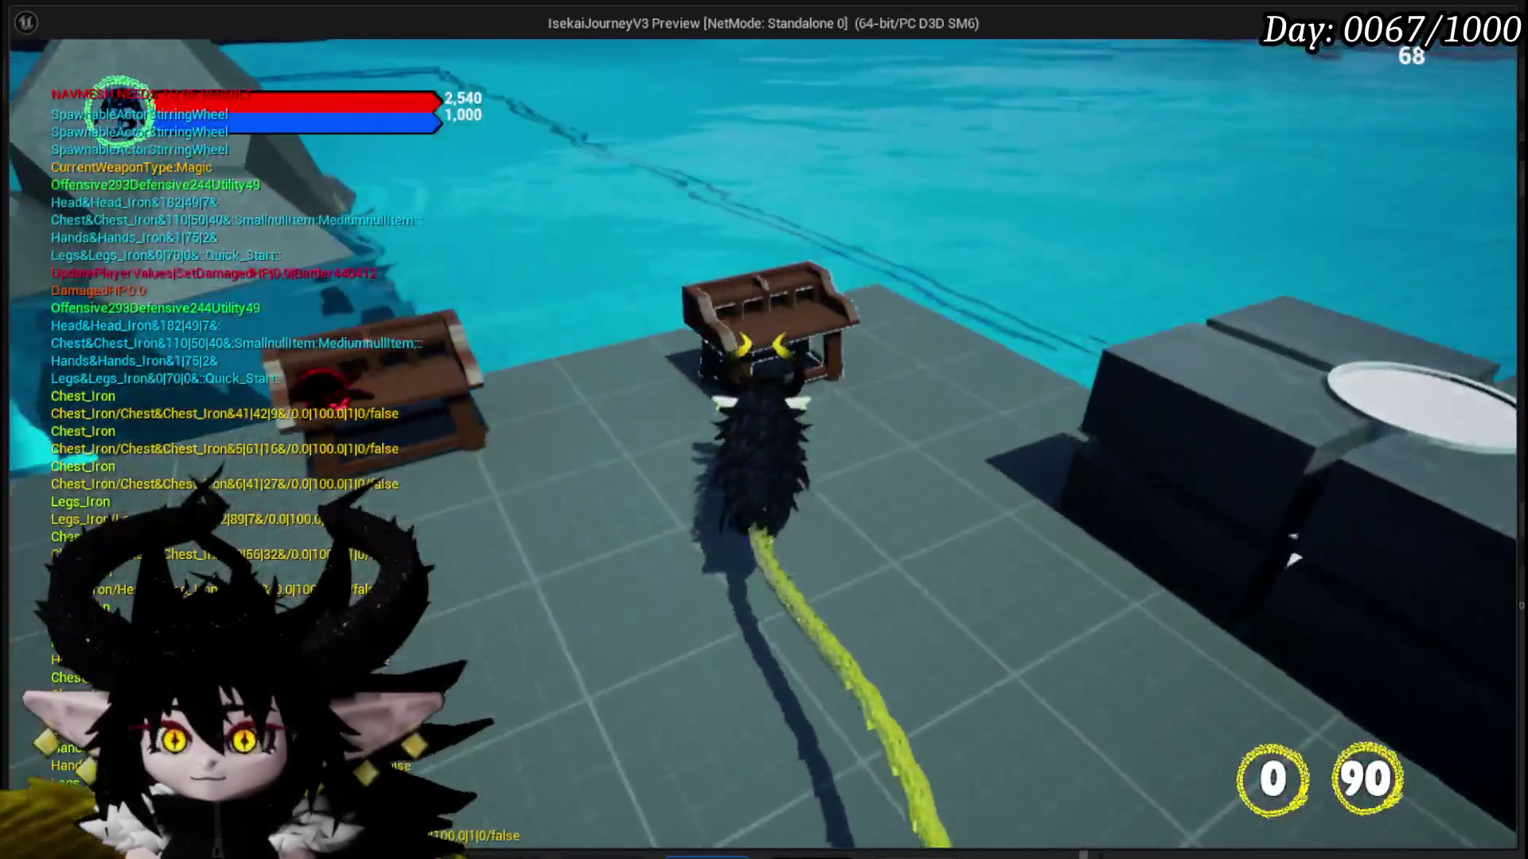
- At the workbench, open Core Ability and the core deck, close both, and stop the play-test
key("e")
left_click(88, 57)
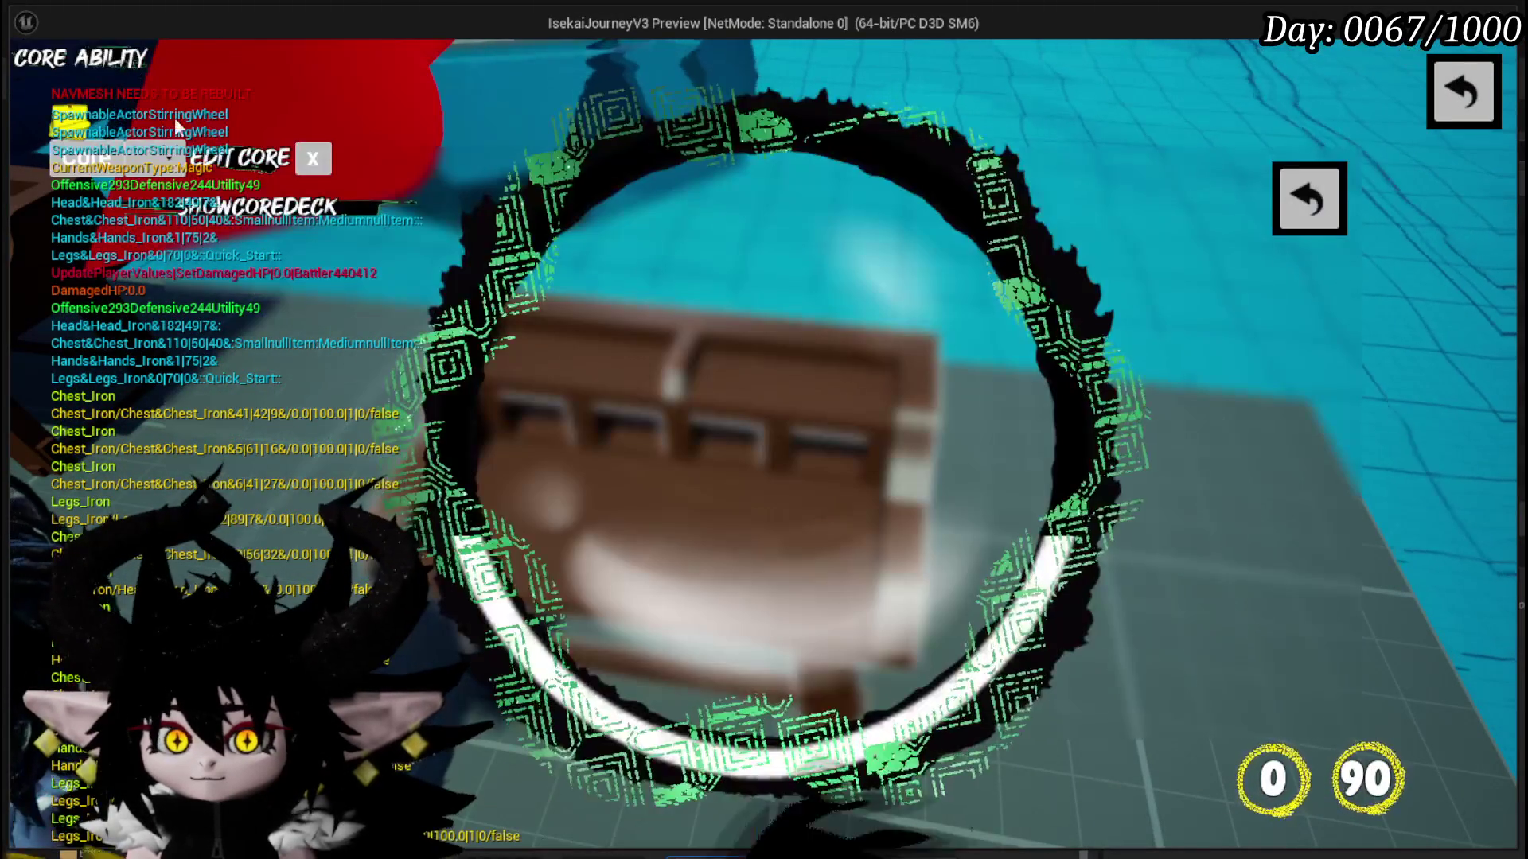
left_click(167, 260)
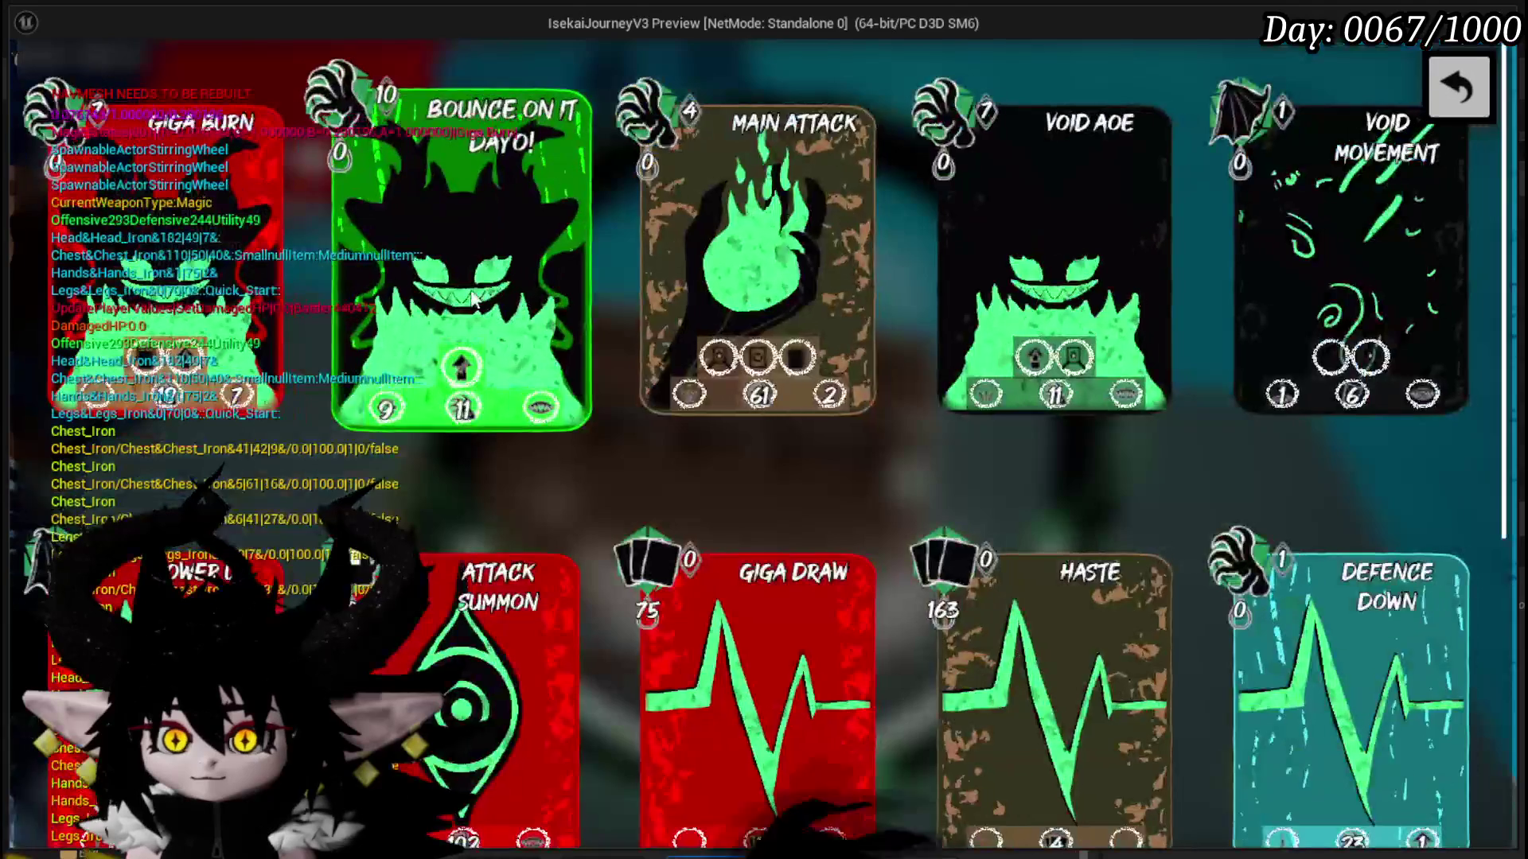
left_click(1455, 94)
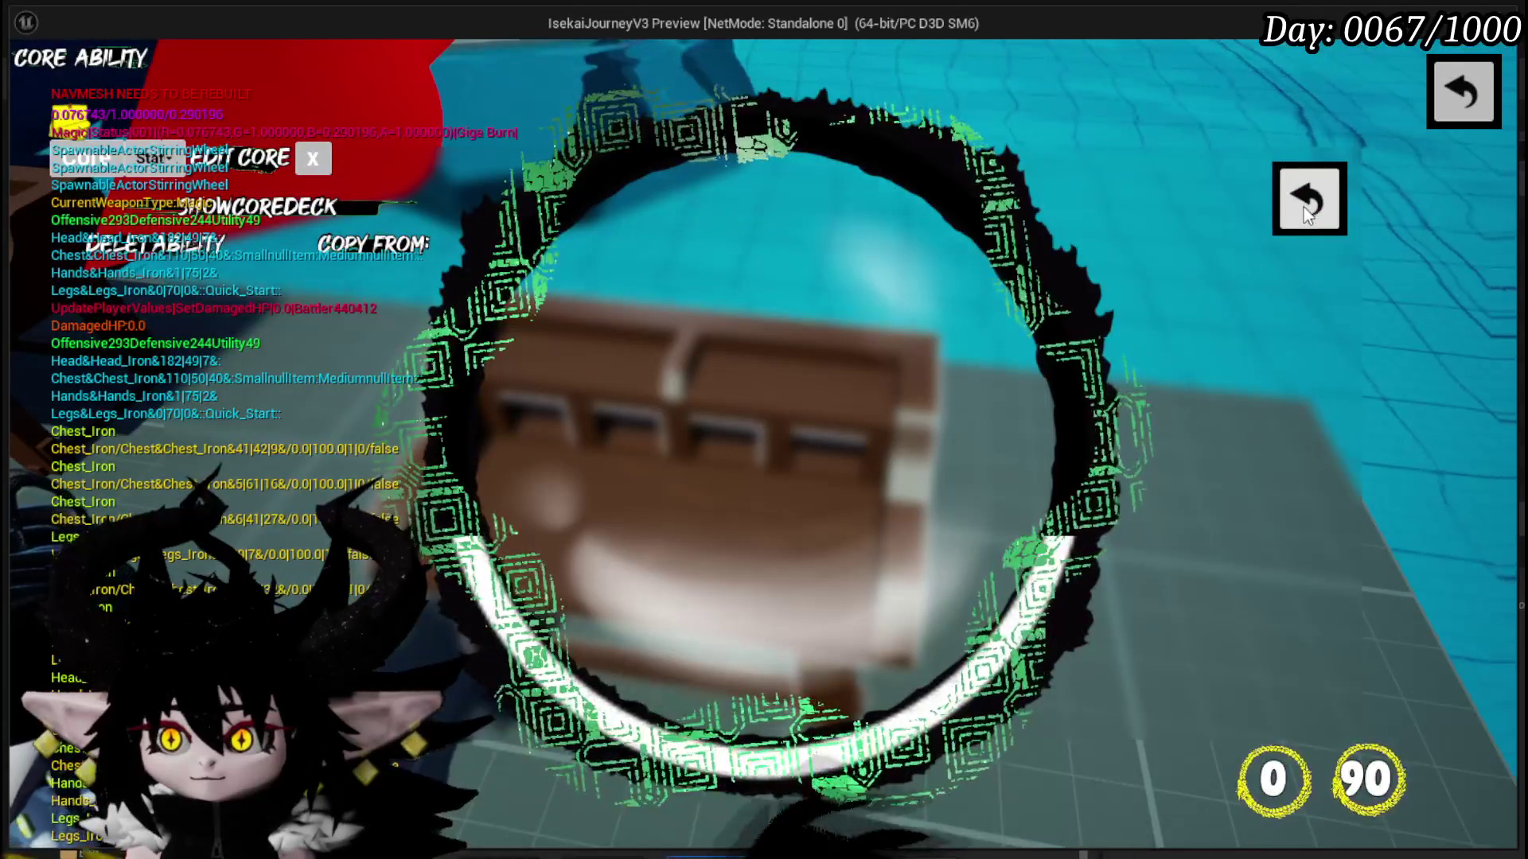
left_click(1303, 207)
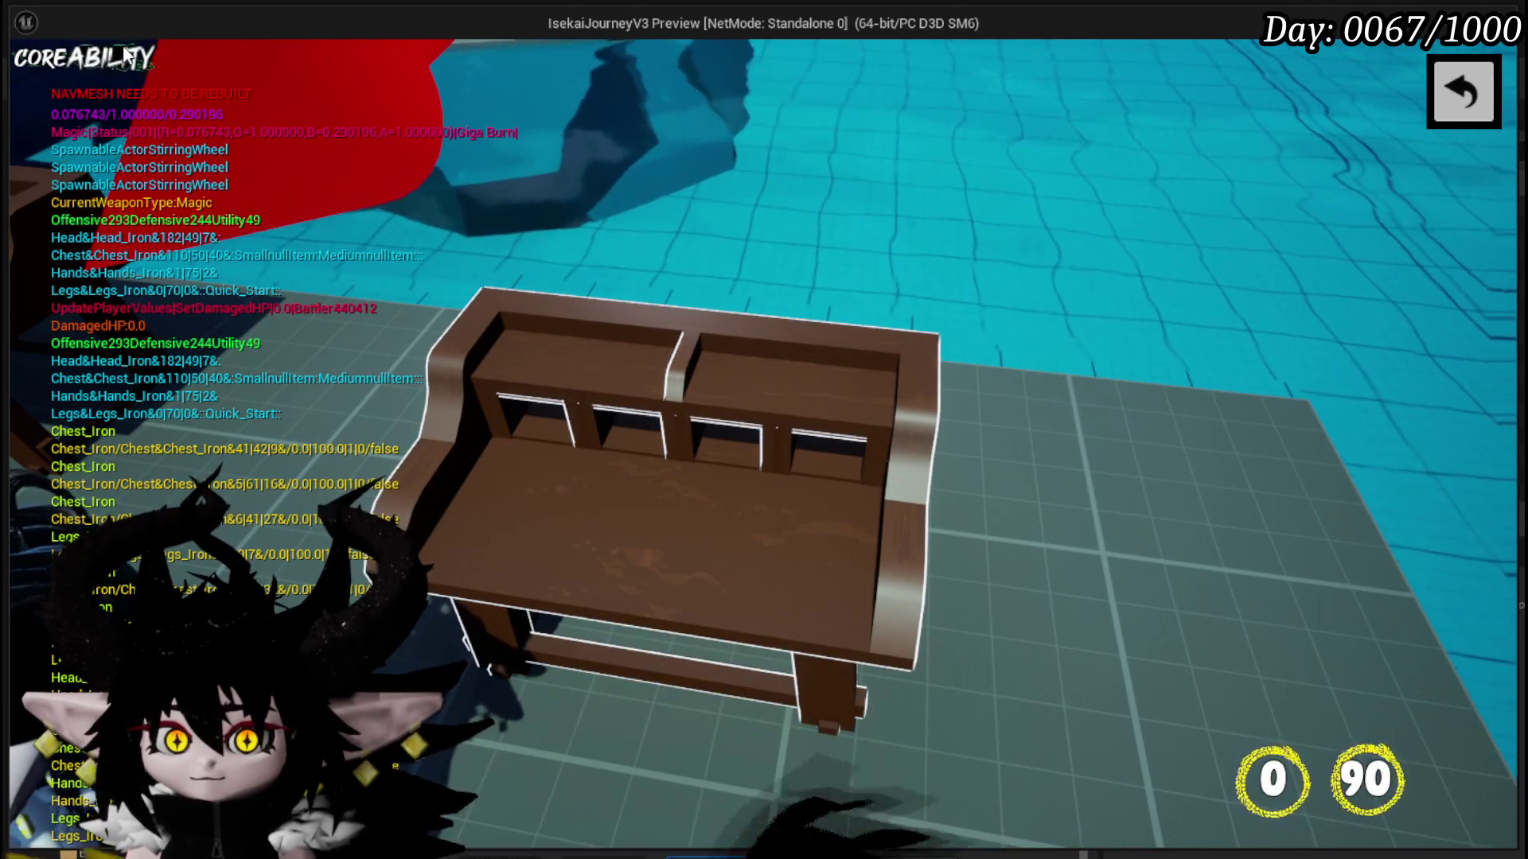
left_click(1464, 91)
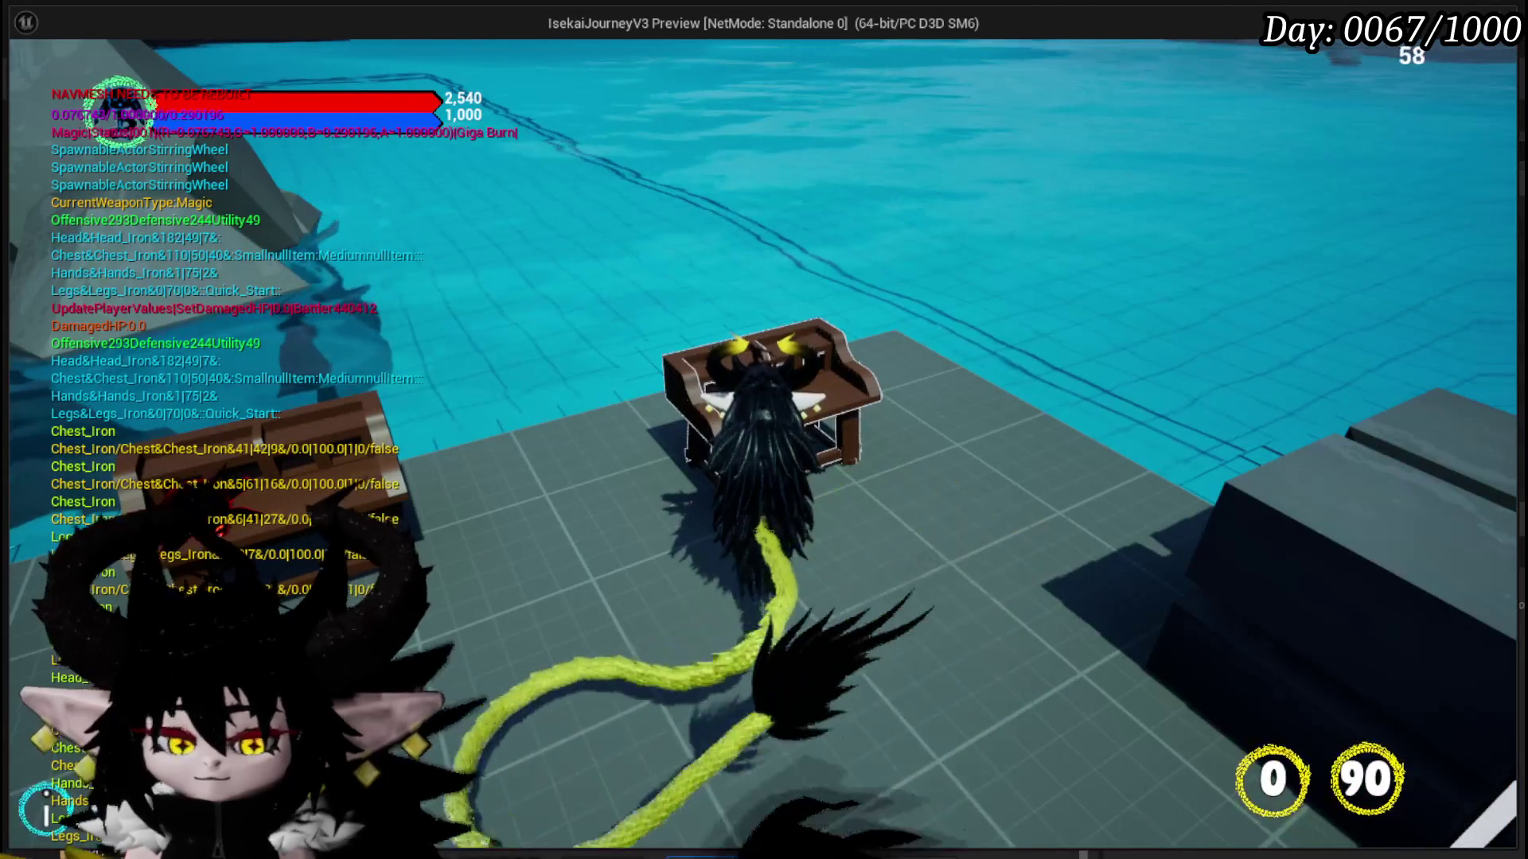
key("Escape")
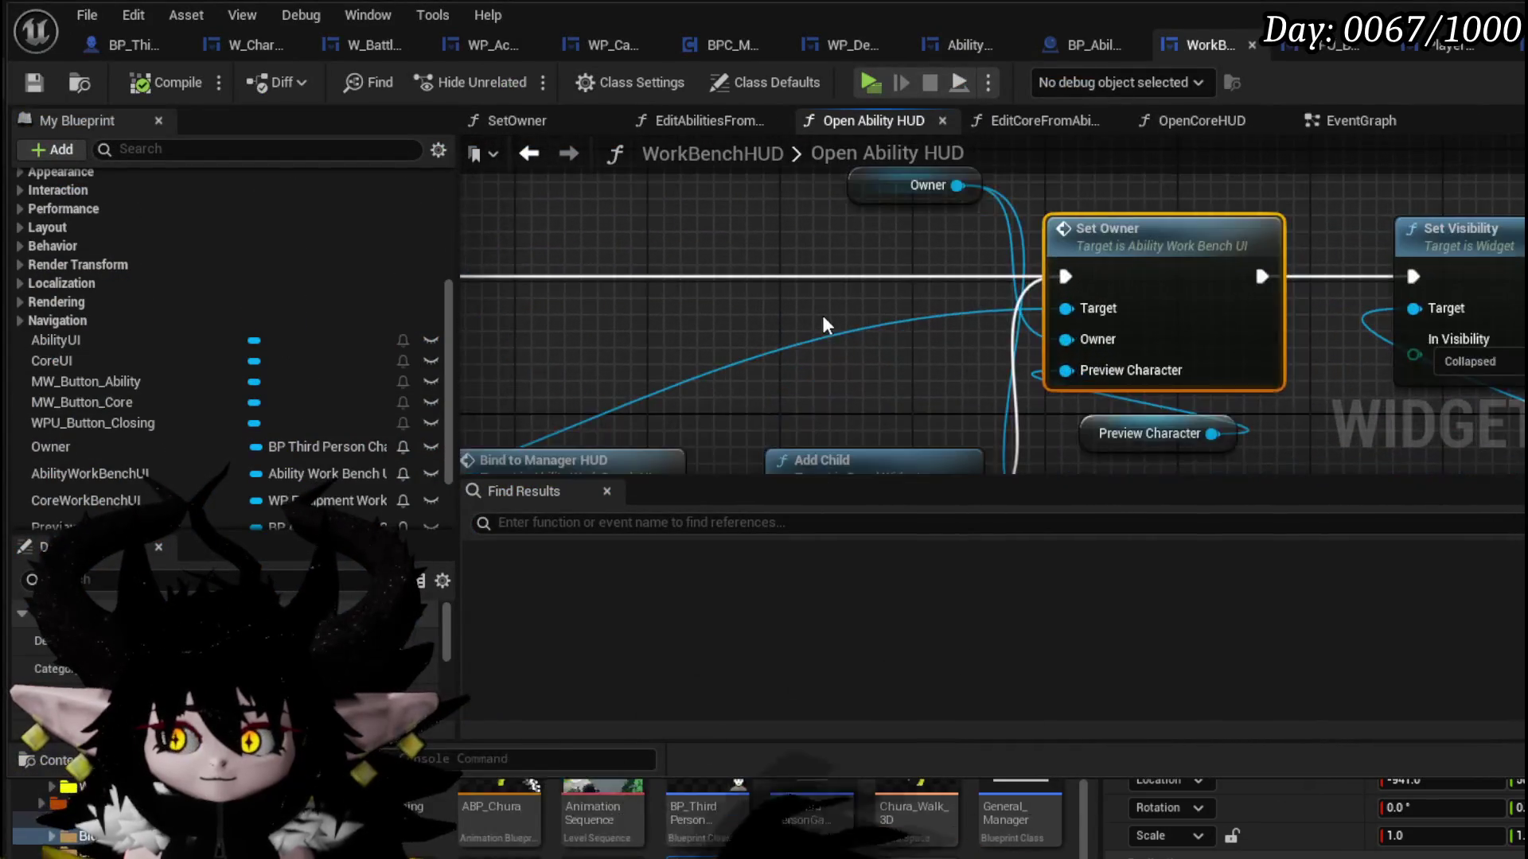
- Look over WorkBenchHUD's Open Ability HUD and BP_AbilityWorkBench graphs, then jump to AbilityWorkBenchUI's On Press Button → Close Widget handler
mouse_move(863, 319)
left_mouse_down()
mouse_move(563, 318)
mouse_move(830, 262)
left_mouse_up()
scroll(595, 301, "down", 2)
left_click(763, 256)
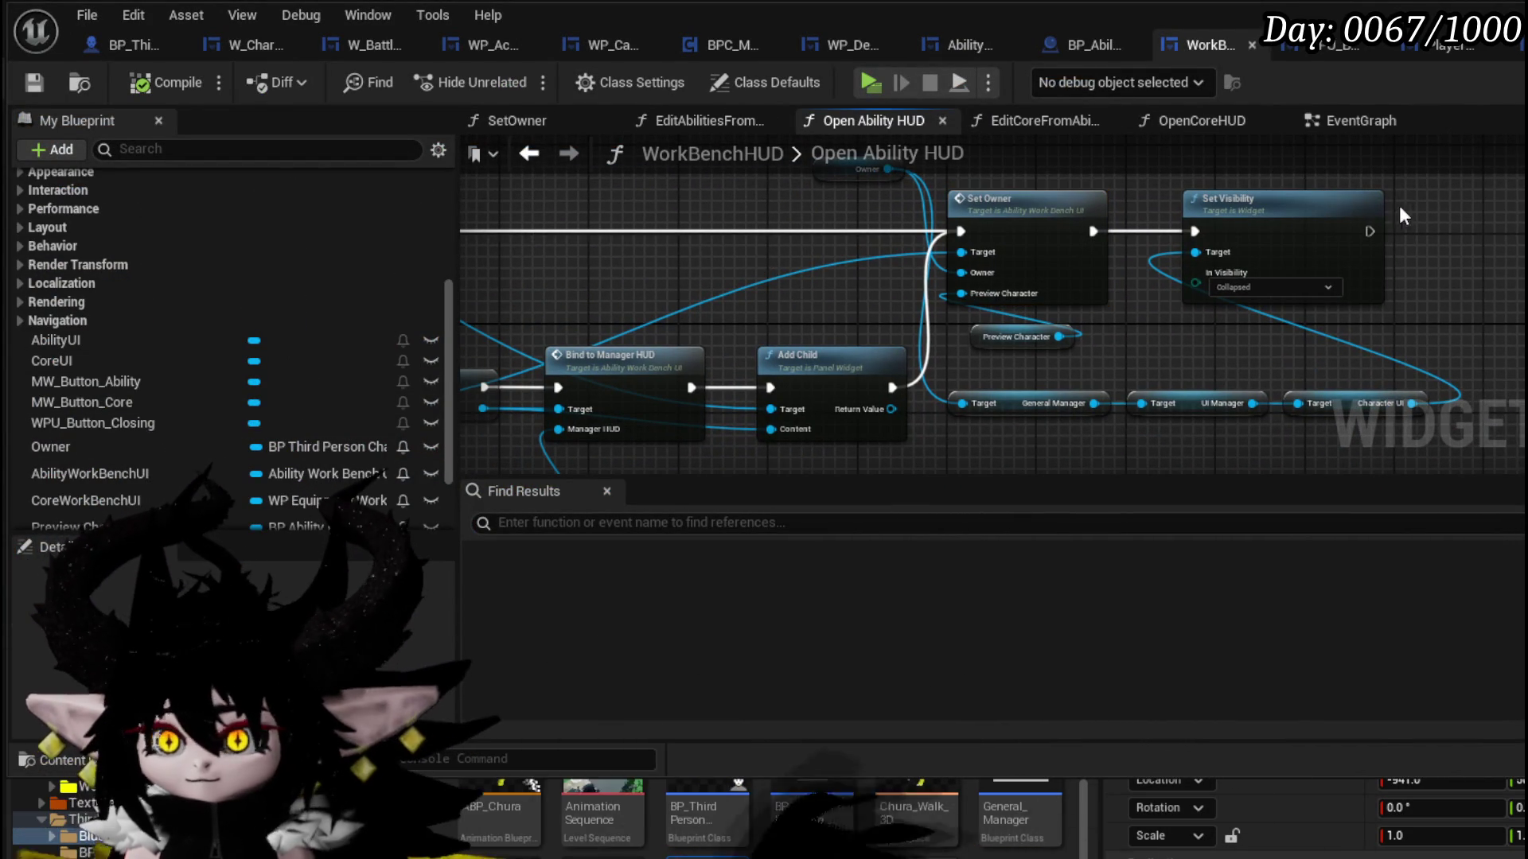
left_click(1098, 44)
scroll(947, 279, "down", 3)
scroll(714, 300, "up", 4)
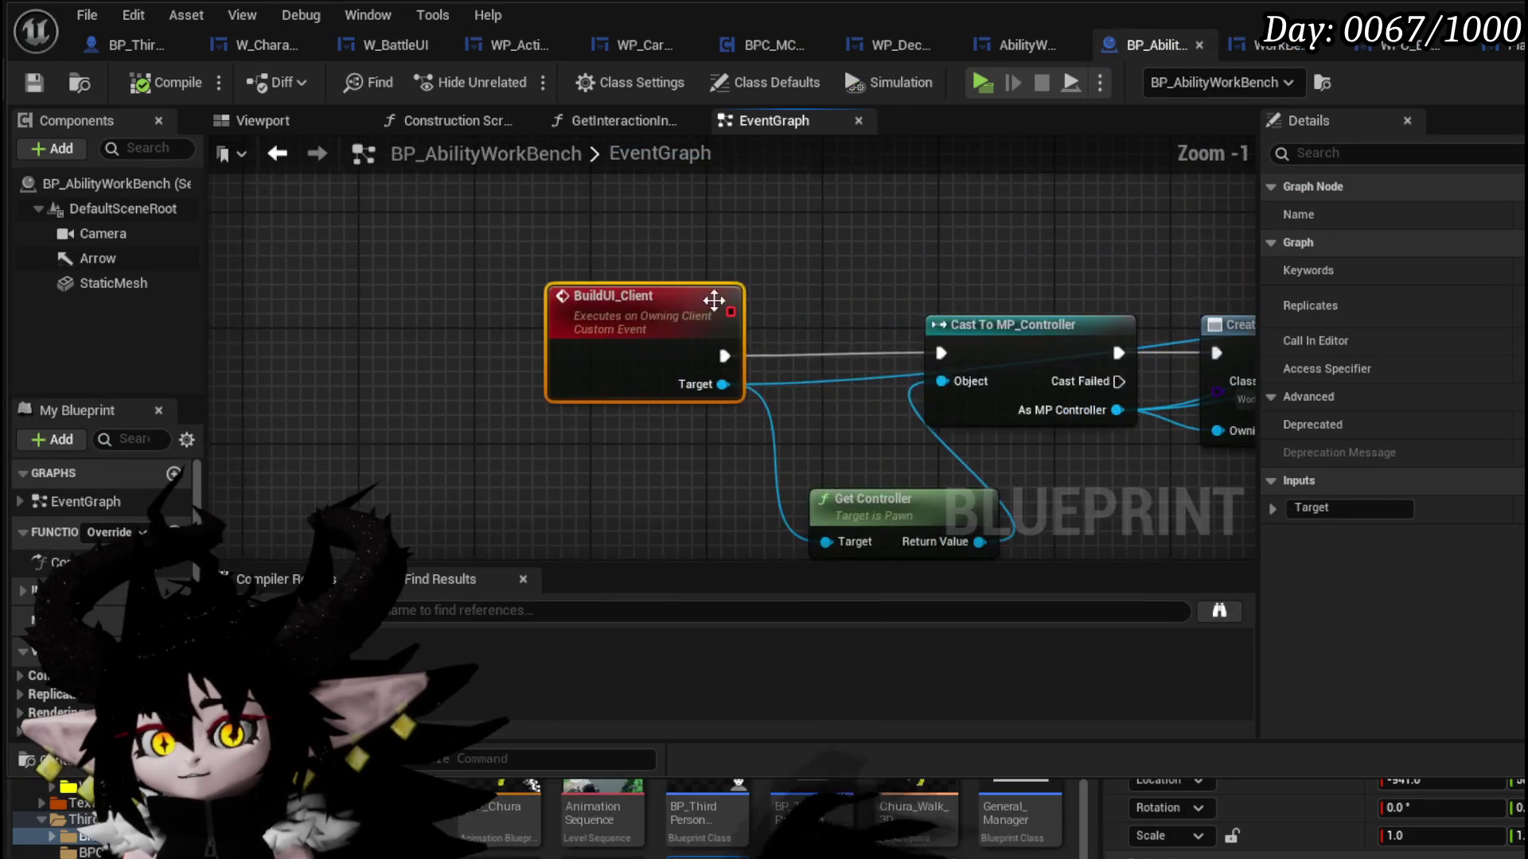
left_click(1037, 45)
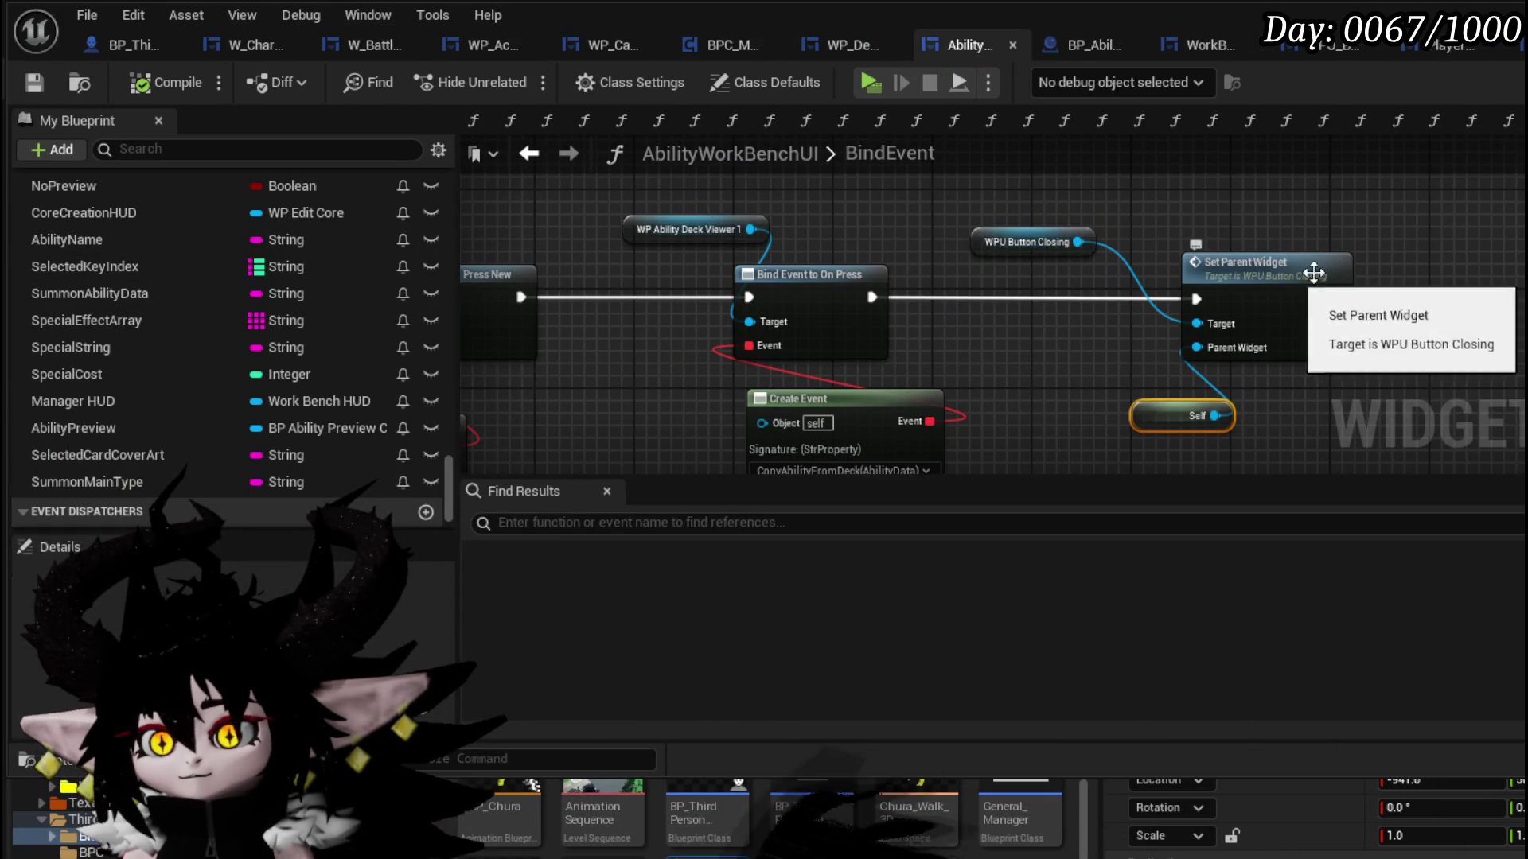
key("alt+Left")
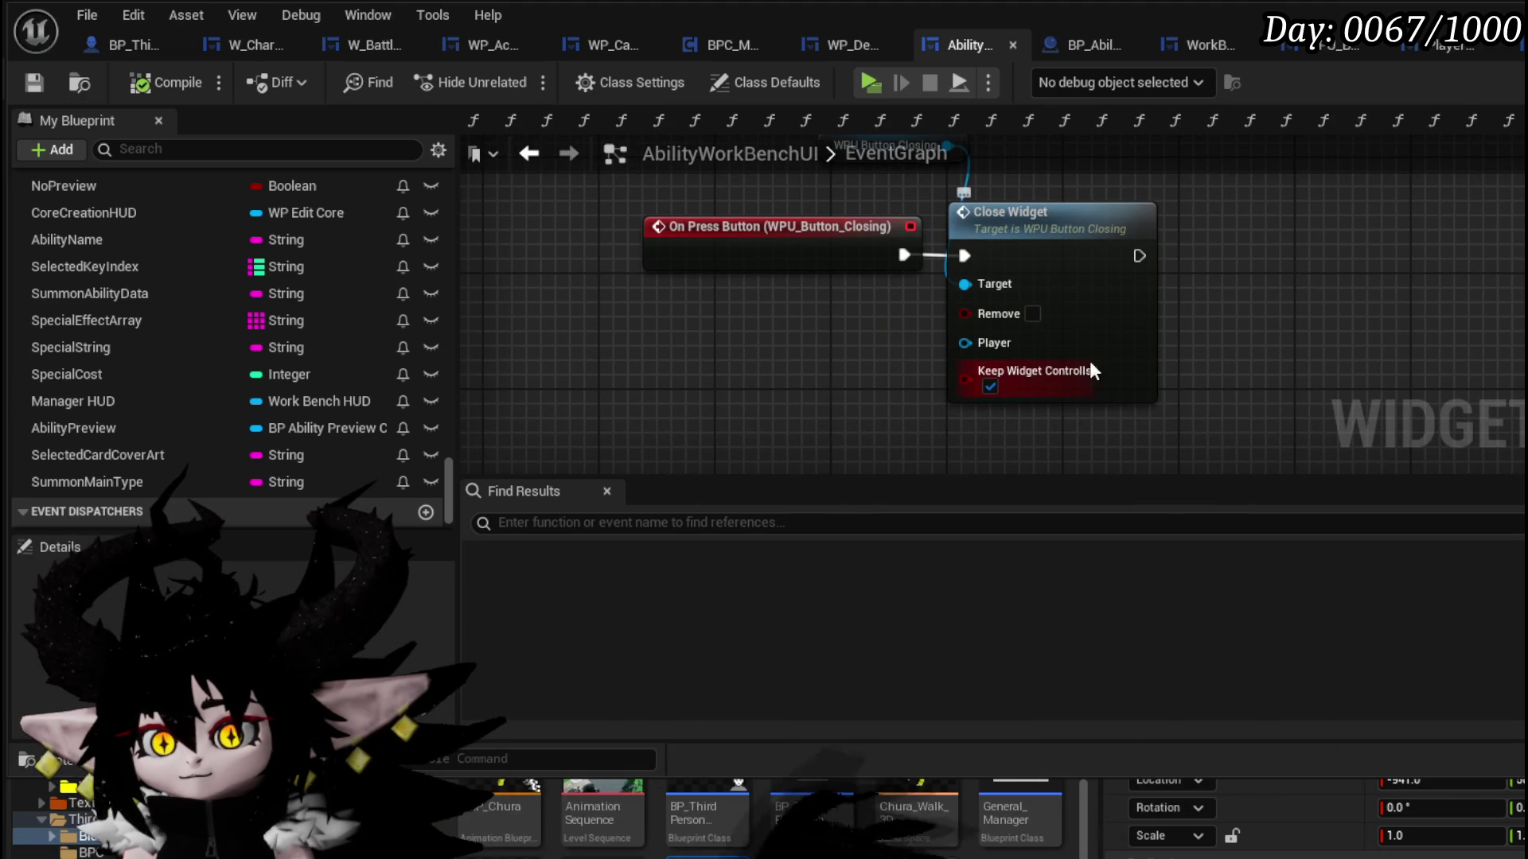
double_click(1091, 349)
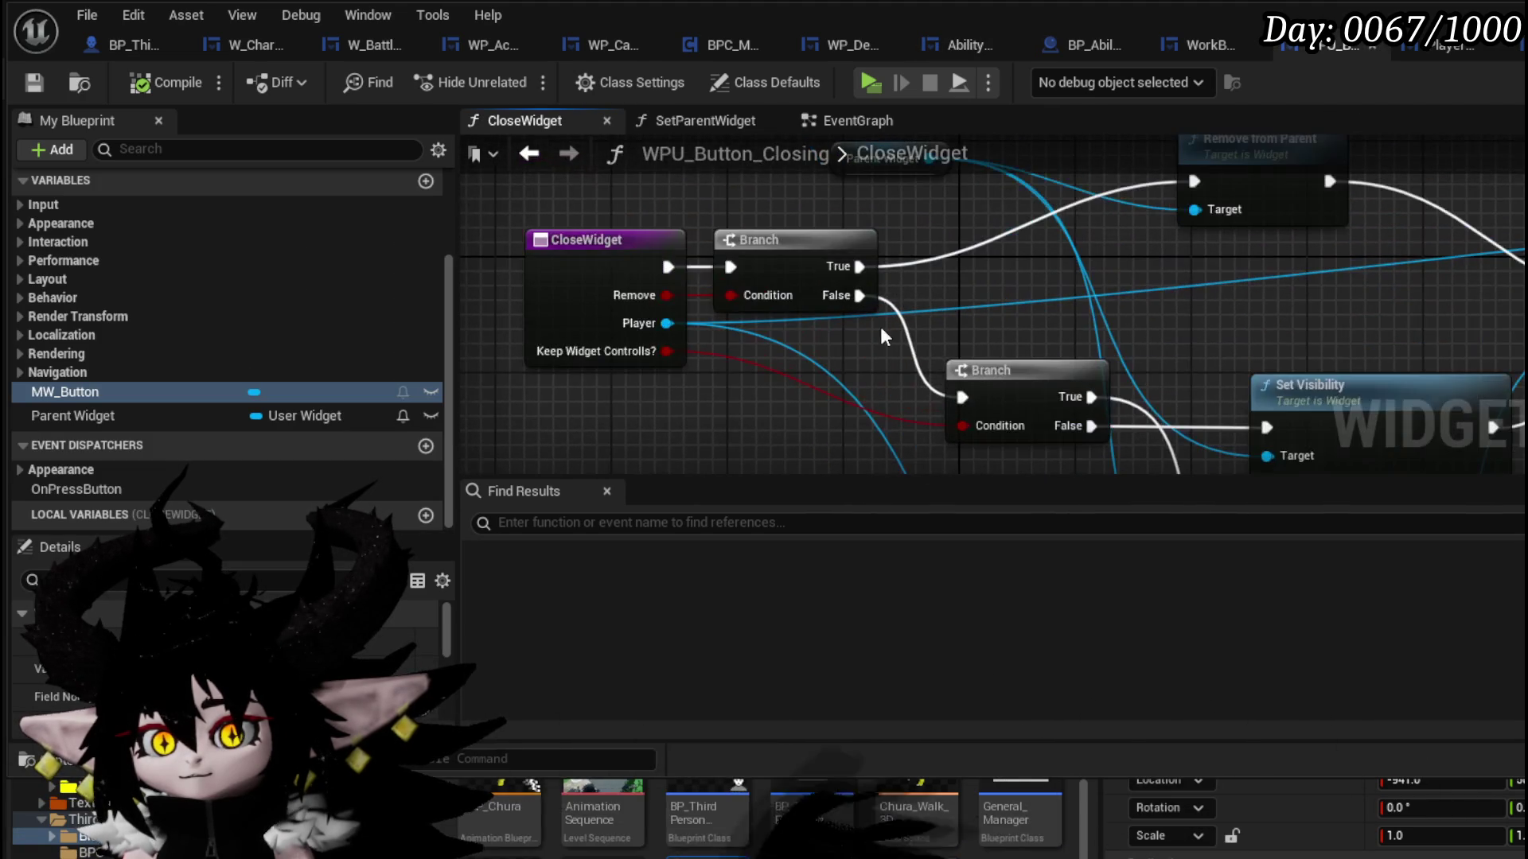
scroll(987, 342, "down", 2)
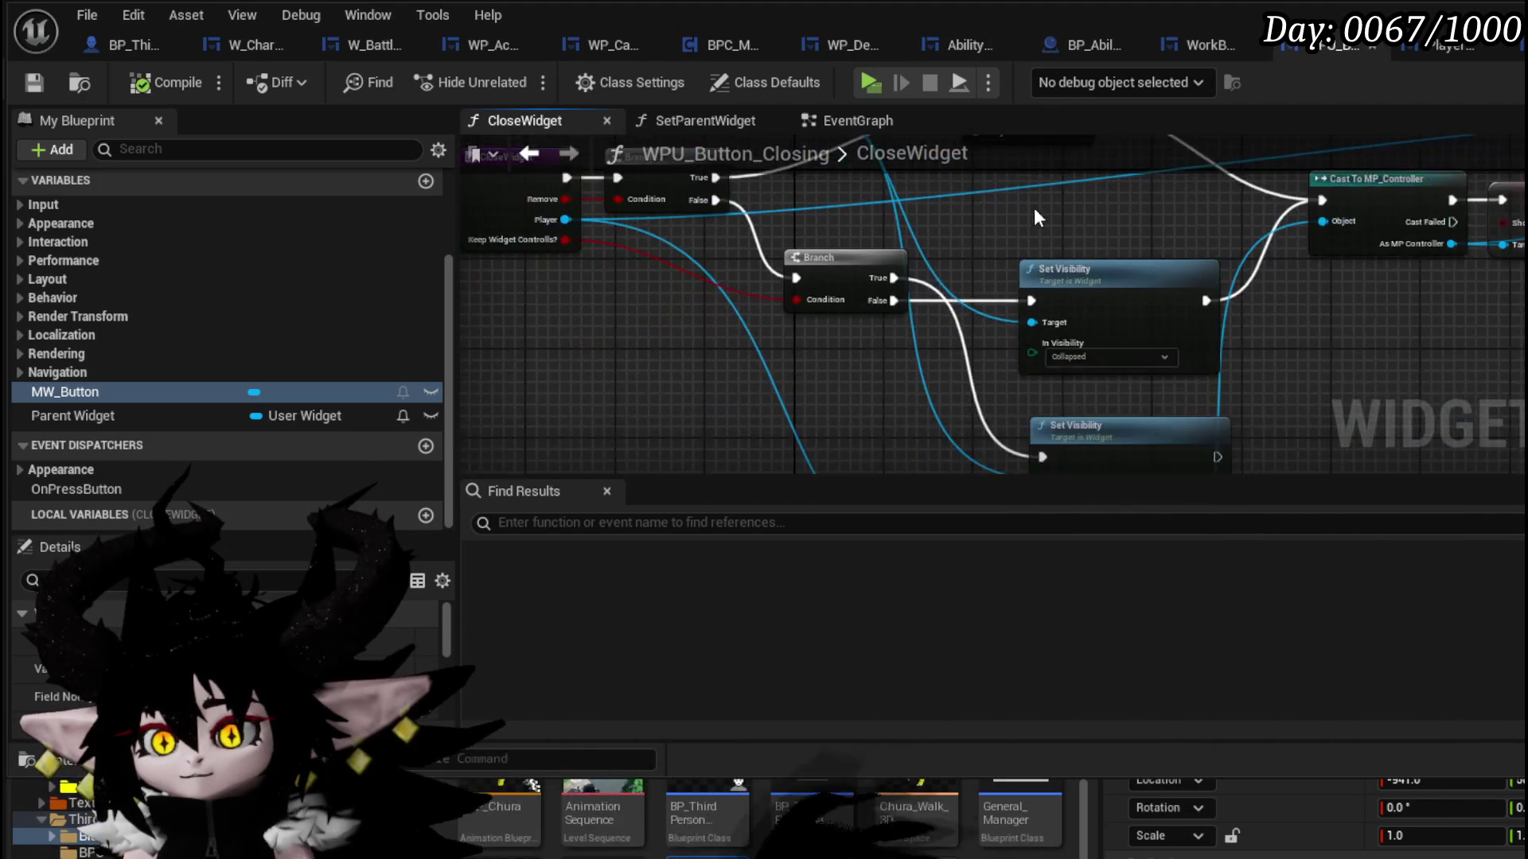
mouse_move(1034, 208)
left_mouse_down()
mouse_move(1205, 336)
mouse_move(1132, 309)
mouse_move(1115, 273)
mouse_move(985, 225)
mouse_move(985, 147)
mouse_move(1008, 225)
mouse_move(989, 176)
mouse_move(1058, 220)
left_mouse_up()
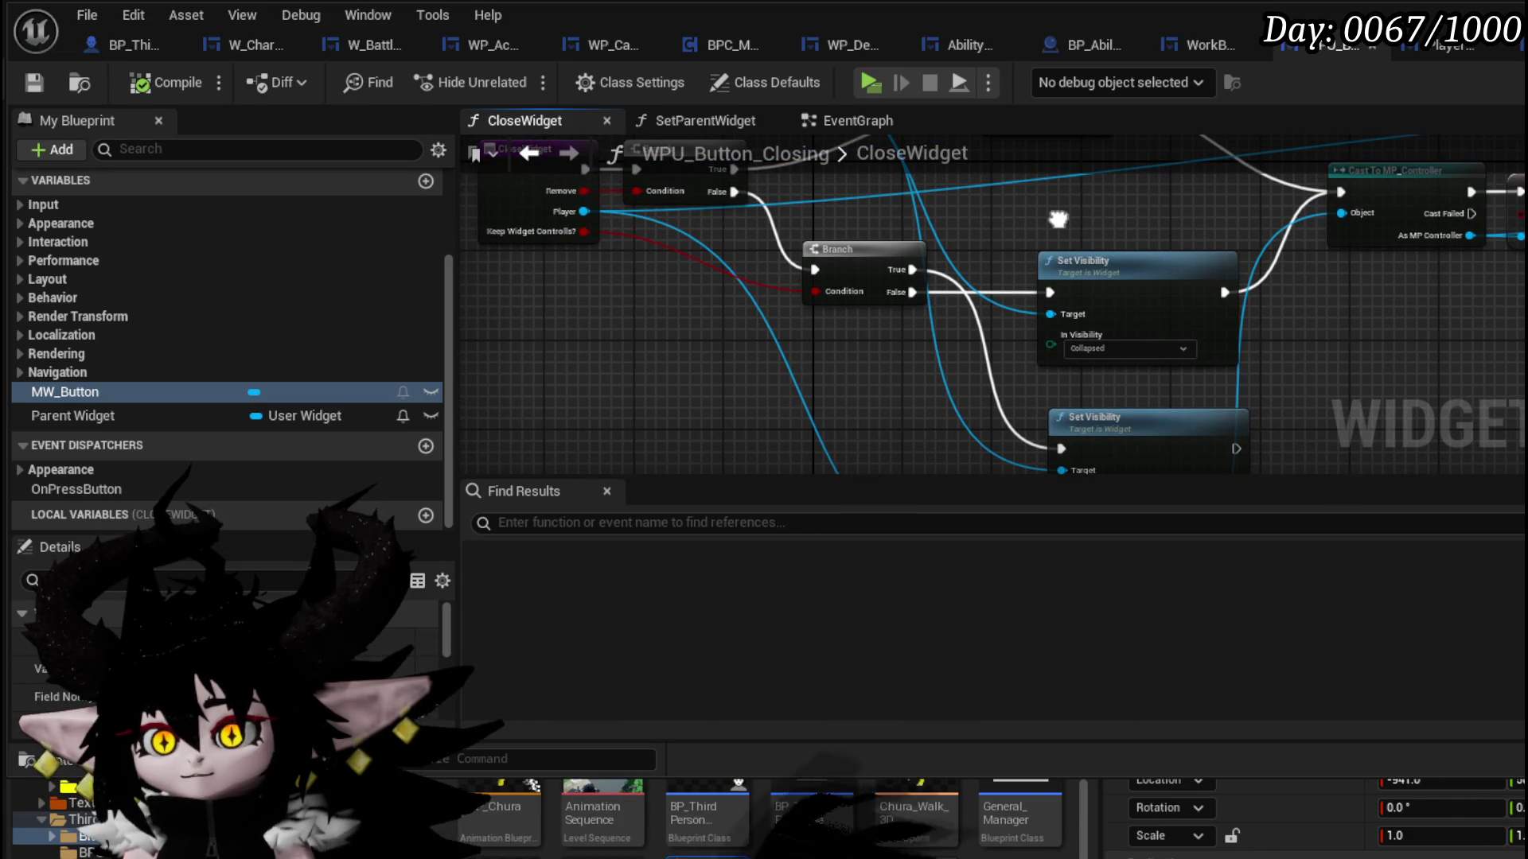
left_click_drag(1058, 219, 1189, 406)
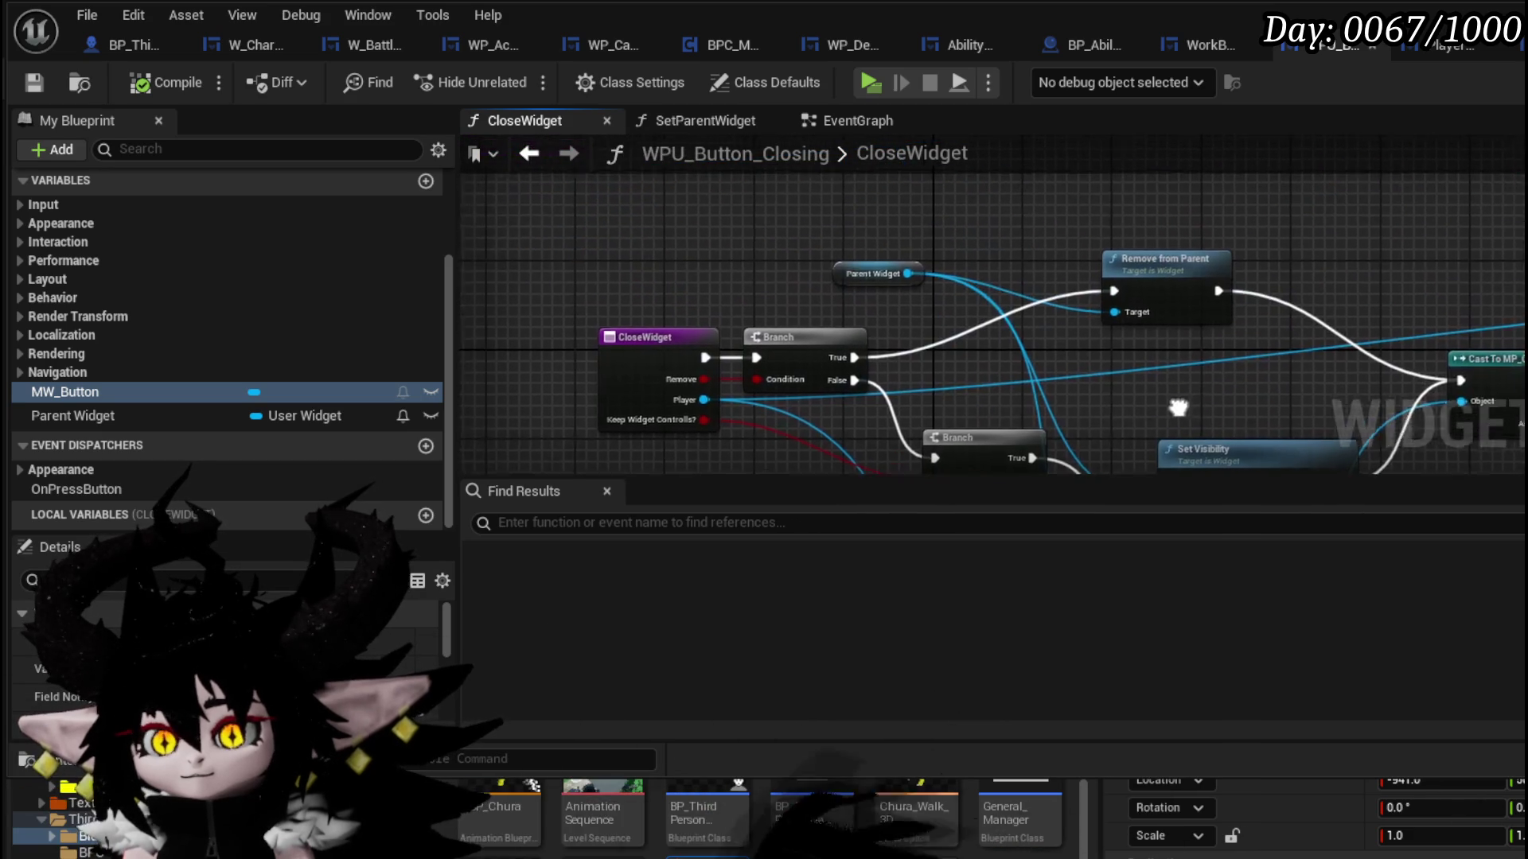
left_click(888, 273)
mouse_move(1152, 315)
left_mouse_down()
mouse_move(1135, 280)
mouse_move(972, 253)
mouse_move(702, 290)
mouse_move(1036, 262)
mouse_move(1295, 306)
mouse_move(1242, 163)
mouse_move(1182, 138)
left_mouse_up()
left_click_drag(1038, 427, 1149, 271)
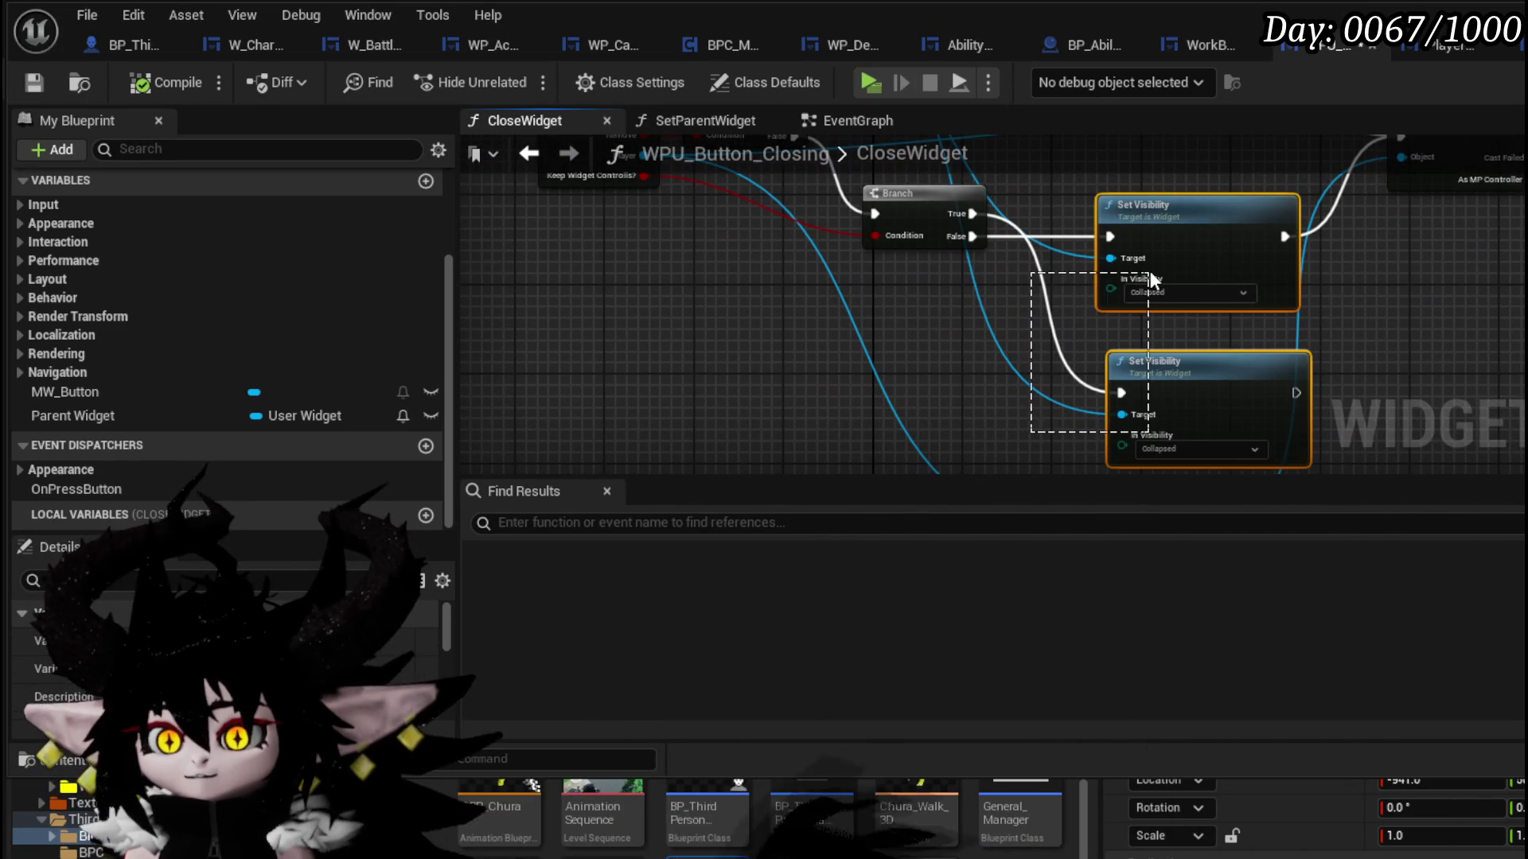
left_click(1068, 201)
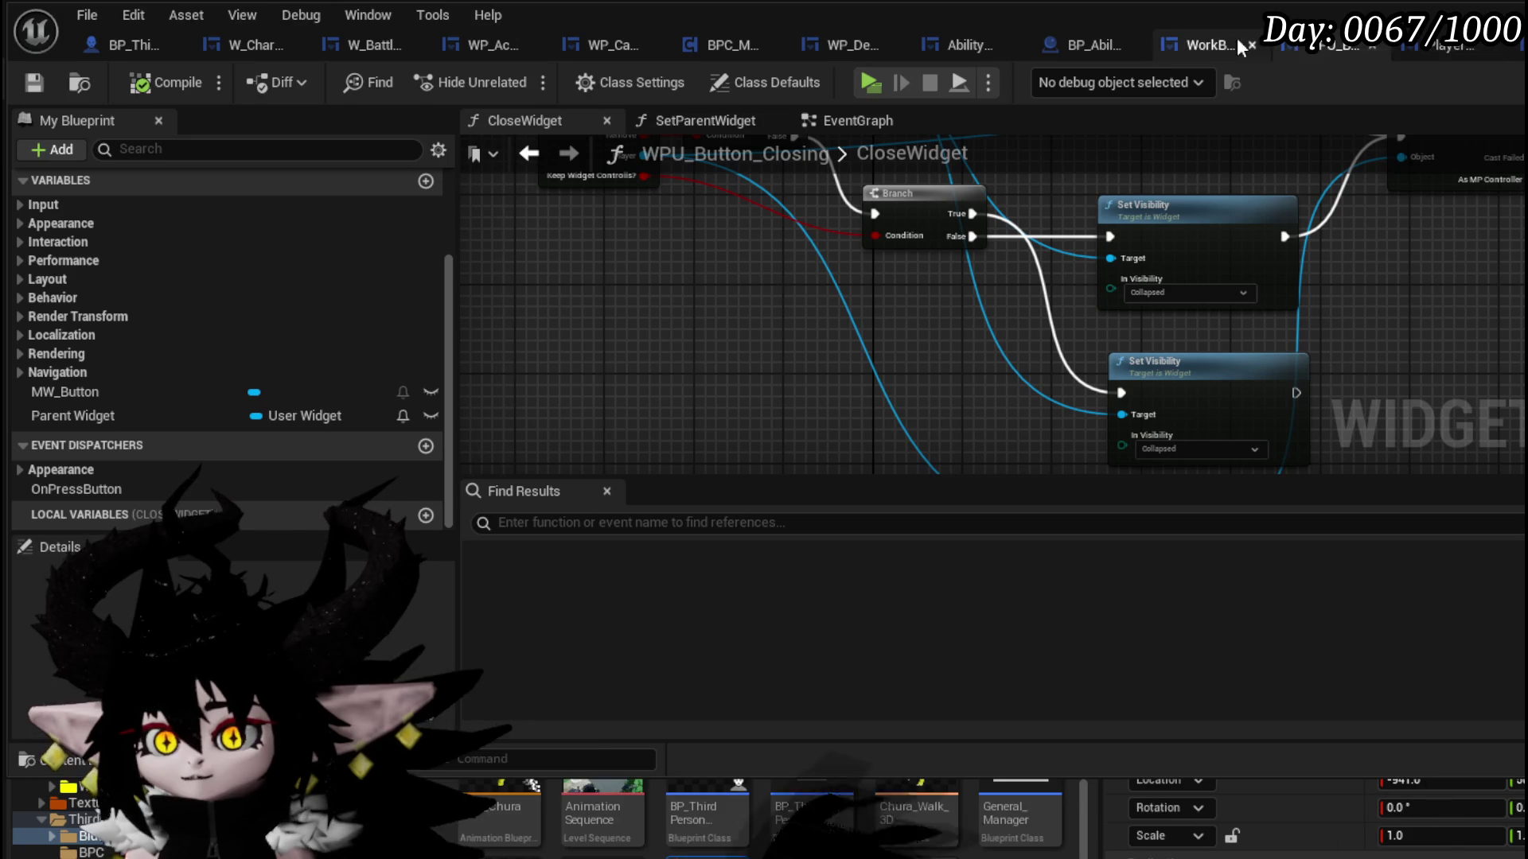
- Inspect WorkBenchHUD's Open Ability HUD graph: Core UI, Set Owner, Add Child, Set Visibility and Is Valid nodes
left_click(1206, 41)
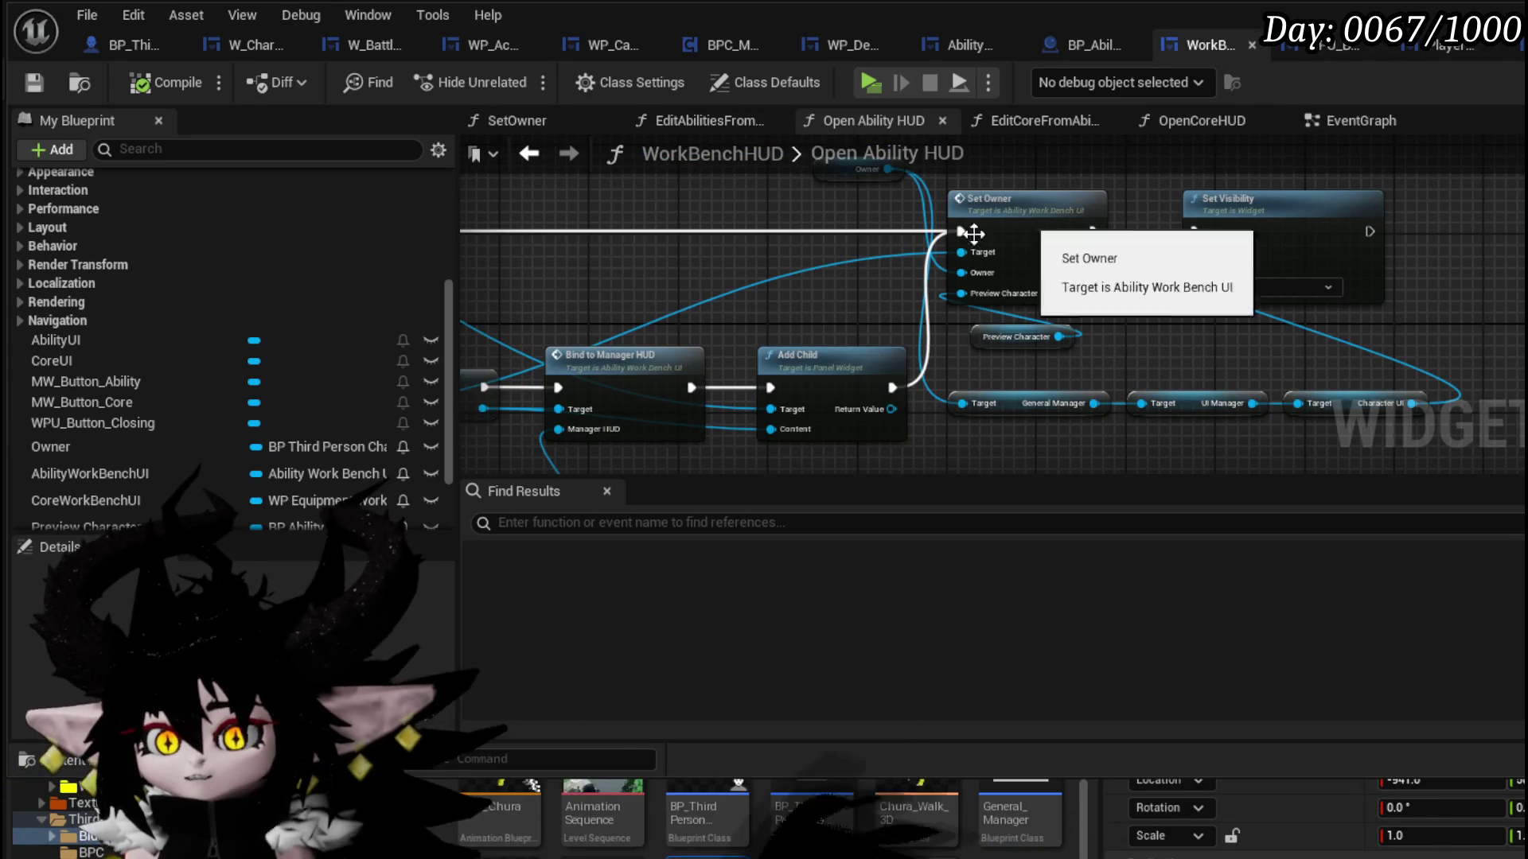
mouse_move(771, 247)
left_mouse_down()
mouse_move(1020, 276)
mouse_move(1472, 255)
left_mouse_up()
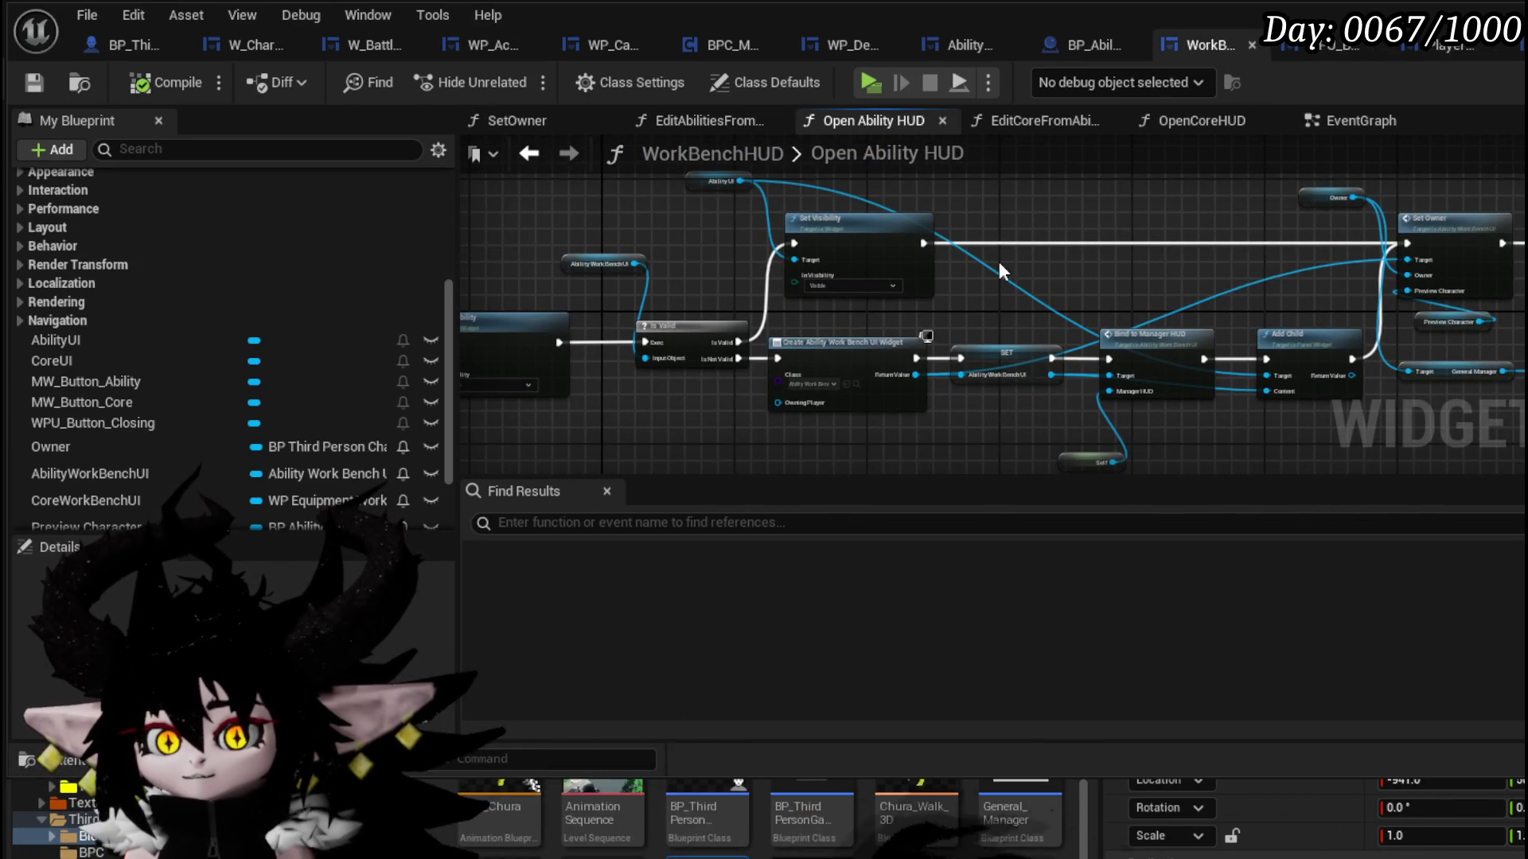
left_click_drag(999, 261, 1114, 280)
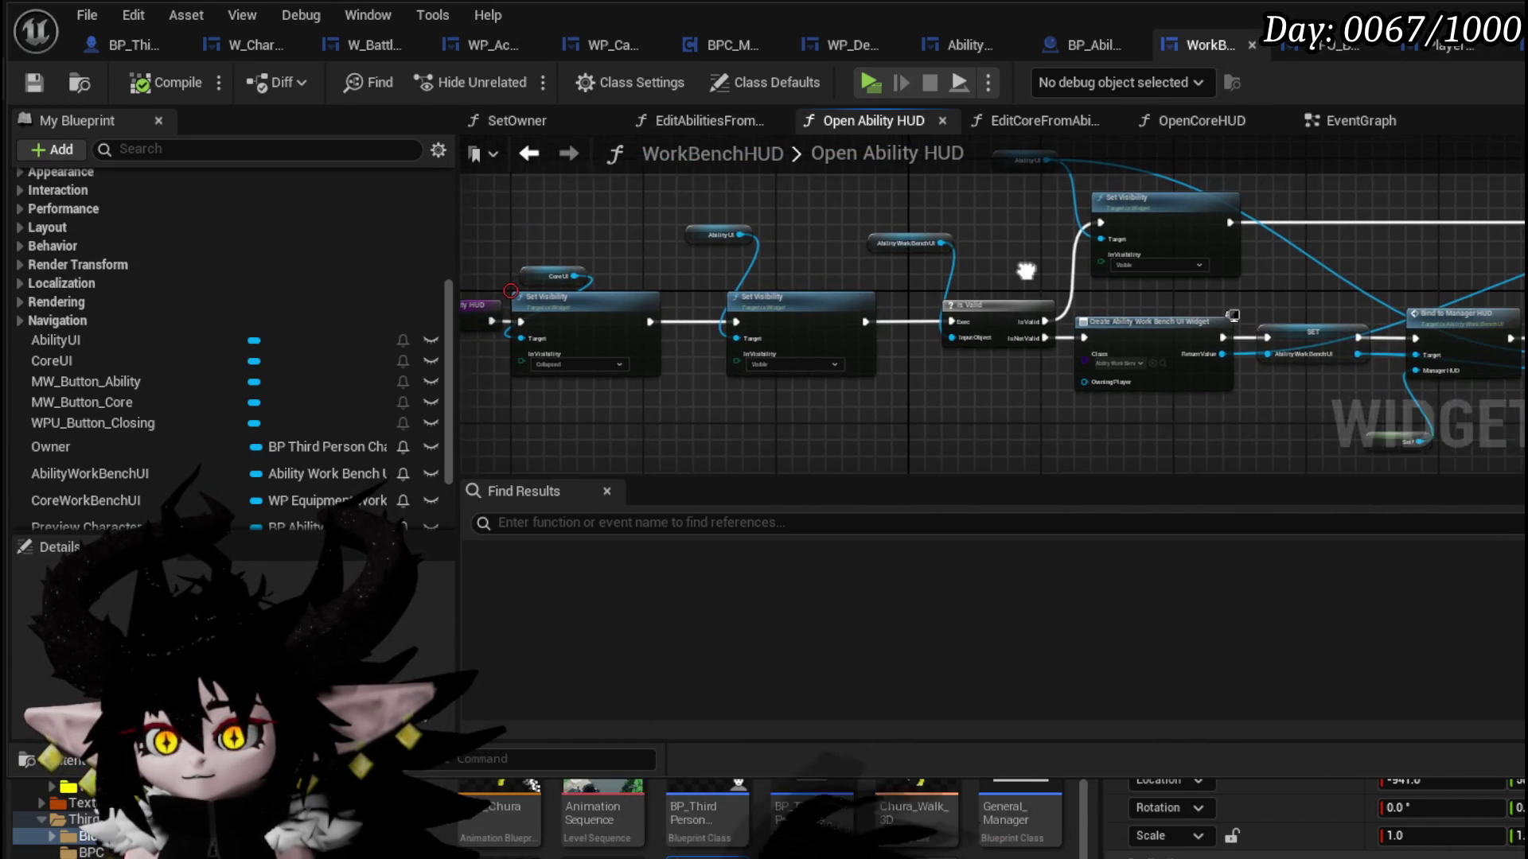
scroll(1033, 280, "up", 2)
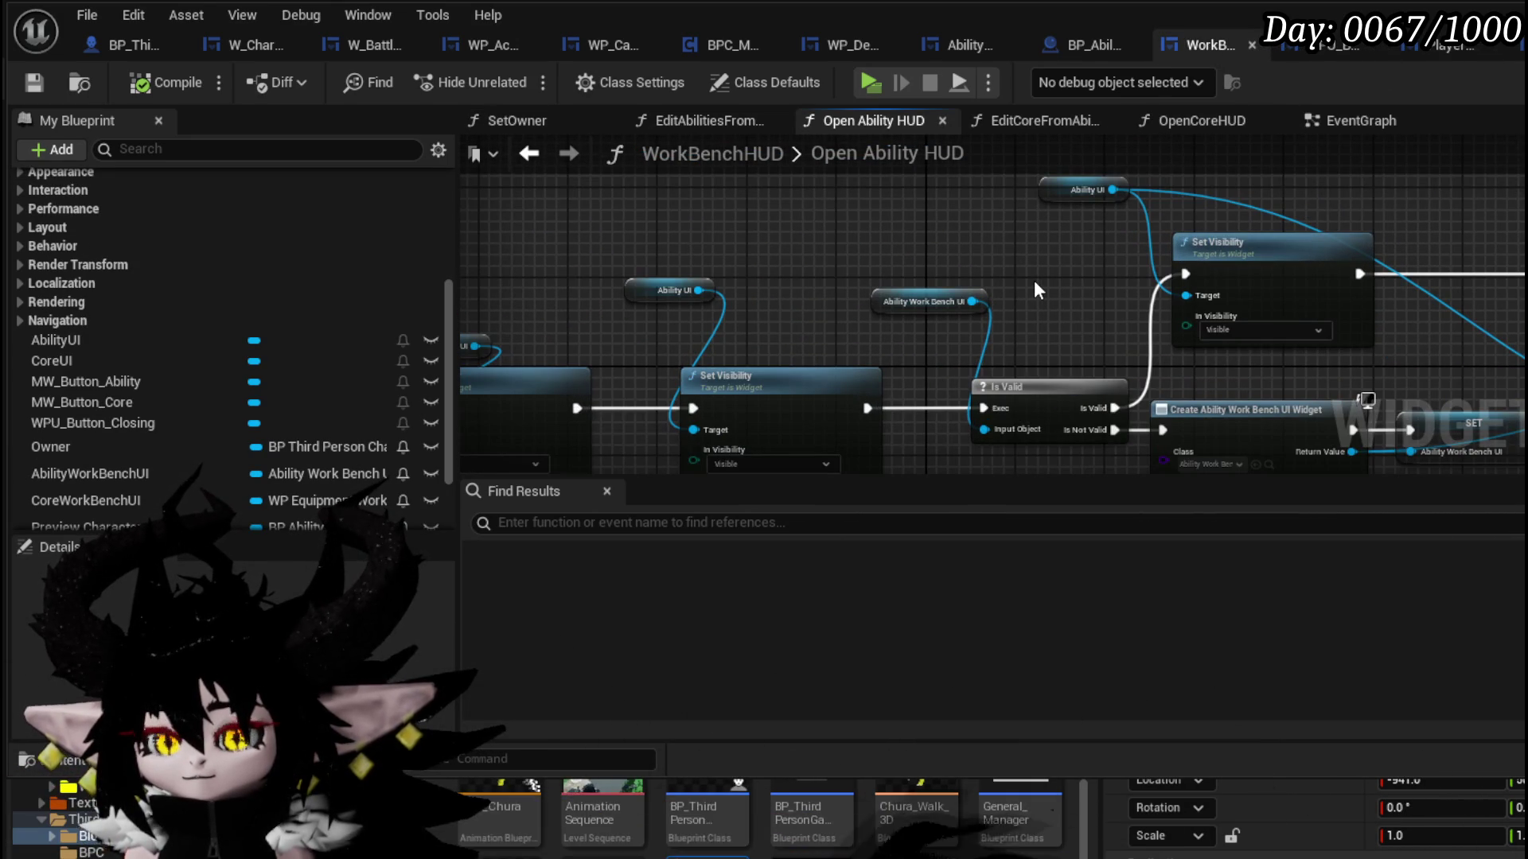
left_click_drag(1034, 280, 1192, 212)
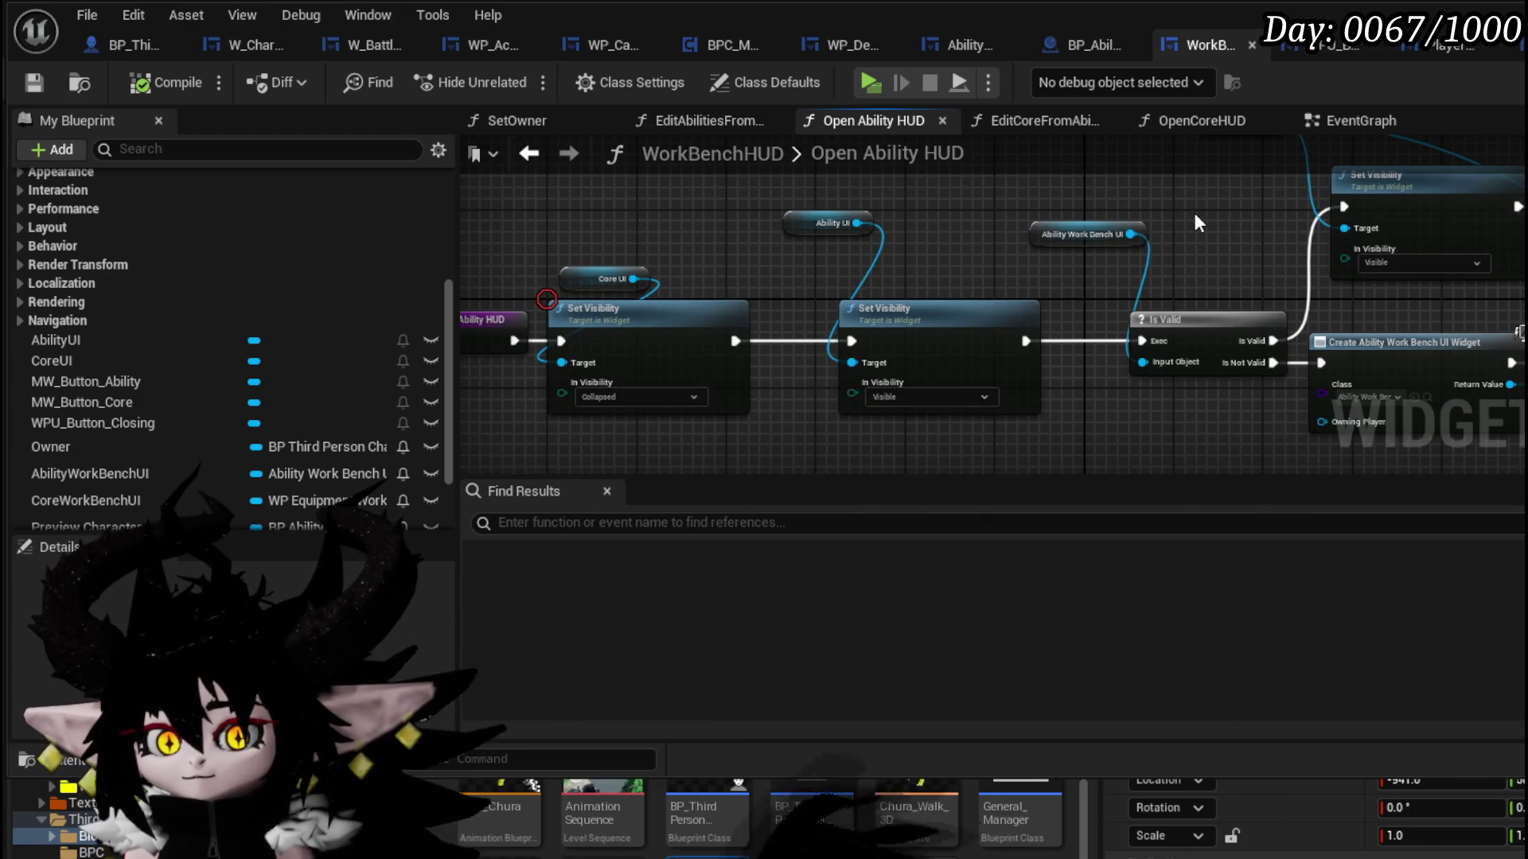
left_click_drag(1227, 215, 800, 261)
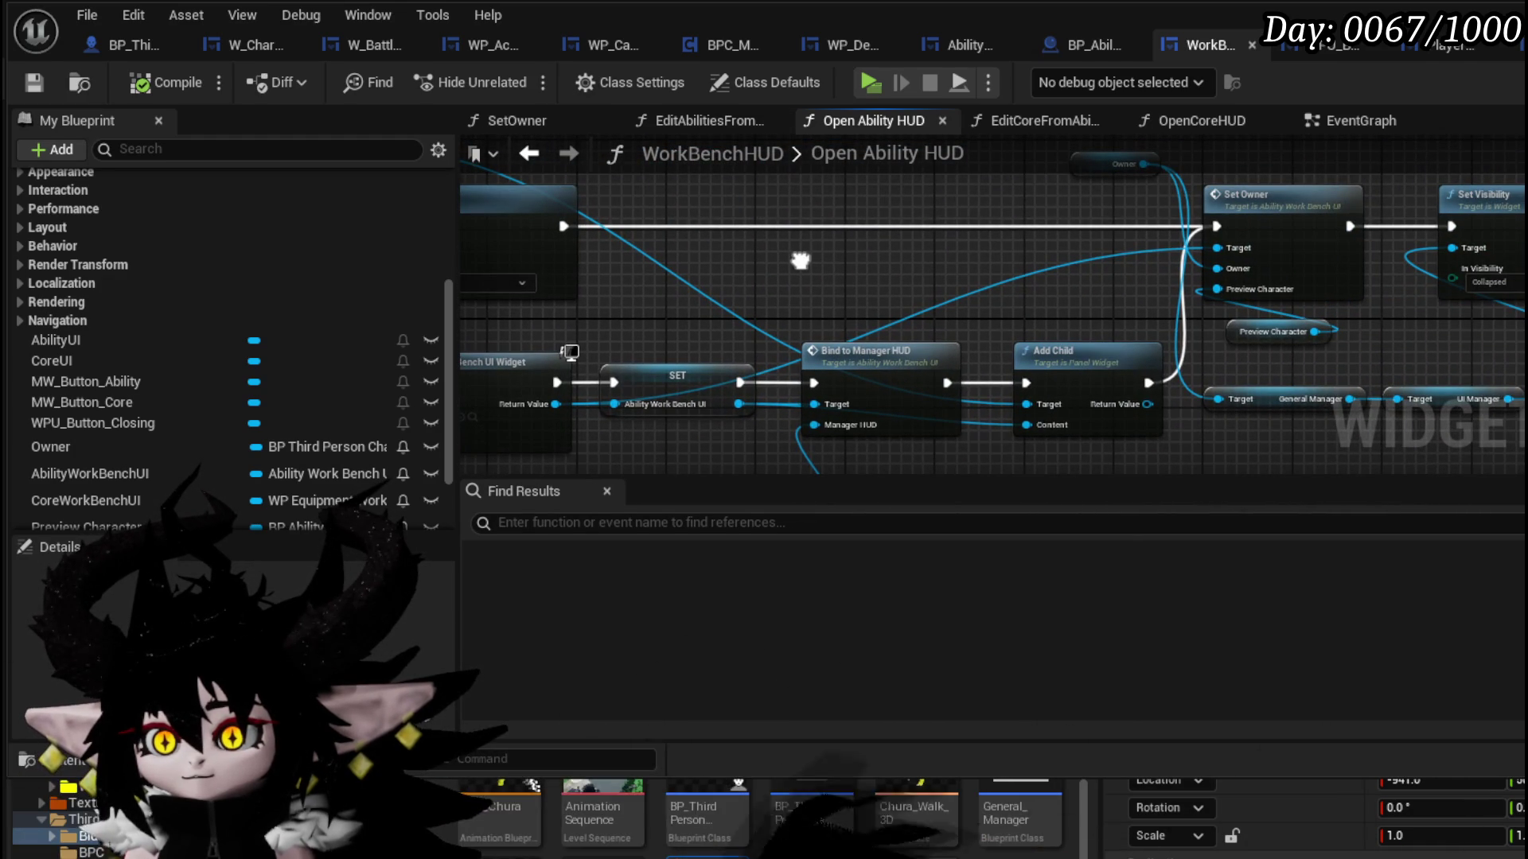
left_click_drag(800, 261, 813, 259)
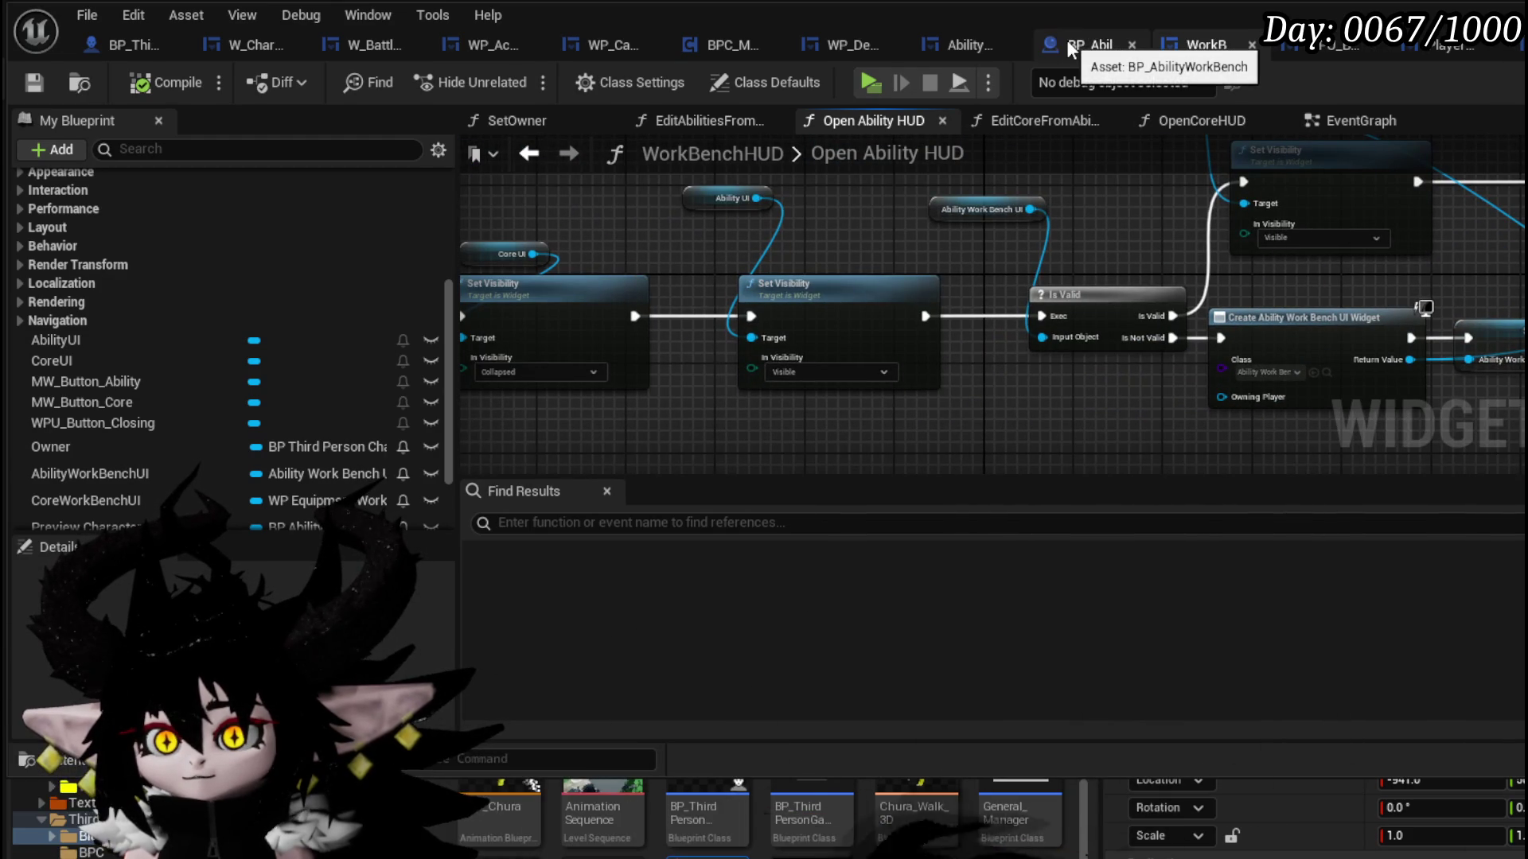
- Tick Remove on AbilityWorkBenchUI's Close Widget call and return to the level editor
left_click(972, 45)
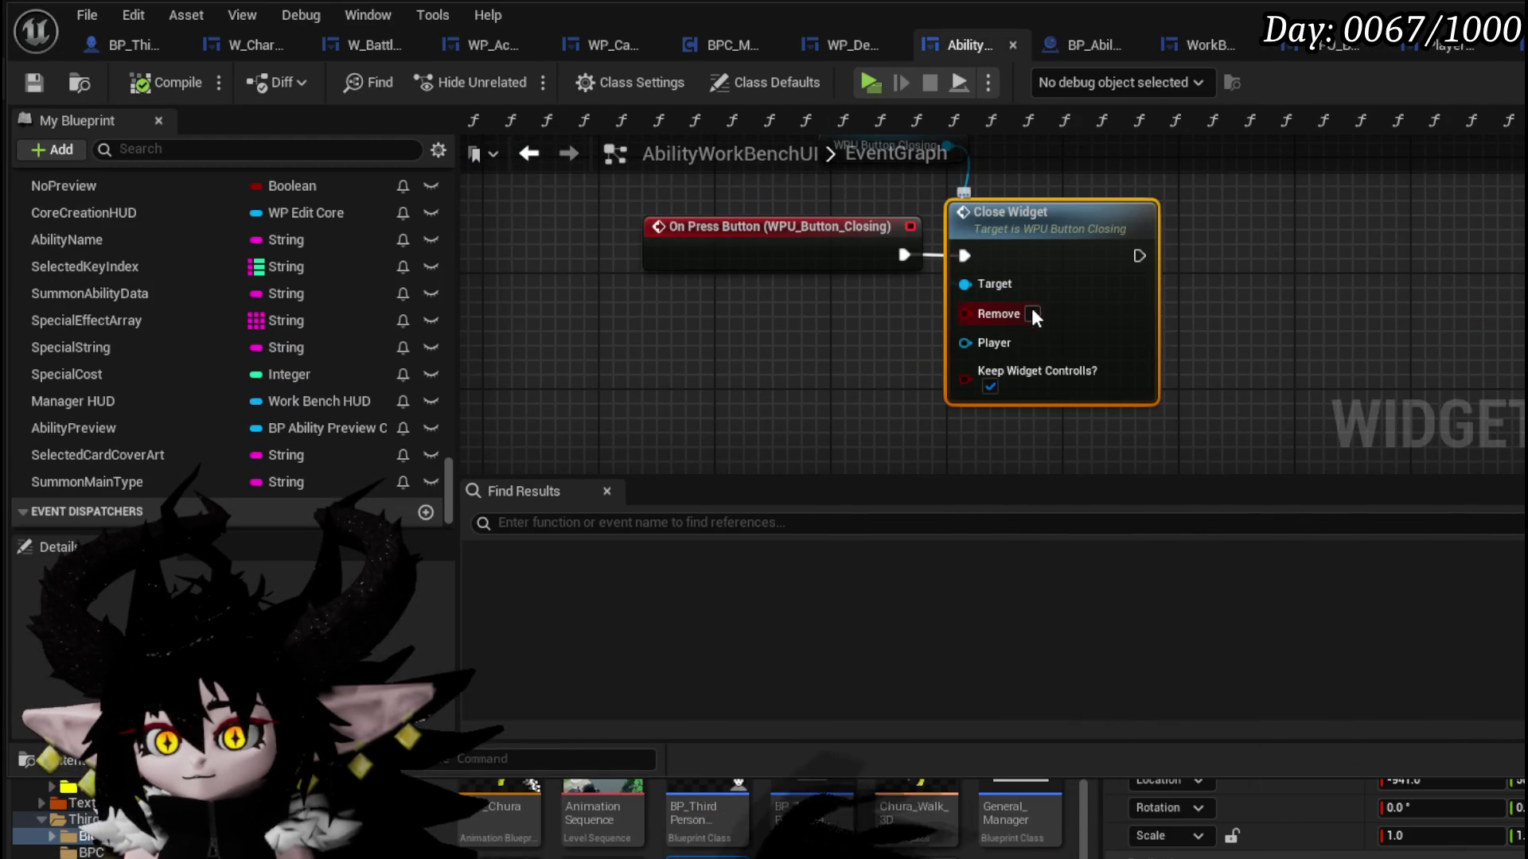
left_click(165, 82)
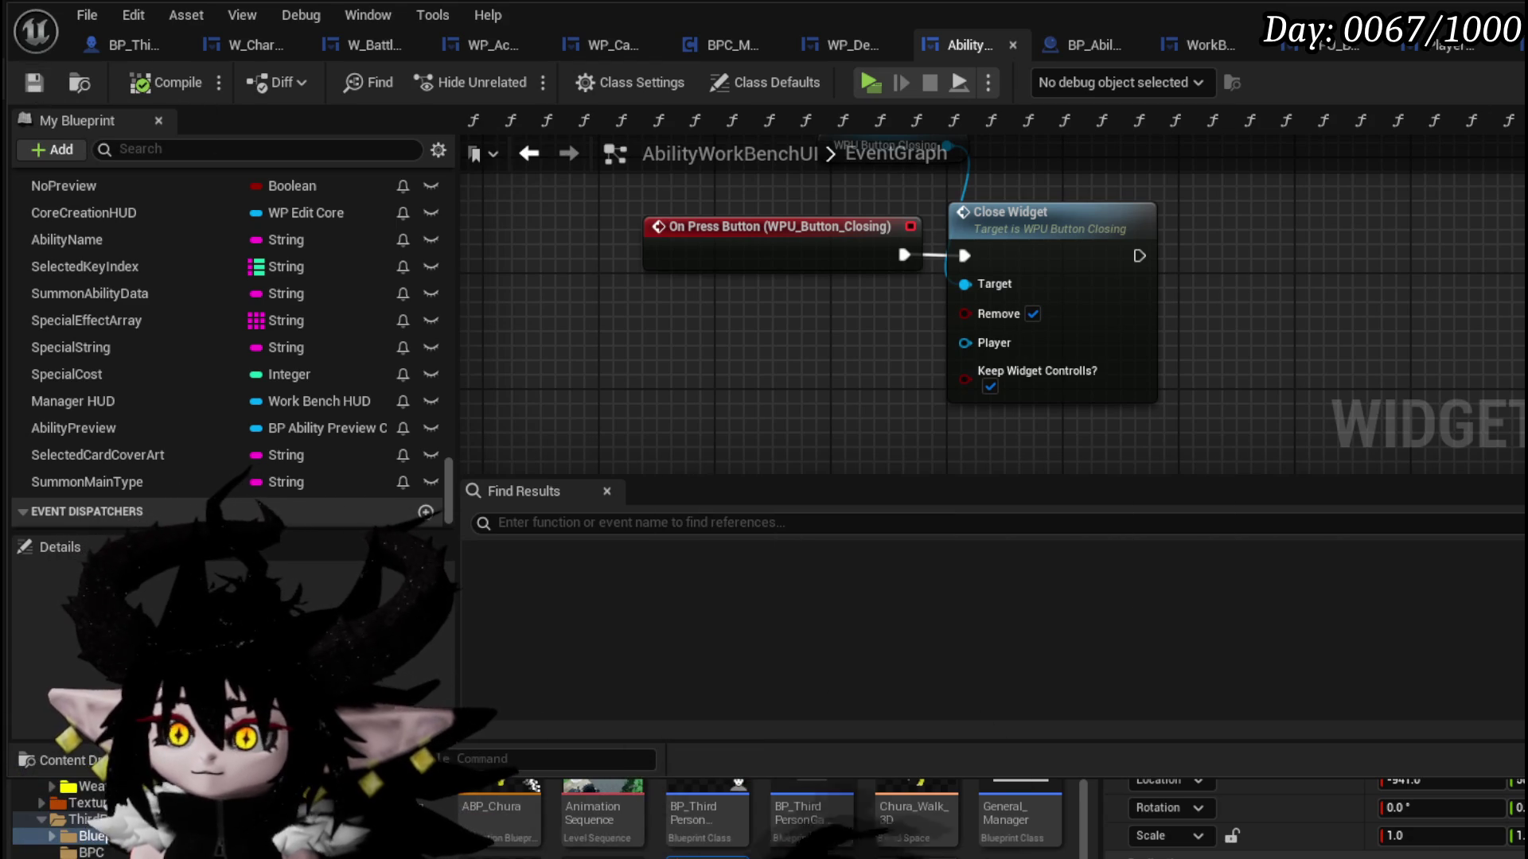
key("alt+Tab")
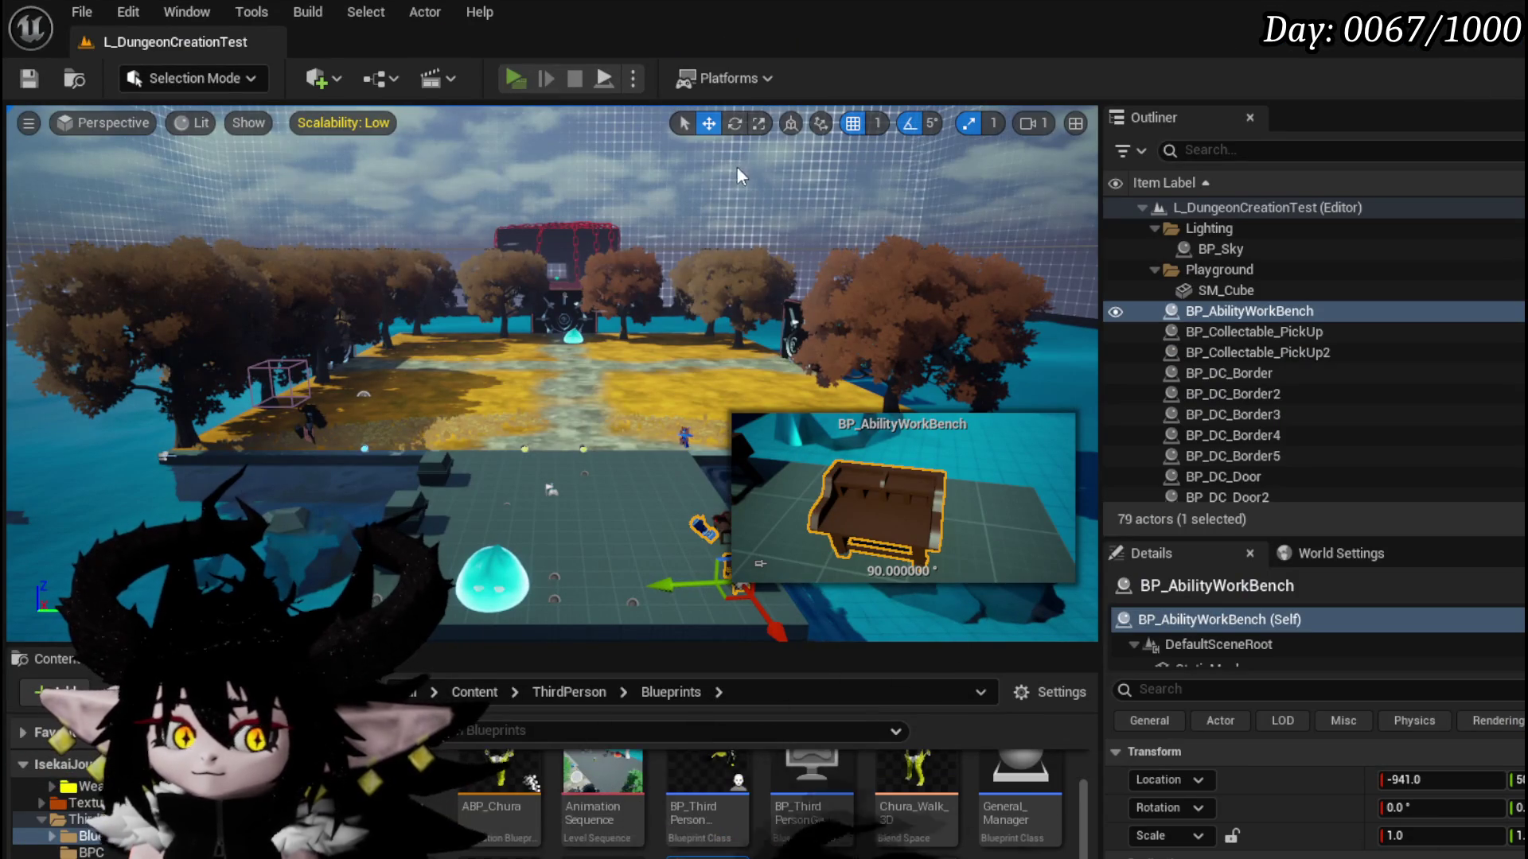
- Play-test, opening and closing the workbench's Core Ability menu twice, then stop the session
key("alt+p")
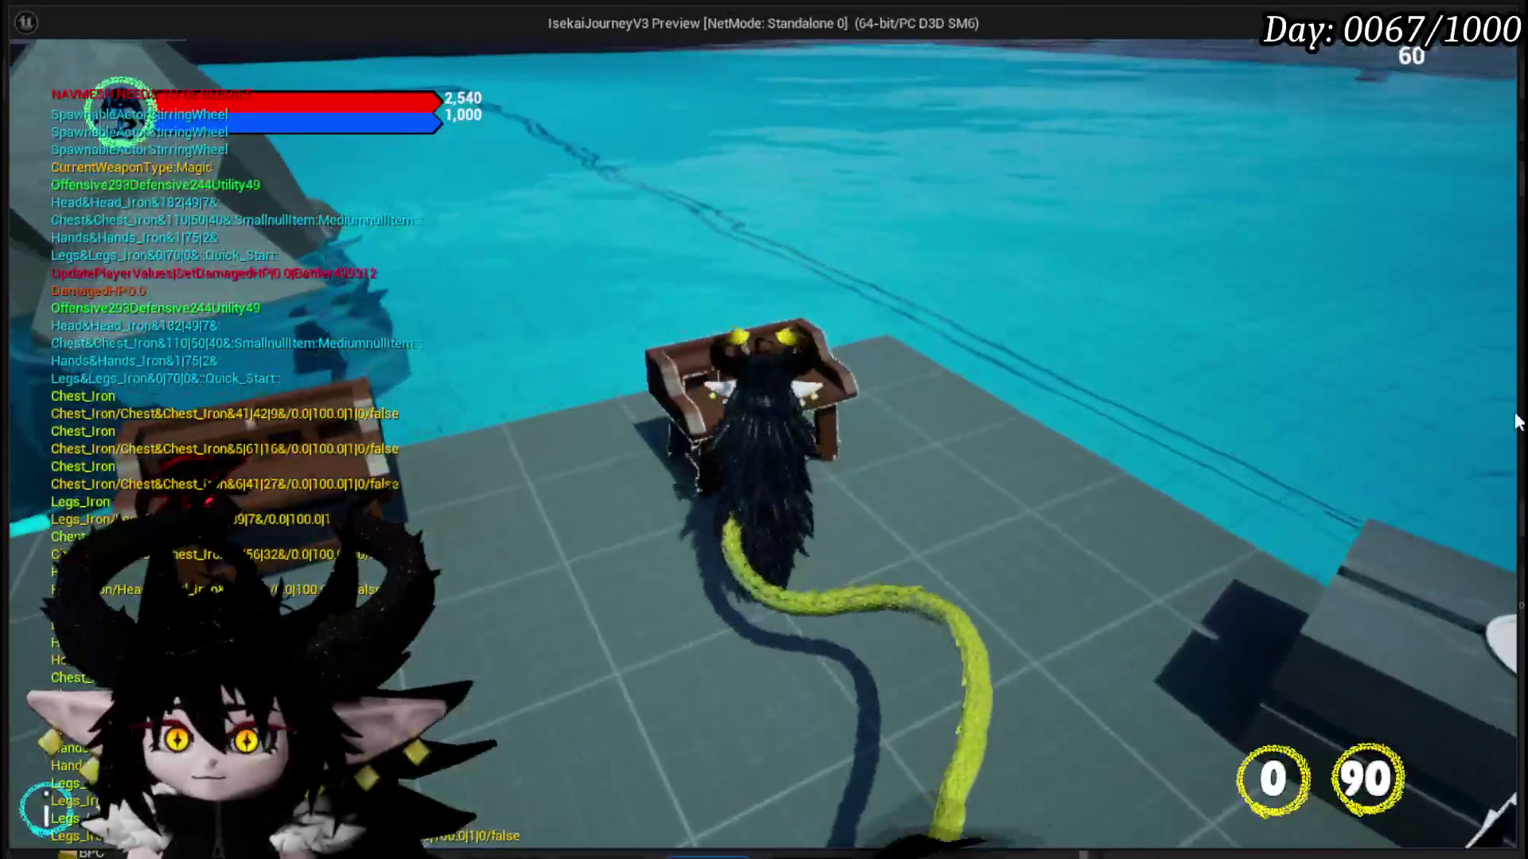
key("e")
left_click(126, 64)
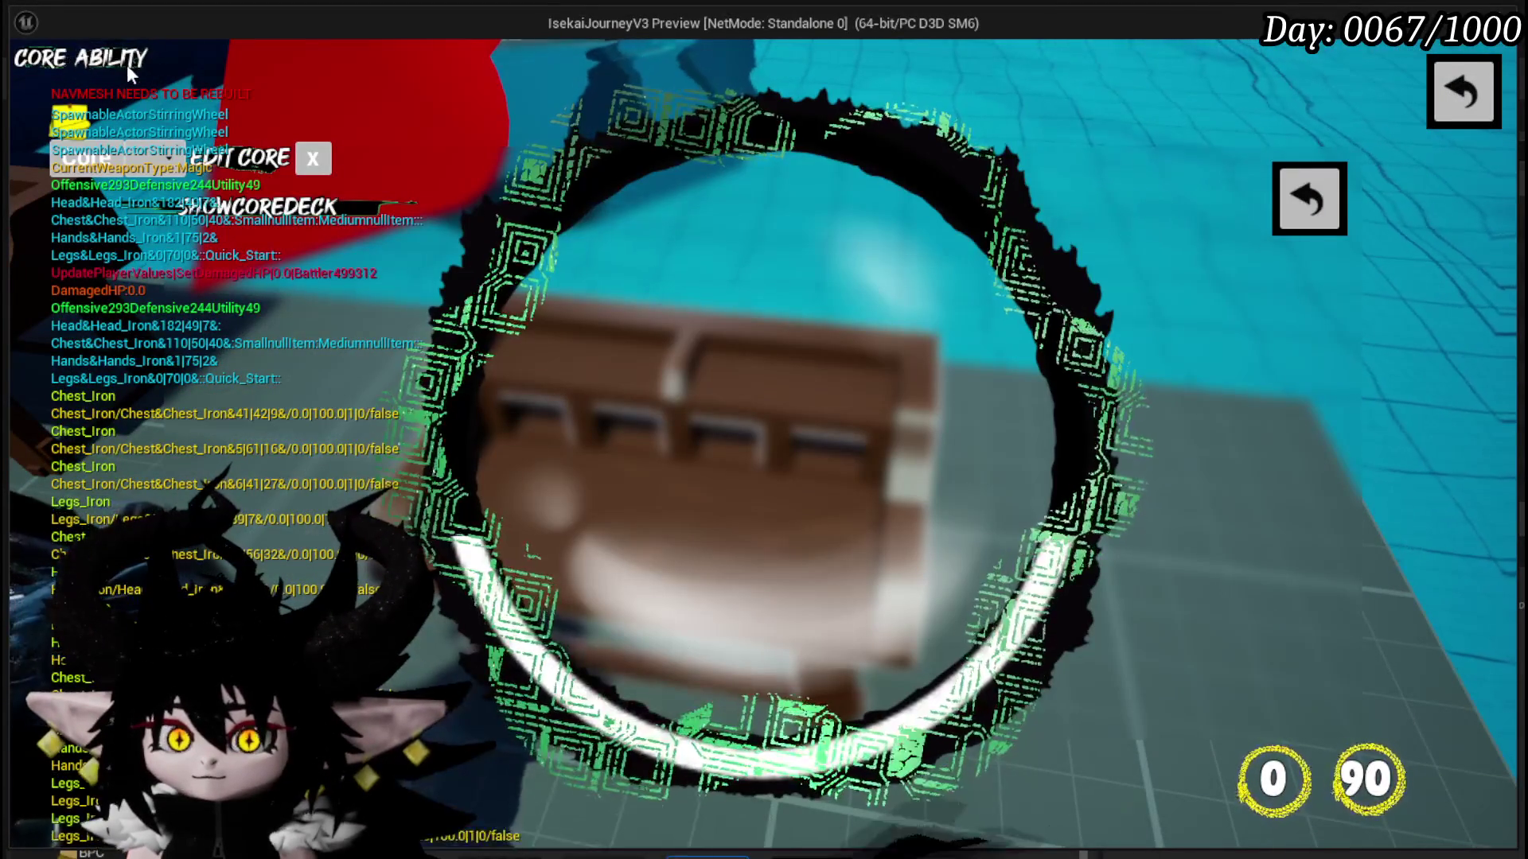
key("e")
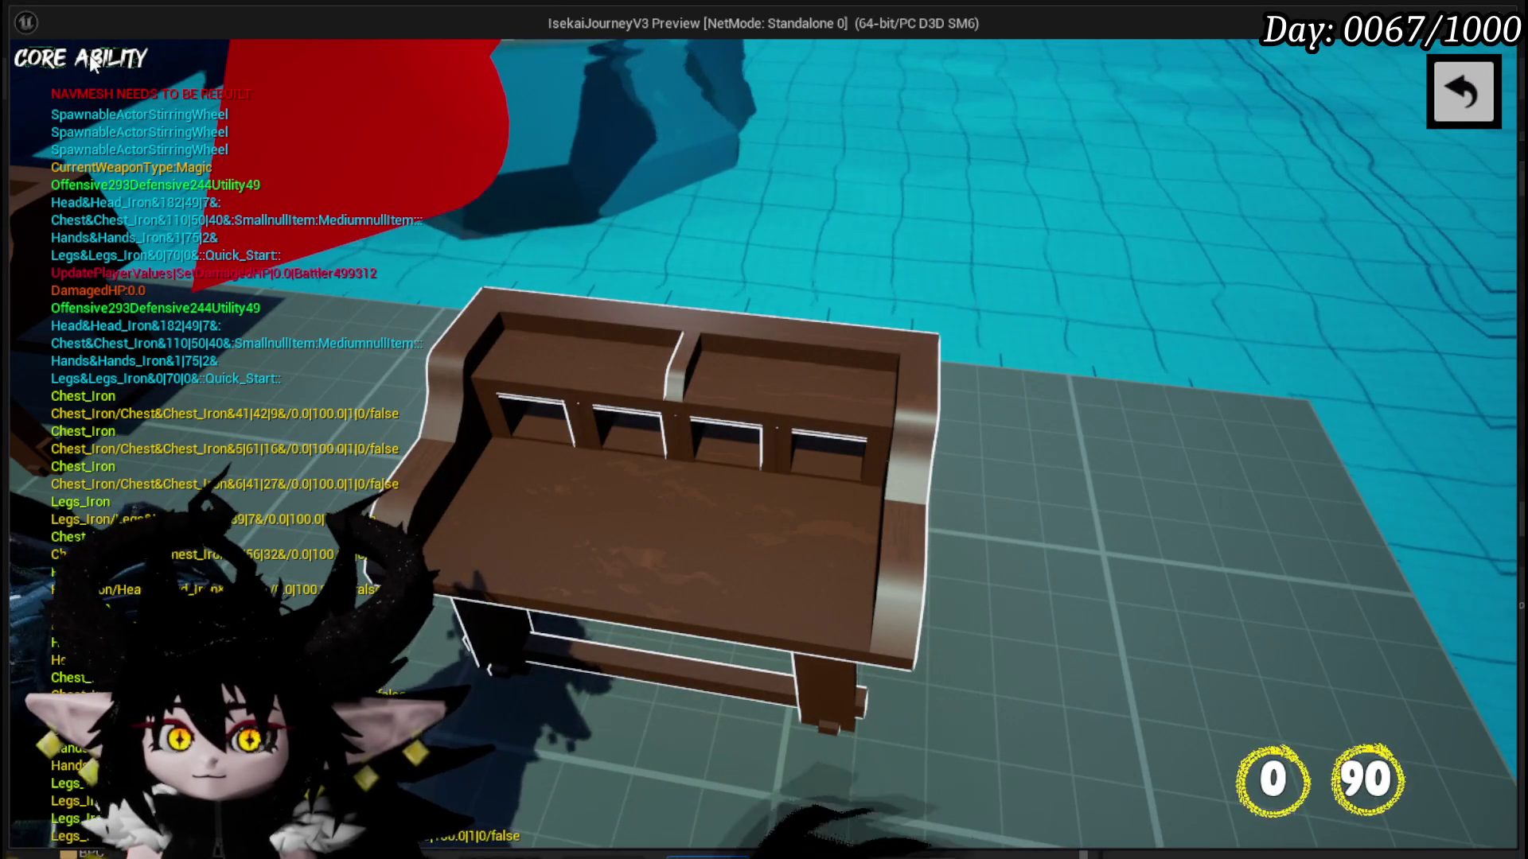
left_click(99, 55)
left_click(102, 60)
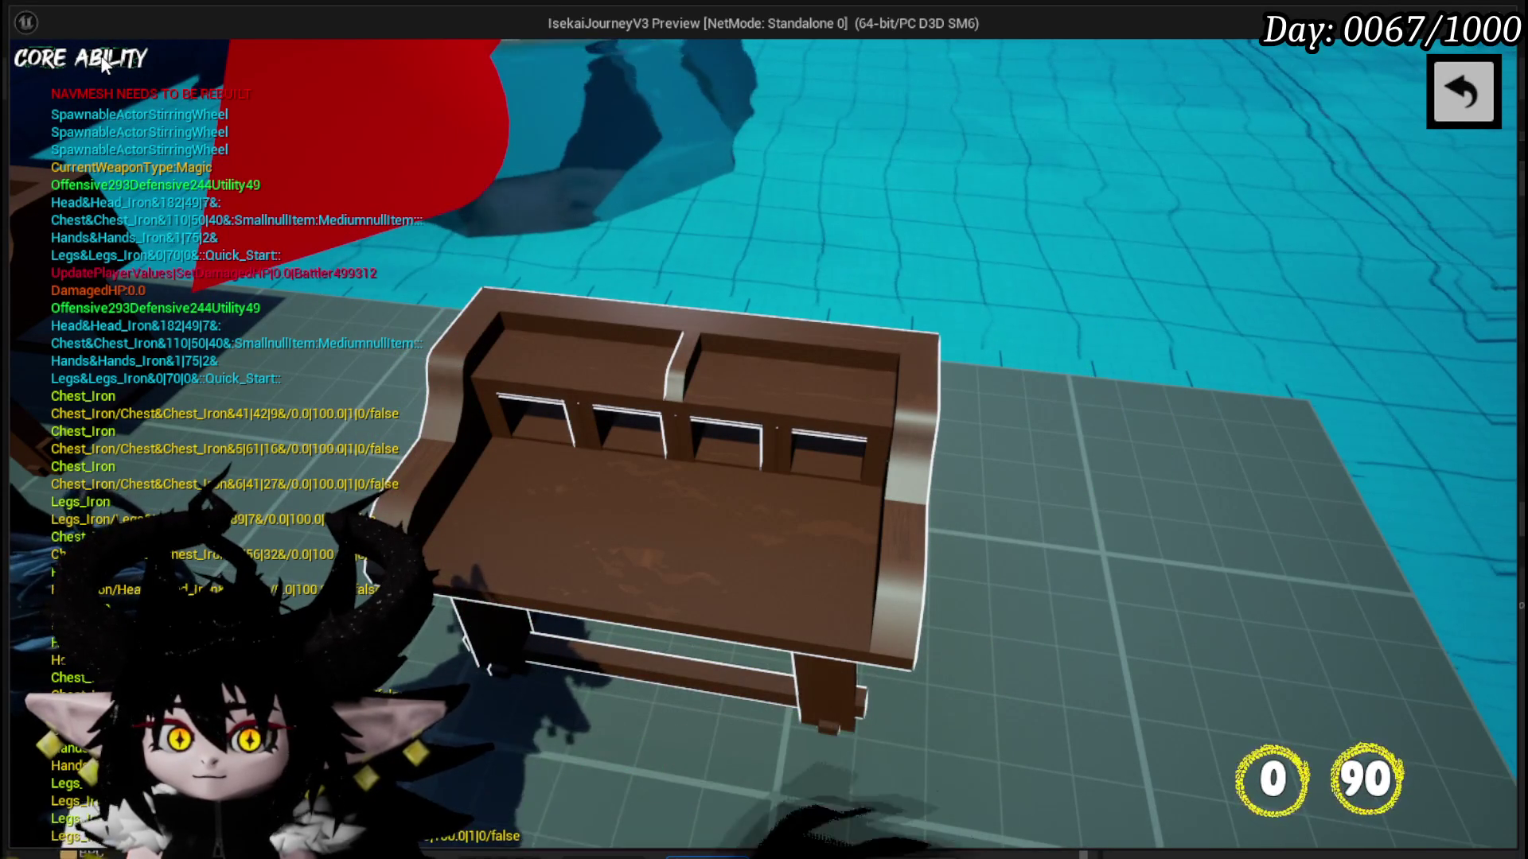
key("Escape")
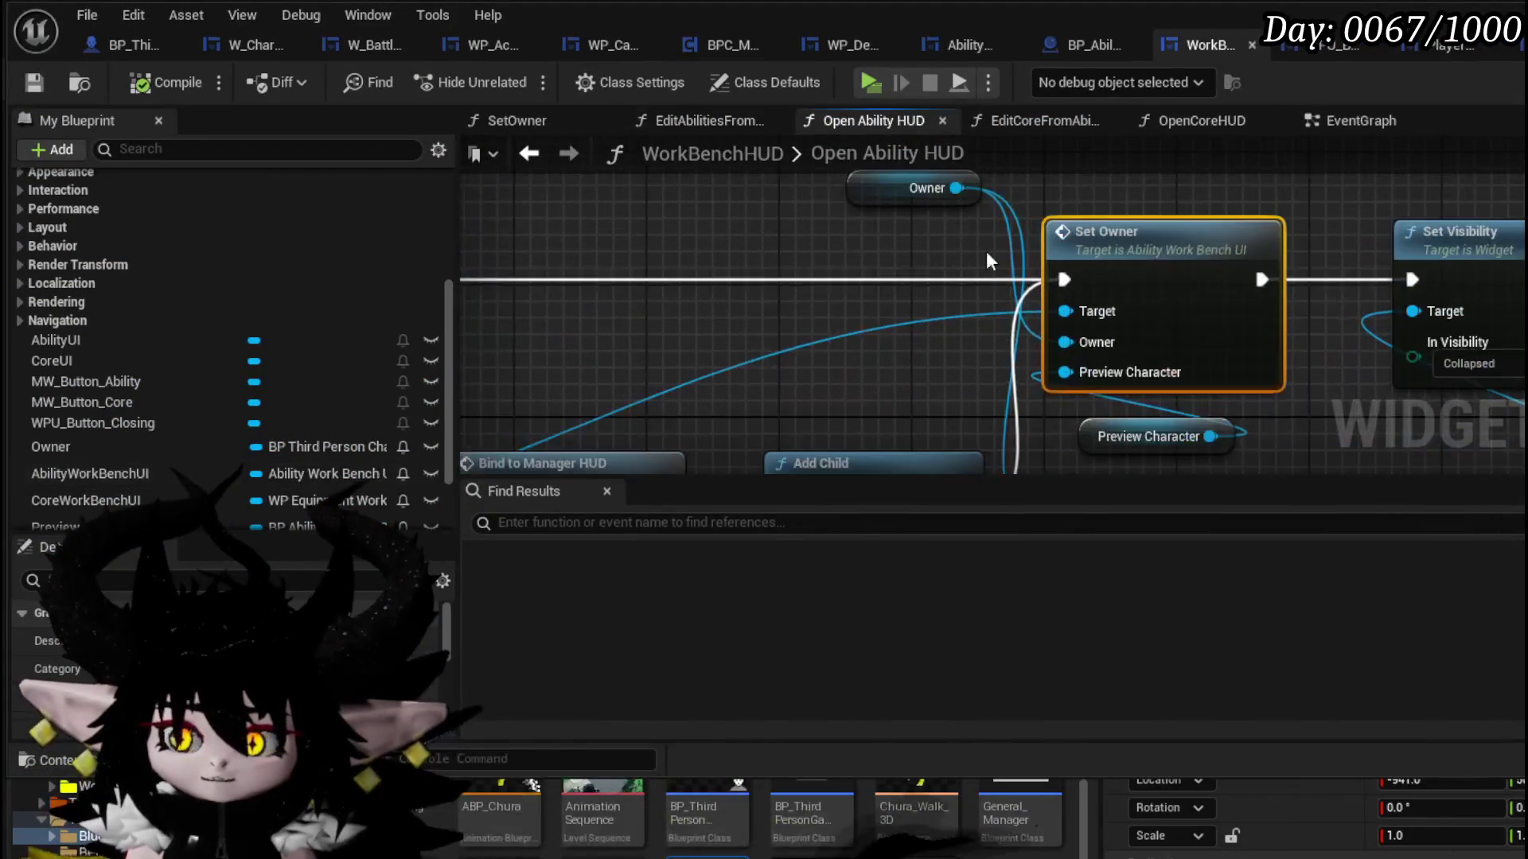
- Nudge the Core UI and Ability UI getters, then enable a breakpoint on Core UI's Set Visibility node
scroll(798, 302, "down", 5)
scroll(1059, 269, "up", 4)
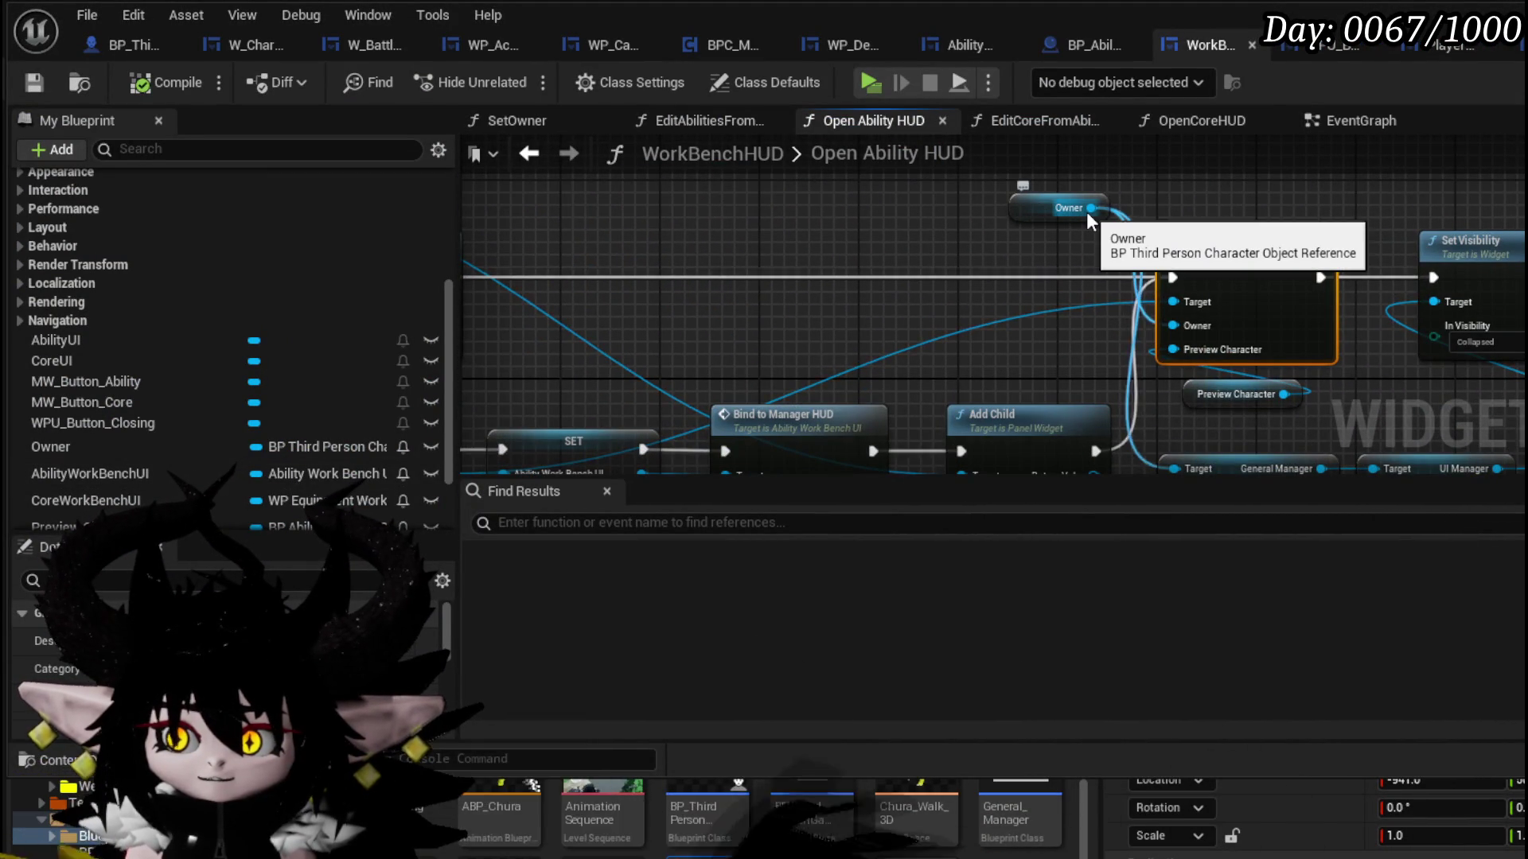
left_click_drag(1059, 208, 1023, 216)
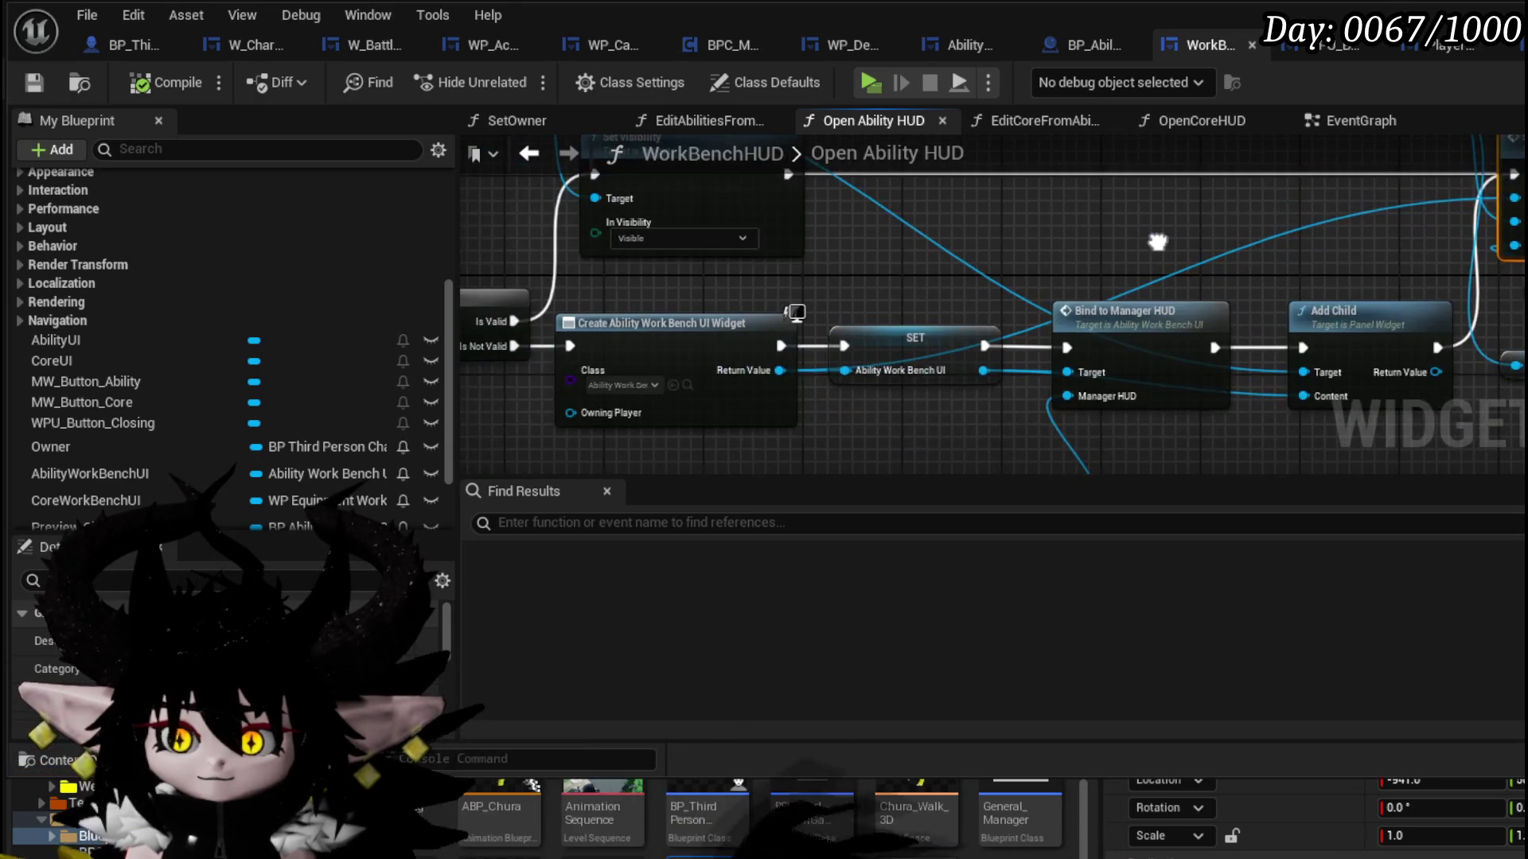
scroll(1279, 257, "down", 3)
scroll(895, 239, "up", 3)
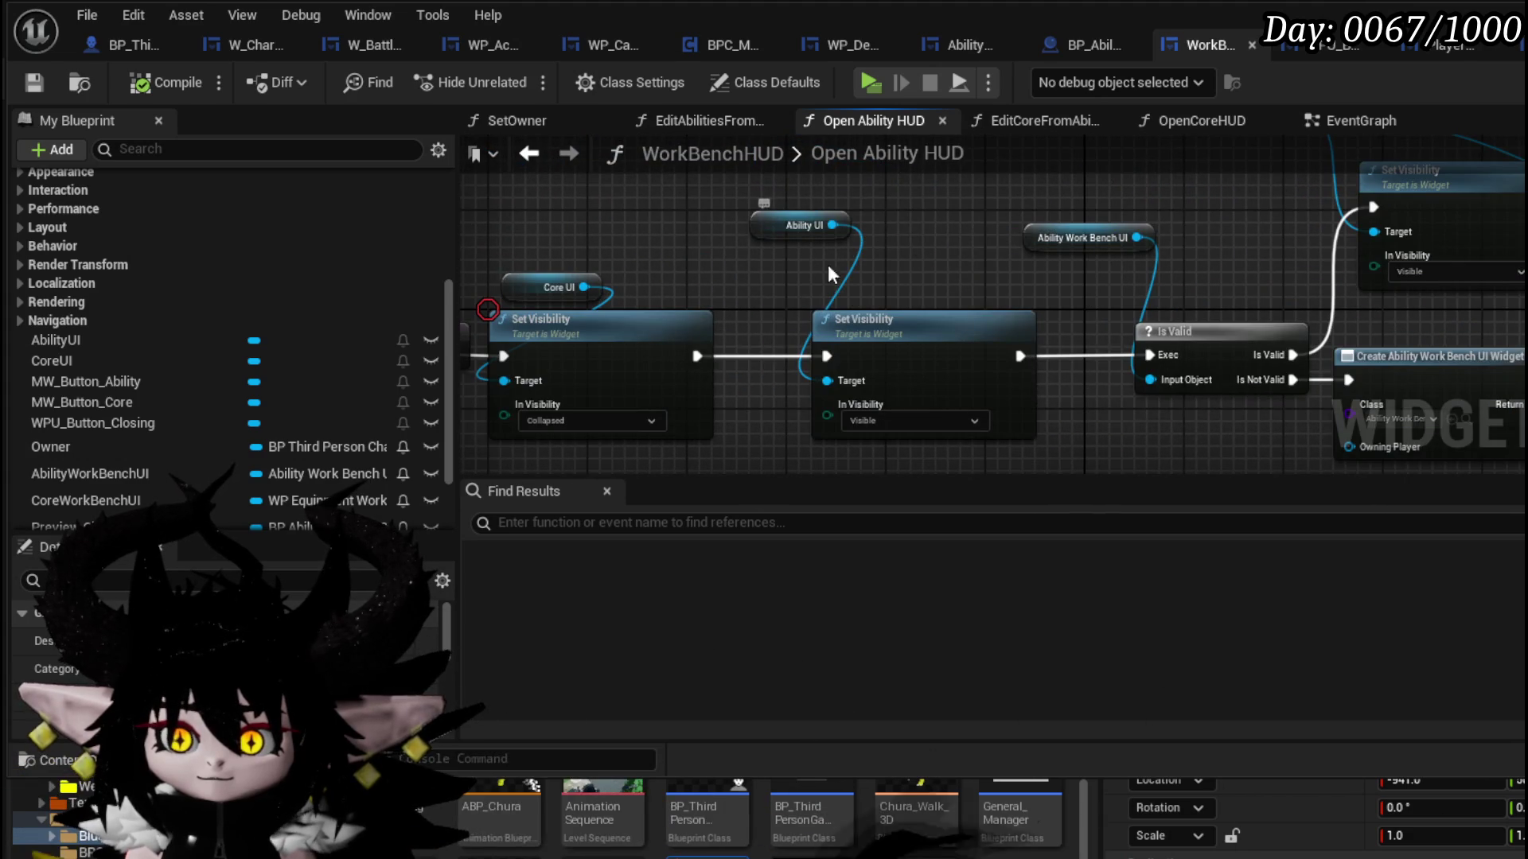
scroll(793, 275, "down", 2)
left_click_drag(994, 343, 1070, 253)
scroll(710, 288, "up", 2)
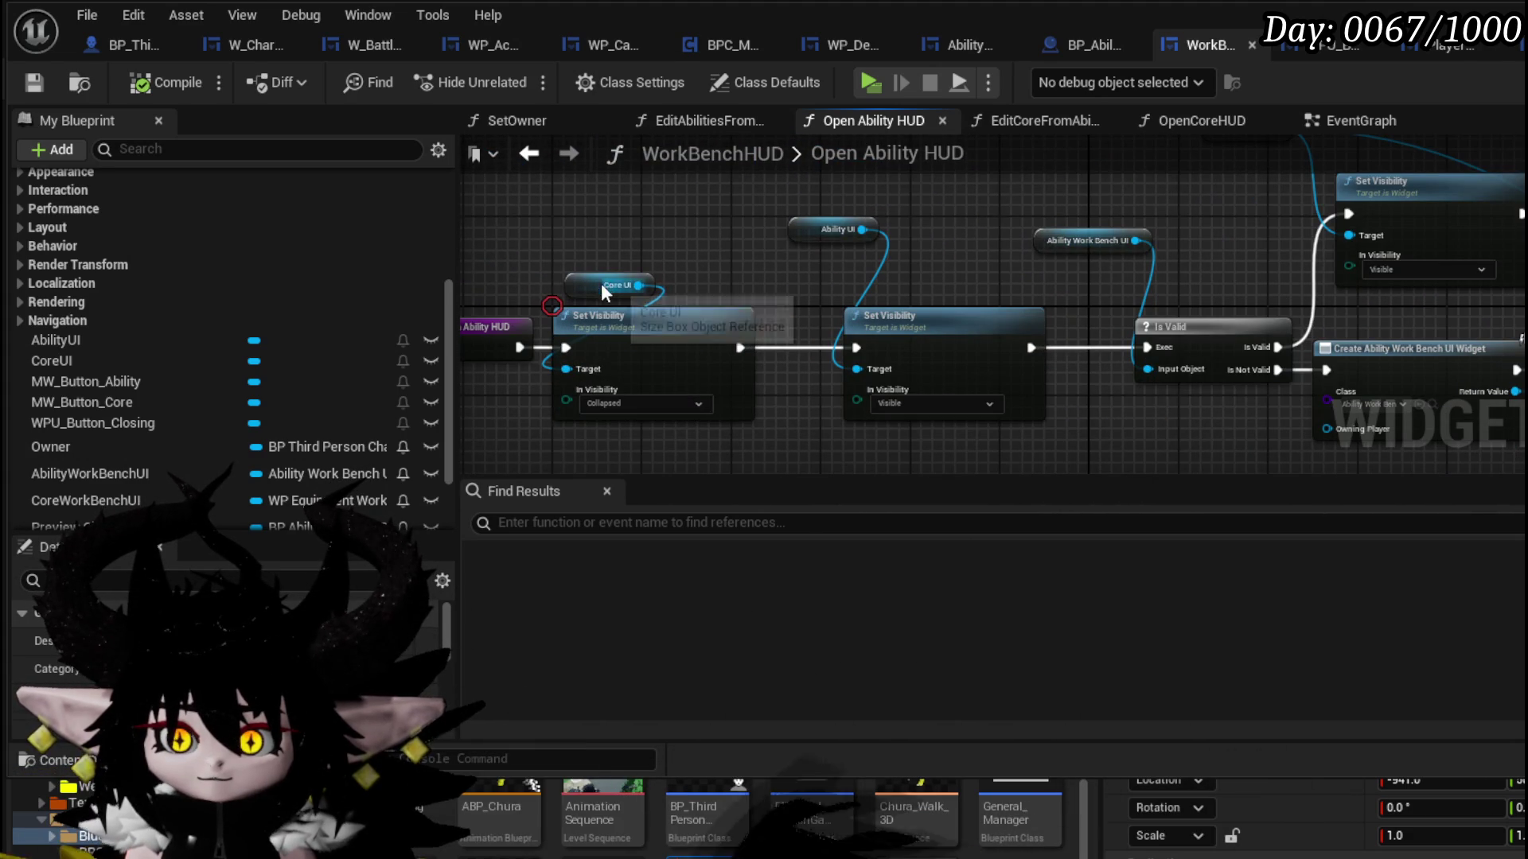
left_click_drag(600, 283, 589, 250)
left_click_drag(802, 233, 823, 254)
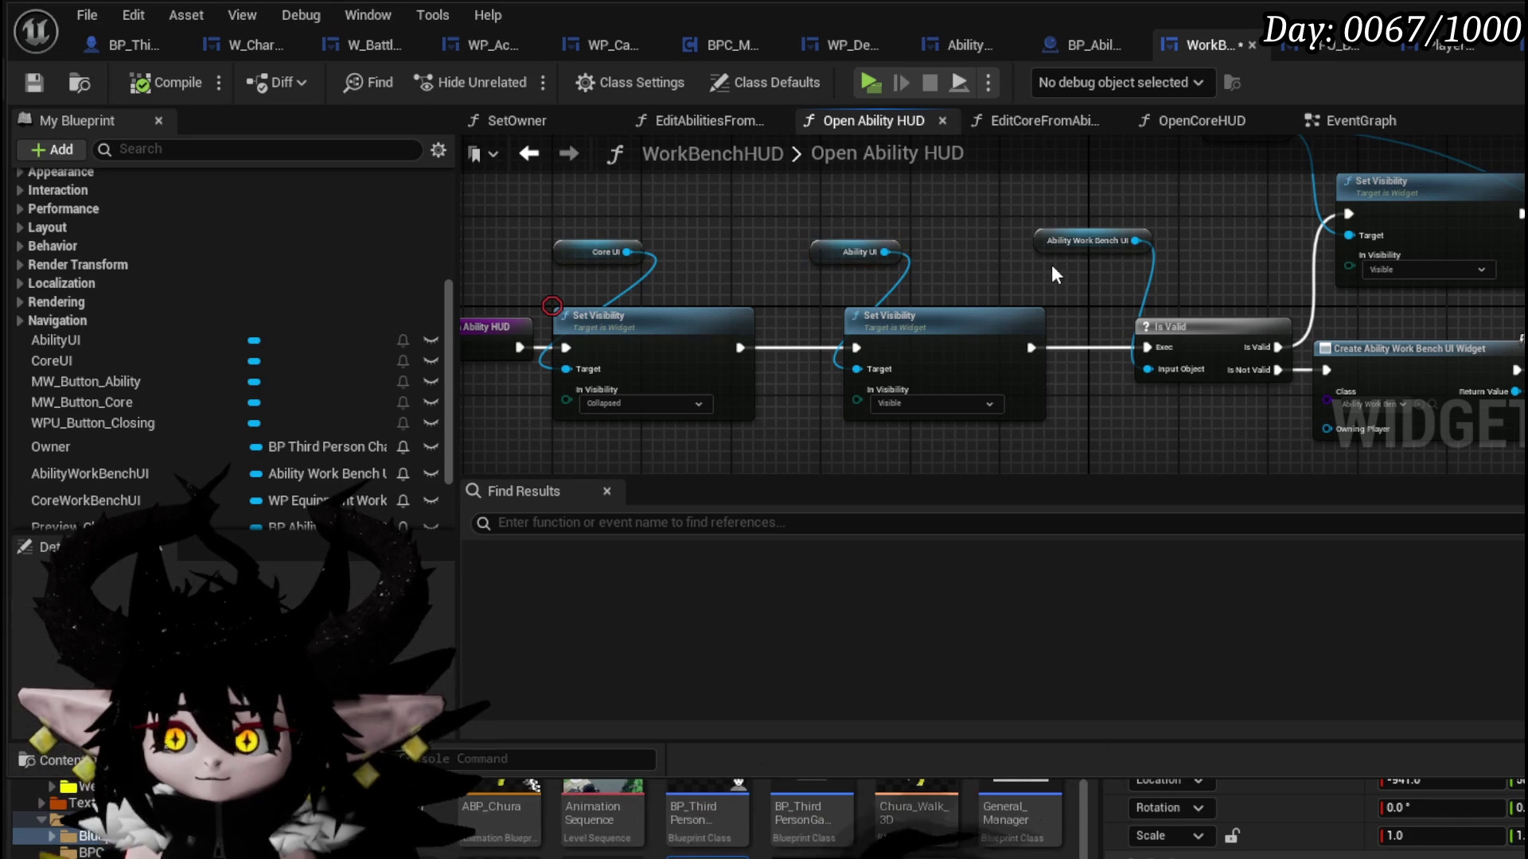
right_click(662, 336)
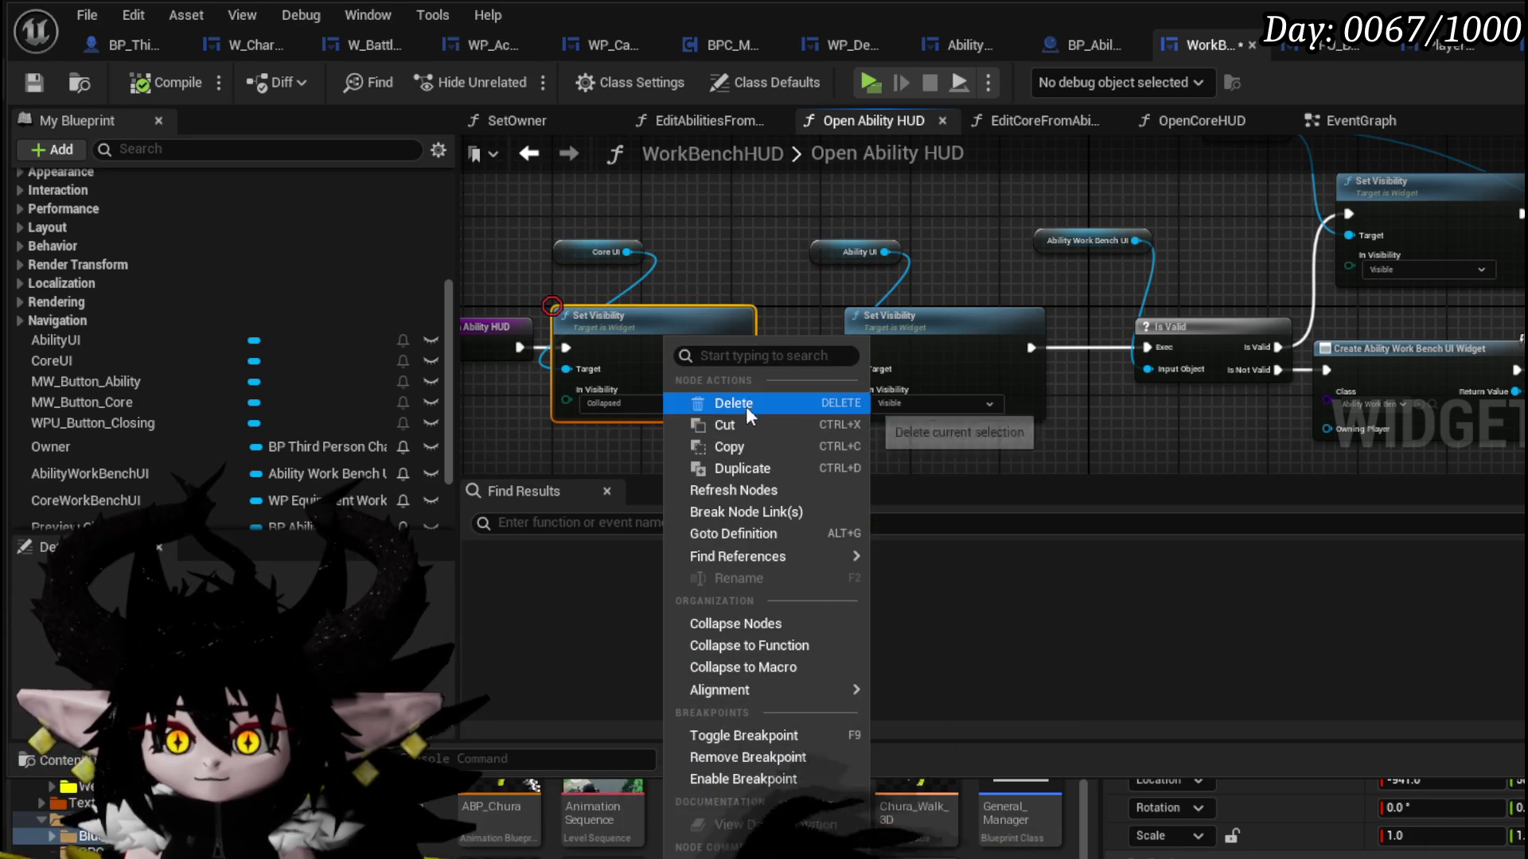
left_click(743, 780)
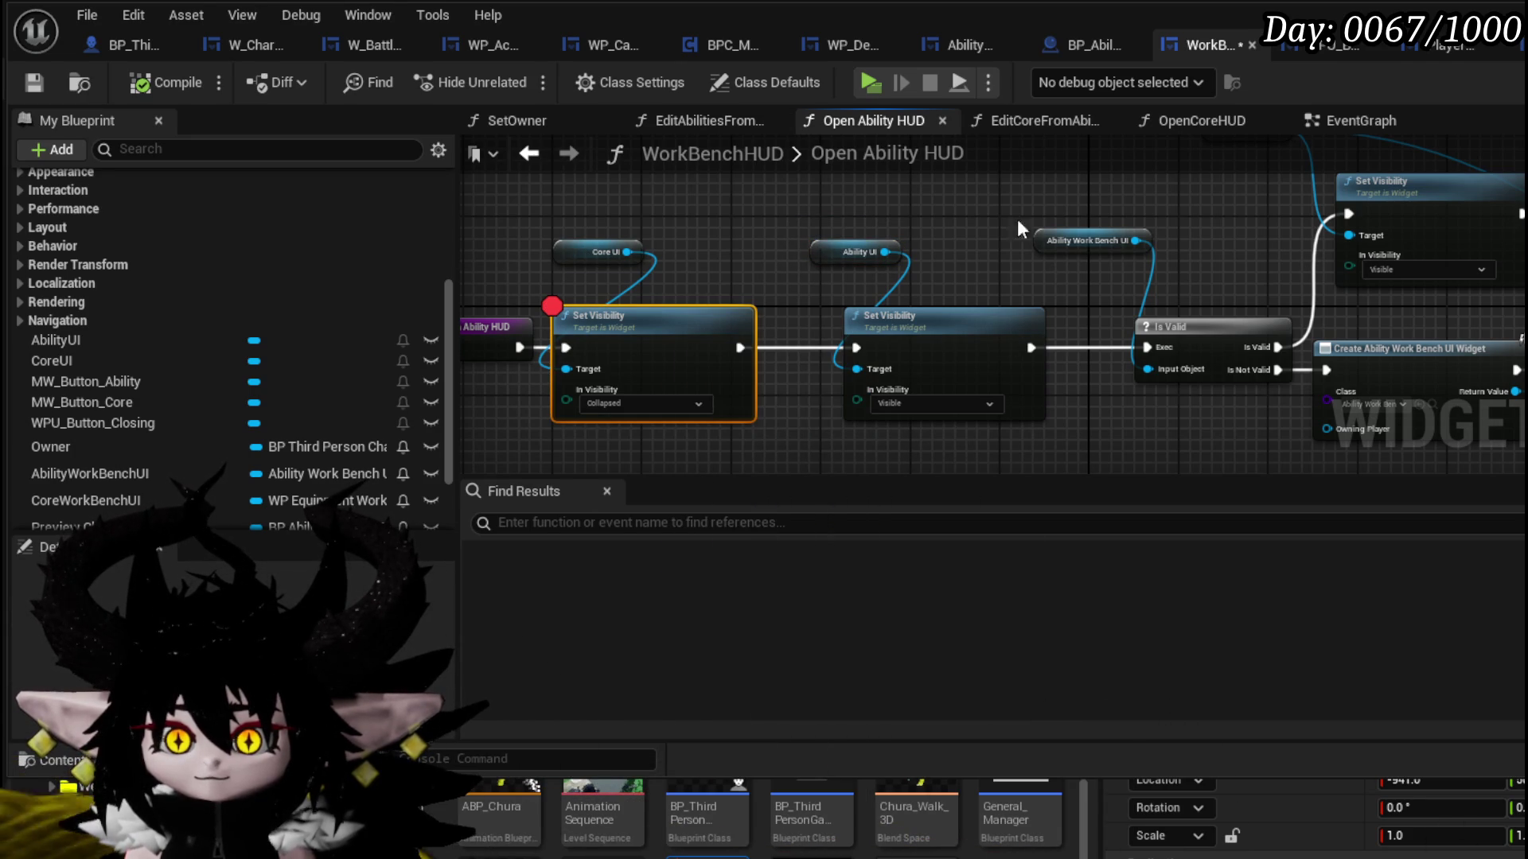
- Turn Remove back off on AbilityWorkBenchUI's Close Widget call
left_click(982, 46)
left_click(1033, 313)
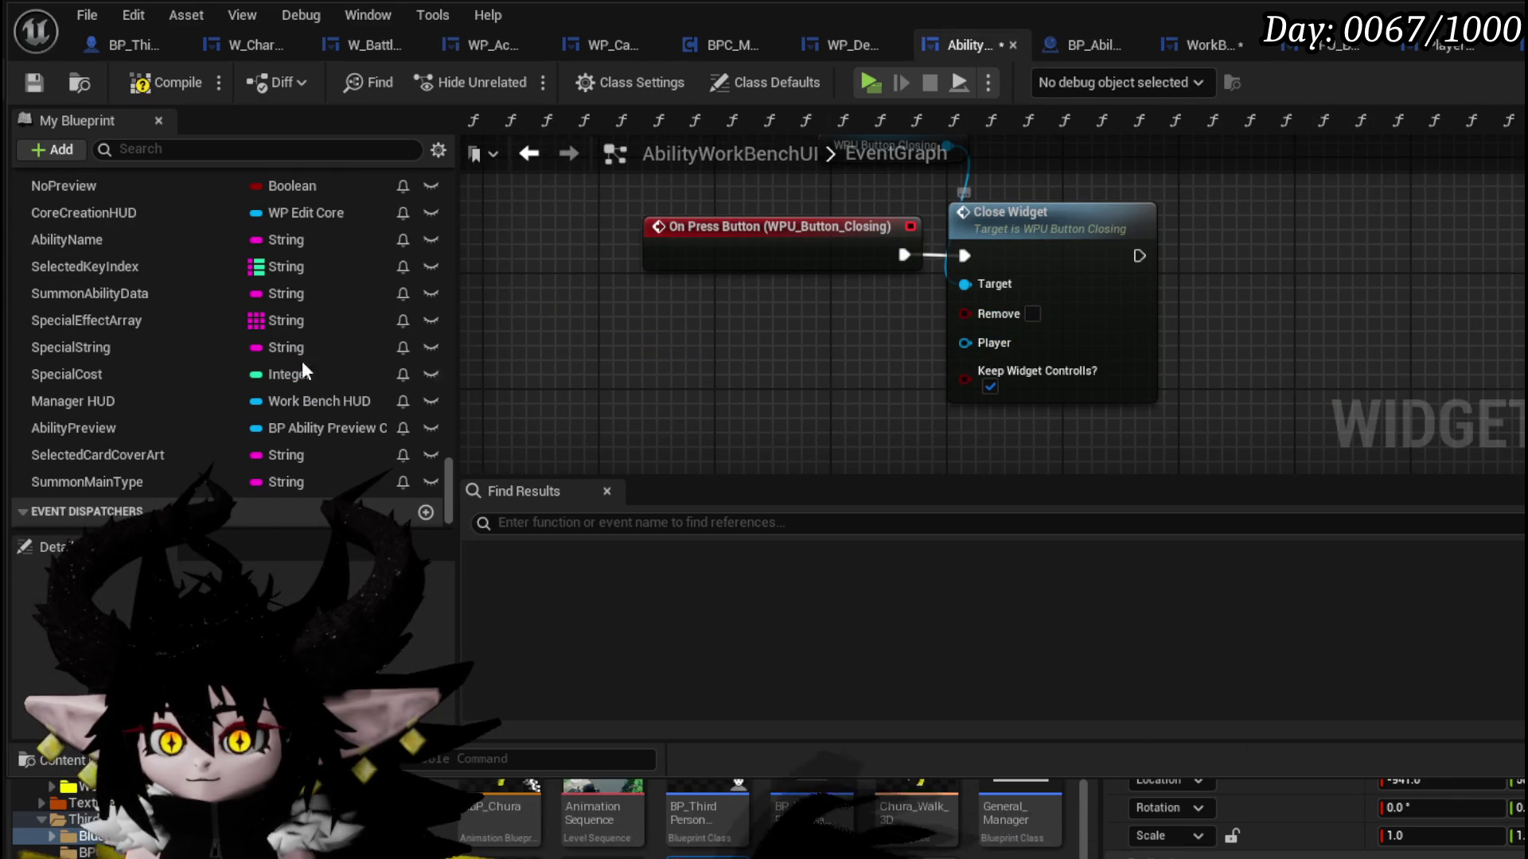
scroll(296, 342, "up", 3)
scroll(309, 346, "up", 15)
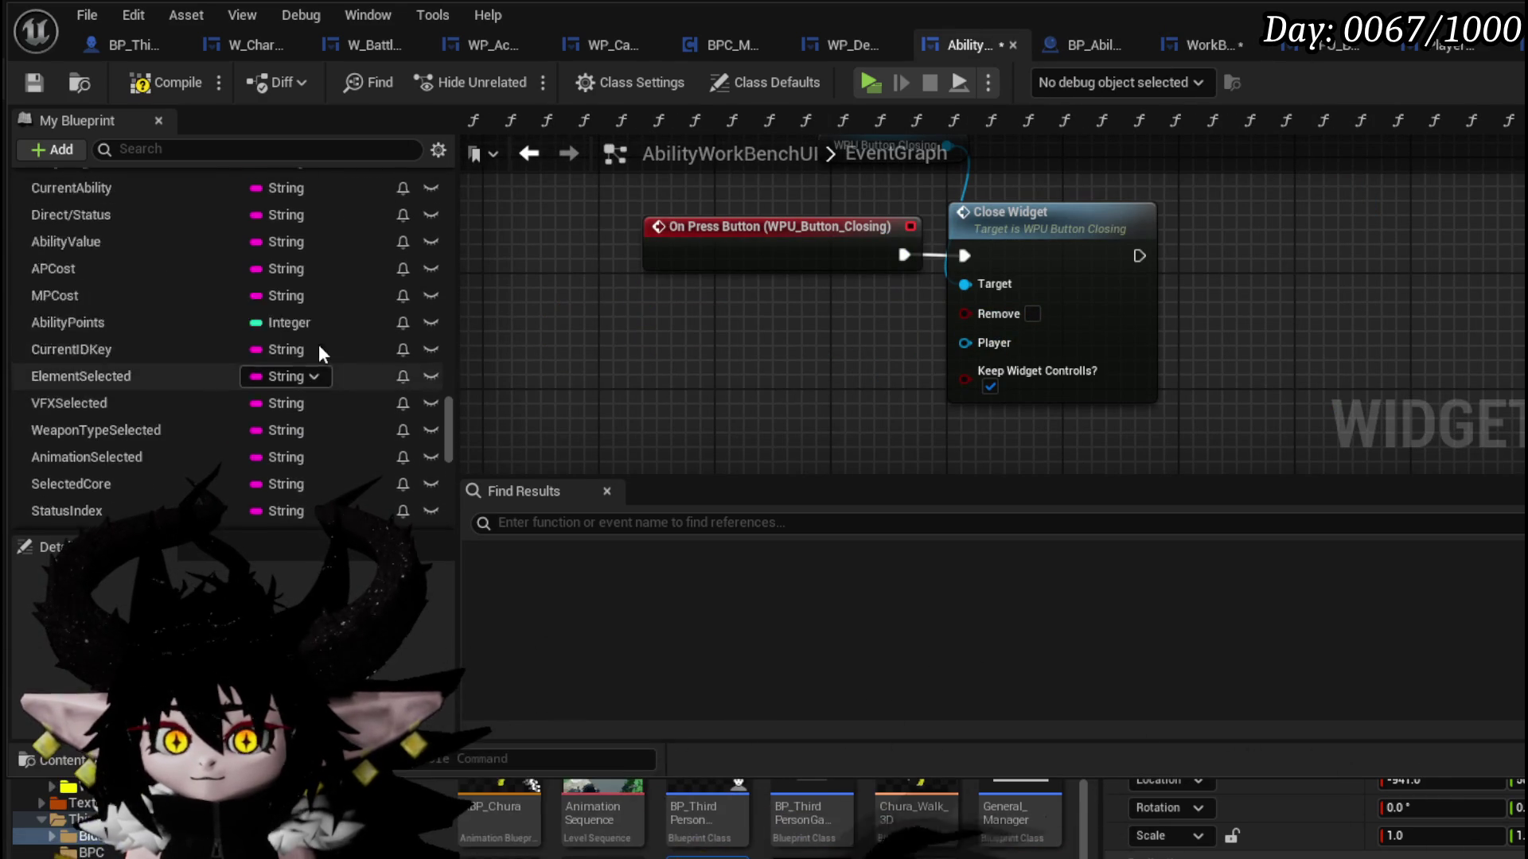
- Feed the Owner variable into Close Widget's Player input, then compile and save
scroll(320, 344, "up", 15)
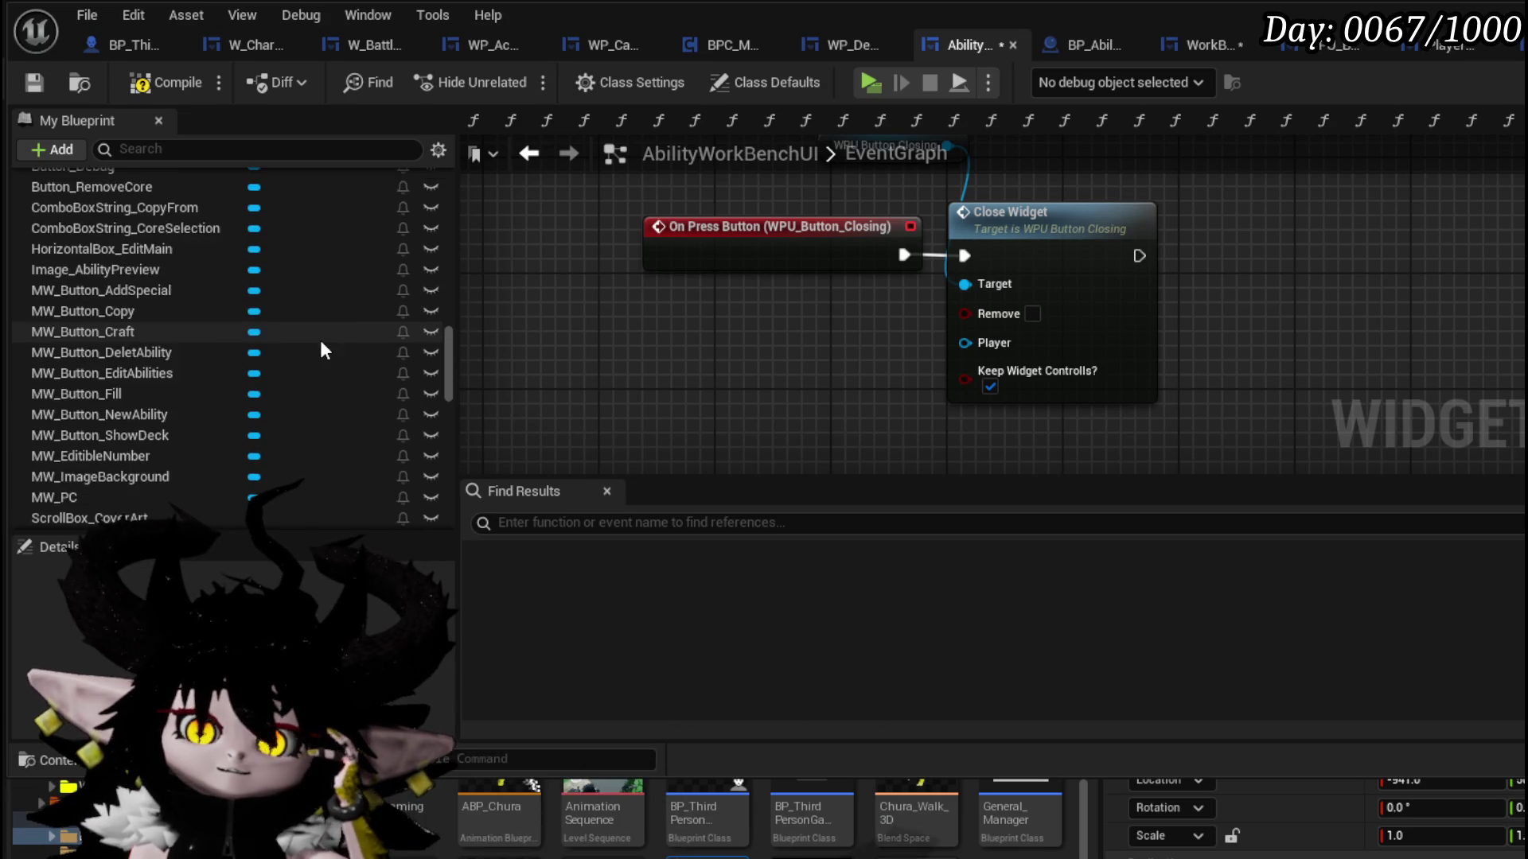
scroll(255, 326, "up", 5)
scroll(183, 312, "down", 3)
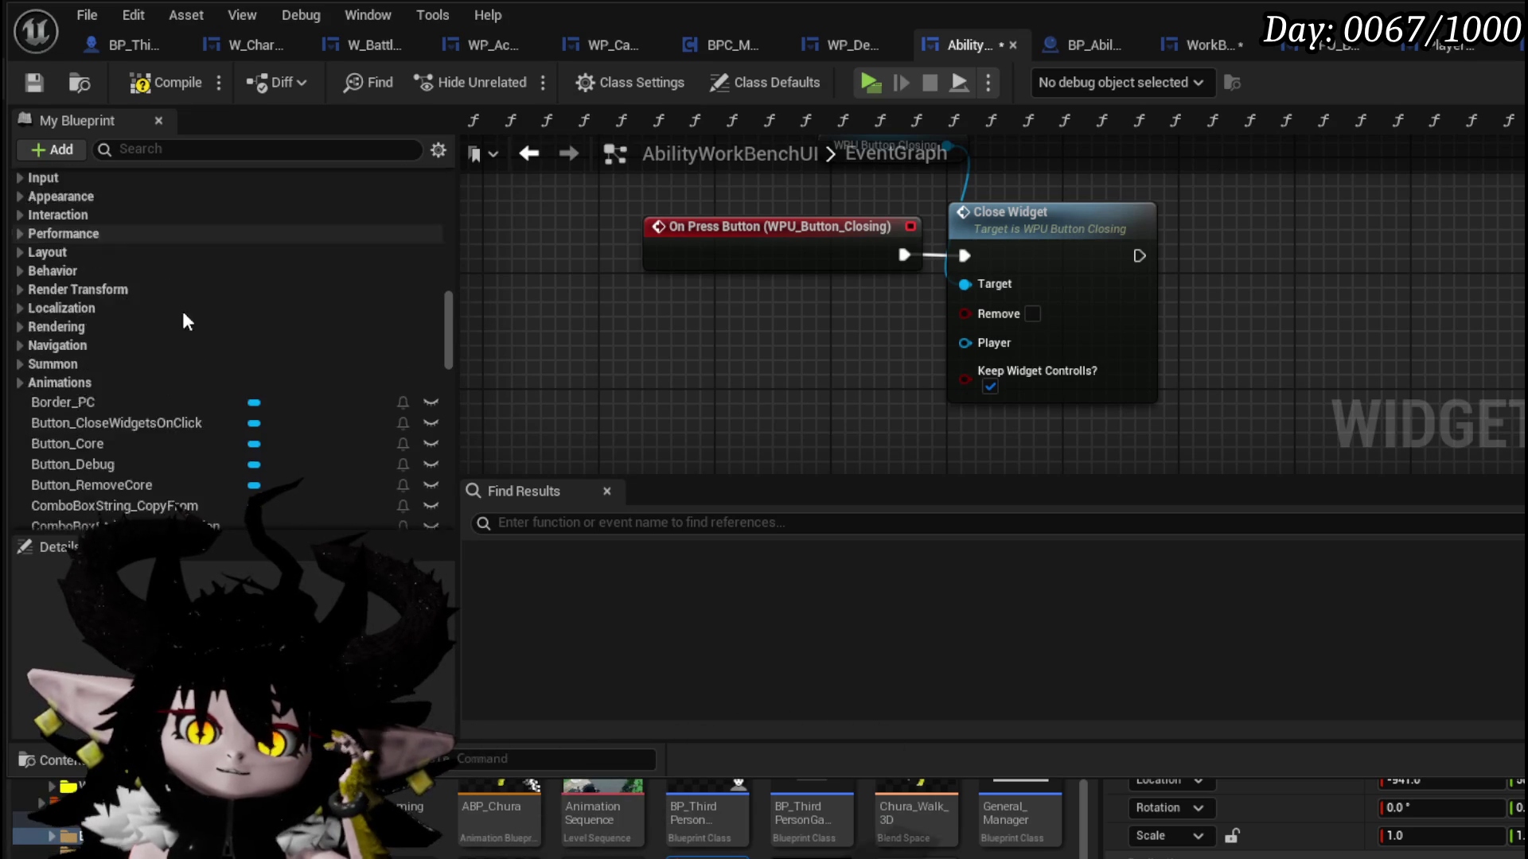
scroll(321, 331, "down", 10)
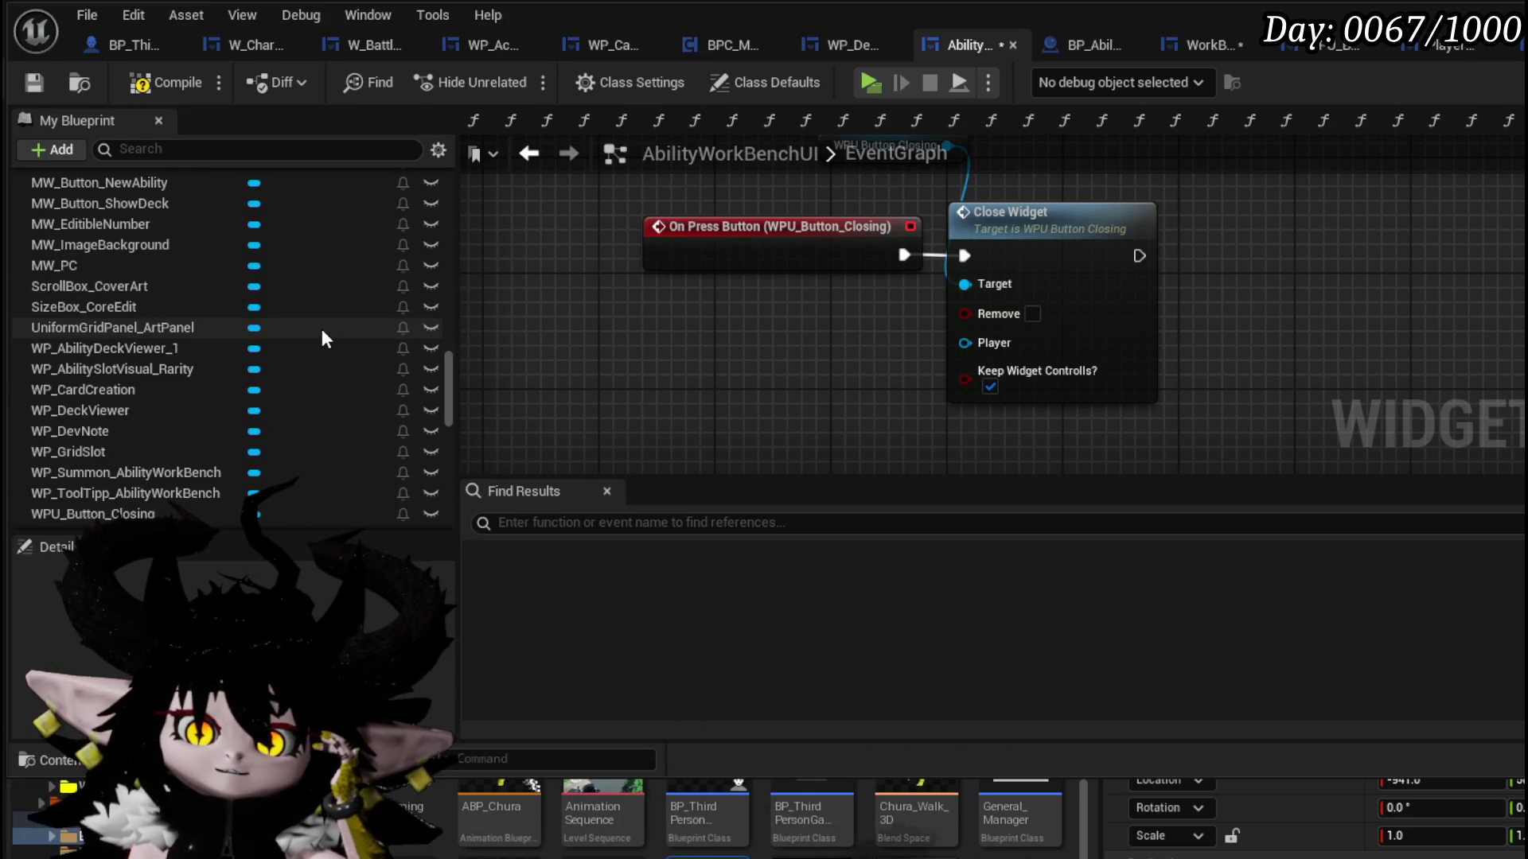
scroll(321, 334, "down", 3)
left_click(353, 377)
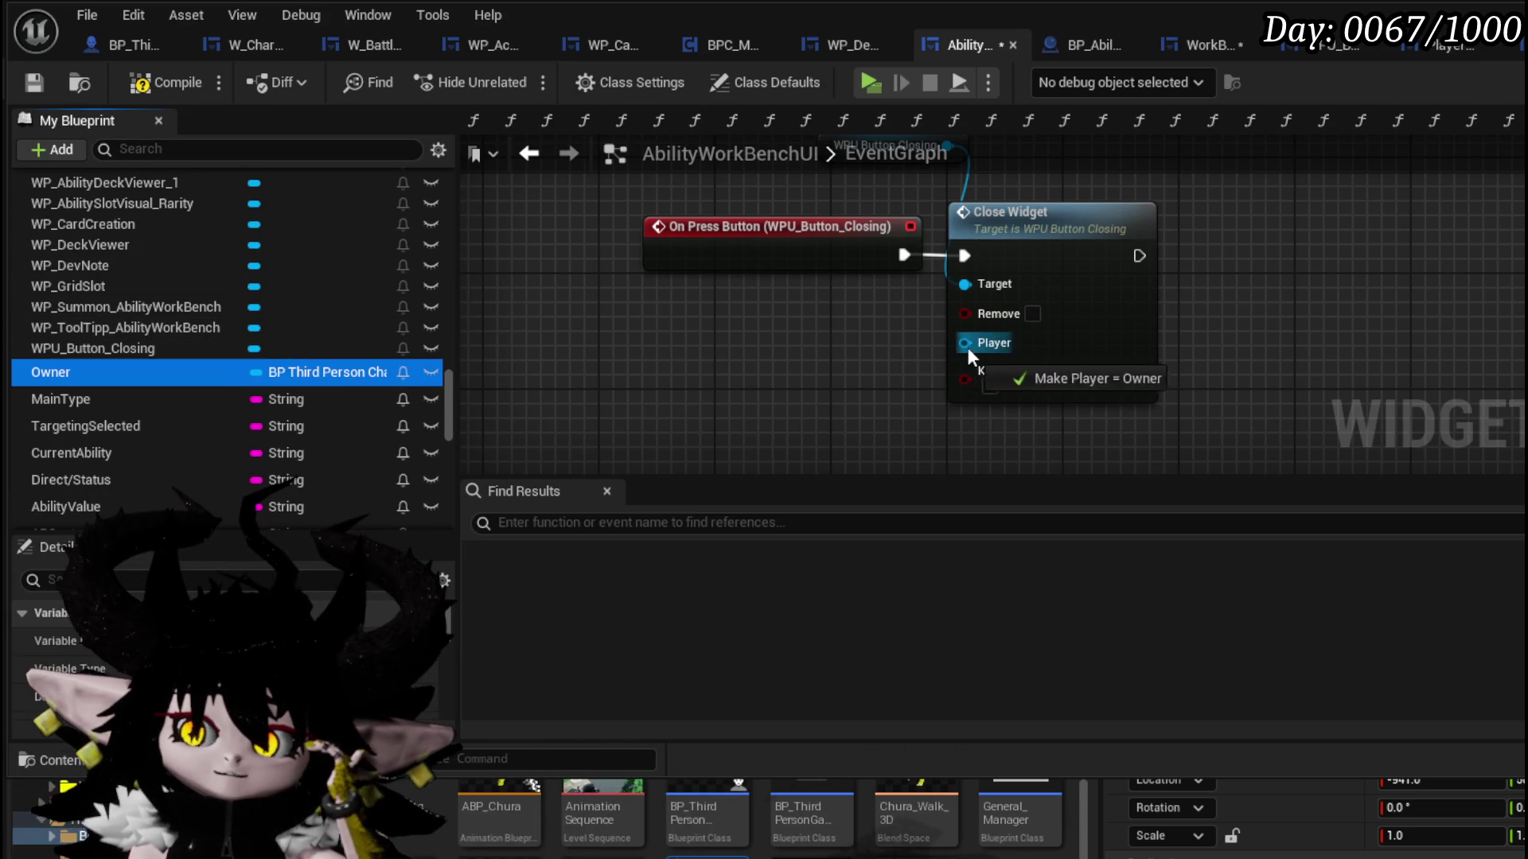
left_click_drag(967, 349, 967, 349)
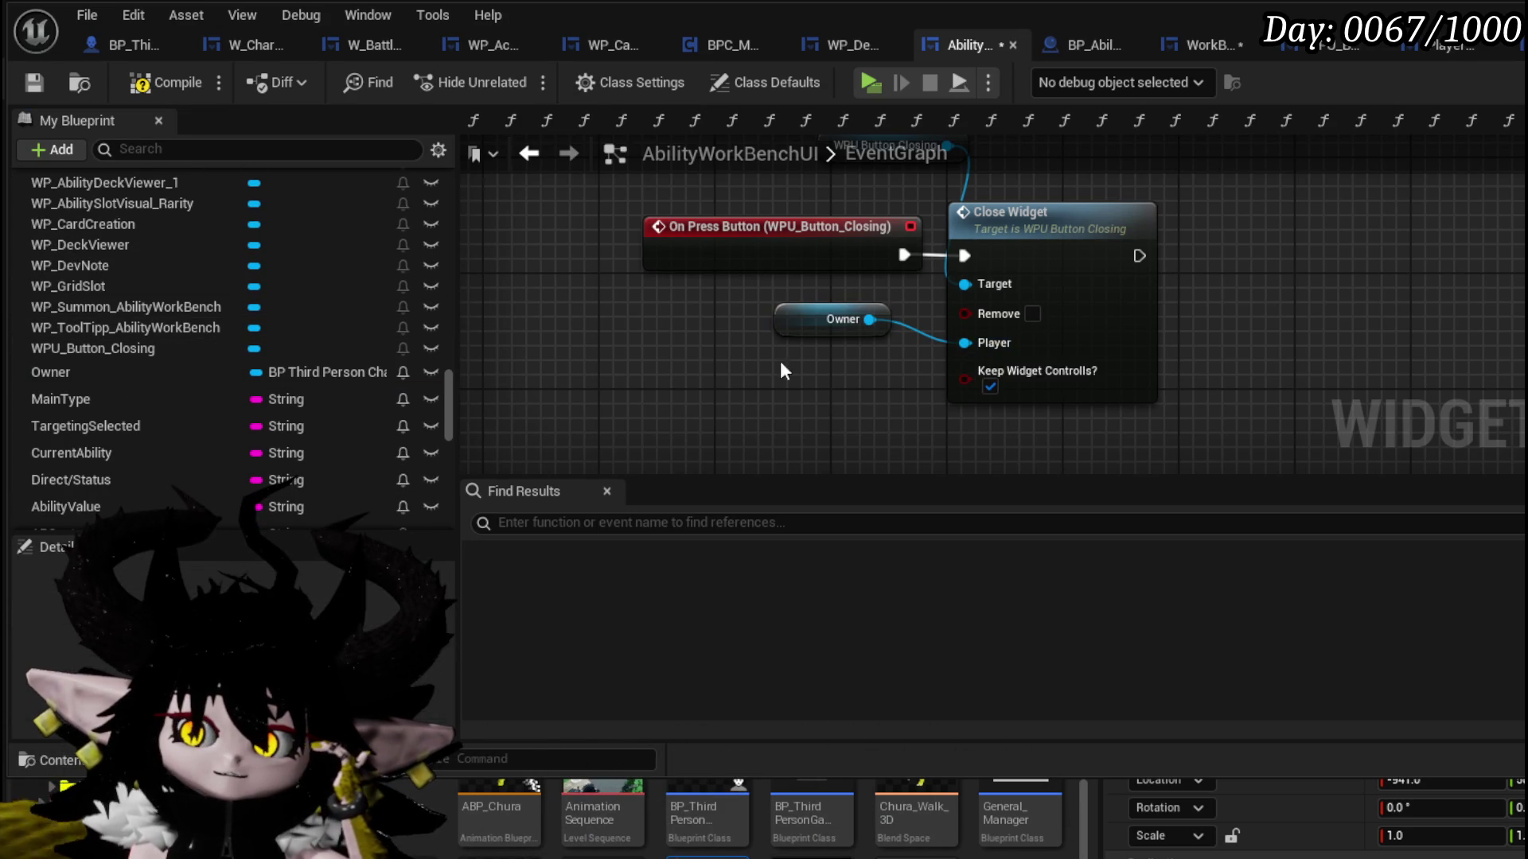
left_click(41, 86)
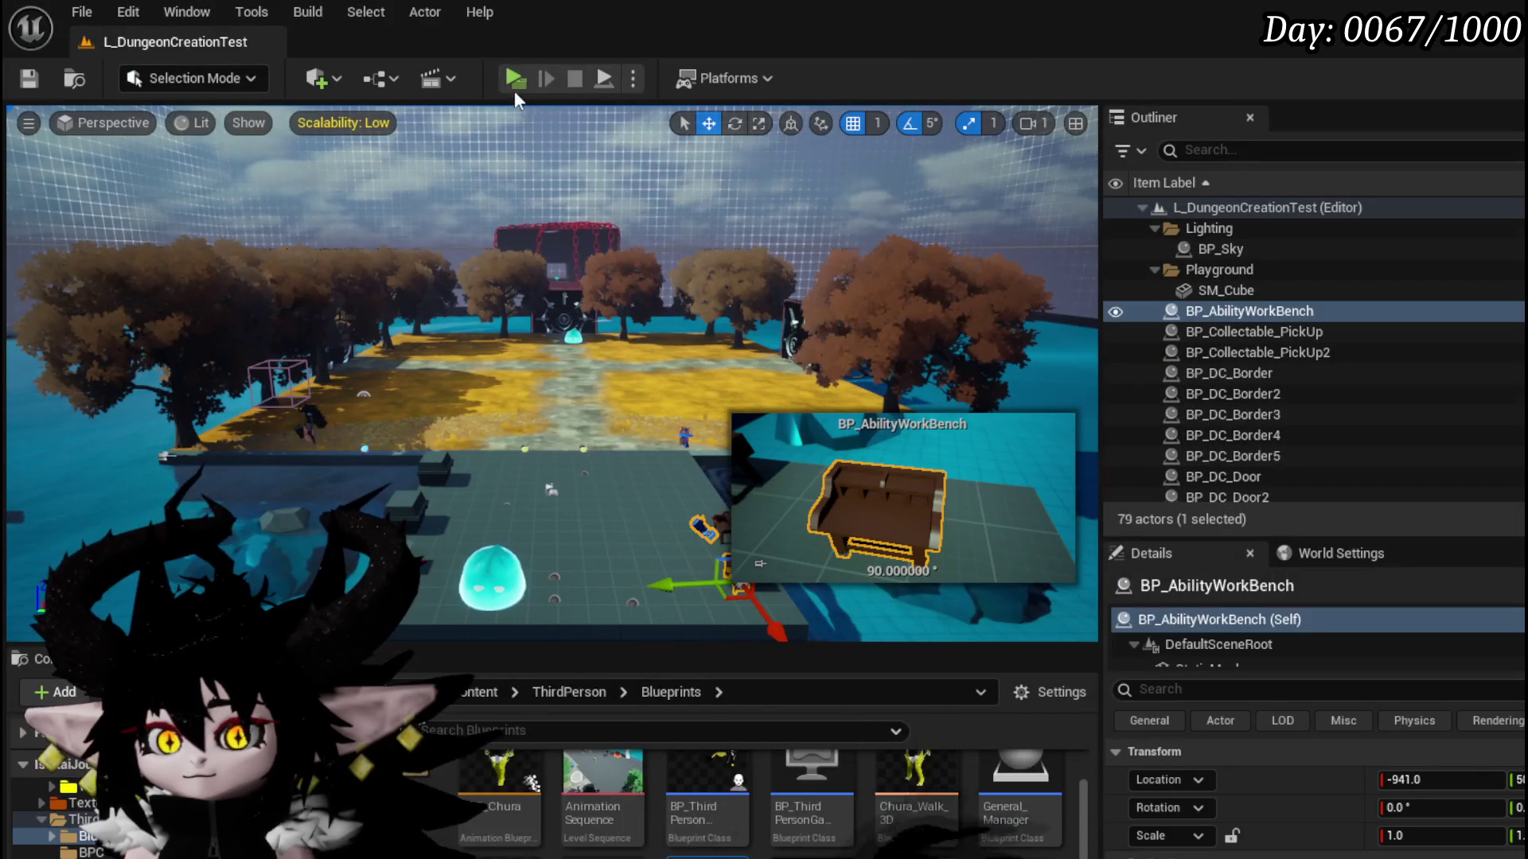
- Start a play-test, open the workbench's Core Ability menu, and resume past the breakpoint
key("alt+p")
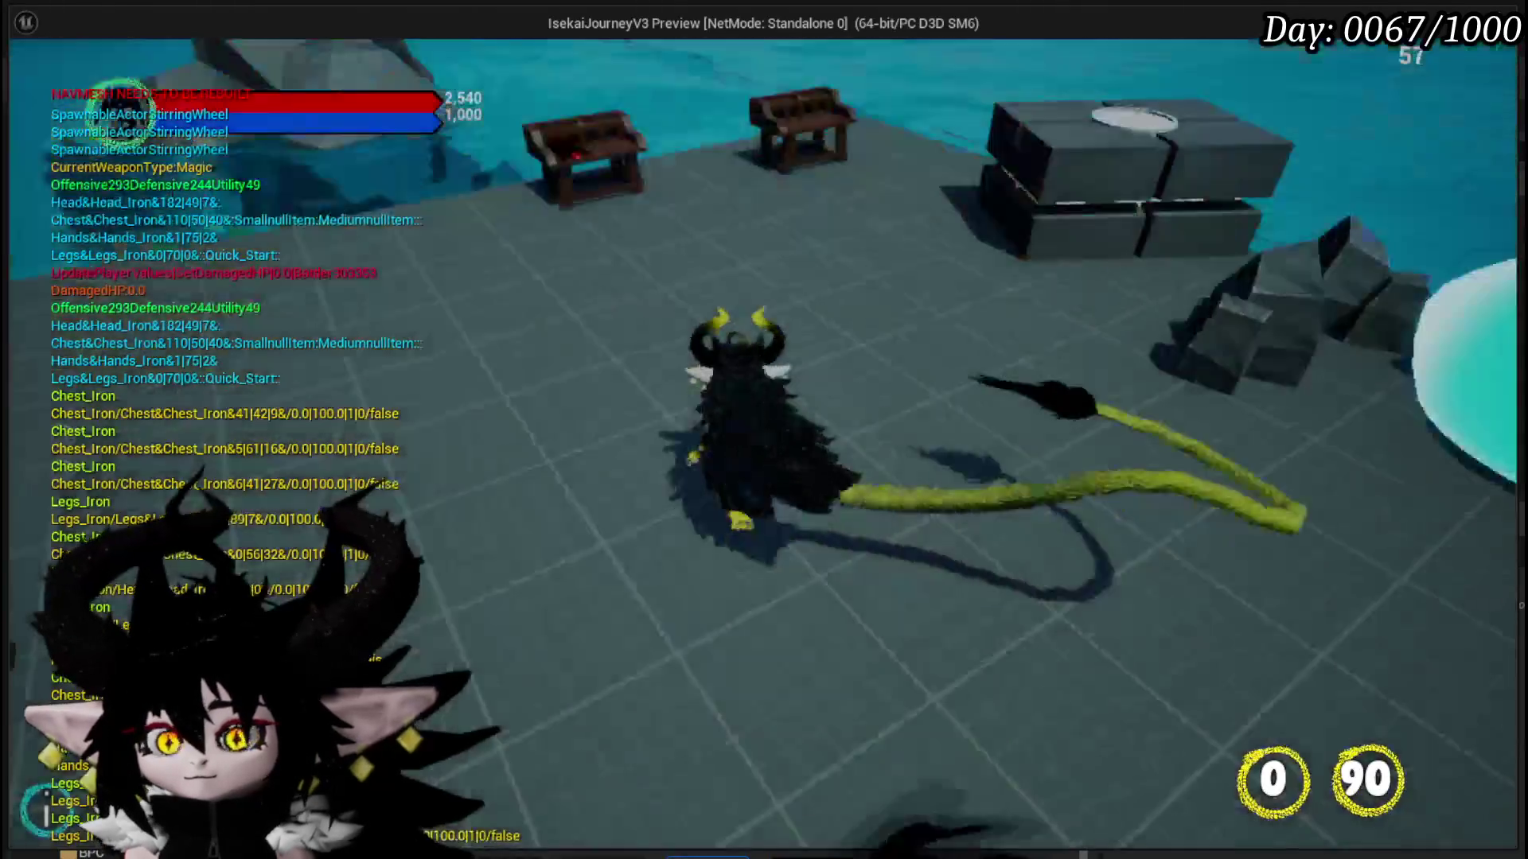
key("e")
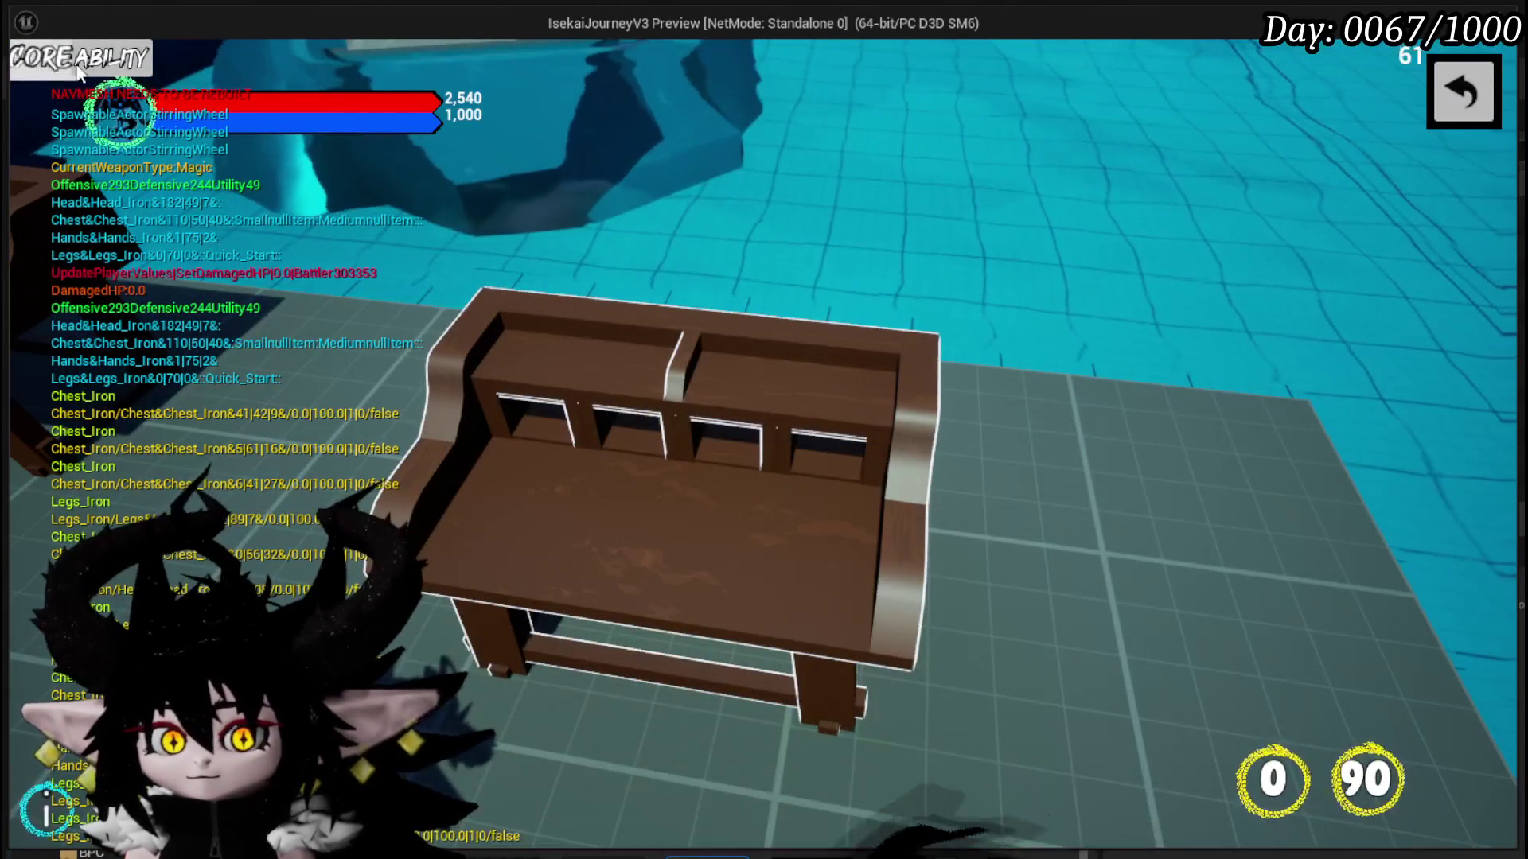
left_click(93, 61)
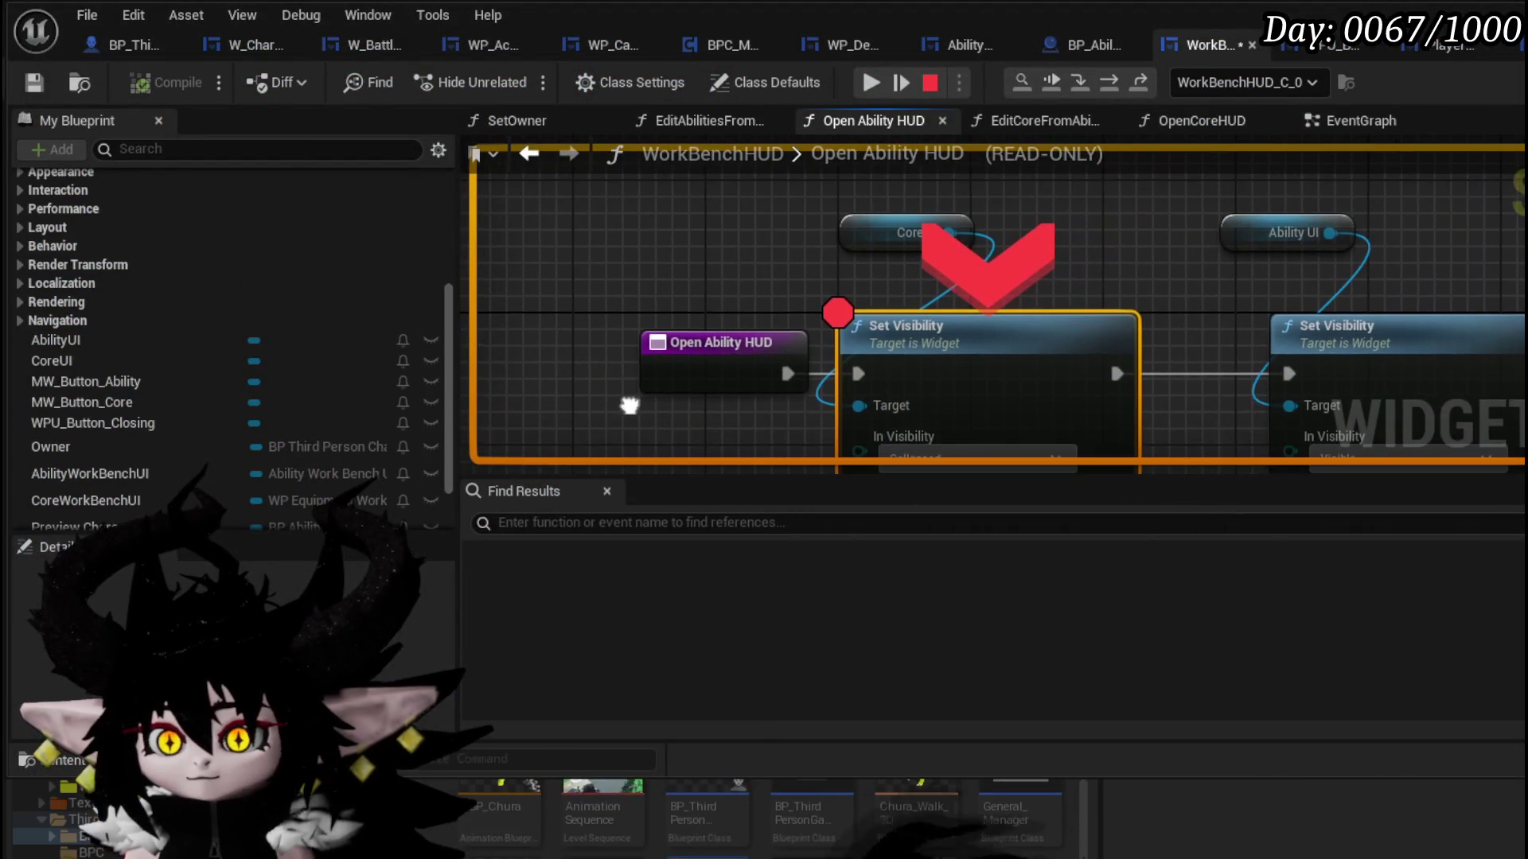
left_click(870, 84)
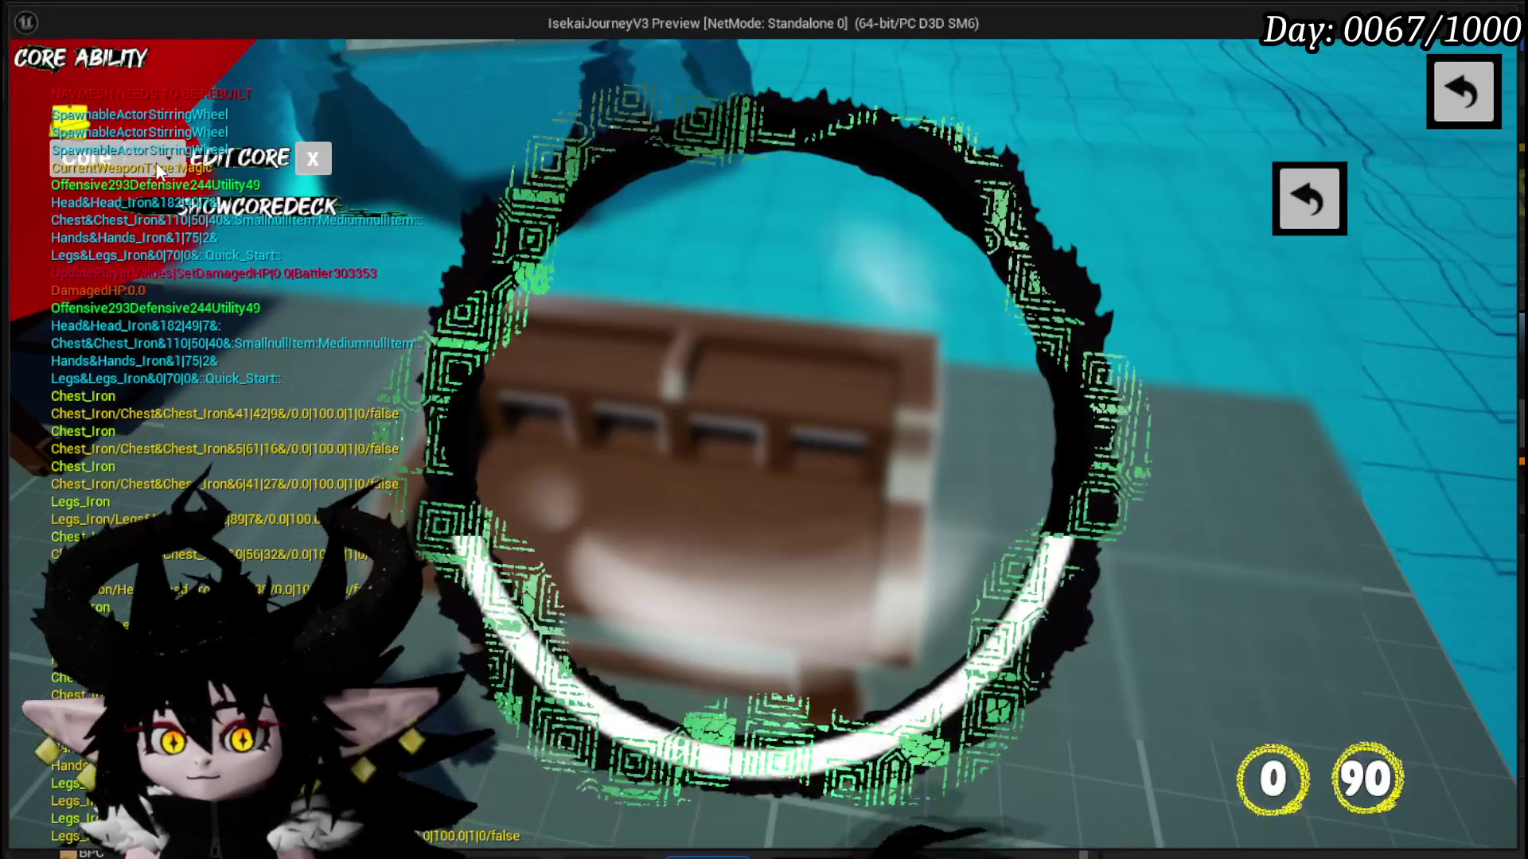
- Pick a core, open and close the Void Movement card, then reopen the ability menu to hit the breakpoint
left_click(155, 165)
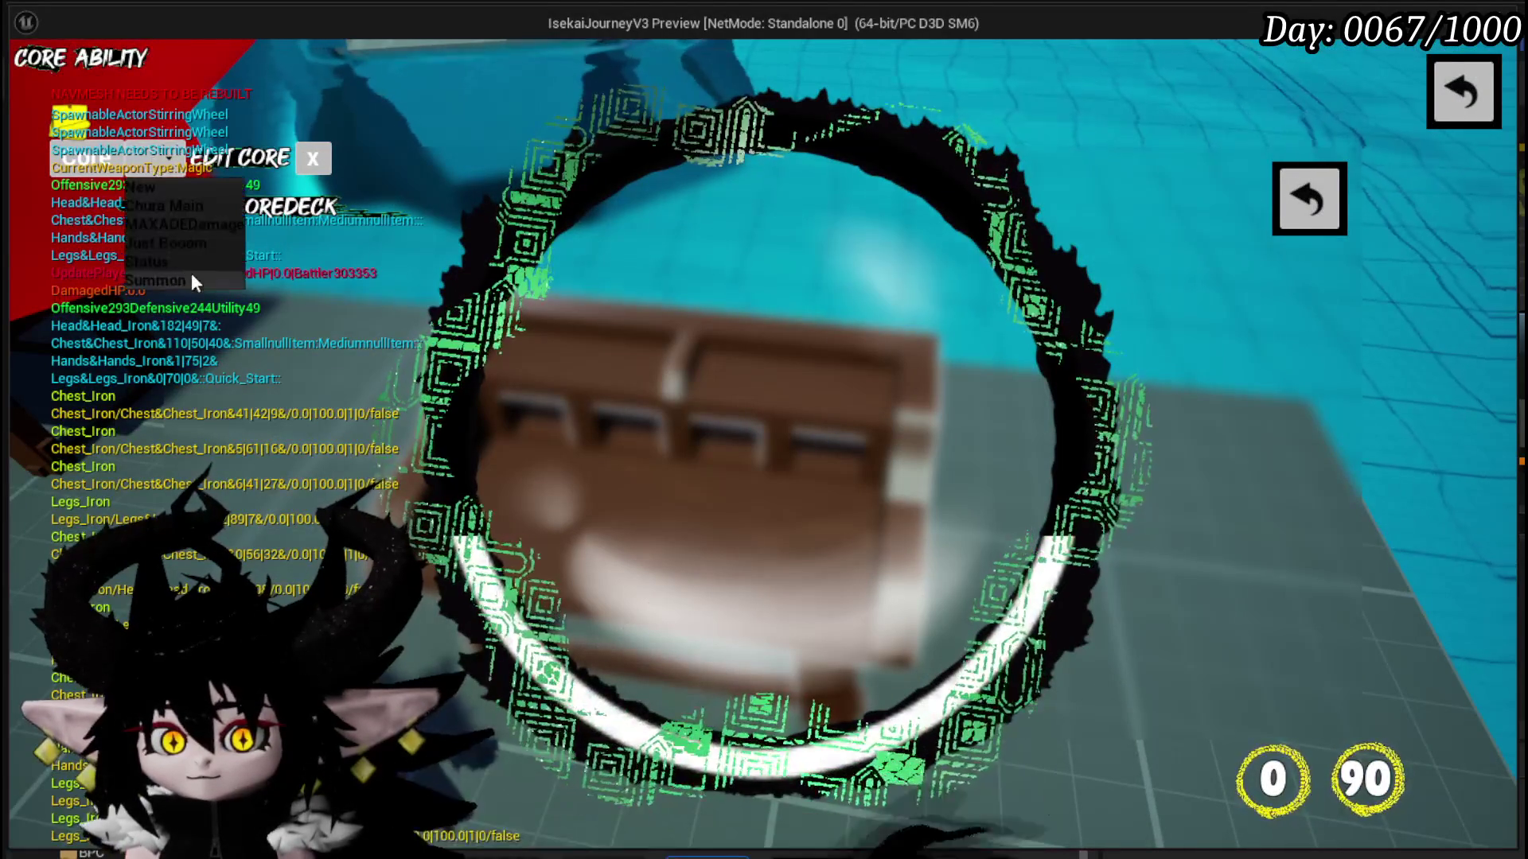
left_click(161, 264)
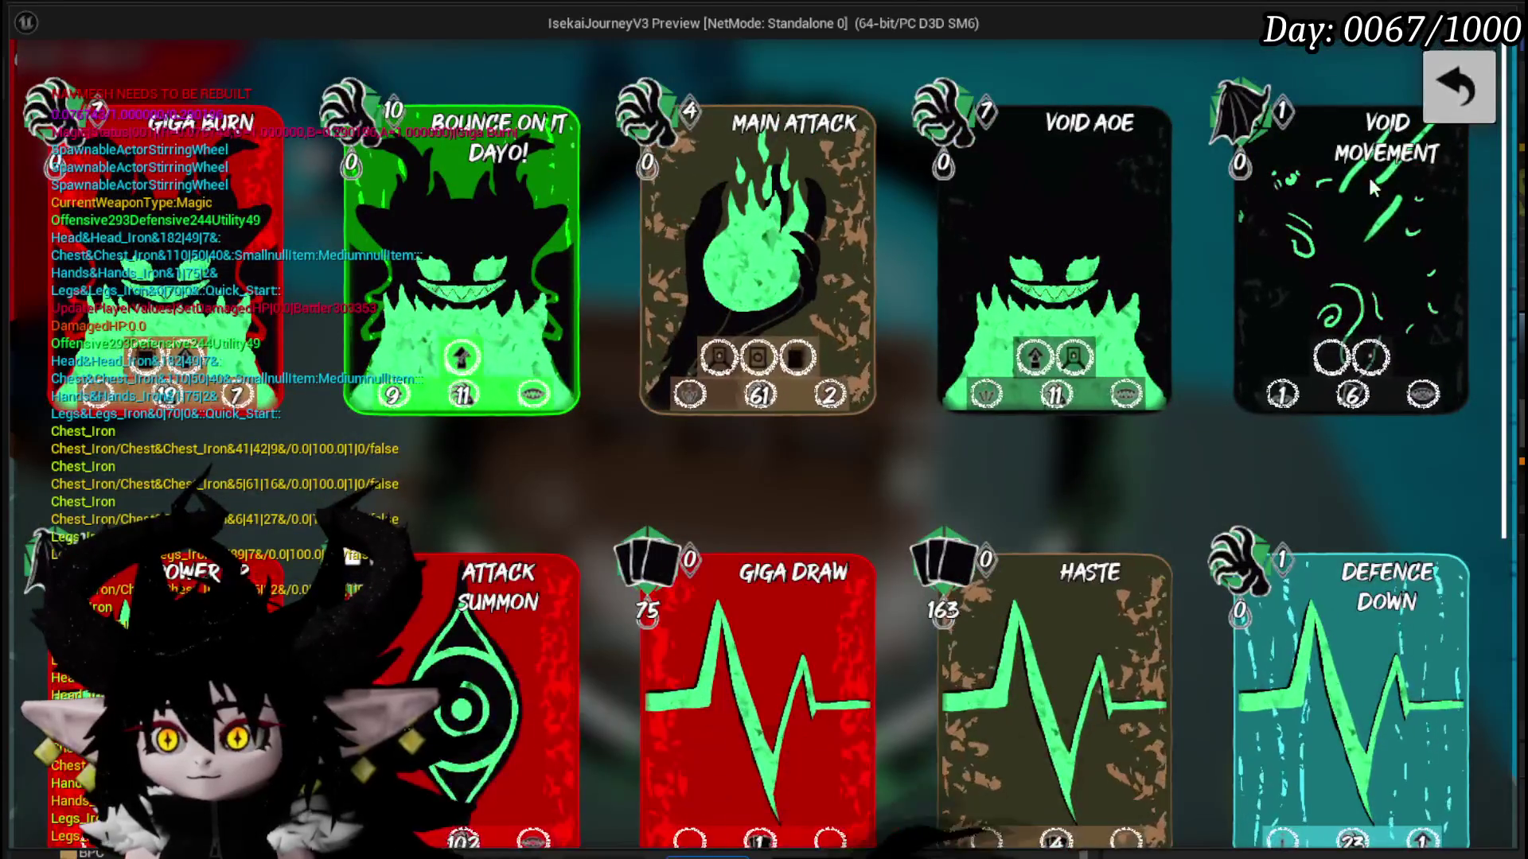
left_click(1462, 134)
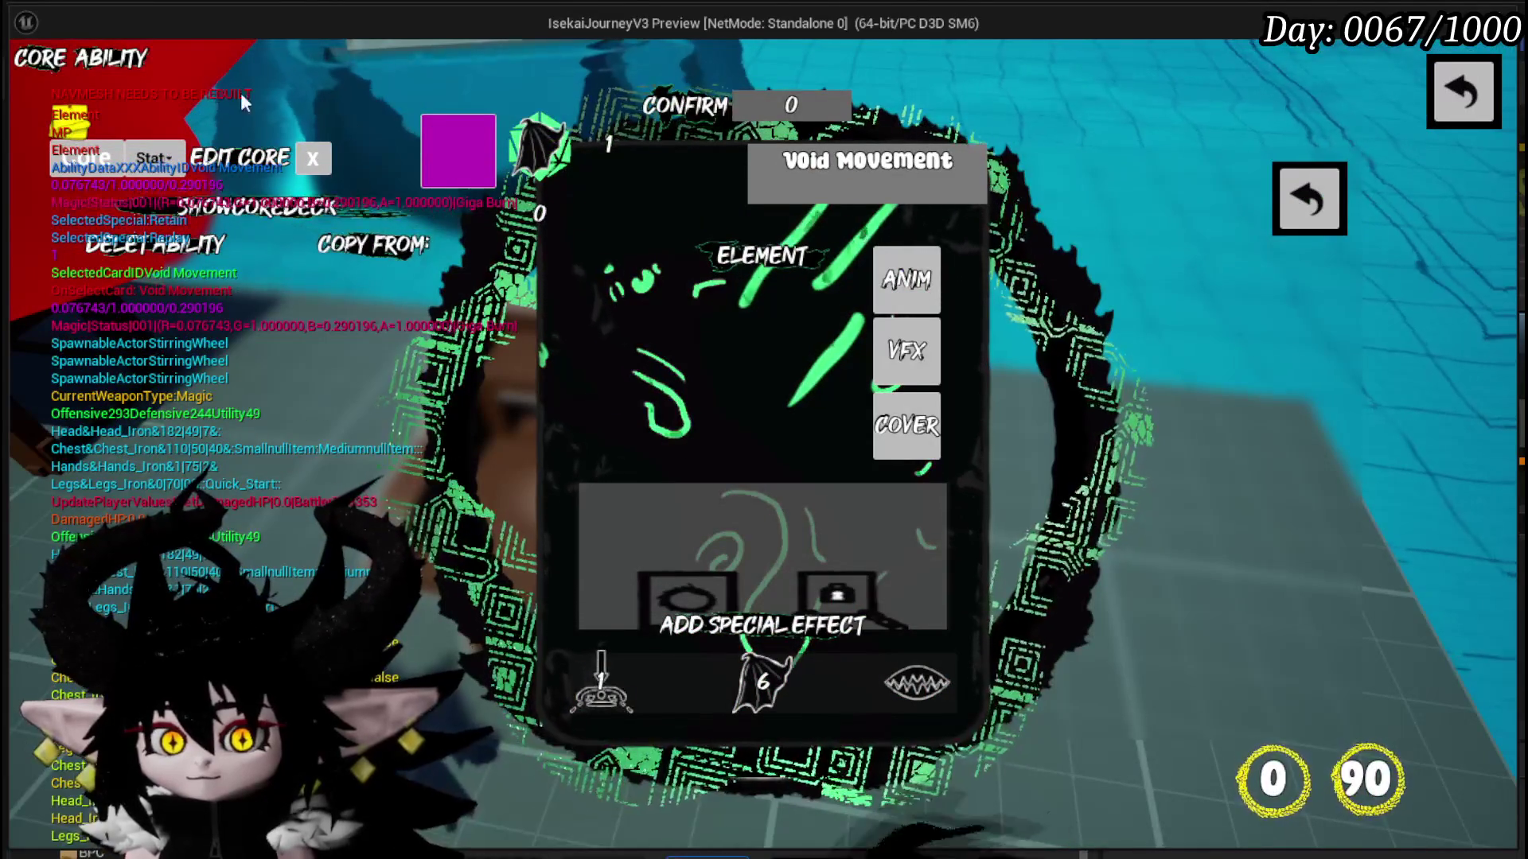
left_click(1306, 209)
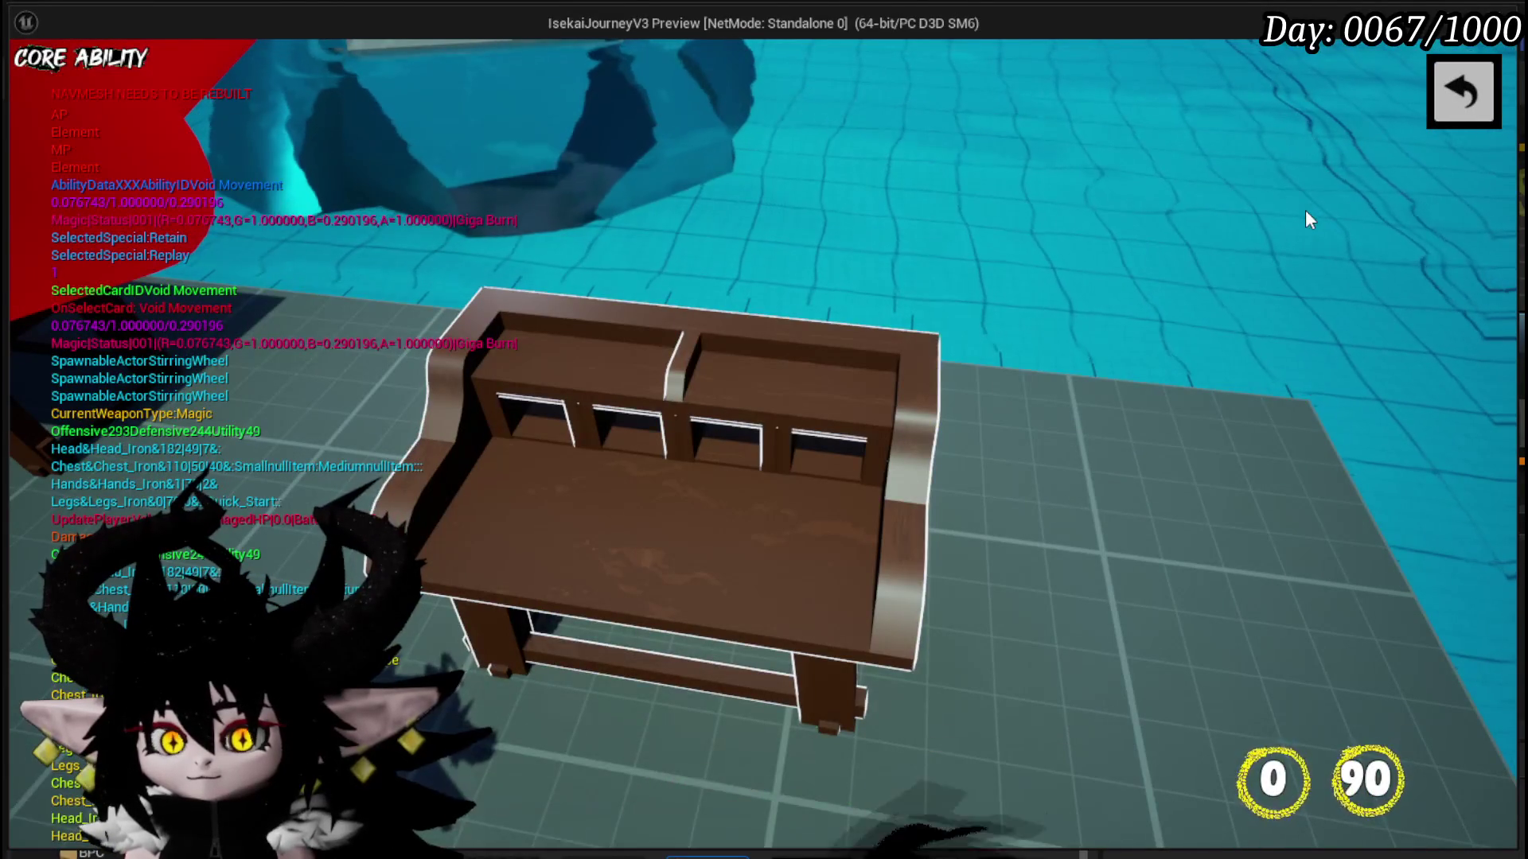
left_click(118, 64)
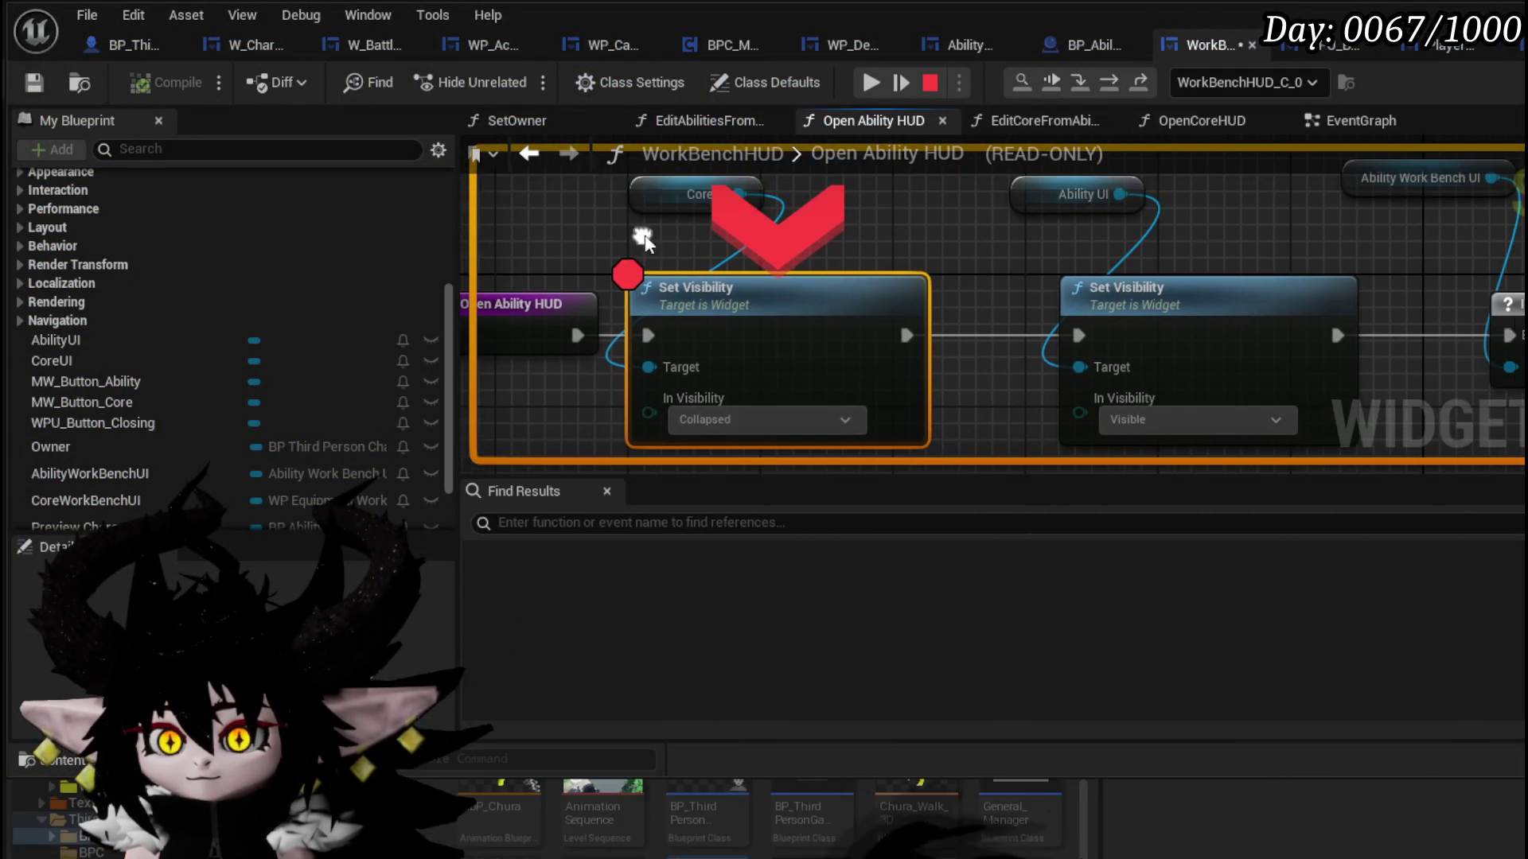
- Step over Set Visibility and the Is Valid check to the next Set Visibility, then resume and stop play
left_click(1109, 82)
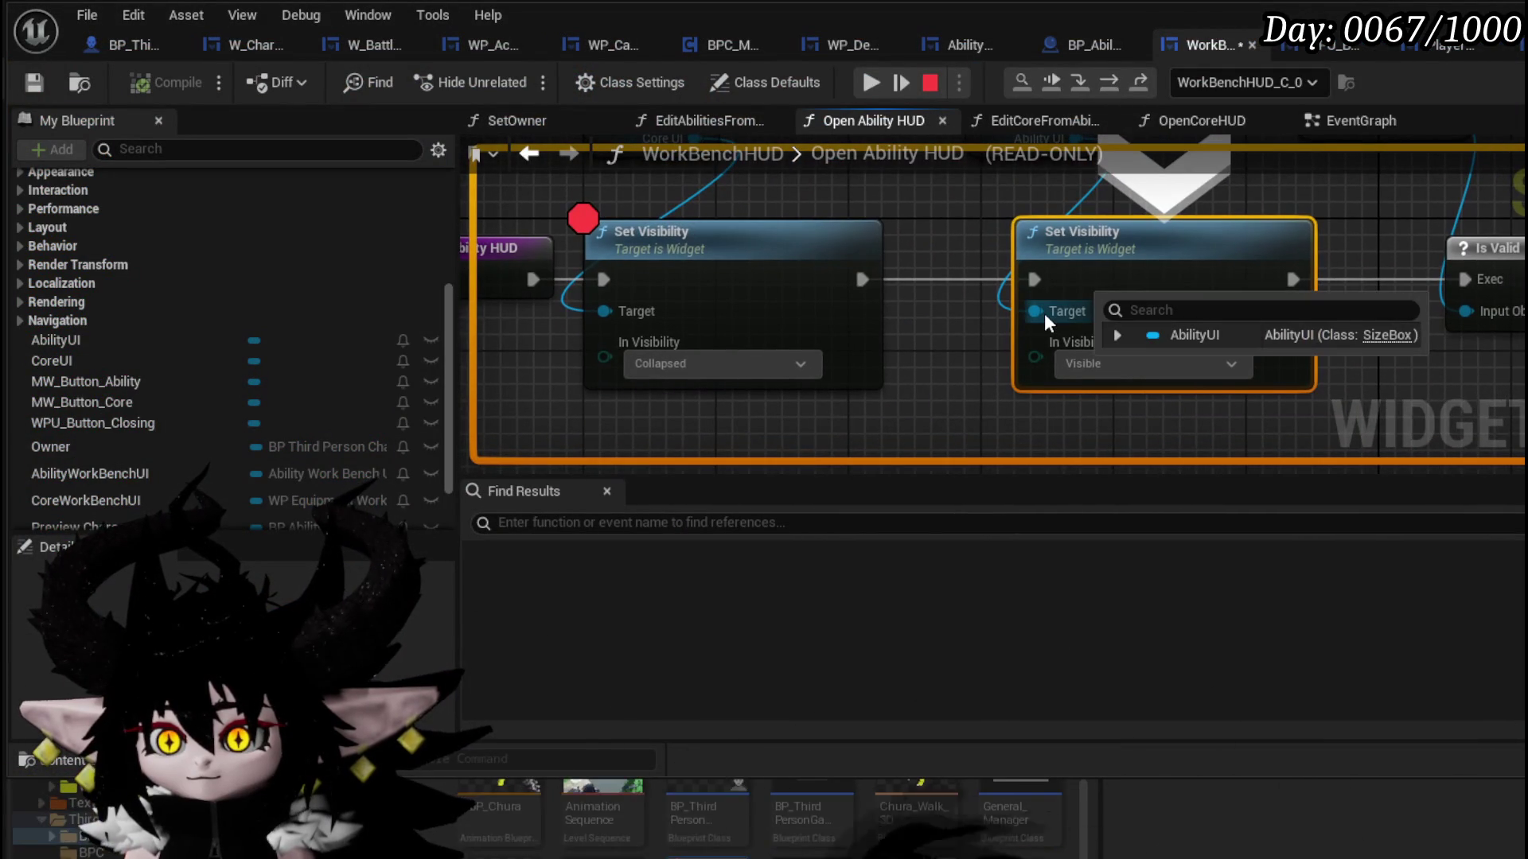
mouse_move(1044, 312)
mouse_move(938, 228)
left_mouse_down()
mouse_move(739, 301)
mouse_move(632, 285)
left_mouse_up()
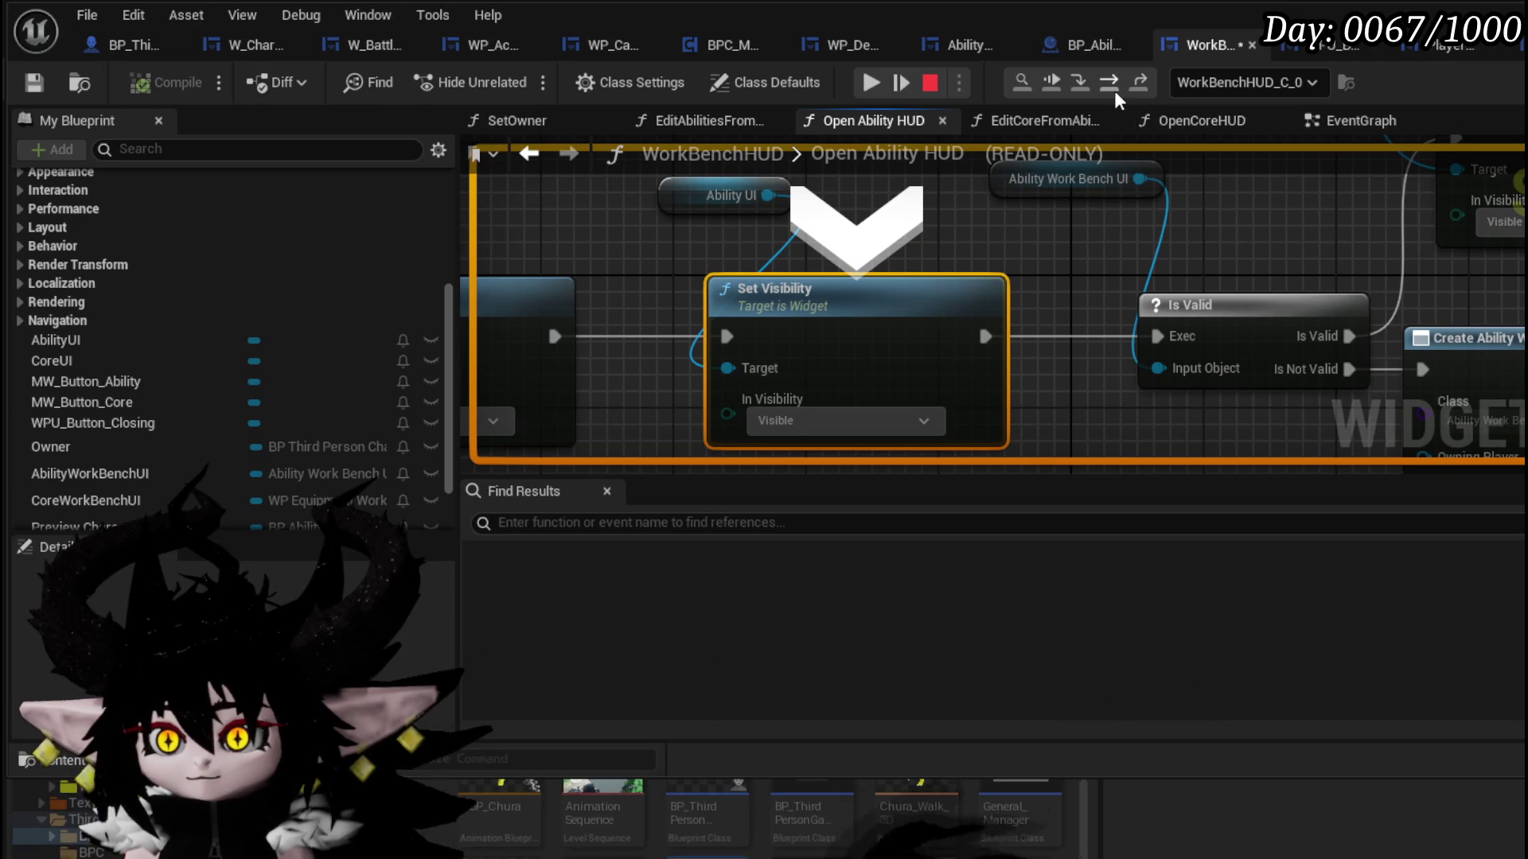
left_click(1114, 91)
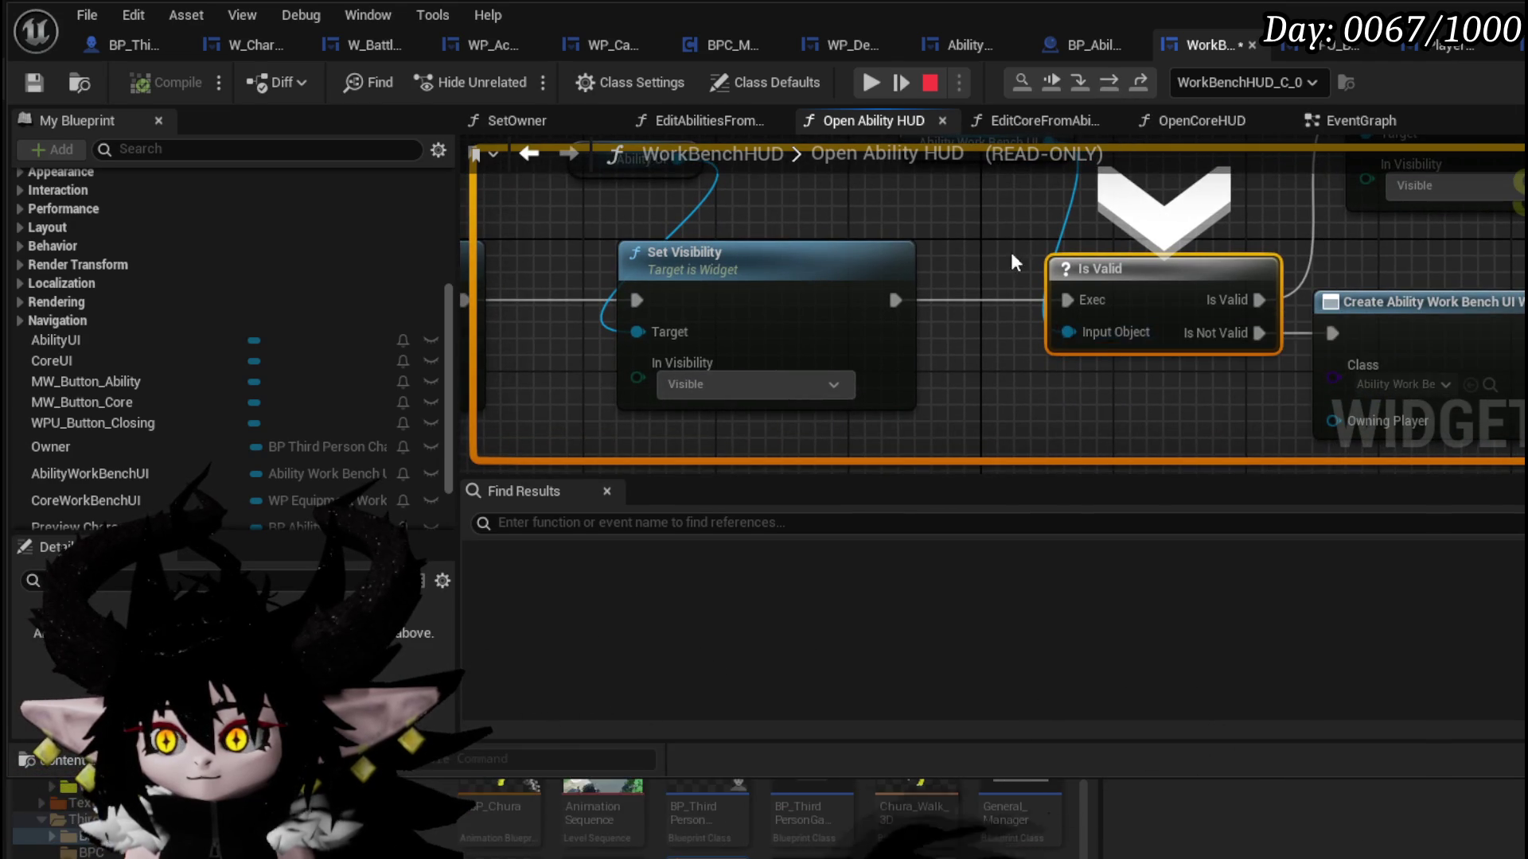
scroll(1013, 263, "down", 4)
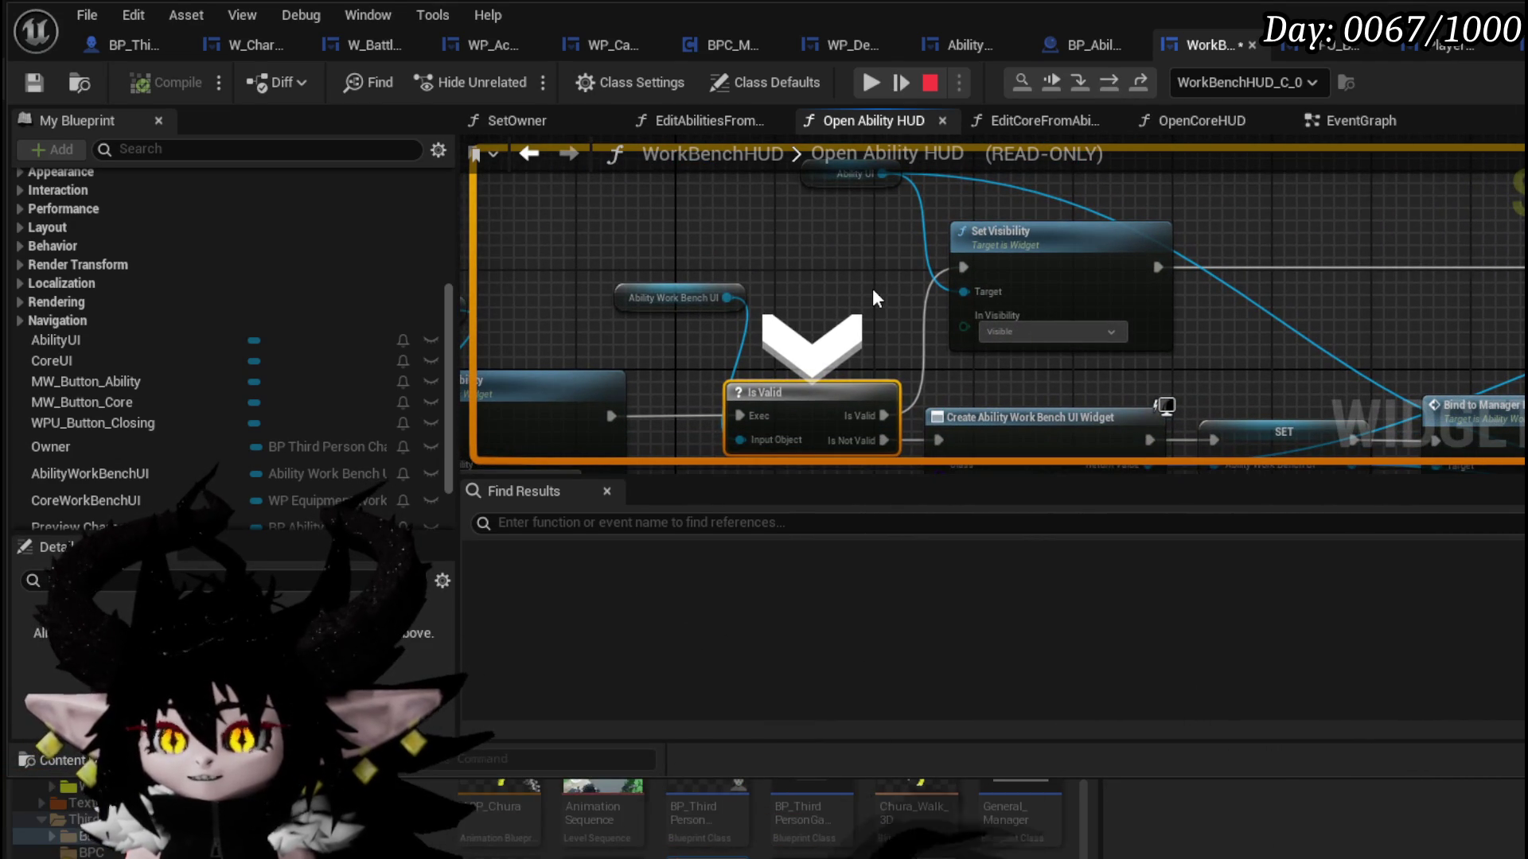
key("F10")
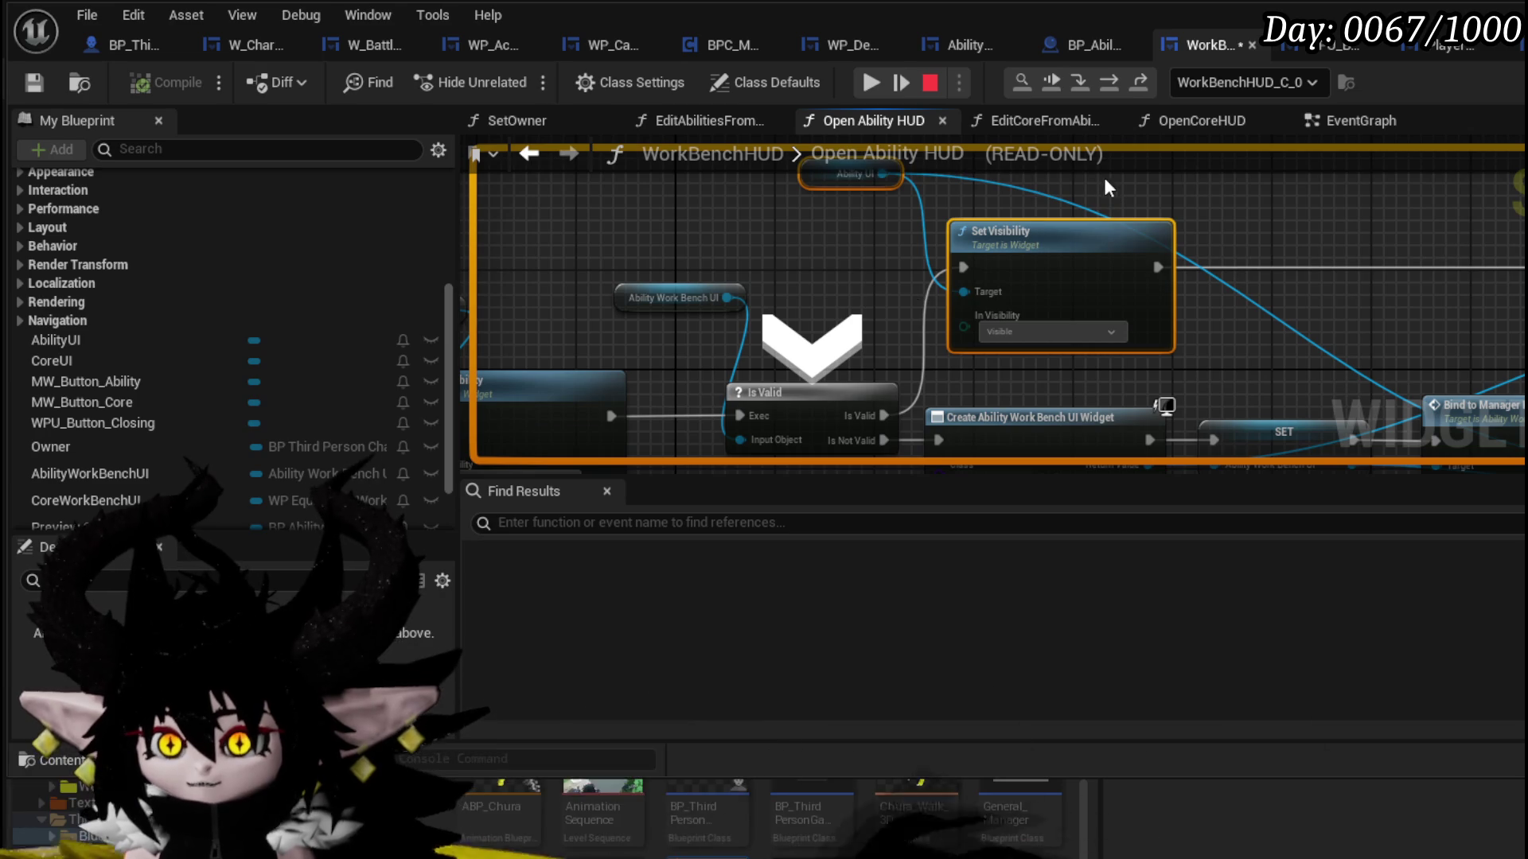
left_click(872, 83)
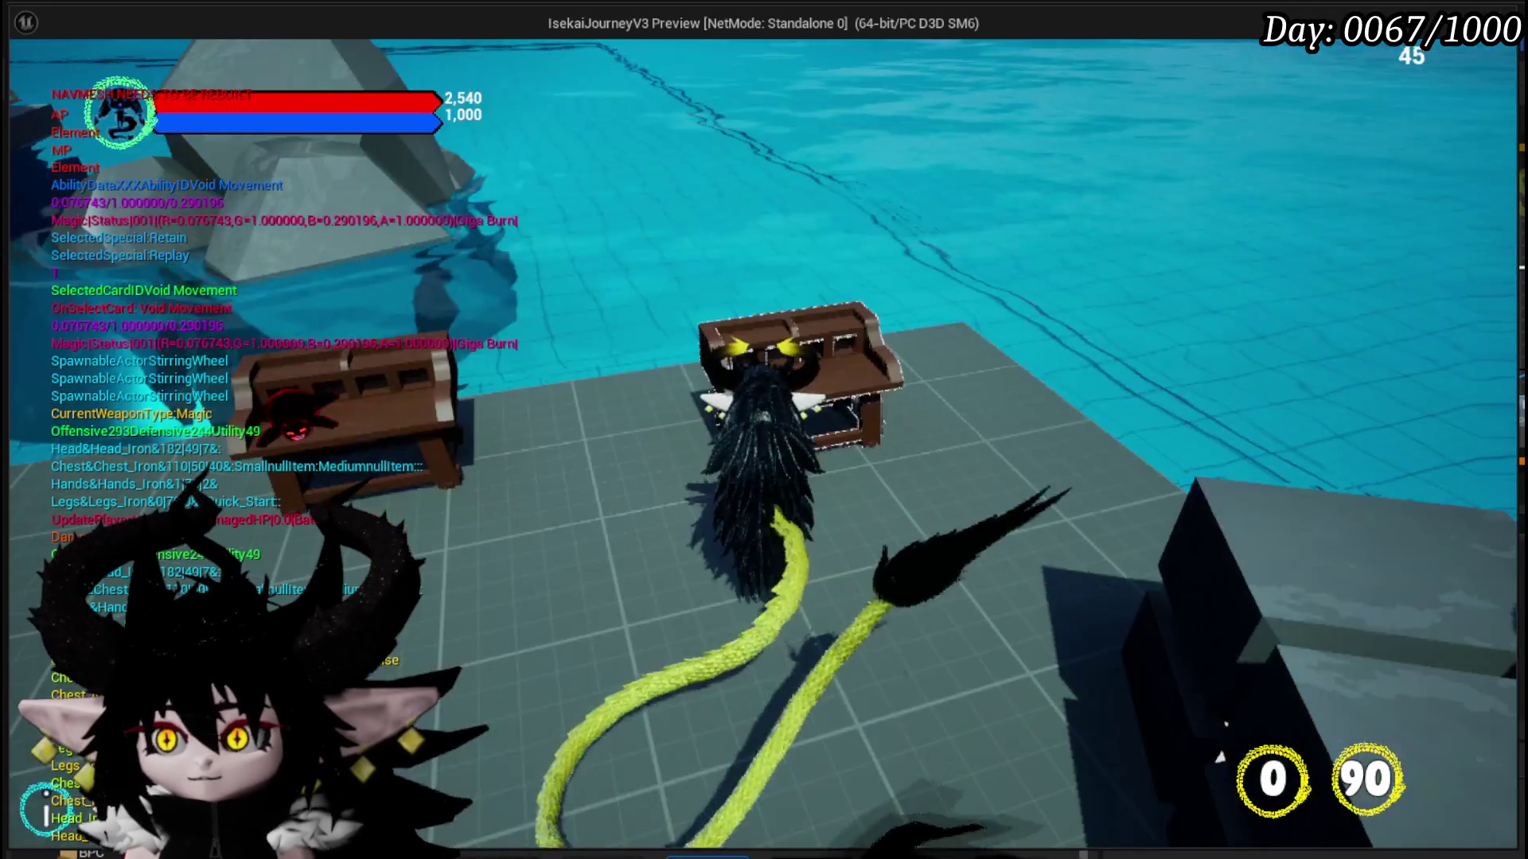
key("Escape")
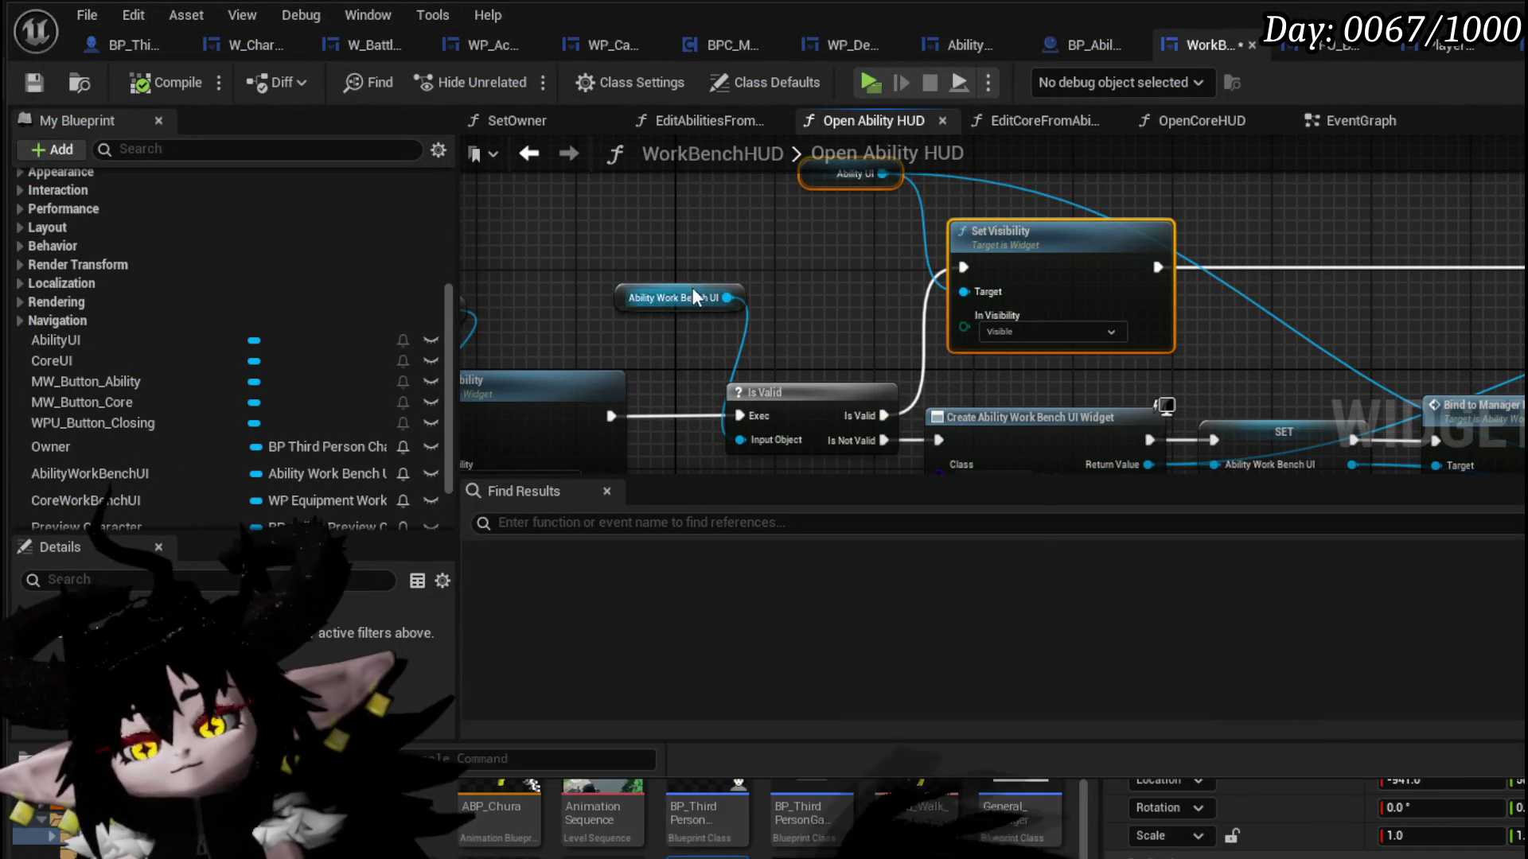
- Save, then add an AbilityWorkBenchUI getter node beside the Set Visibility node
left_click(34, 84)
left_click_drag(1192, 304, 923, 228)
mouse_move(1009, 321)
left_mouse_down()
mouse_move(1009, 402)
mouse_move(1008, 379)
left_mouse_up()
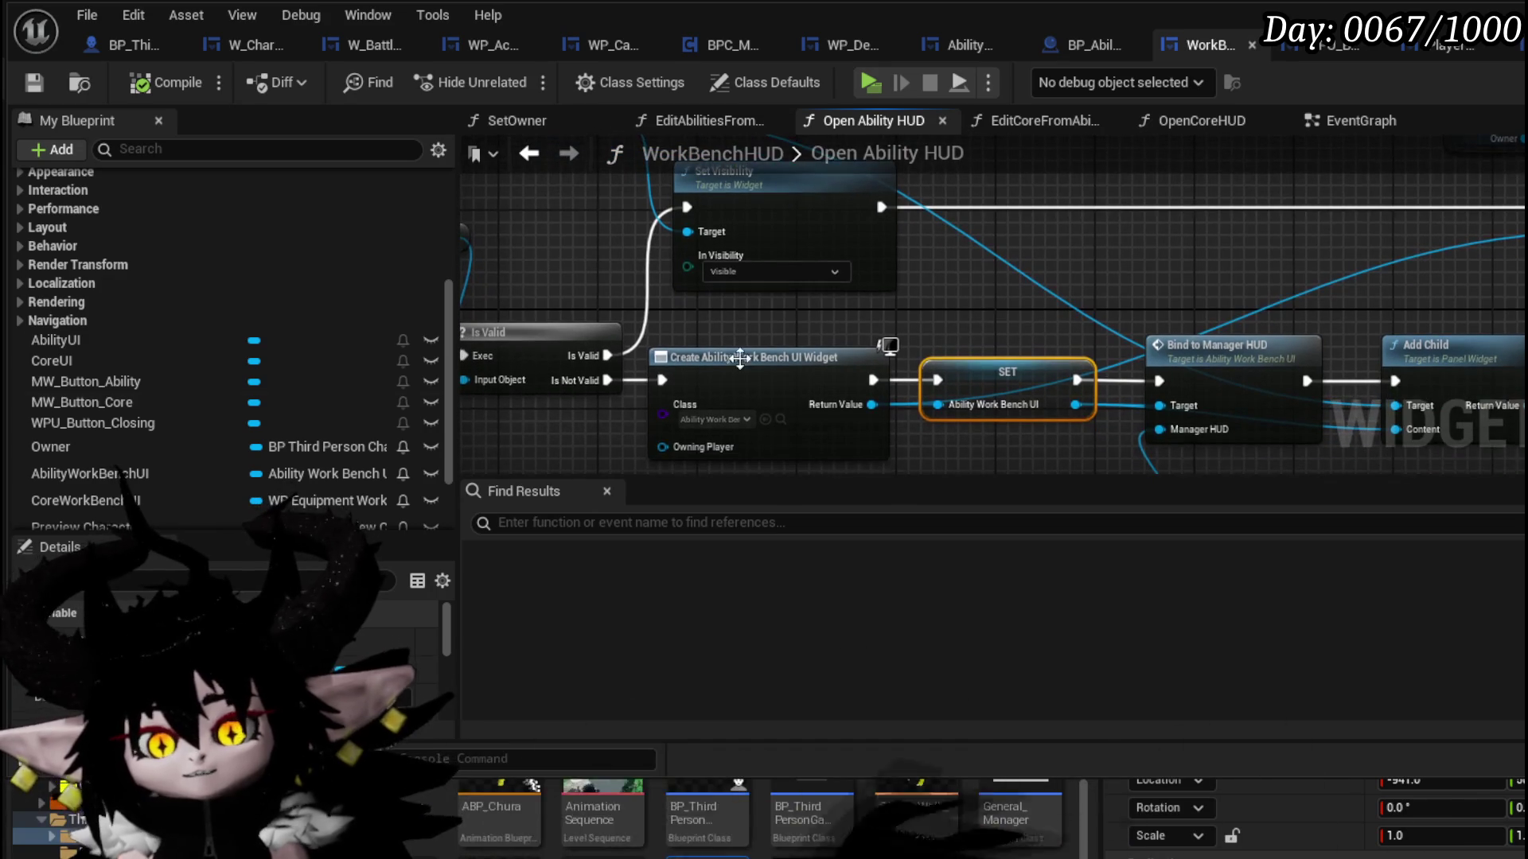
left_click_drag(1003, 212, 1006, 211)
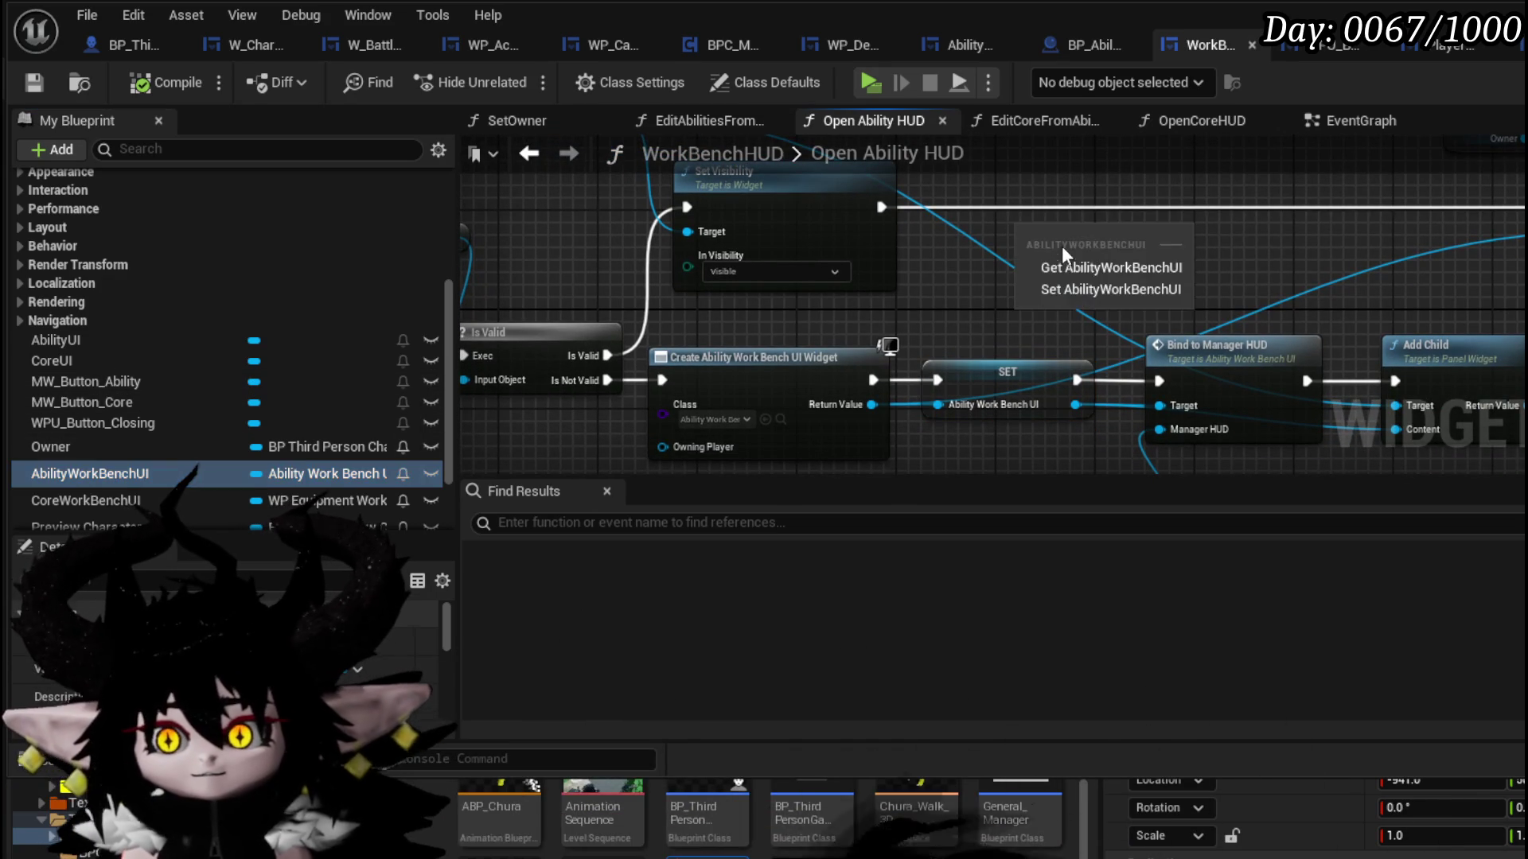
left_click(1066, 263)
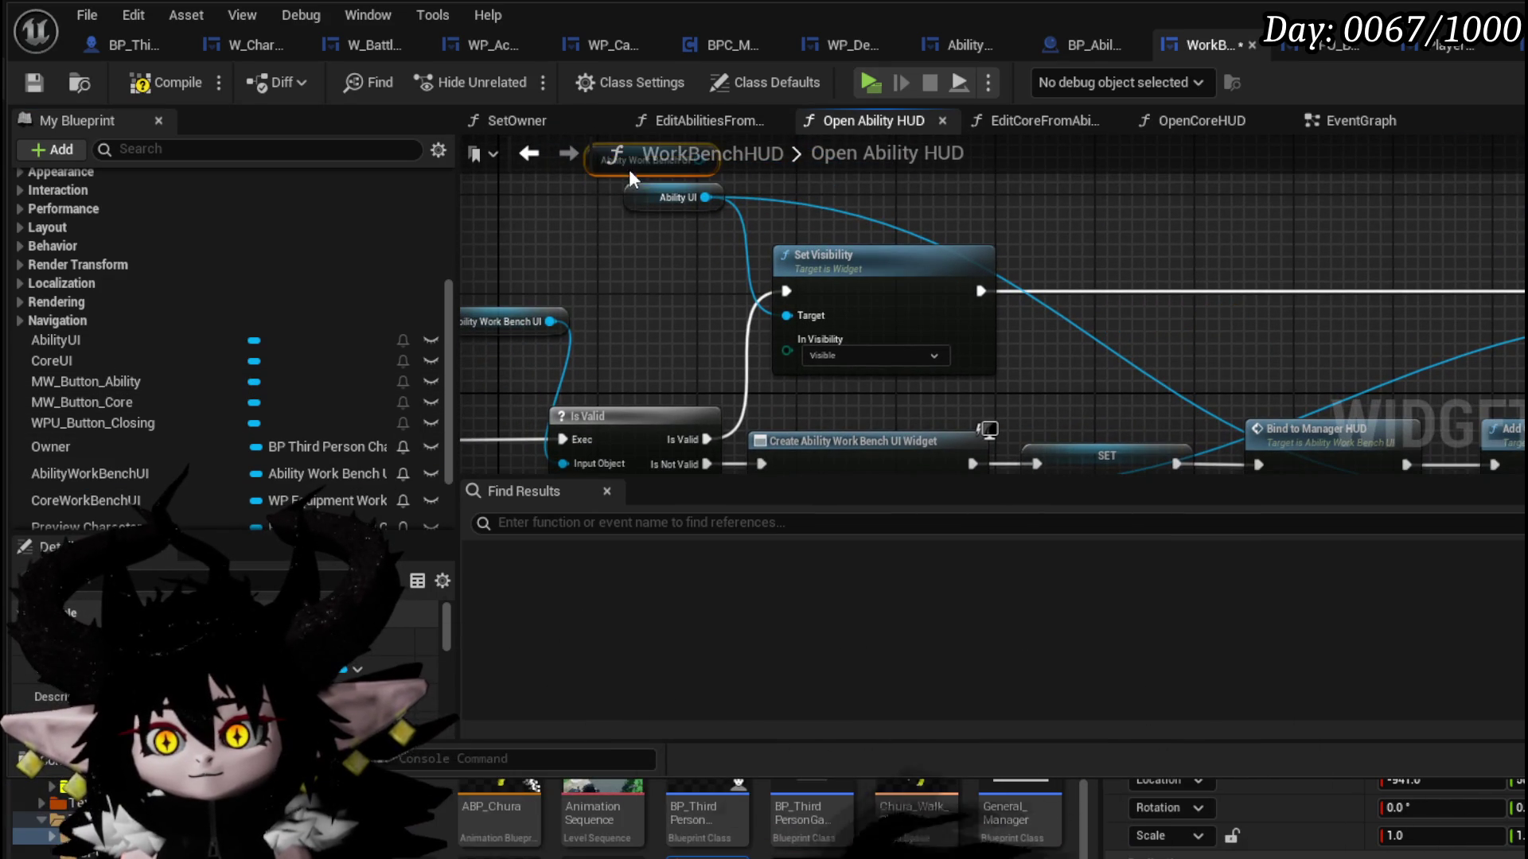
- Wire the getter into Set Visibility's Target pin, compile, and start a play-test
left_click_drag(854, 214, 840, 266)
left_click_drag(767, 365, 766, 369)
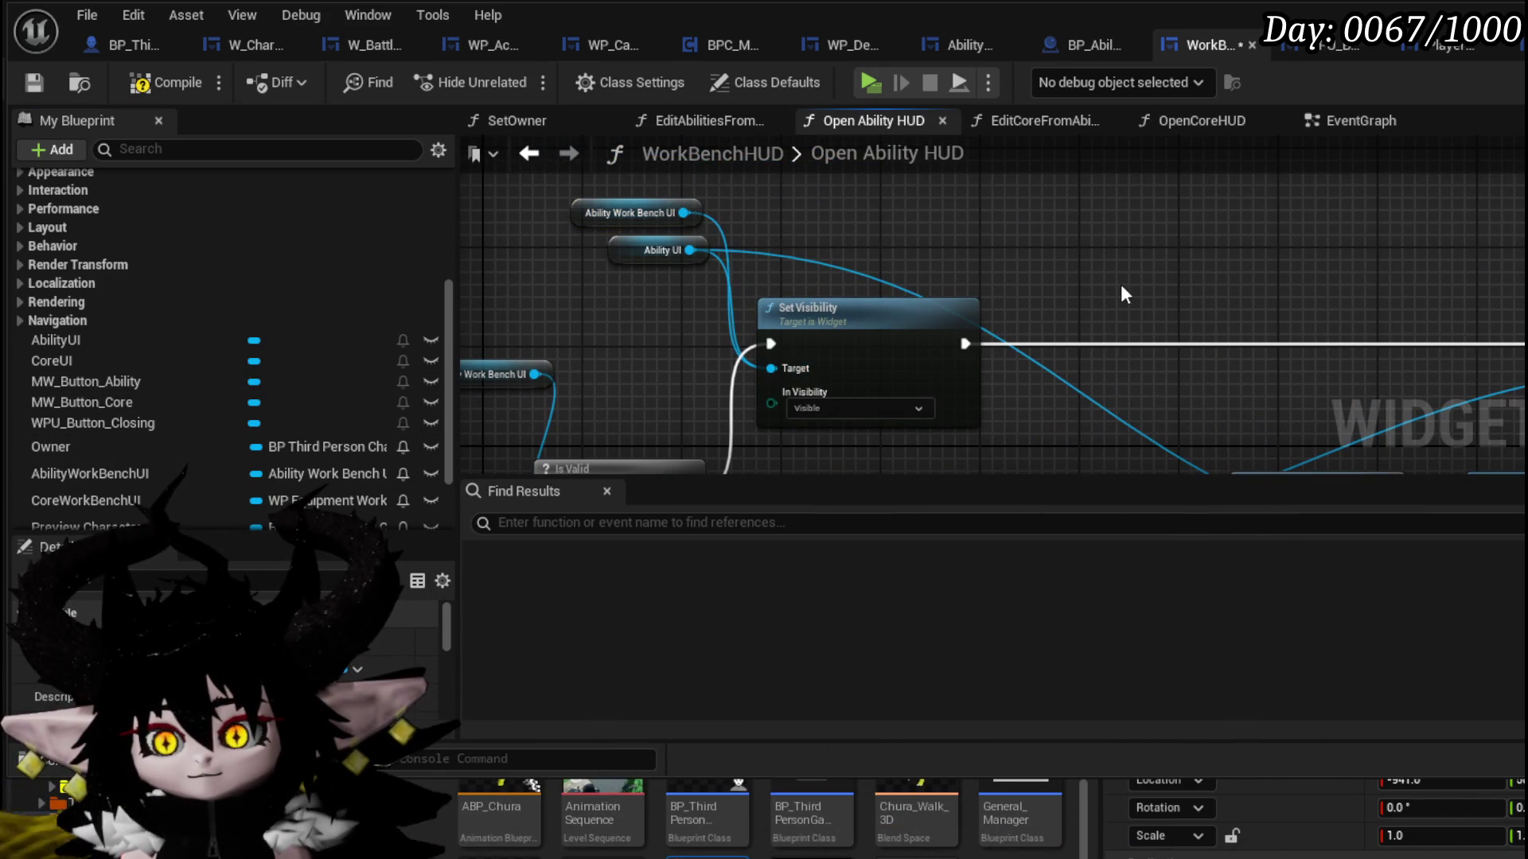
left_click(26, 80)
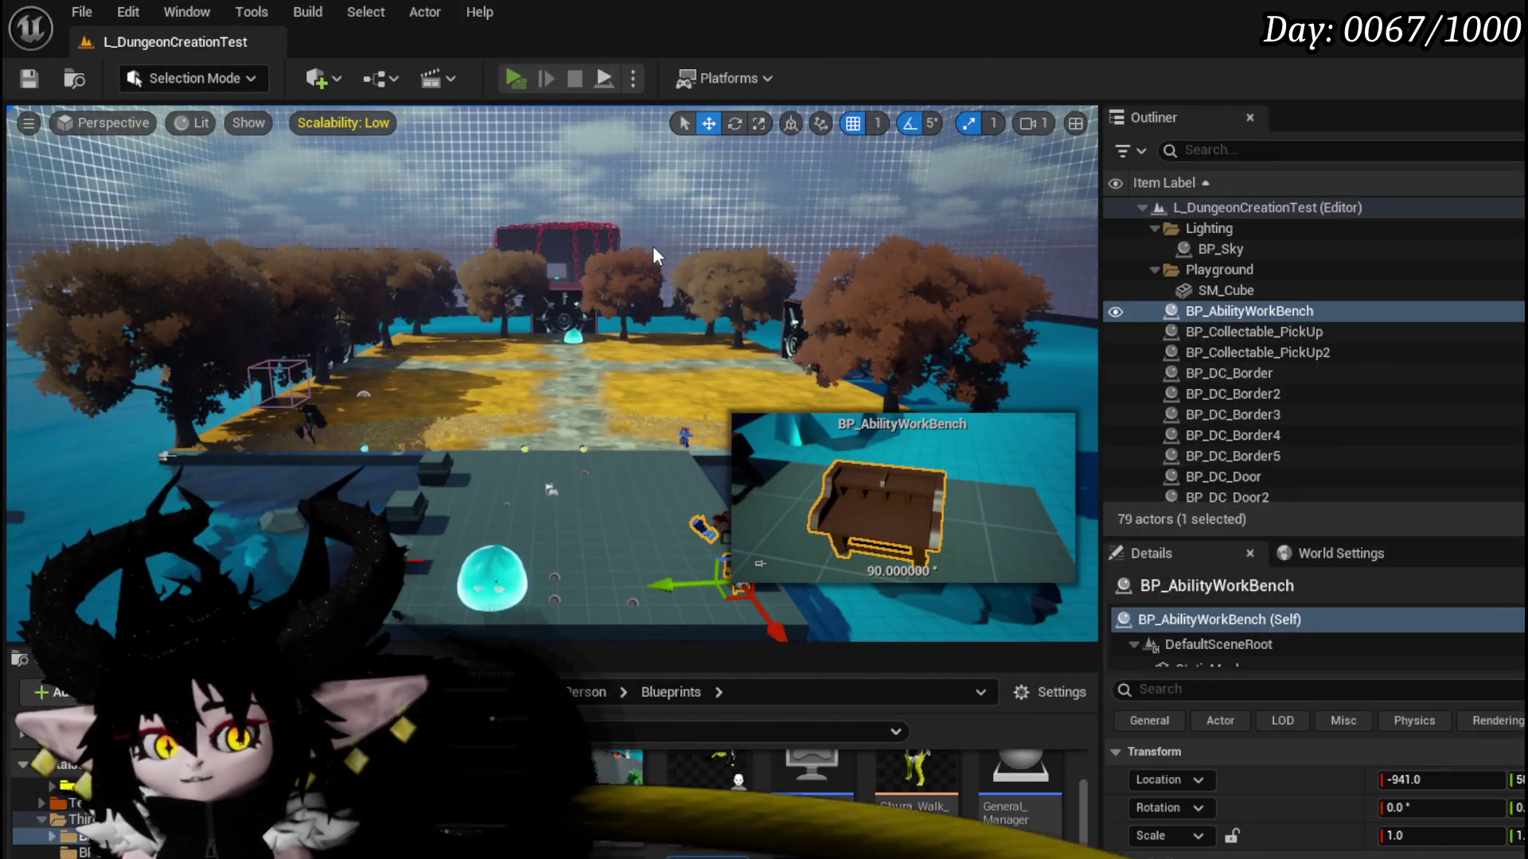
key("alt+p")
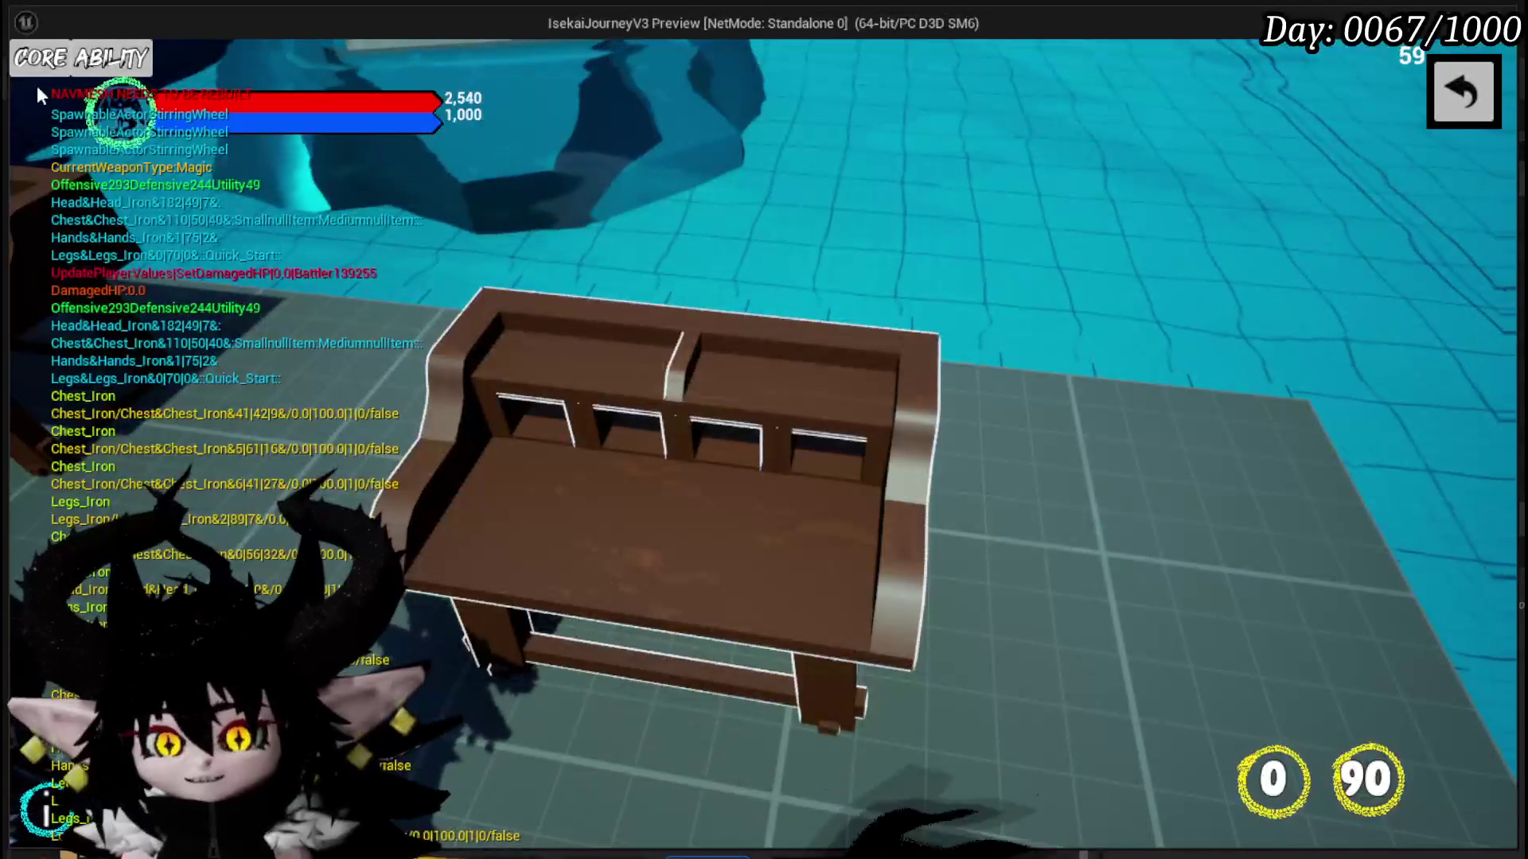
- Open the Core Ability menu, remove the Set Visibility breakpoint, and resume the game
left_click(40, 58)
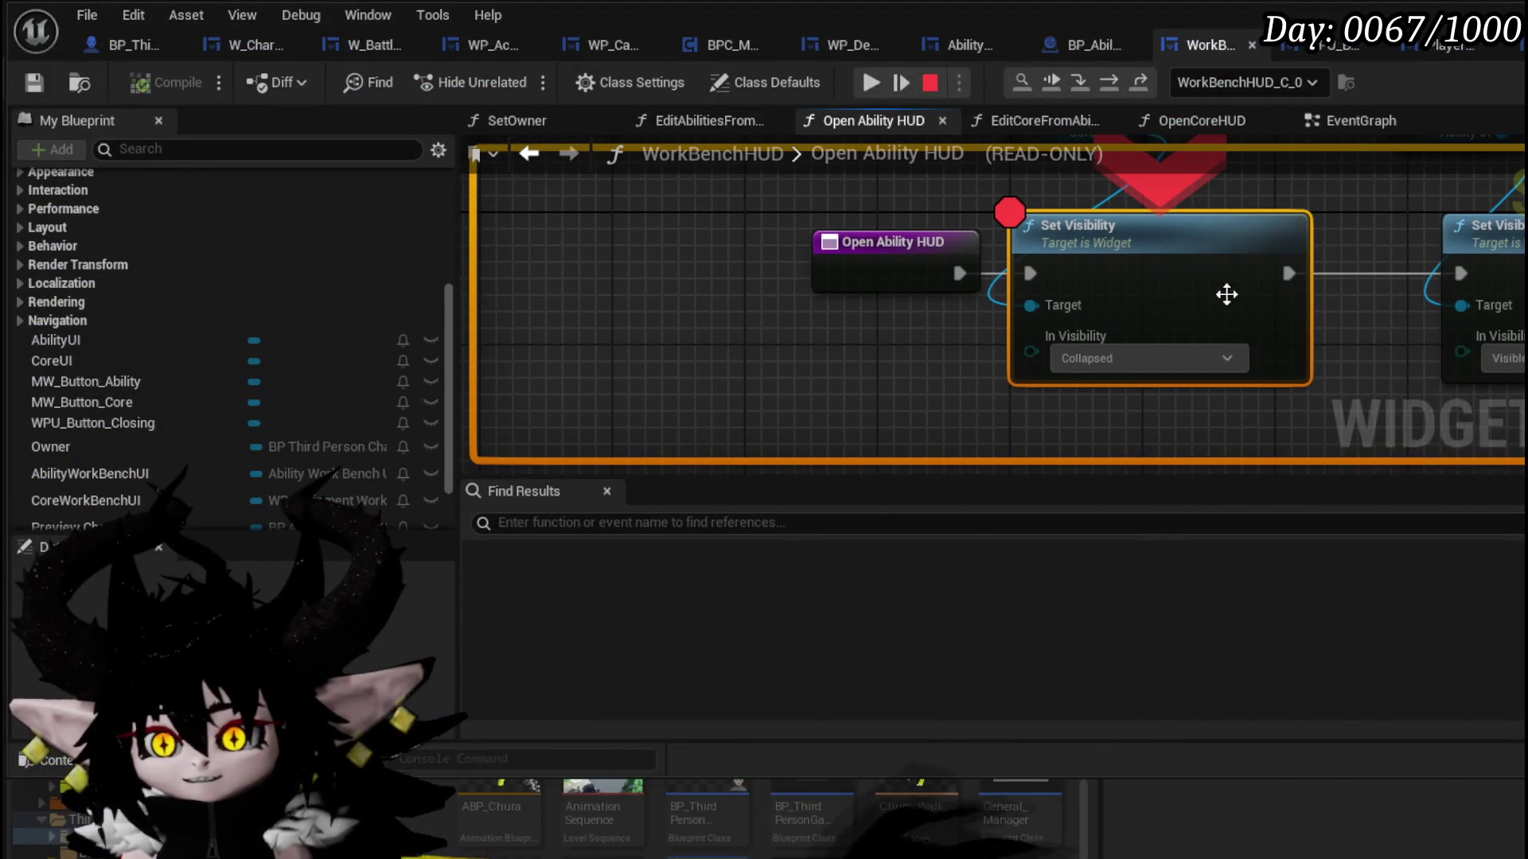
right_click(1172, 237)
left_click(1278, 414)
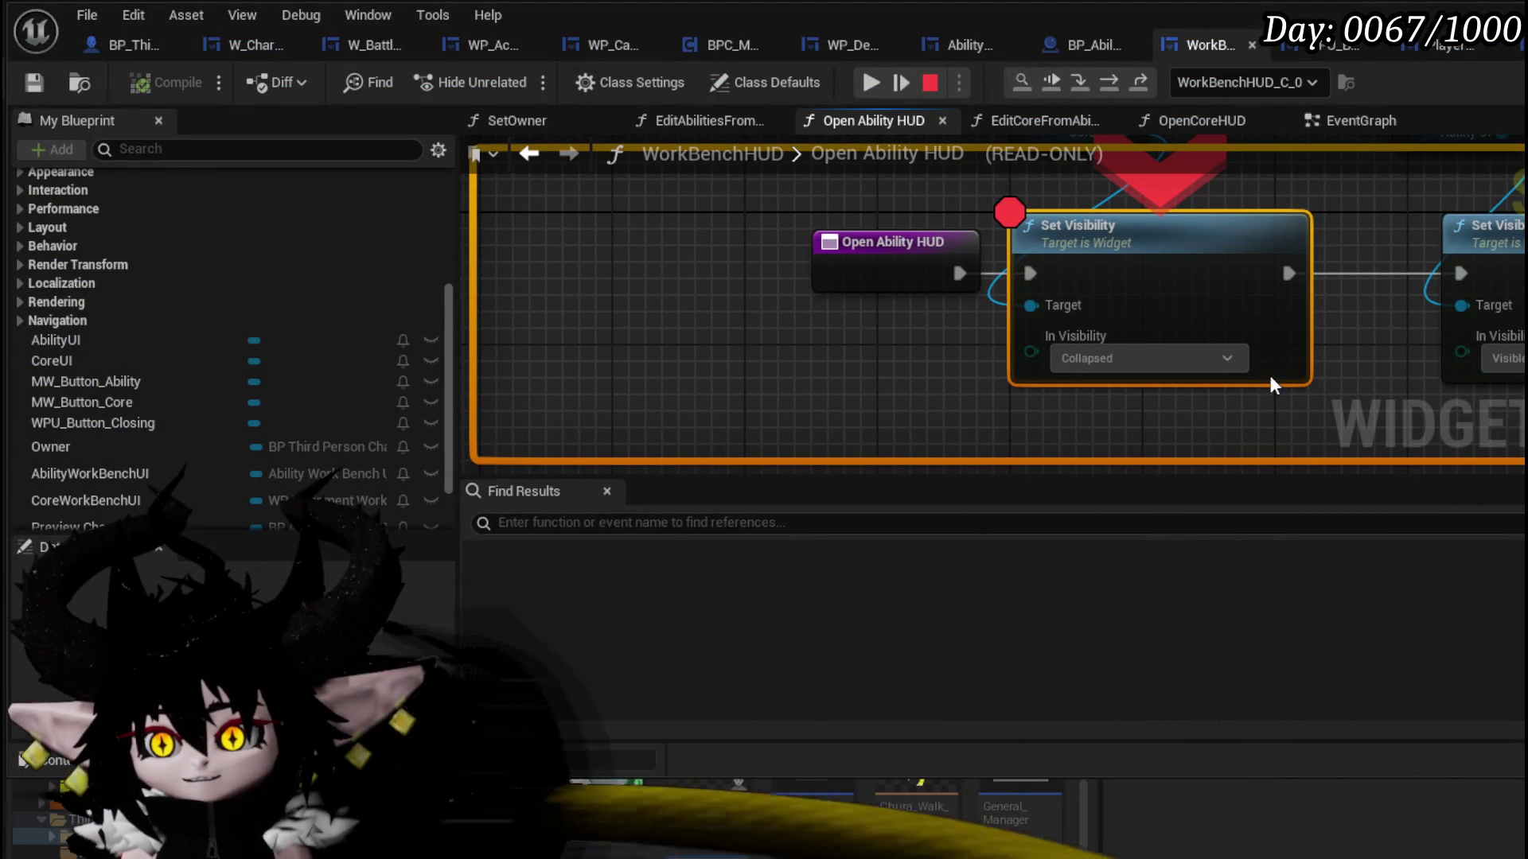
left_click(871, 82)
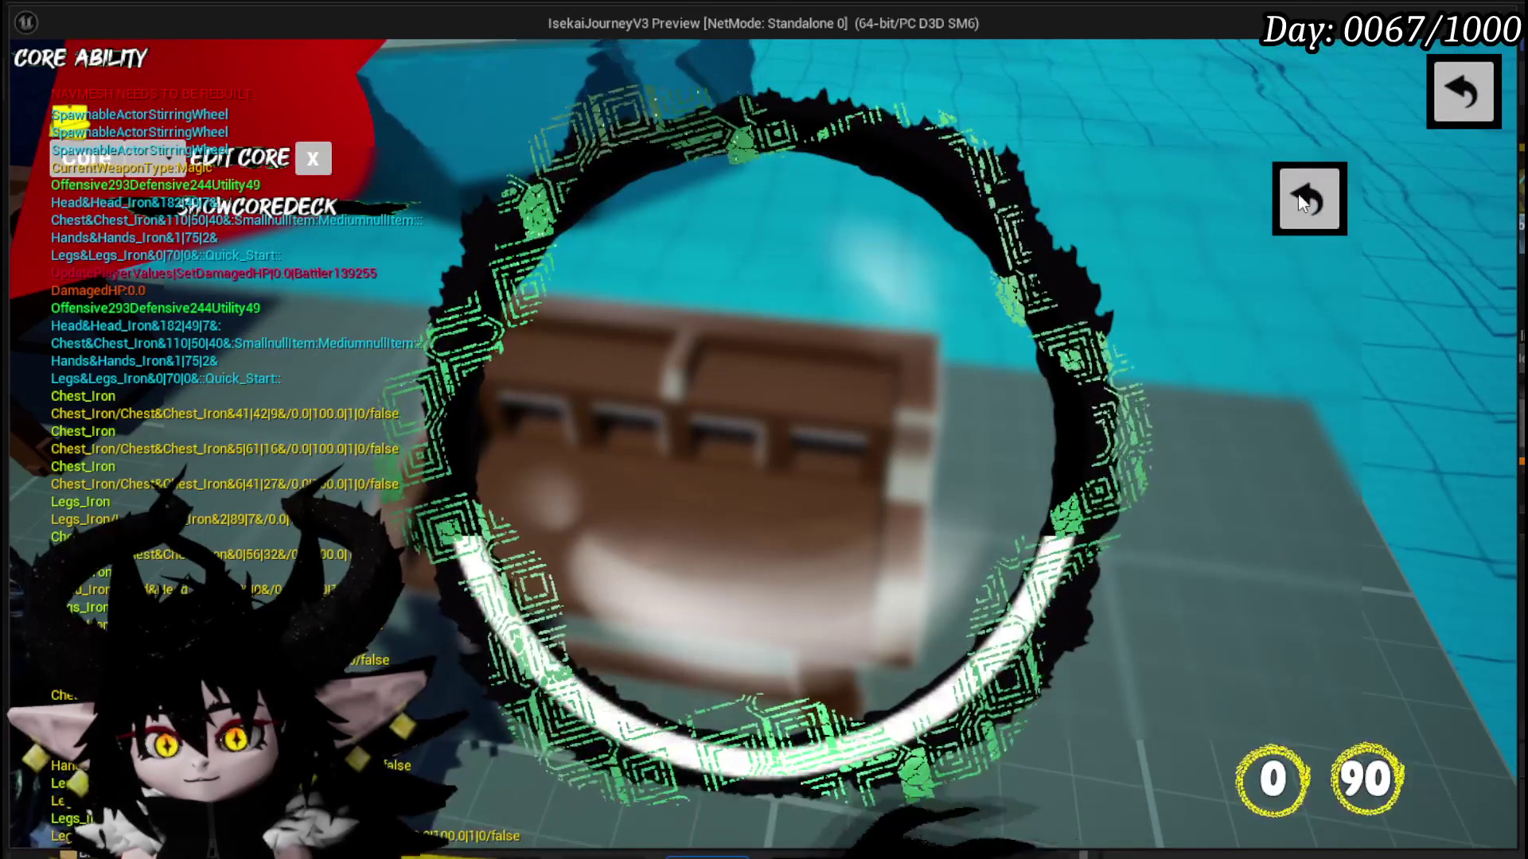
- Close the Edit Core panel, toggle the Core Ability menu open, closed and open, then stop play
left_click(1292, 217)
left_click(135, 60)
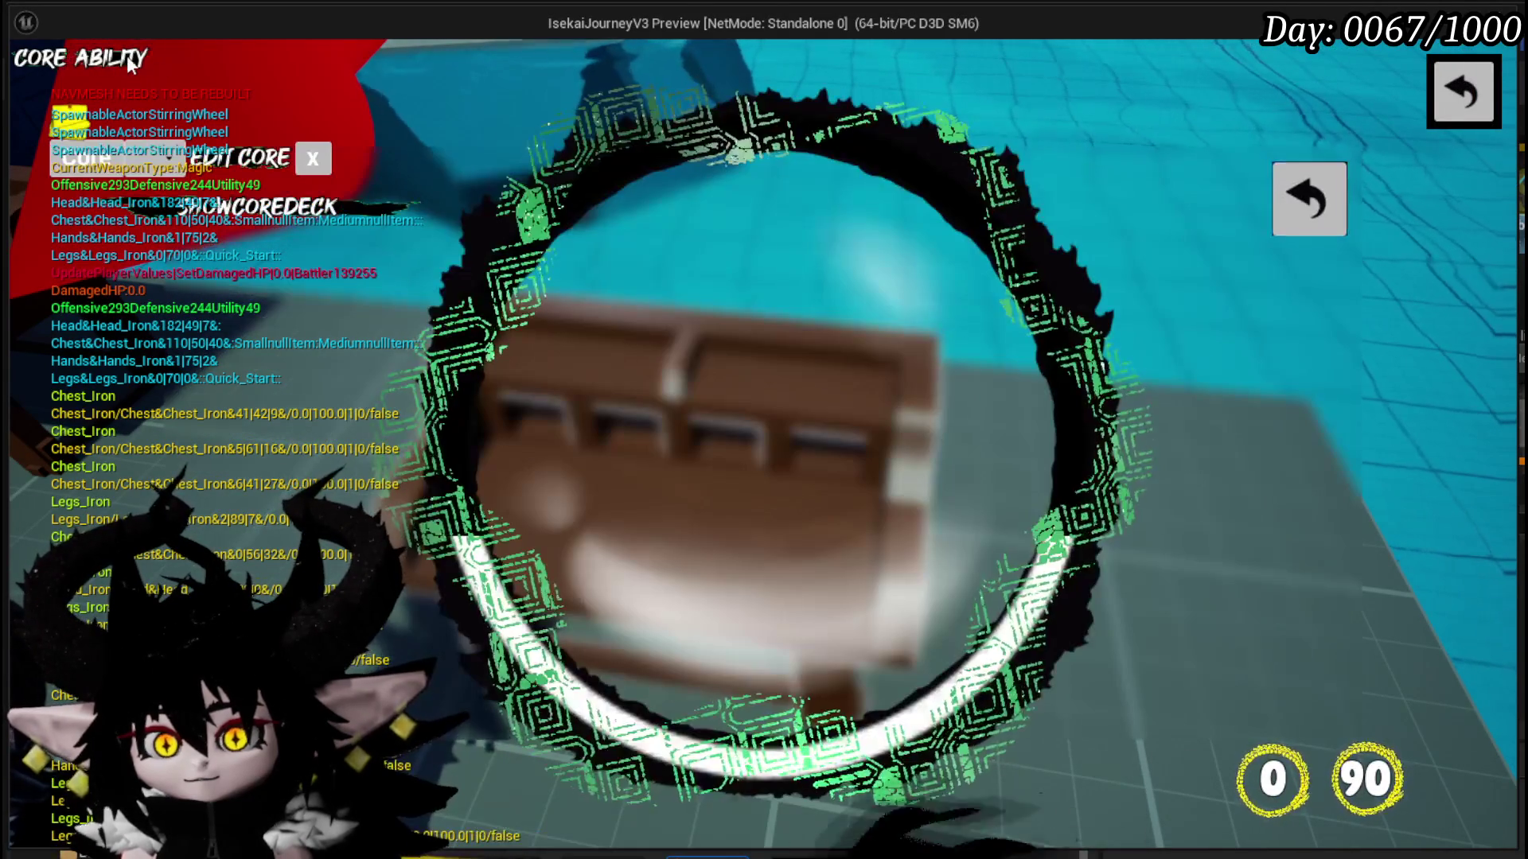
left_click(137, 59)
left_click(137, 59)
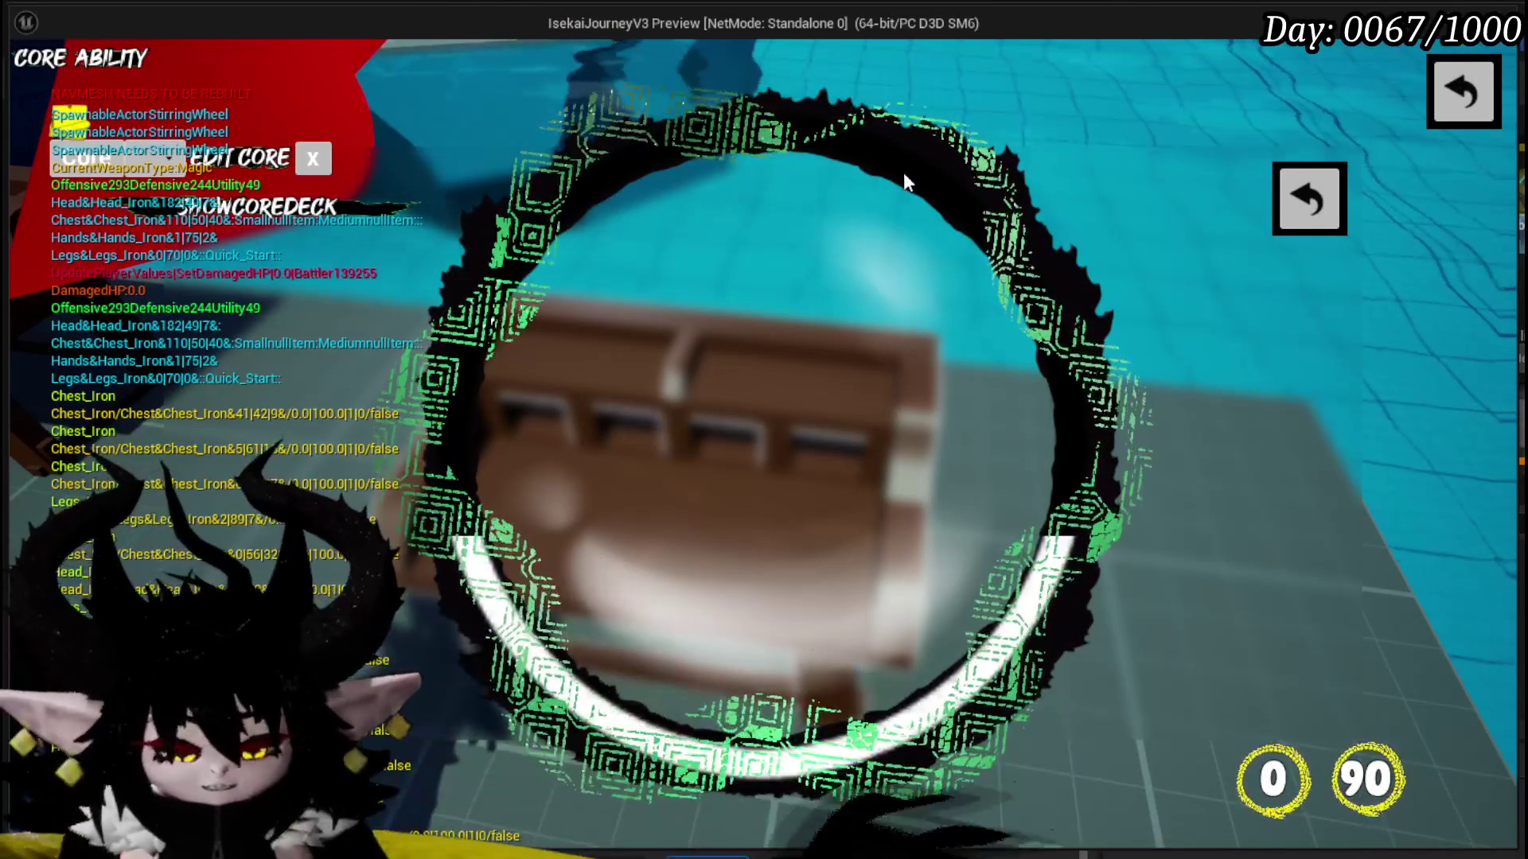
key("Escape")
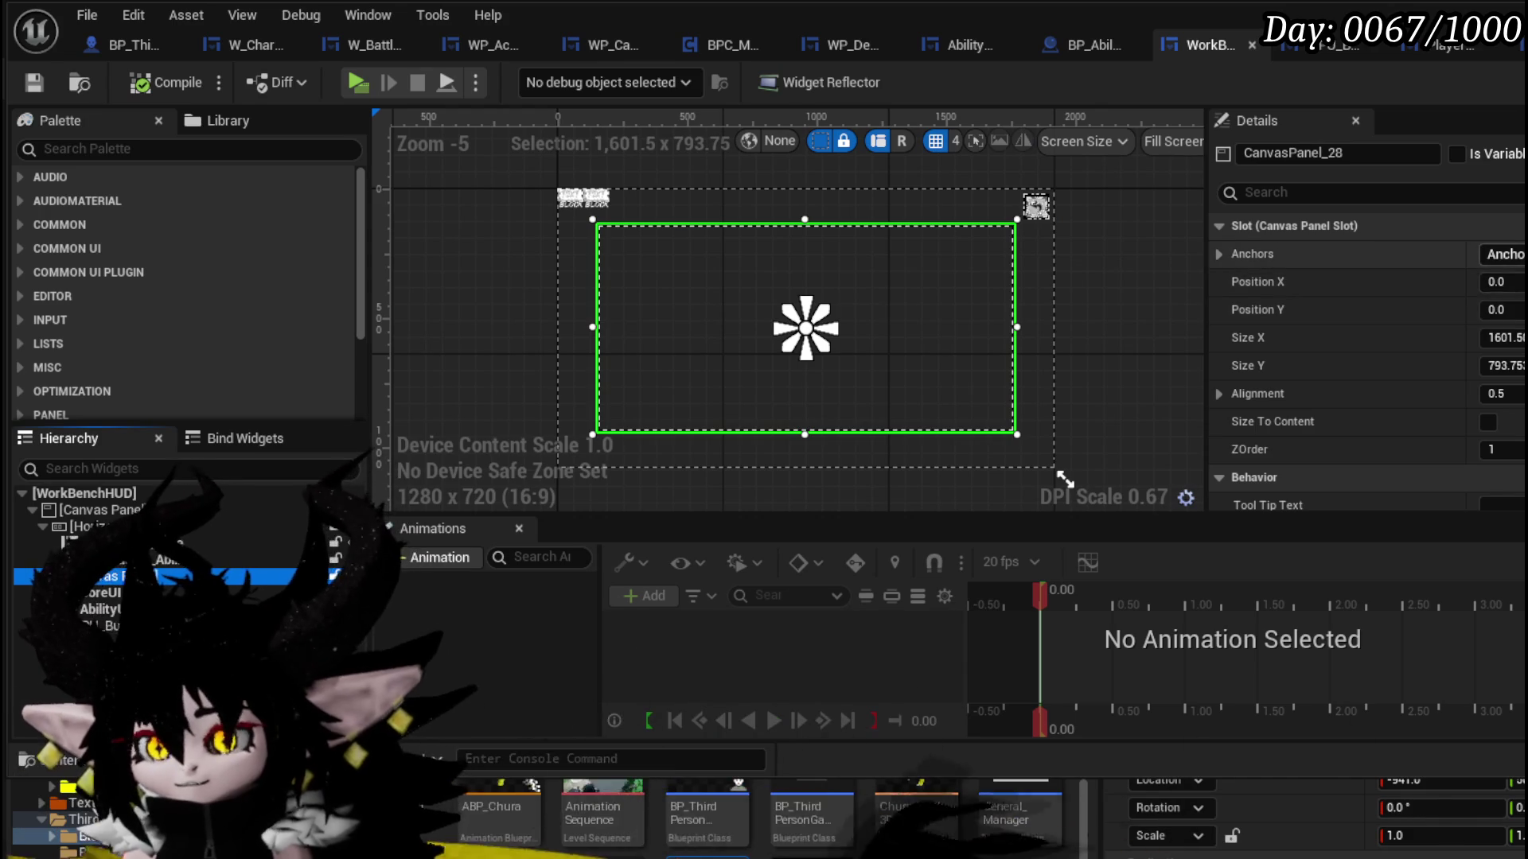
- Undo to restore CanvasPanel_28's full-screen anchoring with zero offsets, then compile WorkBenchHUD
key("ctrl+z")
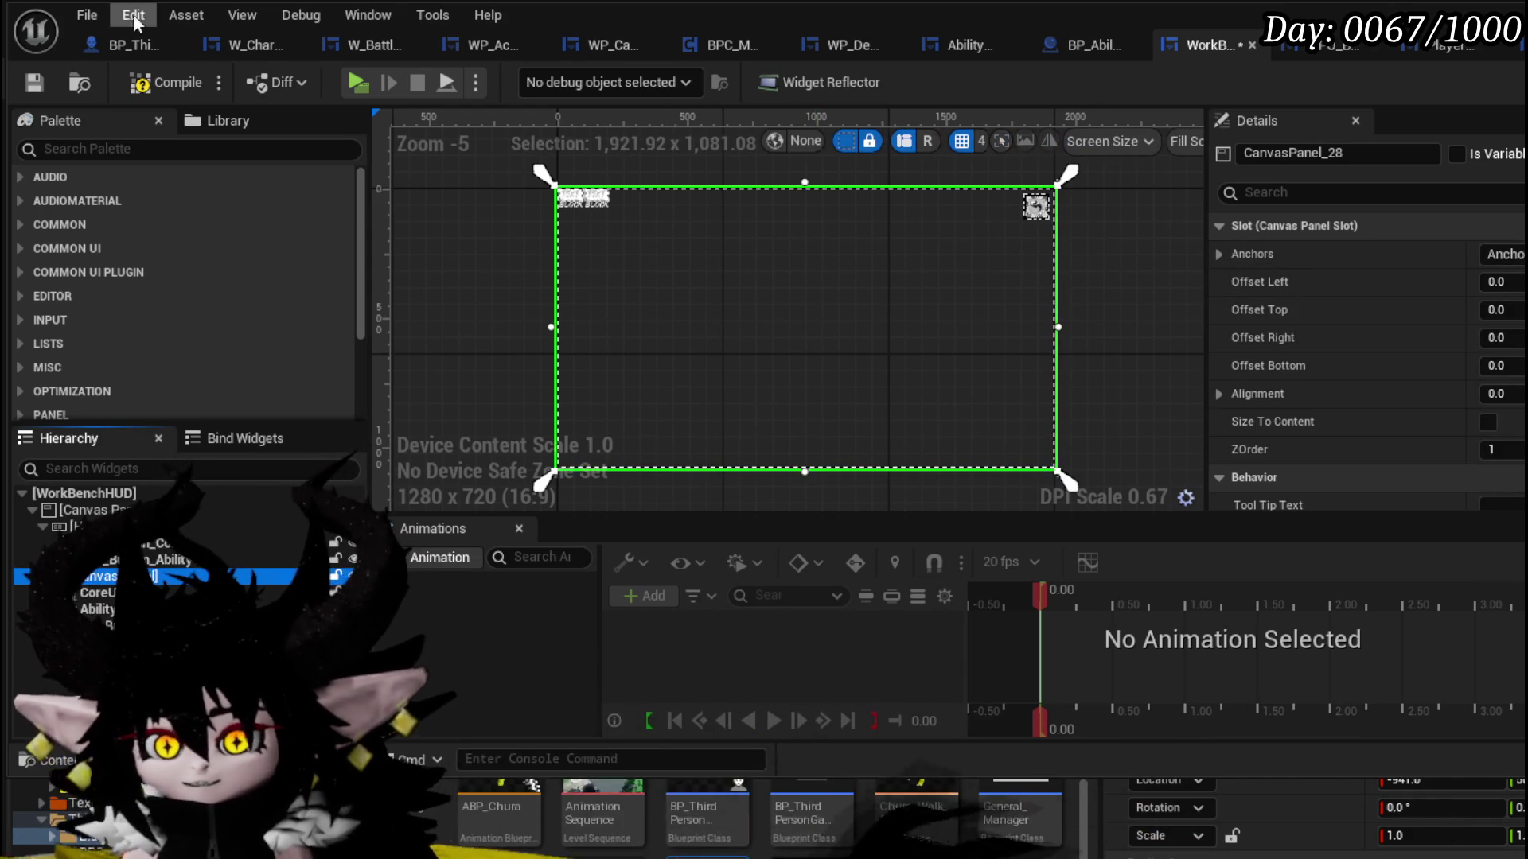
left_click(31, 83)
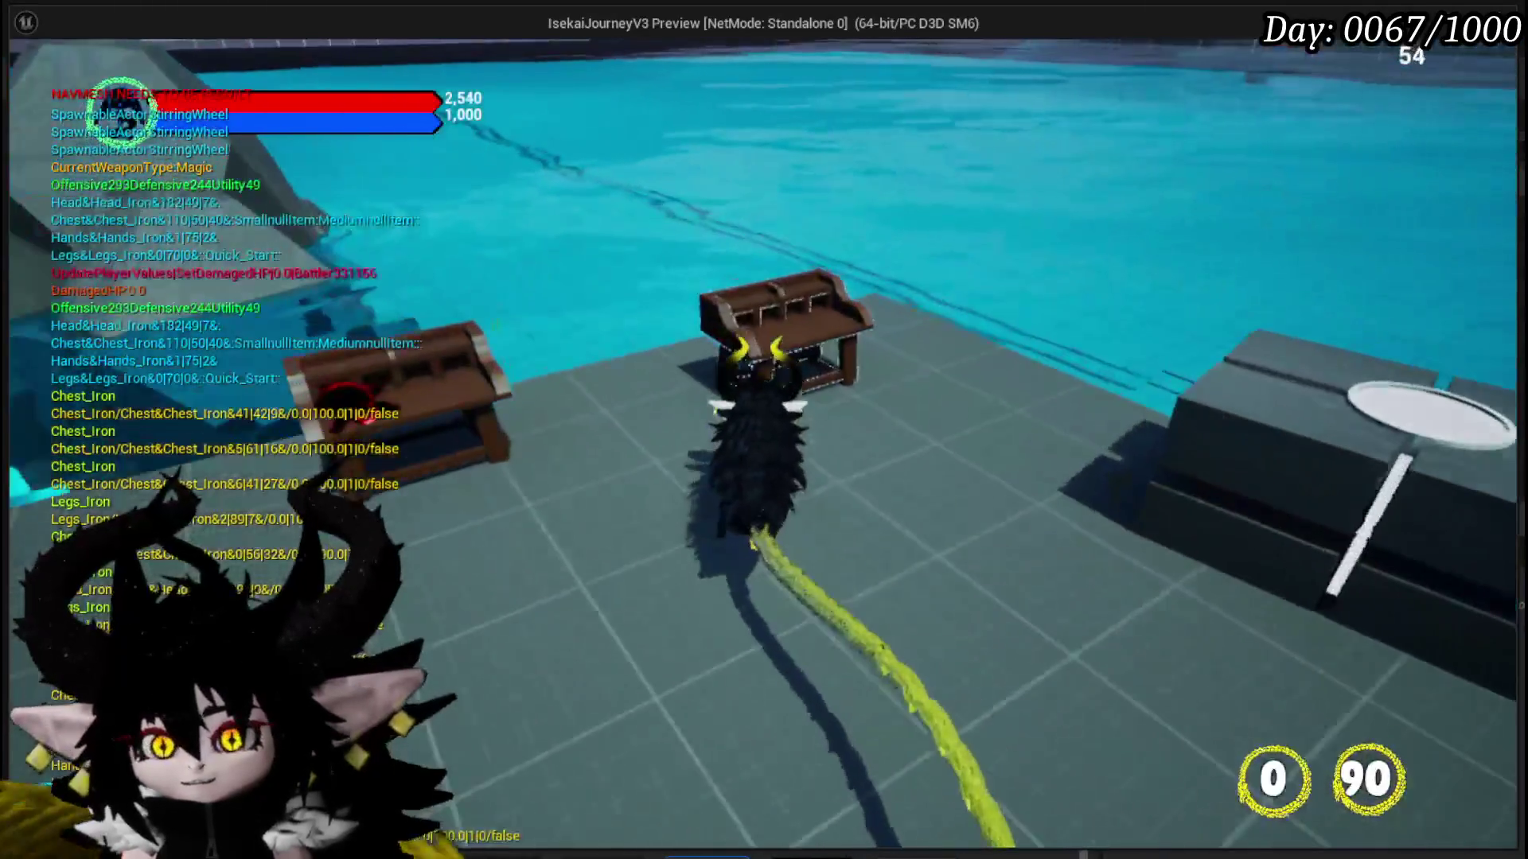
- At the workbench, open Edit Core, pick a core, and preview the Haste card's cover options before closing
key("e")
left_click(140, 60)
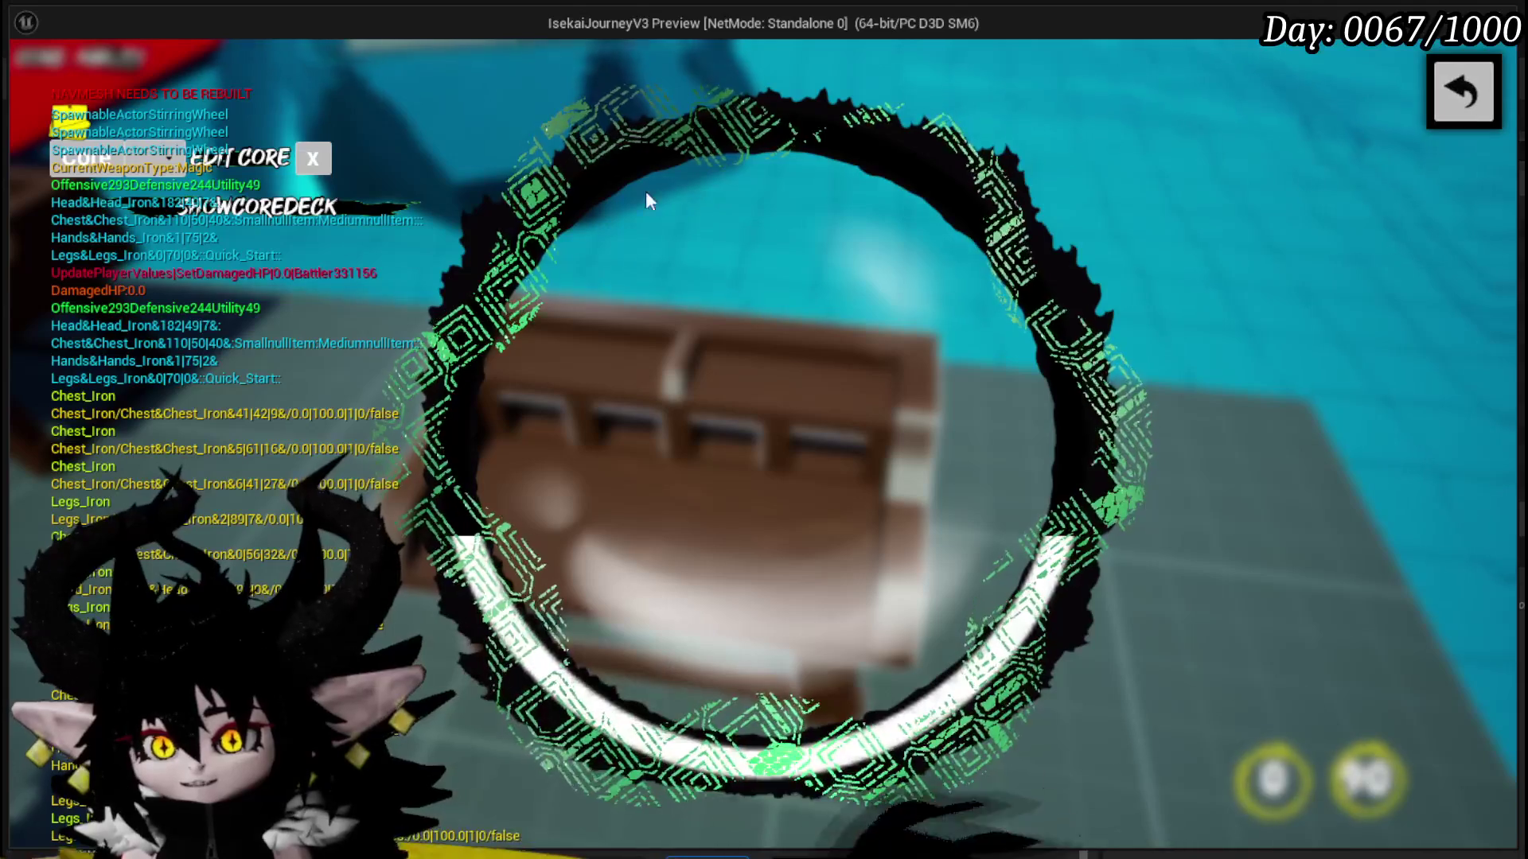
left_click(163, 158)
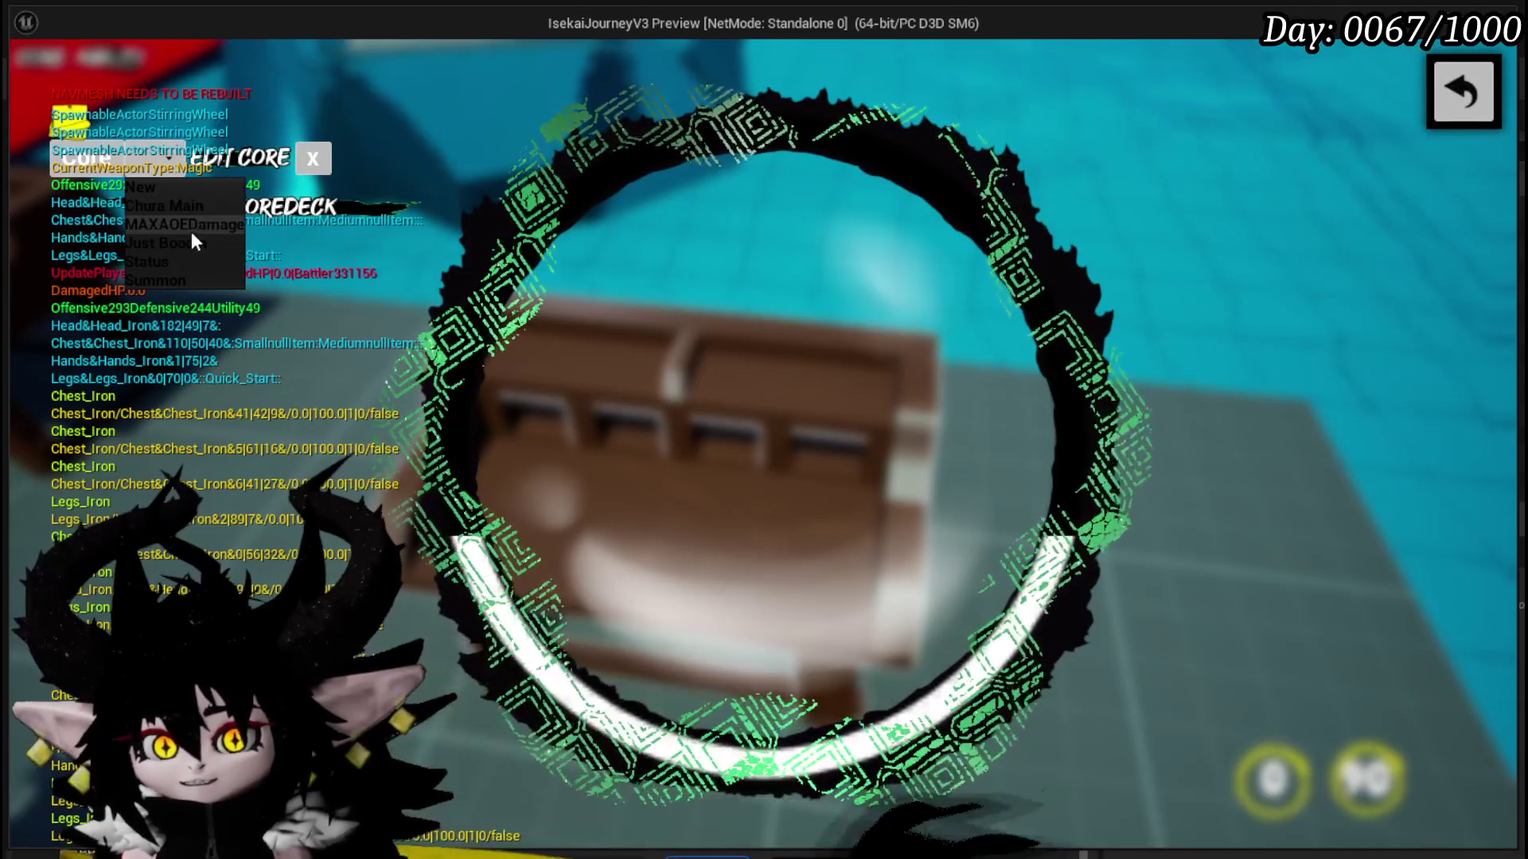
left_click(165, 267)
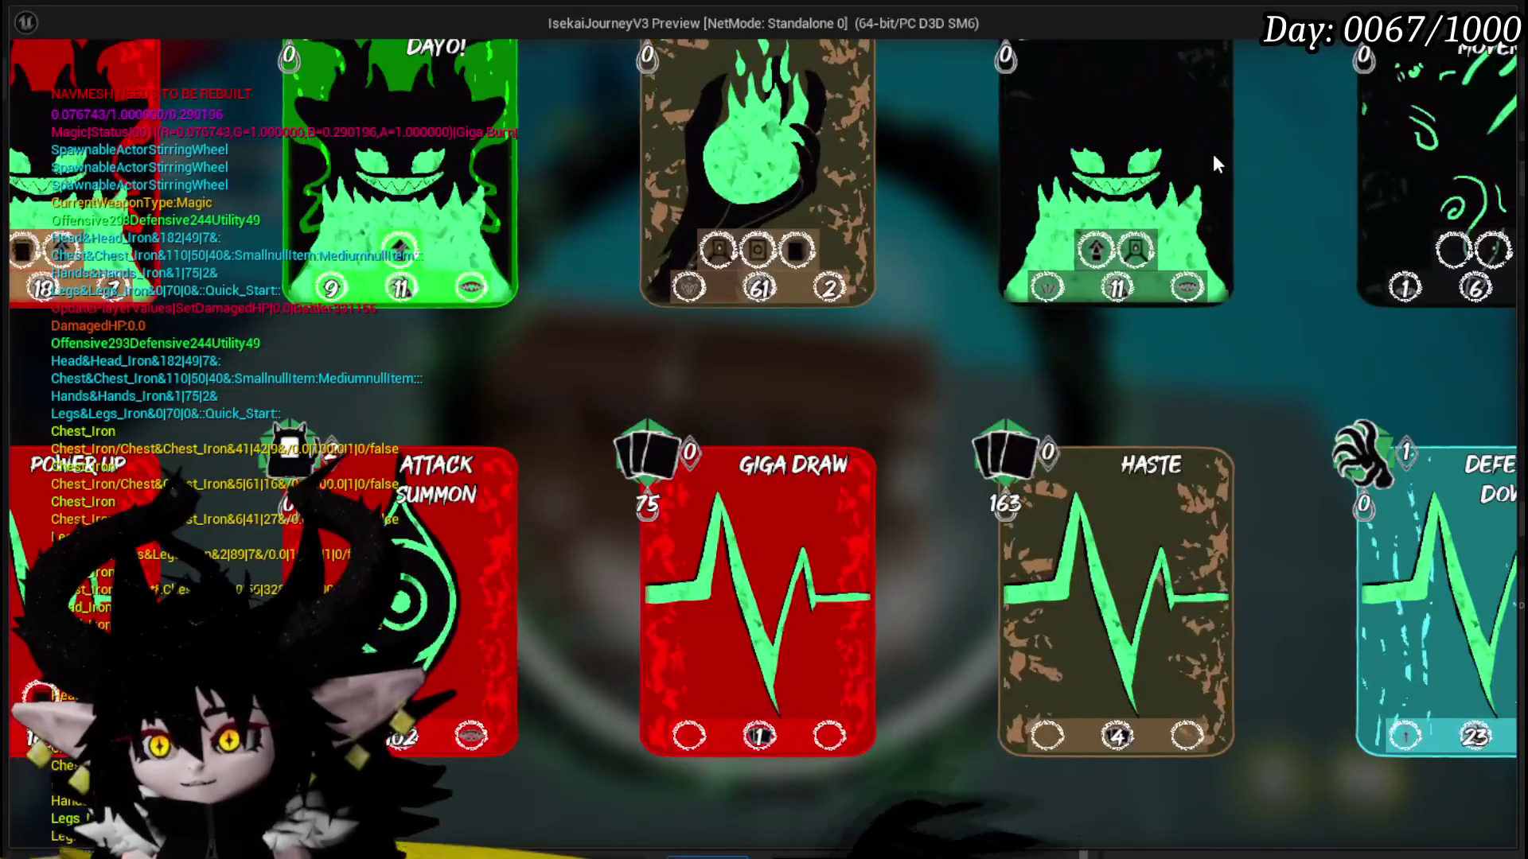
scroll(1213, 154, "down", 2)
scroll(1201, 173, "down", 2)
scroll(1144, 269, "up", 1)
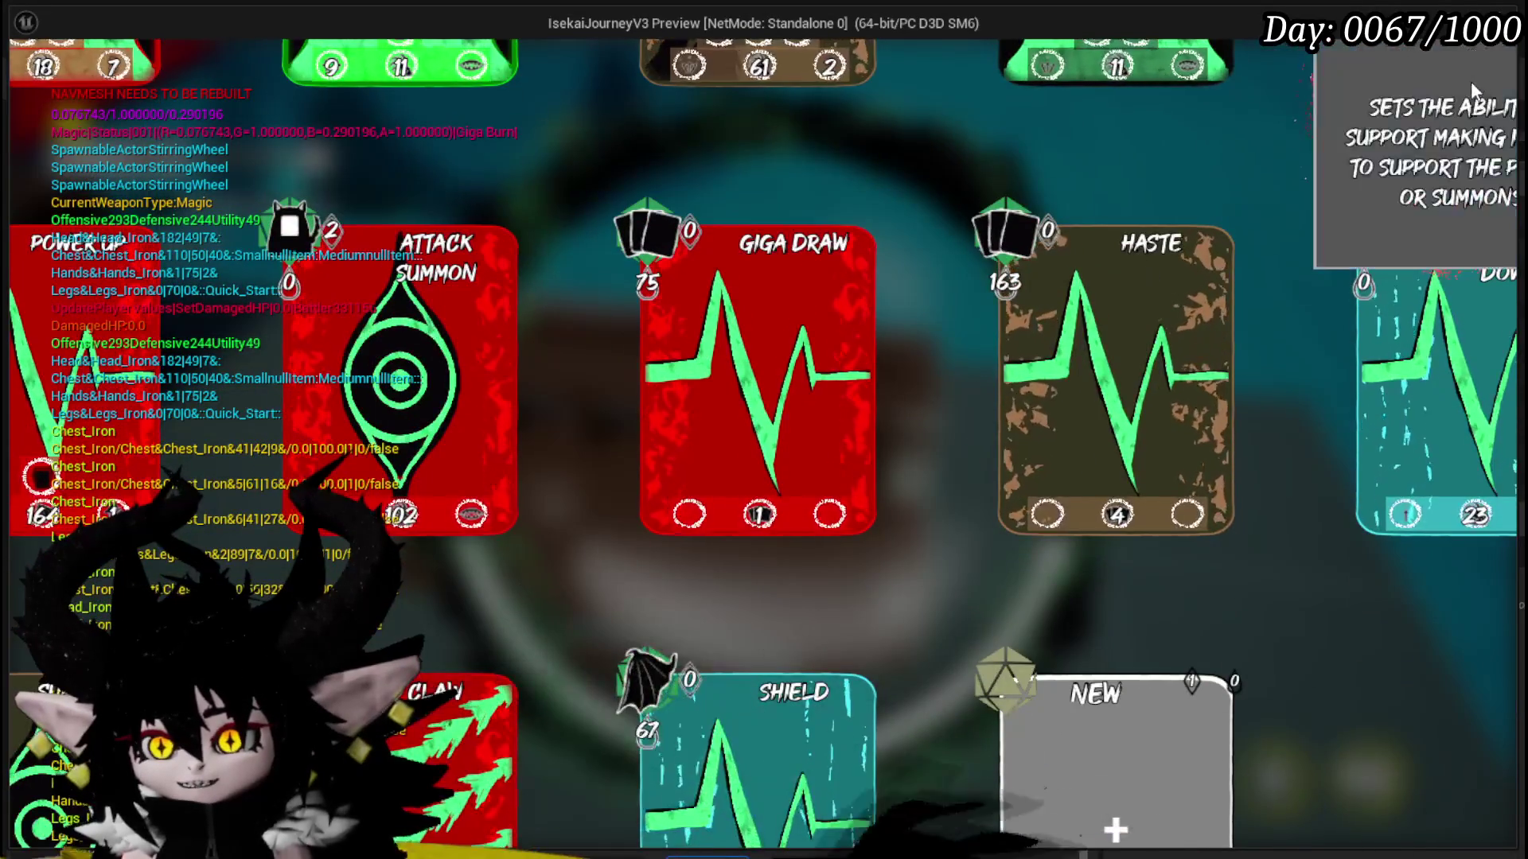
left_click(1190, 327)
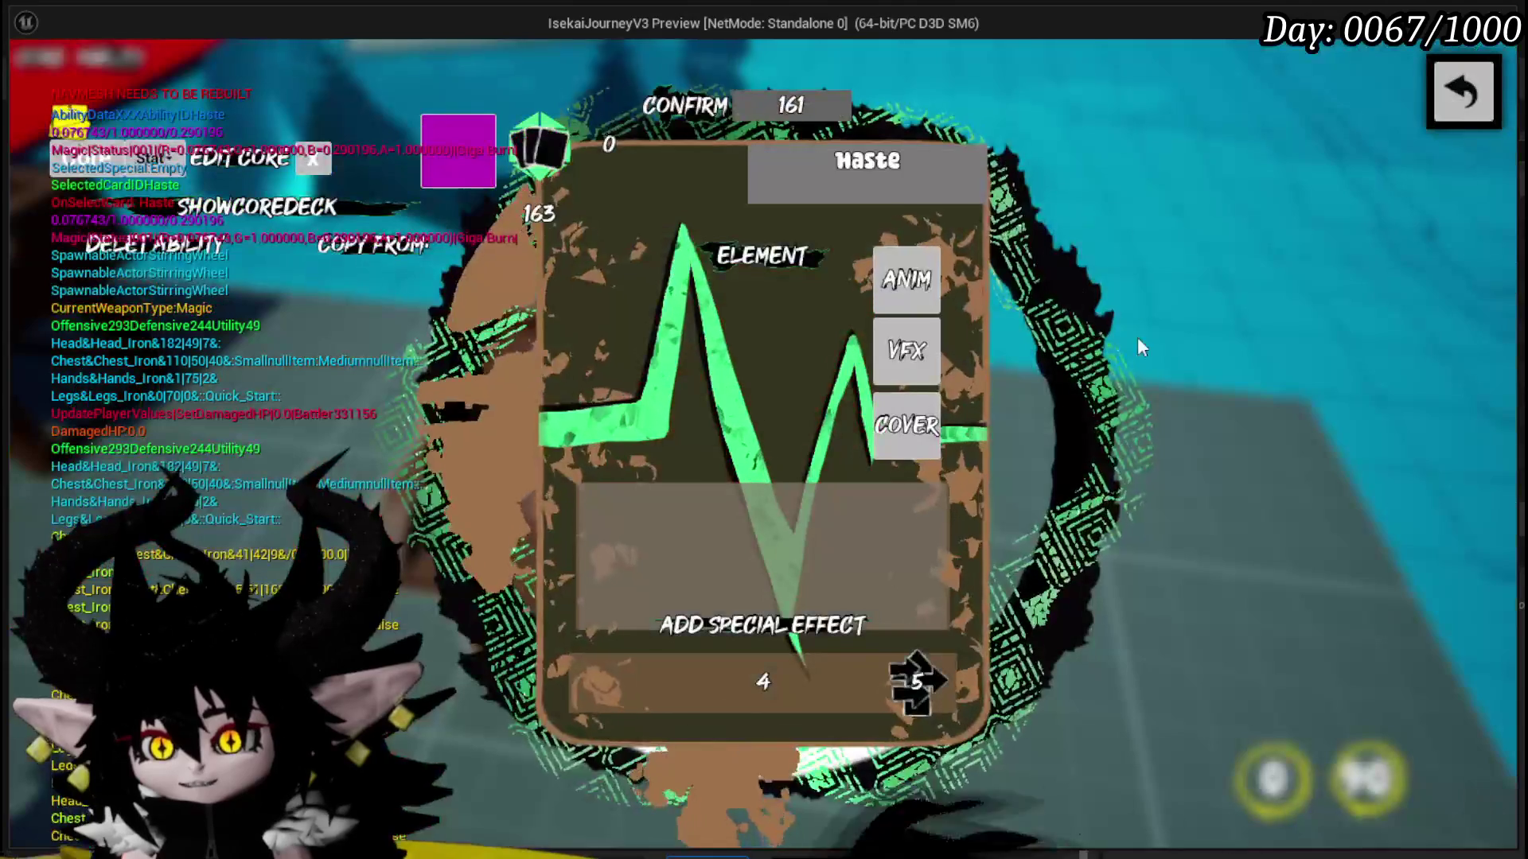
left_click(915, 426)
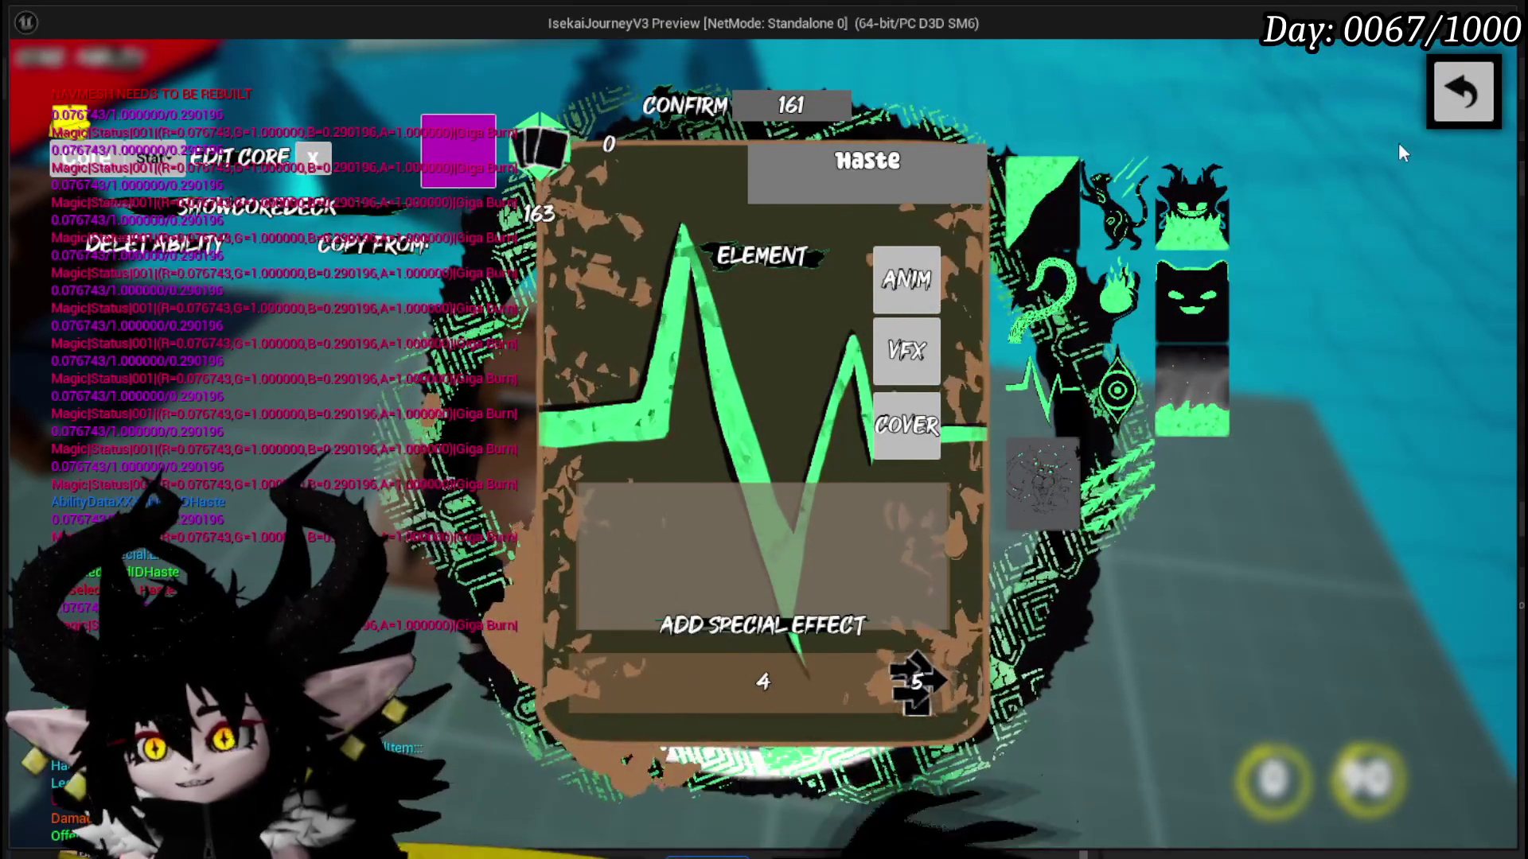
left_click(1467, 93)
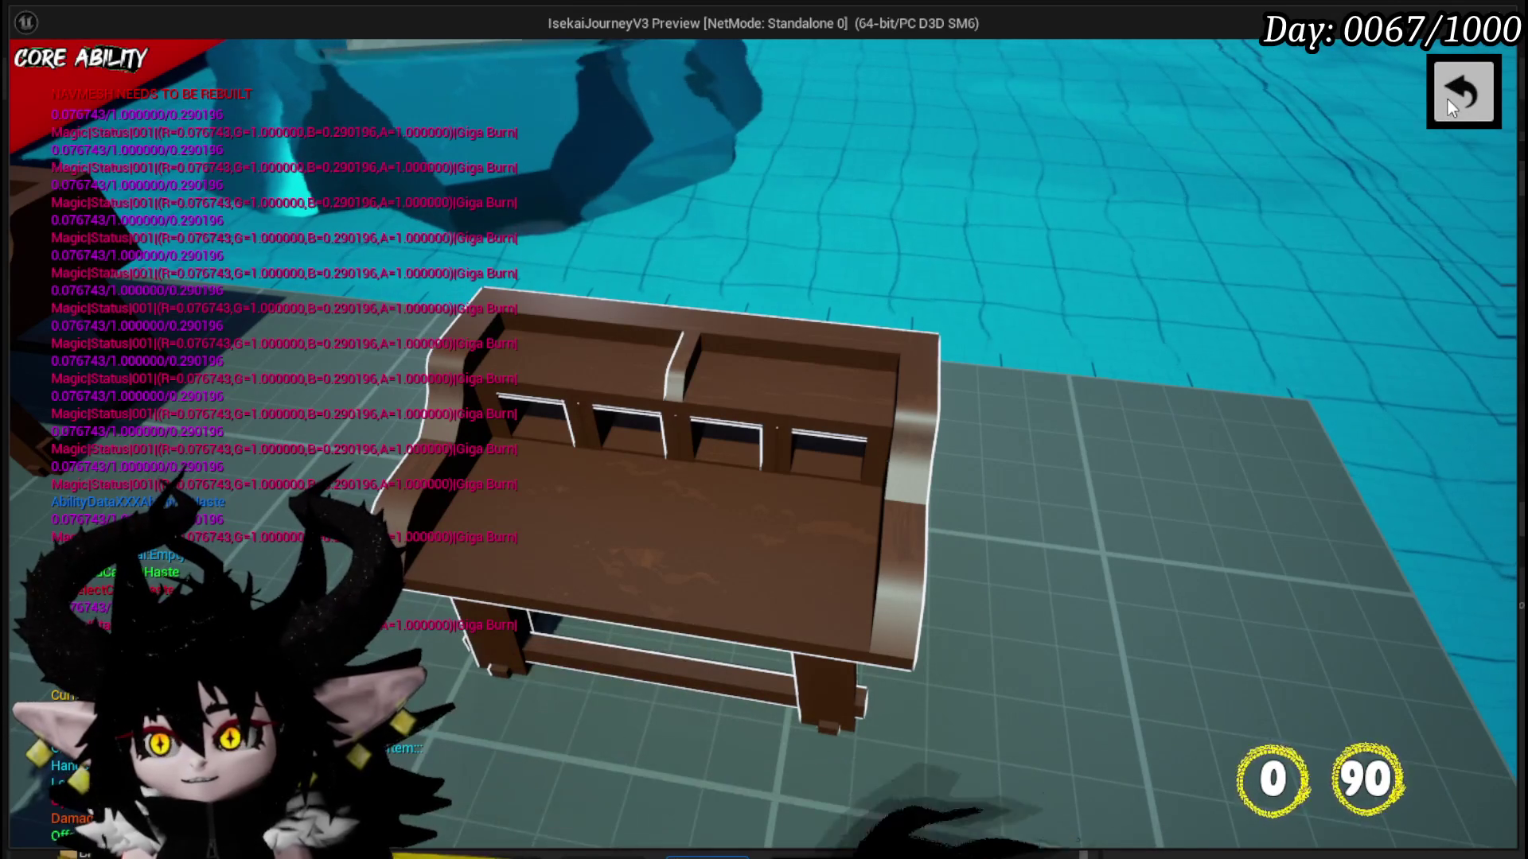
- Stop the play session and save the L_DungeonCreationTest level
key("alt+Tab")
key("Escape")
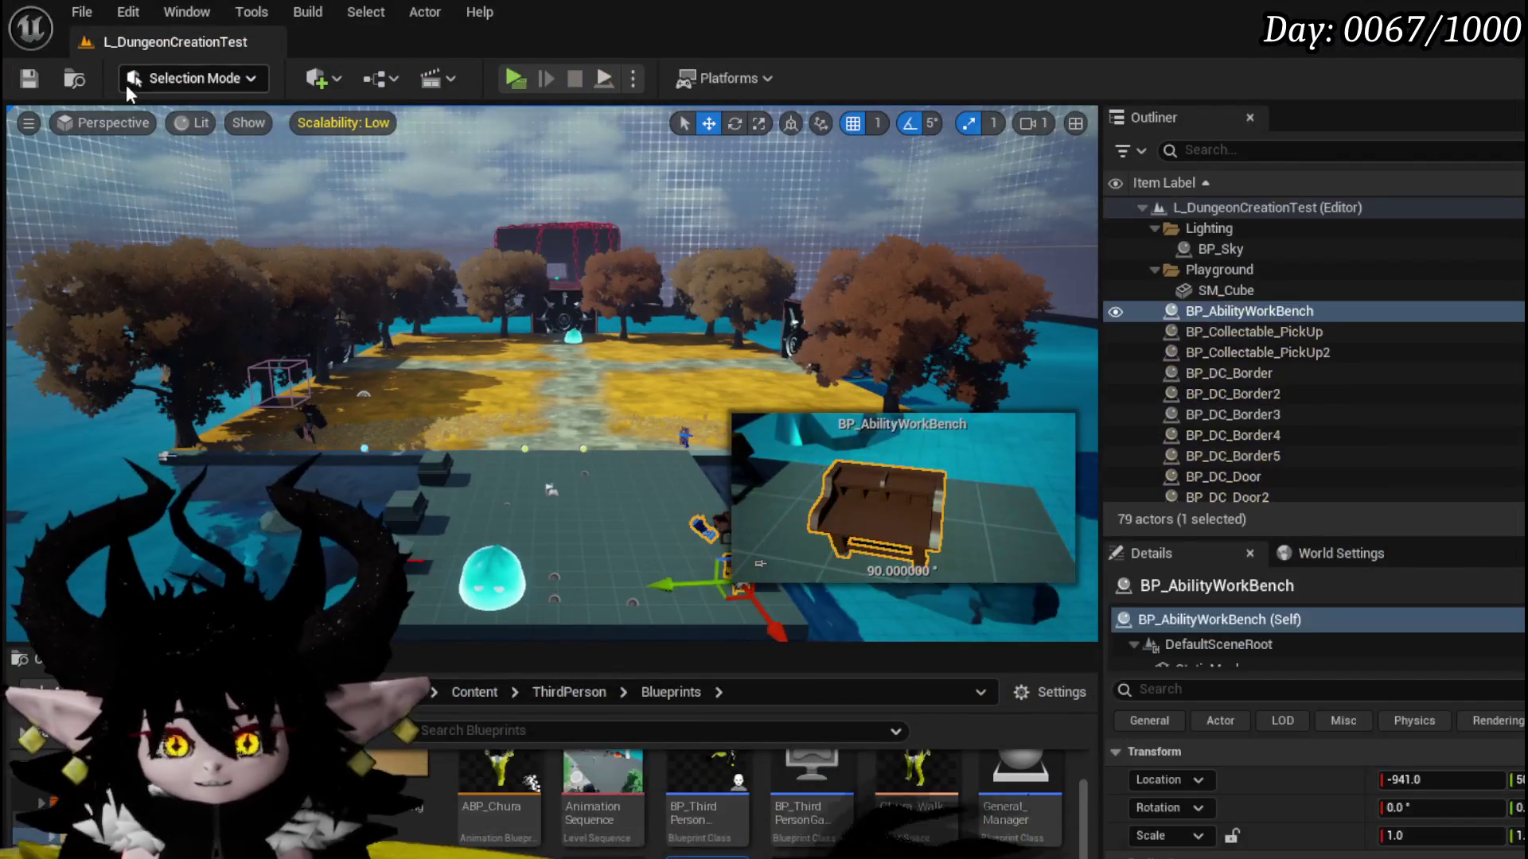
left_click(28, 77)
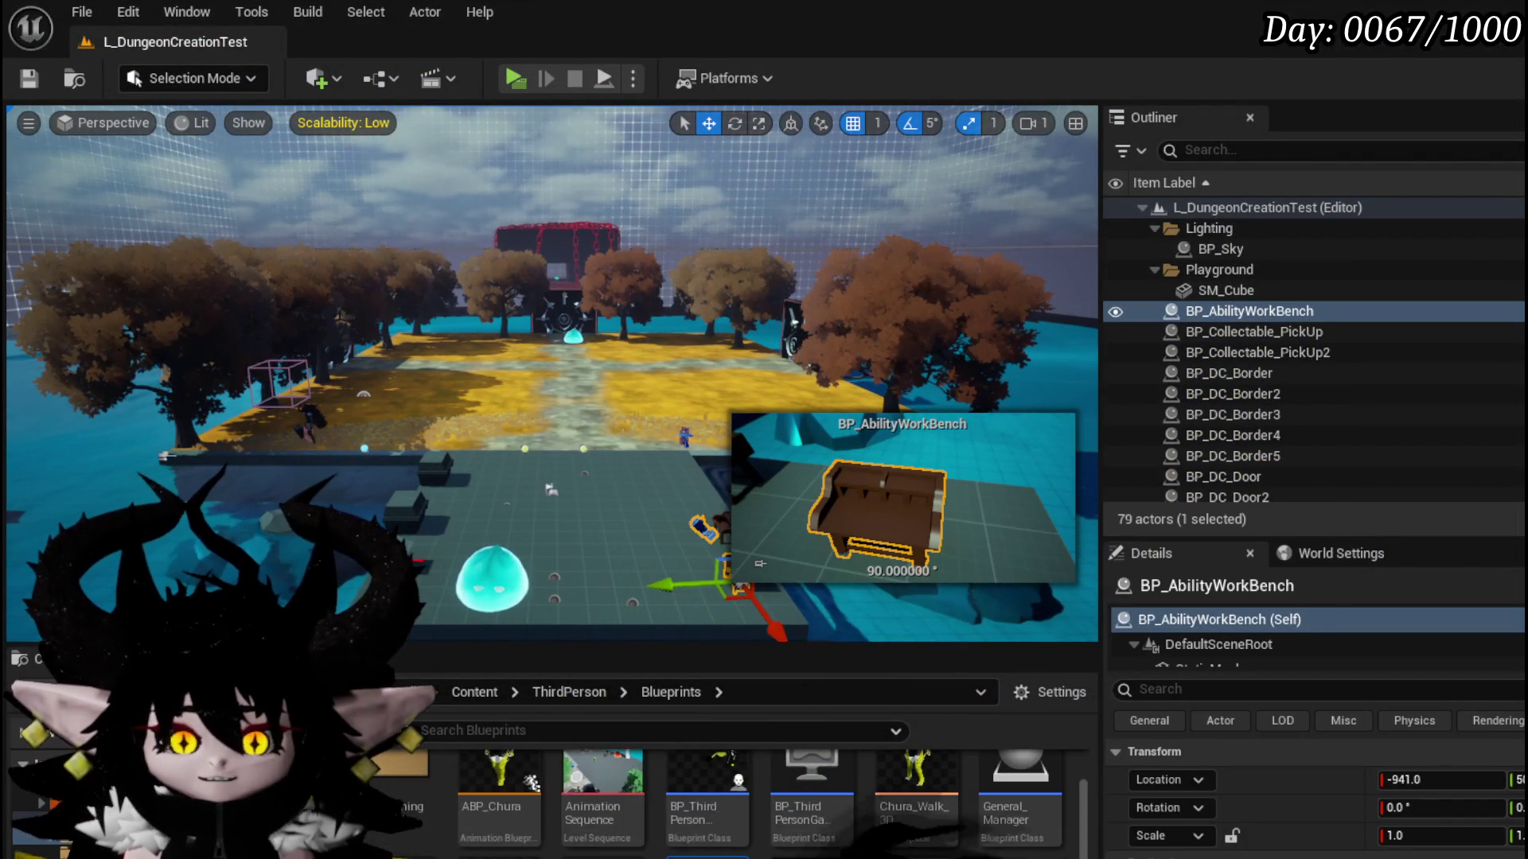
- Show the AbilityWorkBenchUI widget's Designer canvas containing WPU_Button_Closing
key("alt+Tab")
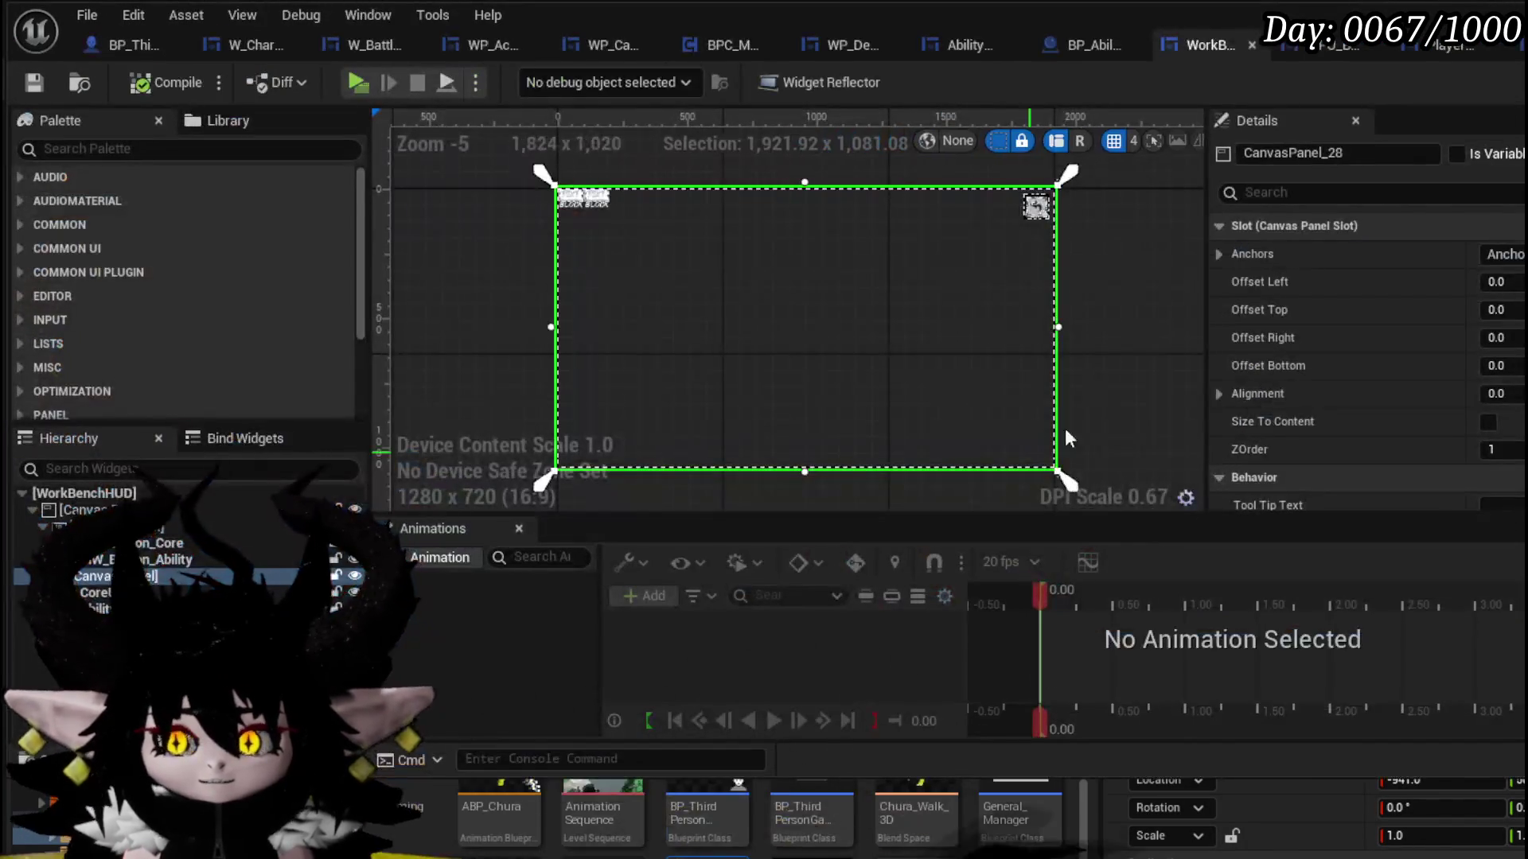
left_click(953, 45)
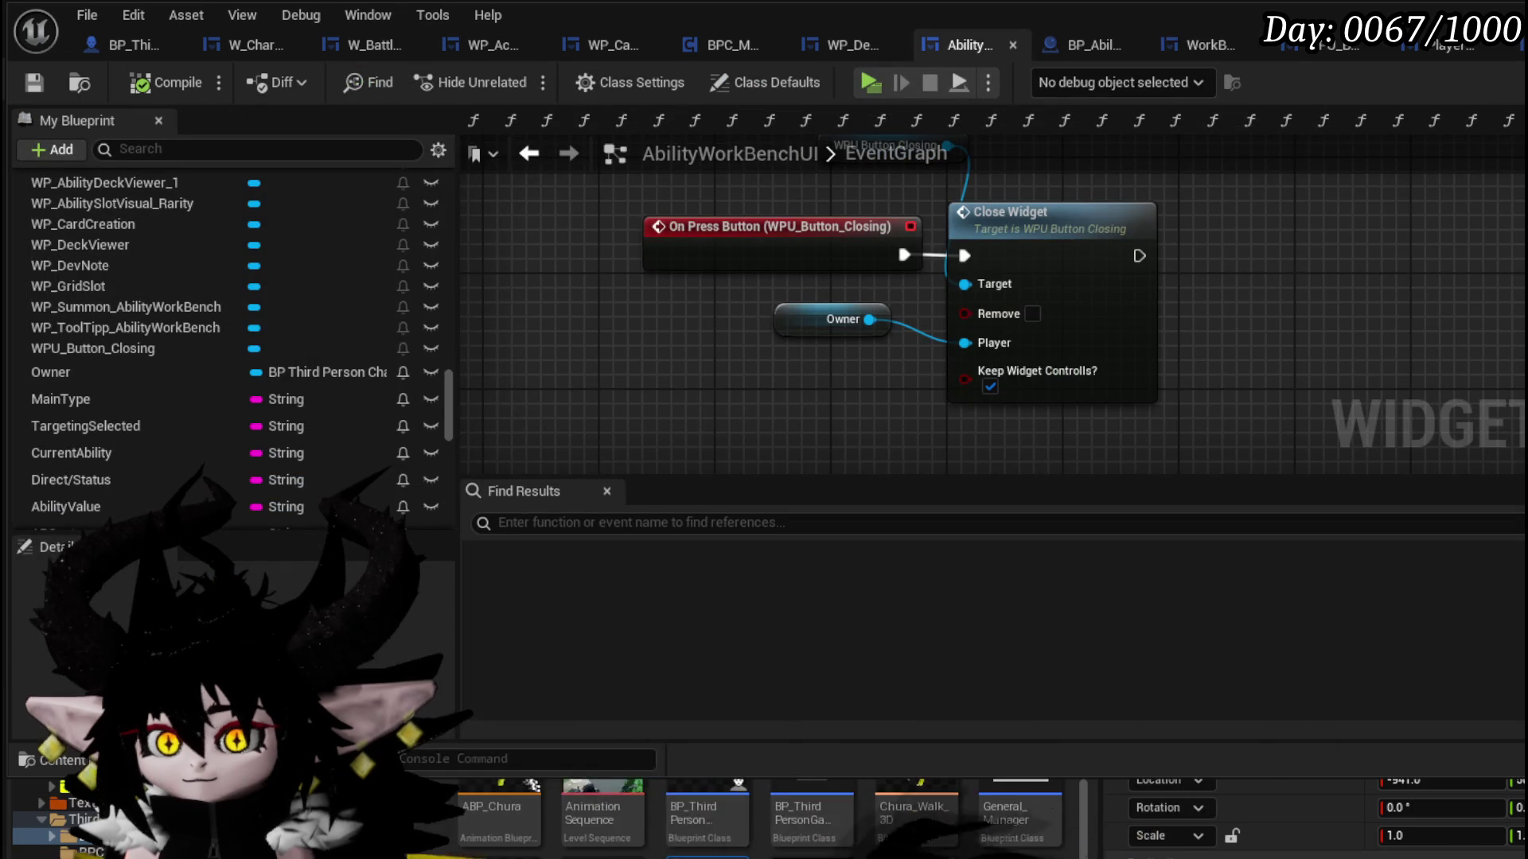
key("shift+F4")
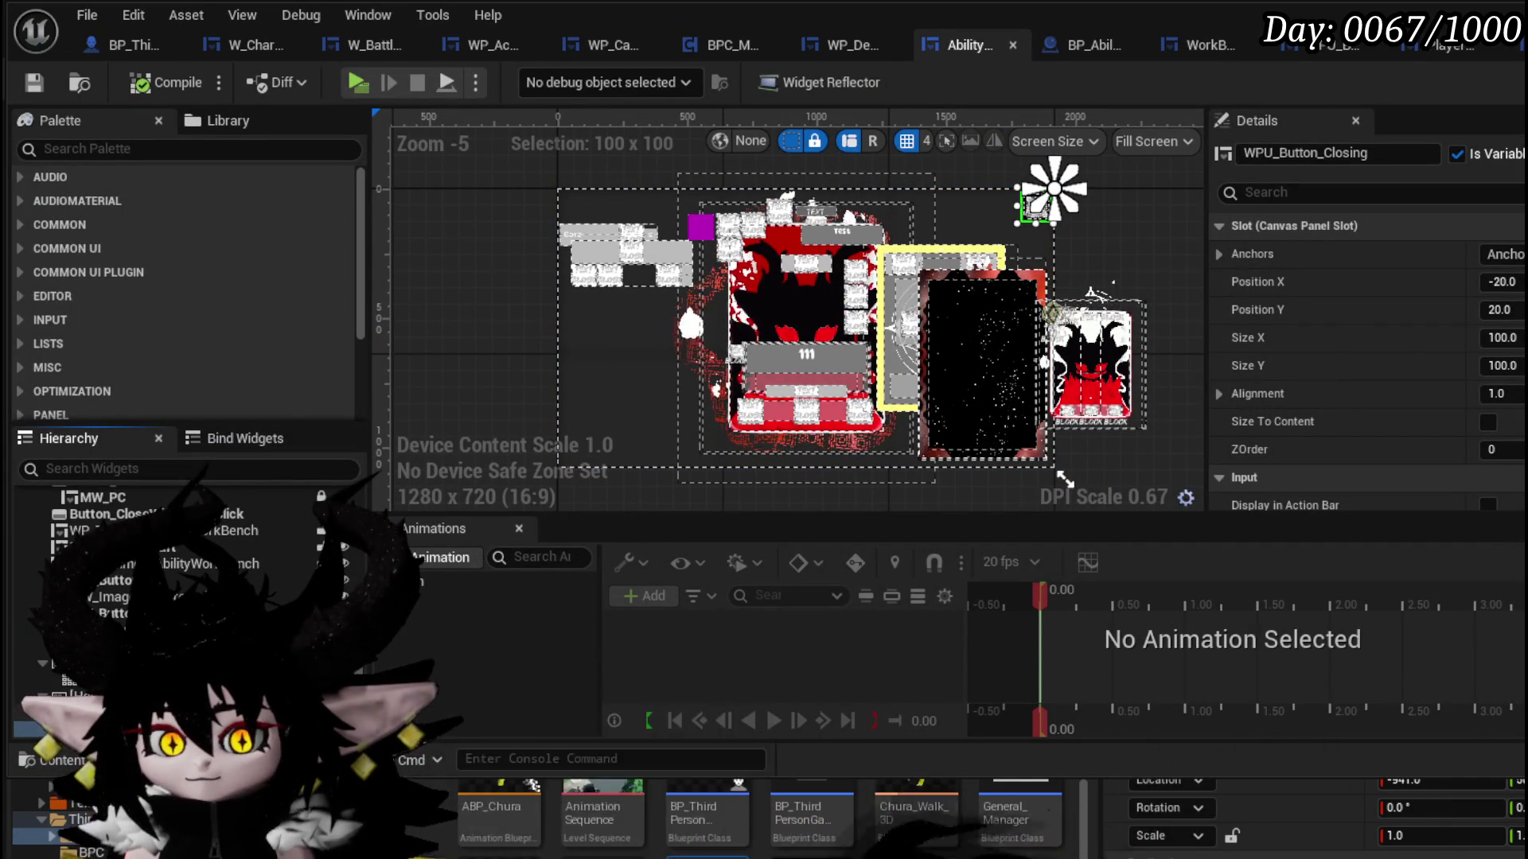
- Select HorizontalBox_0 in the AbilityWorkBenchUI hierarchy
left_click(119, 712)
scroll(533, 296, "down", 5)
scroll(474, 328, "up", 4)
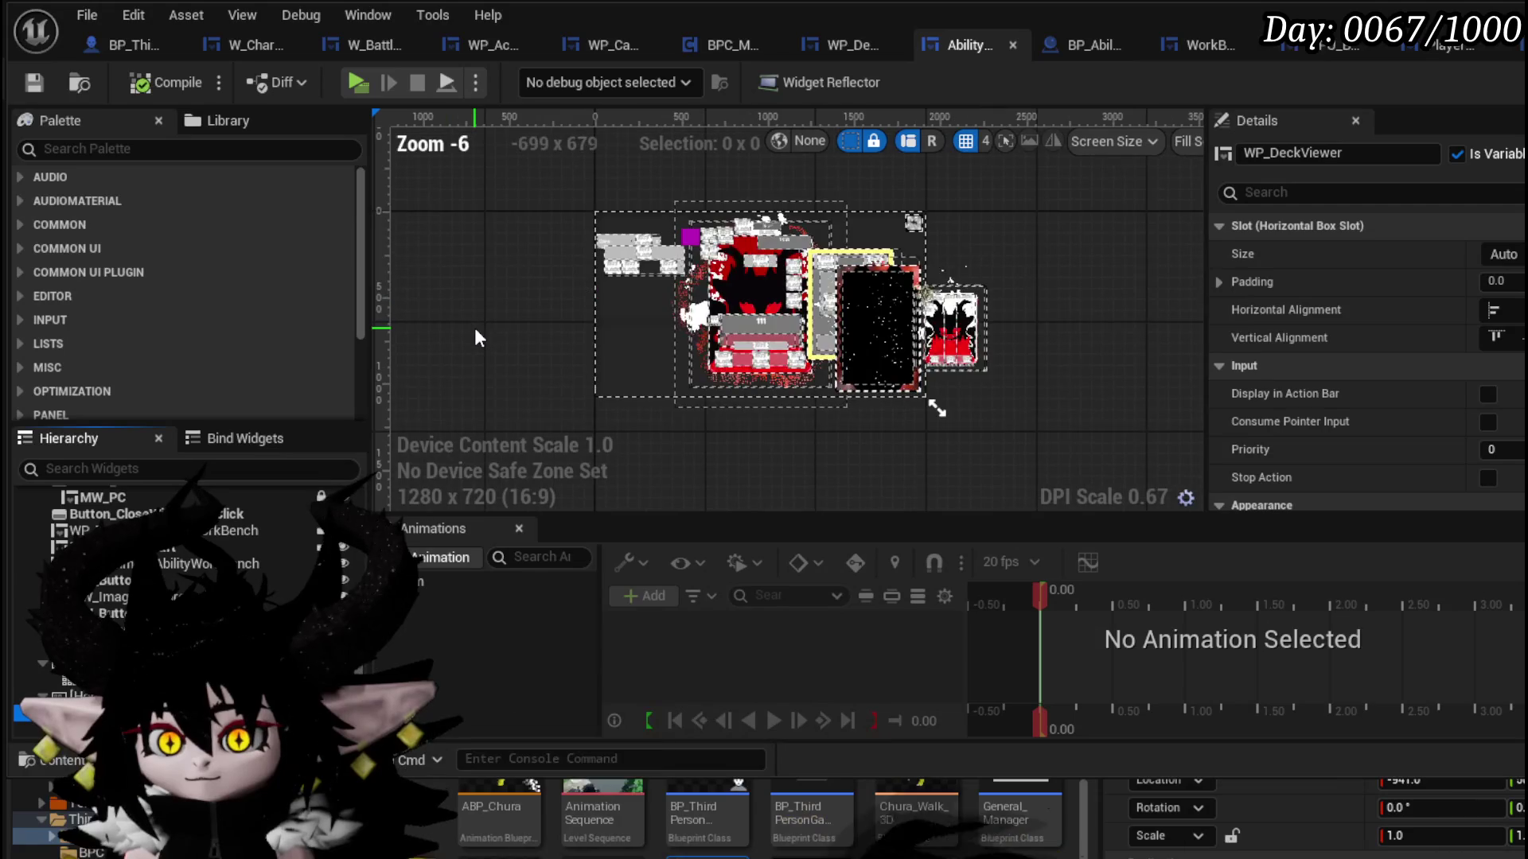
scroll(475, 328, "up", 2)
scroll(475, 328, "down", 2)
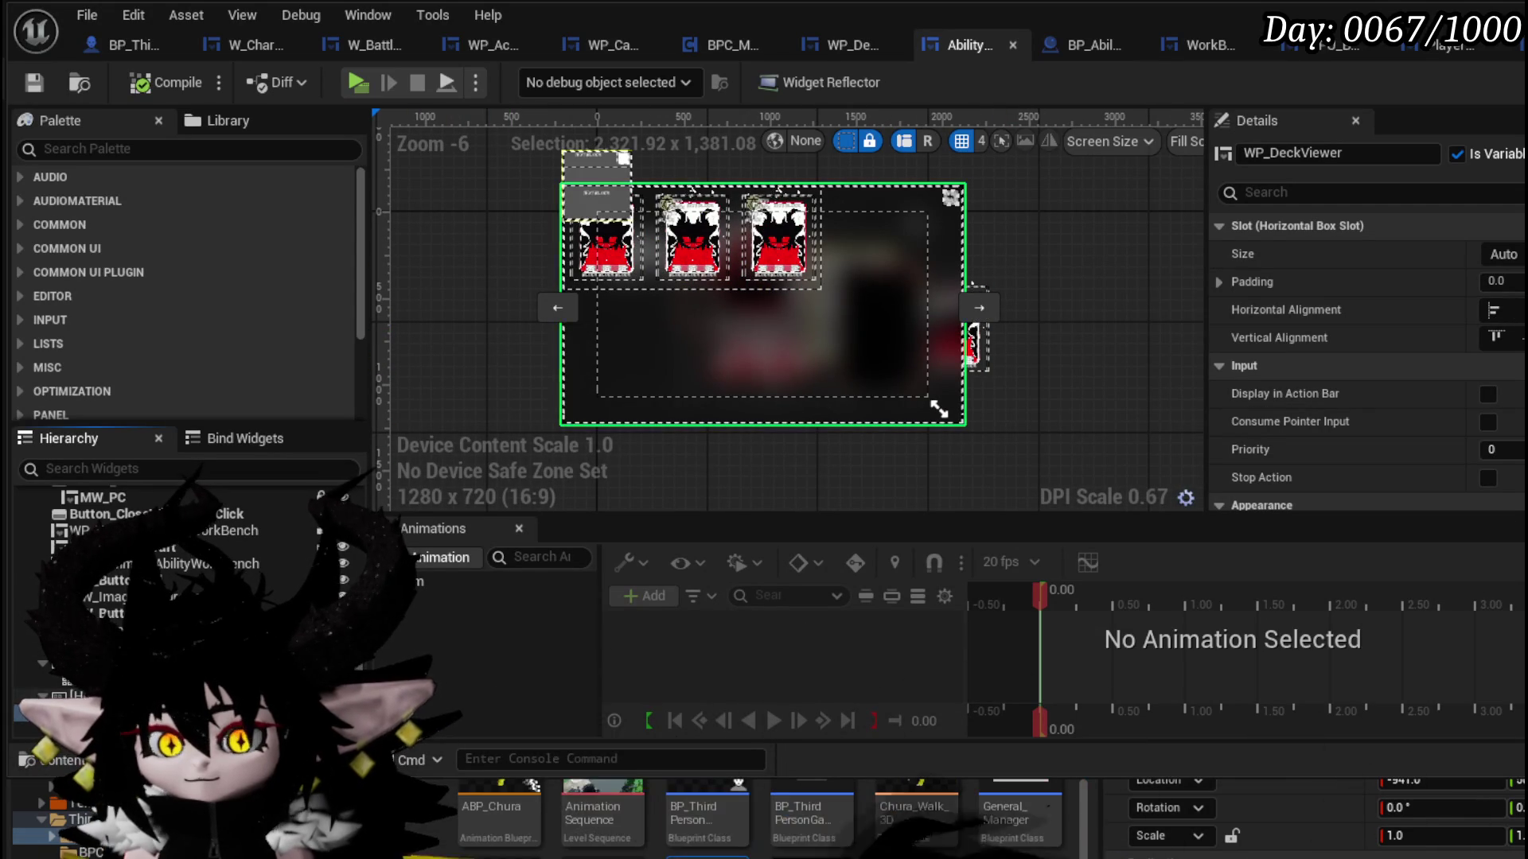
left_click(764, 414)
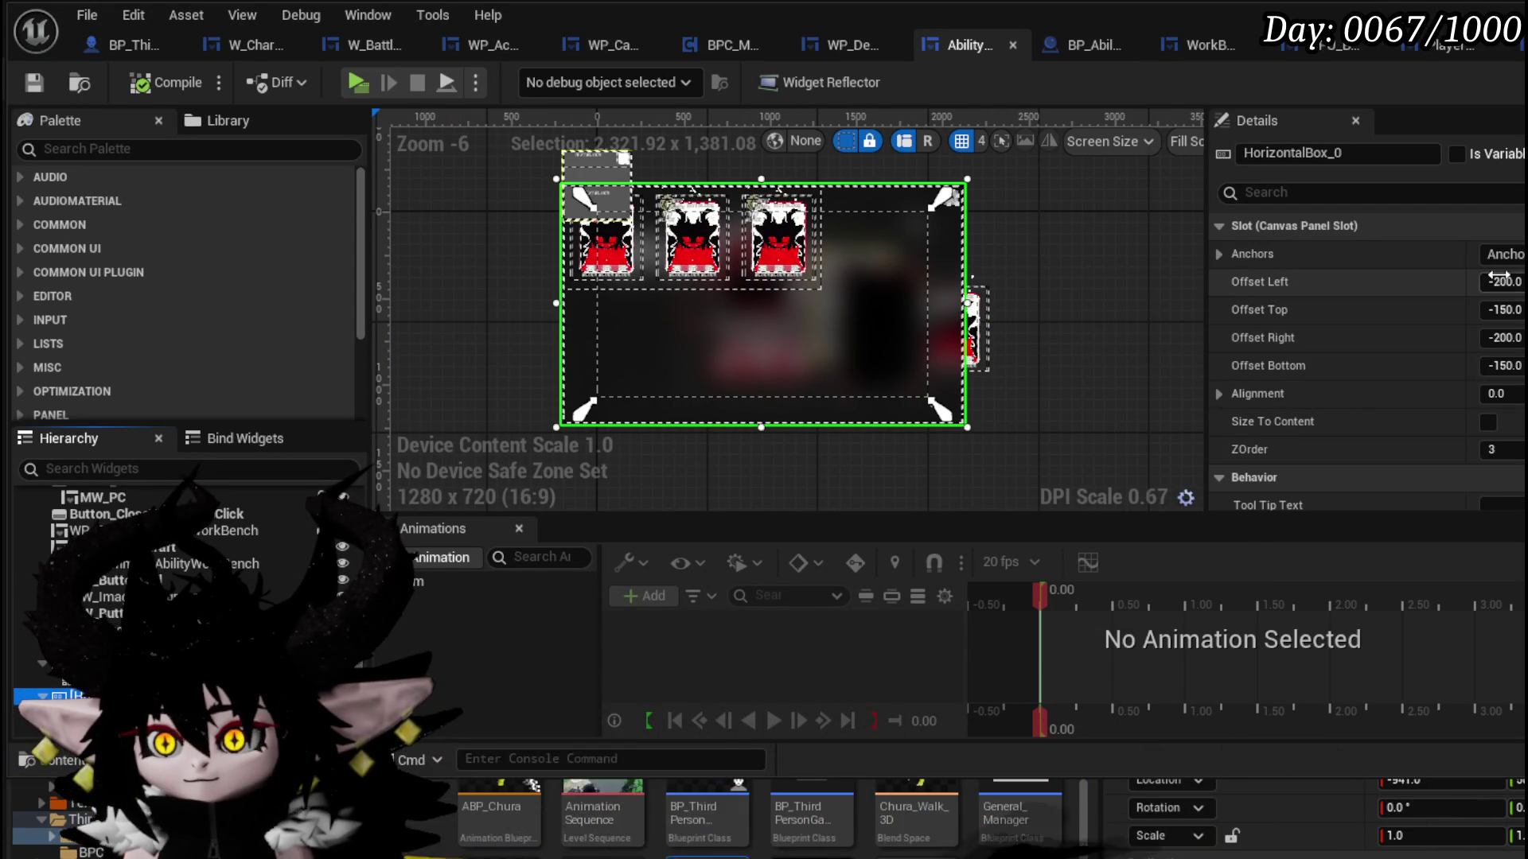
- Set HorizontalBox_0's Offset Left, Top, Right and Bottom to 0
type("0")
key("Return")
key("Tab")
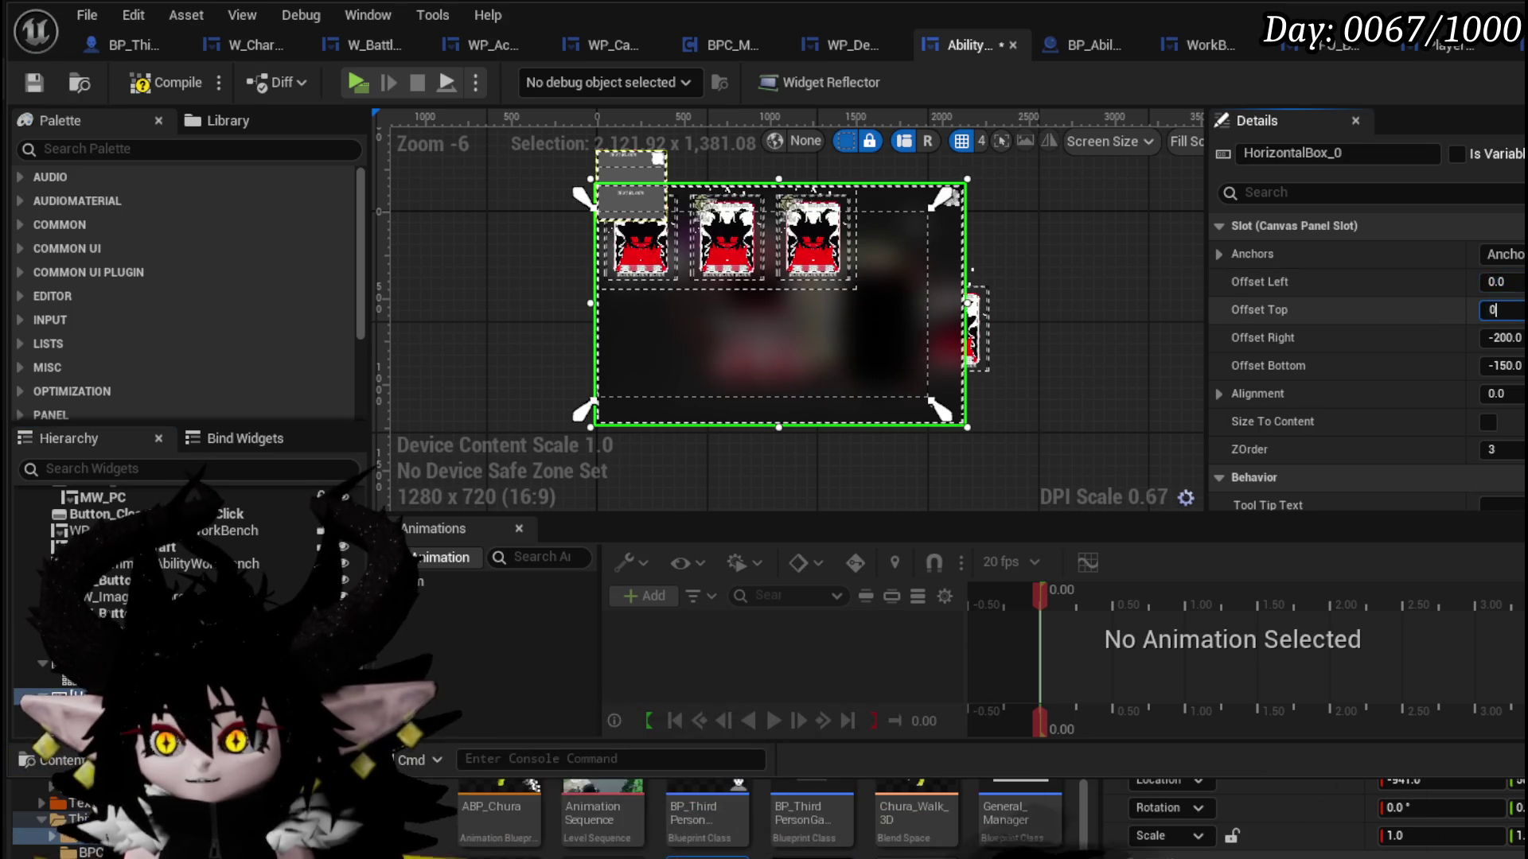
type("0")
key("Return")
type("0")
key("Return")
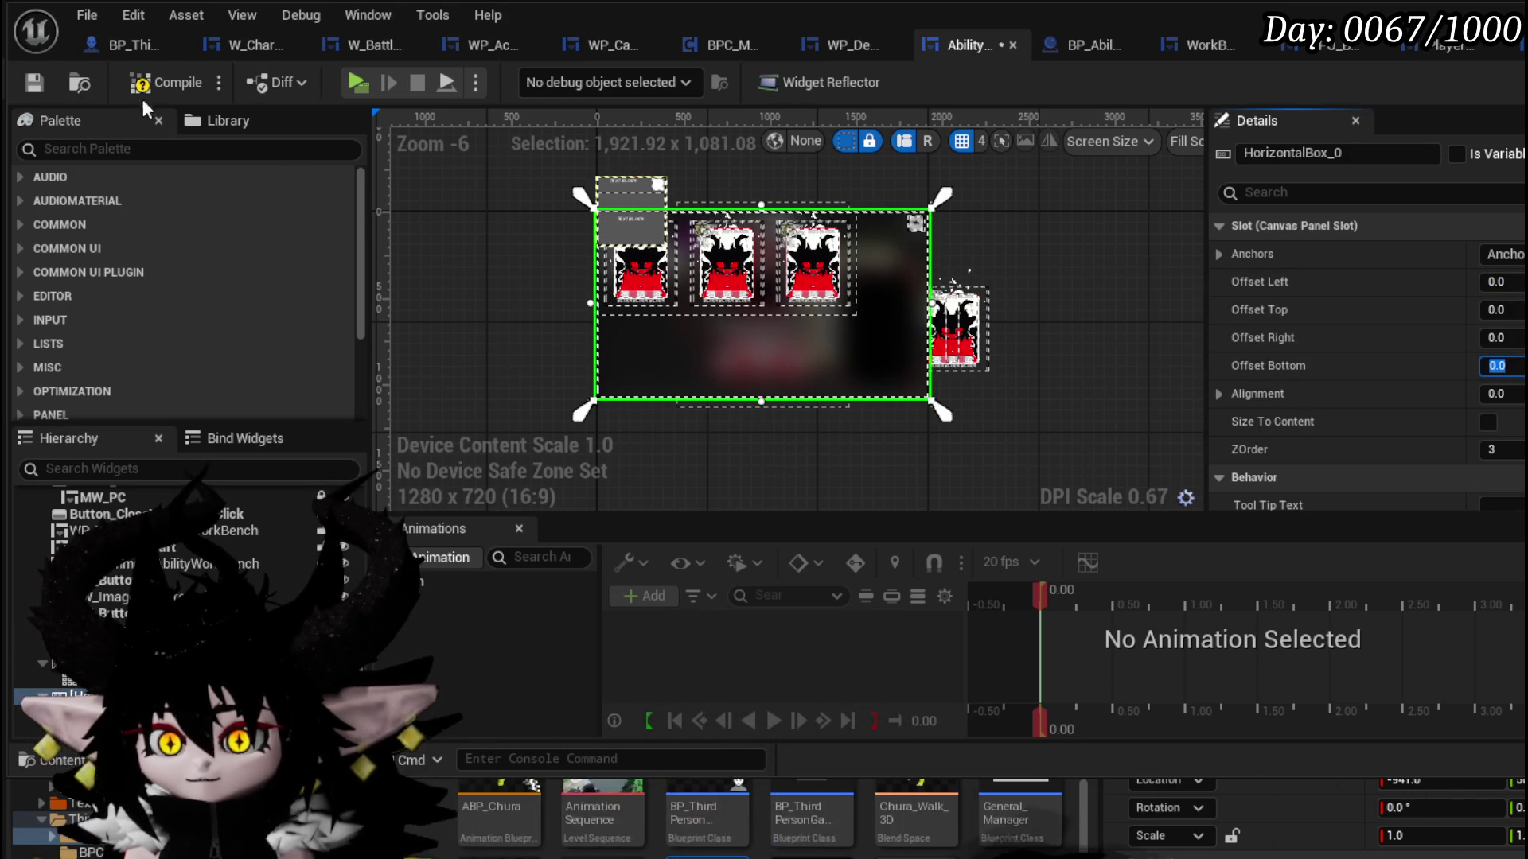
- Compile and save the AbilityWorkBenchUI widget
left_click(47, 78)
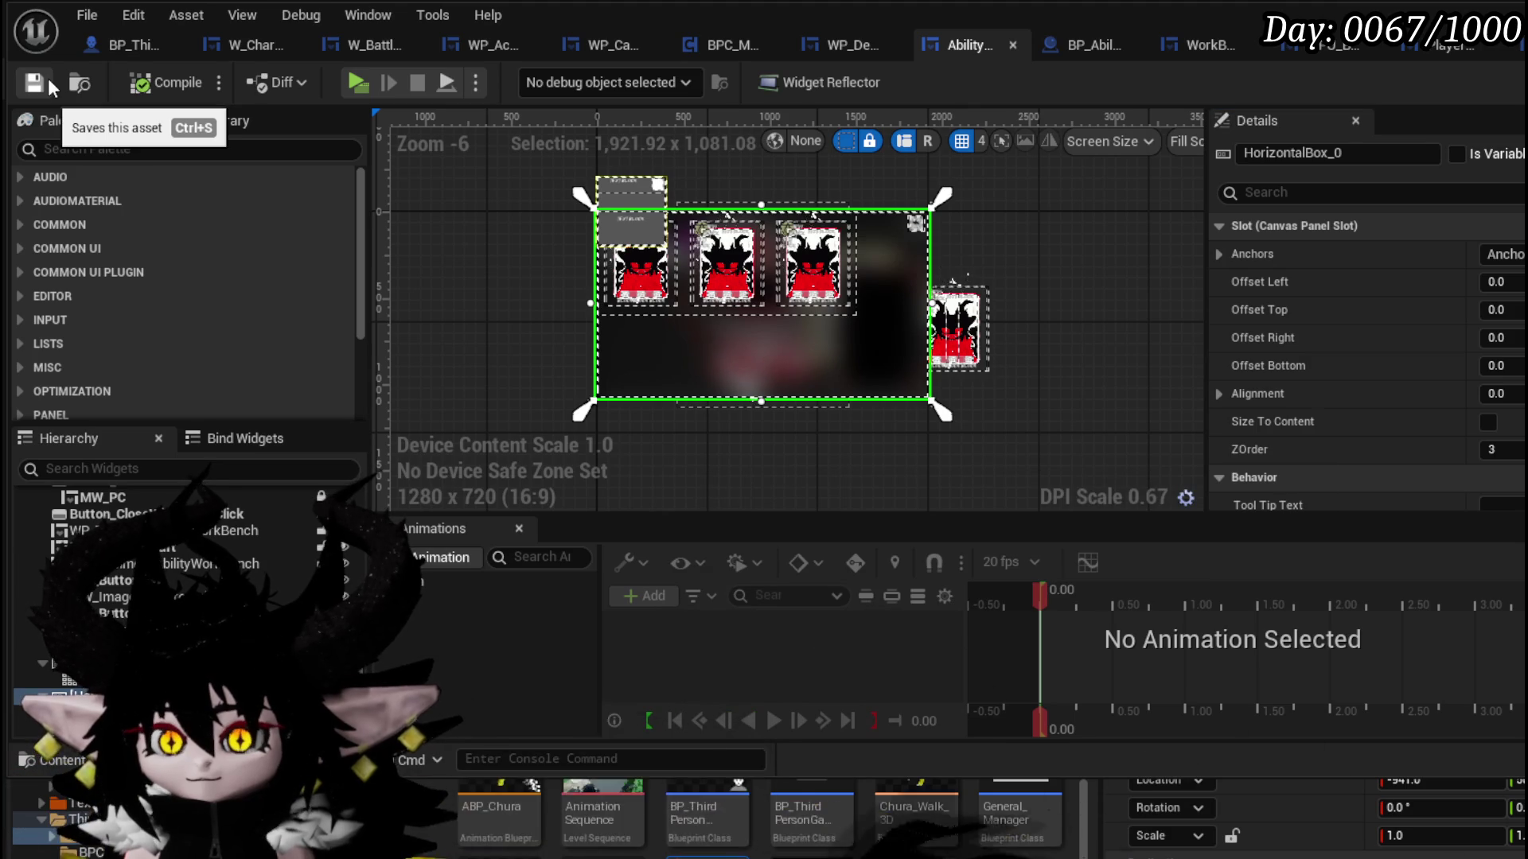
scroll(764, 207, "up", 2)
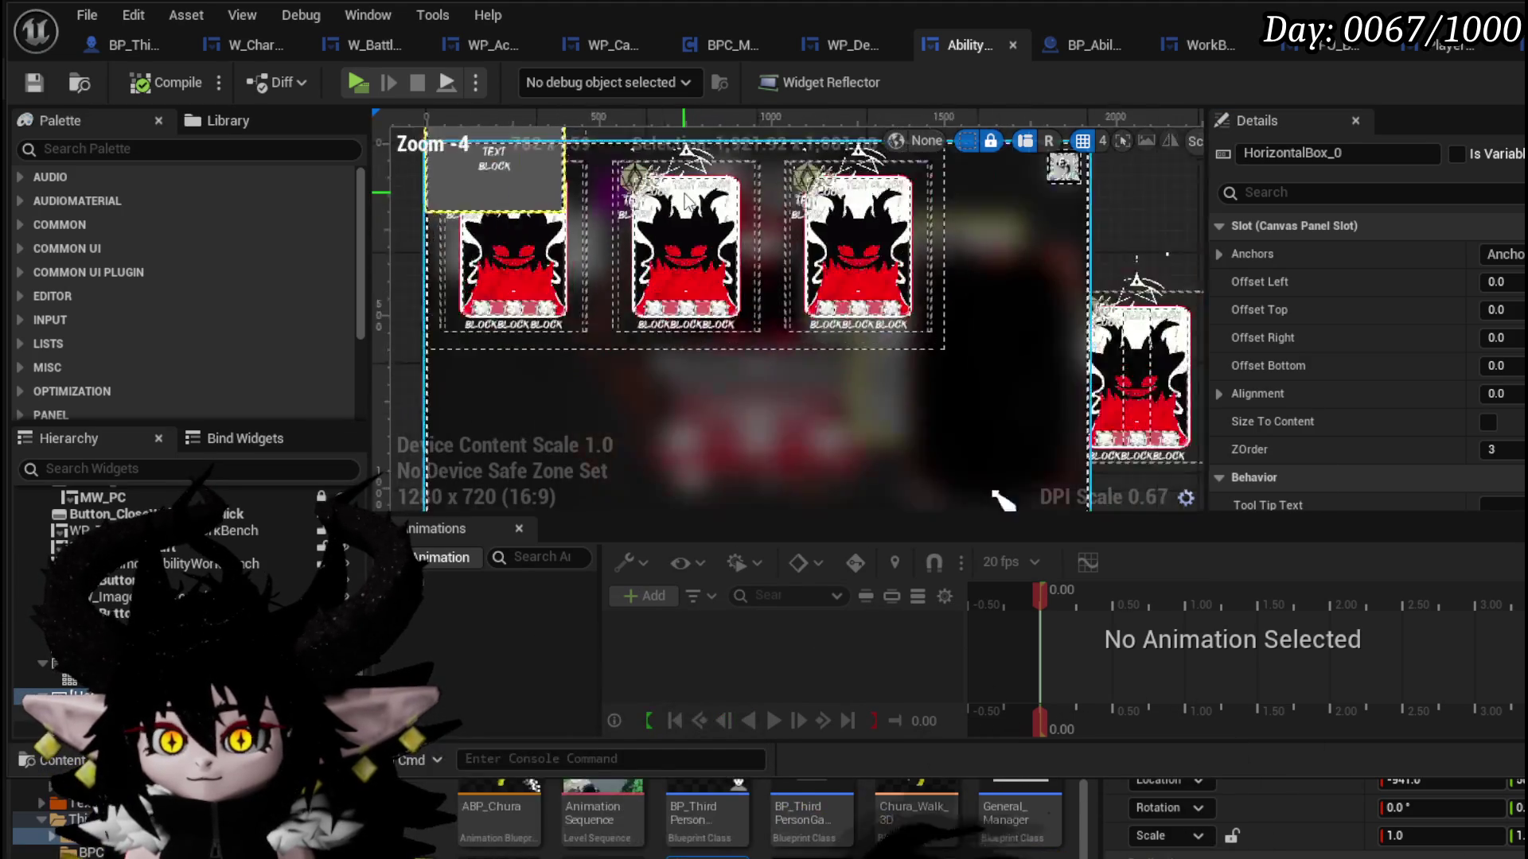
scroll(717, 199, "down", 2)
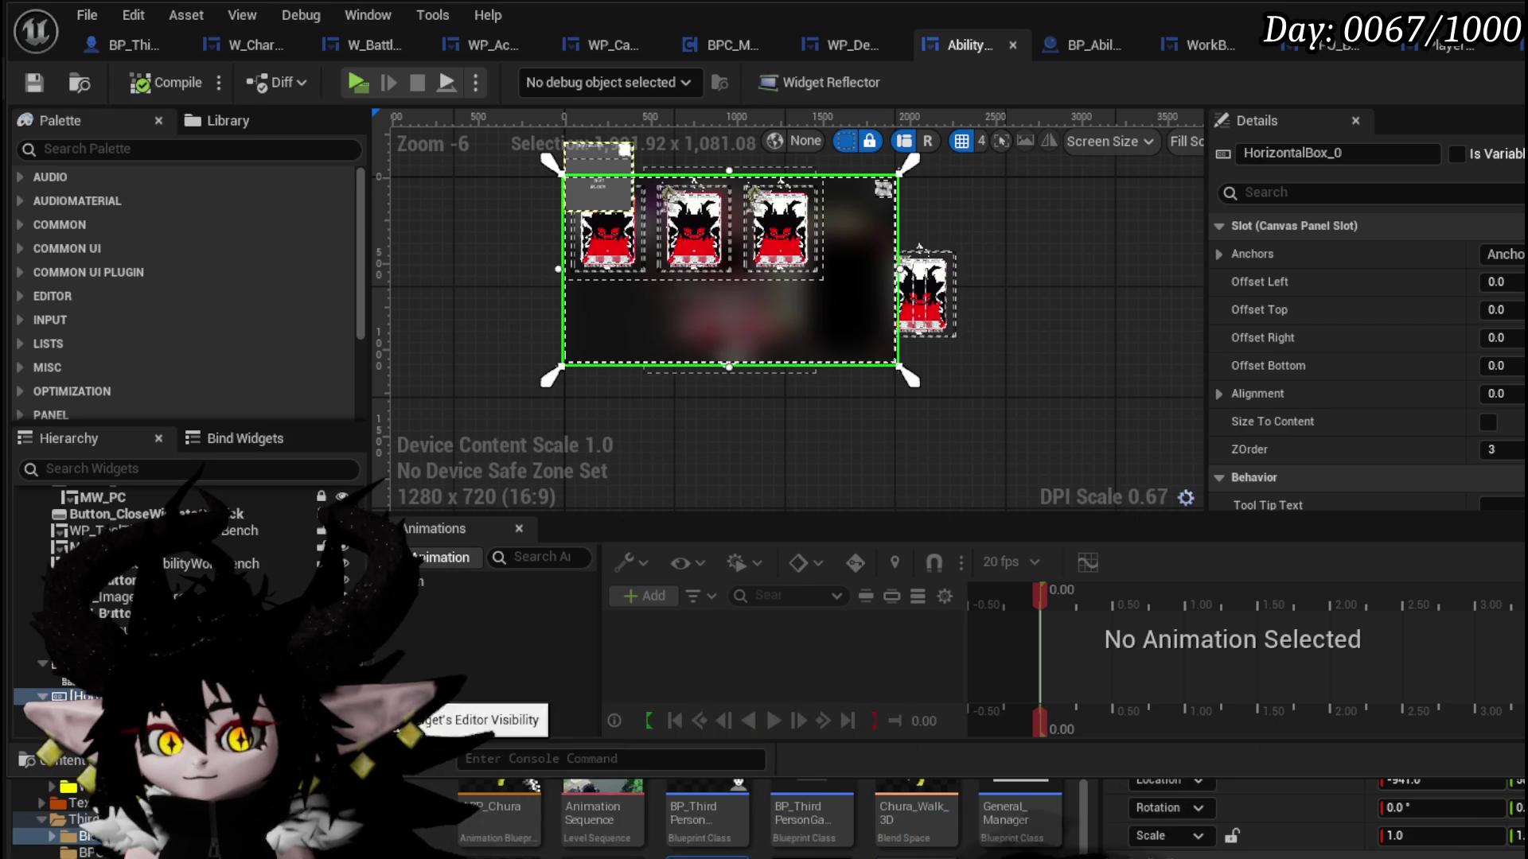
scroll(883, 187, "up", 3)
- Add an On Press event for WPU_Button_Closing that triggers Close Widget
left_click(819, 262)
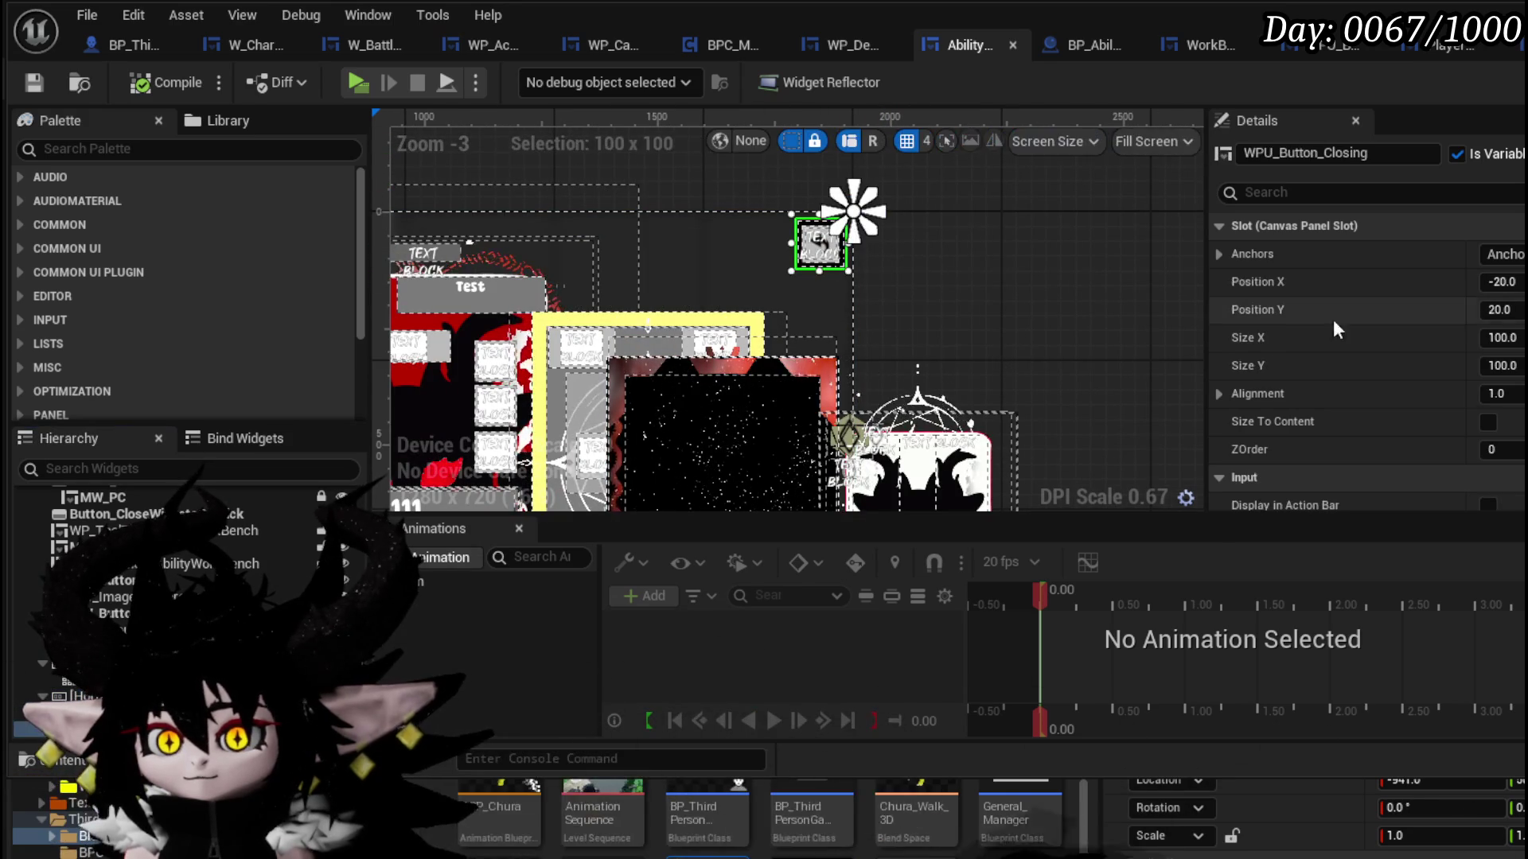
scroll(1353, 262, "down", 10)
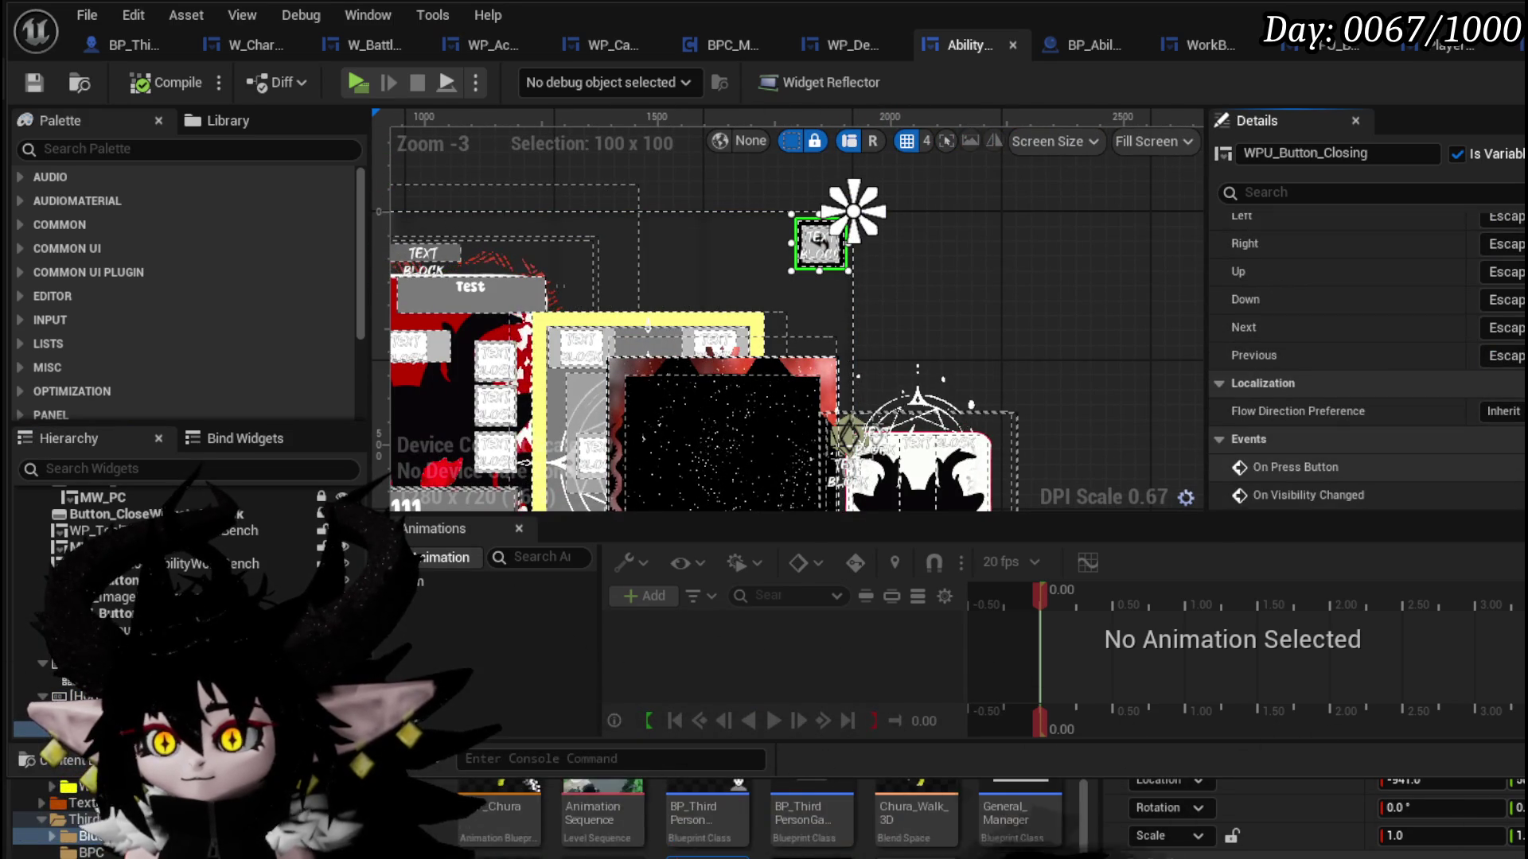
left_click(1520, 467)
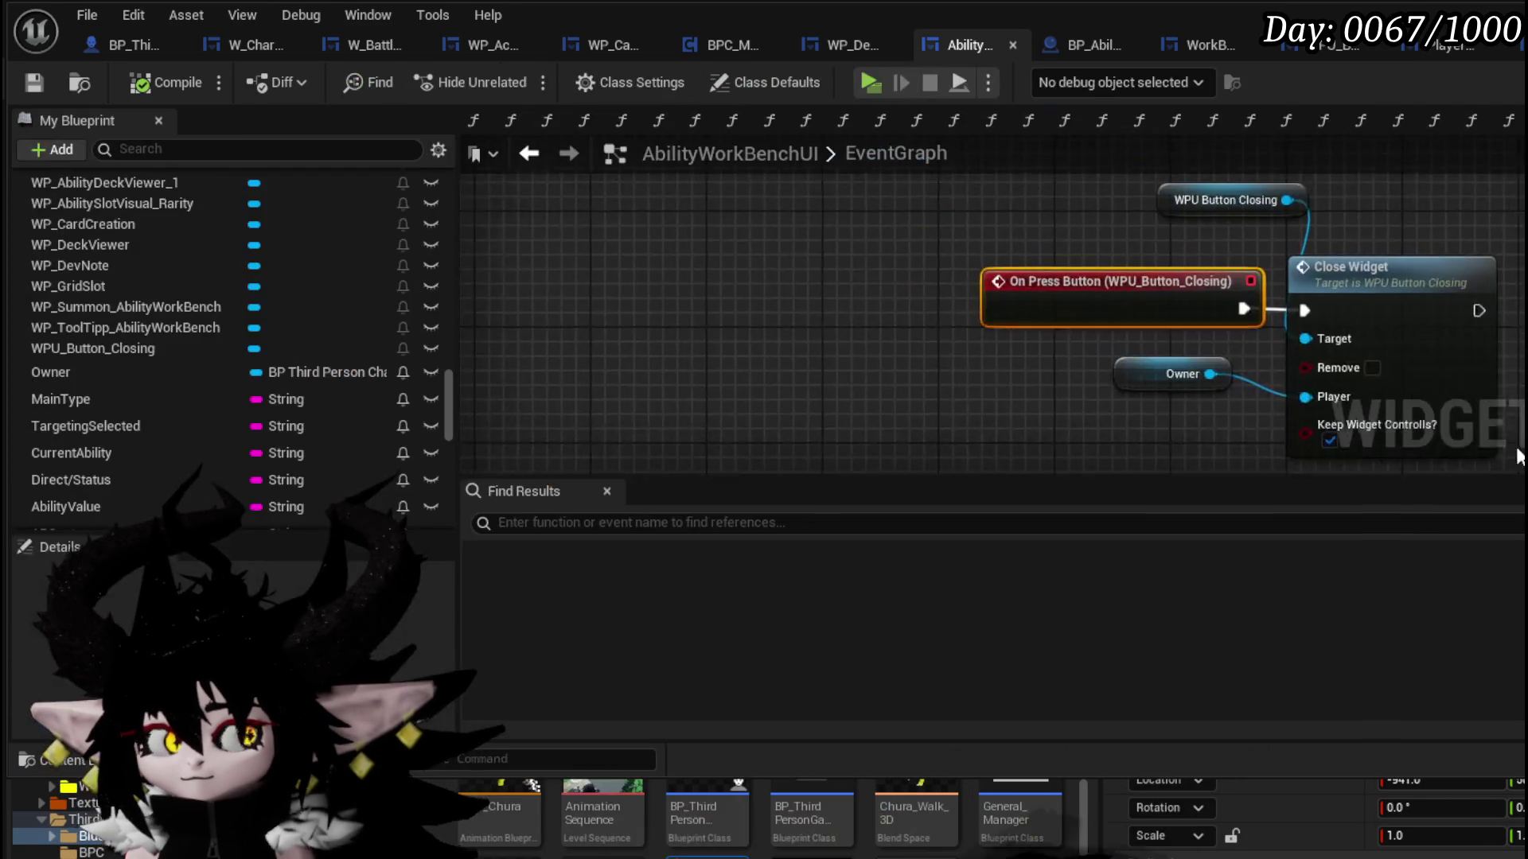
mouse_move(1043, 350)
left_mouse_down()
mouse_move(718, 288)
mouse_move(731, 337)
left_mouse_up()
scroll(718, 288, "down", 3)
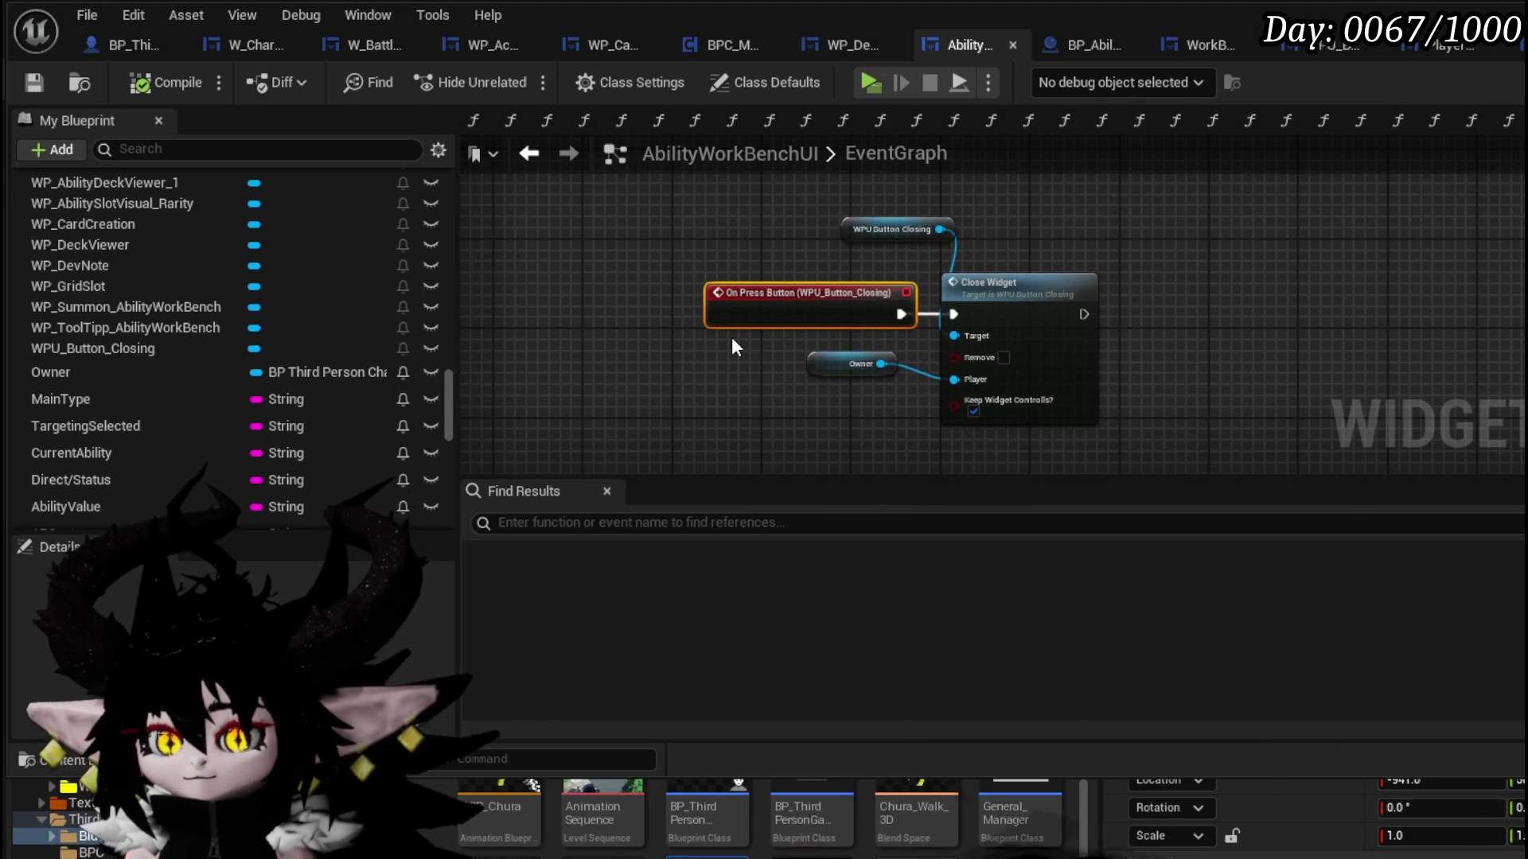
left_click_drag(854, 229, 832, 196)
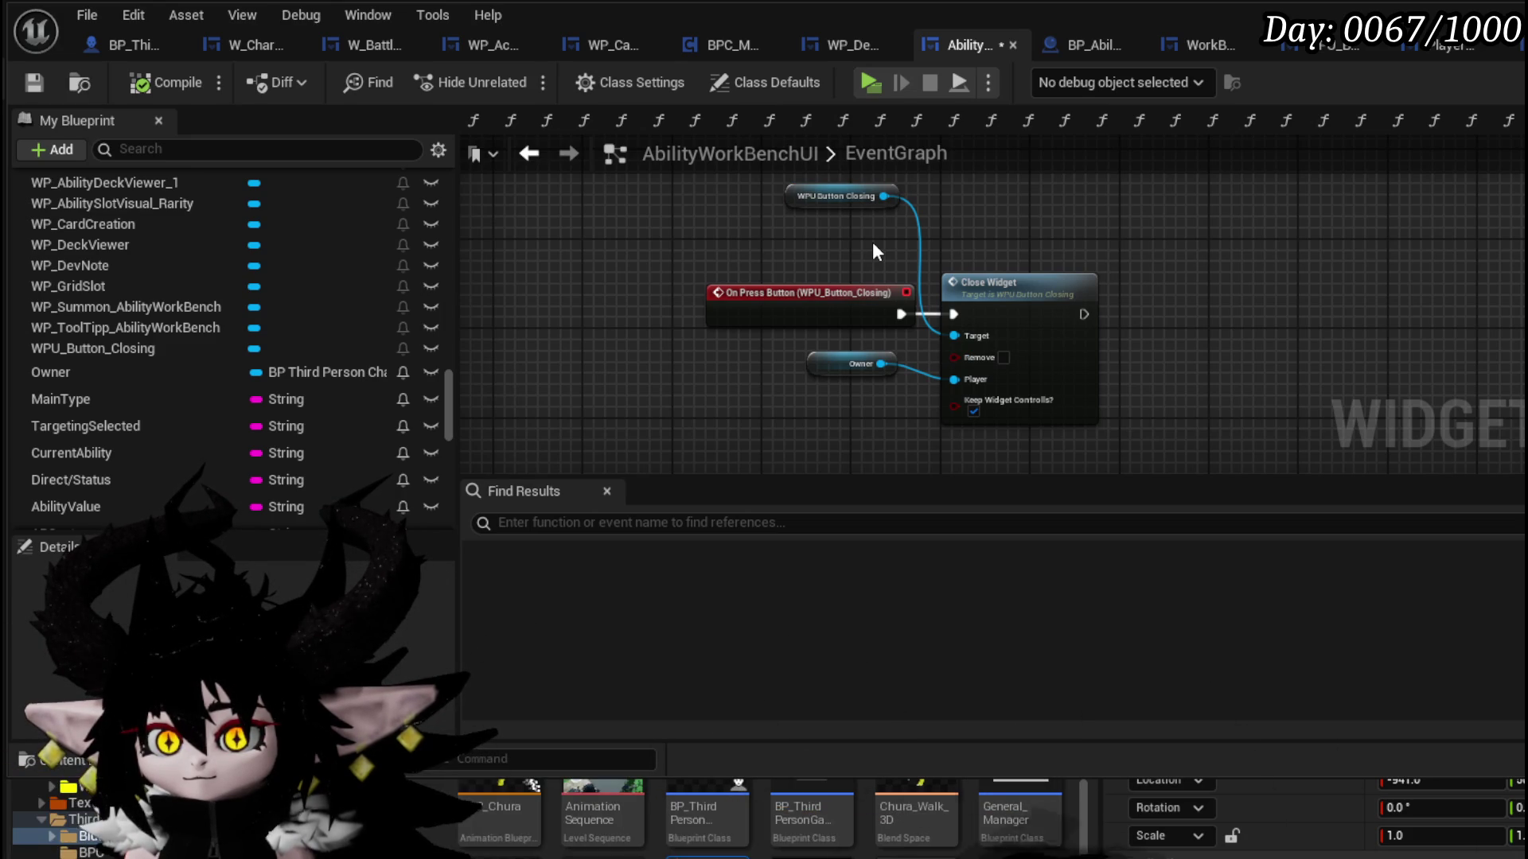
- Move the Owner node aside, then save and compile the blueprint
left_click(43, 74)
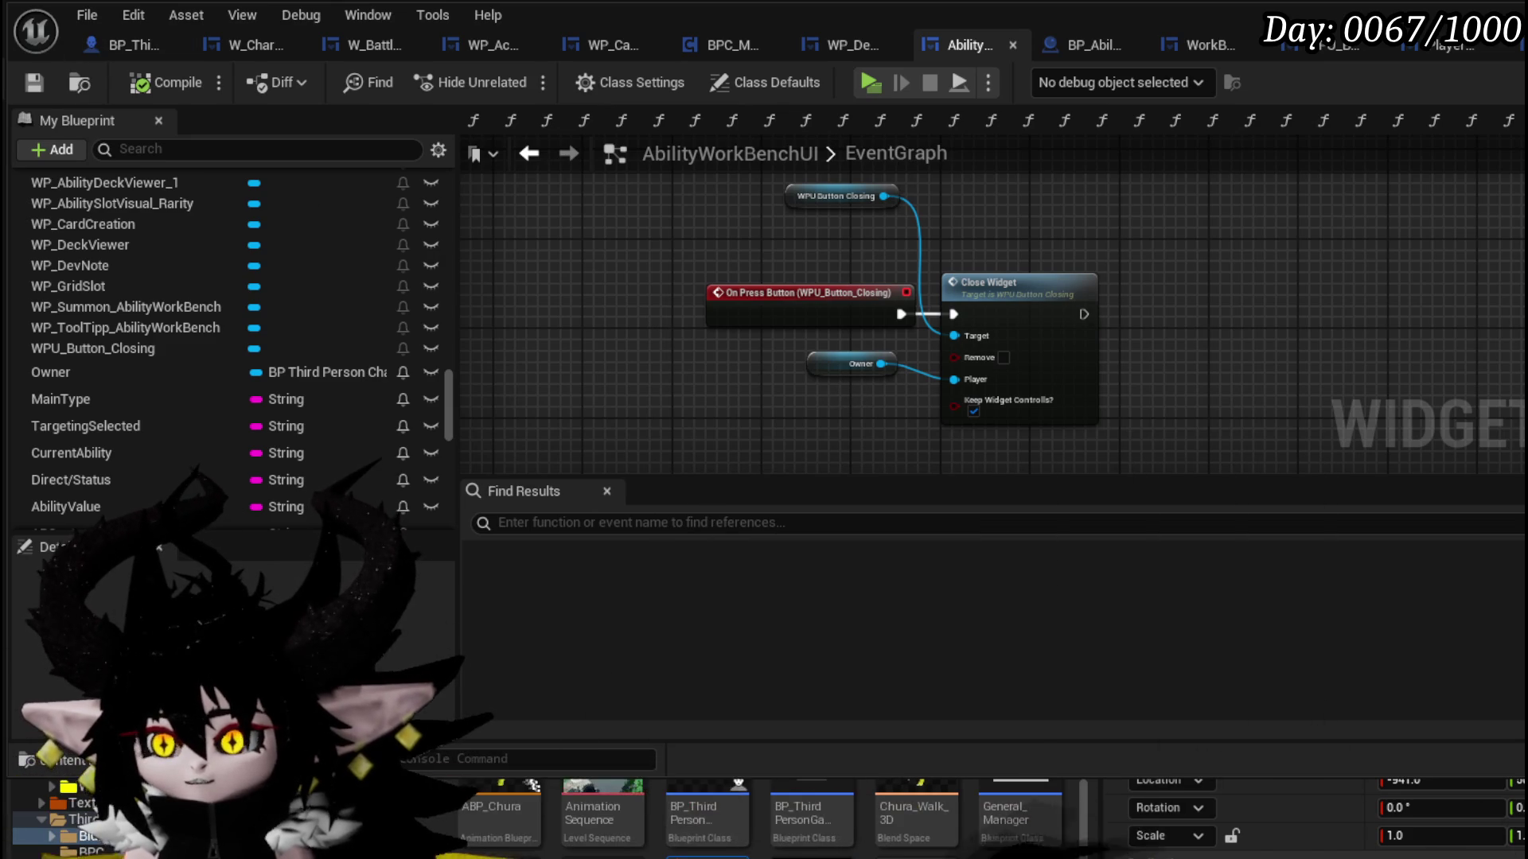
left_click_drag(888, 393, 837, 398)
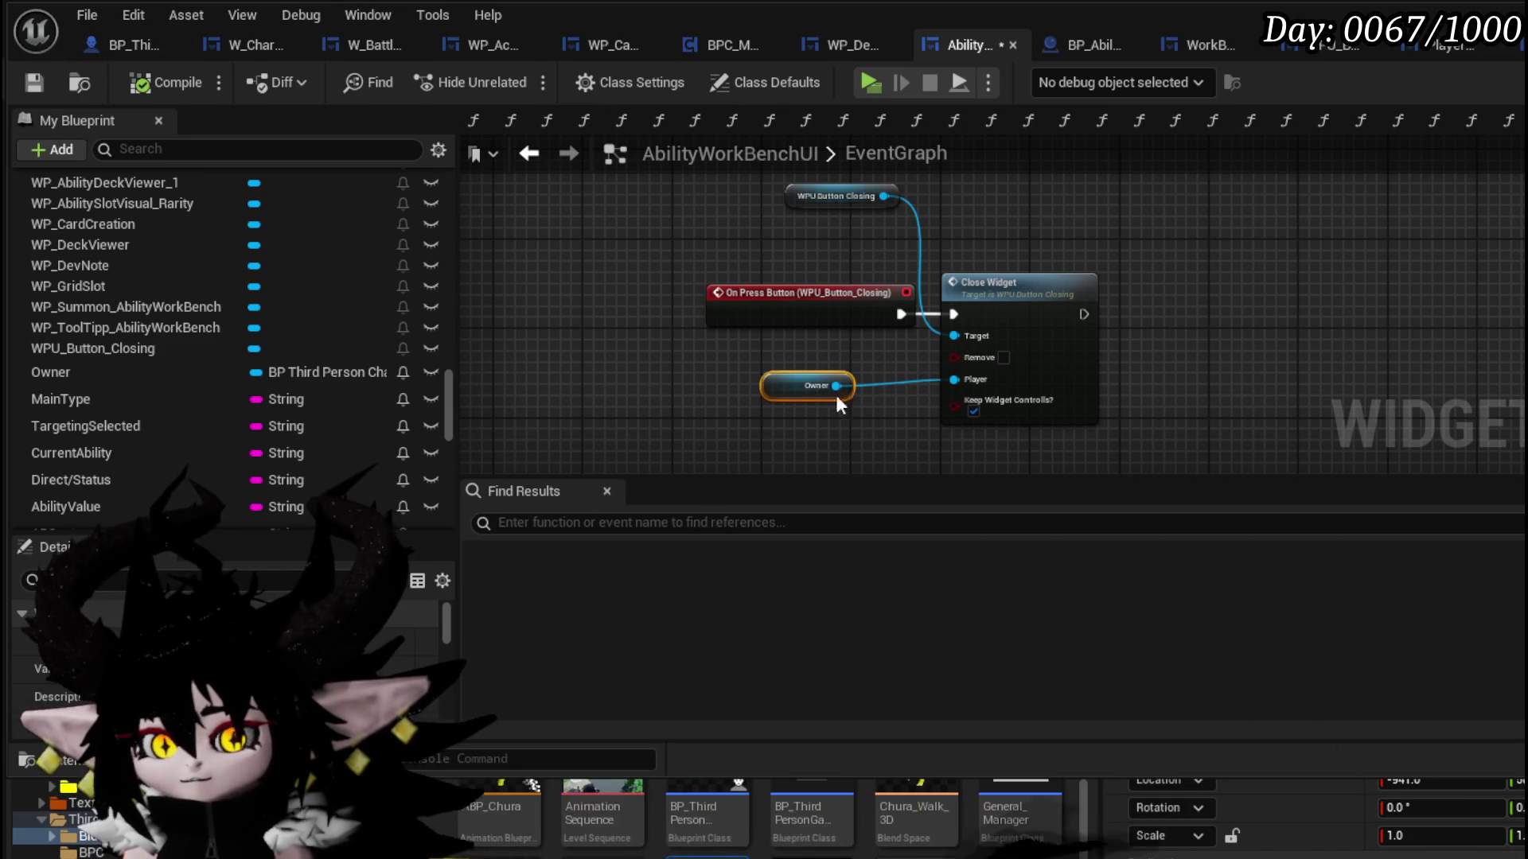
left_click(32, 82)
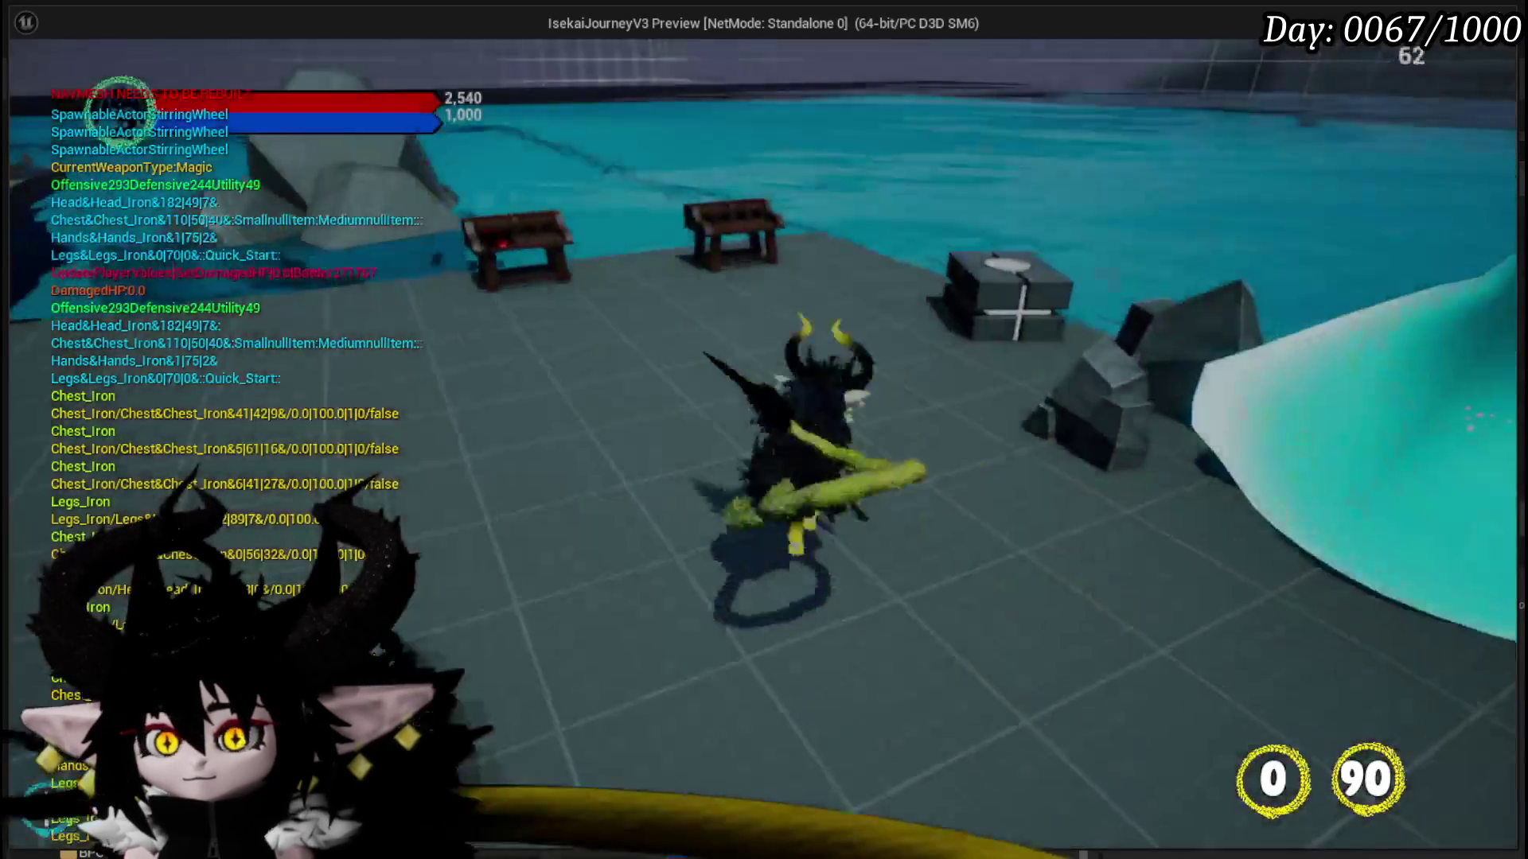
- Walk to the workbench and open its menu, then end the playtest and return to AbilityWorkBenchUI's EventGraph
key("w")
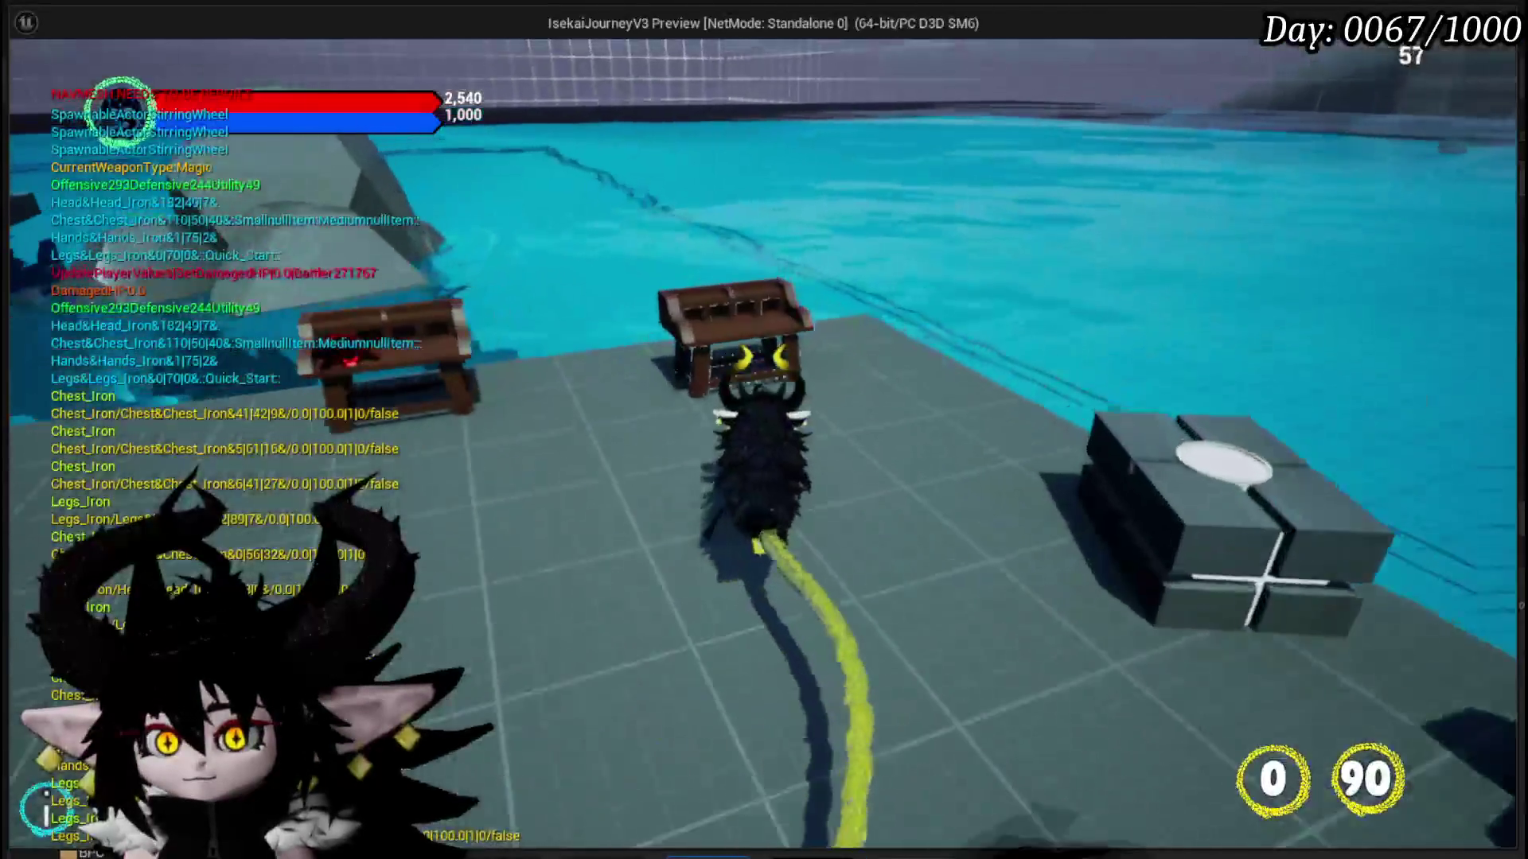
key("e")
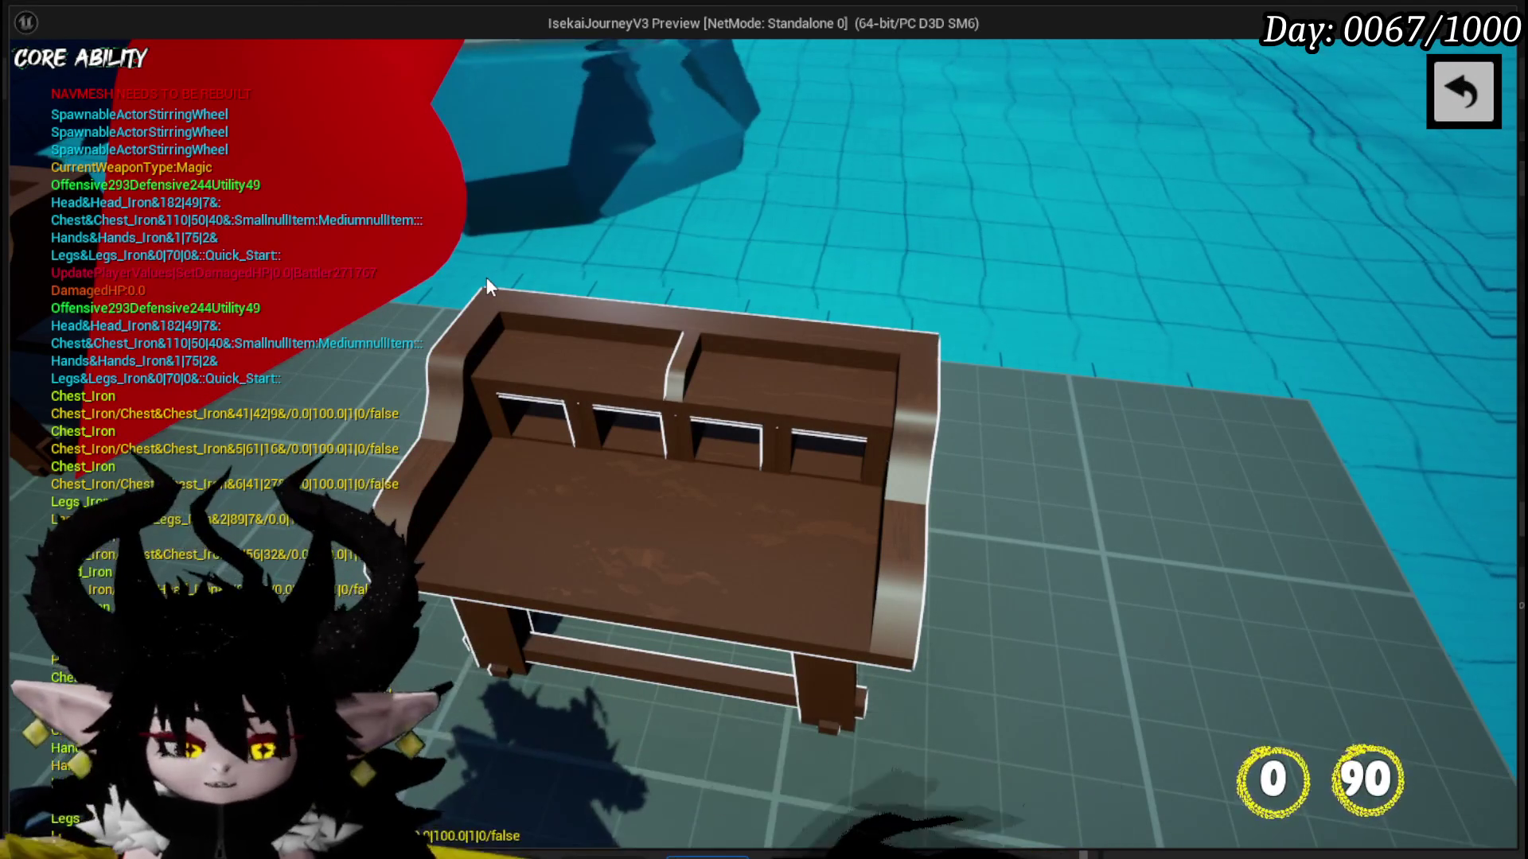
key("Escape")
key("ctrl+s")
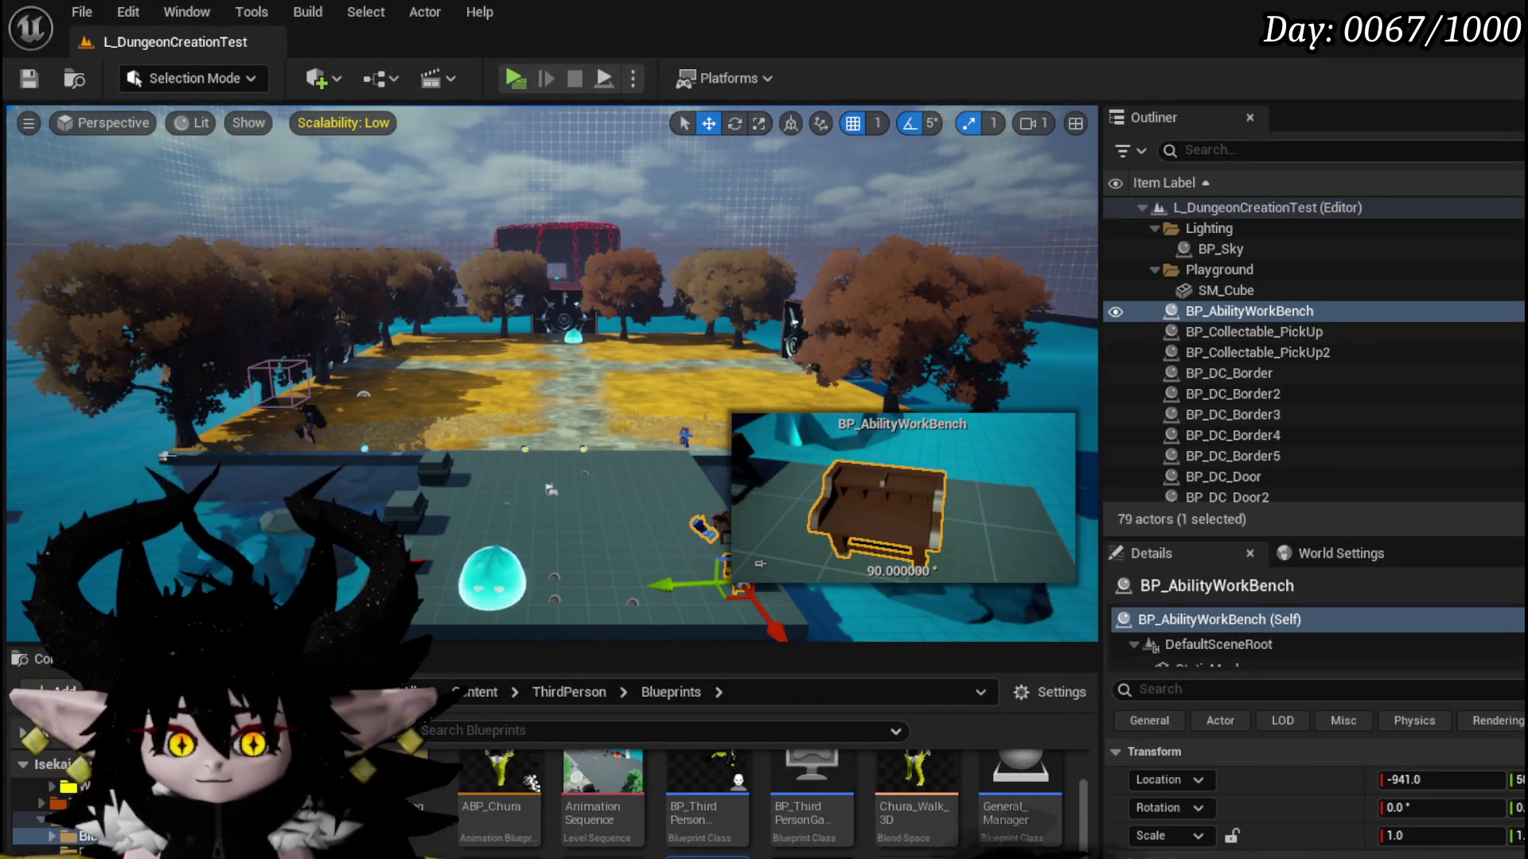
key("alt+Tab")
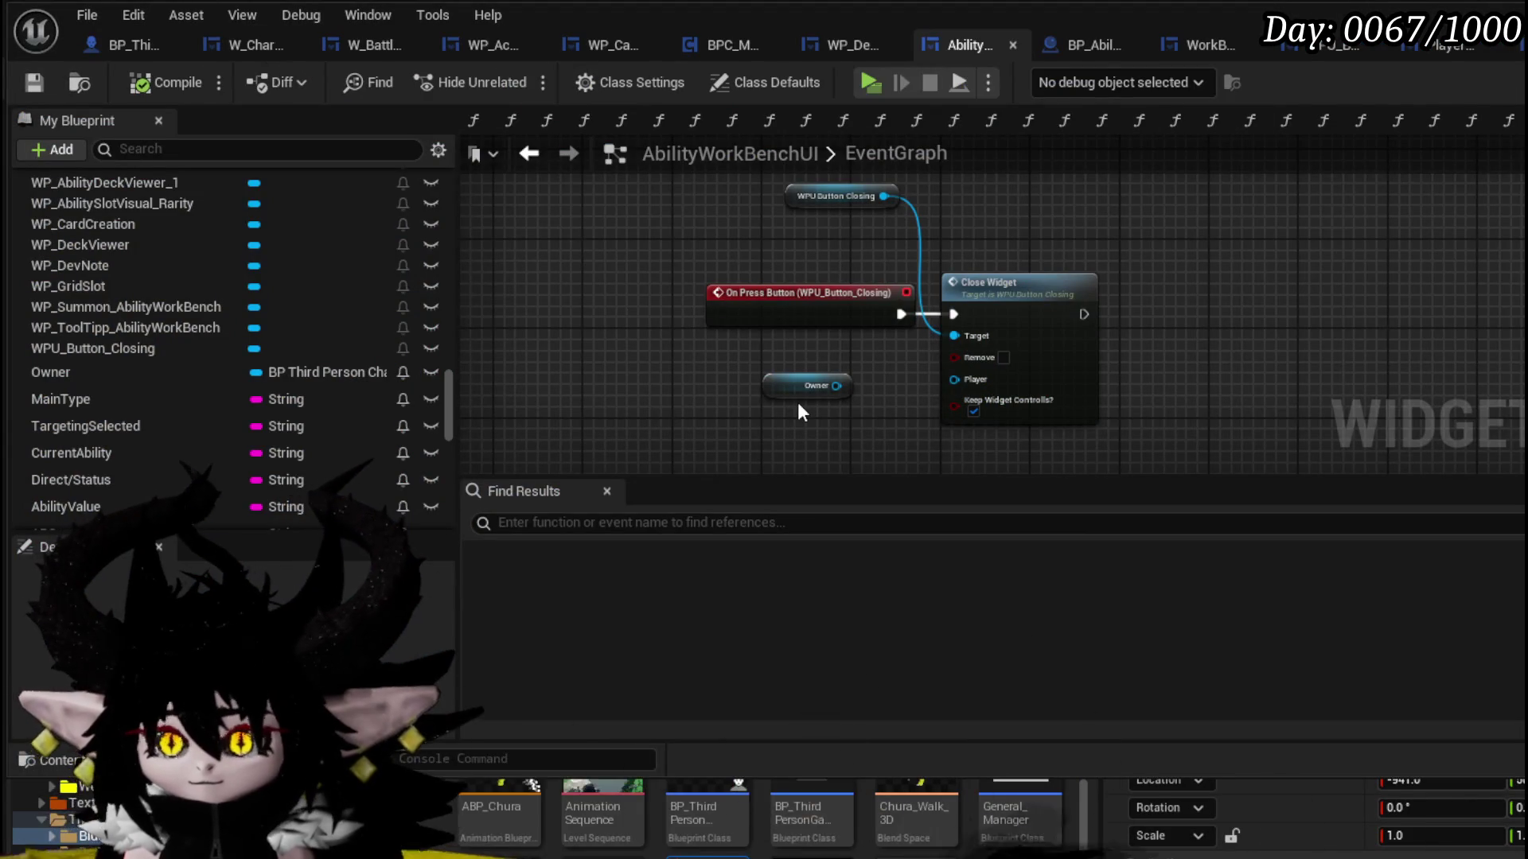
- Wire Owner into Close Widget's Player pin, compile and save, then return to the Designer
left_click_drag(860, 377, 955, 380)
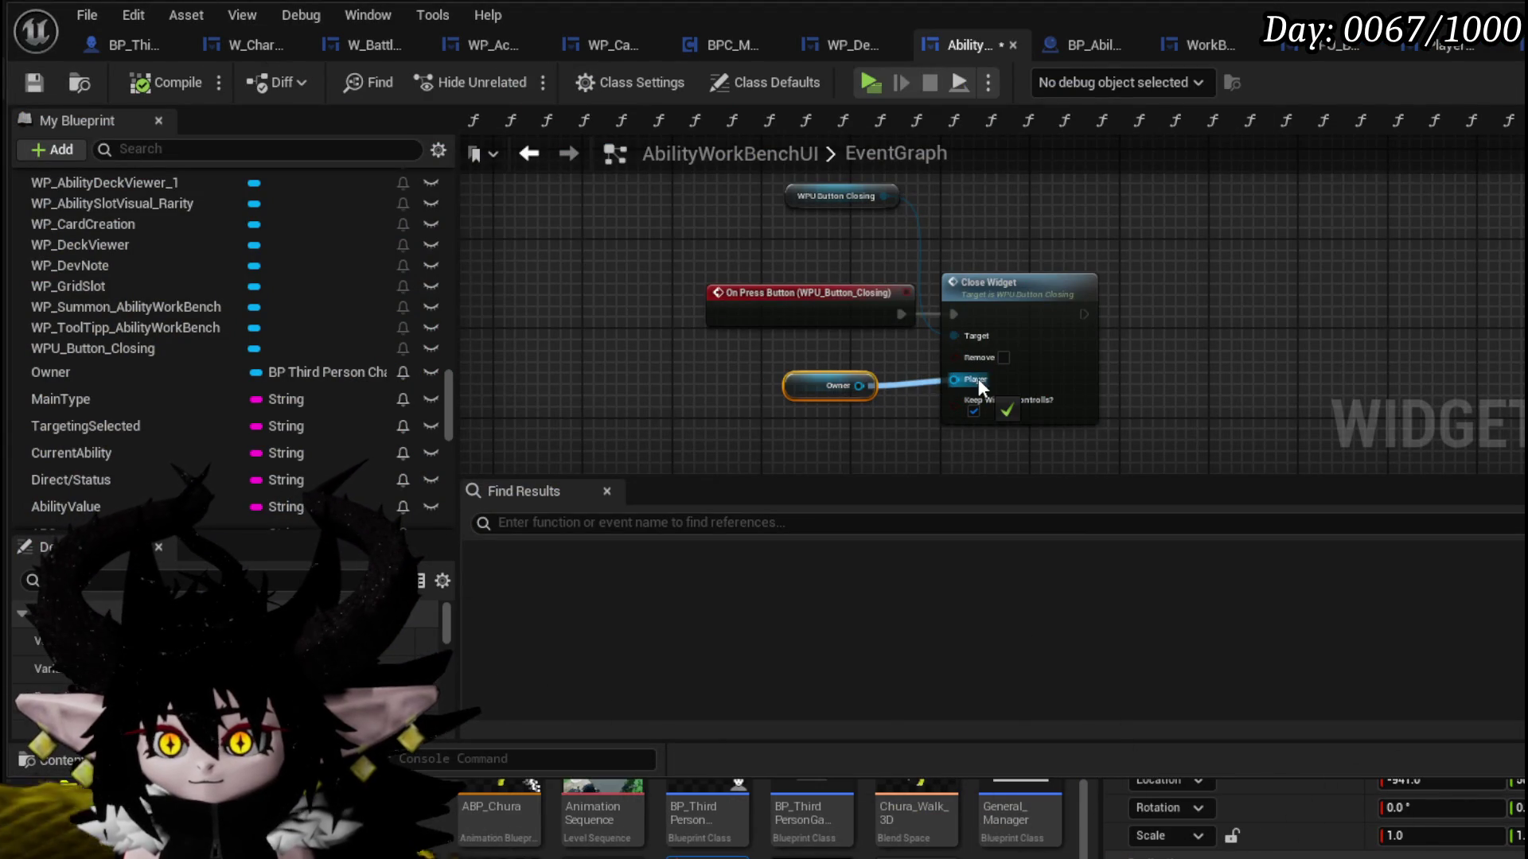
left_click(34, 82)
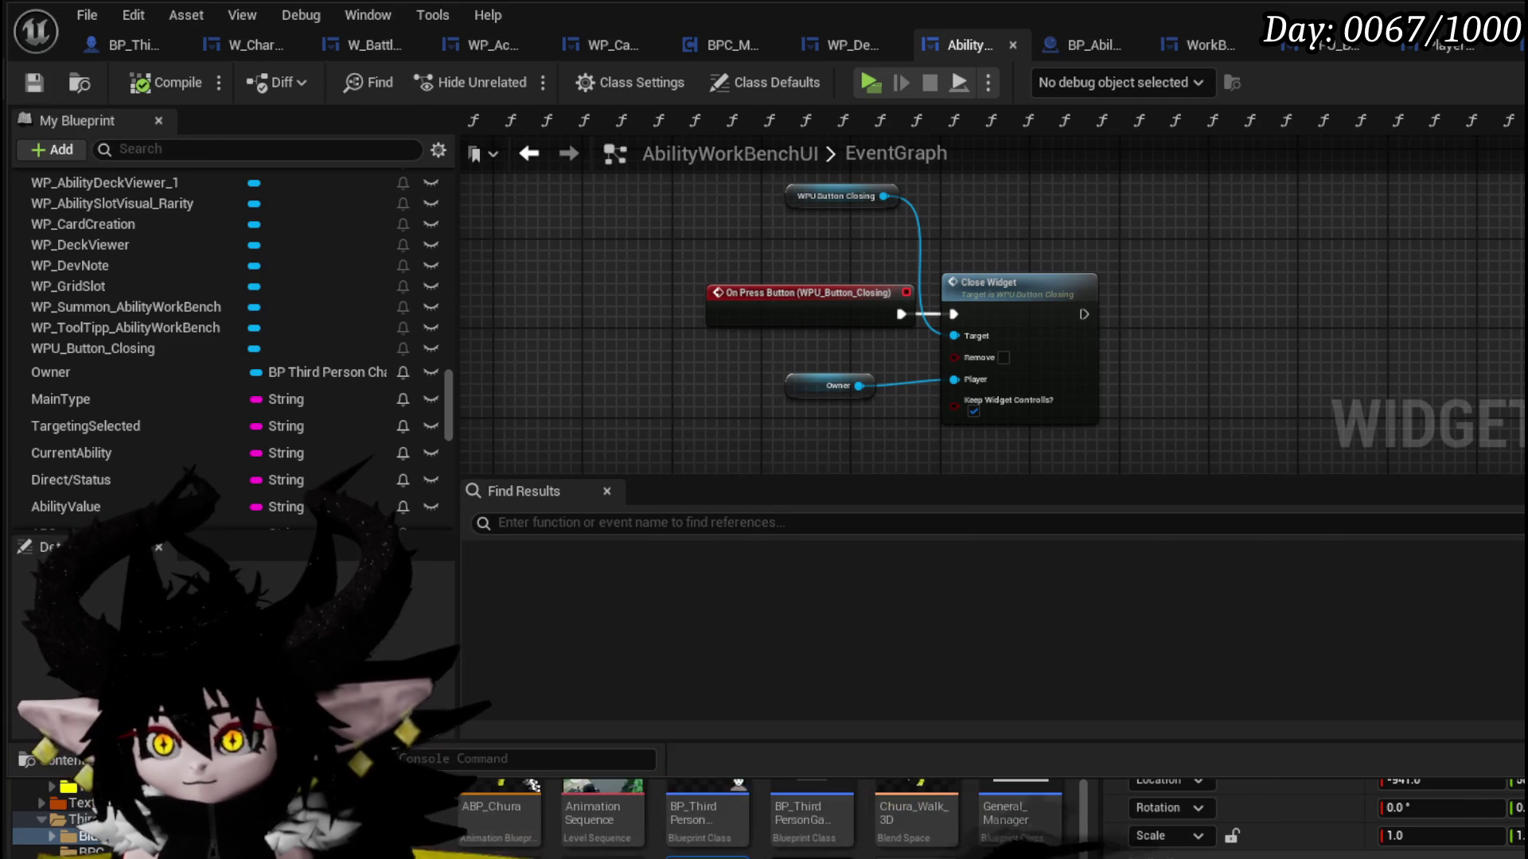
left_click(1520, 82)
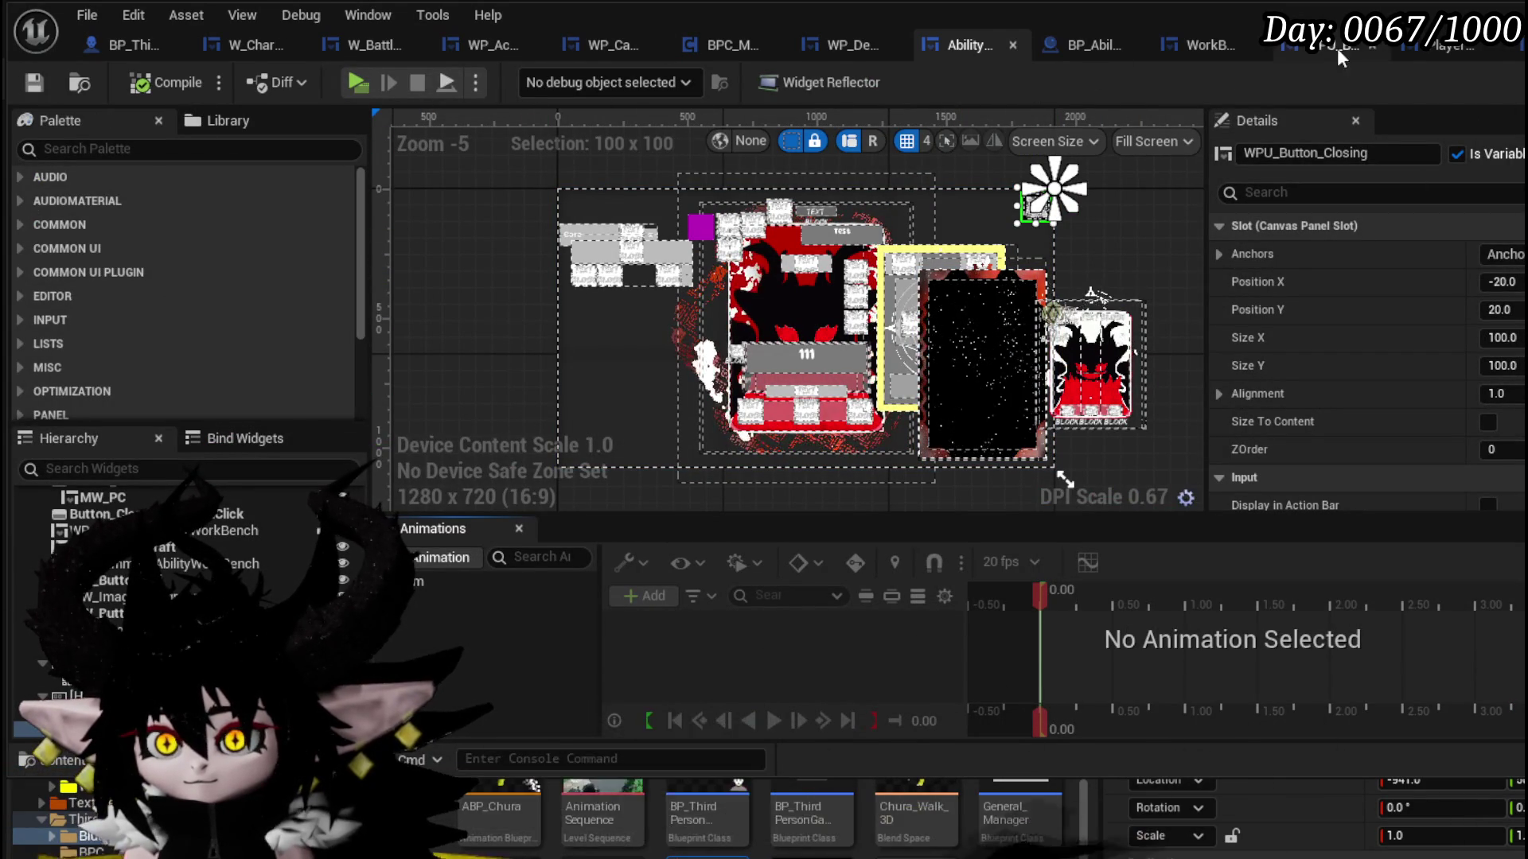
- Switch to the WorkBenchHUD widget and select AbilityUI in its hierarchy
left_click(1222, 33)
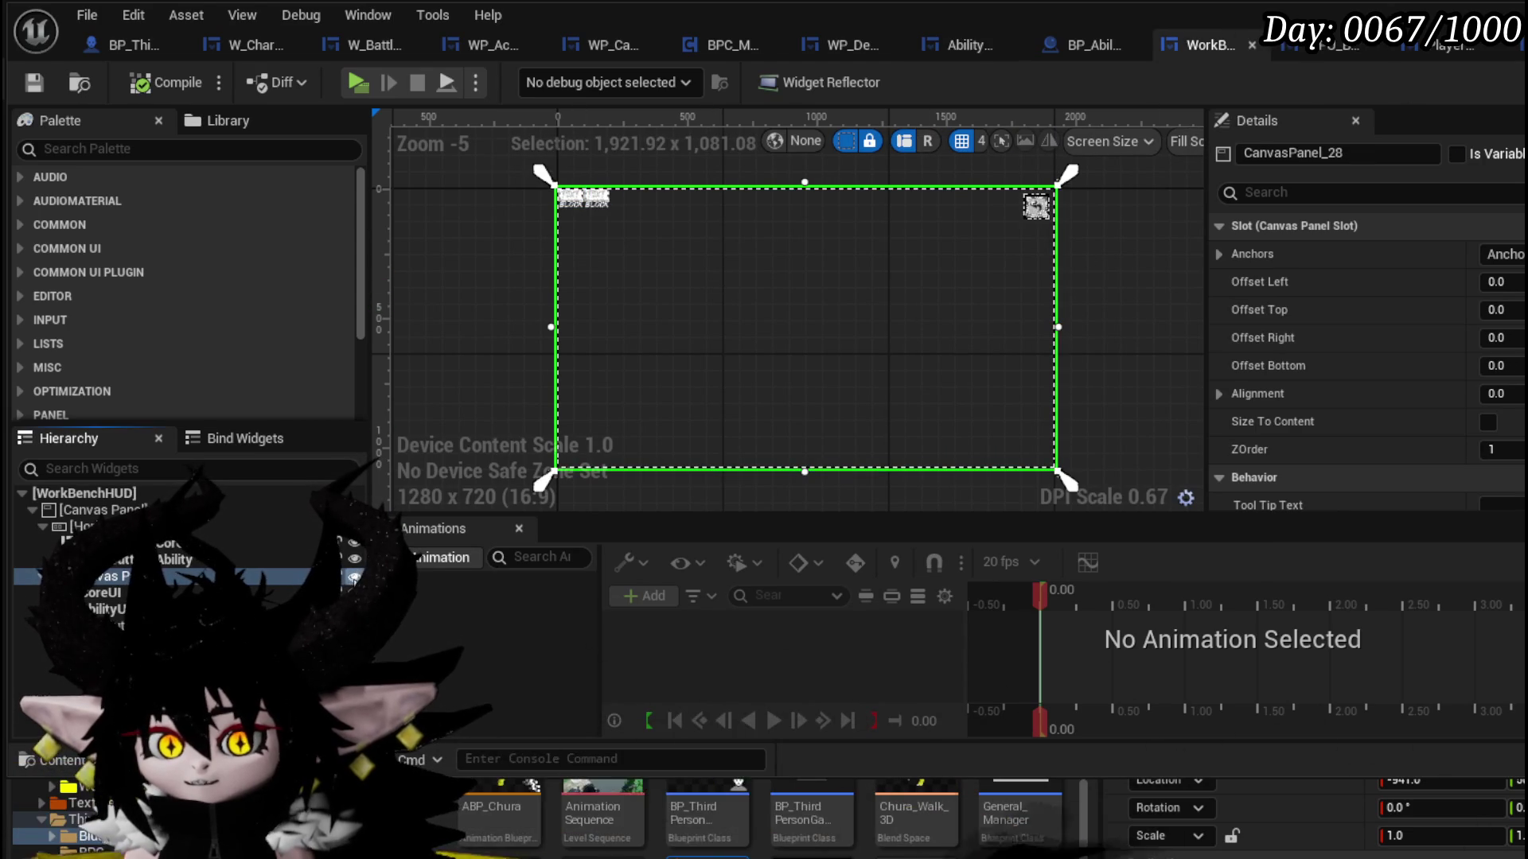
scroll(1360, 406, "down", 5)
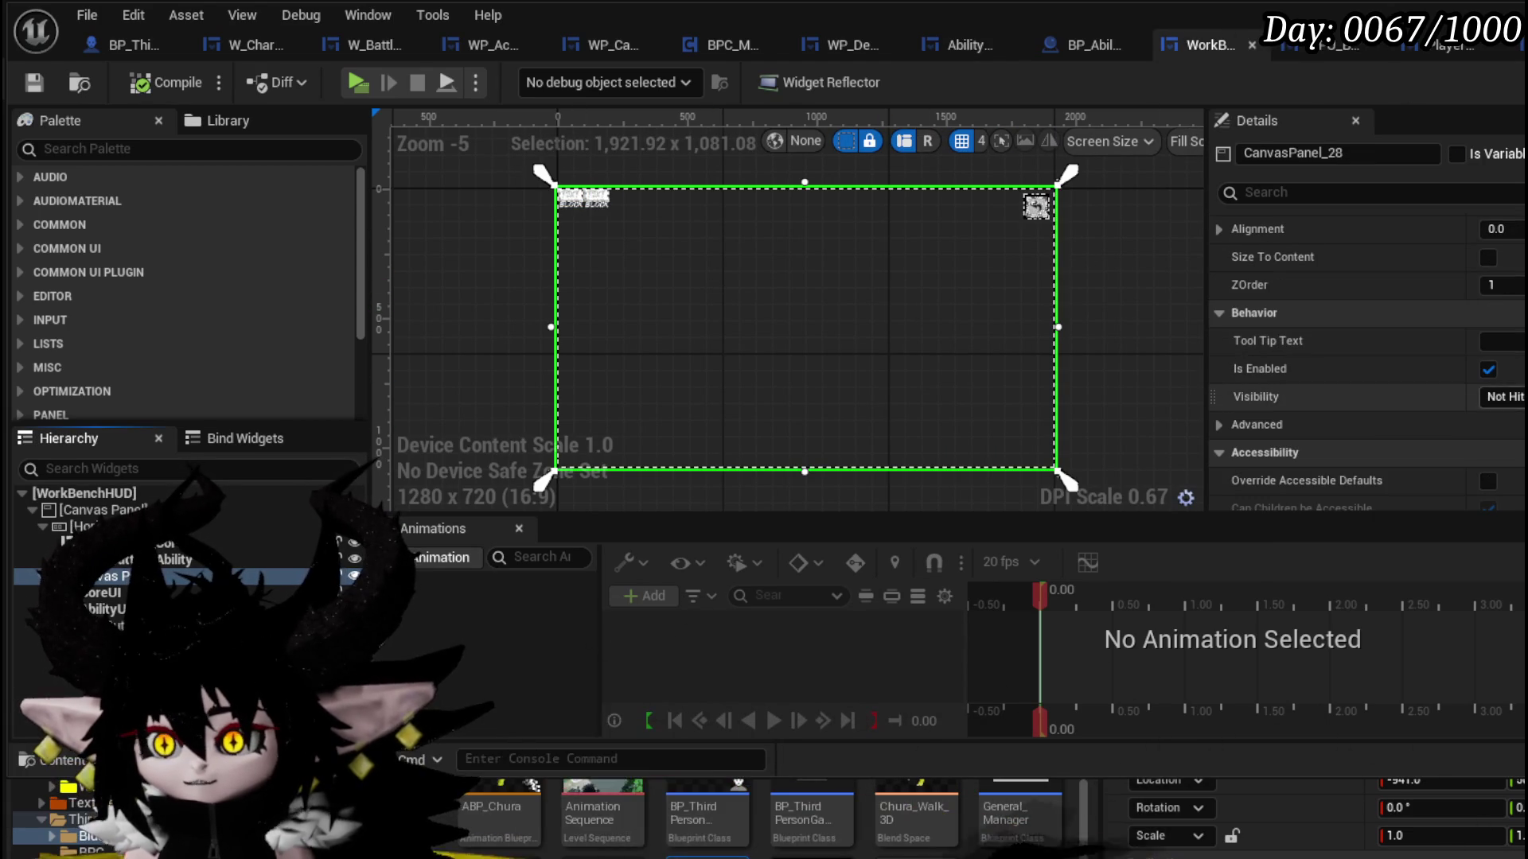
left_click(109, 611)
scroll(1442, 348, "down", 5)
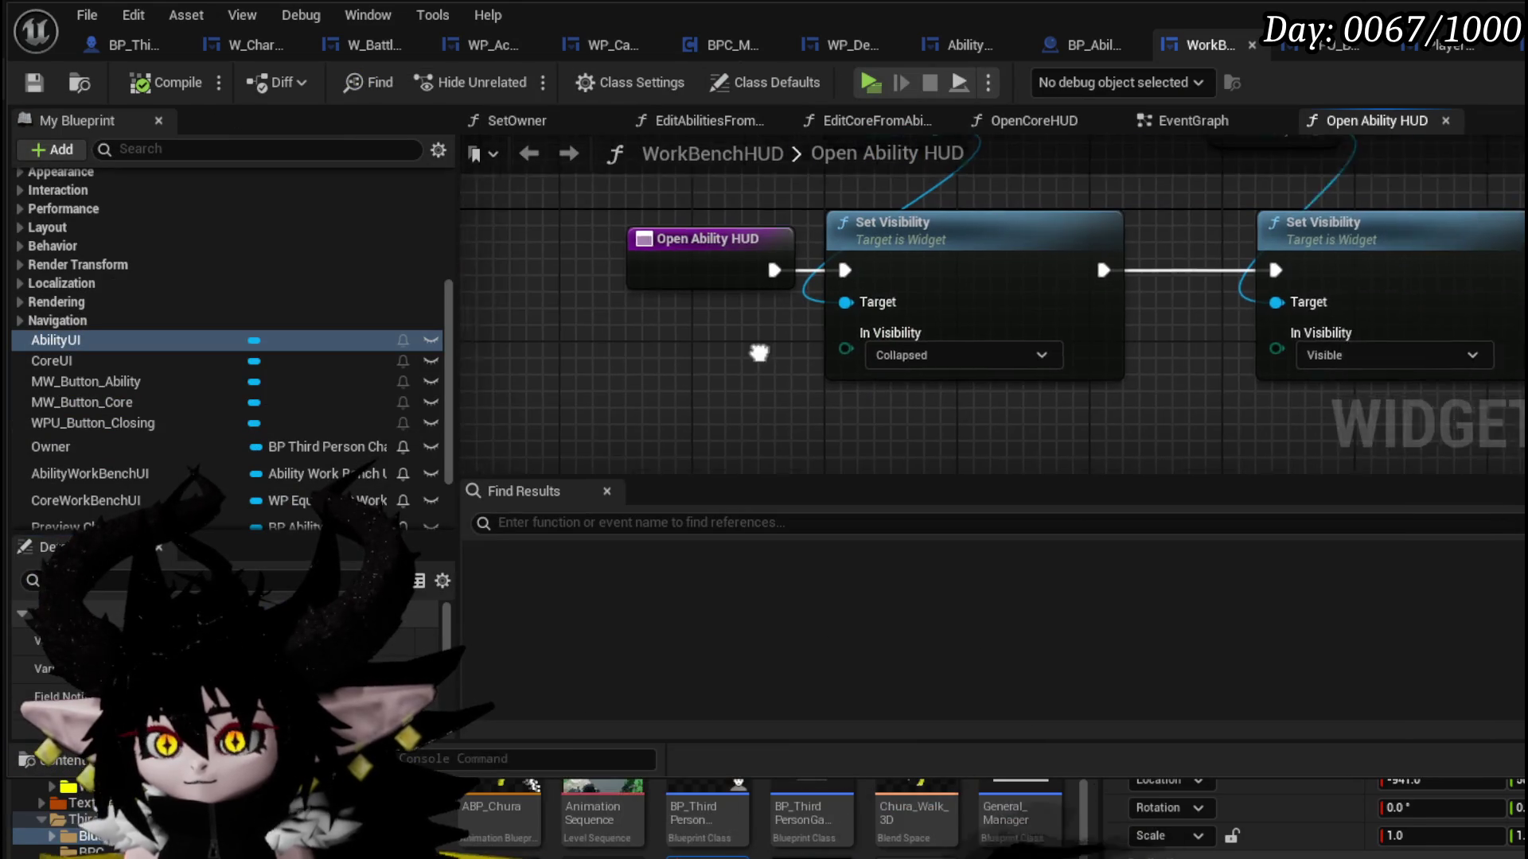
- Set the Ability UI's Set Visibility to Not Hit-Testable (Self Only)
left_click(1082, 414)
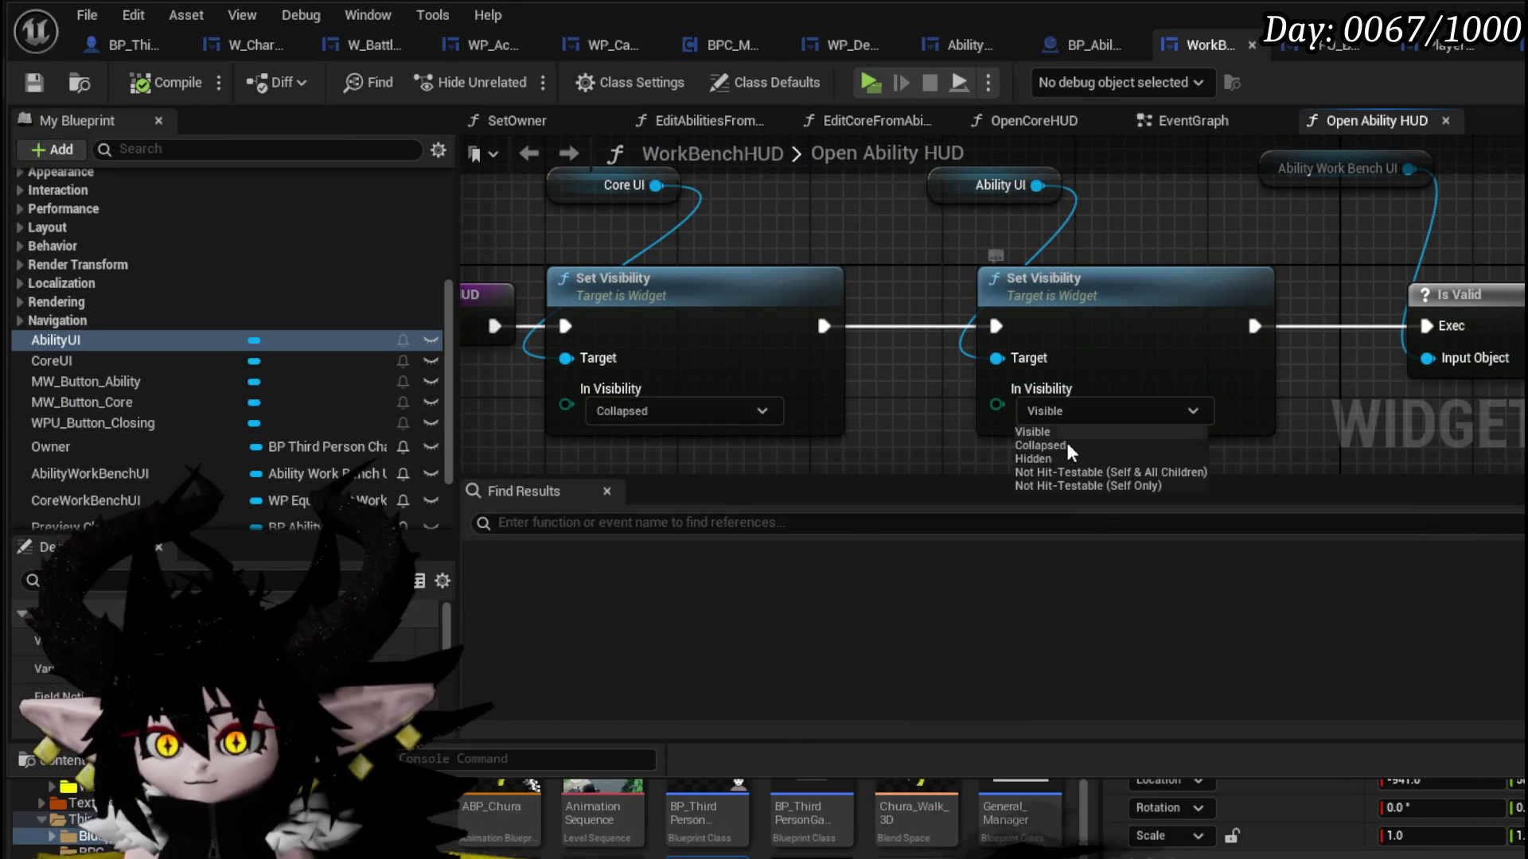
left_click(1053, 485)
mouse_move(1220, 266)
left_mouse_down()
mouse_move(557, 334)
mouse_move(559, 438)
left_mouse_up()
scroll(1028, 275, "down", 2)
mouse_move(1028, 275)
left_mouse_down()
mouse_move(873, 304)
mouse_move(819, 351)
mouse_move(1204, 260)
mouse_move(1187, 291)
left_mouse_up()
- Tidy the extra Ability UI getter node, then compile and save WorkBenchHUD
left_click_drag(1015, 243, 928, 317)
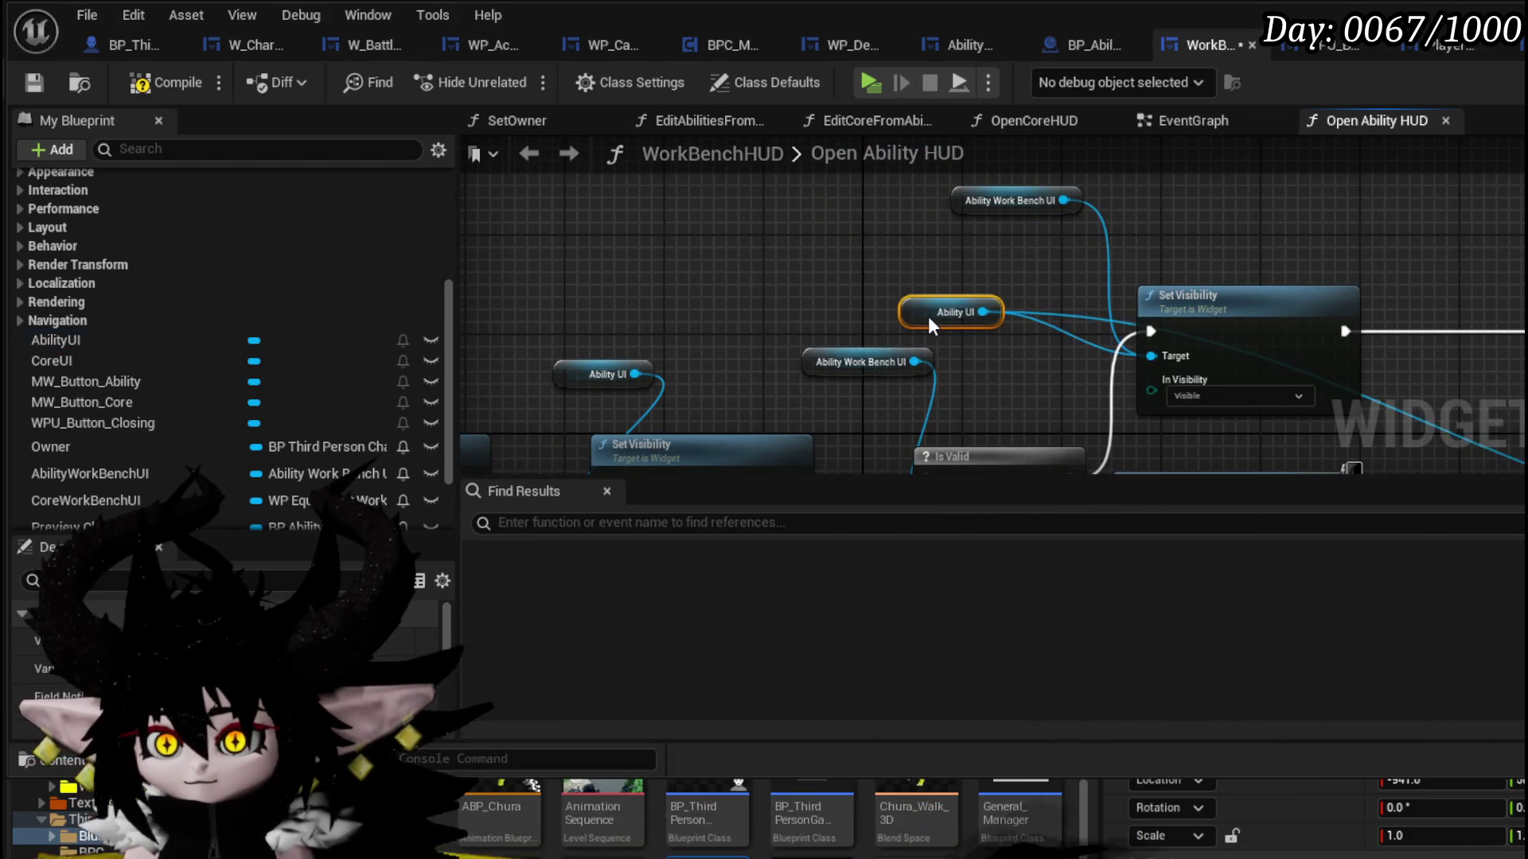
mouse_move(1032, 317)
left_mouse_down()
mouse_move(939, 263)
mouse_move(796, 239)
mouse_move(863, 261)
left_mouse_up()
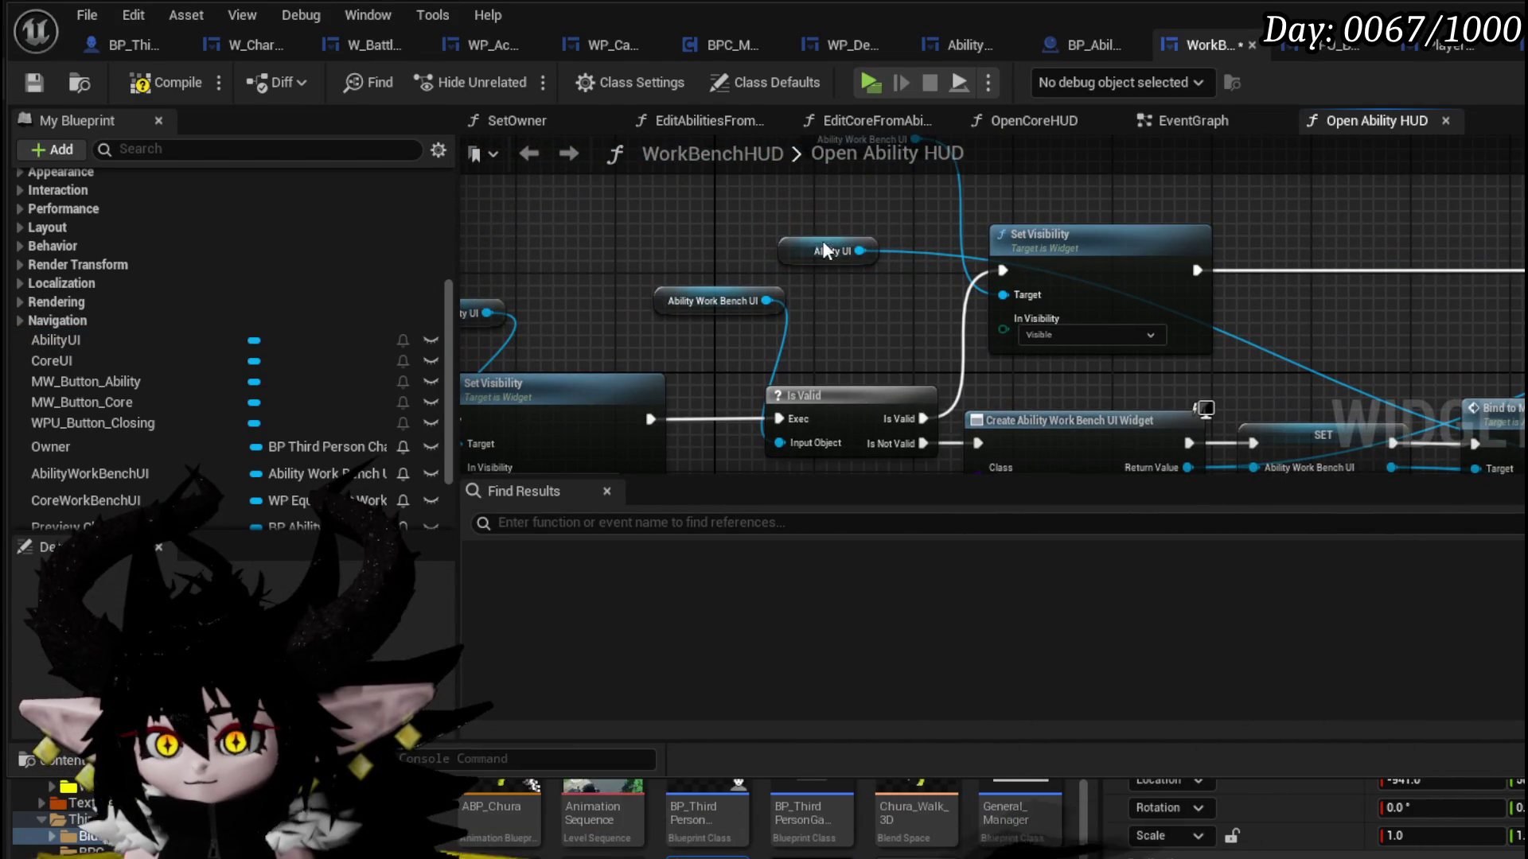
key("Delete")
key("ctrl+z")
key("ctrl+z")
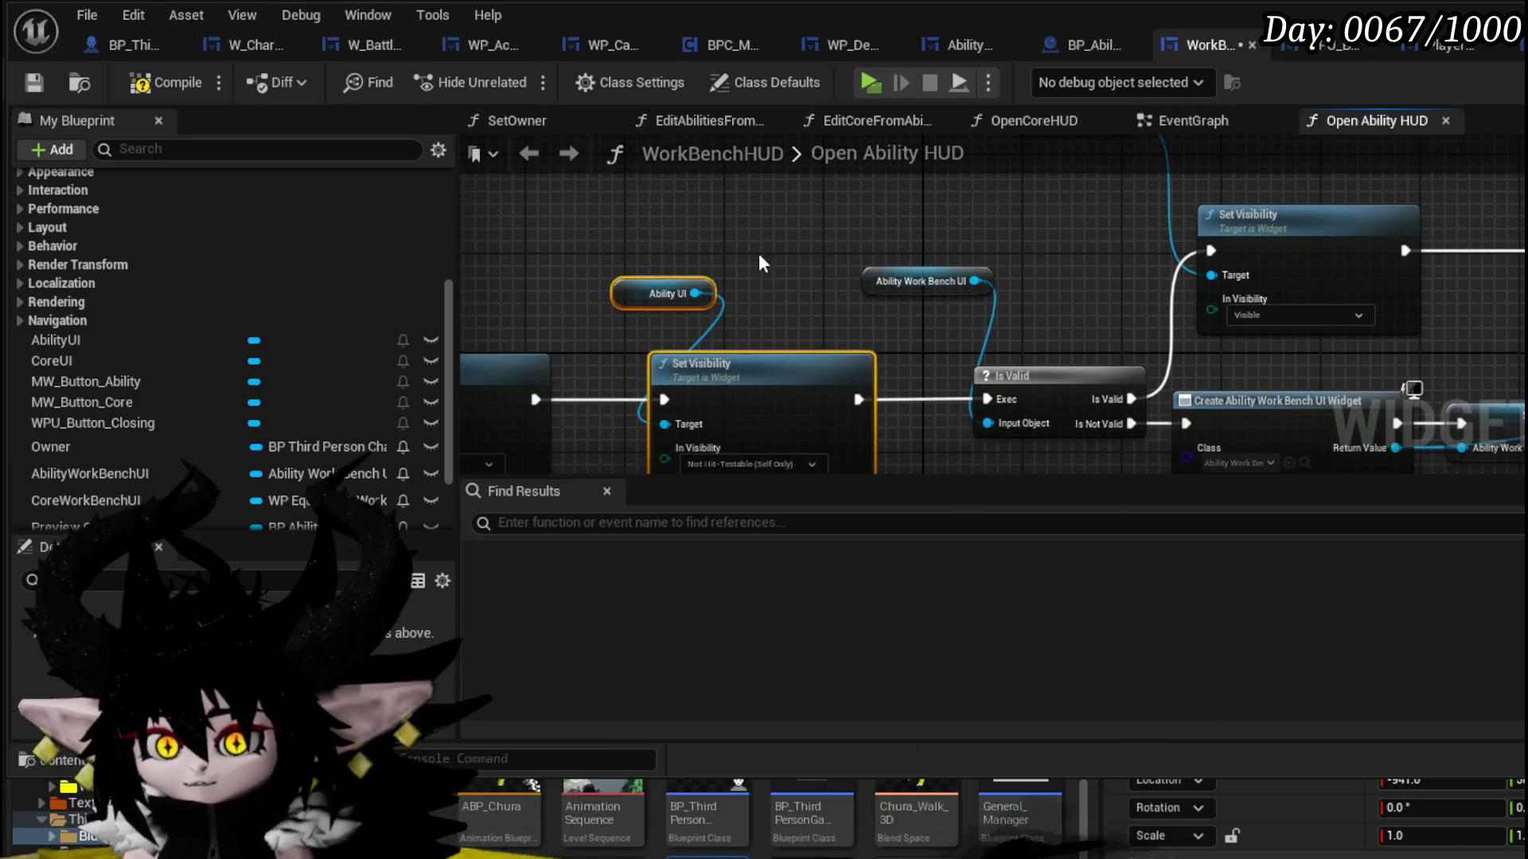
left_click(718, 239)
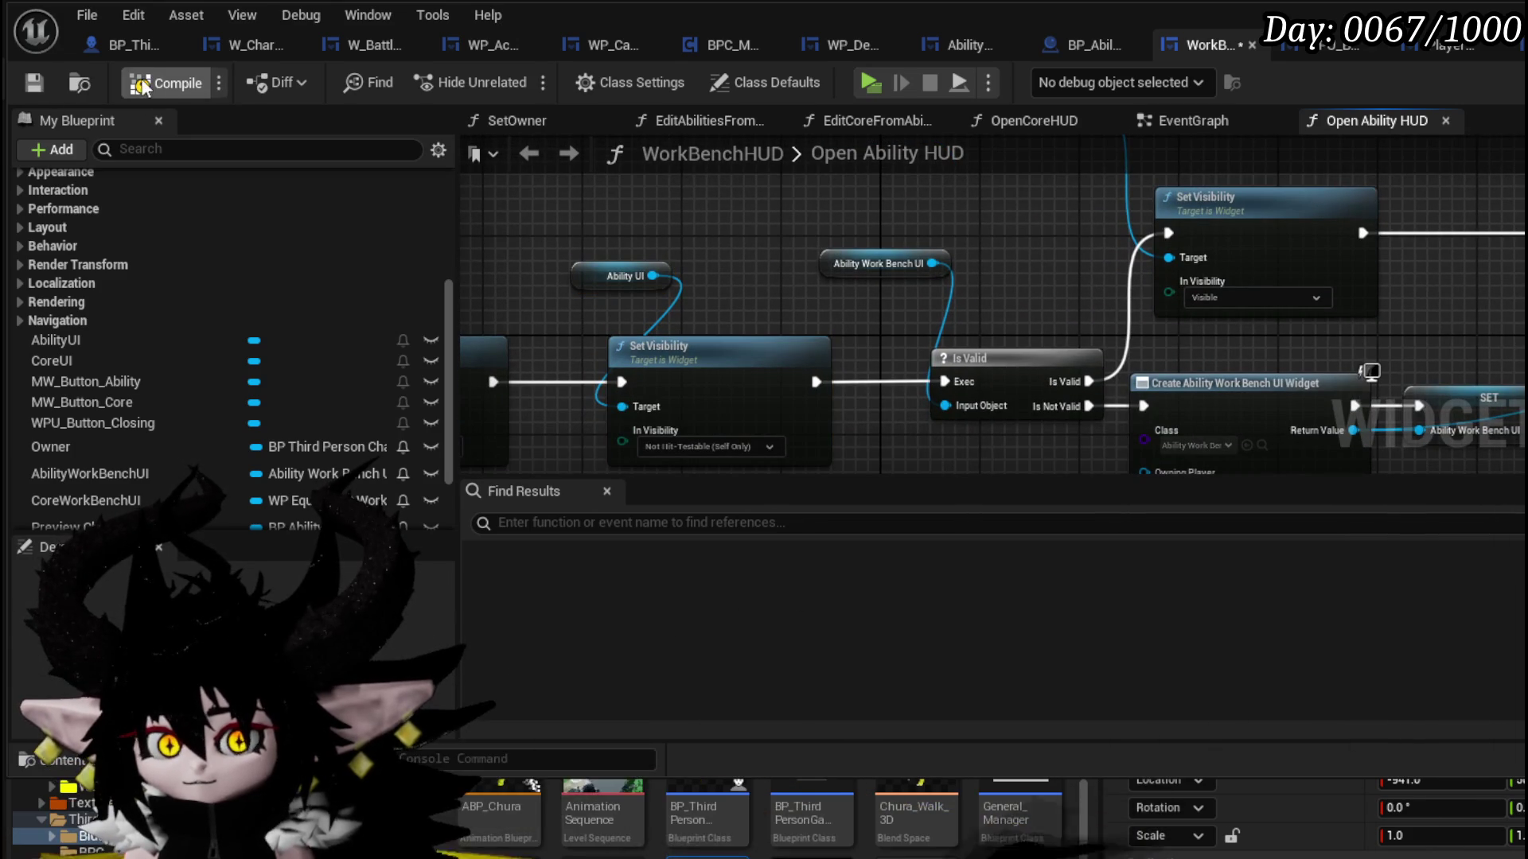
left_click(35, 83)
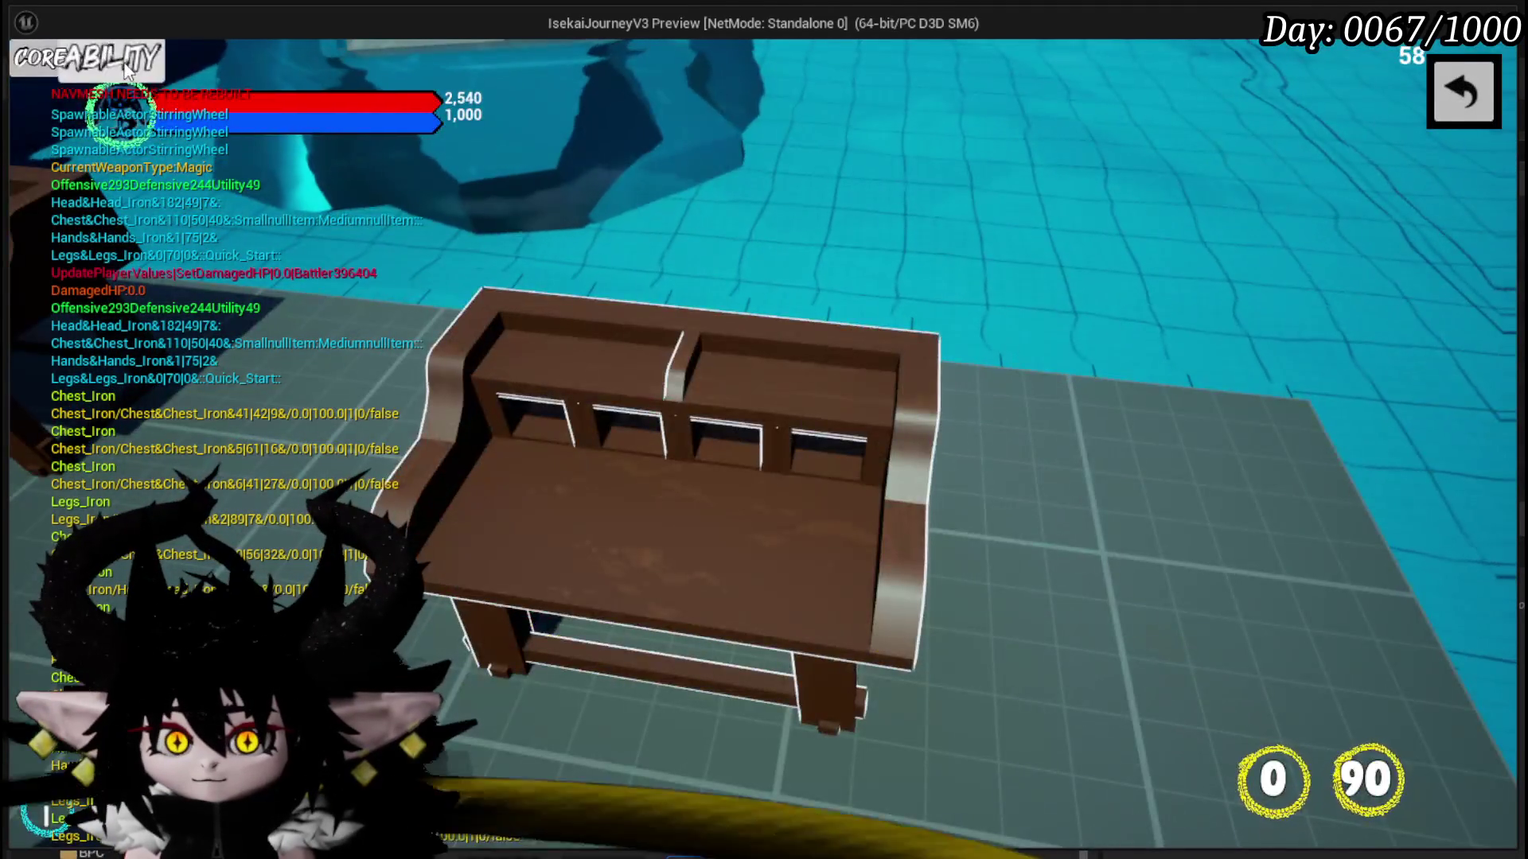
- In the playtest, open and close the workbench's core editing menu several times
left_click(128, 59)
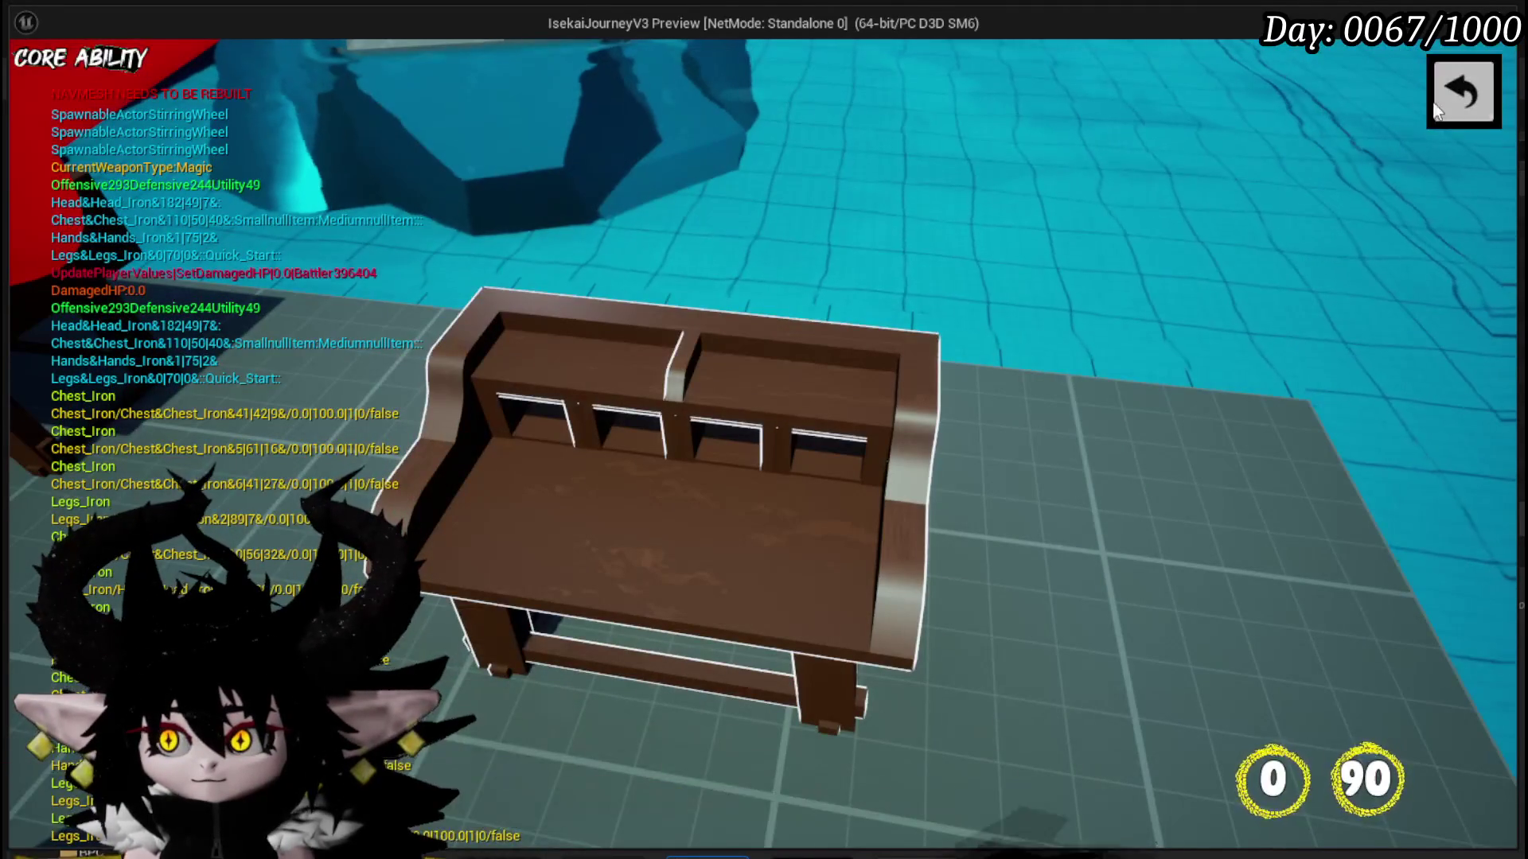
left_click(130, 60)
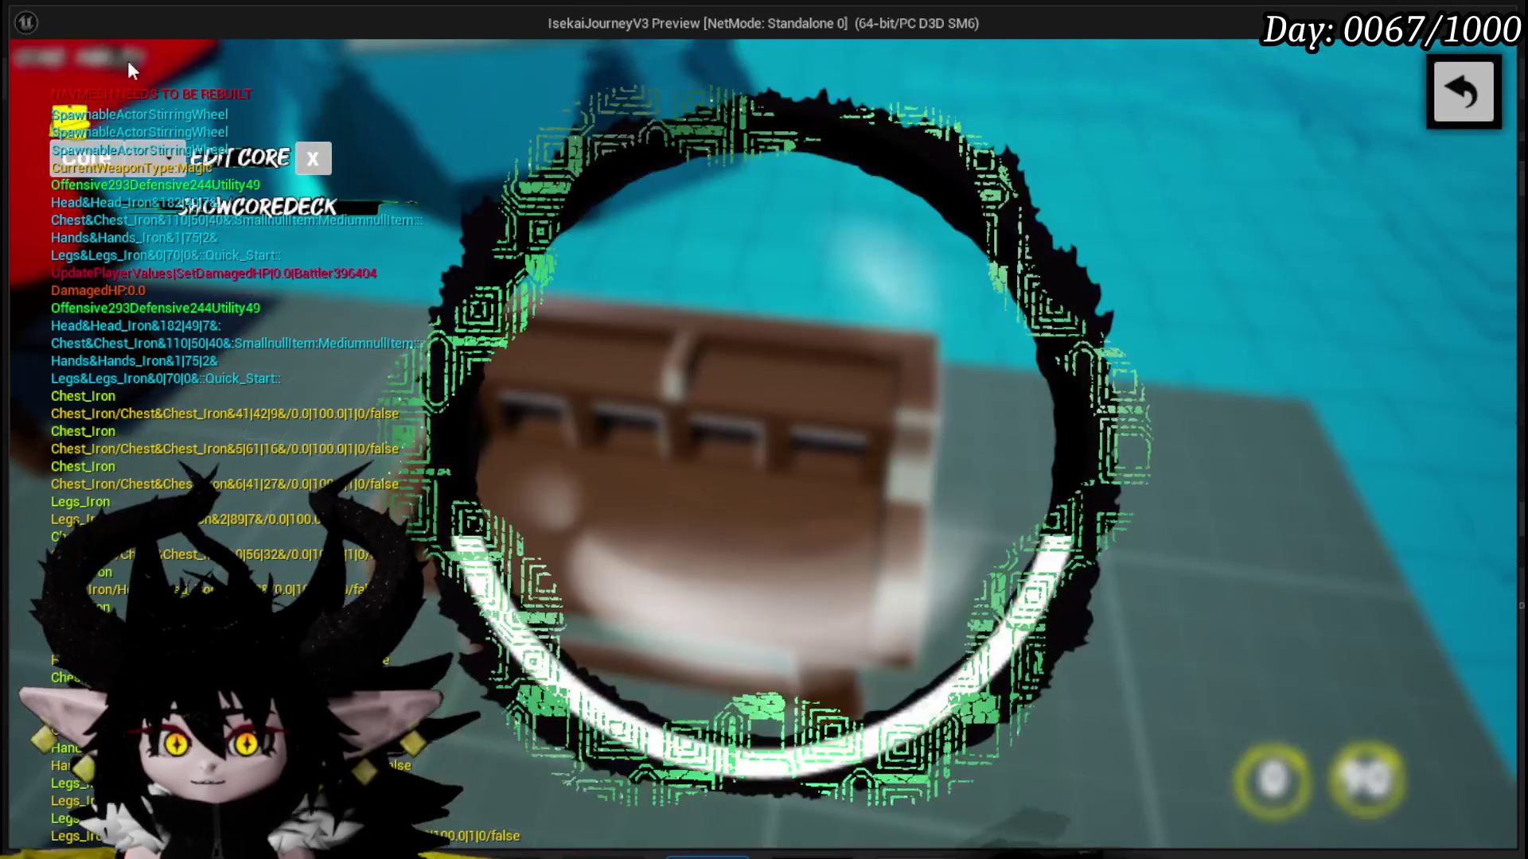
left_click(1431, 106)
left_click(127, 60)
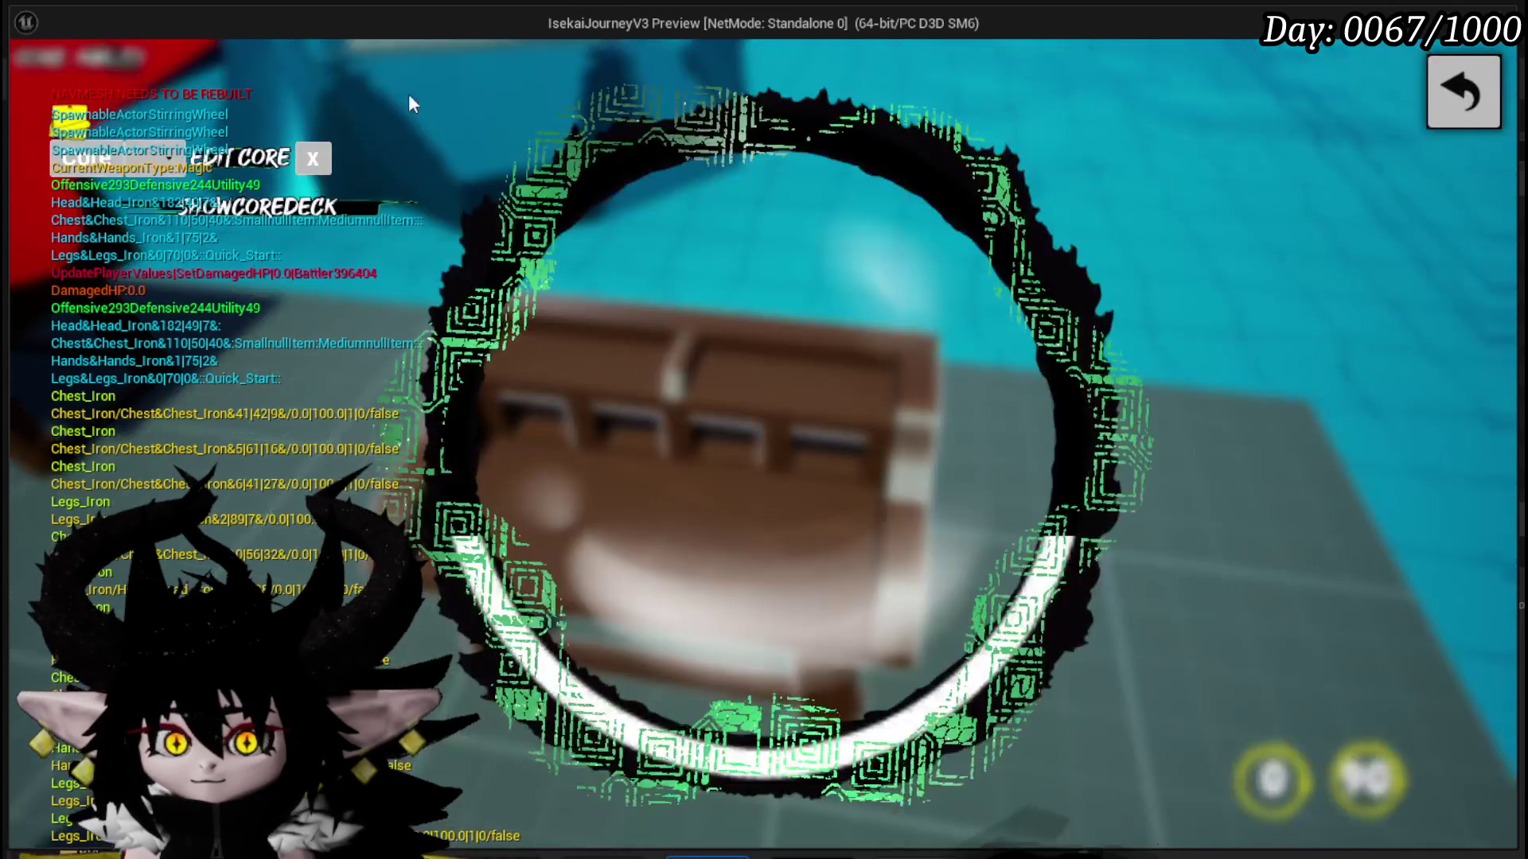
left_click(123, 59)
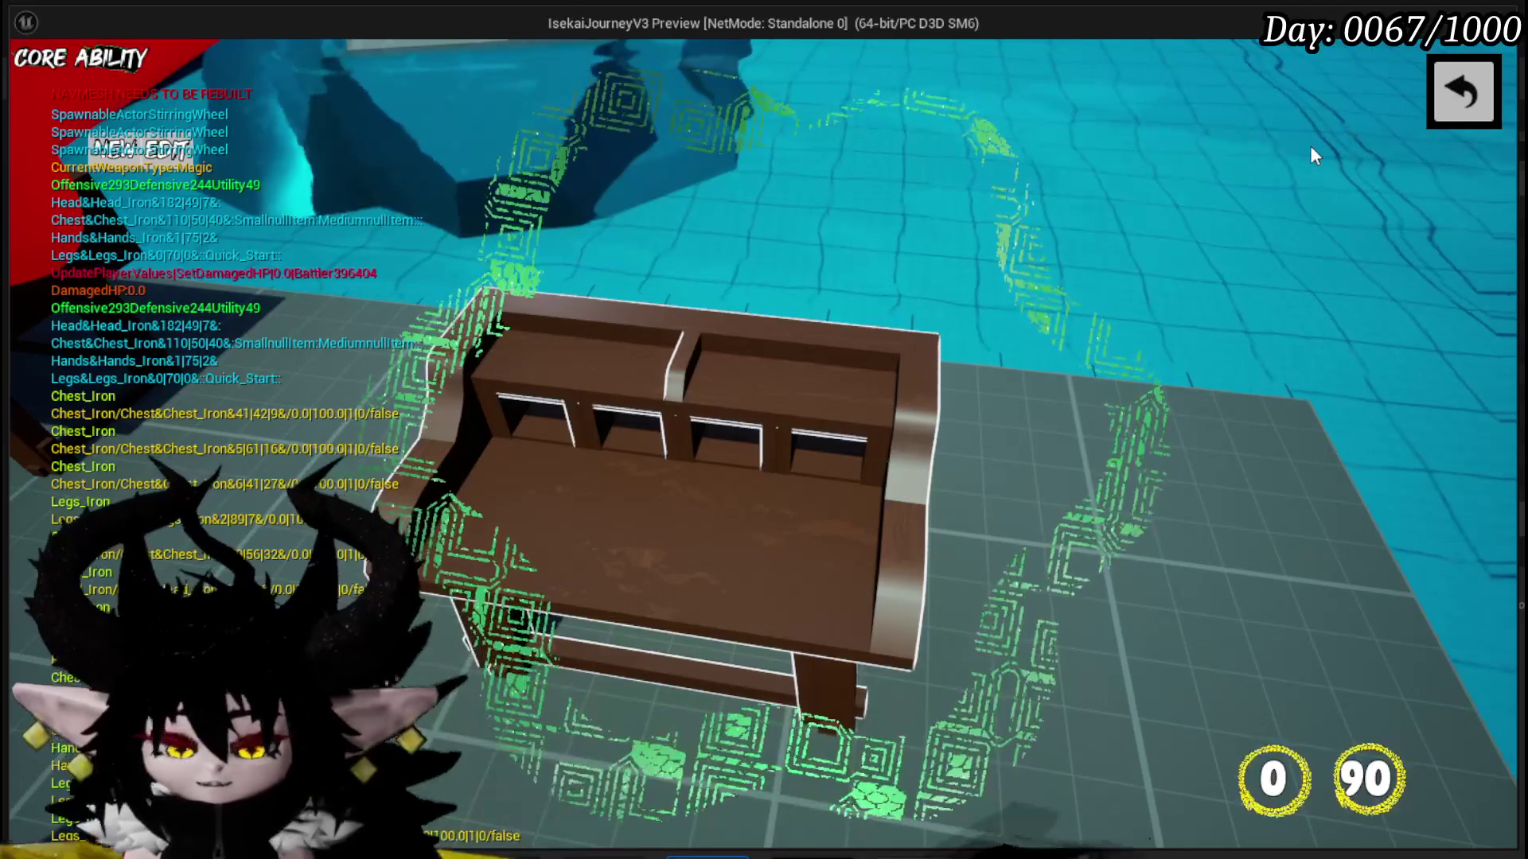
- Stop the playtest, save all assets, and return to the PlayerValuesSystem/UI folder
key("Escape")
left_click(28, 78)
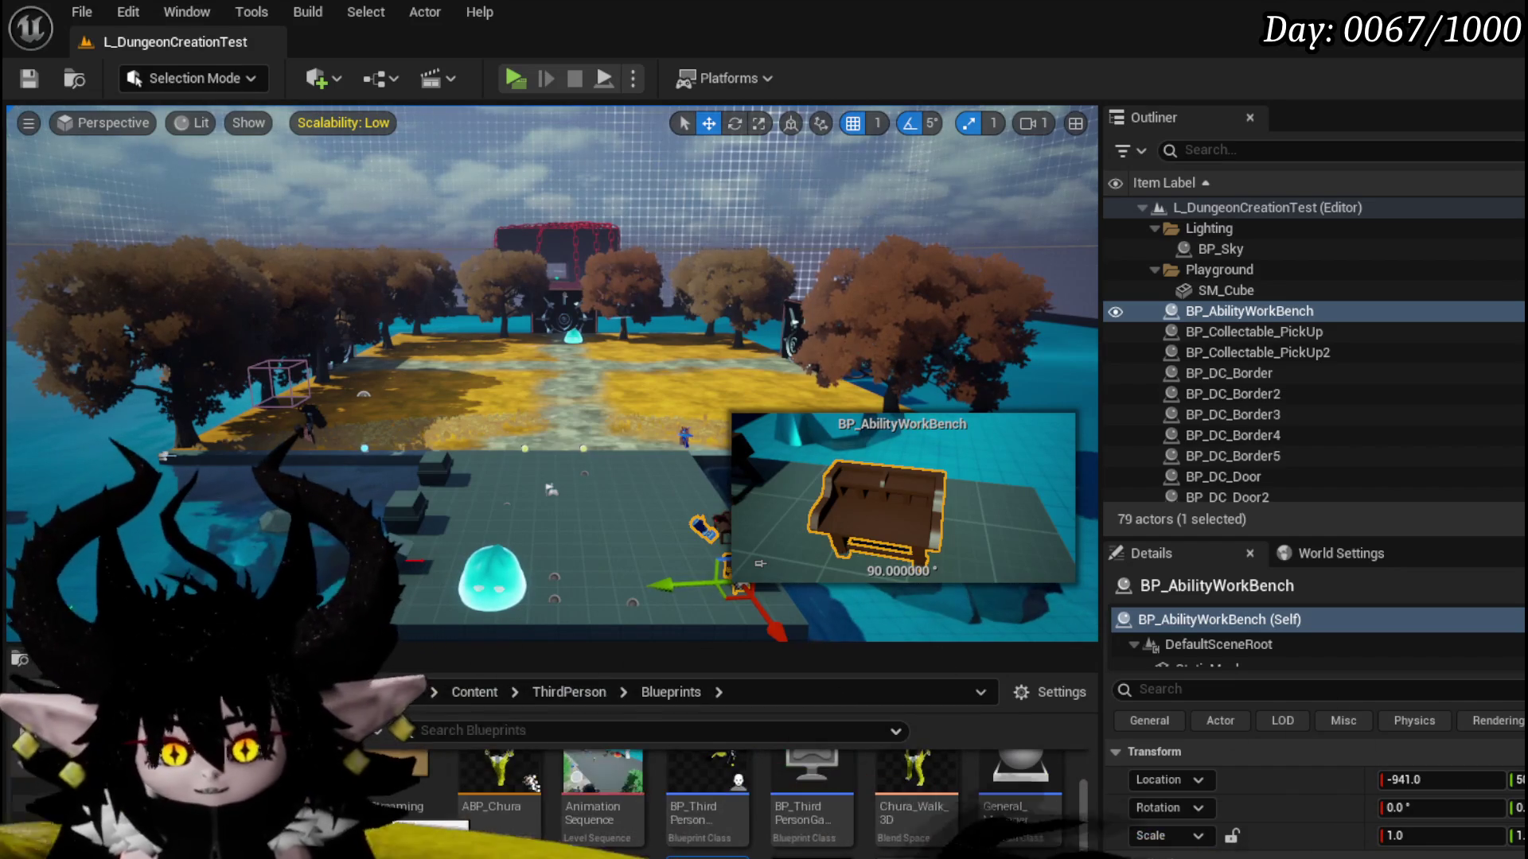
key("alt+Left")
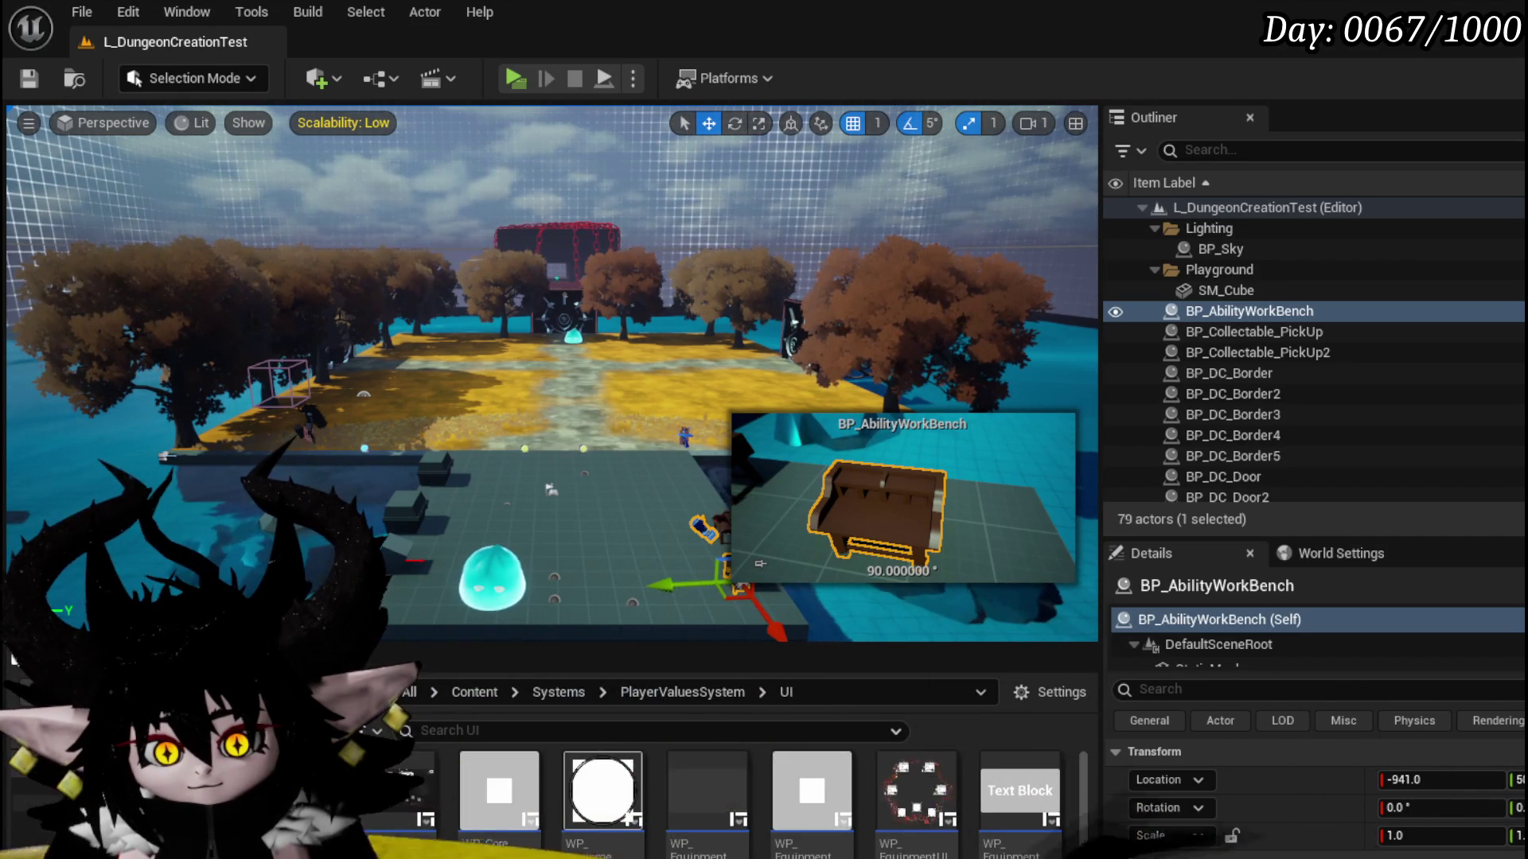
- Browse to Systems/AbilitySystem/UI and open WP_Edit_Core in the designer
left_click(13, 659)
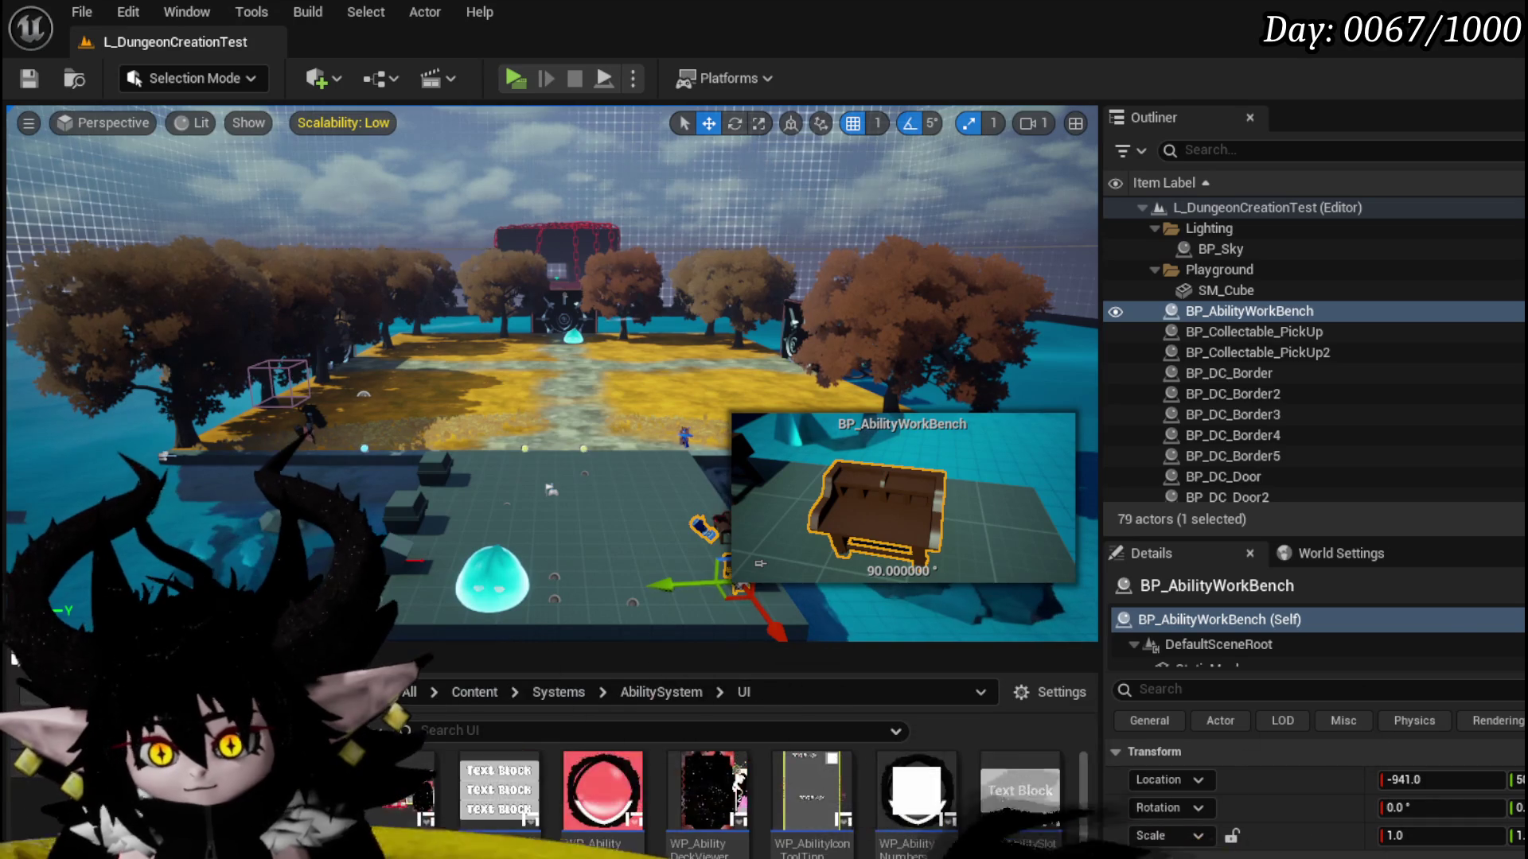
scroll(915, 804, "down", 2)
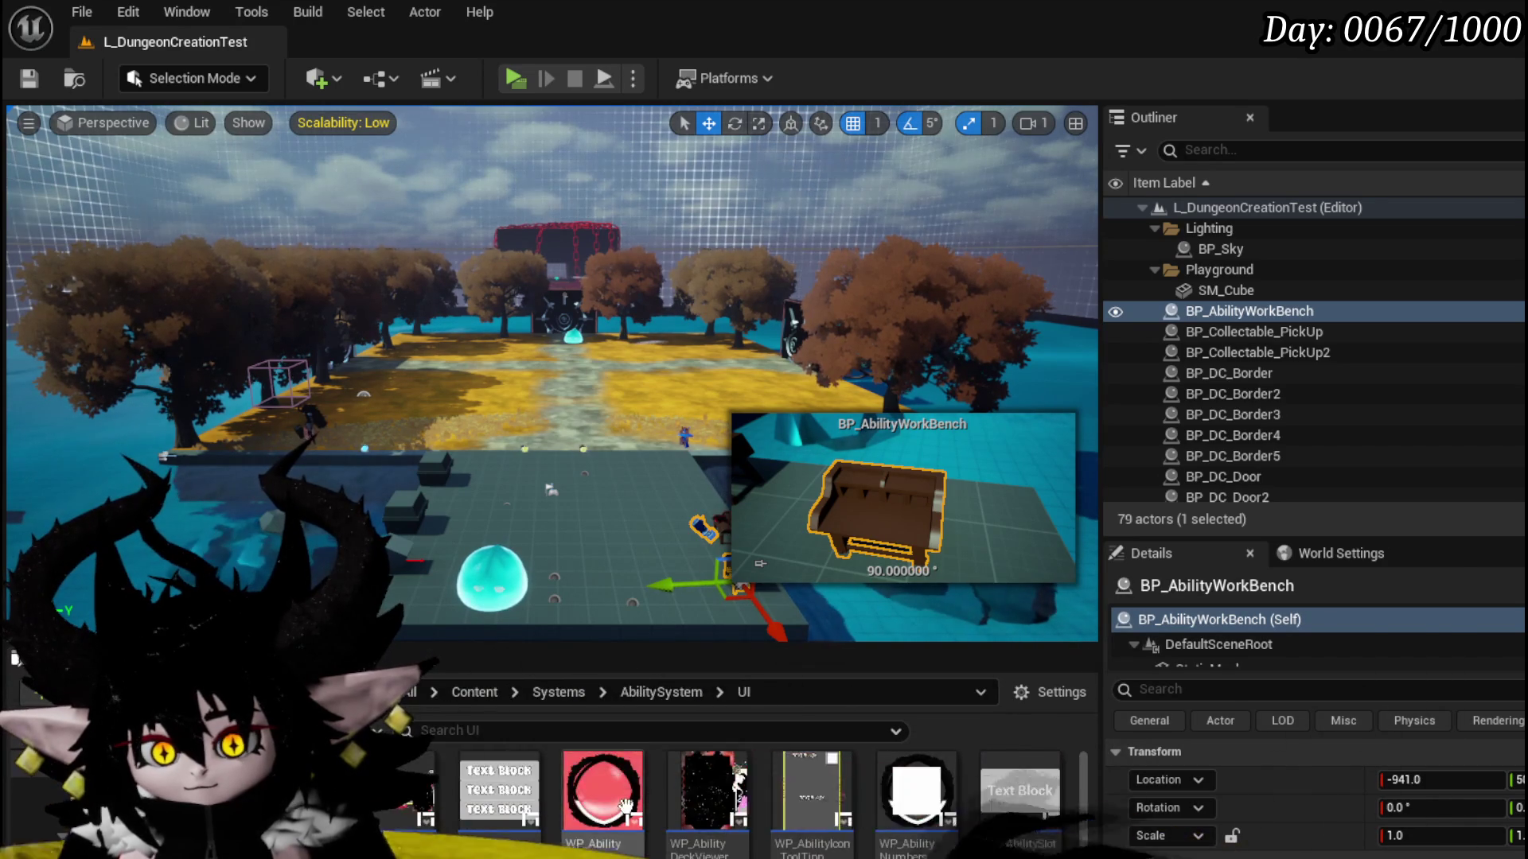
scroll(876, 820, "down", 2)
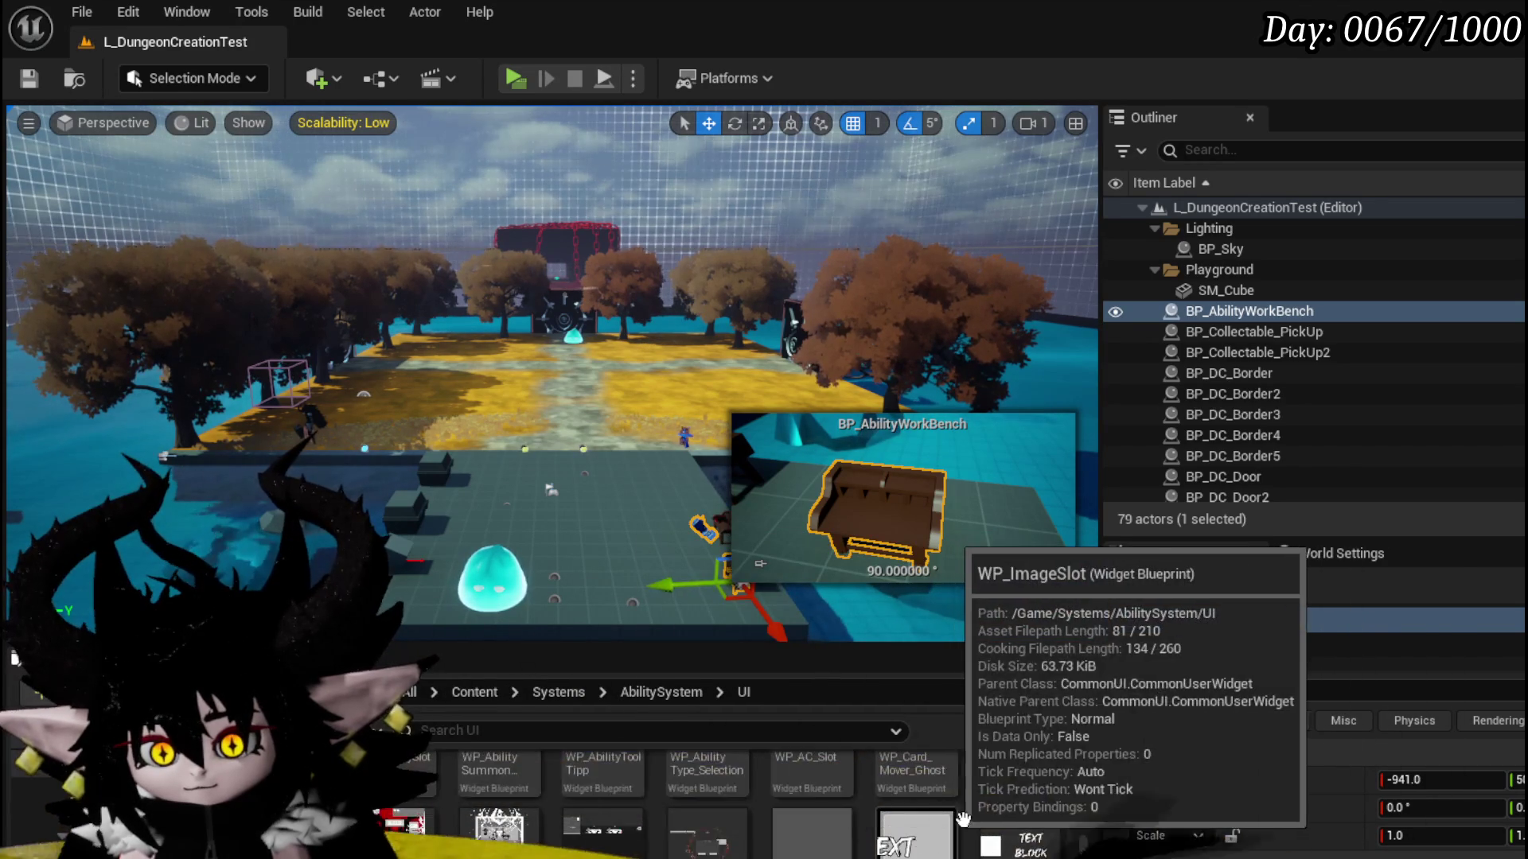
double_click(718, 824)
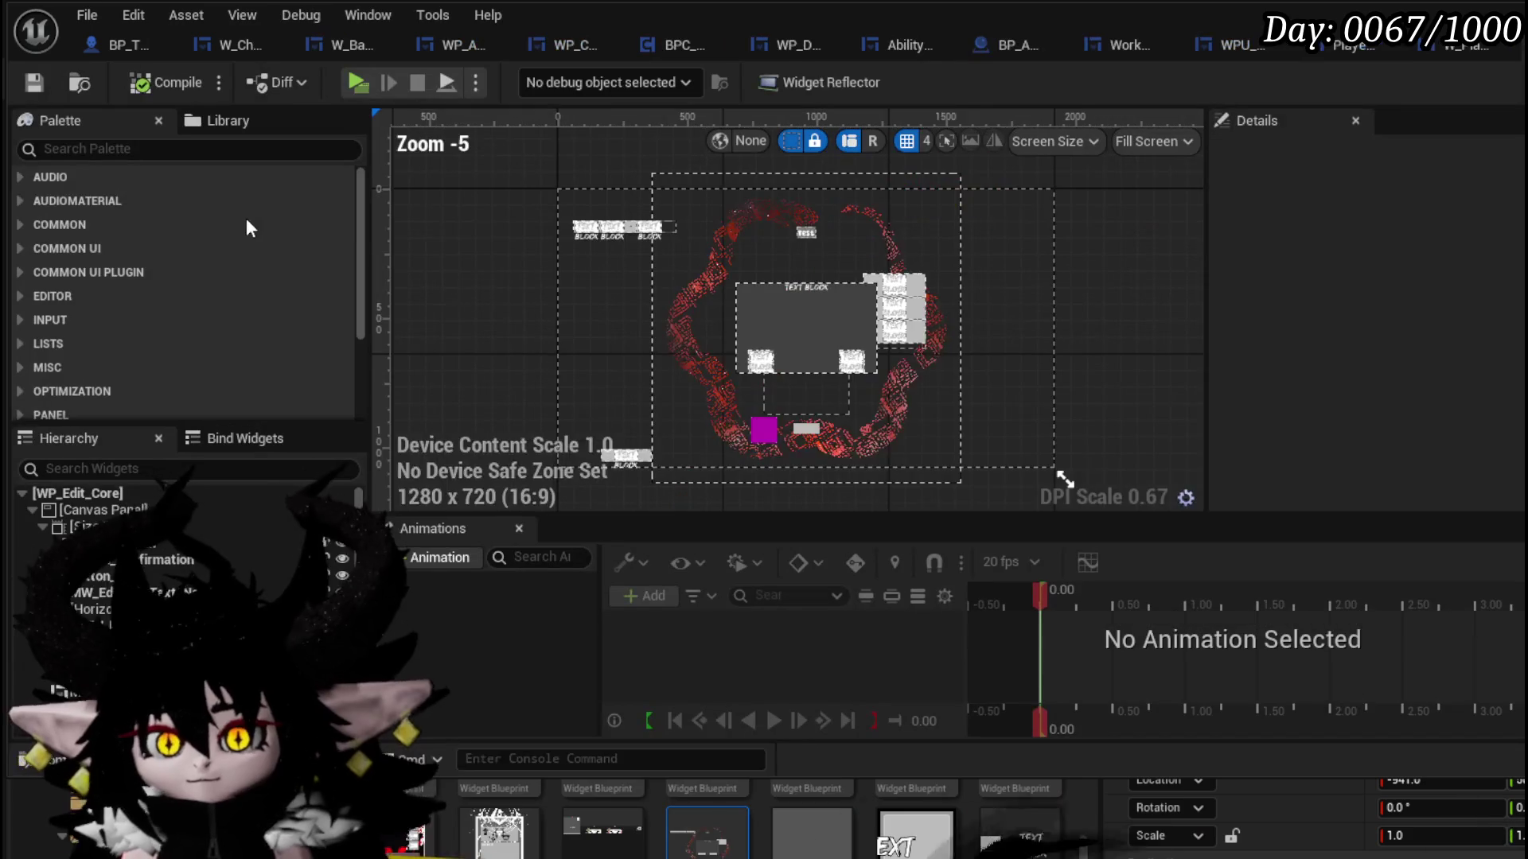
- Place WPU_Button_Closing on the canvas, anchored top-right, height 100, position -20, 20
type("closin")
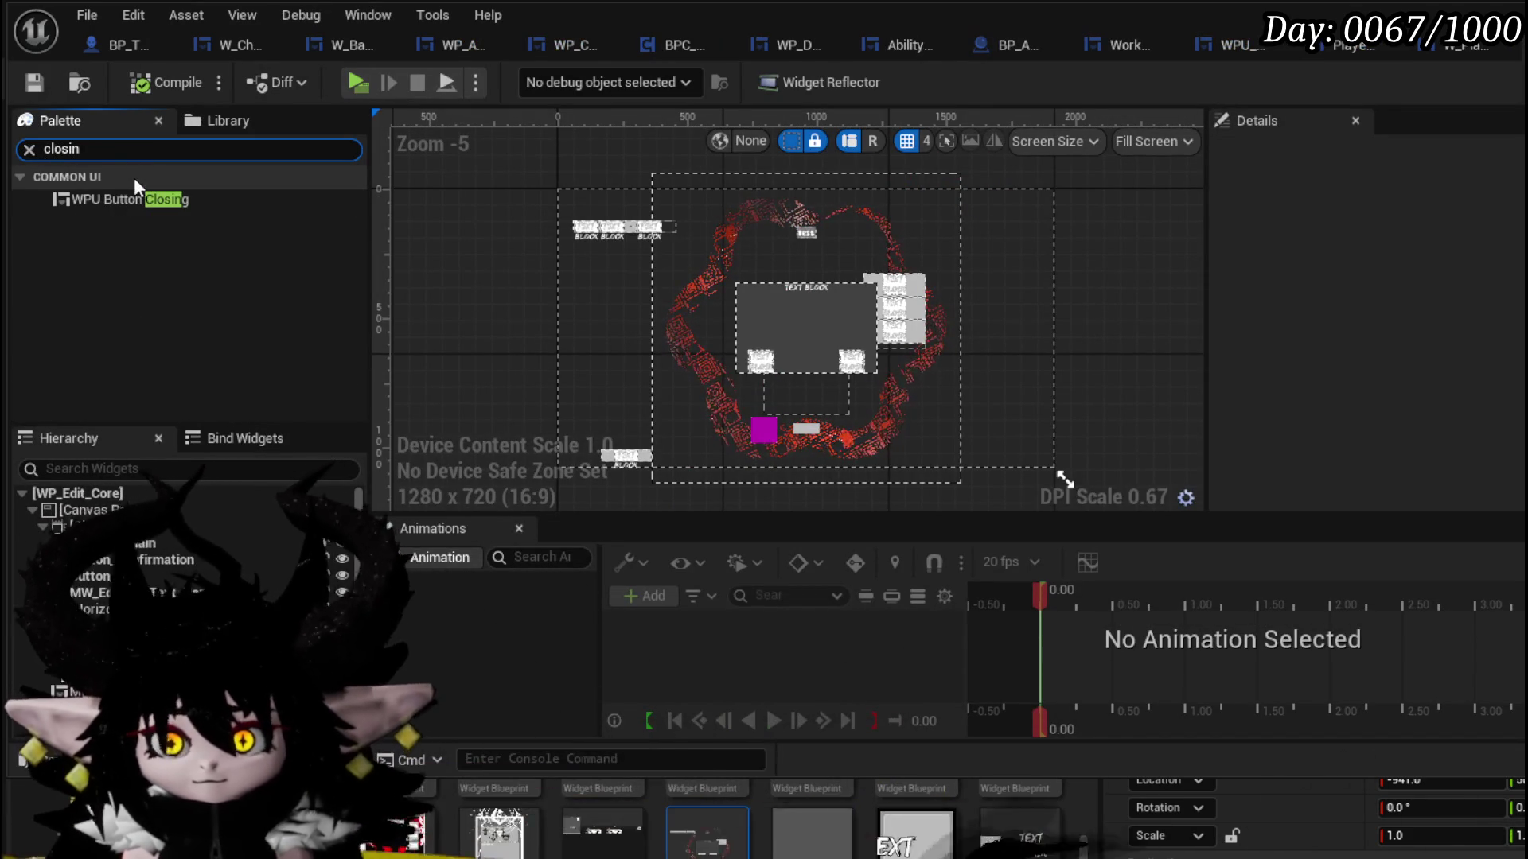
mouse_move(132, 199)
left_mouse_down()
mouse_move(151, 521)
mouse_move(565, 191)
mouse_move(551, 181)
mouse_move(581, 191)
left_mouse_up()
scroll(550, 181, "up", 1)
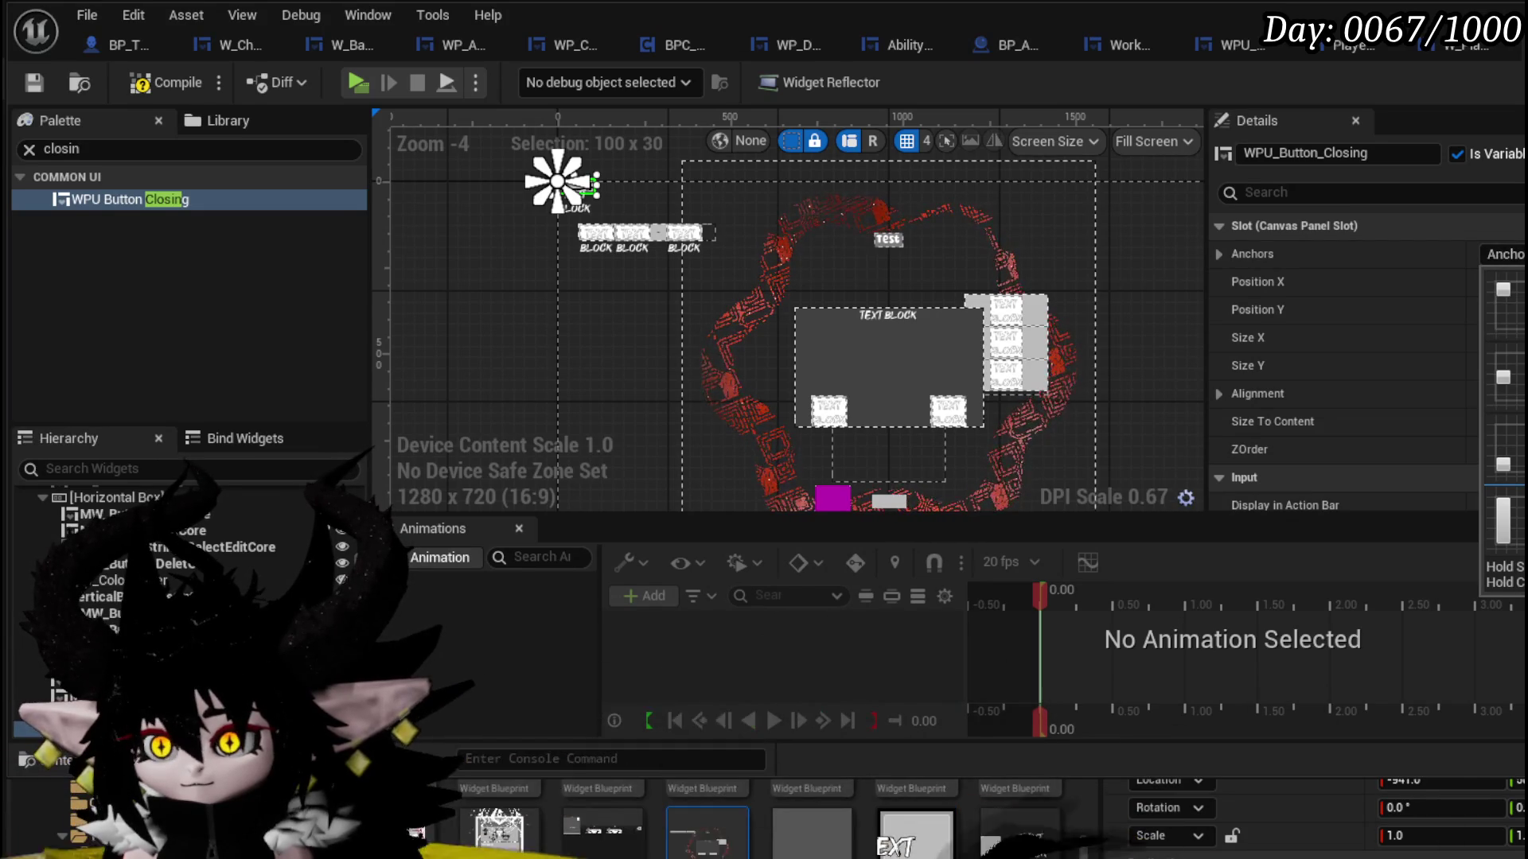
left_click(1512, 289, "ctrl+shift")
scroll(734, 294, "up", 7)
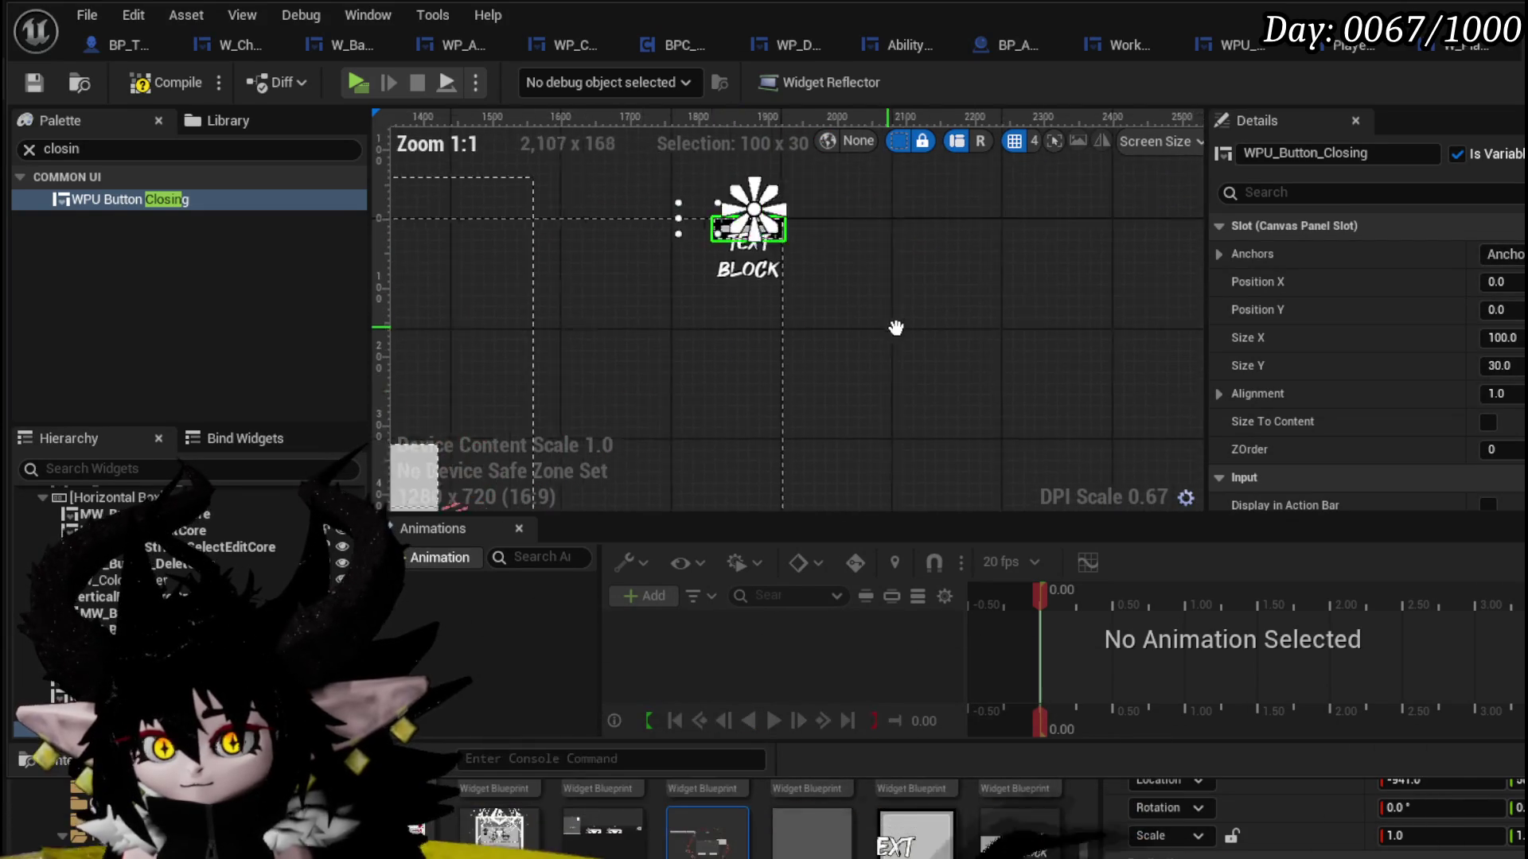
left_click(1499, 365)
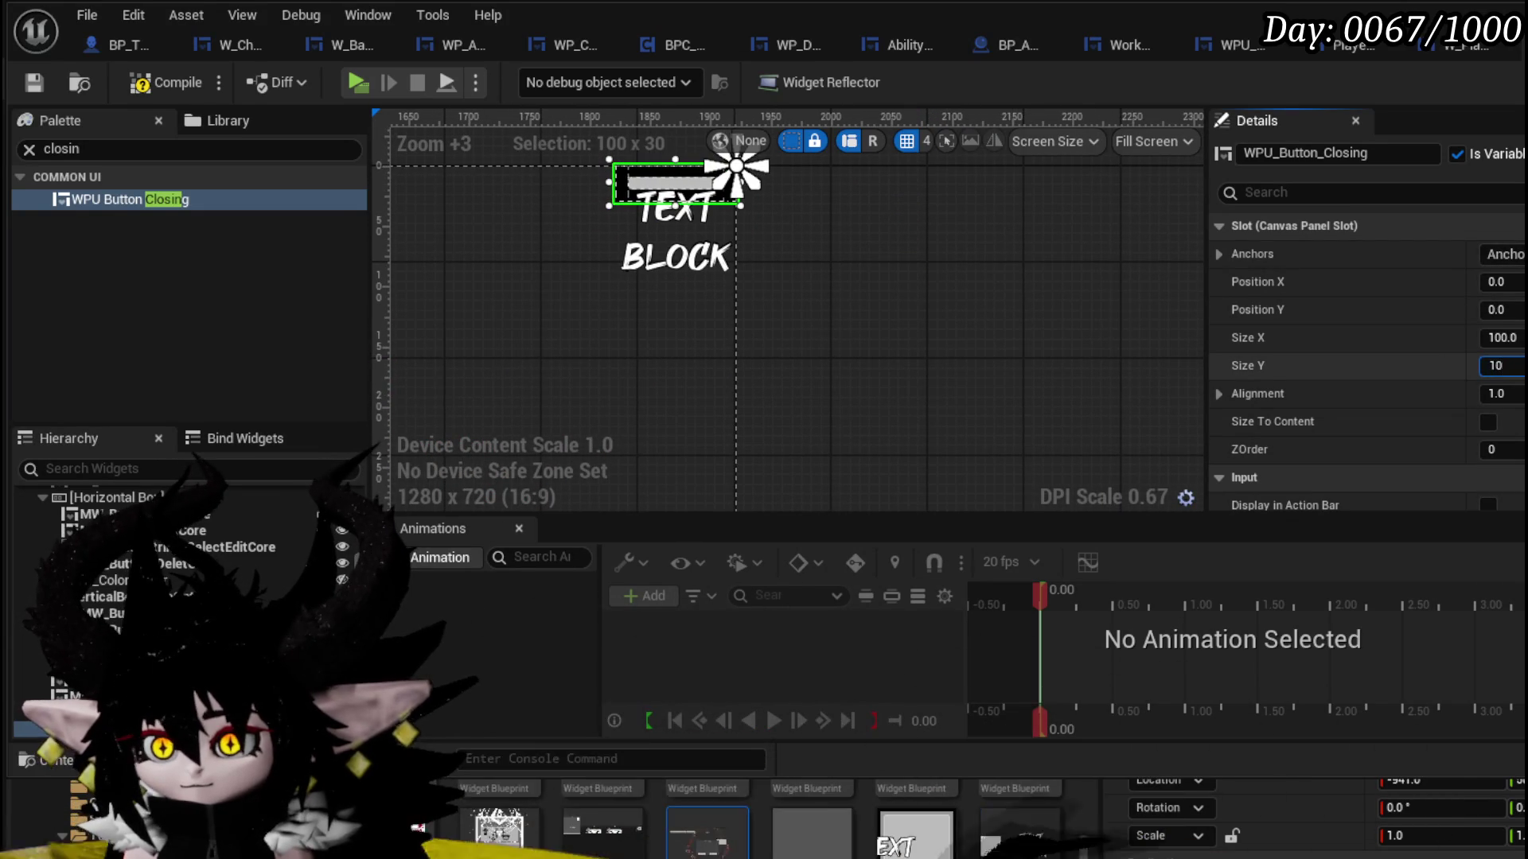
type("100")
key("Return")
left_click(1517, 286)
type("-")
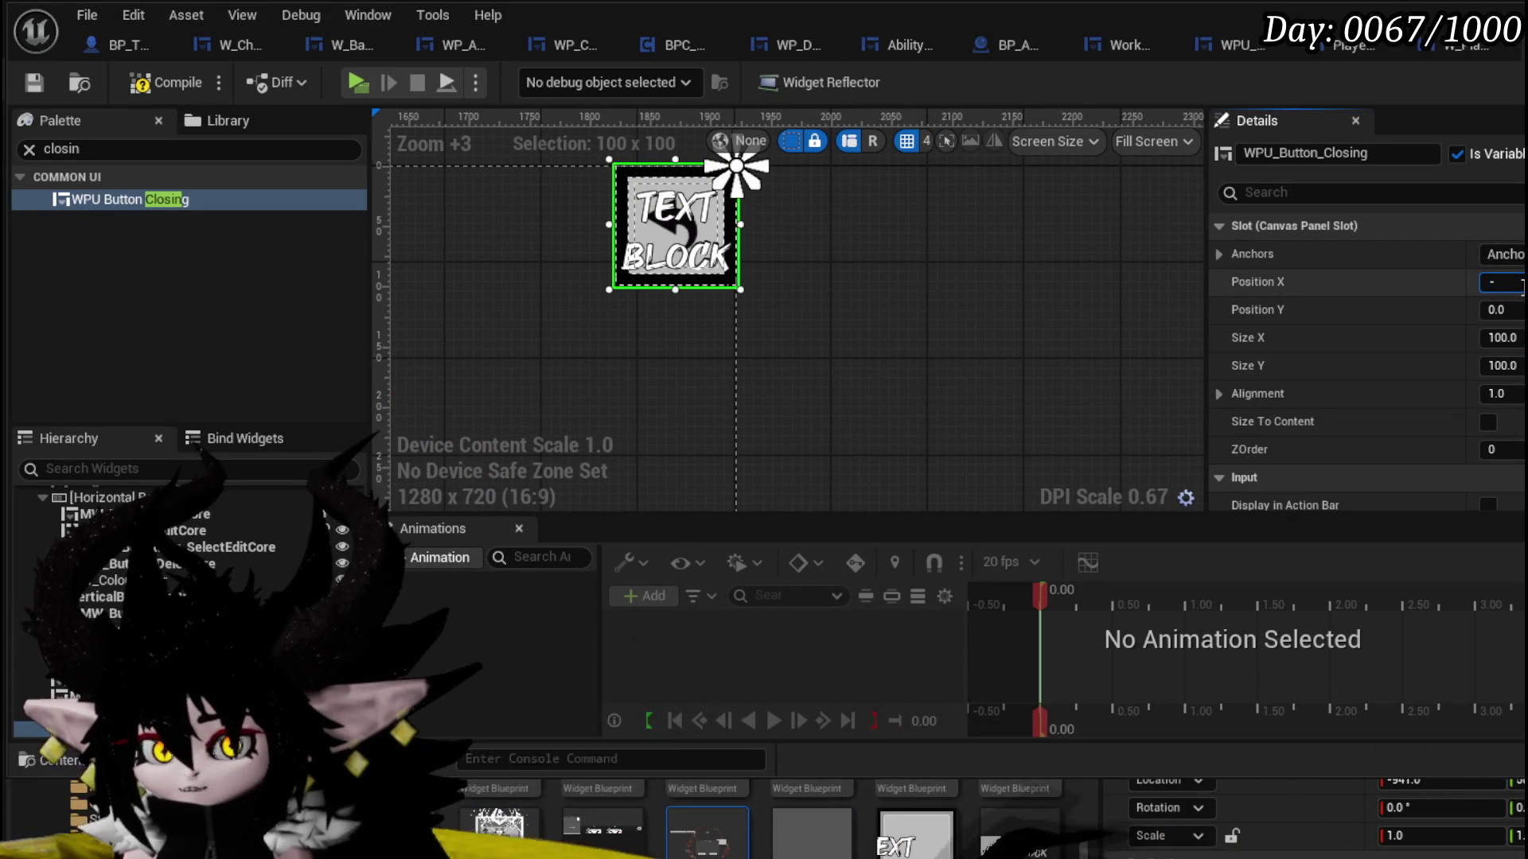
type("20")
key("Tab")
type("20")
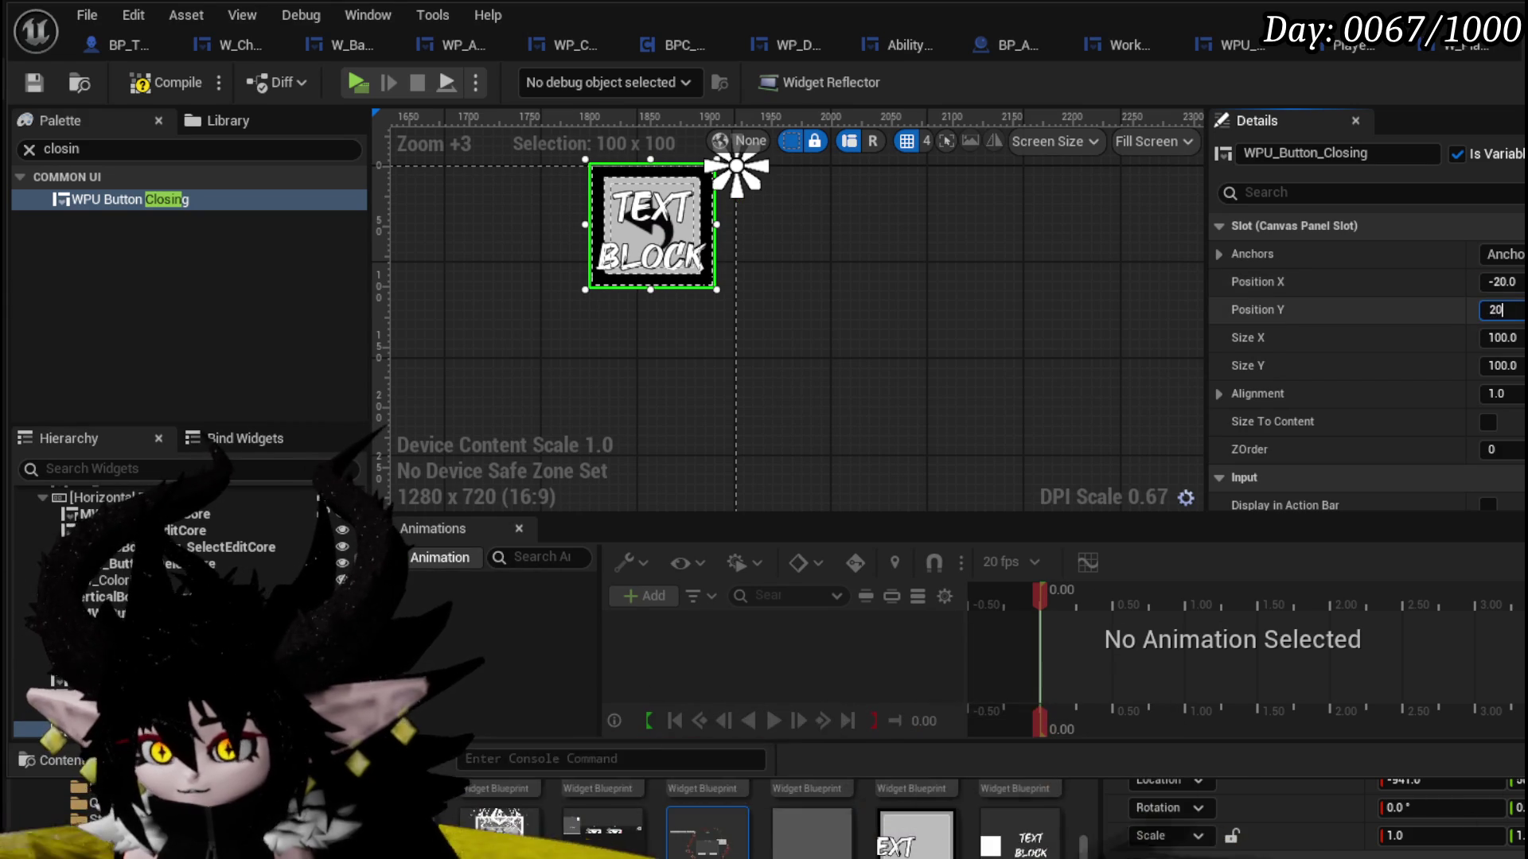
key("Return")
- Compile WP_Edit_Core and add an On Press Button event for the closing button
left_click(152, 84)
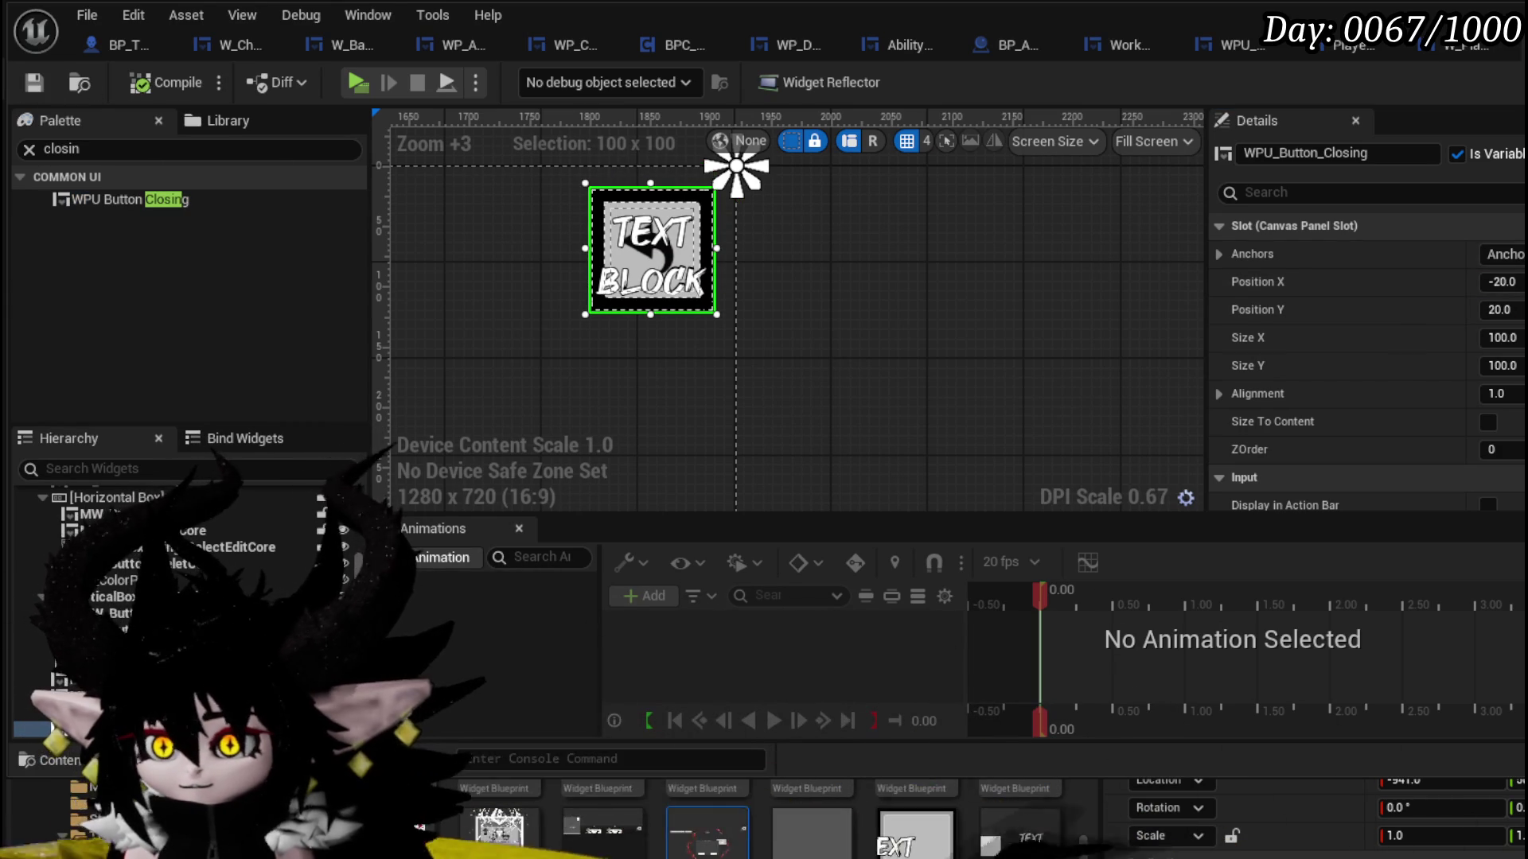
scroll(1367, 358, "down", 10)
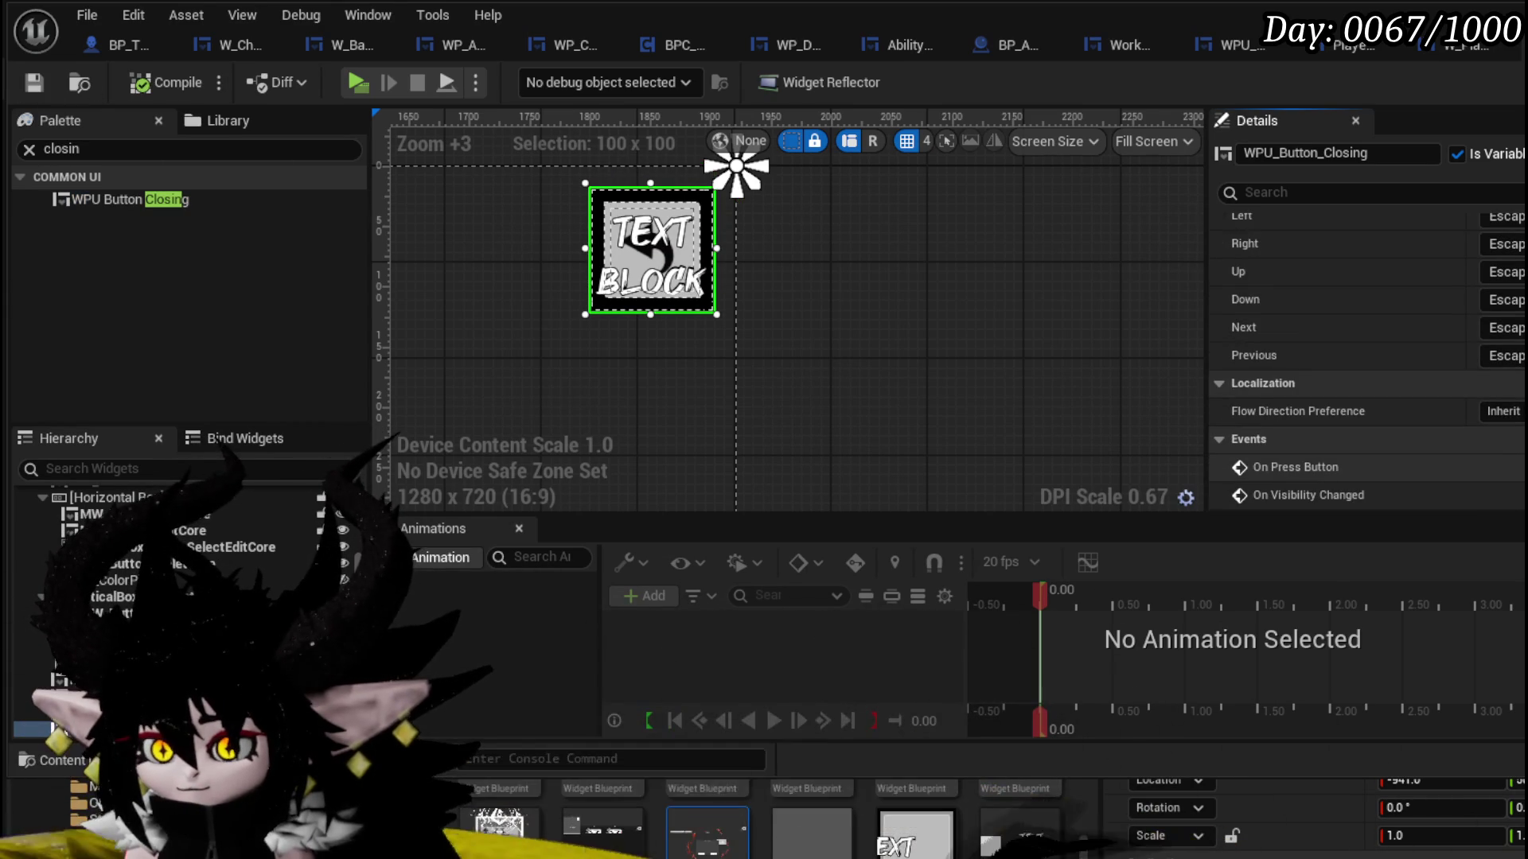
left_click(1496, 467)
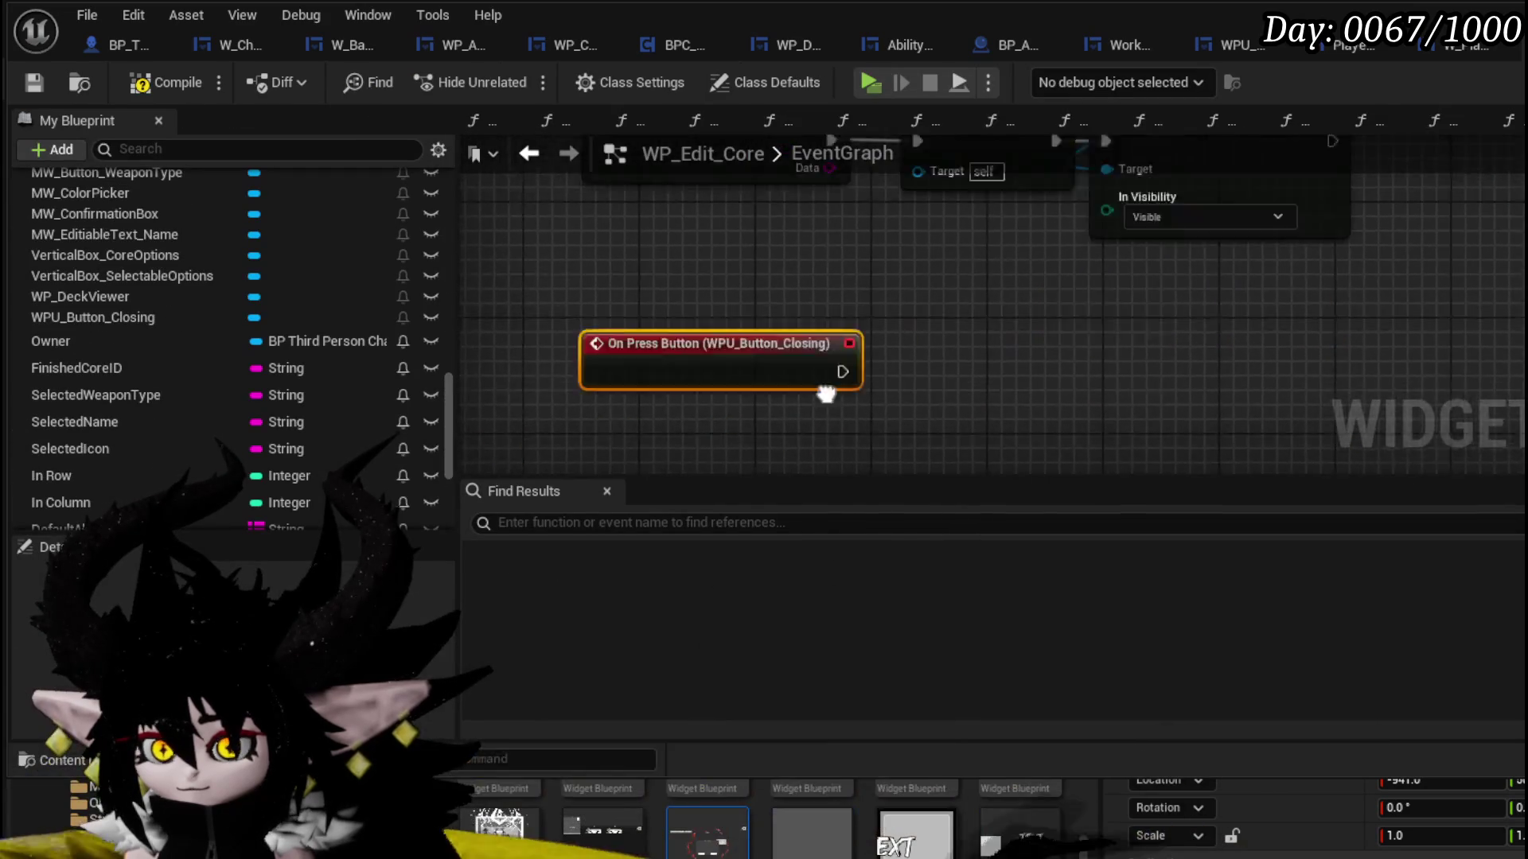
- Place a WPU_Button_Closing reference in the event graph
left_click_drag(872, 300, 857, 446)
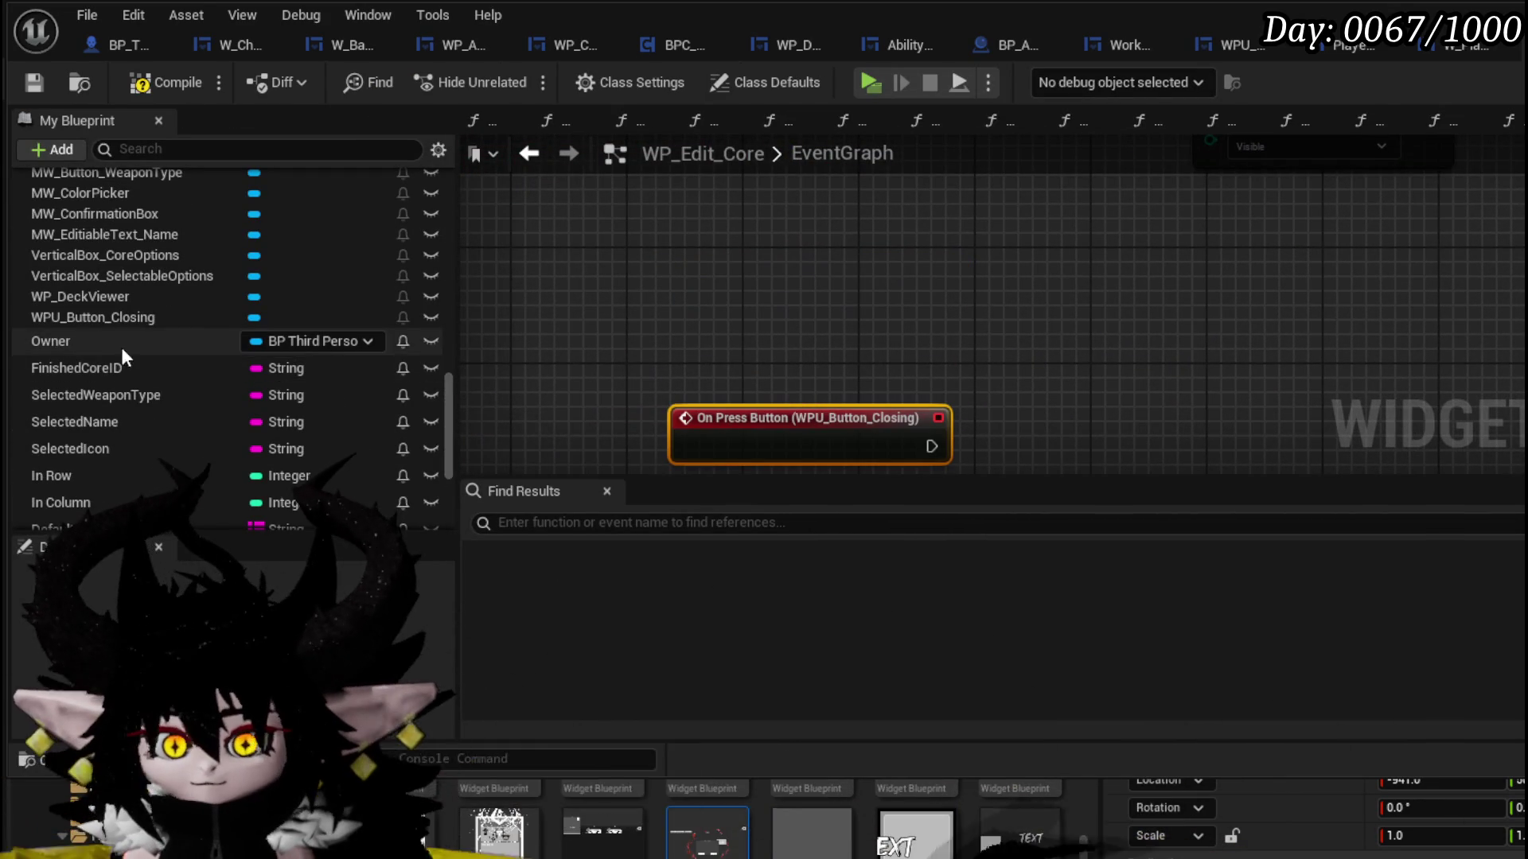
scroll(143, 326, "up", 3)
scroll(184, 335, "up", 3)
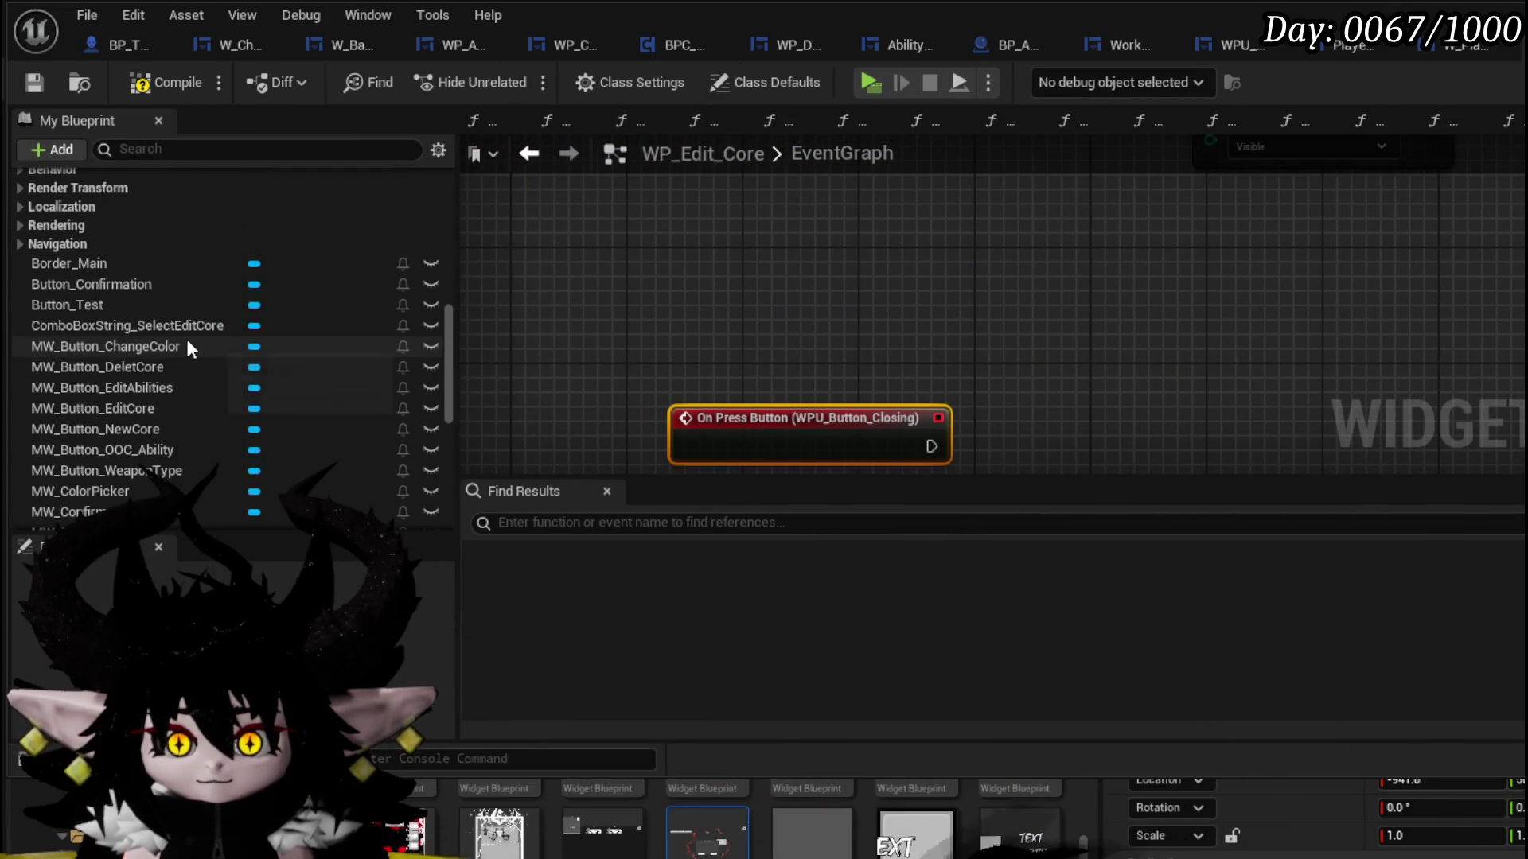
scroll(241, 351, "down", 3)
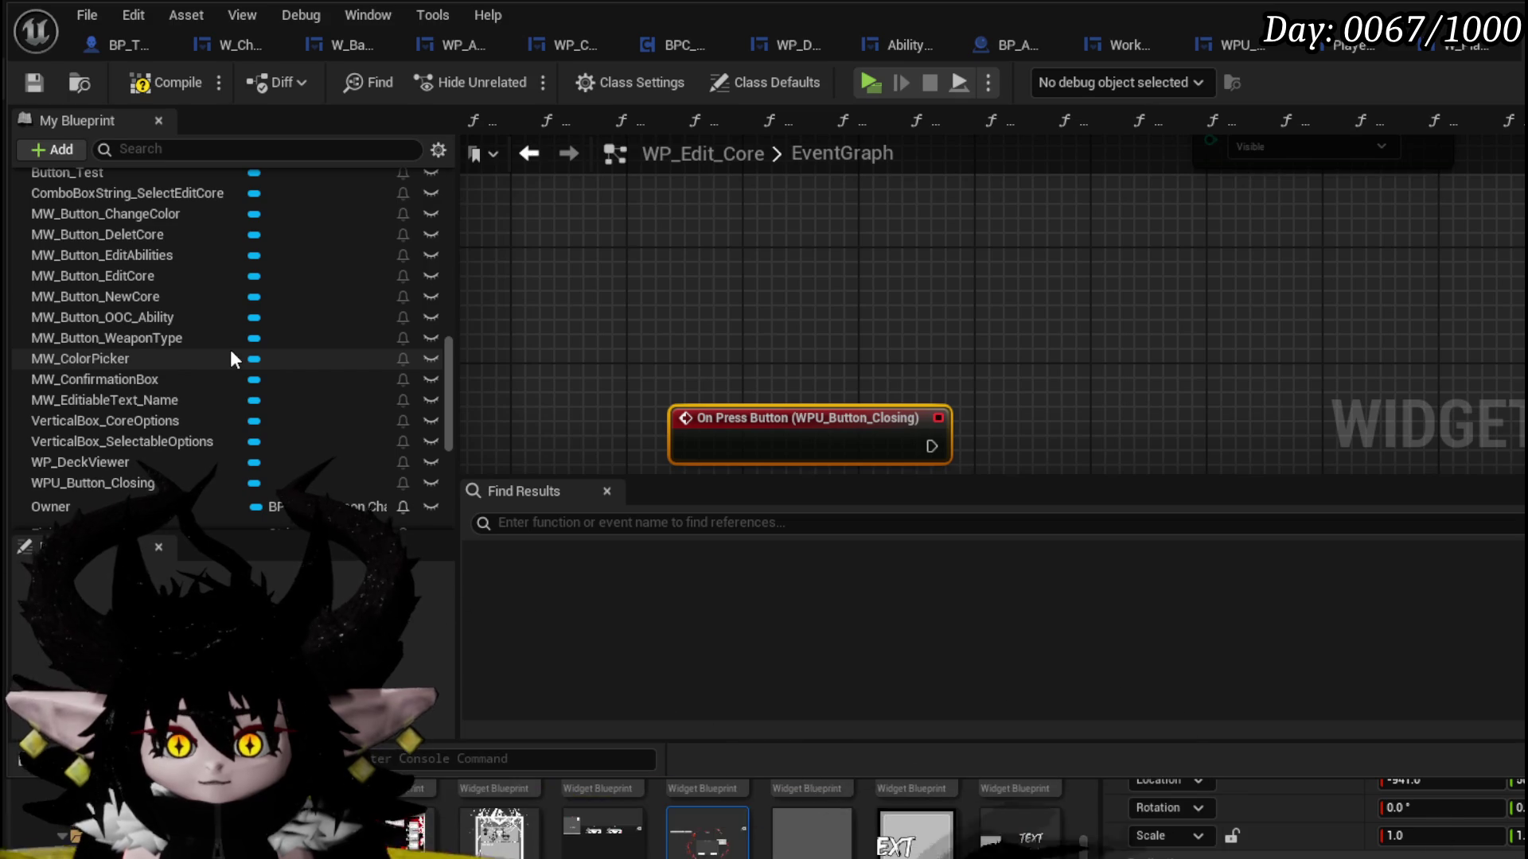
mouse_move(125, 482)
left_mouse_down()
mouse_move(867, 347)
mouse_move(735, 286)
left_mouse_up()
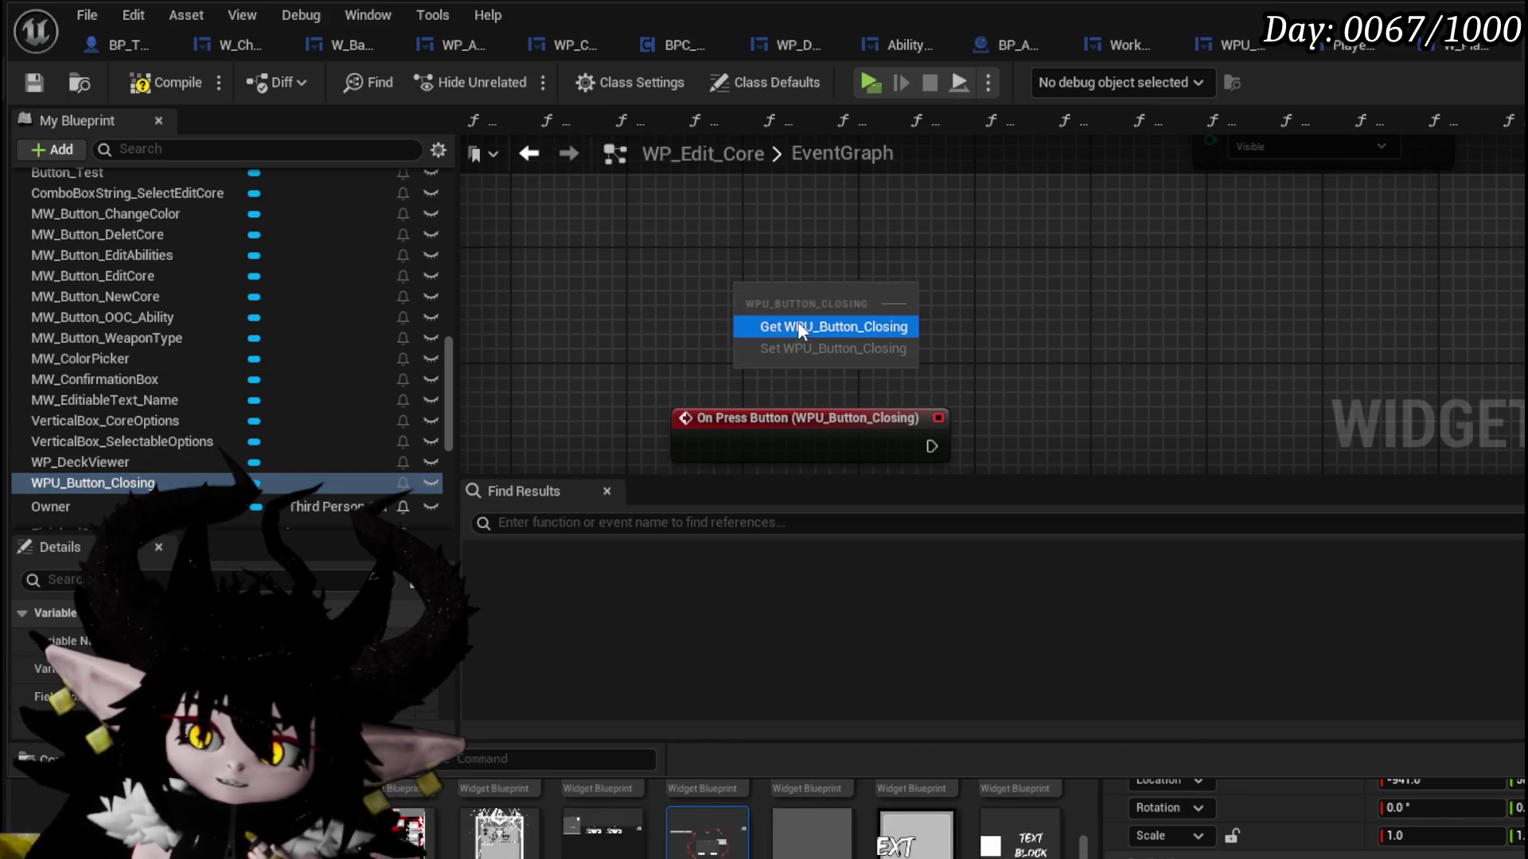
- Add a Close Widget node from the button, wire On Press Button into it, and compile
left_click_drag(858, 293, 1010, 295)
type("closi")
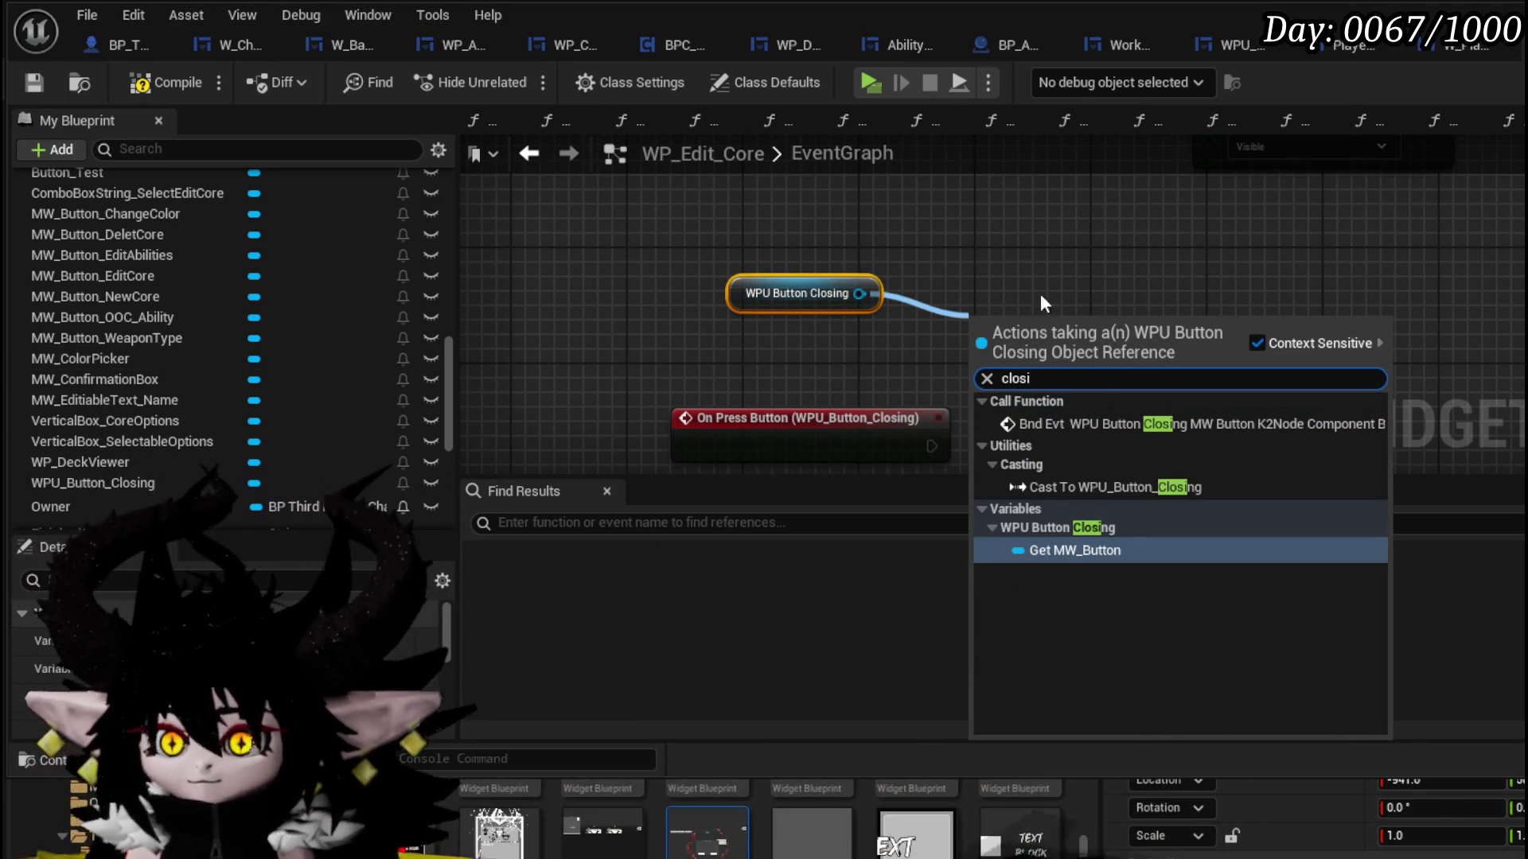
key("BackSpace")
type("e")
left_click(1059, 482)
left_click_drag(996, 359, 1039, 439)
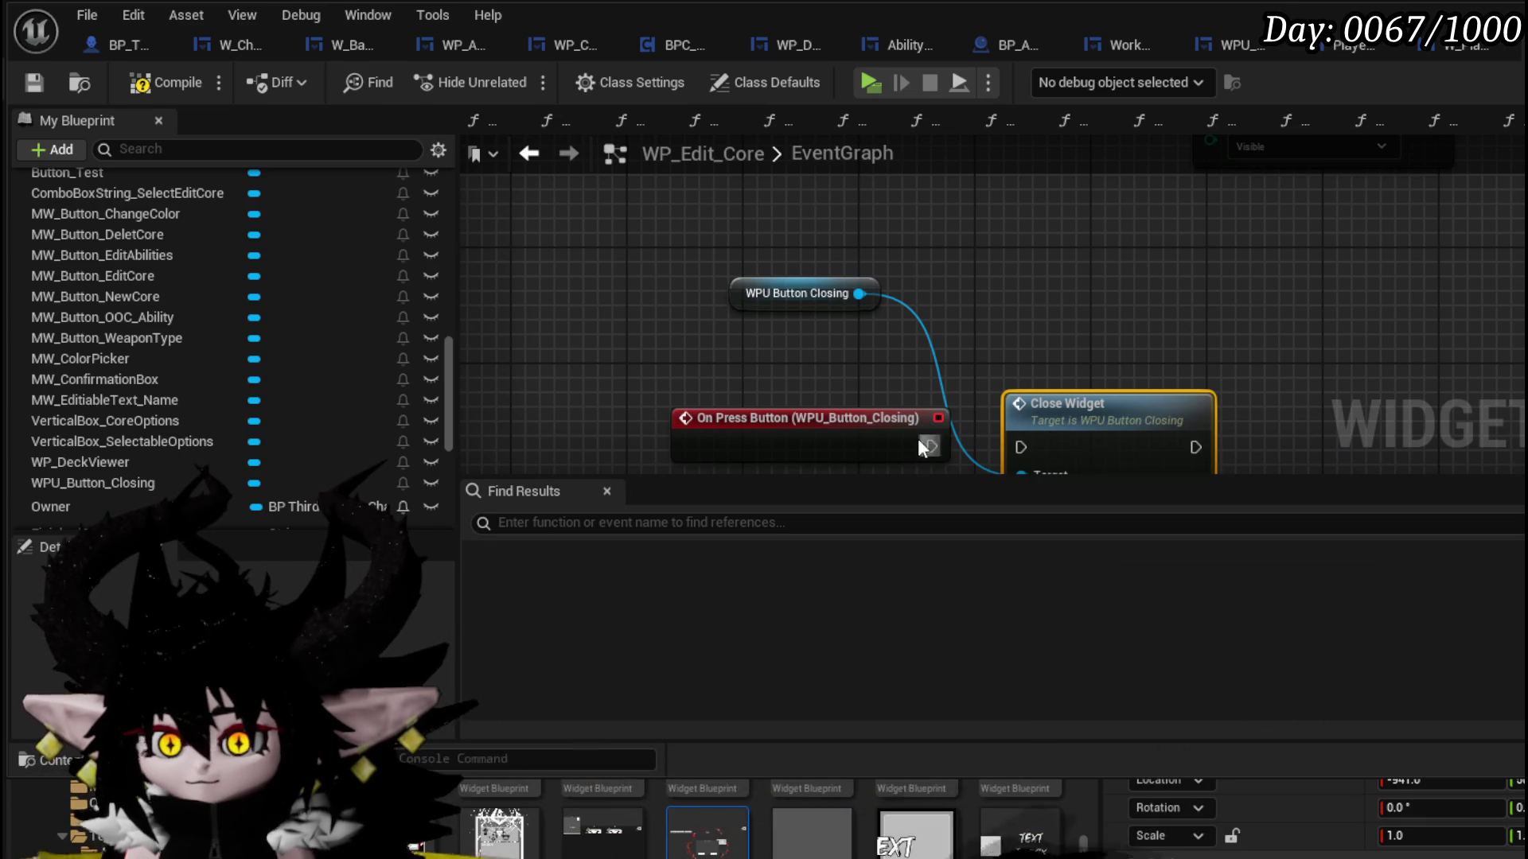
left_click_drag(931, 439, 1044, 433)
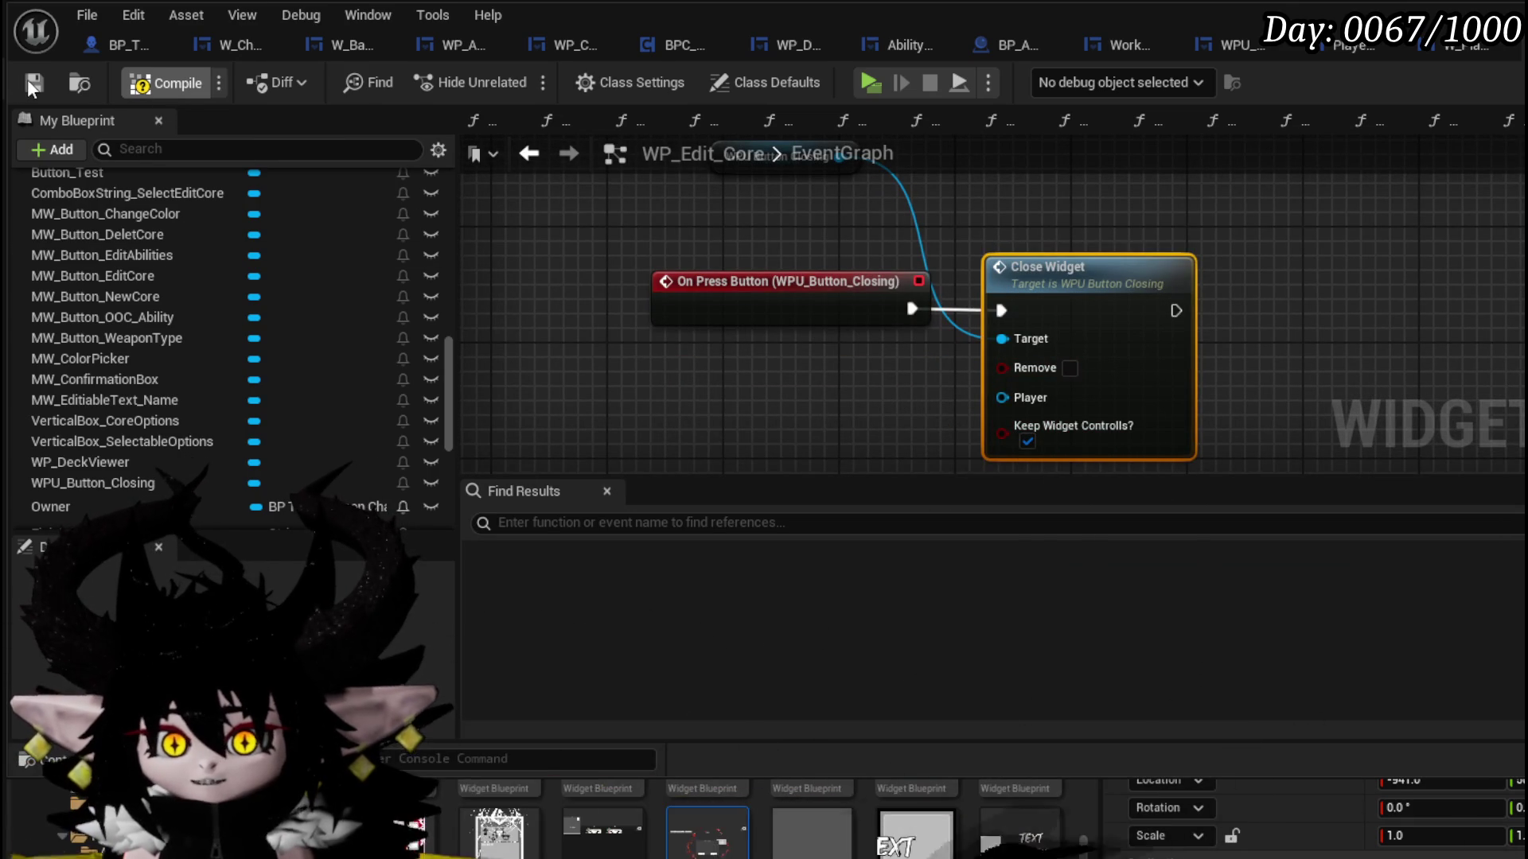
left_click(165, 82)
- Open the BindEvent graph and delete the WP Ability Deck Viewer binding nodes
left_click_drag(448, 350, 437, 185)
double_click(80, 273)
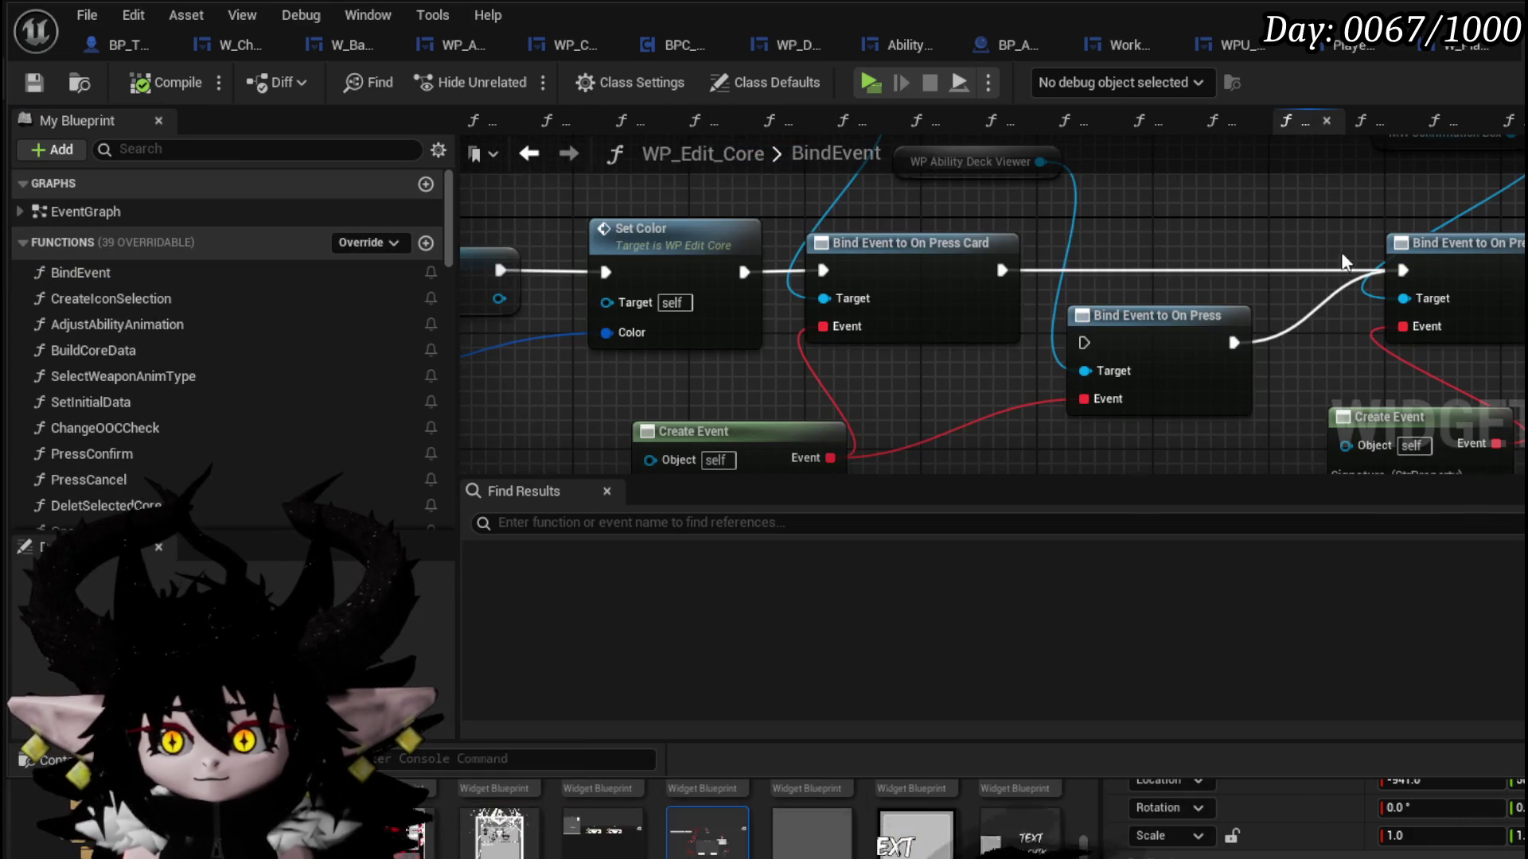
left_click(685, 241)
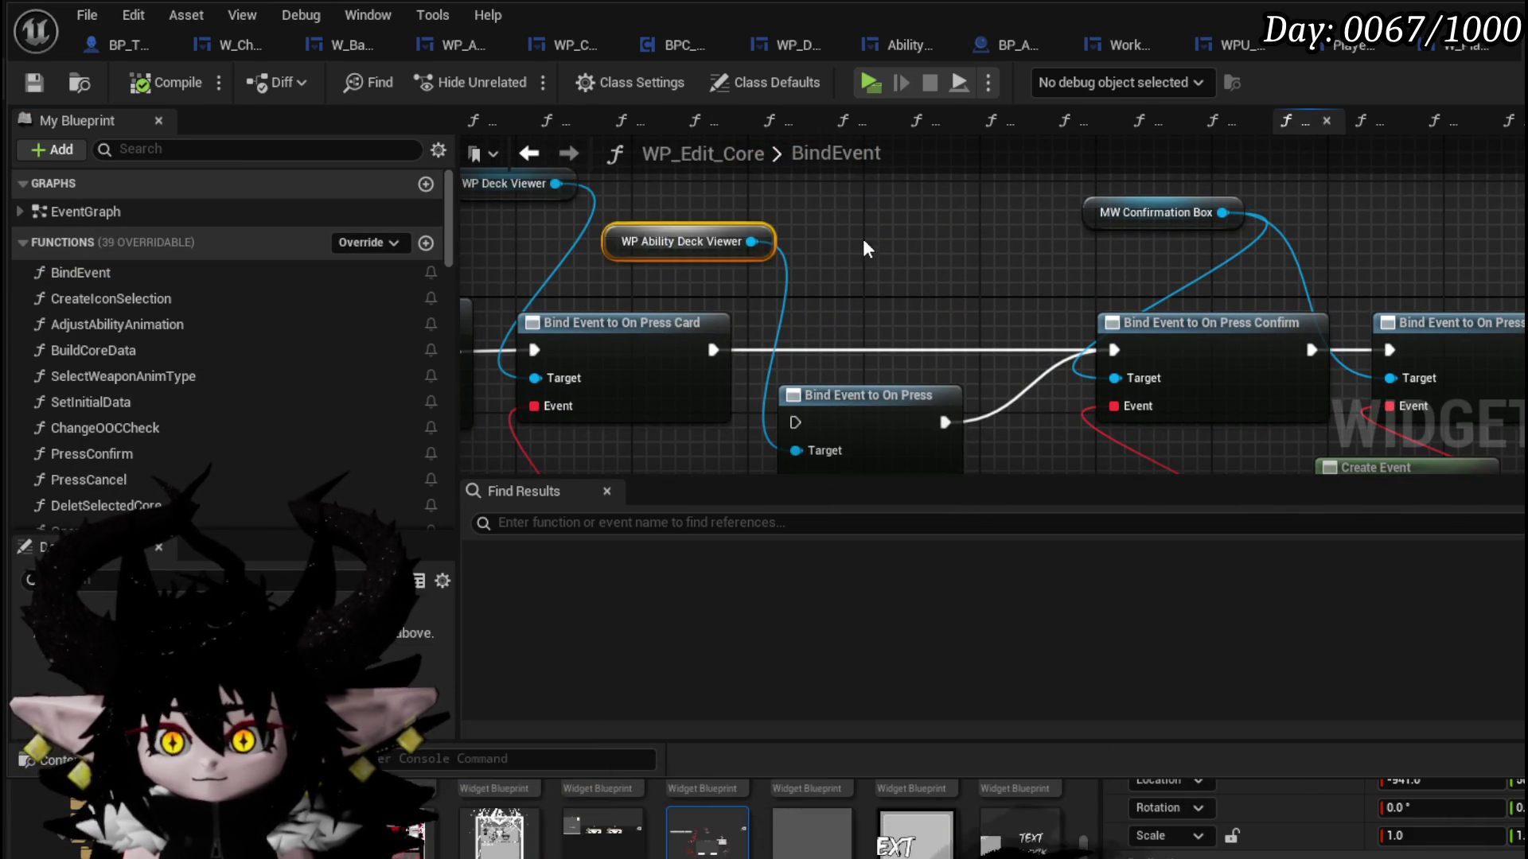
key("Delete")
left_click(867, 396)
key("Delete")
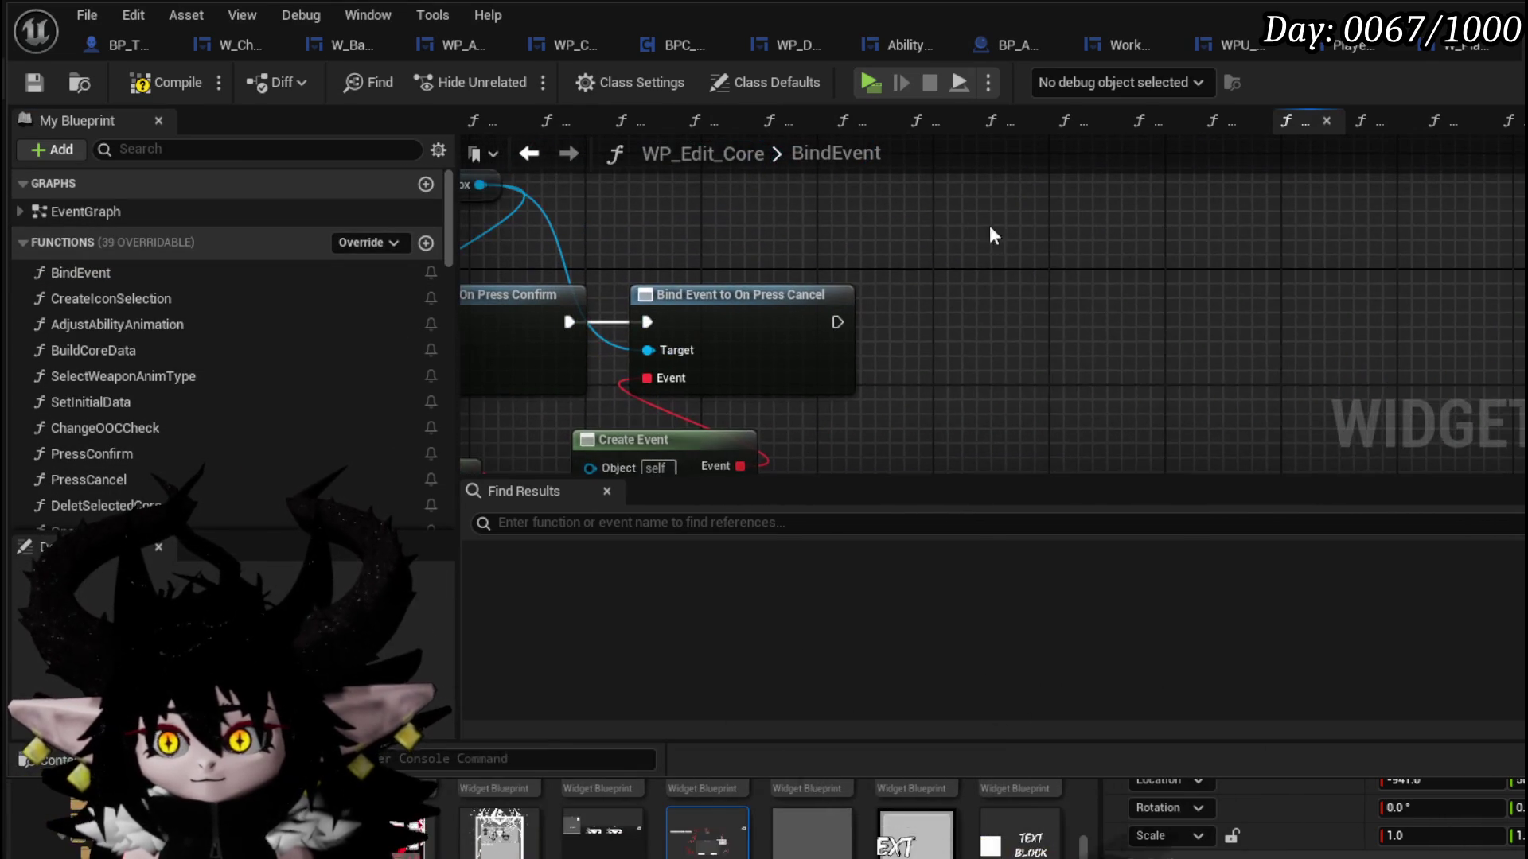
- Add a WPU_Button_Closing getter with Set Parent Widget chained after the cancel binding
right_click(952, 208)
type("closing")
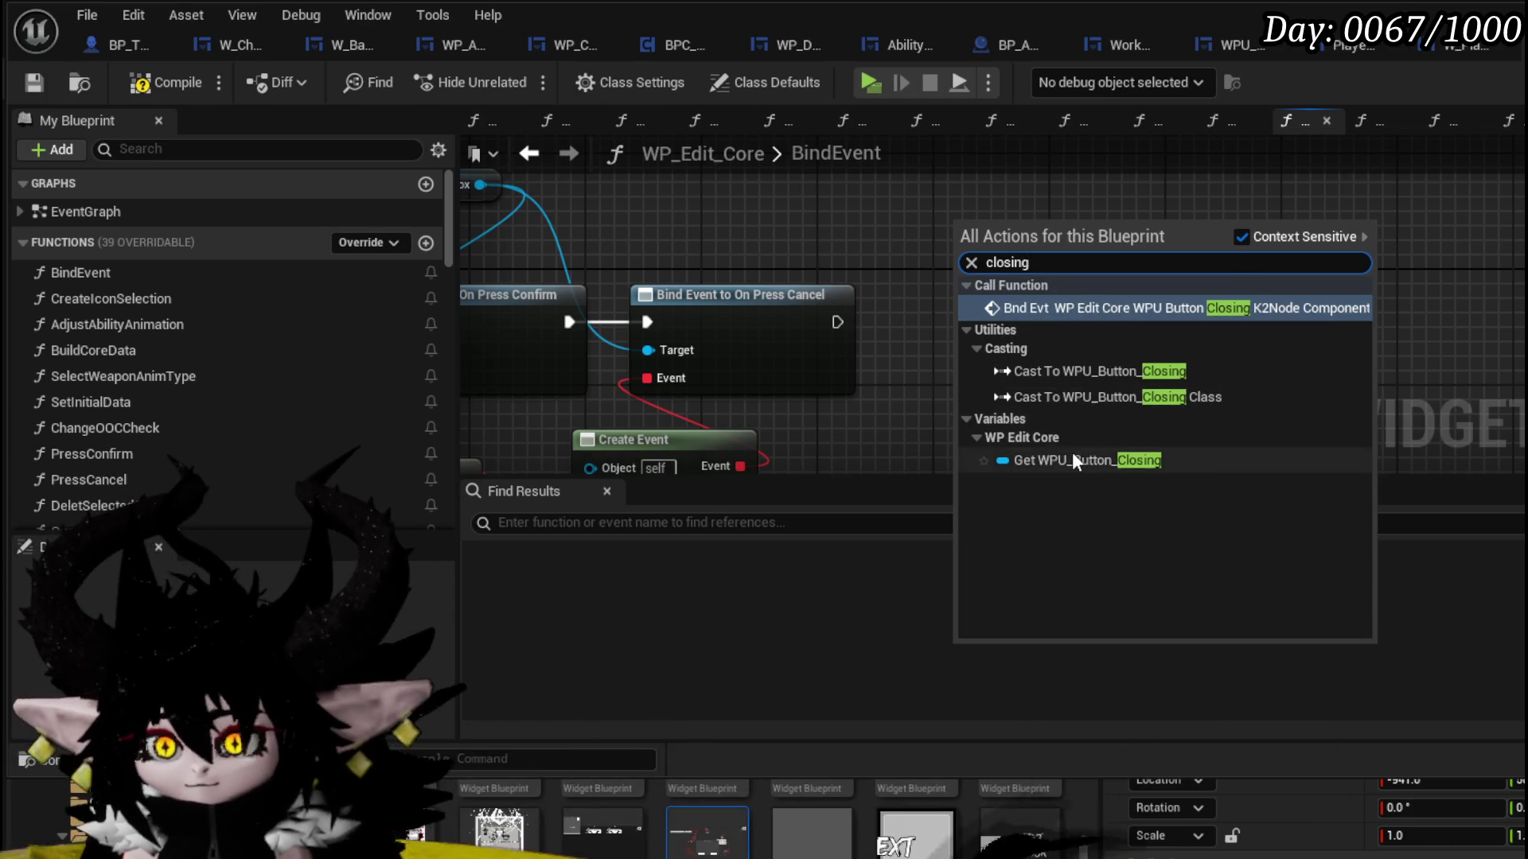
left_click(1072, 458)
left_click_drag(980, 234, 777, 208)
left_click_drag(877, 200, 972, 292)
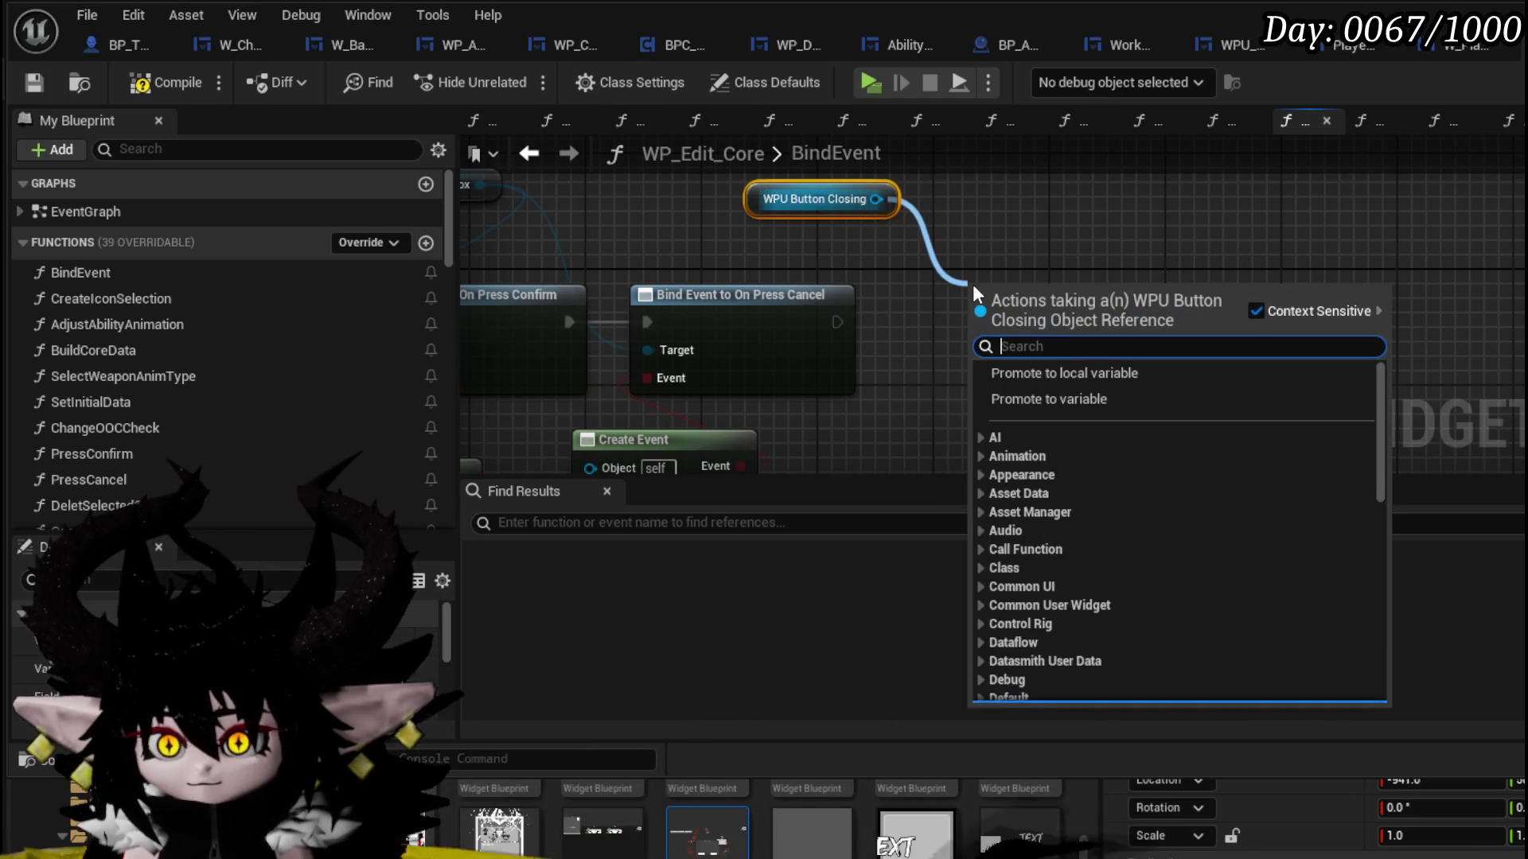
type("Parent")
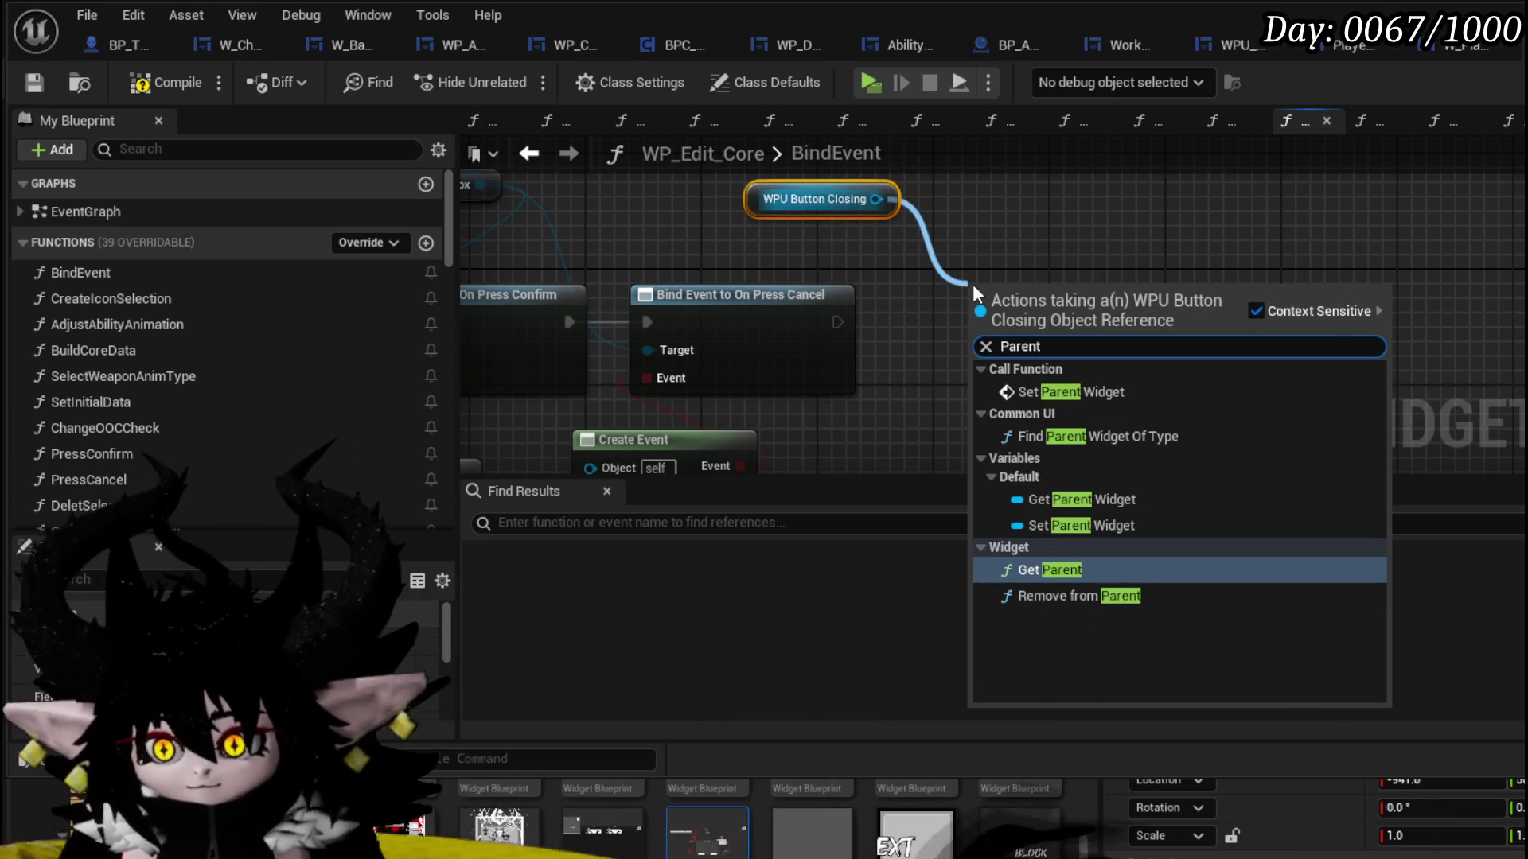
left_click(1076, 391)
left_click_drag(838, 321, 980, 338)
left_click_drag(1025, 319, 1025, 305)
- Connect Self as the Parent Widget and save the blueprint
left_click_drag(977, 393, 928, 437)
type("self")
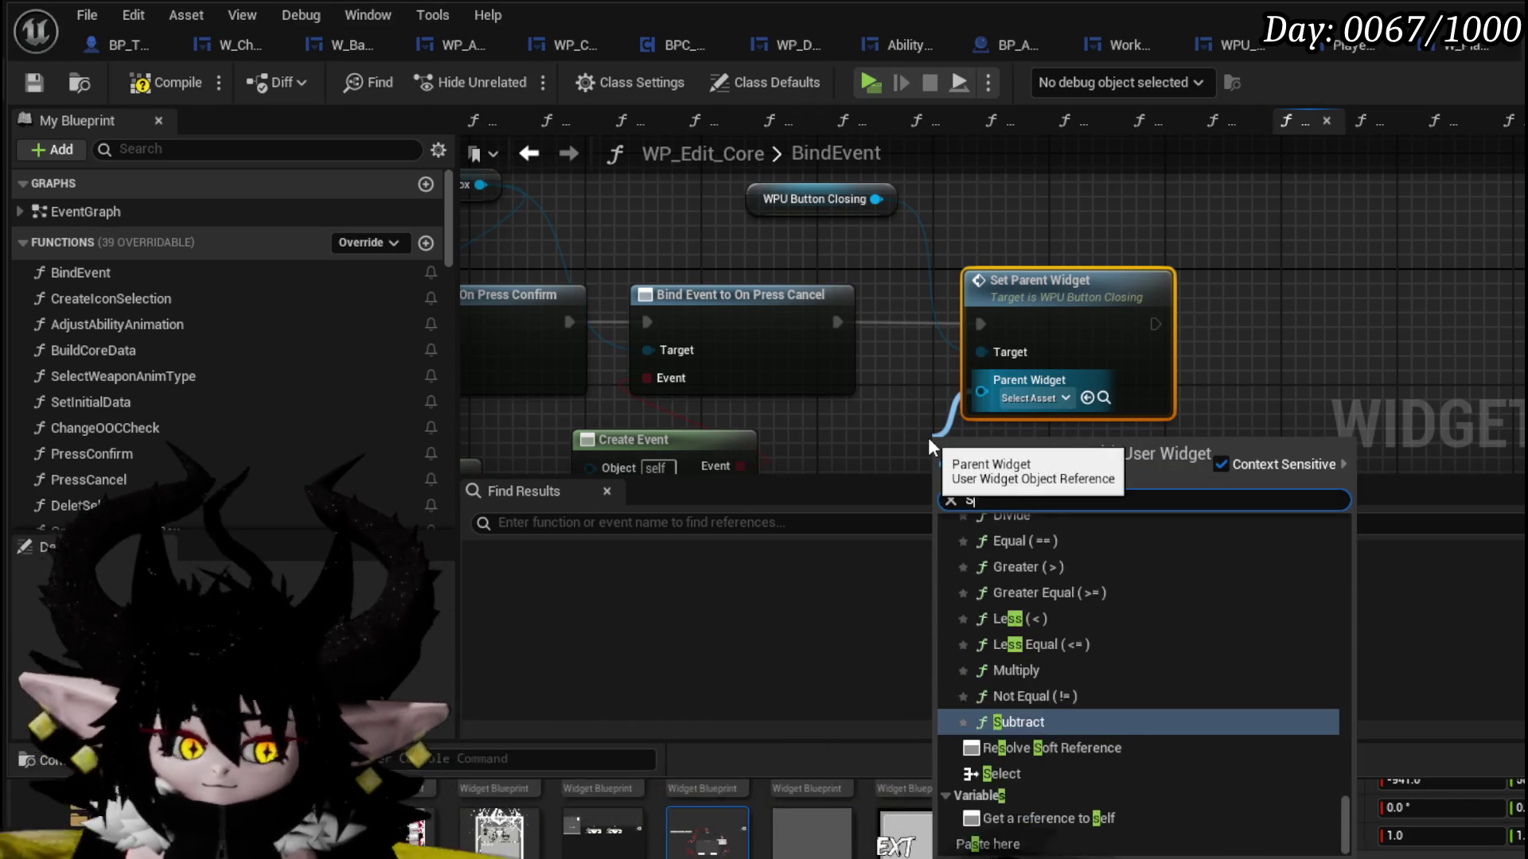
key("Return")
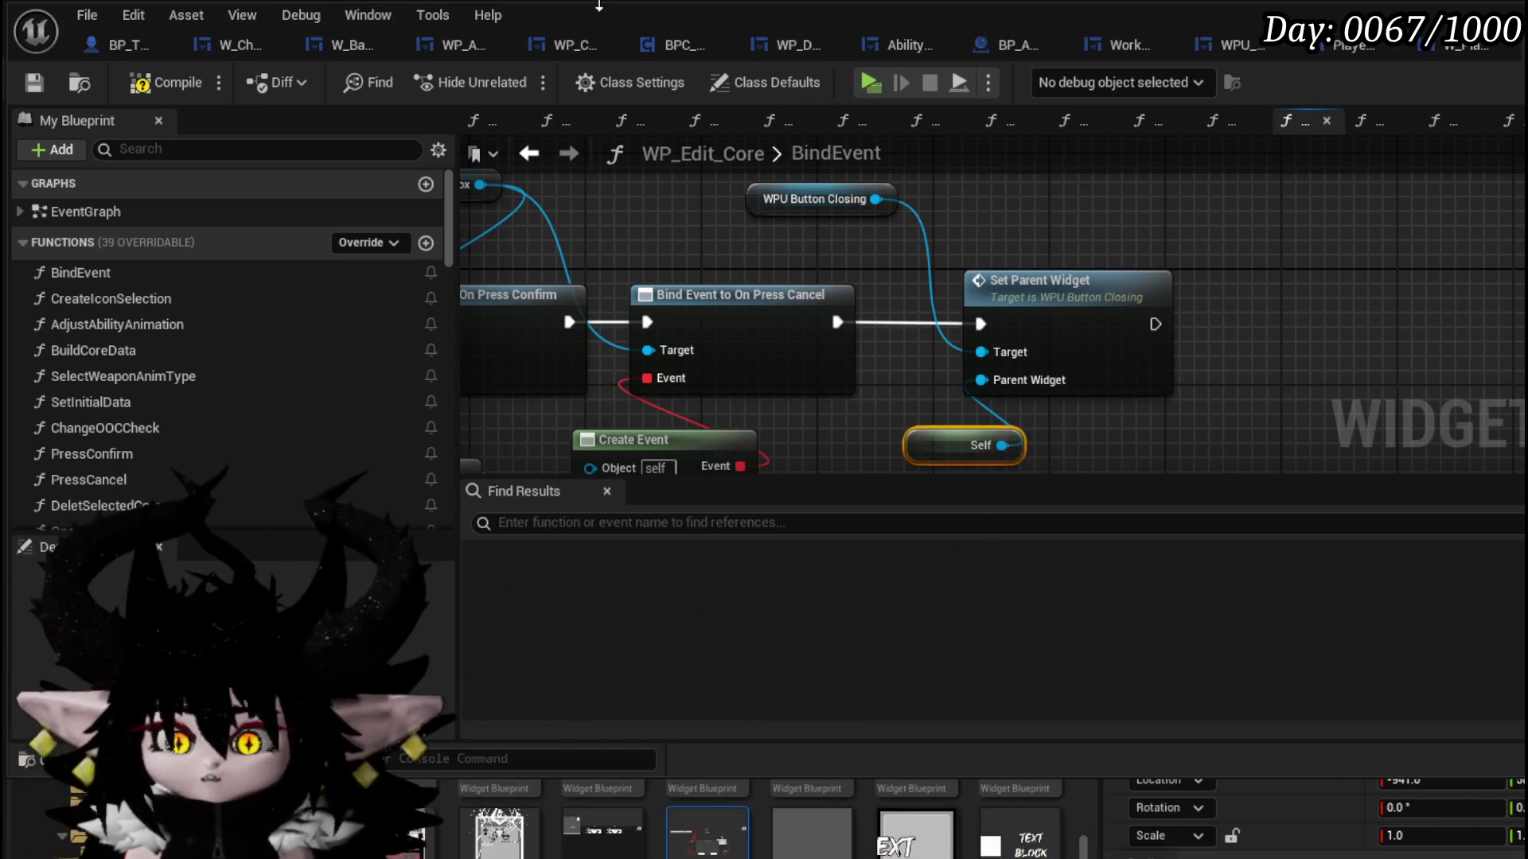
left_click(34, 83)
- Launch a standalone play-test and open the in-game inventory screen
key("alt+Tab")
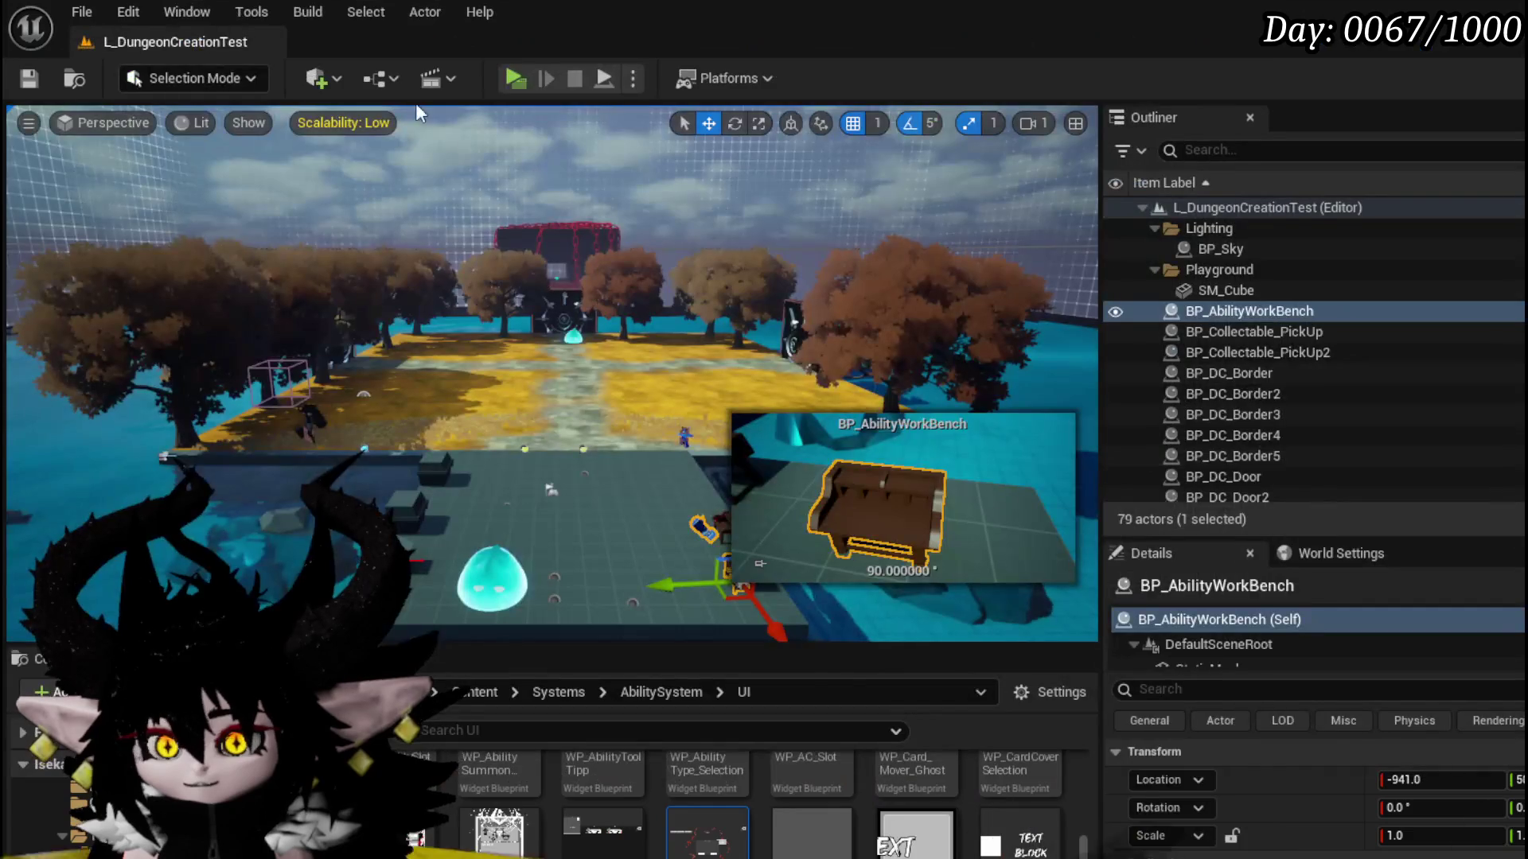
key("alt+p")
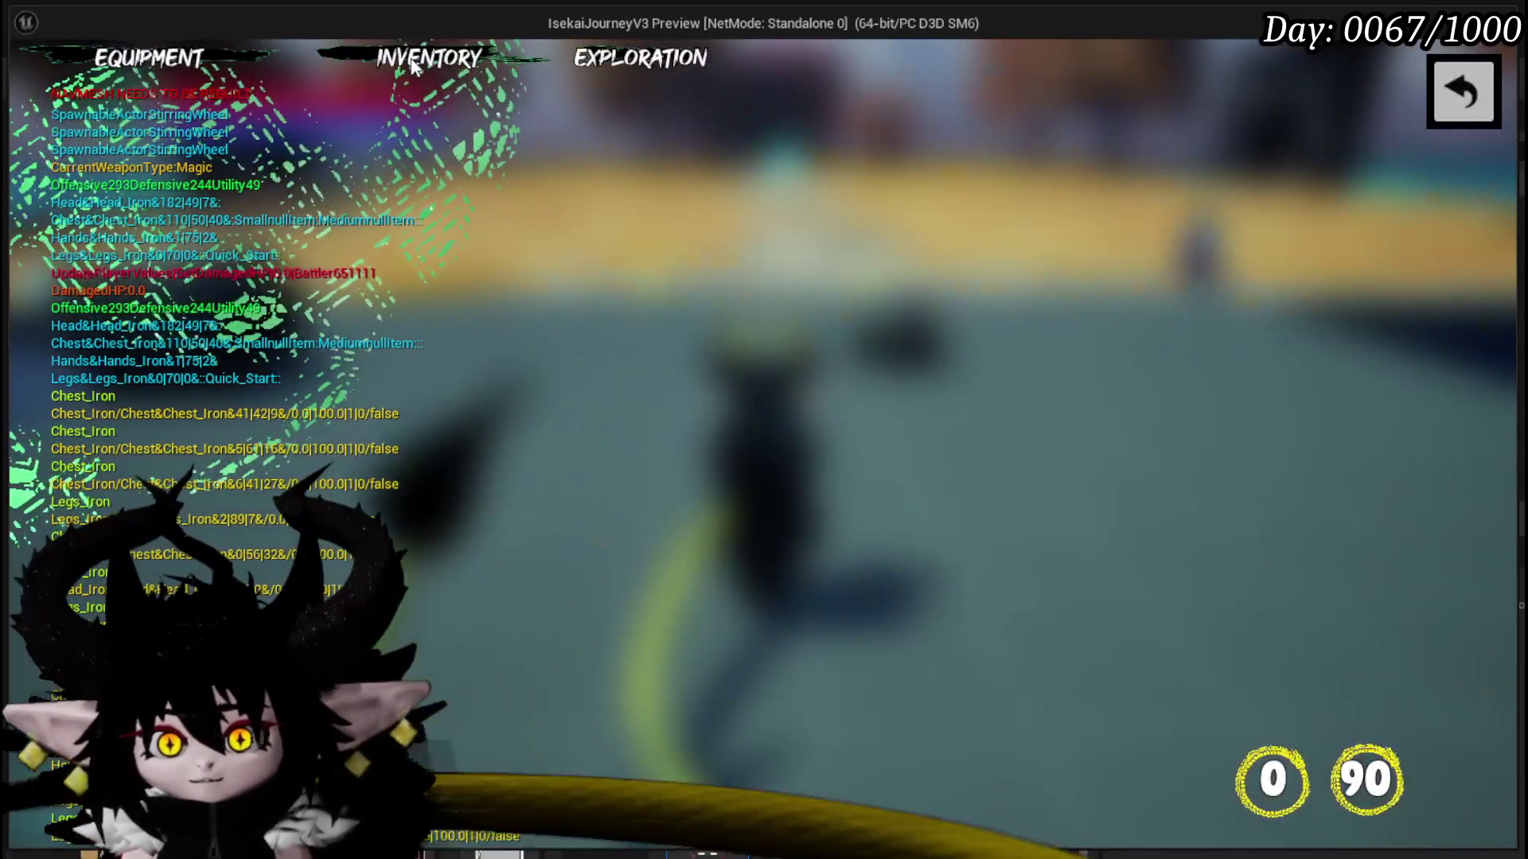
left_click(412, 67)
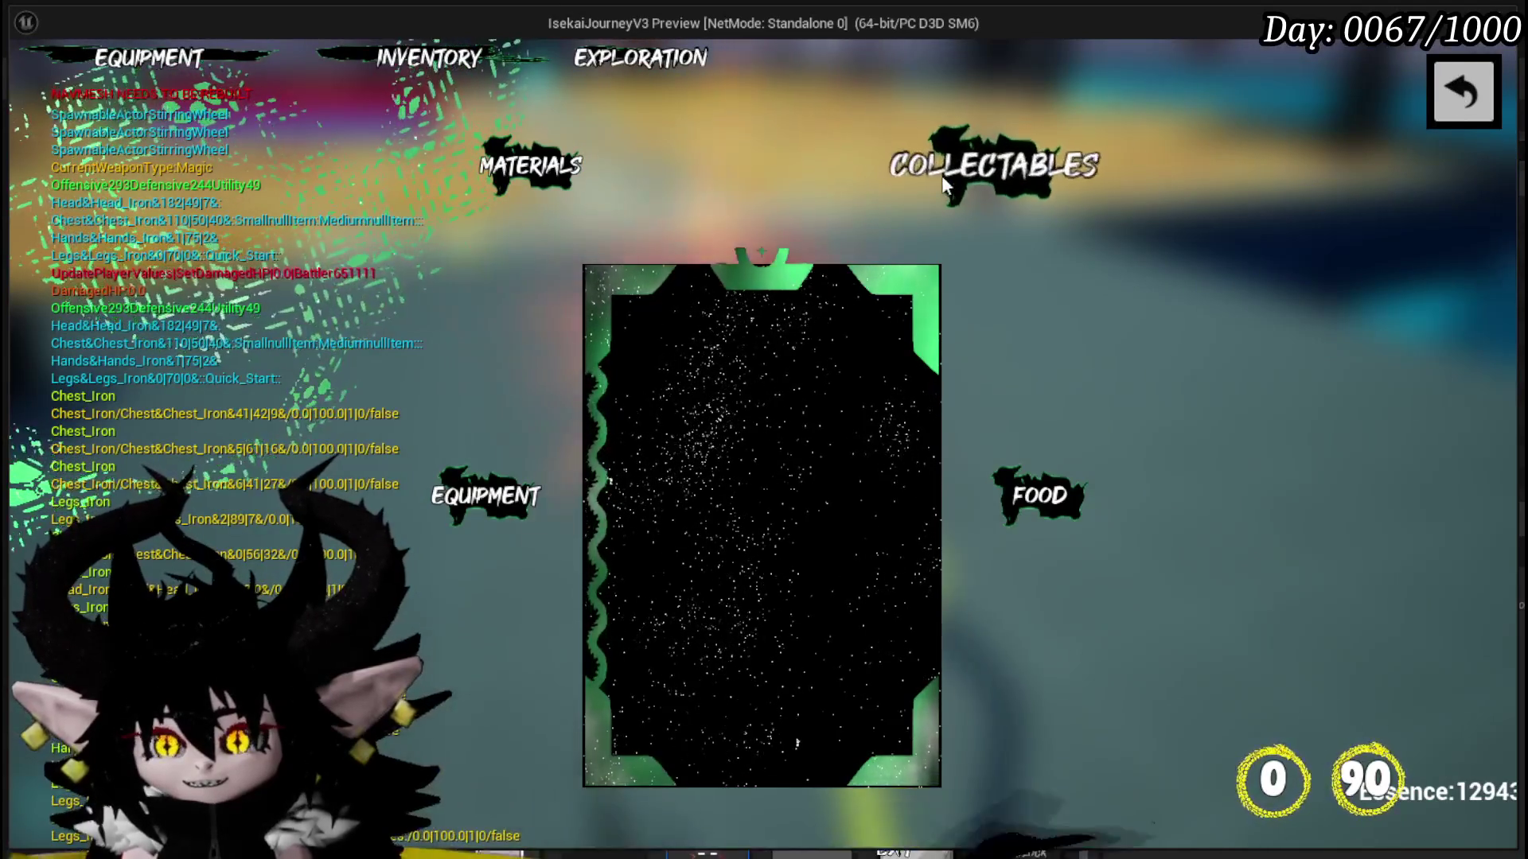
- Switch between the Collectables, Food and Materials inventory categories
left_click(943, 175)
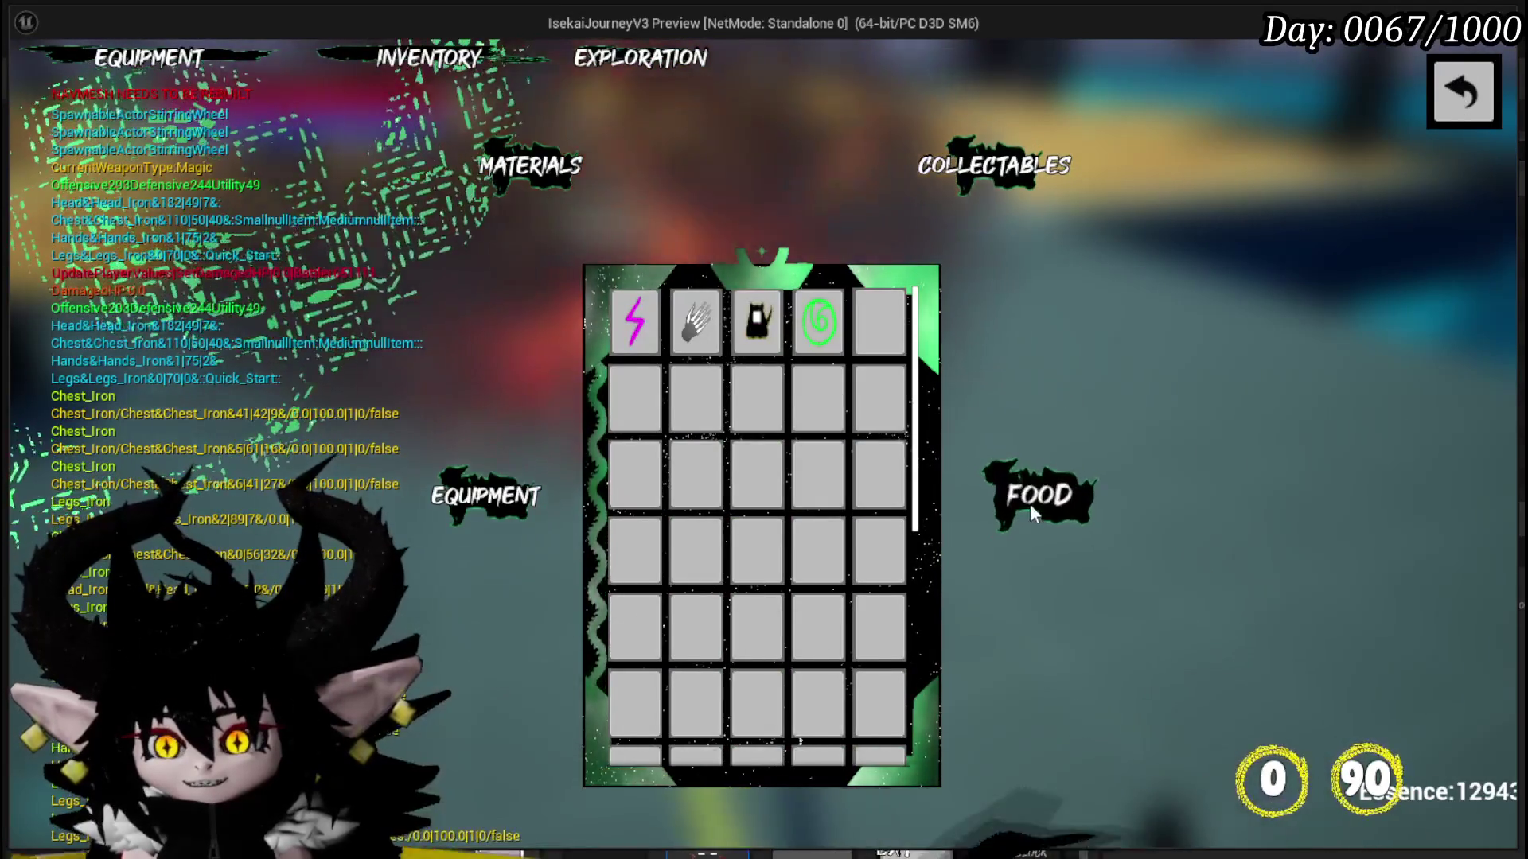
left_click(1031, 502)
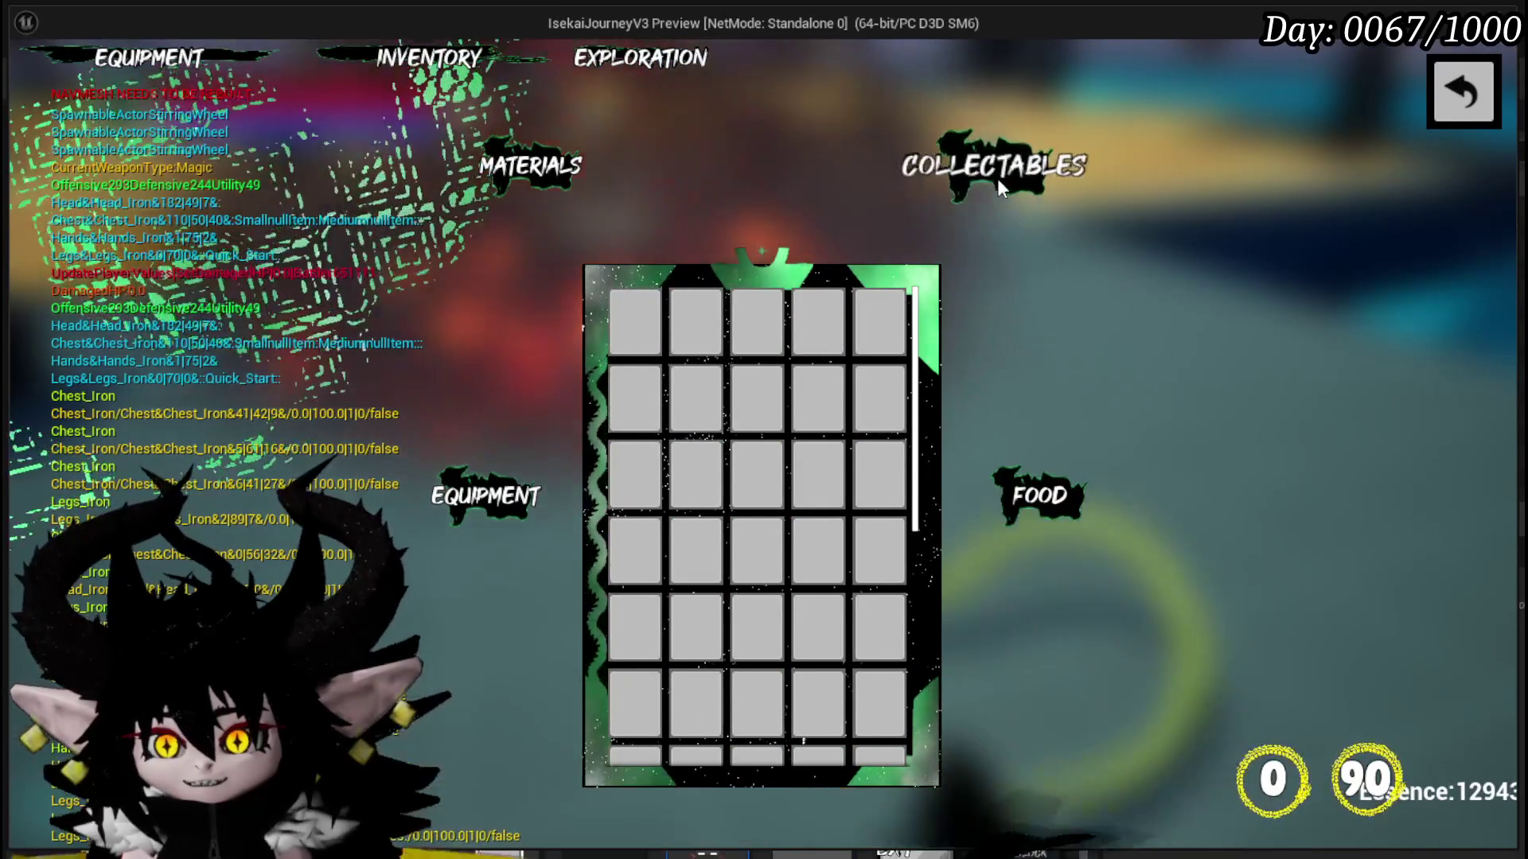
left_click(996, 171)
left_click(479, 179)
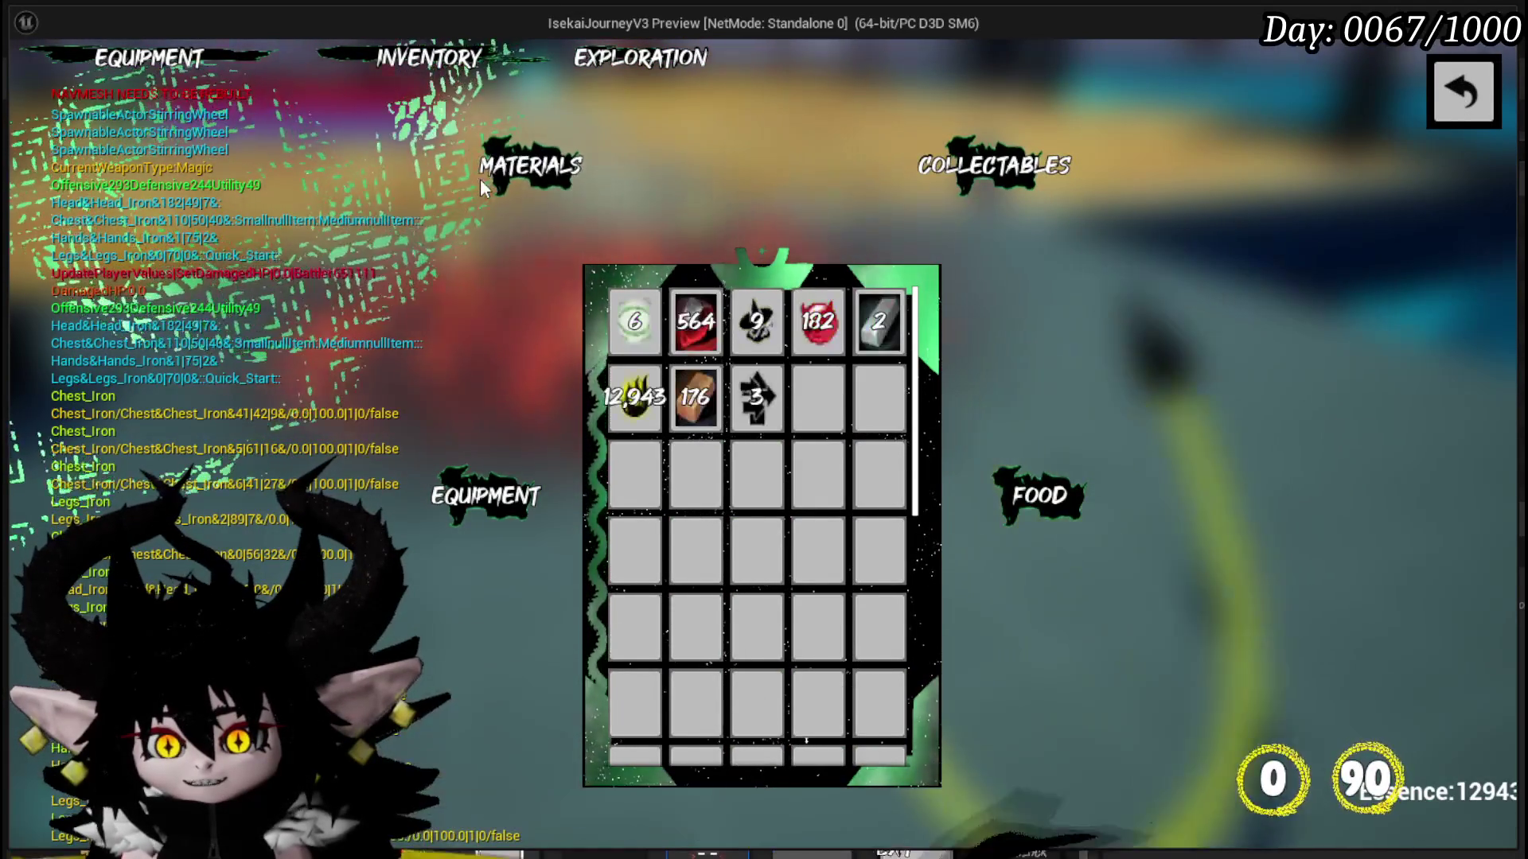
left_click(982, 174)
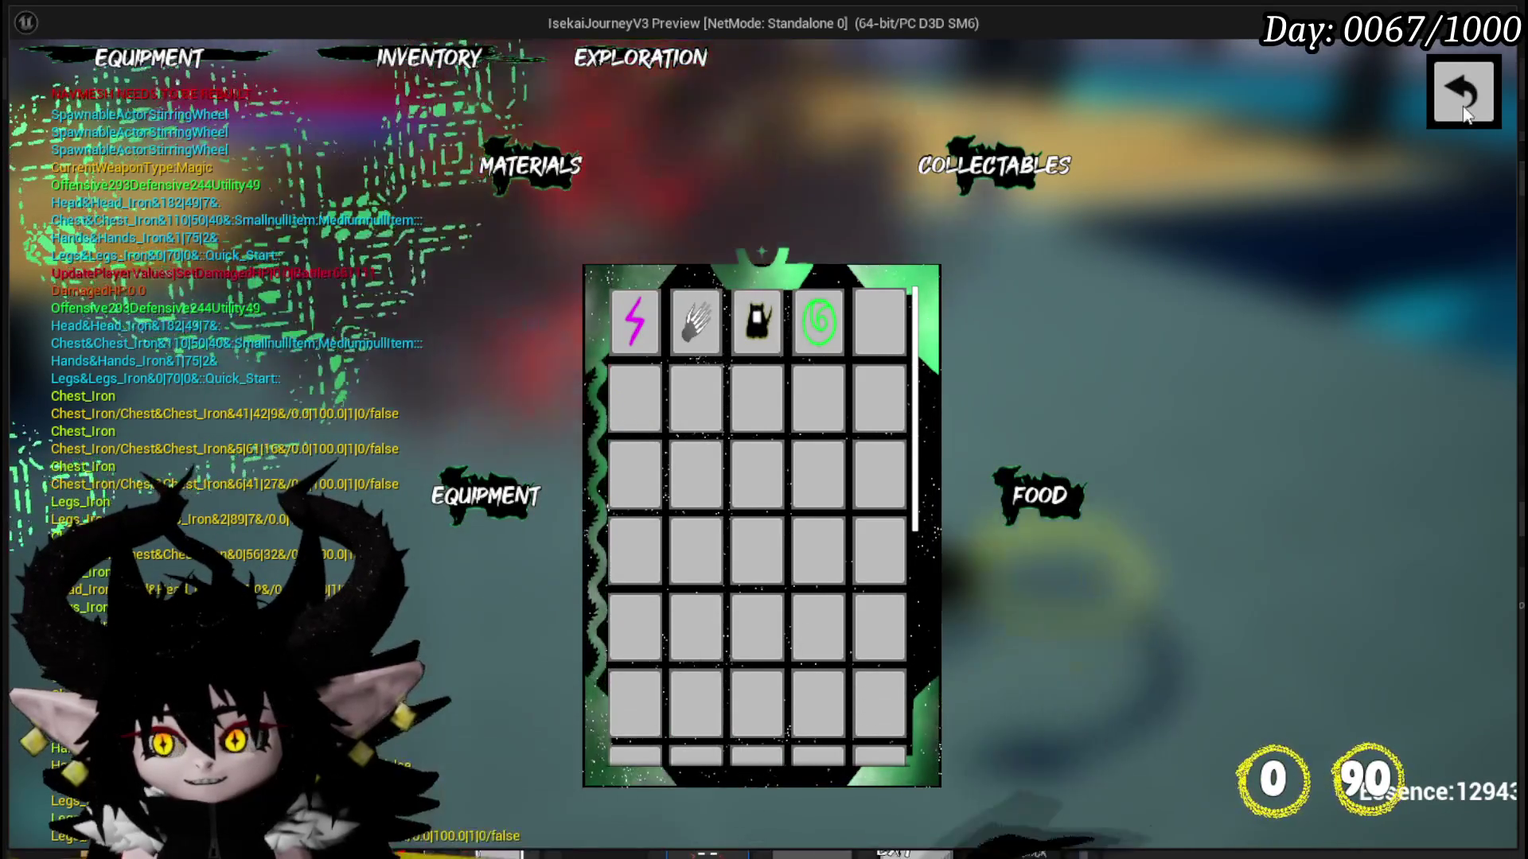
key("Escape")
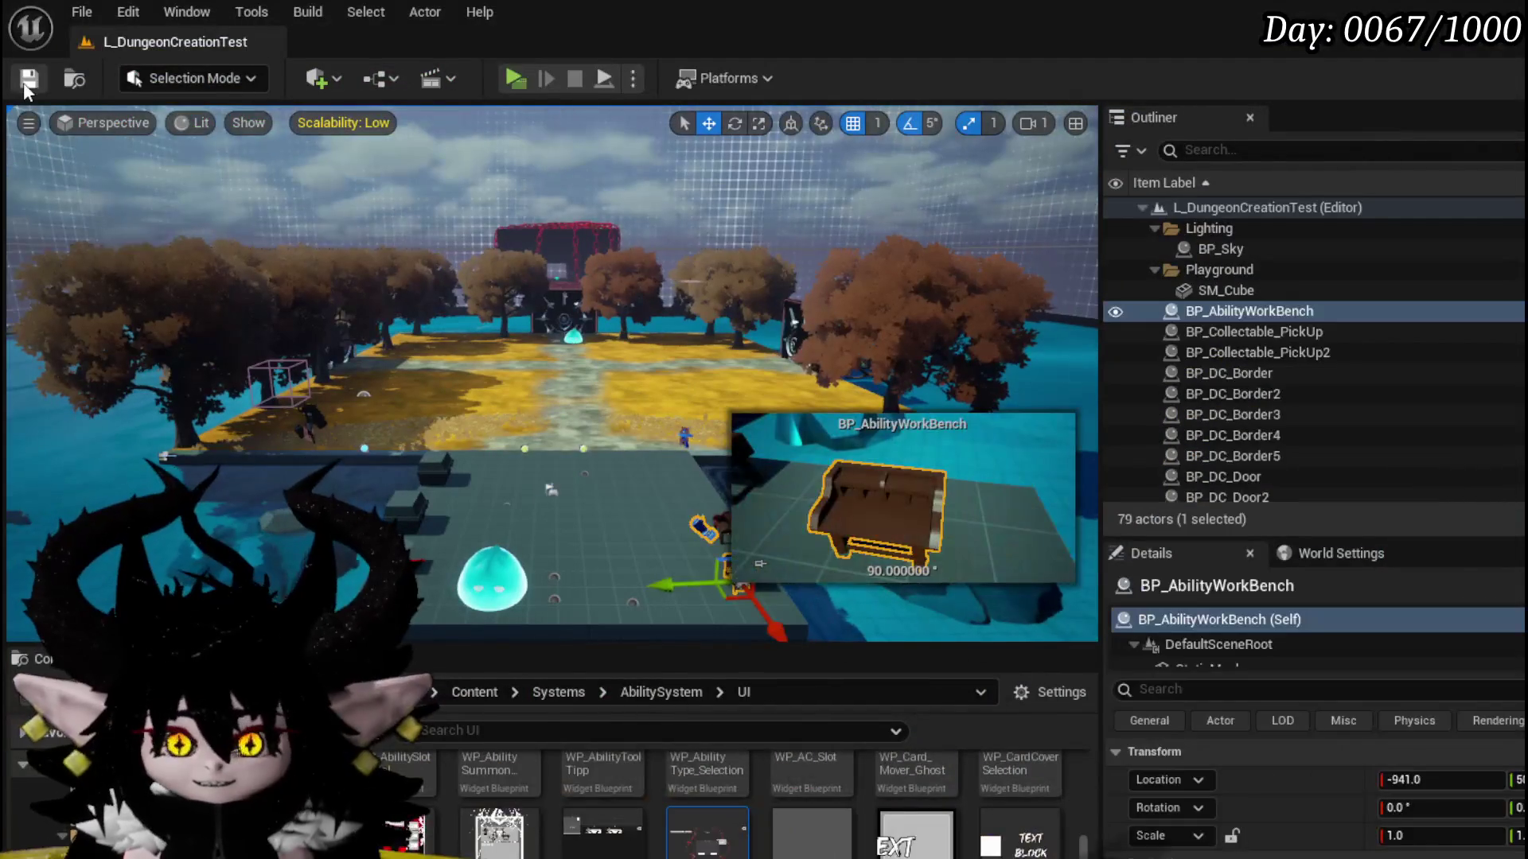
key("ctrl+s")
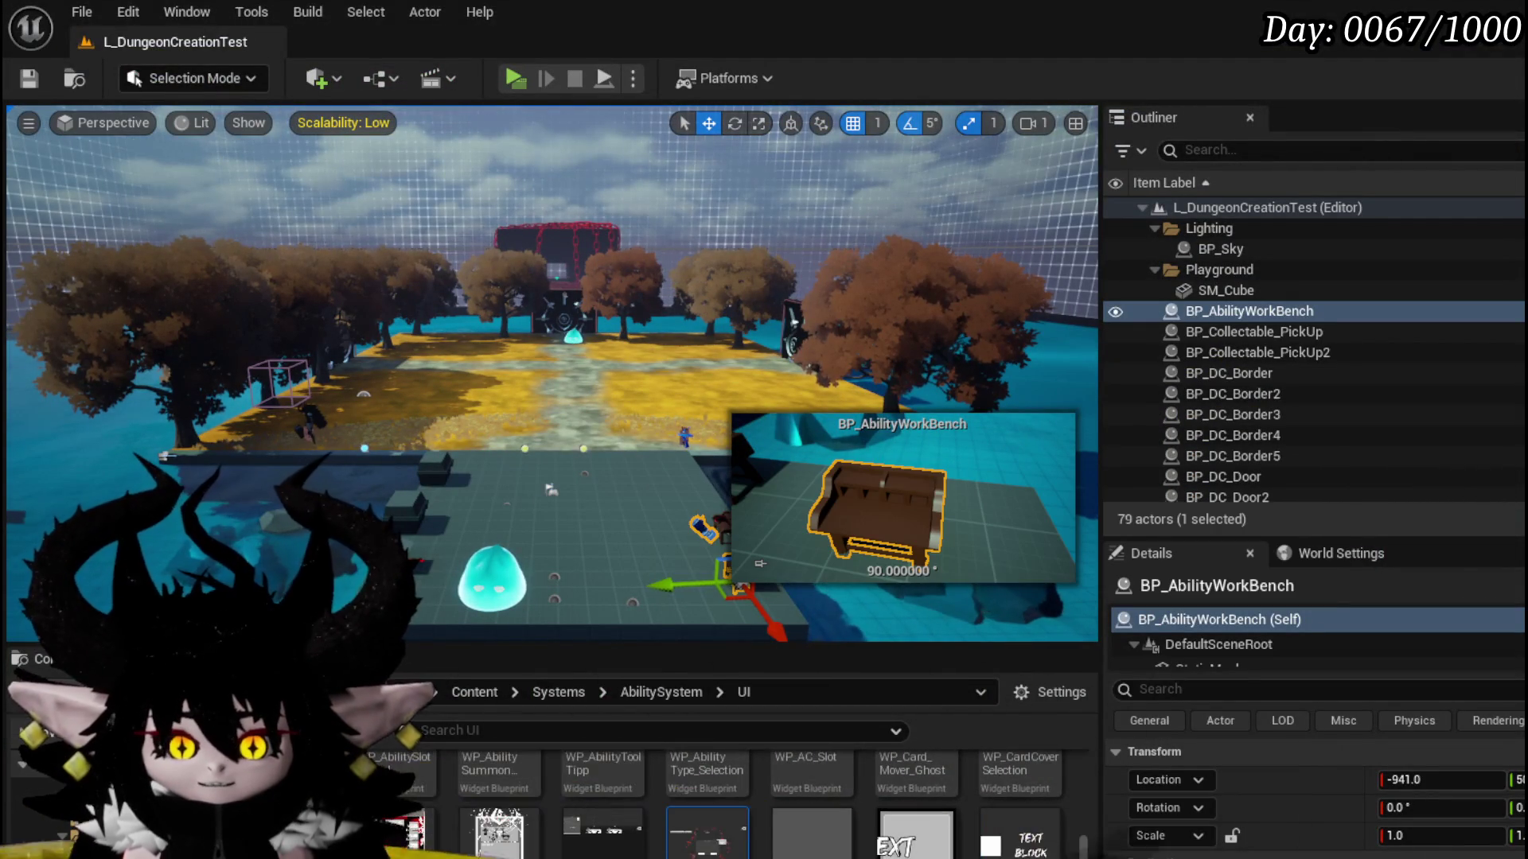
key("alt+Tab")
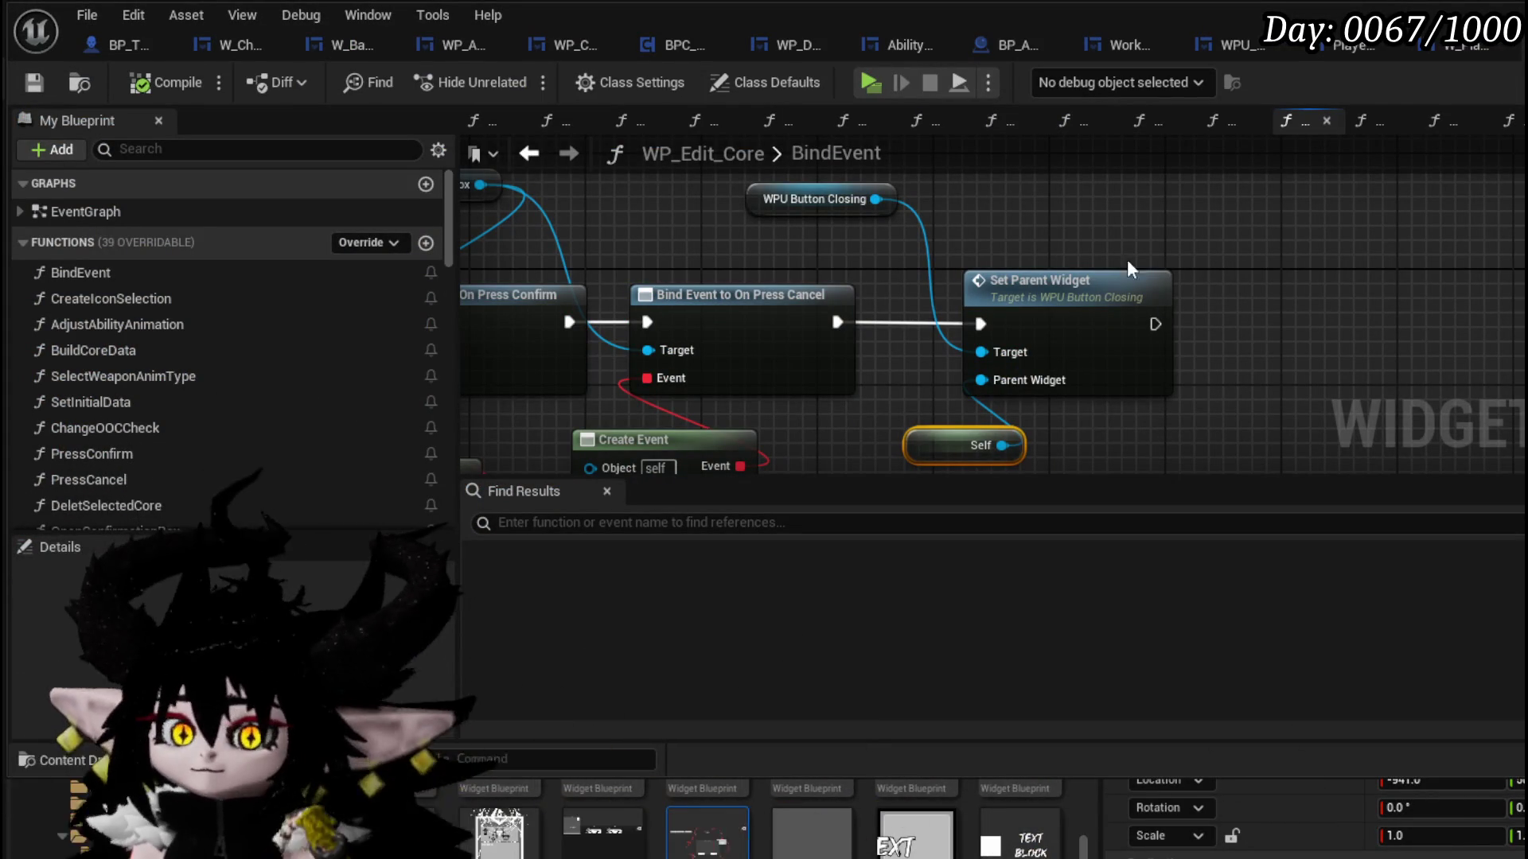
key("alt+Tab")
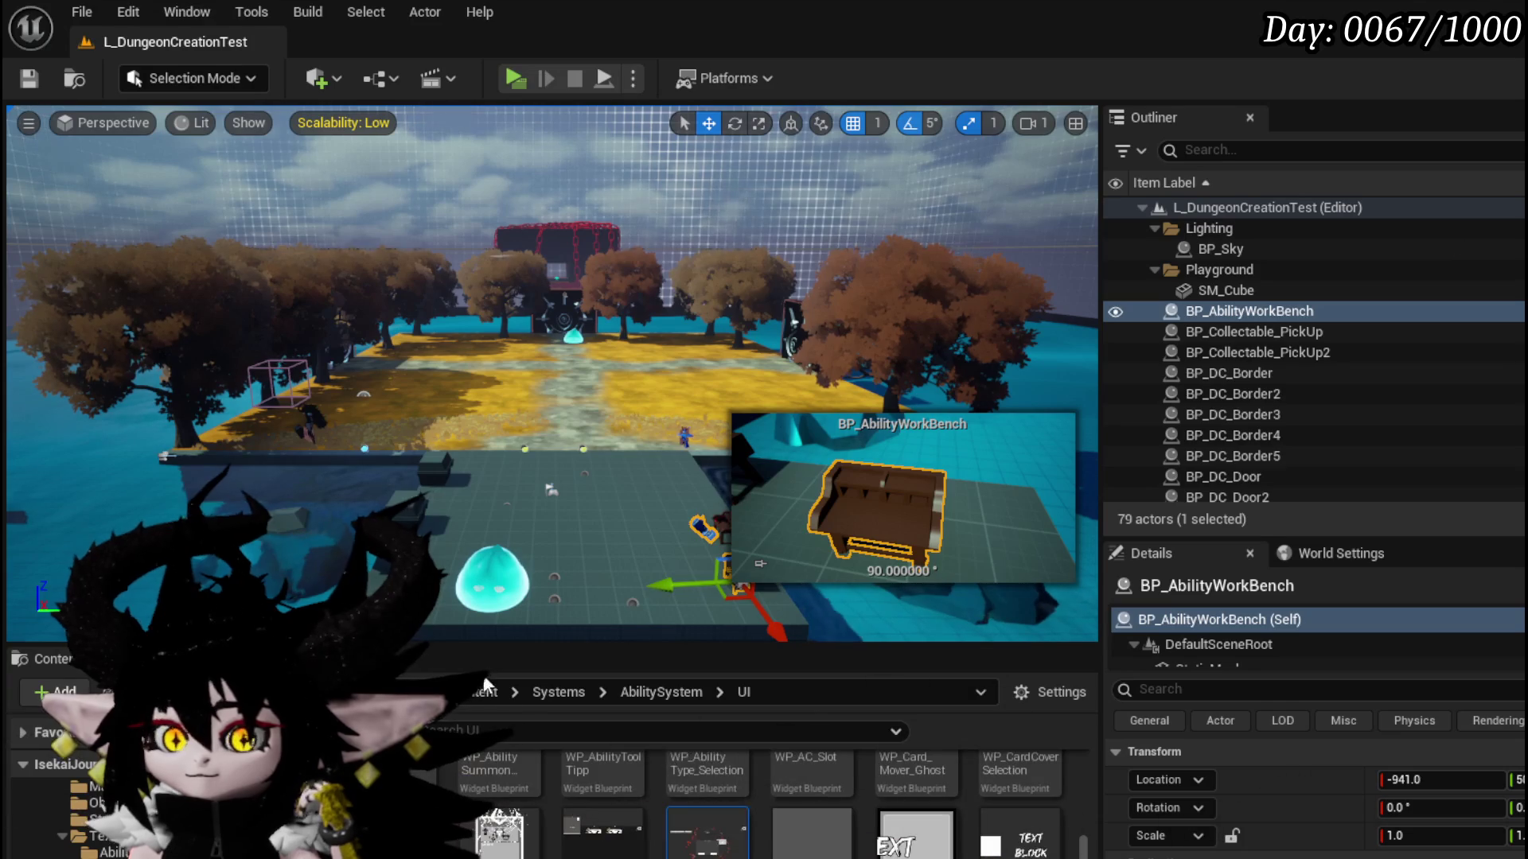
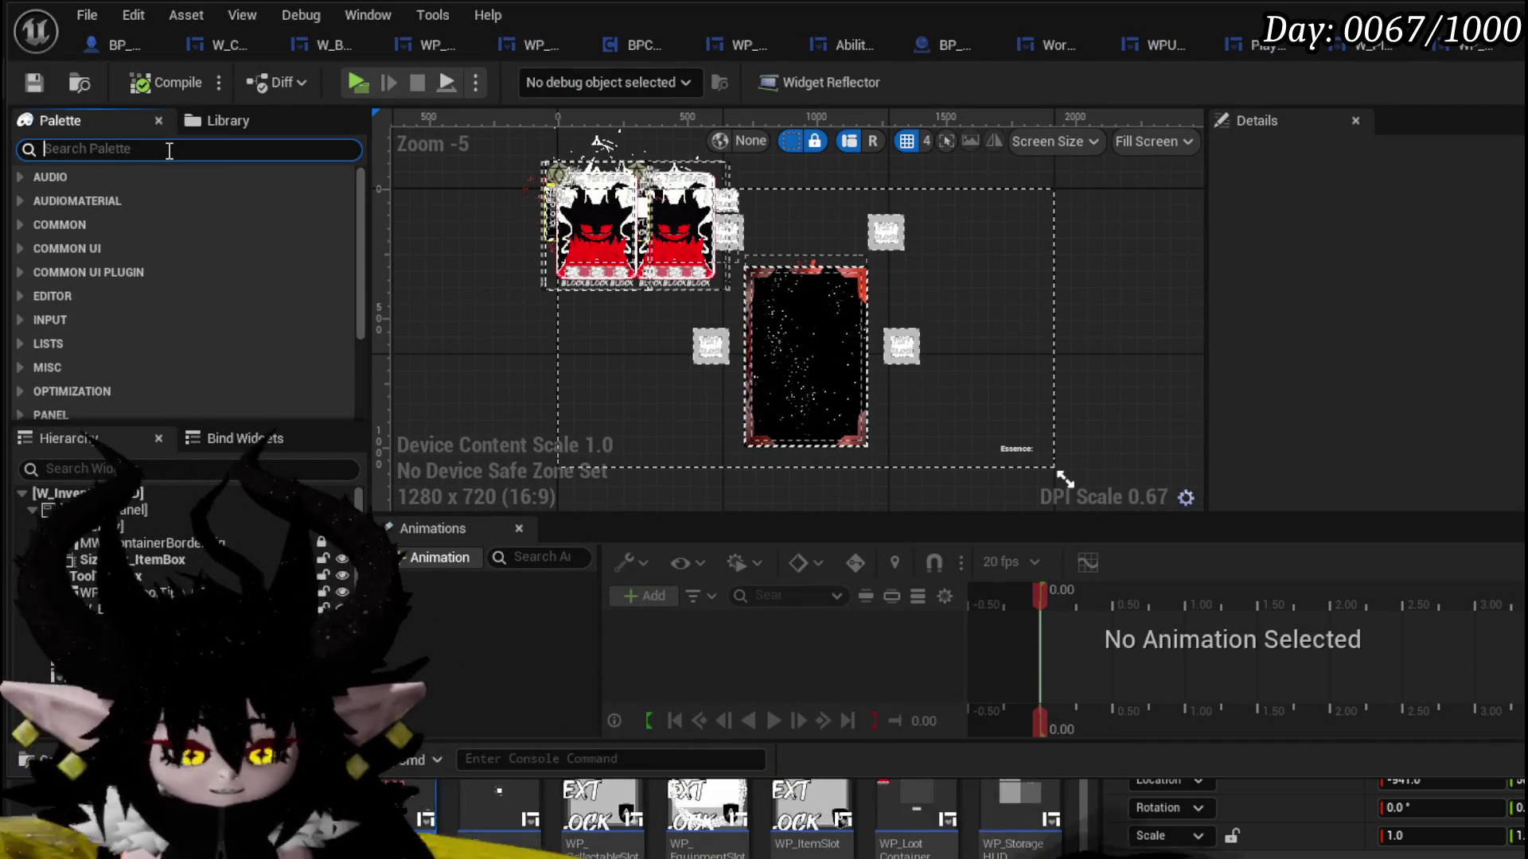
- Place WPU Button Closing from a 'clo' Palette search on the HUD canvas, anchored top-right
type("clo")
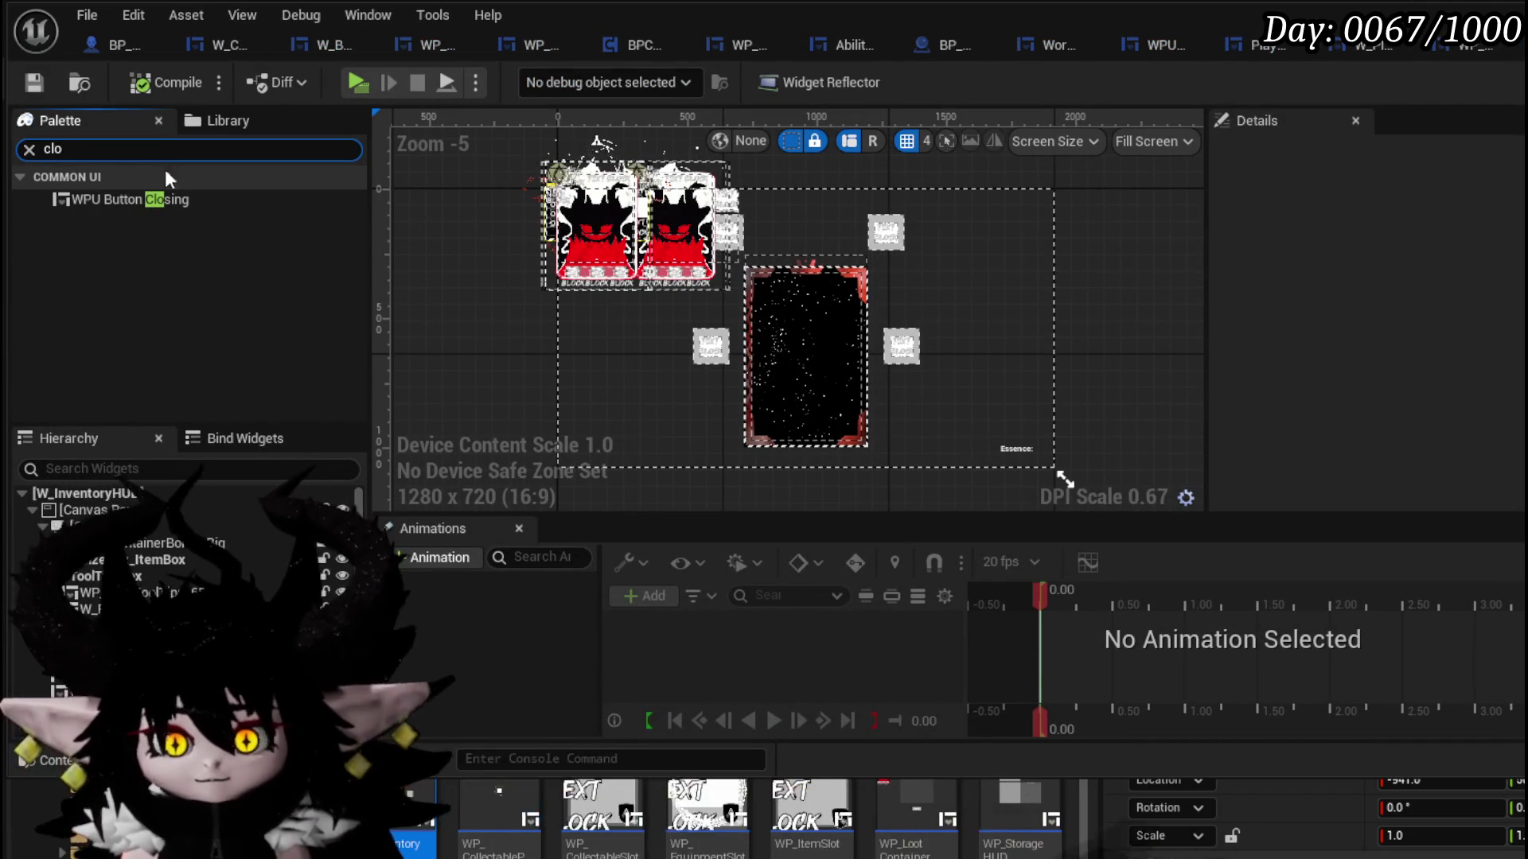
left_click_drag(172, 511, 163, 515)
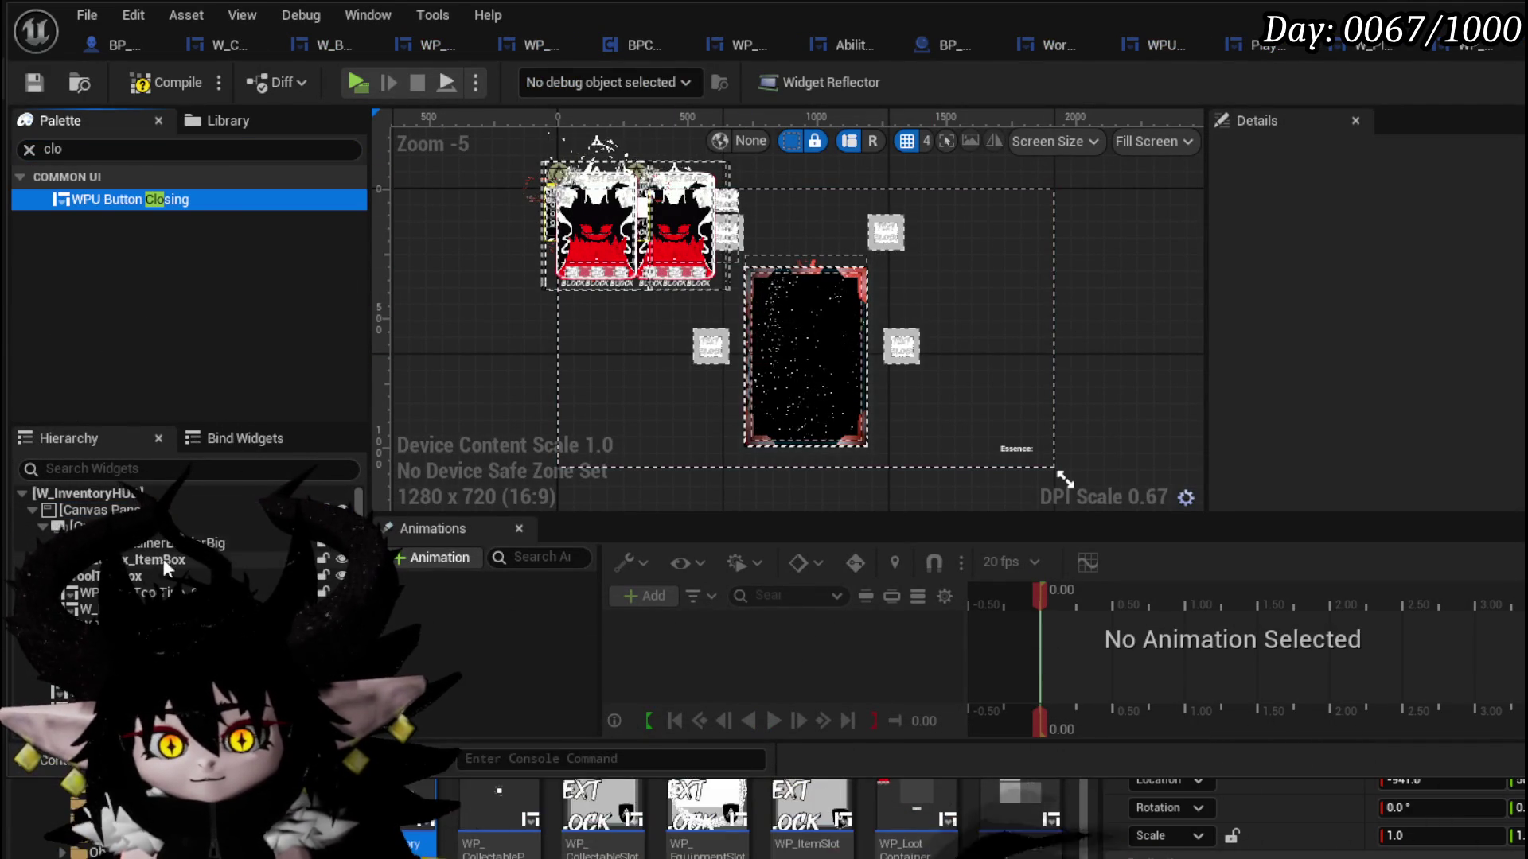
left_click_drag(163, 515, 796, 359)
left_click(1504, 254)
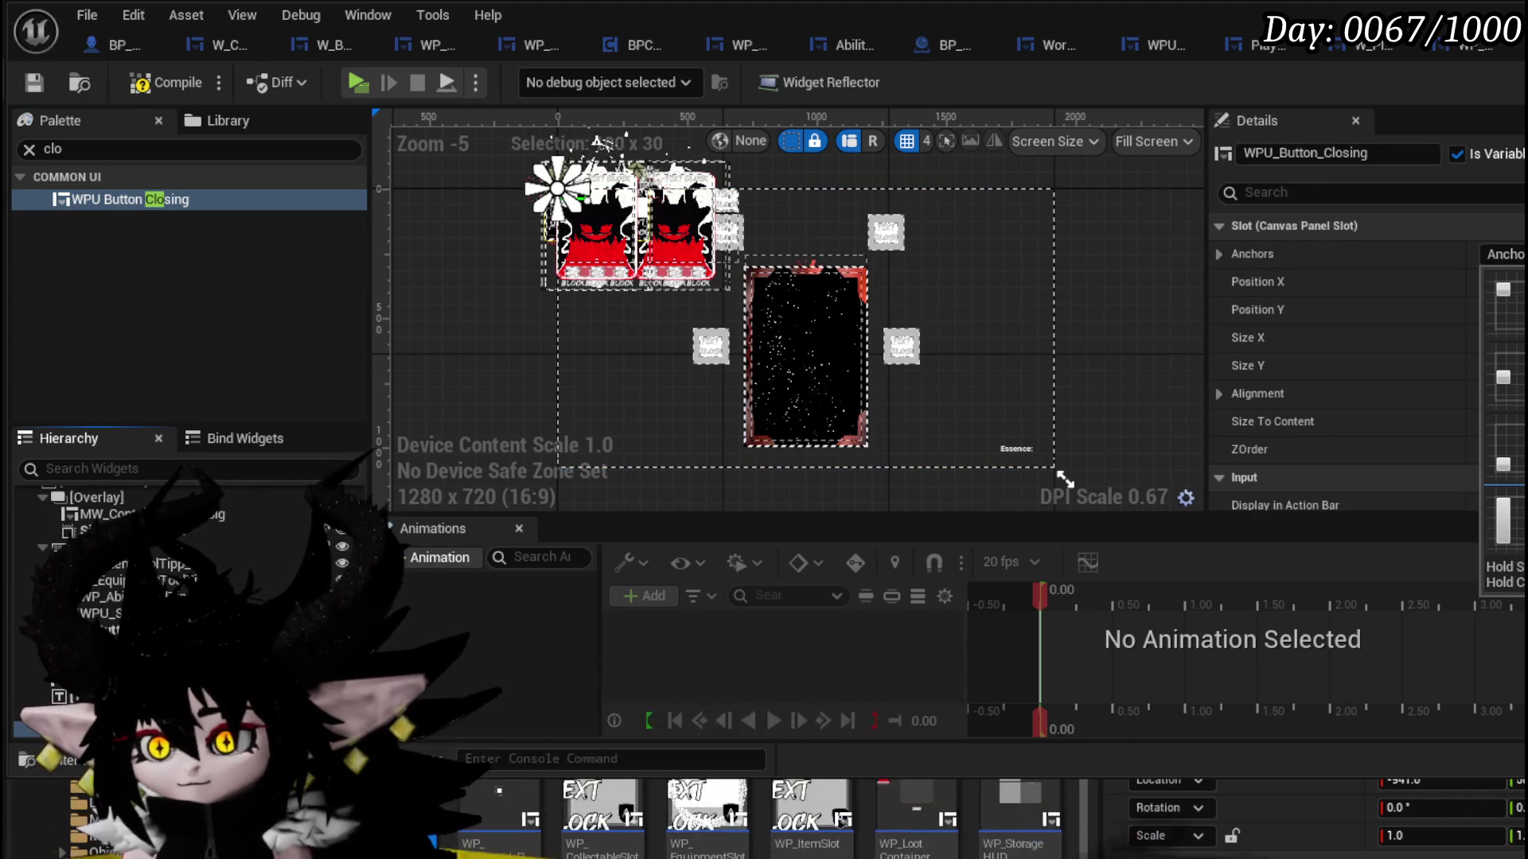
left_click(1497, 287, "ctrl")
- Set the closing button's height to 100 and position to -20, 20, then compile
scroll(942, 219, "up", 3)
scroll(990, 238, "up", 3)
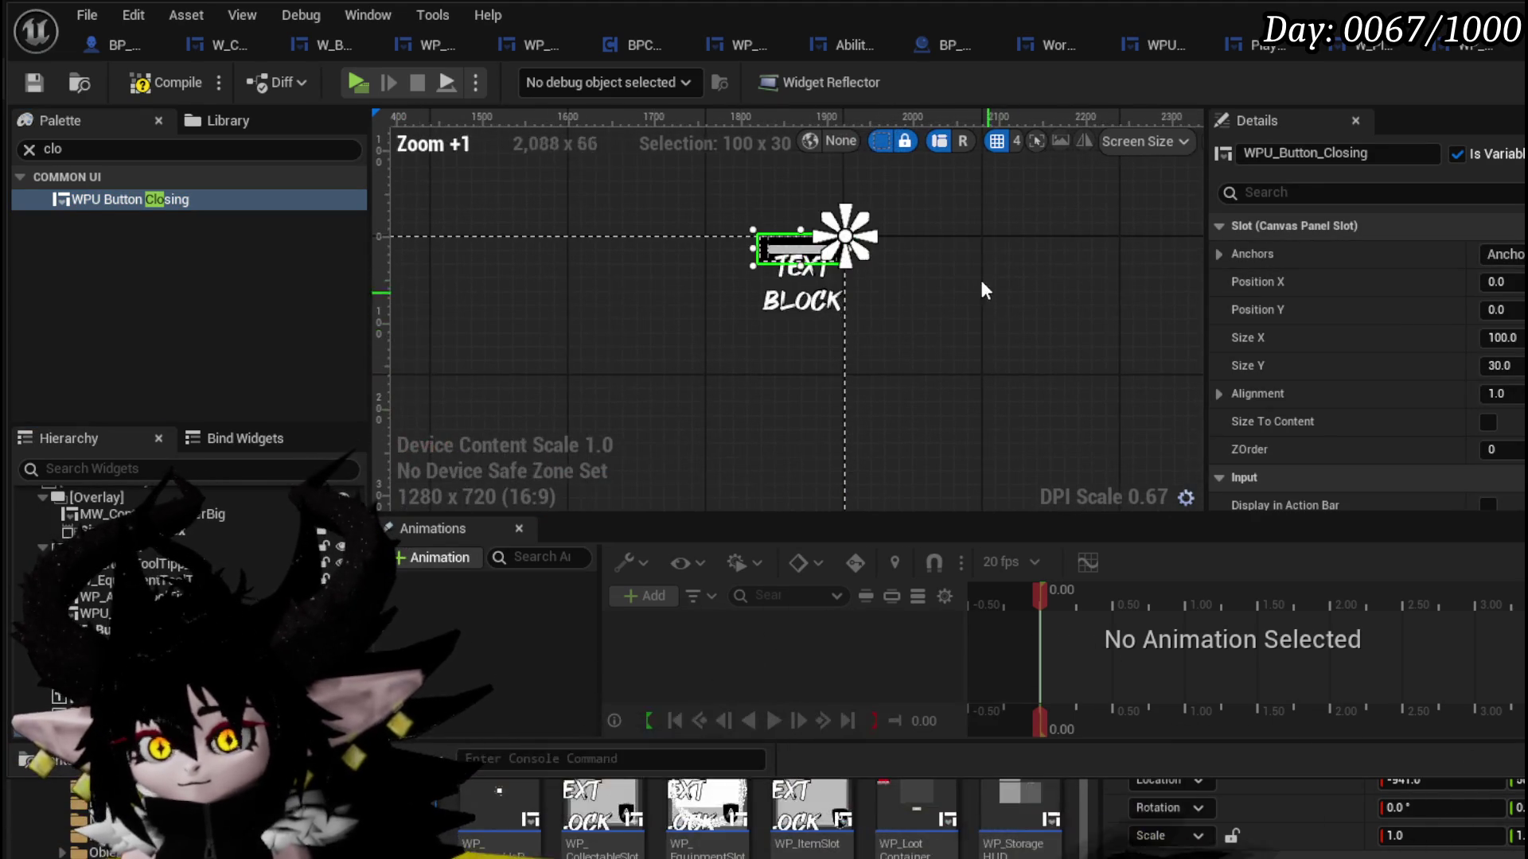
type("100")
key("Return")
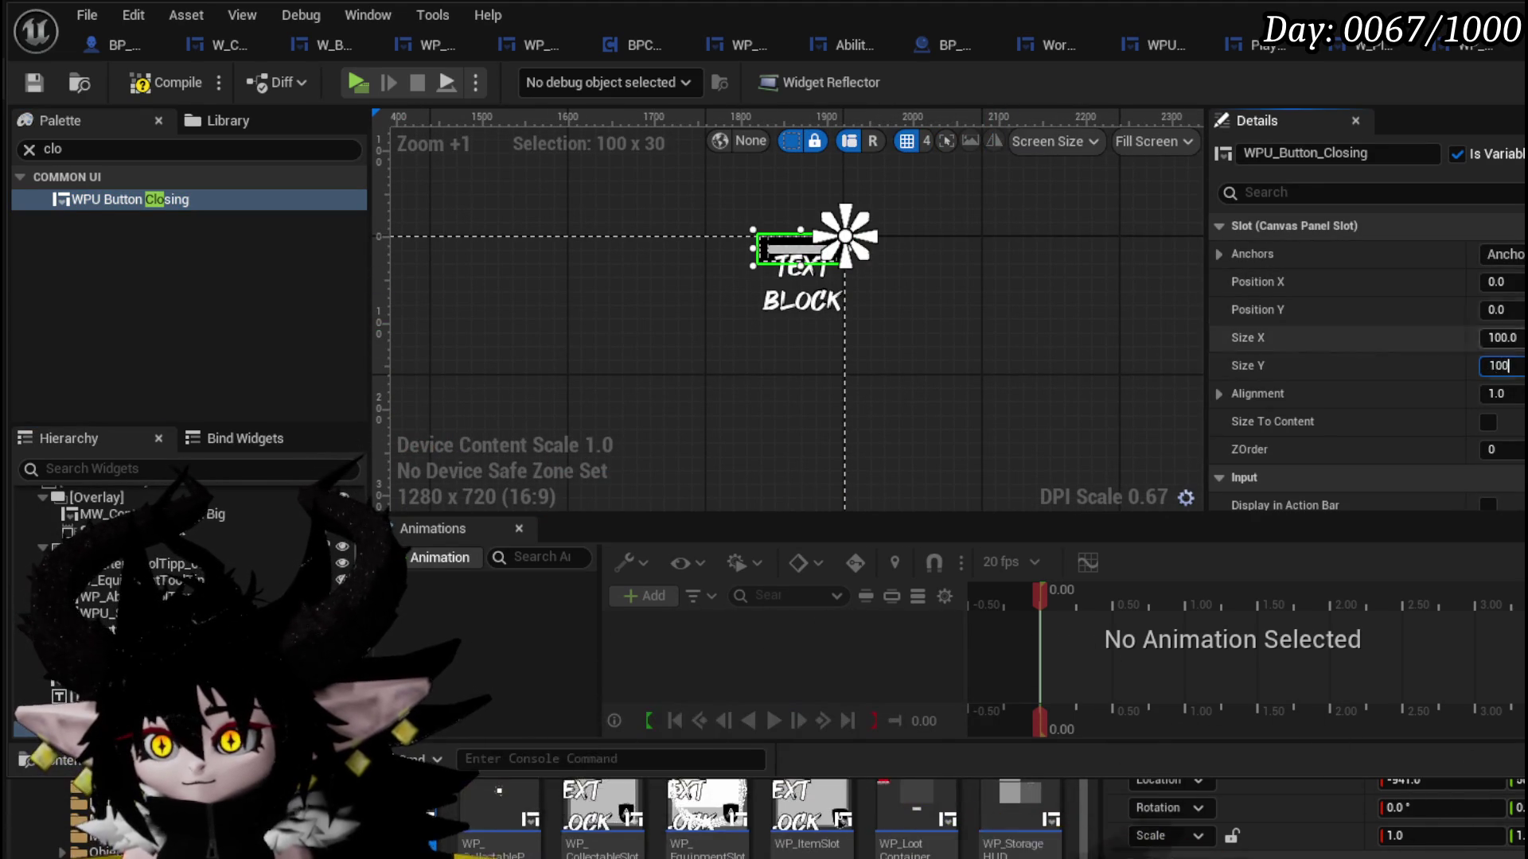
type("-20")
key("Tab")
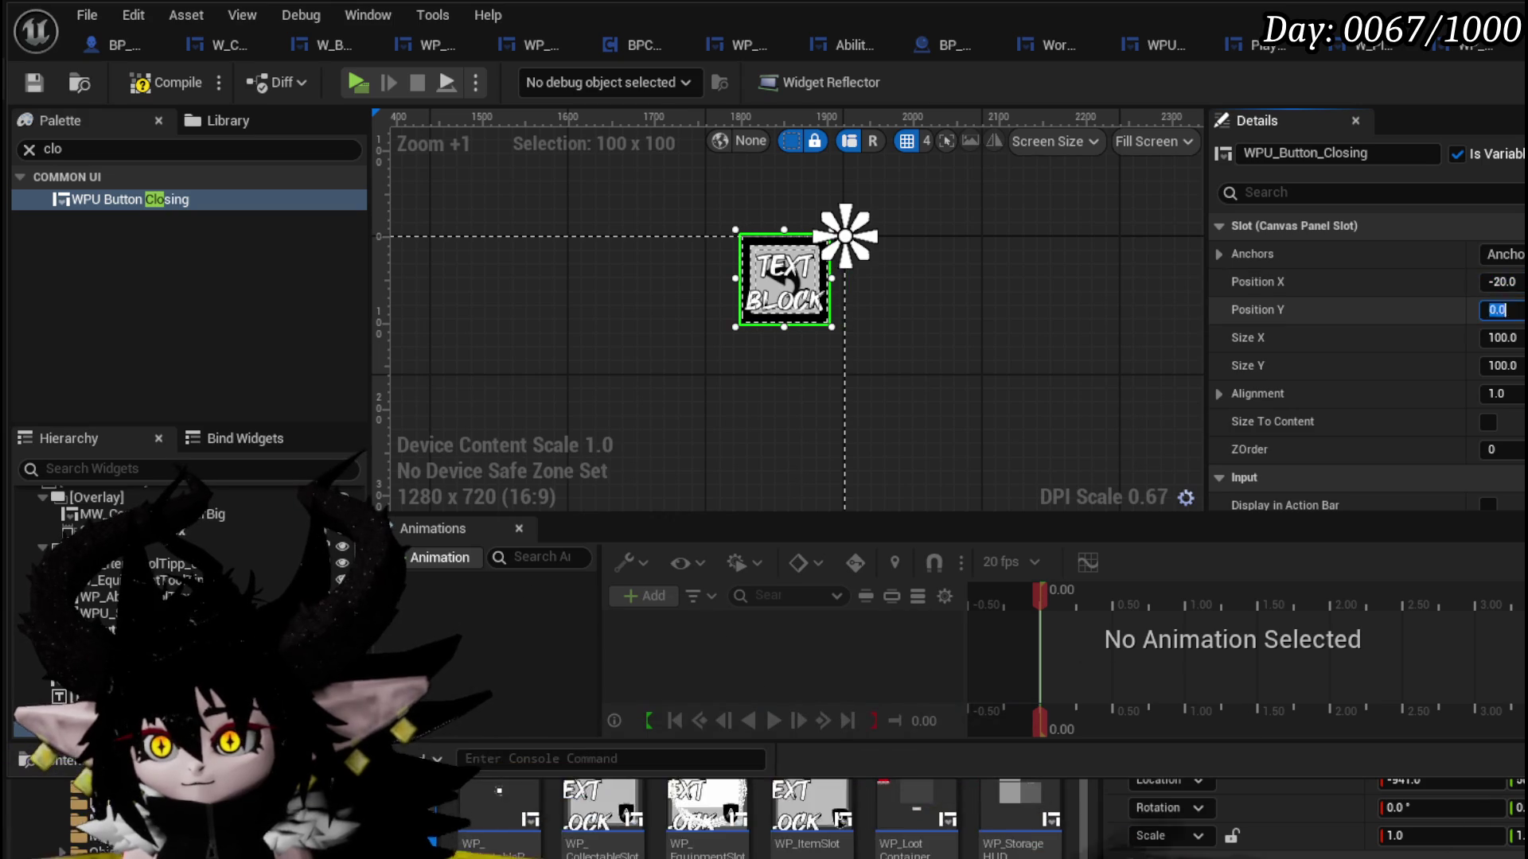
type("20")
key("Return")
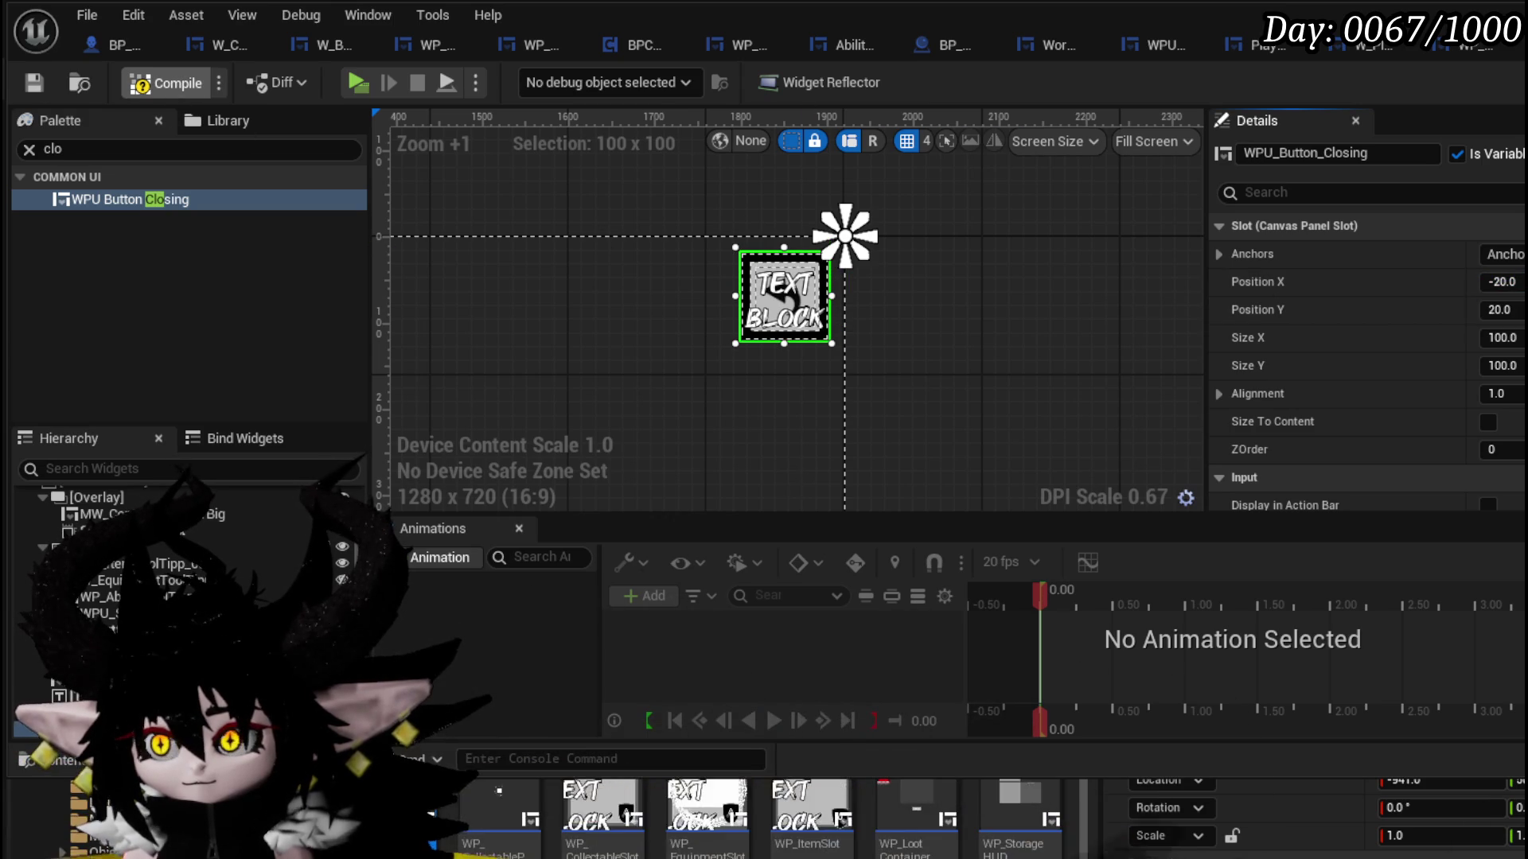
left_click(165, 83)
scroll(1365, 358, "down", 5)
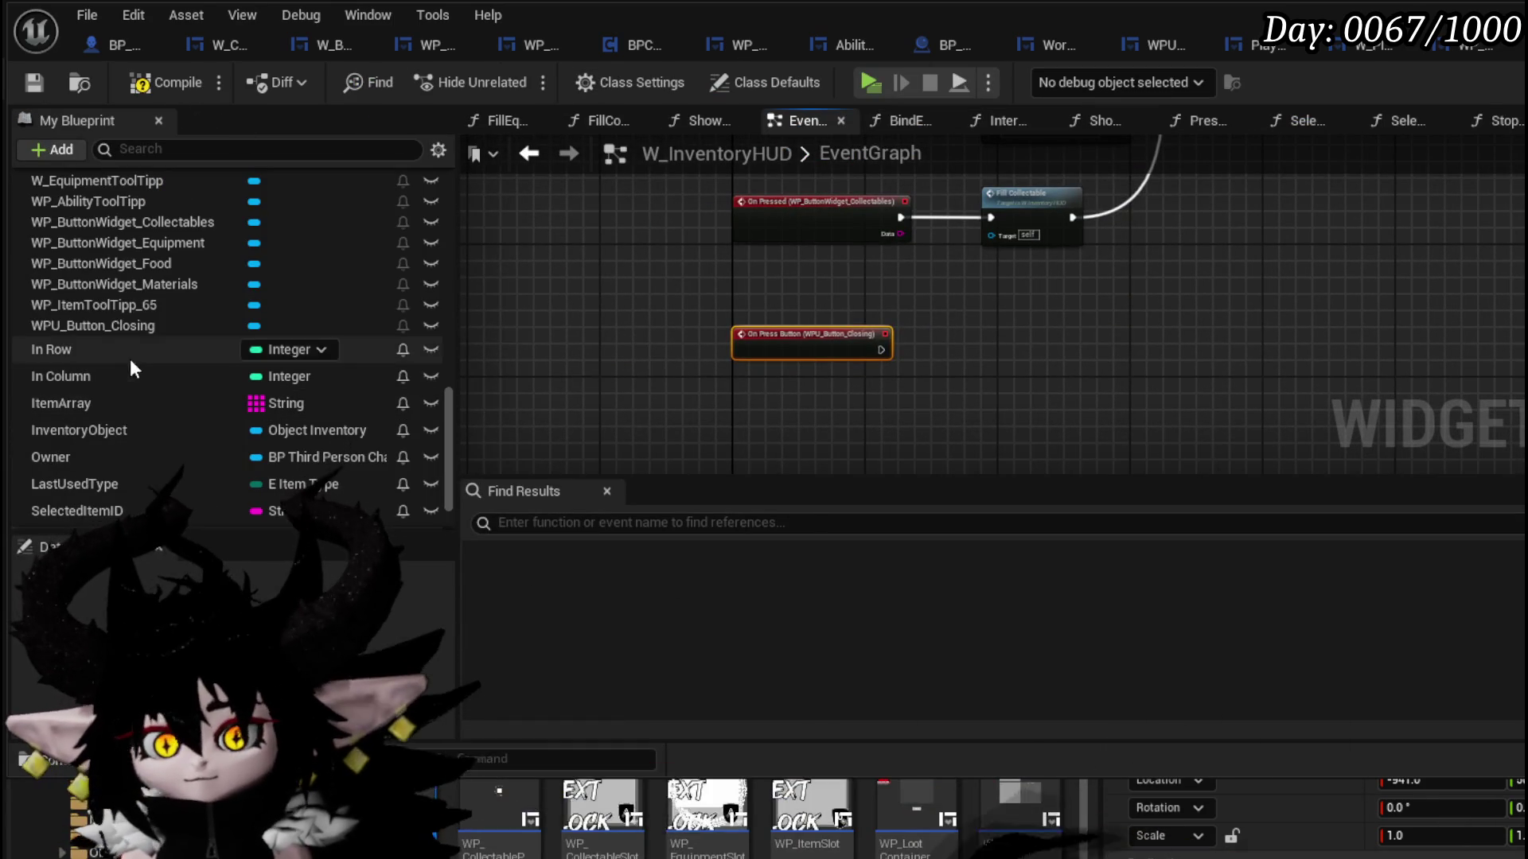
- In the EventGraph, run Close Widget with Keep Widget Controlls? when the closing button is pressed
mouse_move(120, 325)
left_mouse_down()
mouse_move(699, 359)
mouse_move(879, 317)
mouse_move(969, 326)
left_mouse_up()
left_click(908, 336)
type("Closing")
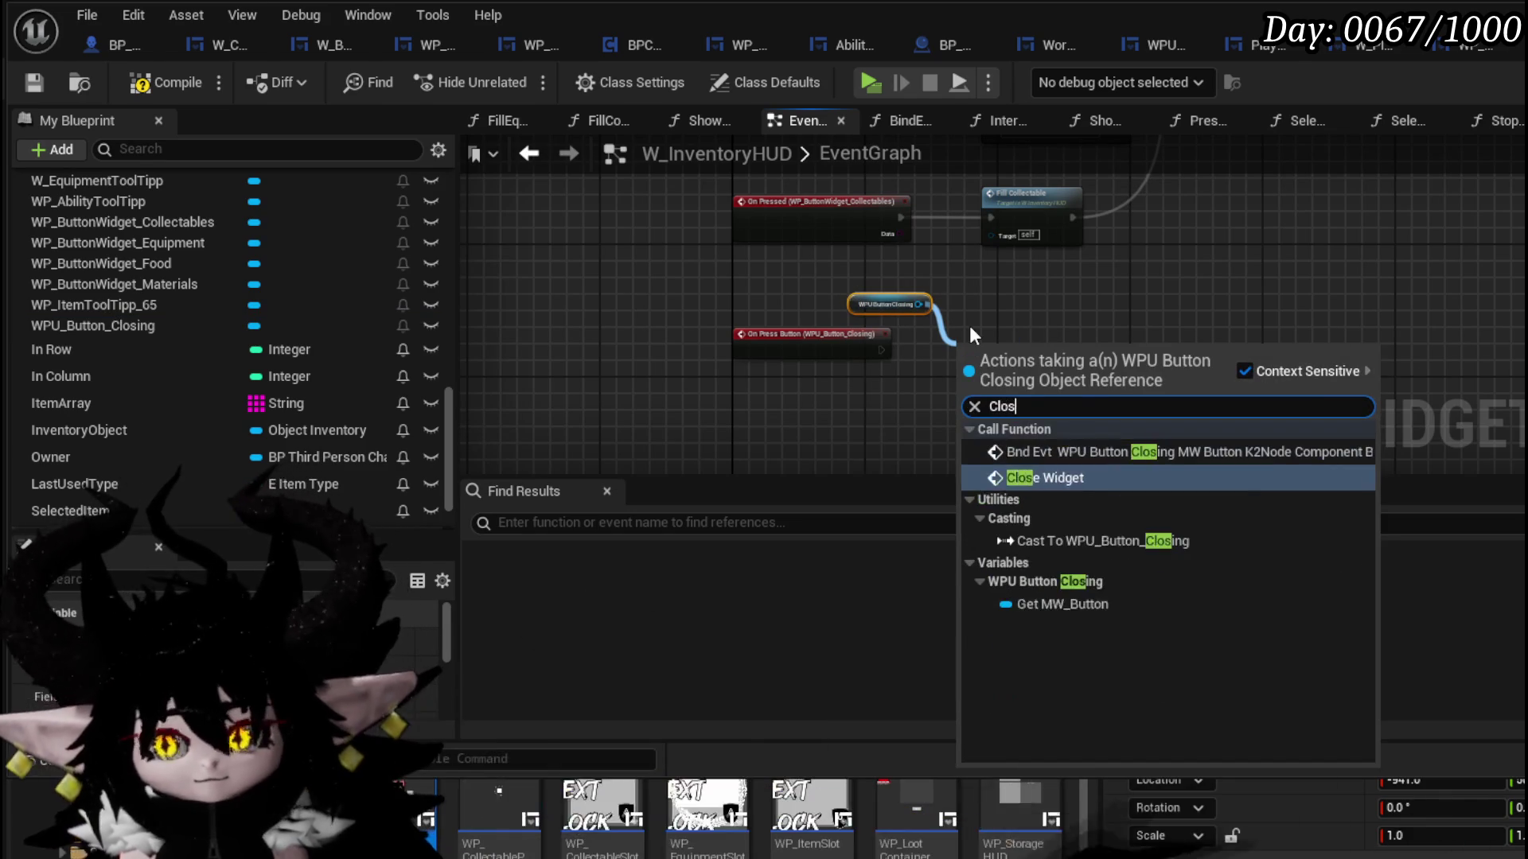
key("BackSpace")
key("BackSpace")
key("BackSpace")
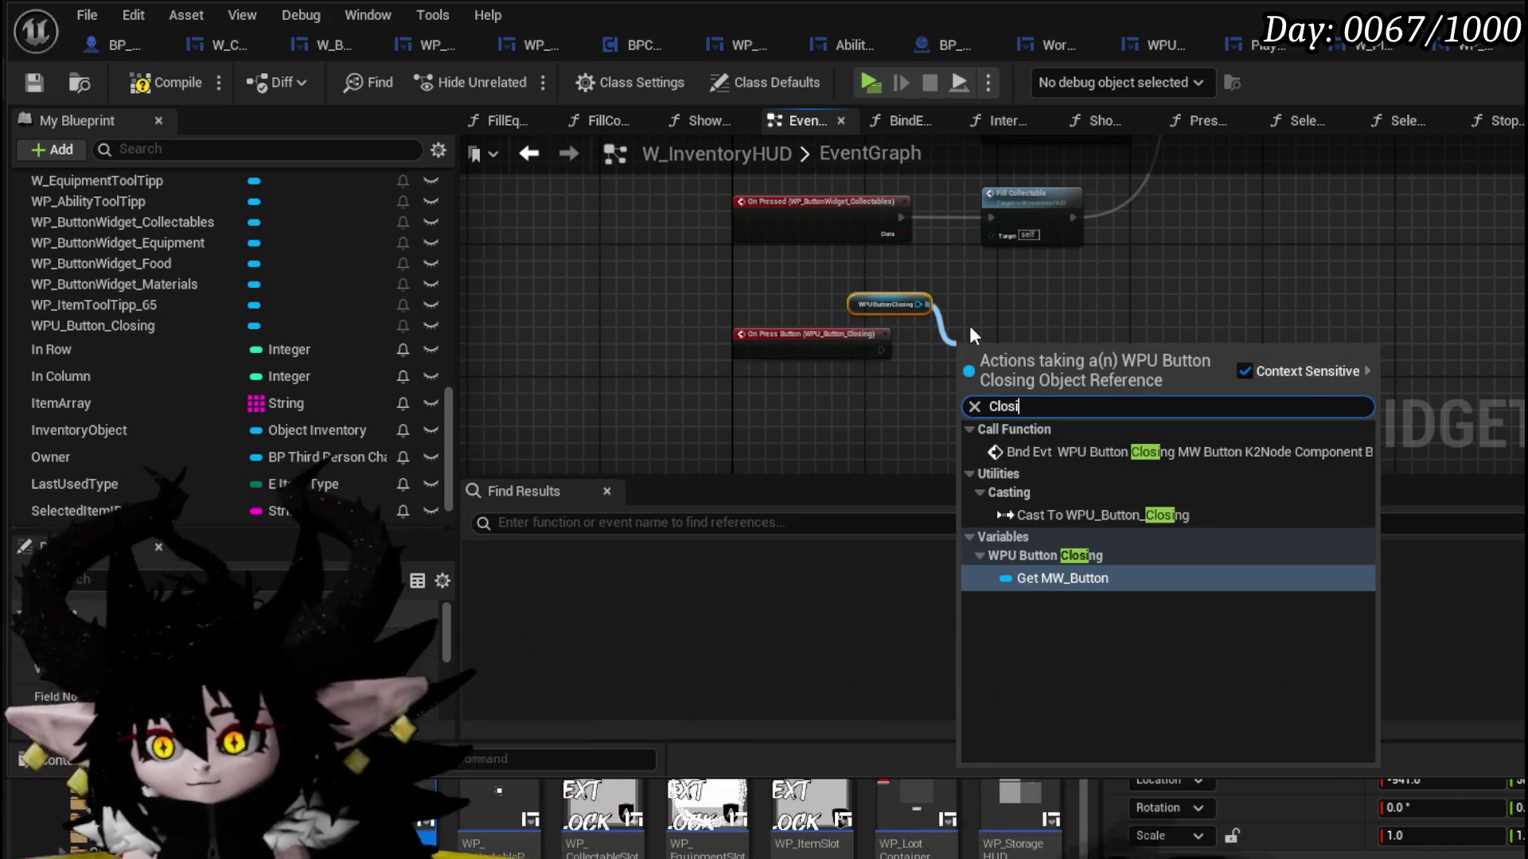
left_click(1045, 477)
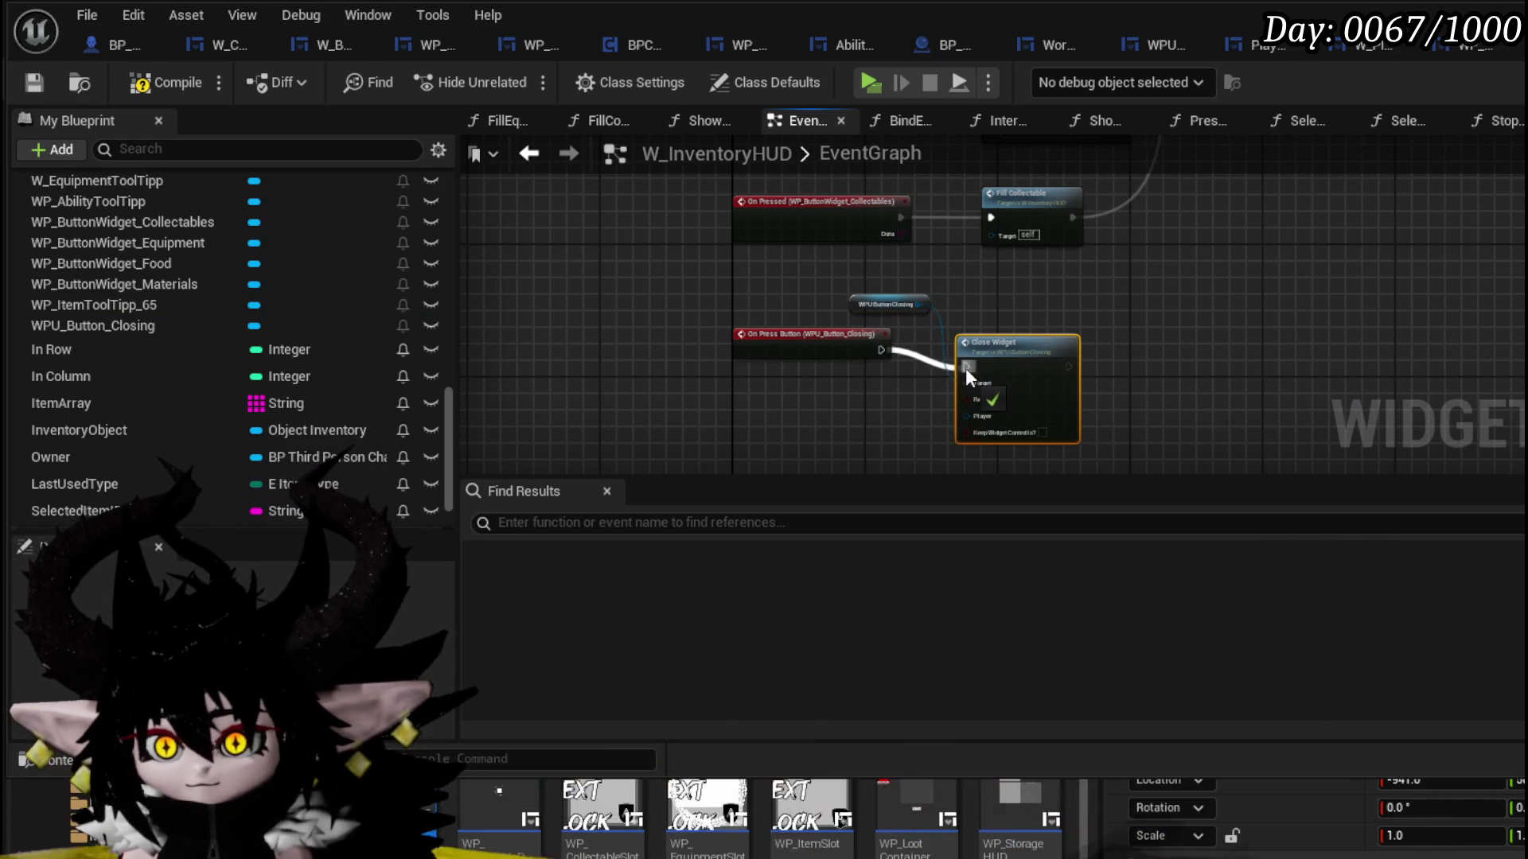
left_click(1042, 433)
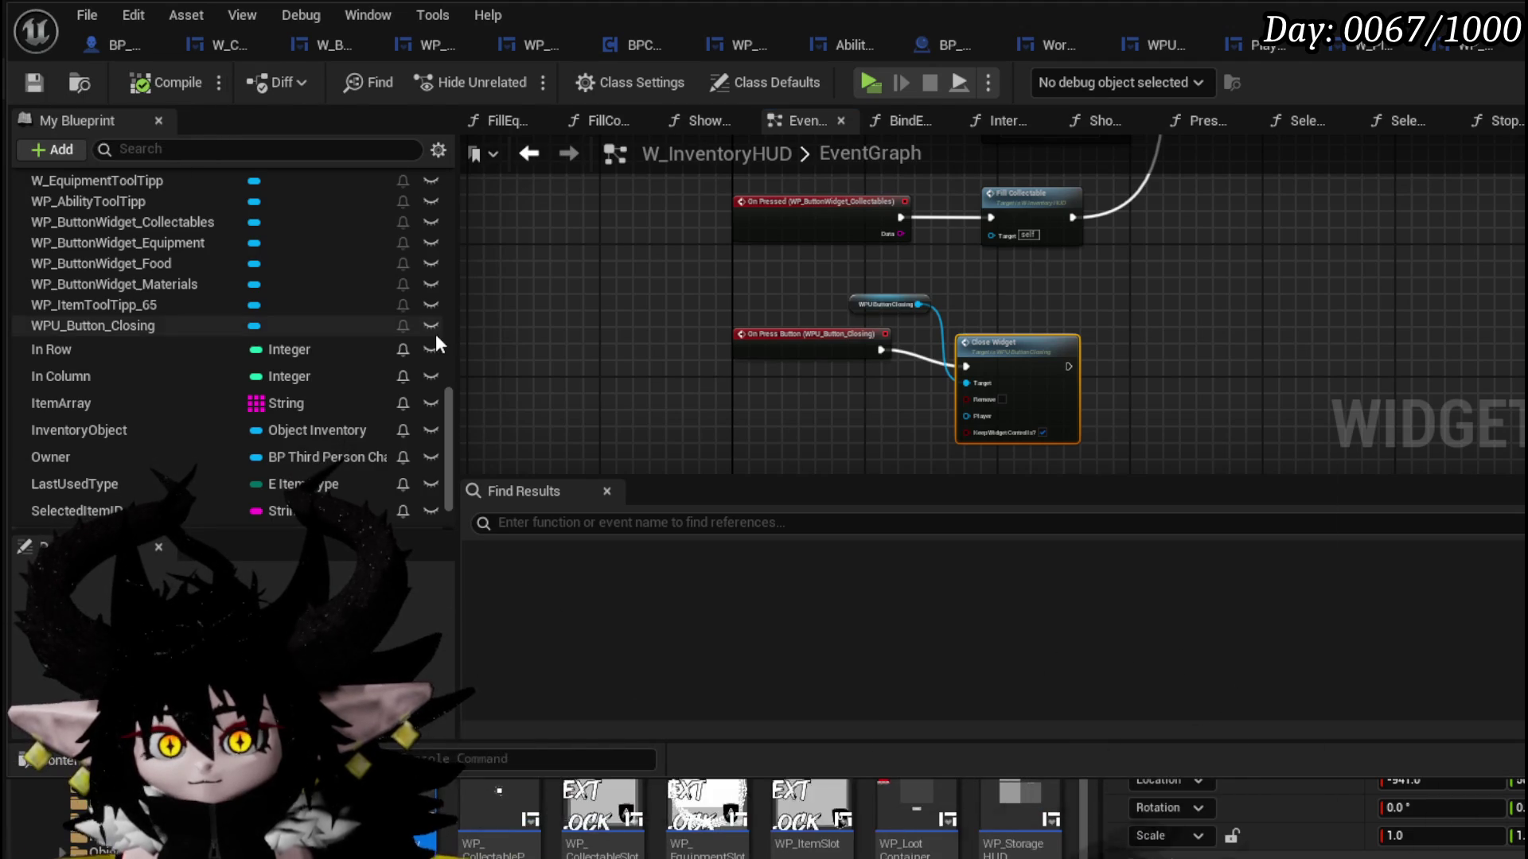
left_click_drag(440, 385, 470, 201)
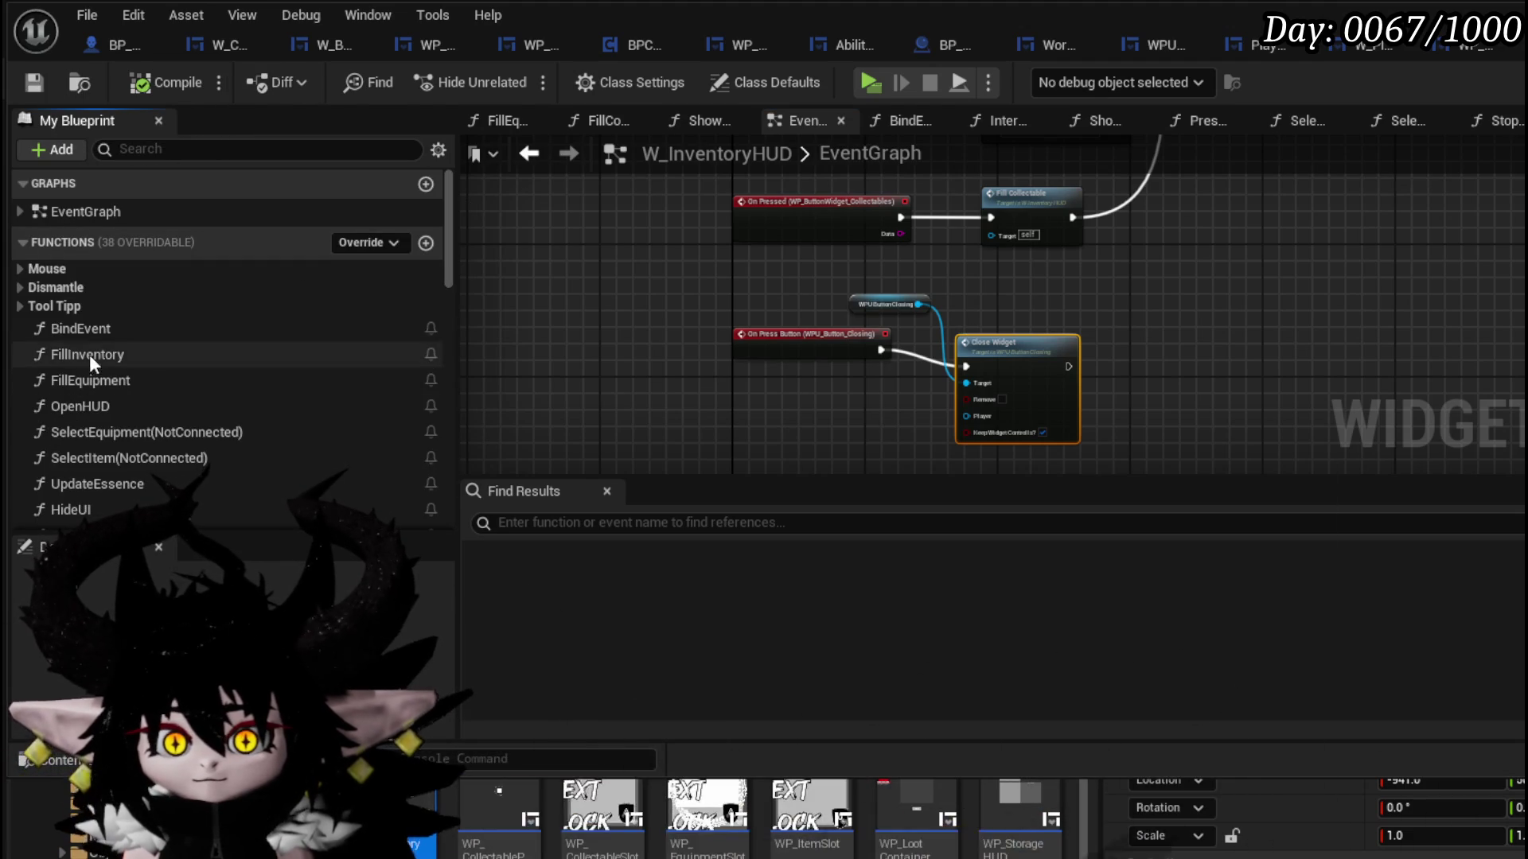
- In BindEvent, add Set Parent Widget on the closing button with Self as the parent
double_click(94, 331)
key("ctrl+v")
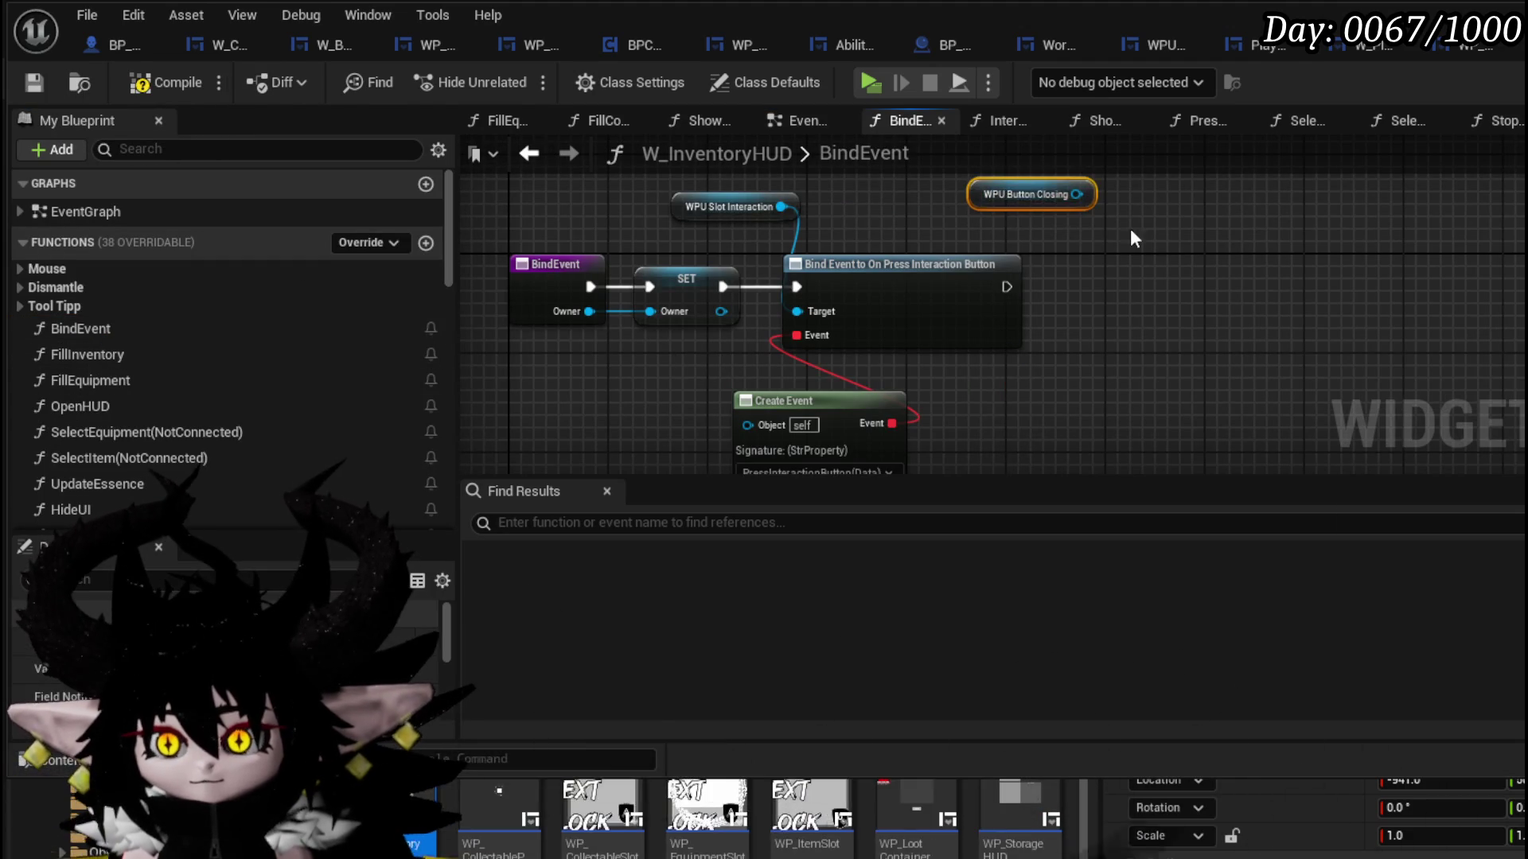
left_click_drag(1070, 194, 1210, 273)
type("Parent")
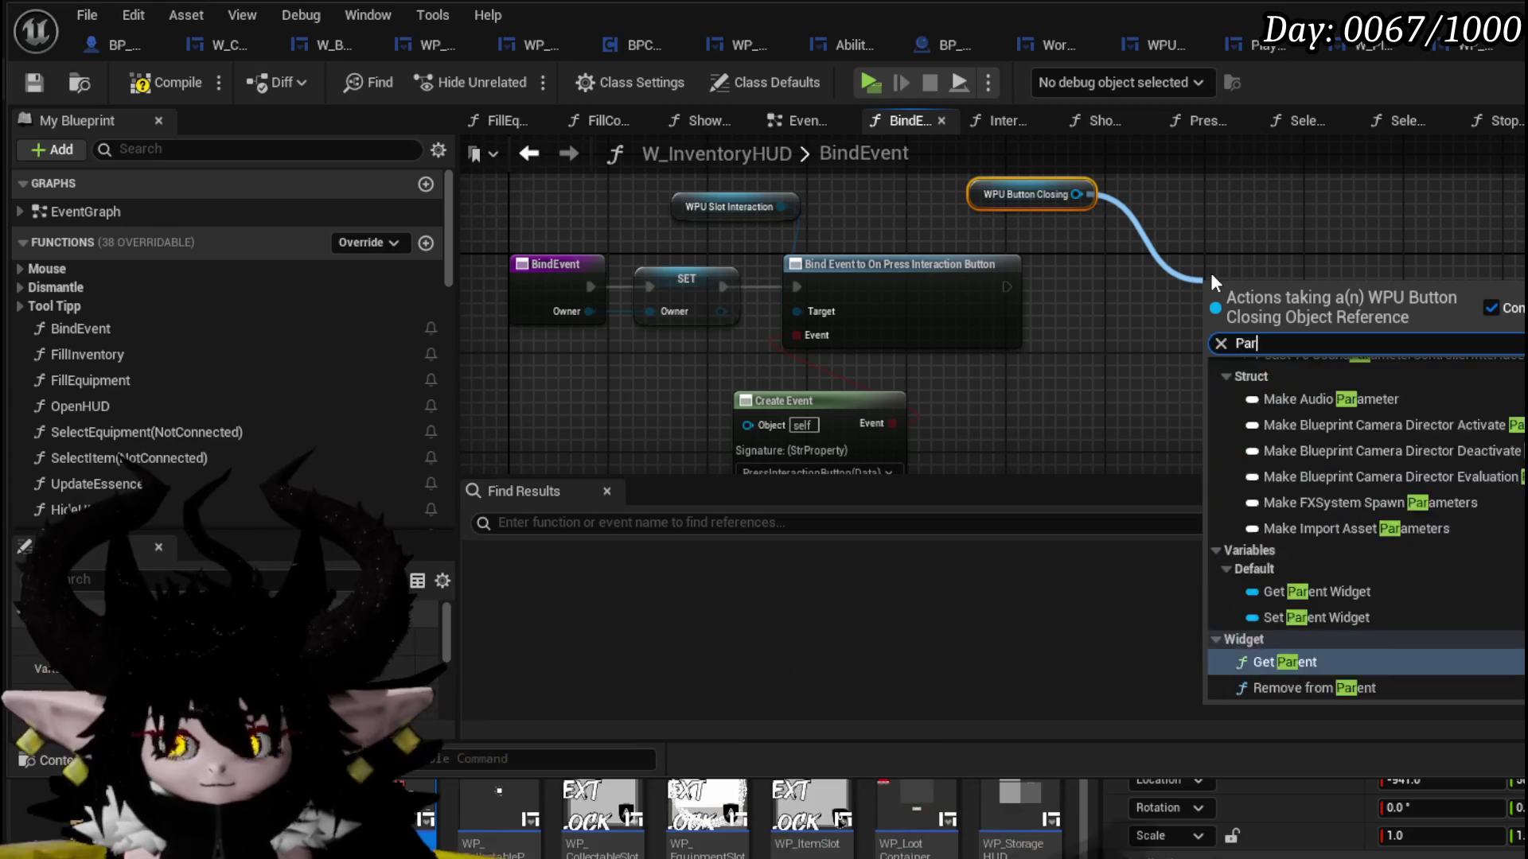
left_click(1339, 388)
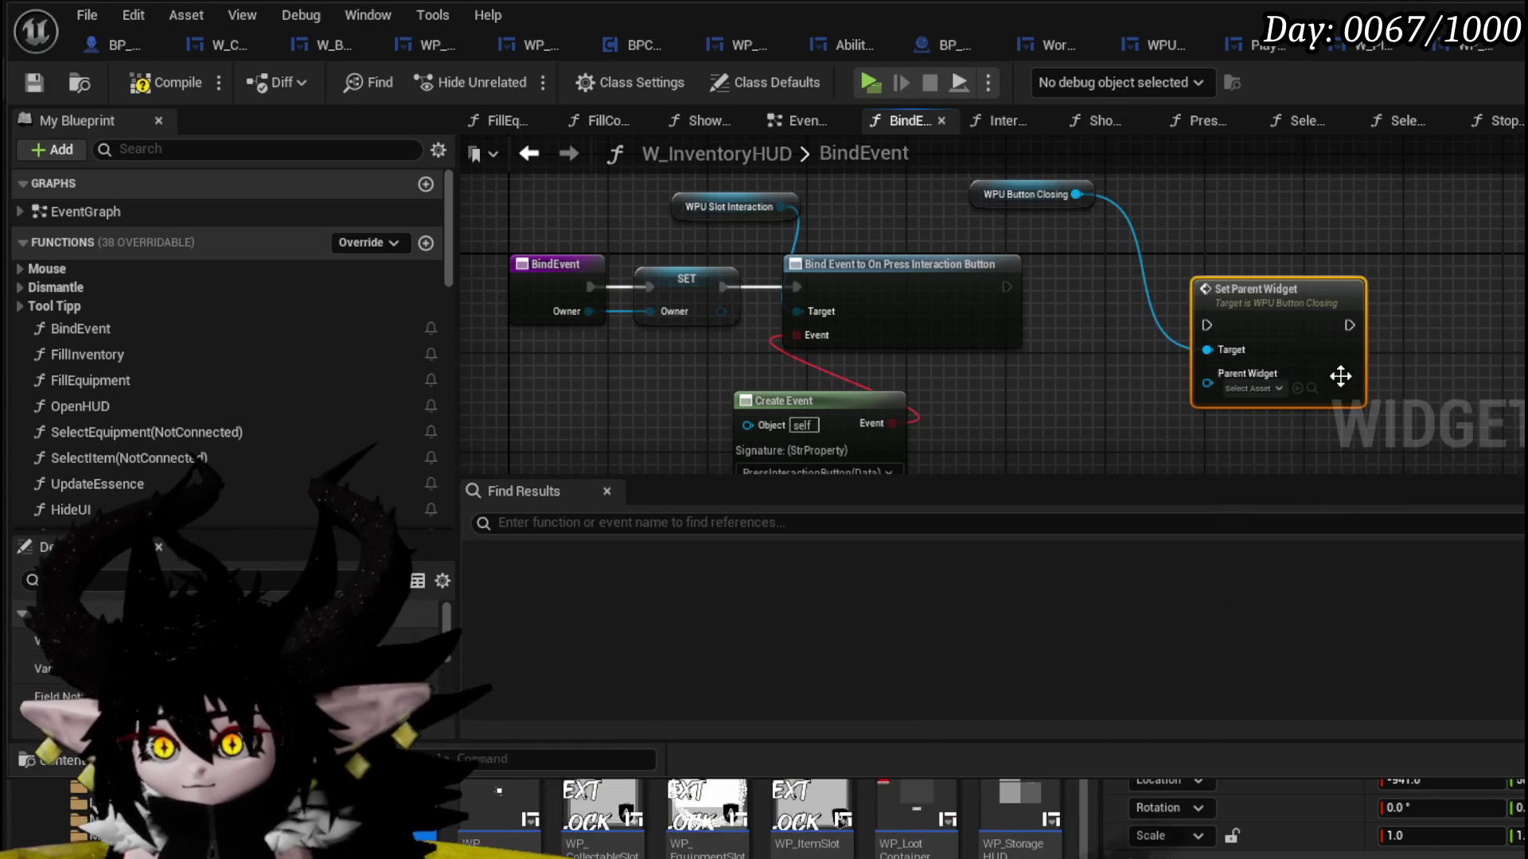
mouse_move(1019, 288)
left_mouse_down()
mouse_move(1207, 325)
mouse_move(1144, 275)
left_mouse_up()
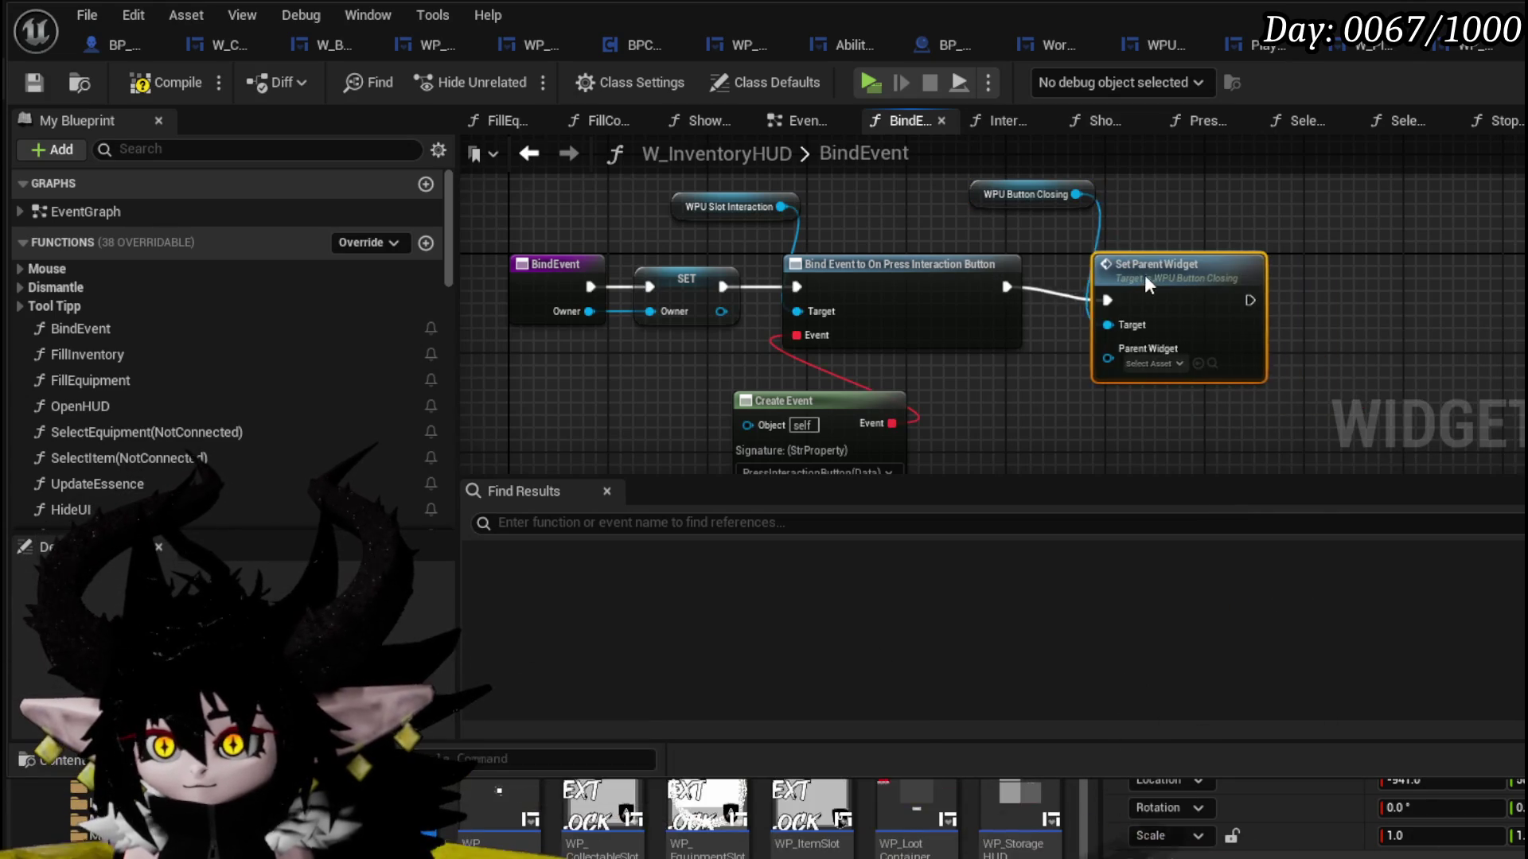
left_click_drag(1086, 362, 1100, 398)
type("Self")
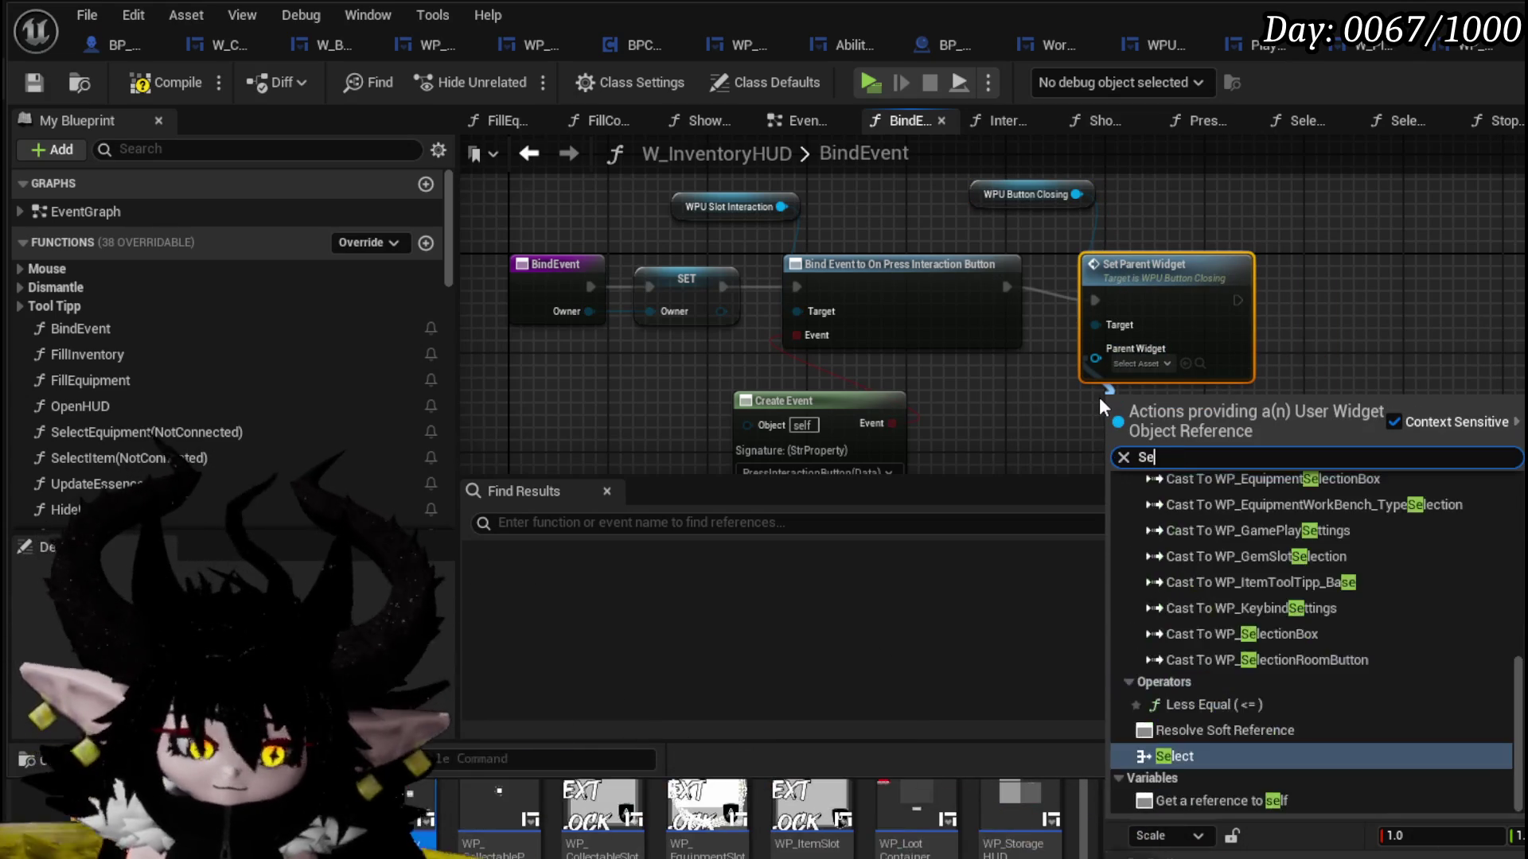
key("Return")
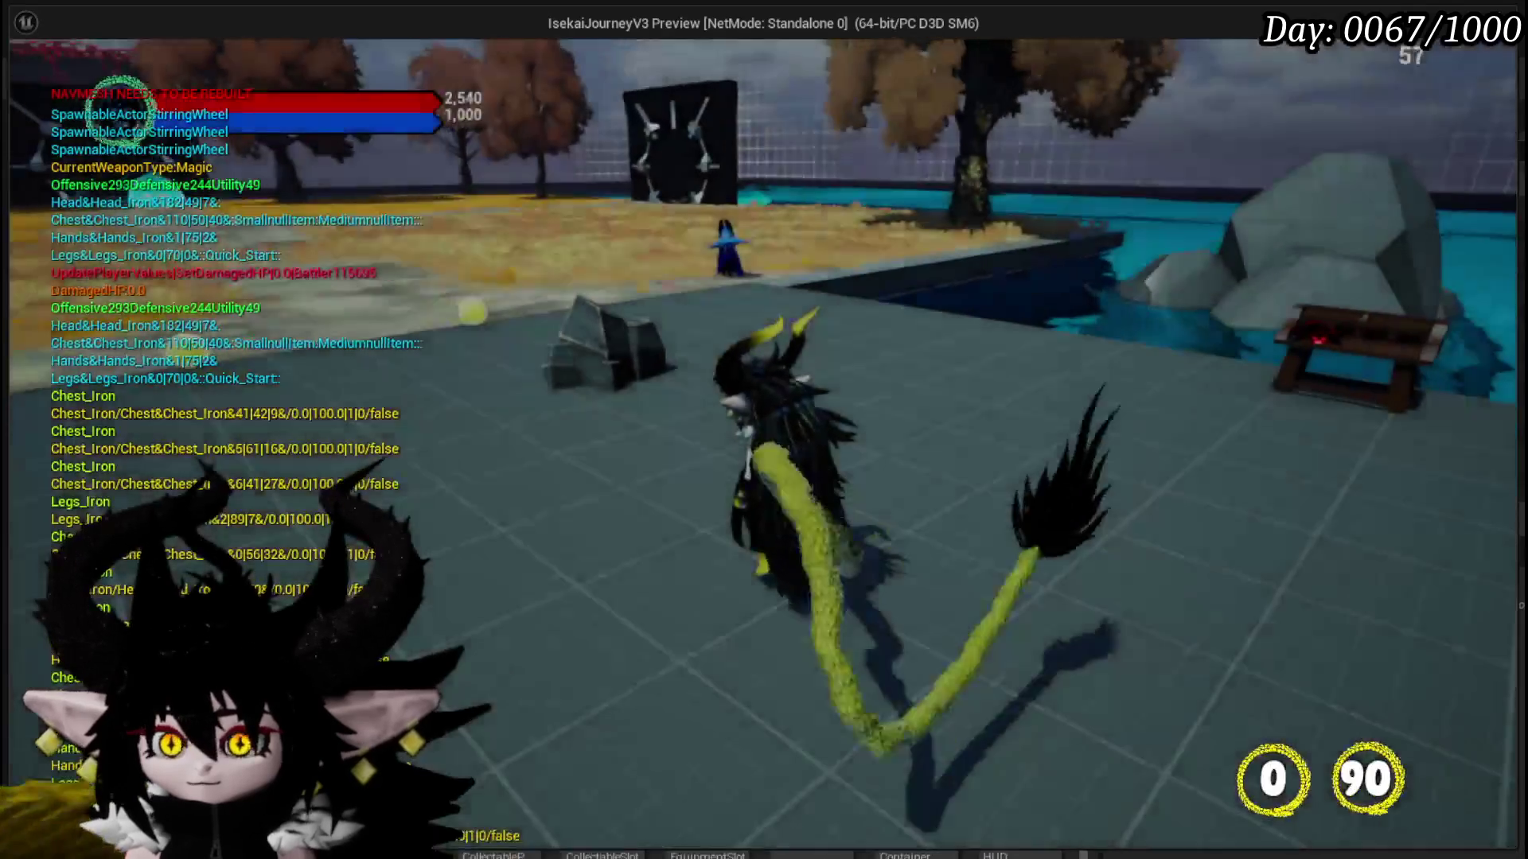
key("Tab")
left_click(621, 57)
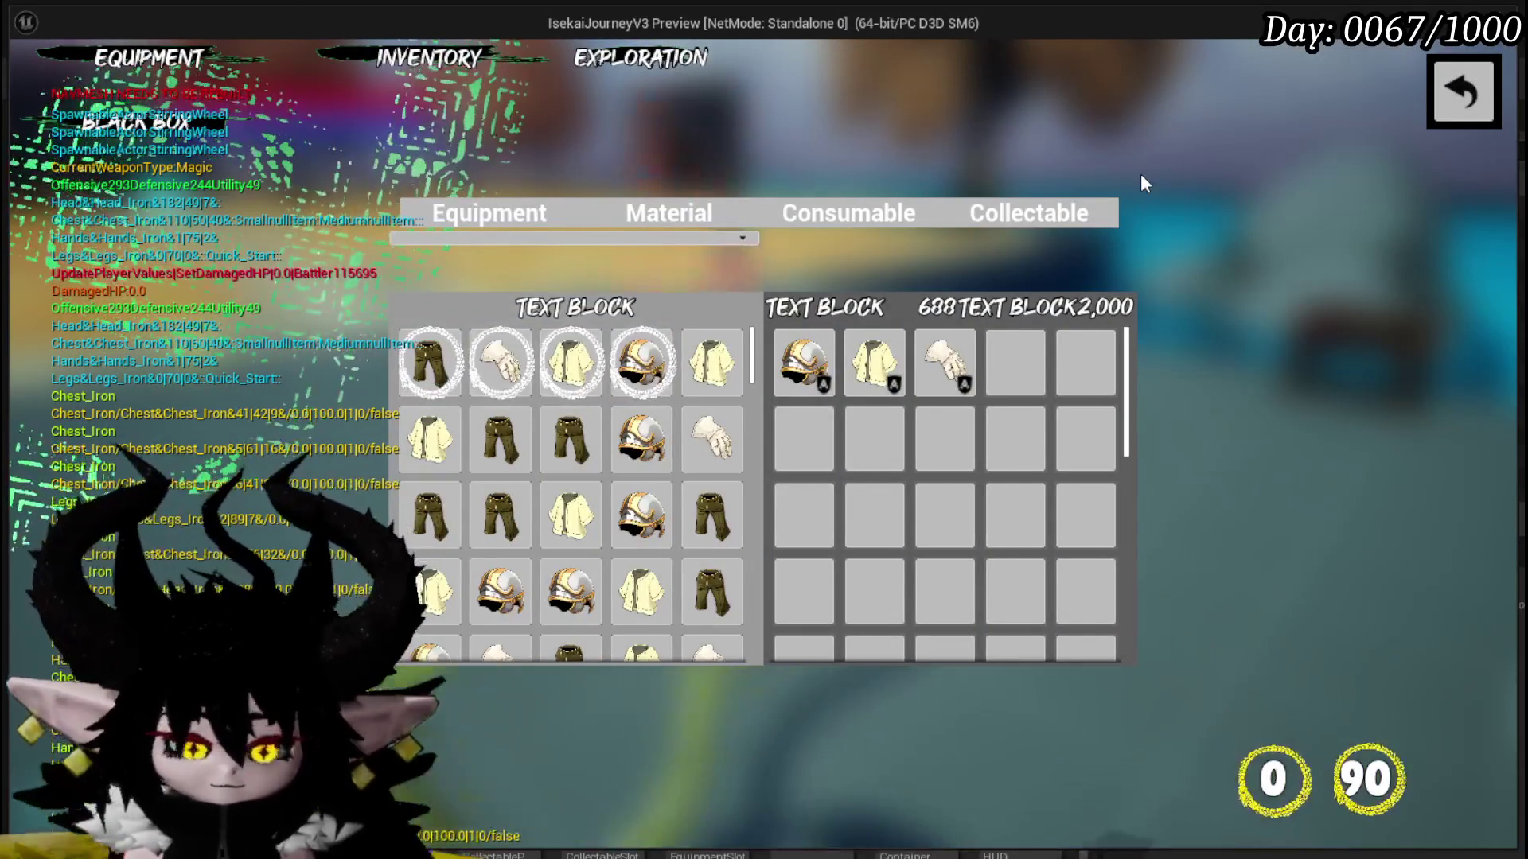
key("Escape")
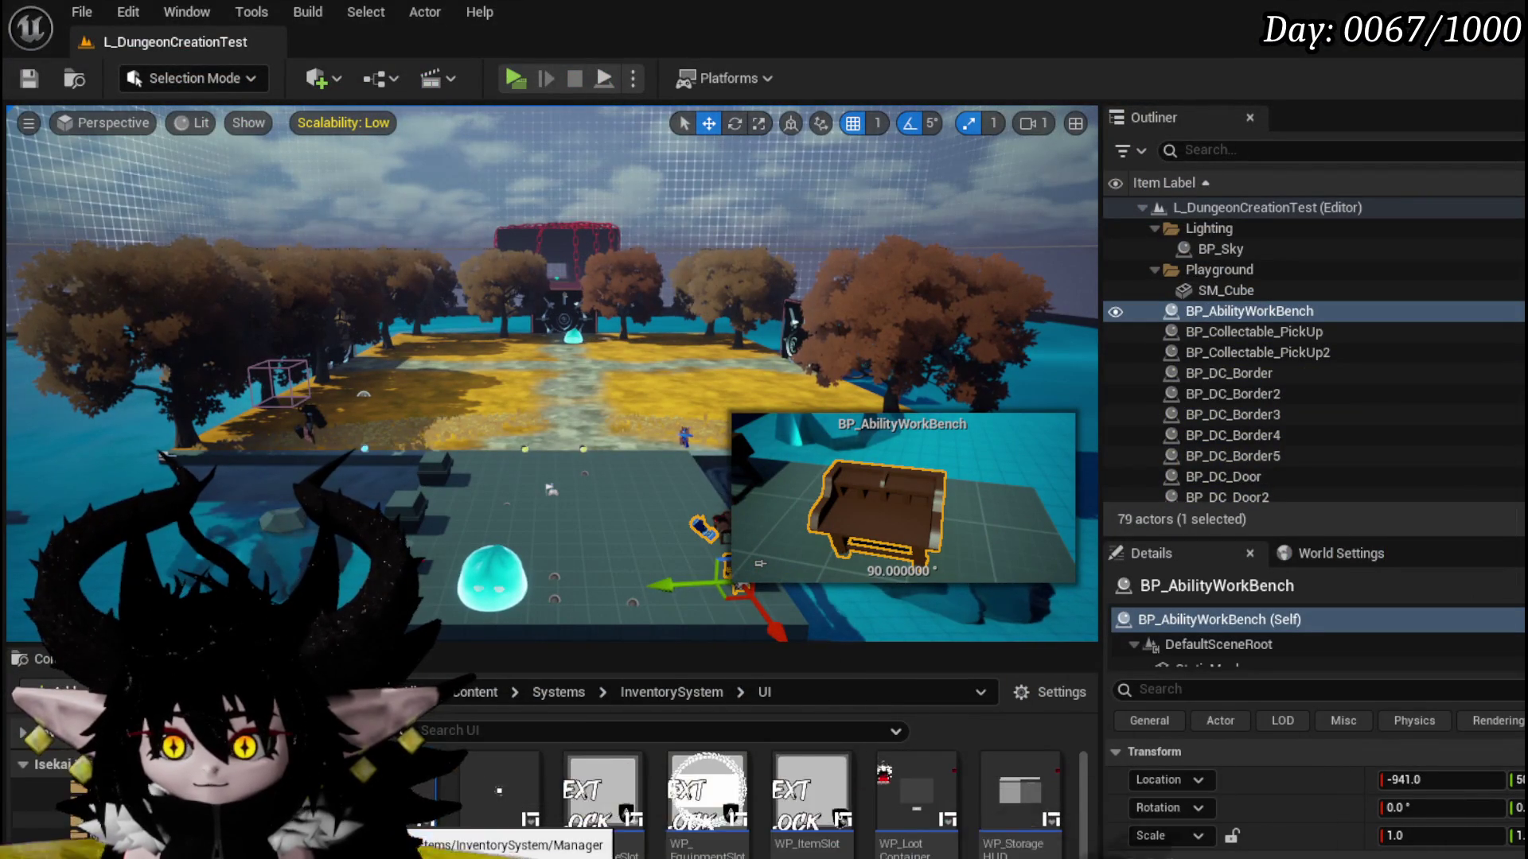
- From the Systems folder, search 'Blackb' and open WP_BlackBoxUI in the widget designer
mouse_move(820, 804)
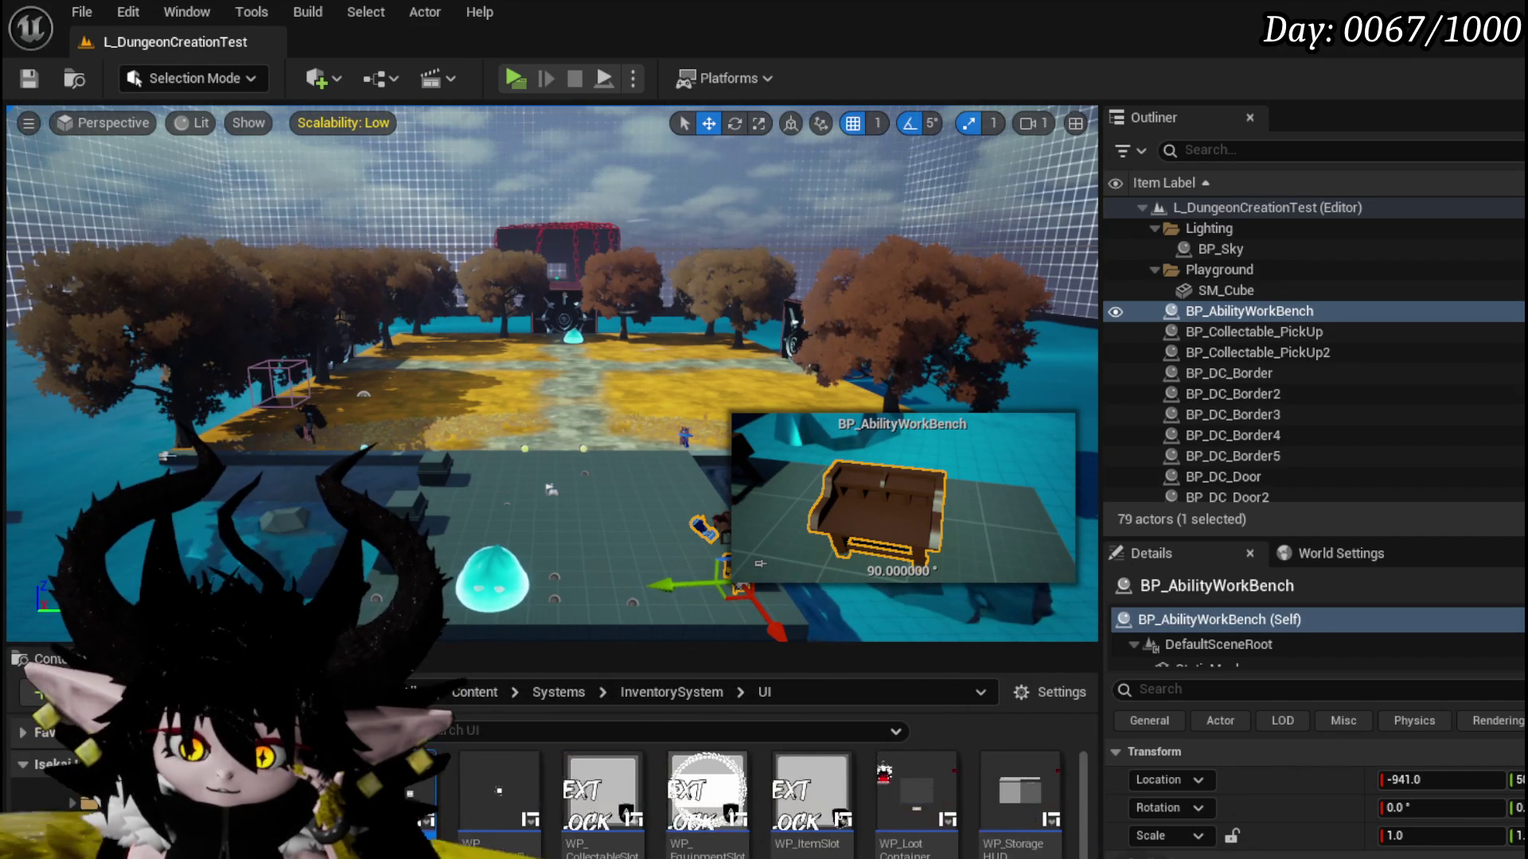
left_click(558, 692)
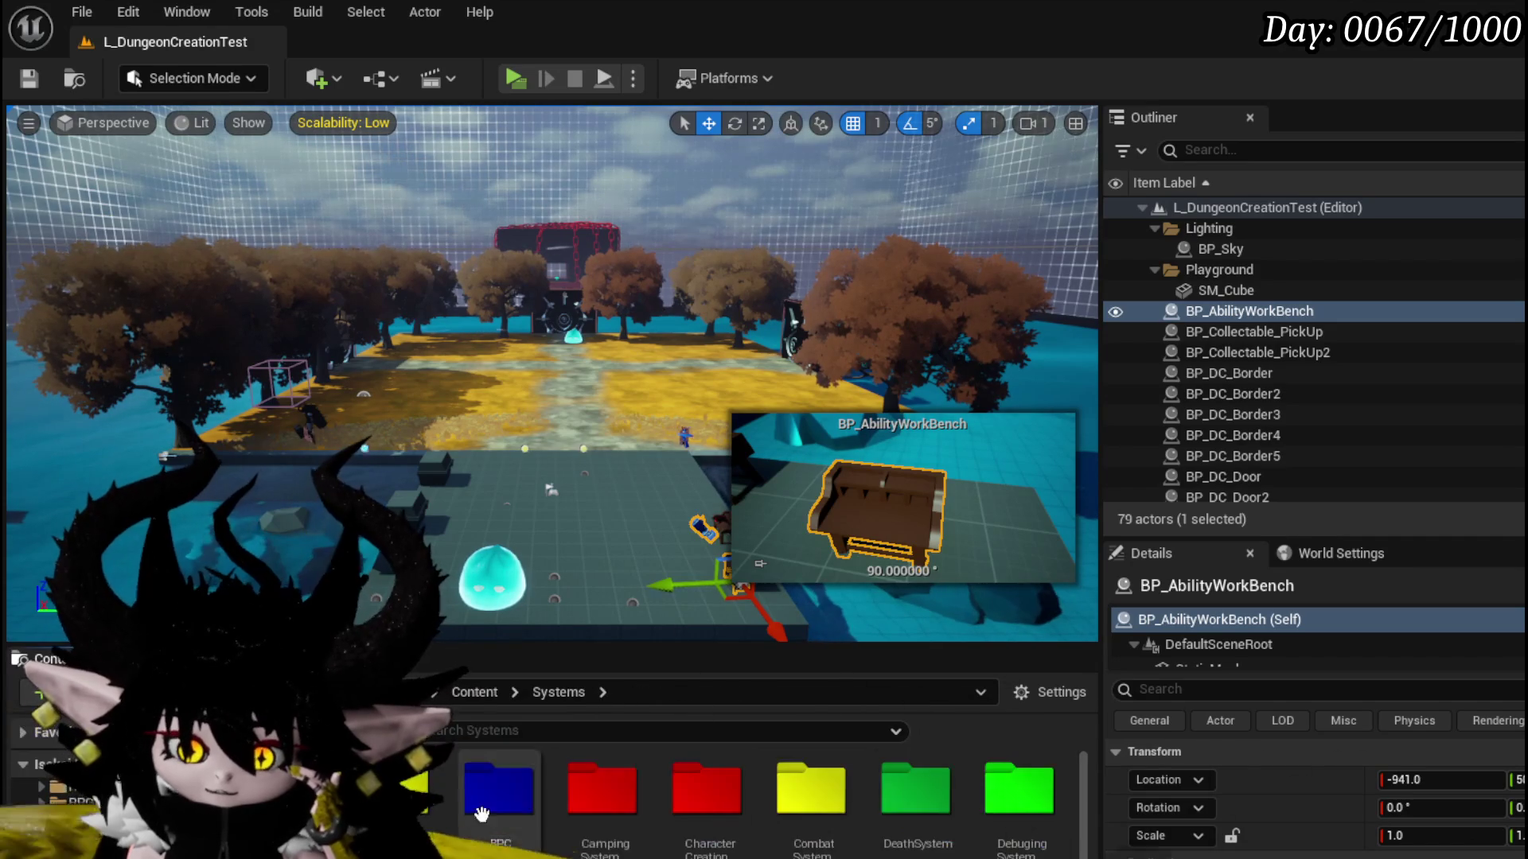
type("Blac")
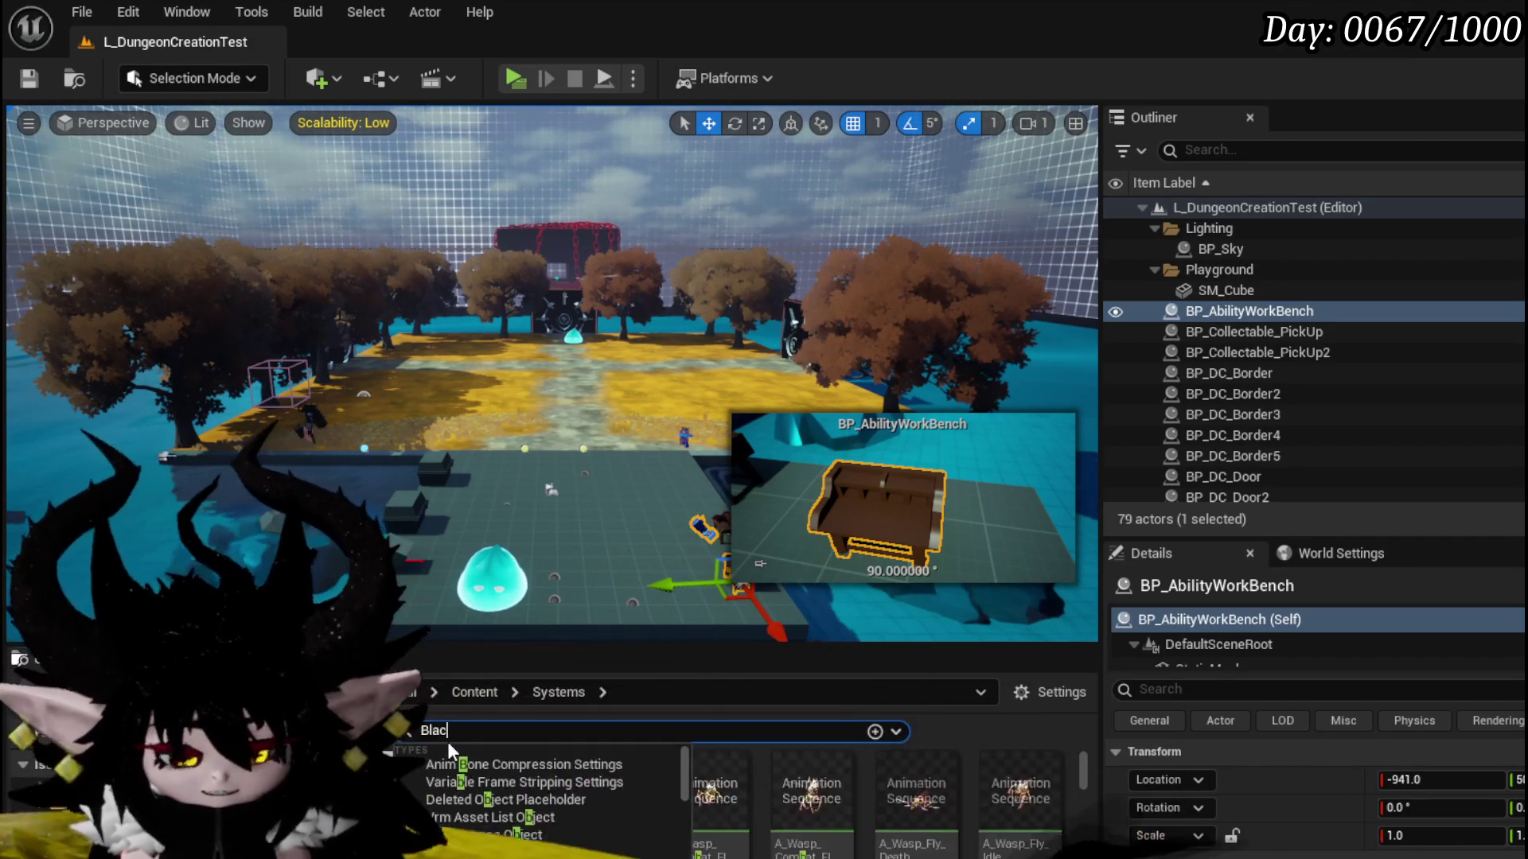
type("kb")
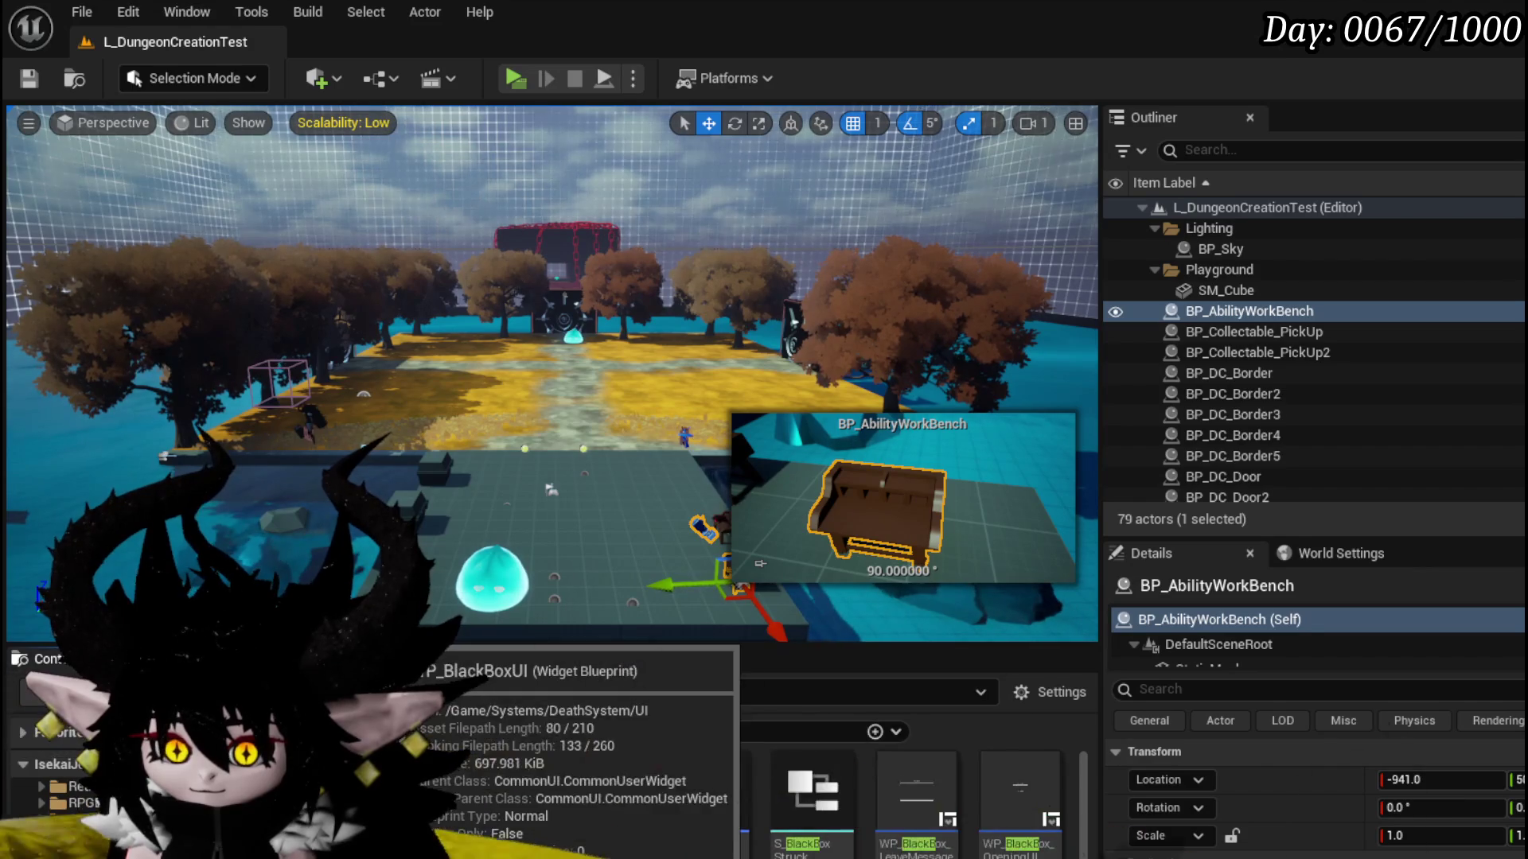
double_click(602, 796)
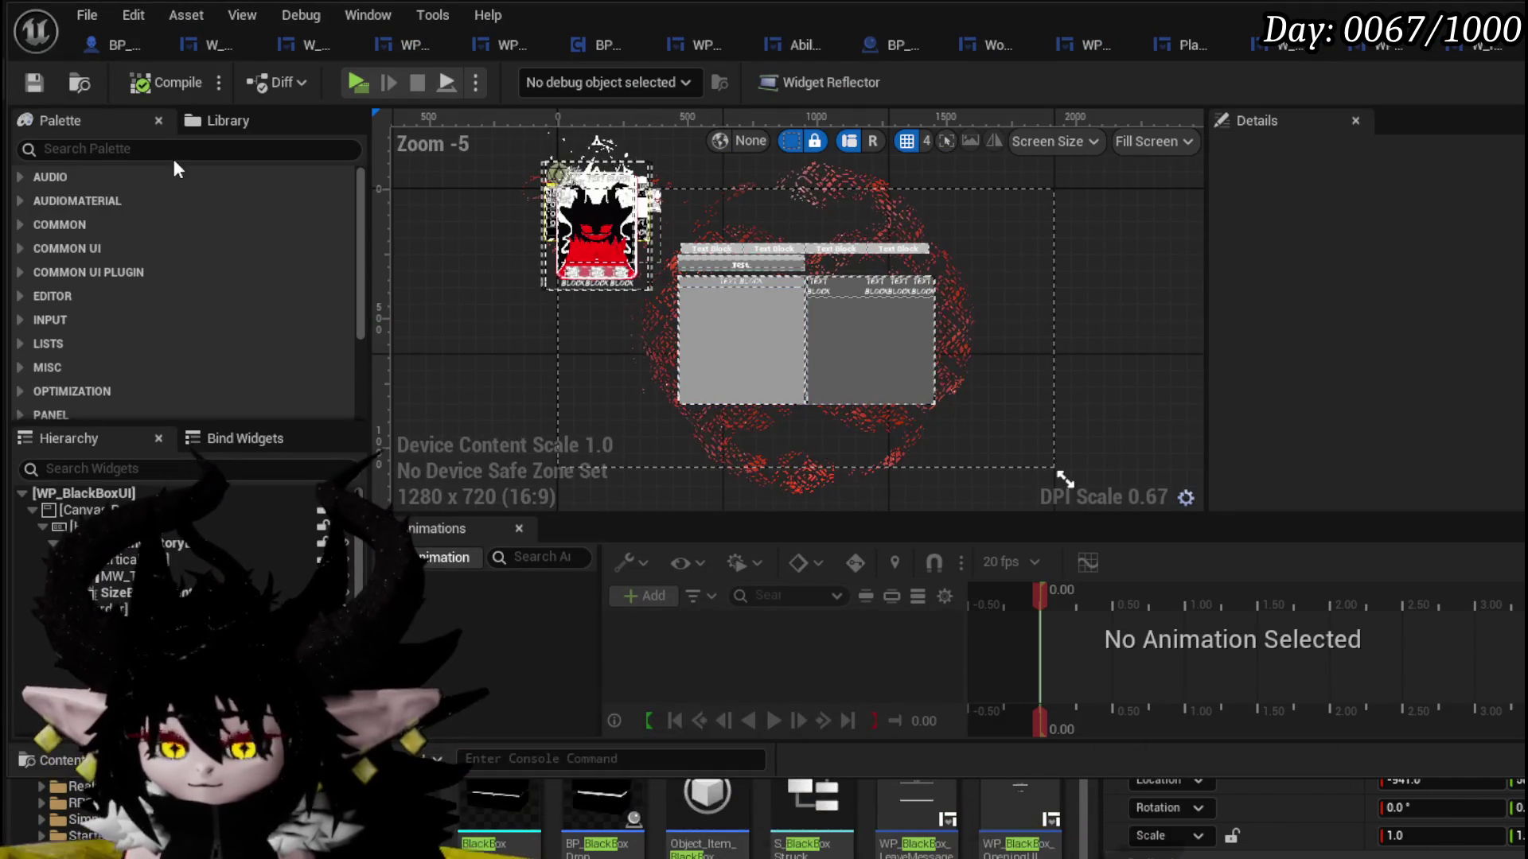
- Search the Palette for 'Clos' and drop WPU Button Closing onto the canvas
left_click(120, 149)
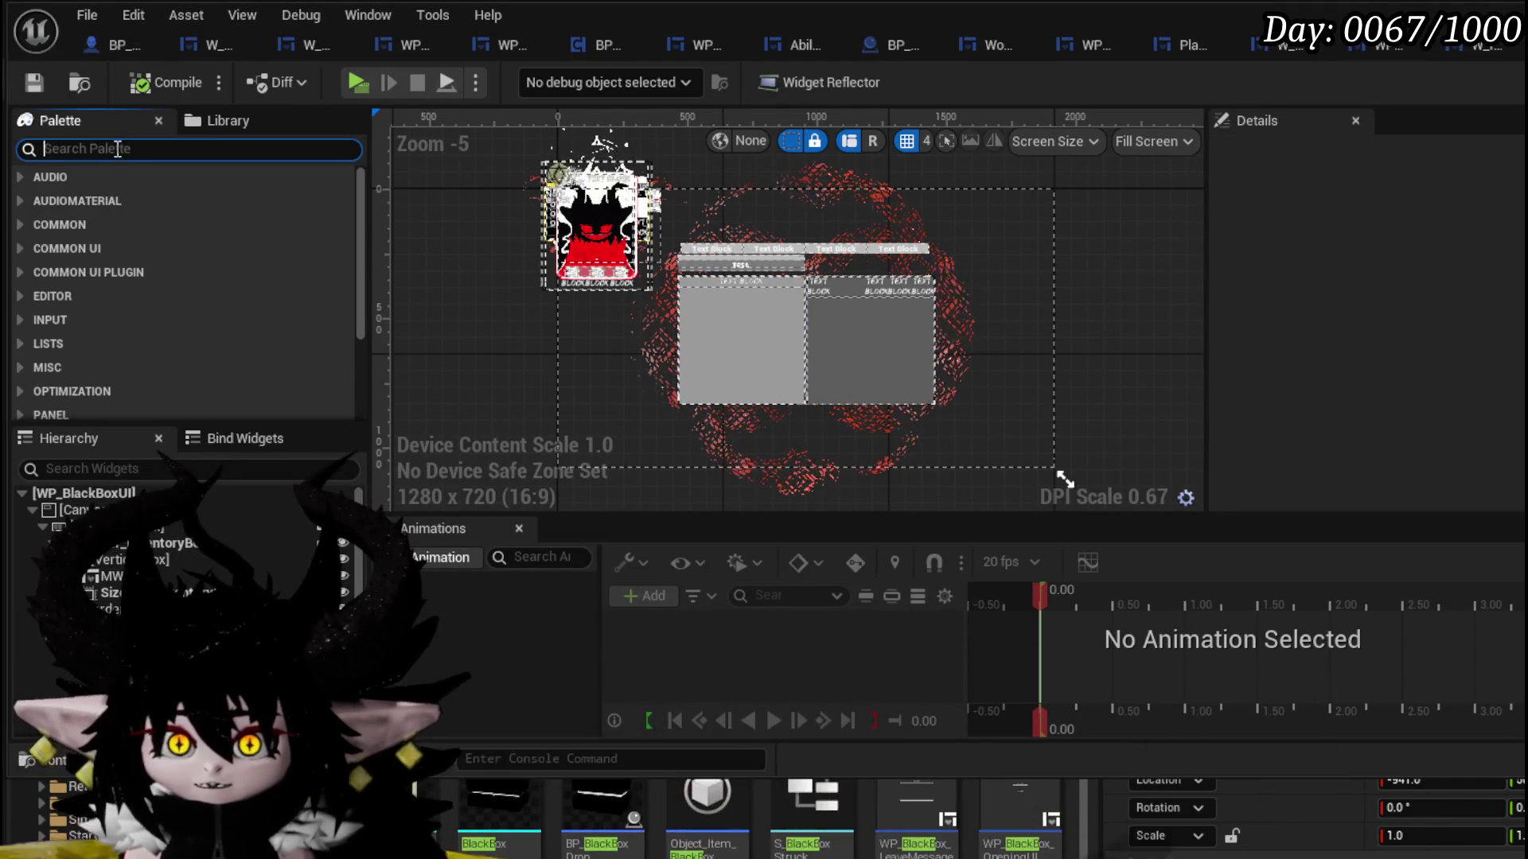
type("Clos")
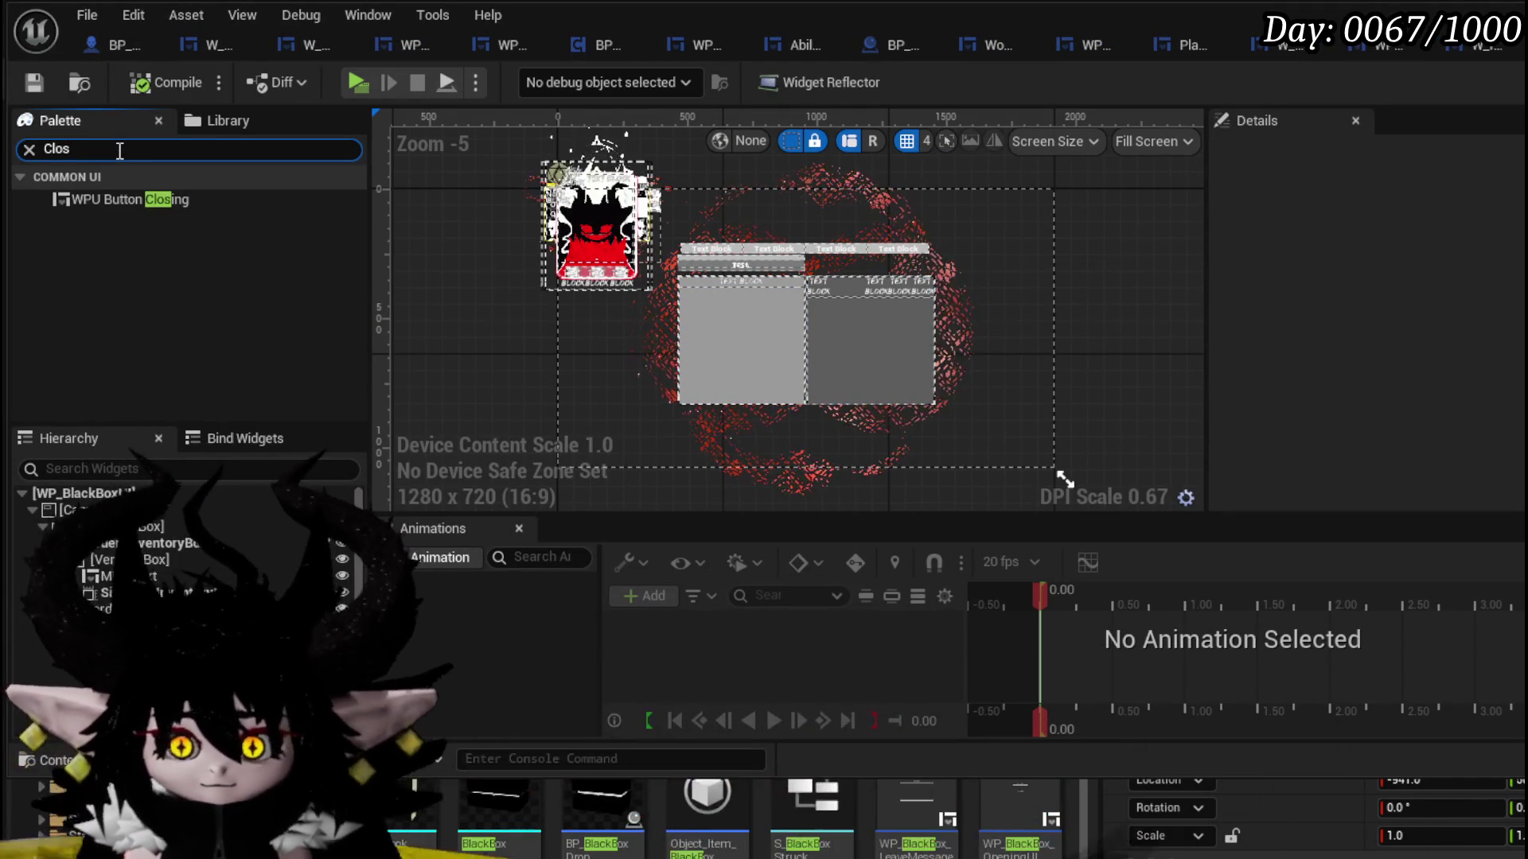
mouse_move(136, 197)
left_mouse_down()
mouse_move(199, 334)
mouse_move(194, 517)
left_mouse_up()
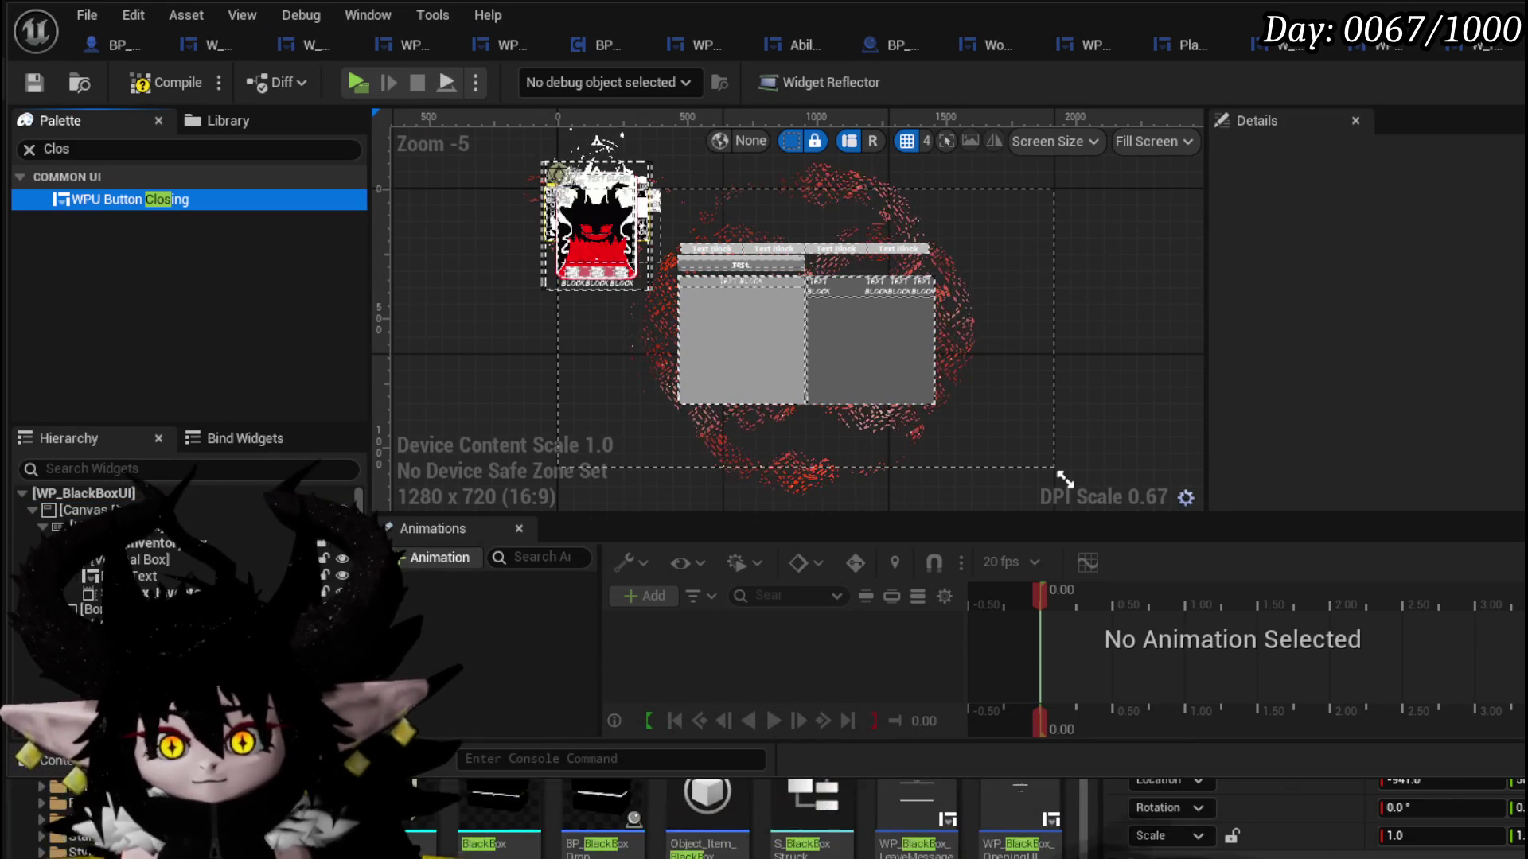
scroll(191, 557, "down", 5)
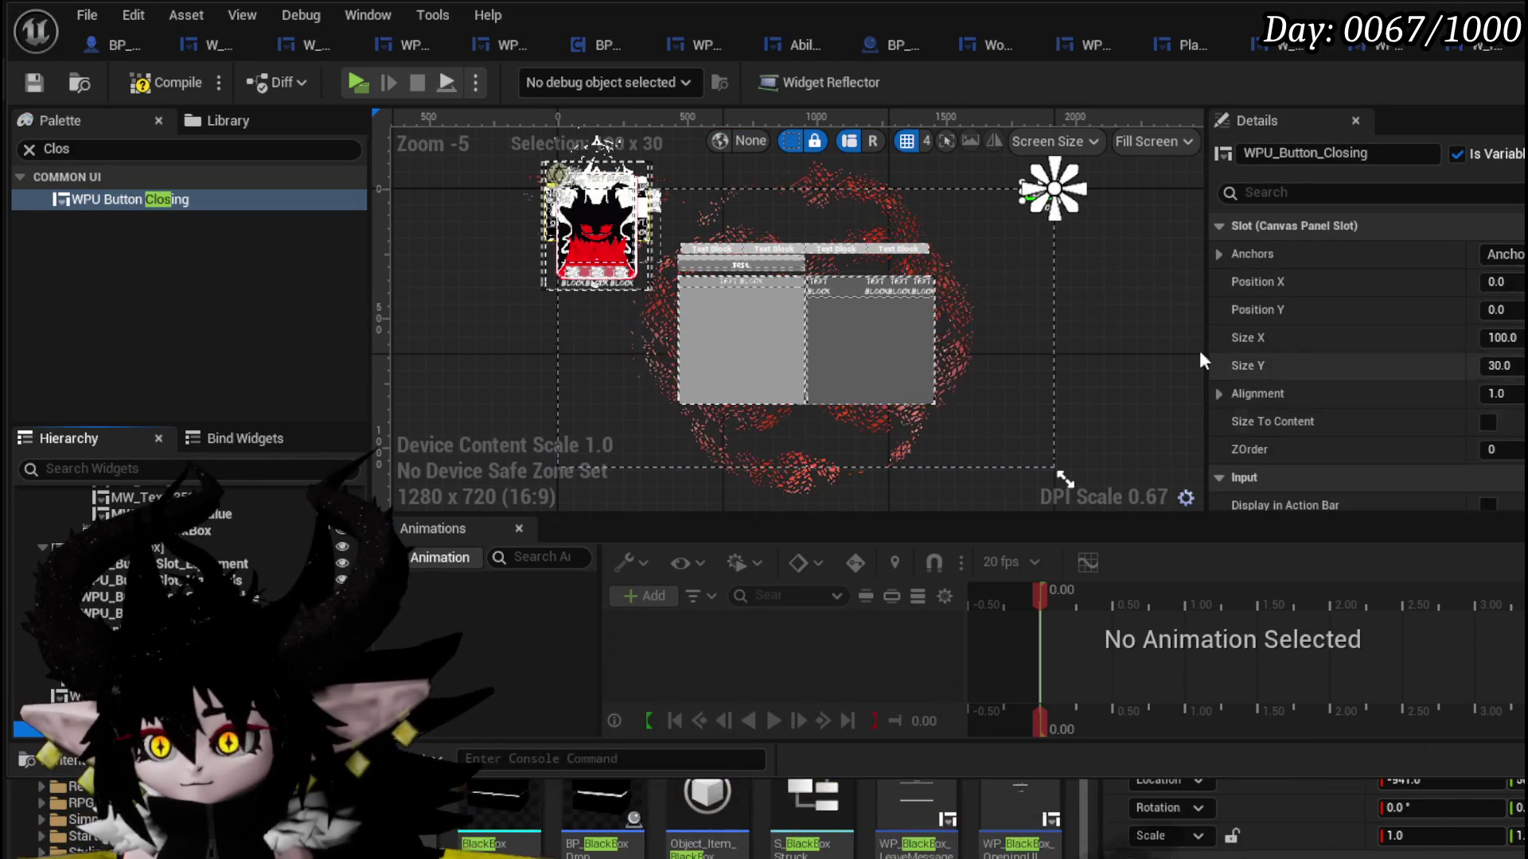
scroll(1032, 212, "up", 4)
scroll(844, 459, "up", 4)
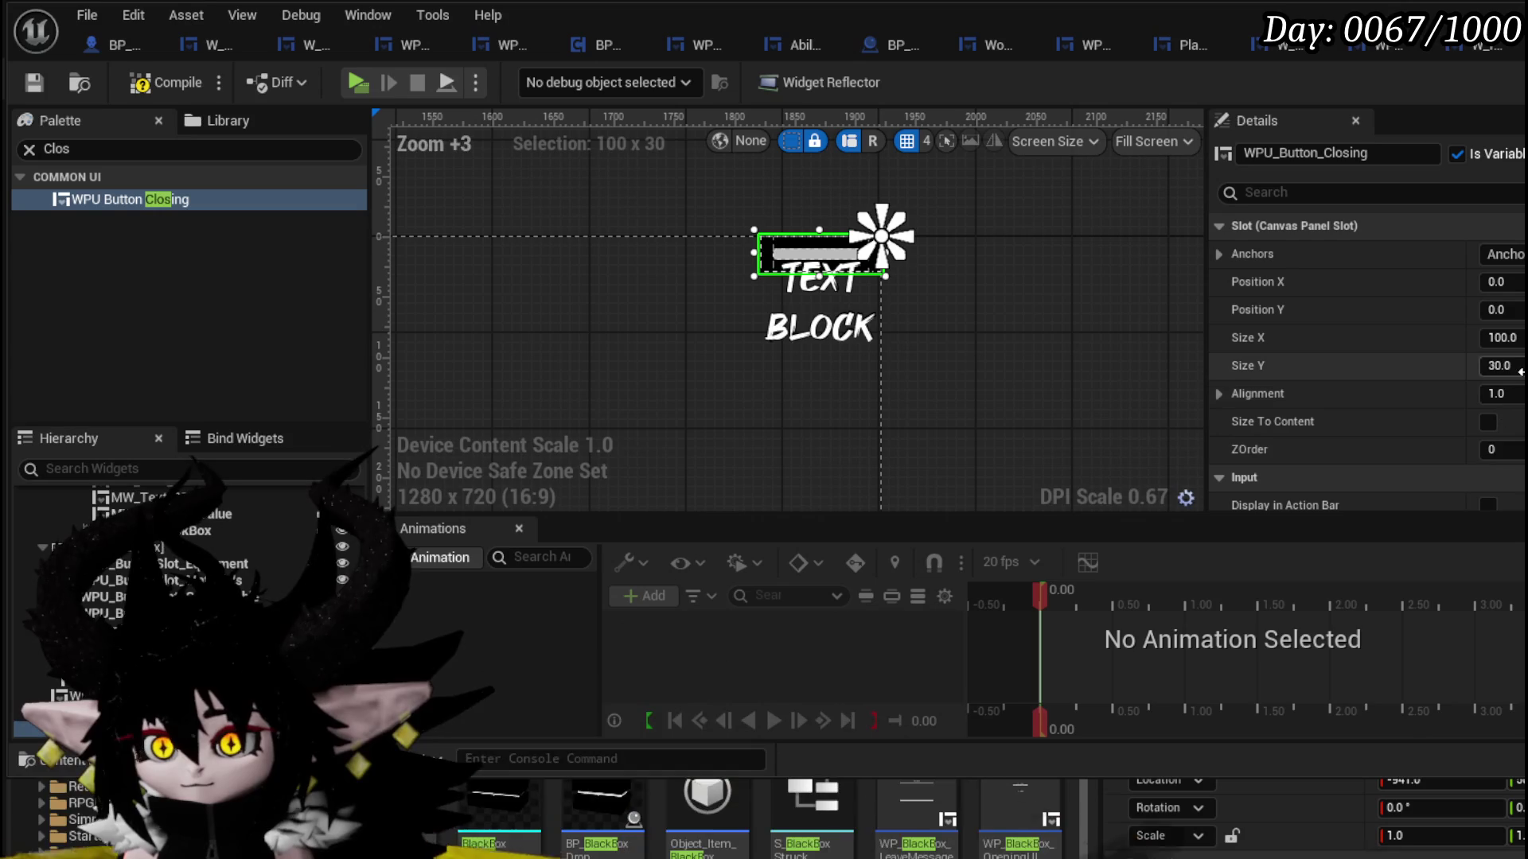
- Set the closing button's height to 100 and position to -20, 20, then compile
type("10")
key("Return")
left_click(1501, 282)
type("-20")
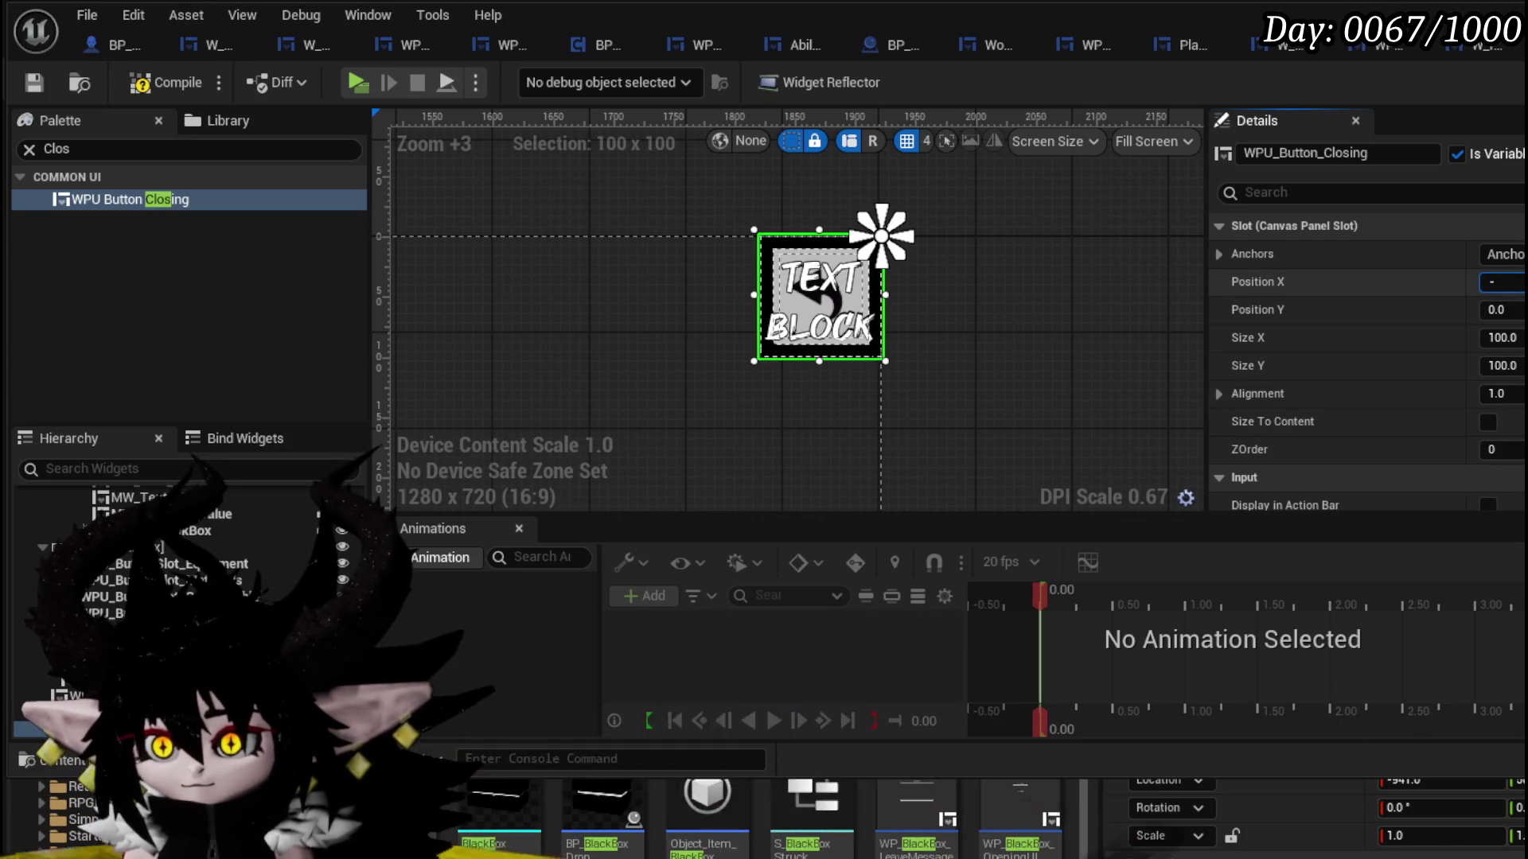
key("Return")
type("20")
key("Return")
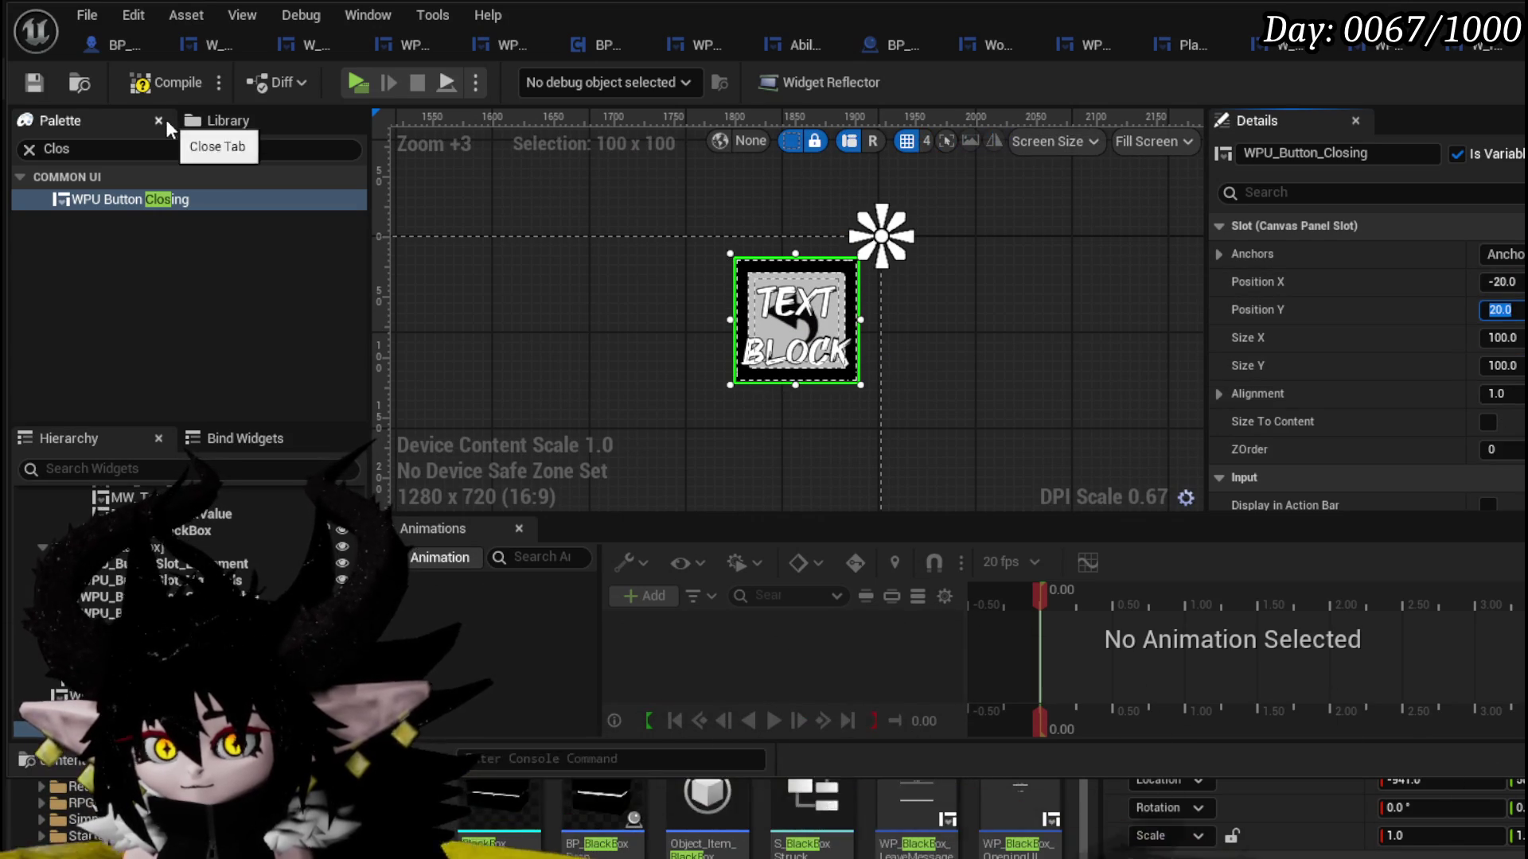
left_click(26, 81)
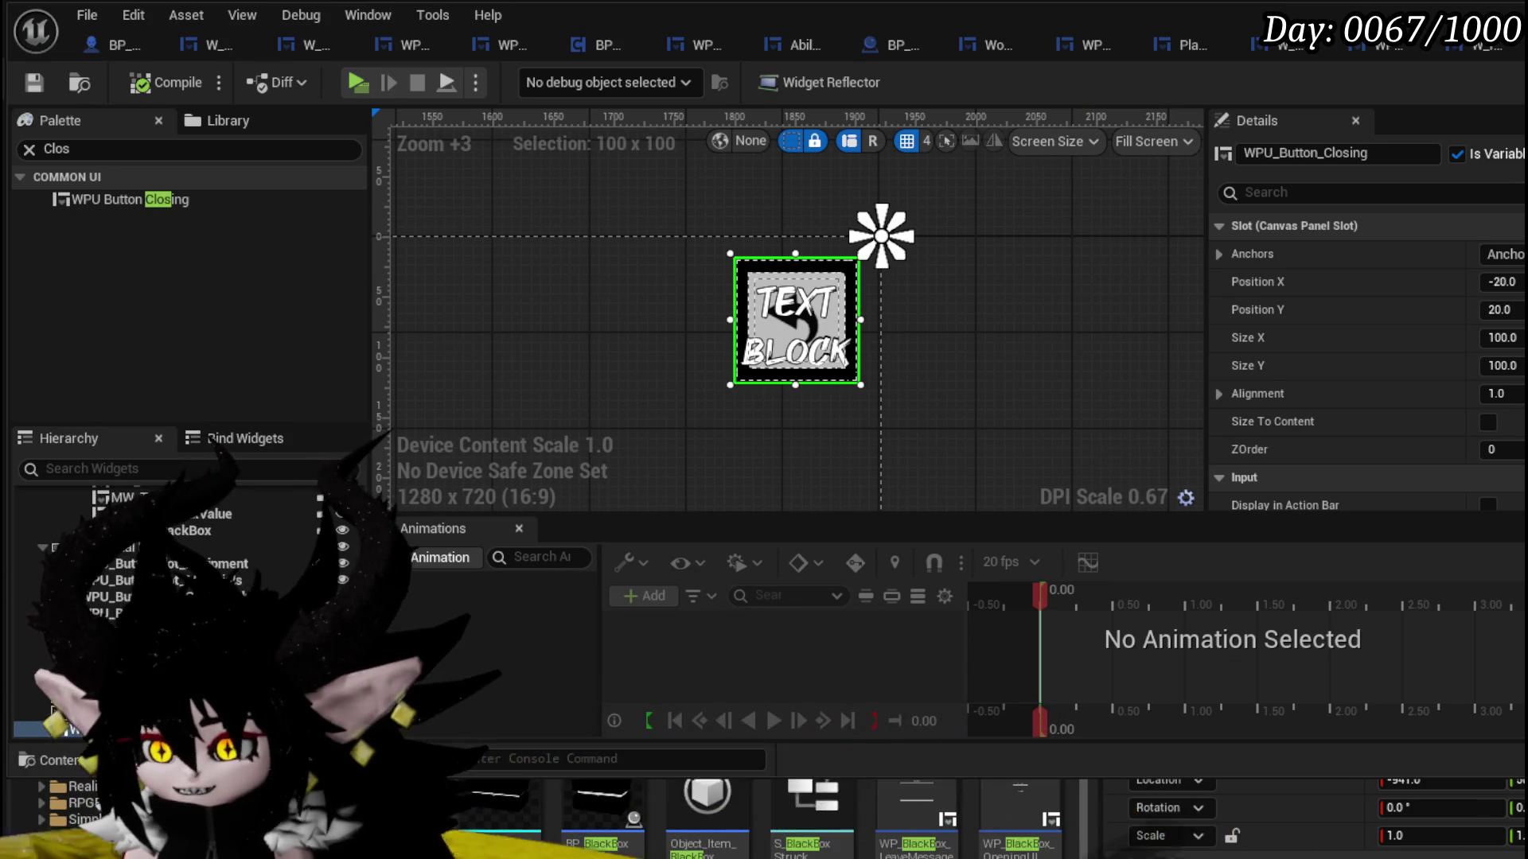
scroll(1365, 358, "down", 10)
- Add the closing button's On Press Button event and a WPU_Button_Closing reference to the graph
left_click(1504, 467)
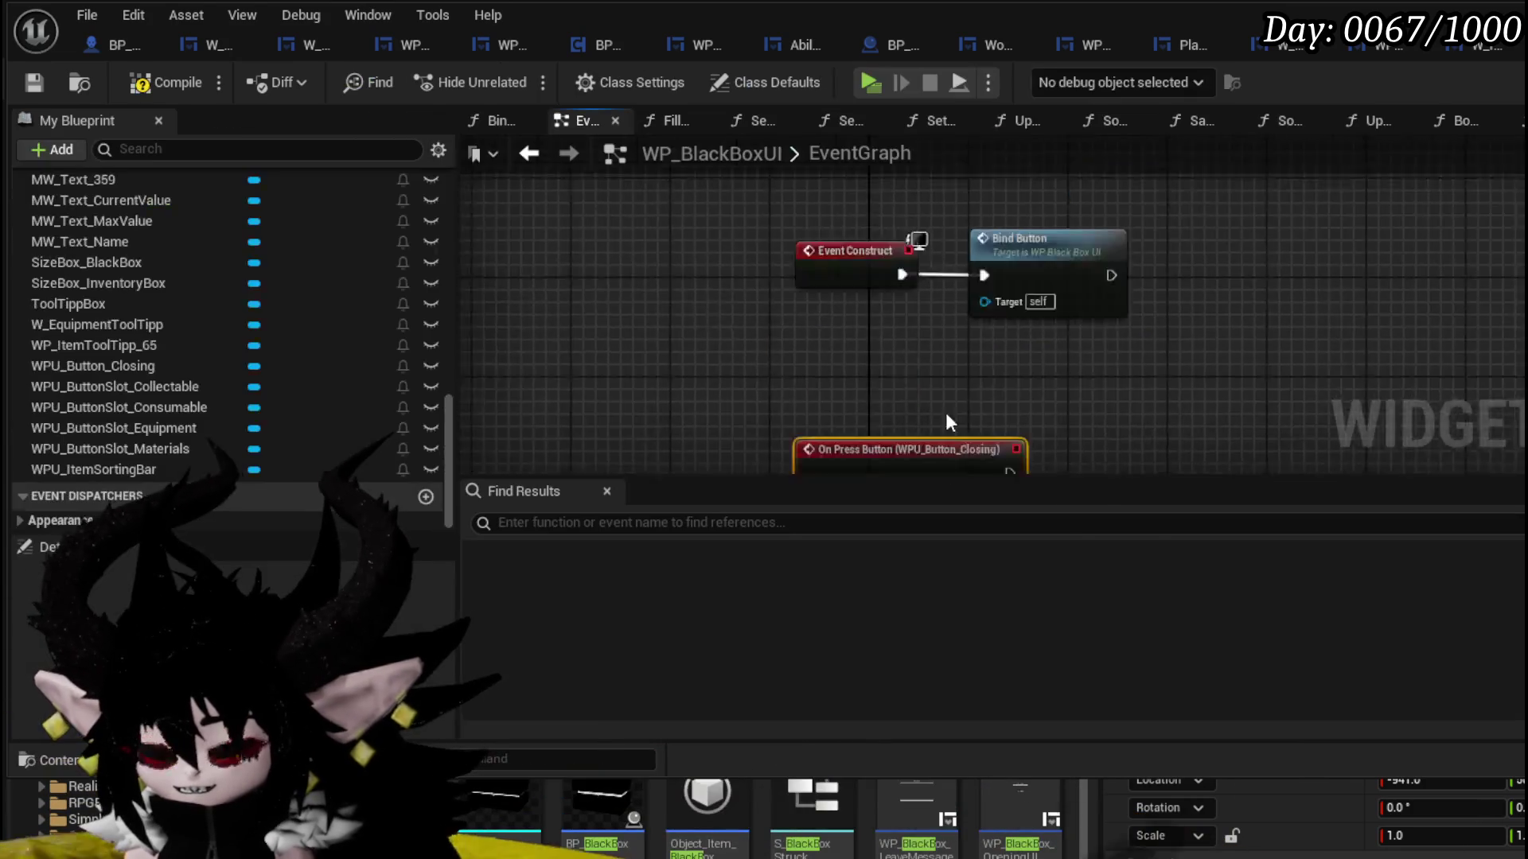
right_click(969, 358)
left_click_drag(799, 347, 749, 435)
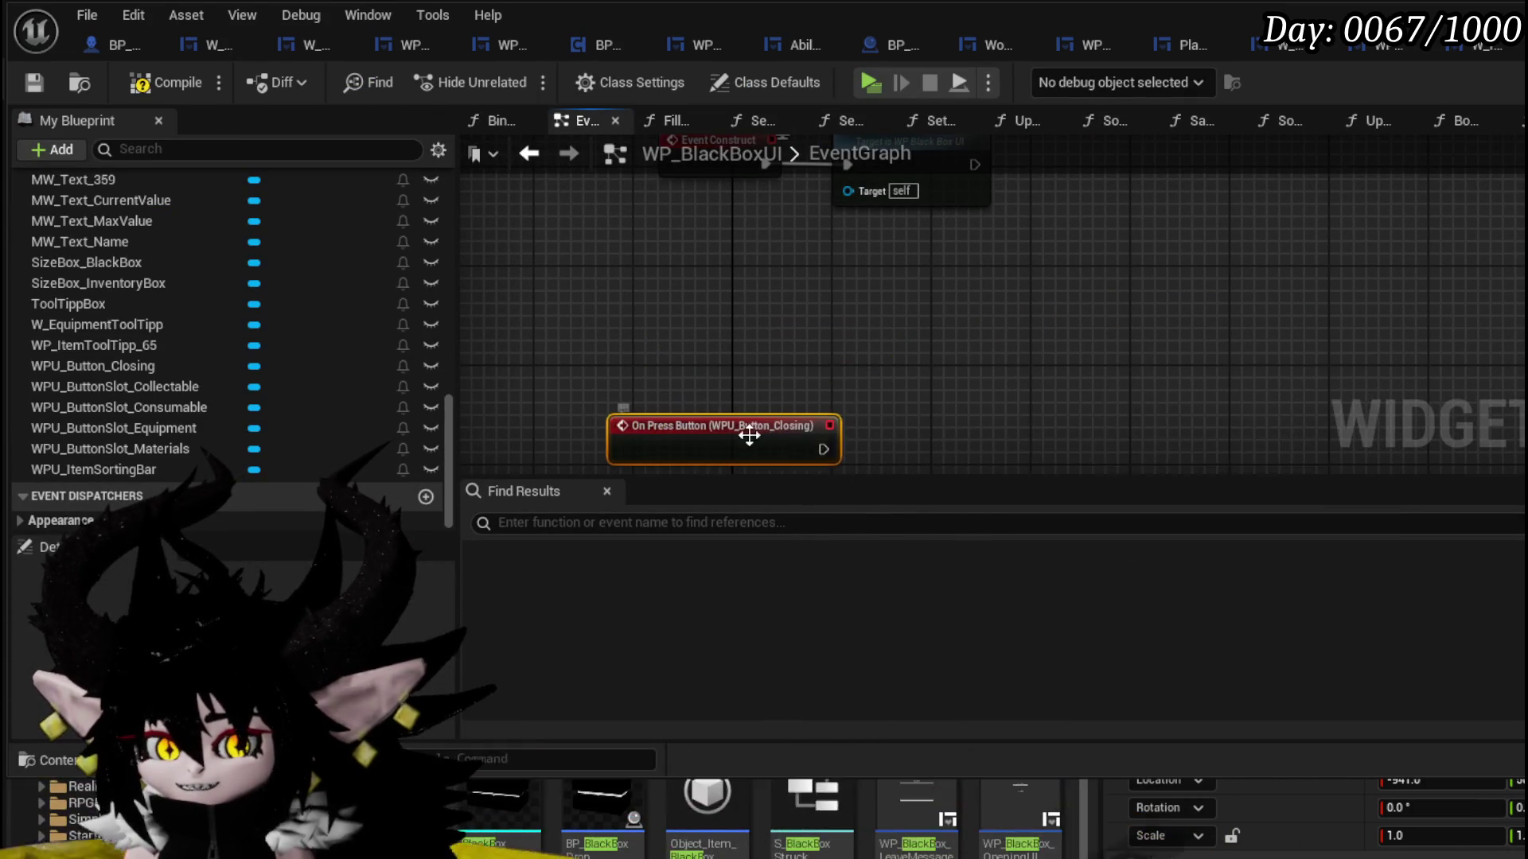
right_click(727, 328)
type("c")
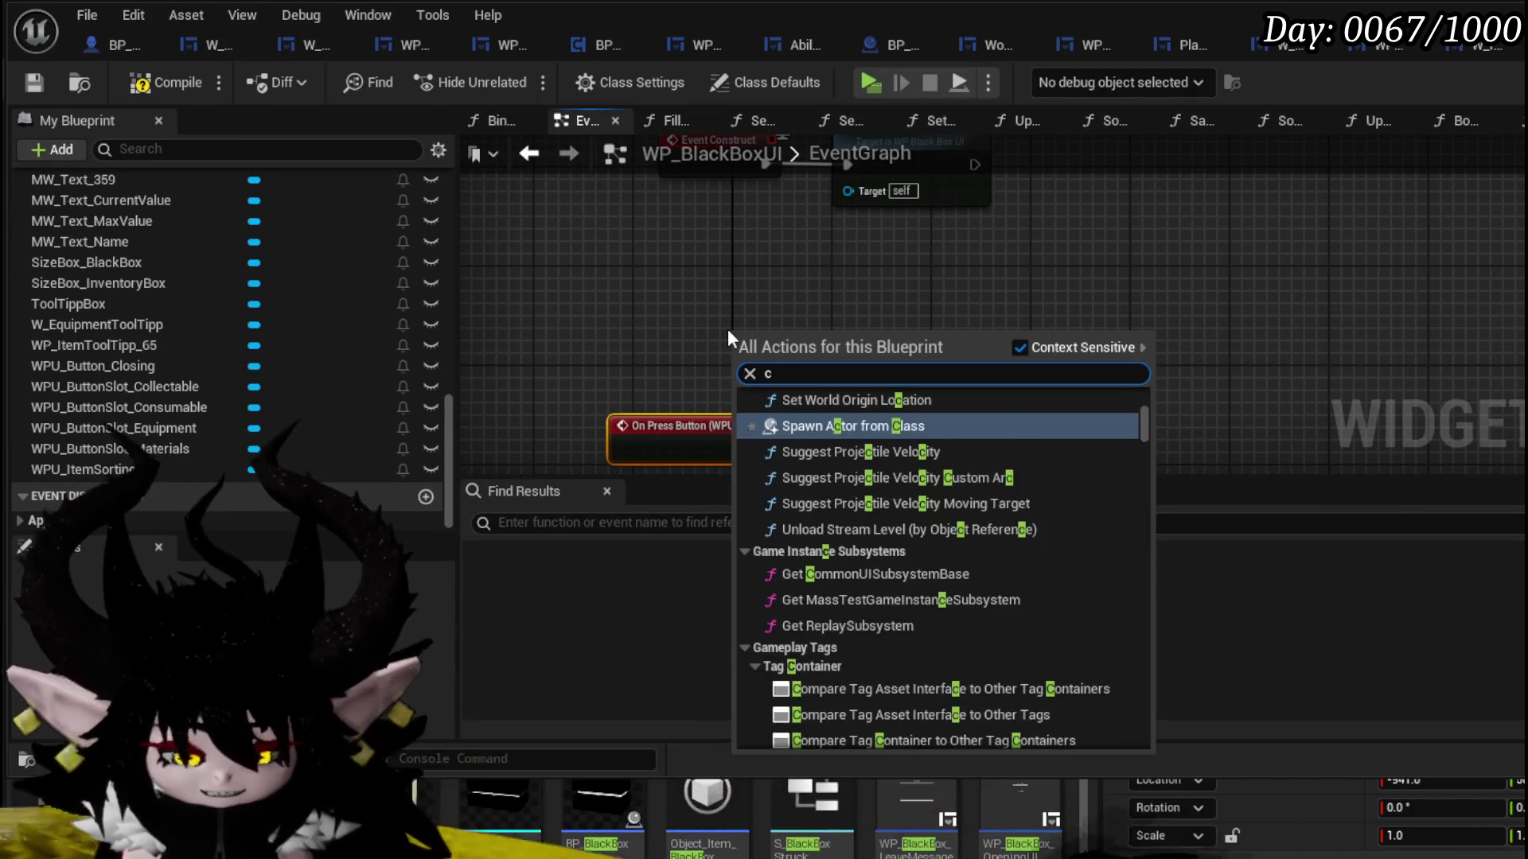
type("losing")
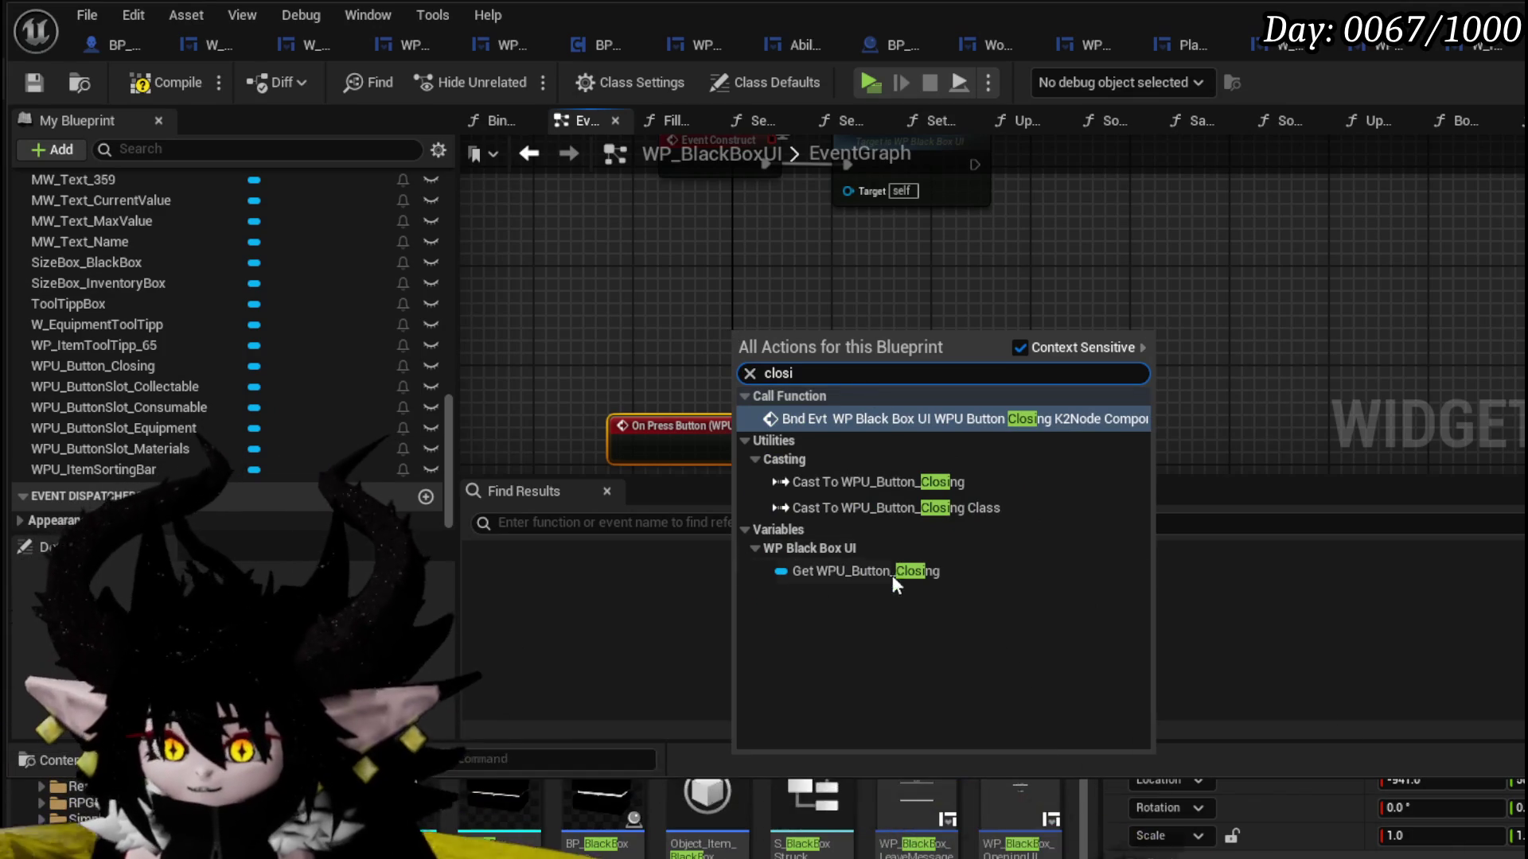
left_click(891, 575)
- Wire the press event to Close Widget on the button with Keep Widget Controlls? enabled
left_click_drag(828, 350, 935, 406)
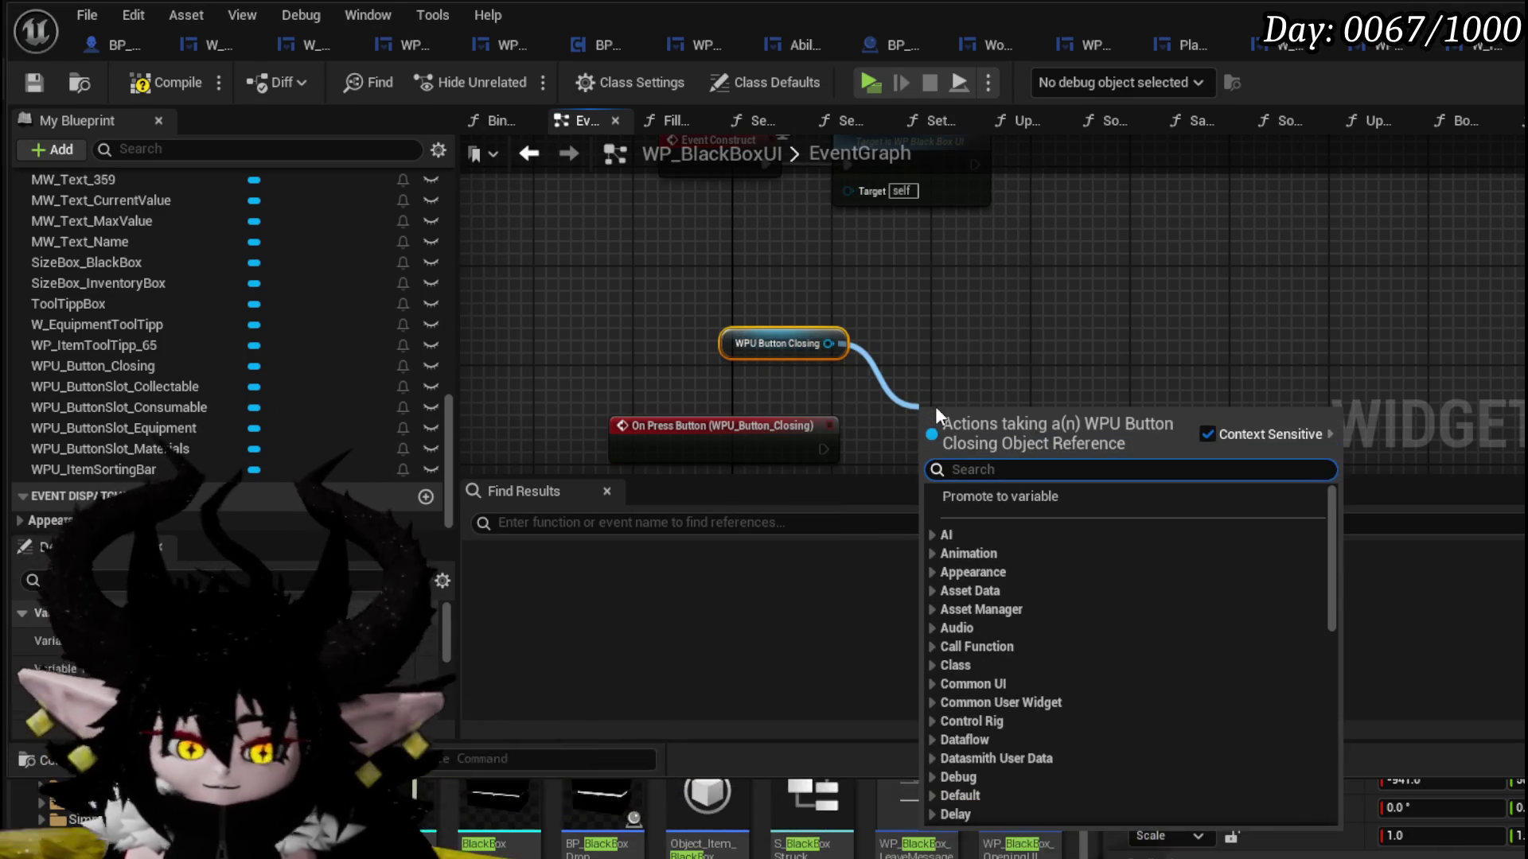
type("close")
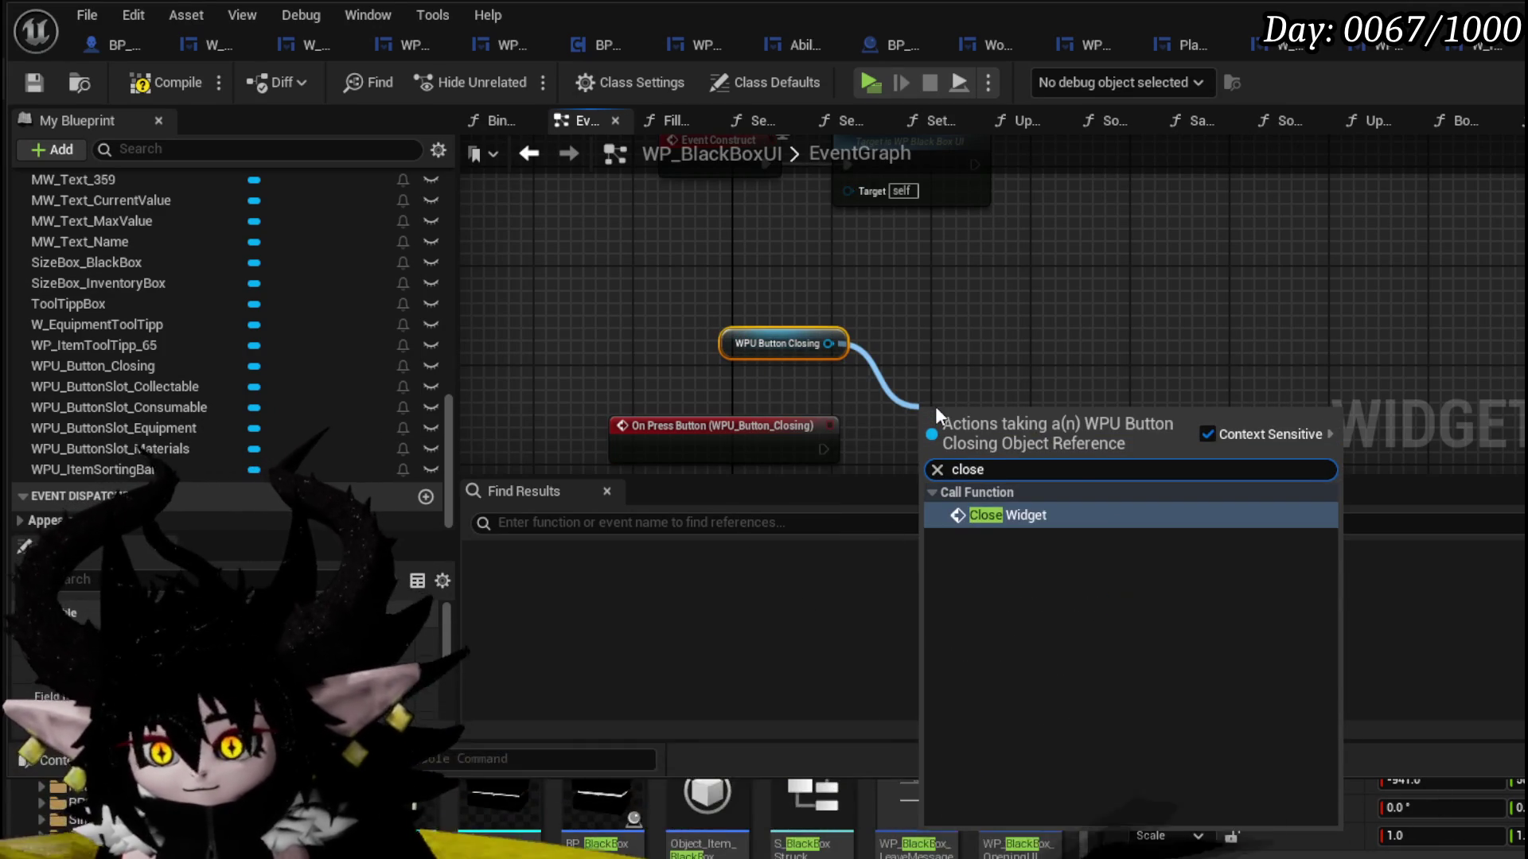
left_click(1026, 516)
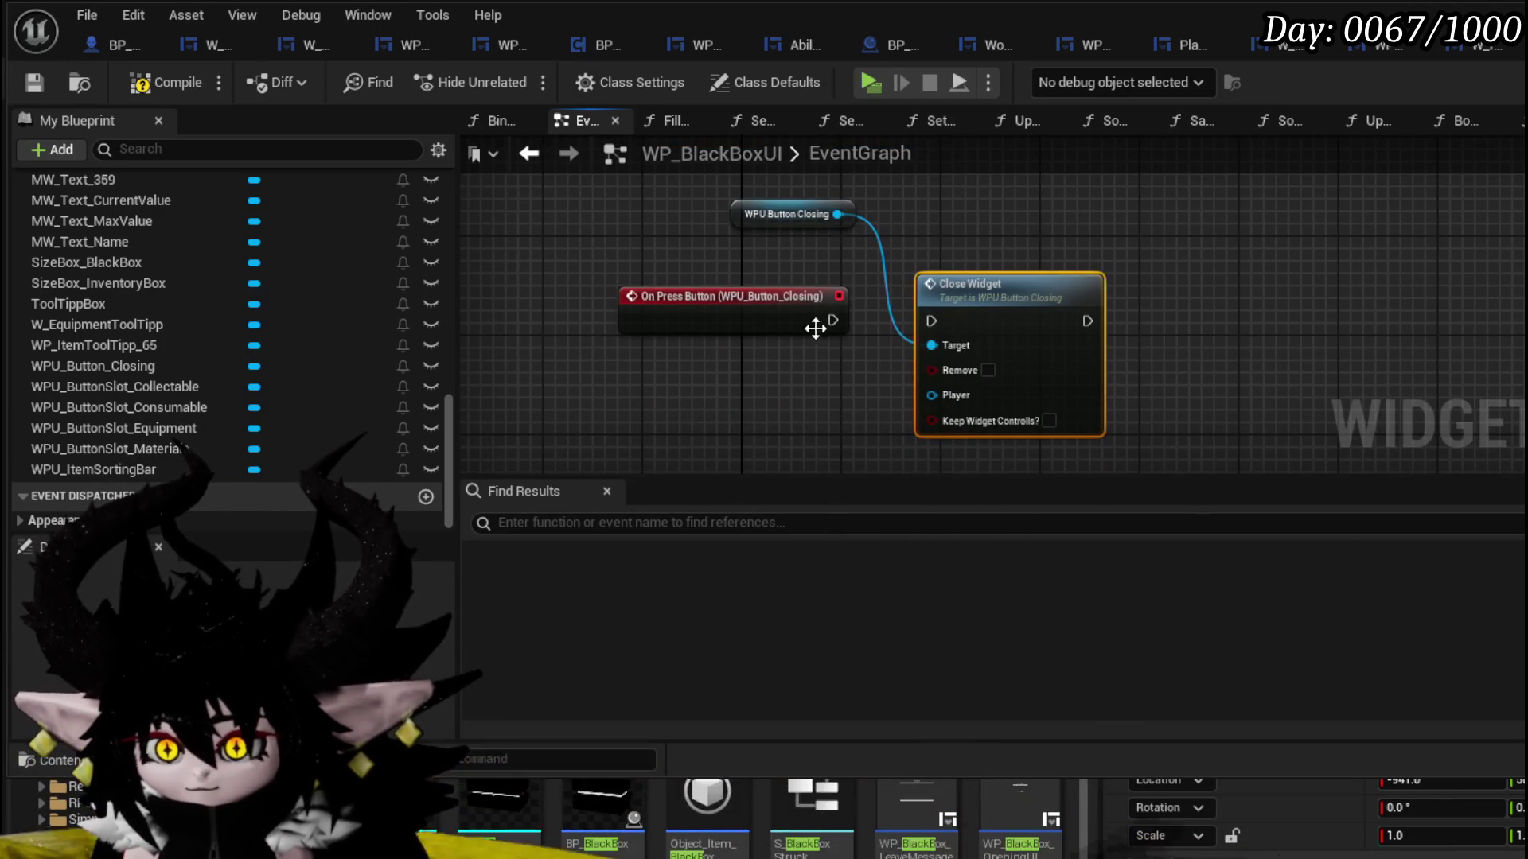
left_click_drag(870, 326, 933, 320)
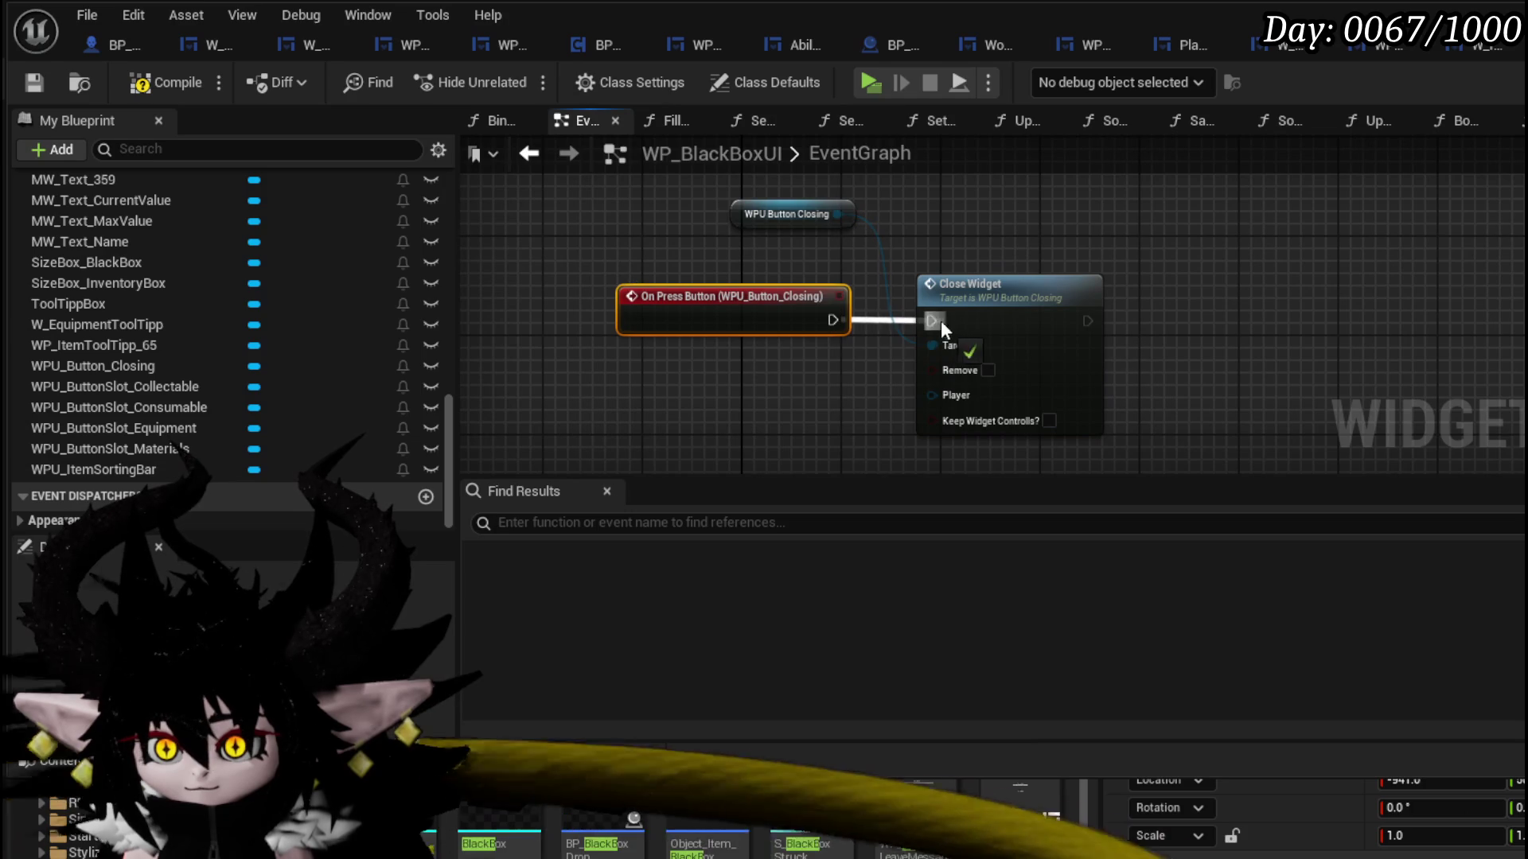
left_click(1050, 421)
left_click(768, 209)
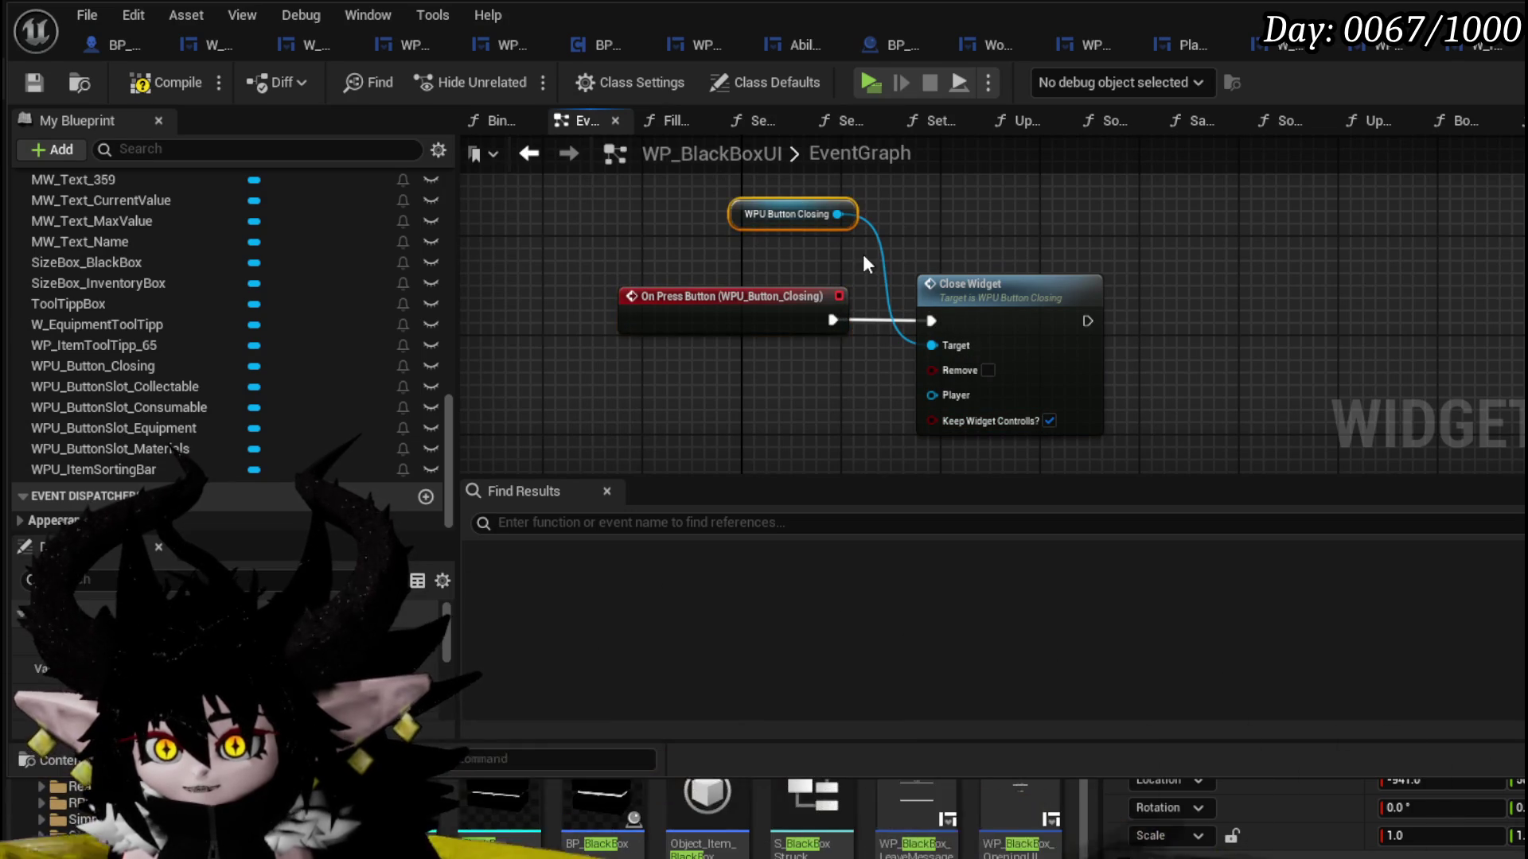
scroll(175, 232, "up", 10)
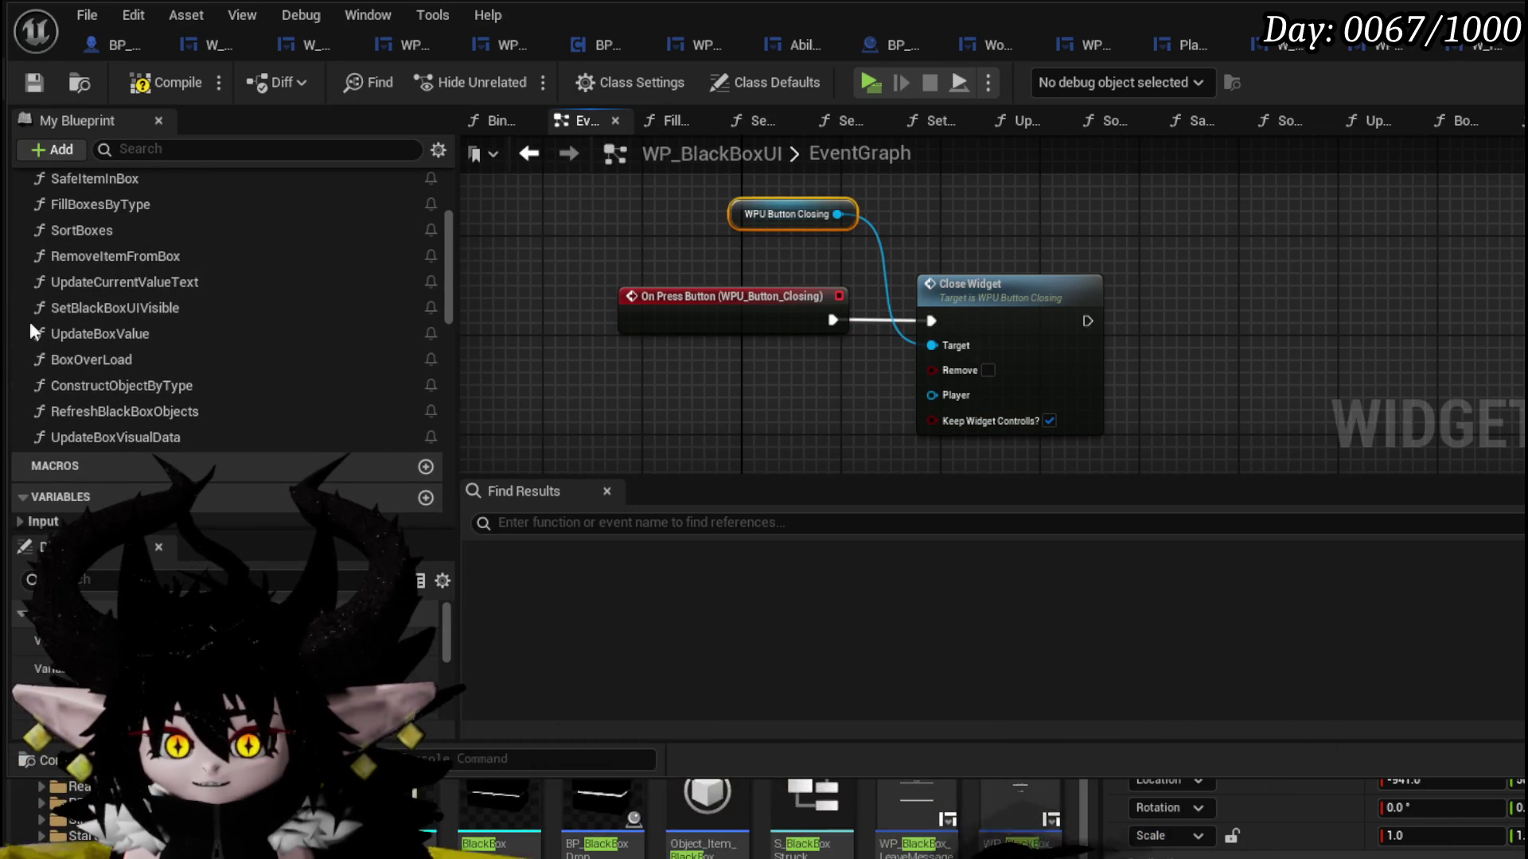
scroll(231, 323, "up", 2)
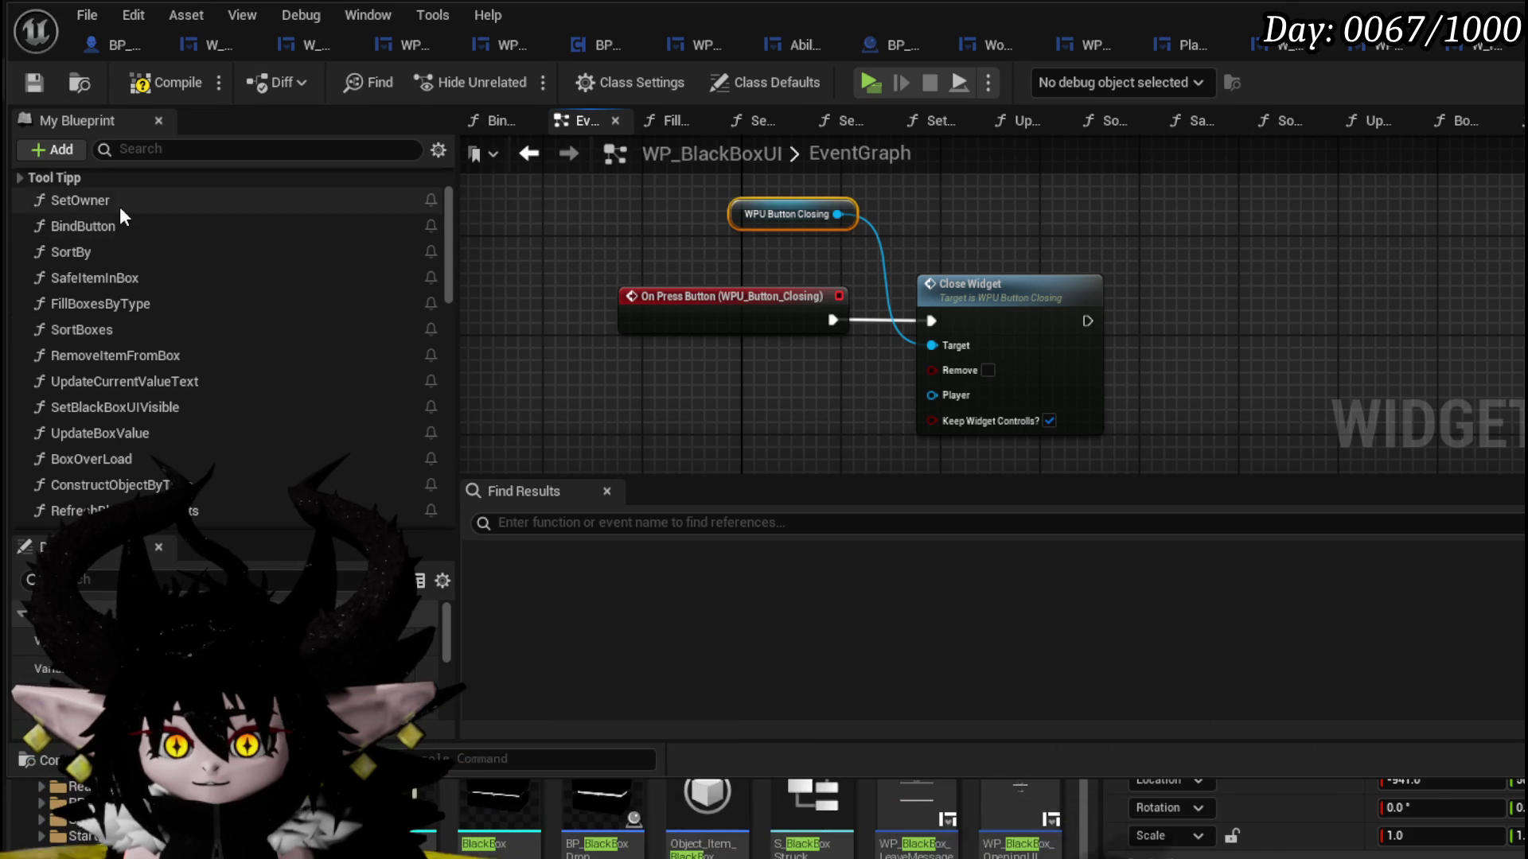
left_click(119, 206)
- Look over the SetOwner function graph, then bring up the BindButton graph
double_click(119, 207)
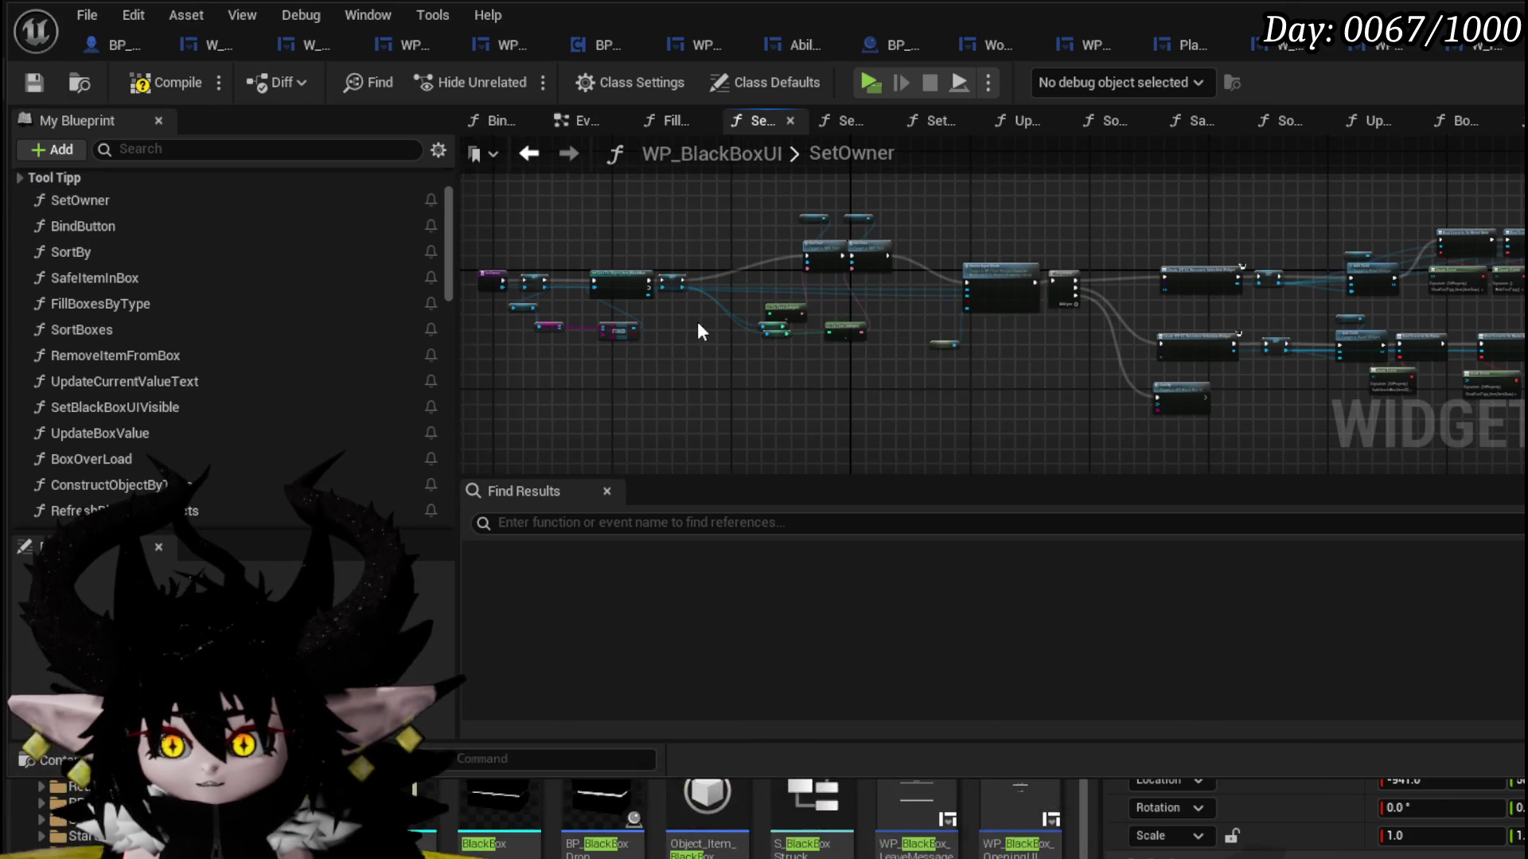
scroll(847, 403, "up", 2)
left_click_drag(846, 402, 960, 392)
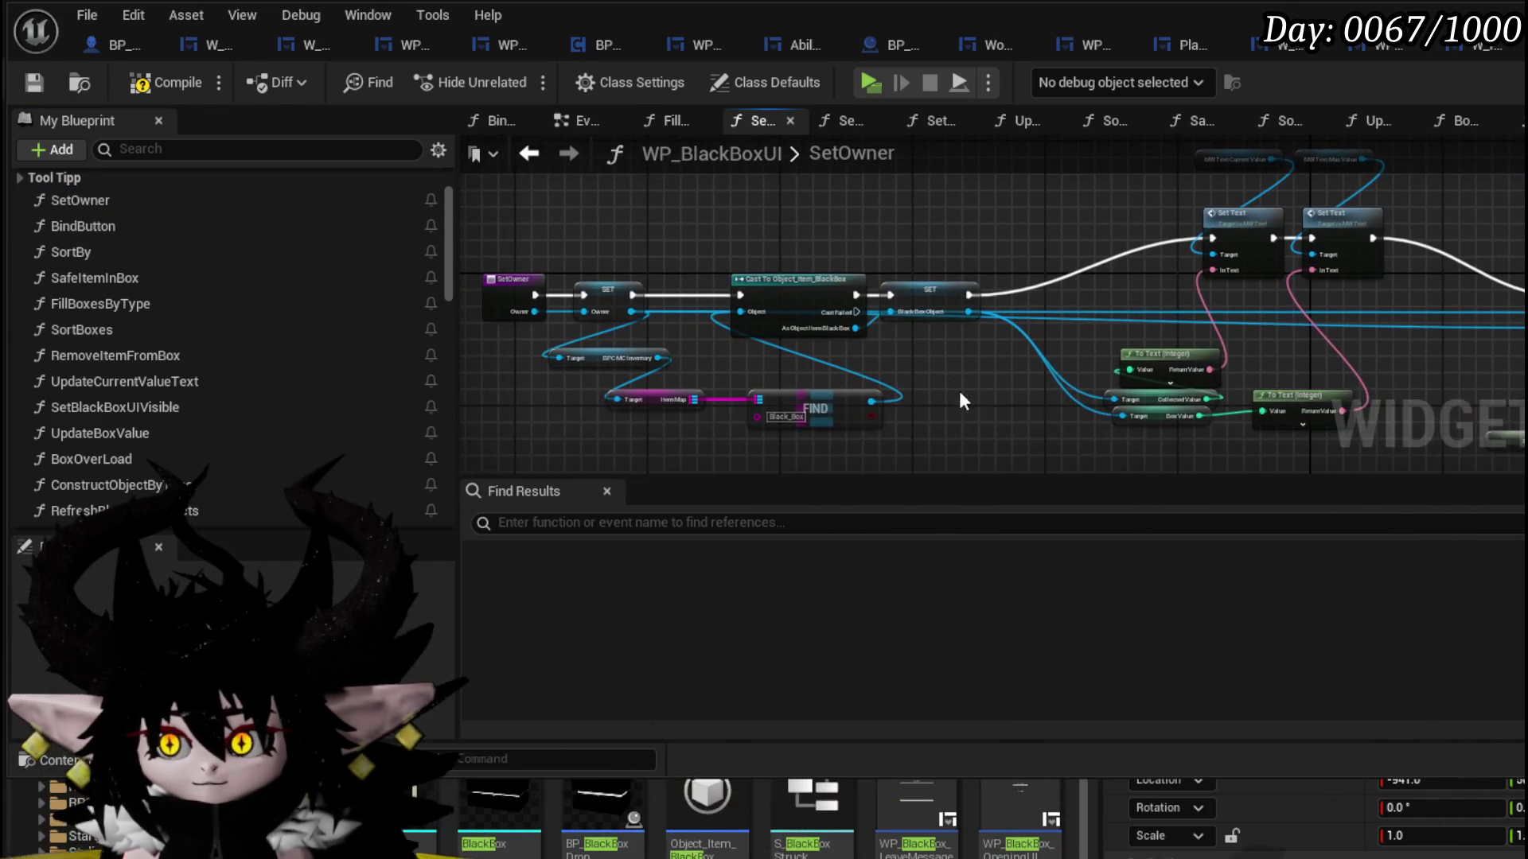
left_click_drag(690, 201, 991, 229)
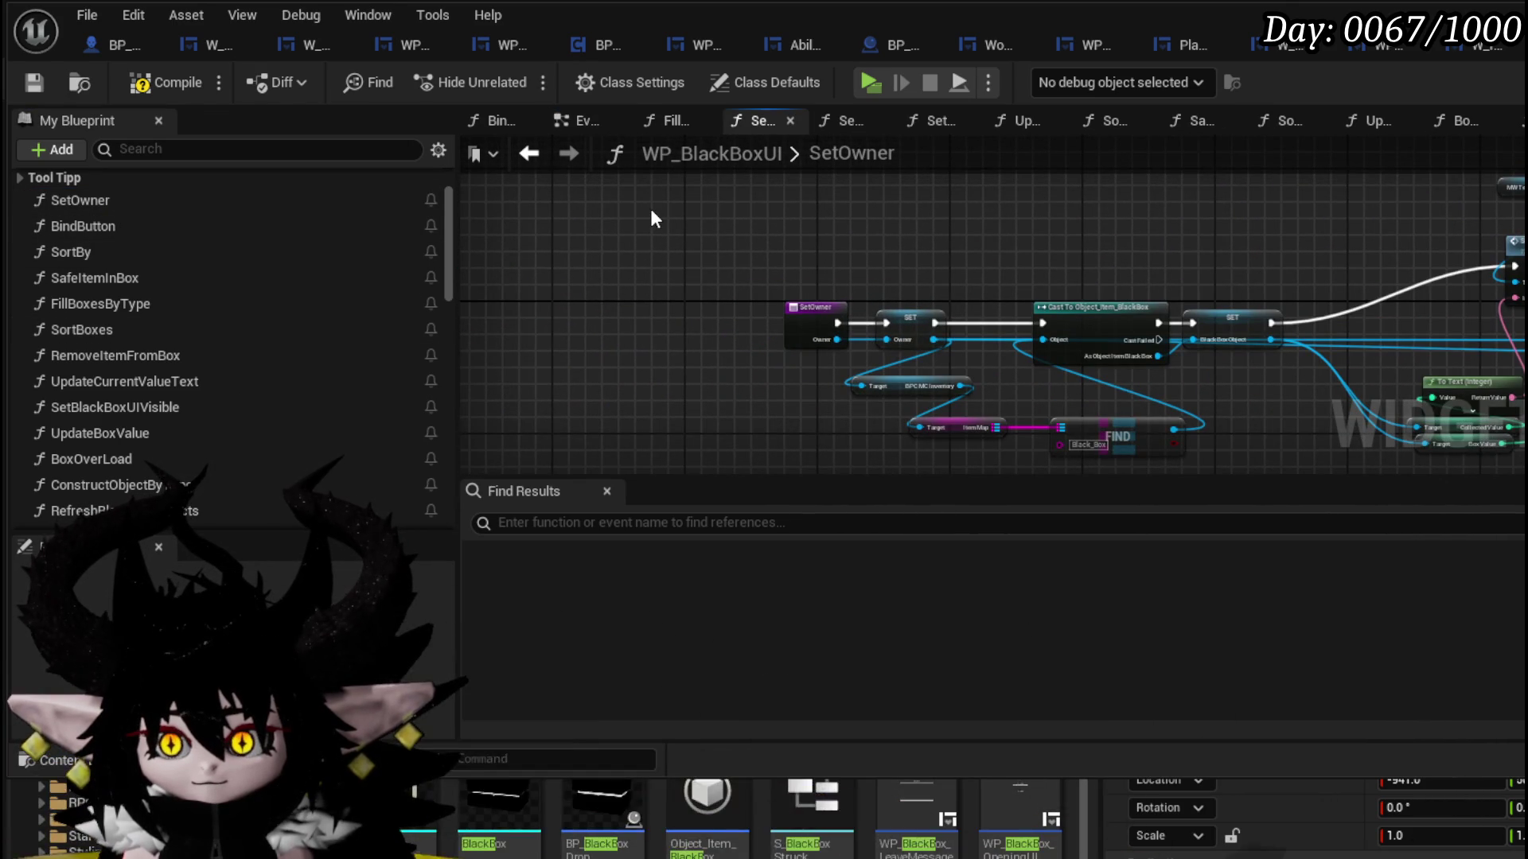
double_click(130, 227)
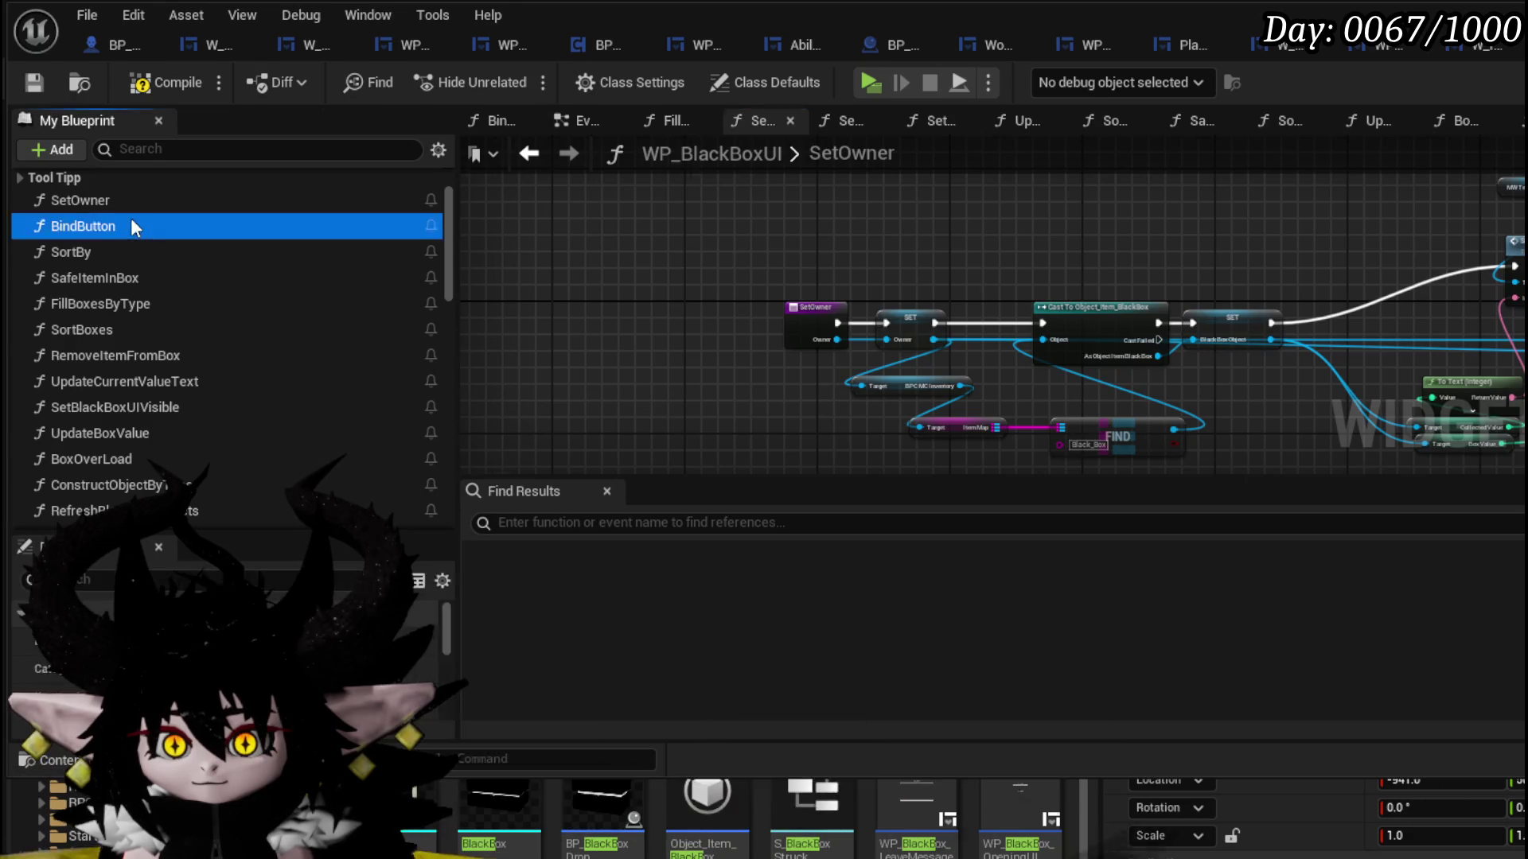
scroll(726, 290, "up", 3)
mouse_move(721, 286)
left_mouse_down()
mouse_move(914, 231)
mouse_move(1215, 250)
mouse_move(966, 193)
left_mouse_up()
- In BindButton, add Set Parent Widget on the closing button with Self as parent, then return to the level editor
left_click(968, 199)
left_click_drag(1062, 204, 1177, 261)
type("Paren")
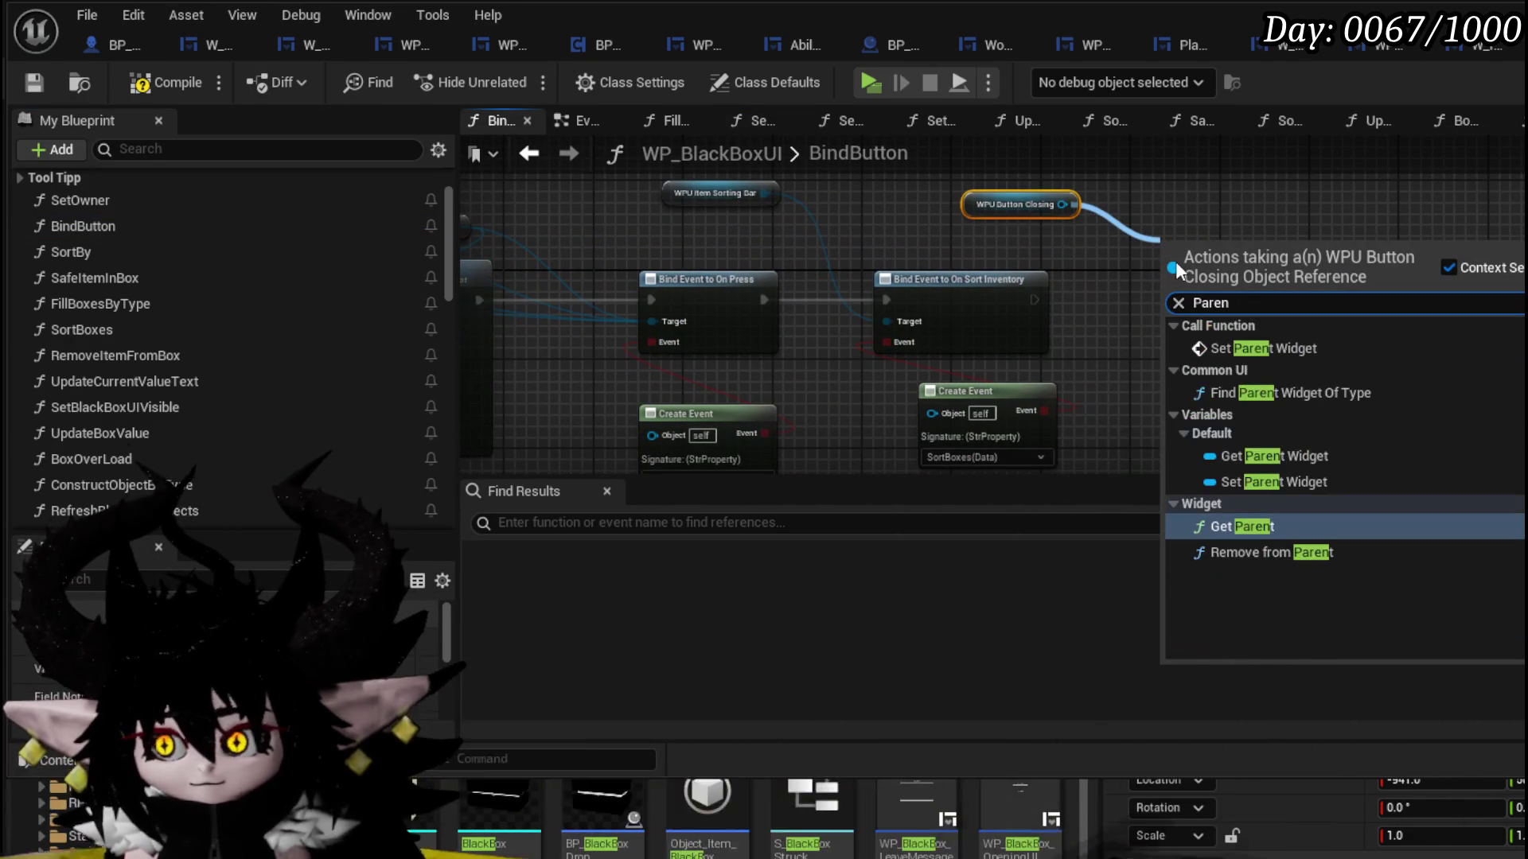
left_click(1302, 348)
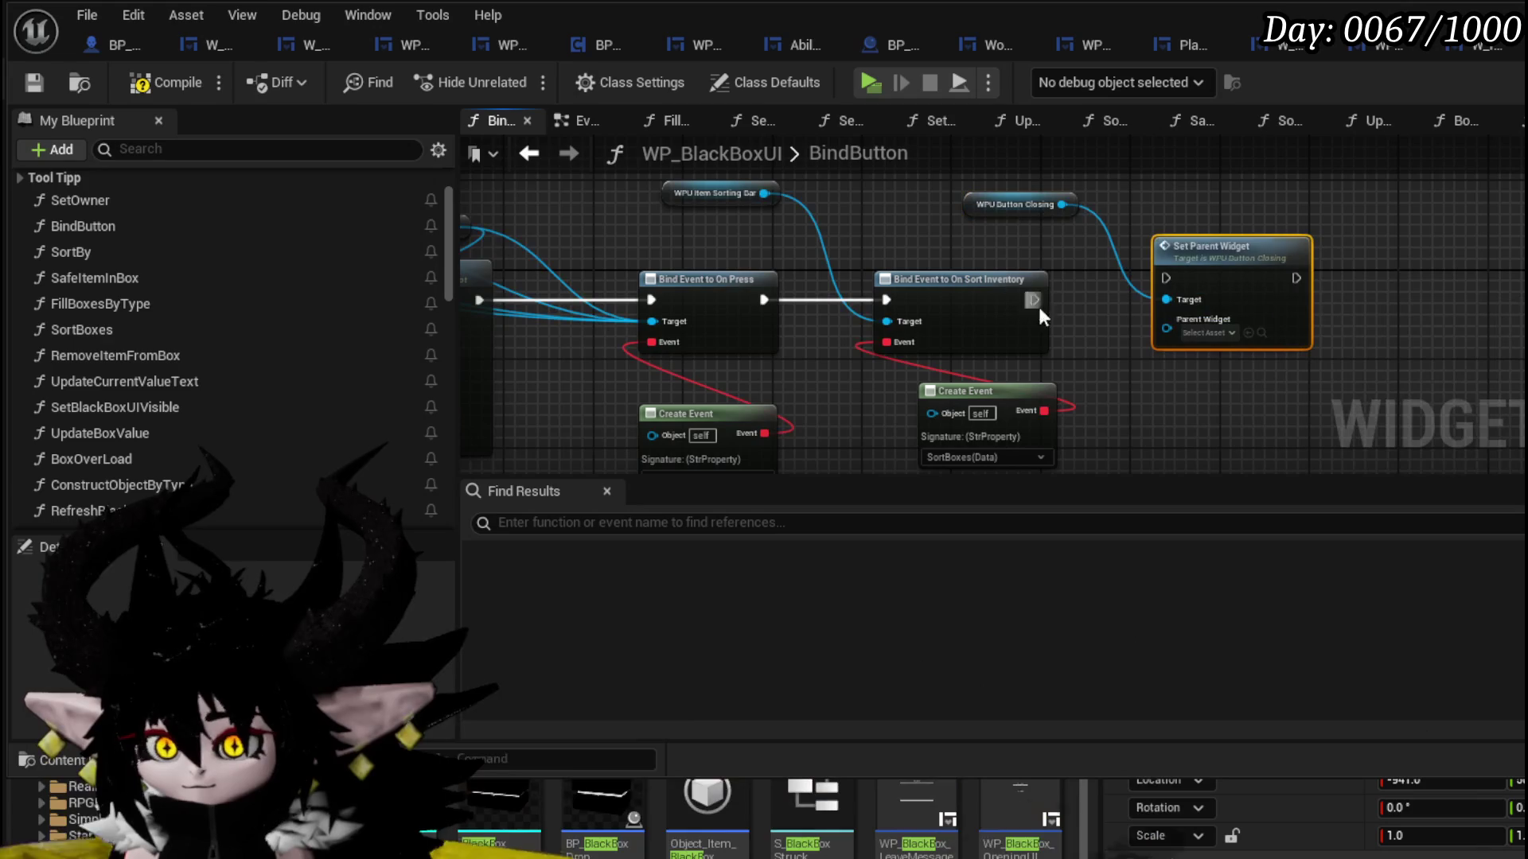
left_click_drag(1167, 327, 1187, 375)
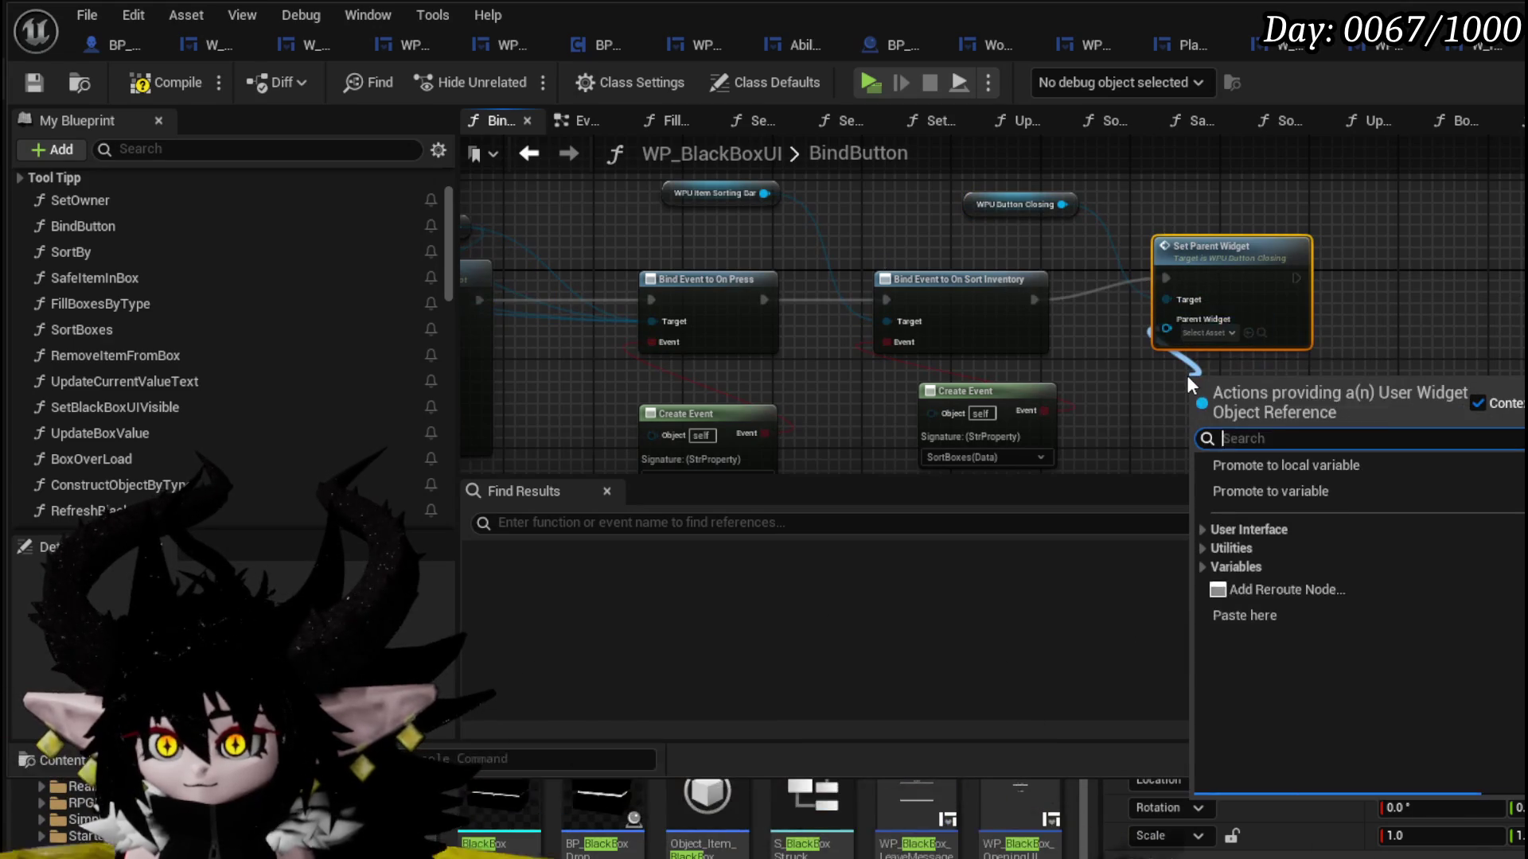
type("Self")
key("Return")
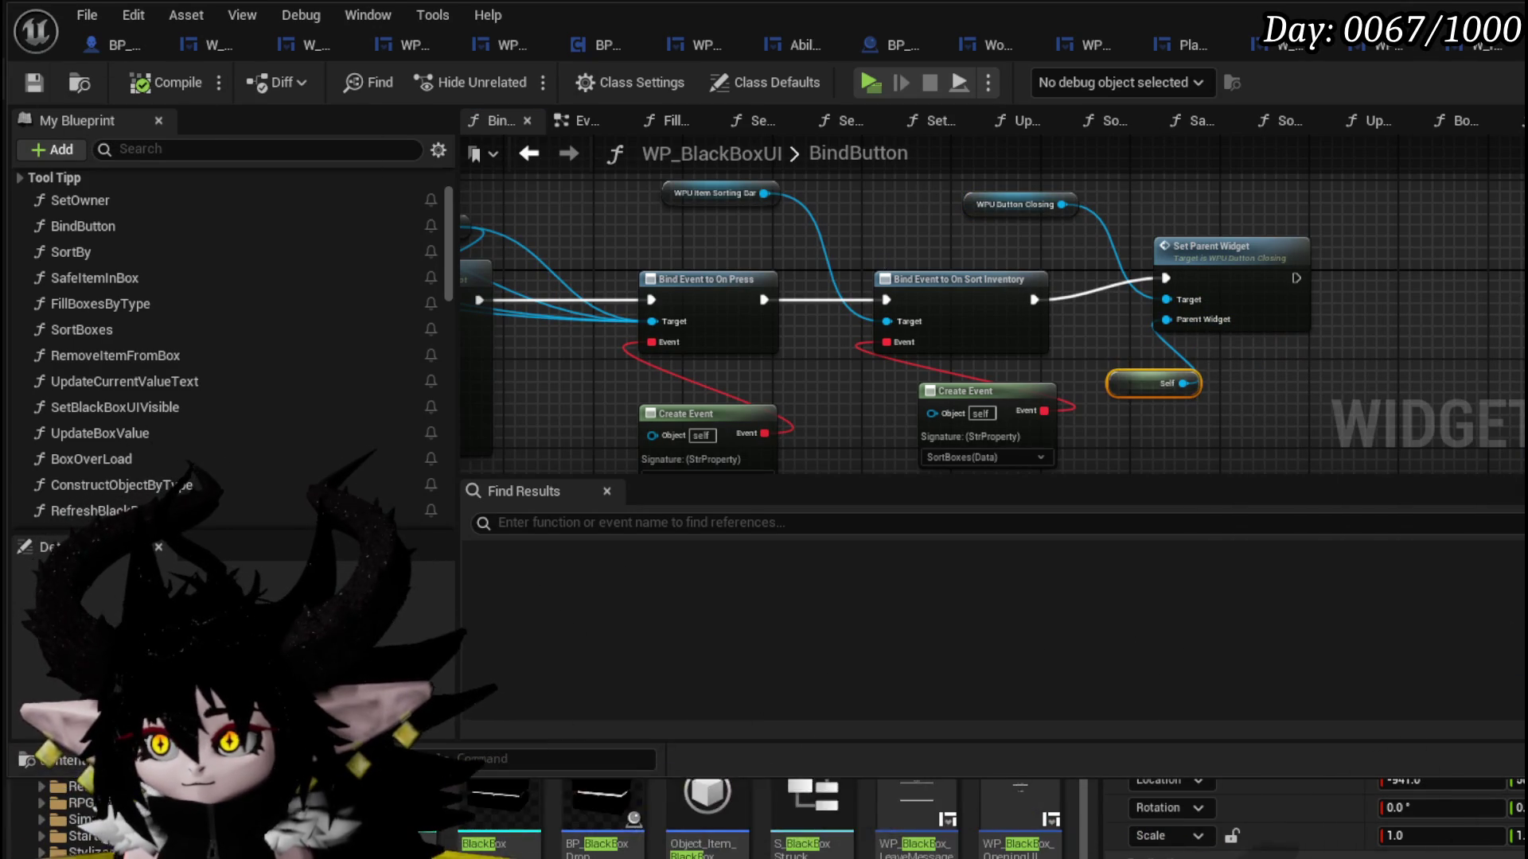
key("alt+Tab")
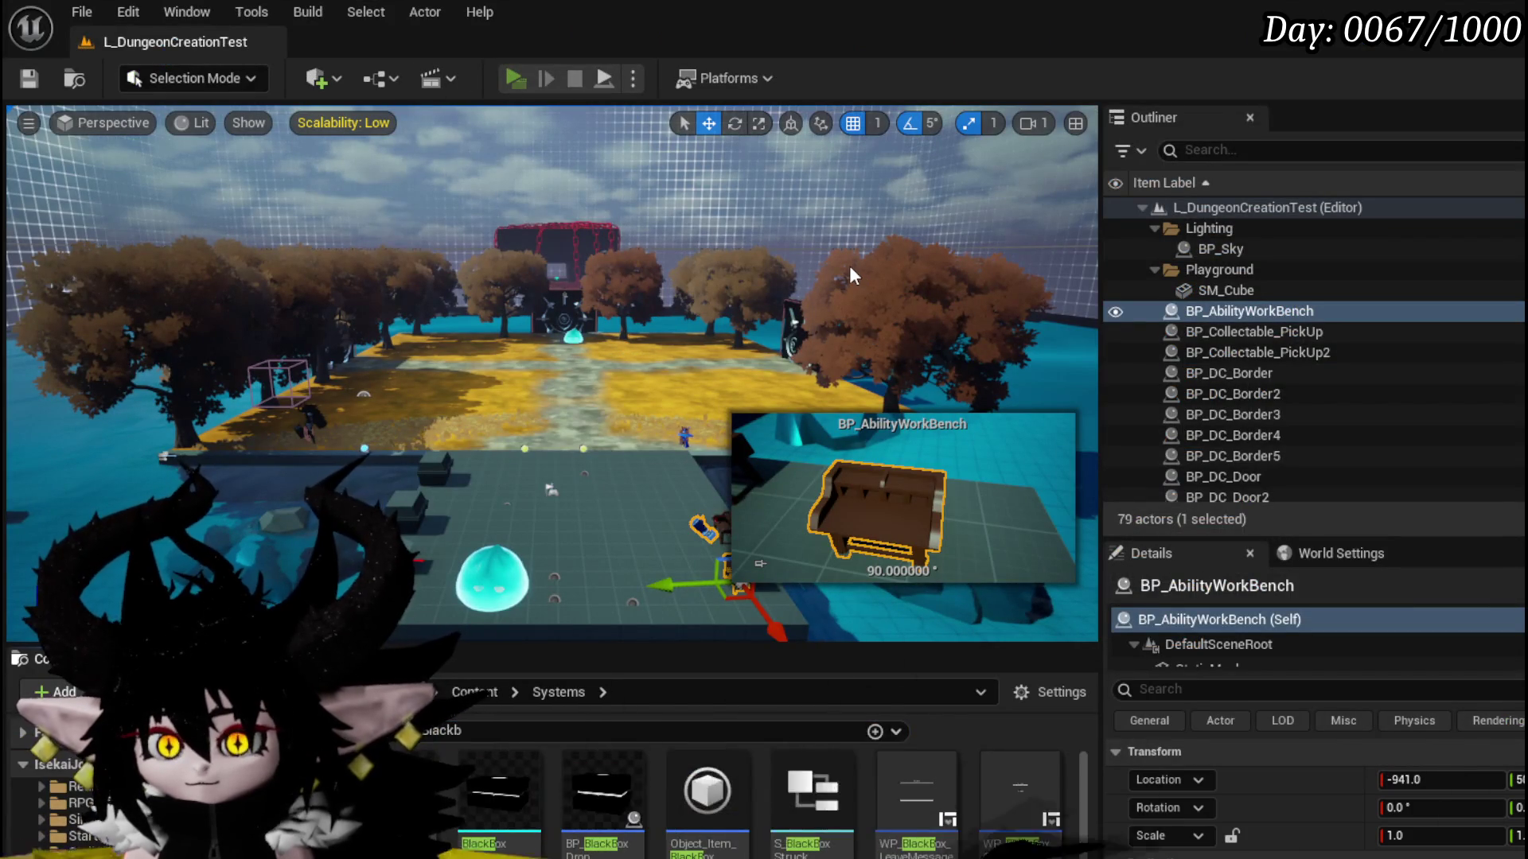
- Play-test opening and closing the Black Box panel twice, then stop the preview and save the map
key("alt+p")
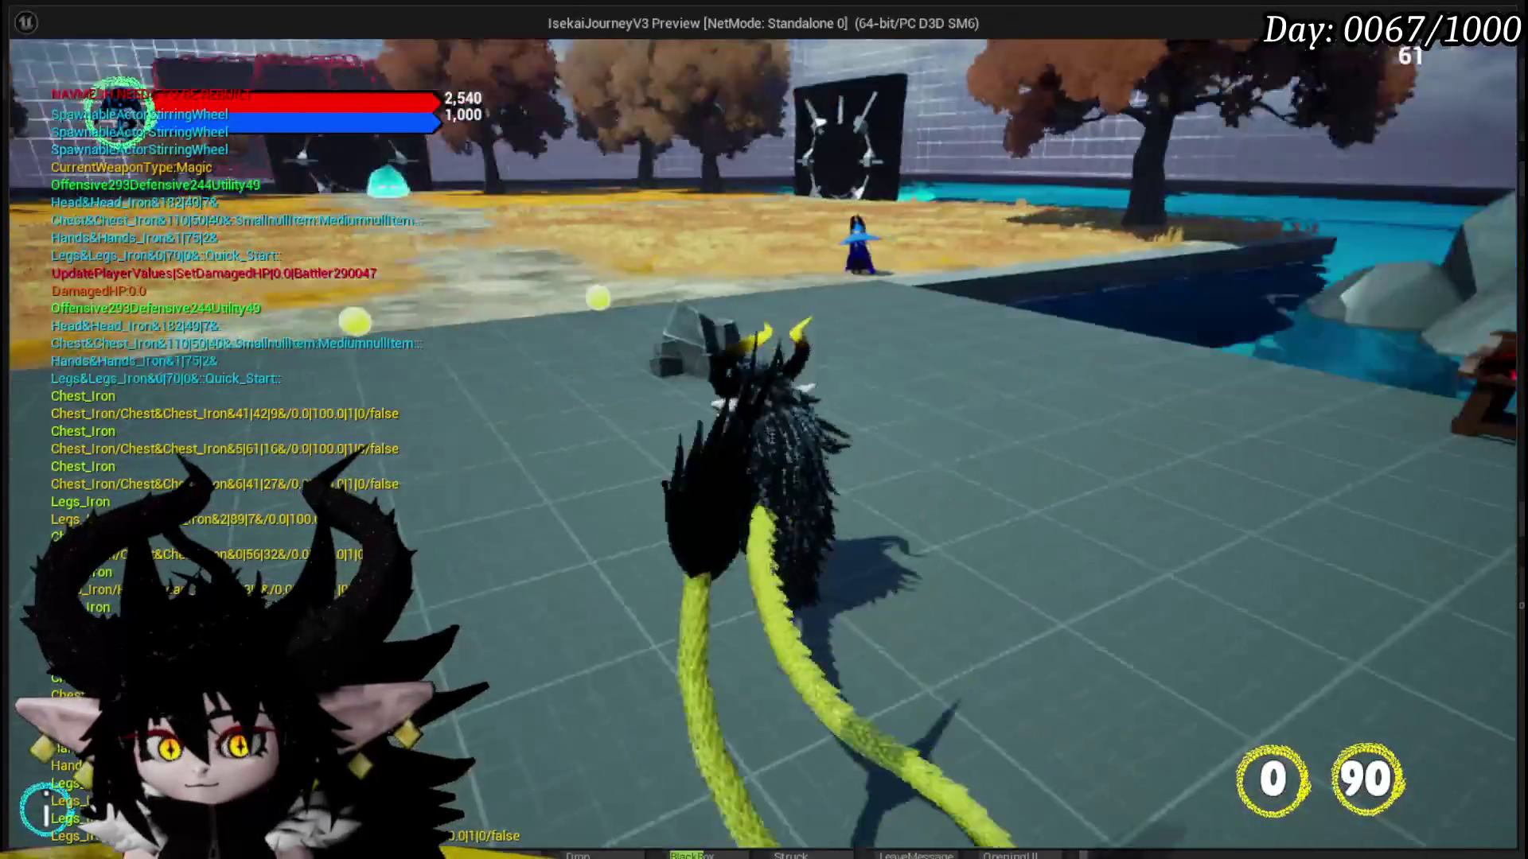
key("Tab")
left_click(518, 57)
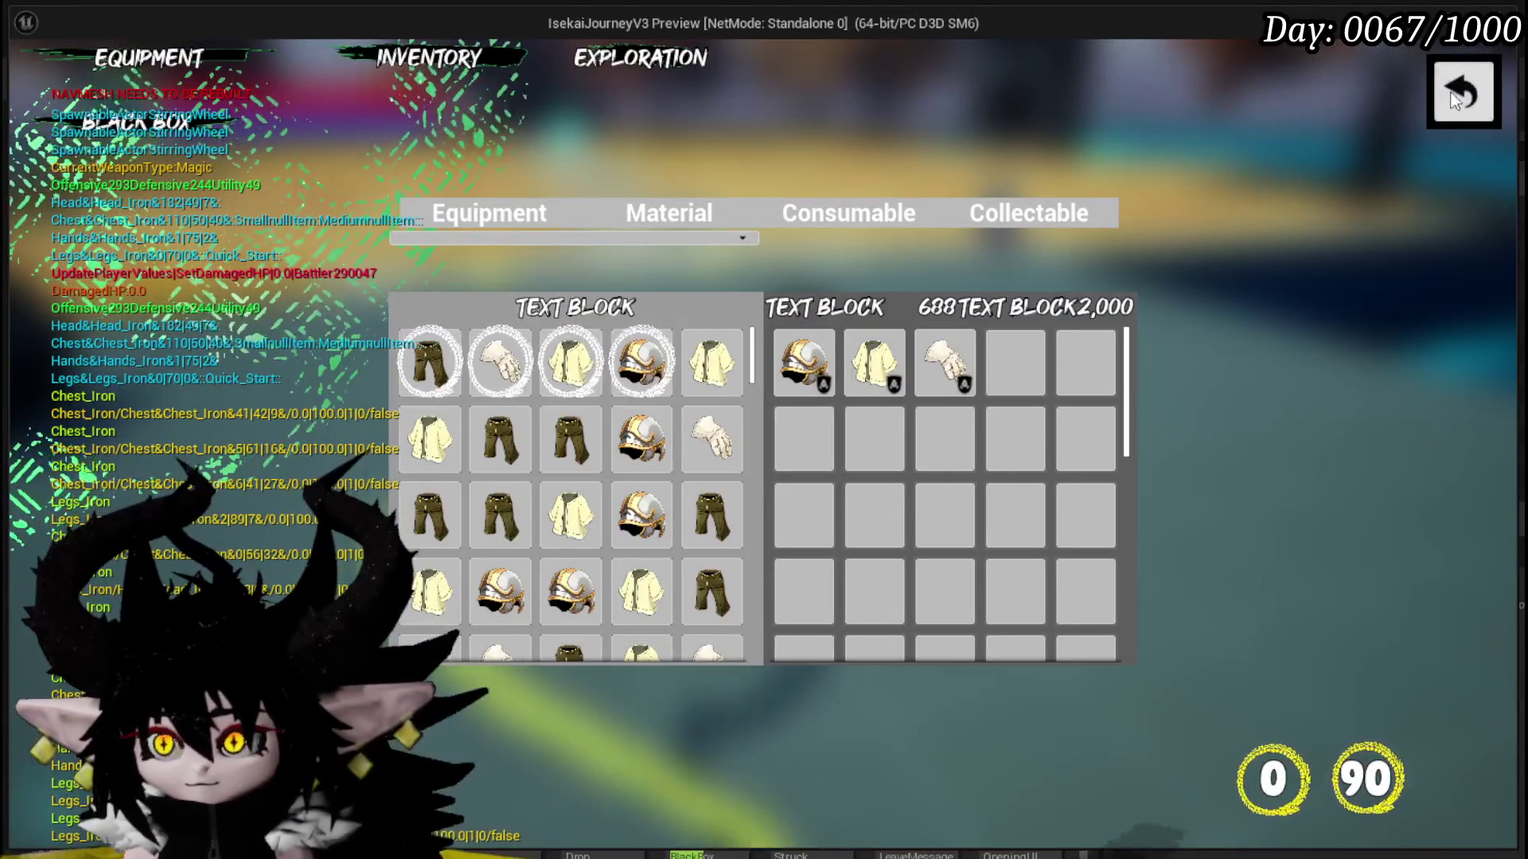
left_click(1455, 98)
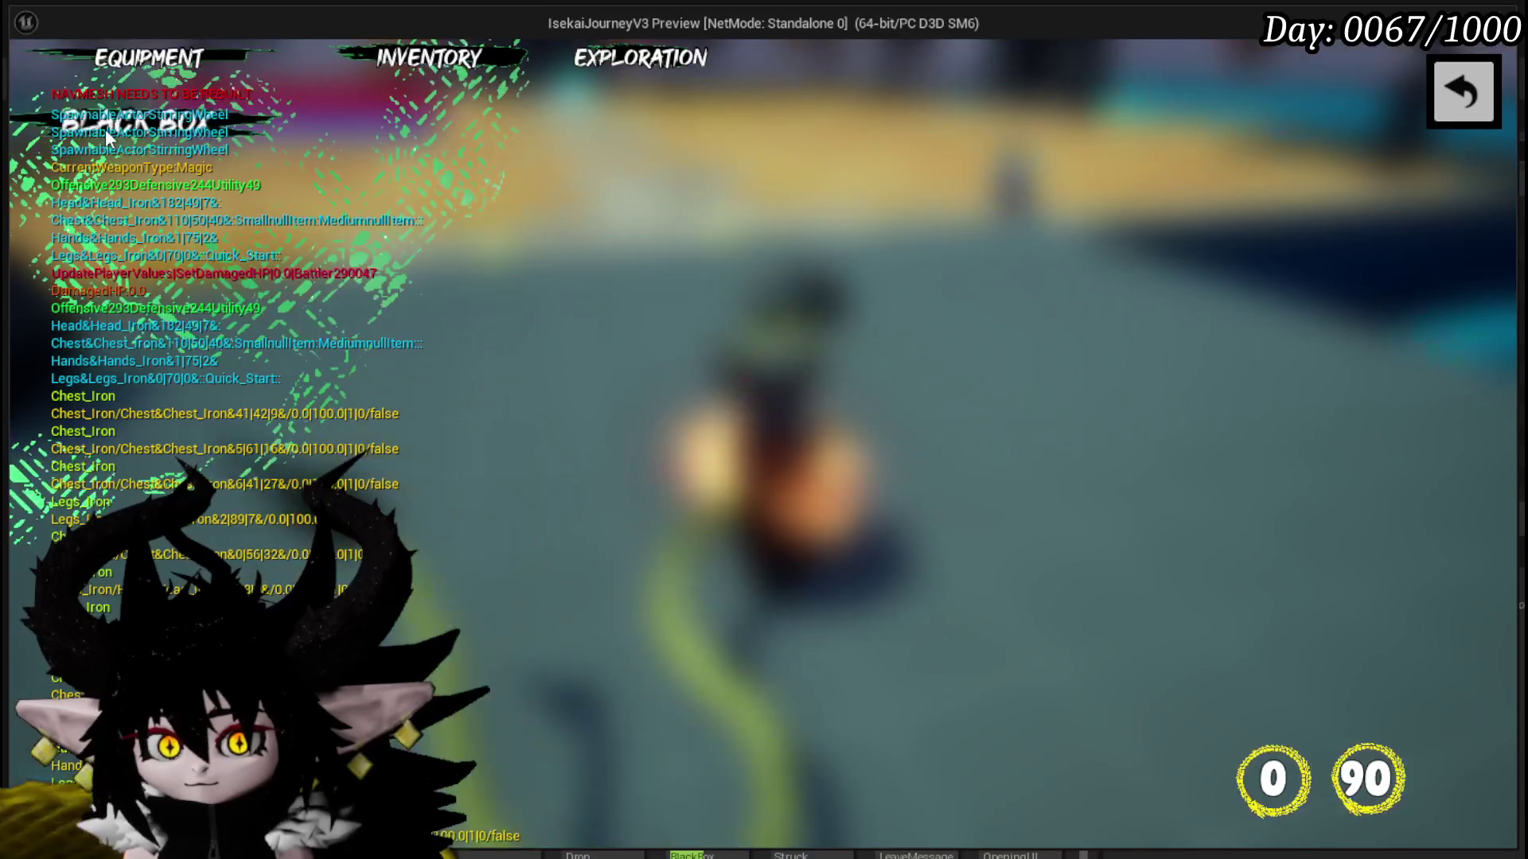
left_click(360, 61)
left_click(1467, 94)
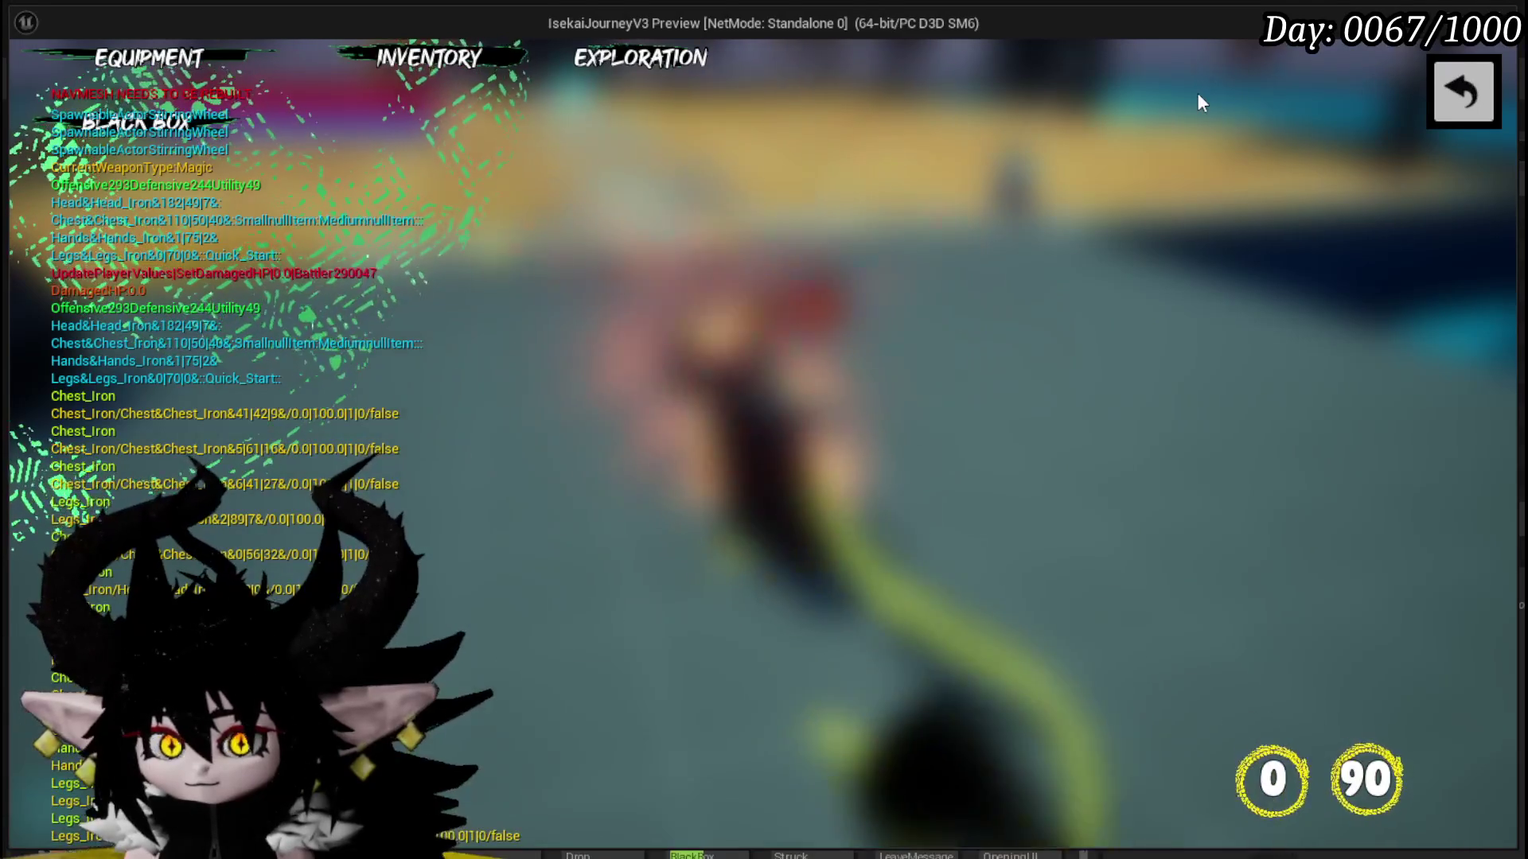
key("Escape")
left_click(31, 78)
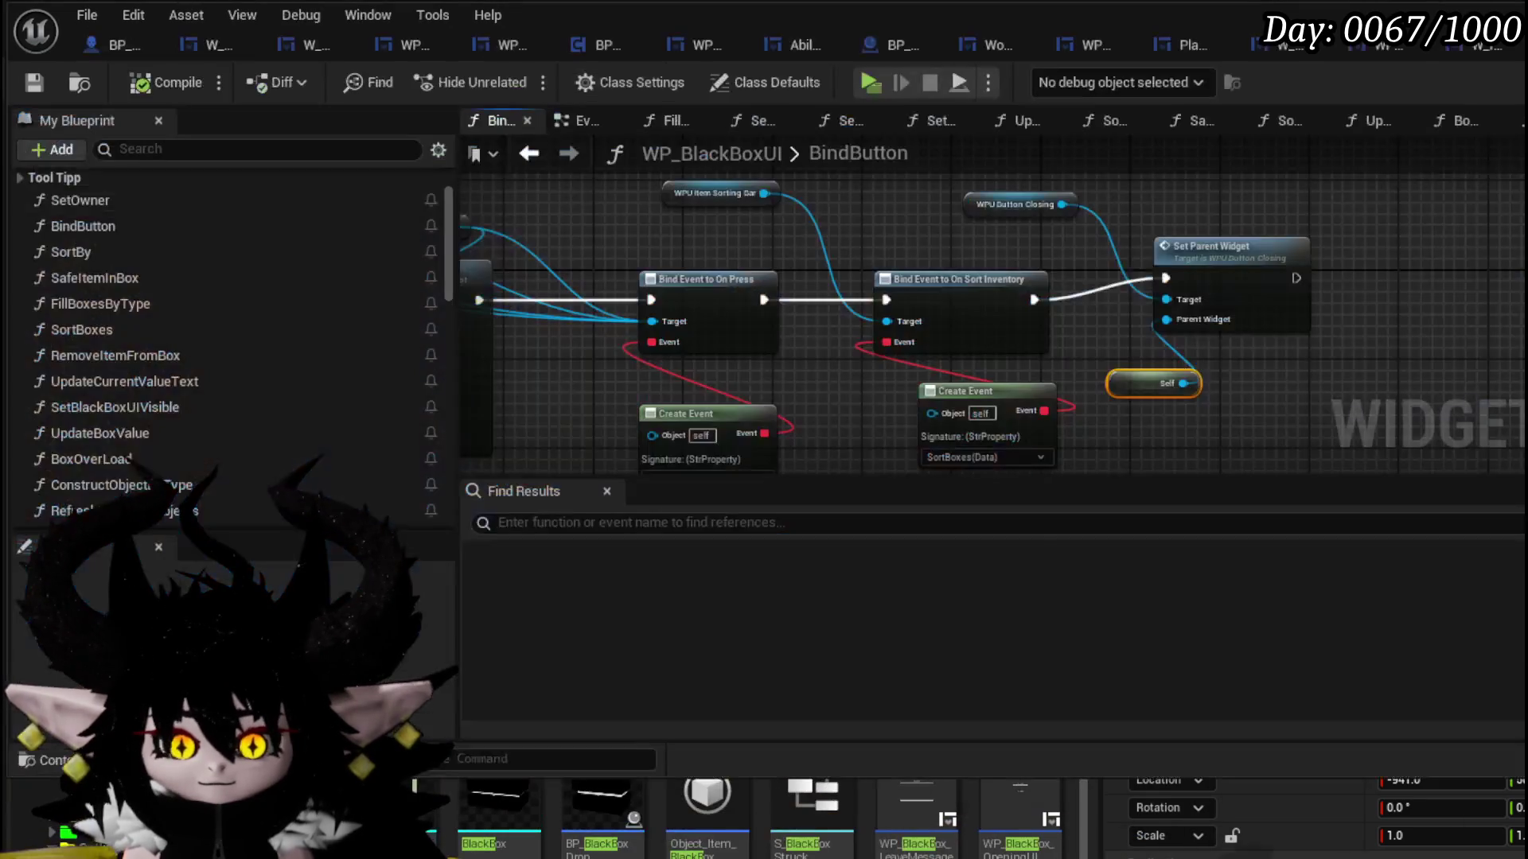
- Move the WPU Button Closing node above Set Parent Widget and compile
left_click_drag(1013, 203, 1147, 196)
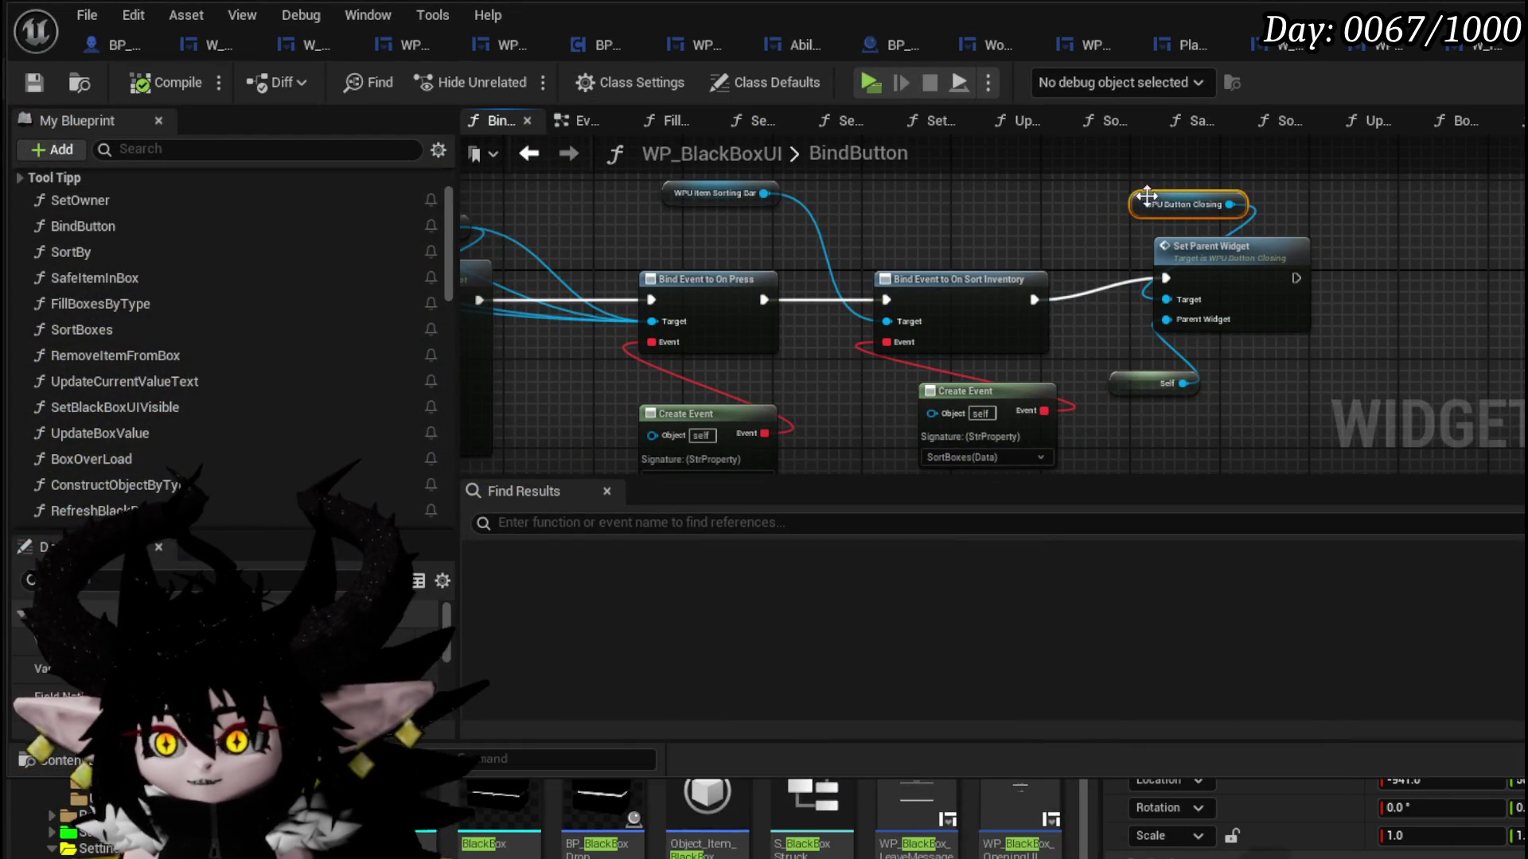
left_click_drag(944, 256, 815, 330)
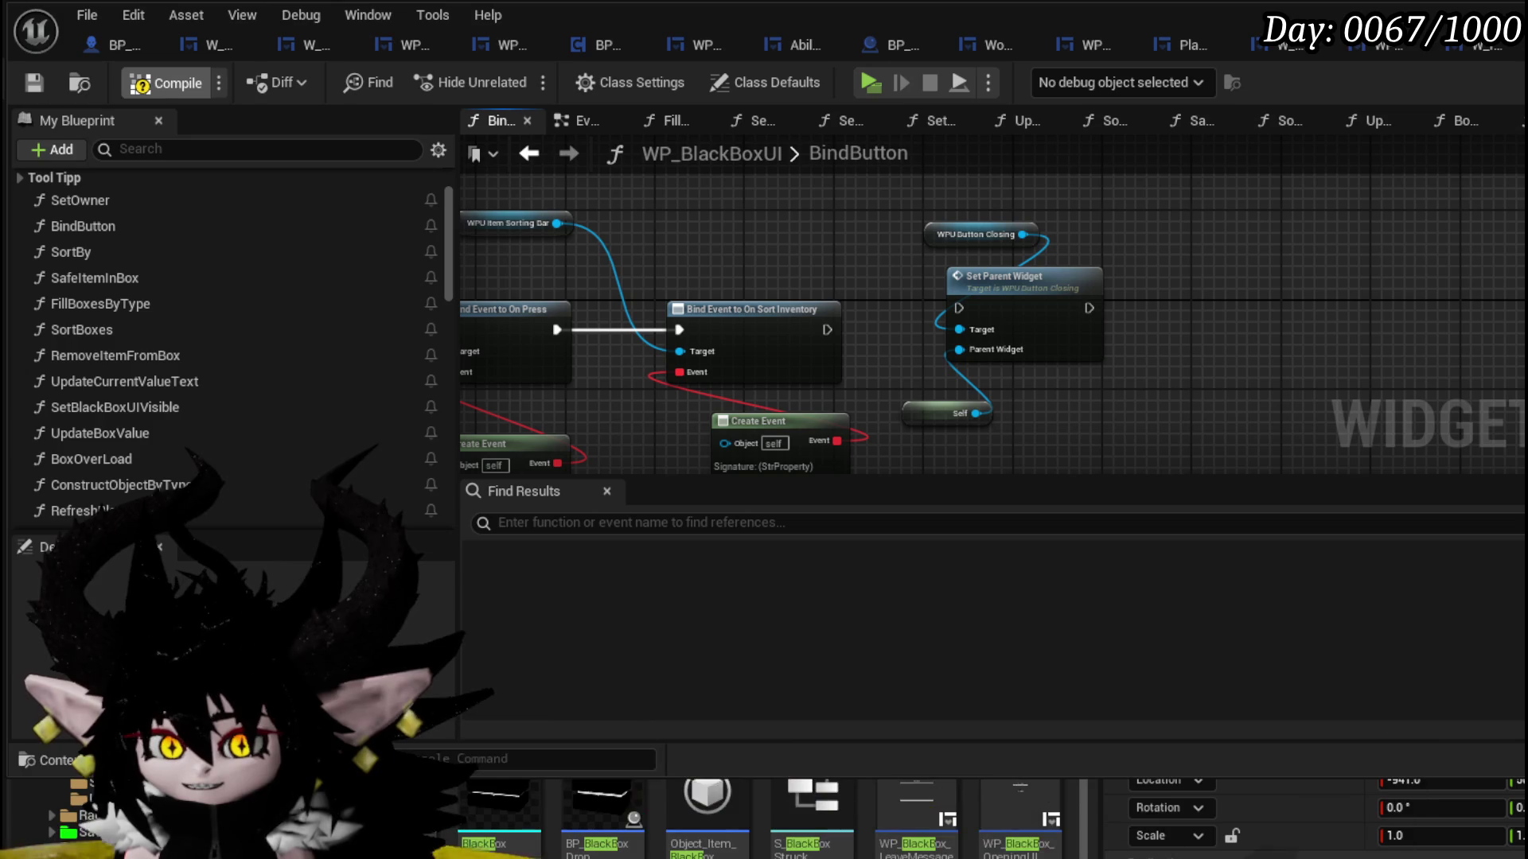
left_click(24, 78)
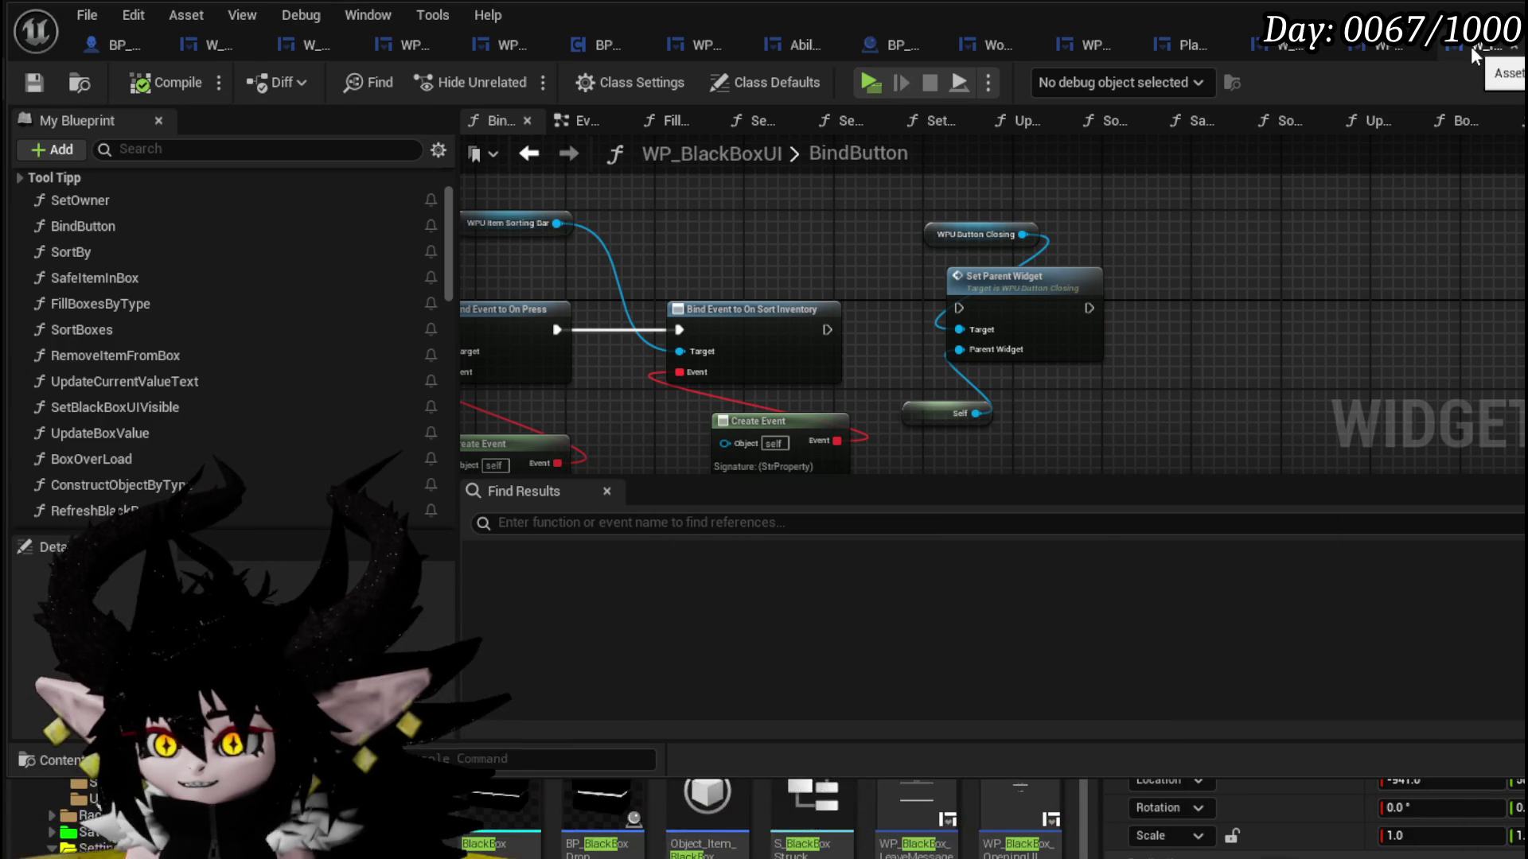
- Delete the closing button in the Designer, compile, restore it, and return to the BindButton graph
left_click(1416, 221)
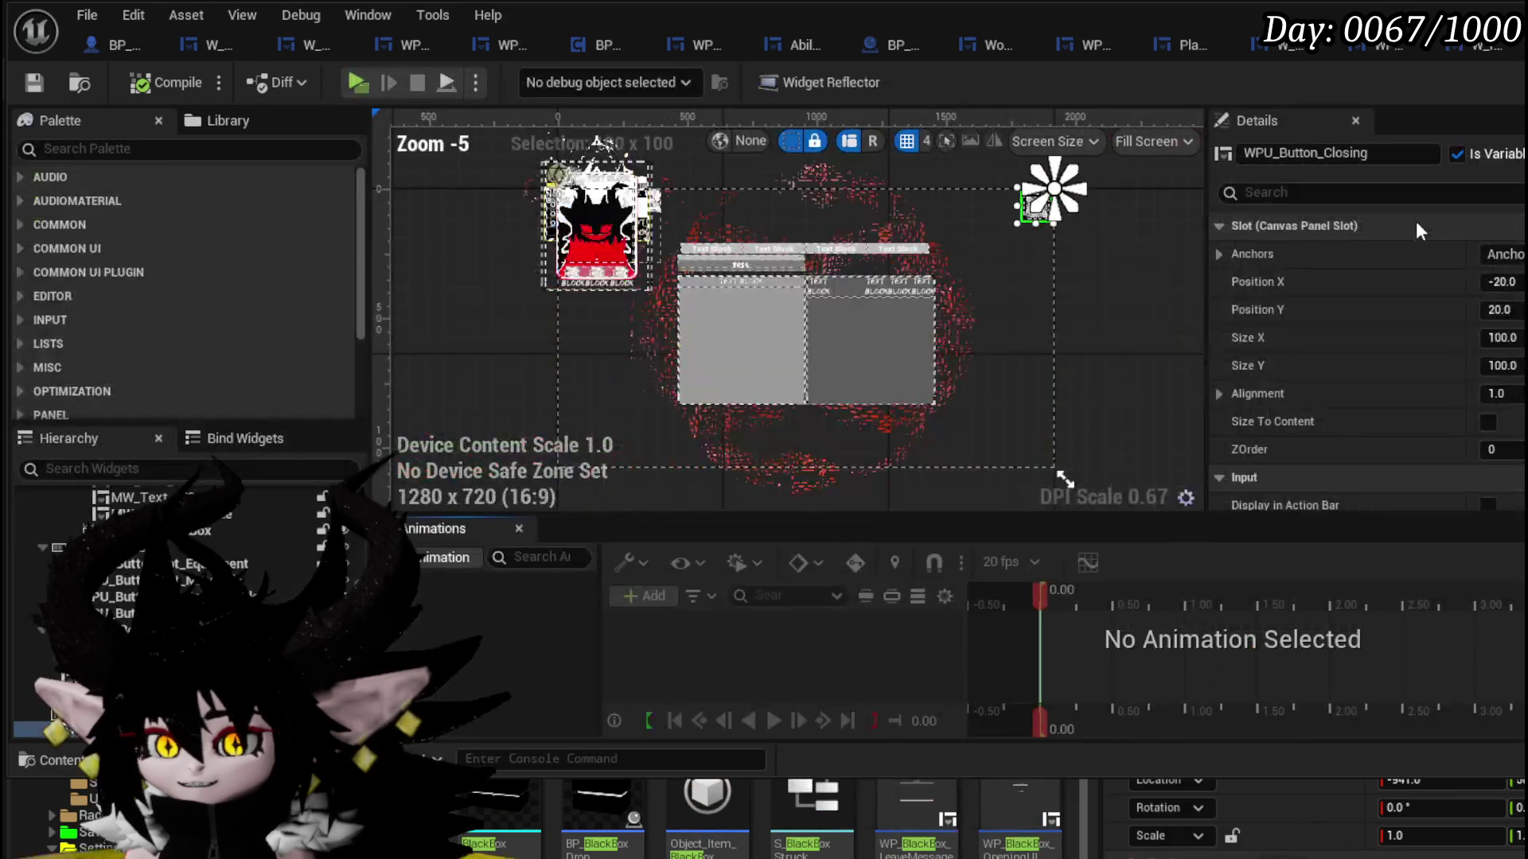
left_click(1077, 236)
scroll(959, 180, "up", 3)
left_click(959, 179)
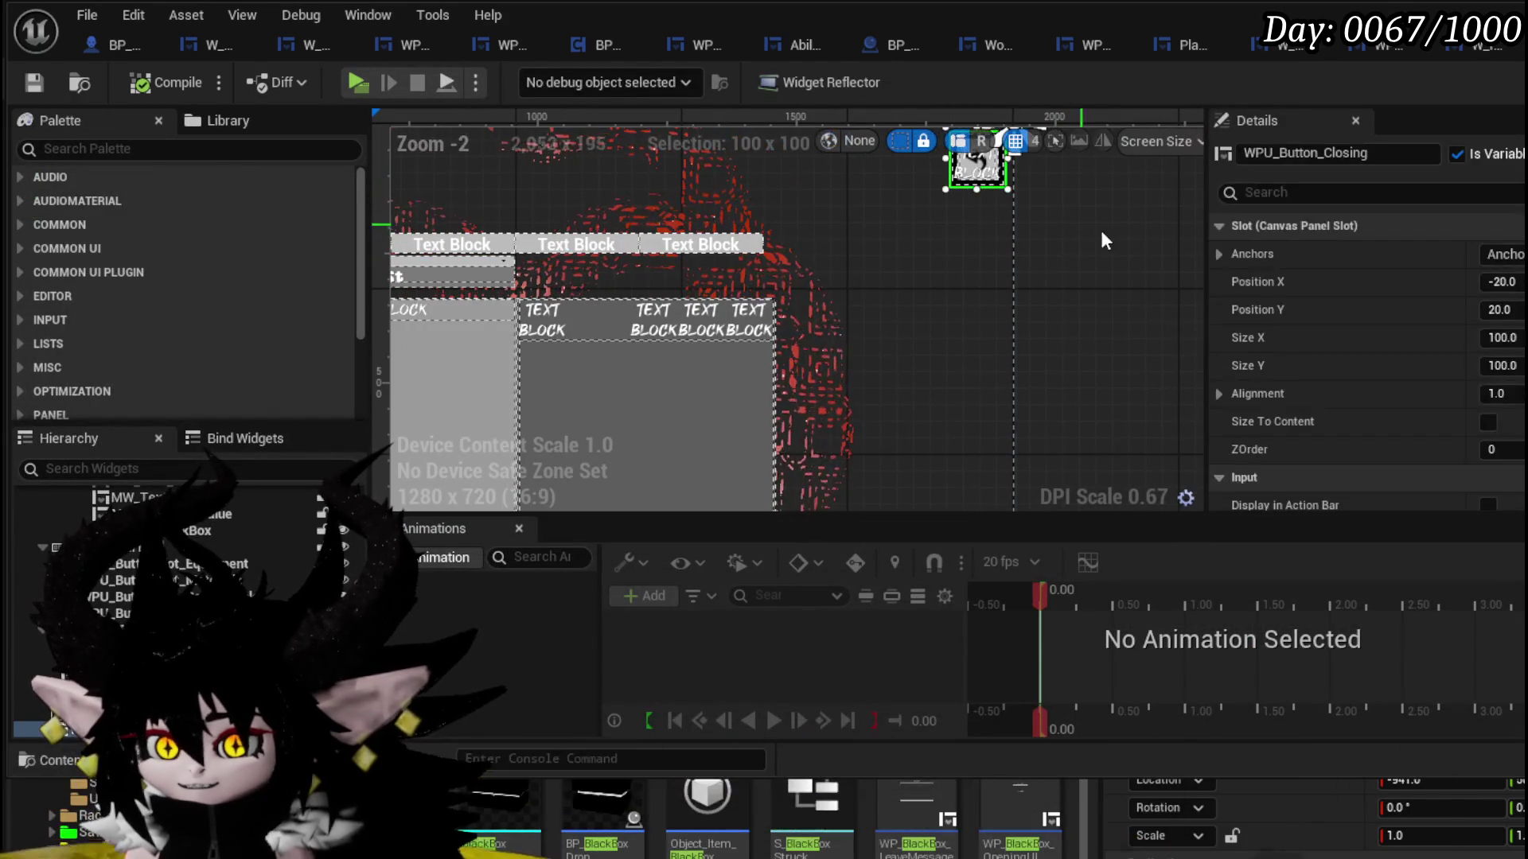
key("Delete")
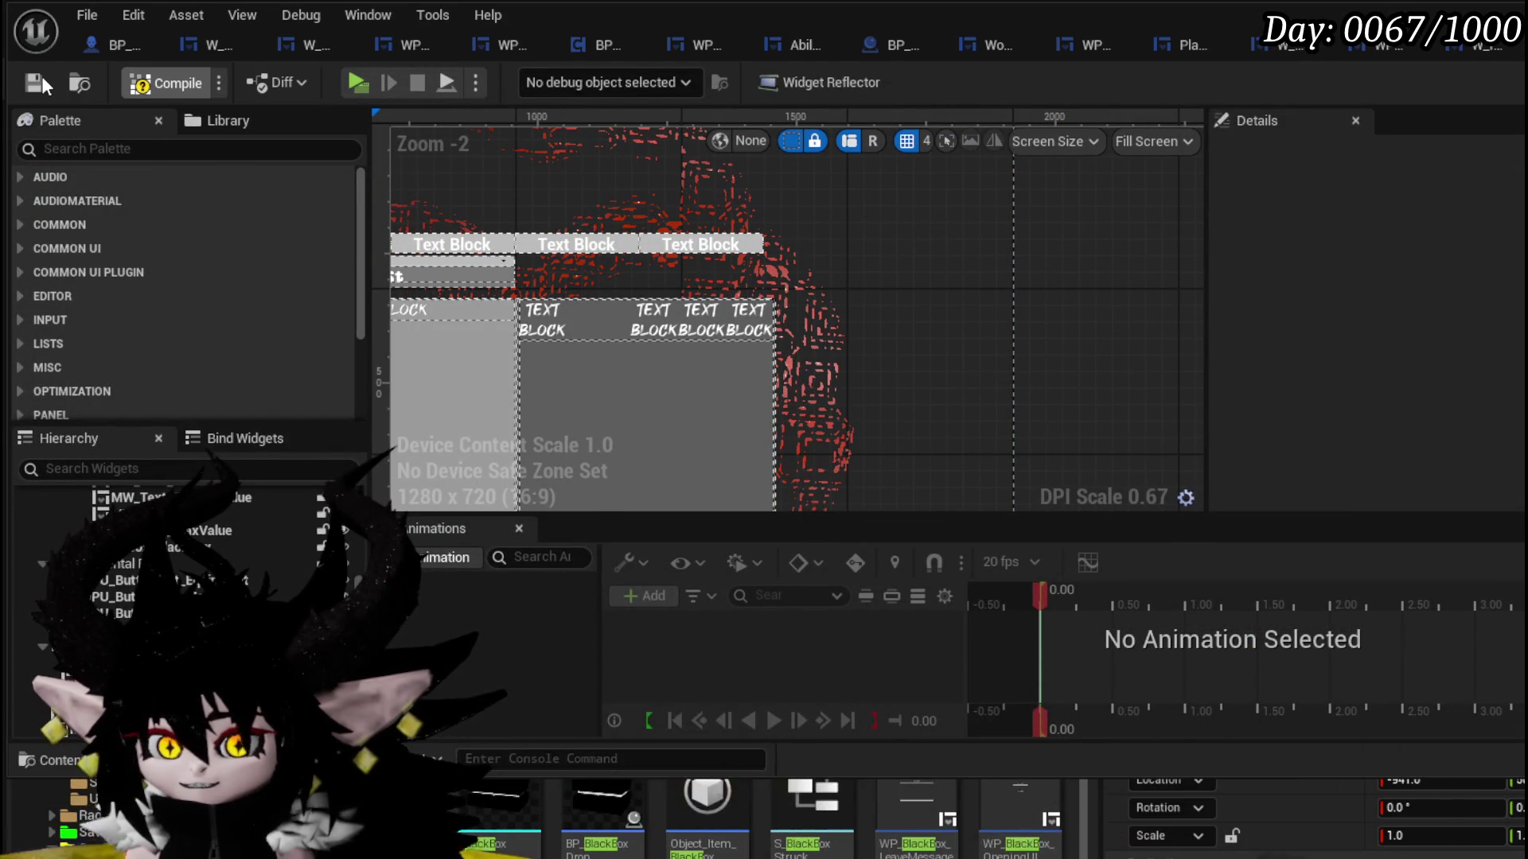
left_click(41, 75)
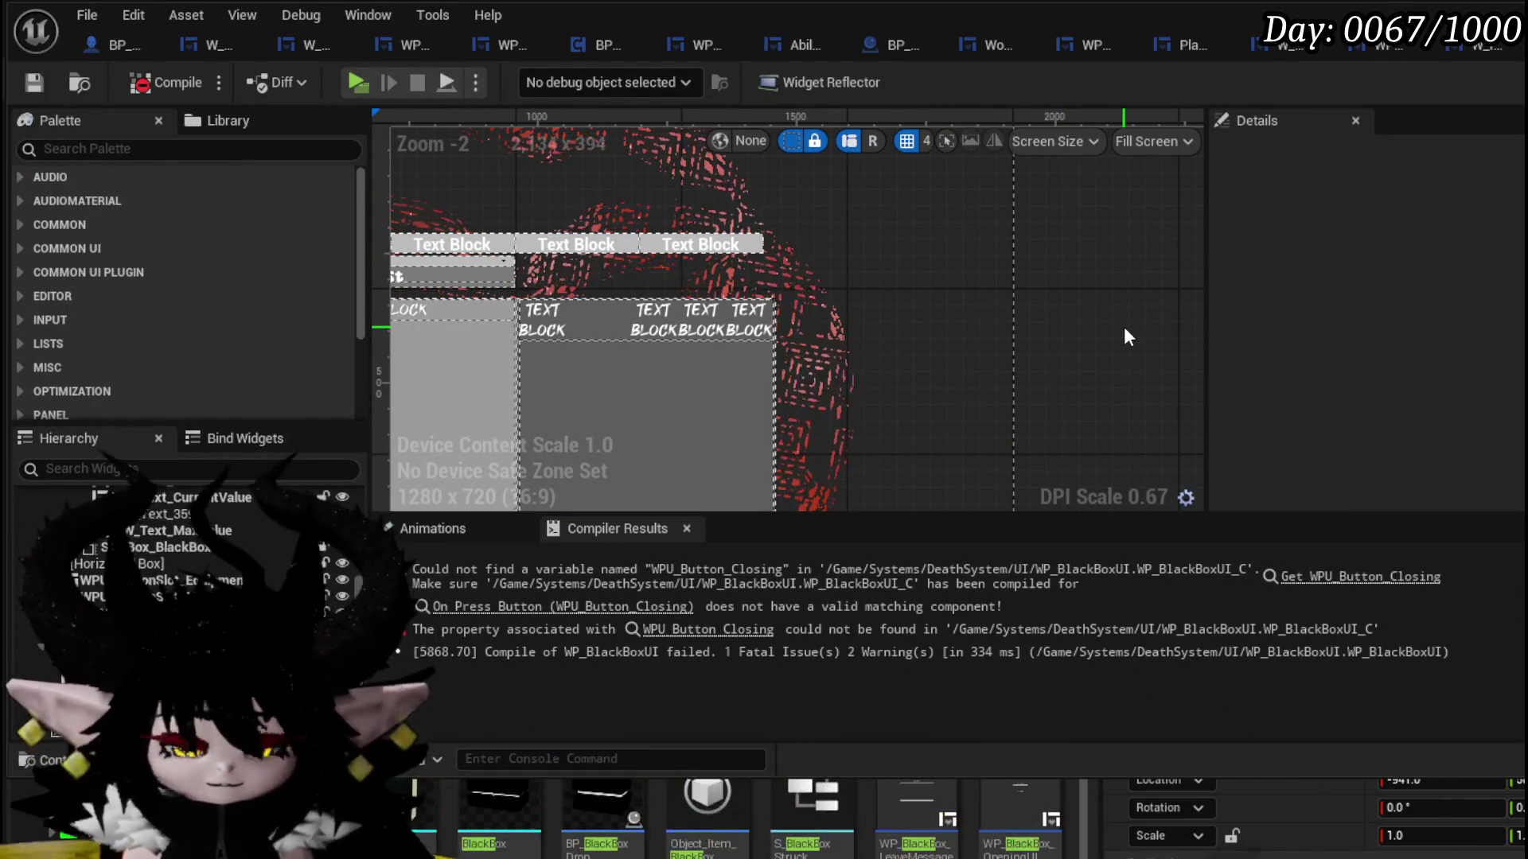
left_click_drag(1045, 265, 1009, 345)
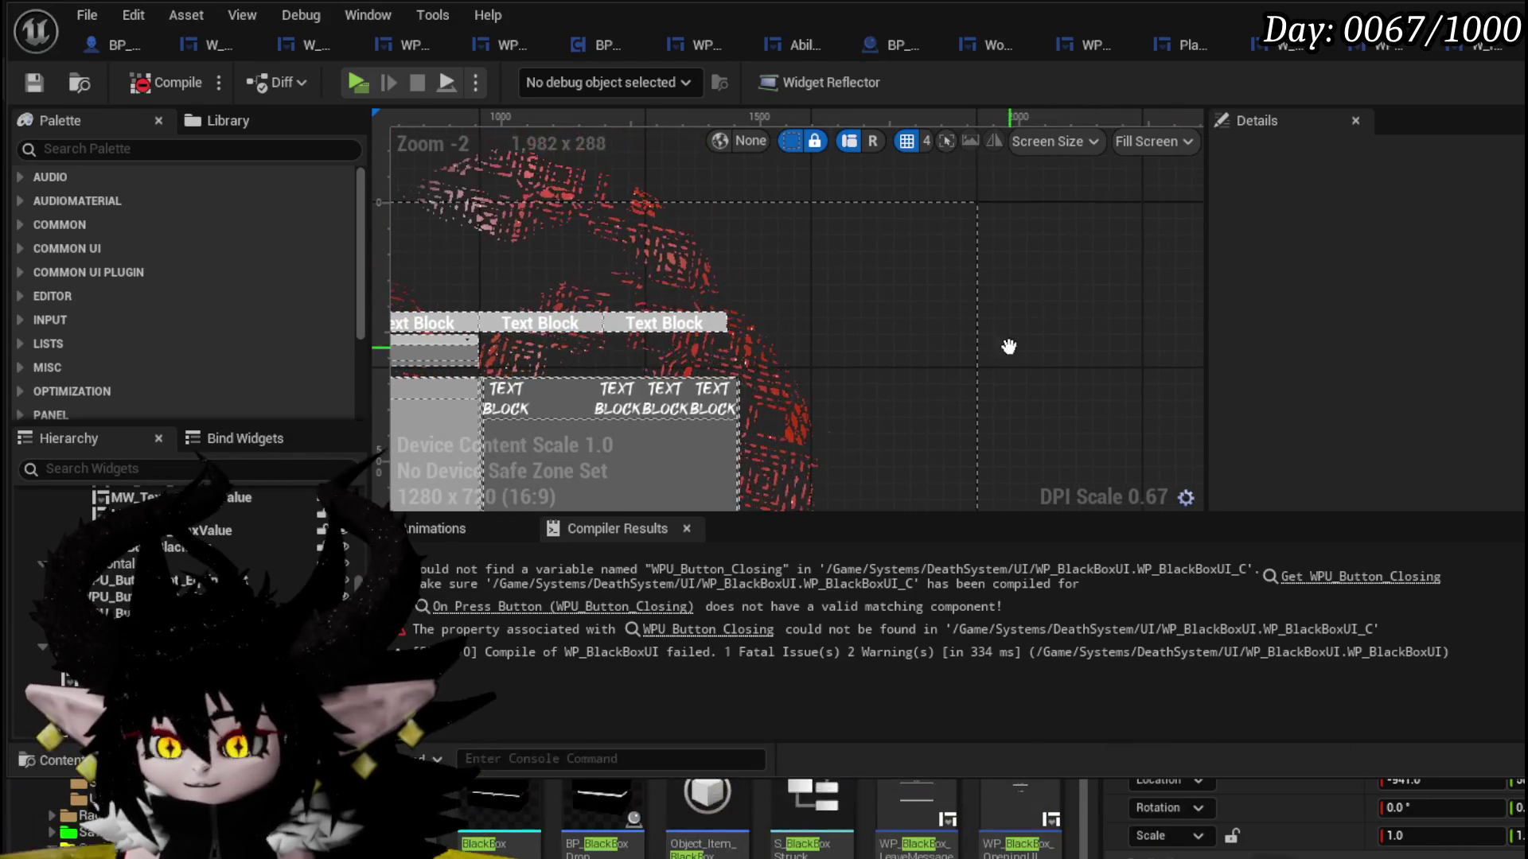
key("ctrl+v")
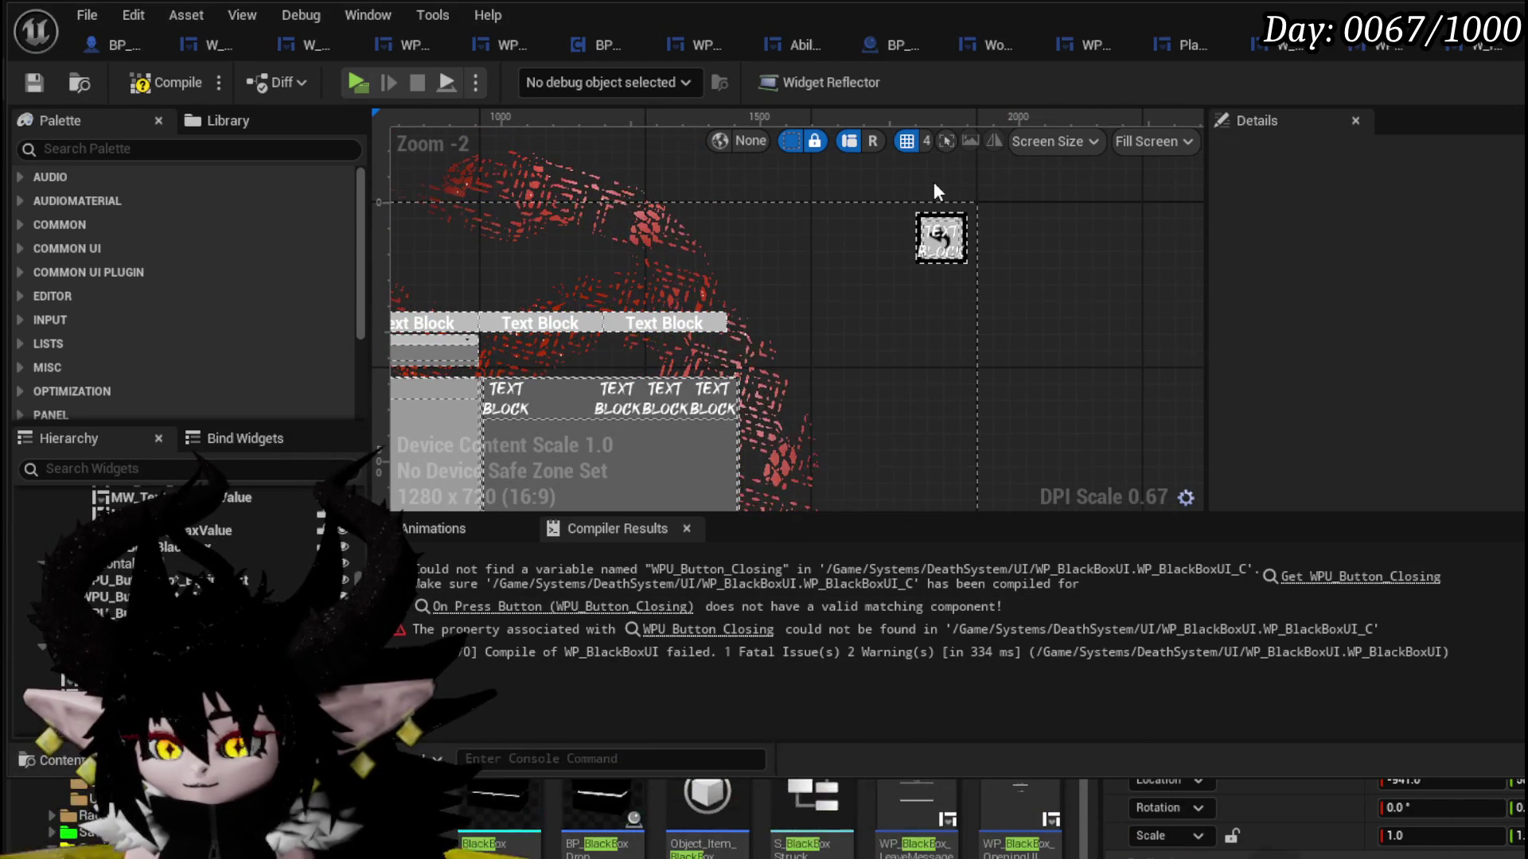
double_click(937, 235)
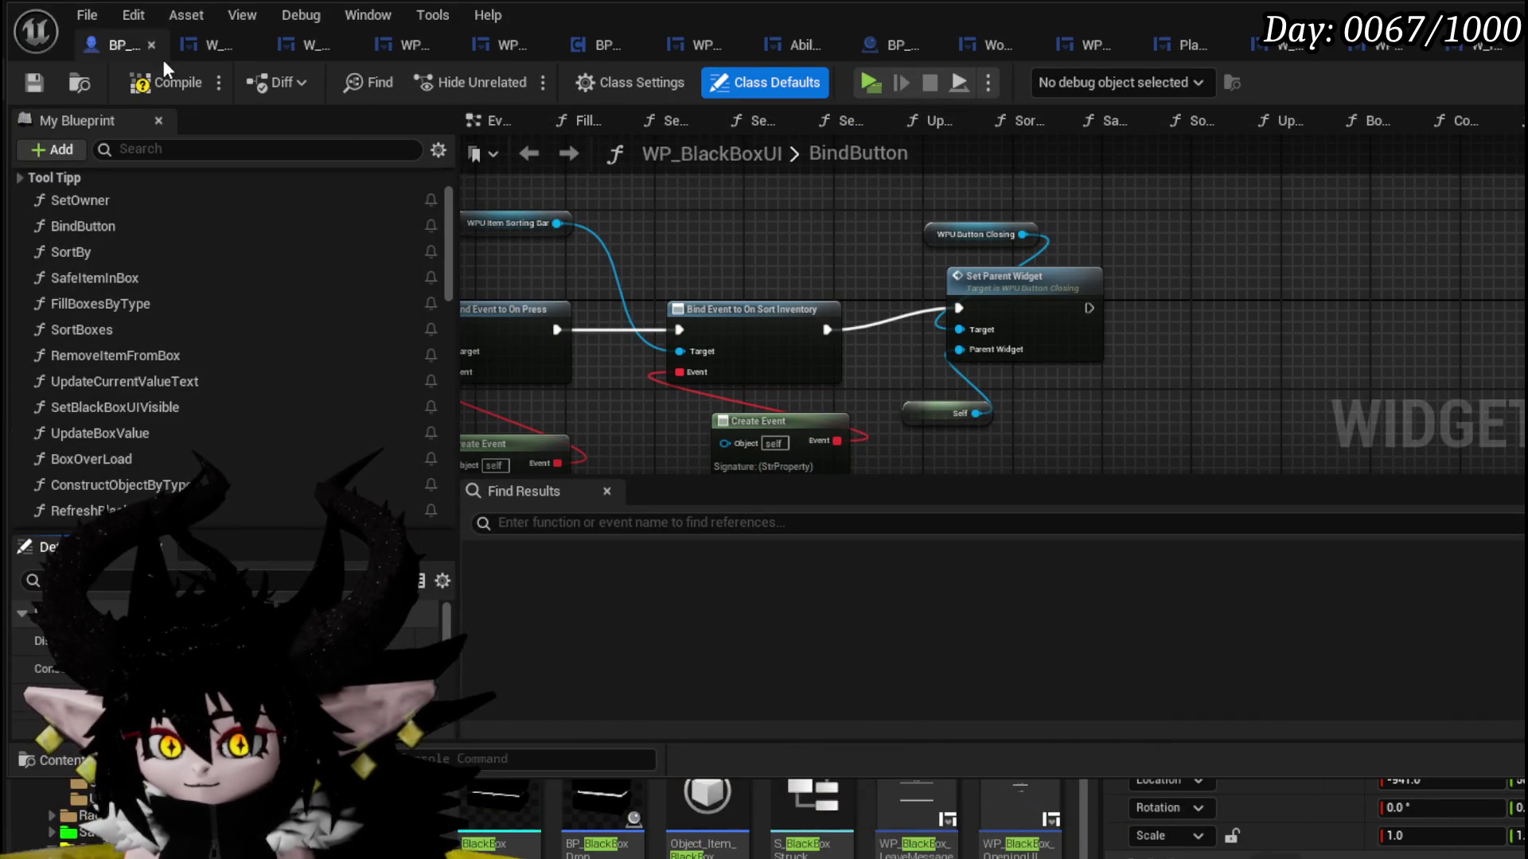
- Compile and save WP_BlackBoxUI, then view W_PlayerHUD's event graph
left_click(31, 83)
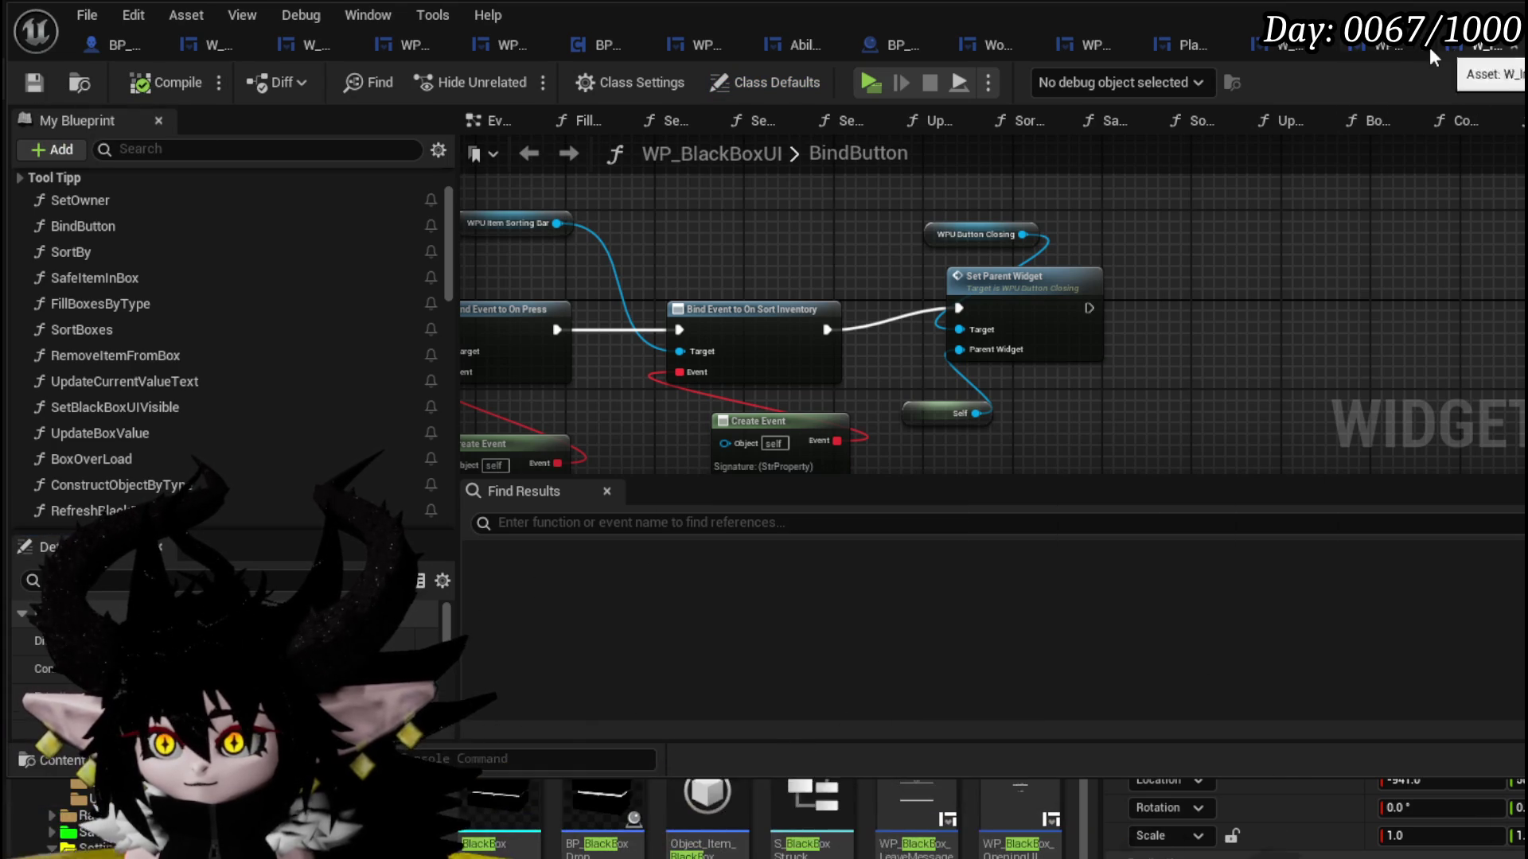
left_click(1288, 50)
scroll(731, 223, "up", 4)
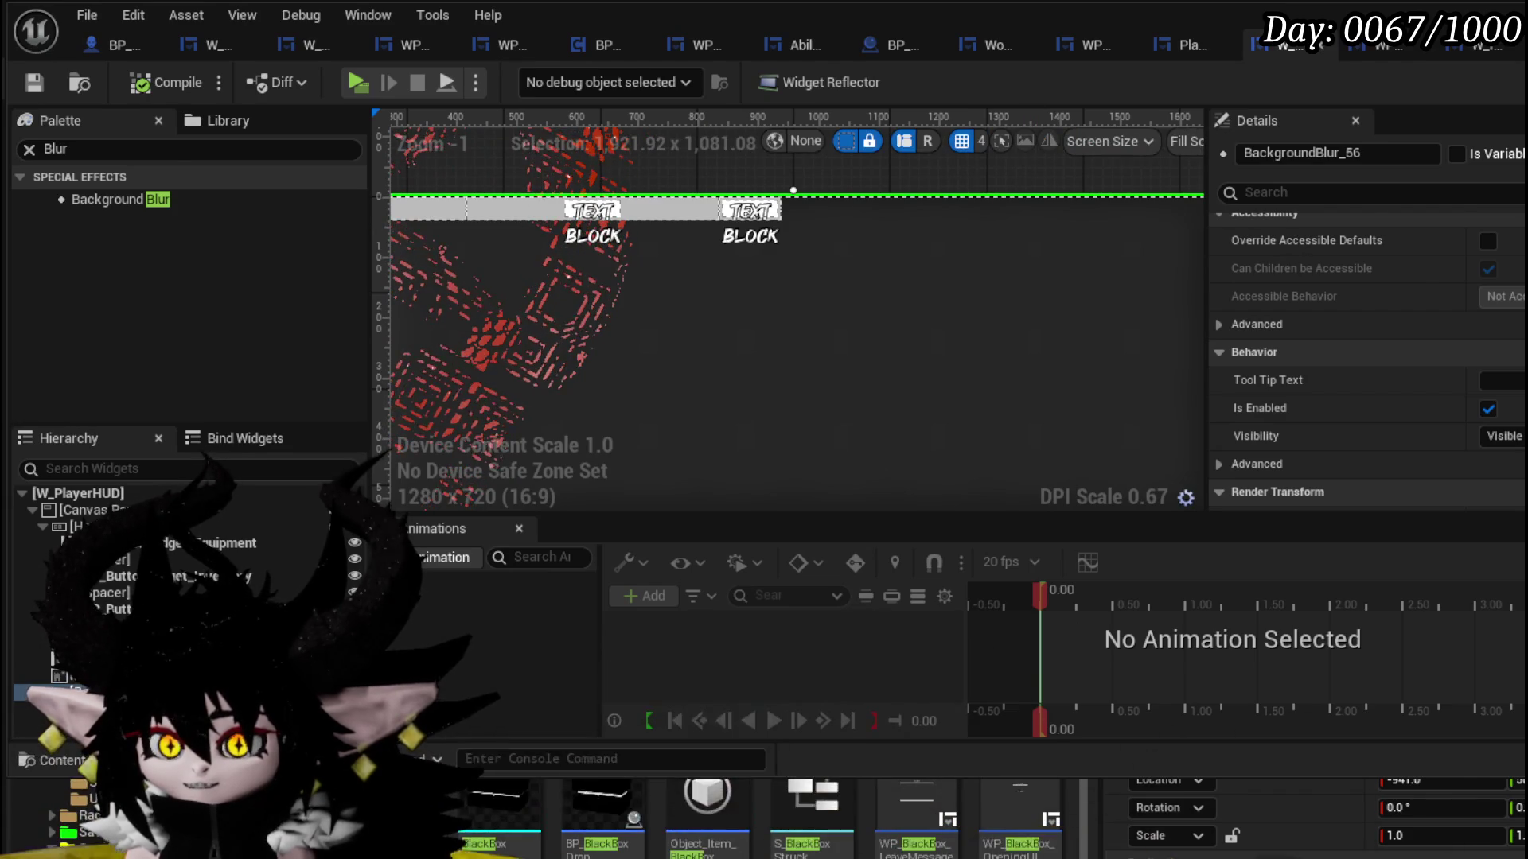
left_click(1496, 44)
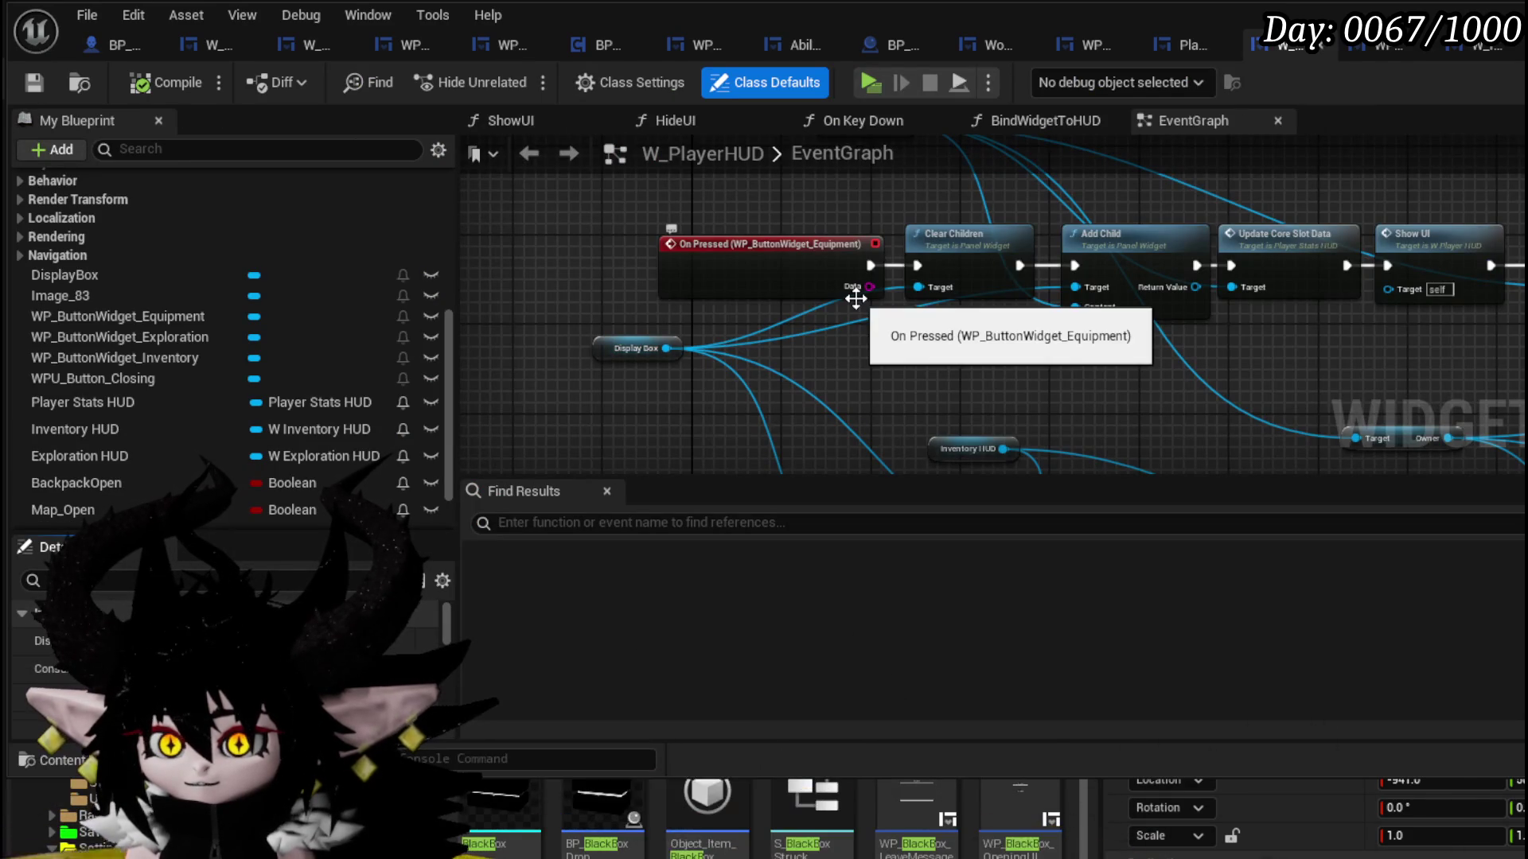
- Follow the Open Black Box HUD node into W_Exploration_HUD's Create WP Black Box UI Widget logic
scroll(824, 263, "down", 4)
scroll(731, 380, "up", 4)
mouse_move(731, 380)
left_mouse_down()
mouse_move(509, 239)
mouse_move(494, 302)
mouse_move(507, 342)
left_mouse_up()
left_click_drag(1086, 293, 831, 333)
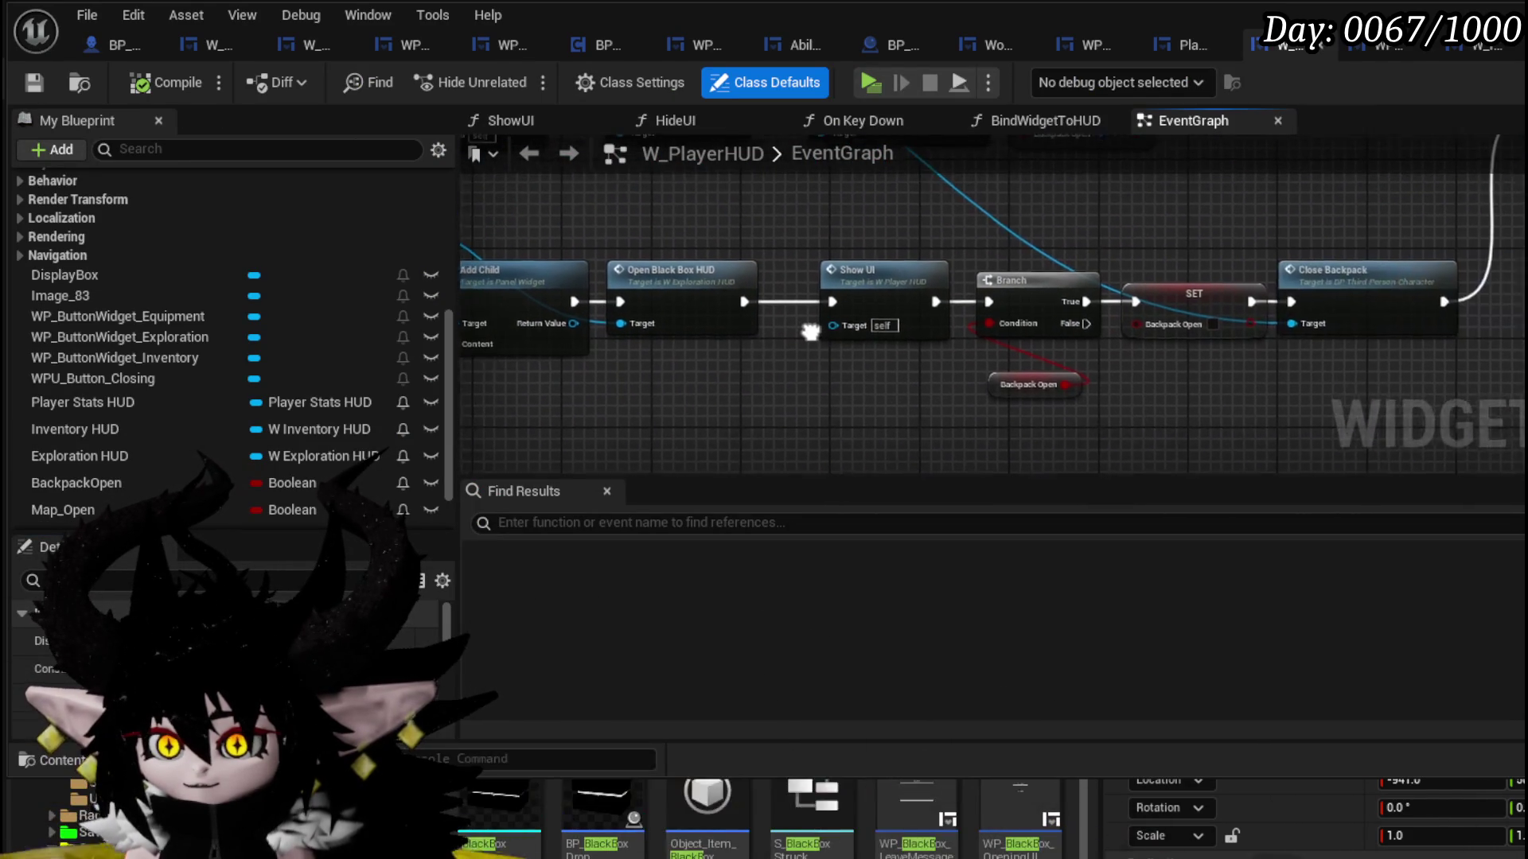
double_click(659, 282)
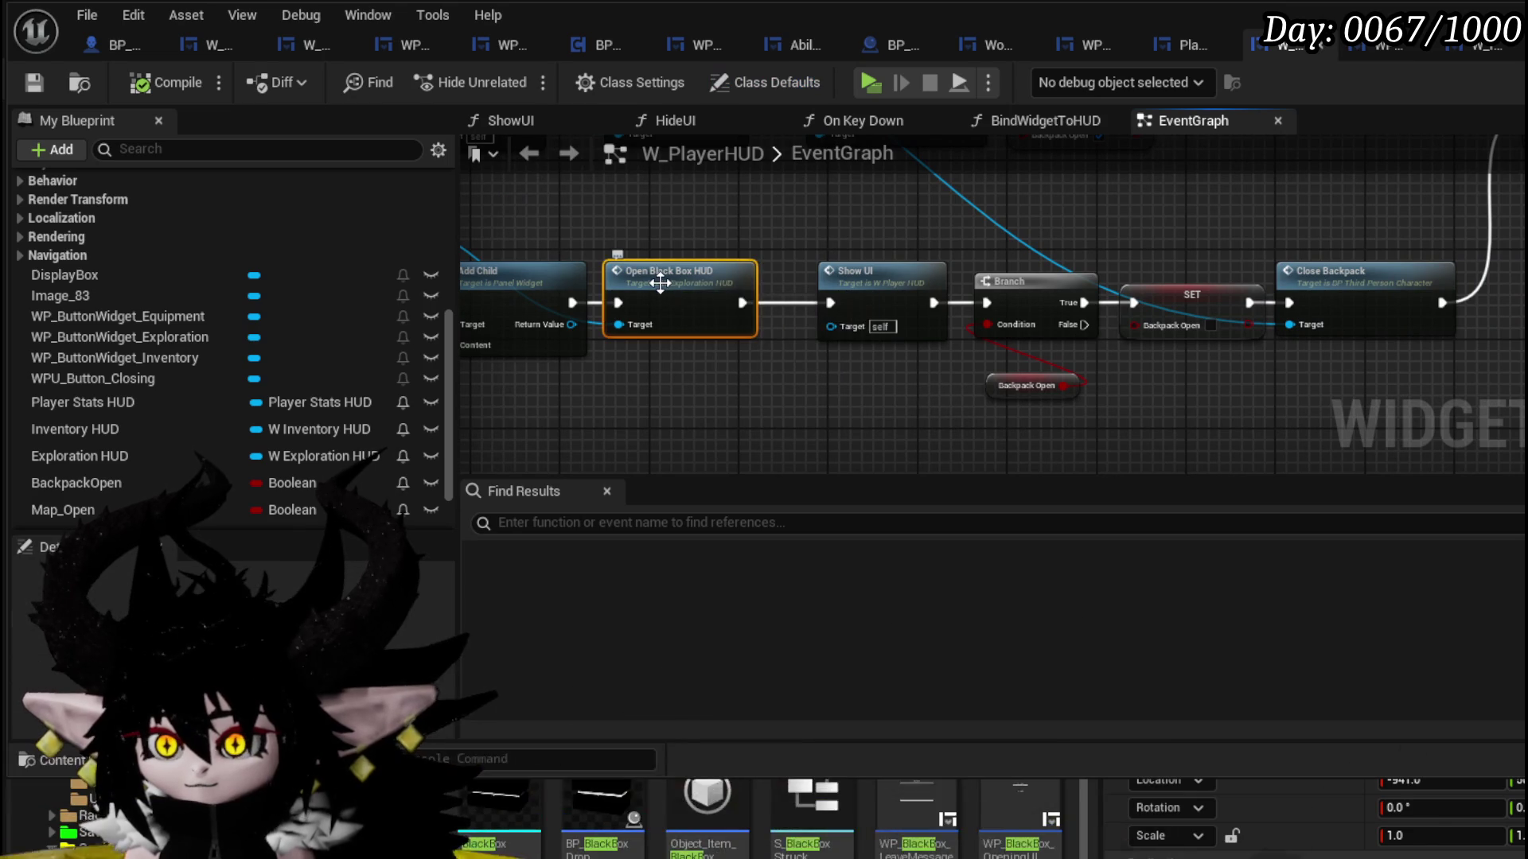
mouse_move(807, 300)
left_mouse_down()
mouse_move(834, 212)
mouse_move(560, 201)
mouse_move(475, 304)
mouse_move(1049, 325)
mouse_move(647, 318)
left_mouse_up()
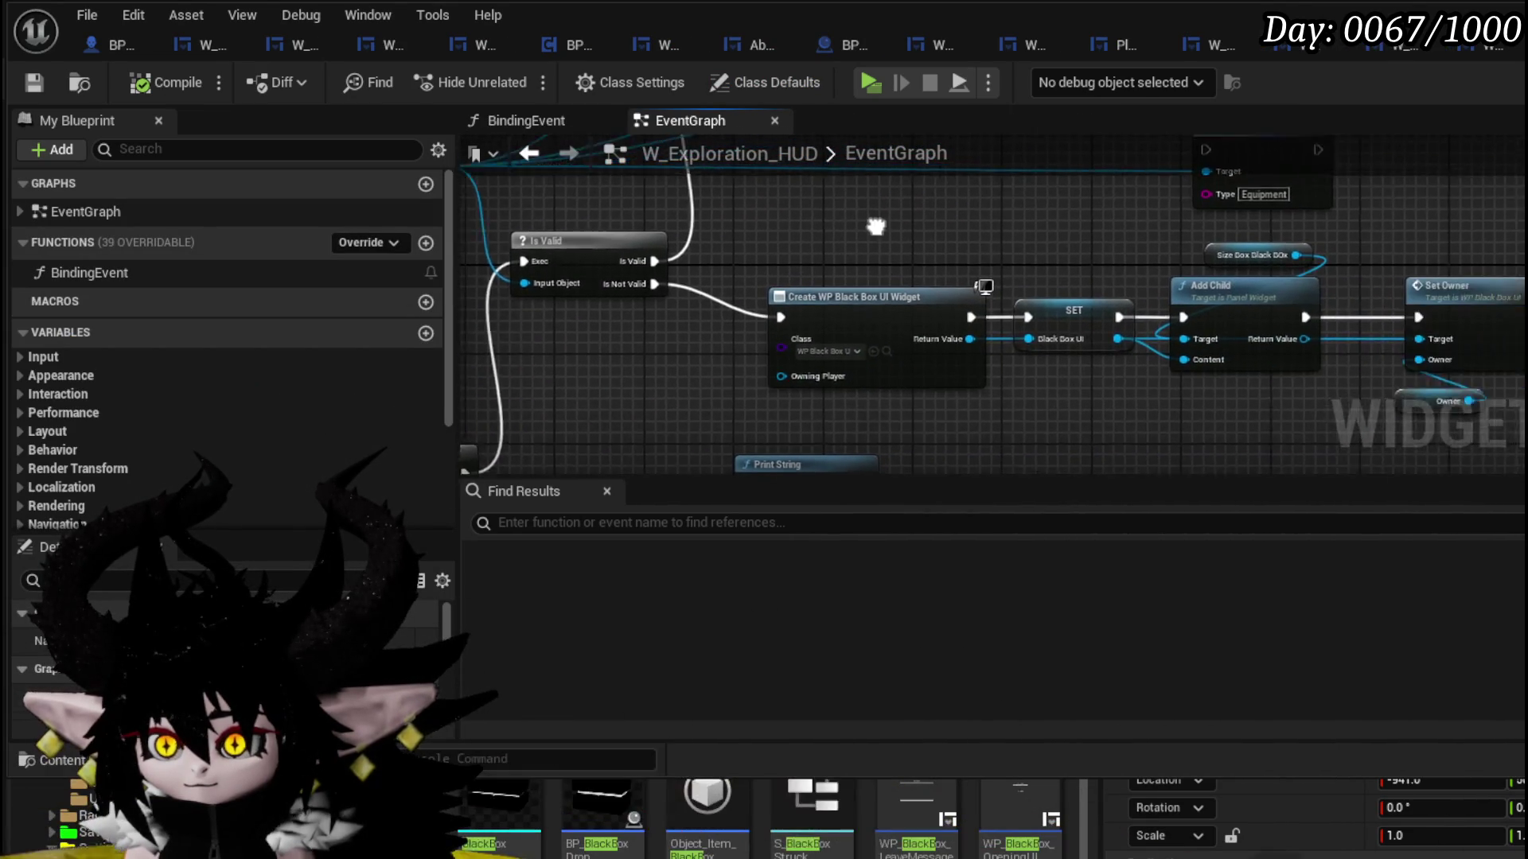
- Browse from the Create Widget node's Class pin to WP_BlackBoxUI in the Content Browser and open it
scroll(836, 318, "up", 2)
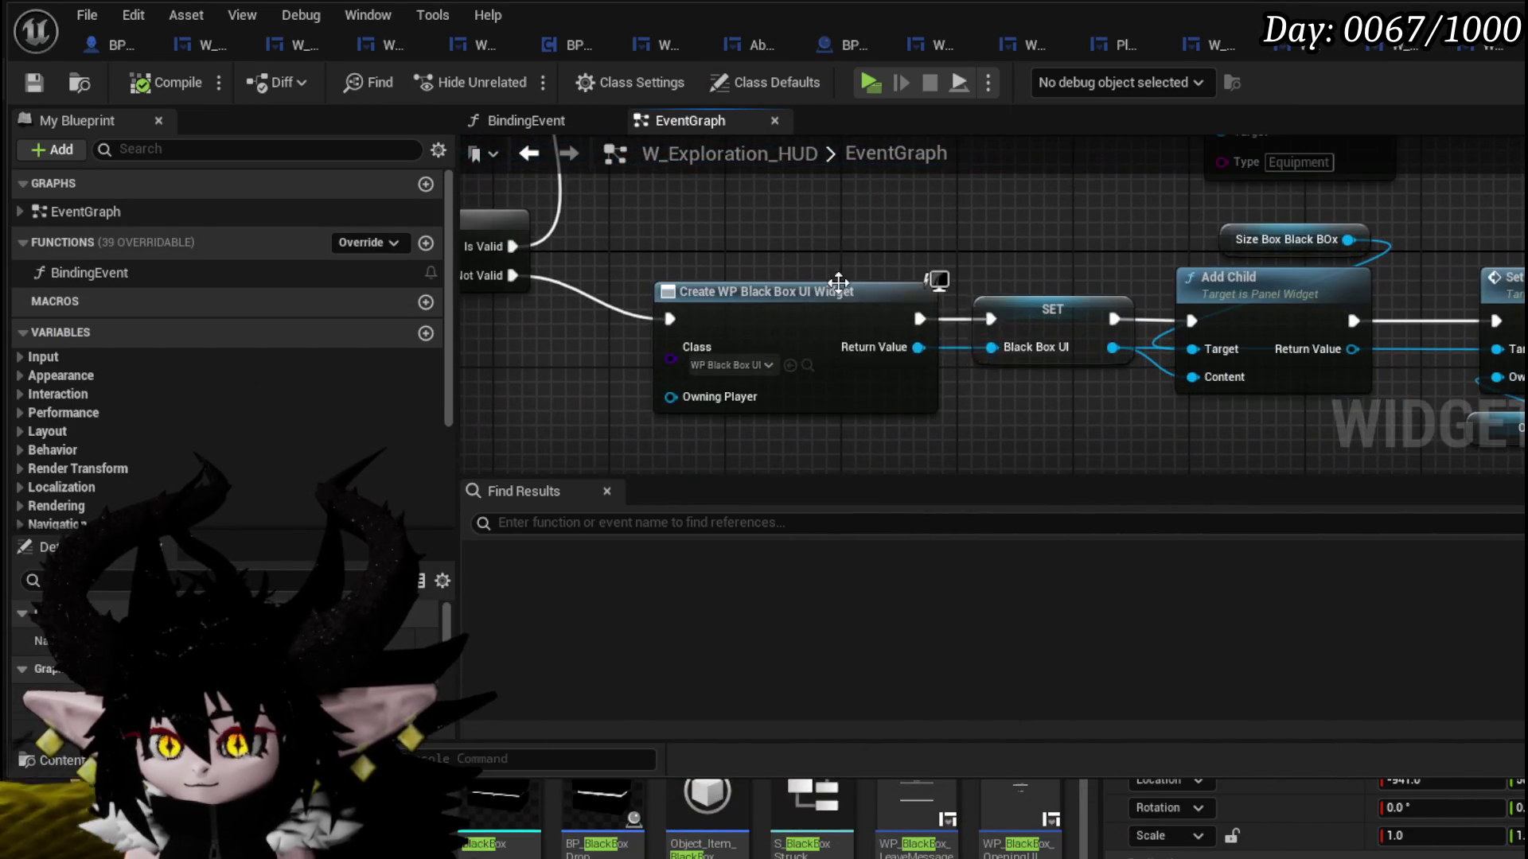
left_click(807, 365)
scroll(818, 240, "down", 2)
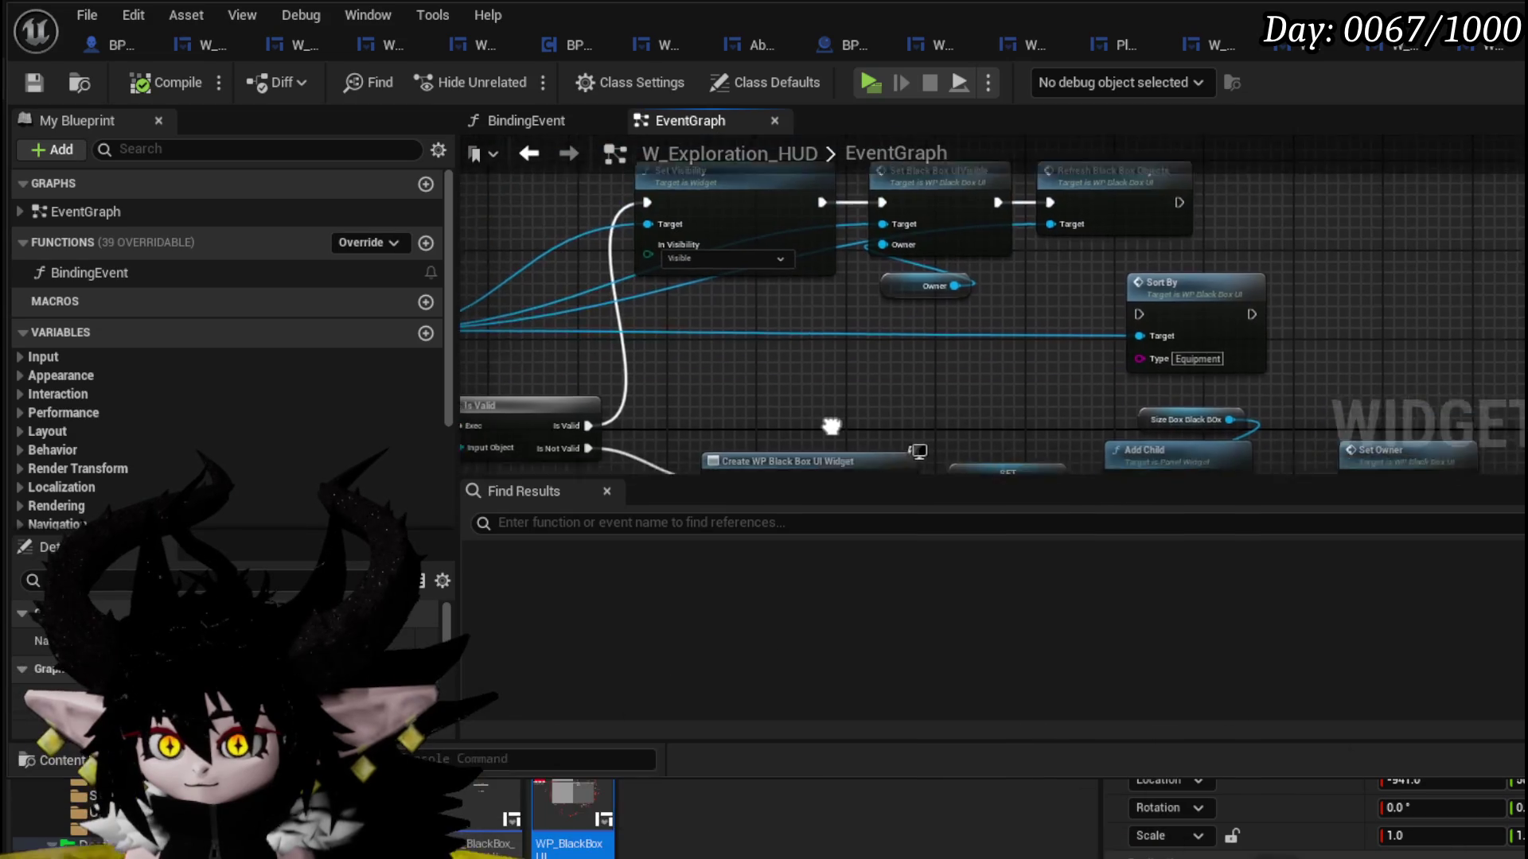
left_click_drag(828, 447, 1085, 190)
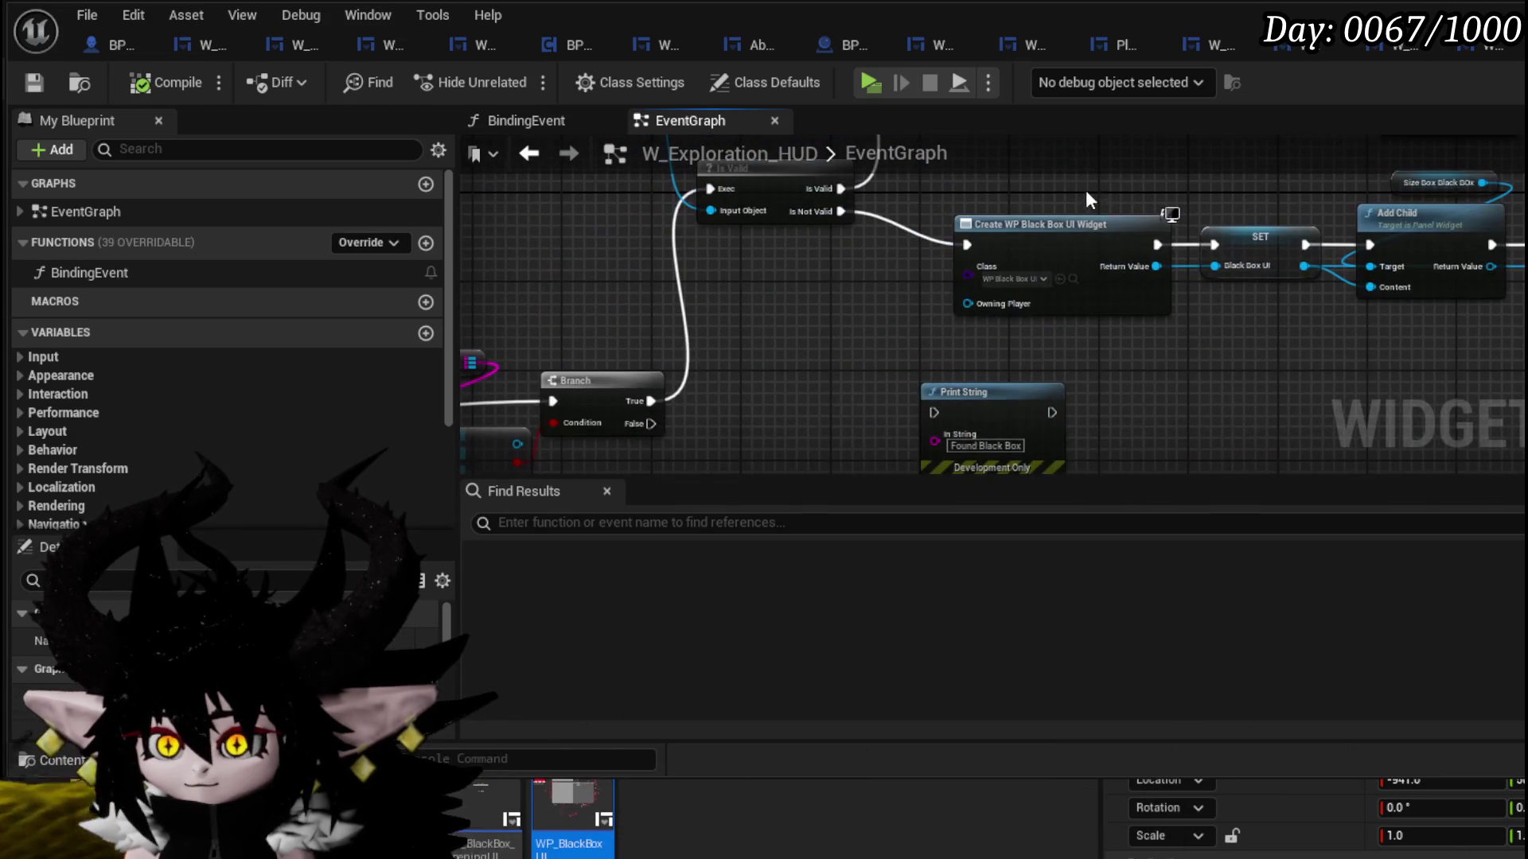
double_click(607, 793)
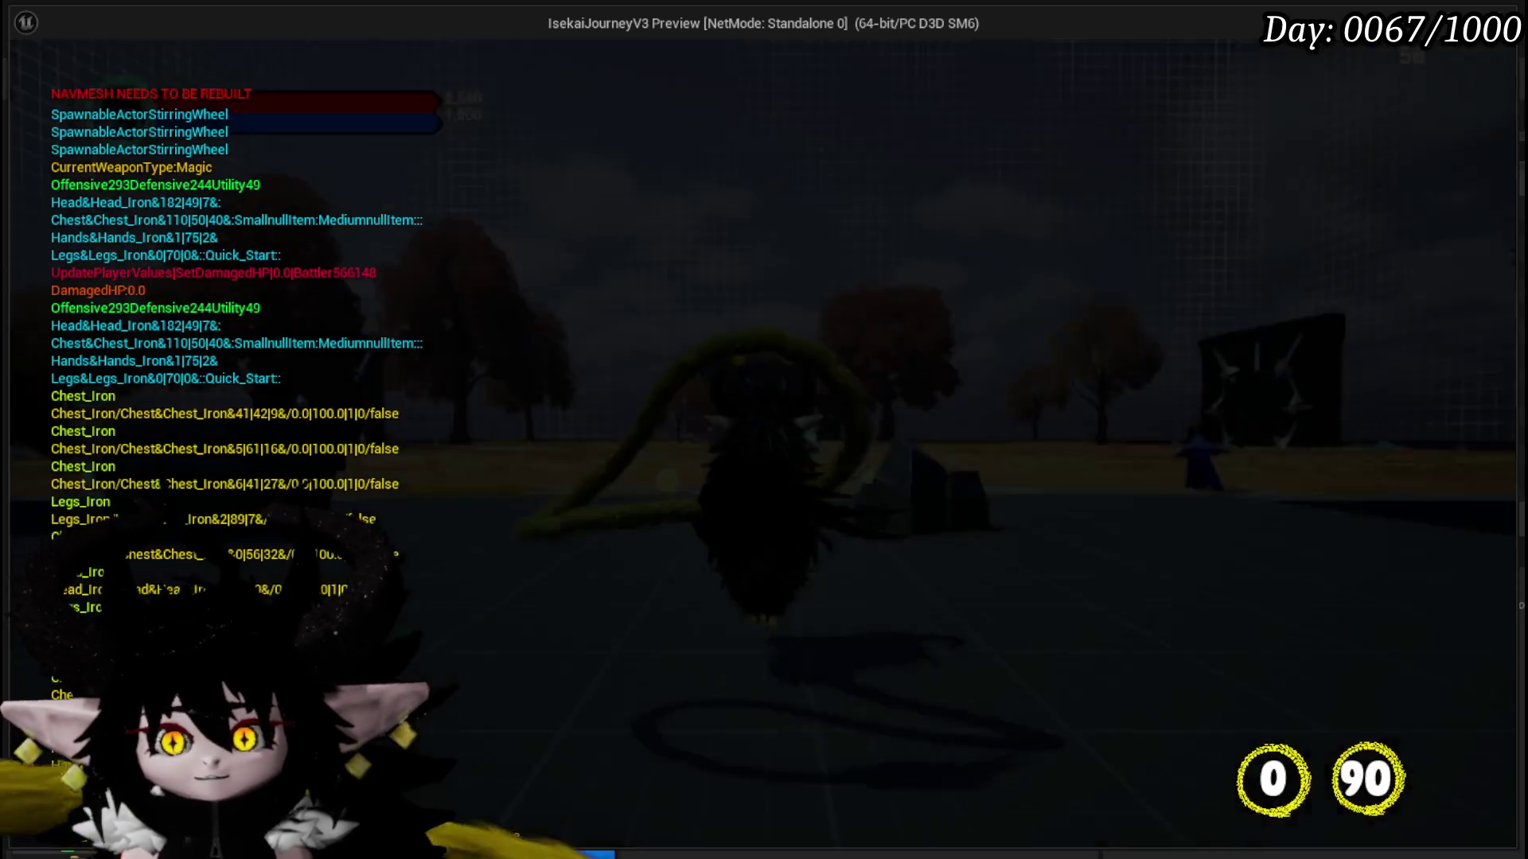
- Test opening and closing the Black Box inventory panel from the Tab menu, then end the play-test
key("Tab")
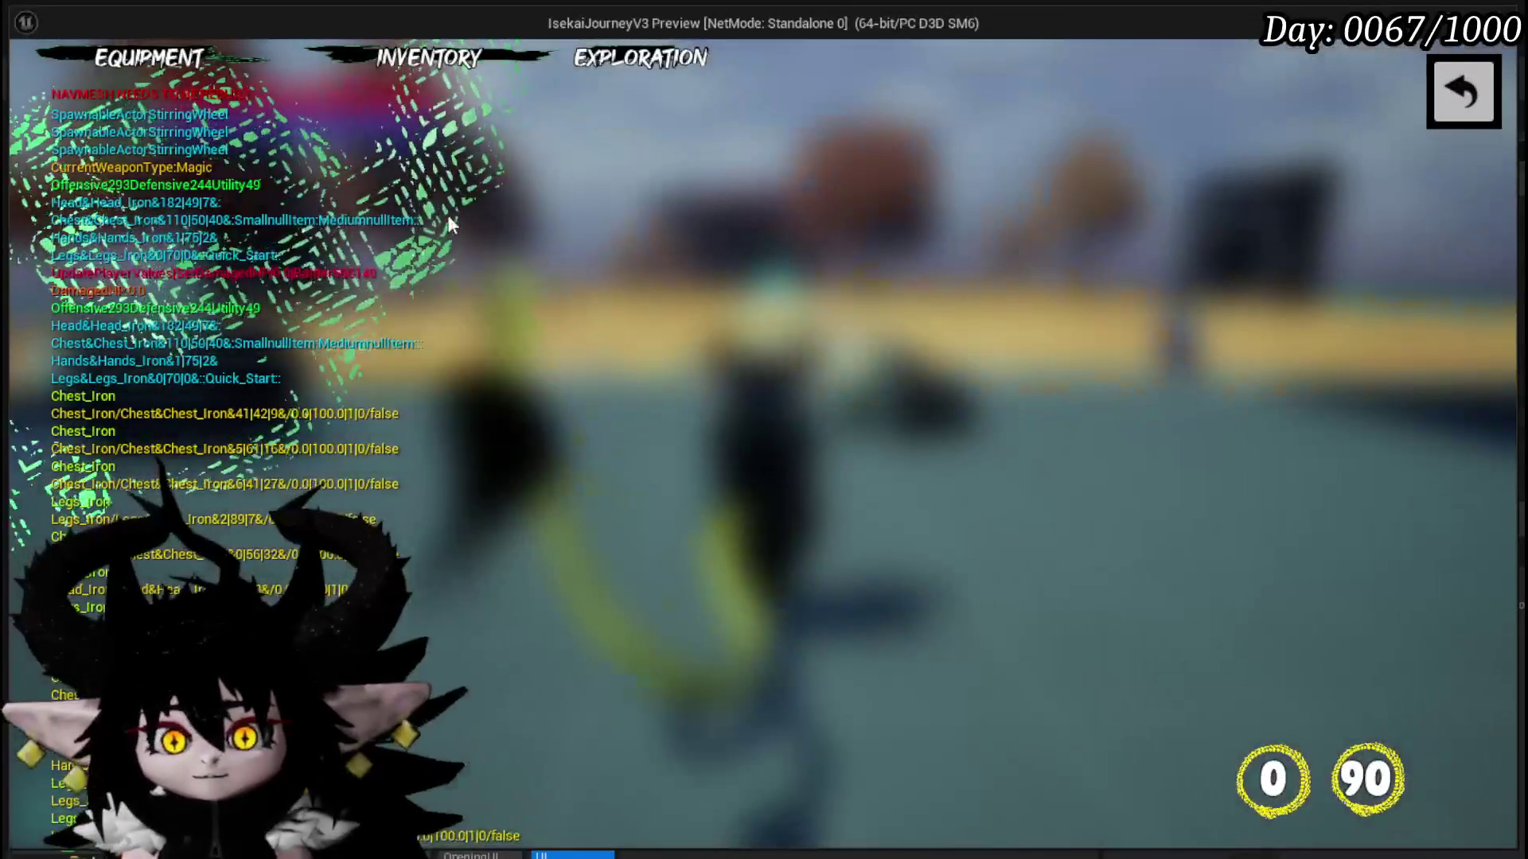
left_click(628, 60)
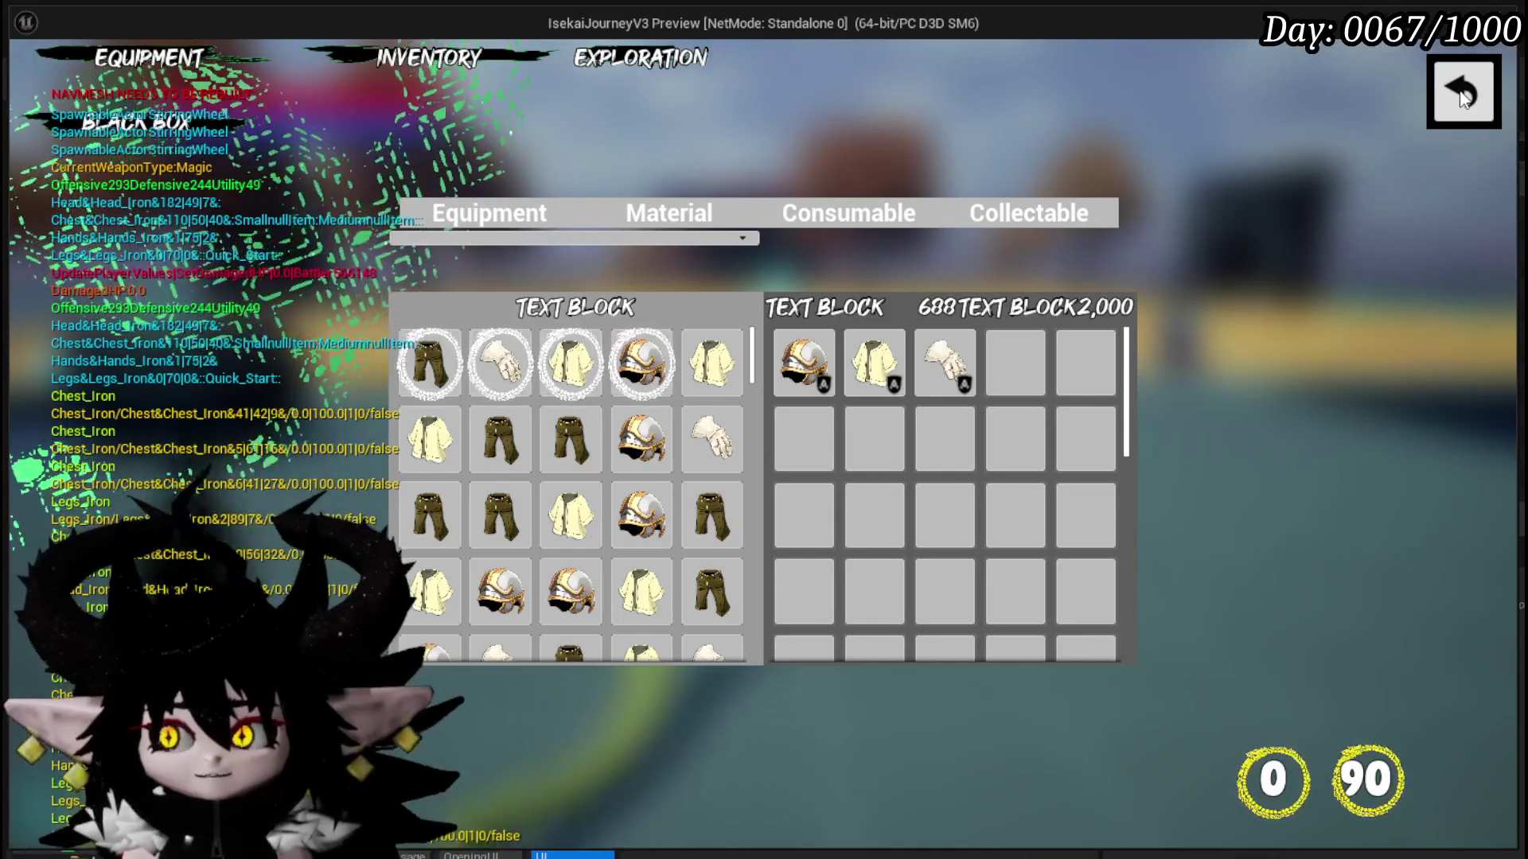
left_click(1462, 96)
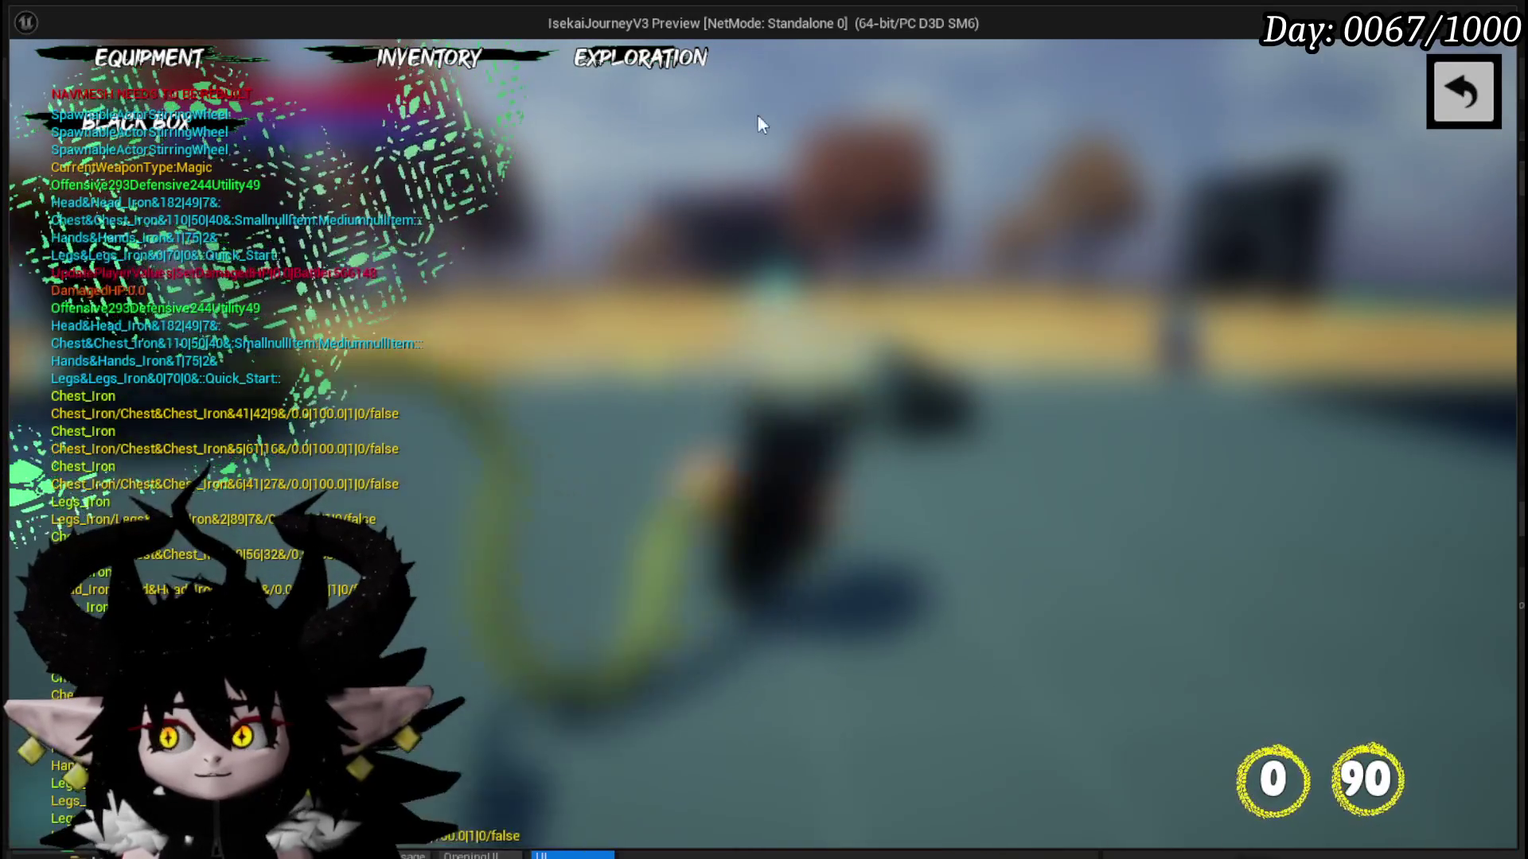
left_click(139, 124)
left_click(139, 123)
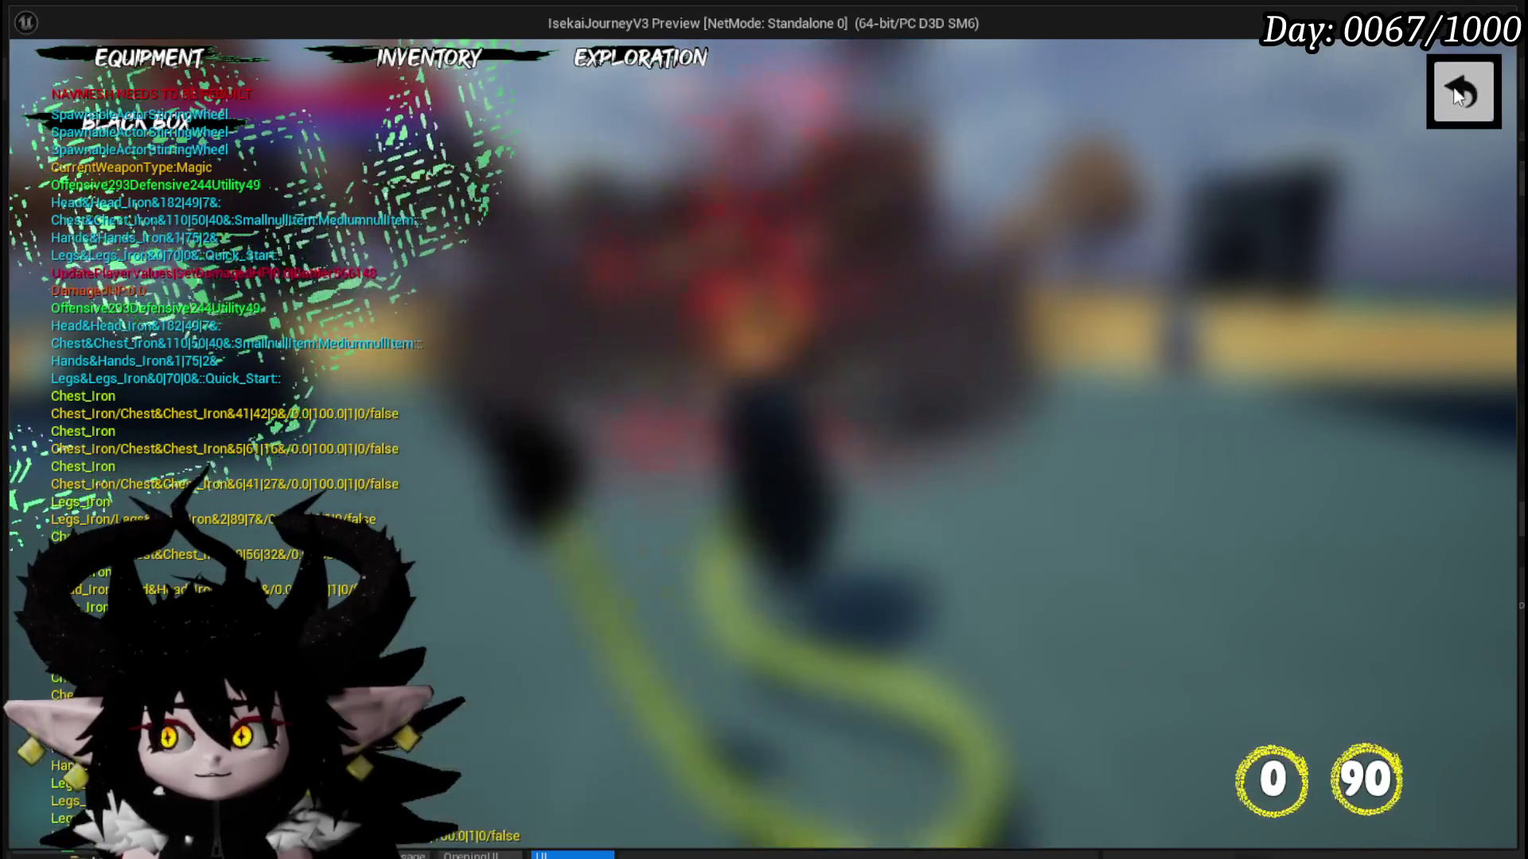
left_click(139, 124)
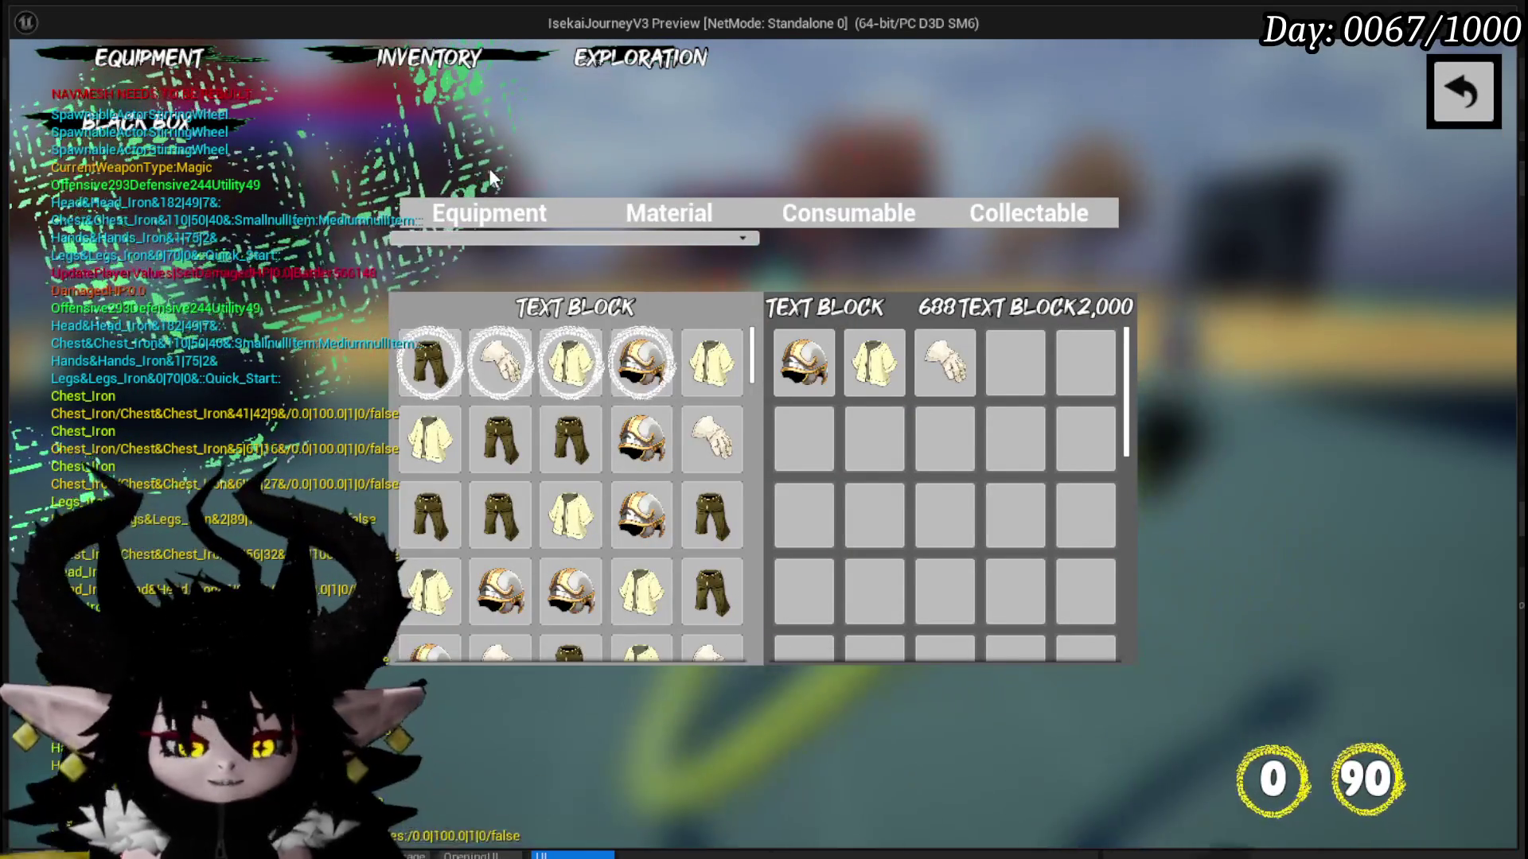
key("Escape")
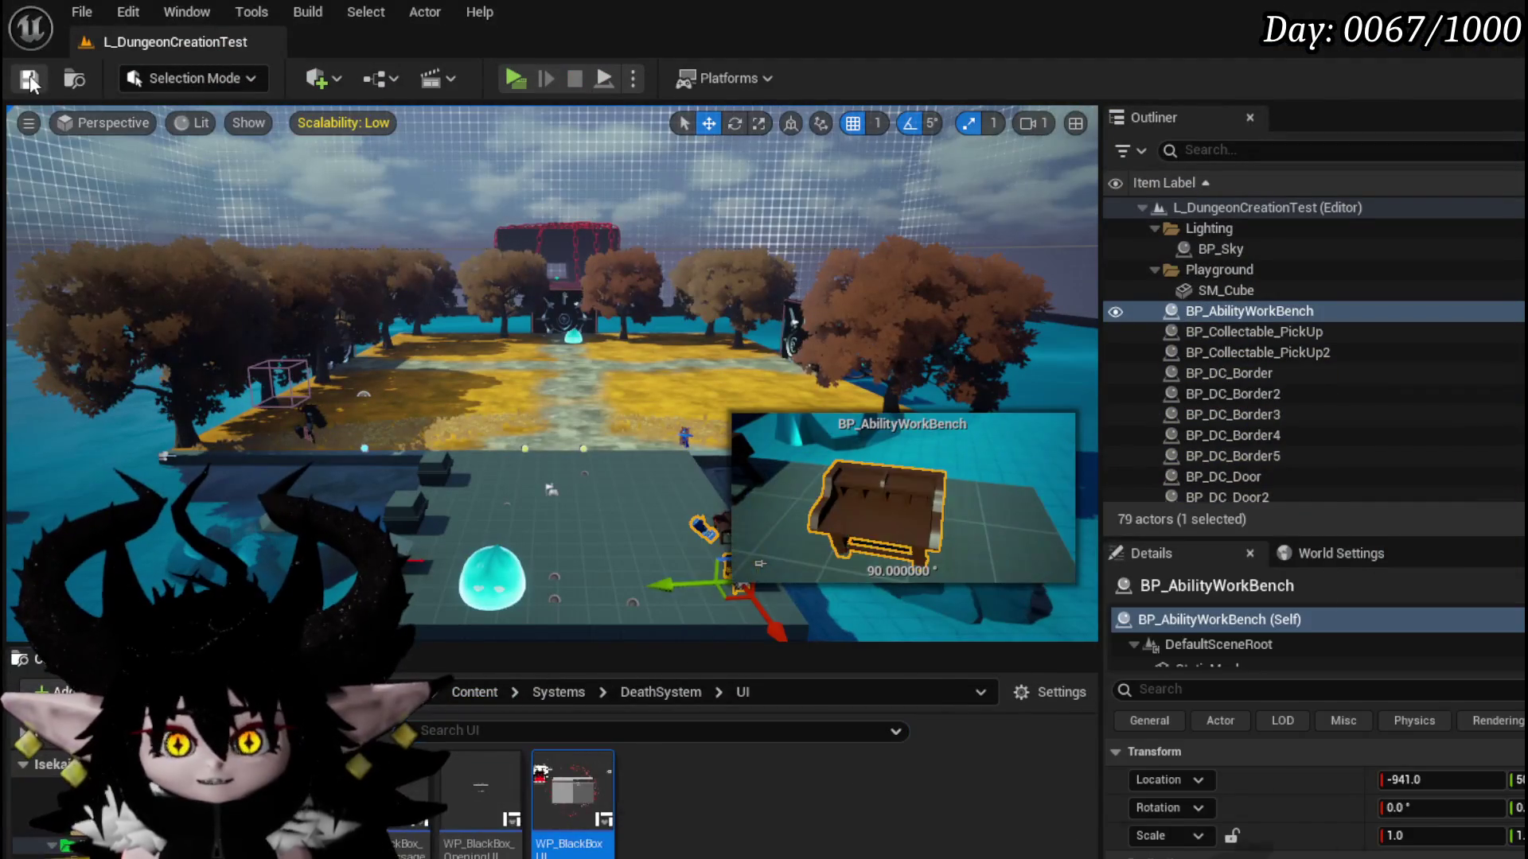
- Save the map, then find 'Explor' in the Content Browser and open W_Exploration_HUD
key("ctrl+s")
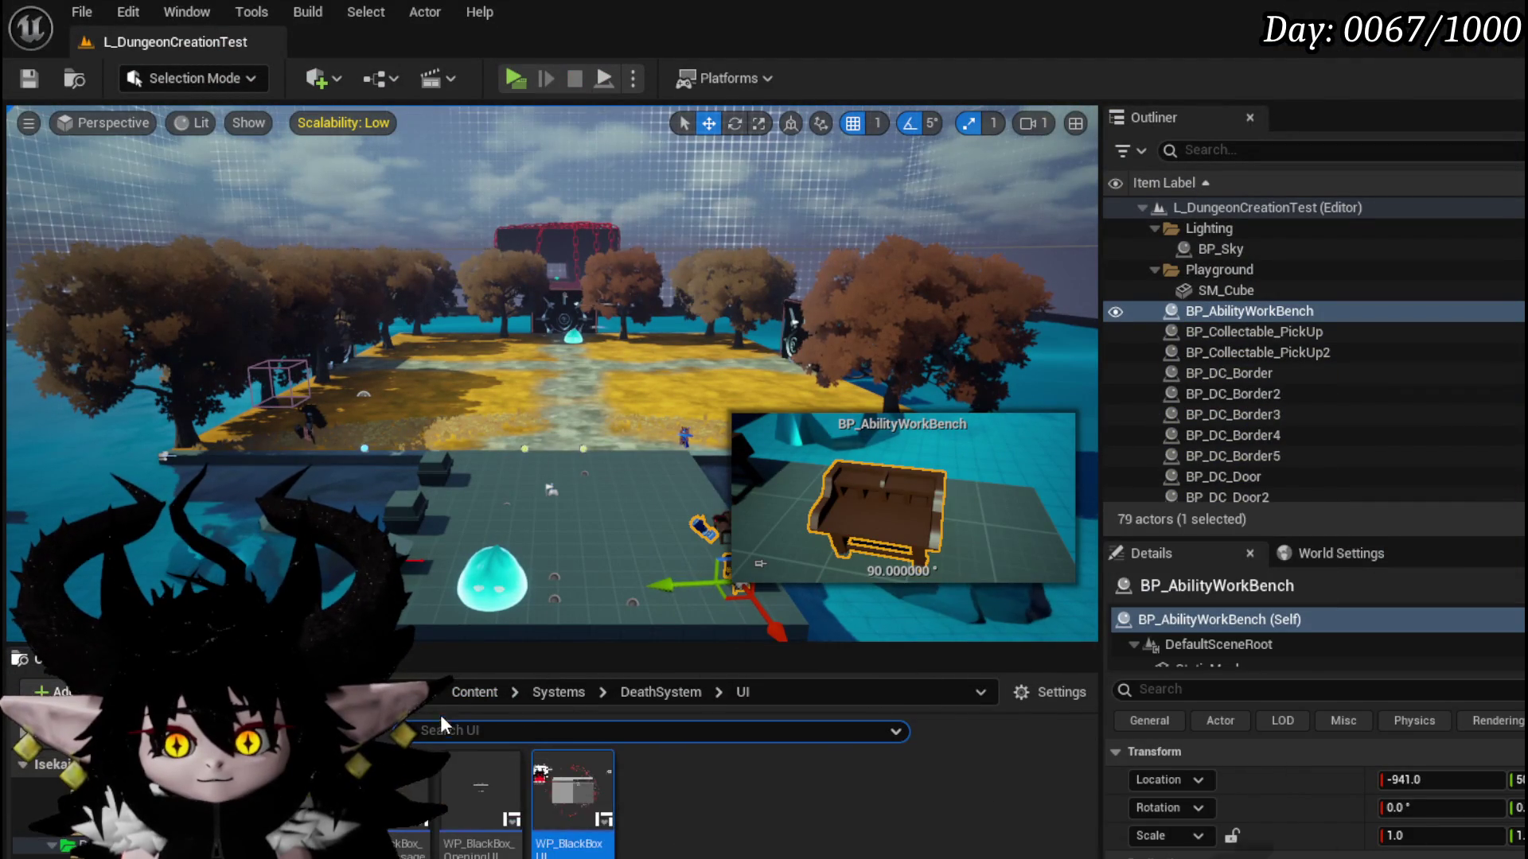
type("E")
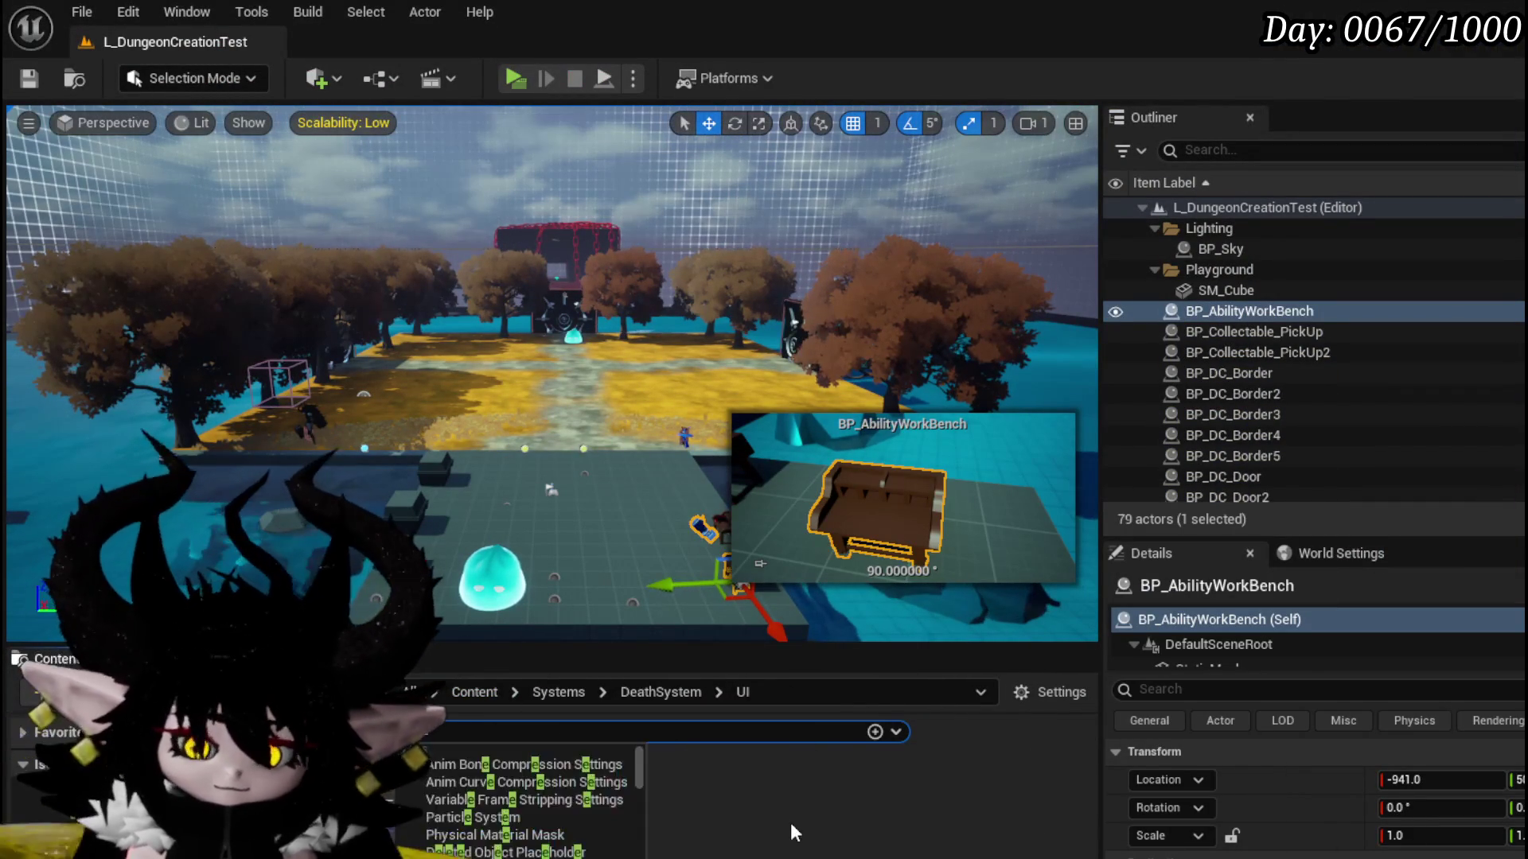
type("xplor")
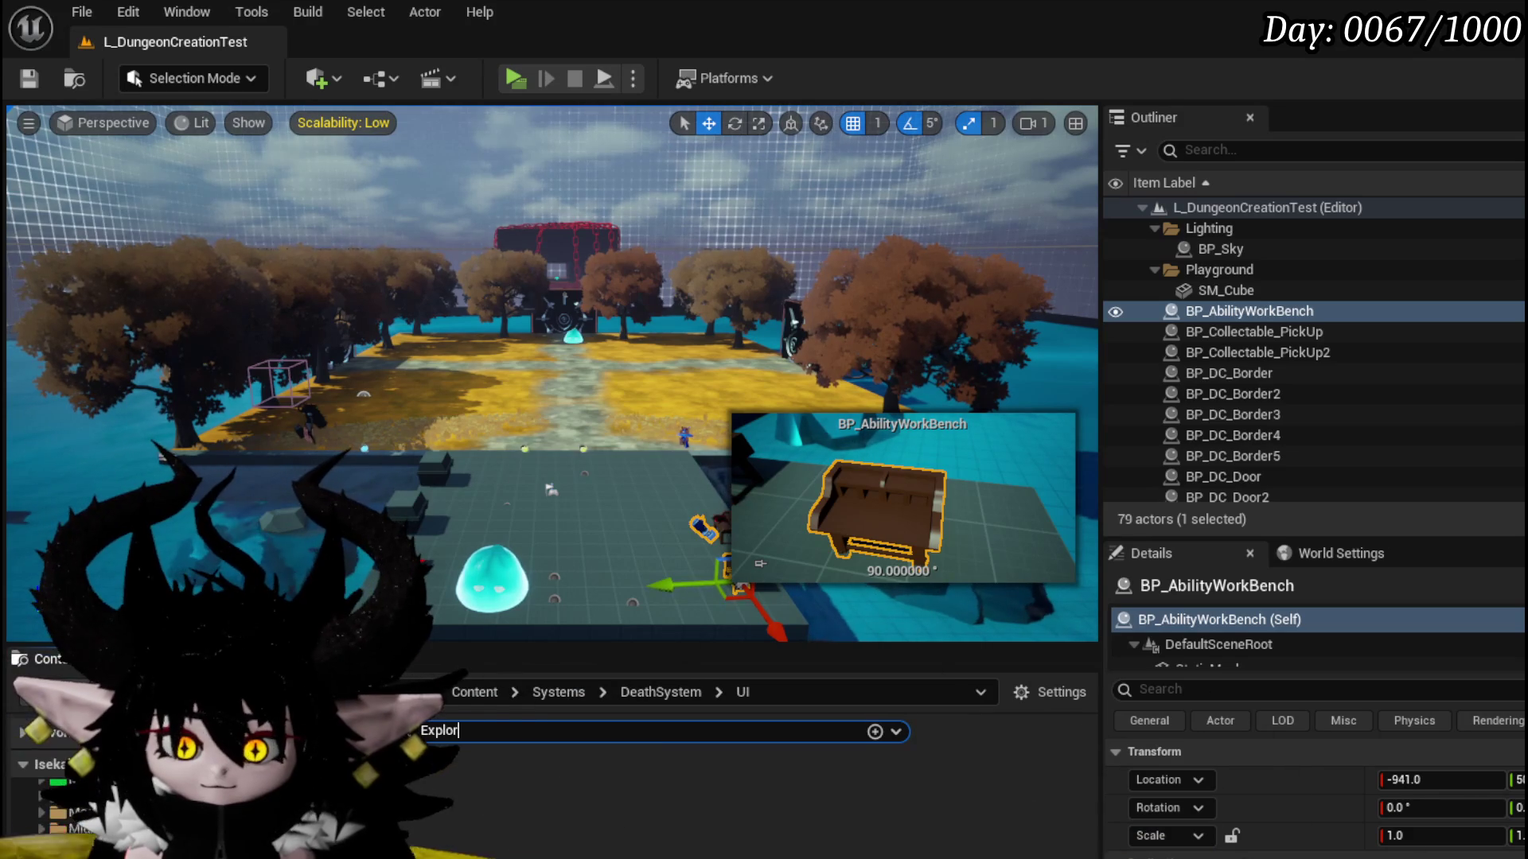
double_click(482, 788)
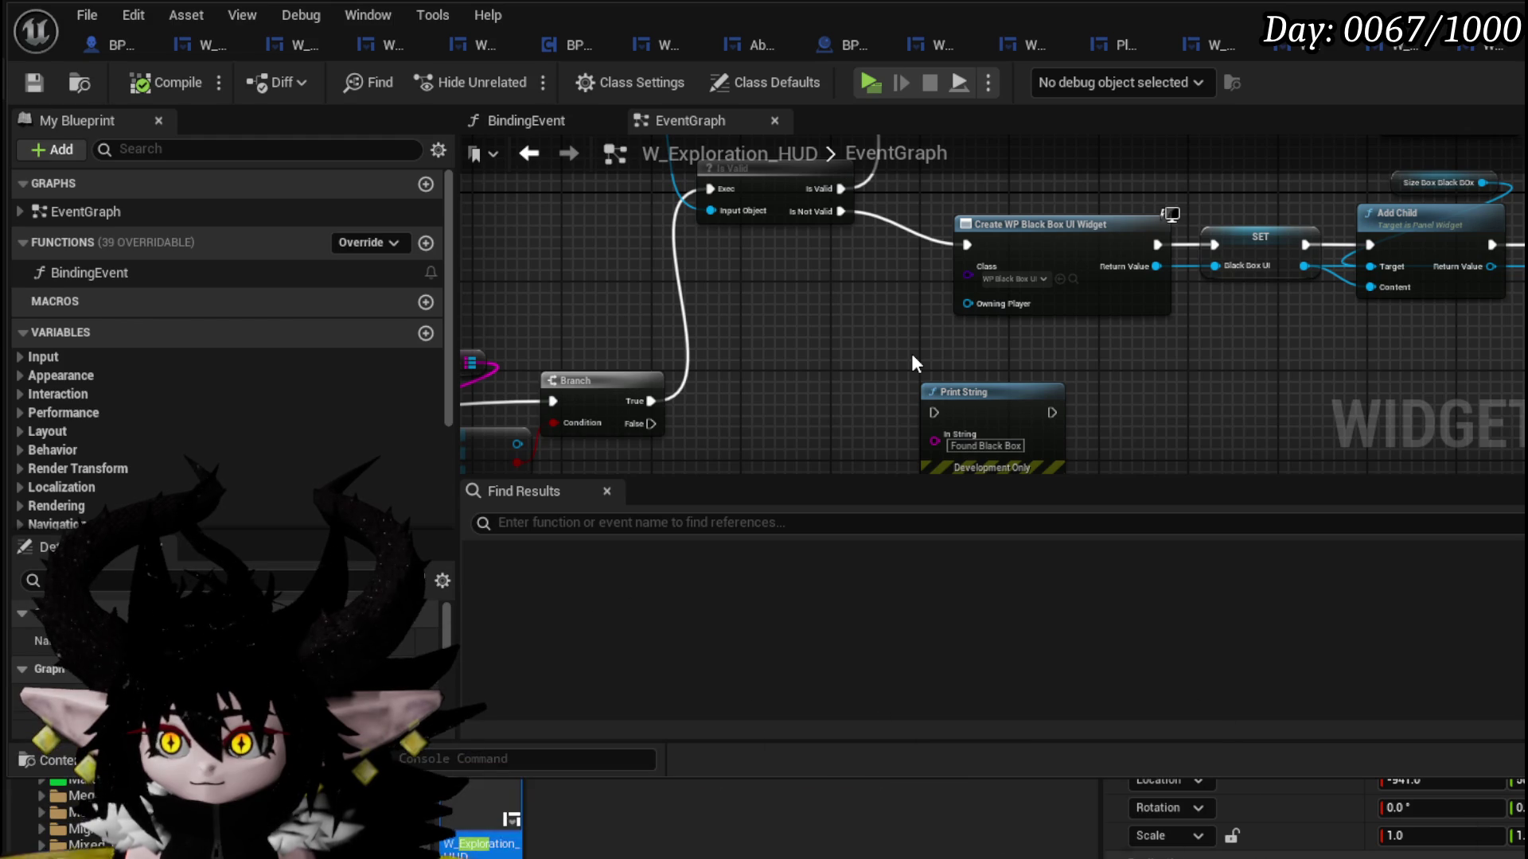
scroll(911, 354, "down", 3)
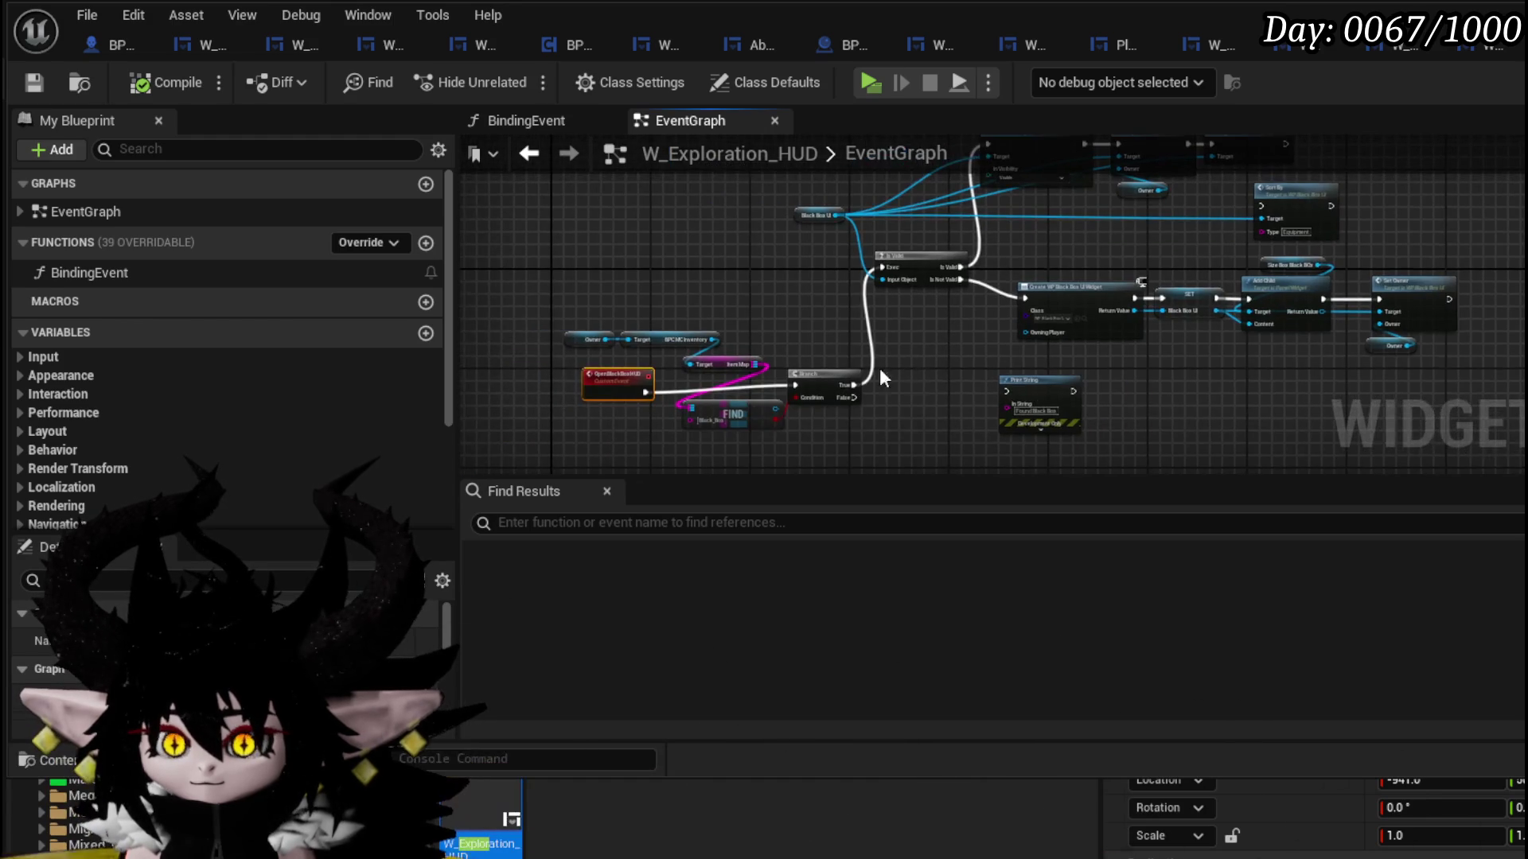
scroll(631, 392, "up", 4)
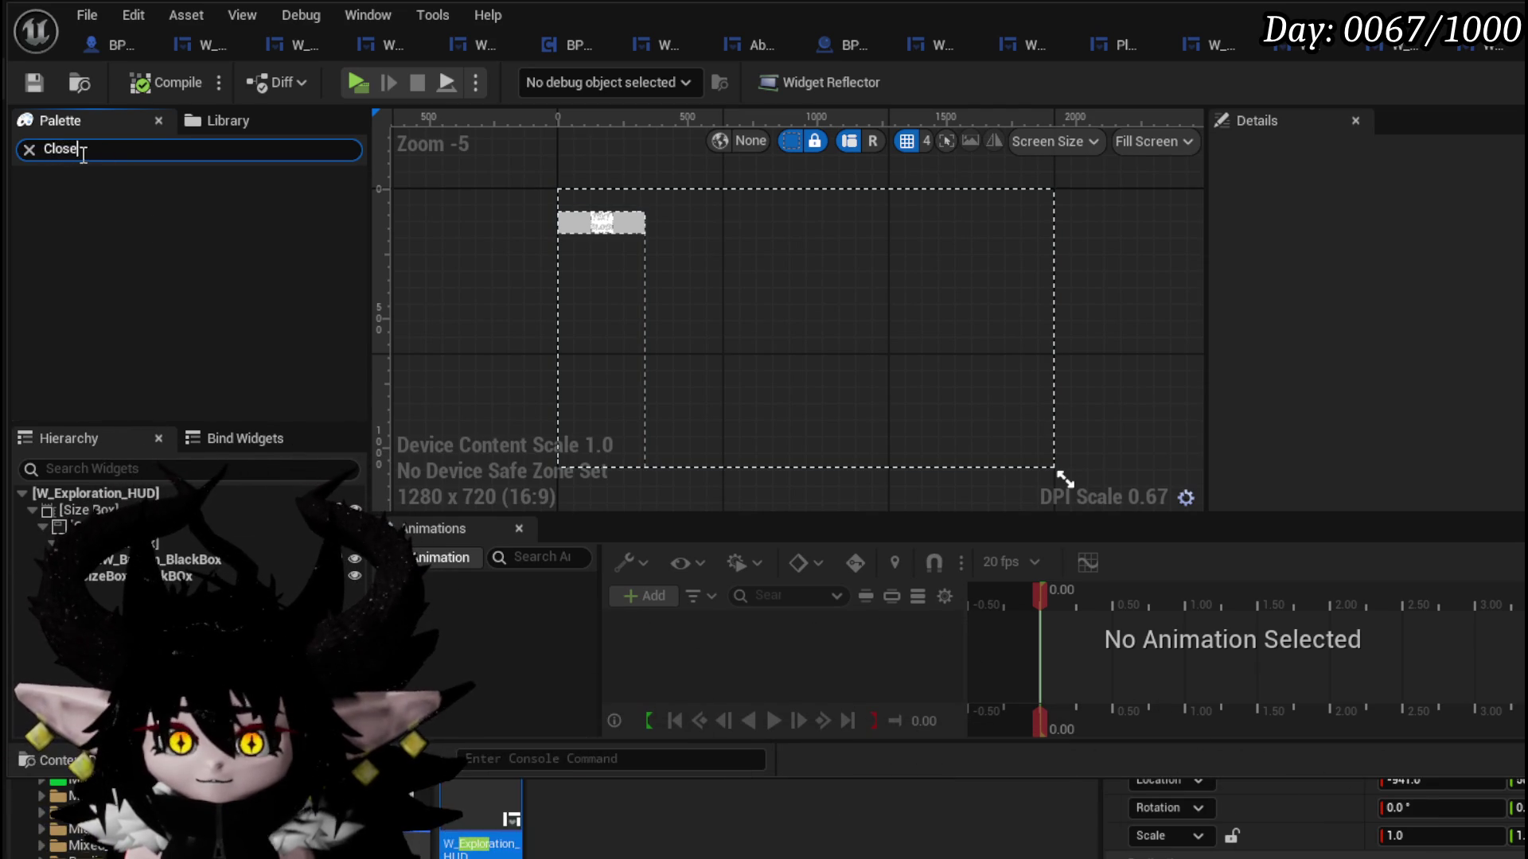
- Add WPU_Button_Closing to the Size Box, anchored top-right, alignment 1, 100×100 at position -20, 20
left_click_drag(125, 335, 96, 510)
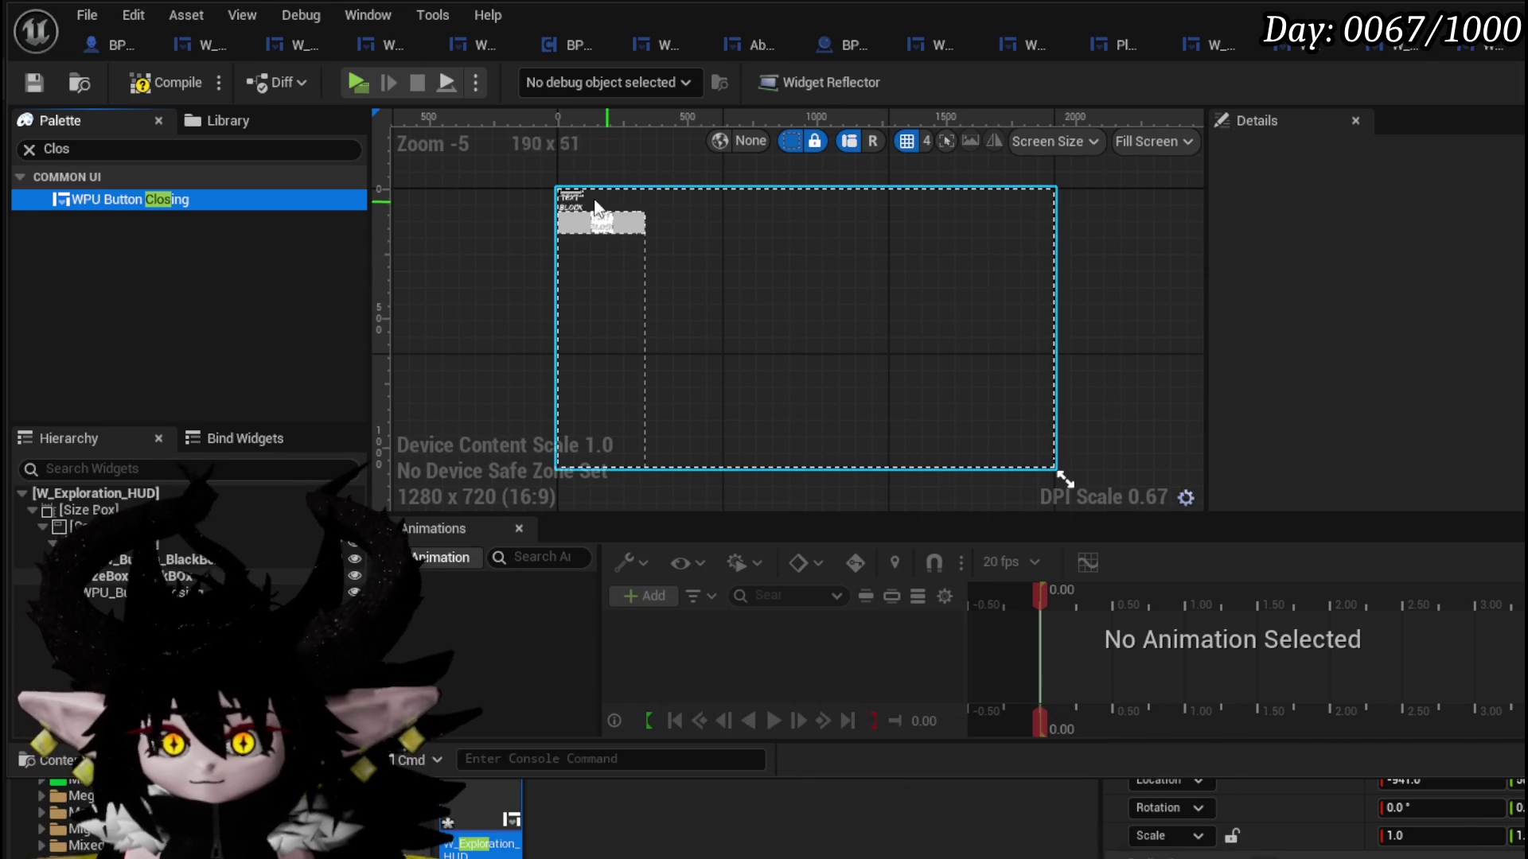
left_click(111, 593)
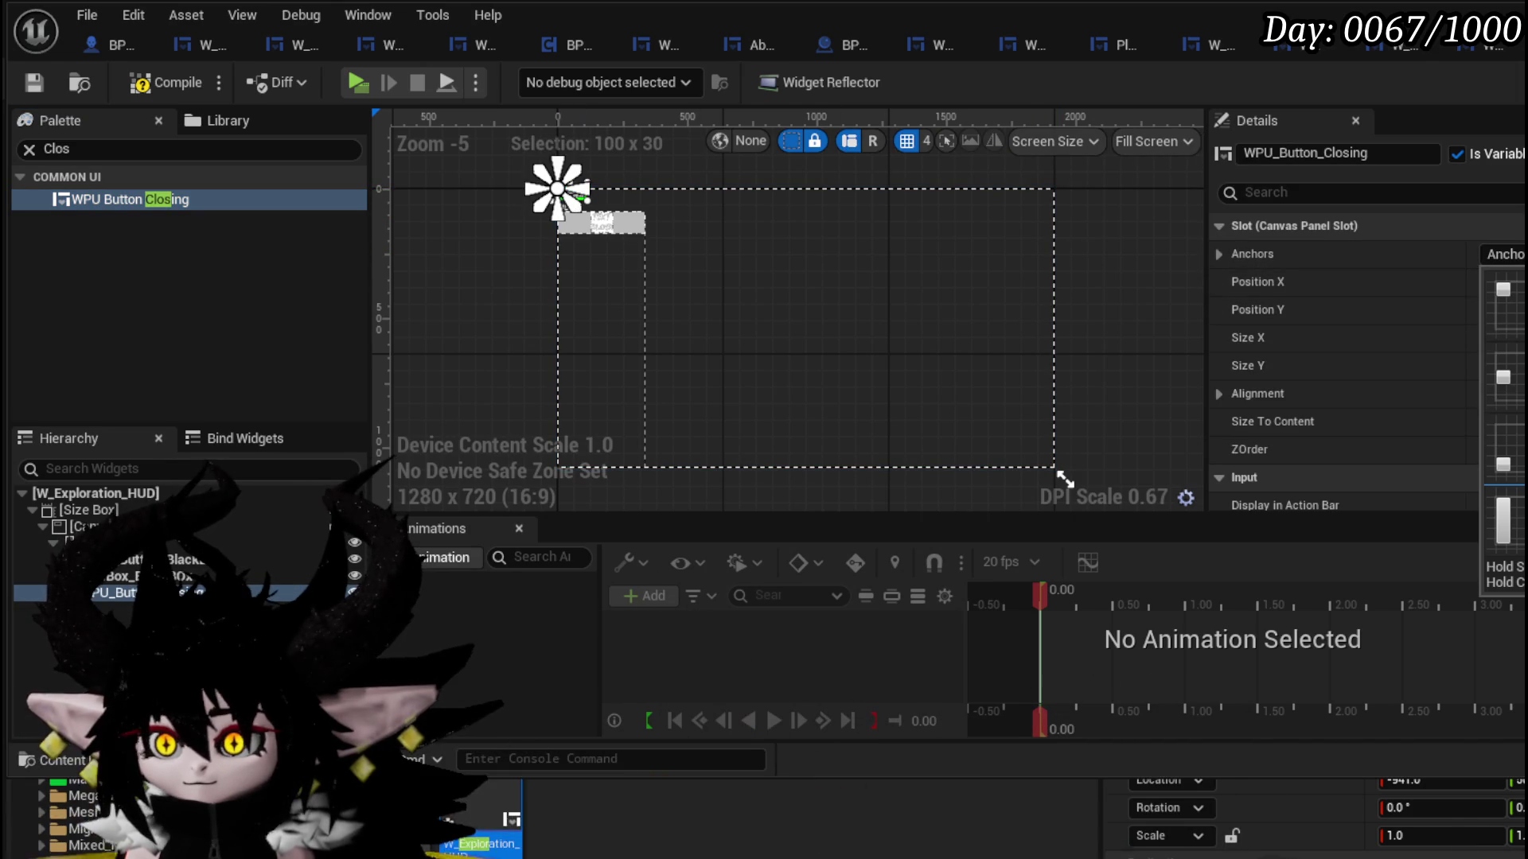
scroll(1064, 479, "up", 4)
left_click(1504, 253)
left_click(1445, 342, "ctrl")
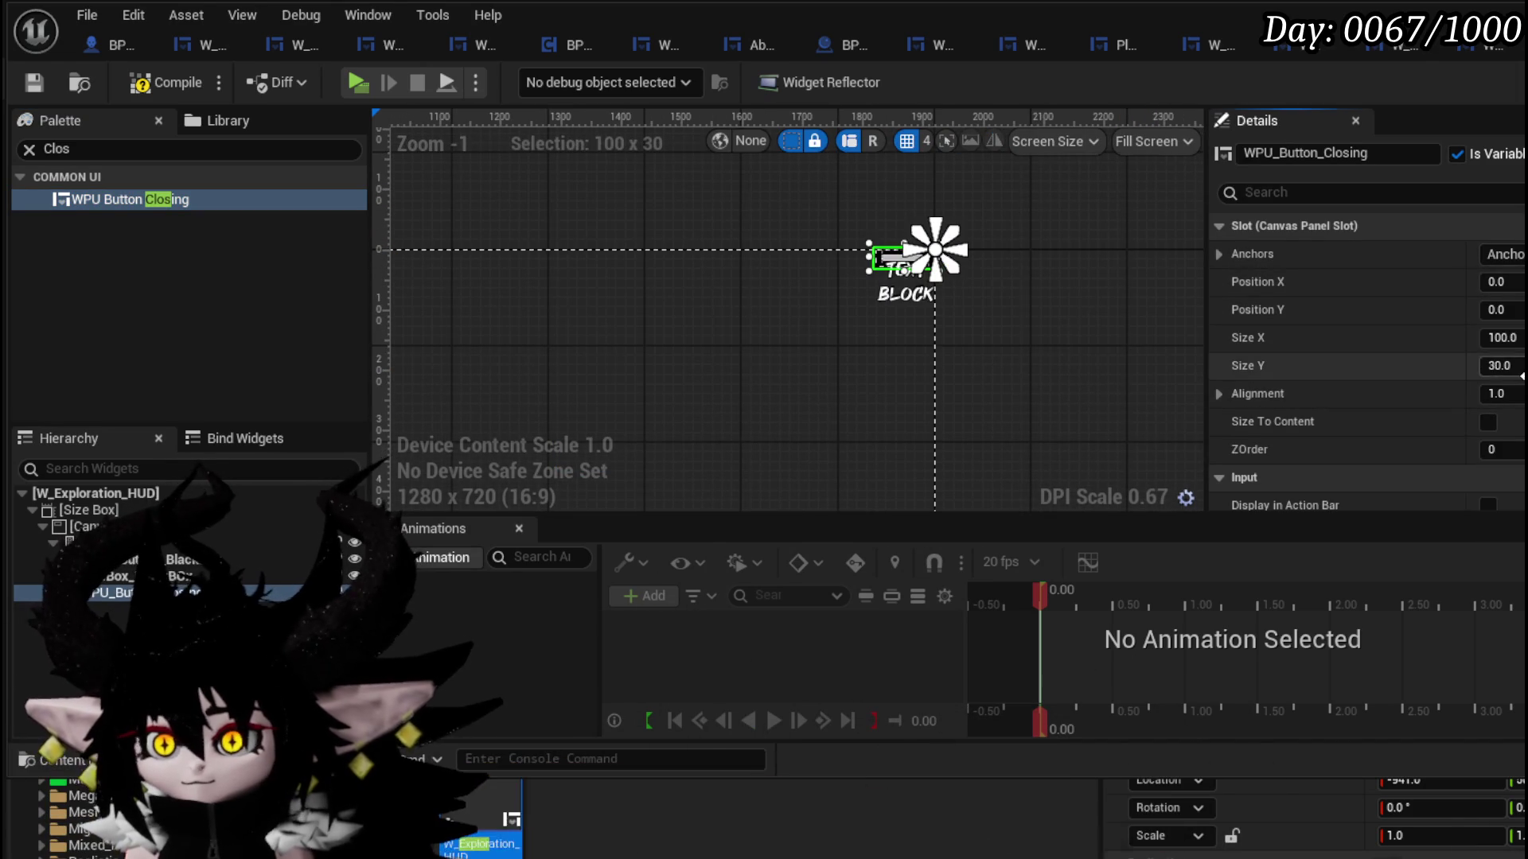
left_click(1498, 282)
type("20")
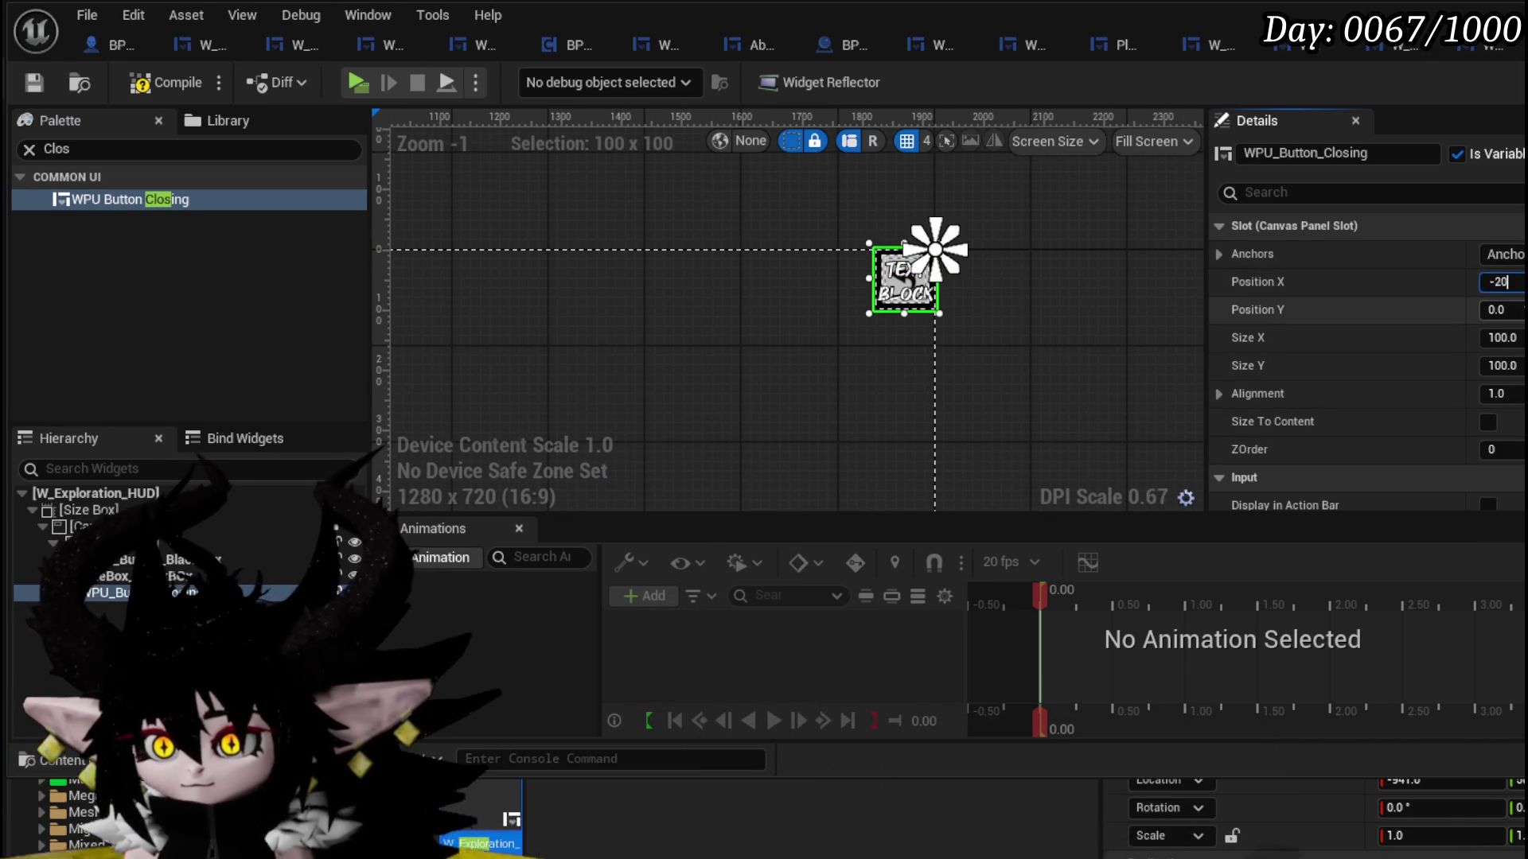
type(".0")
key("Return")
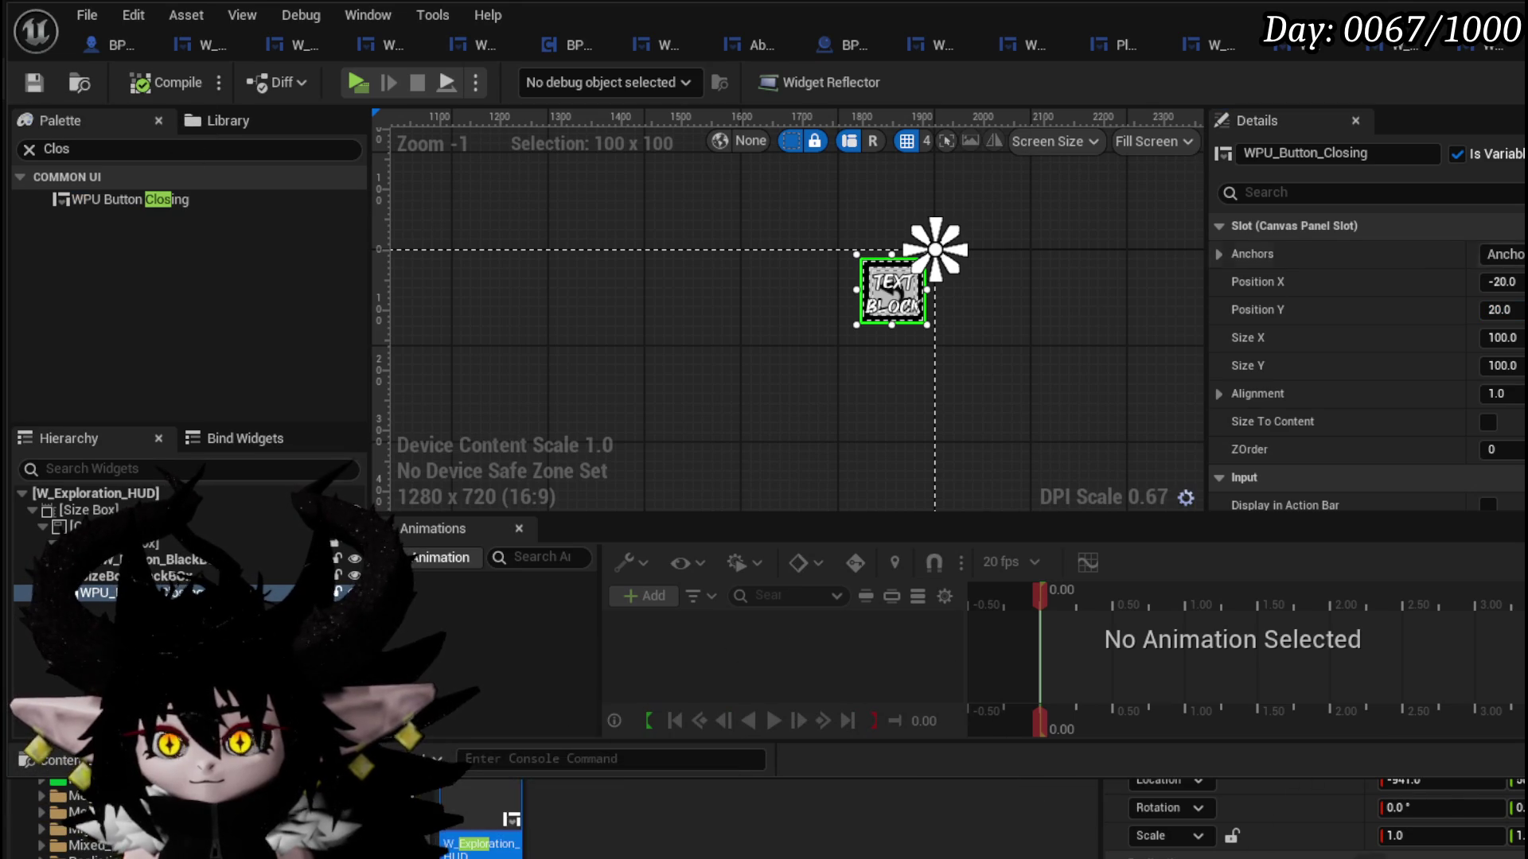
scroll(790, 231, "down", 3)
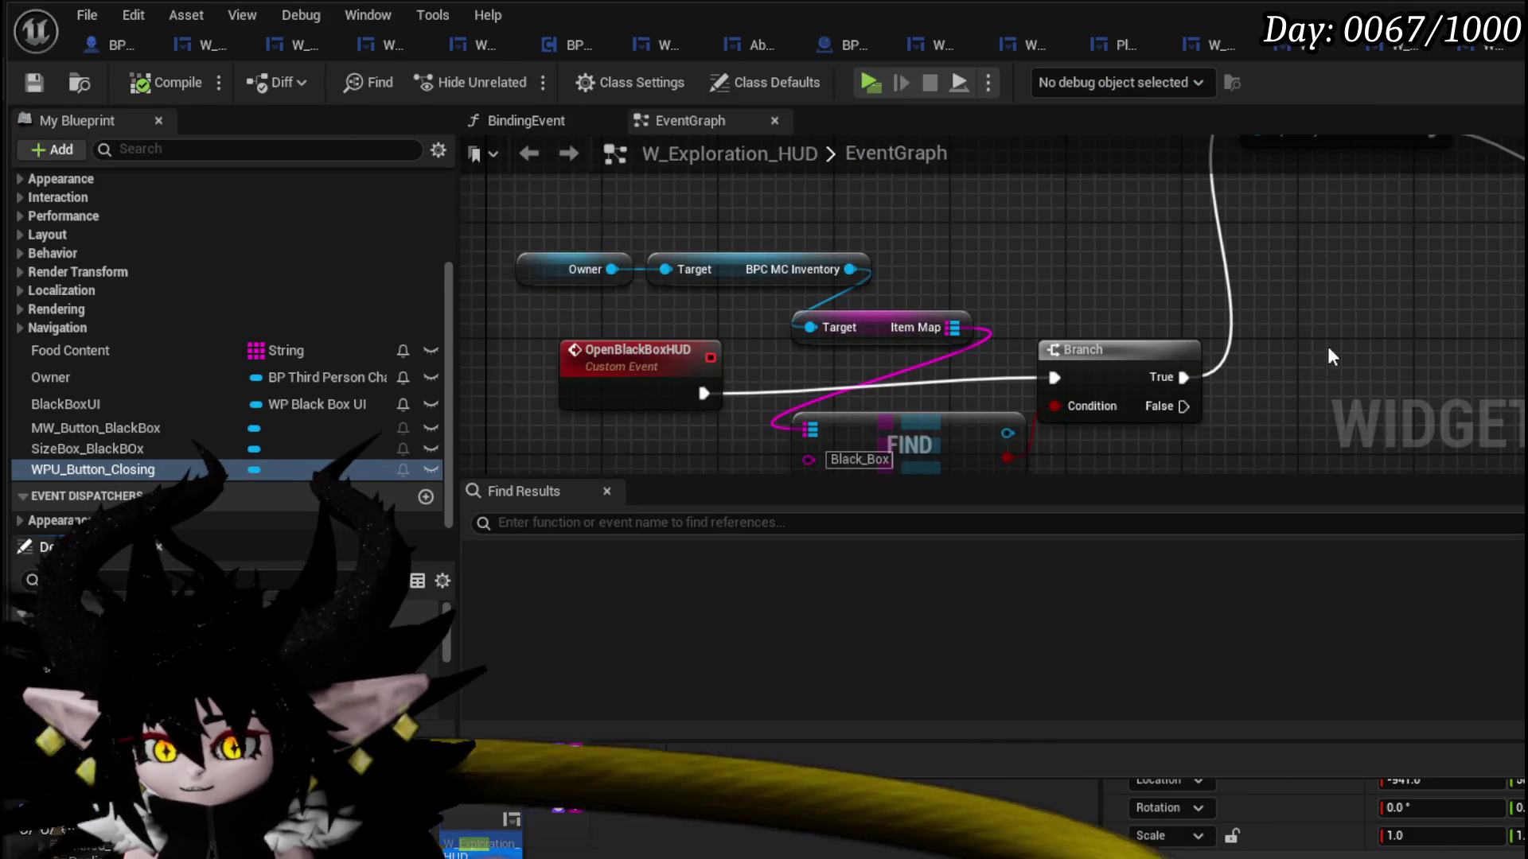
mouse_move(1329, 350)
left_mouse_down()
mouse_move(806, 362)
mouse_move(979, 345)
mouse_move(833, 355)
mouse_move(892, 366)
mouse_move(918, 299)
mouse_move(815, 395)
mouse_move(1040, 421)
mouse_move(928, 369)
left_mouse_up()
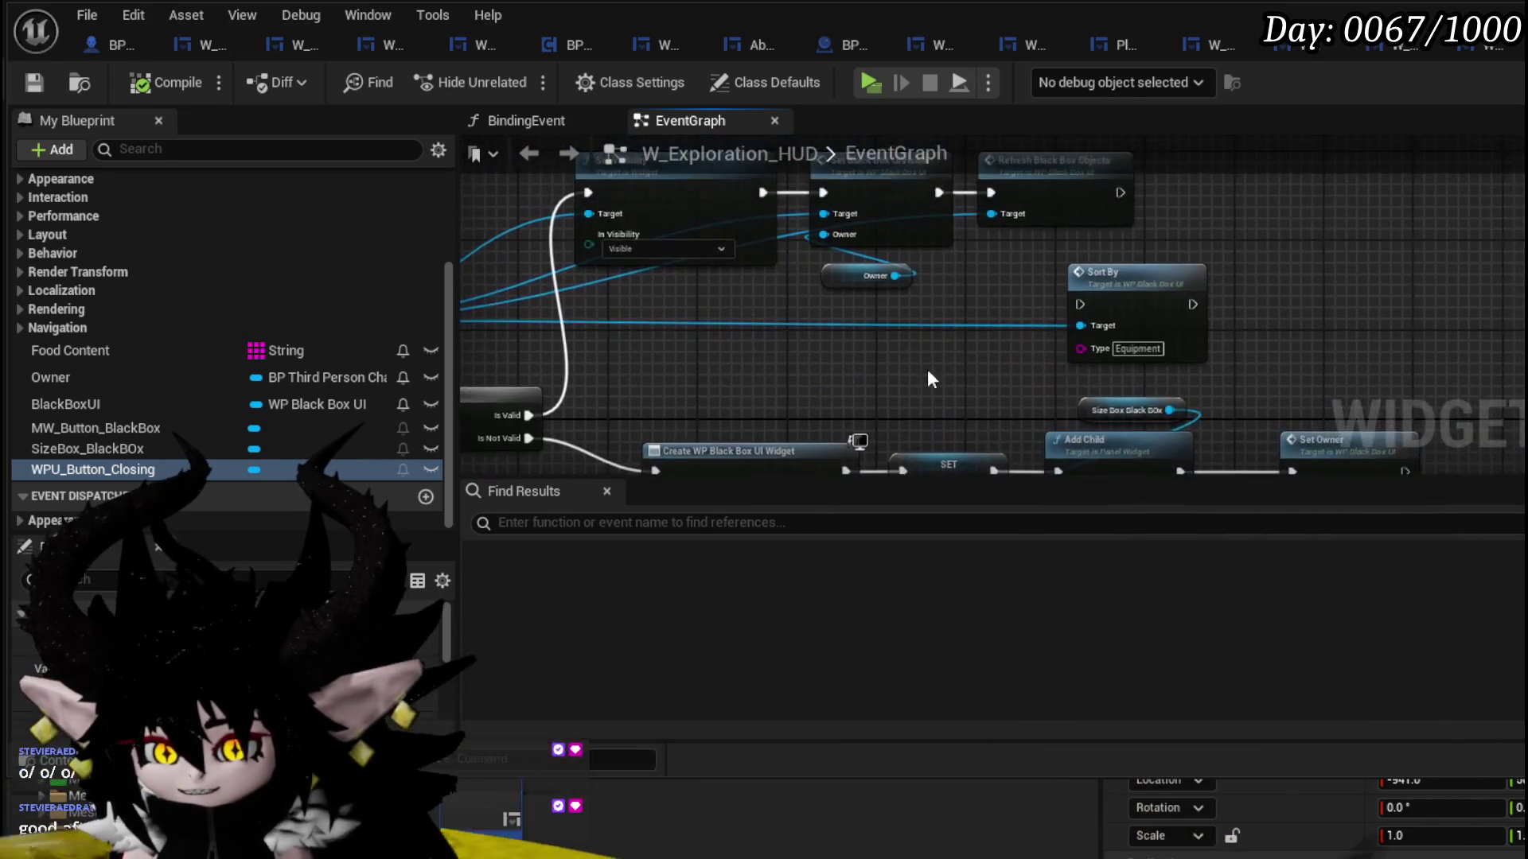
- Switch to the Designer and find WPU_Button_Closing's On Press Button event in its Details
mouse_move(812, 403)
left_mouse_down()
mouse_move(860, 294)
mouse_move(764, 310)
left_mouse_up()
scroll(862, 287, "down", 1)
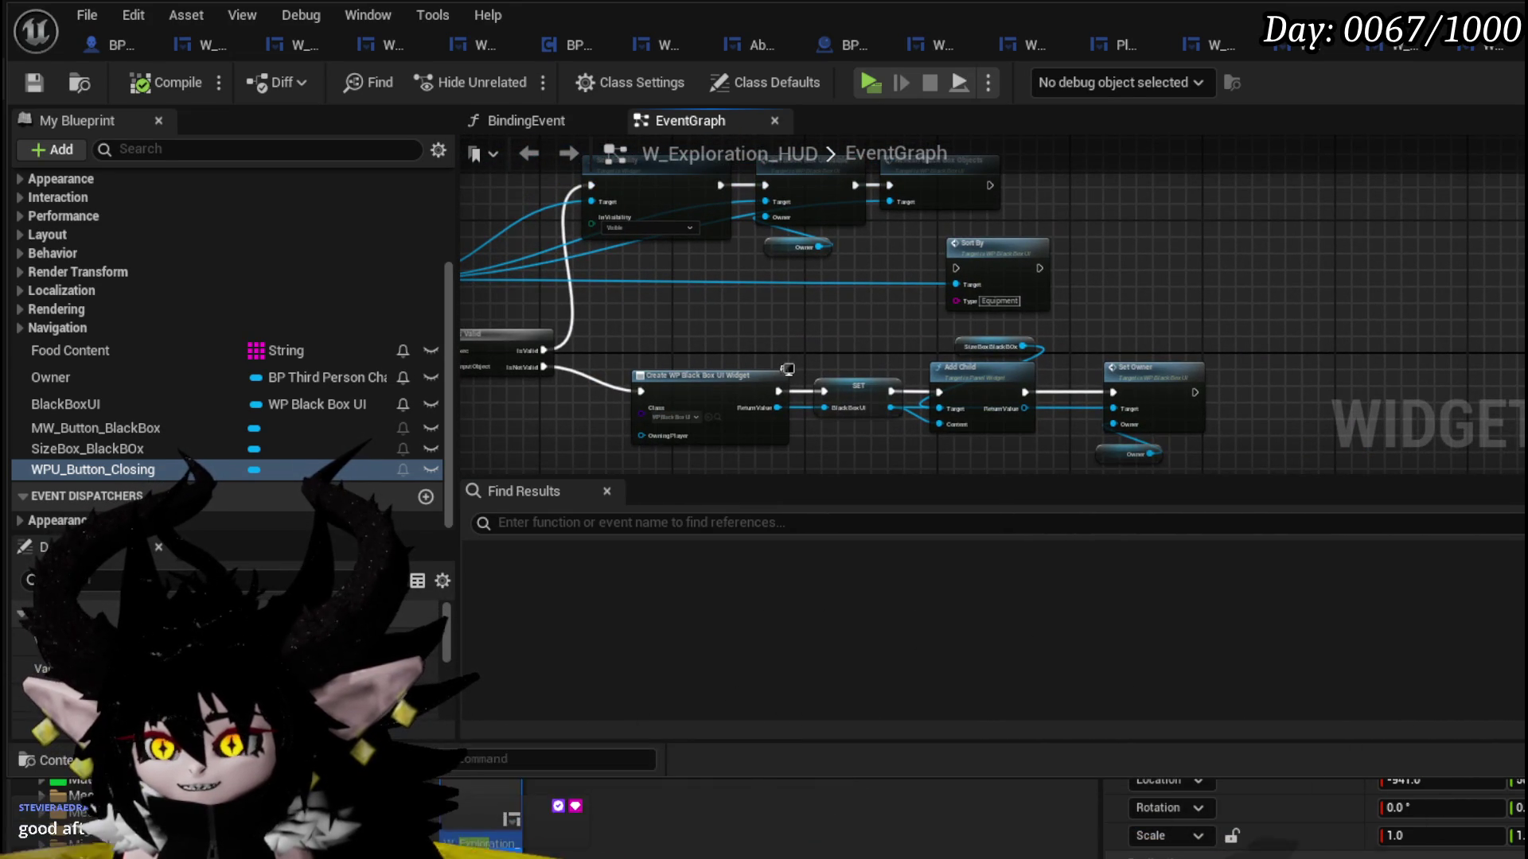
key("ctrl+Tab")
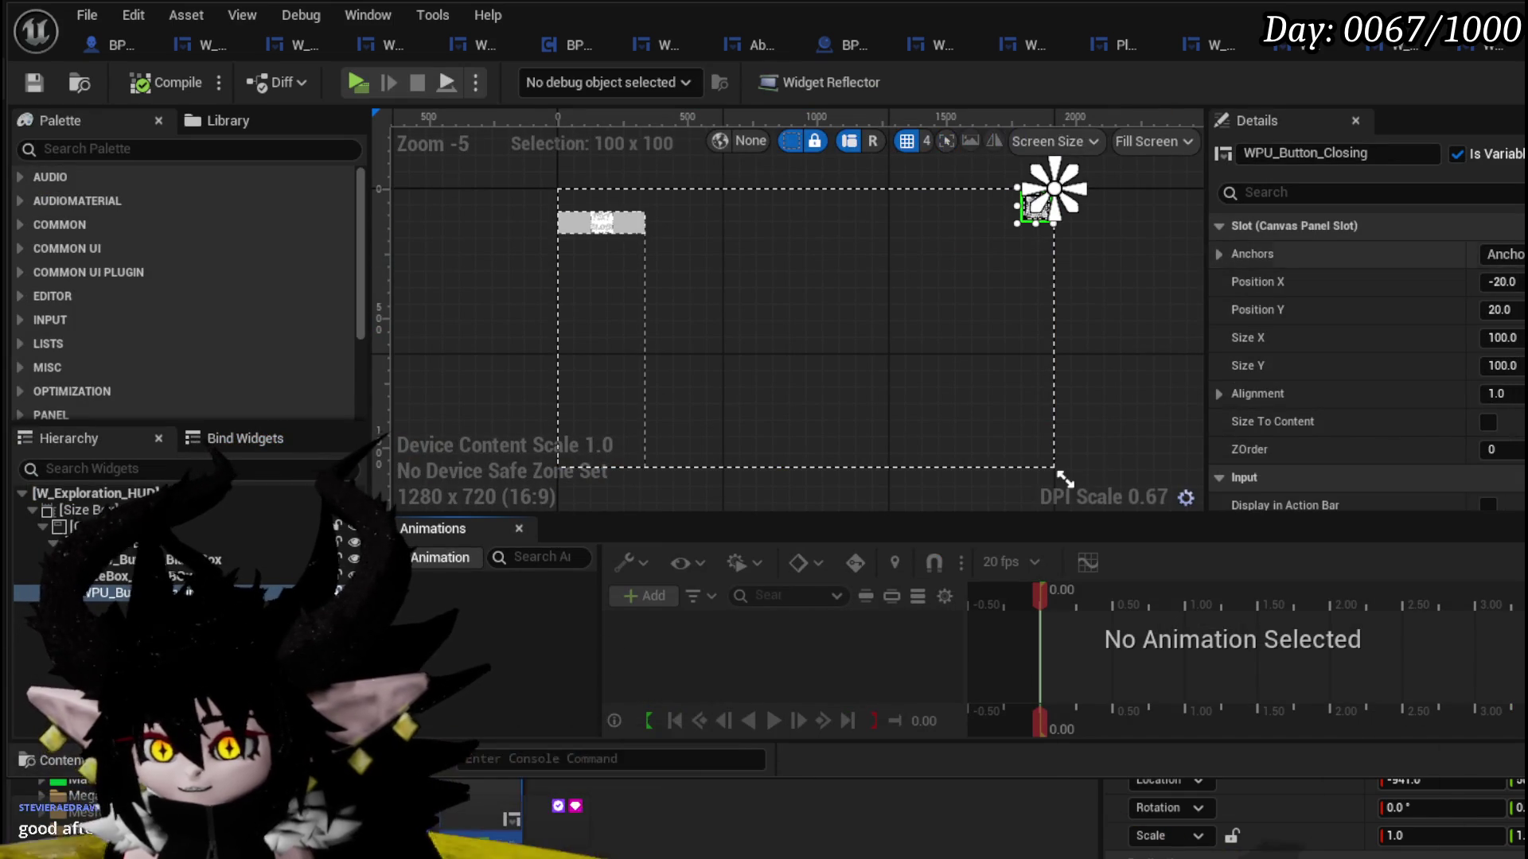
scroll(1367, 358, "down", 10)
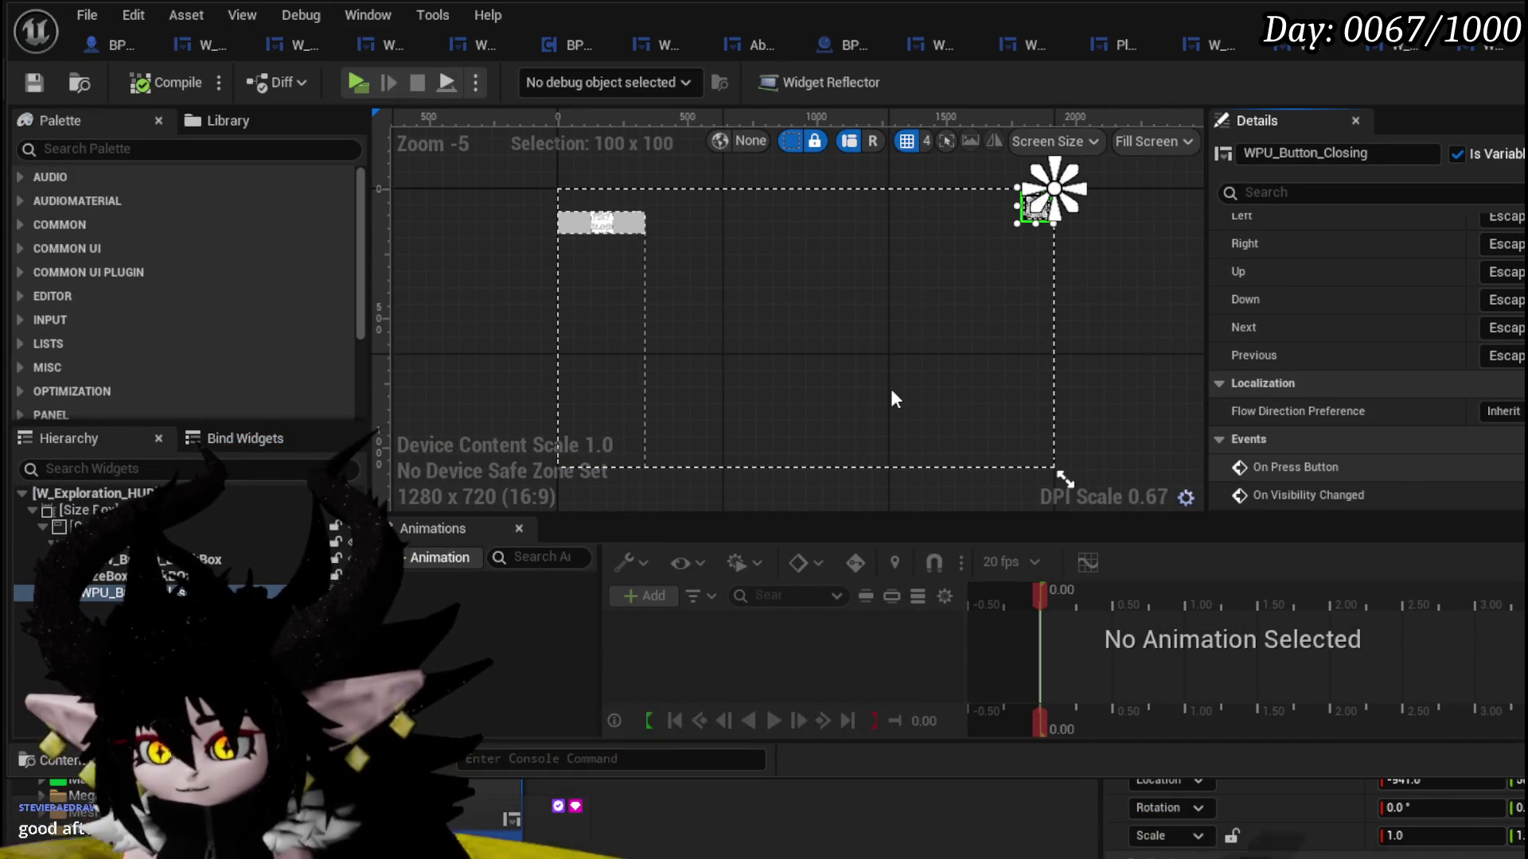
scroll(762, 357, "up", 4)
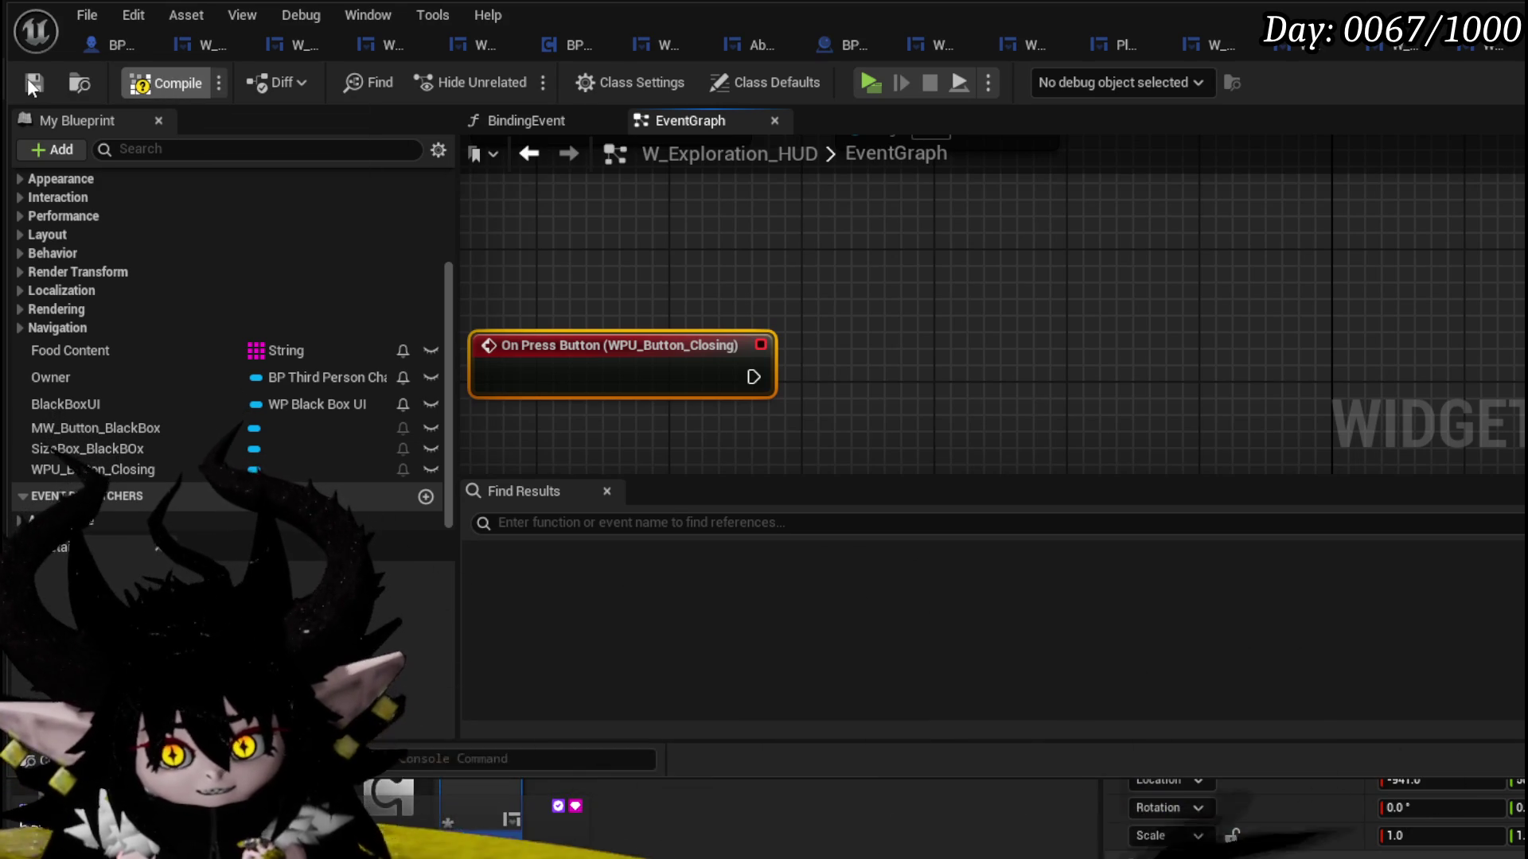
- Compile W_Exploration_HUD and pan the graph to the On Press Button node
left_click(28, 80)
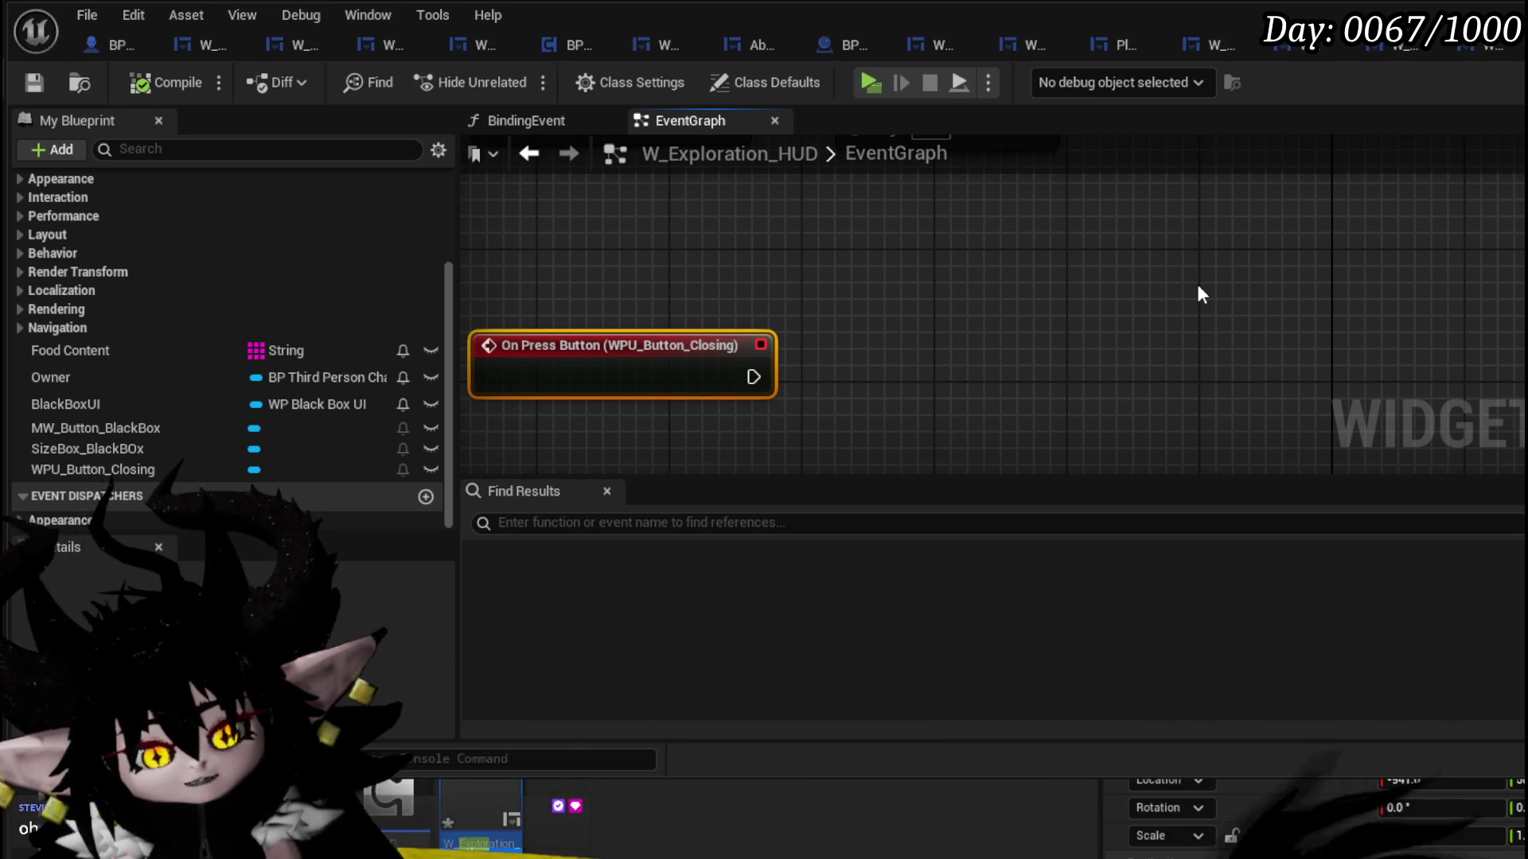
left_click_drag(466, 322, 528, 275)
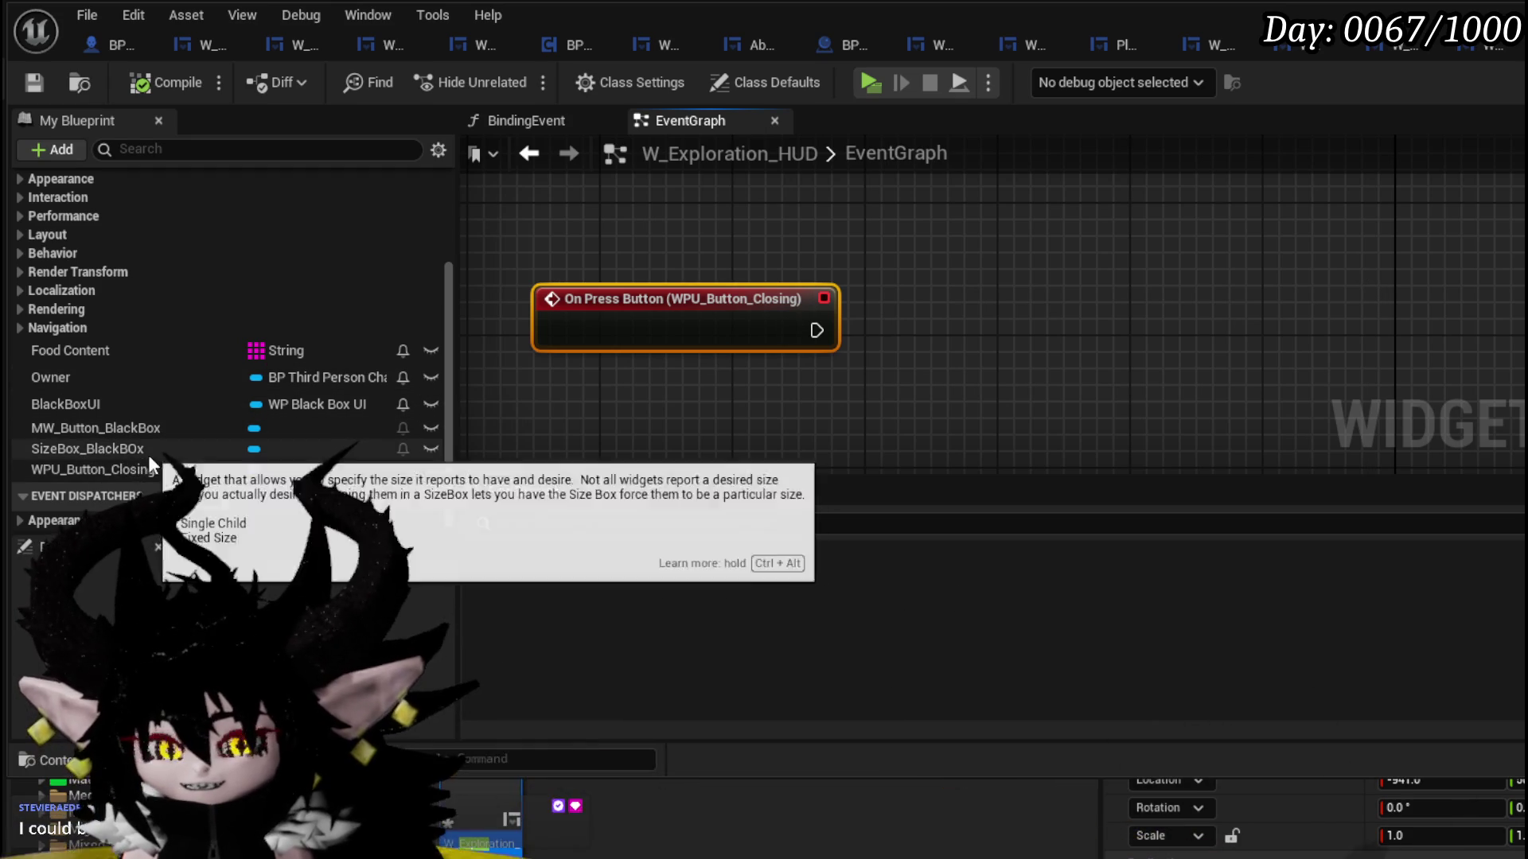
- Add a WPU_Button_Closing getter with a Close Widget call, wired to On Press Button
mouse_move(131, 473)
left_mouse_down()
mouse_move(821, 226)
mouse_move(708, 208)
left_mouse_up()
left_click(800, 248)
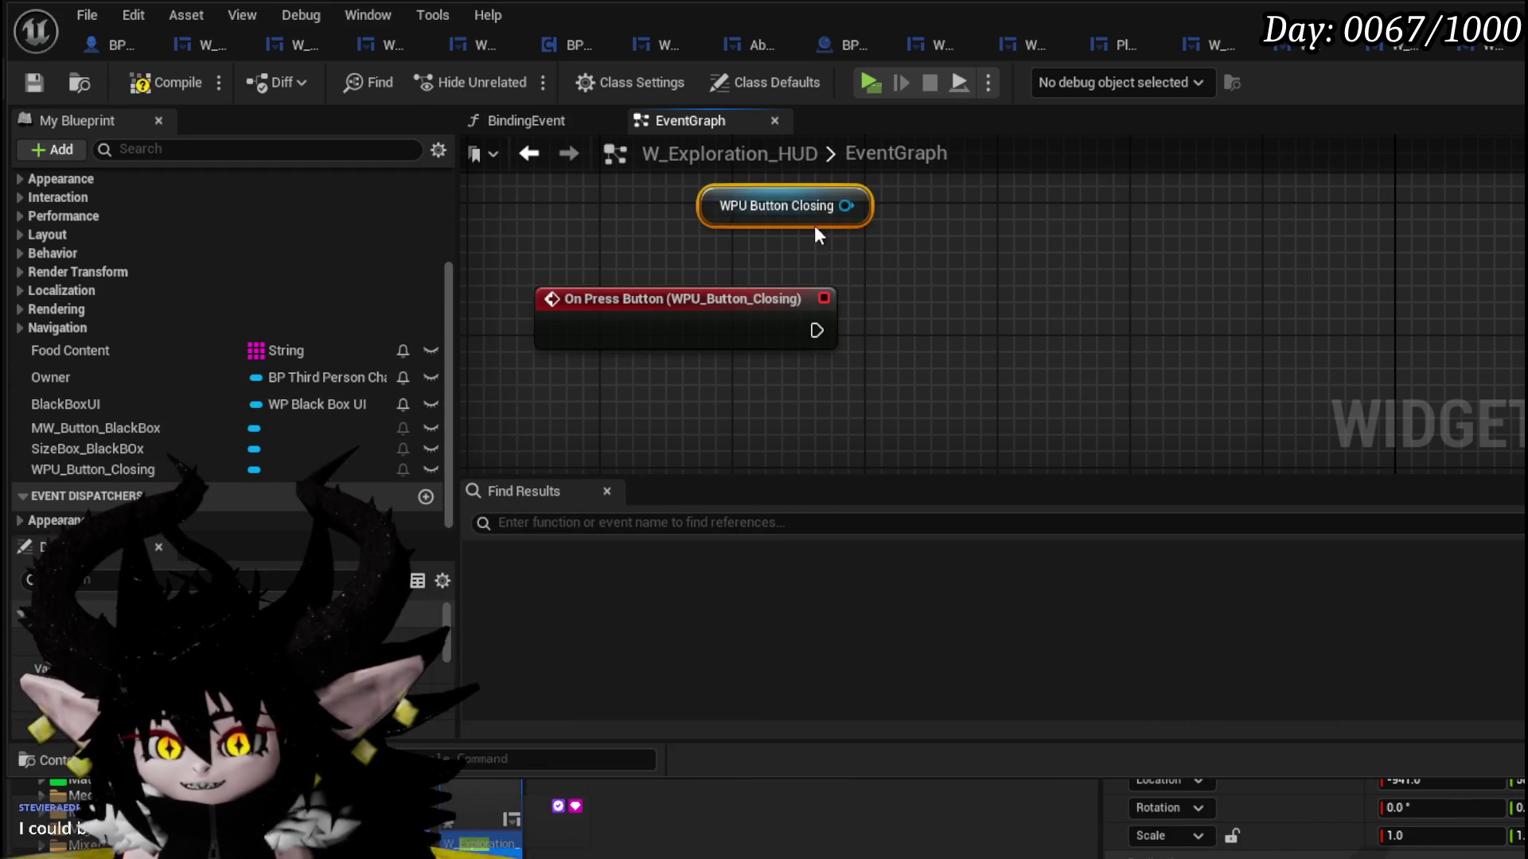
left_click_drag(973, 248, 982, 250)
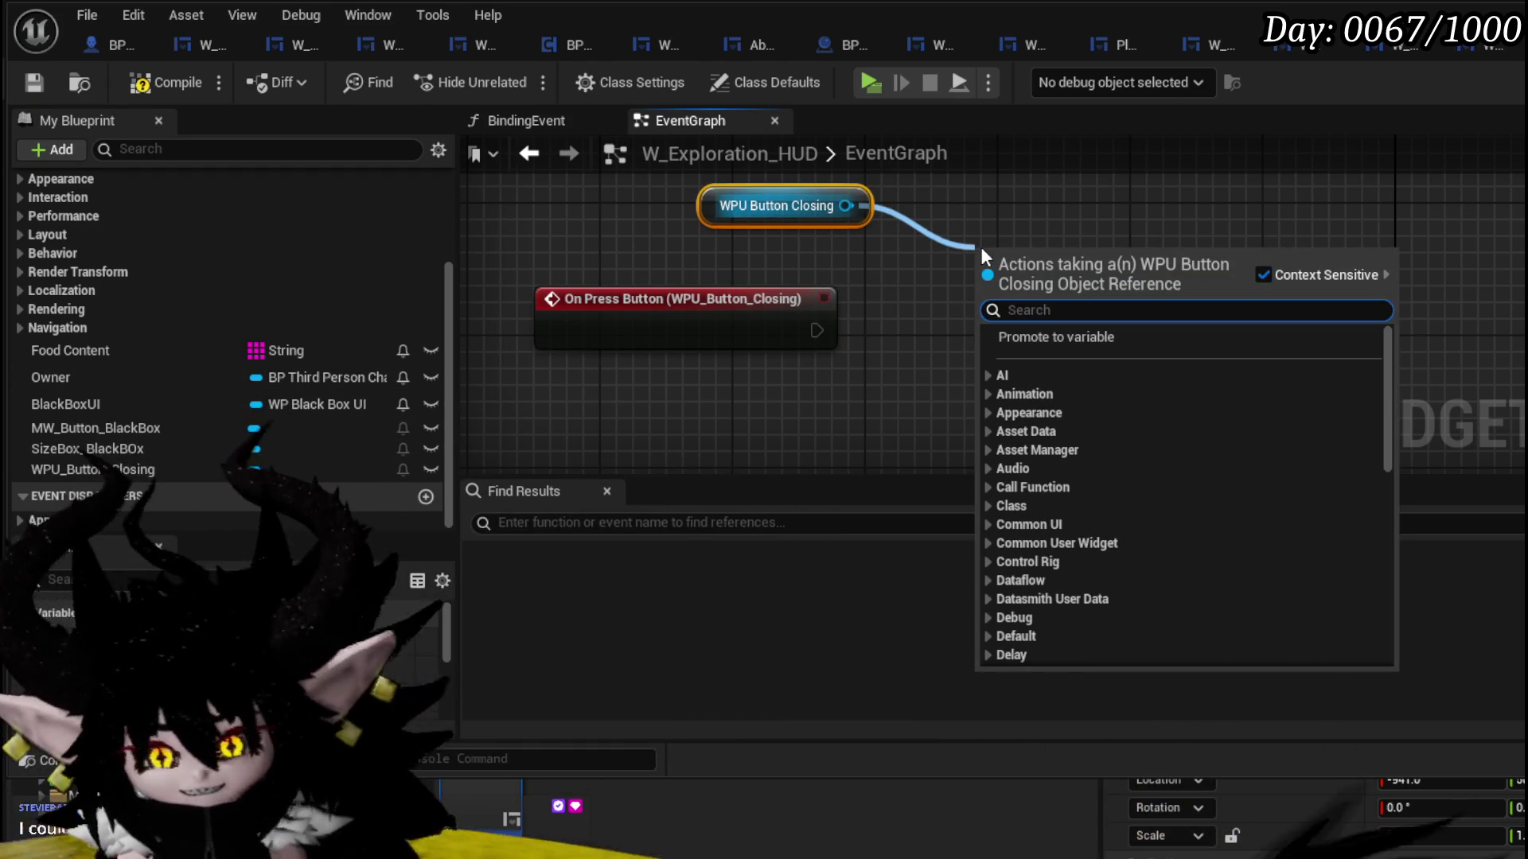
type("close")
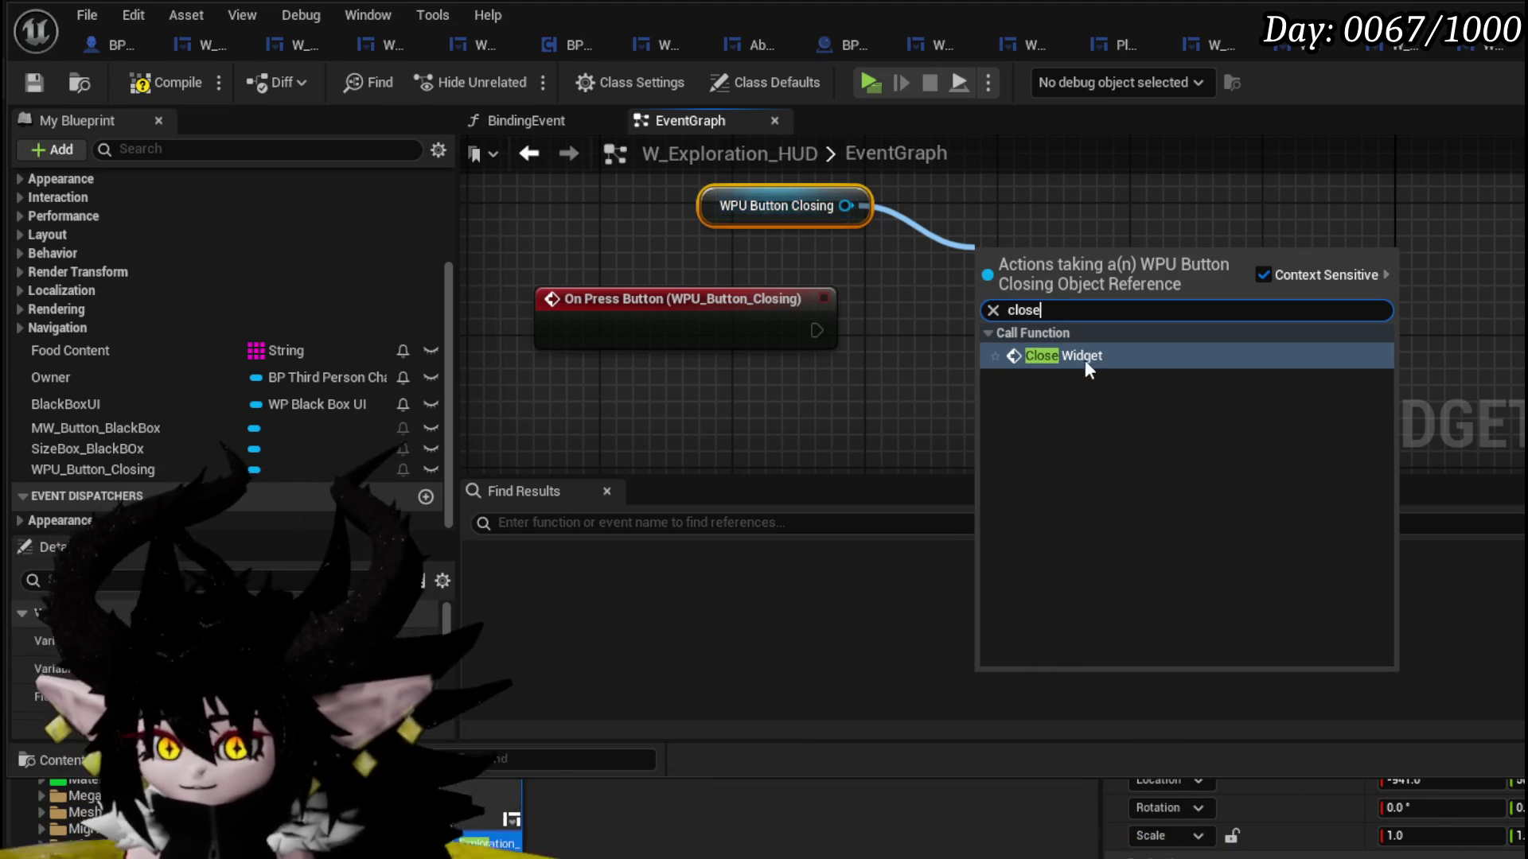
left_click(1085, 359)
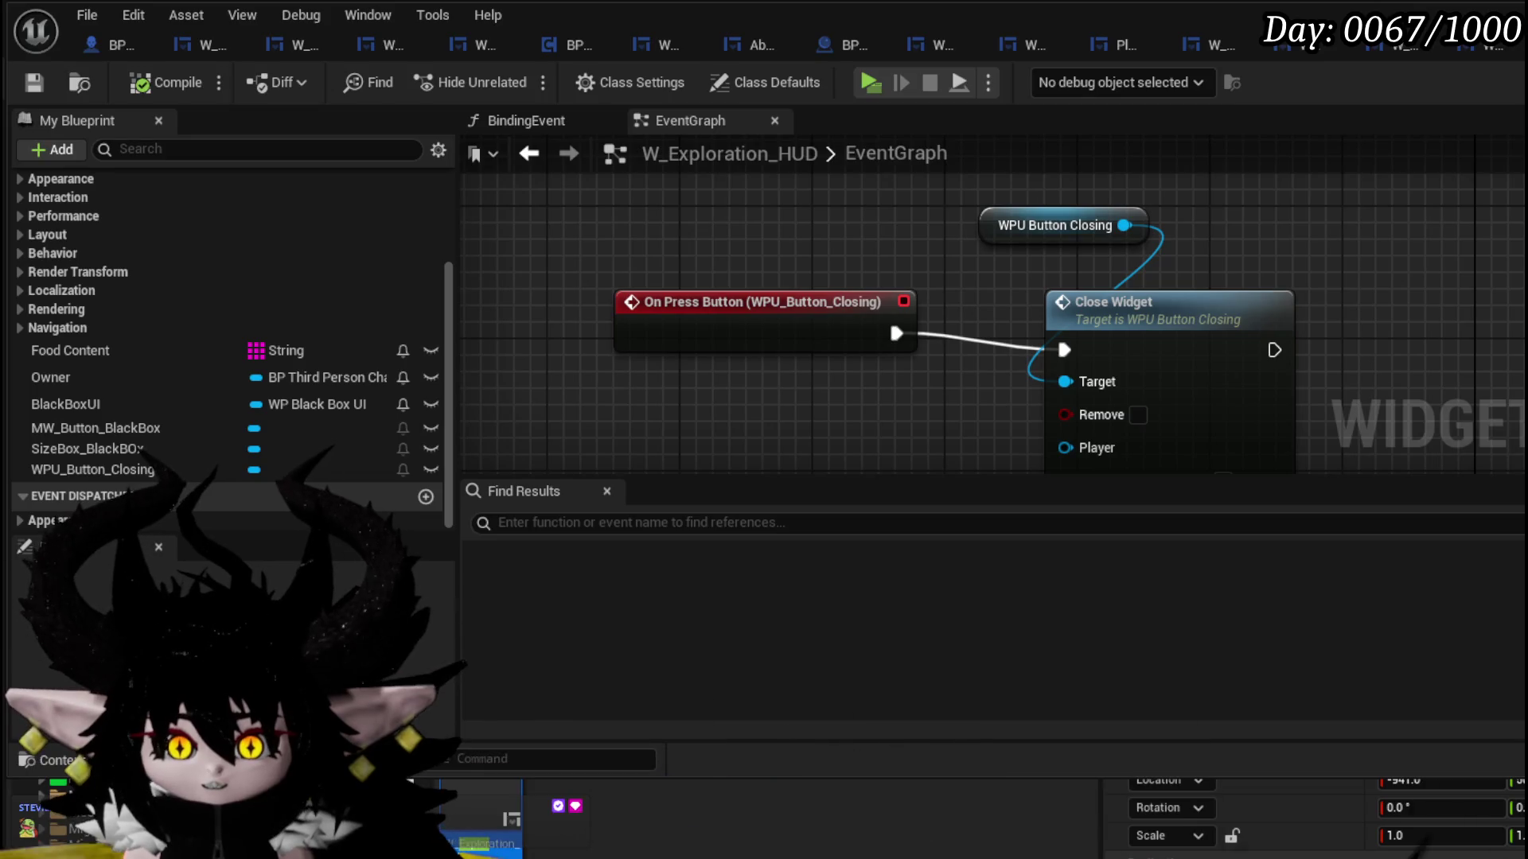
scroll(333, 290, "up", 5)
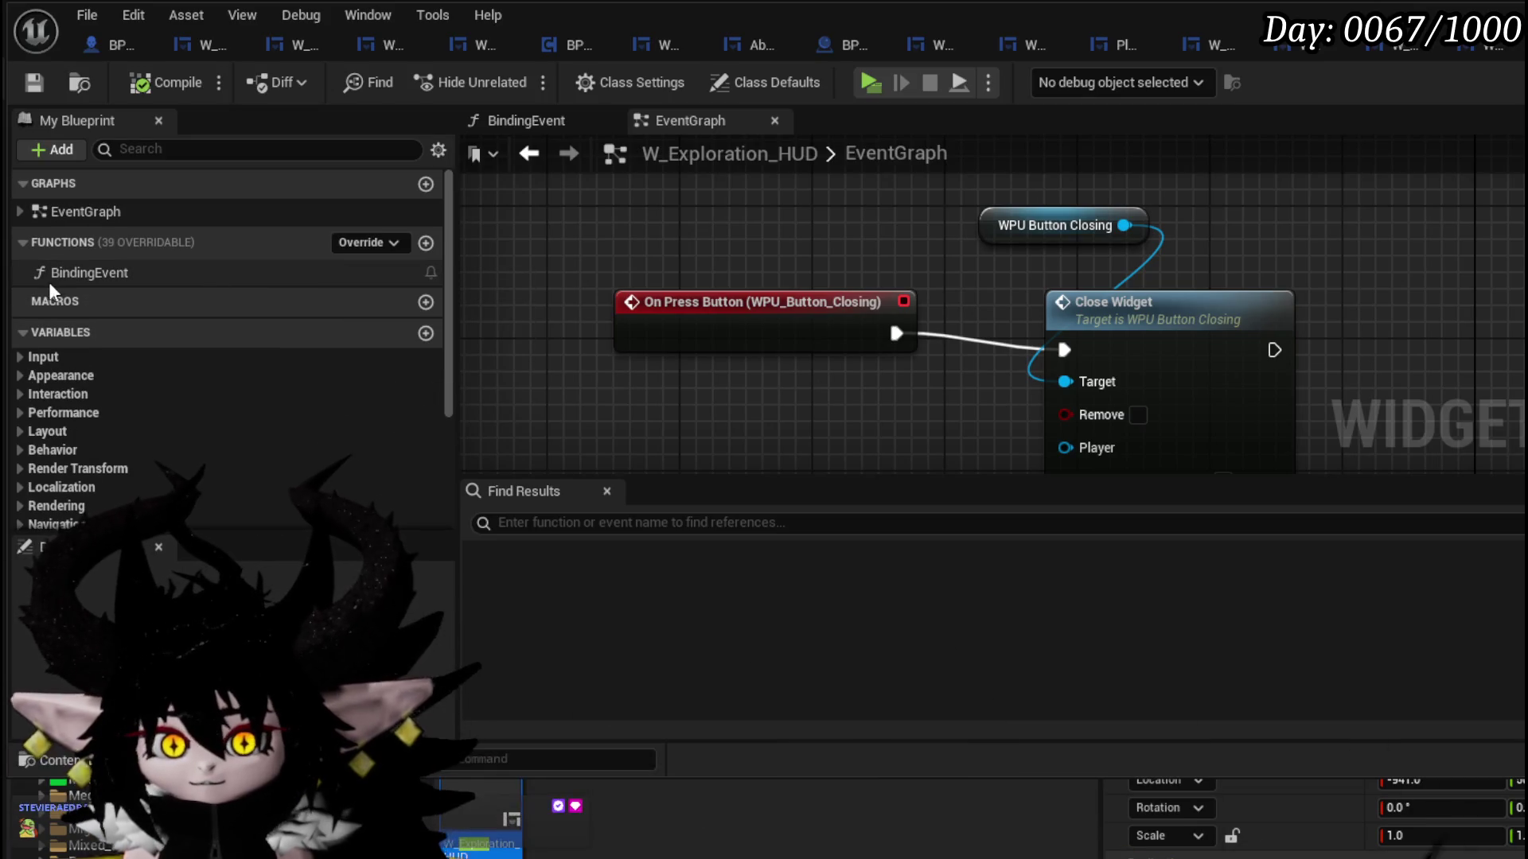
- In BindingEvent, call Set Parent Widget on WPU_Button_Closing after SET, passing Self as parent
double_click(84, 273)
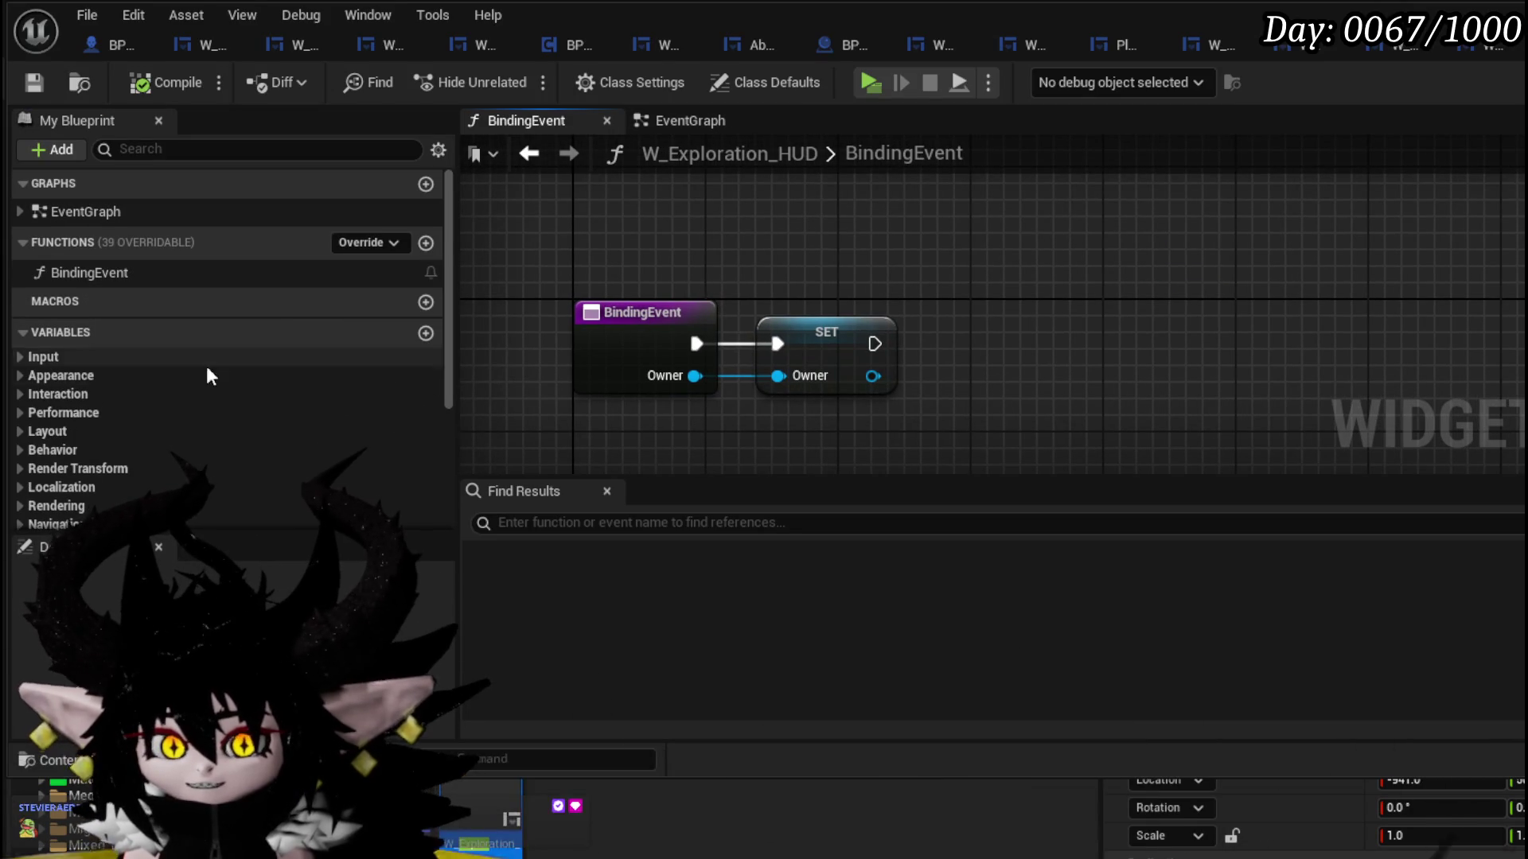
scroll(203, 364, "down", 5)
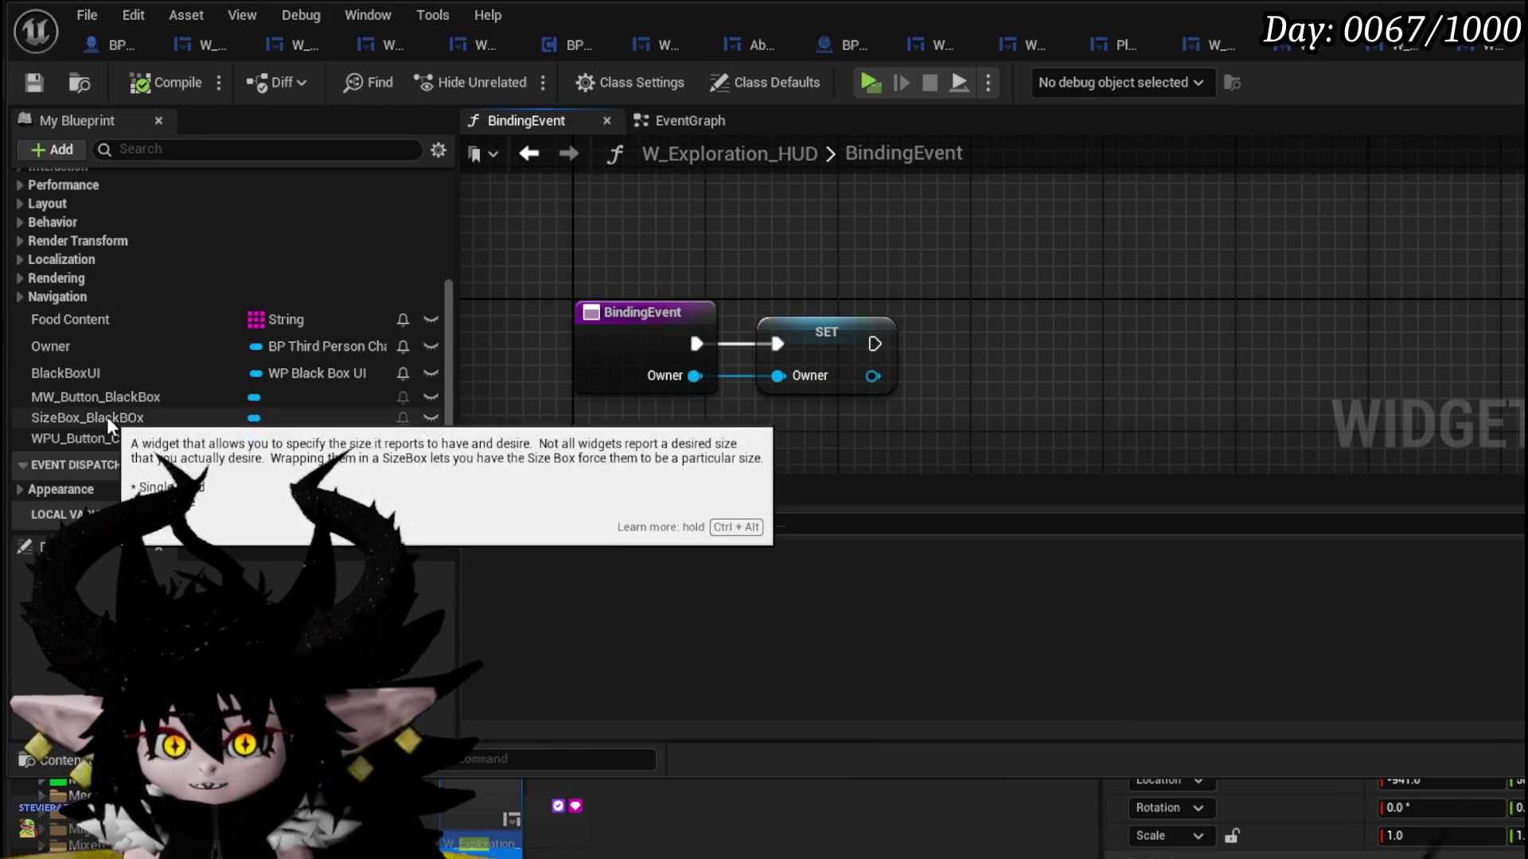
left_click_drag(111, 439, 791, 211)
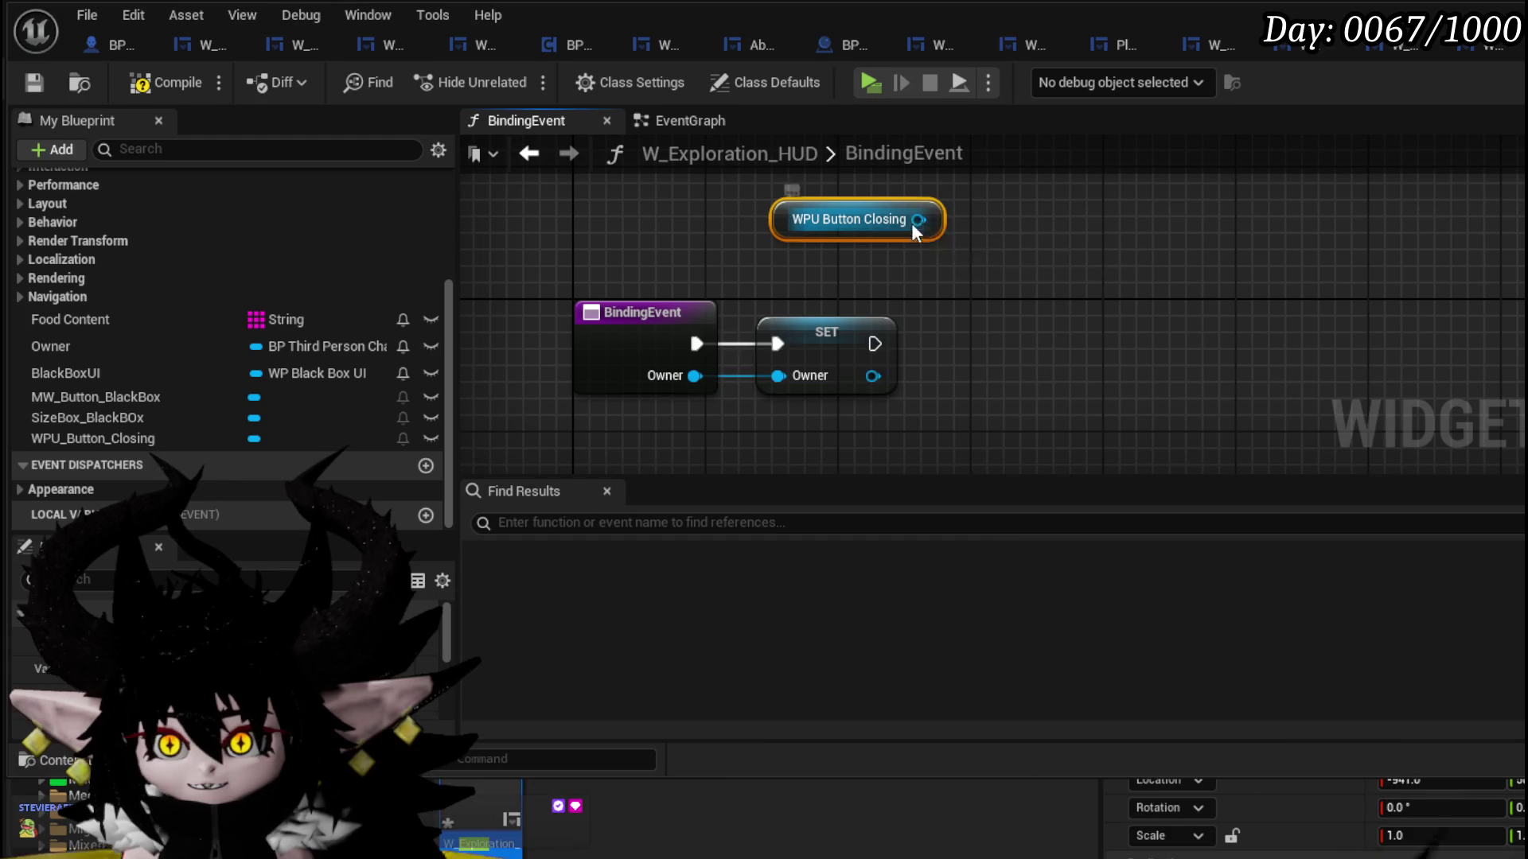
left_click_drag(918, 220, 1042, 282)
type("Set")
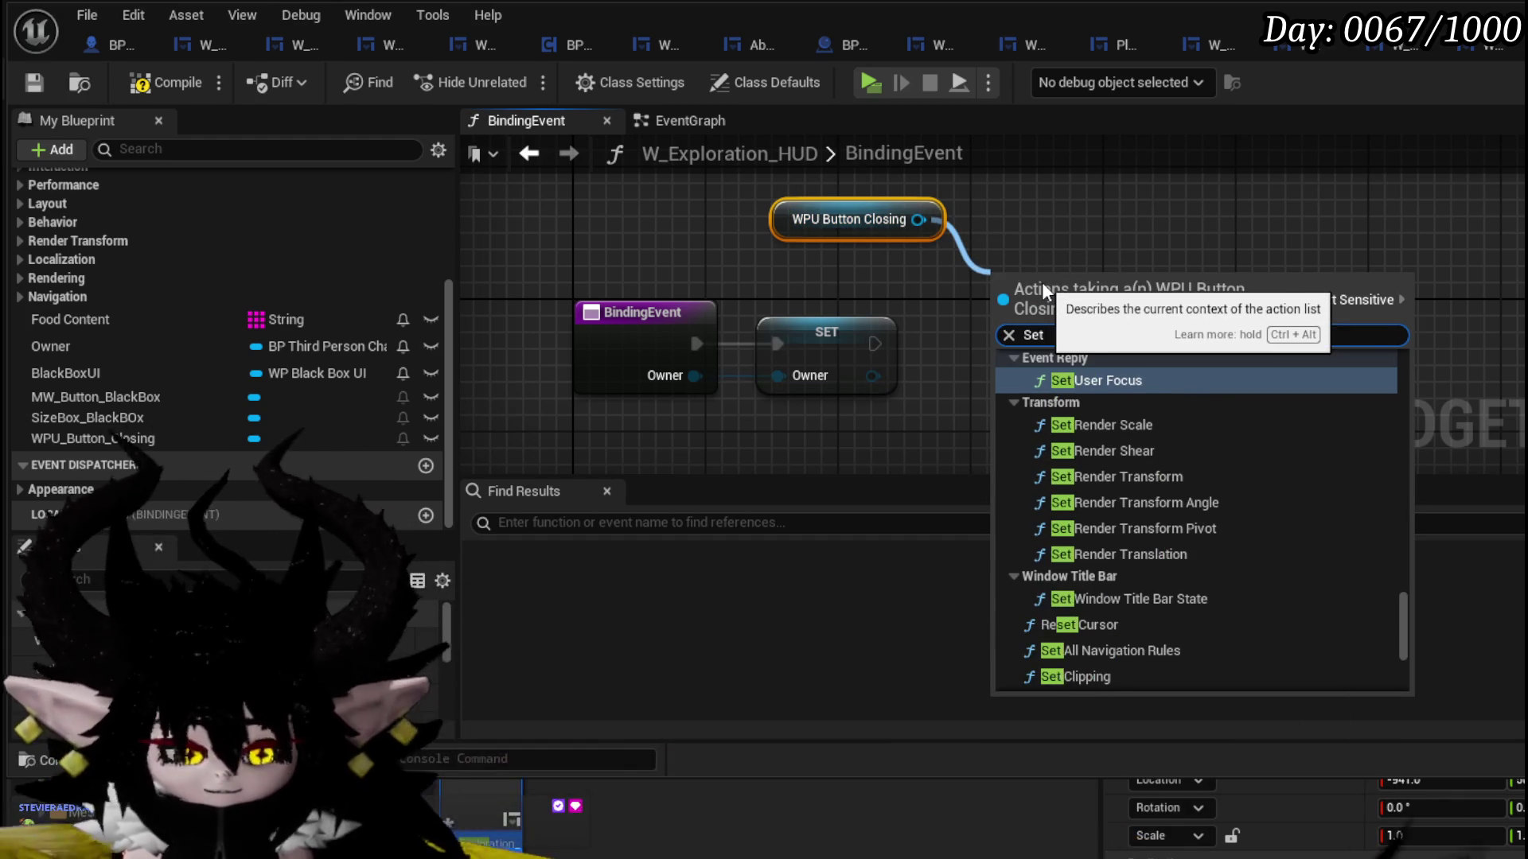
type(" Parent")
key("Return")
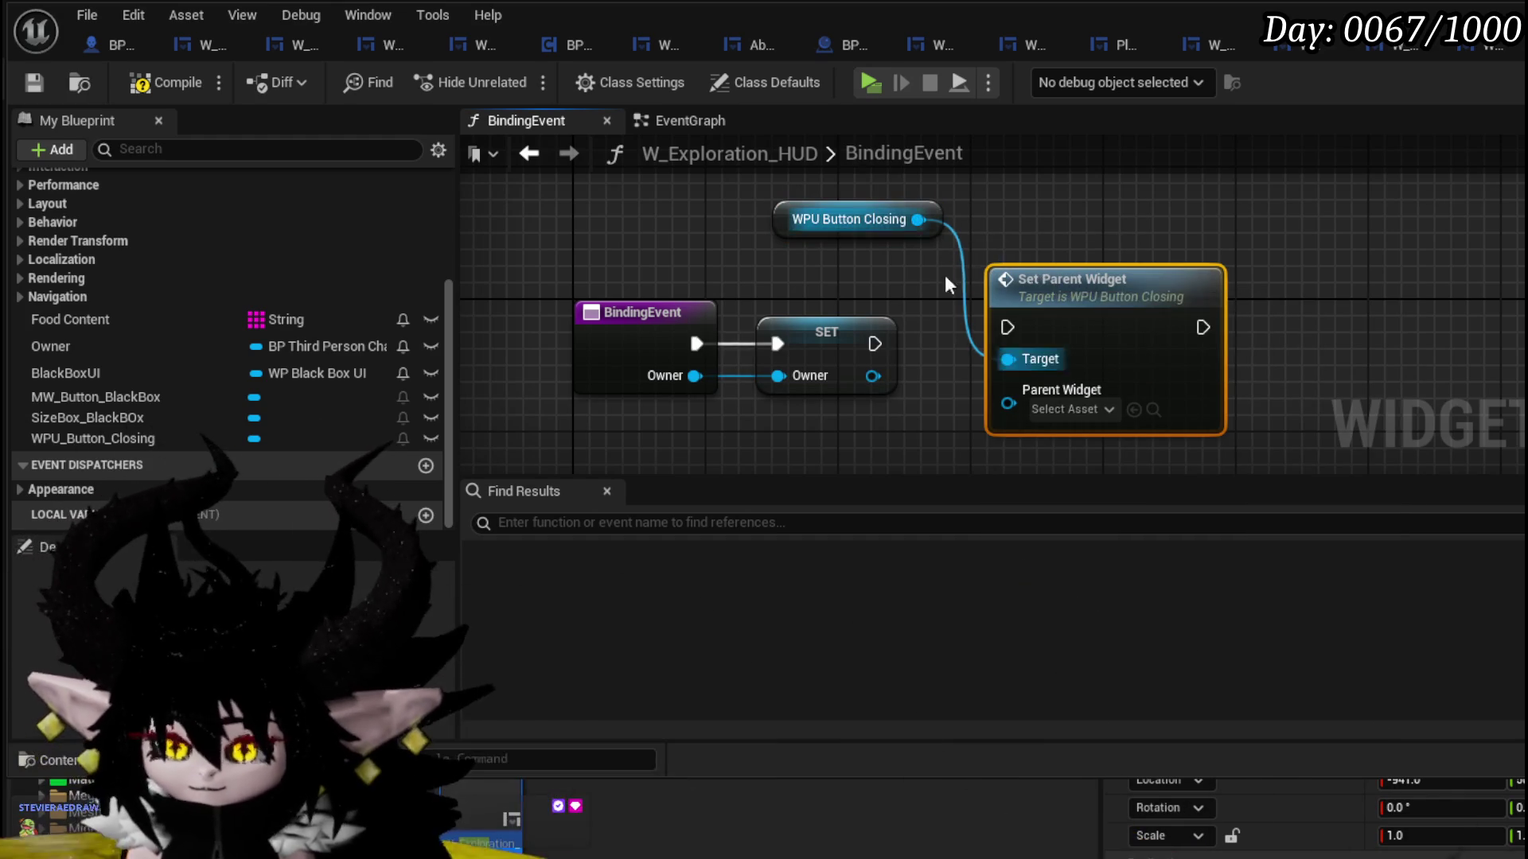
left_click_drag(1020, 328, 988, 401)
type("Self")
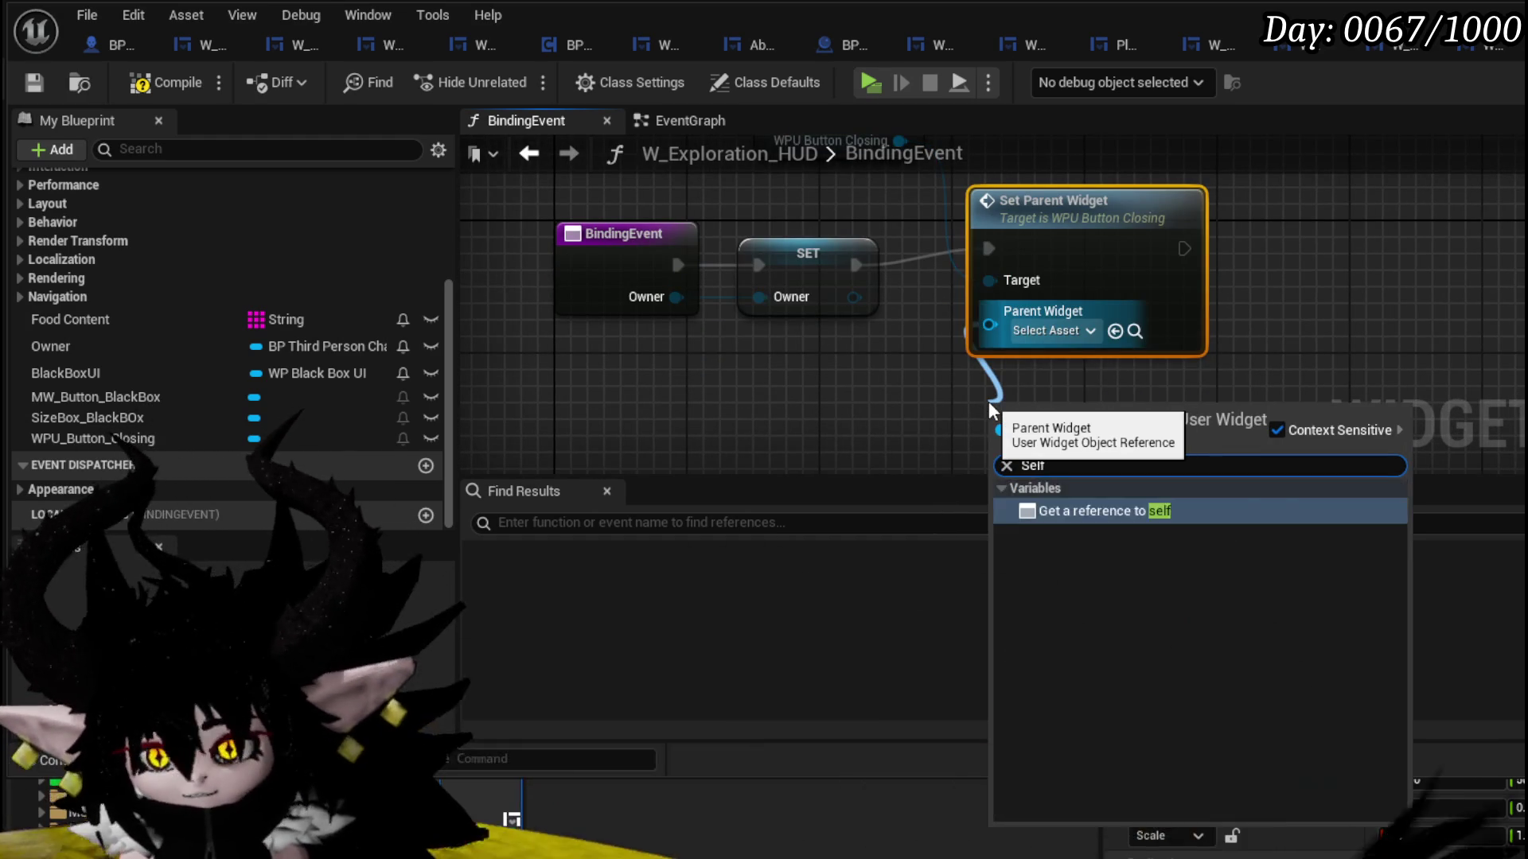
key("Return")
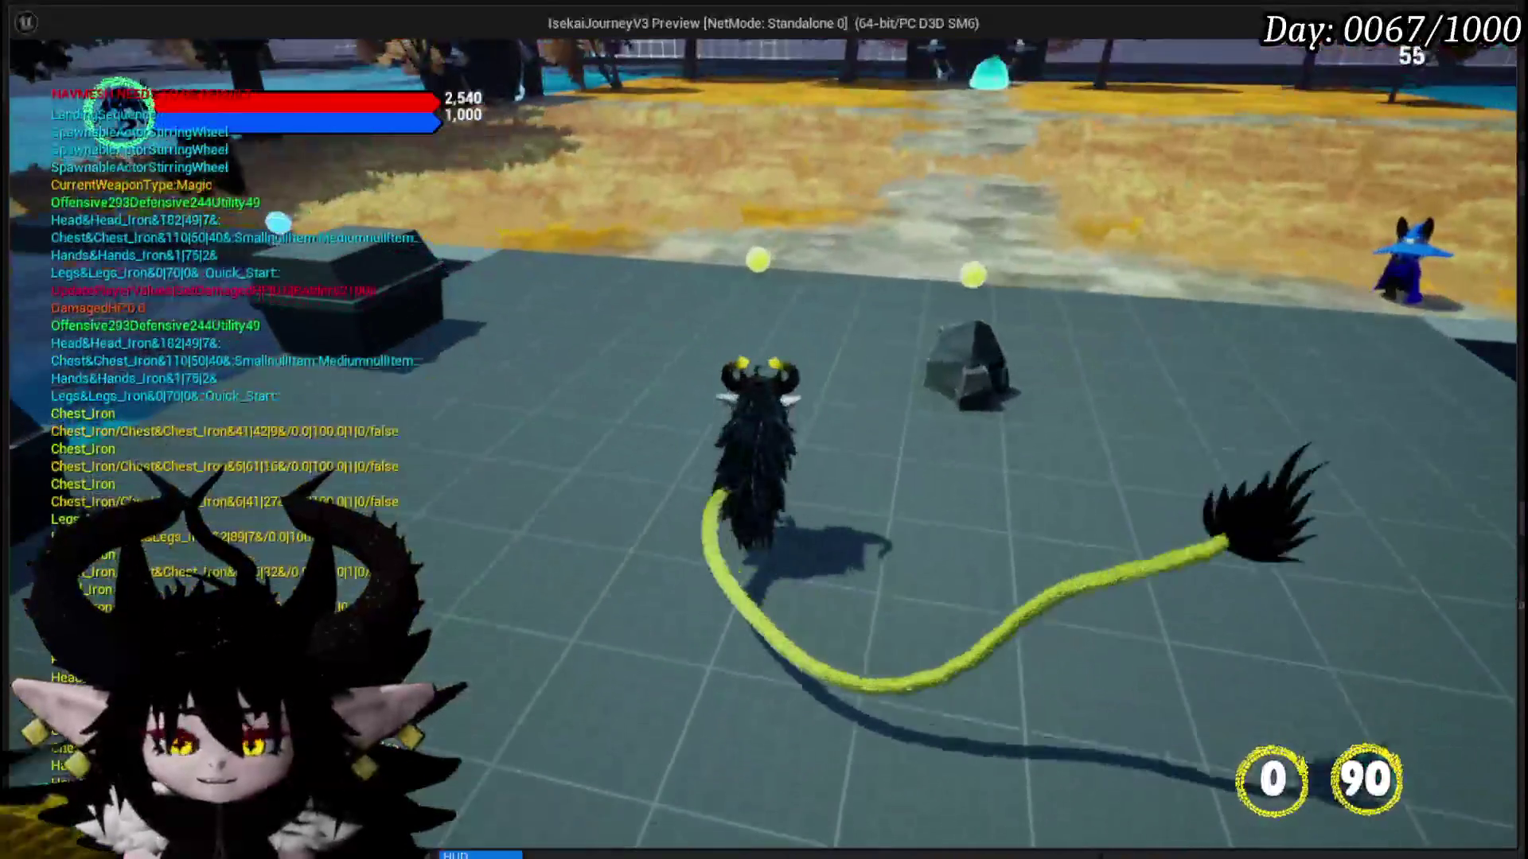
key("Tab")
left_click(623, 65)
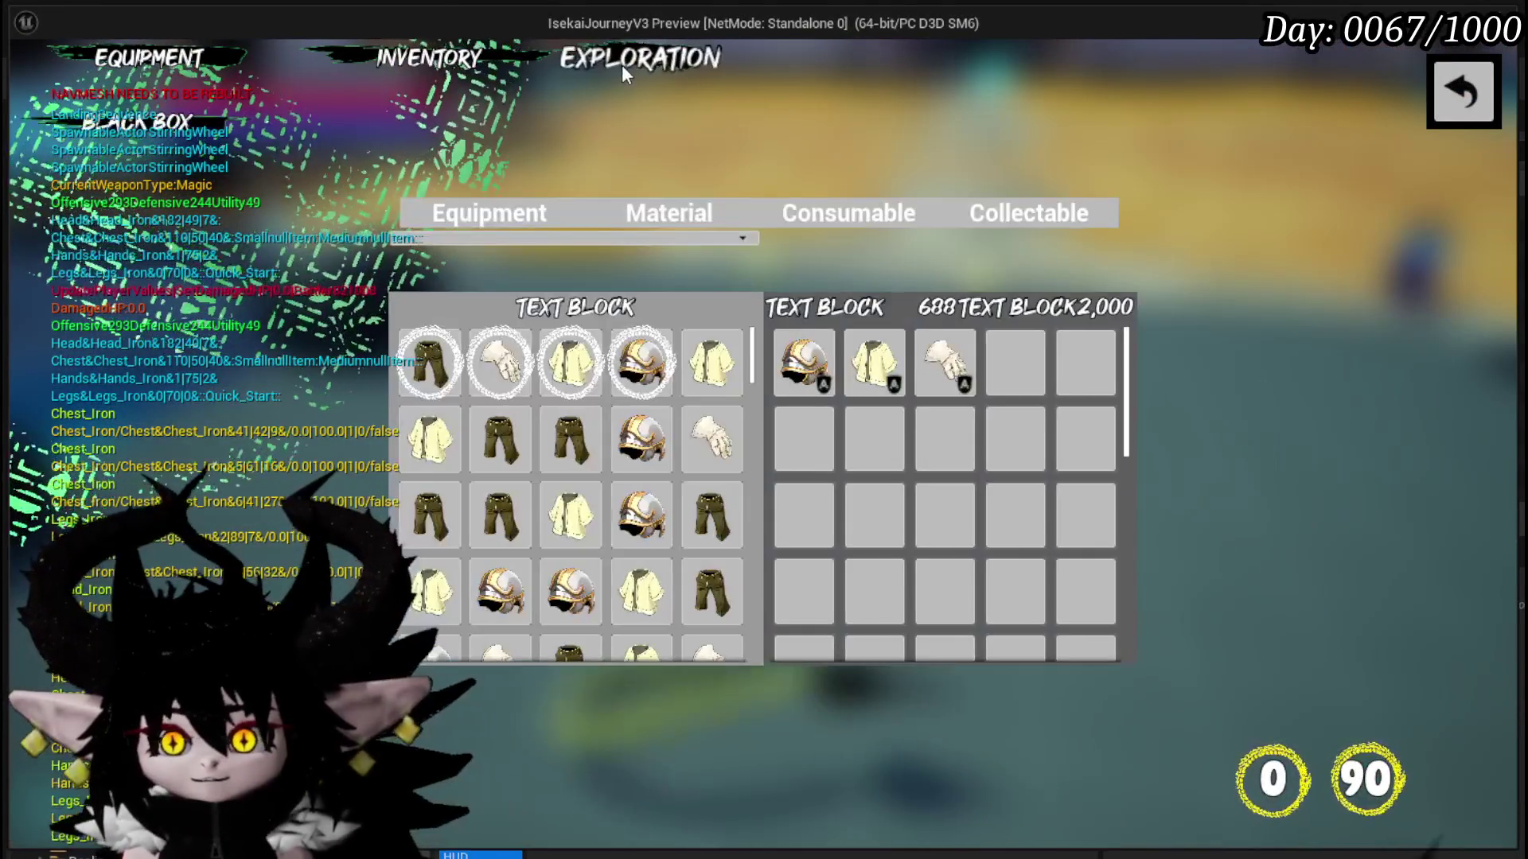
left_click(1463, 93)
left_click(1463, 93)
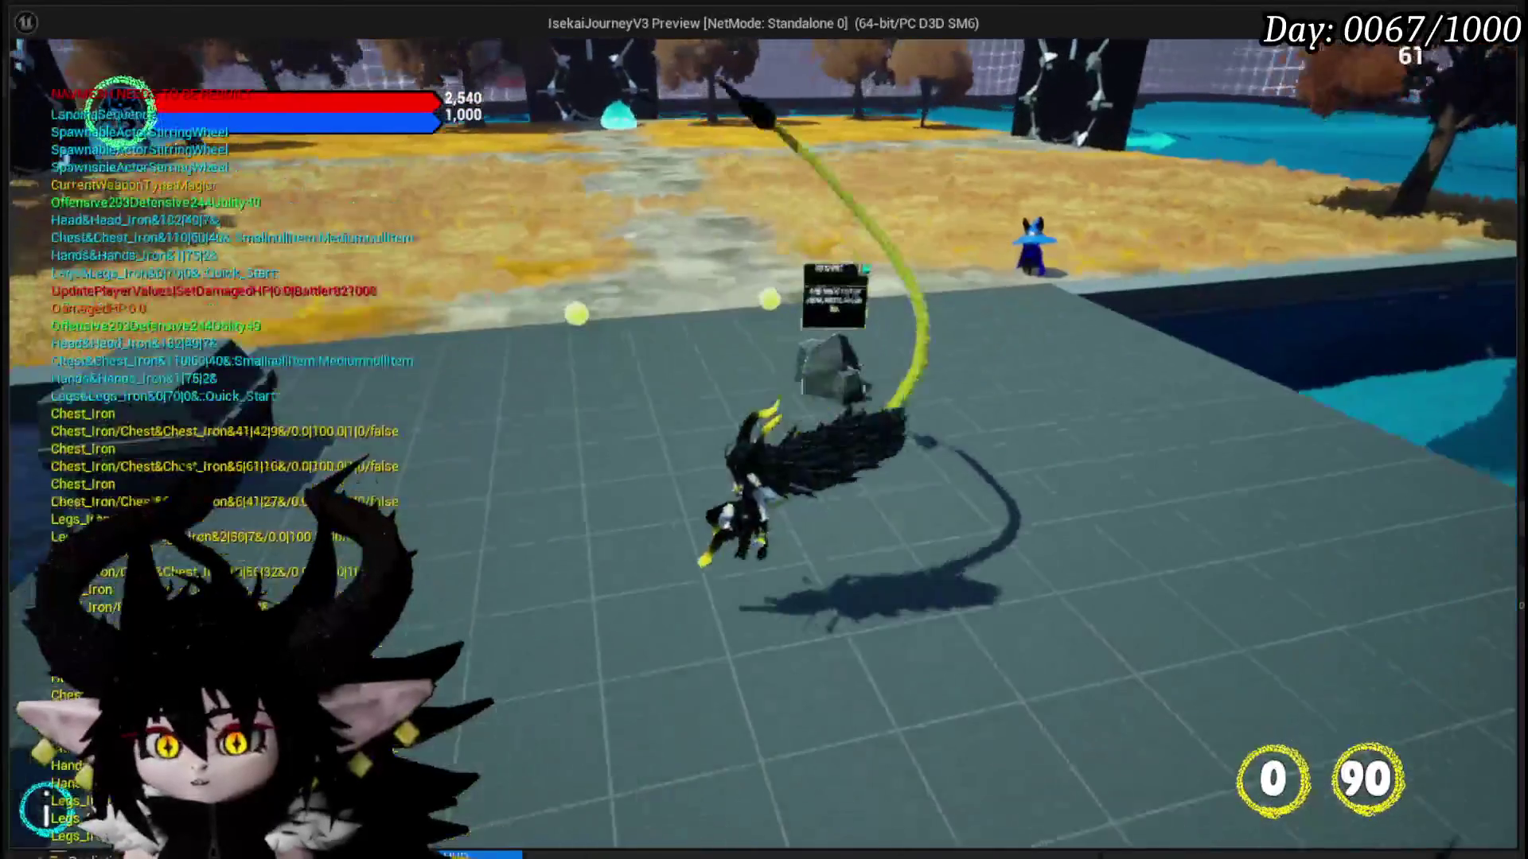
key("Tab")
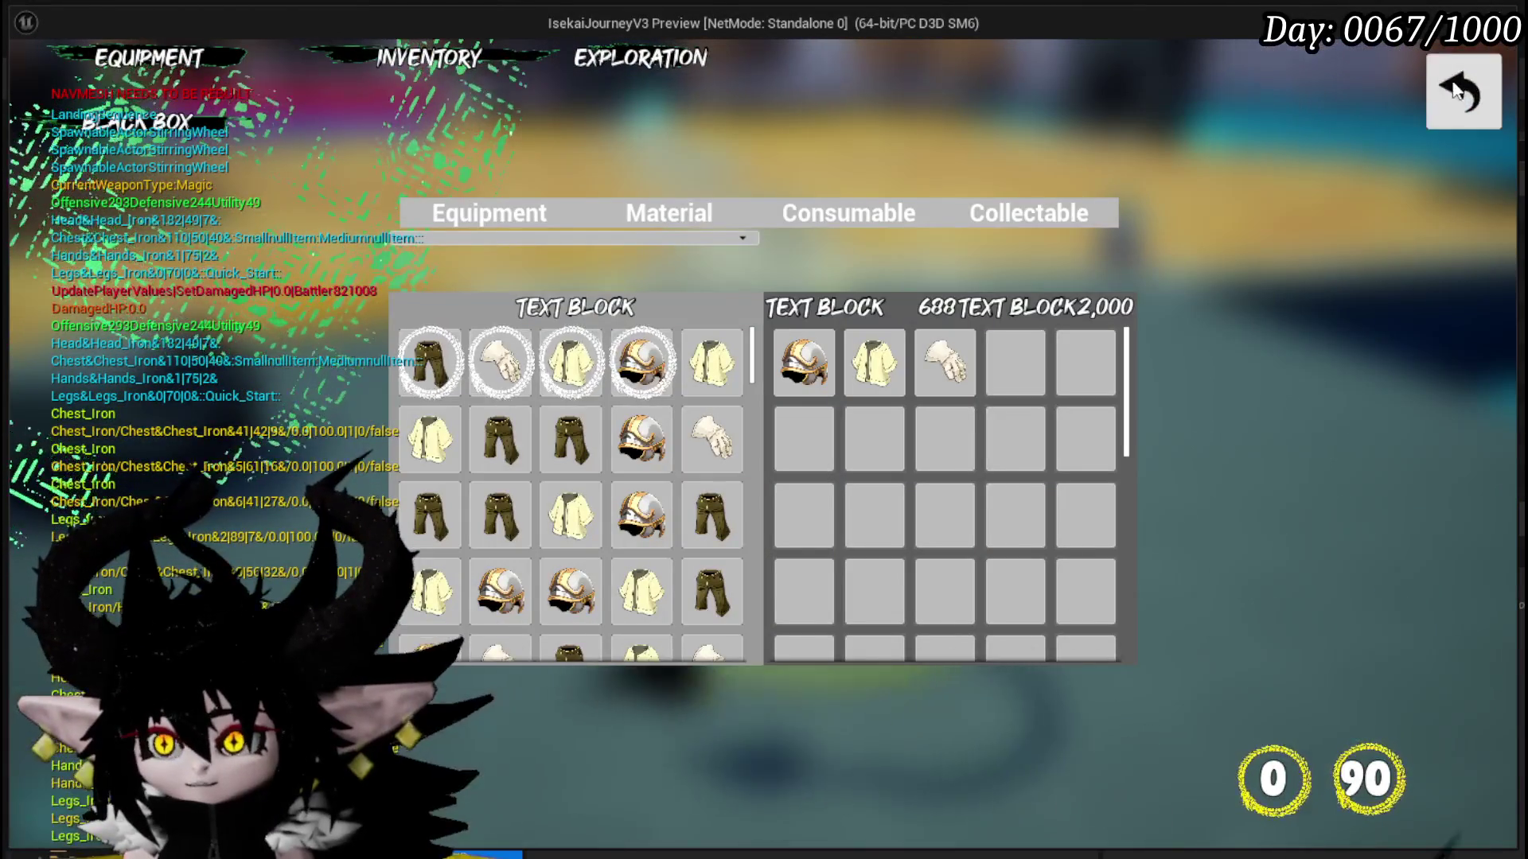
key("Escape")
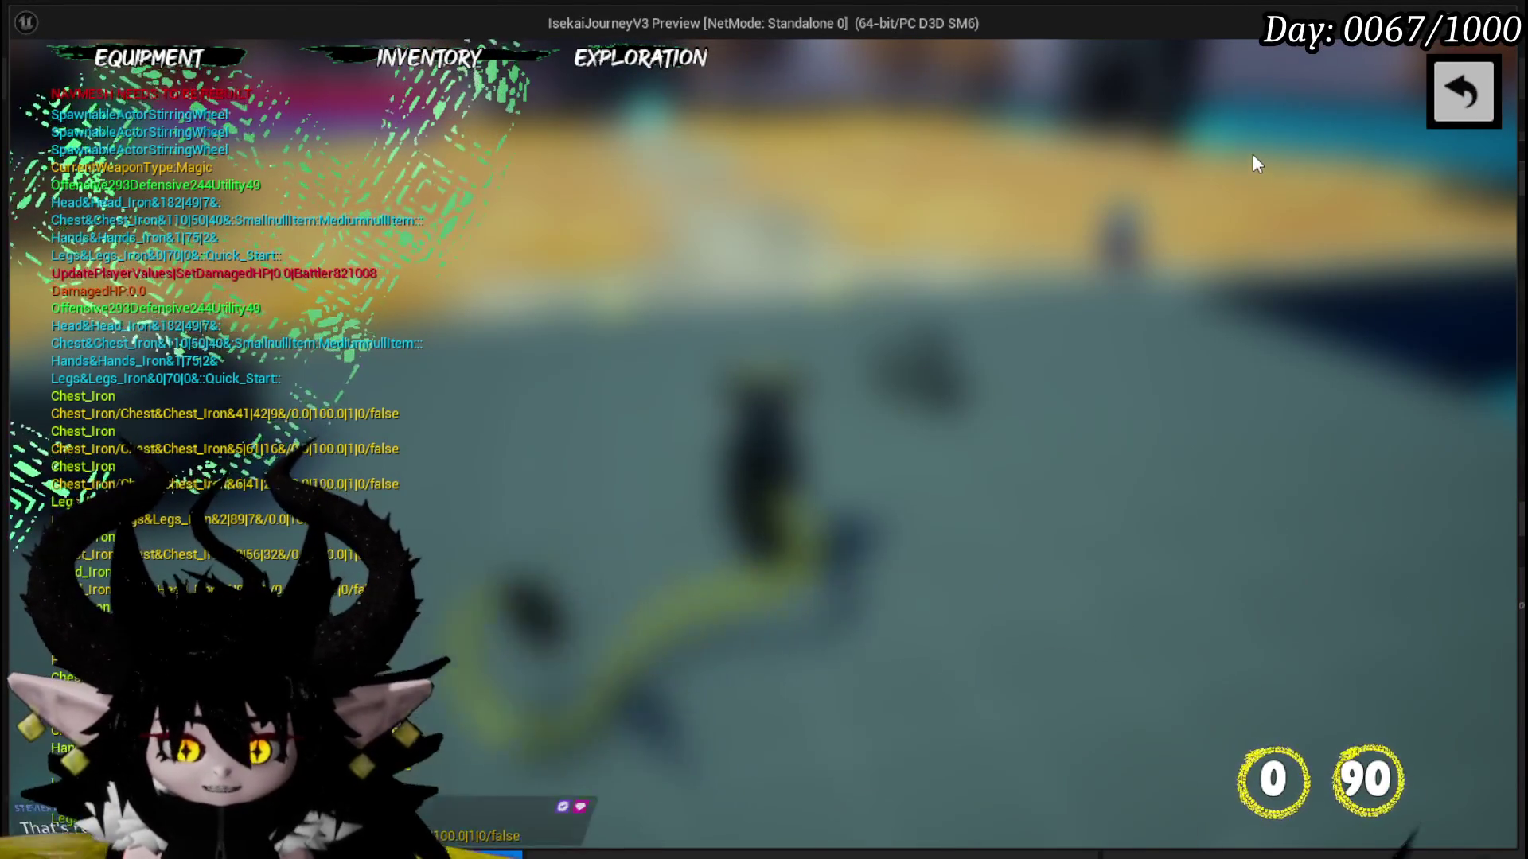
left_click(380, 62)
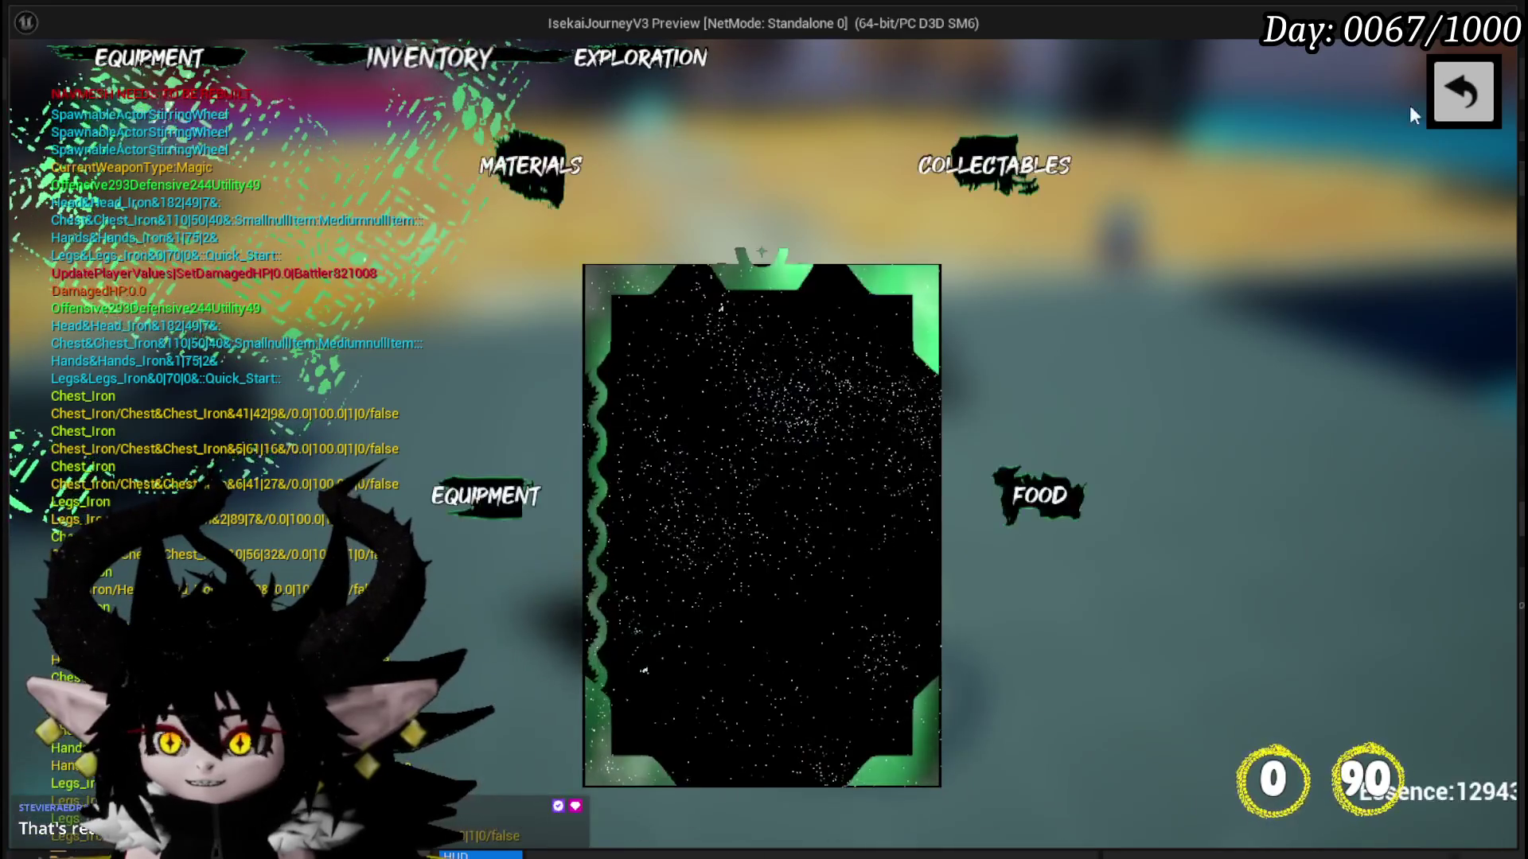
key("Escape")
left_click(232, 55)
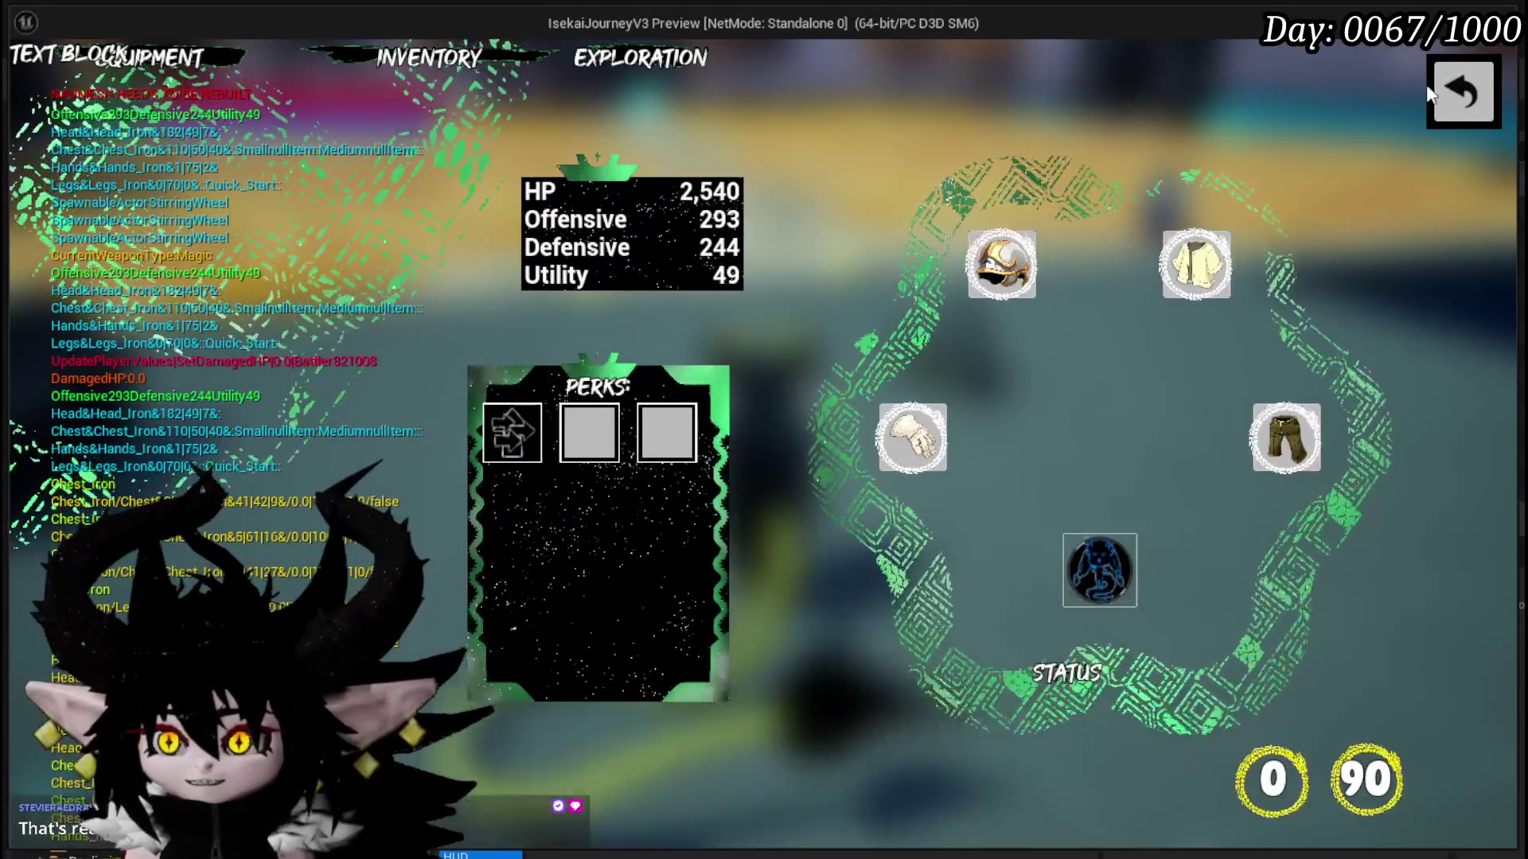
left_click(1447, 89)
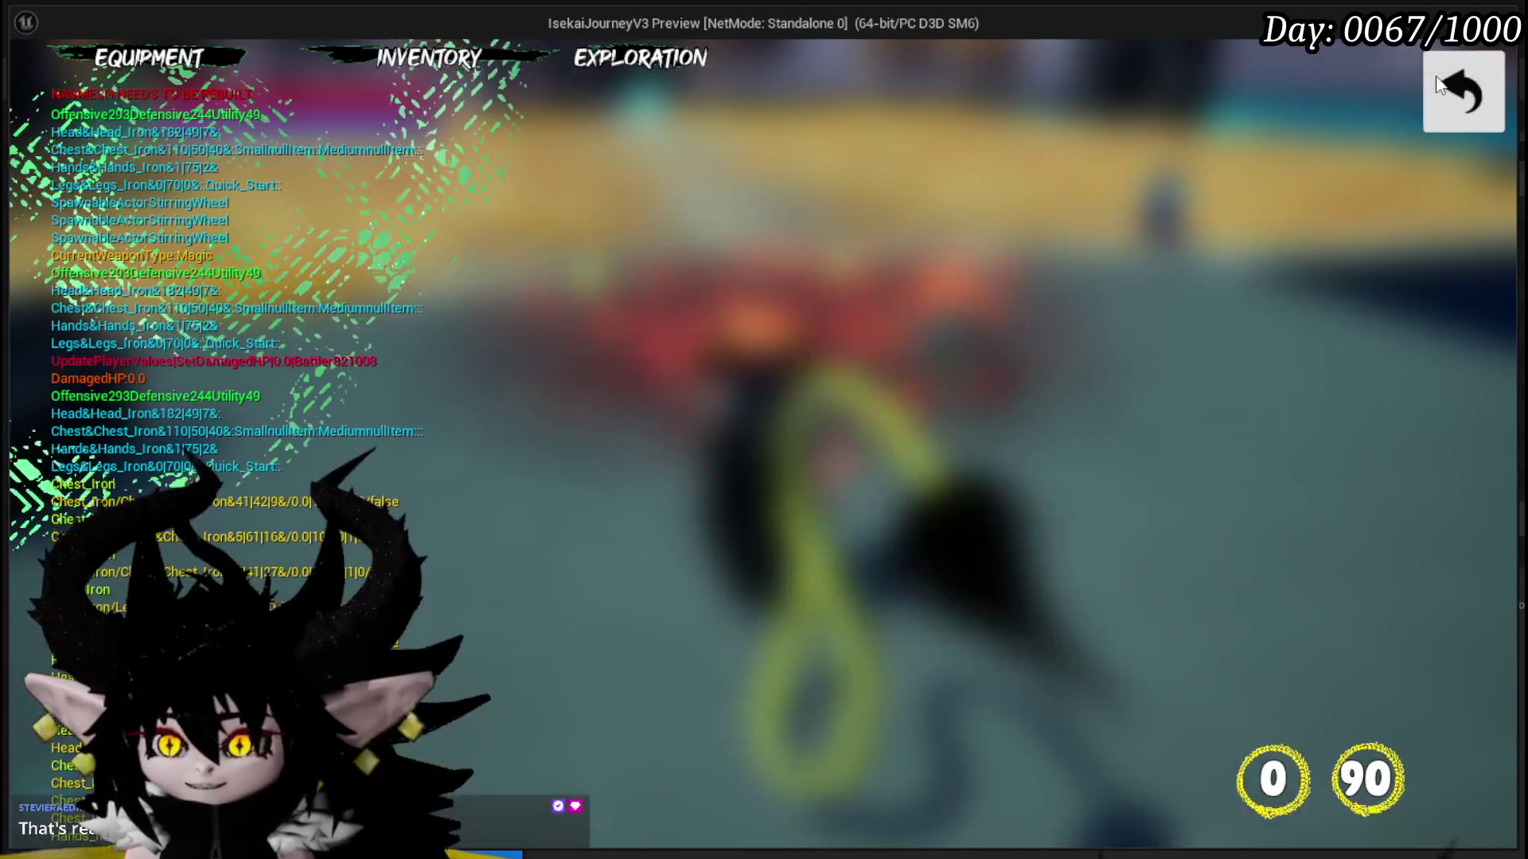
left_click(1440, 85)
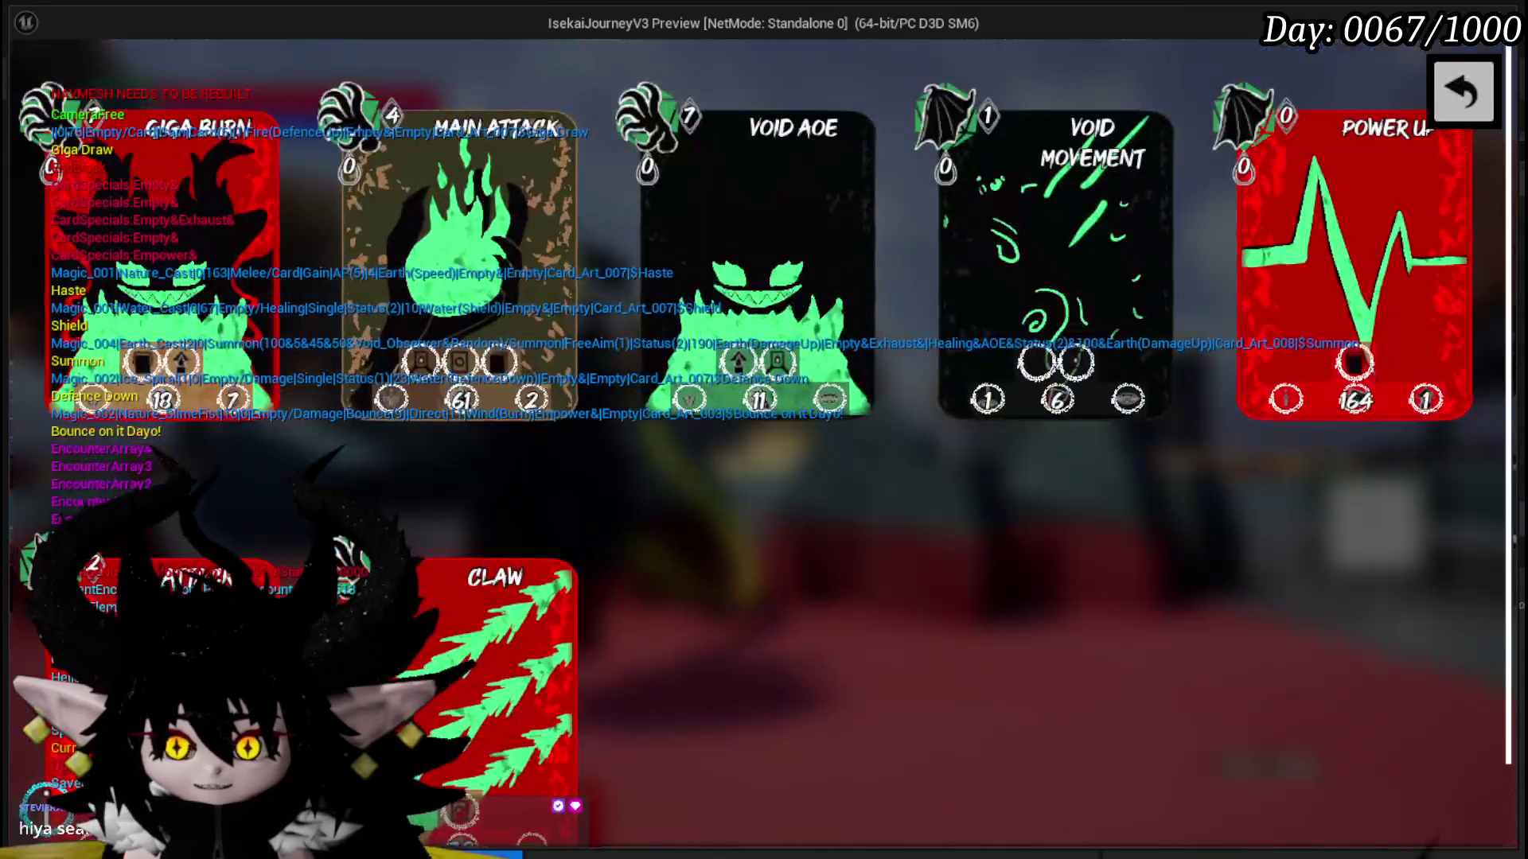
- Close the card overview and play the Giga Draw card to draw more cards
left_click(1461, 94)
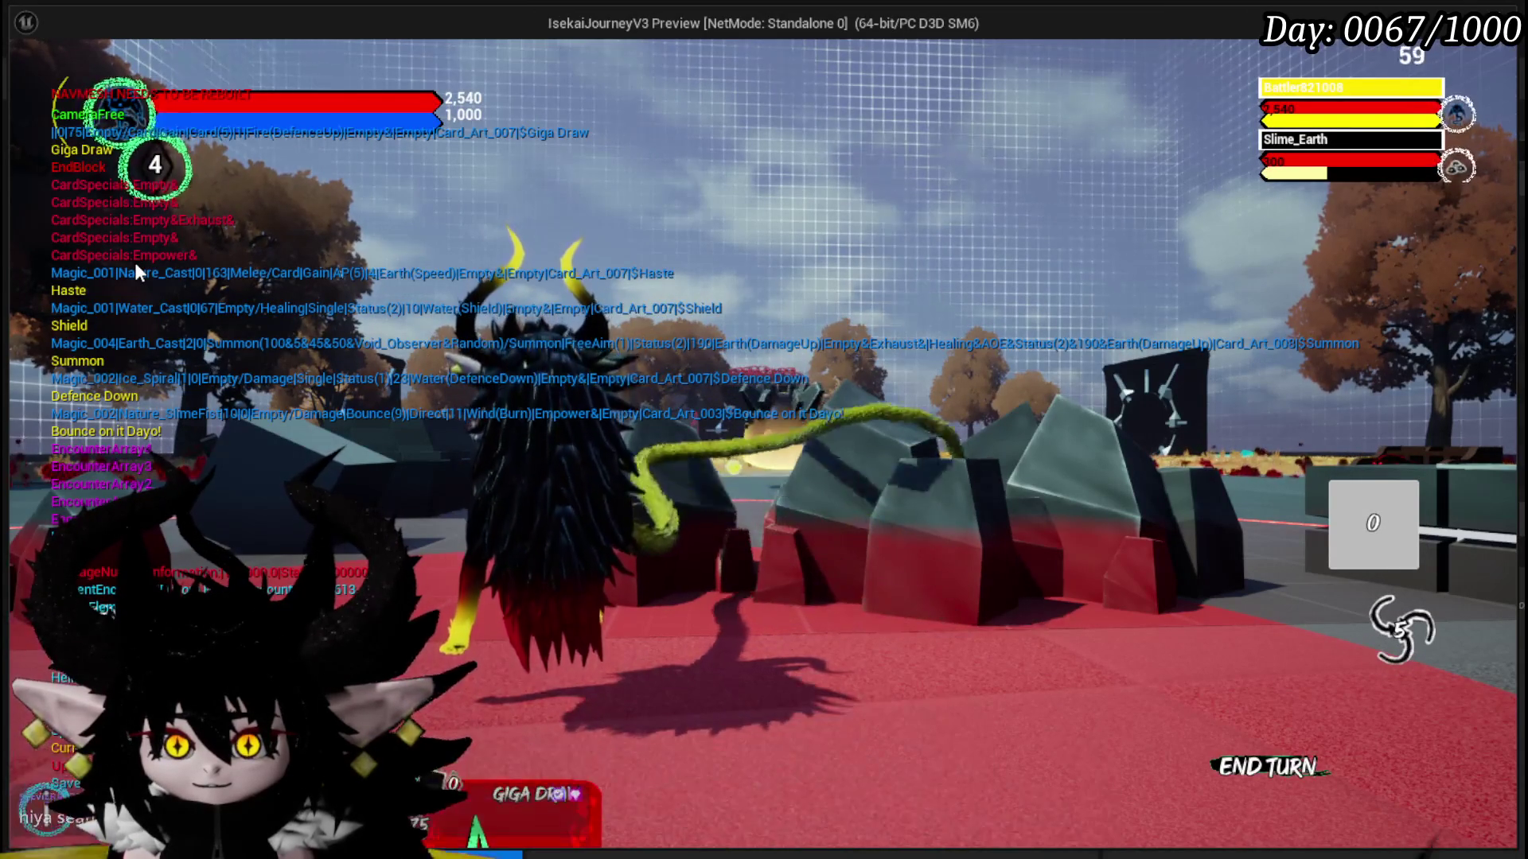
mouse_move(520, 655)
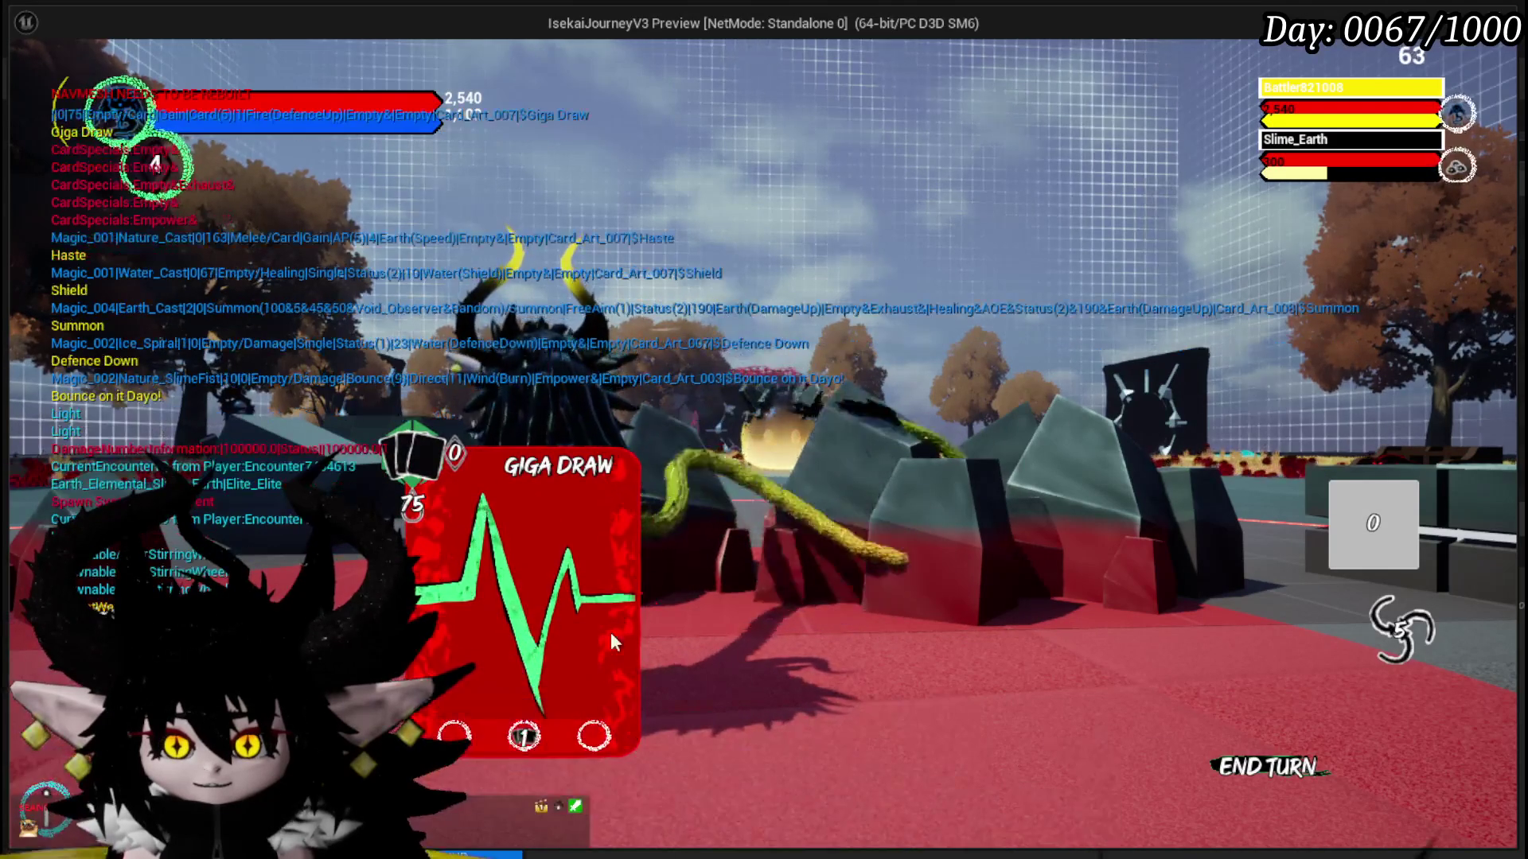
left_click(552, 657)
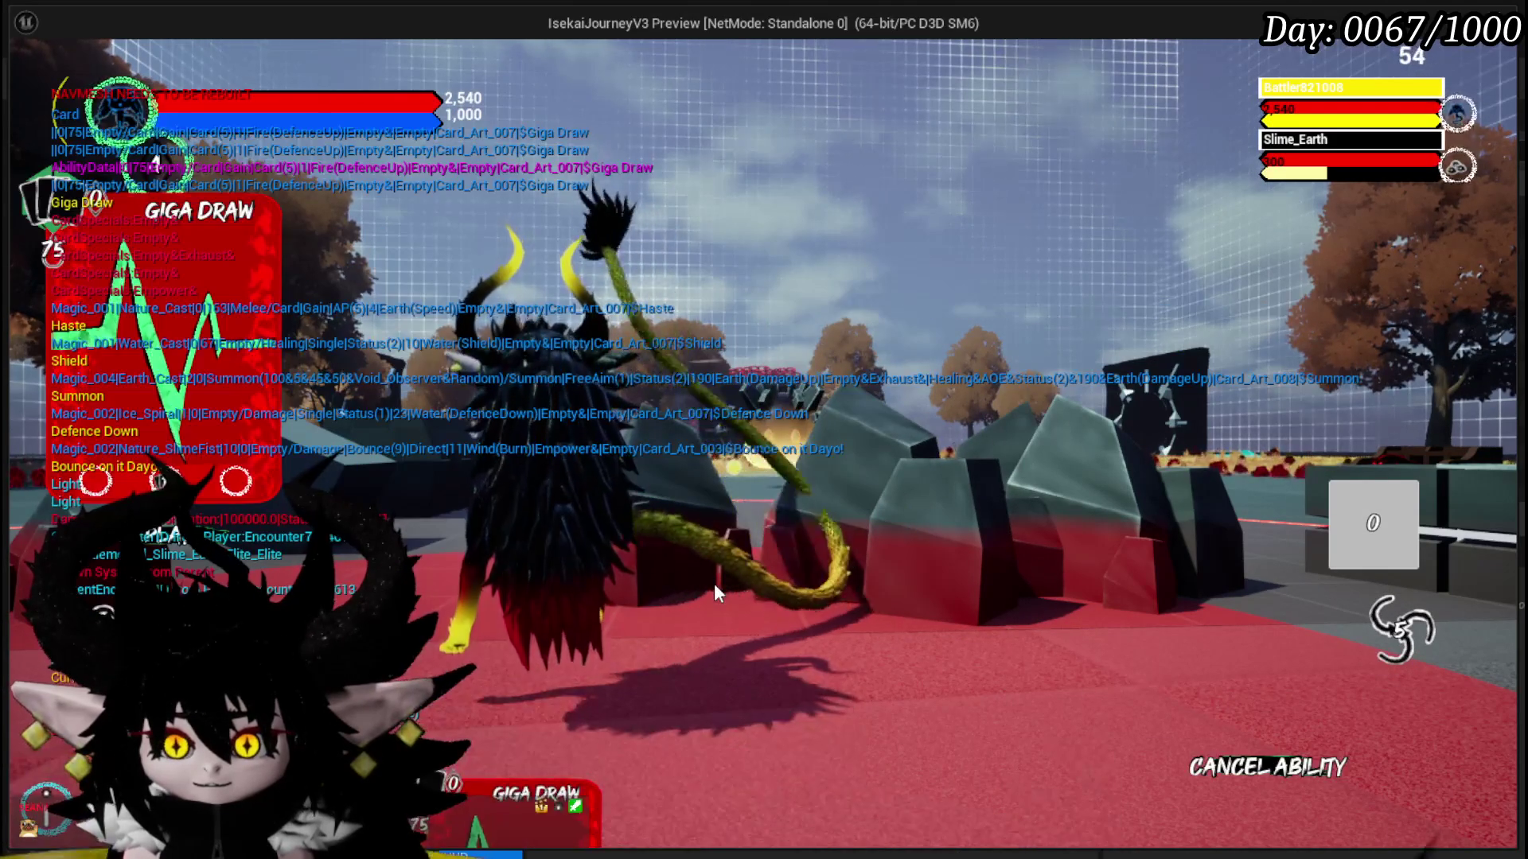
left_click(715, 585)
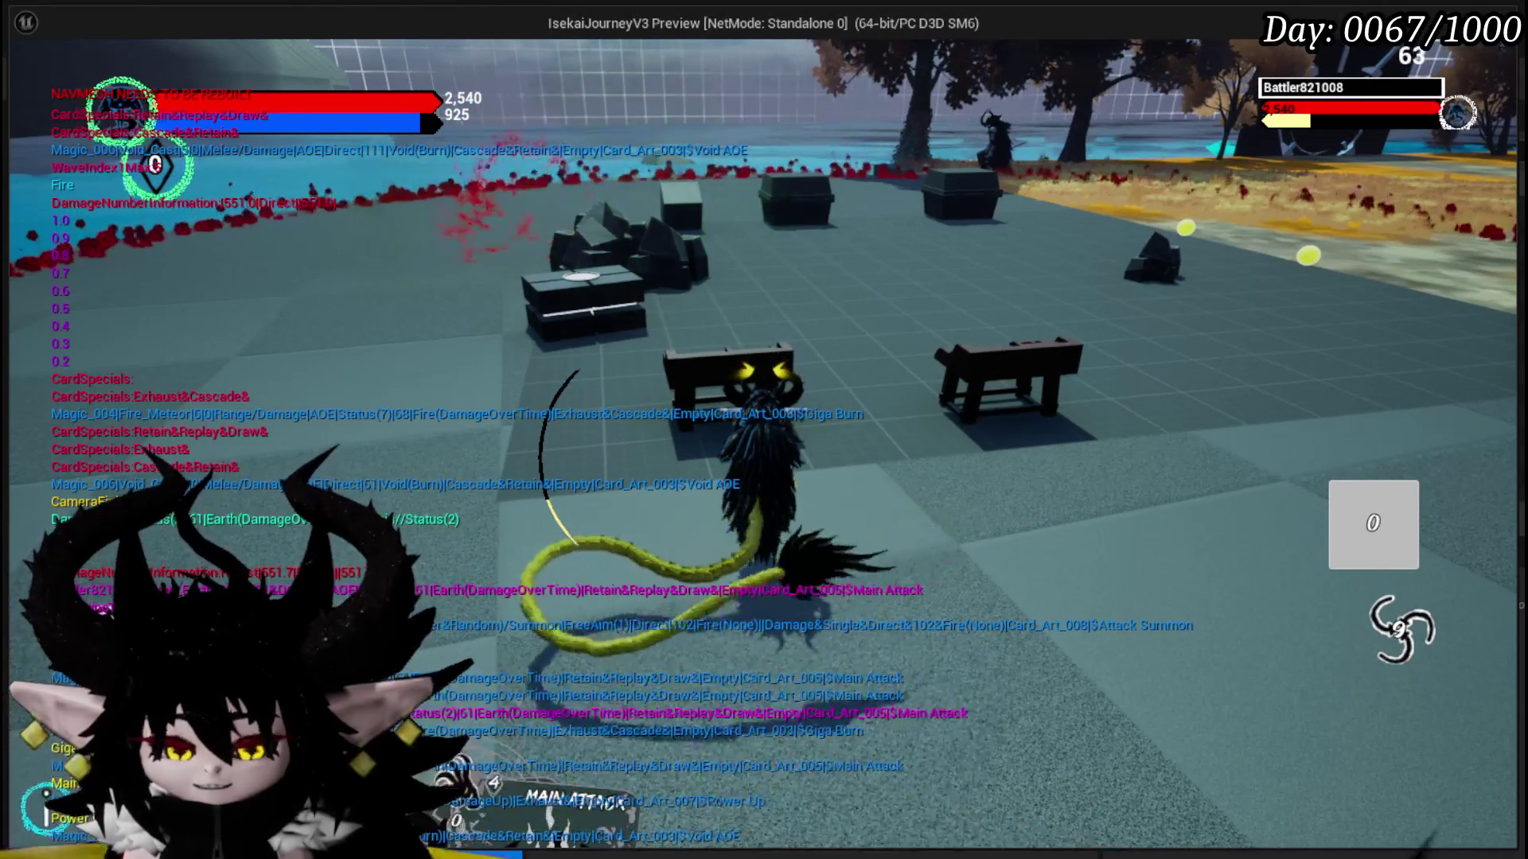
- Stop the play-test, start a fresh one, and bring up the in-game menu with Tab
key("Escape")
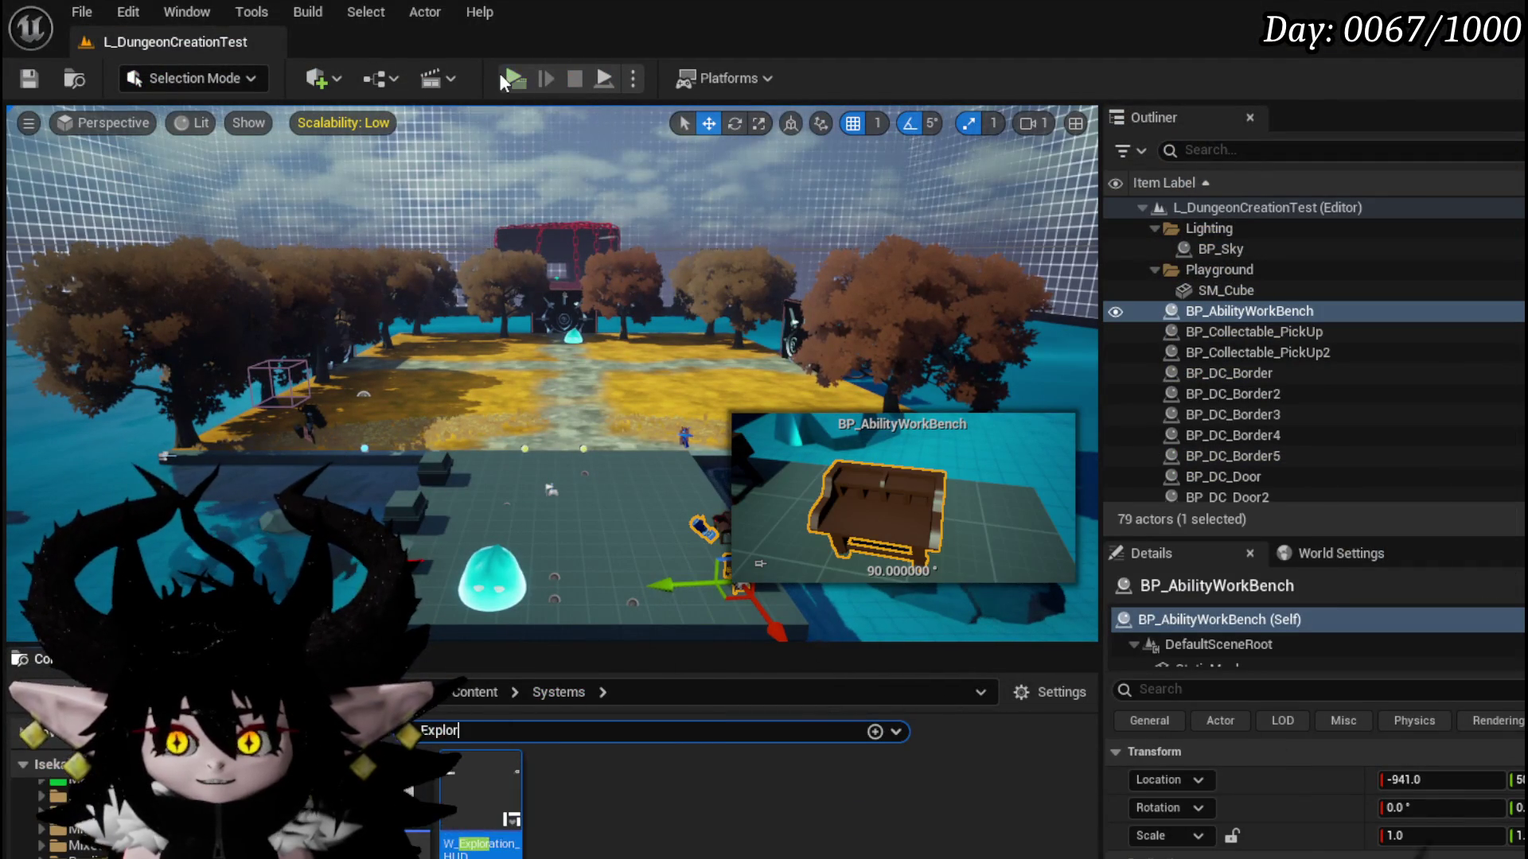
left_click(501, 75)
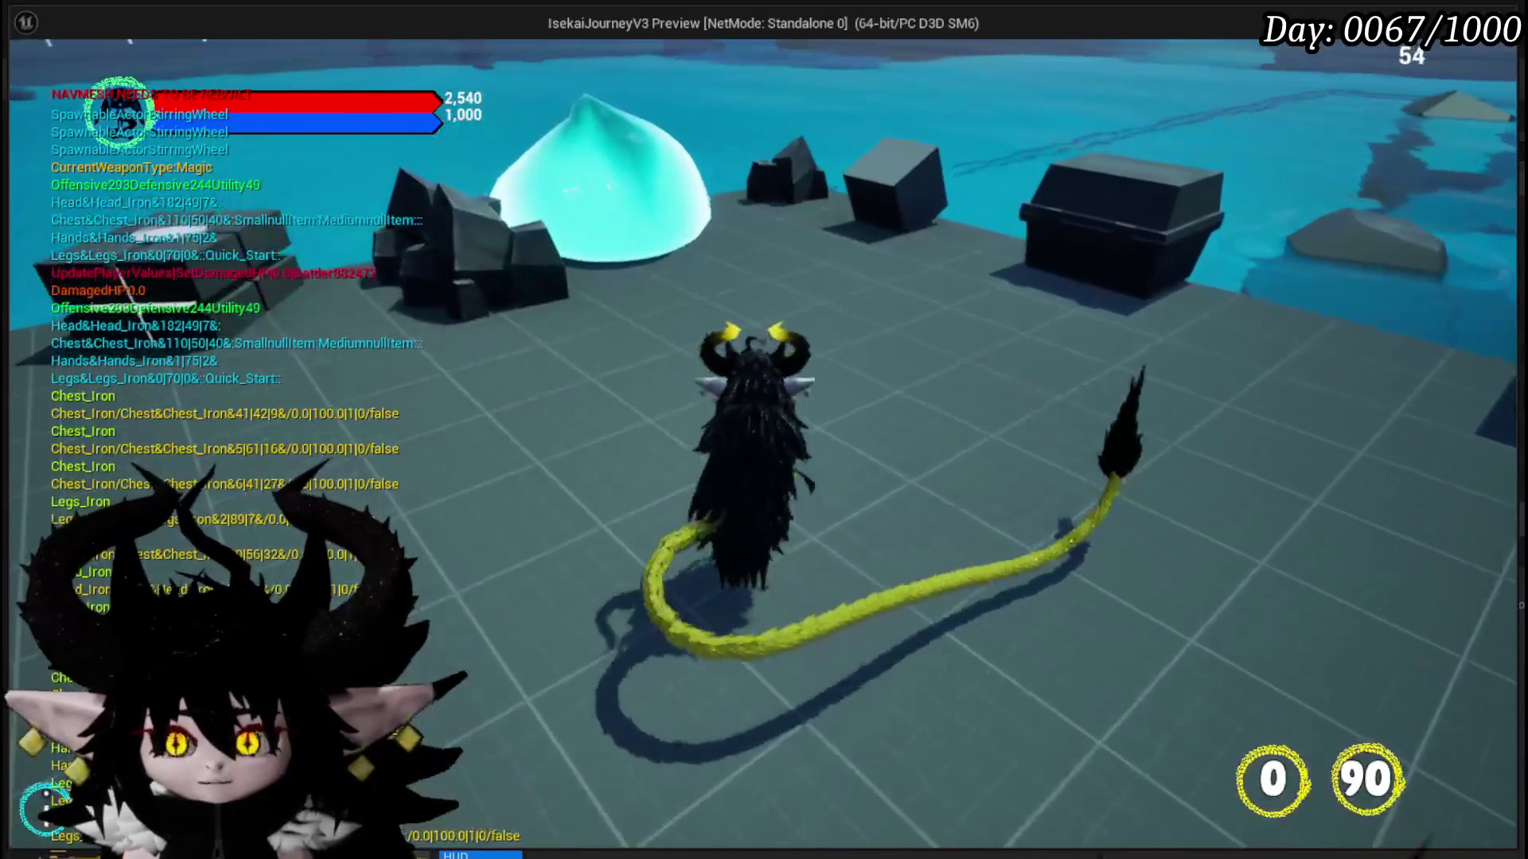
key("Tab")
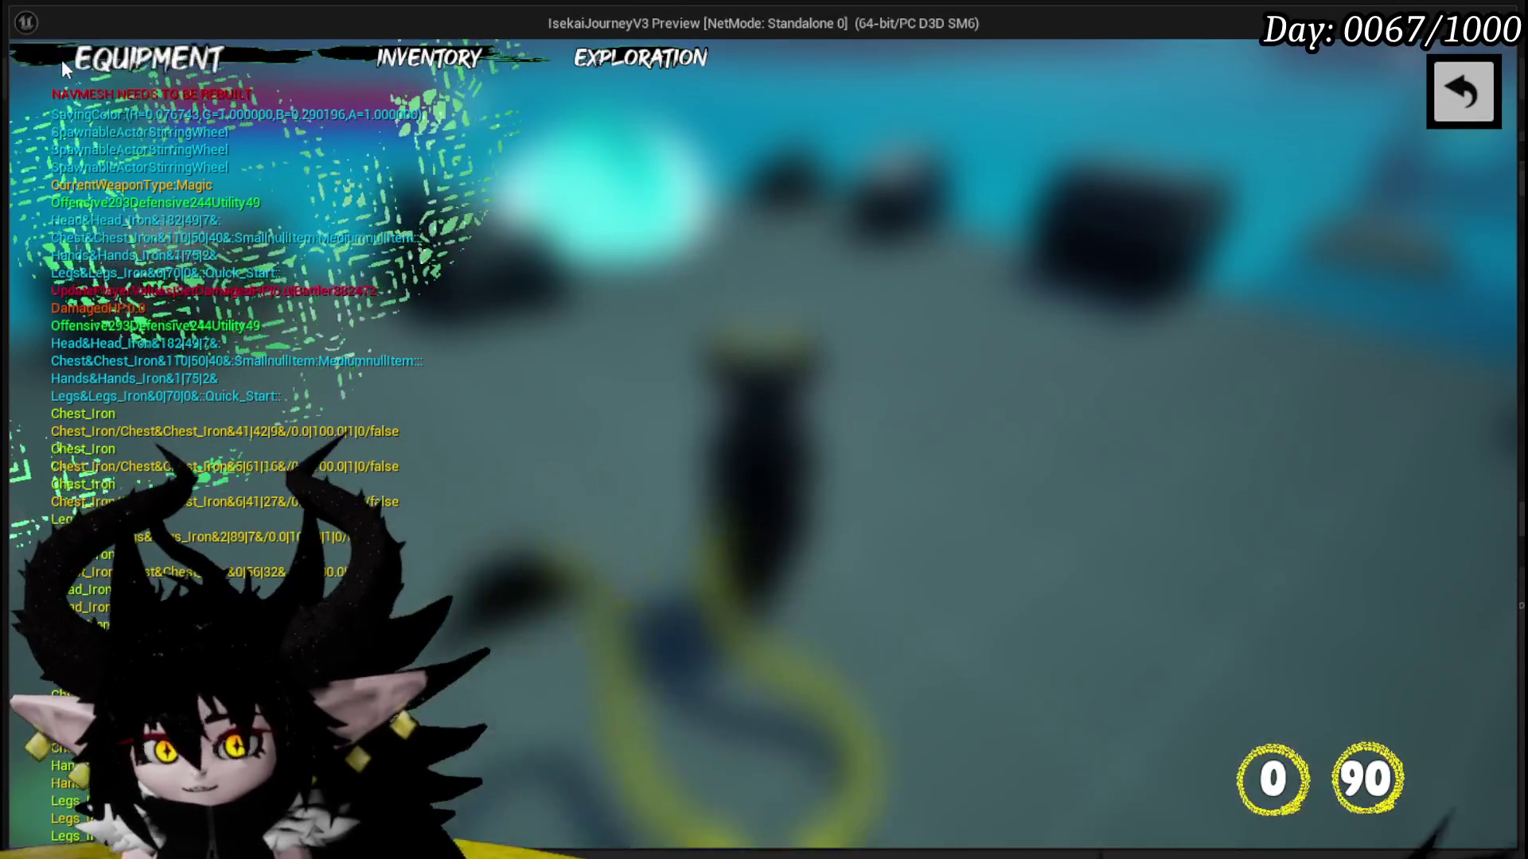
- Inspect the equipped summon core's cards on the Equipment page, then back out to the arena
left_click(111, 68)
left_click(1089, 572)
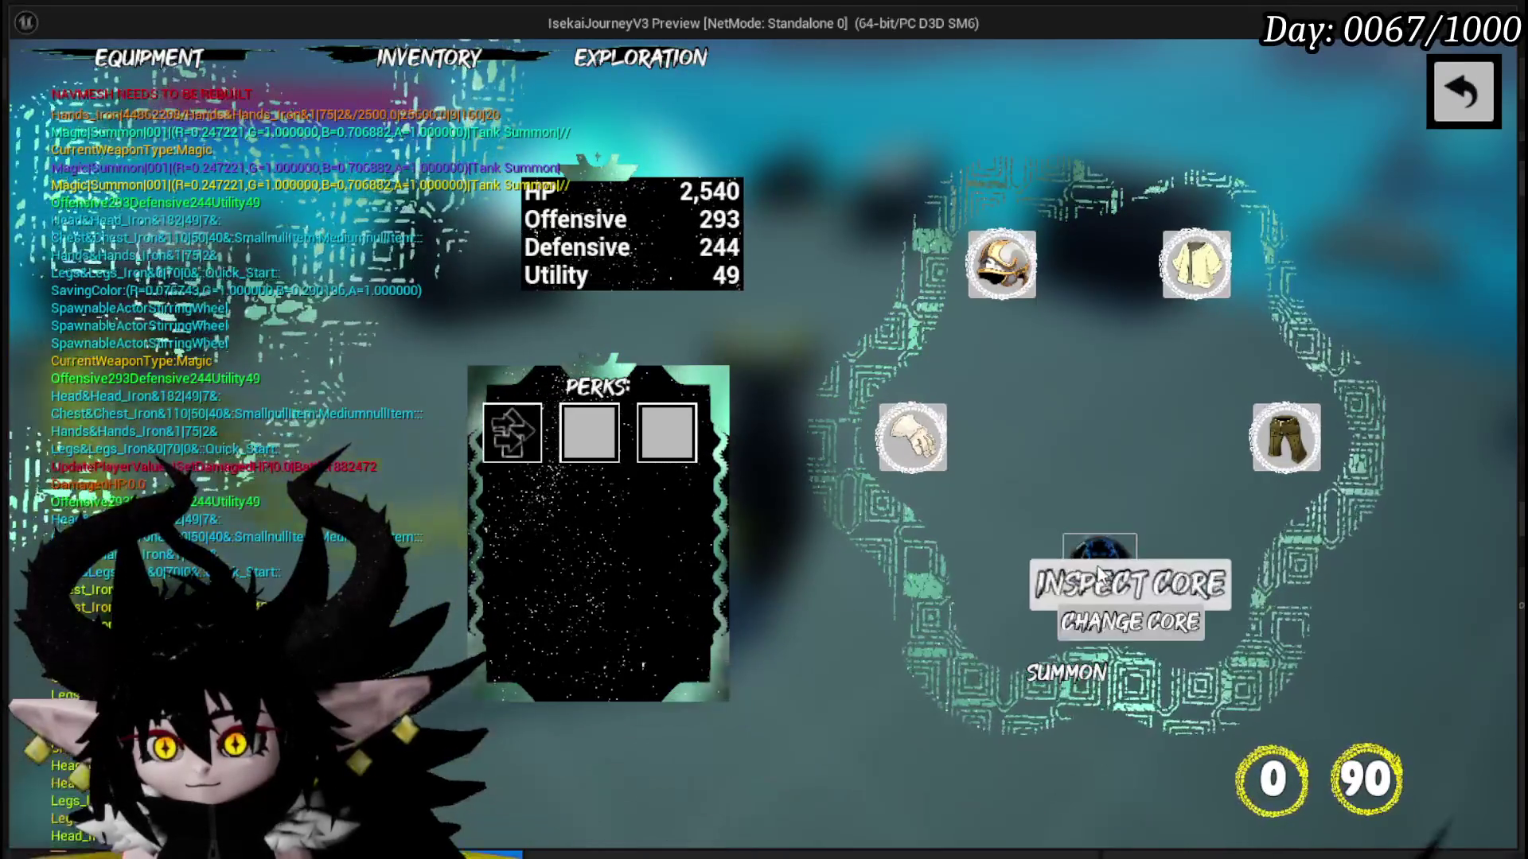
left_click(1103, 566)
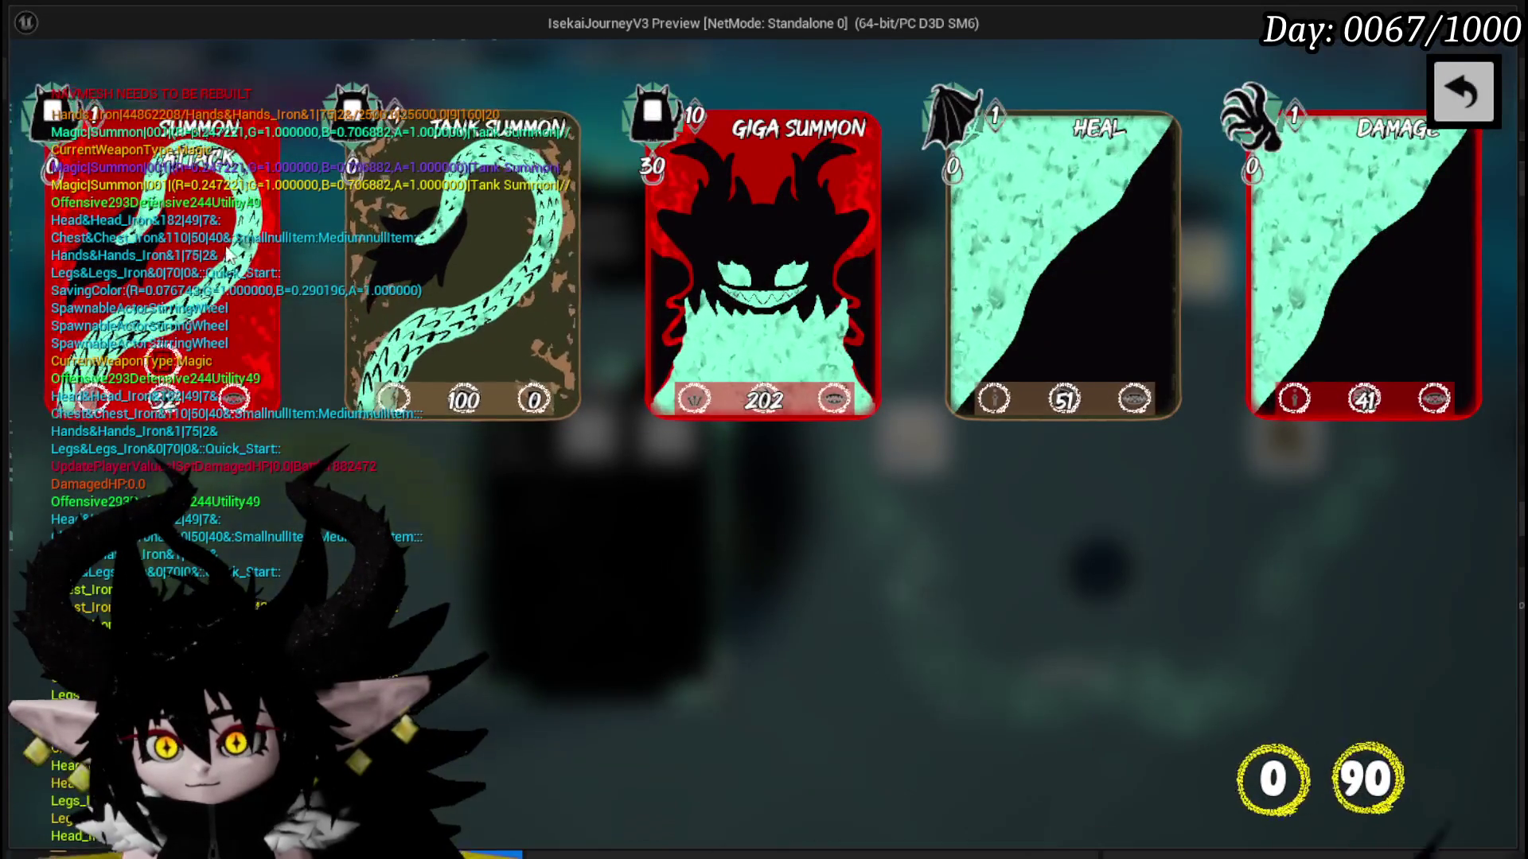
left_click(1468, 99)
left_click(1458, 109)
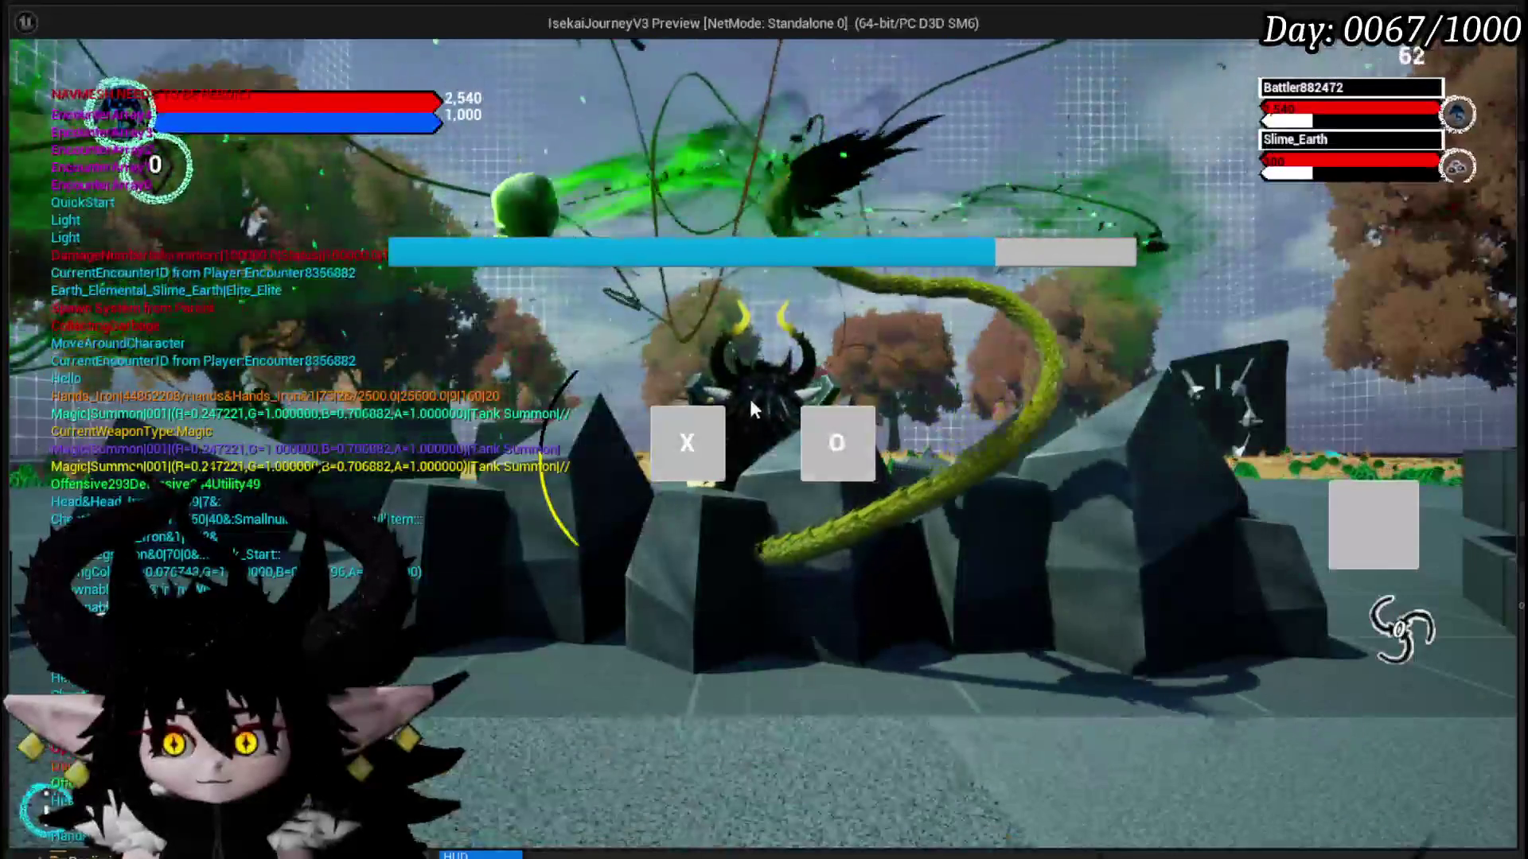
- Answer the battle prompt, play a hand card, then hit Slime_Earth with the Damage card for 642
left_click(711, 443)
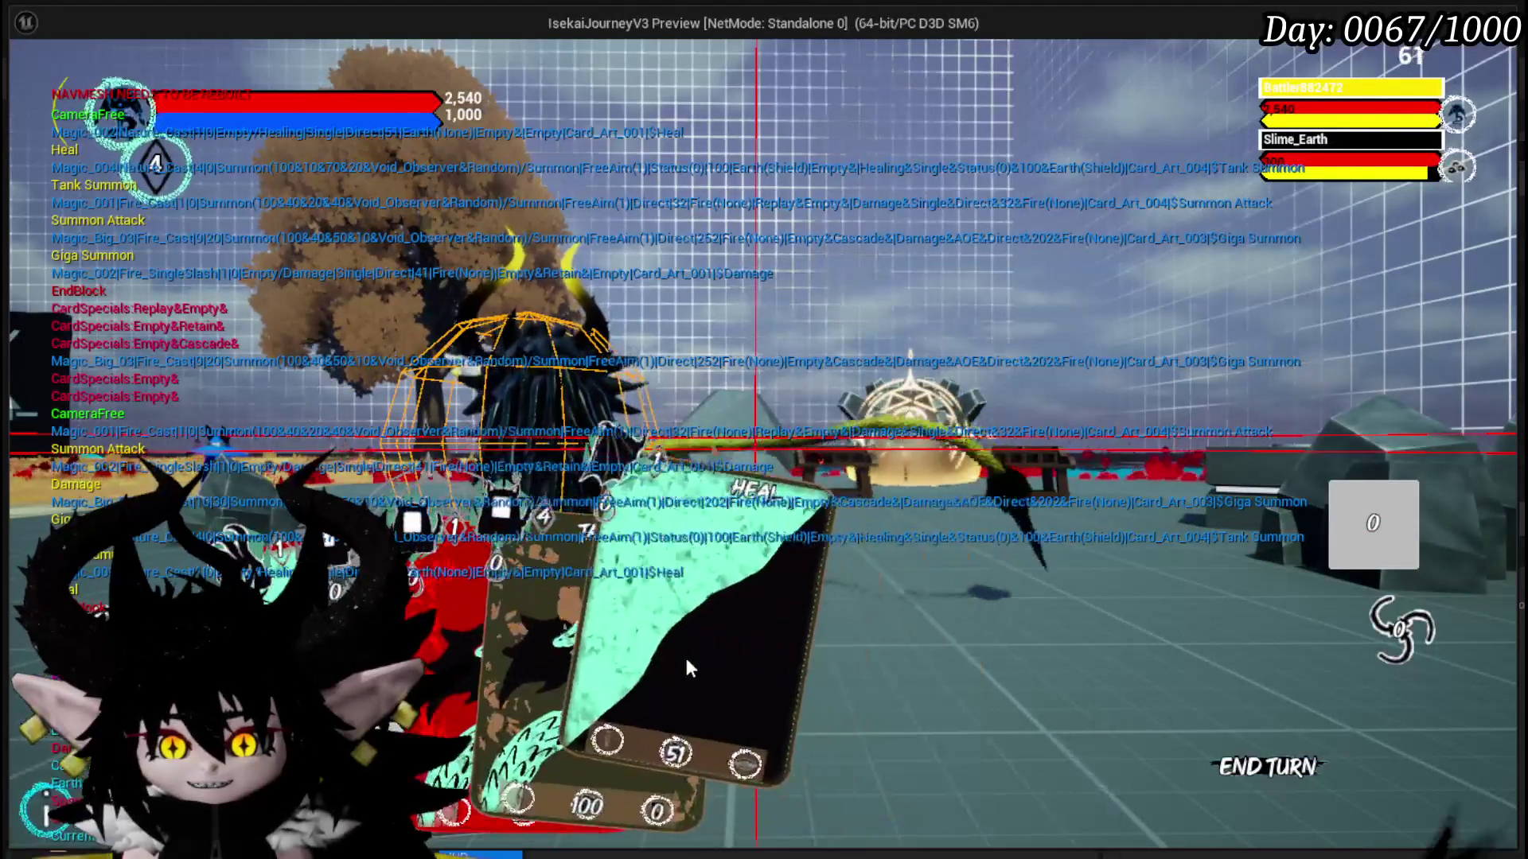
left_click(513, 487)
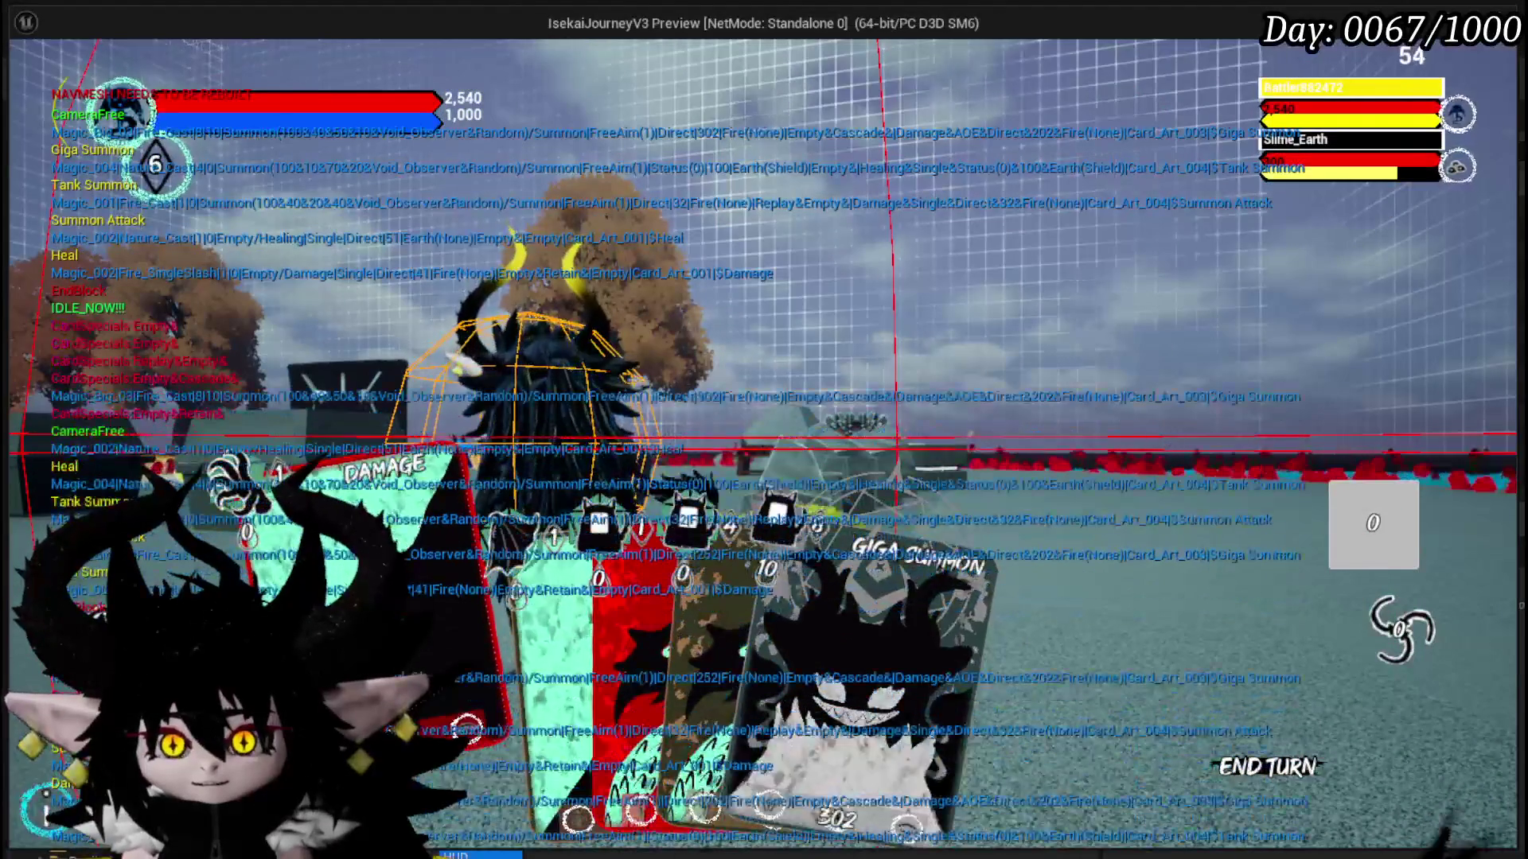
left_click(382, 509)
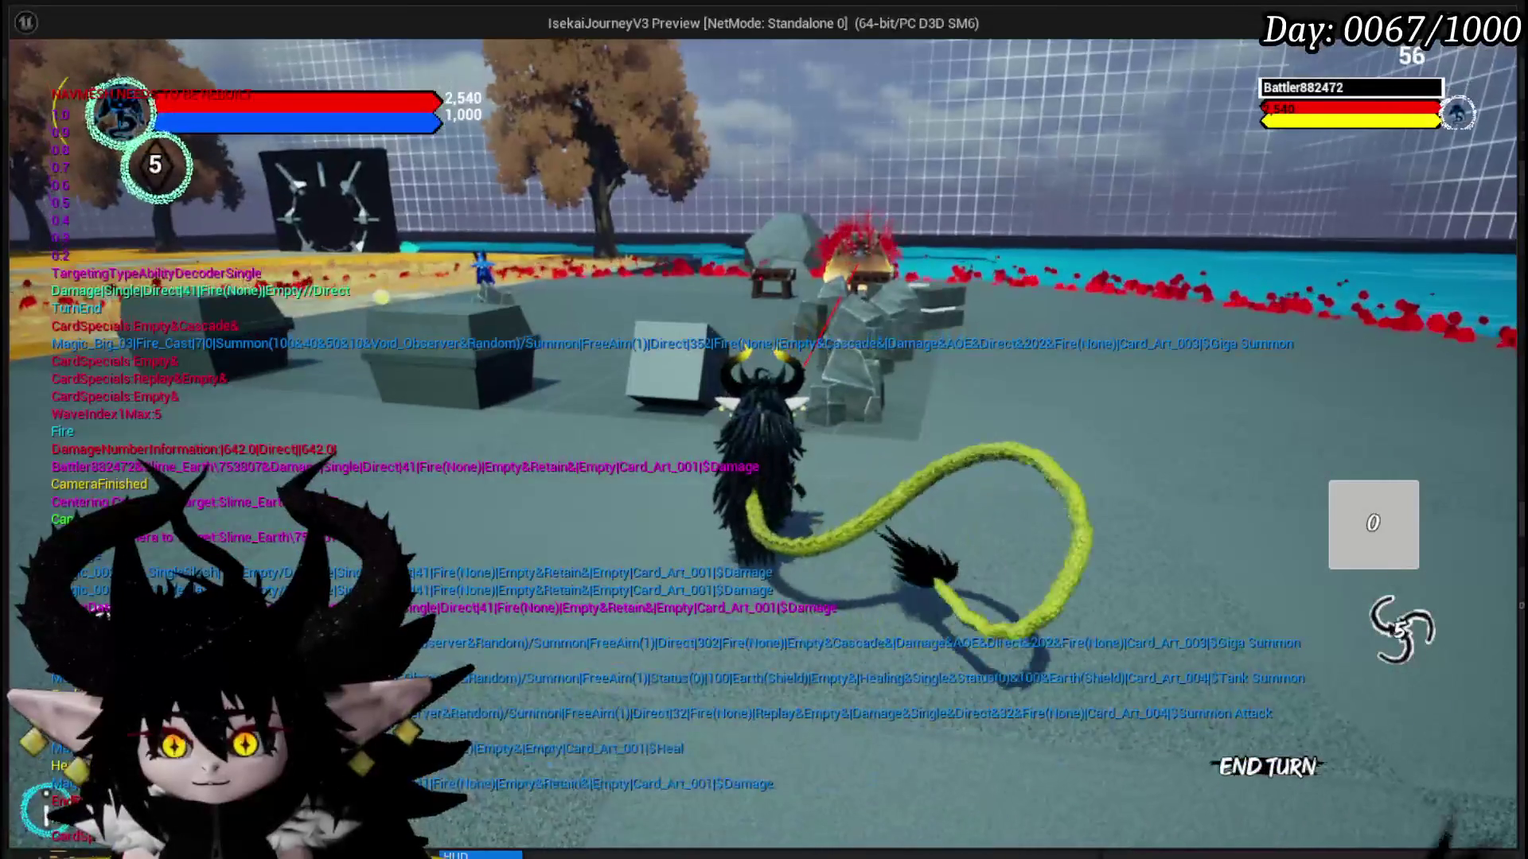
- Restart the play-test and equip the Status core in place of Summon on the Equipment page
key("alt+Tab")
key("Escape")
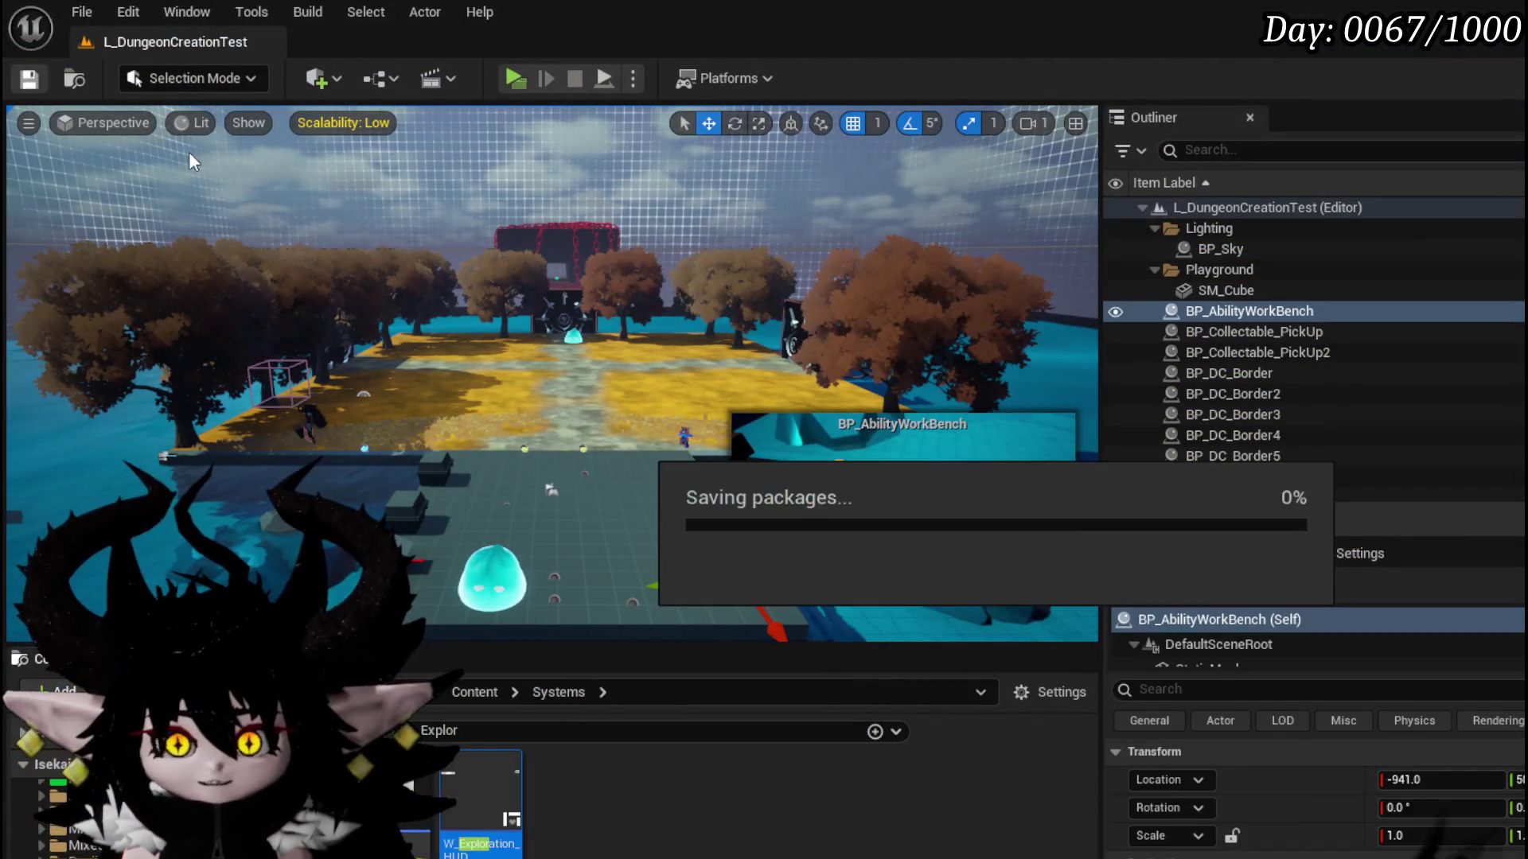
left_click(525, 86)
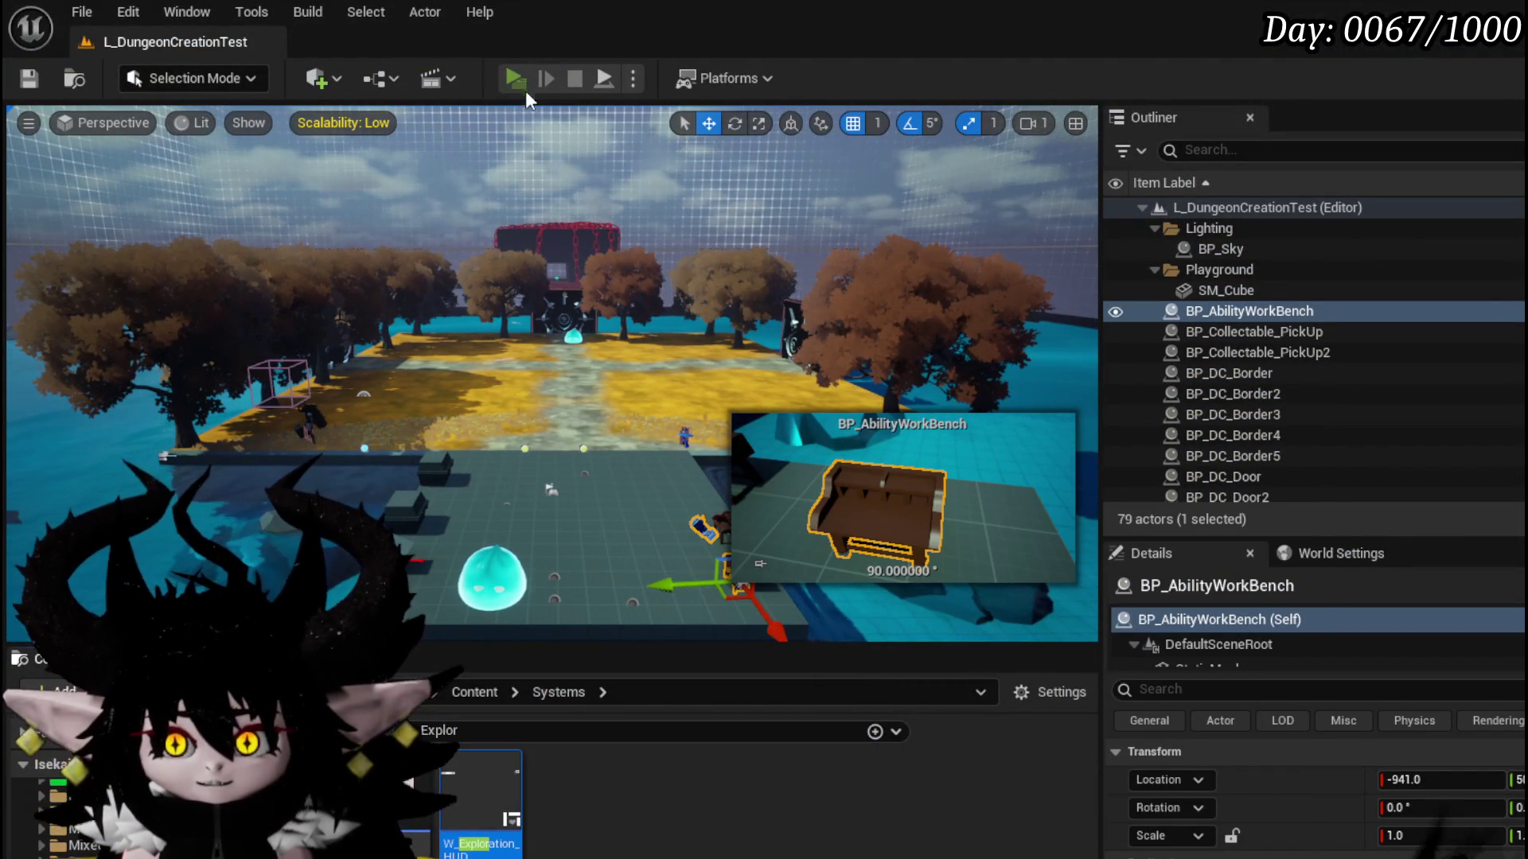
key("Tab")
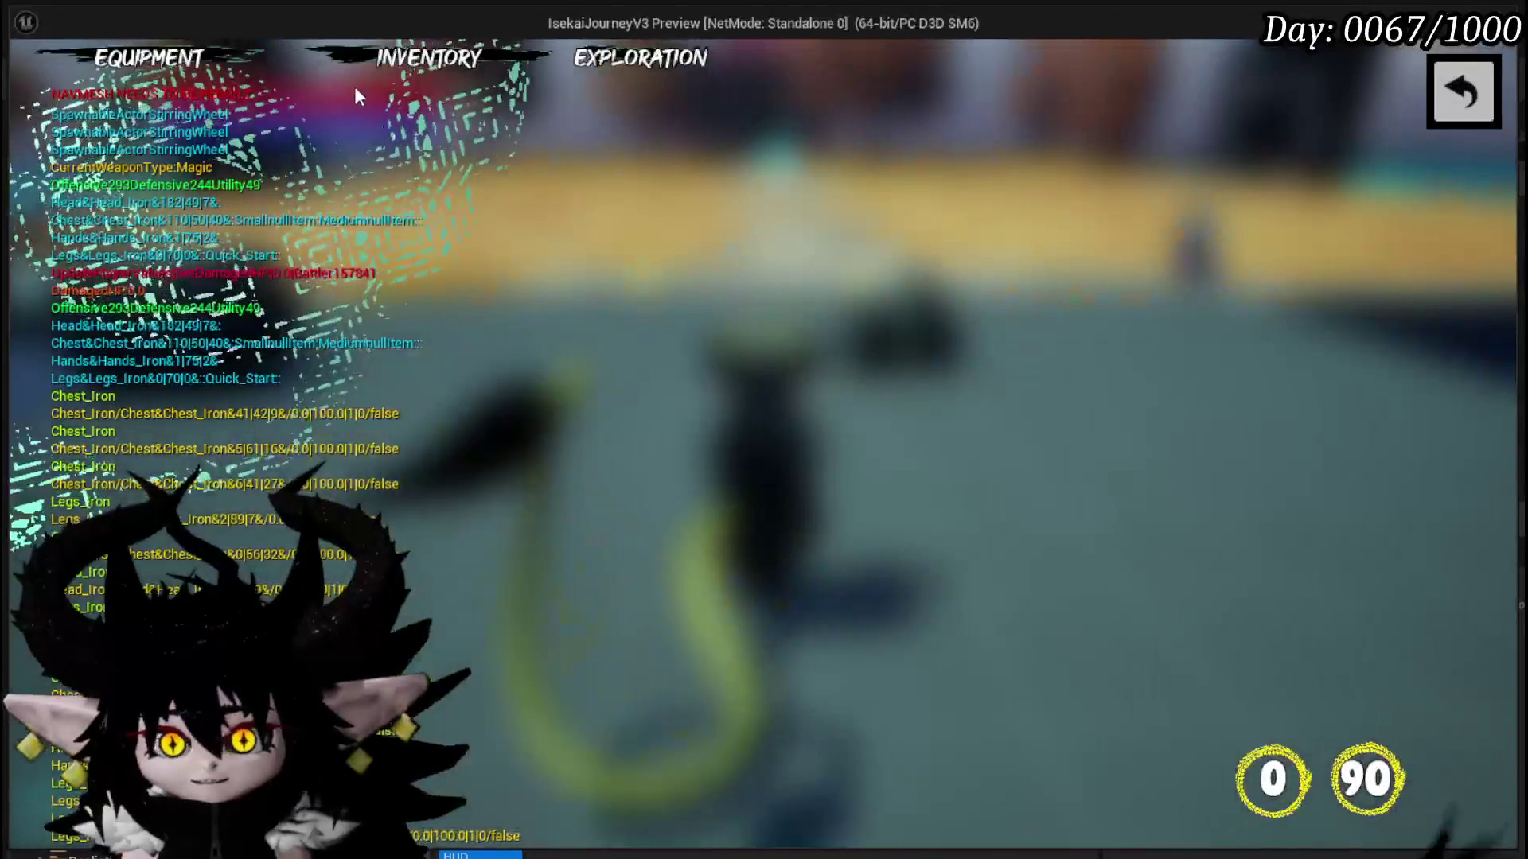
left_click(181, 70)
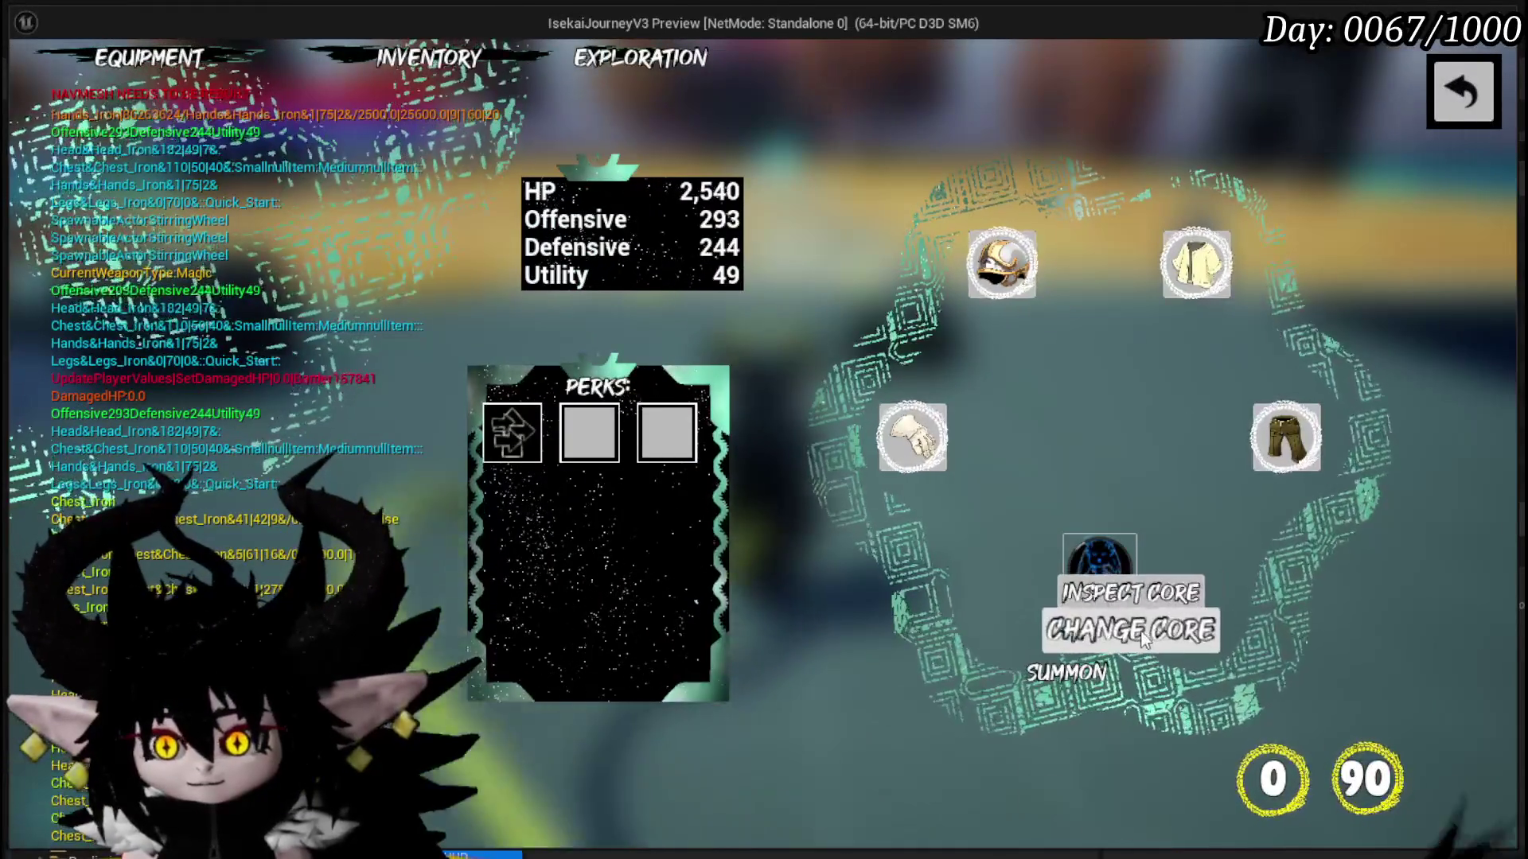
left_click(1130, 630)
left_click(315, 336)
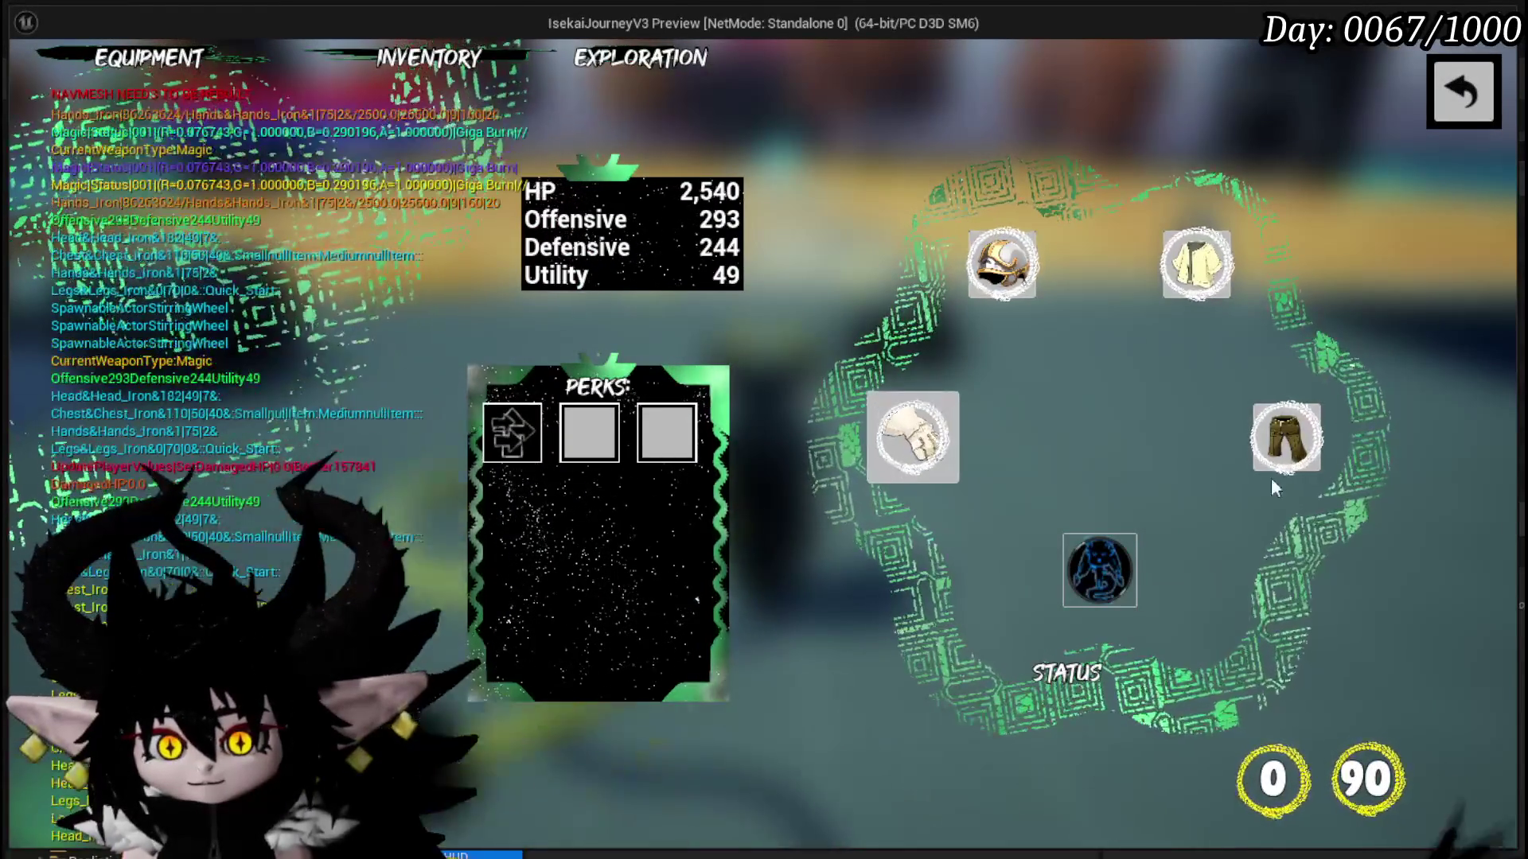
- Review the equipped core's card deck, return to play and walk toward the slime
left_click(1111, 564)
left_click(1128, 583)
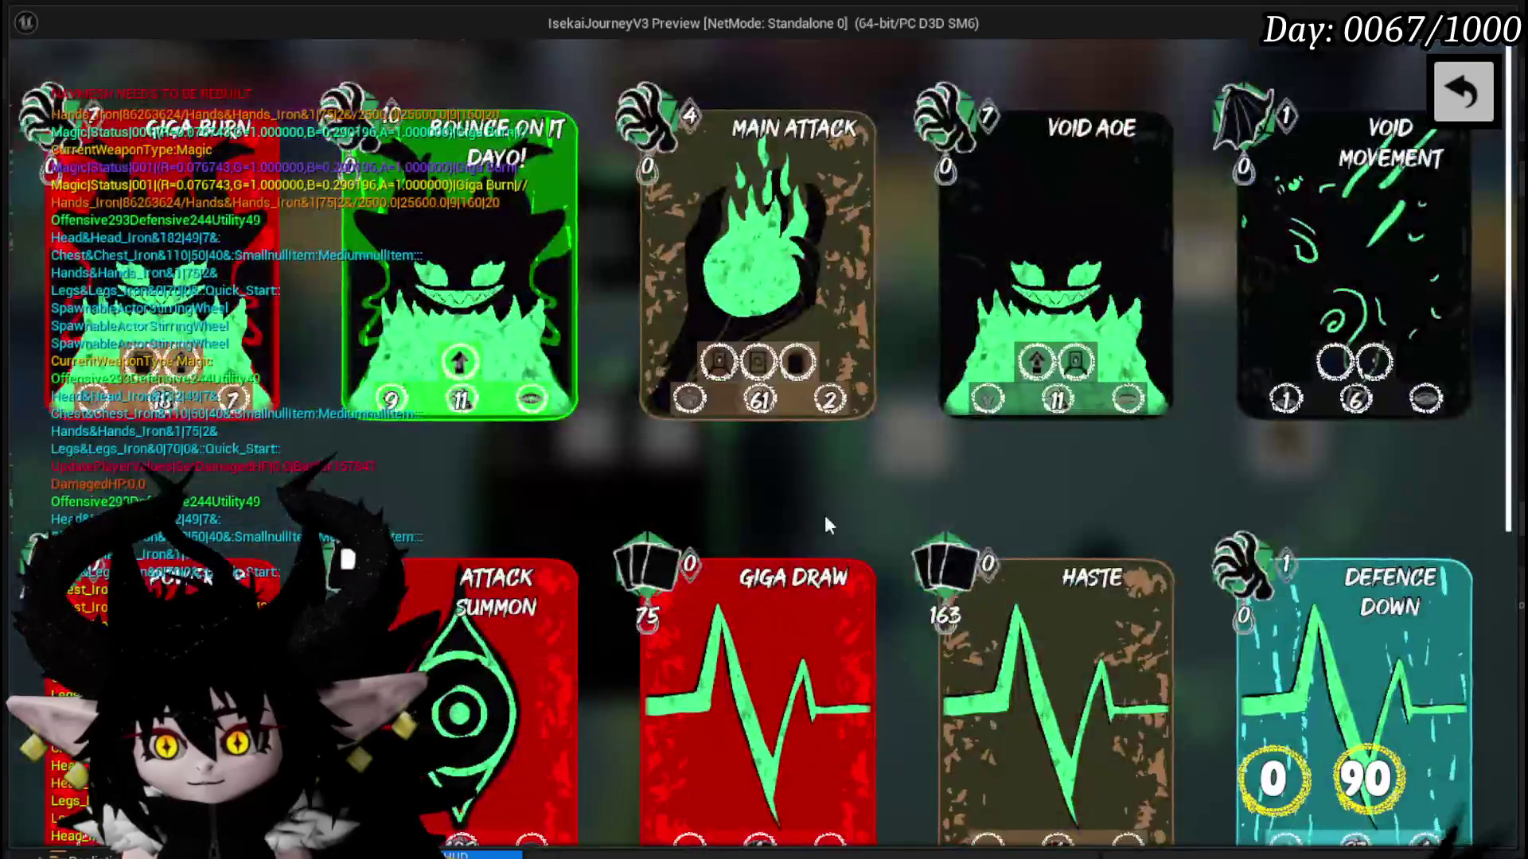
scroll(1130, 279, "down", 2)
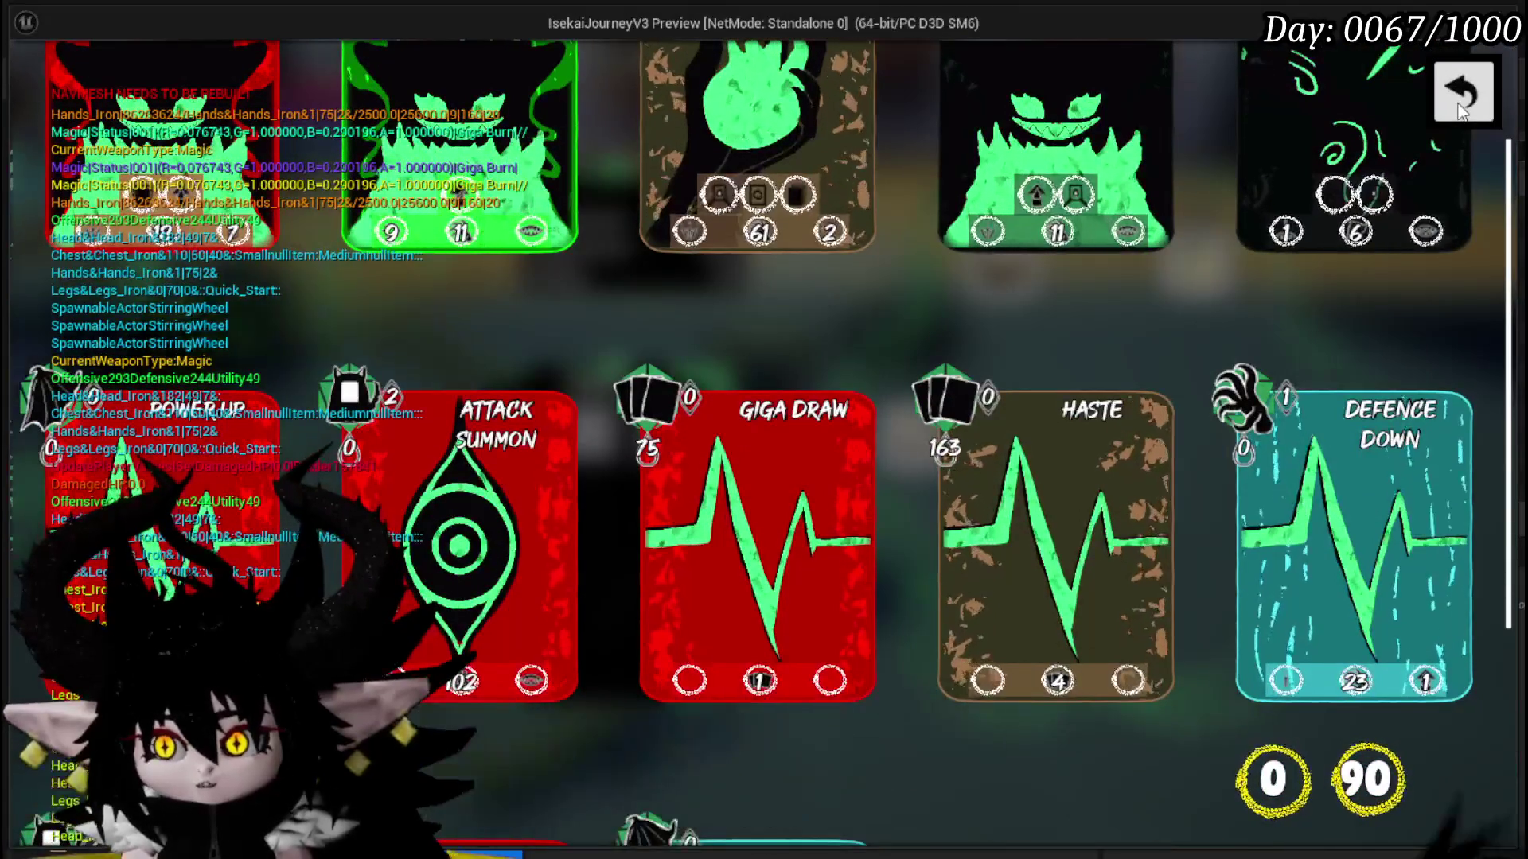
left_click(1458, 104)
left_click(1442, 117)
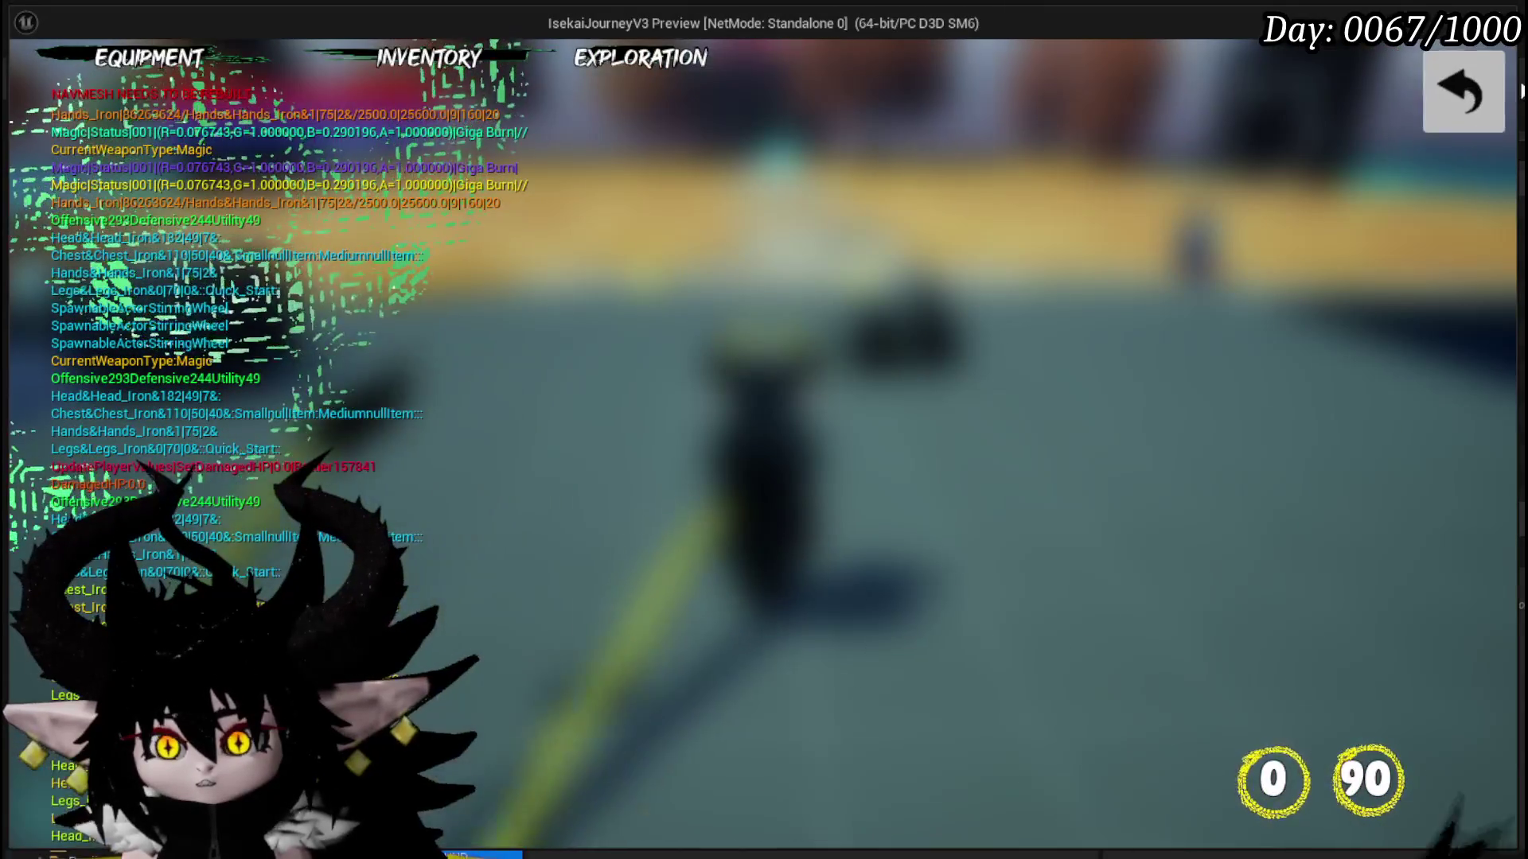
key("w")
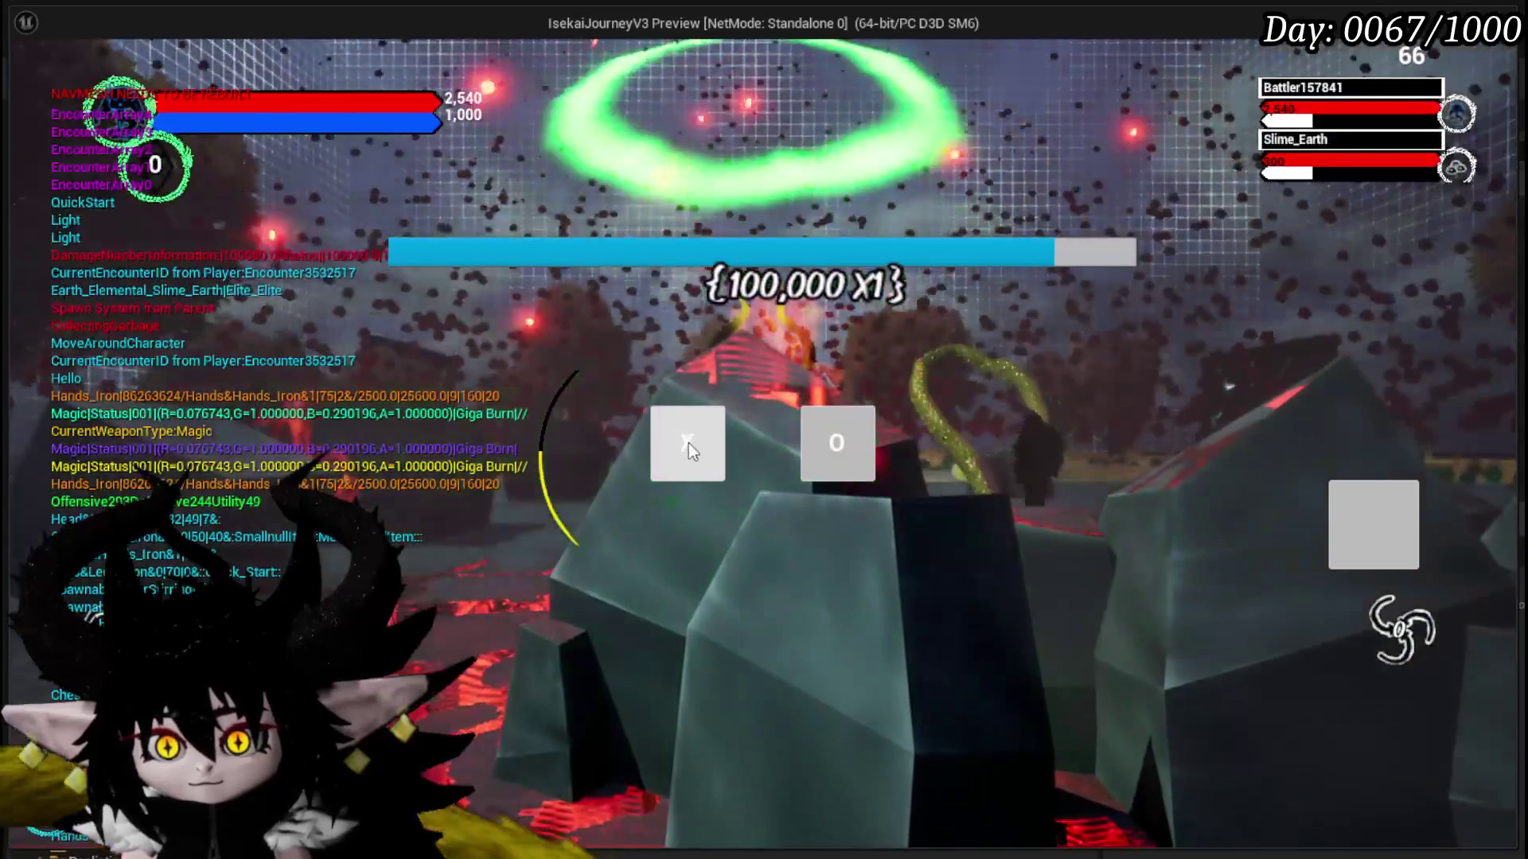
- Start the slime battle, return Power Up to the hand, and cast Attack Summon on Slime_Earth
left_click(689, 443)
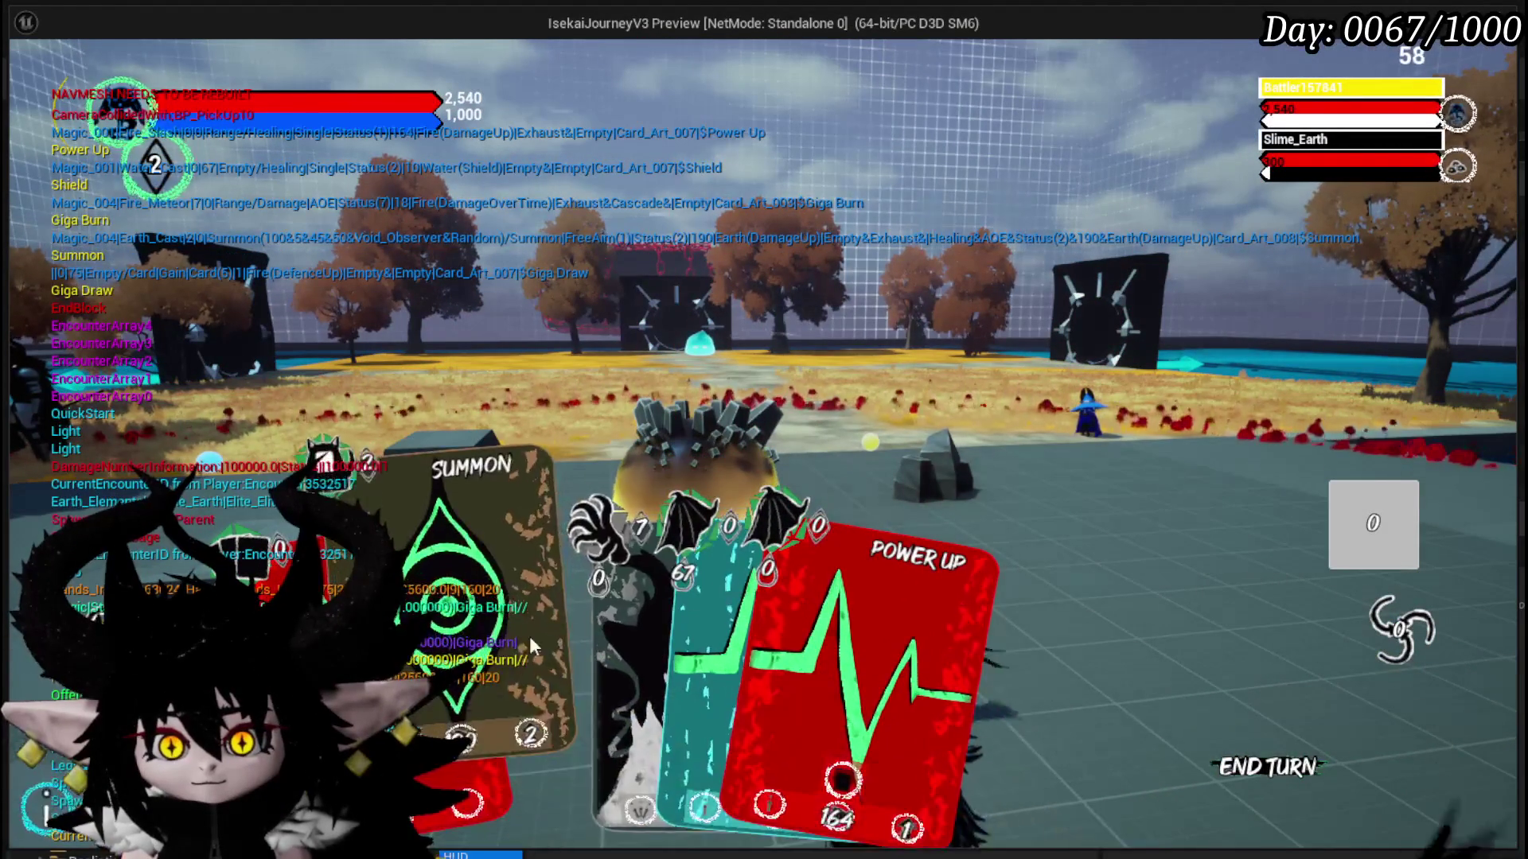
left_click(763, 638)
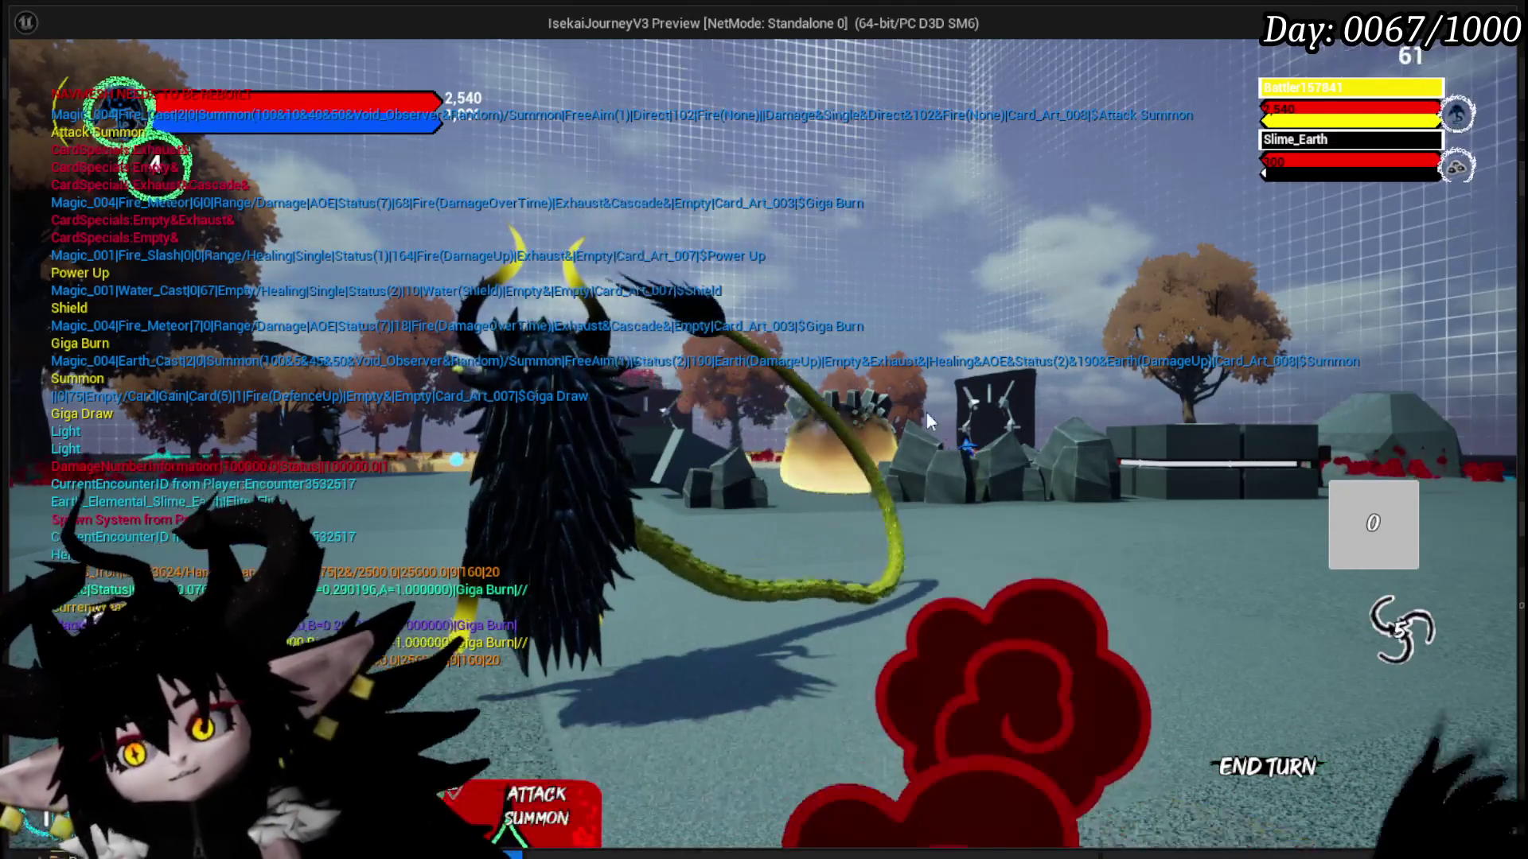
left_click(496, 769)
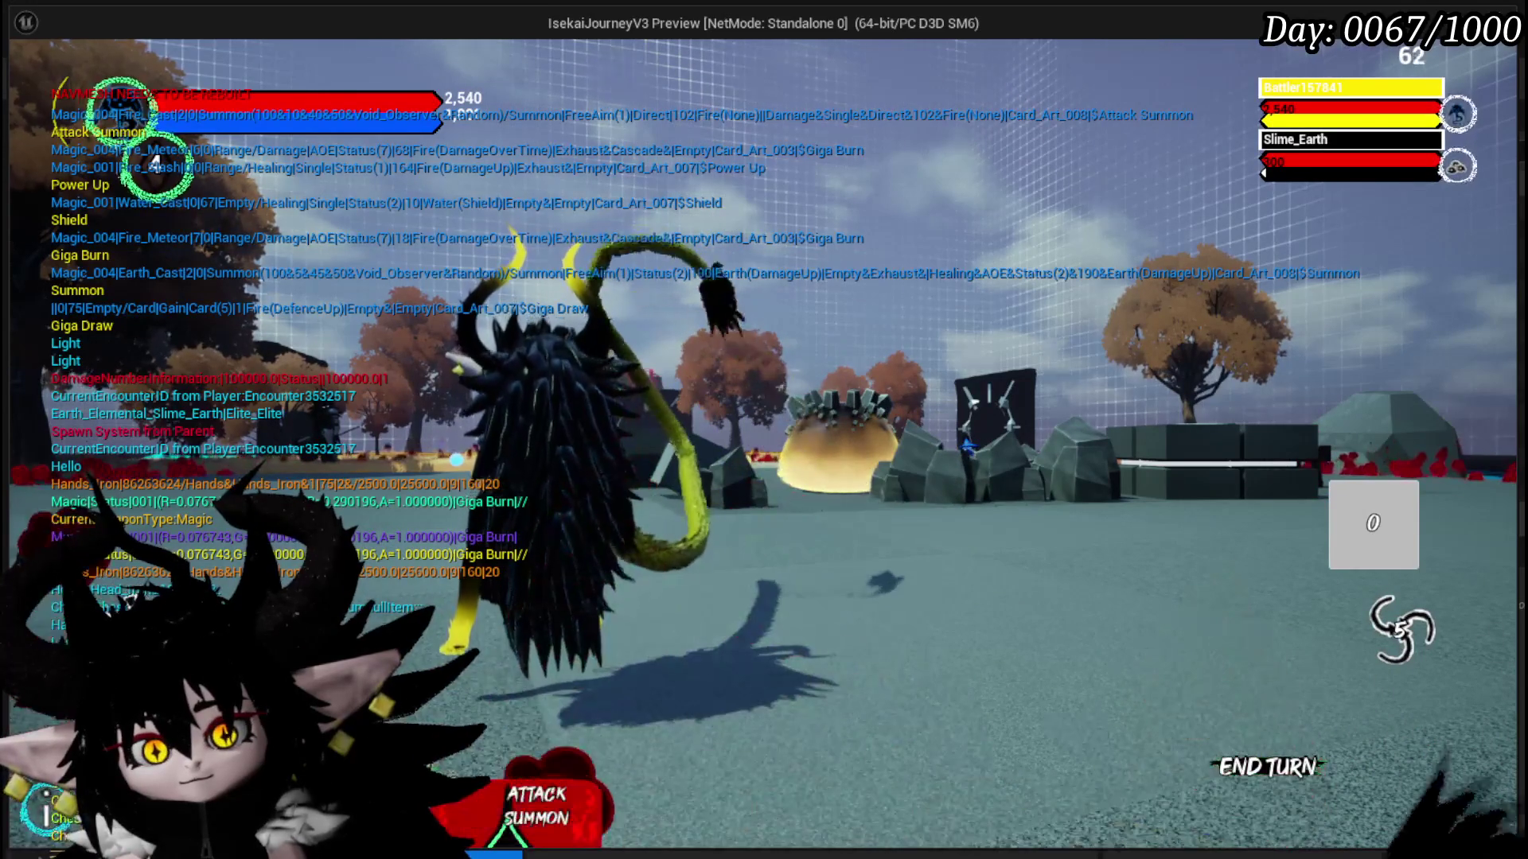
left_click(480, 768)
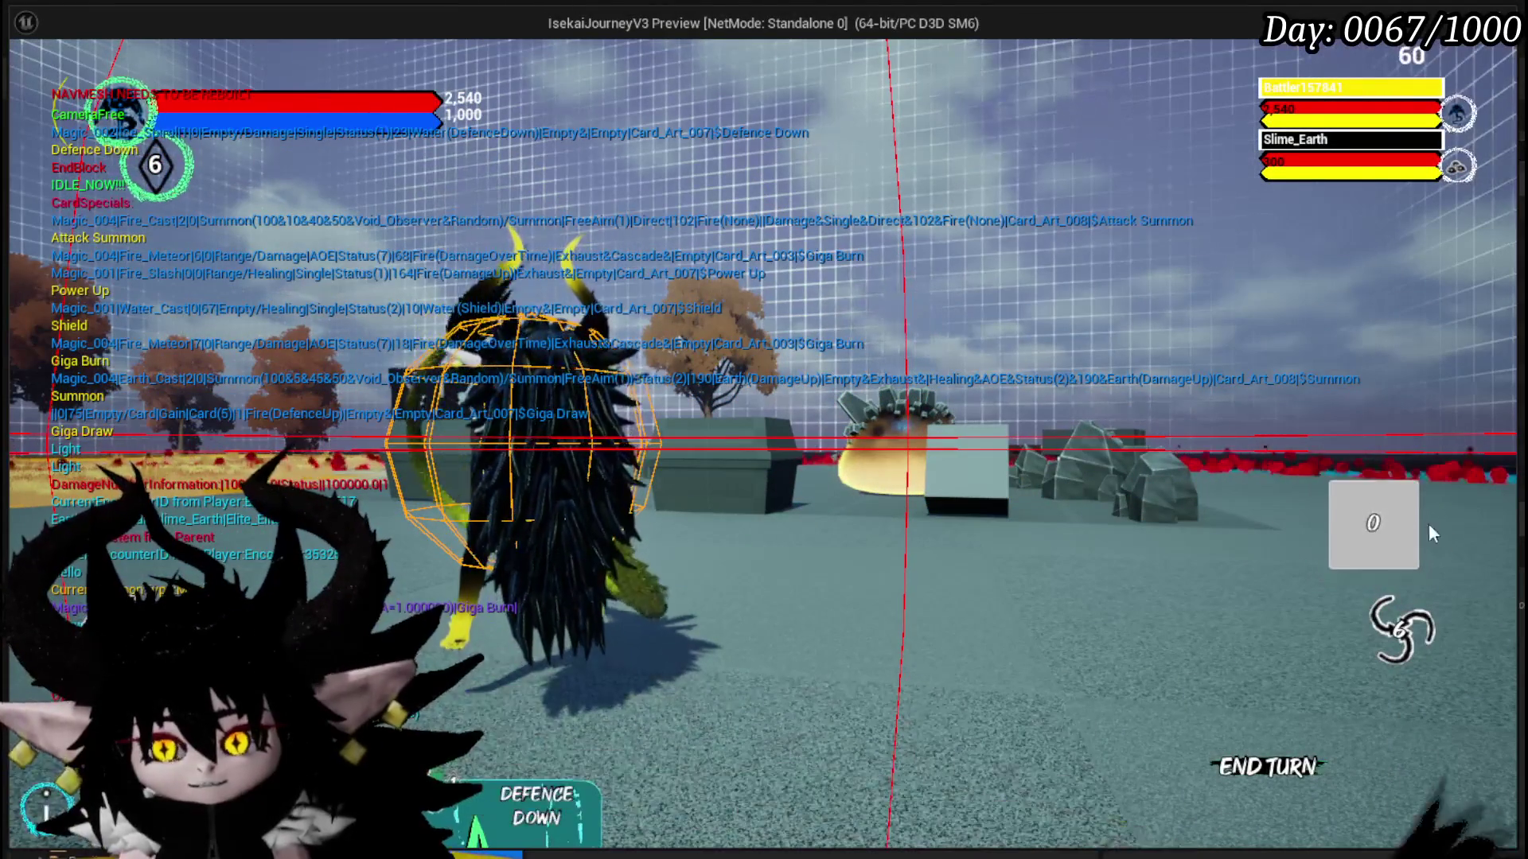
- Cast Defence Down, Bounce on it Dayo! and Claw, drag Main Attack onto the enemy, then end the turn
mouse_move(648, 798)
left_click(537, 748)
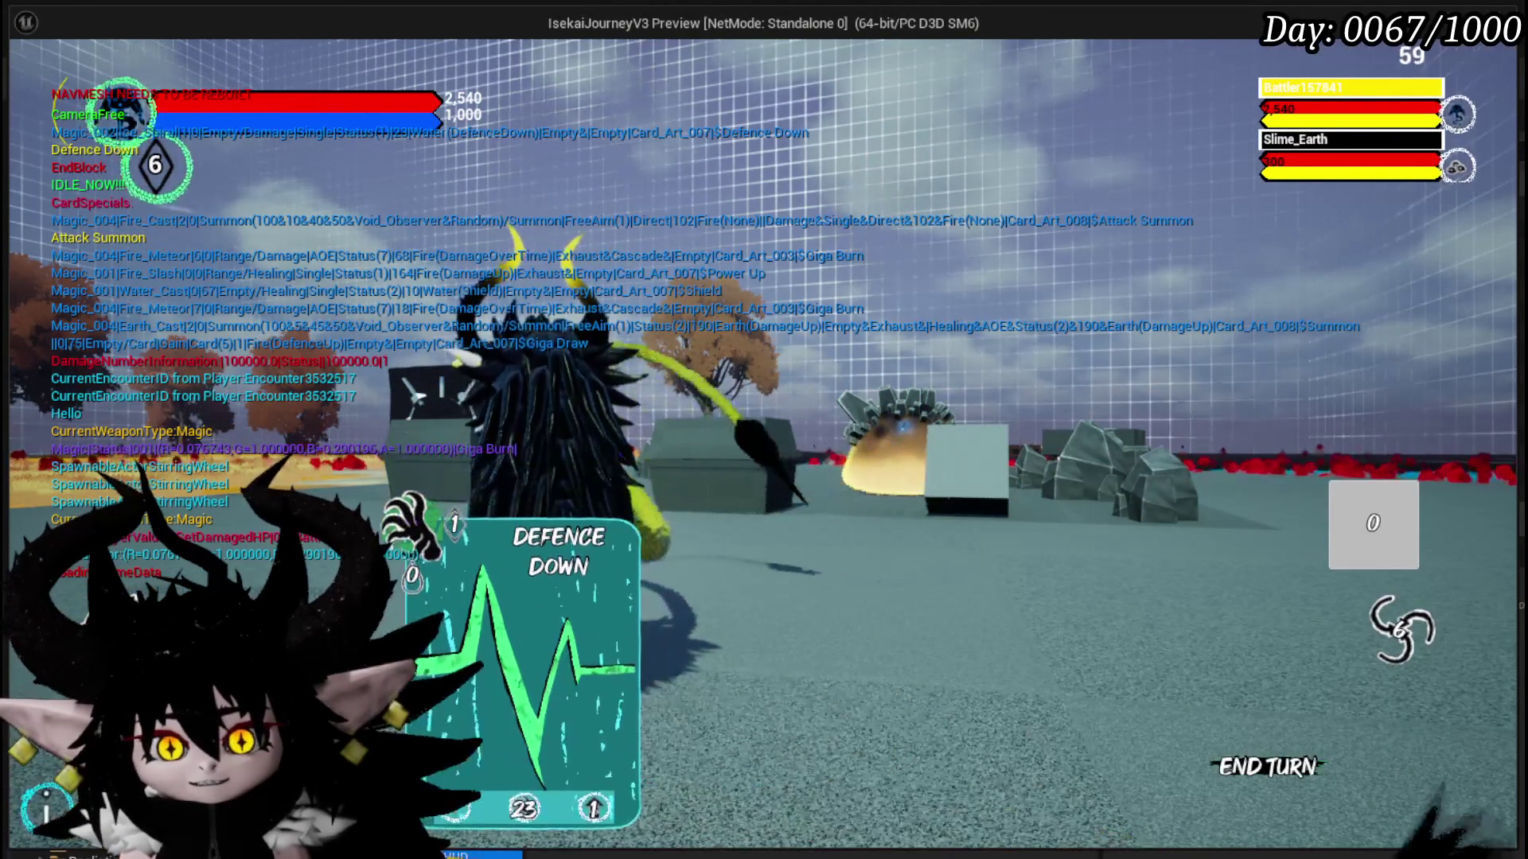
left_click(1385, 641)
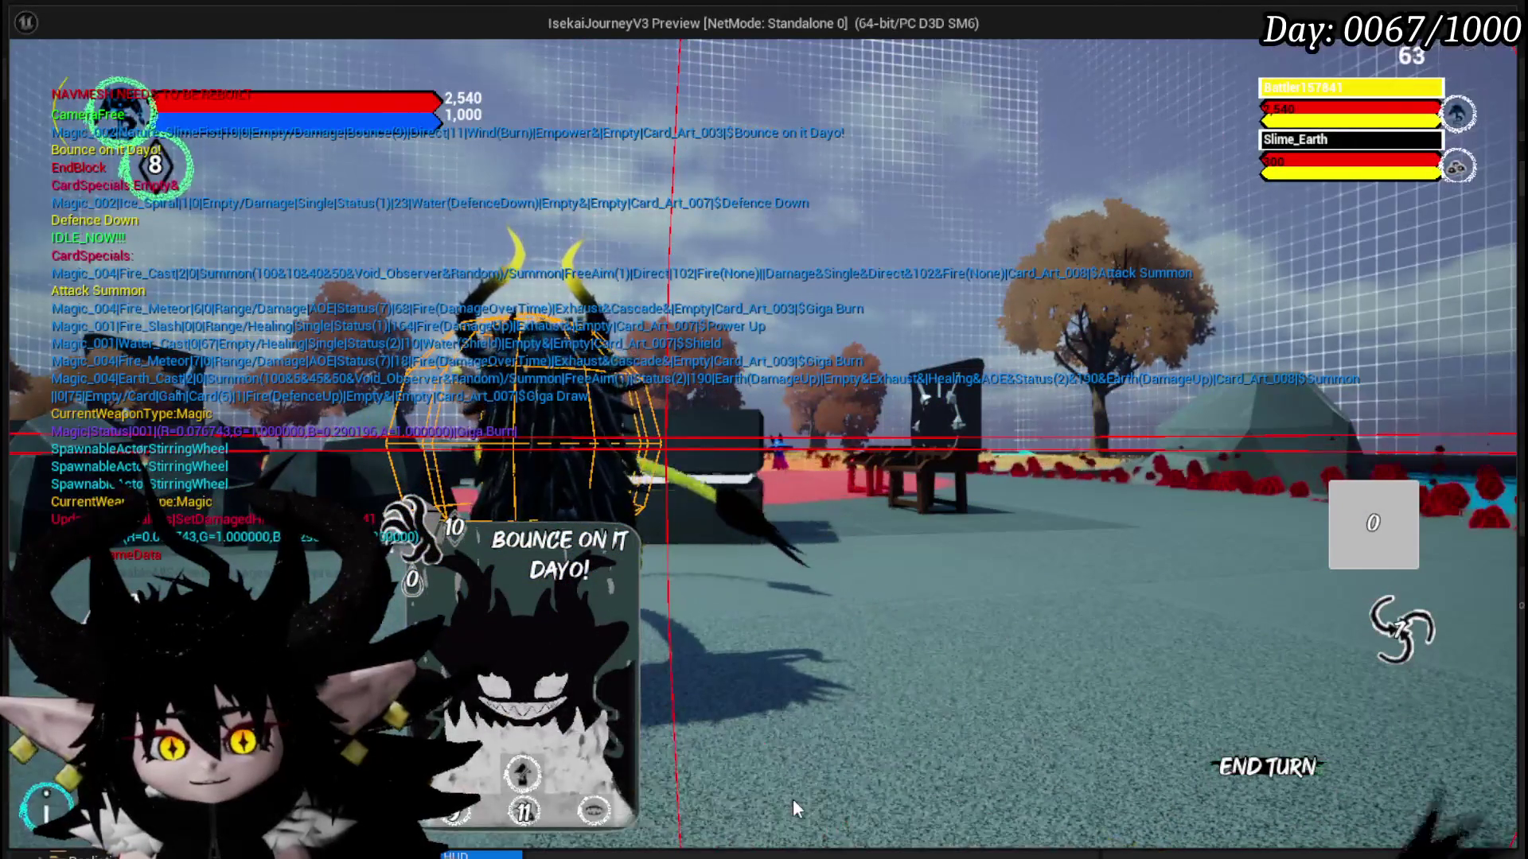
left_click(792, 799)
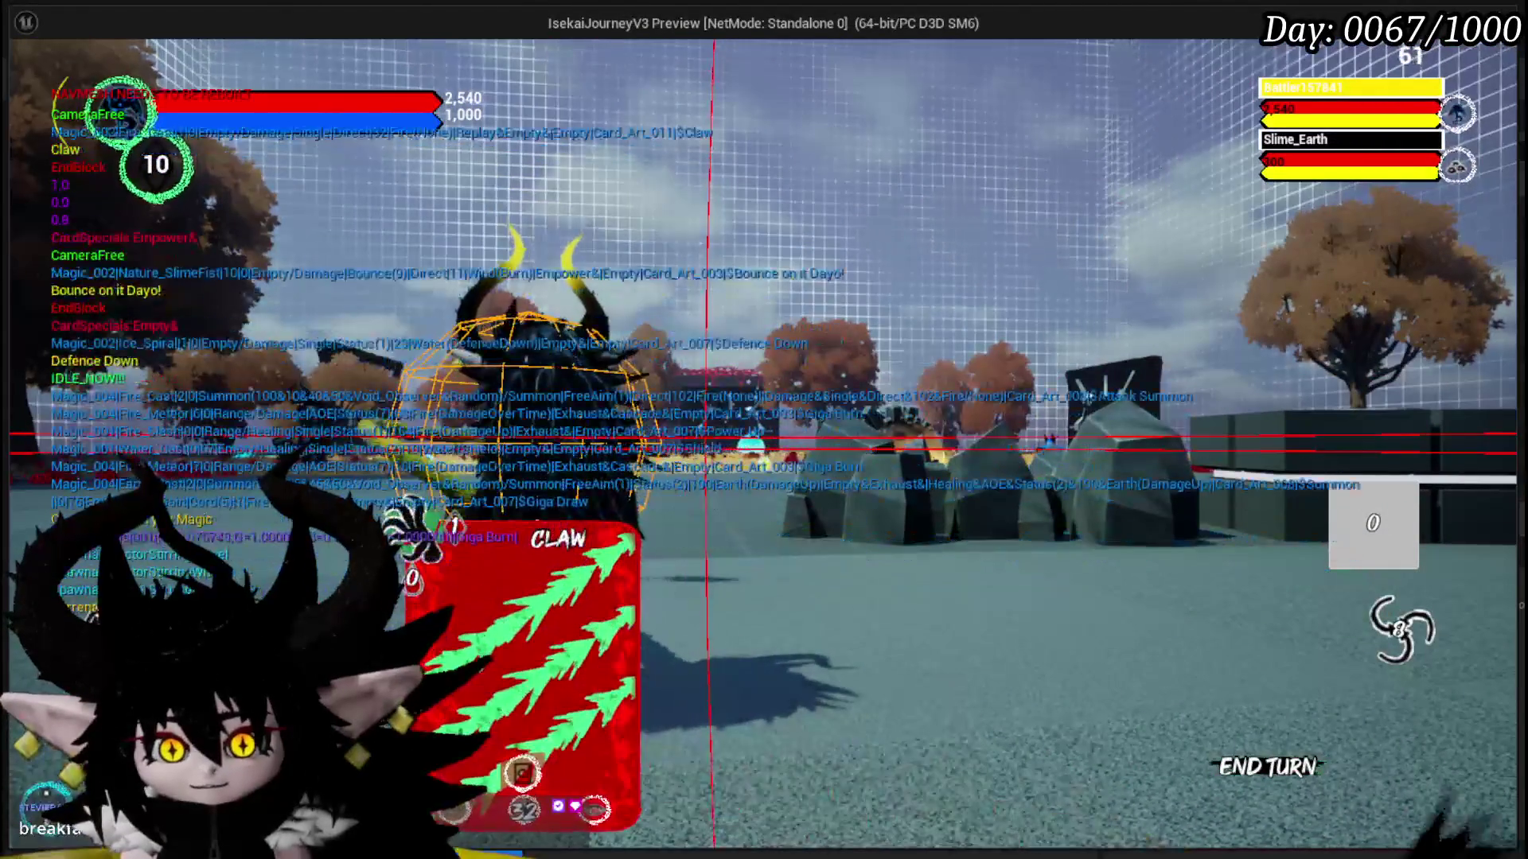
left_click(491, 736)
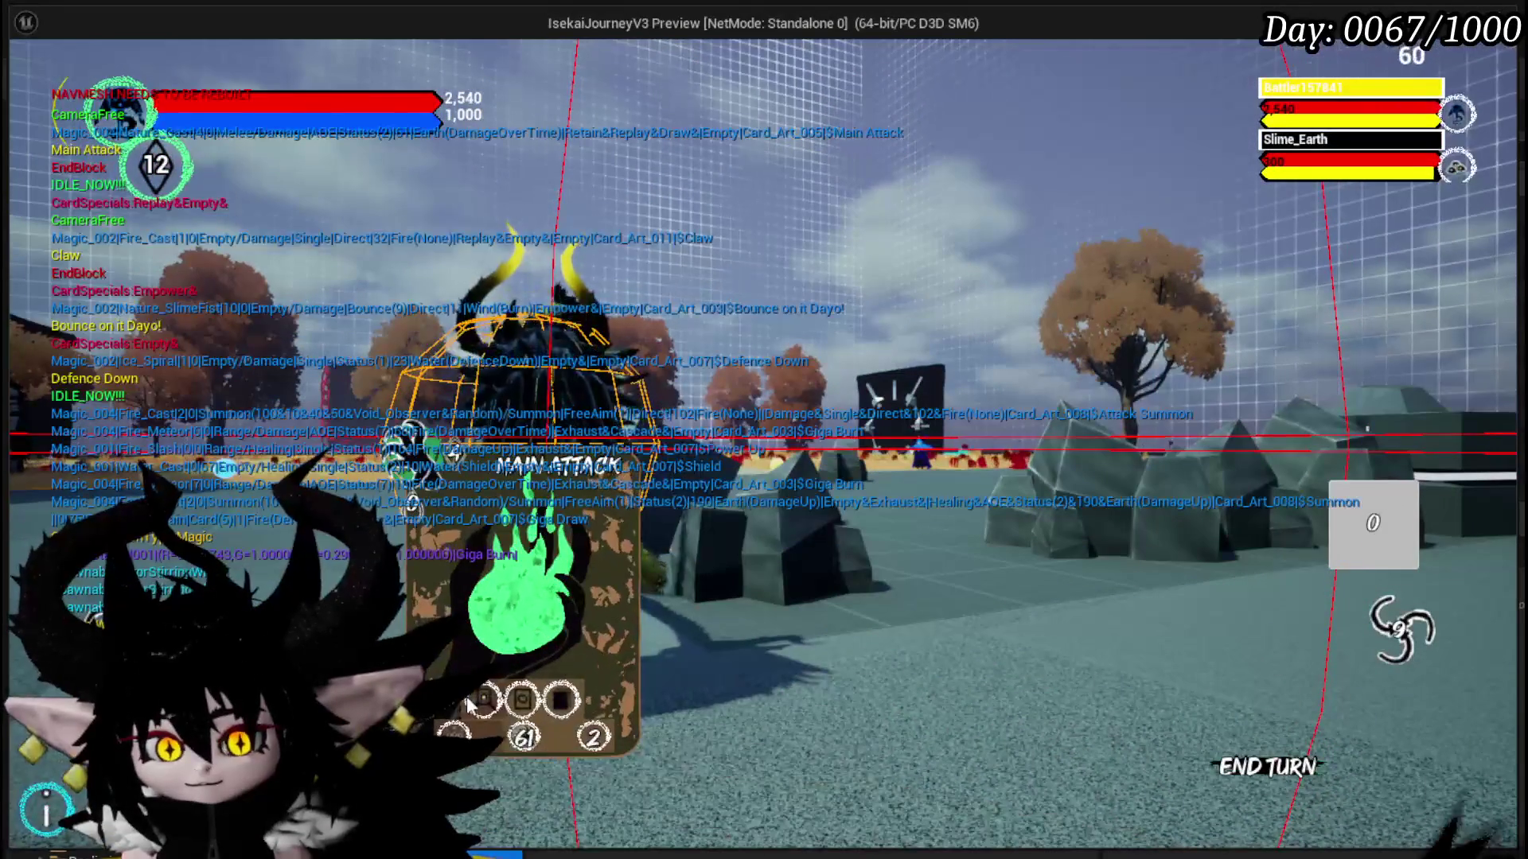
left_click_drag(465, 711, 1058, 511)
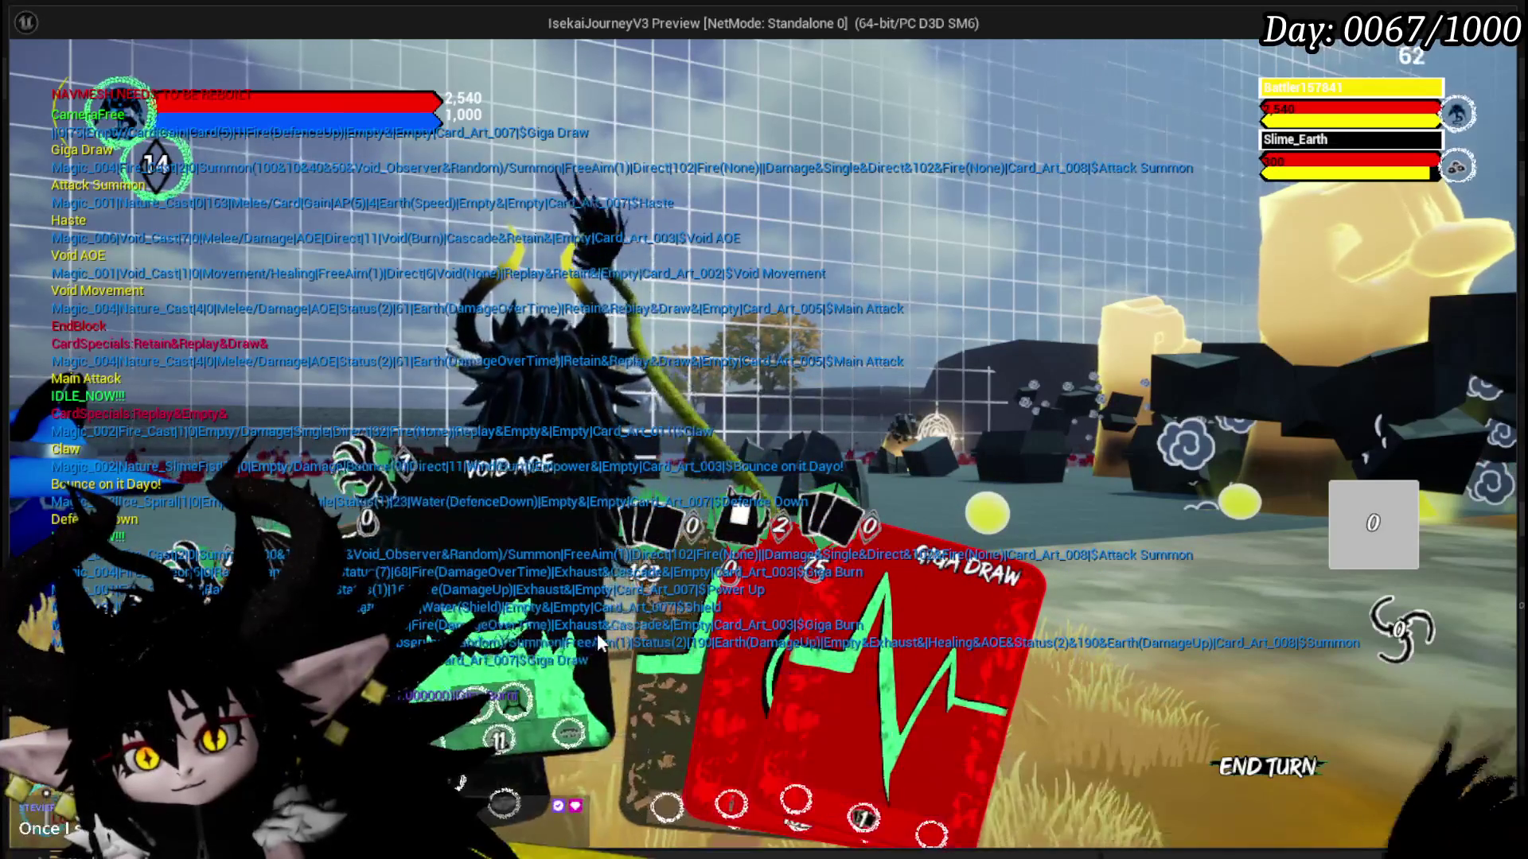
left_click(681, 643)
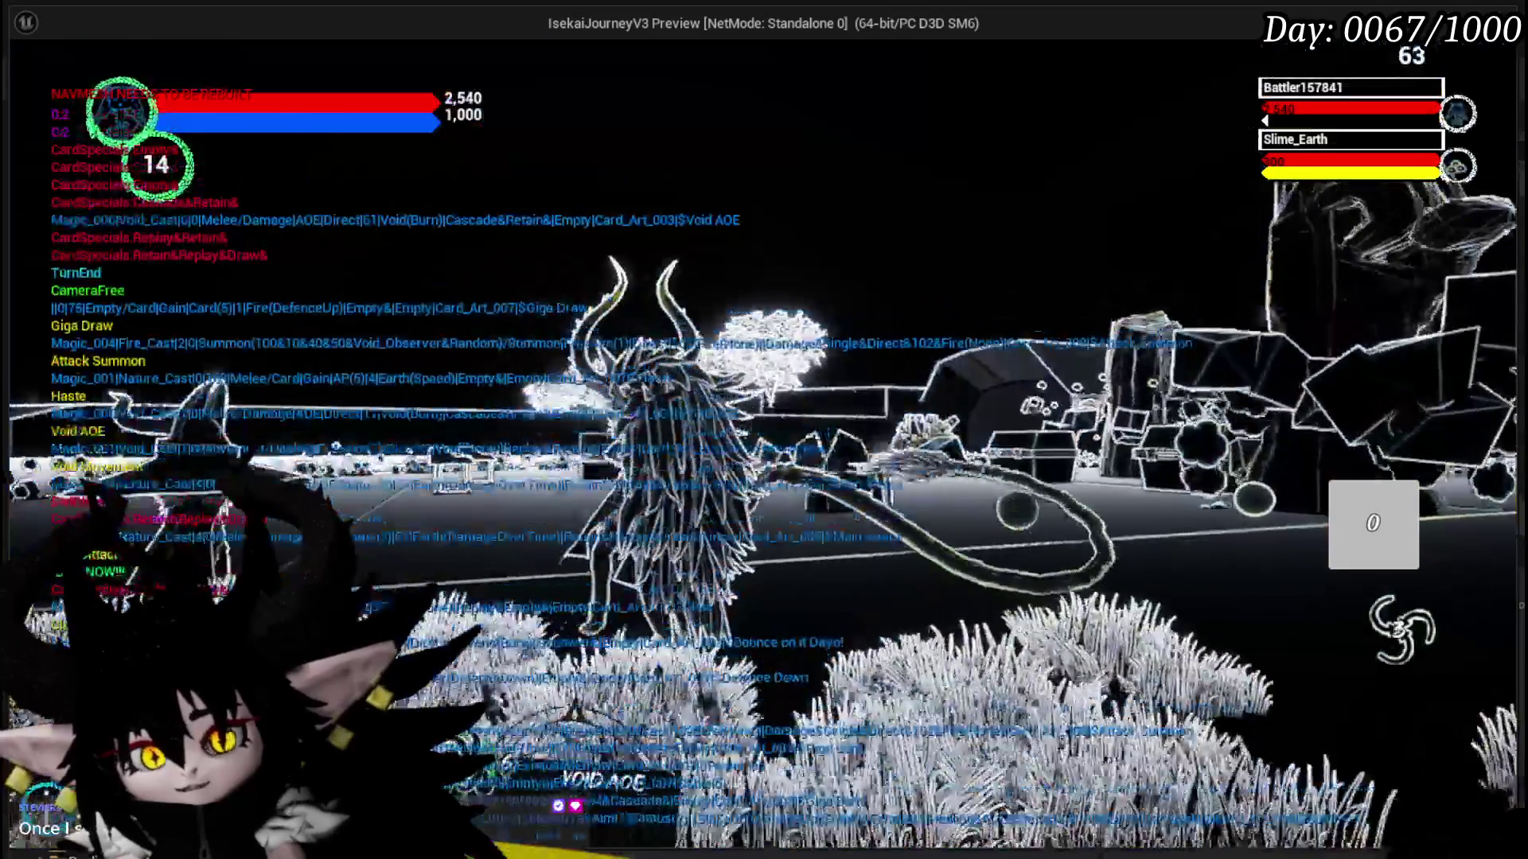
- Stop the preview, save the level, and open WP_ActionSelection from Systems > CombatSystem > UI
key("Escape")
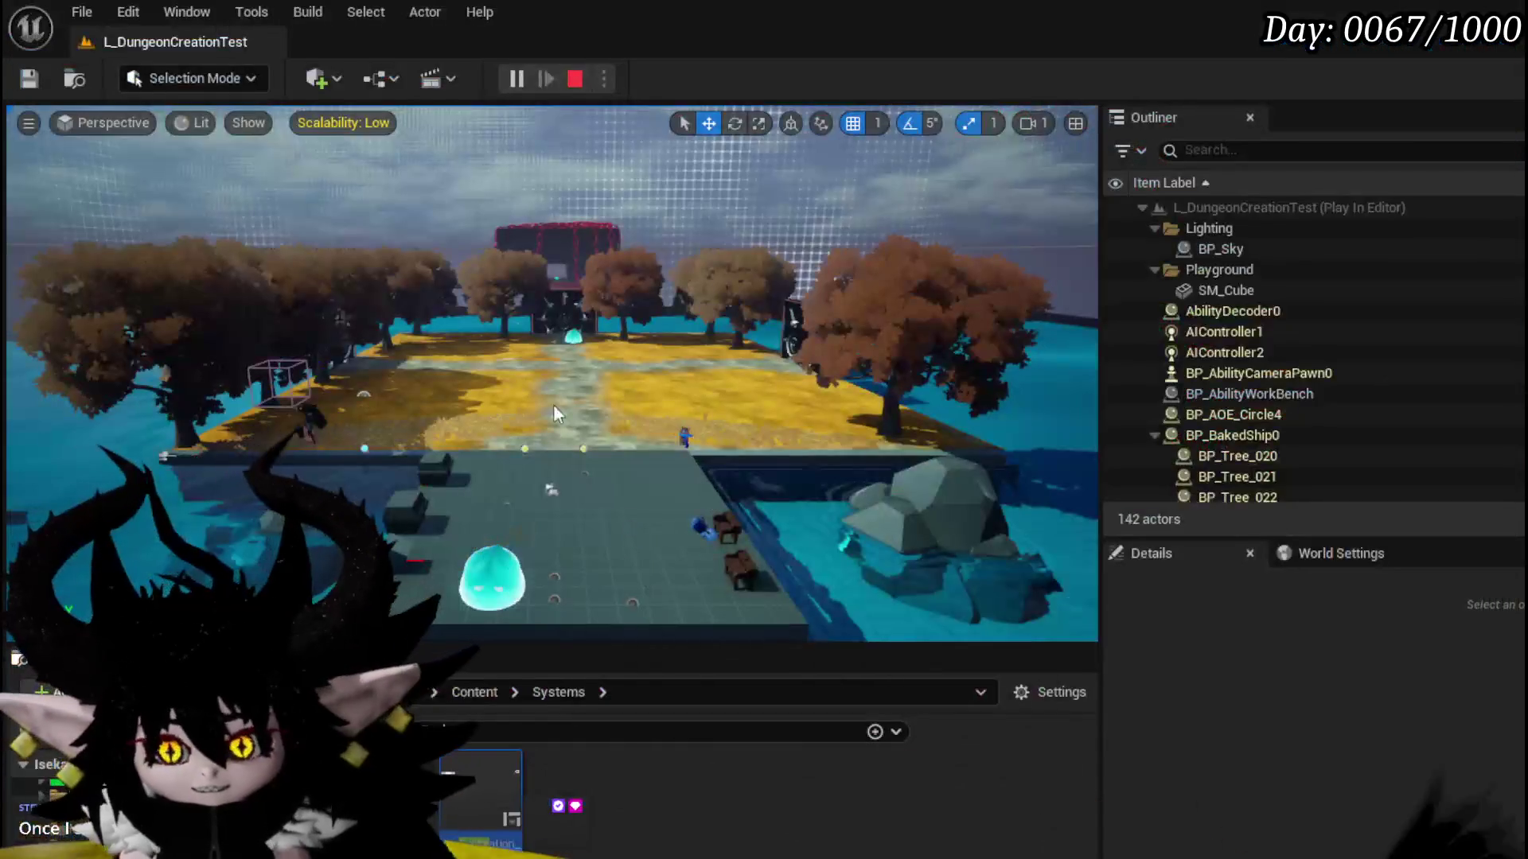
left_click(24, 79)
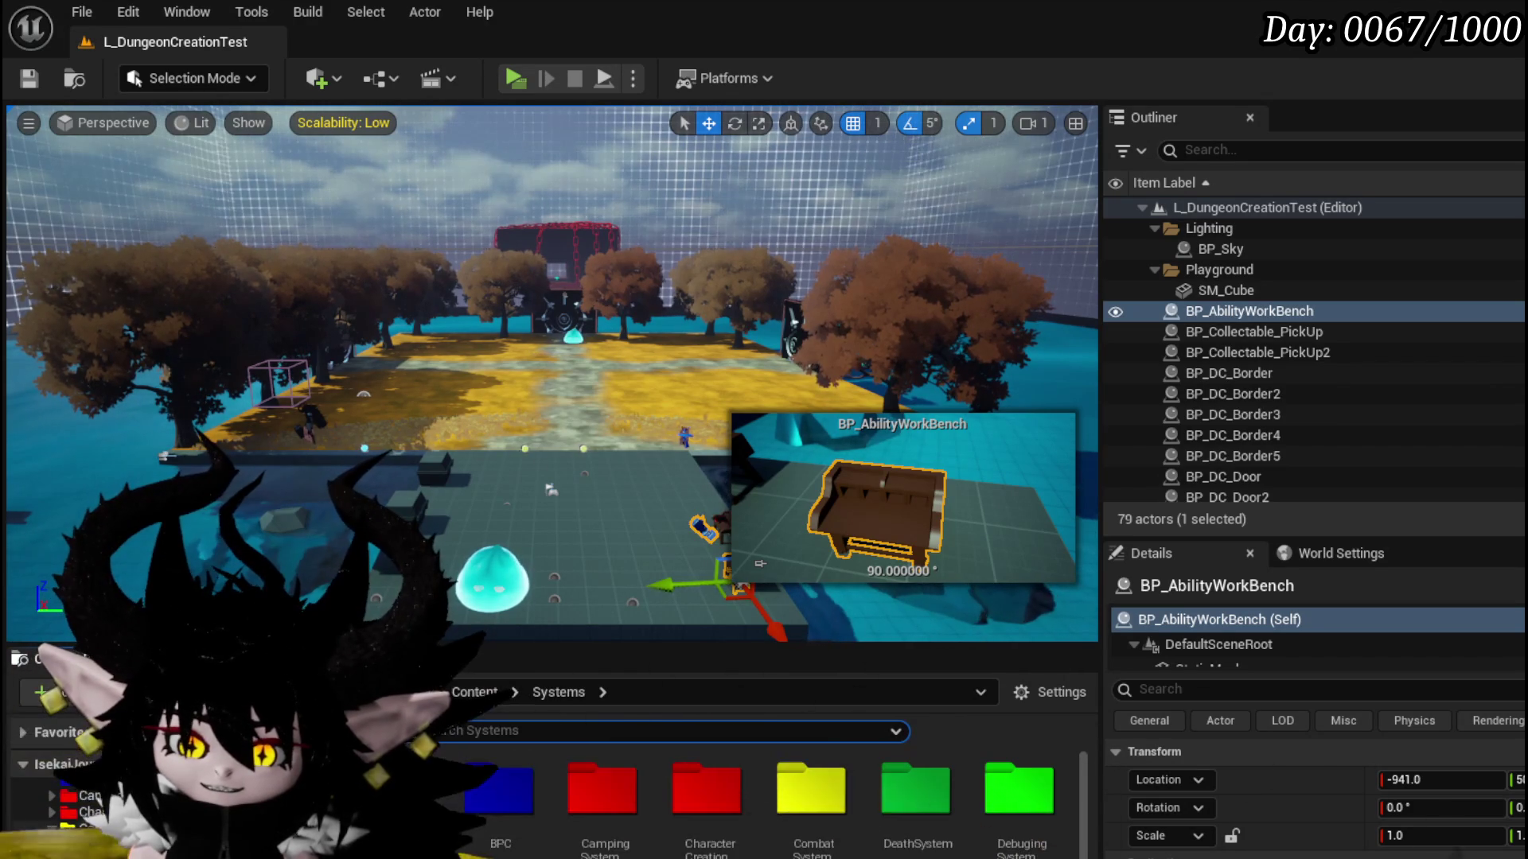
double_click(602, 787)
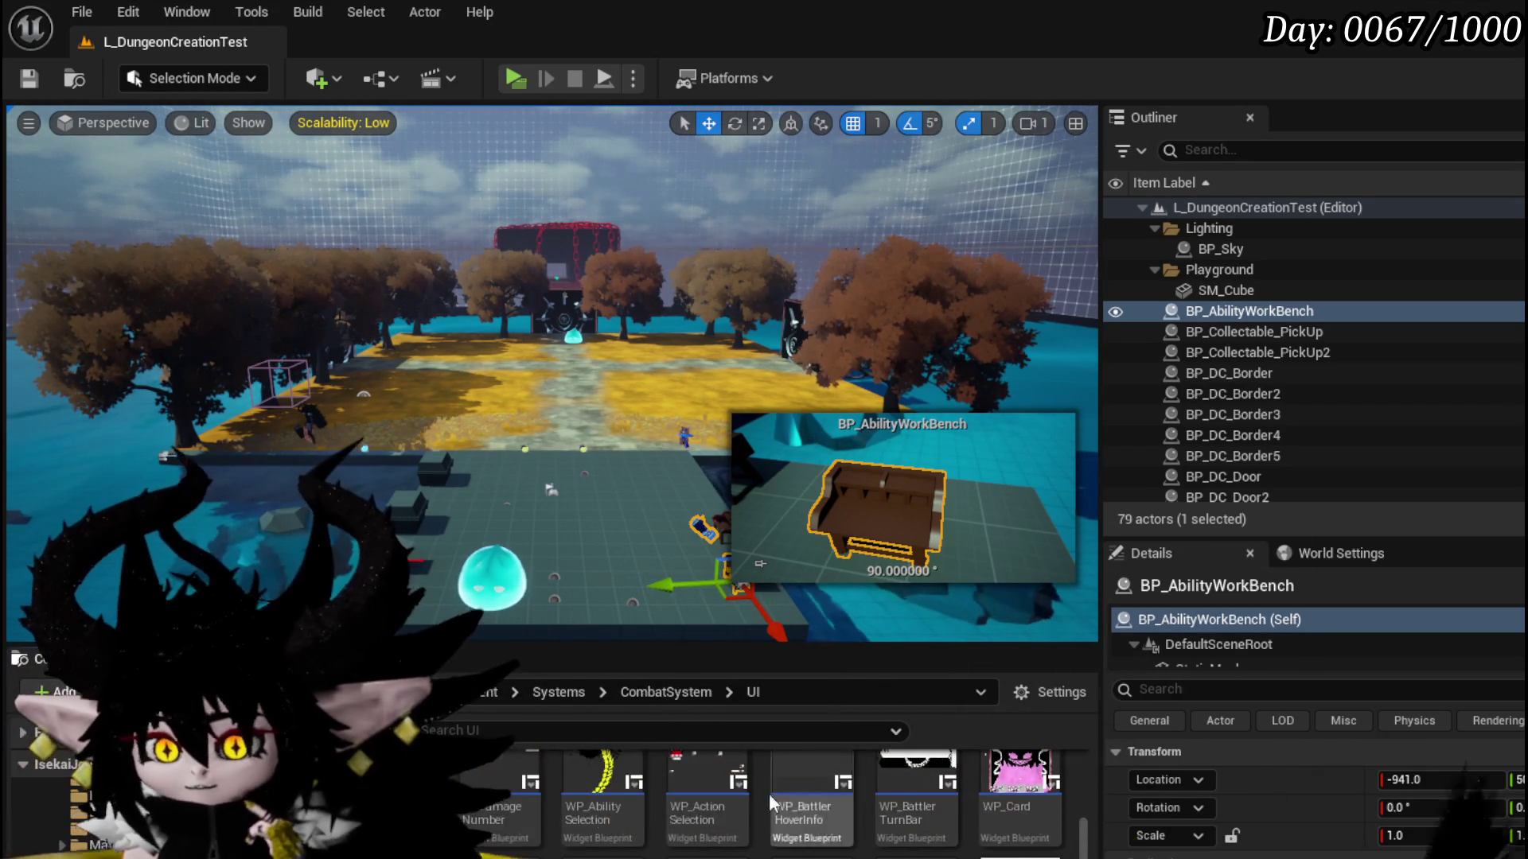
scroll(923, 836, "down", 2)
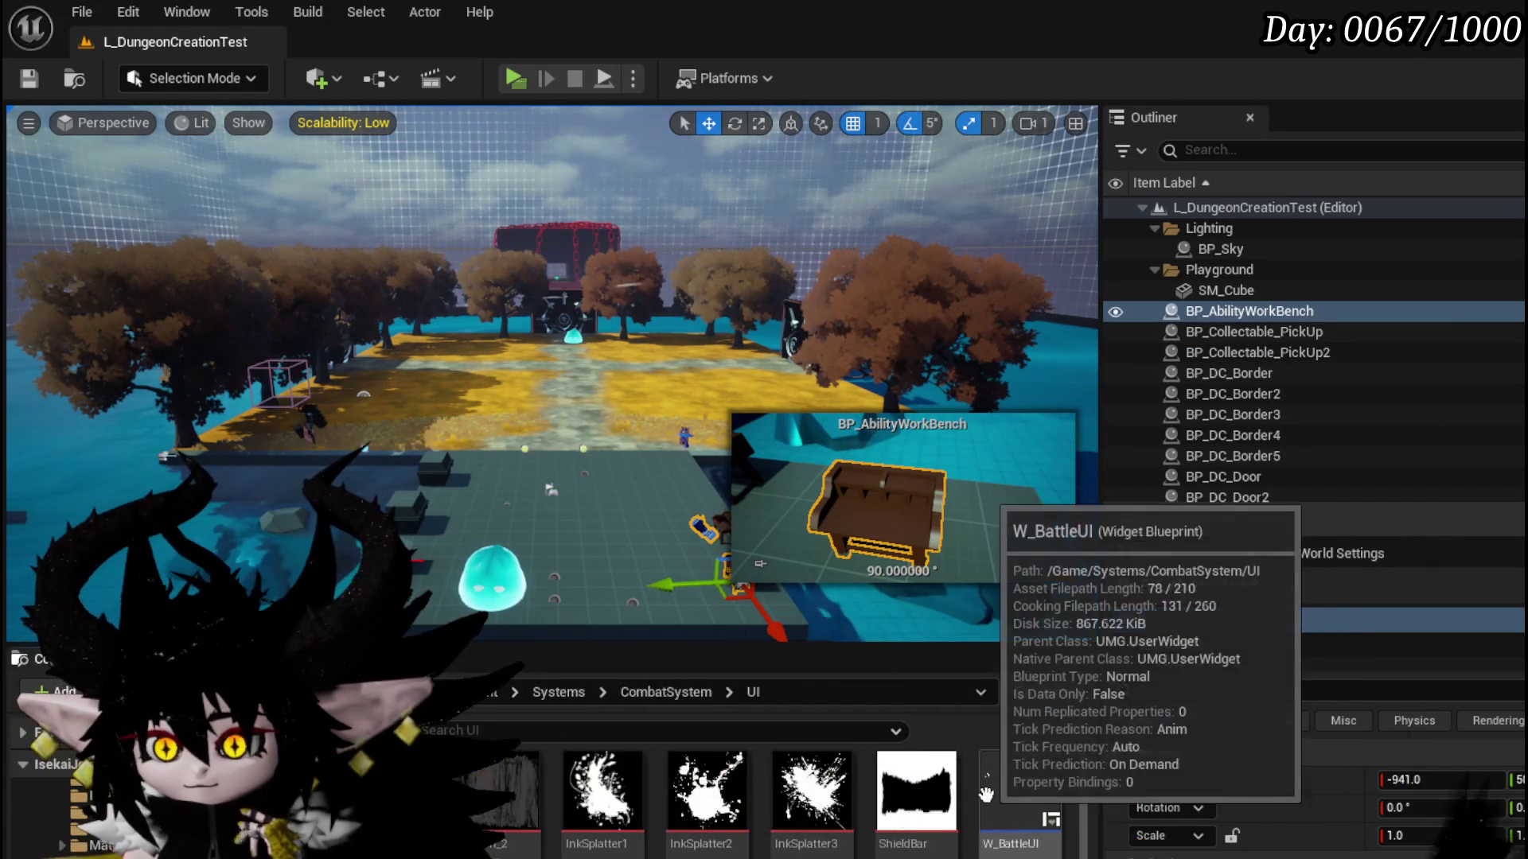
scroll(986, 794, "down", 1)
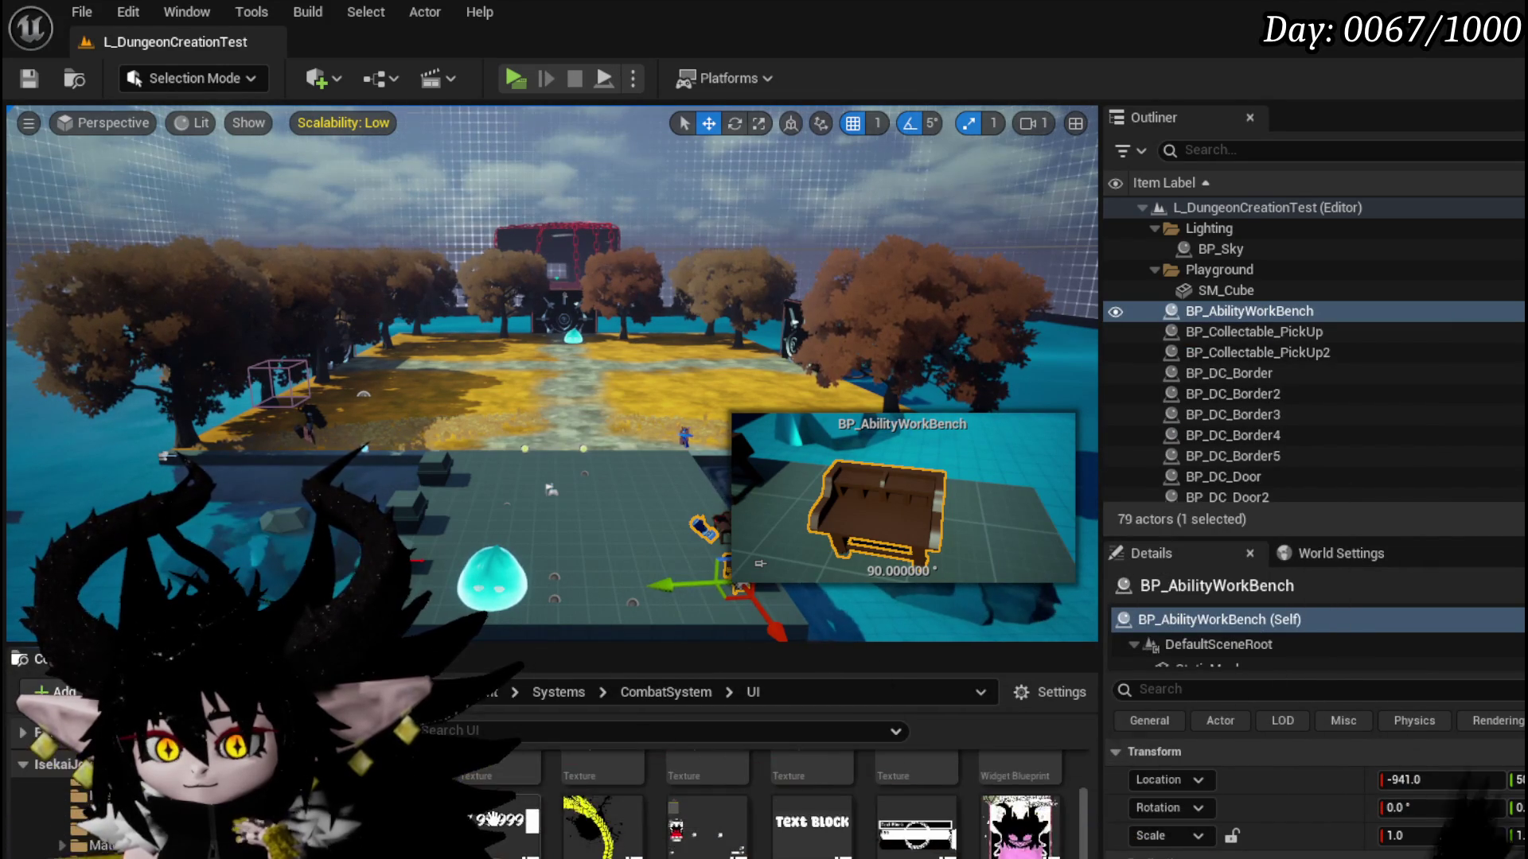
double_click(692, 815)
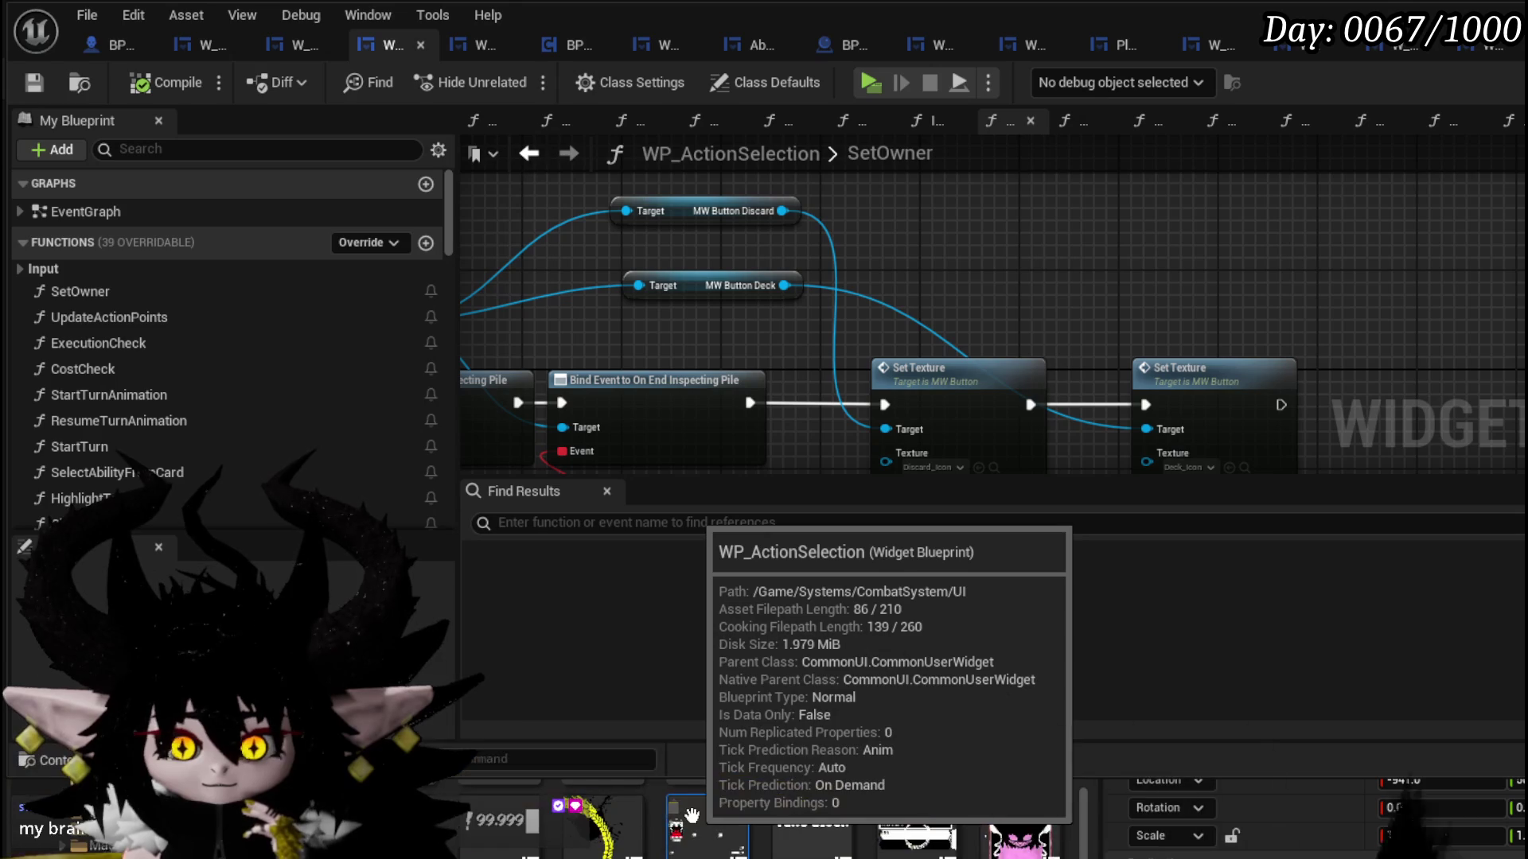
- Move the MW Button Deck getter beside its Set Texture node in SetOwner and save the blueprint
scroll(904, 318, "down", 5)
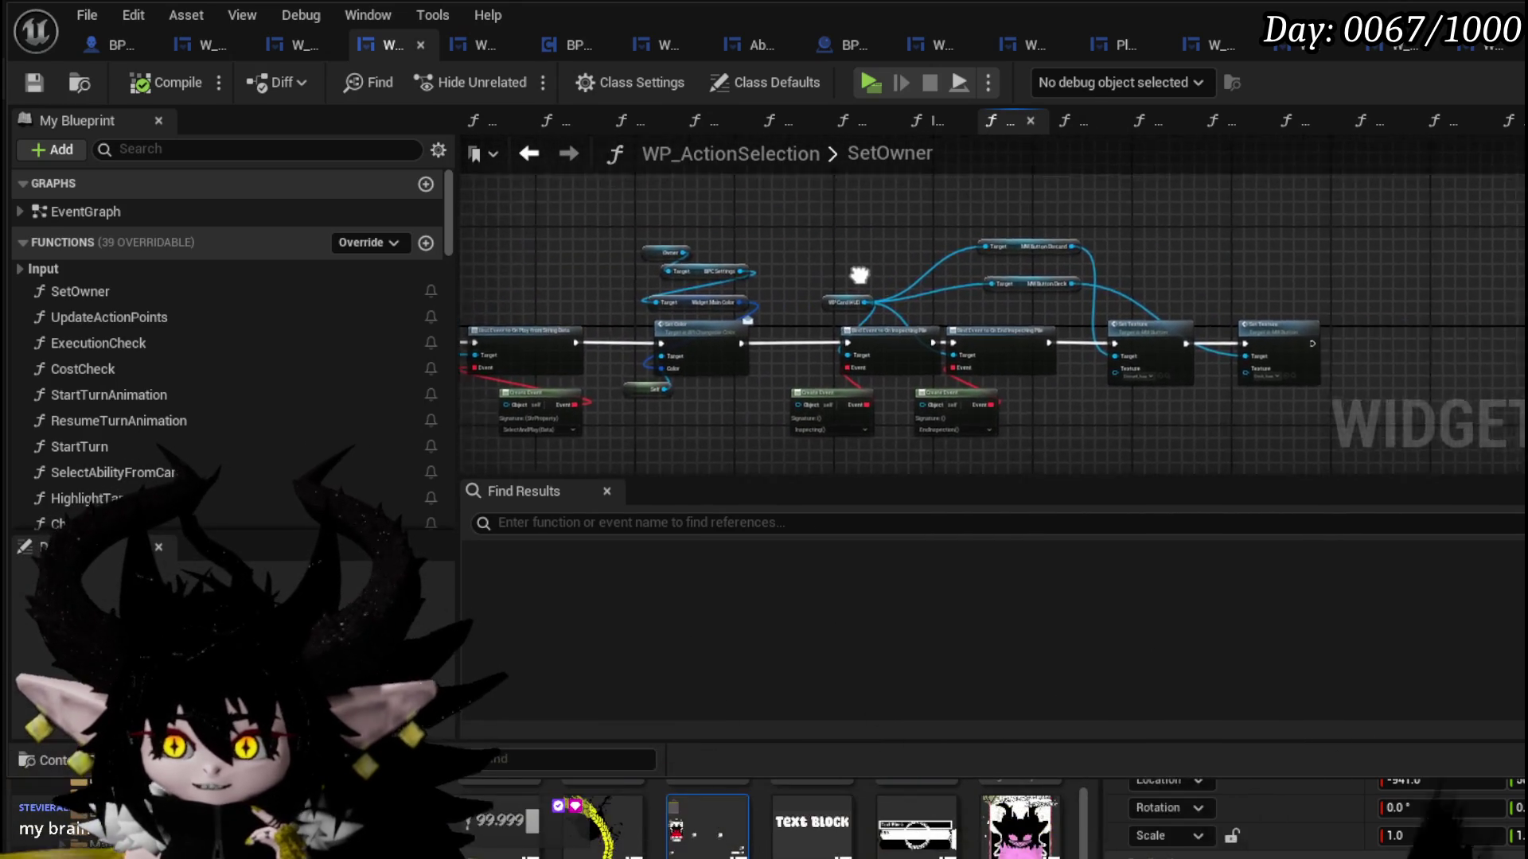
scroll(966, 274, "up", 4)
scroll(828, 227, "down", 3)
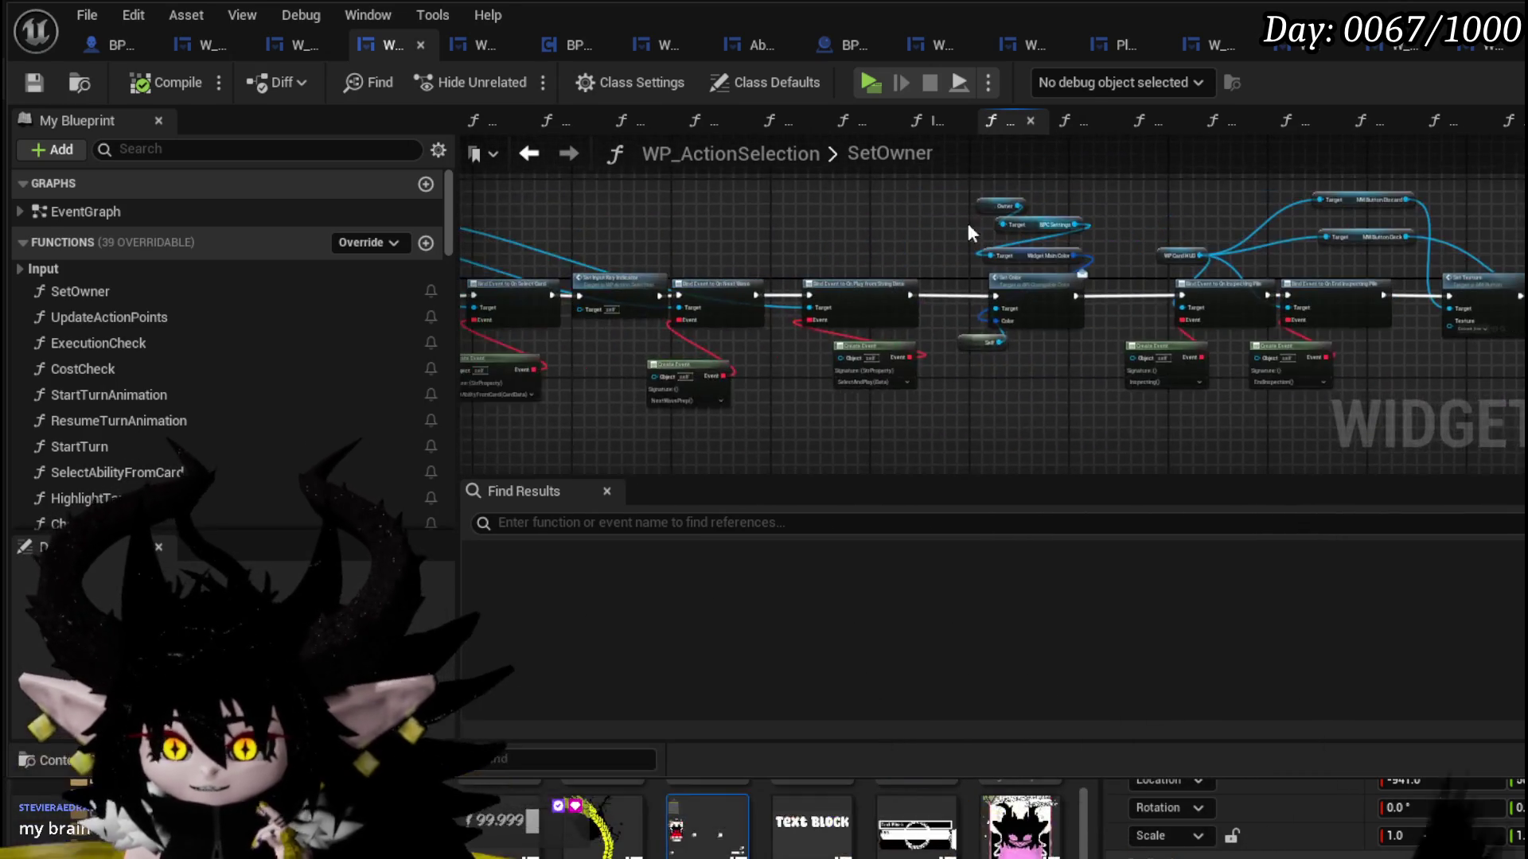
left_click(41, 90)
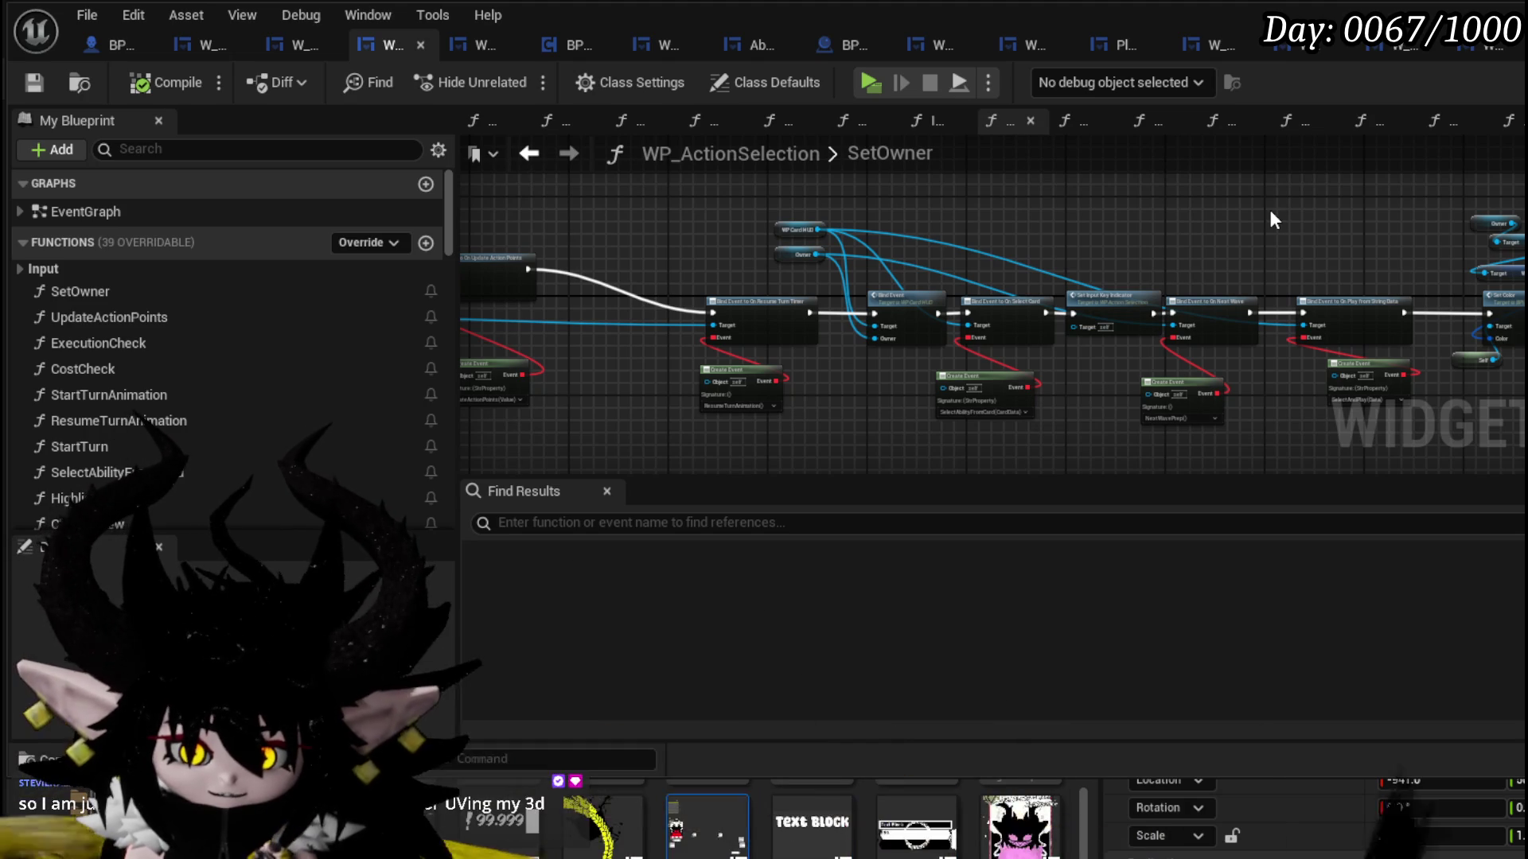
left_click_drag(1271, 213, 1039, 221)
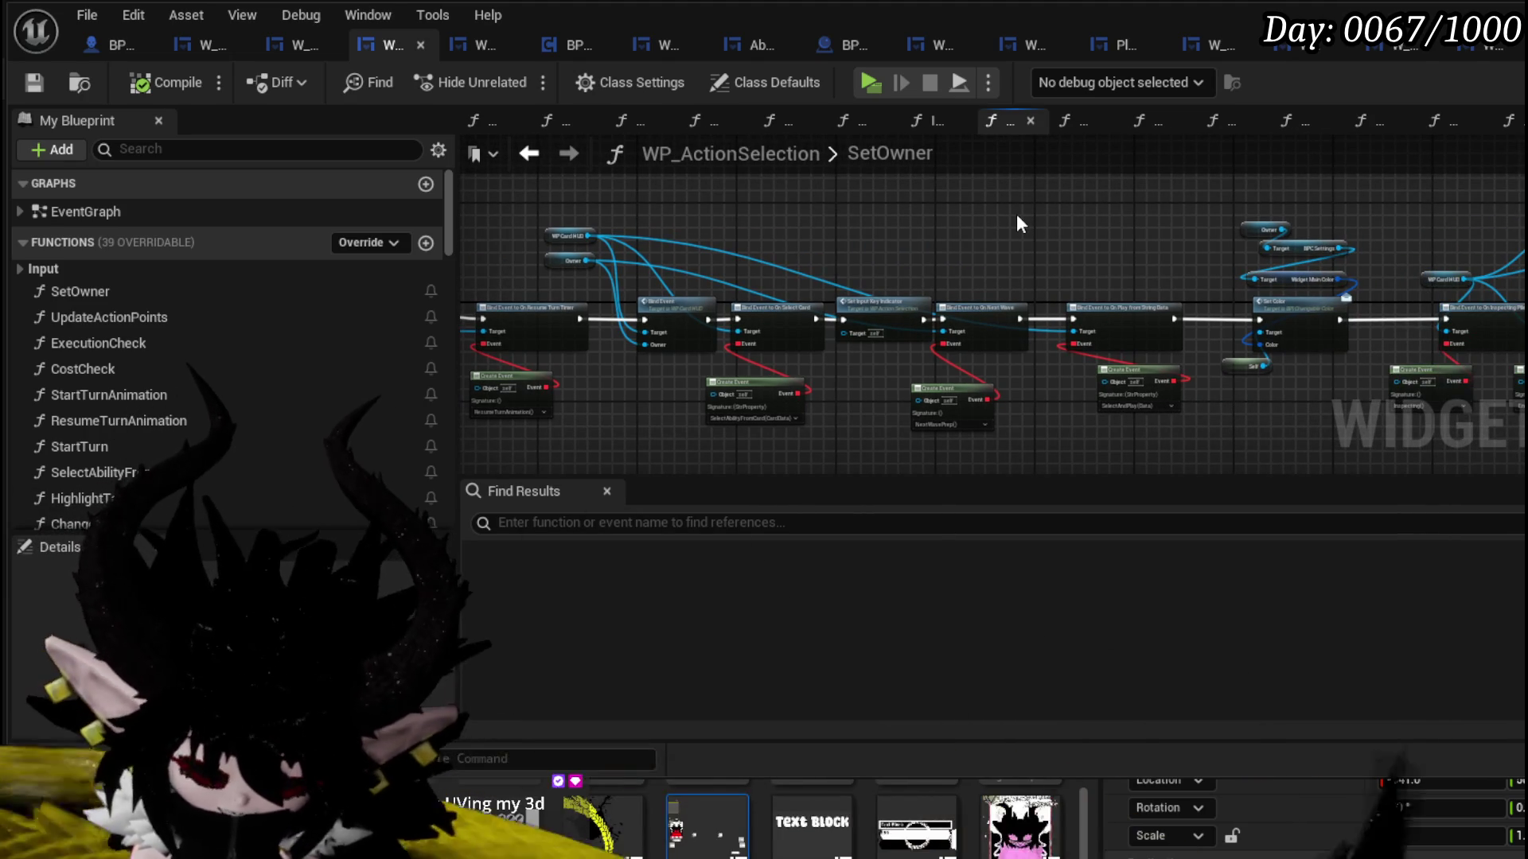
left_click_drag(1019, 223, 712, 223)
left_click_drag(1157, 208, 1002, 209)
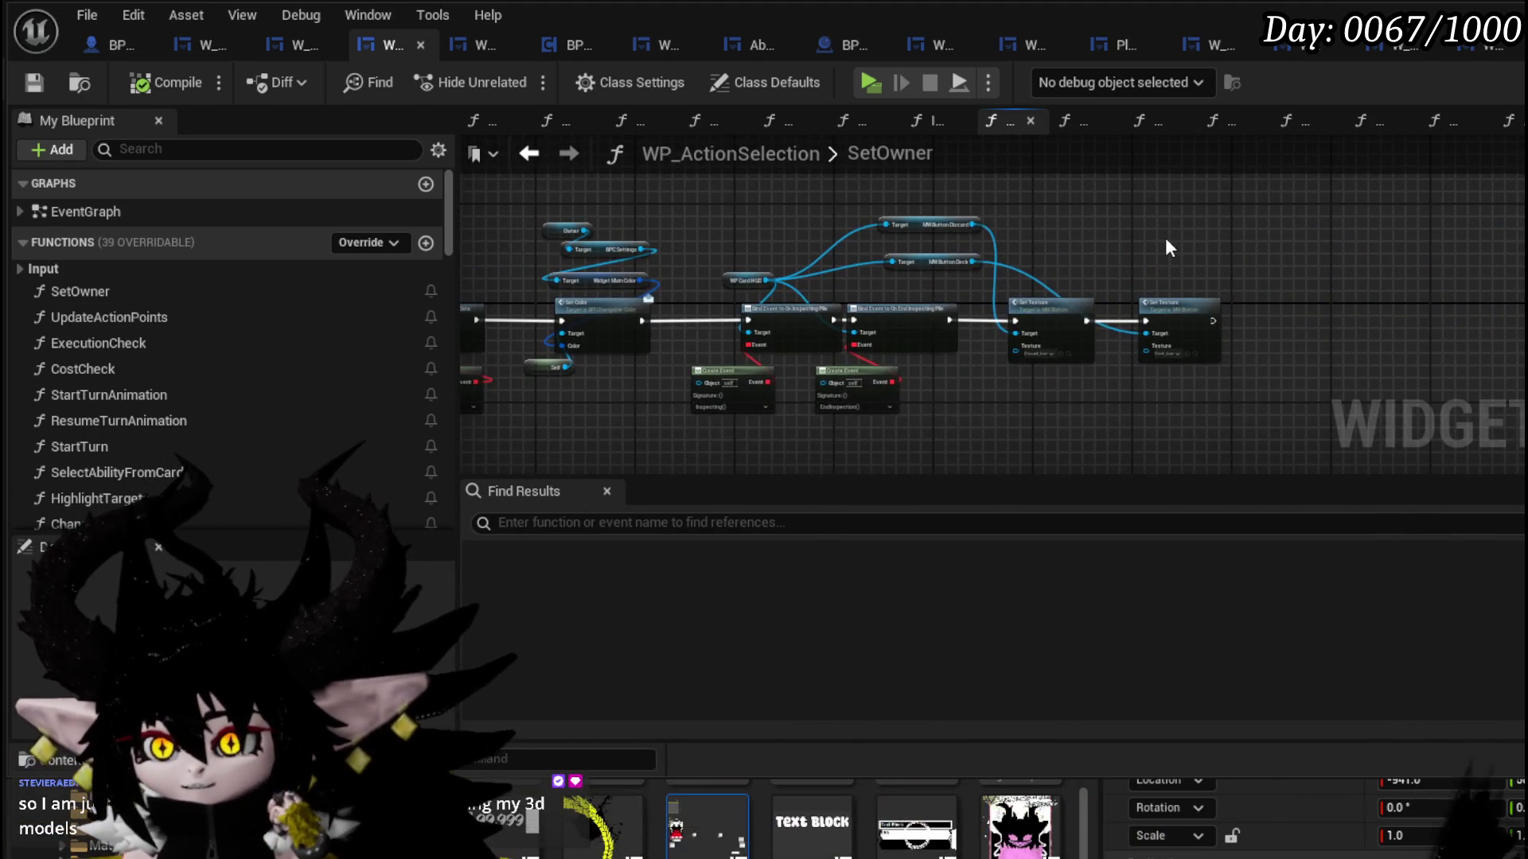
scroll(1165, 238, "up", 4)
left_click_drag(909, 219, 1090, 283)
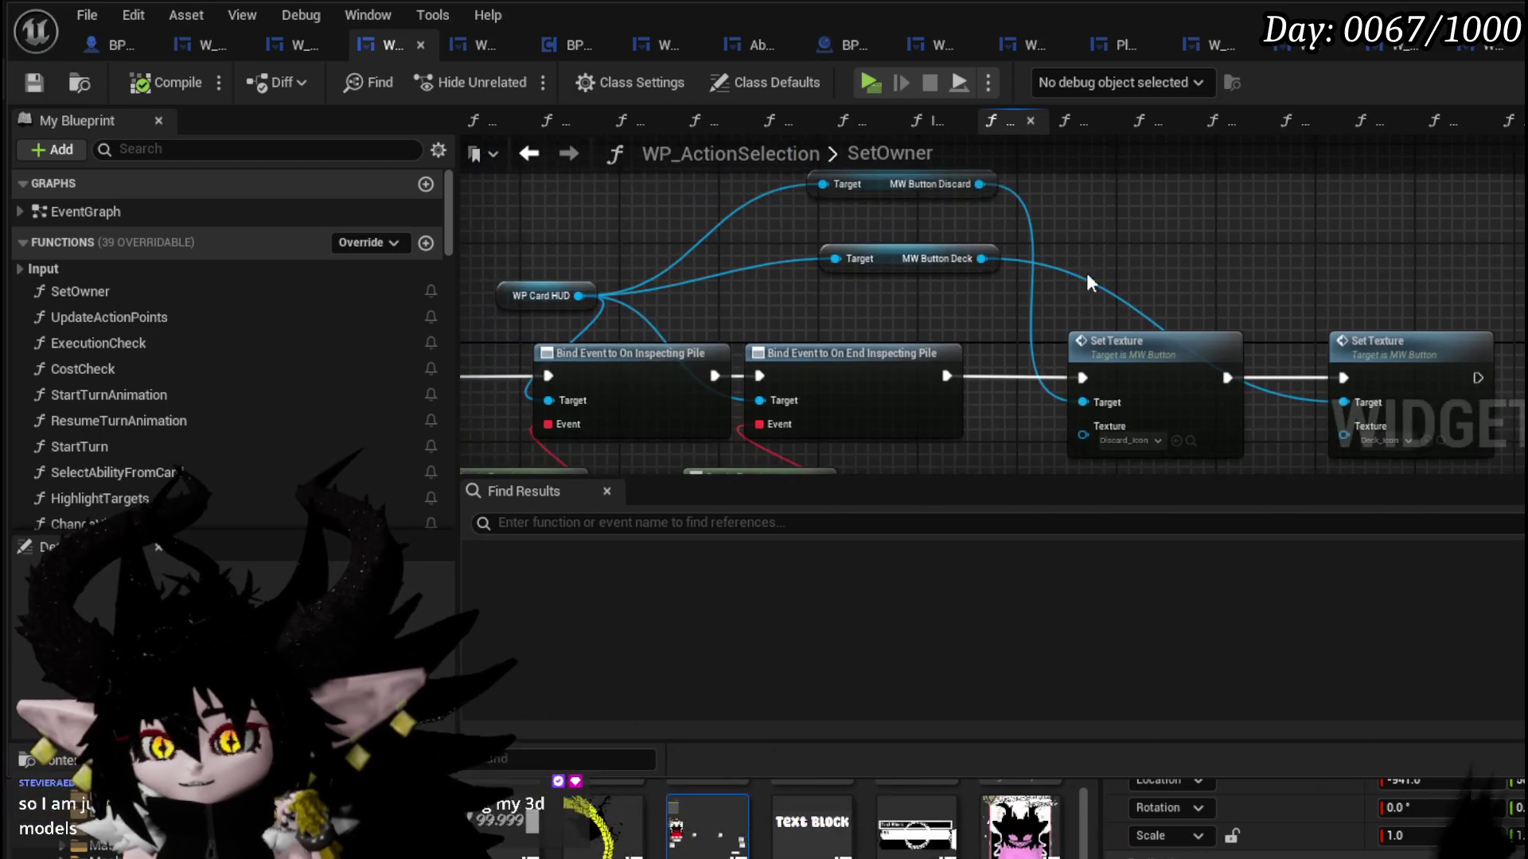
mouse_move(900, 259)
left_mouse_down()
mouse_move(870, 276)
mouse_move(875, 299)
left_mouse_up()
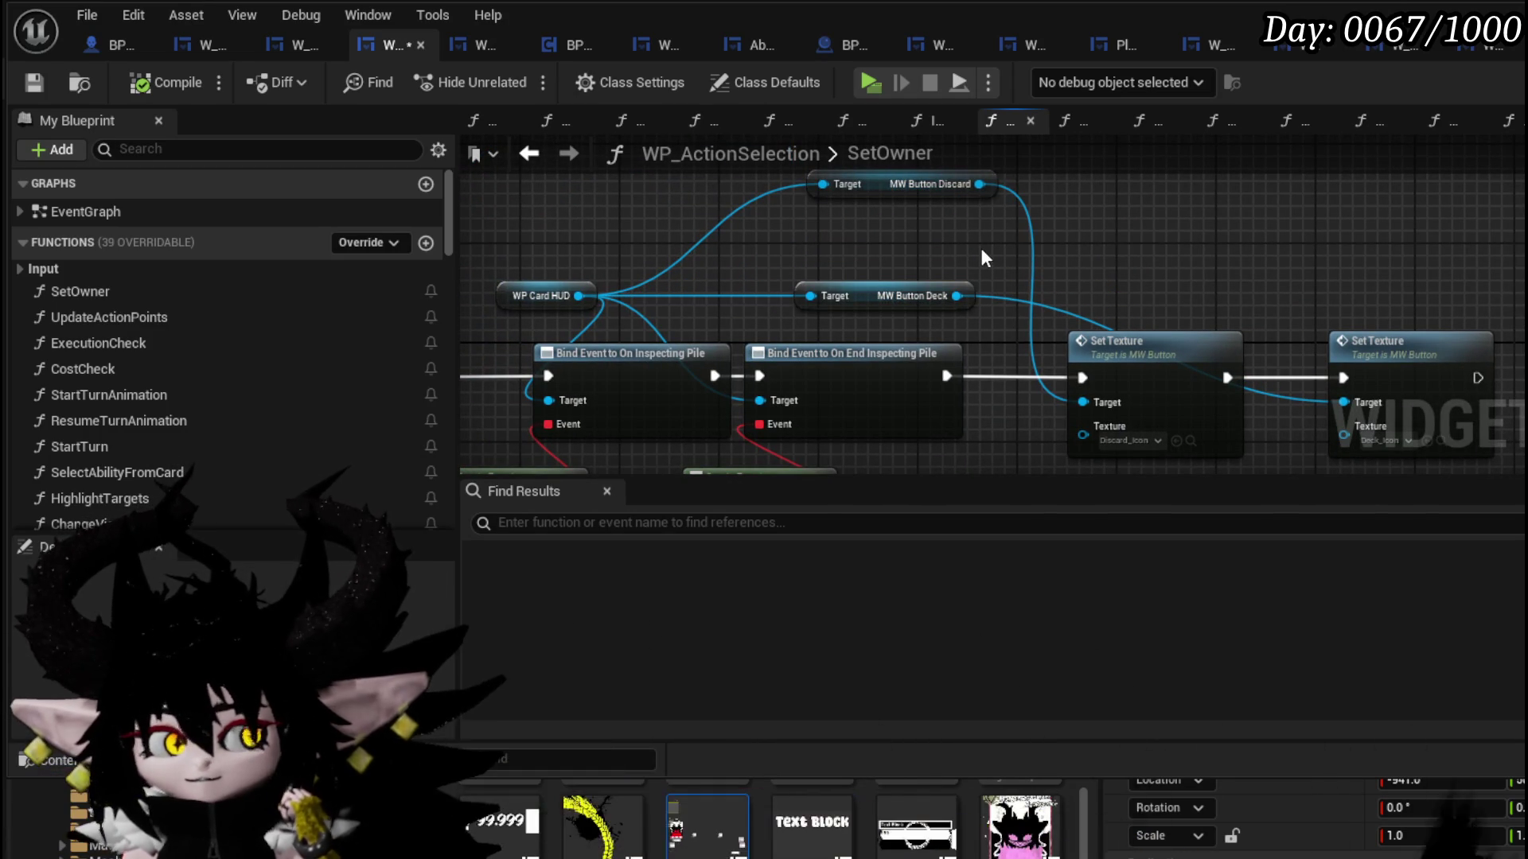
left_click(34, 82)
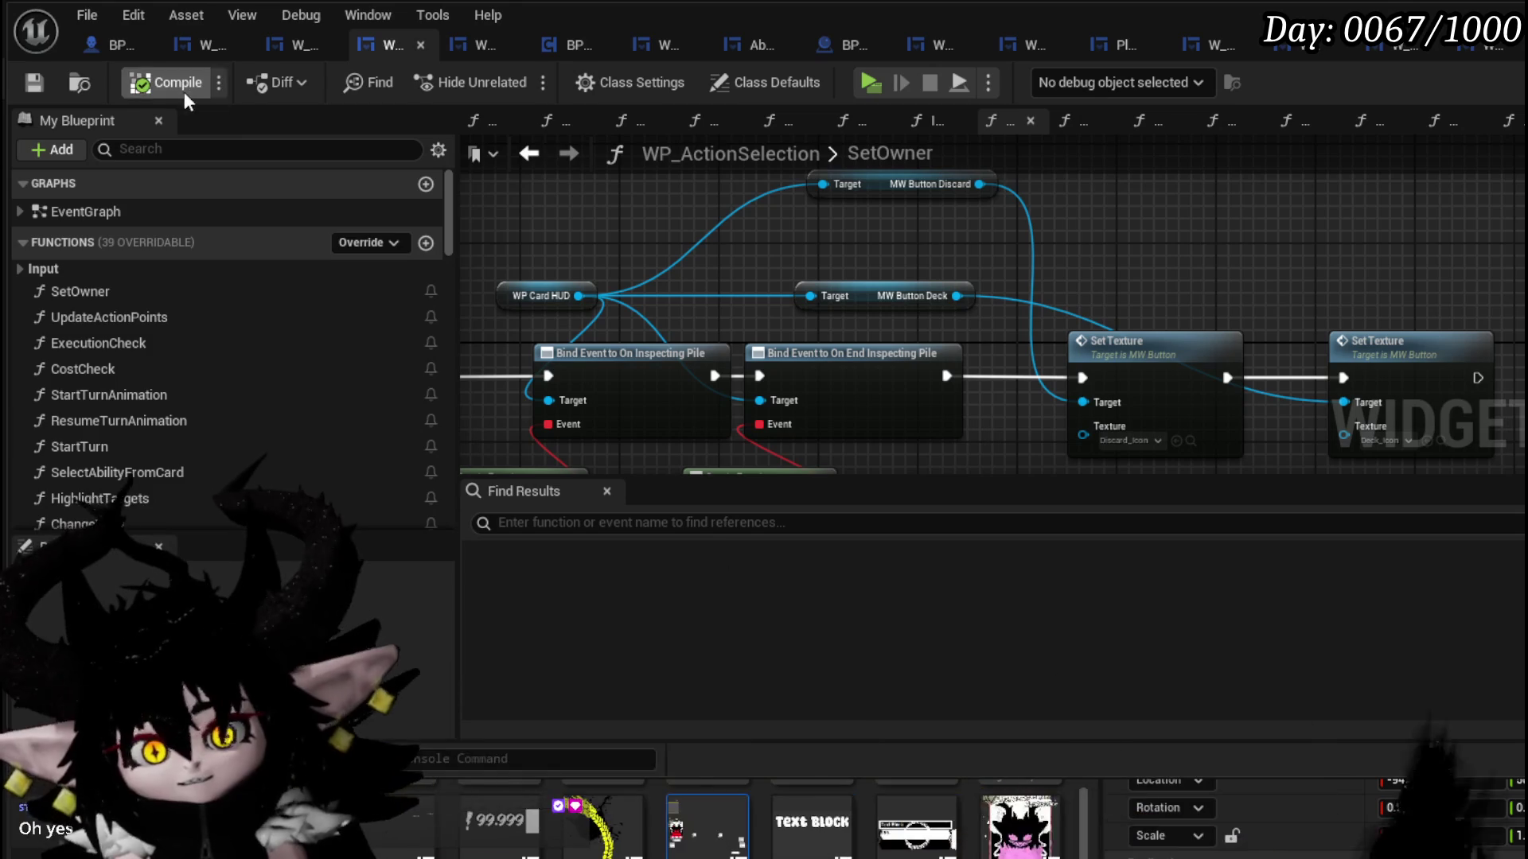
- Compile WP_ActionSelection, look over the SetOwner Set Texture nodes, and save it
left_click(181, 86)
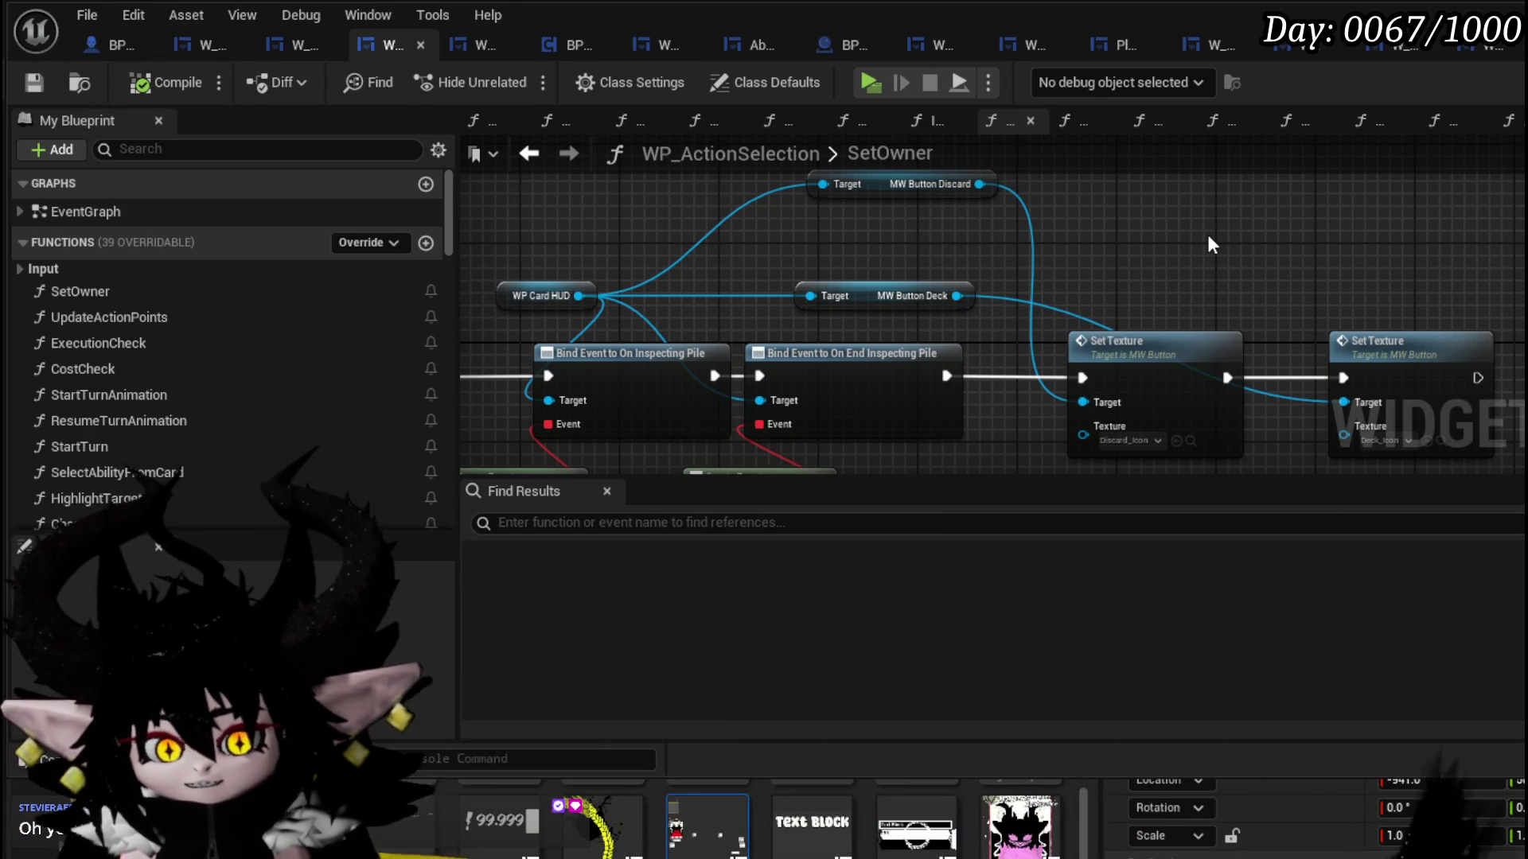
left_click_drag(1209, 237, 960, 241)
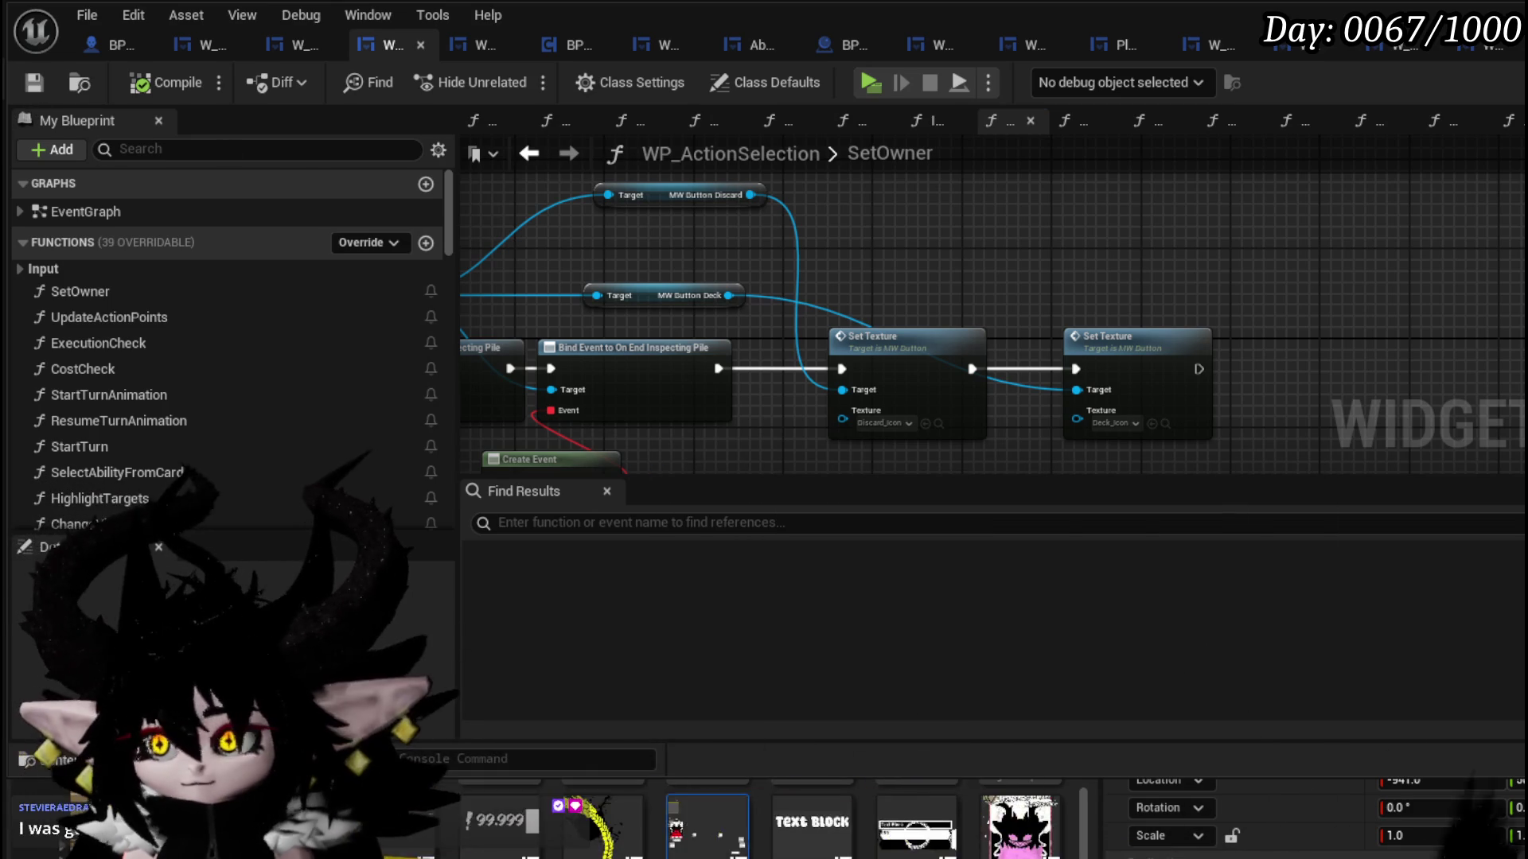
left_click_drag(1277, 259, 1257, 272)
scroll(1189, 246, "down", 4)
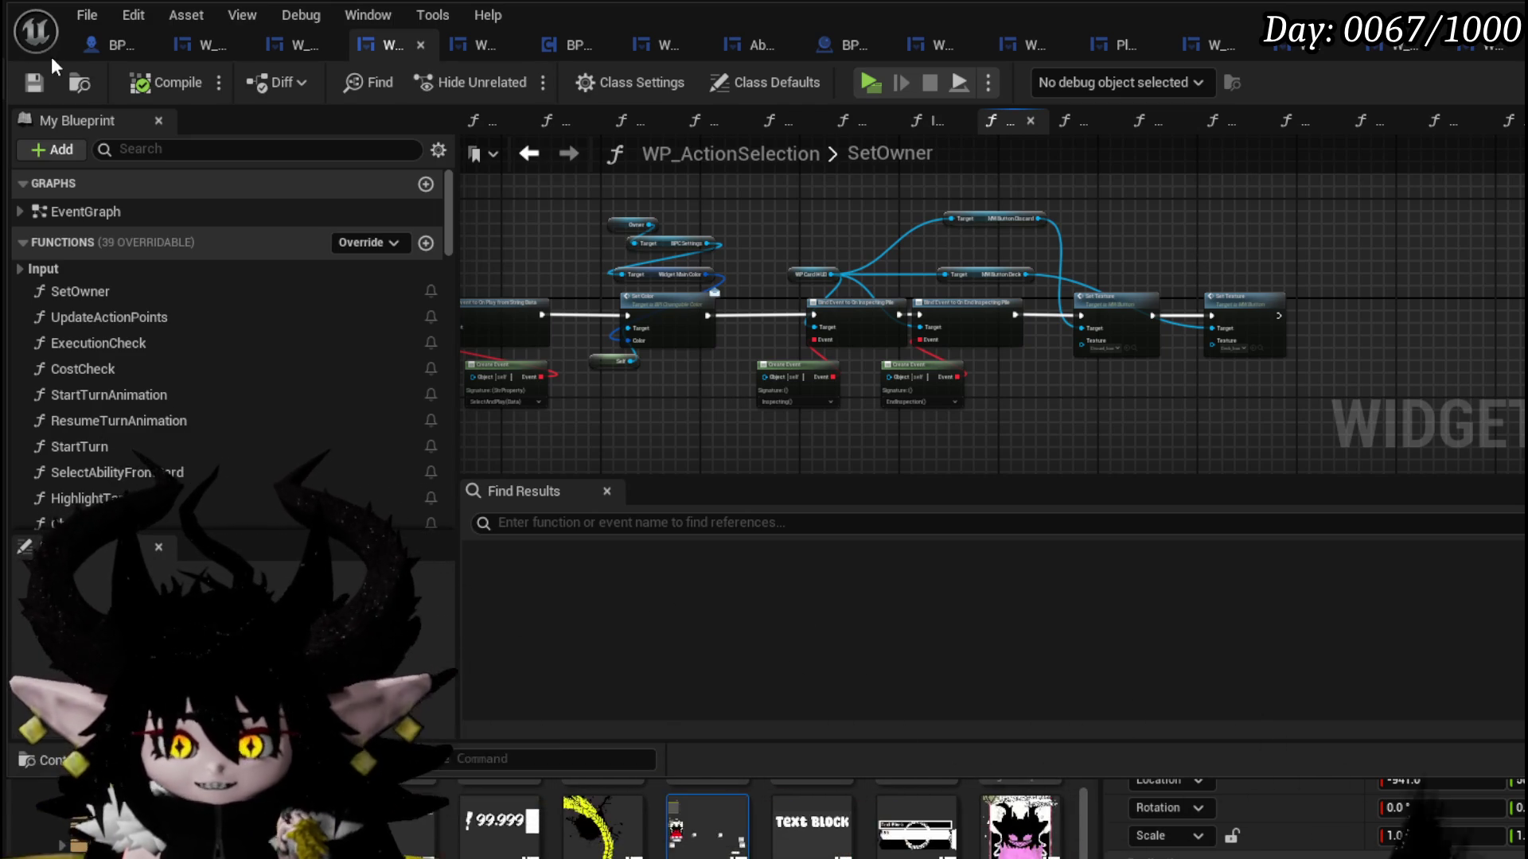
left_click(34, 82)
- Return to the level editor and launch a Standalone Game play-test with Alt+P
key("alt+Tab")
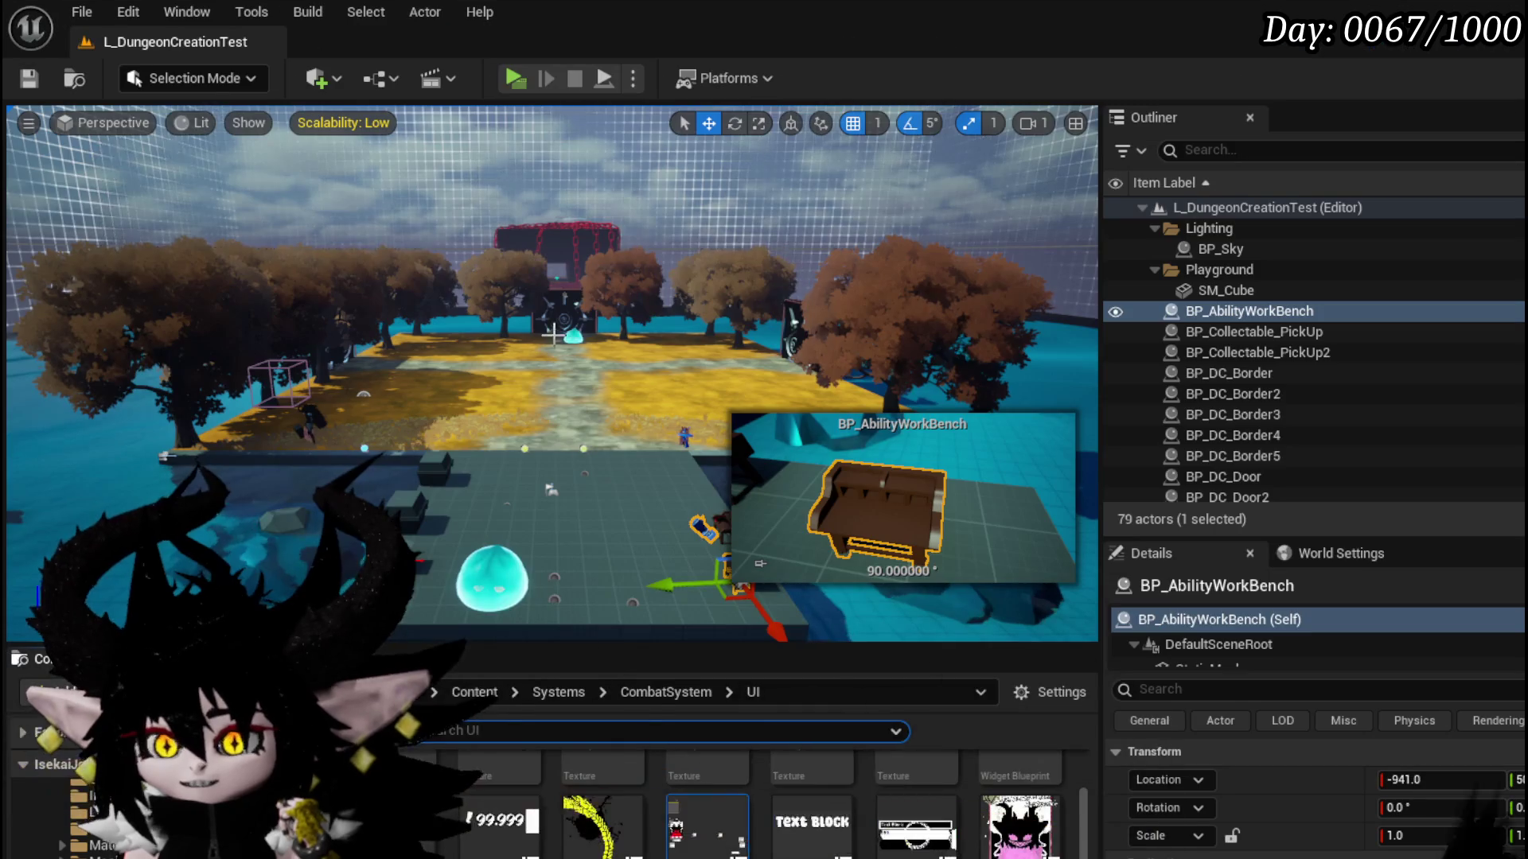
key("alt+p")
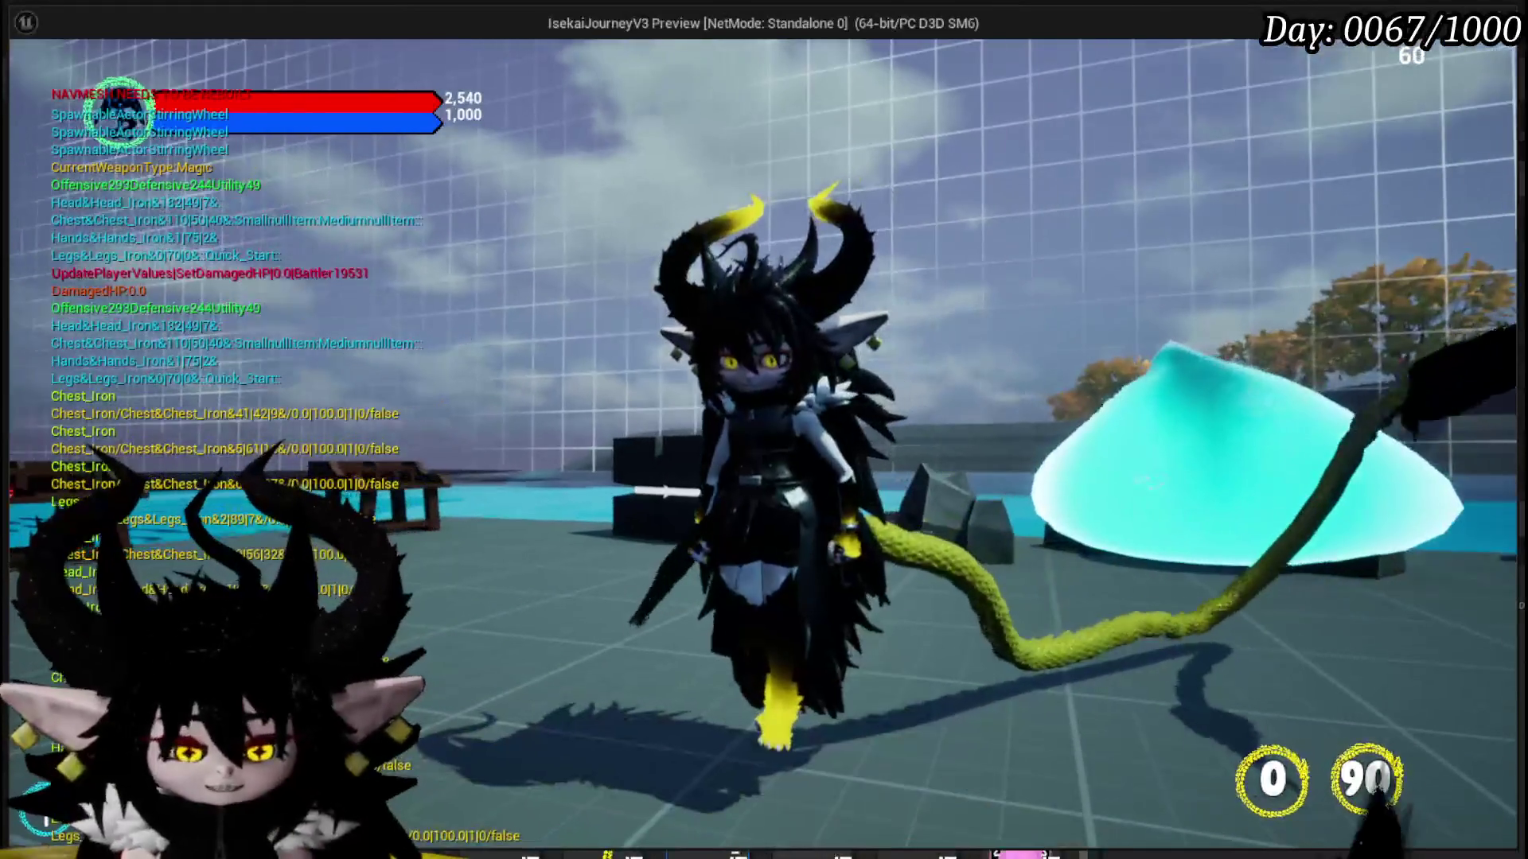
- Stop the game preview and save the level map with Ctrl+S
key("Escape")
key("ctrl+s")
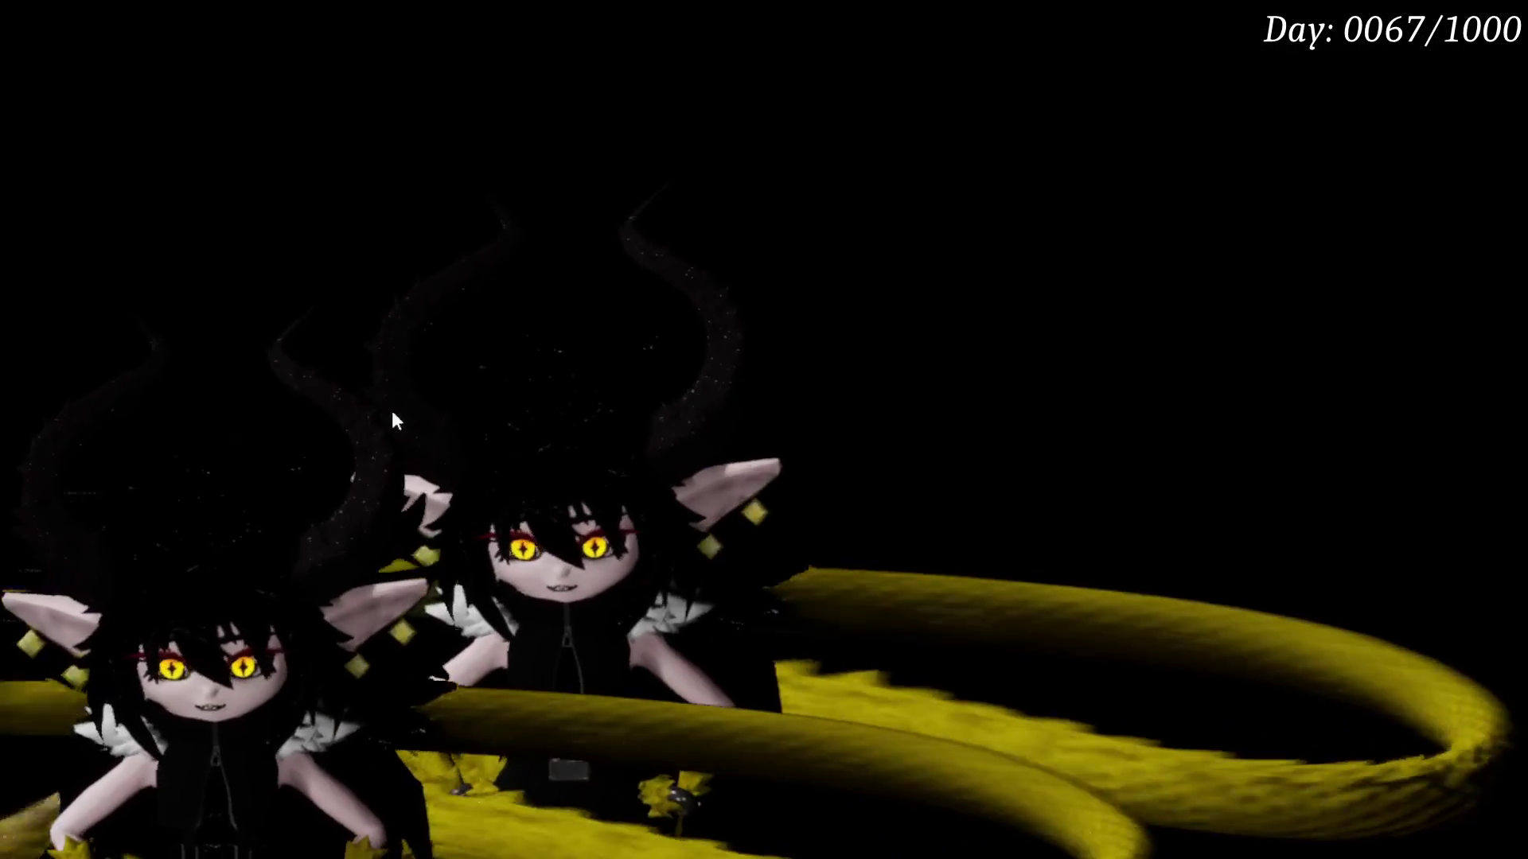
- End the combat play-test and return to the L_DungeonCreationTest level editor
mouse_move(1295, 500)
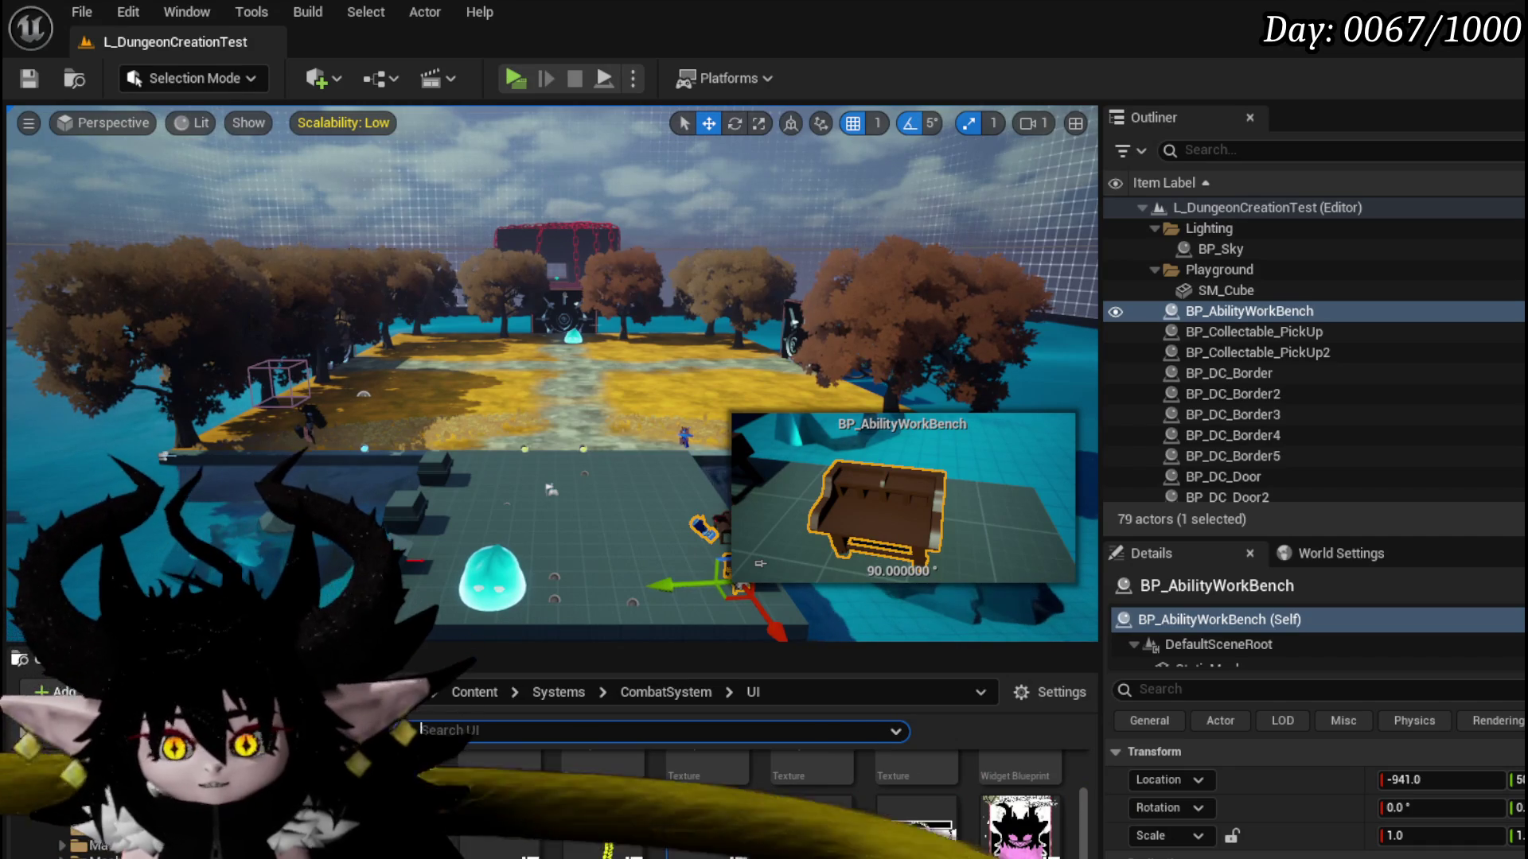
- Save the L_DungeonCreationTest level and scroll the Content Browser down to the WP_ widget blueprints
left_click(33, 82)
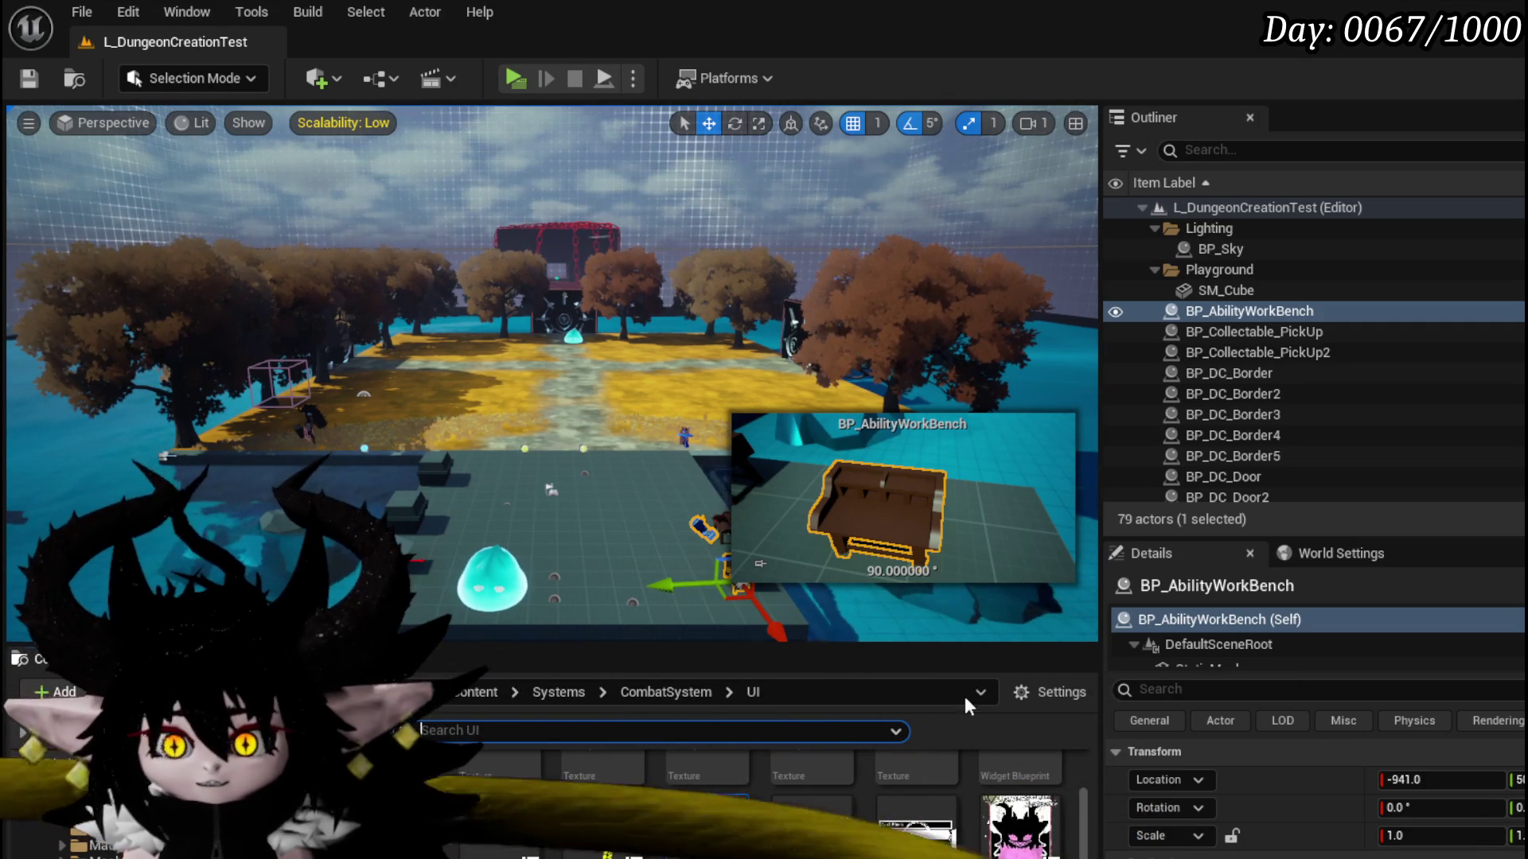
mouse_move(1082, 796)
left_mouse_down()
mouse_move(1087, 755)
mouse_move(1083, 852)
left_mouse_up()
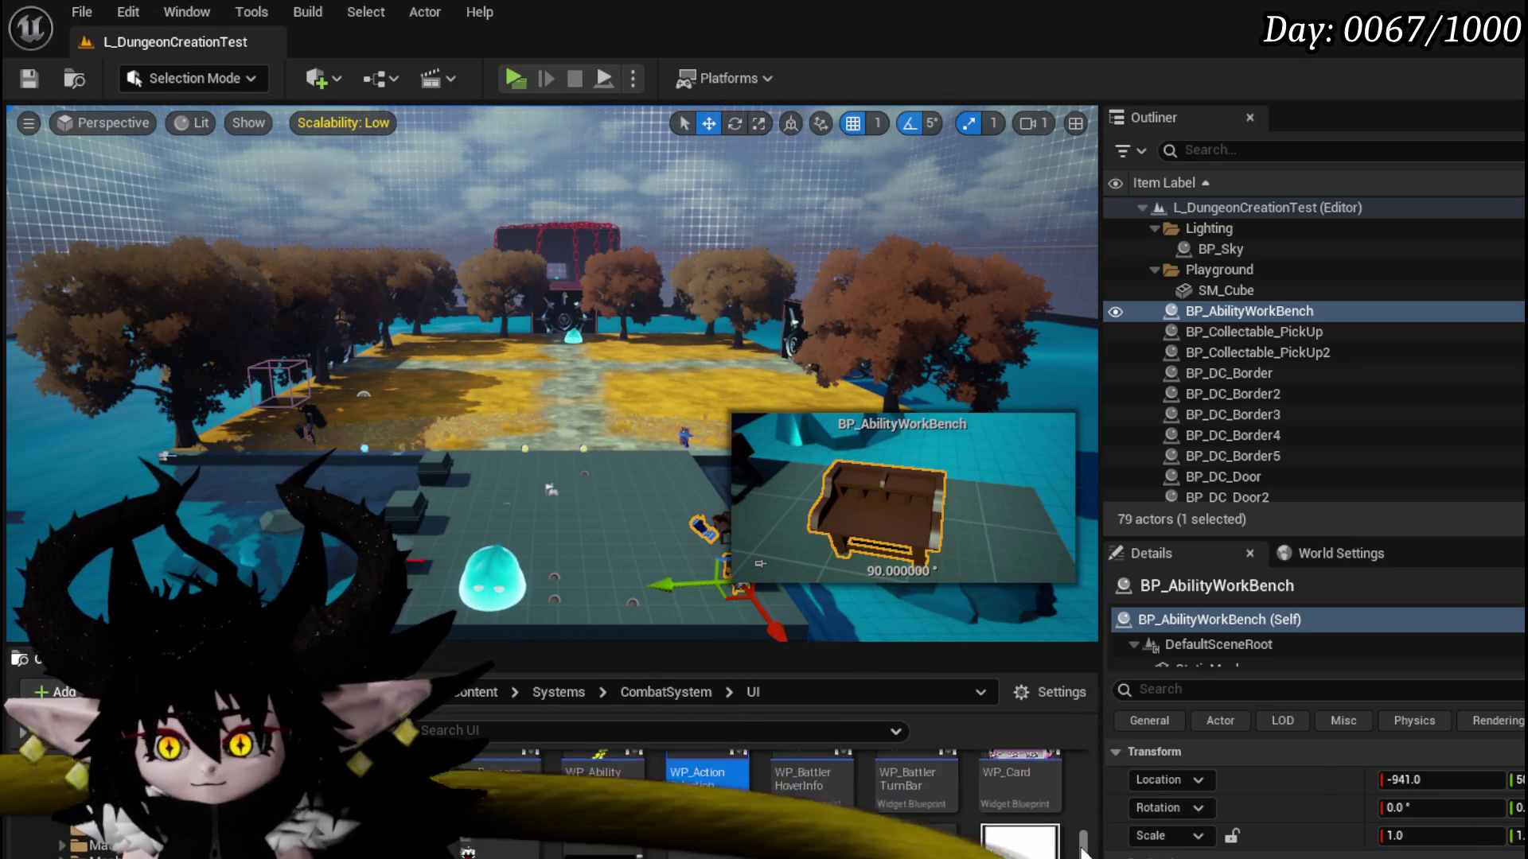
scroll(1083, 853, "down", 2)
scroll(820, 803, "up", 1)
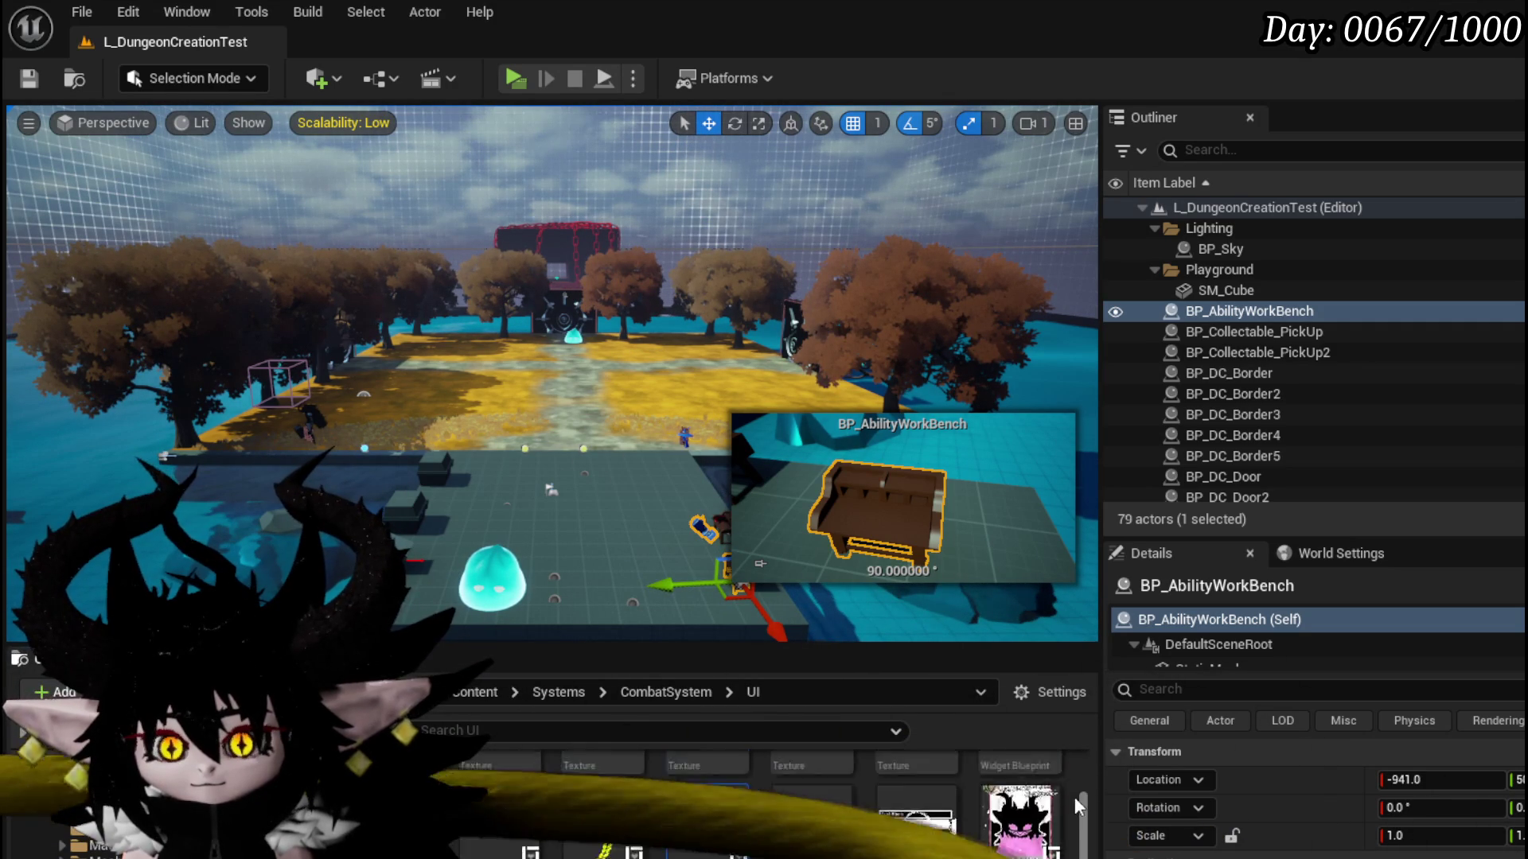
scroll(1080, 806, "down", 2)
- Open WP_ActionSelection and pan its EventGraph to the Play Player Montage nodes
double_click(1059, 807)
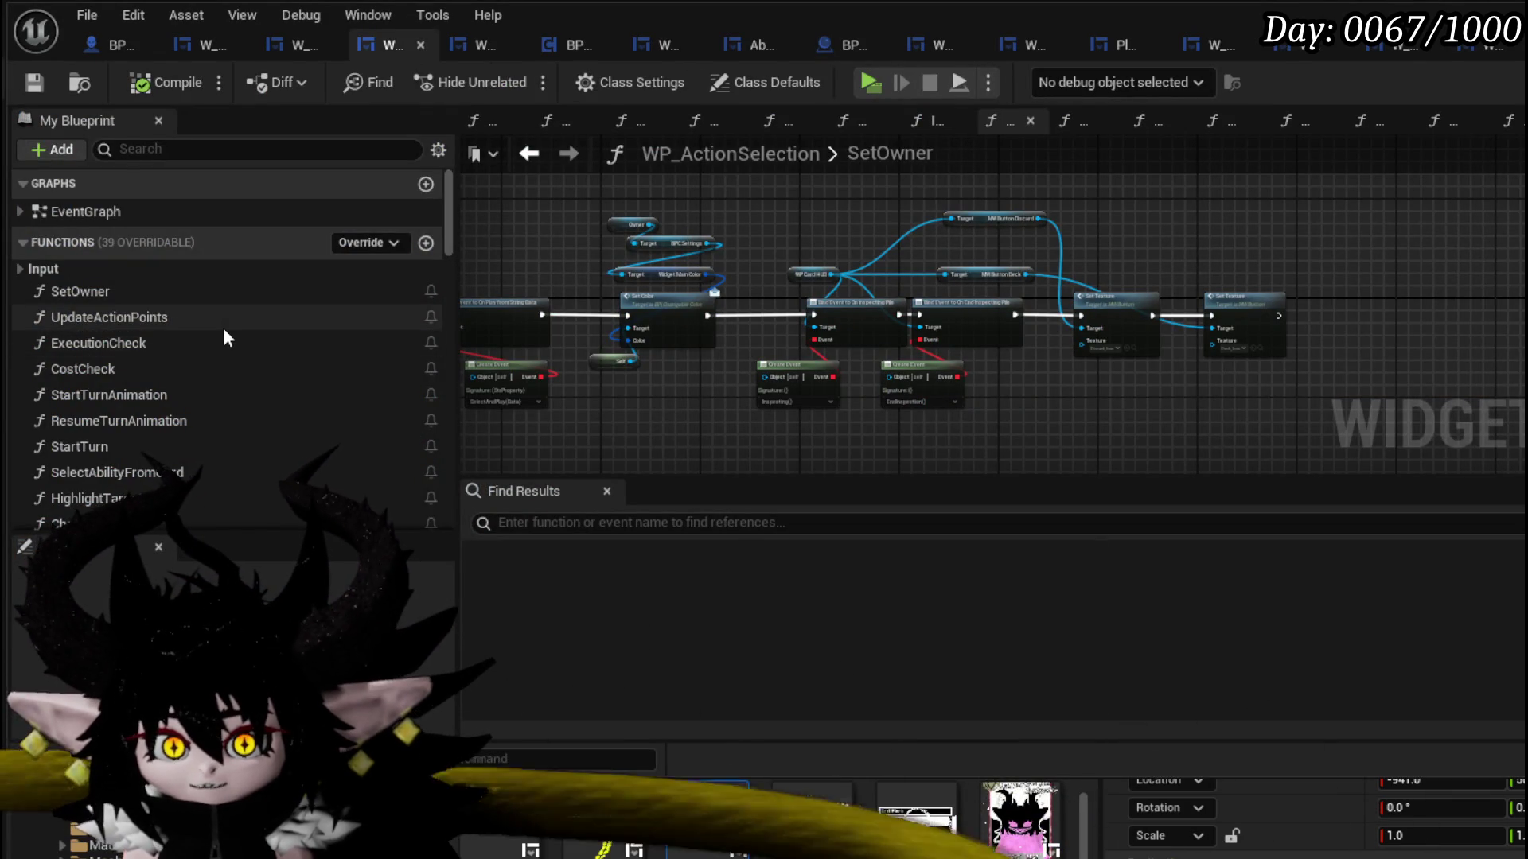
scroll(223, 328, "down", 3)
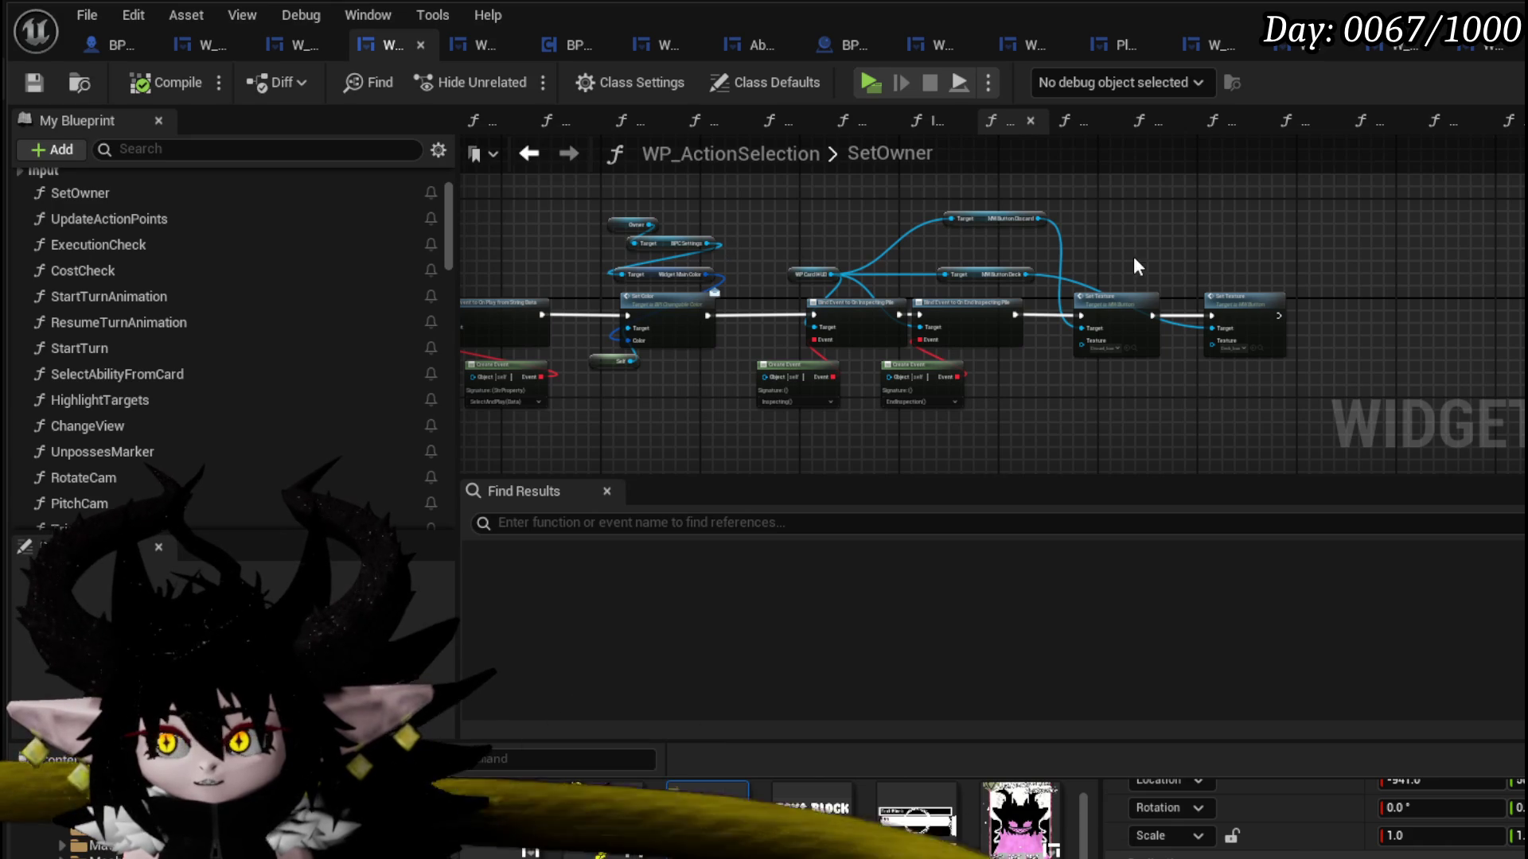
key("alt+Left")
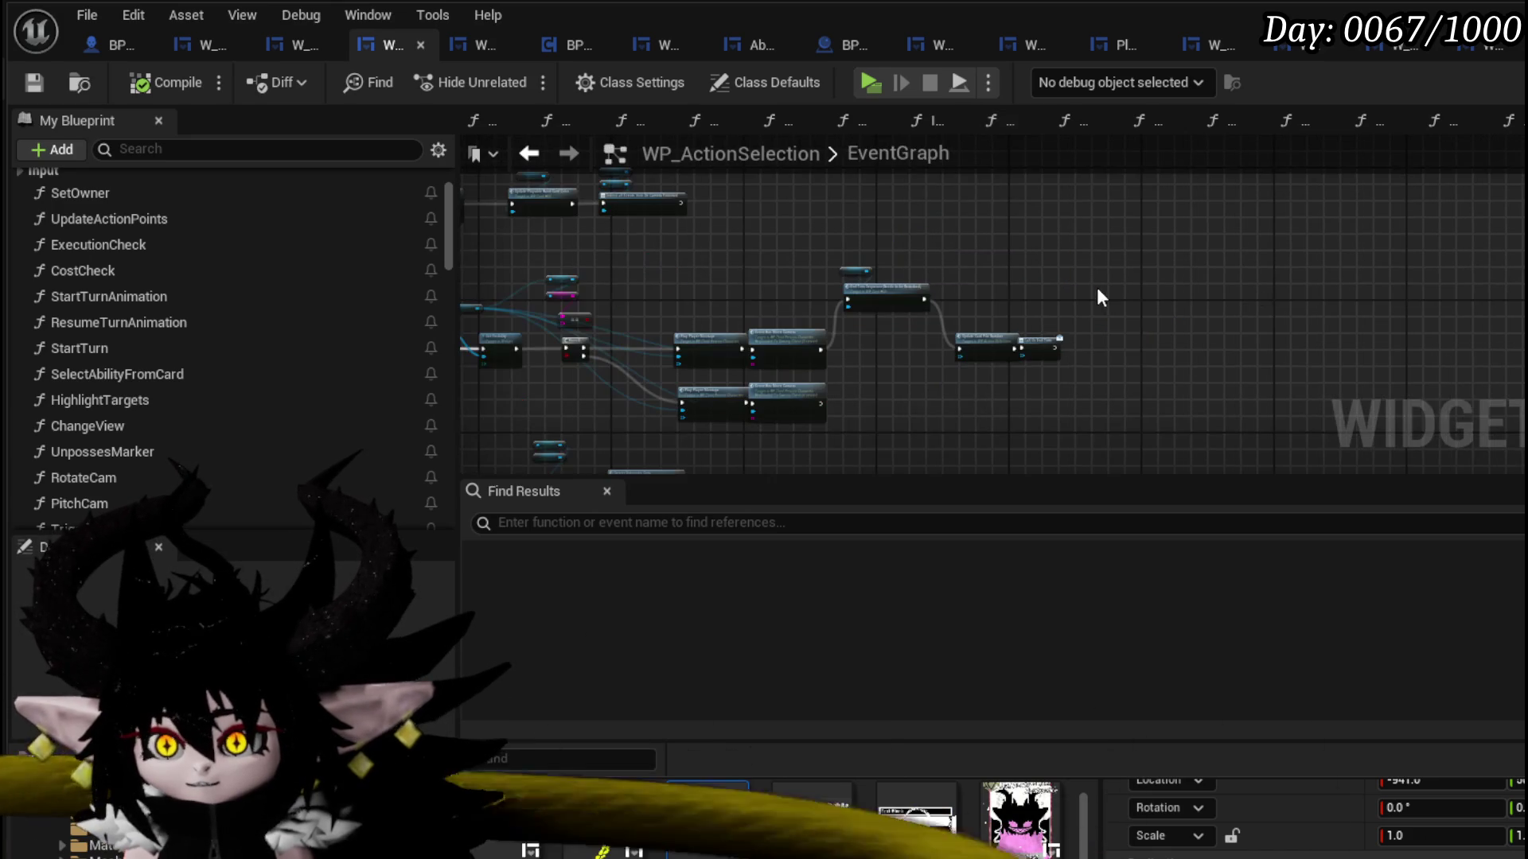
scroll(925, 337, "up", 5)
mouse_move(933, 350)
left_mouse_down()
mouse_move(1347, 255)
mouse_move(1128, 244)
mouse_move(1187, 194)
left_mouse_up()
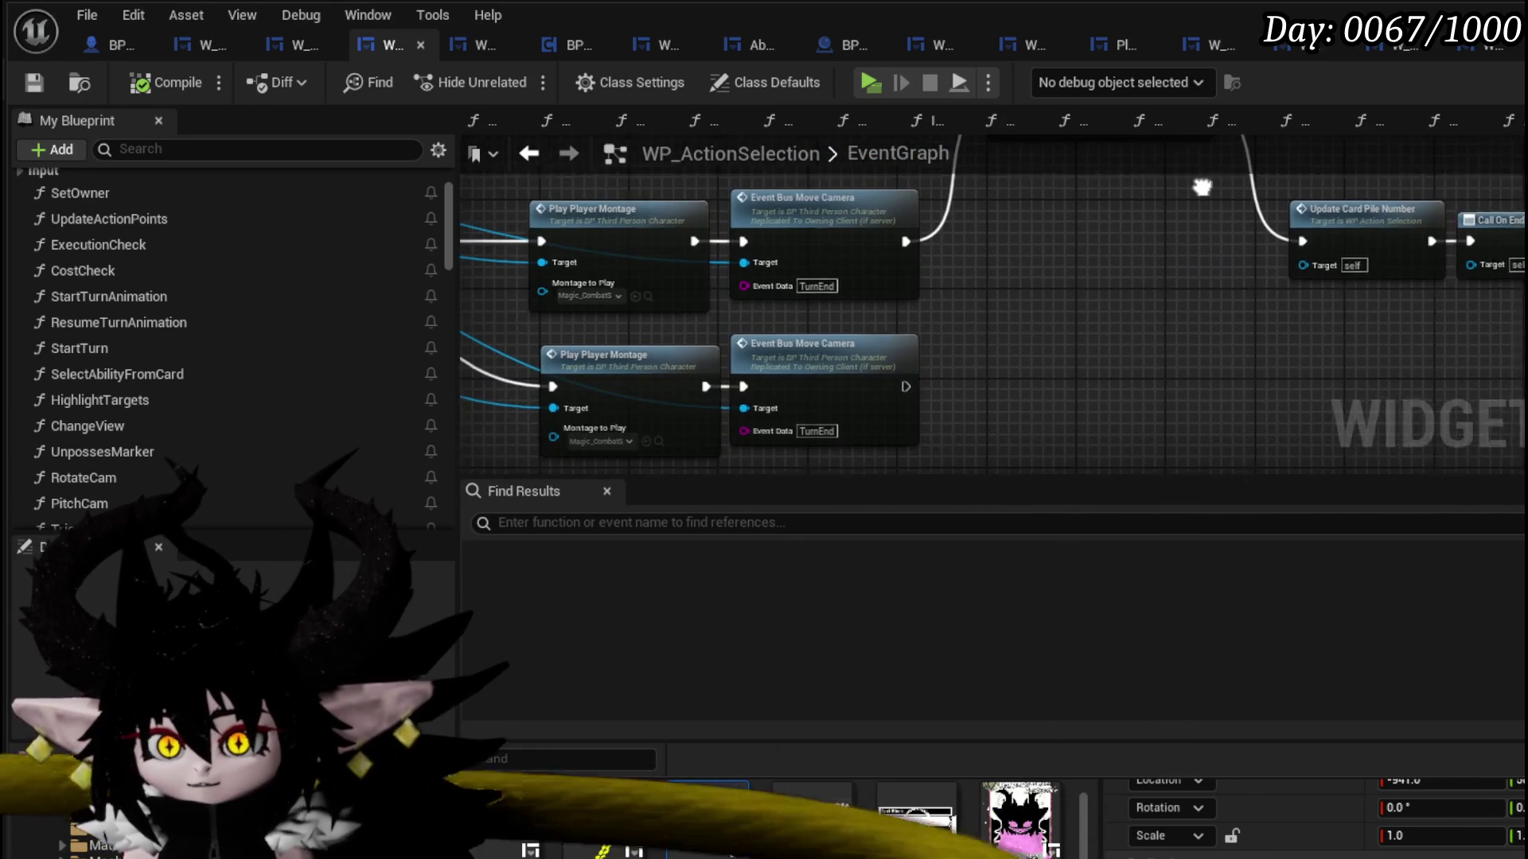
scroll(778, 322, "down", 5)
scroll(902, 350, "up", 6)
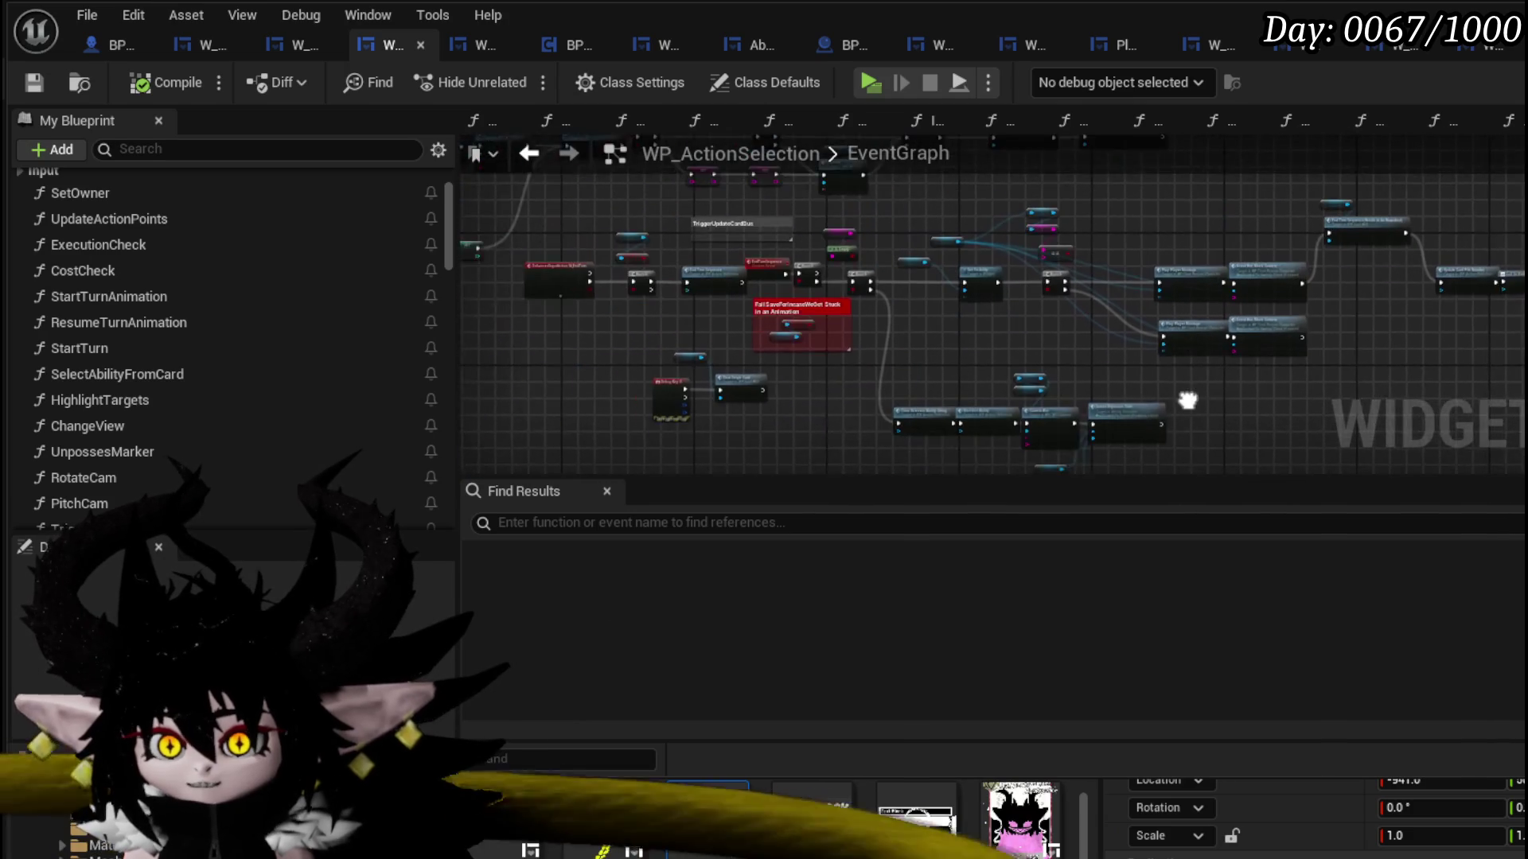
scroll(1006, 340, "up", 4)
- Pan past Set Visibility and Branch to the End Turn Sequence call and open its function graph
left_click_drag(1146, 351, 648, 403)
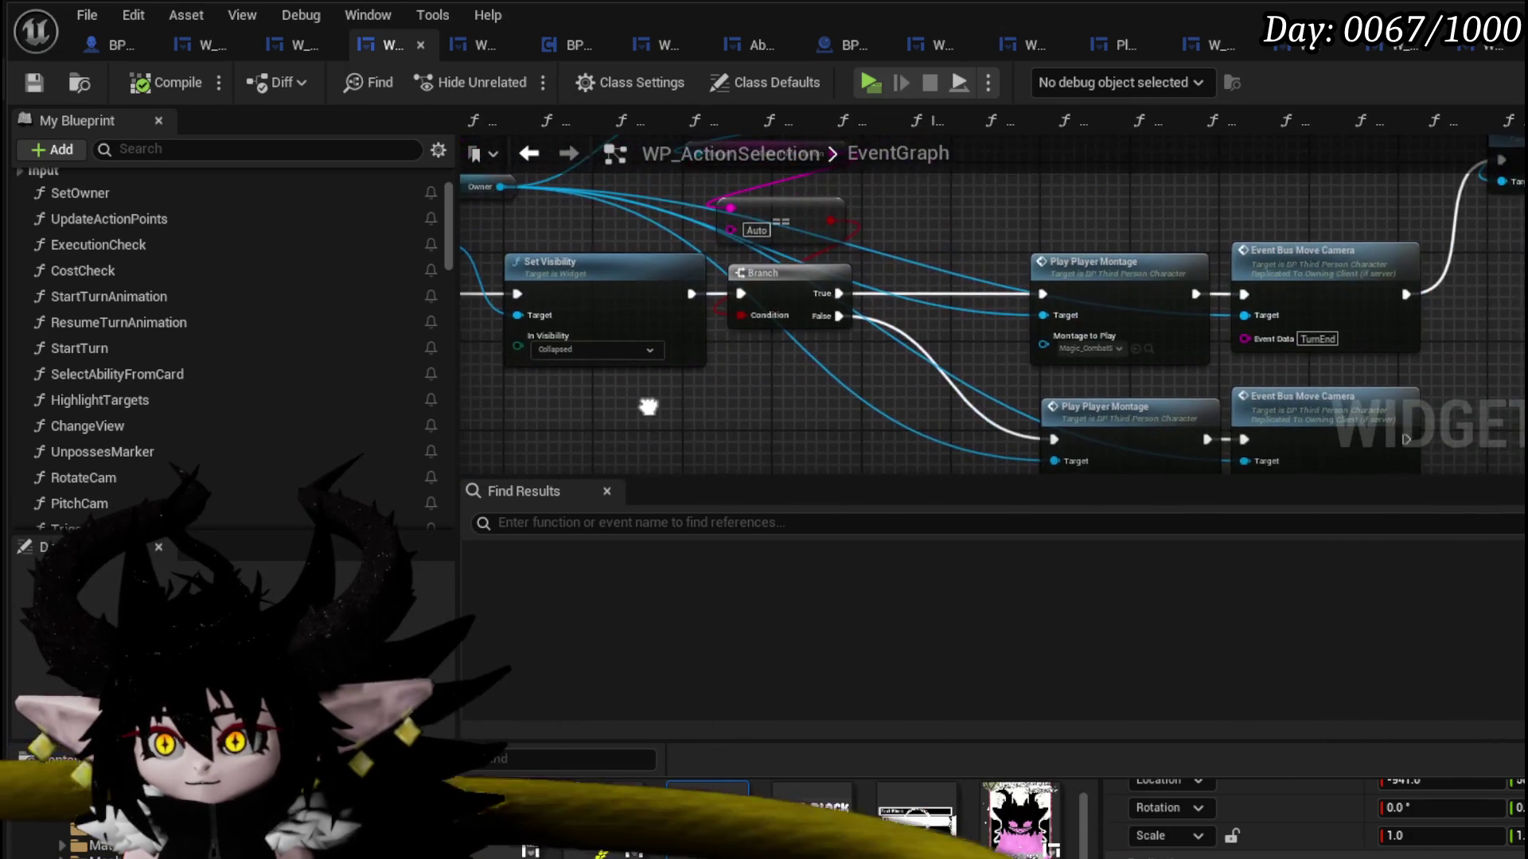
scroll(1144, 229, "down", 5)
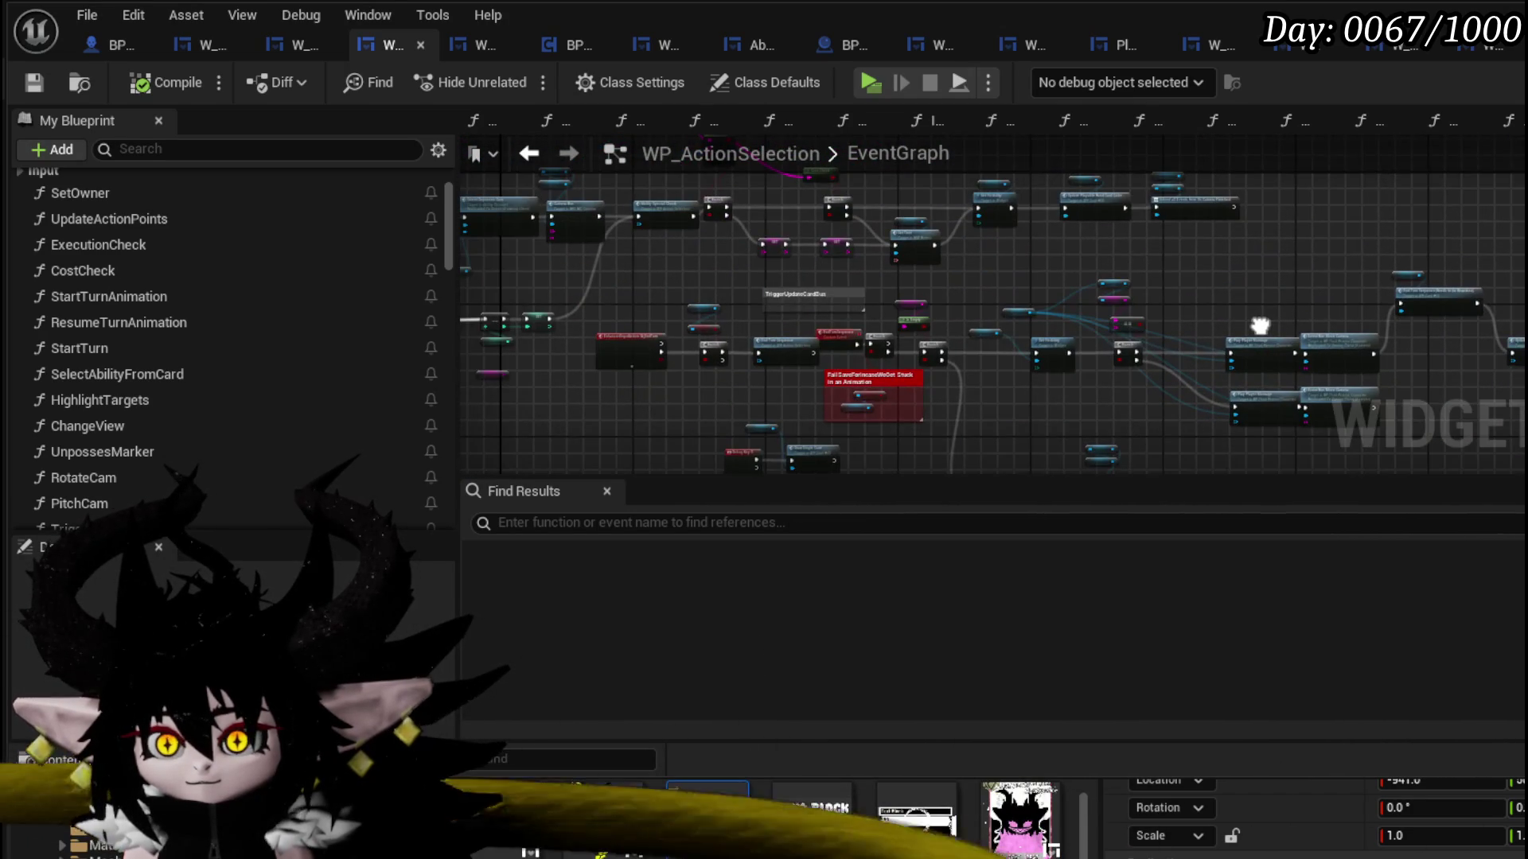
scroll(922, 336, "up", 4)
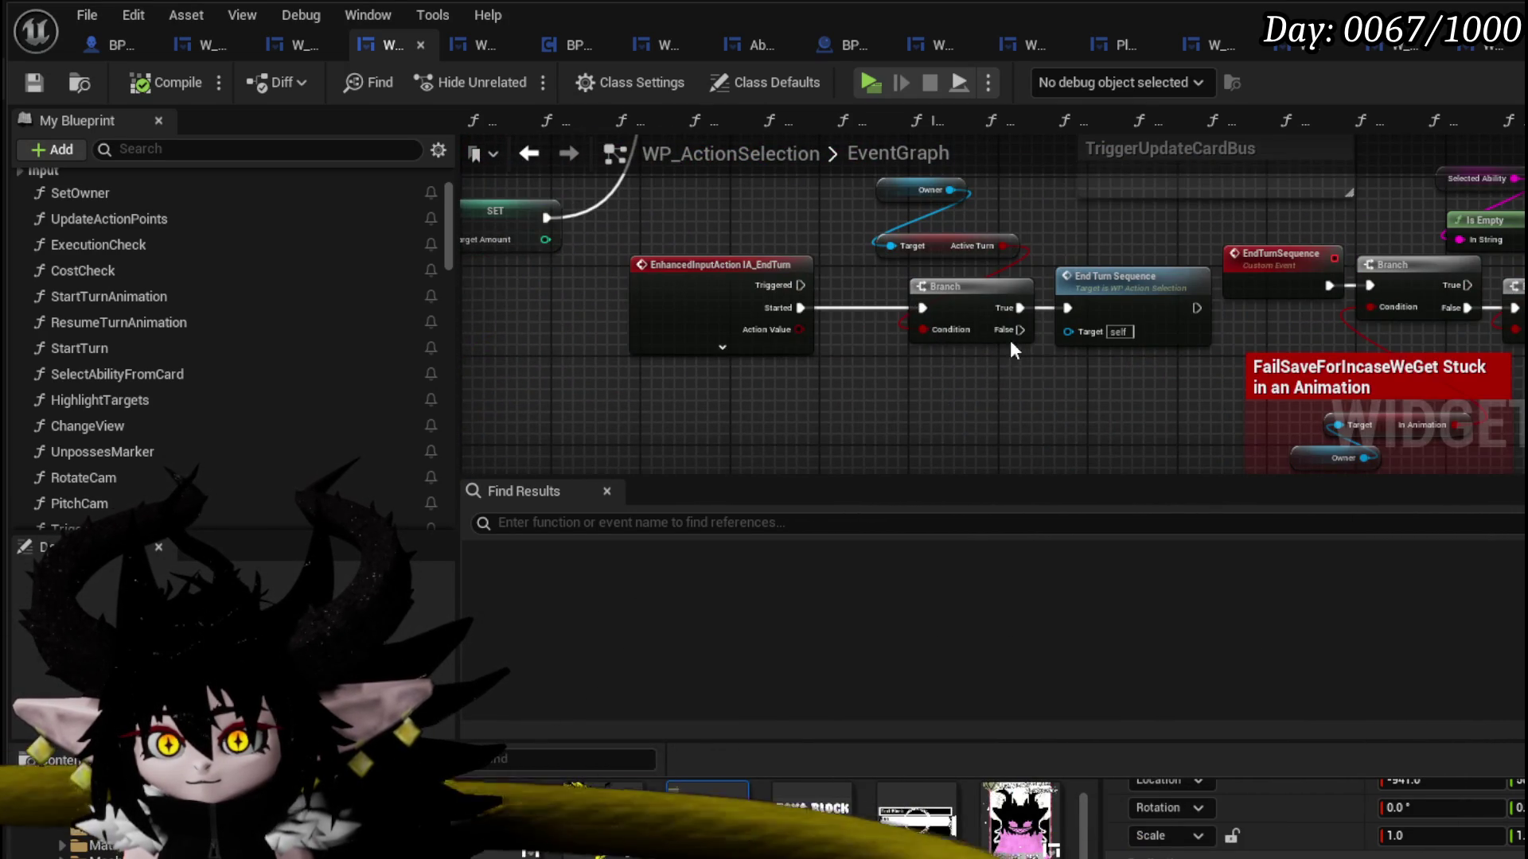
mouse_move(1014, 351)
left_mouse_down()
mouse_move(798, 300)
mouse_move(635, 184)
mouse_move(628, 266)
left_mouse_up()
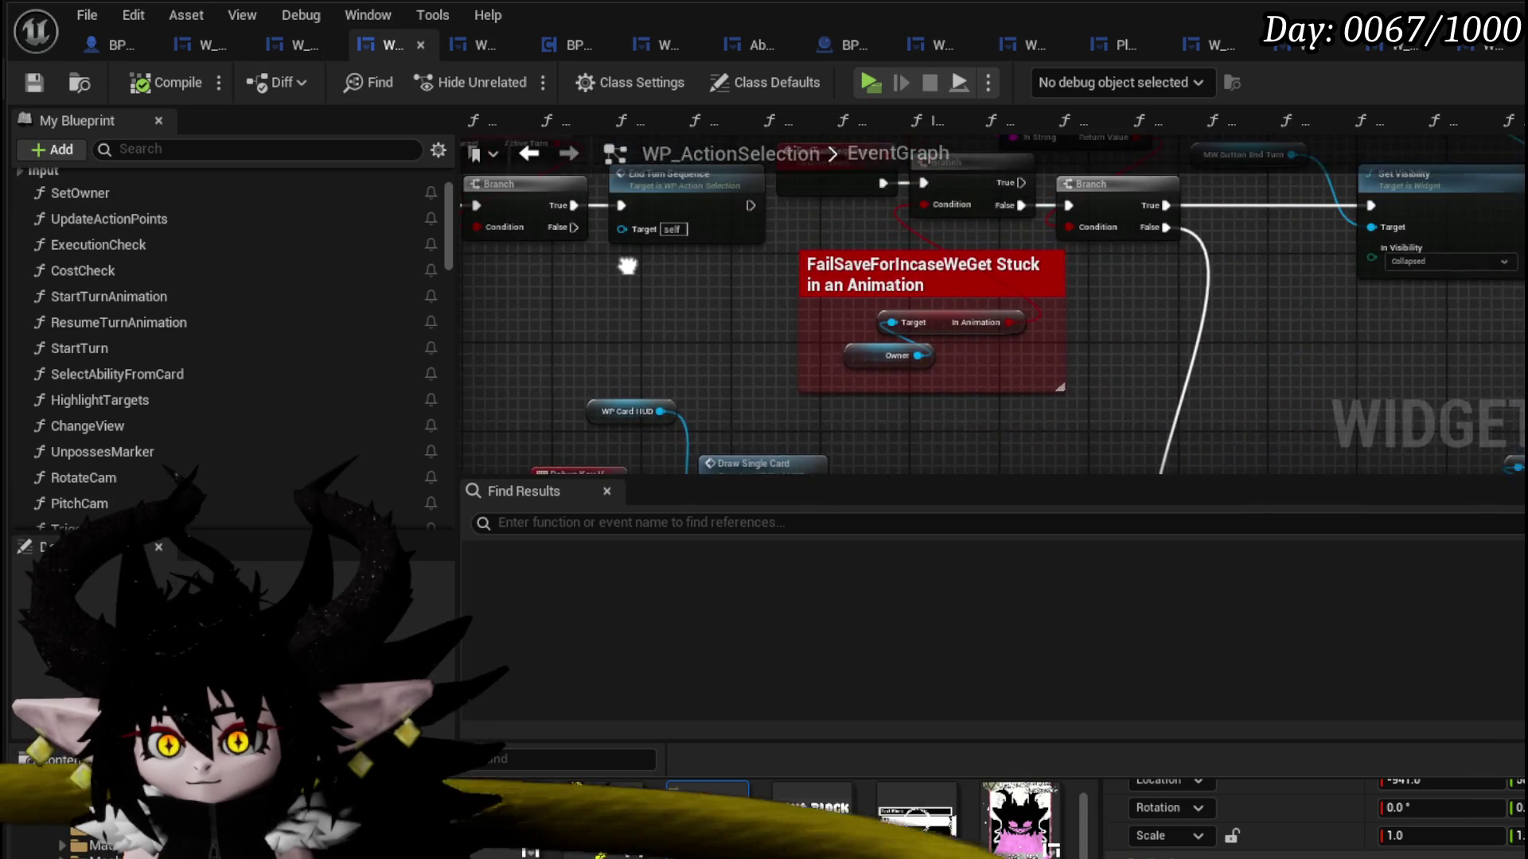
mouse_move(1162, 261)
left_mouse_down()
mouse_move(867, 312)
mouse_move(410, 318)
left_mouse_up()
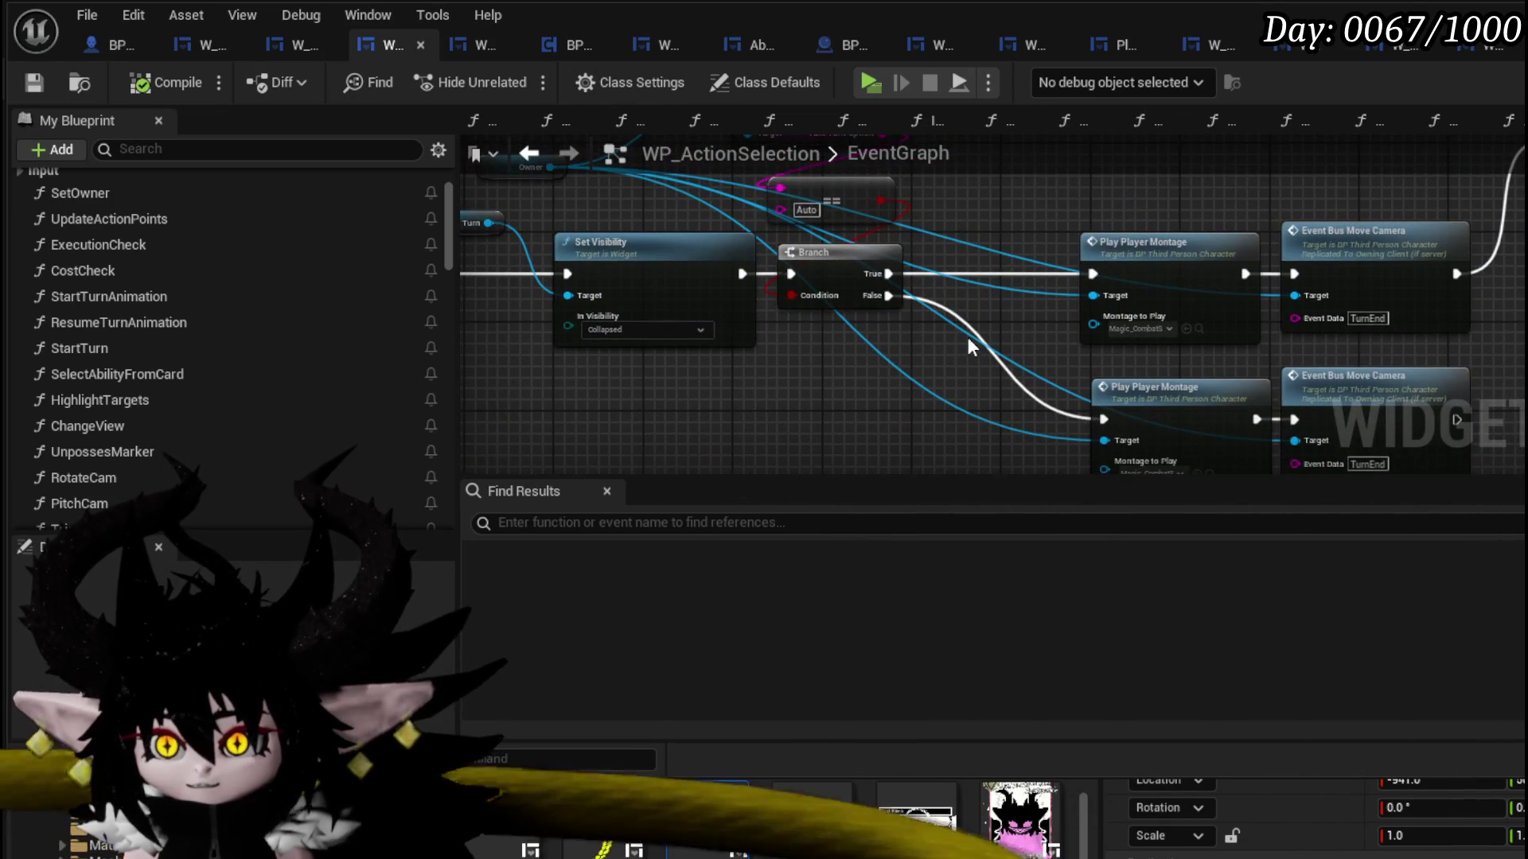
mouse_move(1508, 297)
left_mouse_down()
mouse_move(959, 328)
mouse_move(929, 390)
left_mouse_up()
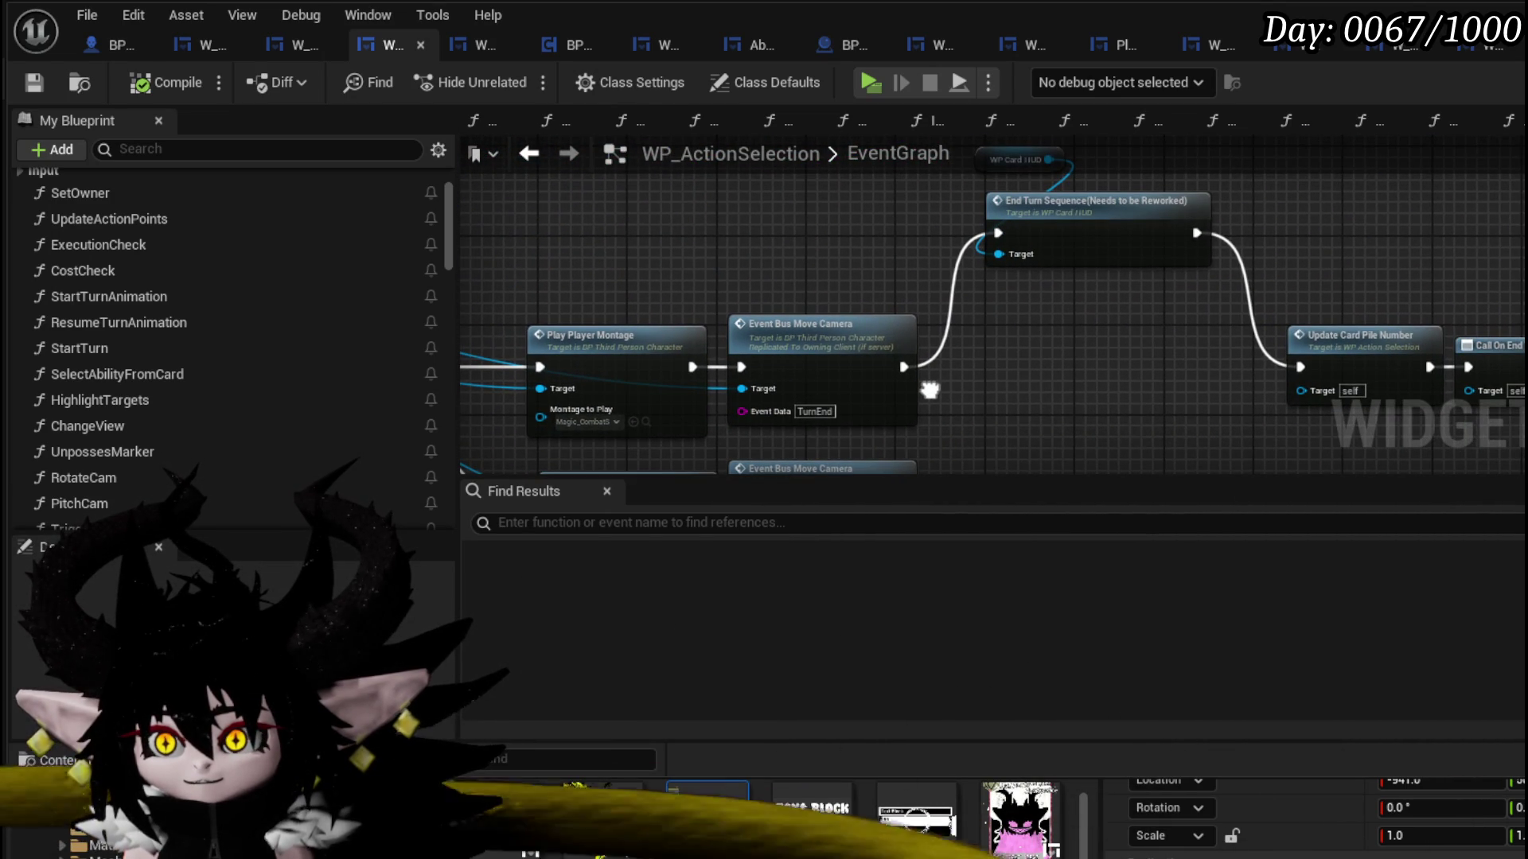
double_click(1080, 246)
left_click_drag(1014, 322, 1042, 394)
scroll(913, 304, "up", 3)
mouse_move(922, 301)
left_mouse_down()
mouse_move(804, 364)
mouse_move(794, 322)
left_mouse_up()
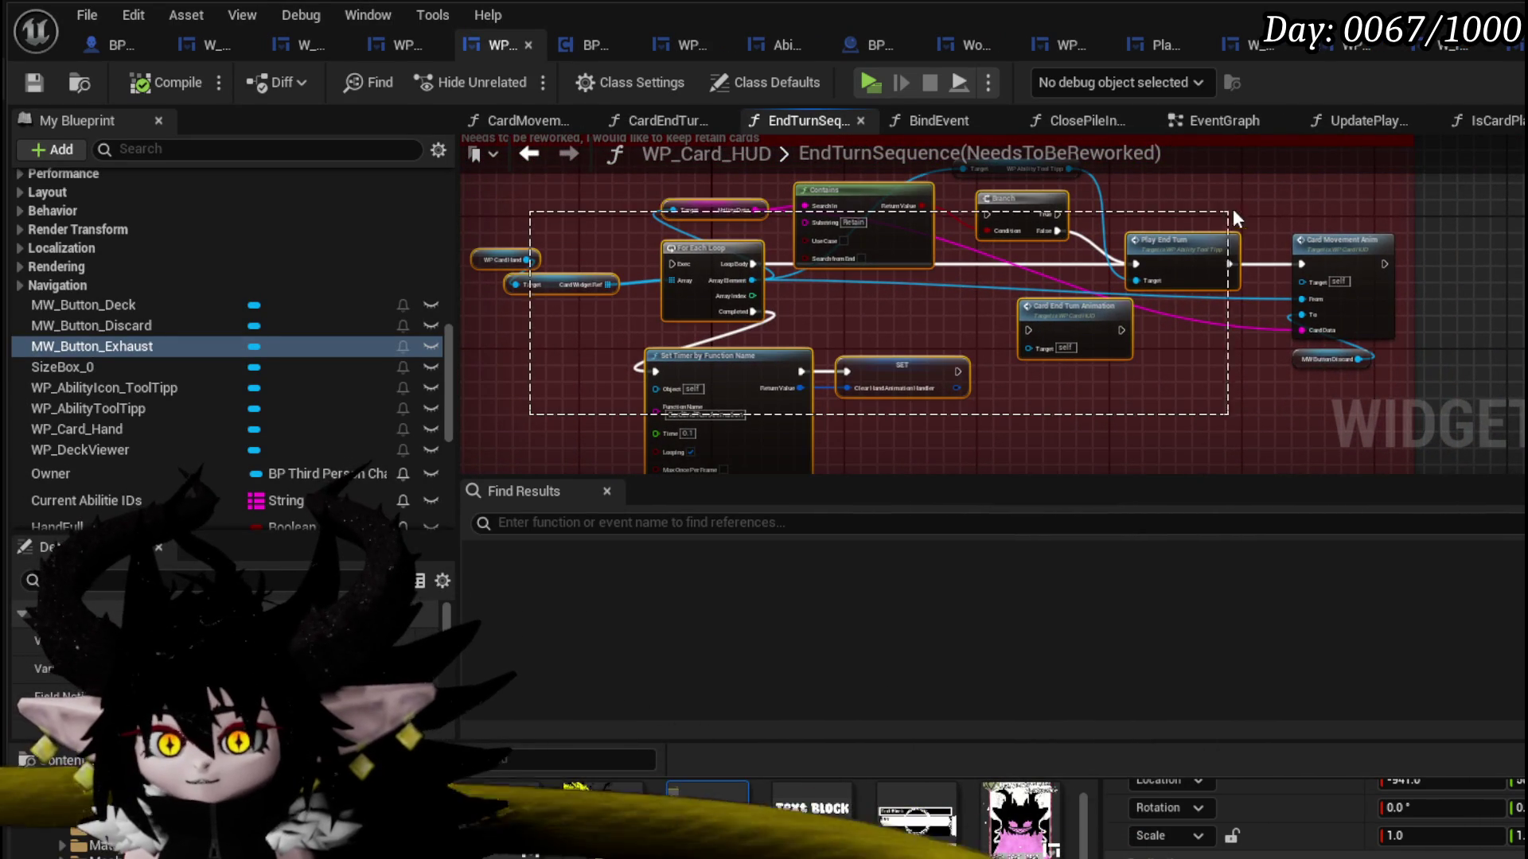
mouse_move(1234, 208)
left_mouse_down()
mouse_move(1350, 191)
mouse_move(1359, 176)
left_mouse_up()
scroll(869, 314, "up", 3)
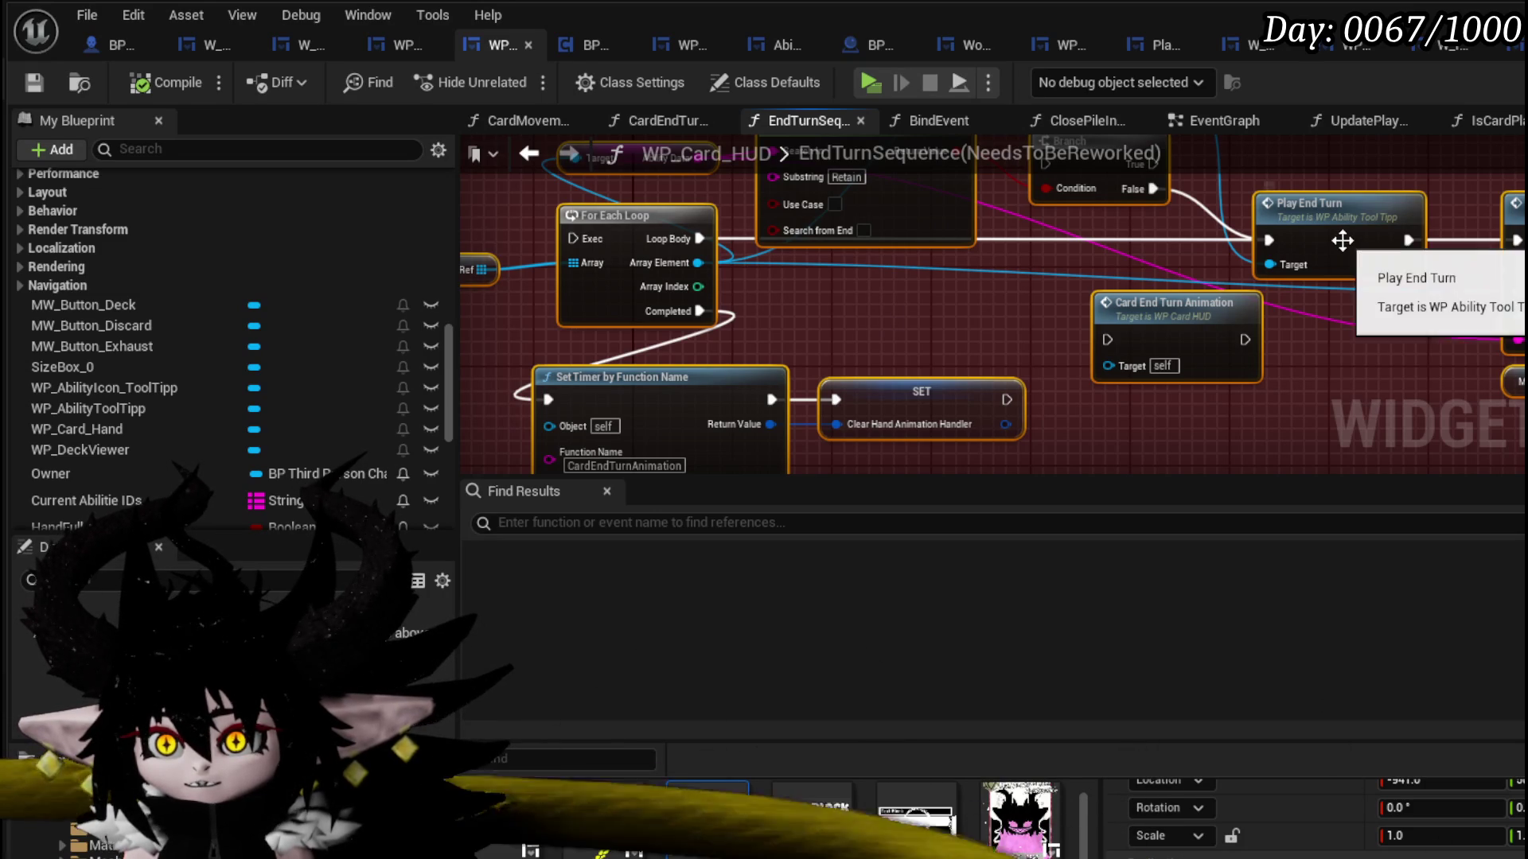
mouse_move(1345, 247)
left_mouse_down()
mouse_move(1233, 343)
mouse_move(1093, 366)
mouse_move(1152, 297)
left_mouse_up()
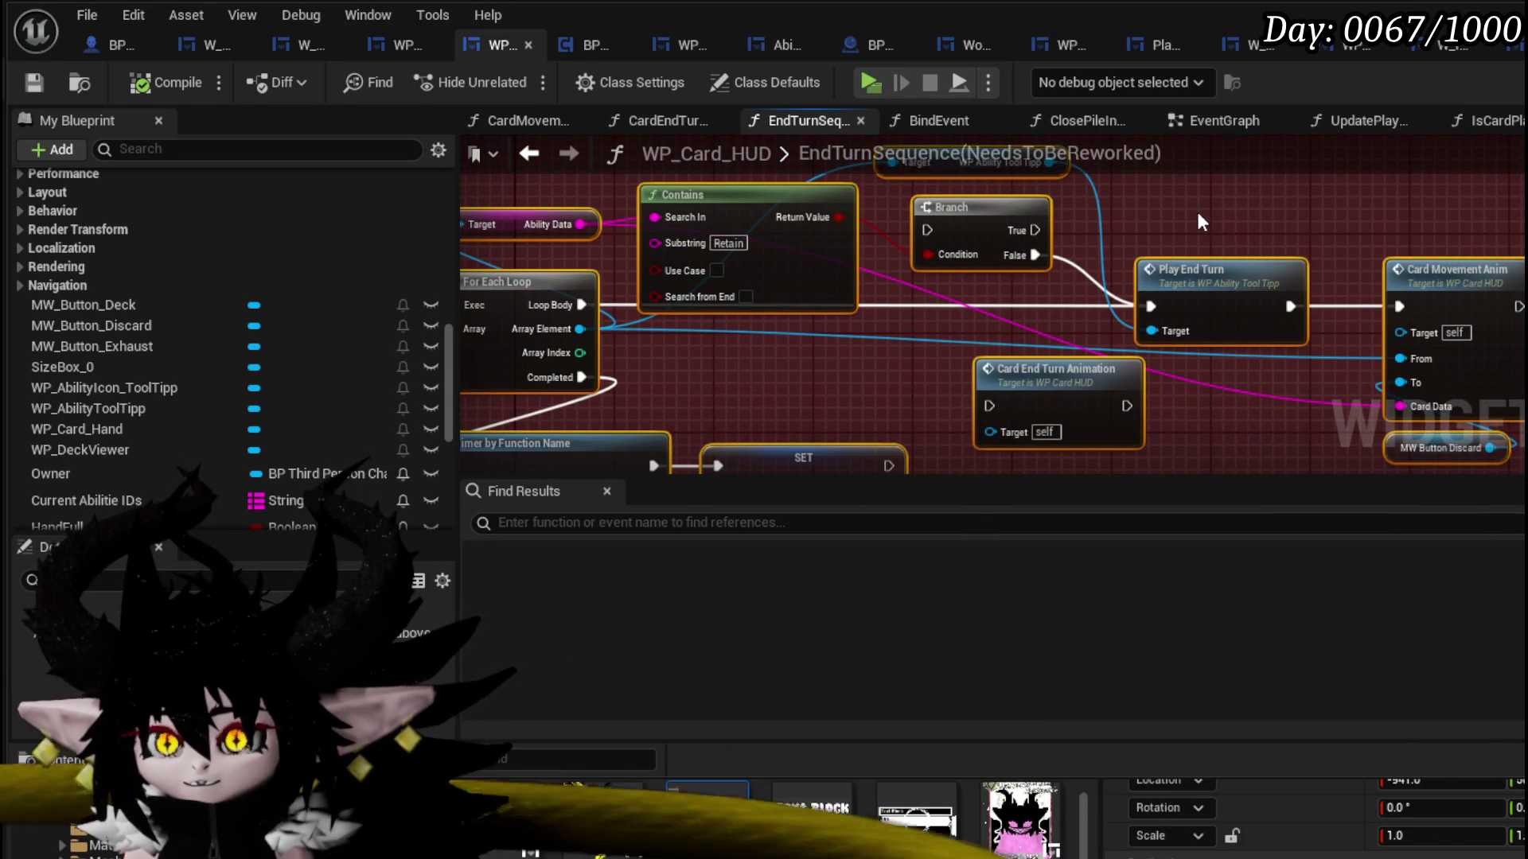
left_click_drag(1133, 208, 1266, 301)
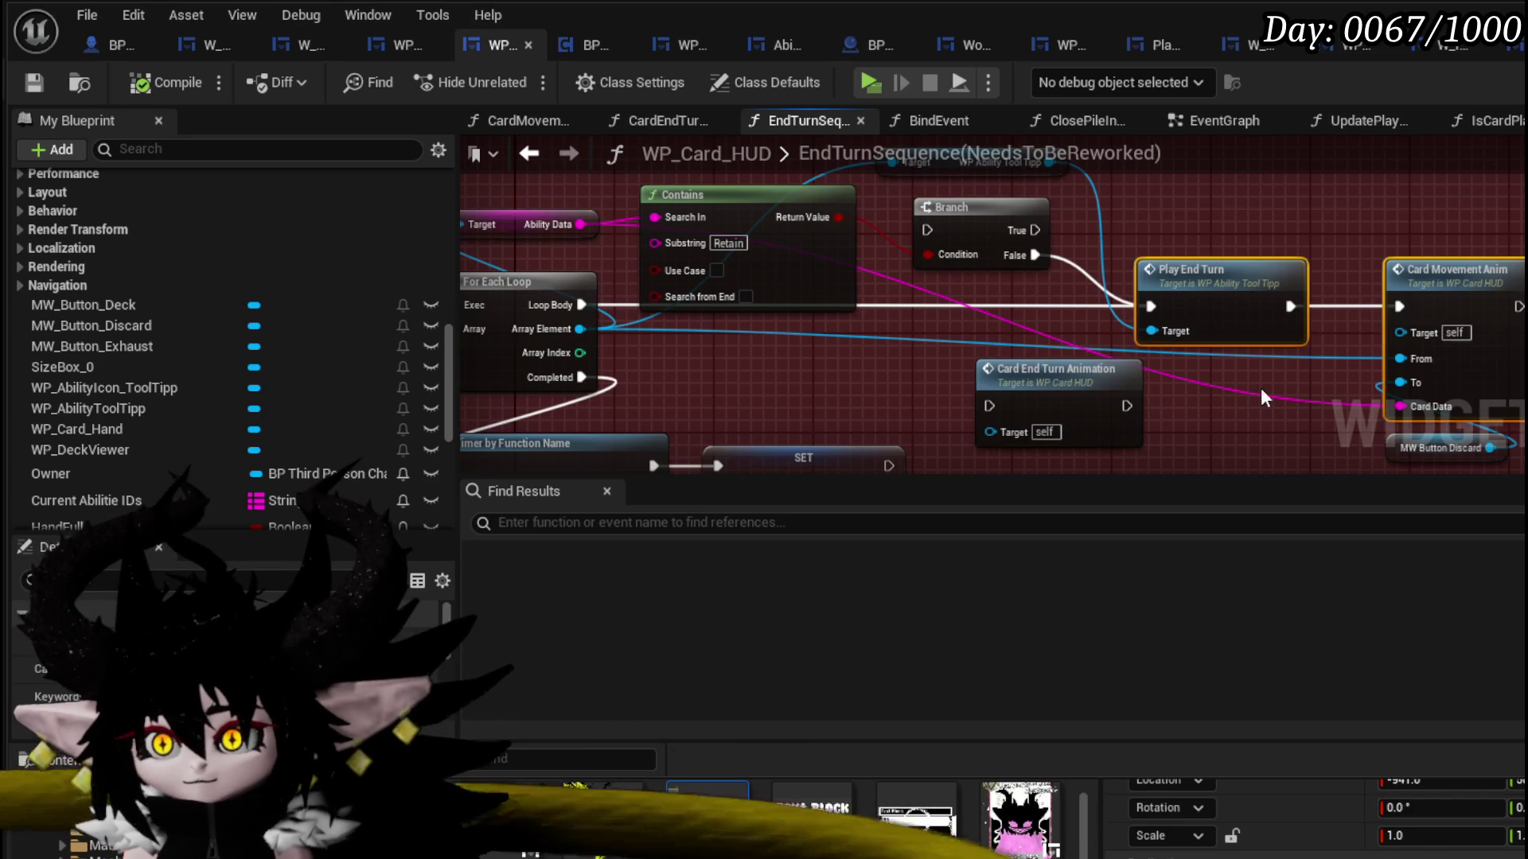
left_click_drag(1262, 390, 1275, 303)
left_click(1045, 401)
left_click_drag(1045, 401, 1095, 326)
left_click_drag(693, 290, 1114, 430)
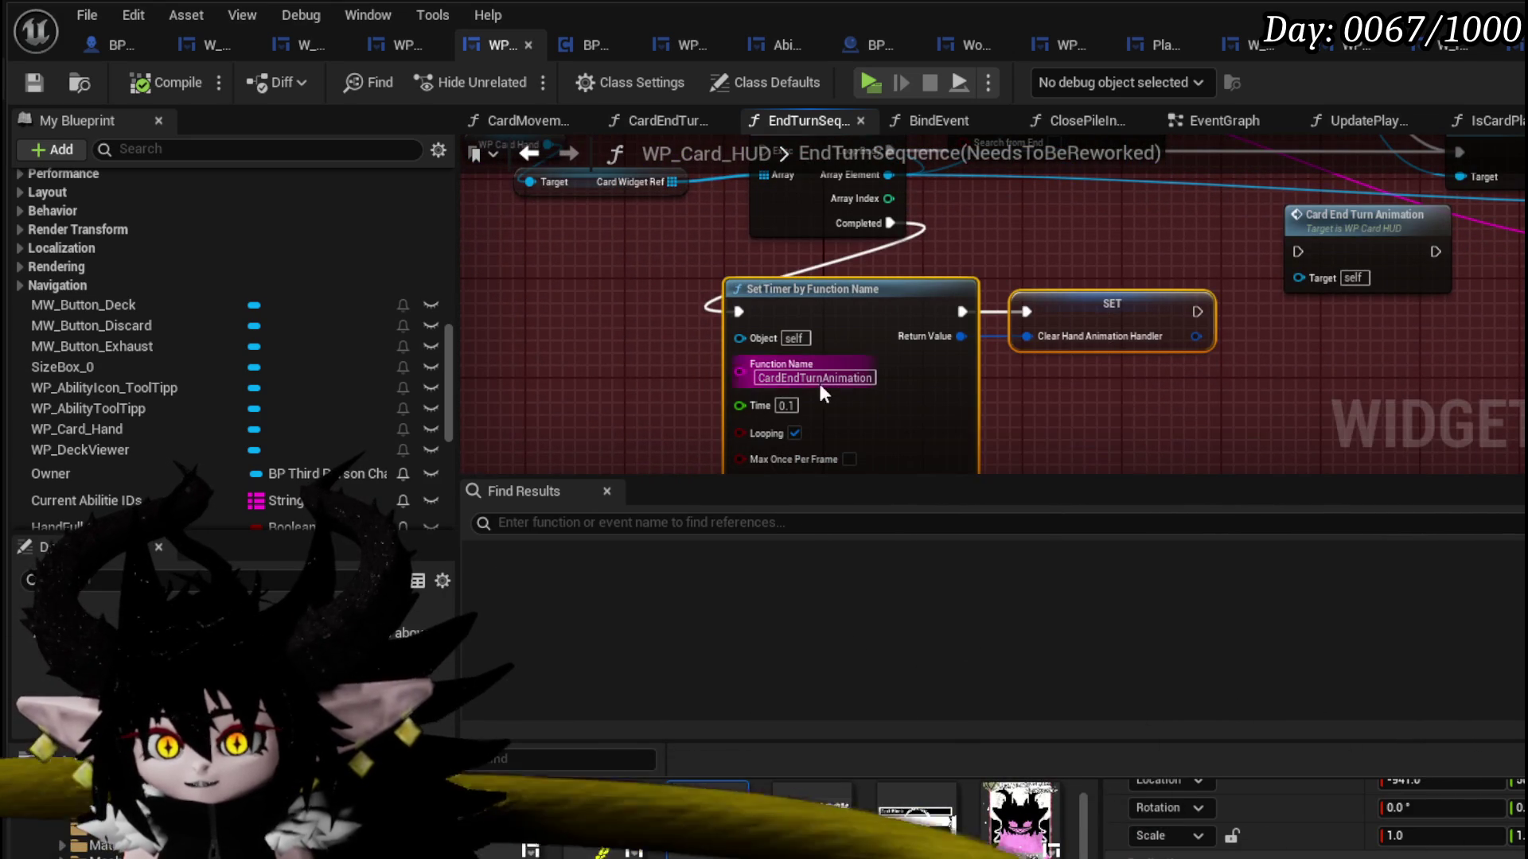
left_click(1138, 415)
scroll(145, 336, "up", 5)
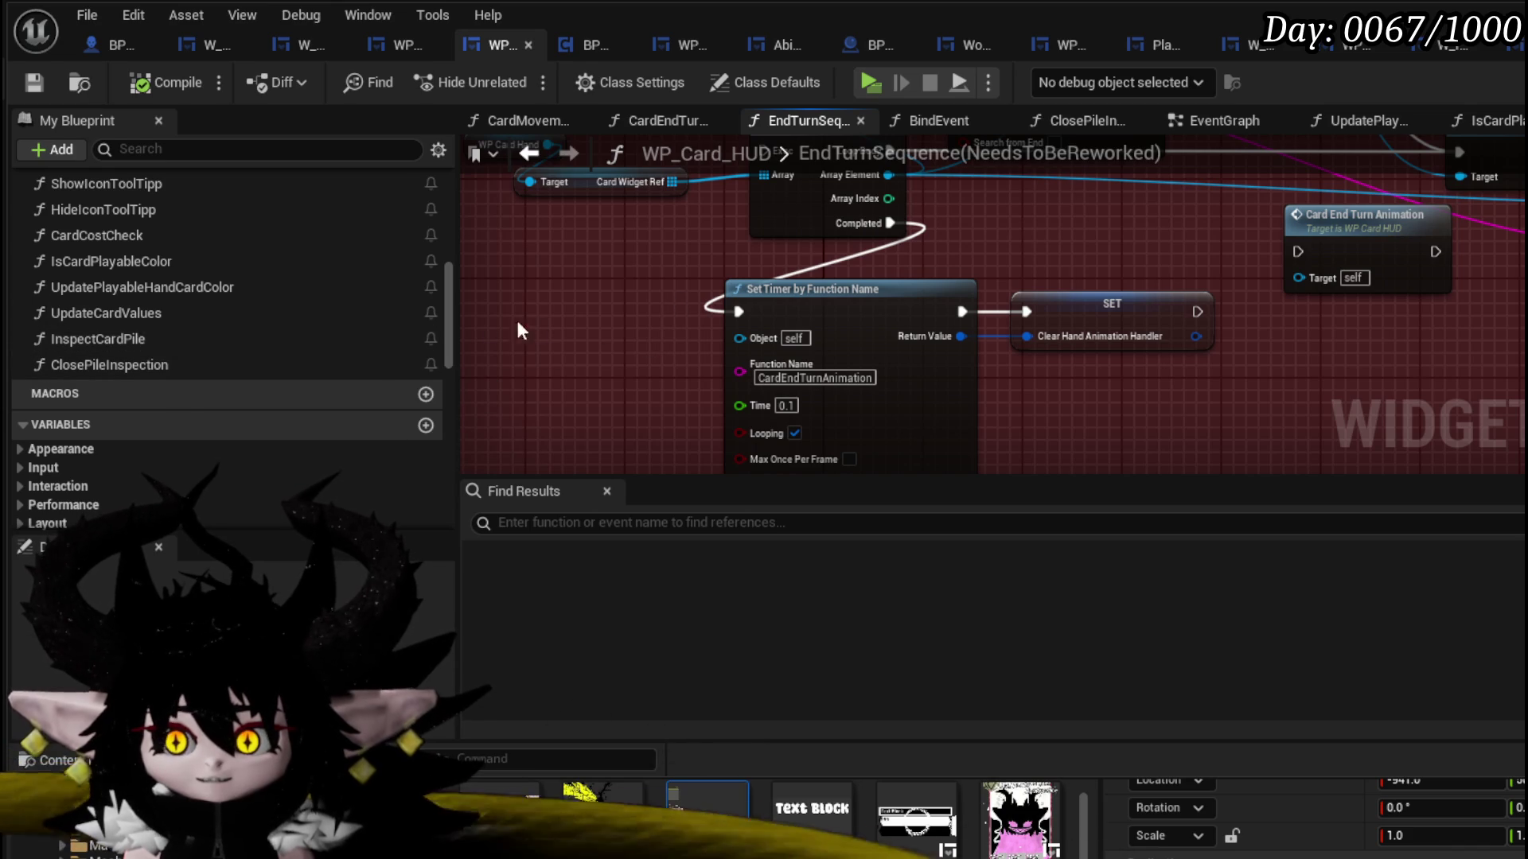
scroll(195, 326, "up", 3)
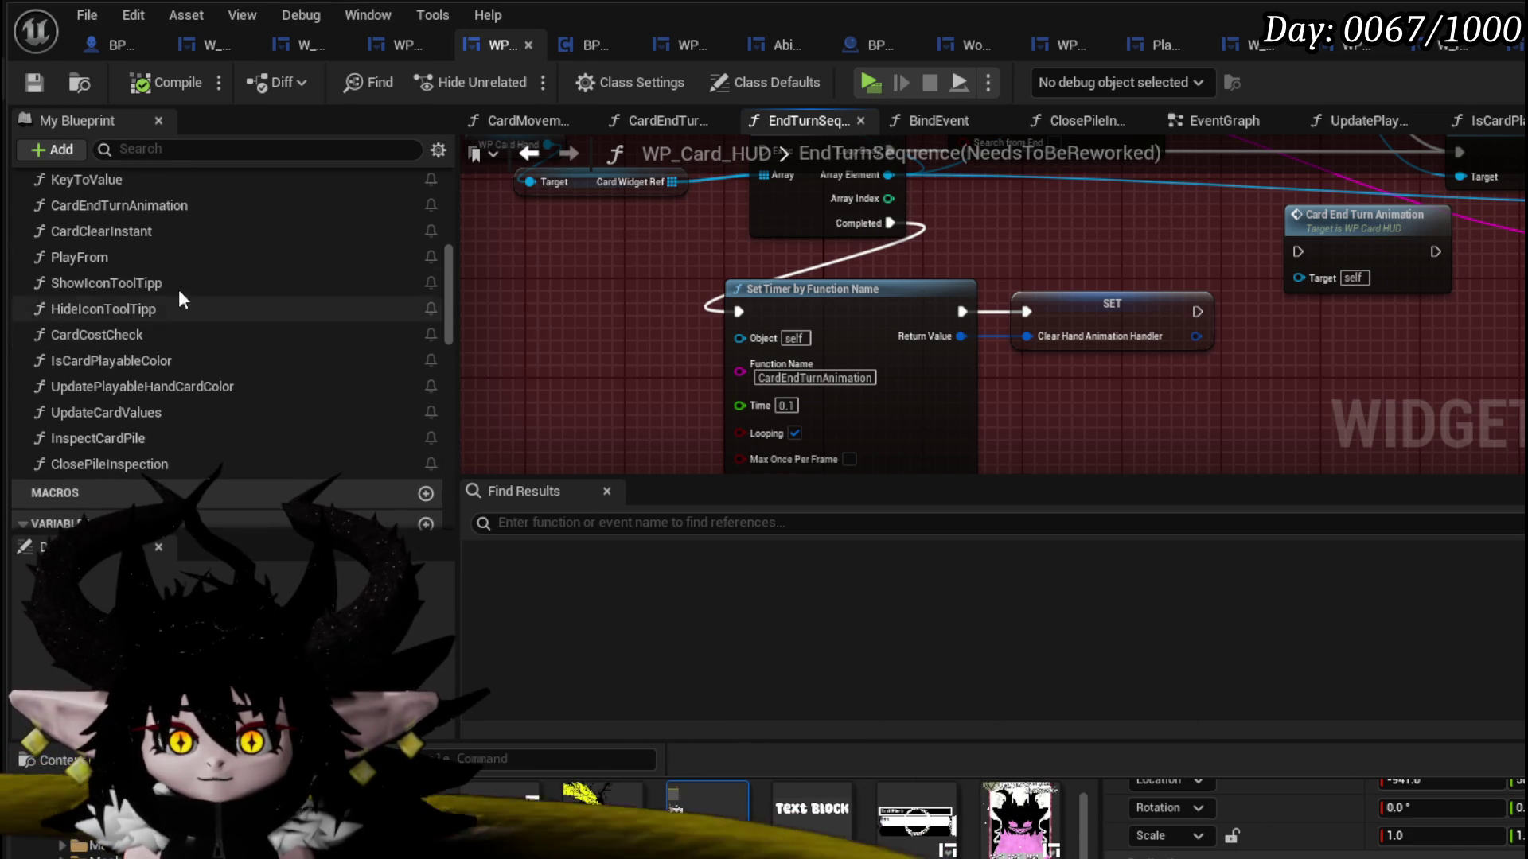
- Open WP_Card_HUD's CardEndTurnAnimation graph and zoom in on its Clear Hand and SET nodes
double_click(193, 213)
scroll(867, 344, "down", 3)
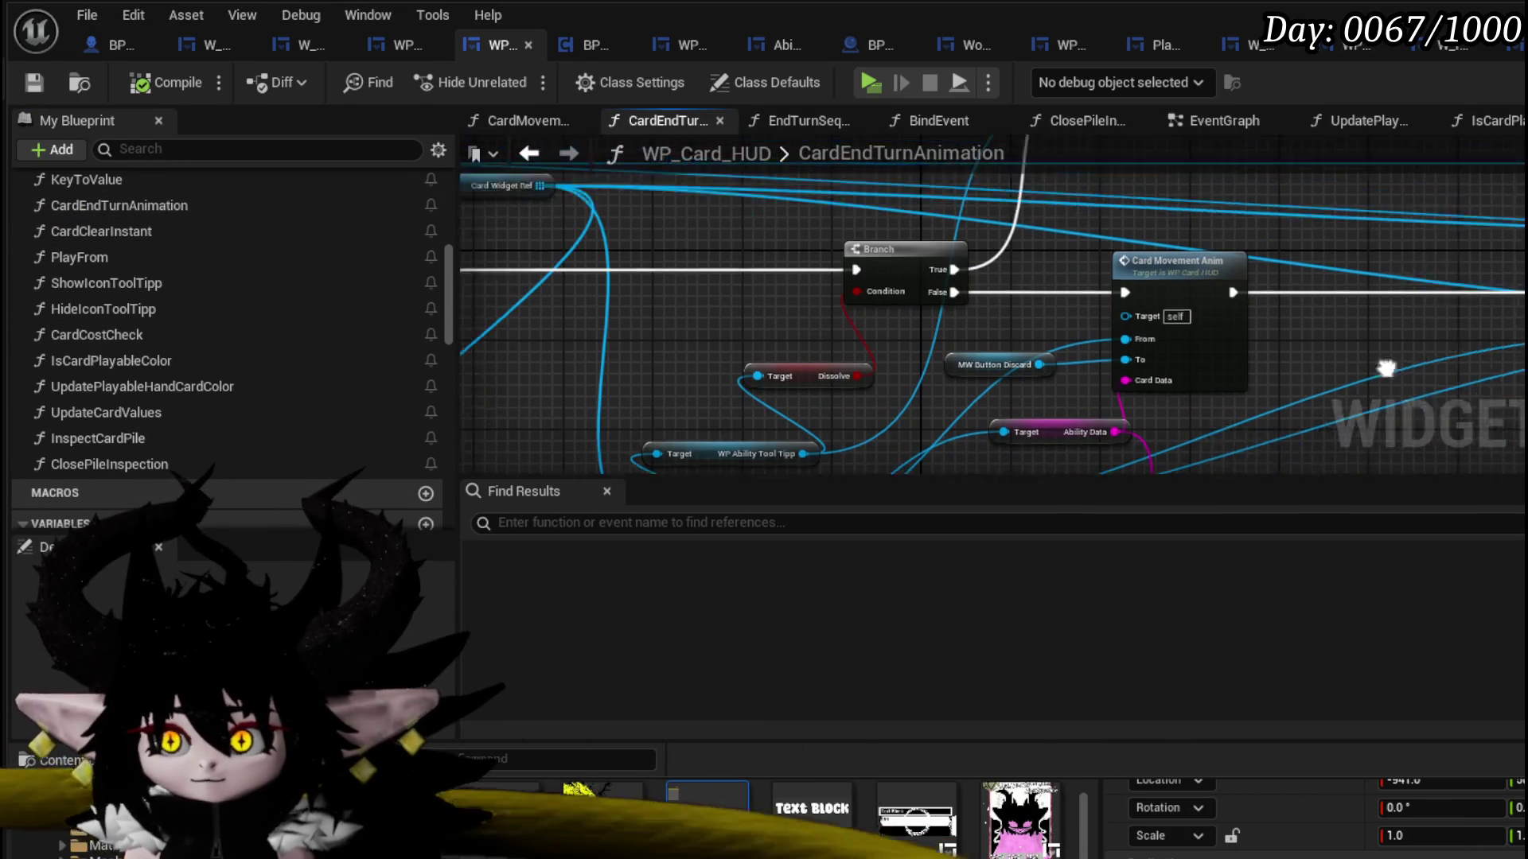
scroll(1364, 370, "up", 4)
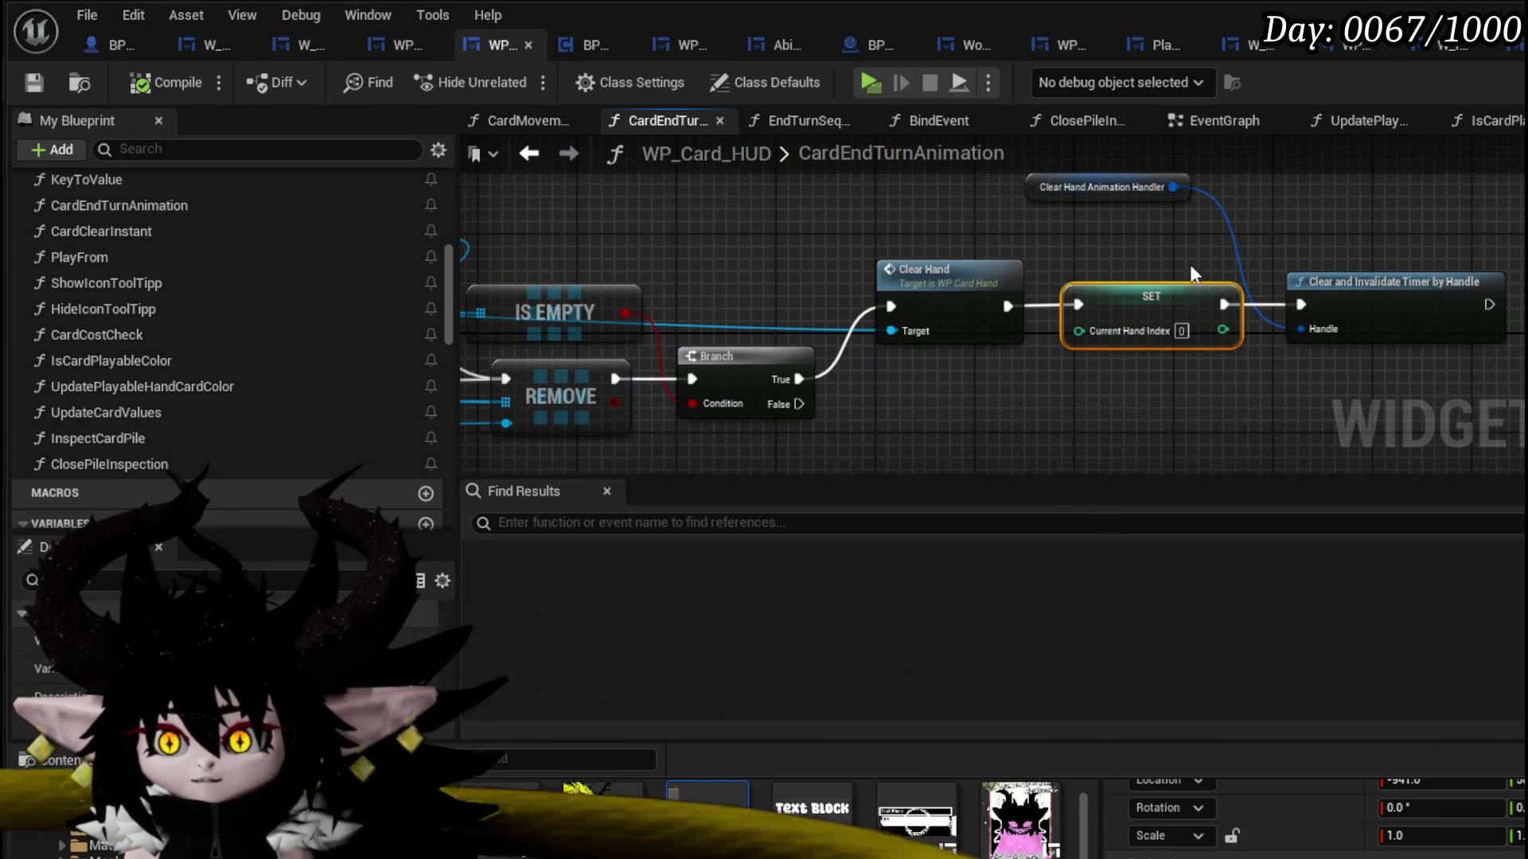
mouse_move(1059, 280)
left_mouse_down()
mouse_move(1282, 371)
mouse_move(1277, 405)
left_mouse_up()
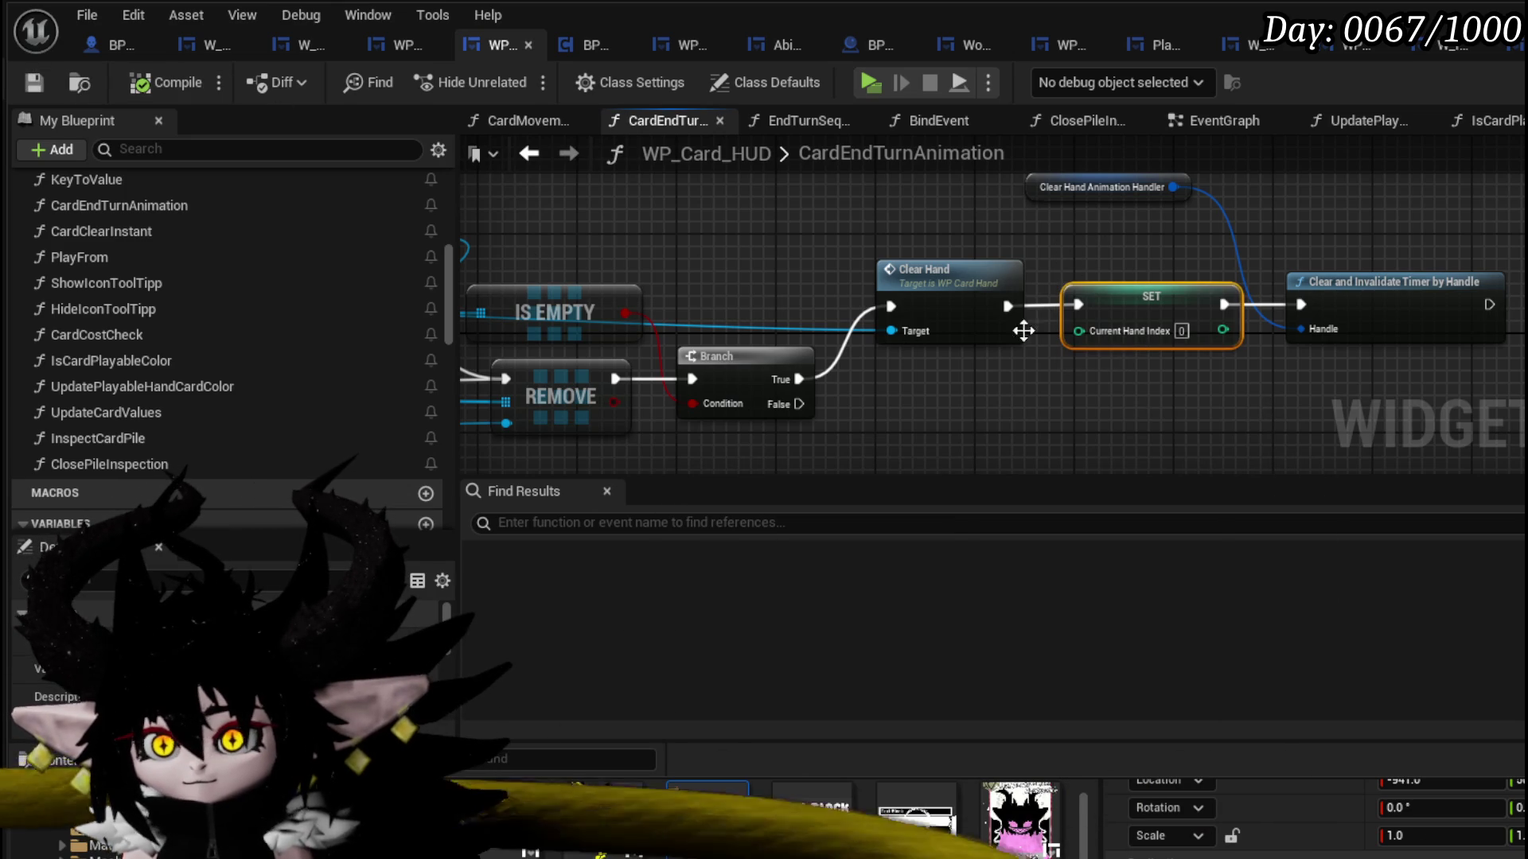
scroll(339, 266, "up", 5)
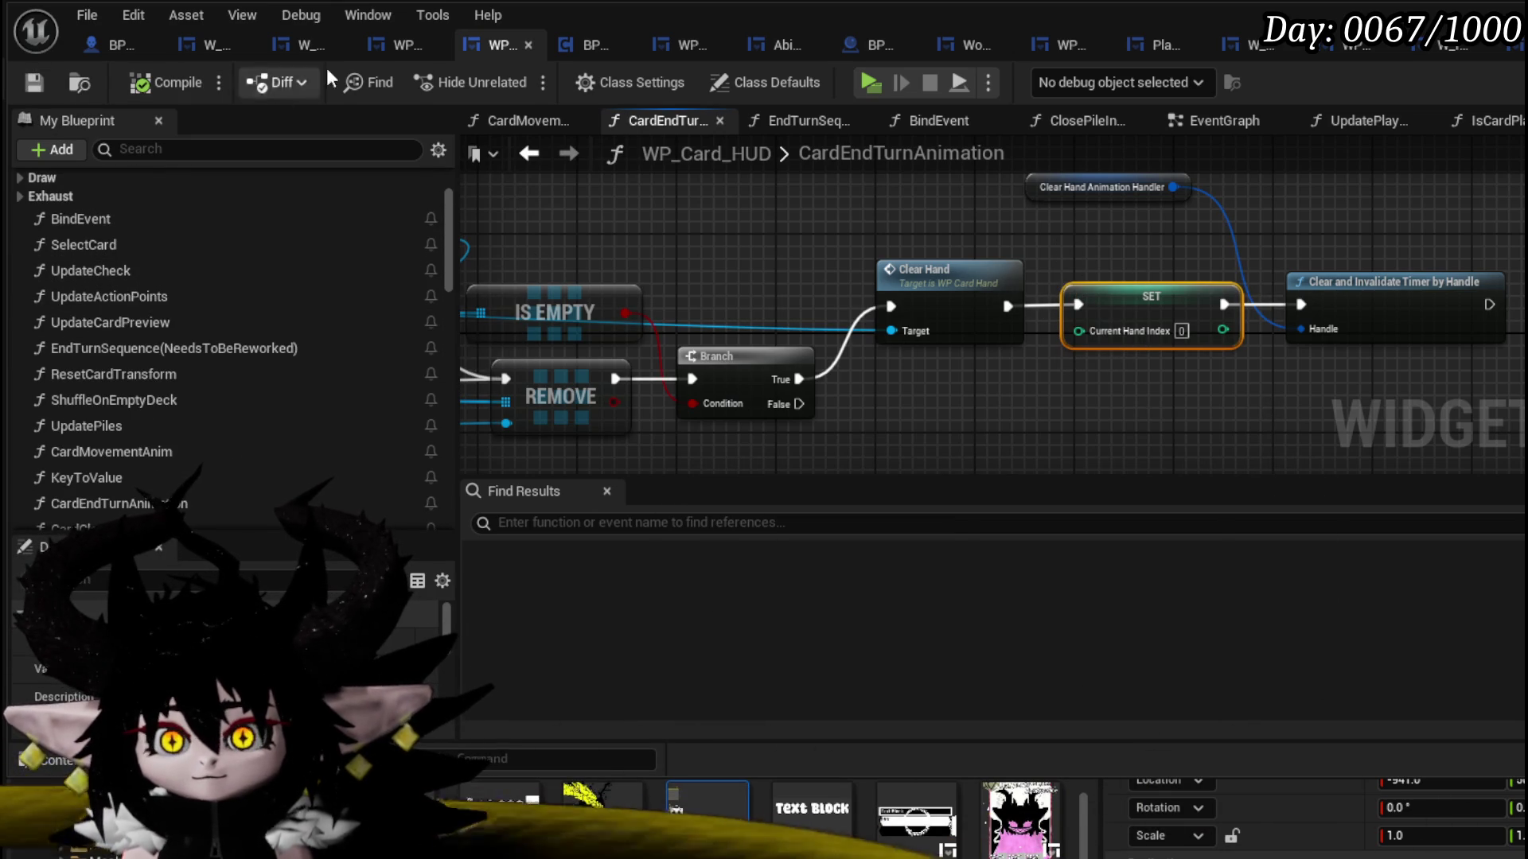
- Return to WP_ActionSelection, look over its EventGraph, then open the StartTurn function
left_click(391, 48)
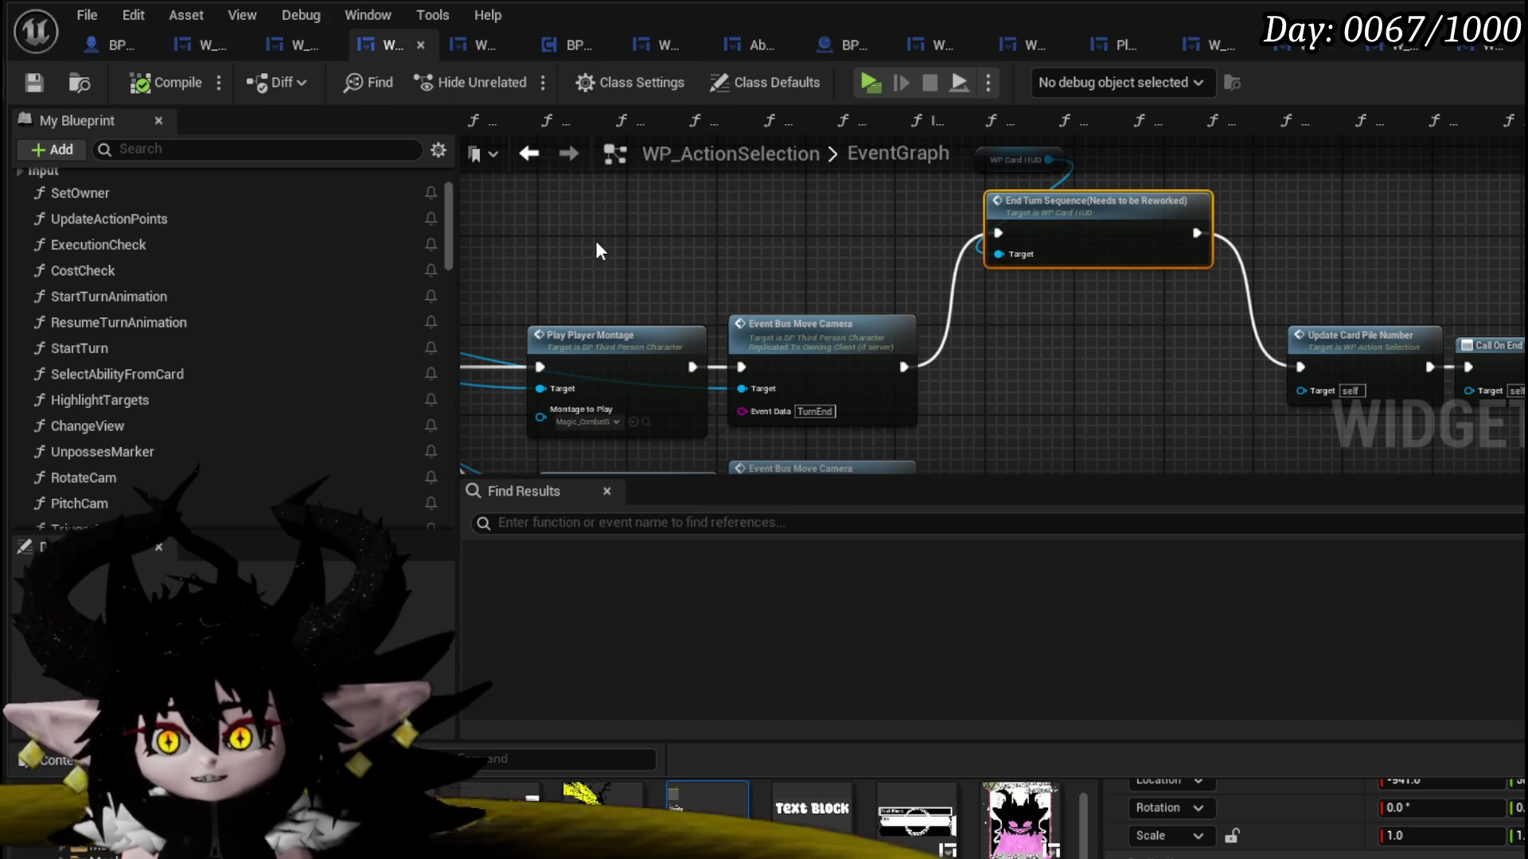
scroll(595, 241, "down", 3)
left_click_drag(965, 262, 871, 275)
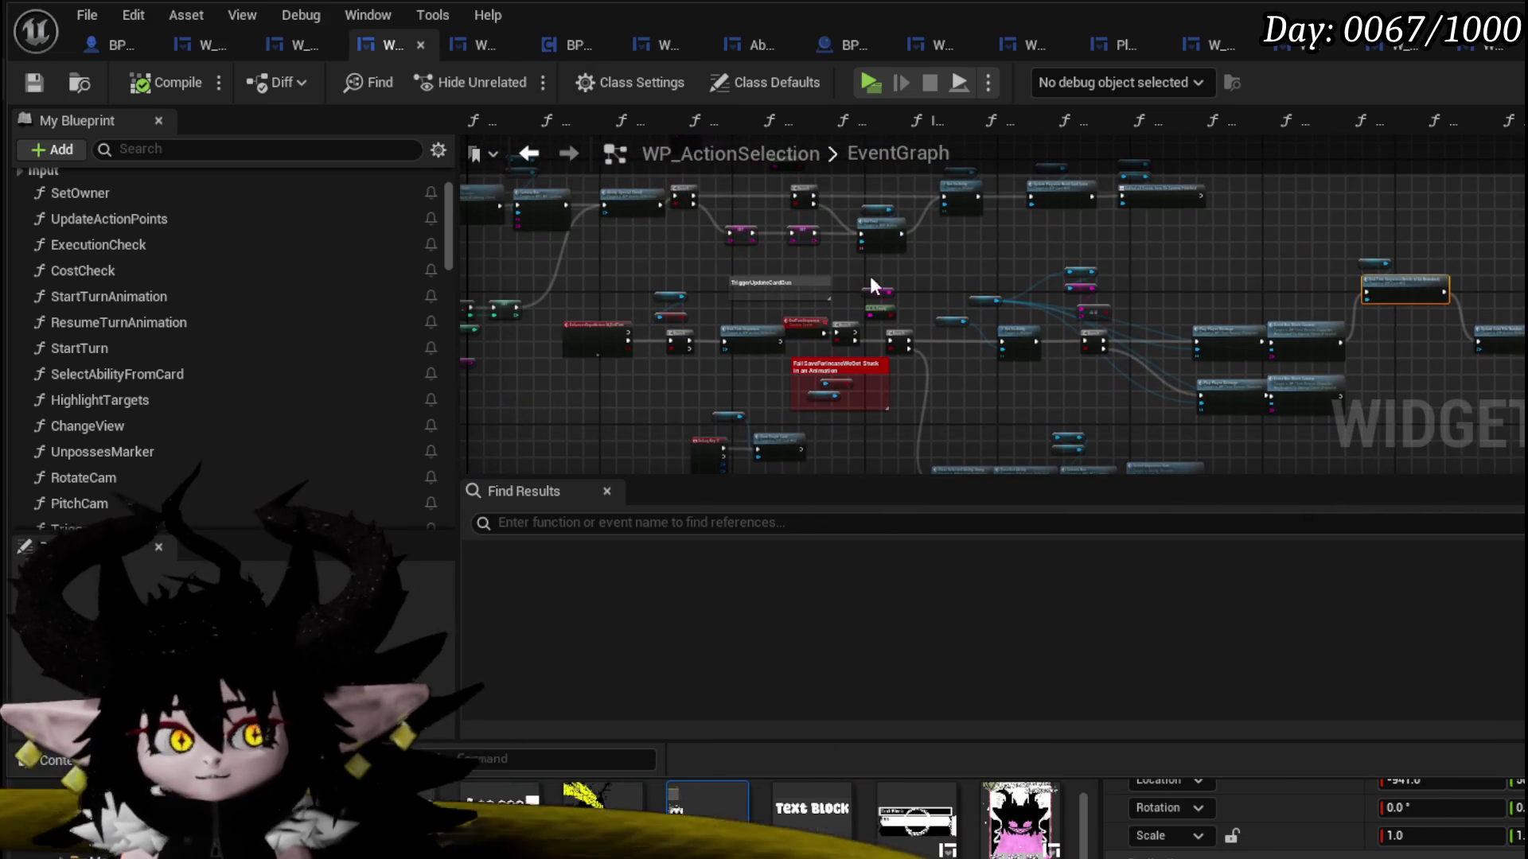
scroll(826, 276, "up", 5)
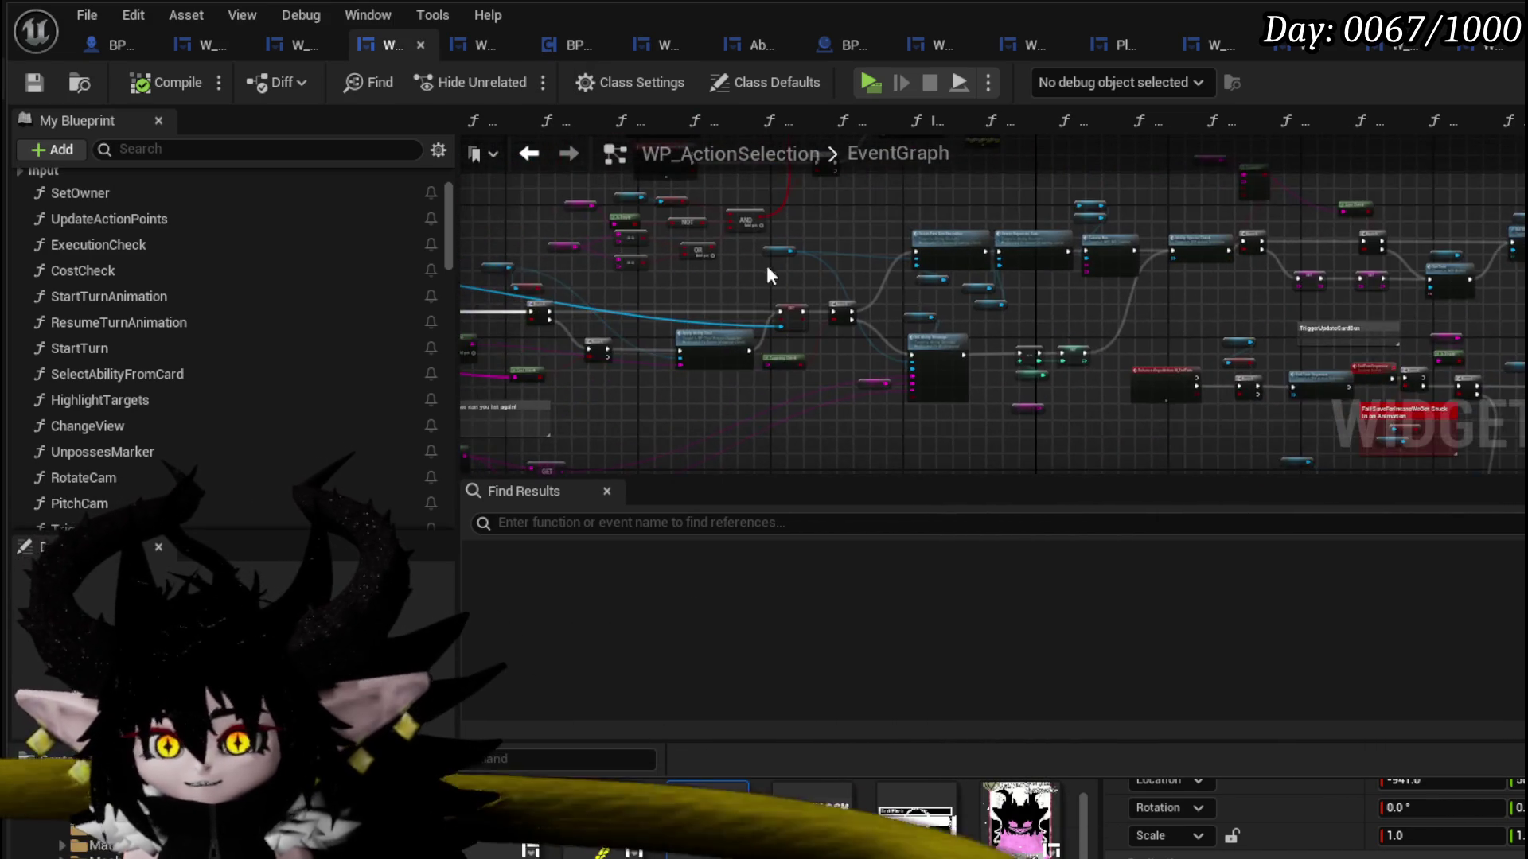
scroll(991, 275, "down", 6)
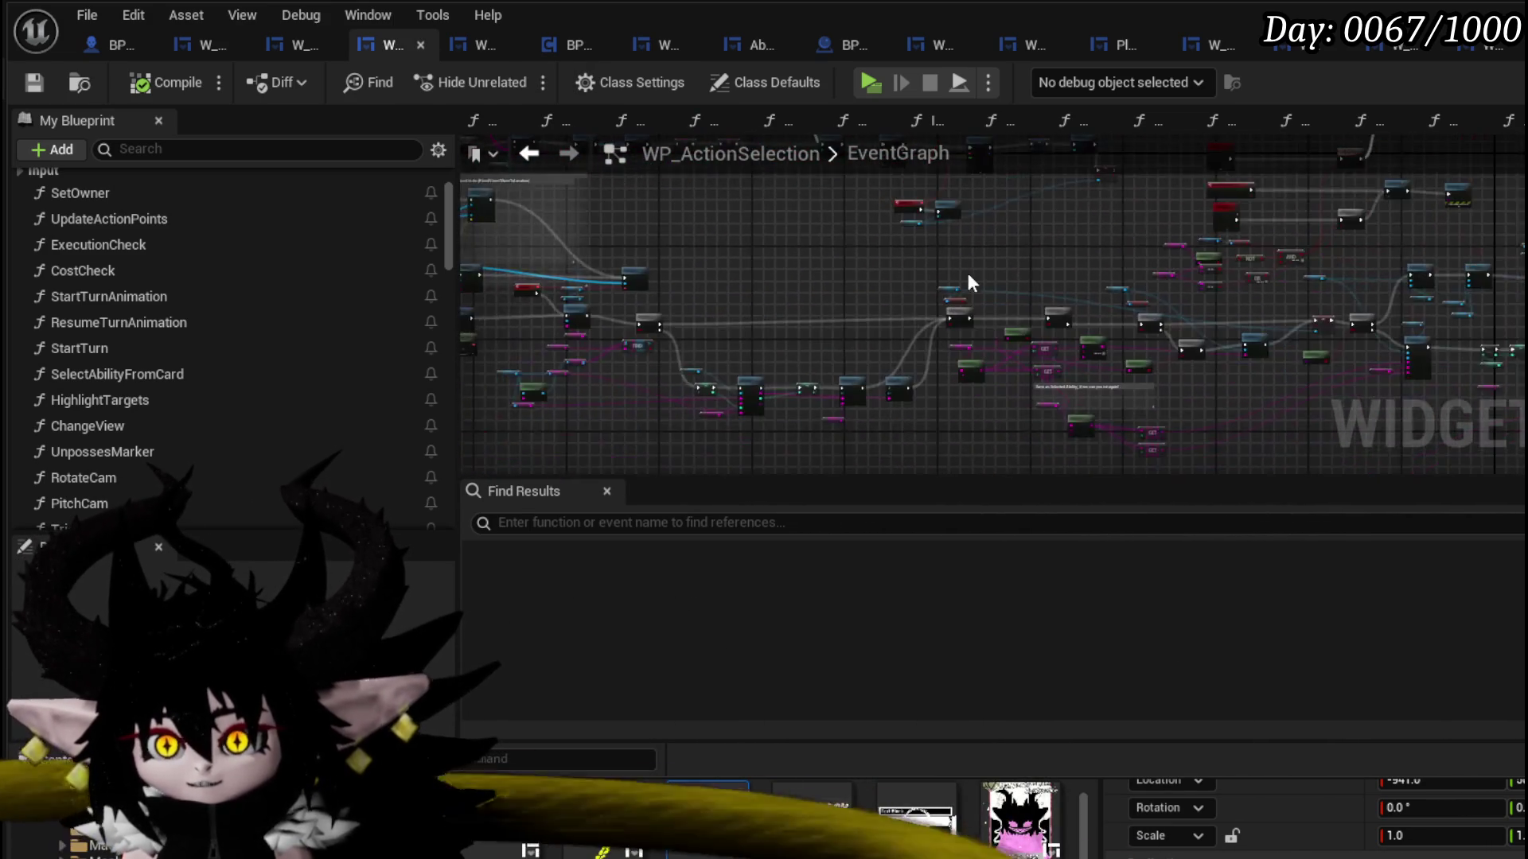
mouse_move(757, 300)
left_mouse_down()
mouse_move(709, 225)
mouse_move(915, 225)
left_mouse_up()
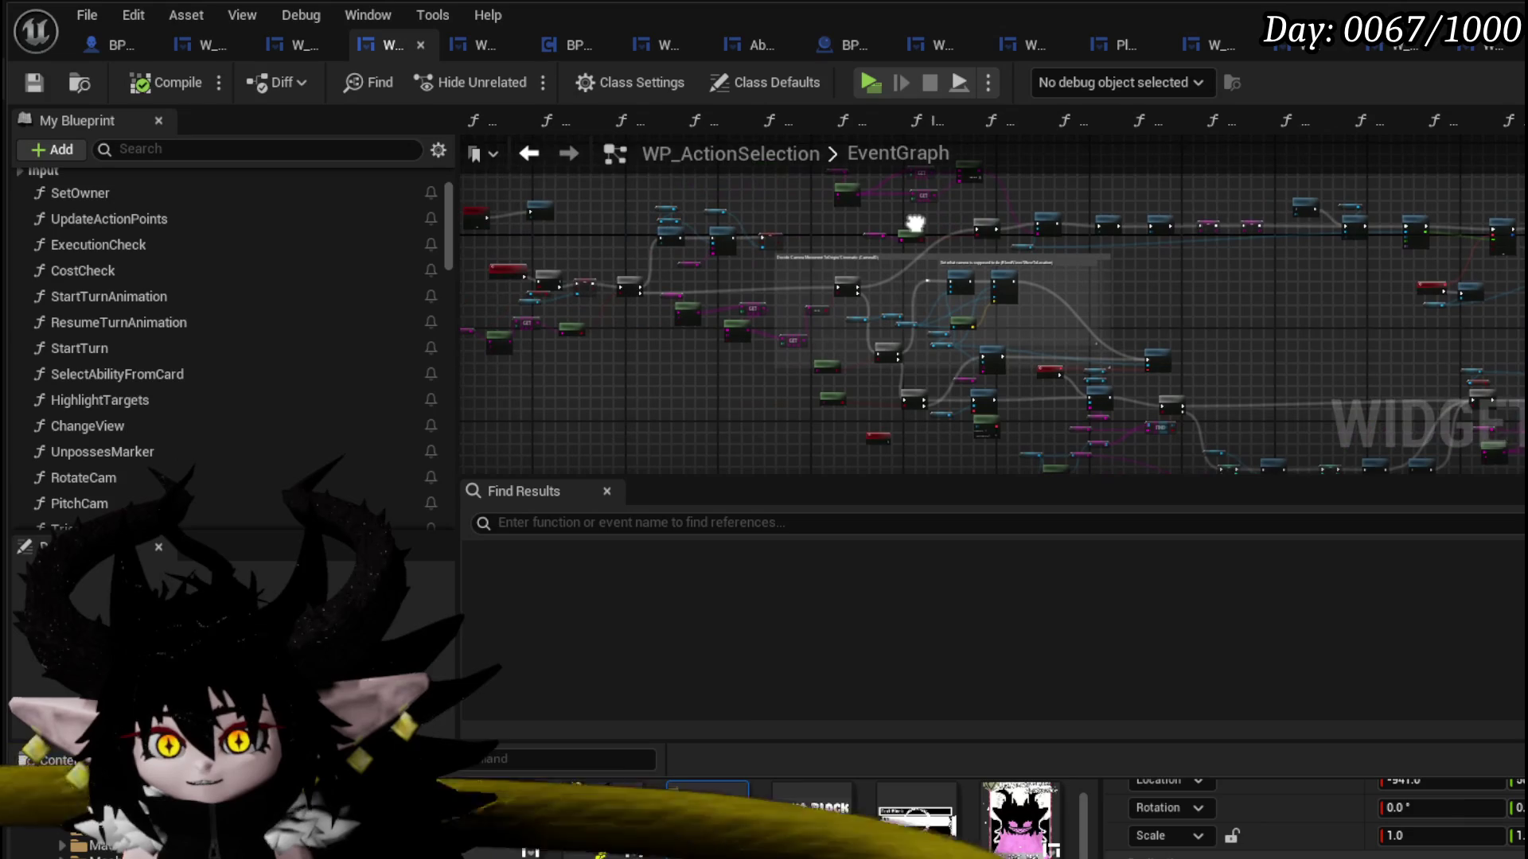
scroll(352, 259, "up", 3)
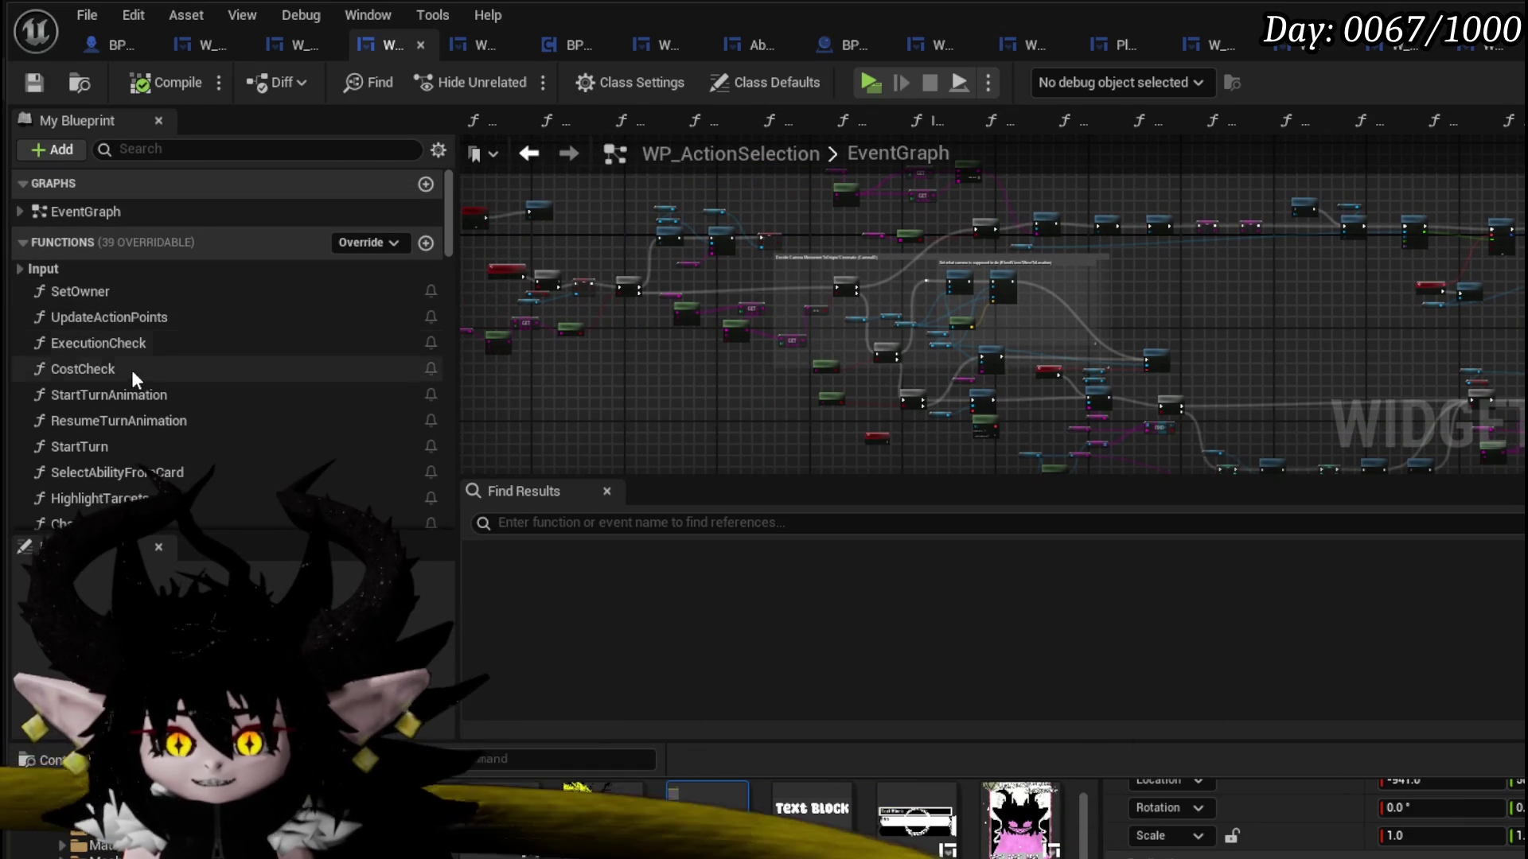
scroll(144, 375, "down", 2)
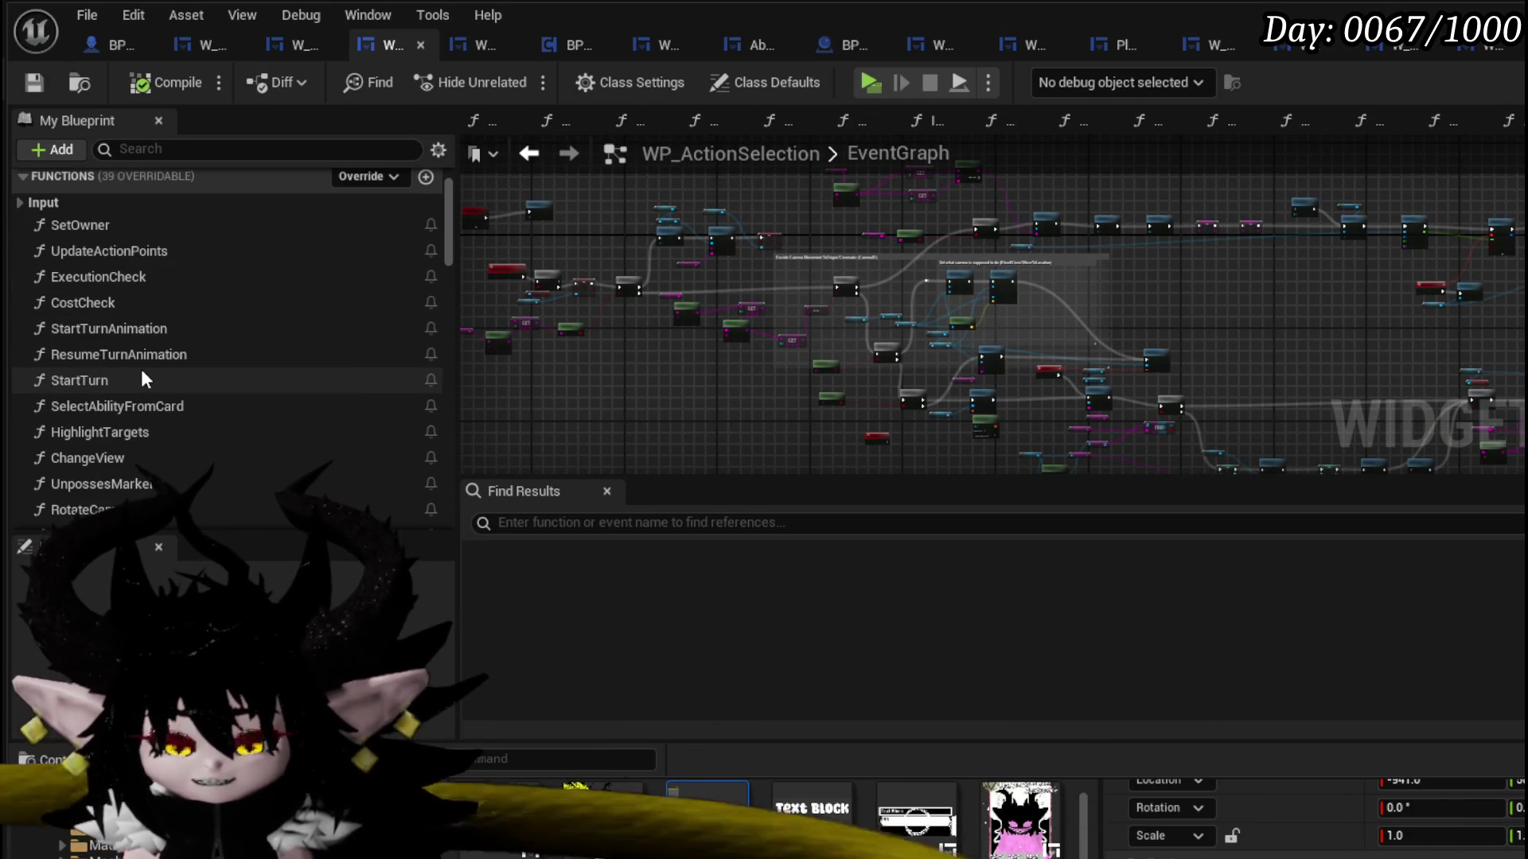
double_click(143, 379)
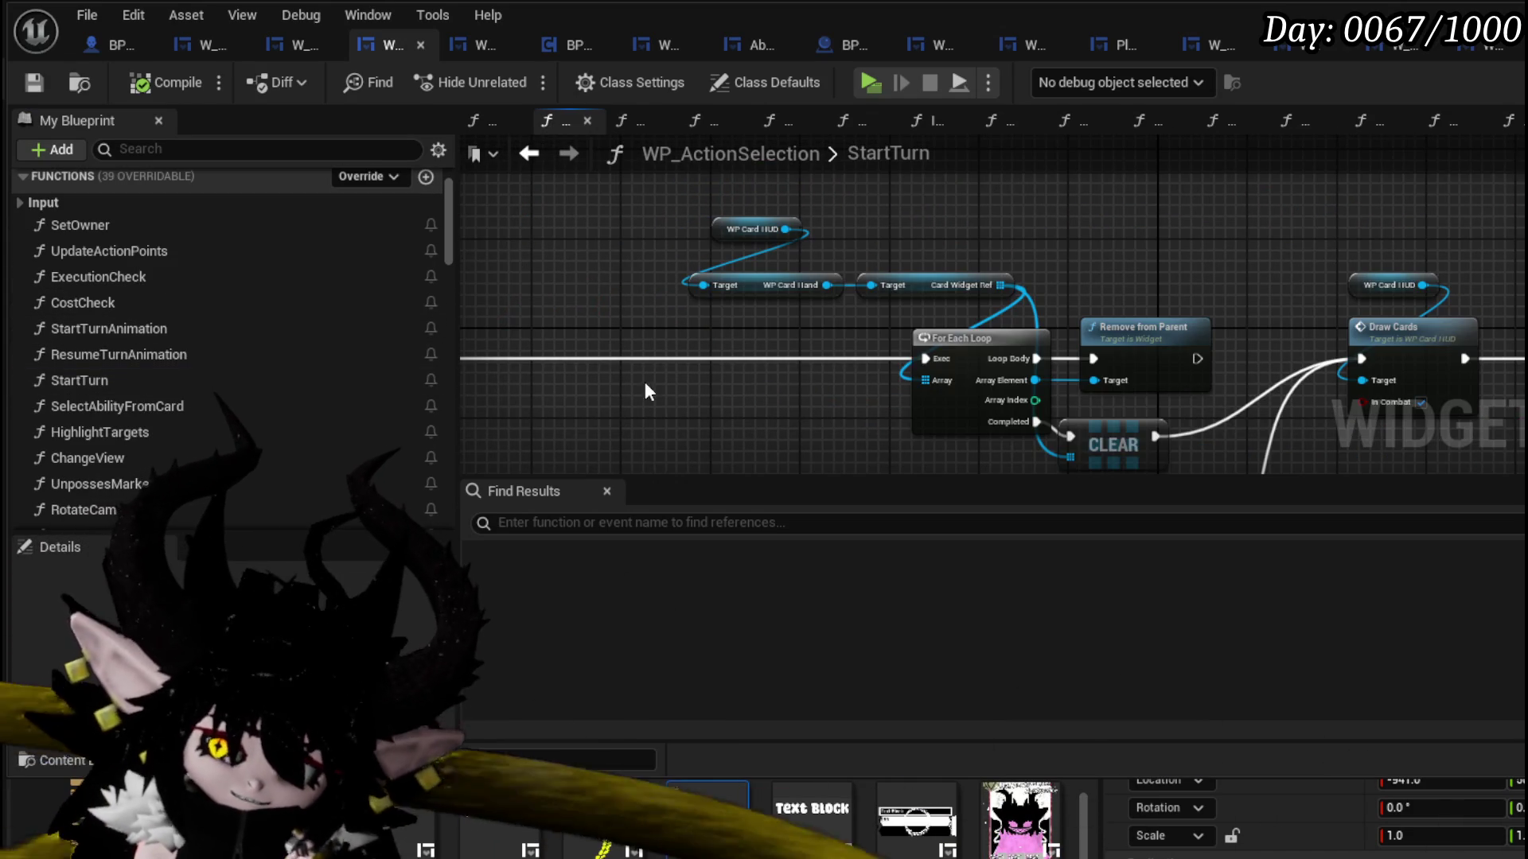
- From the WP Card HUD pin in StartTurn, add a Set Current Hand Index node
mouse_move(1177, 267)
left_mouse_down()
mouse_move(863, 221)
mouse_move(930, 173)
mouse_move(1010, 237)
left_mouse_up()
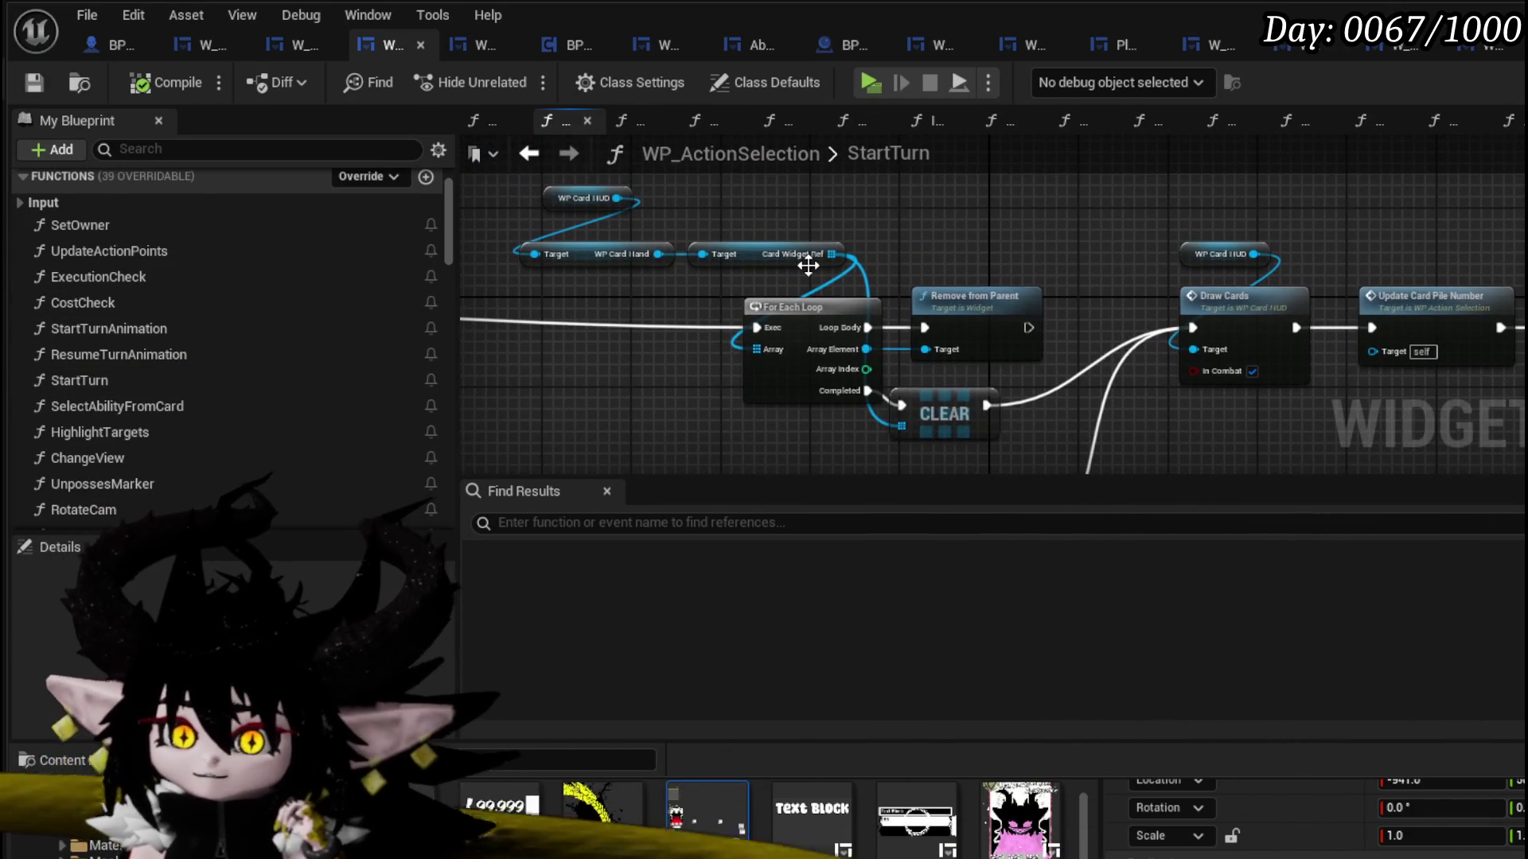
left_click_drag(663, 257, 643, 293)
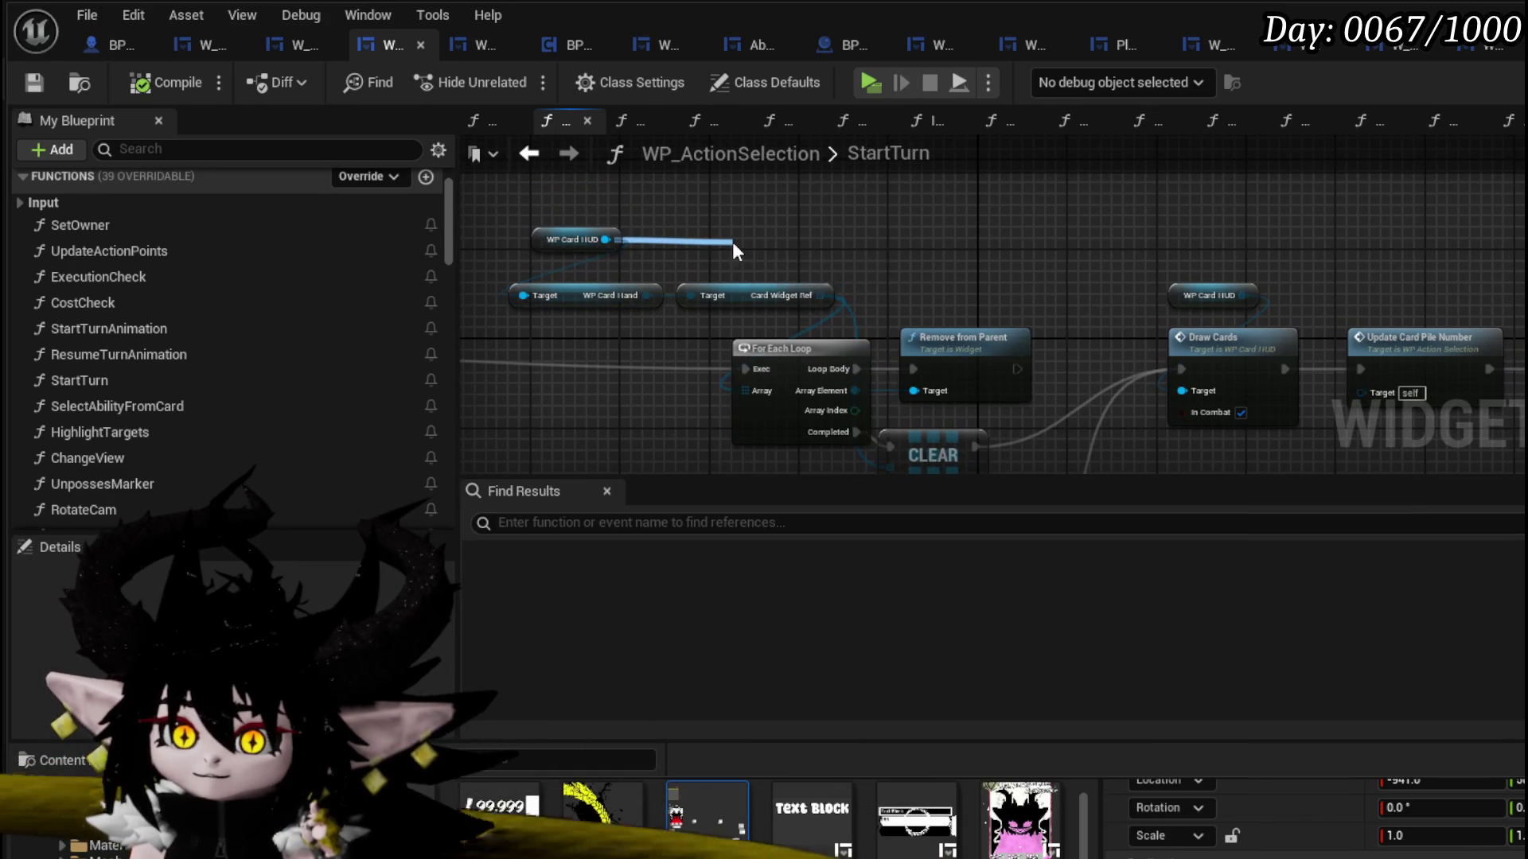
left_click_drag(733, 244, 734, 244)
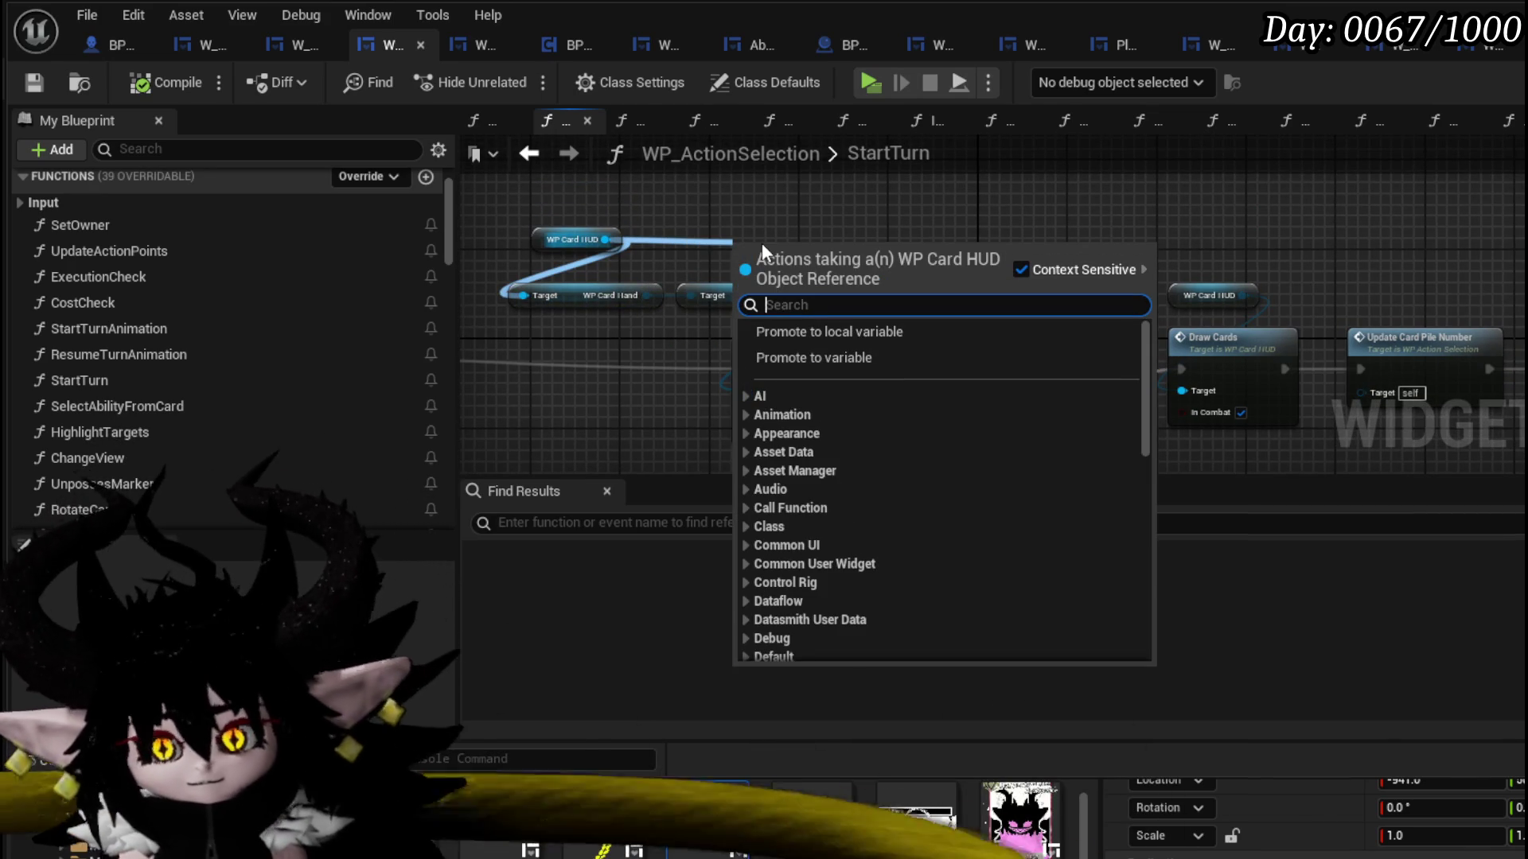
type("Curren")
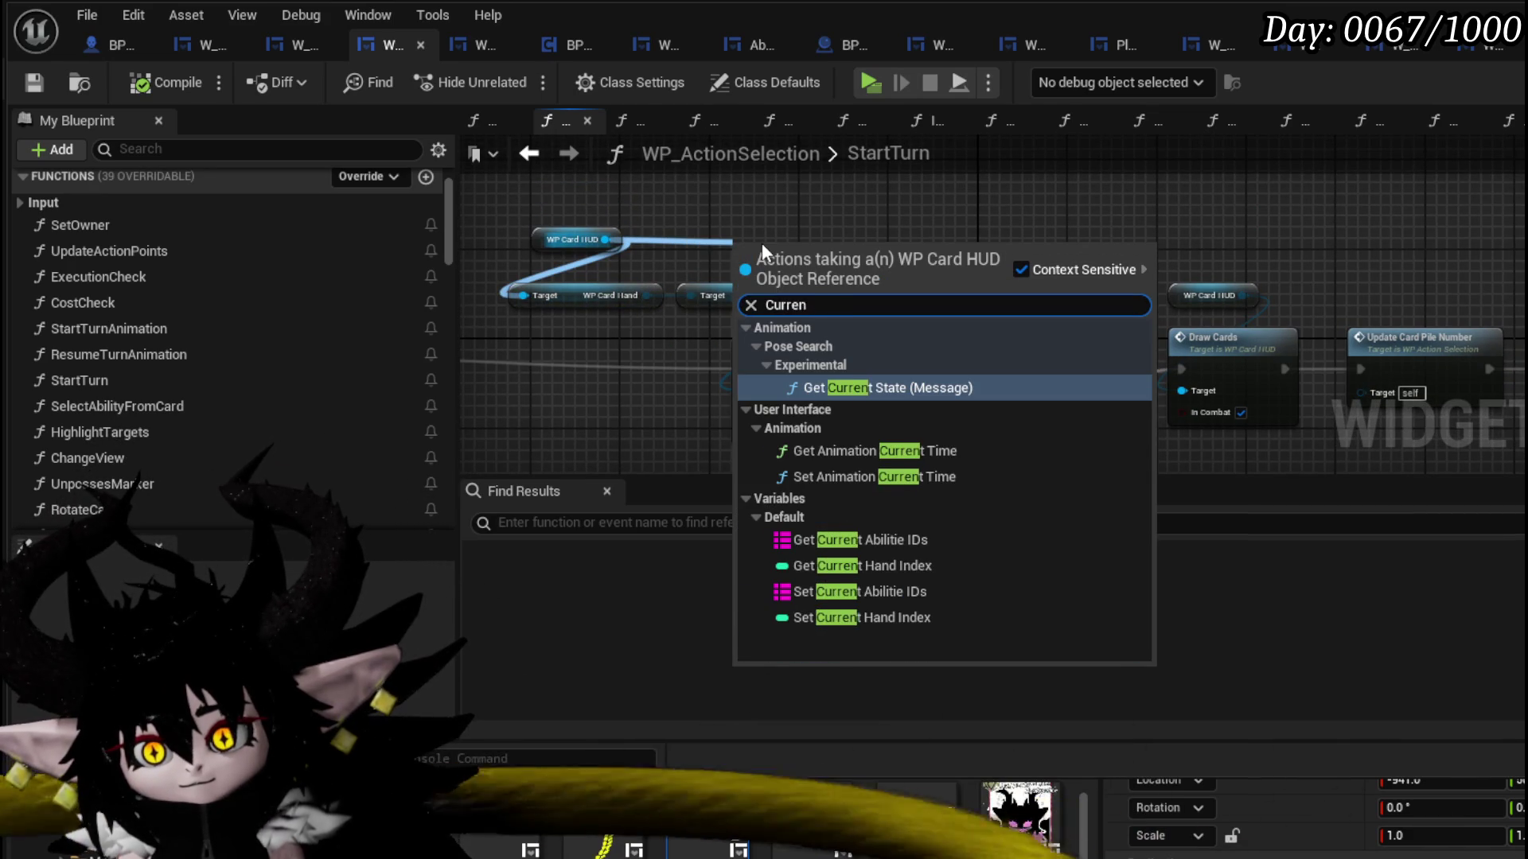
type("t")
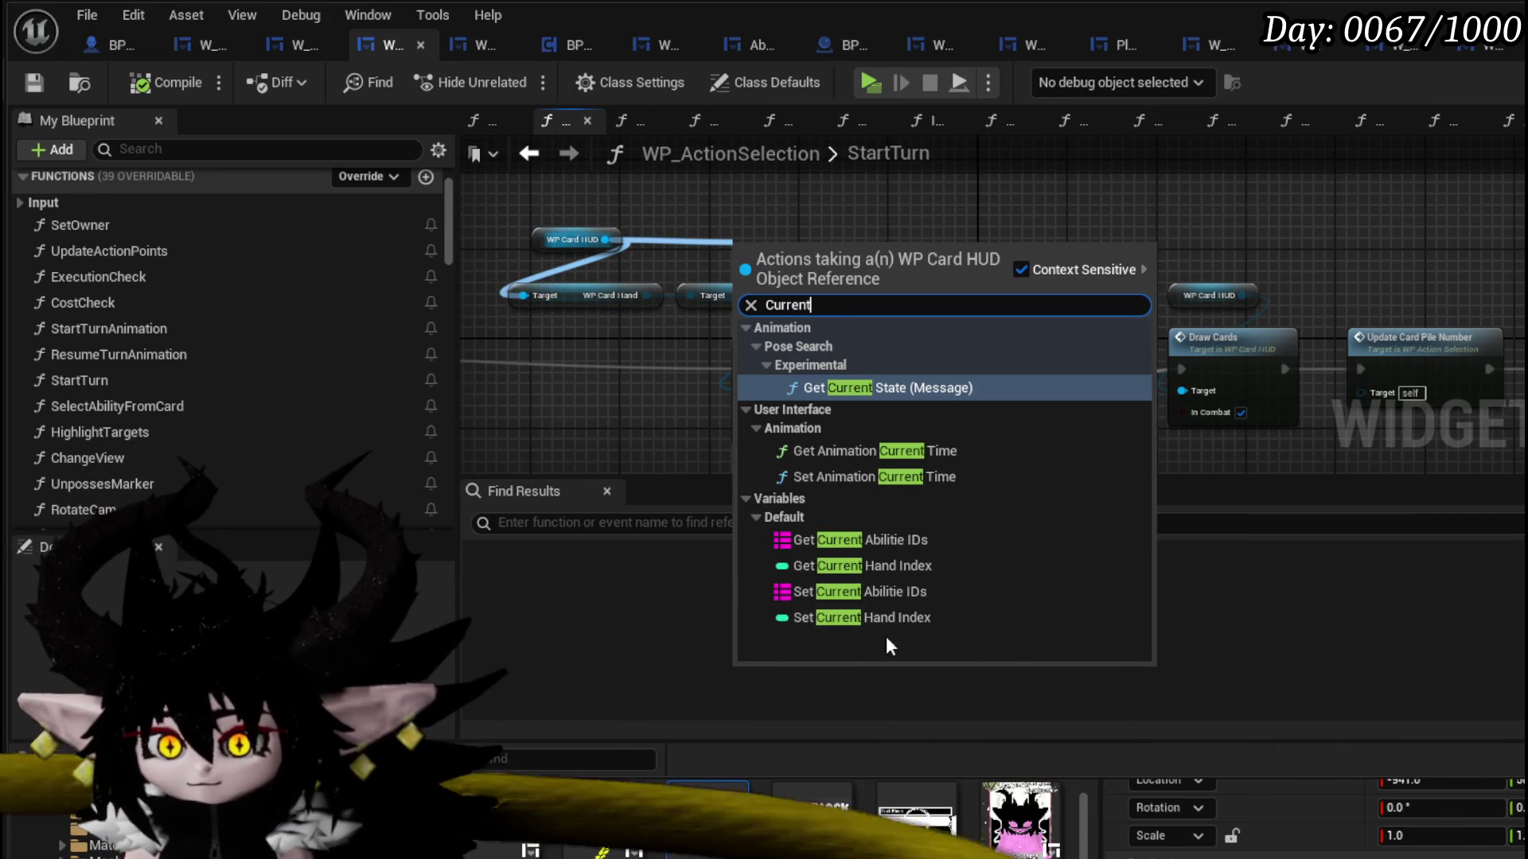
left_click(863, 617)
- Place the SET node after CLEAR, wire it into Draw Cards, and save the blueprint
mouse_move(860, 267)
left_mouse_down()
mouse_move(1067, 433)
mouse_move(1114, 390)
mouse_move(1127, 272)
left_mouse_up()
left_click_drag(1006, 245, 1023, 247)
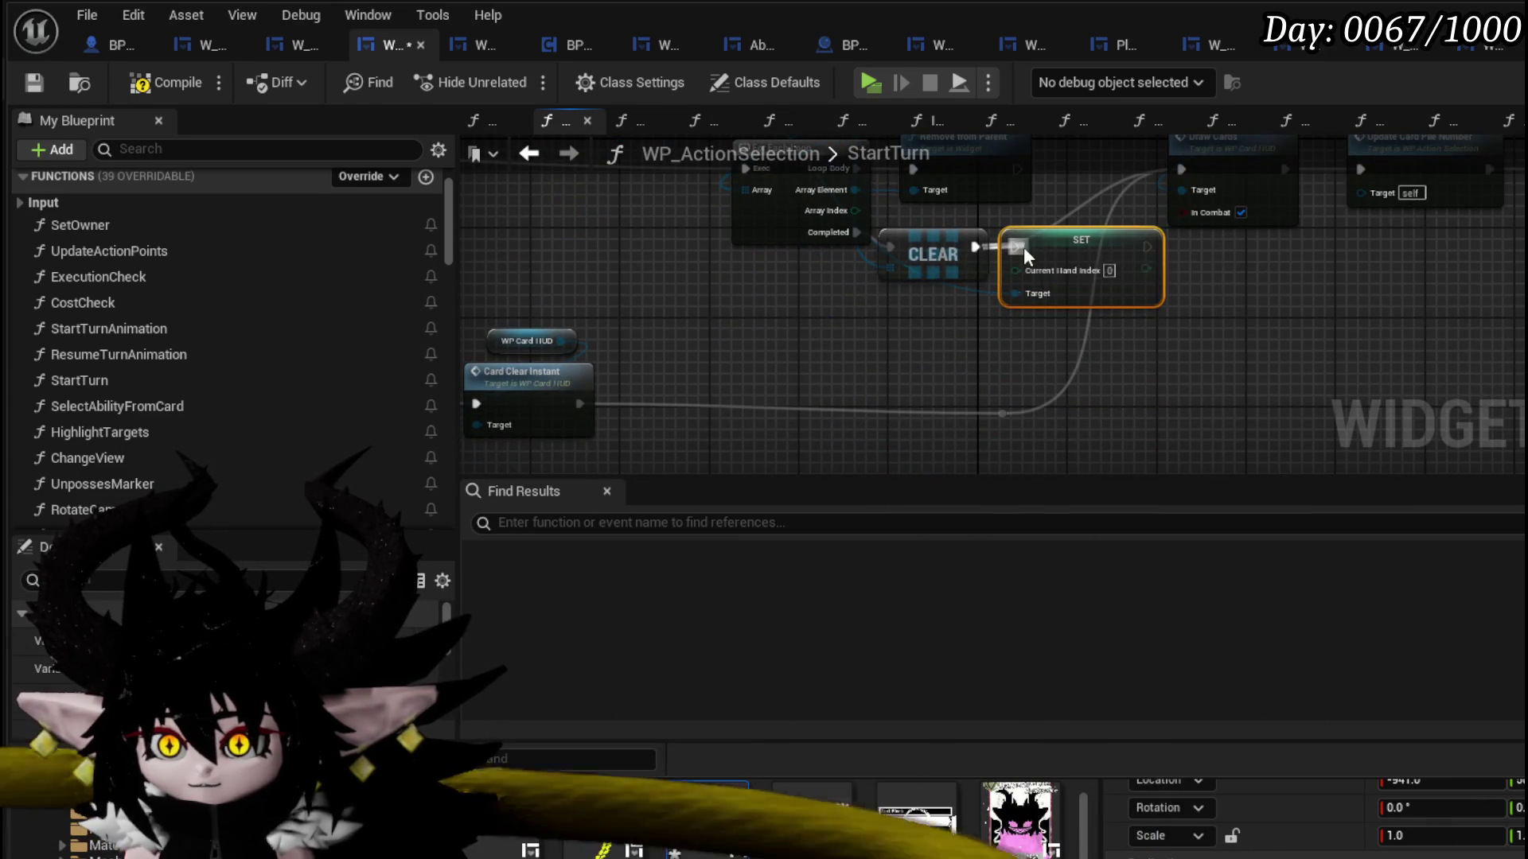
mouse_move(732, 400)
left_mouse_down()
mouse_move(1027, 226)
mouse_move(848, 250)
left_mouse_up()
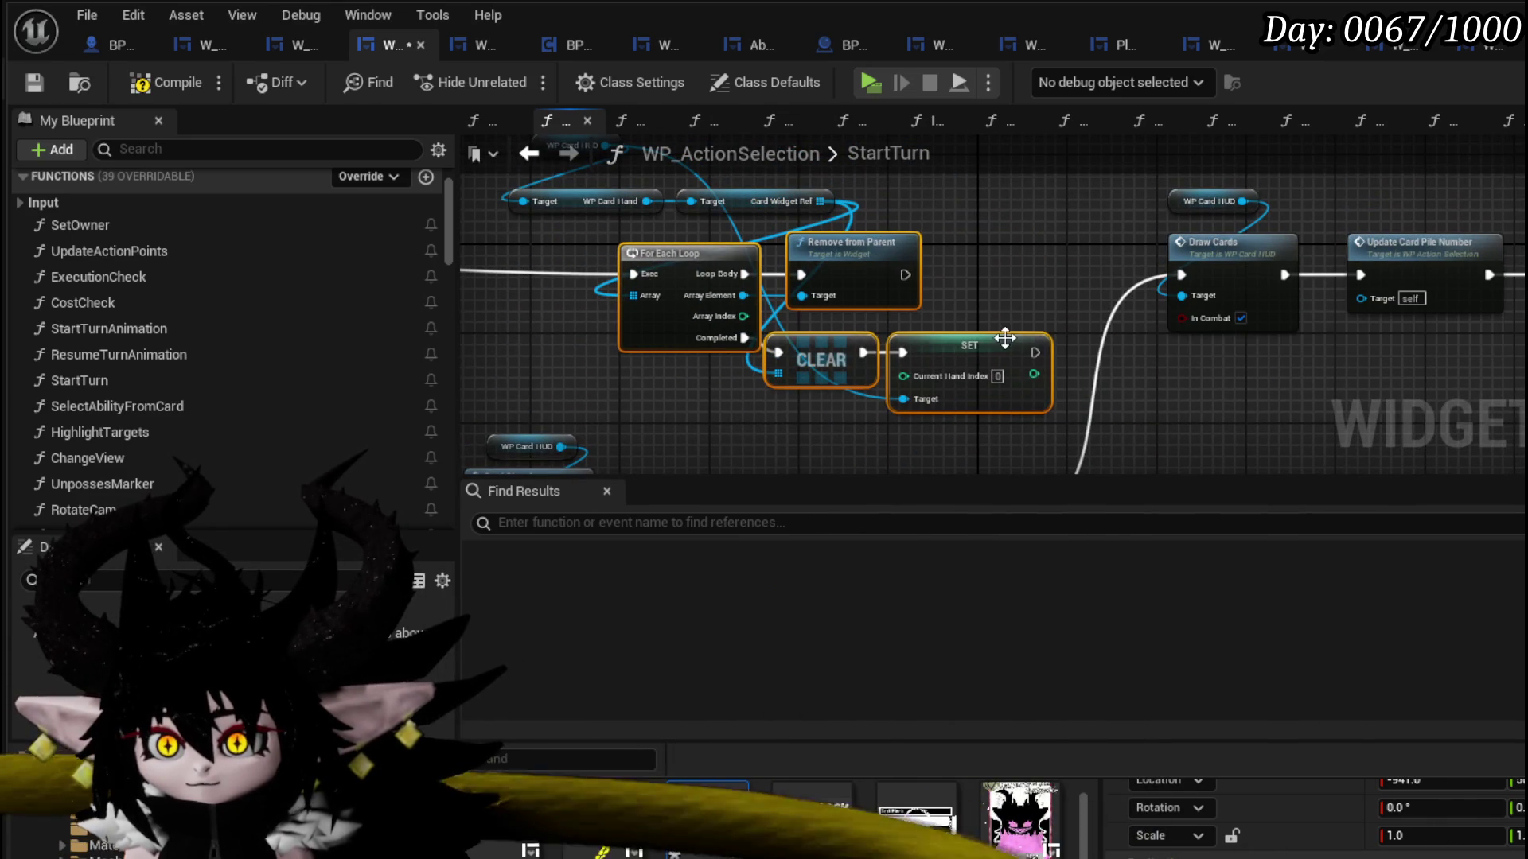
left_click_drag(1176, 280, 1178, 278)
left_click(1097, 259)
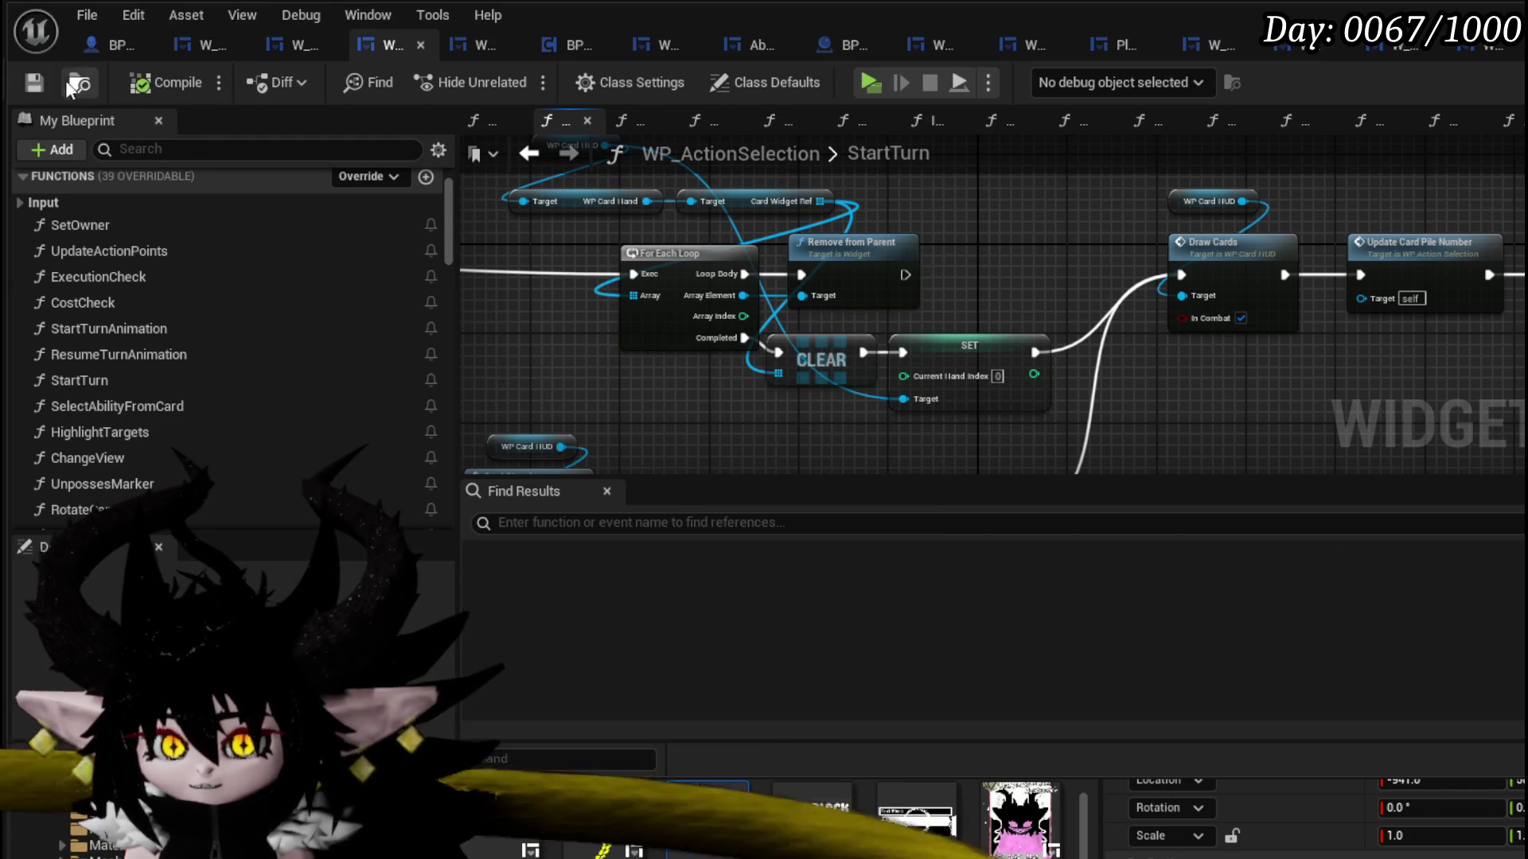
key("ctrl+s")
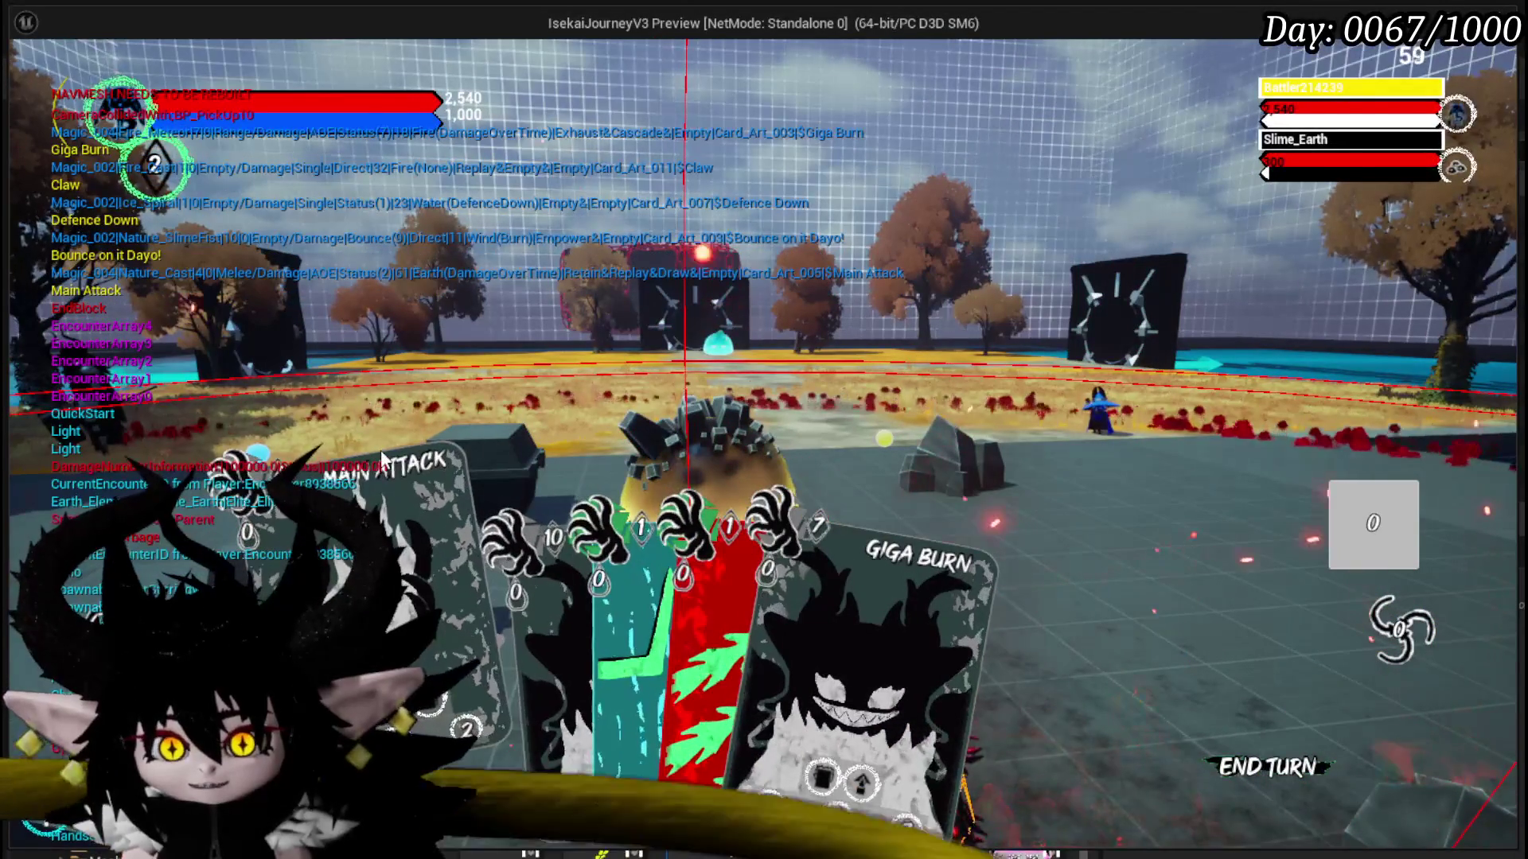
- Play the Main Attack card against Slime_Earth, walk the character around, then stop the session
left_click(382, 457)
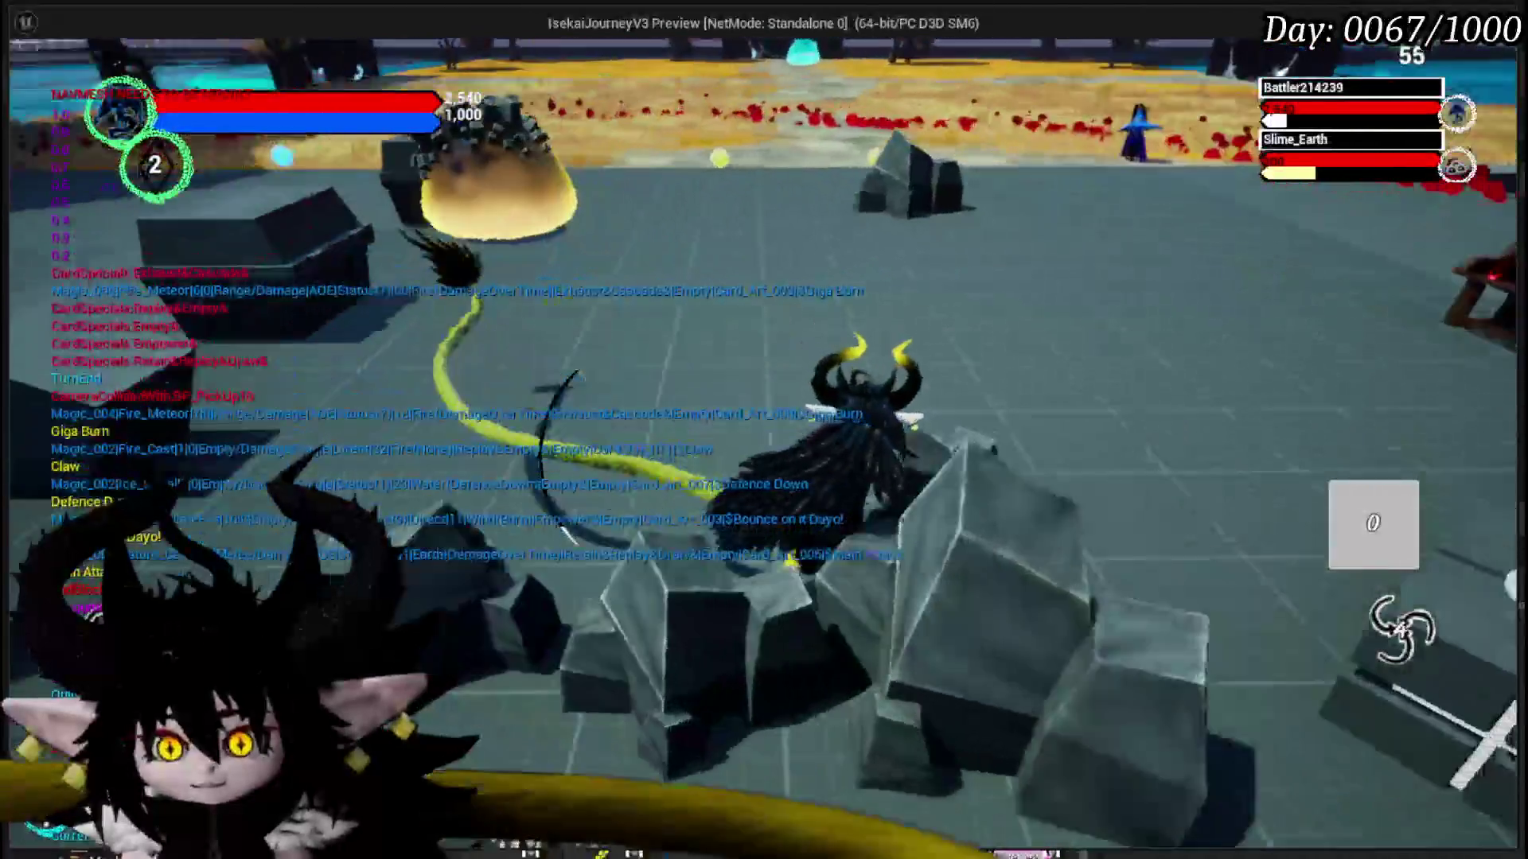
key("w")
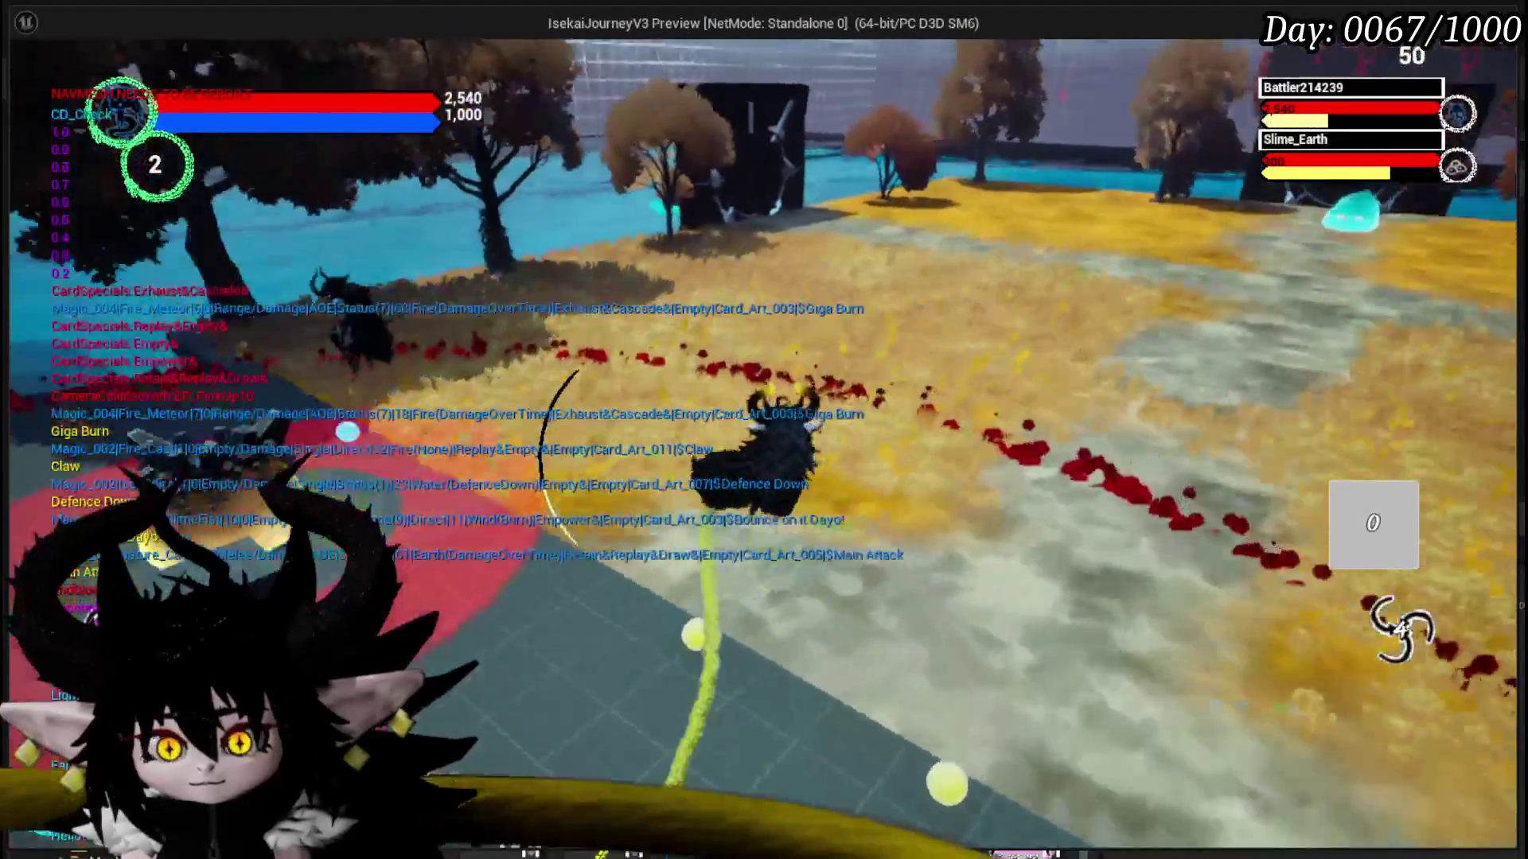
key("w")
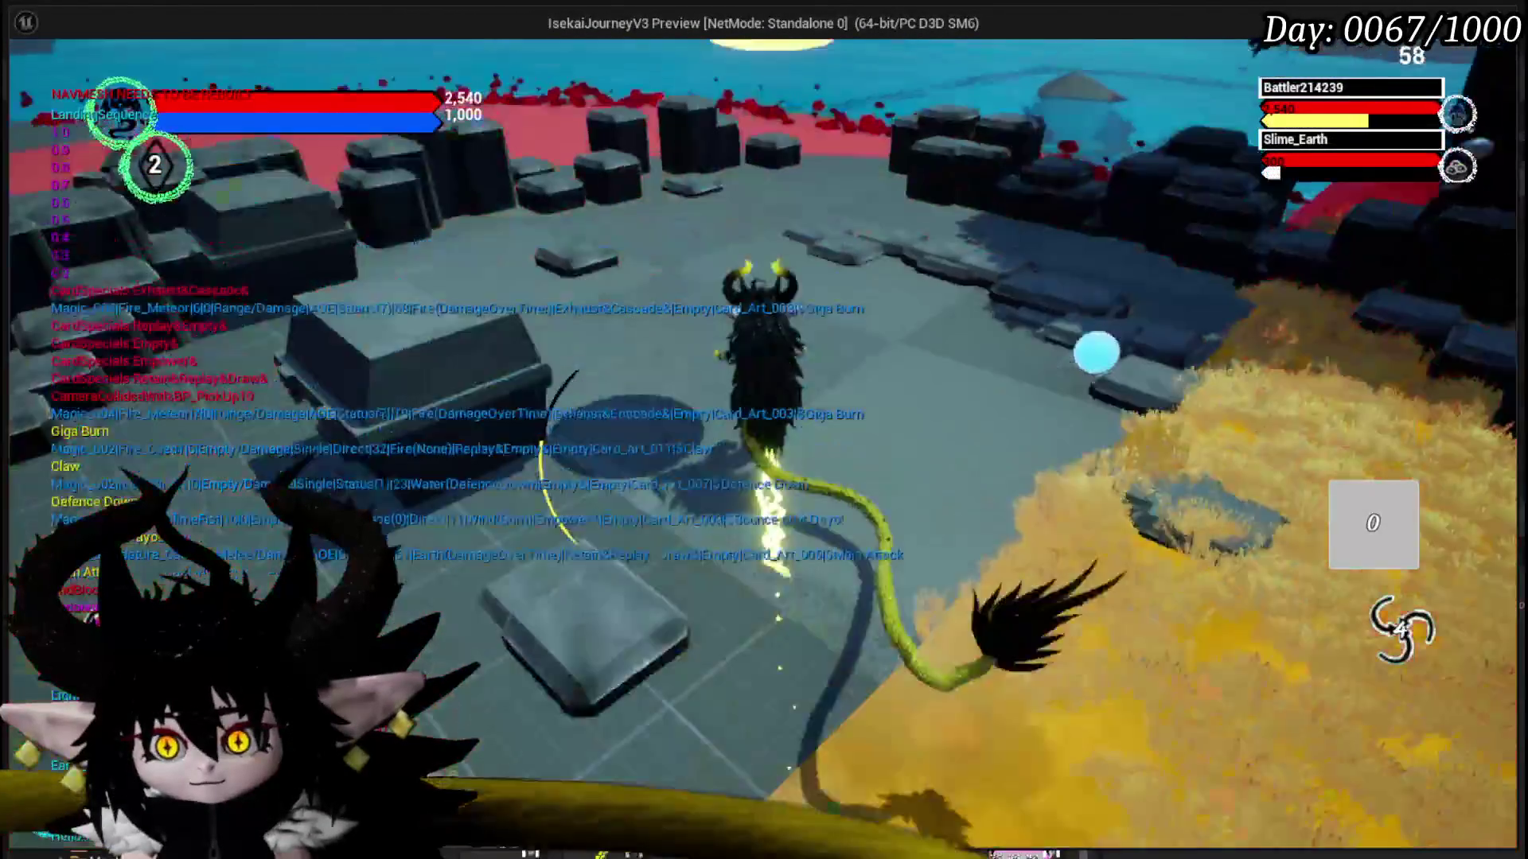
key("w")
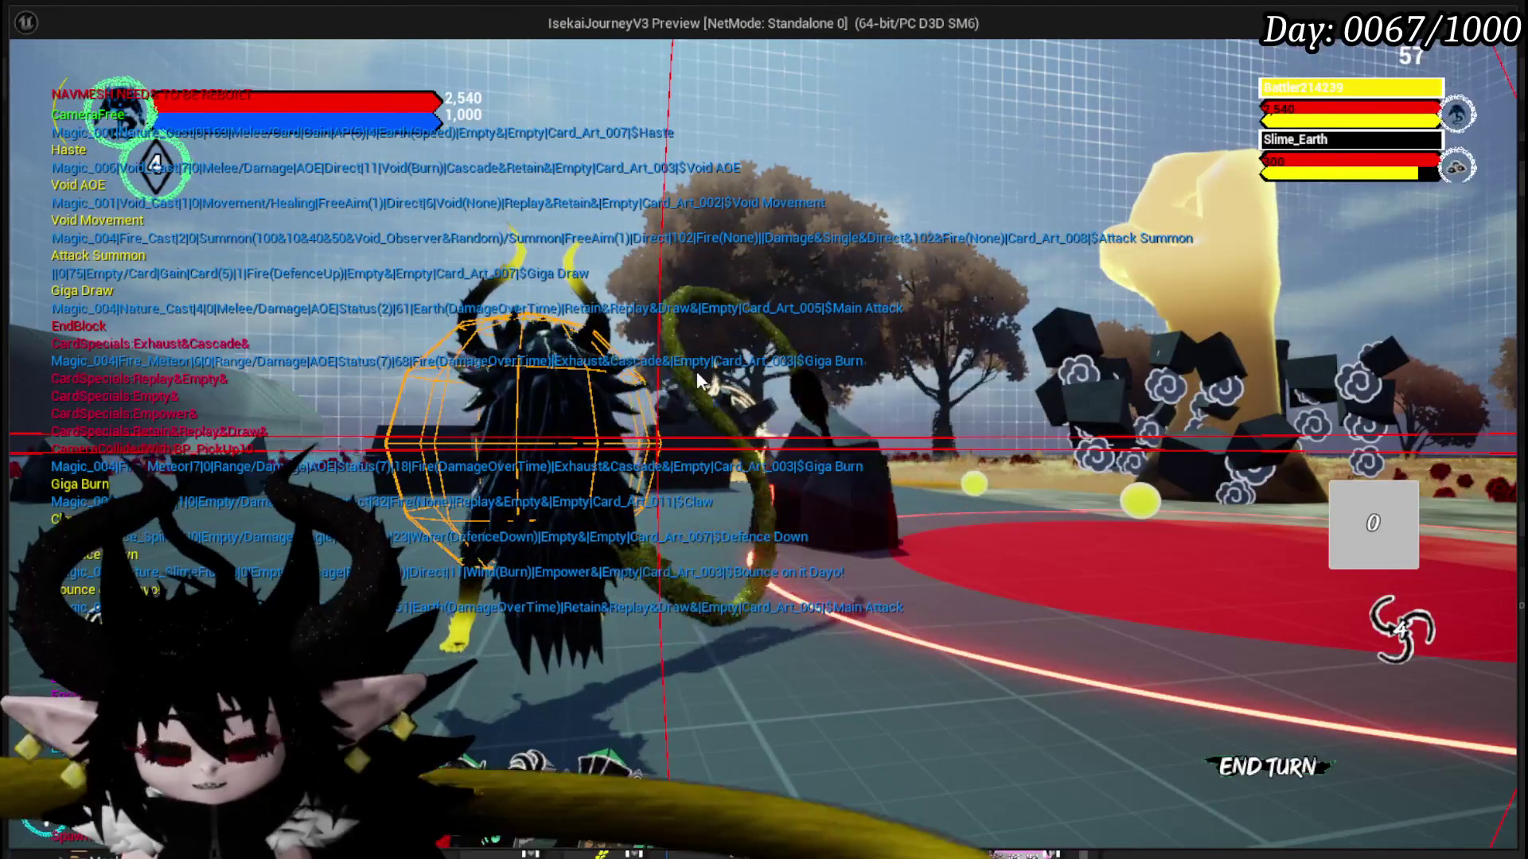
key("Escape")
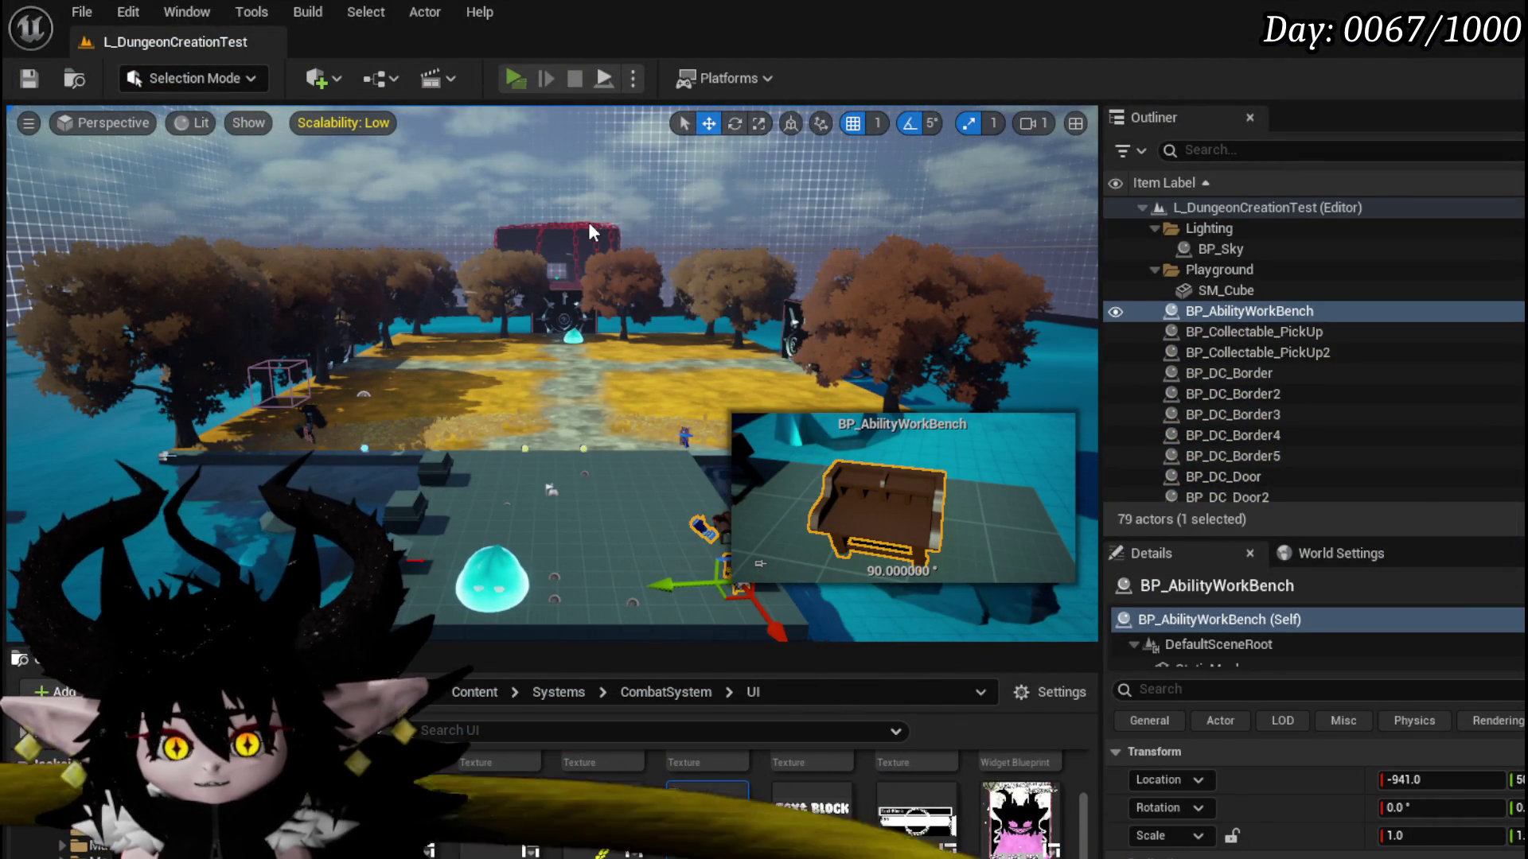
- Launch the preview, cast a spell at the slime to enter the card battle, then stop
key("alt+p")
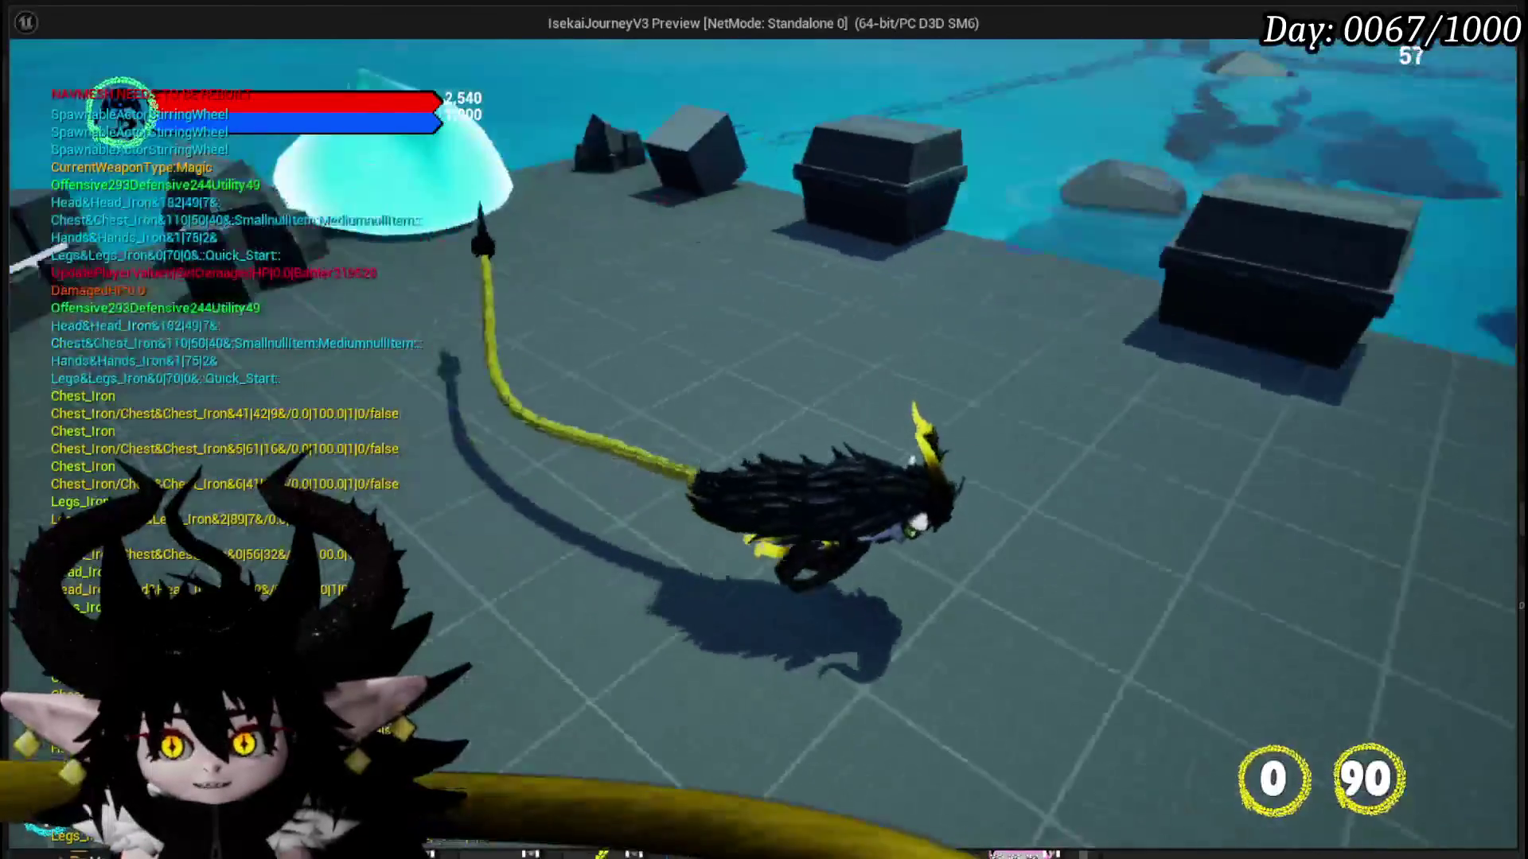
key("e")
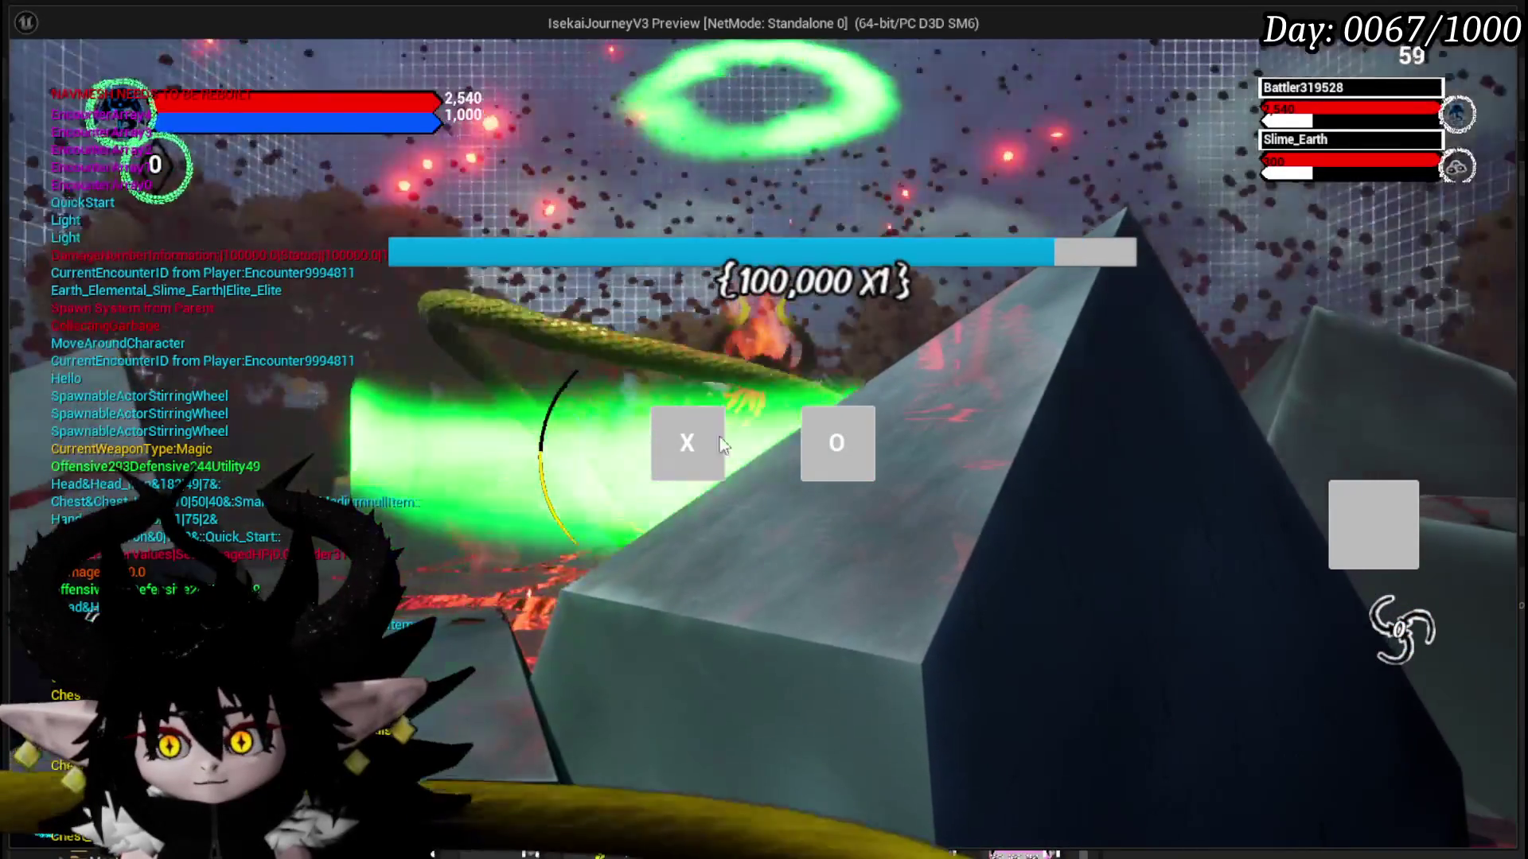
left_click(720, 439)
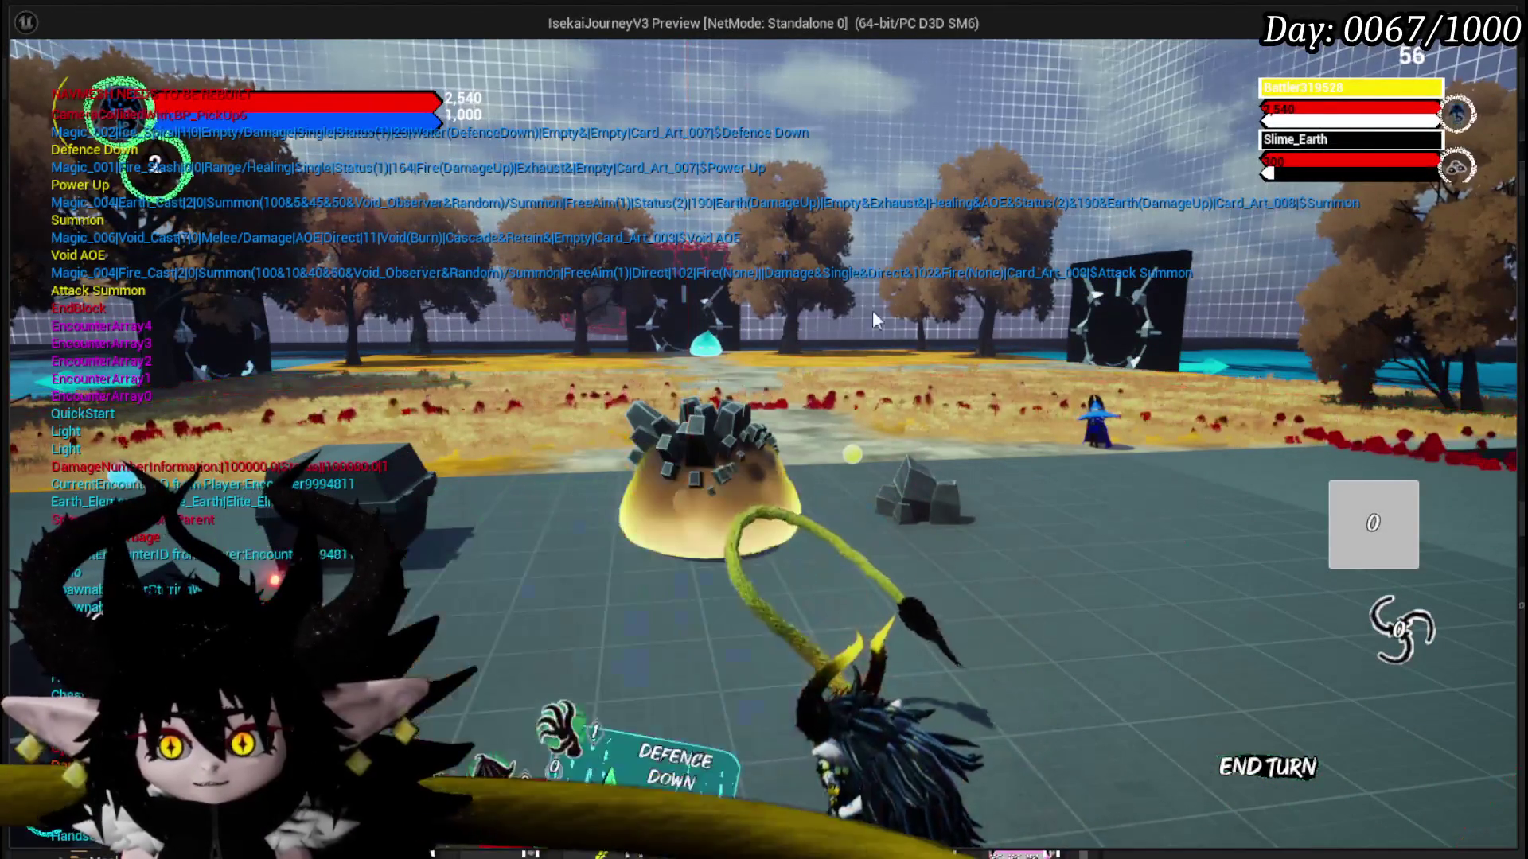
key("Escape")
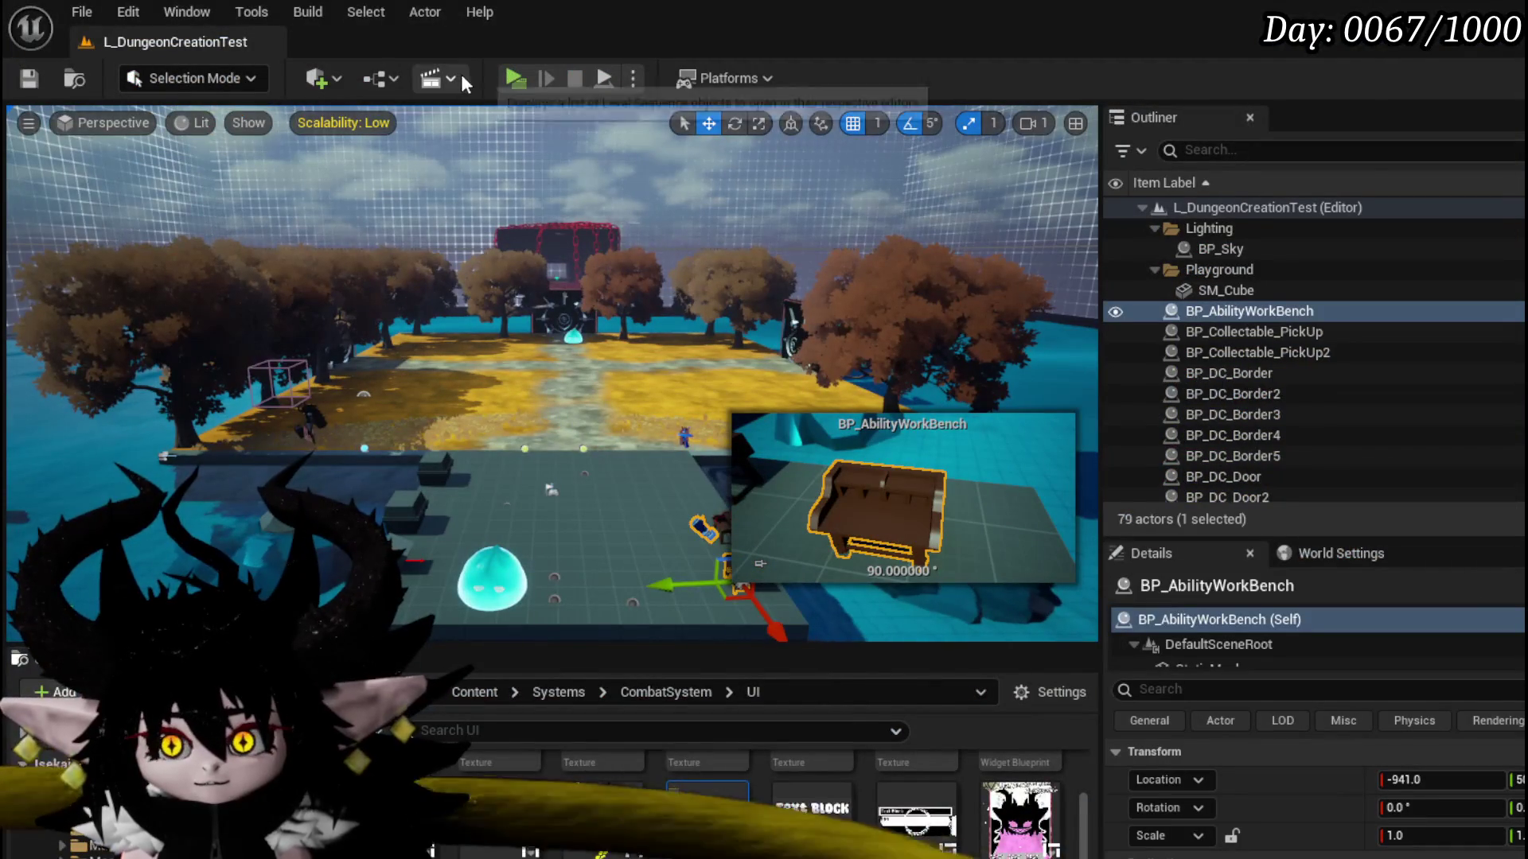
- Relaunch the preview, engage the slime, play the Giga Draw card, then stop the session
left_click(513, 84)
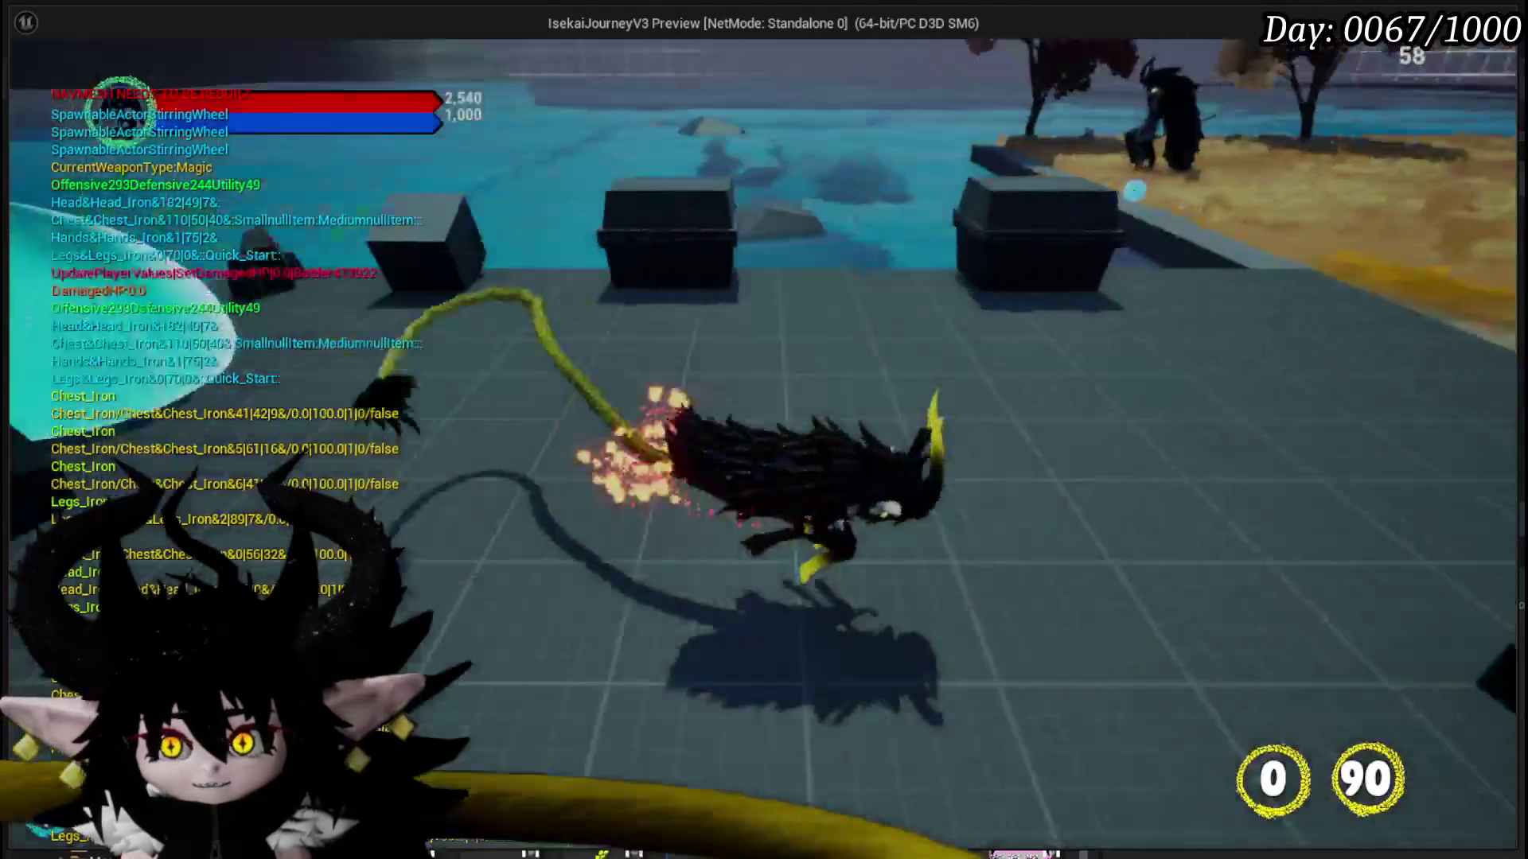
key("w")
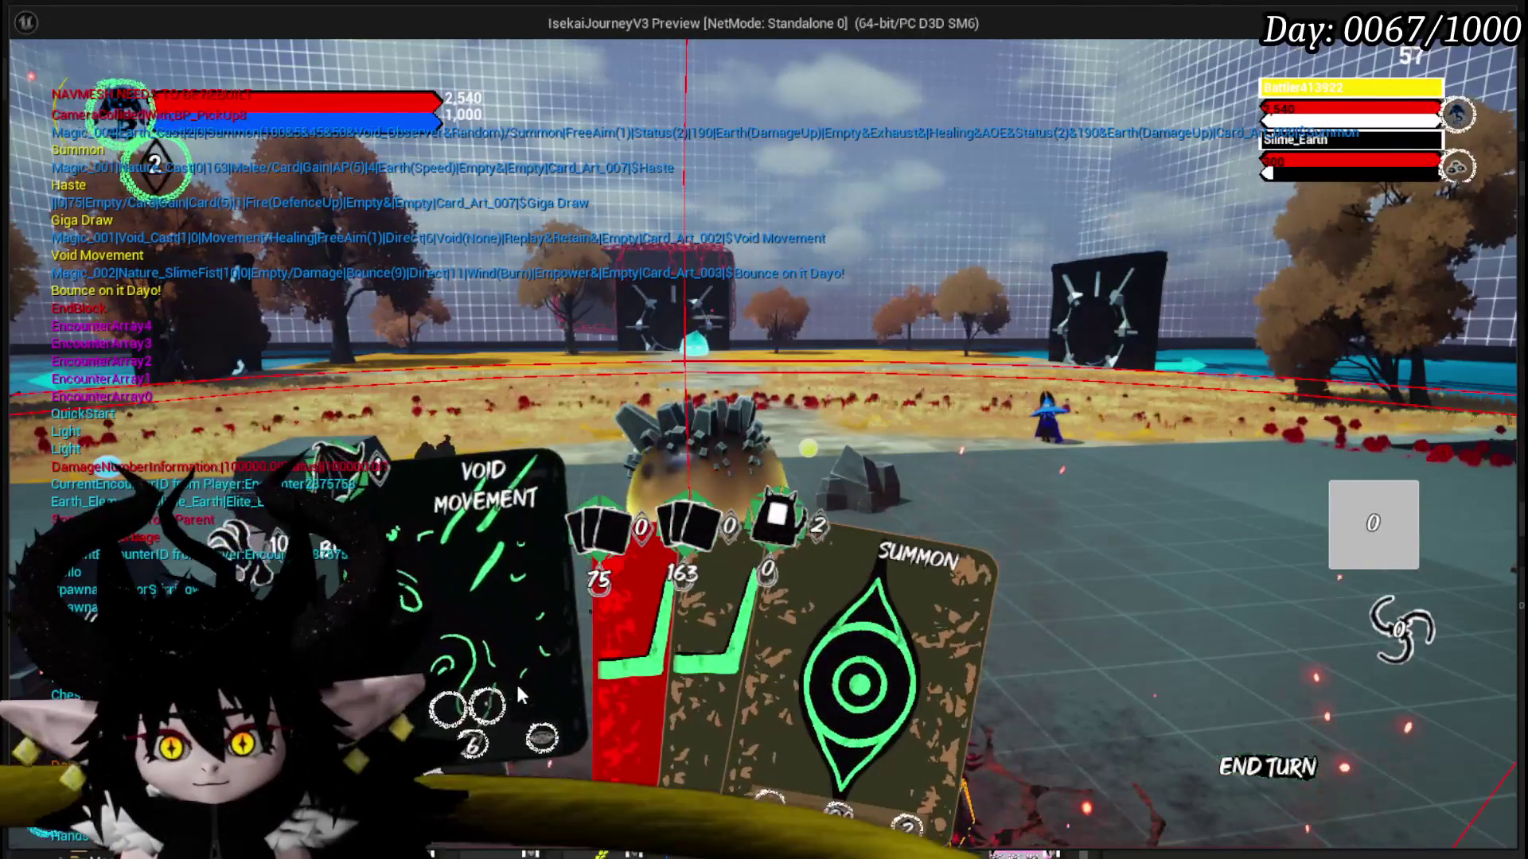
left_click_drag(600, 679, 598, 352)
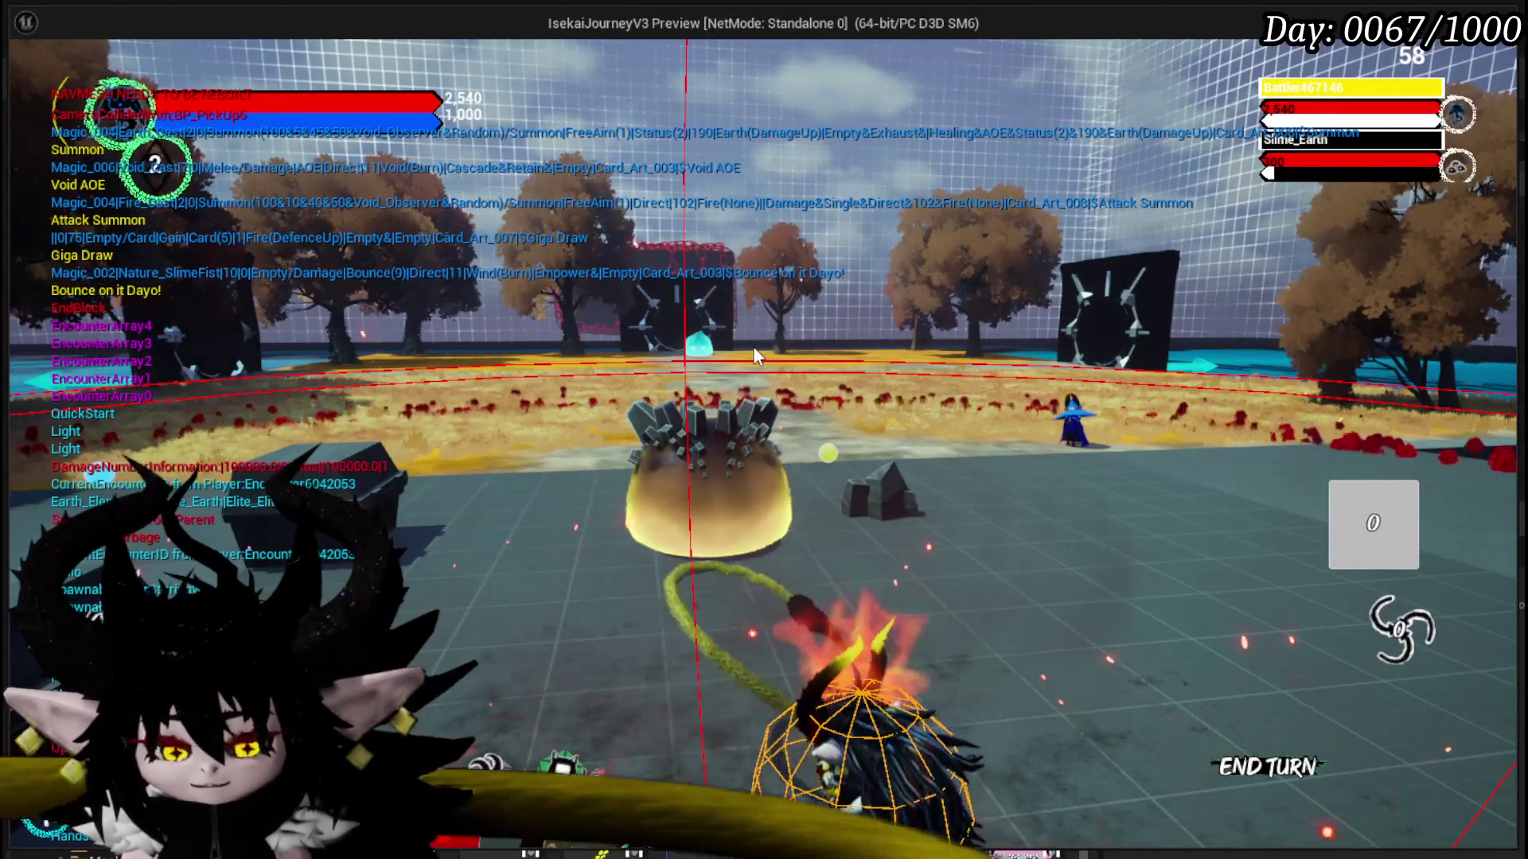
key("alt+Tab")
key("Escape")
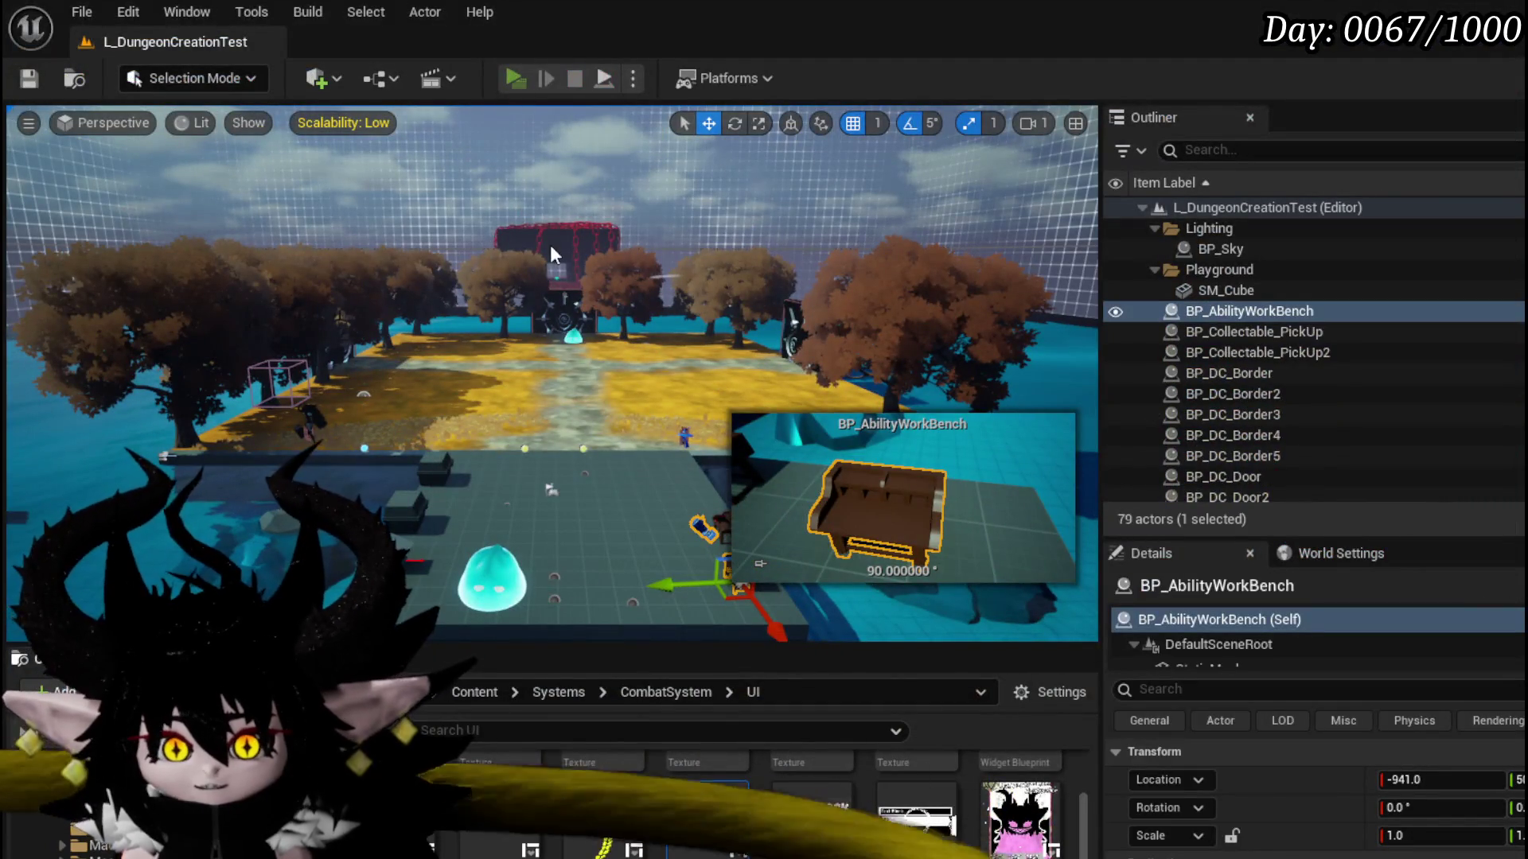
- Start the preview again, cast a fire spell to enter battle, close it and relaunch
key("alt+p")
key("1")
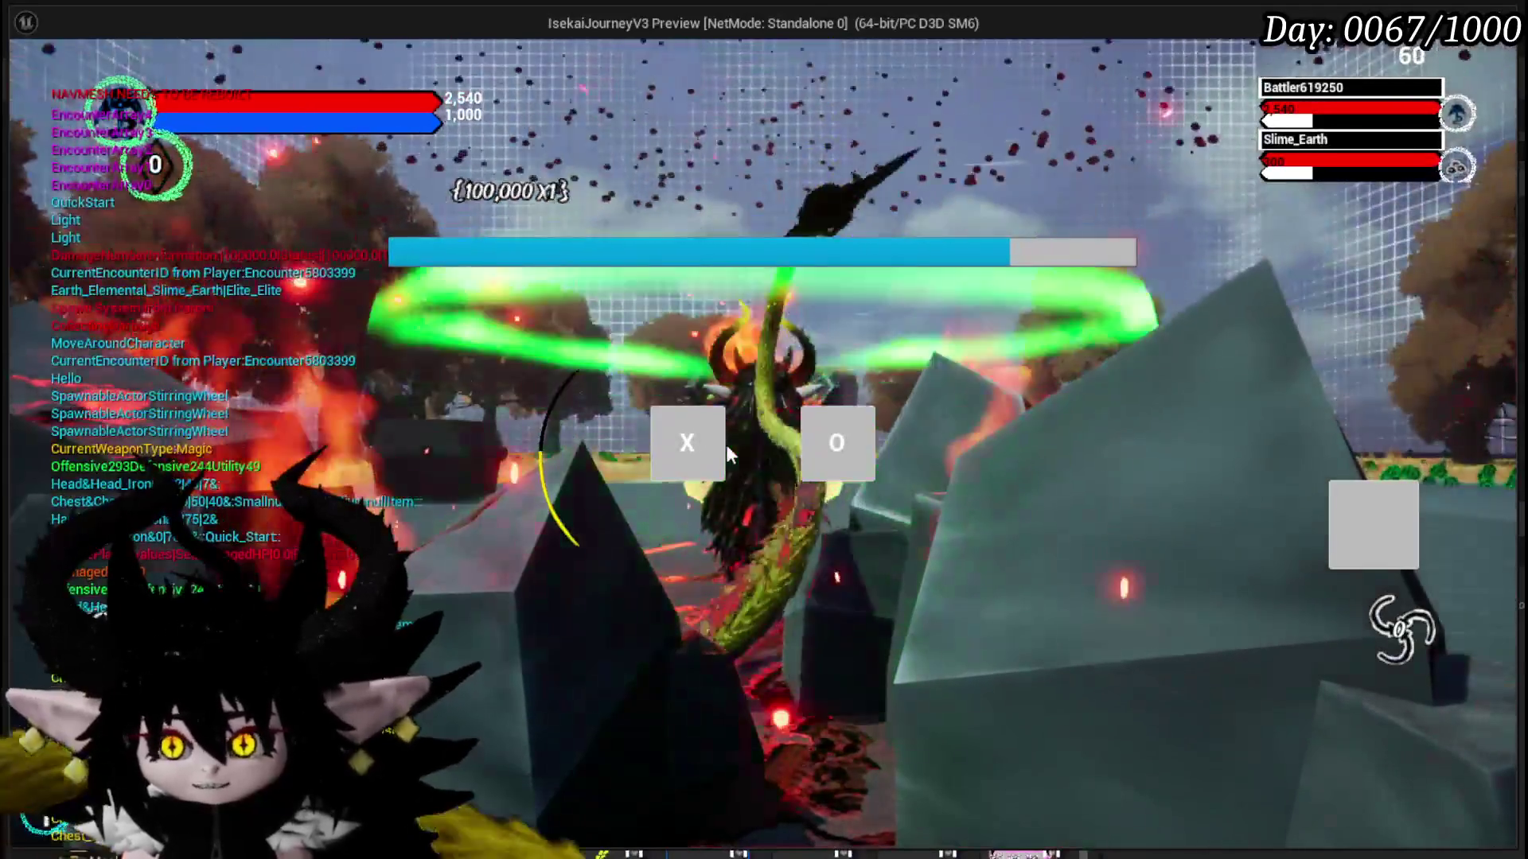
left_click(721, 449)
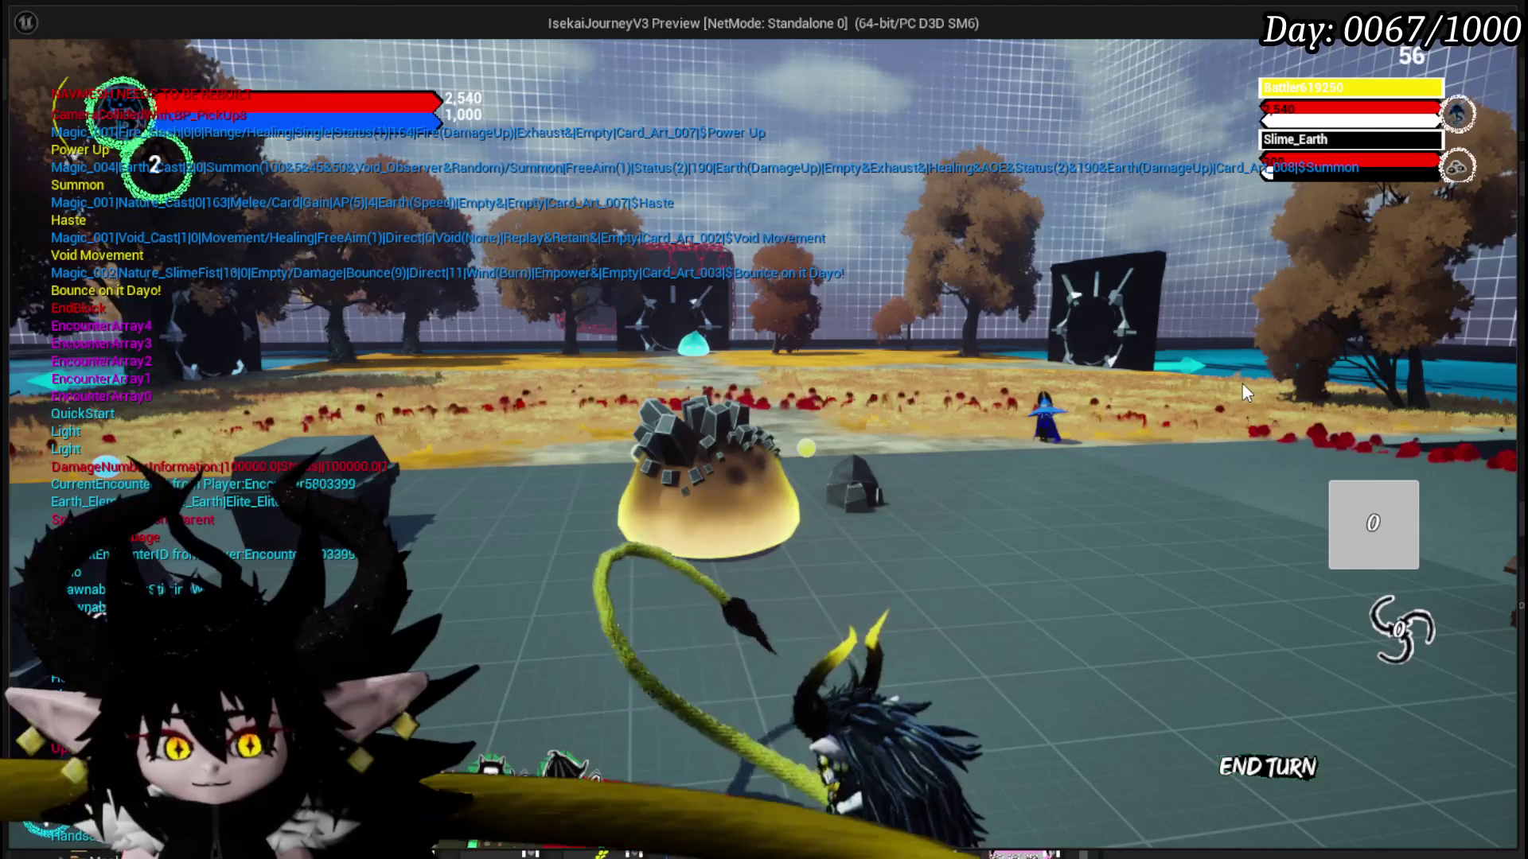
key("Escape")
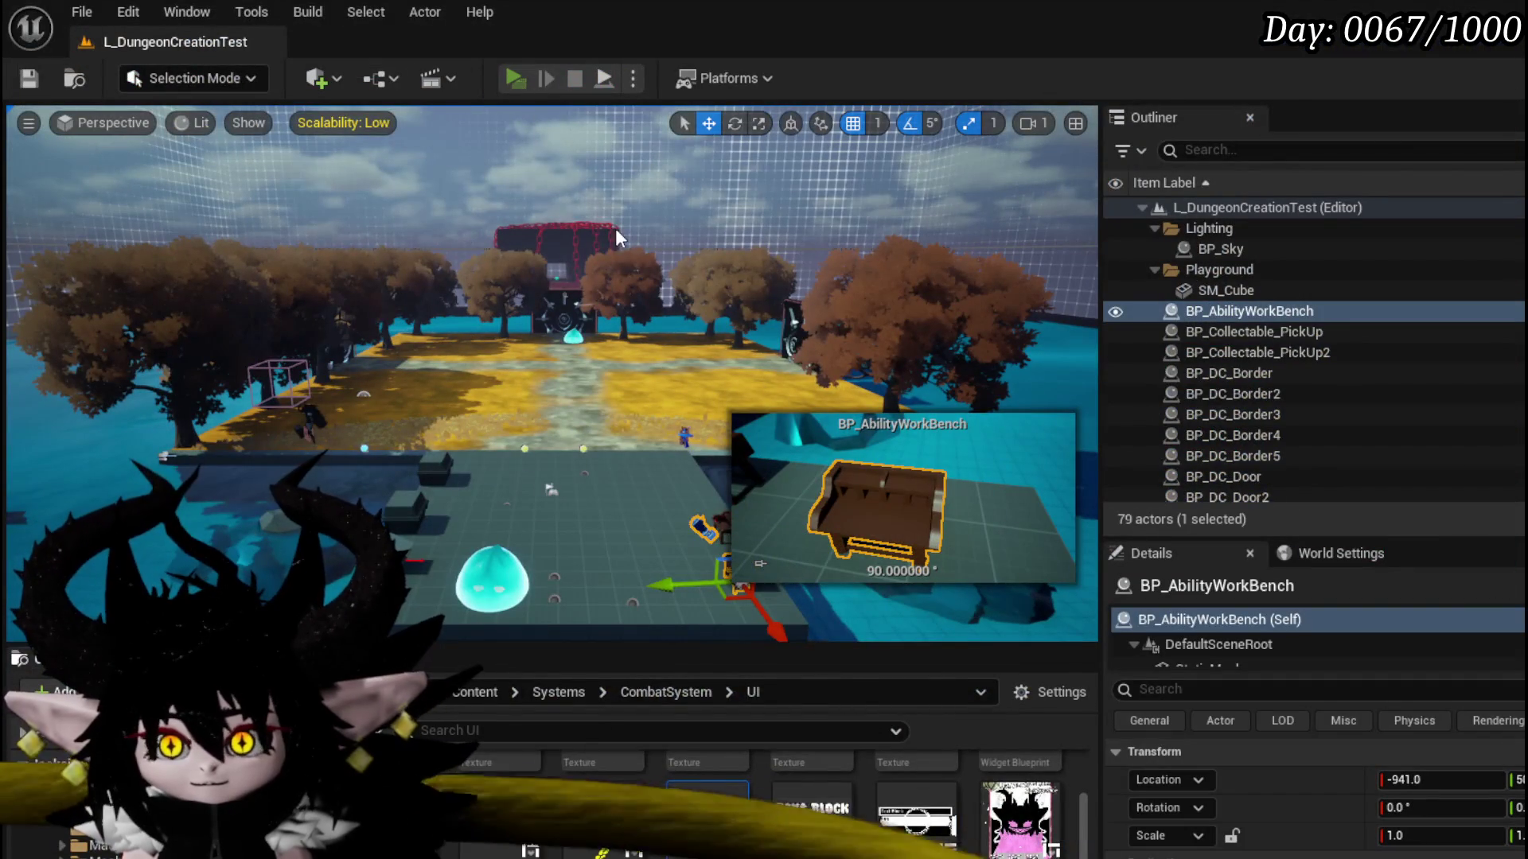
key("alt+p")
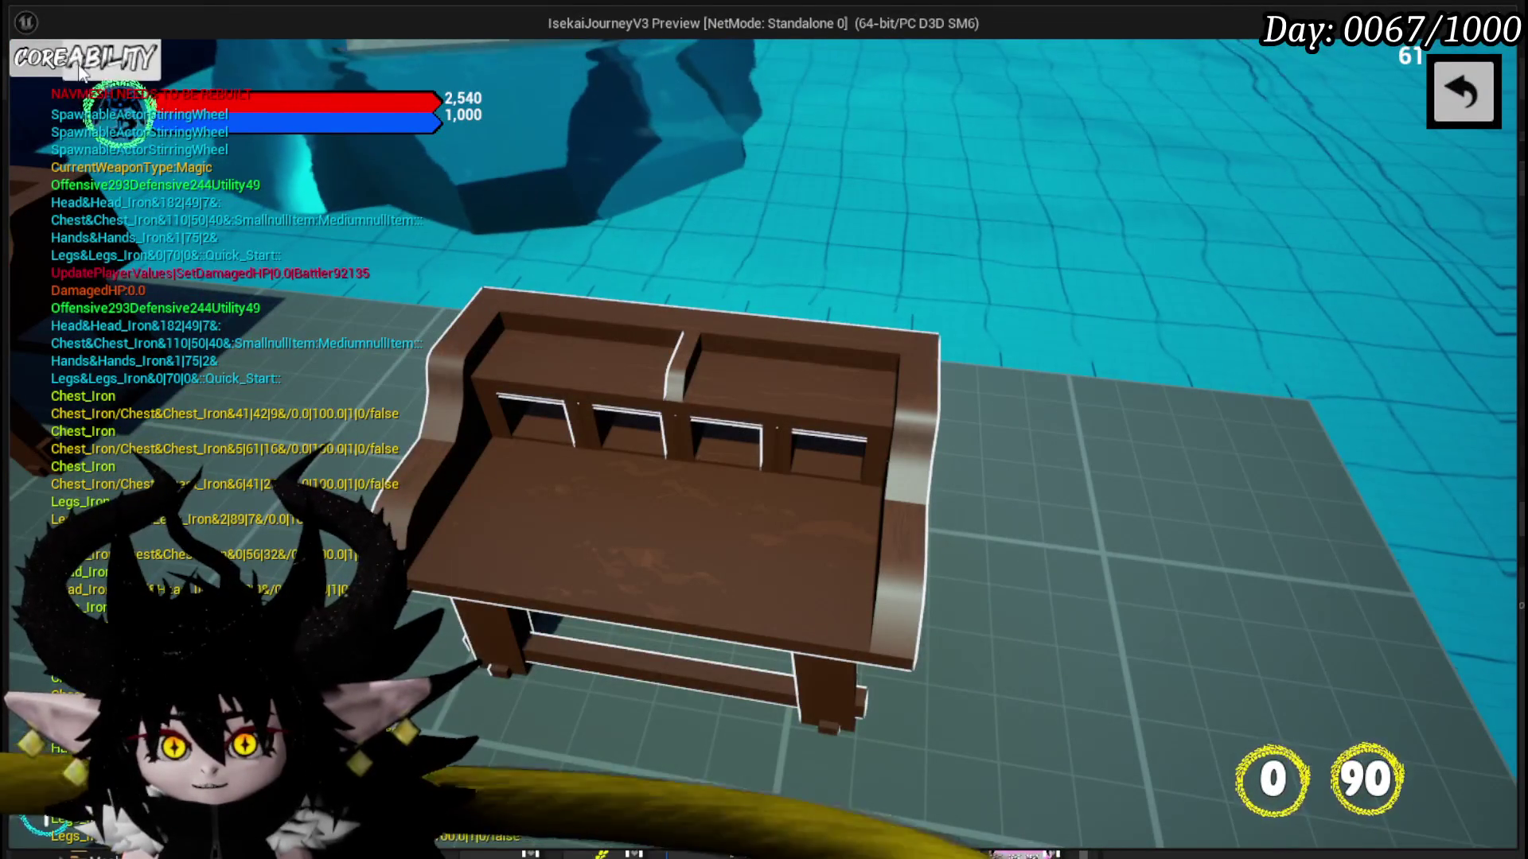
- Open the Chura Main core deck and change the Bounce on it Dayo! card's special effect
left_click(113, 64)
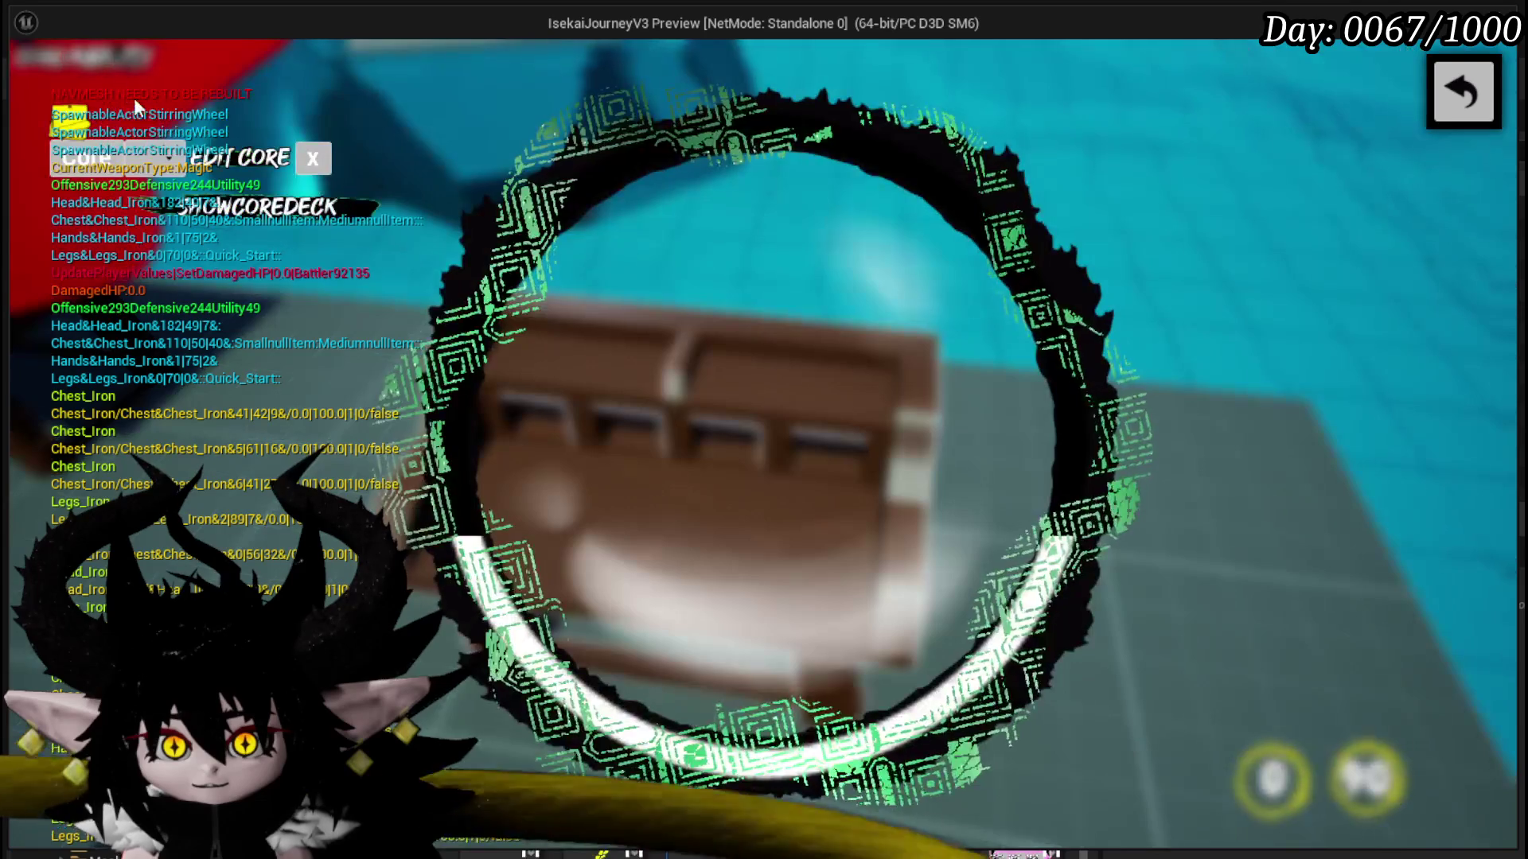
left_click(176, 204)
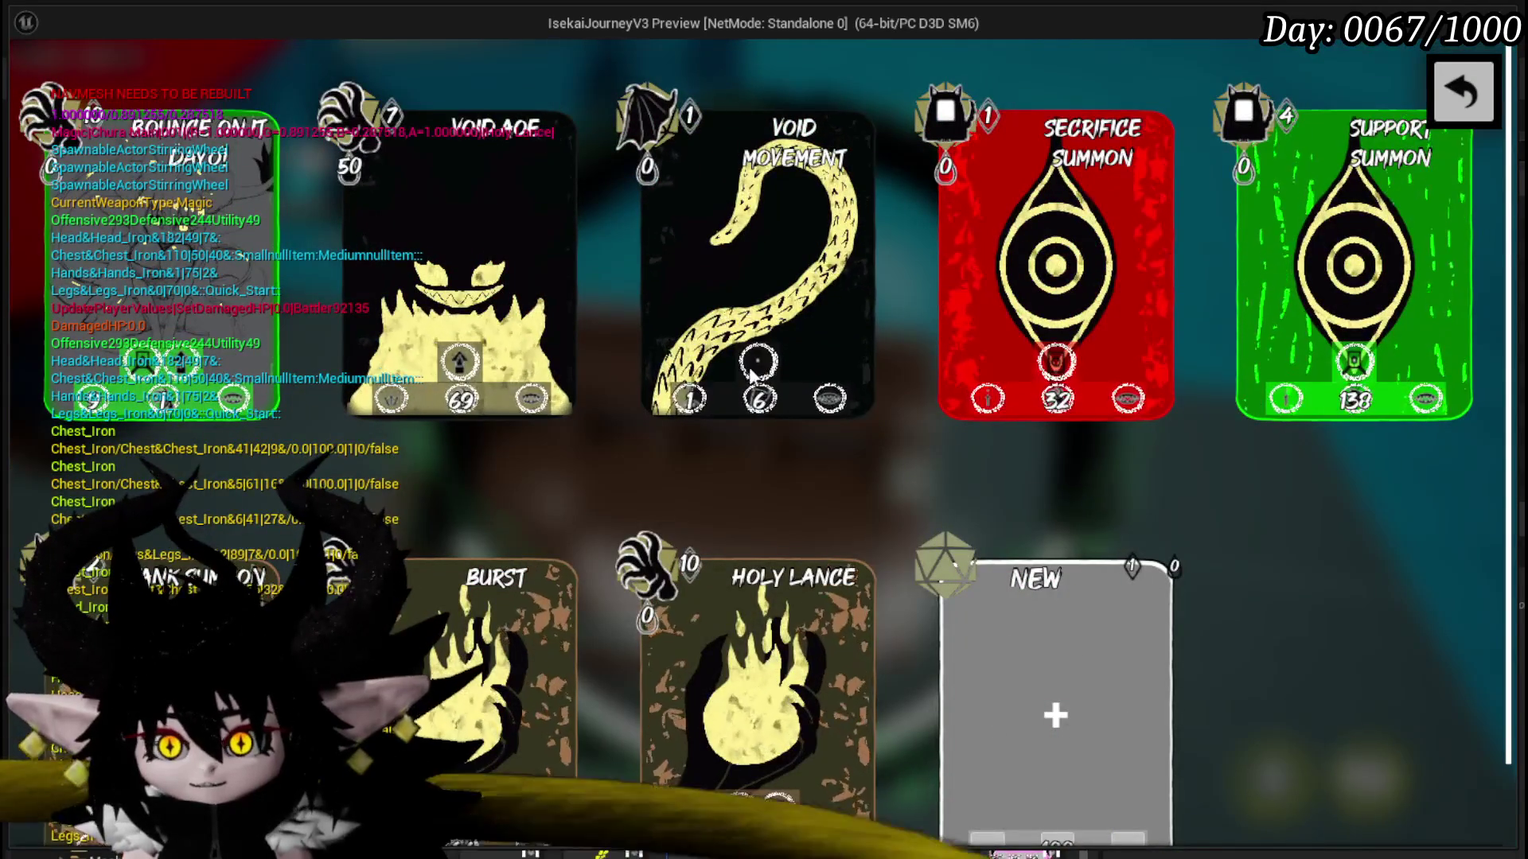
left_click(137, 271)
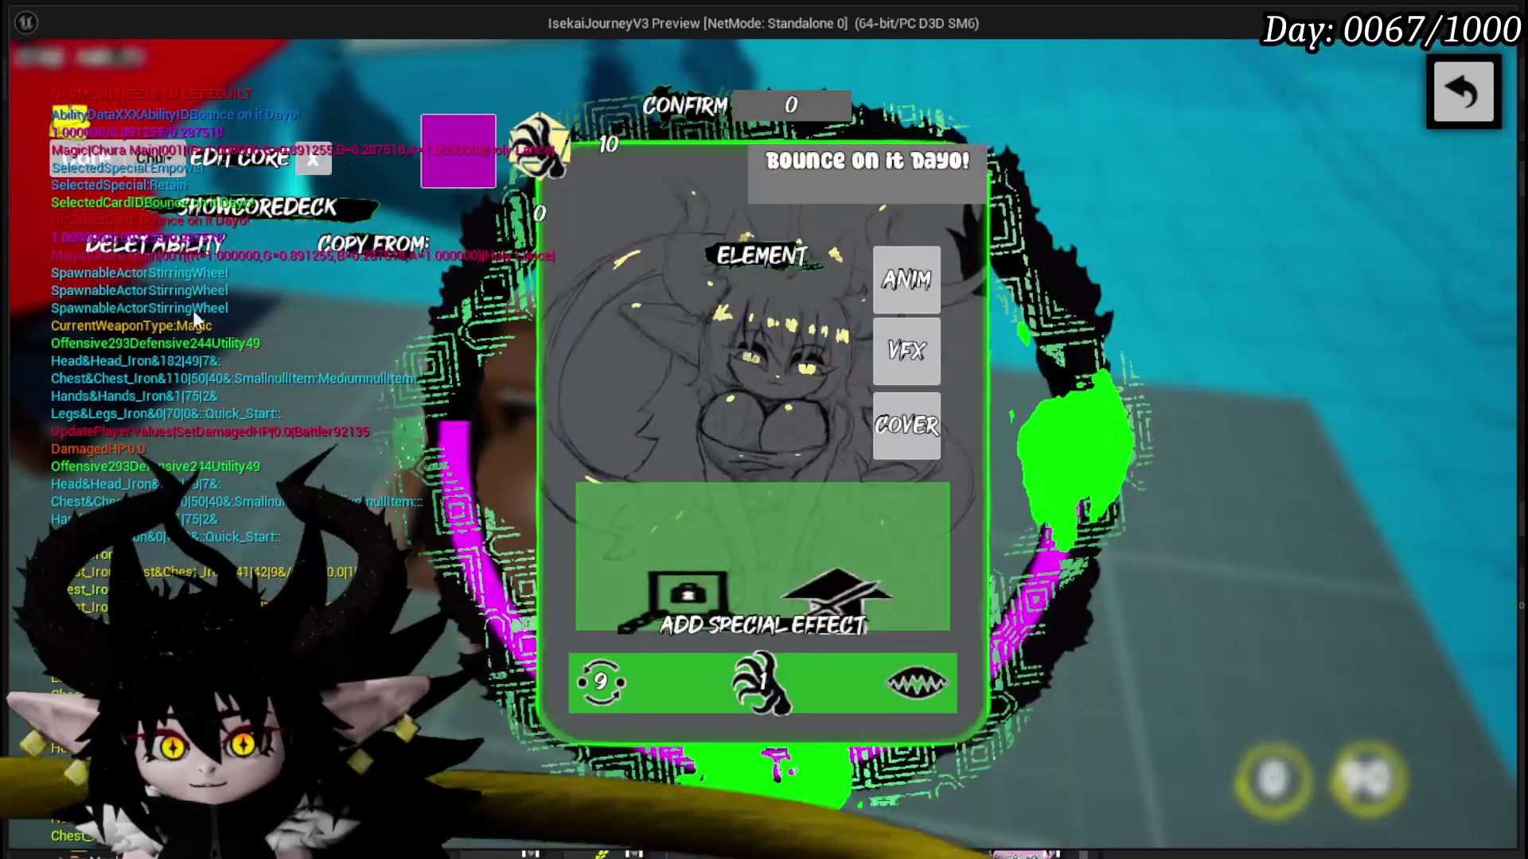
mouse_move(668, 594)
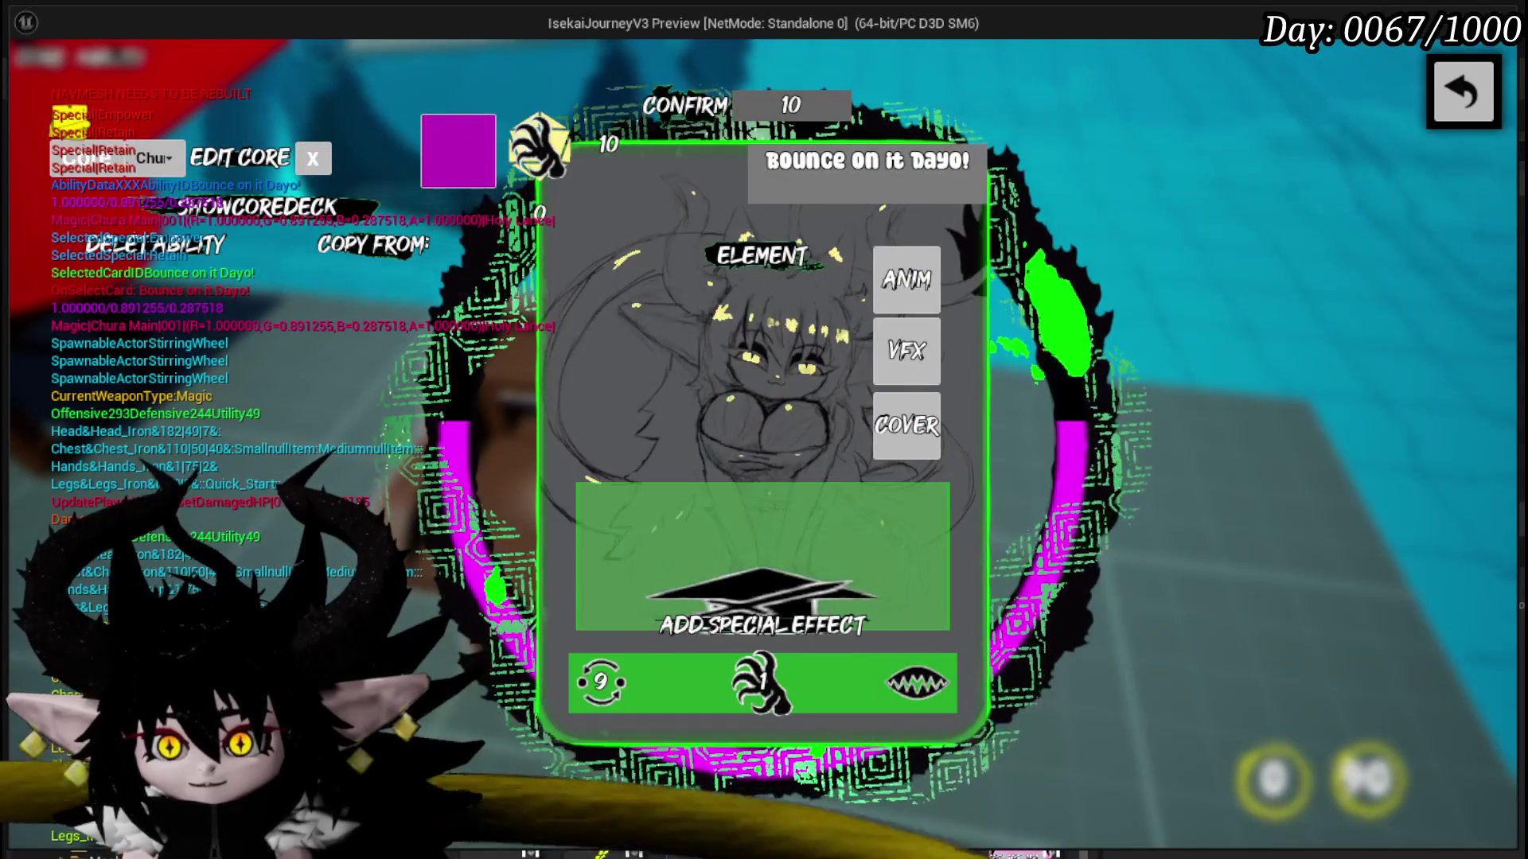
left_click(672, 100)
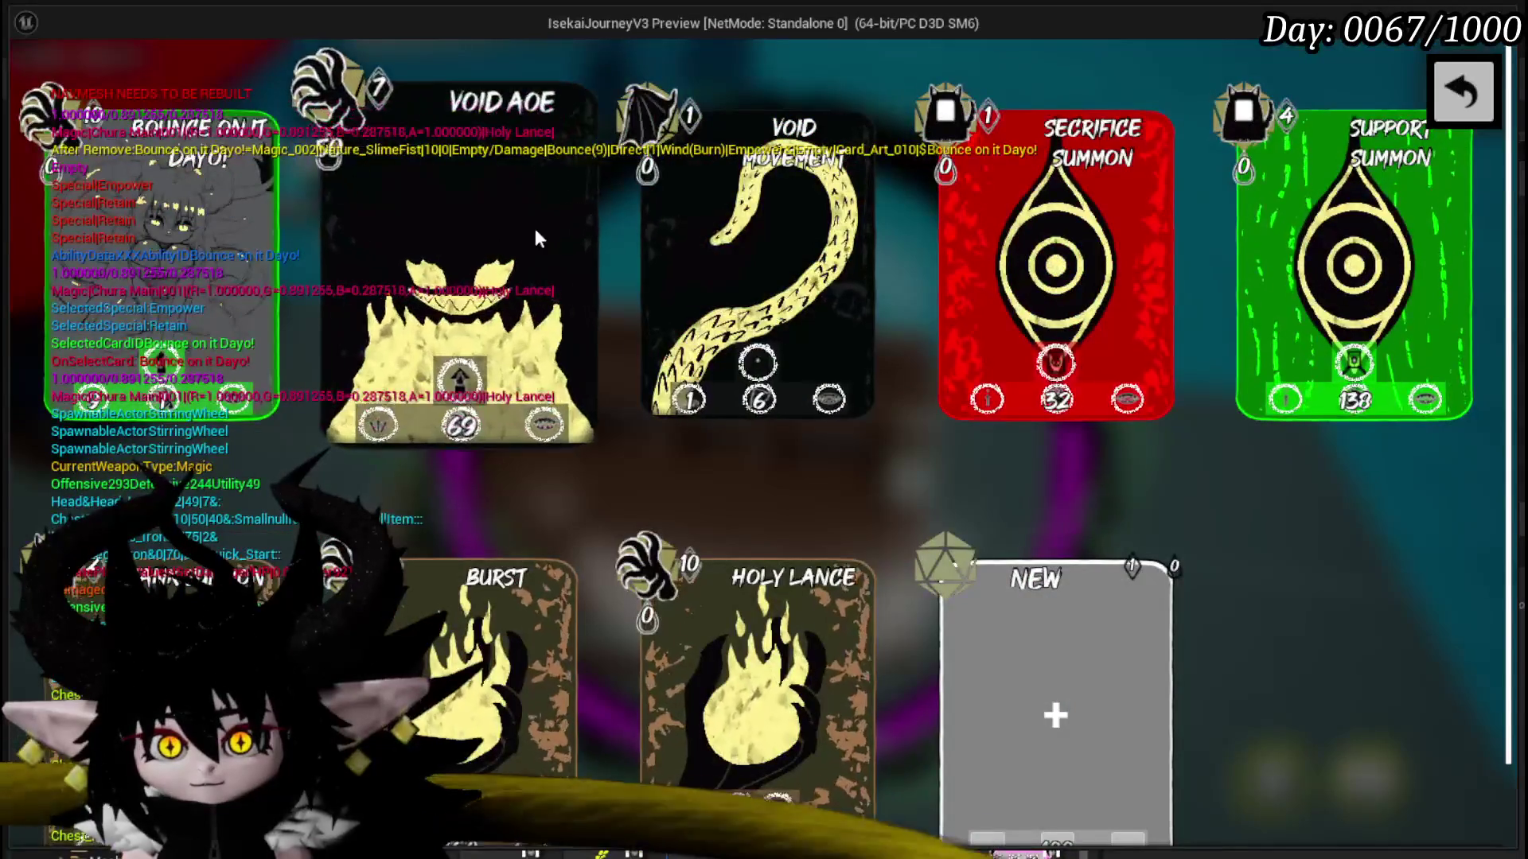
- Change the Void Movement card's special effect, then reopen the deck and scroll down to Holy Lance
left_click(709, 257)
mouse_move(710, 585)
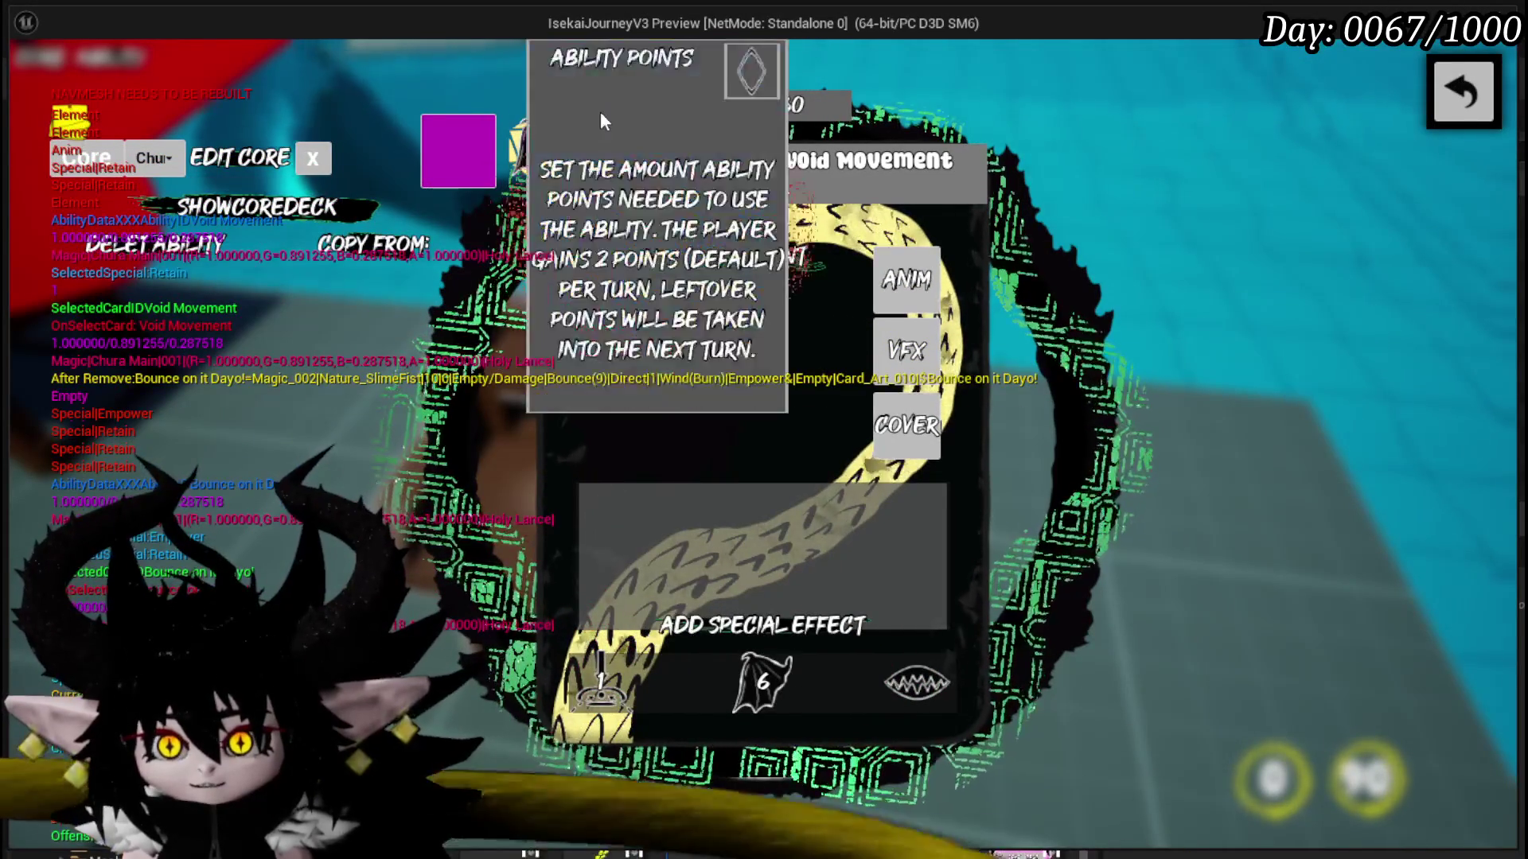
left_click(700, 105)
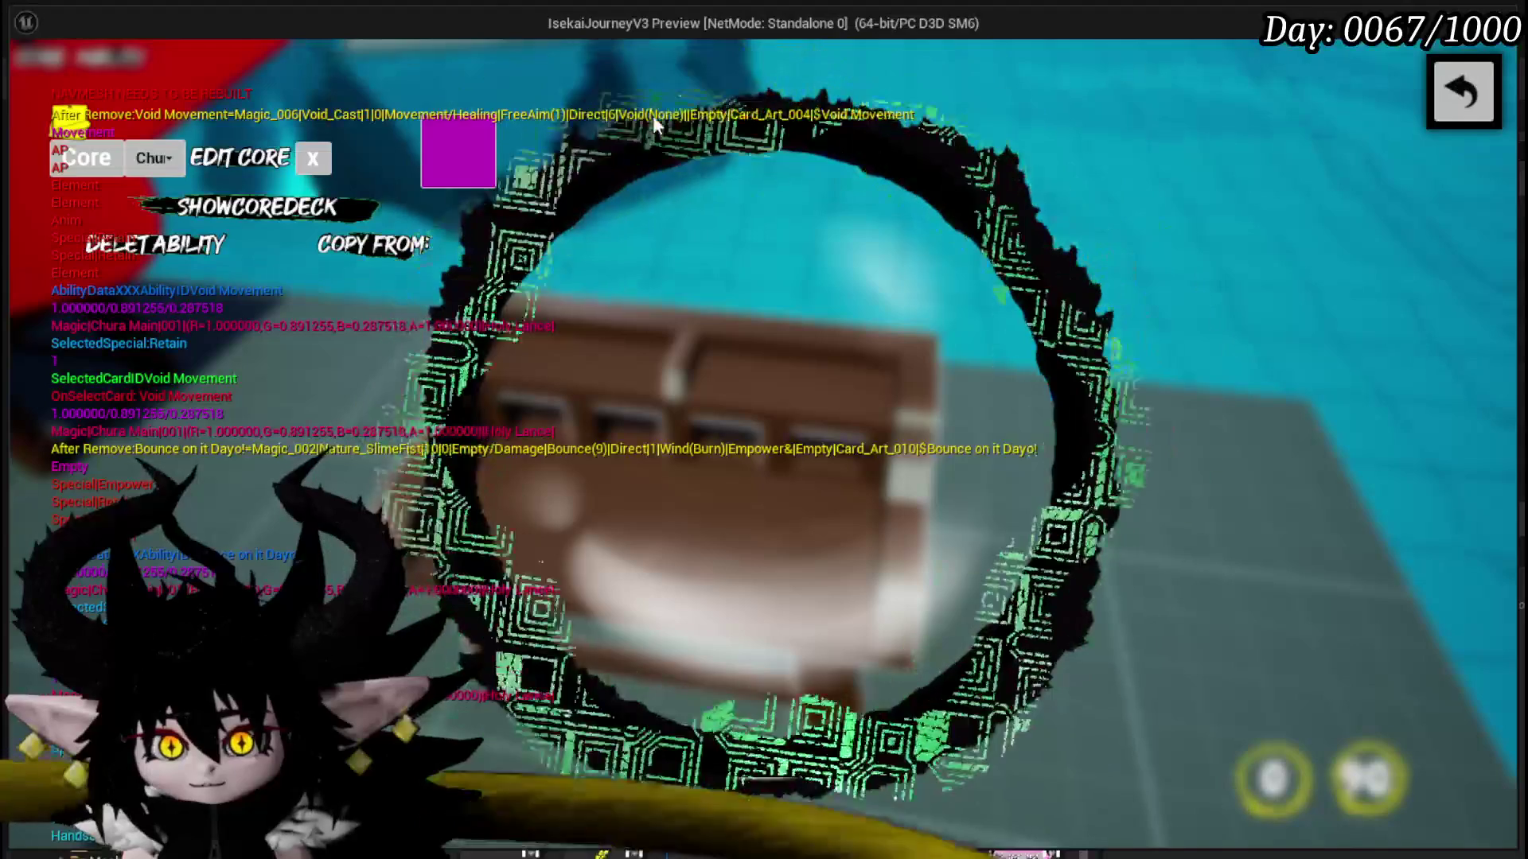
left_click(288, 214)
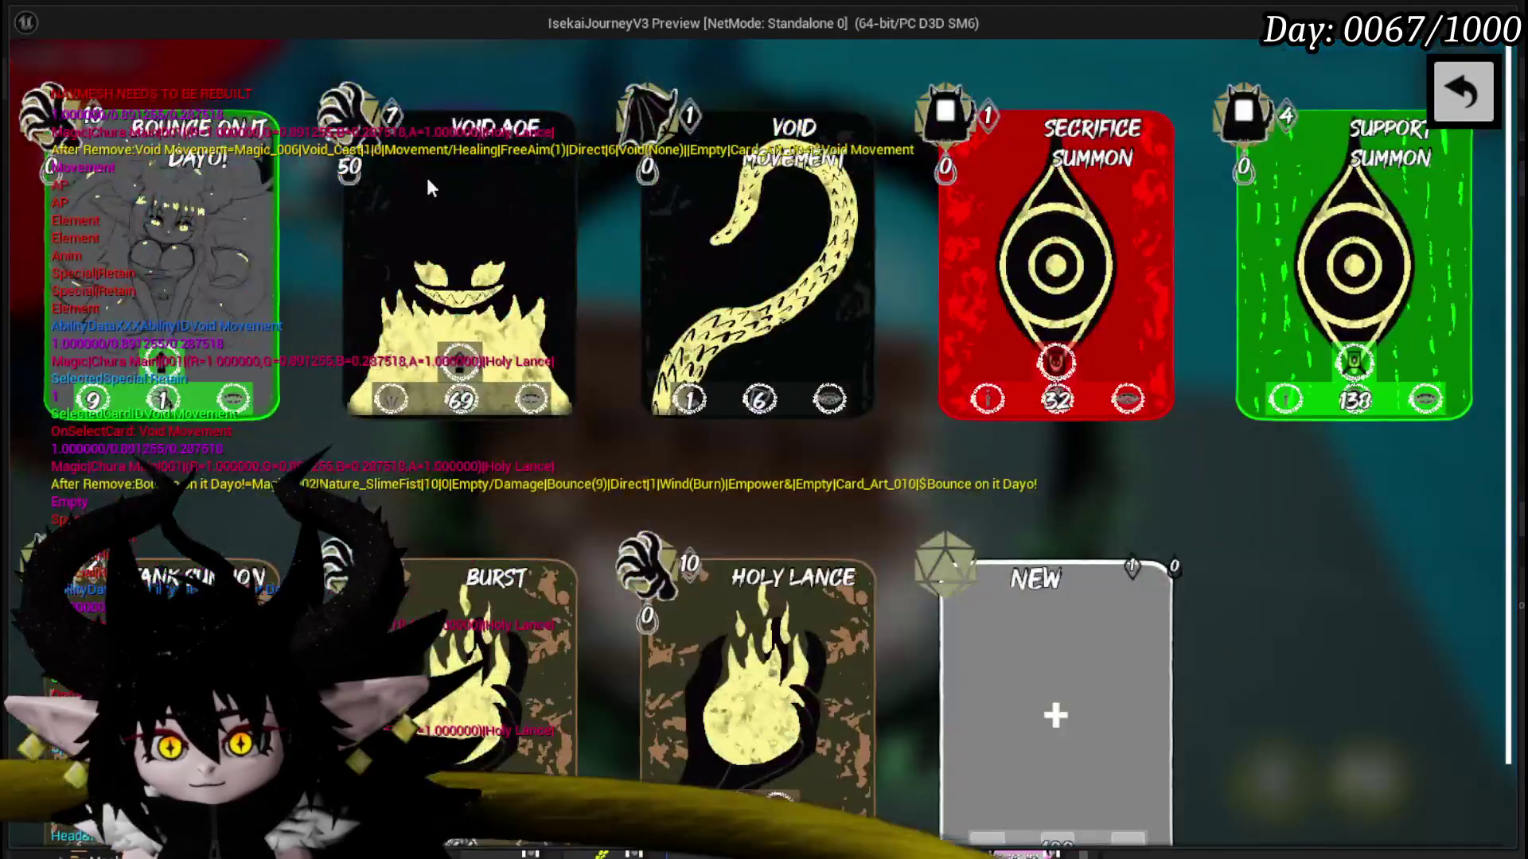
scroll(1379, 507, "down", 2)
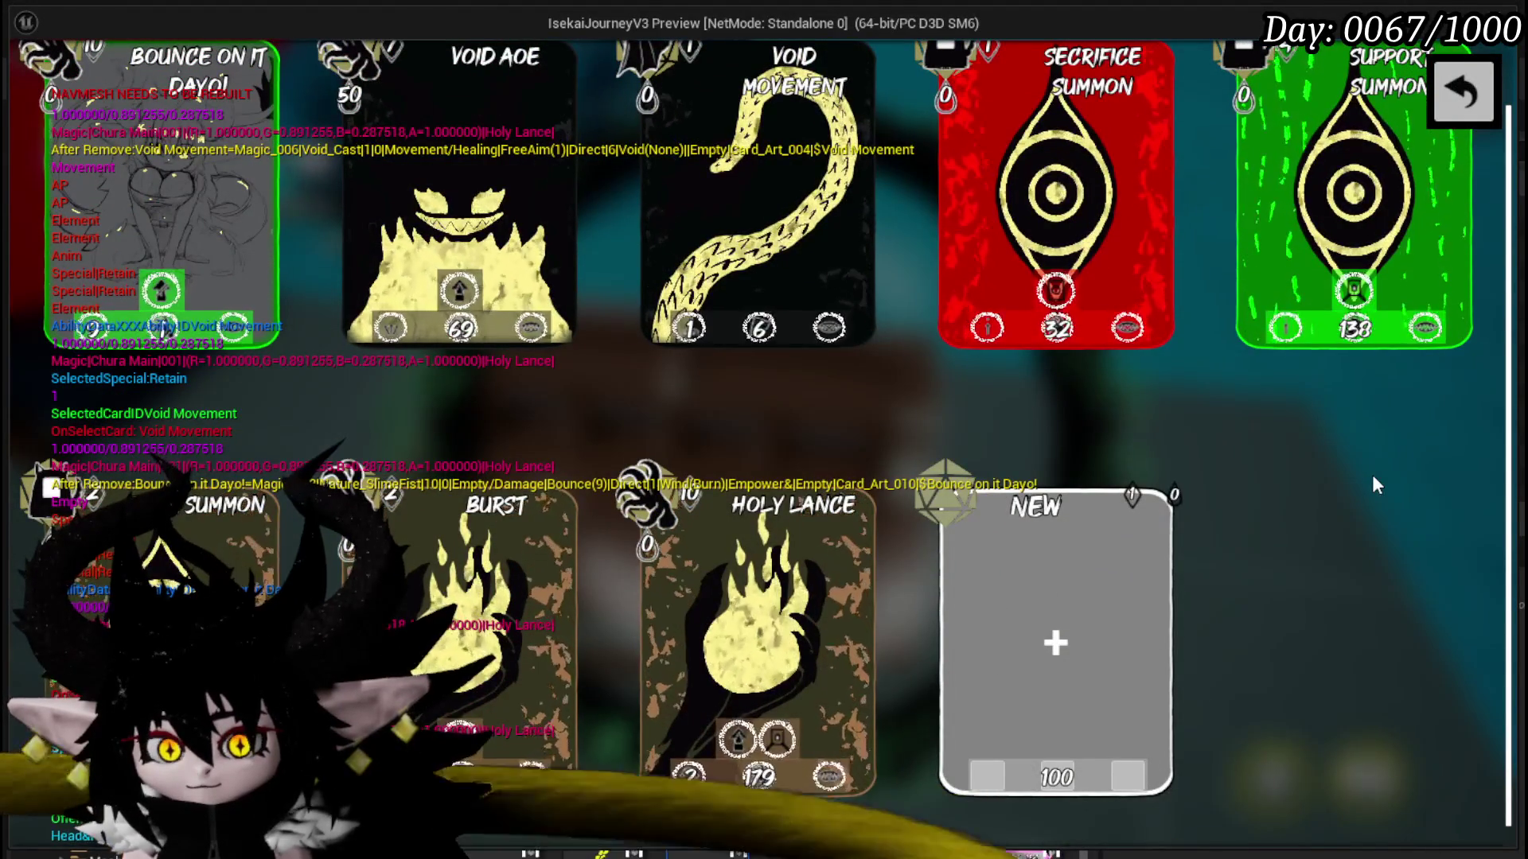
scroll(1372, 479, "down", 1)
- Confirm the Holy Lance card, then give Tank Summon the Retain special effect
left_click(801, 545)
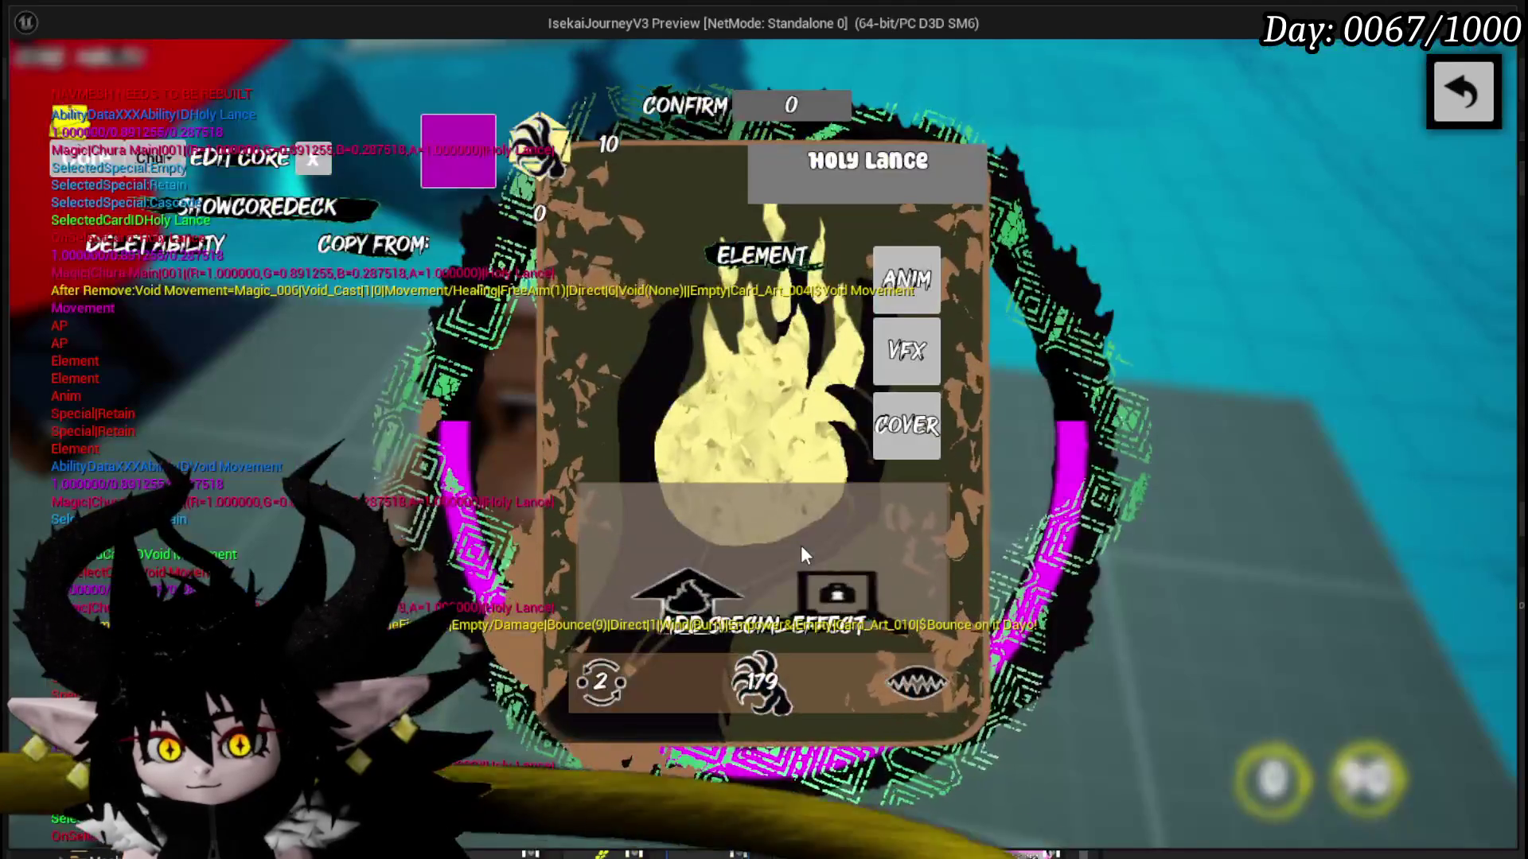
mouse_move(828, 591)
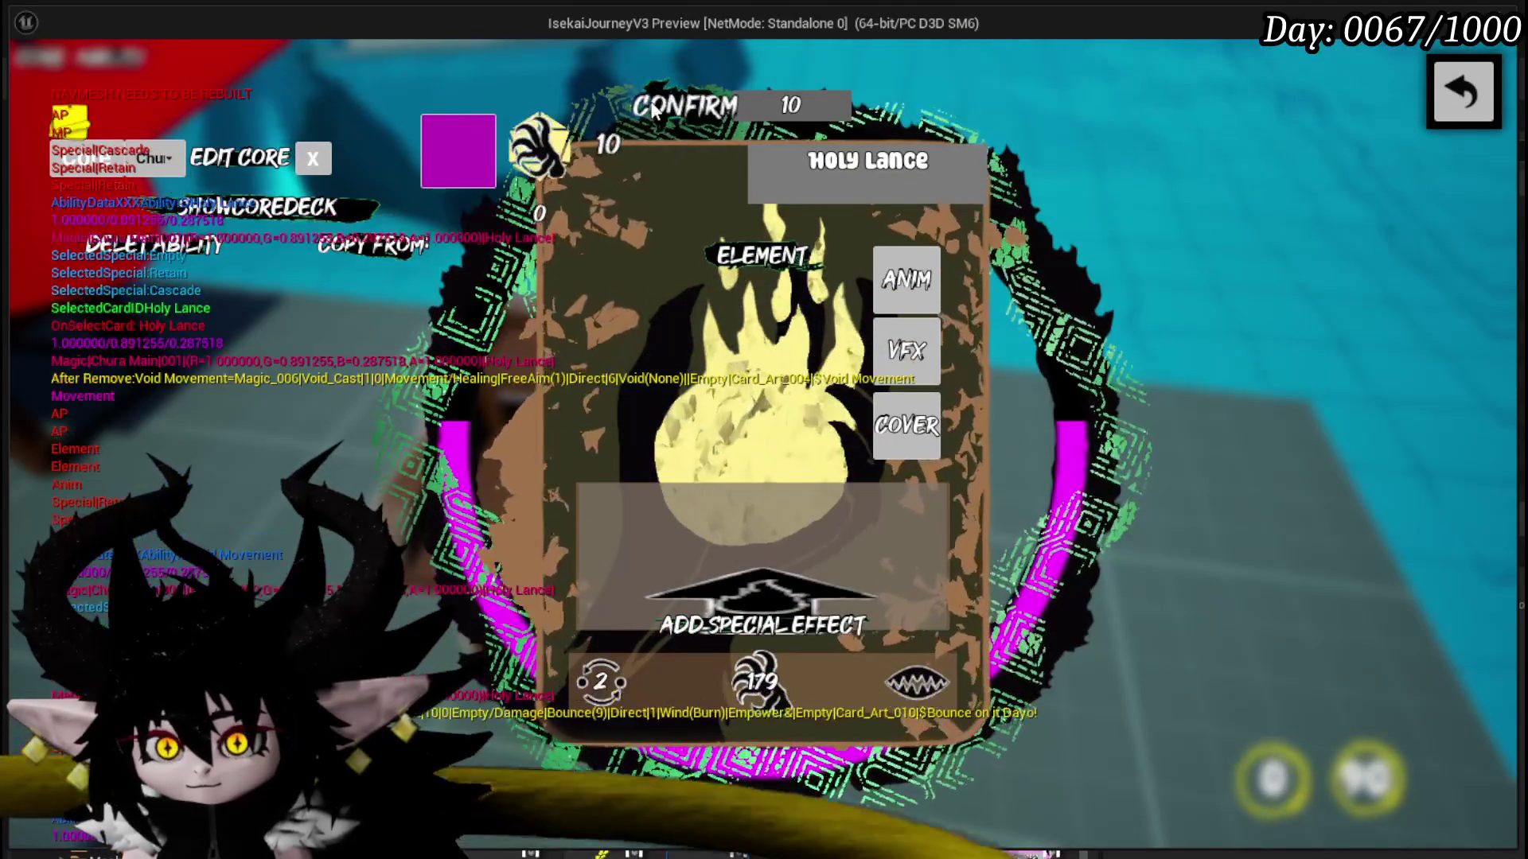
left_click(680, 111)
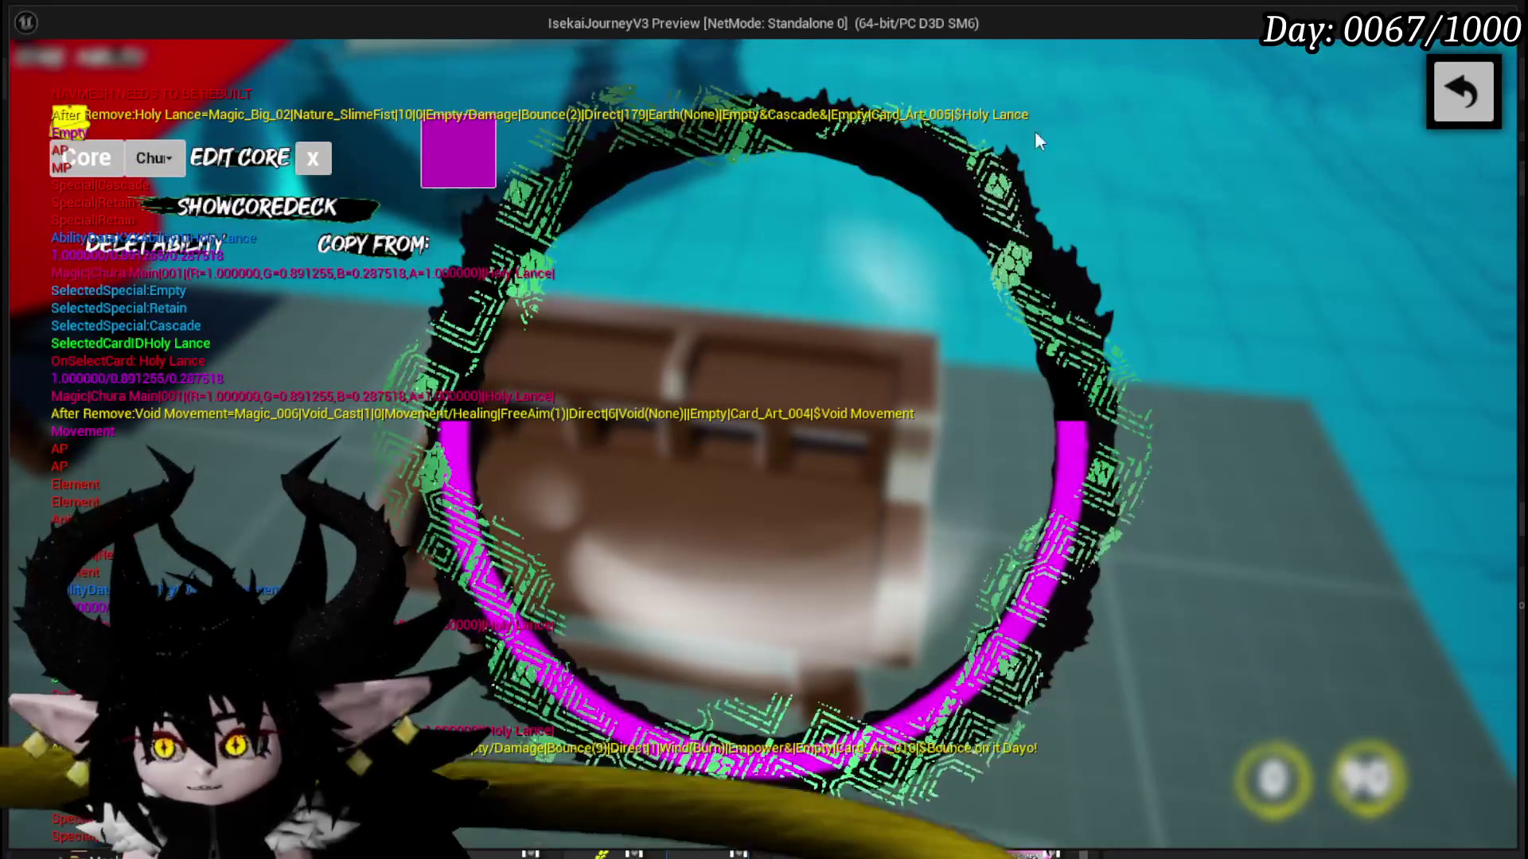
left_click(294, 210)
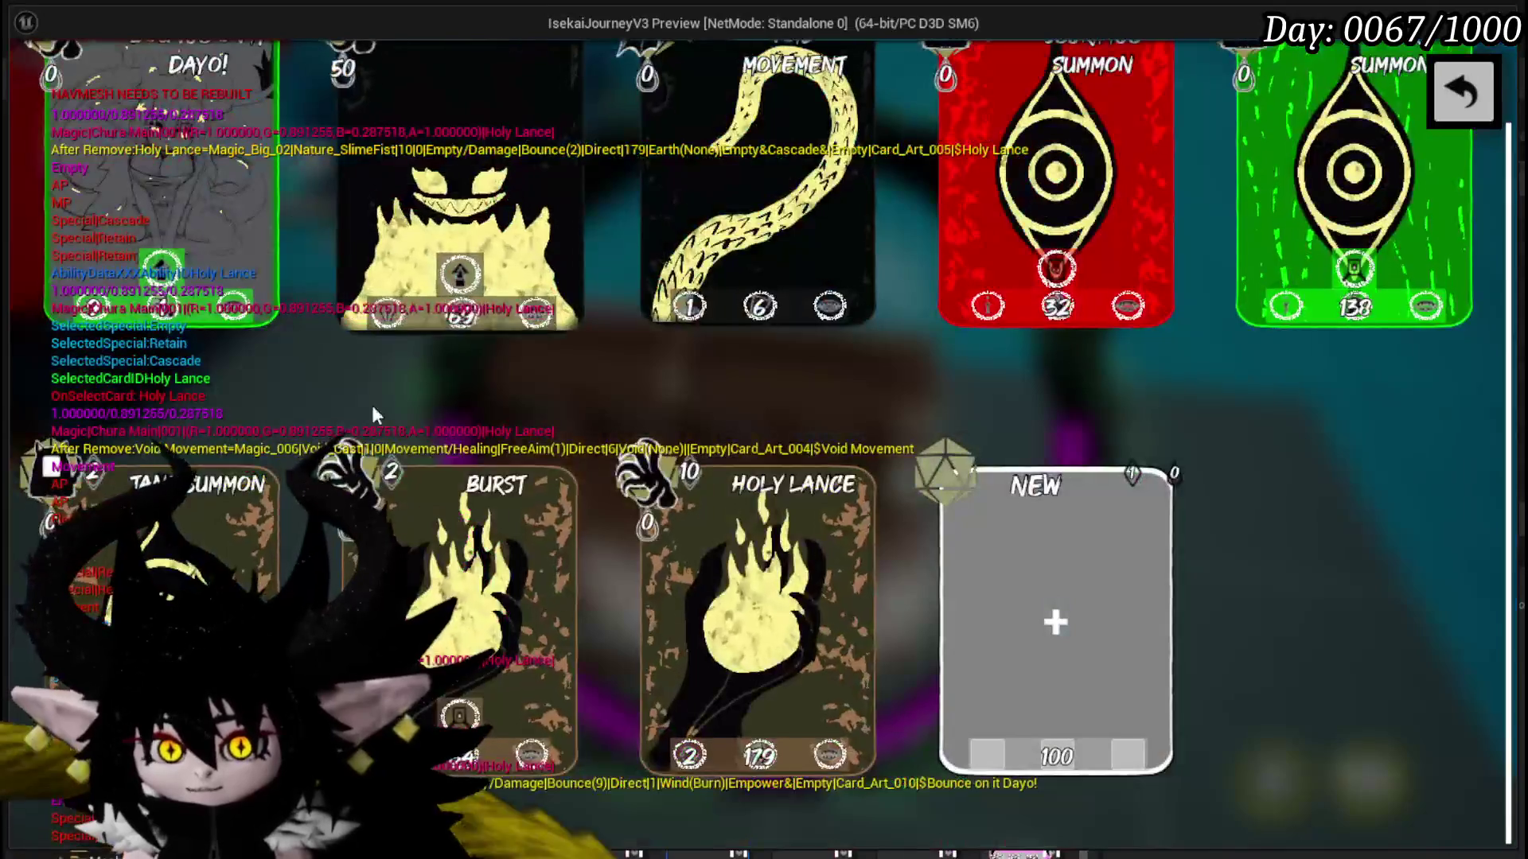
left_click(156, 572)
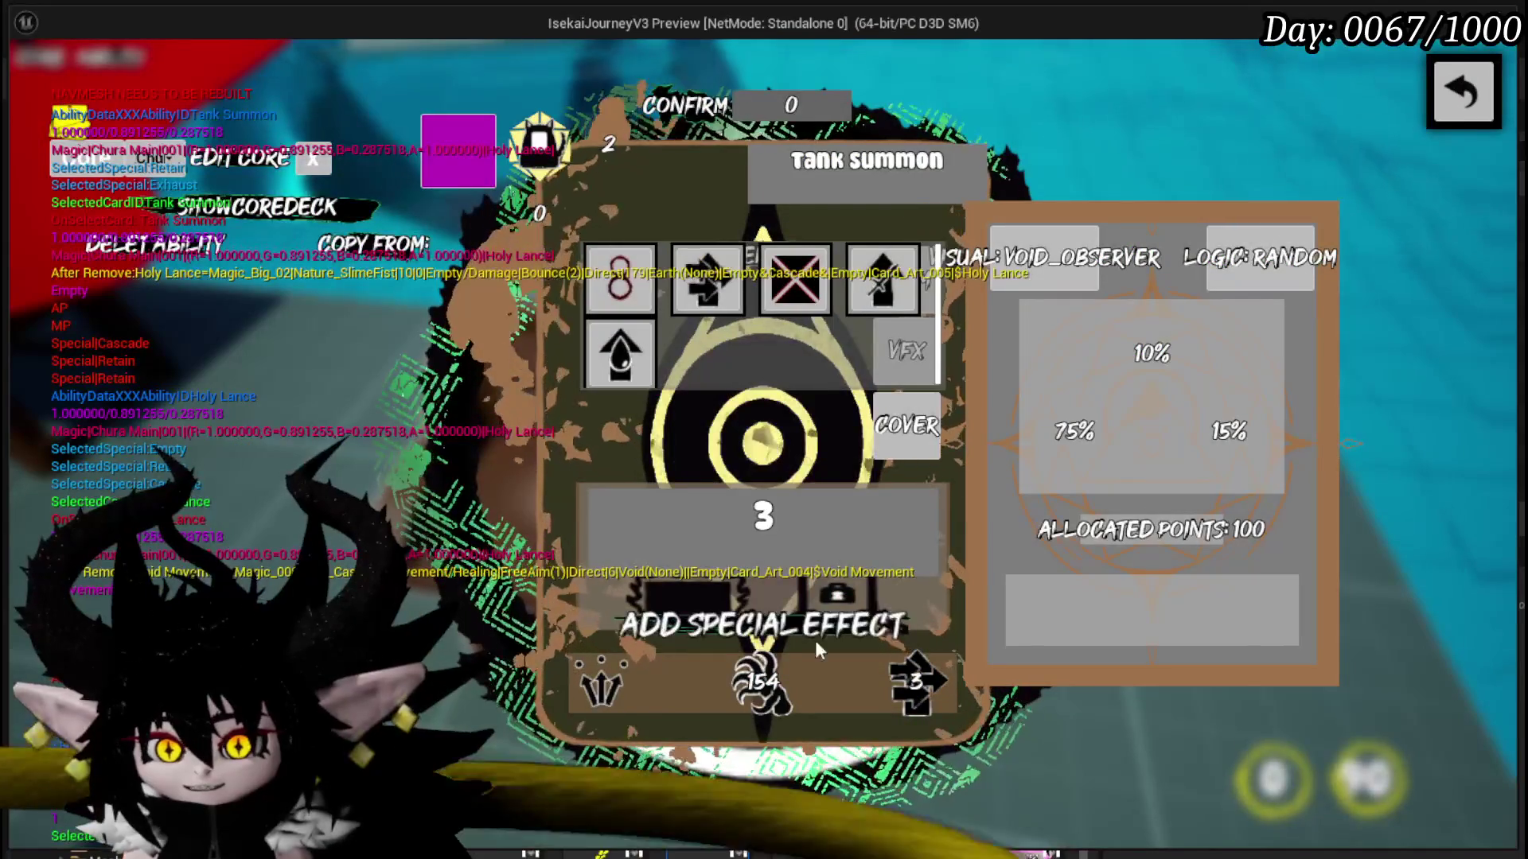
left_click(825, 590)
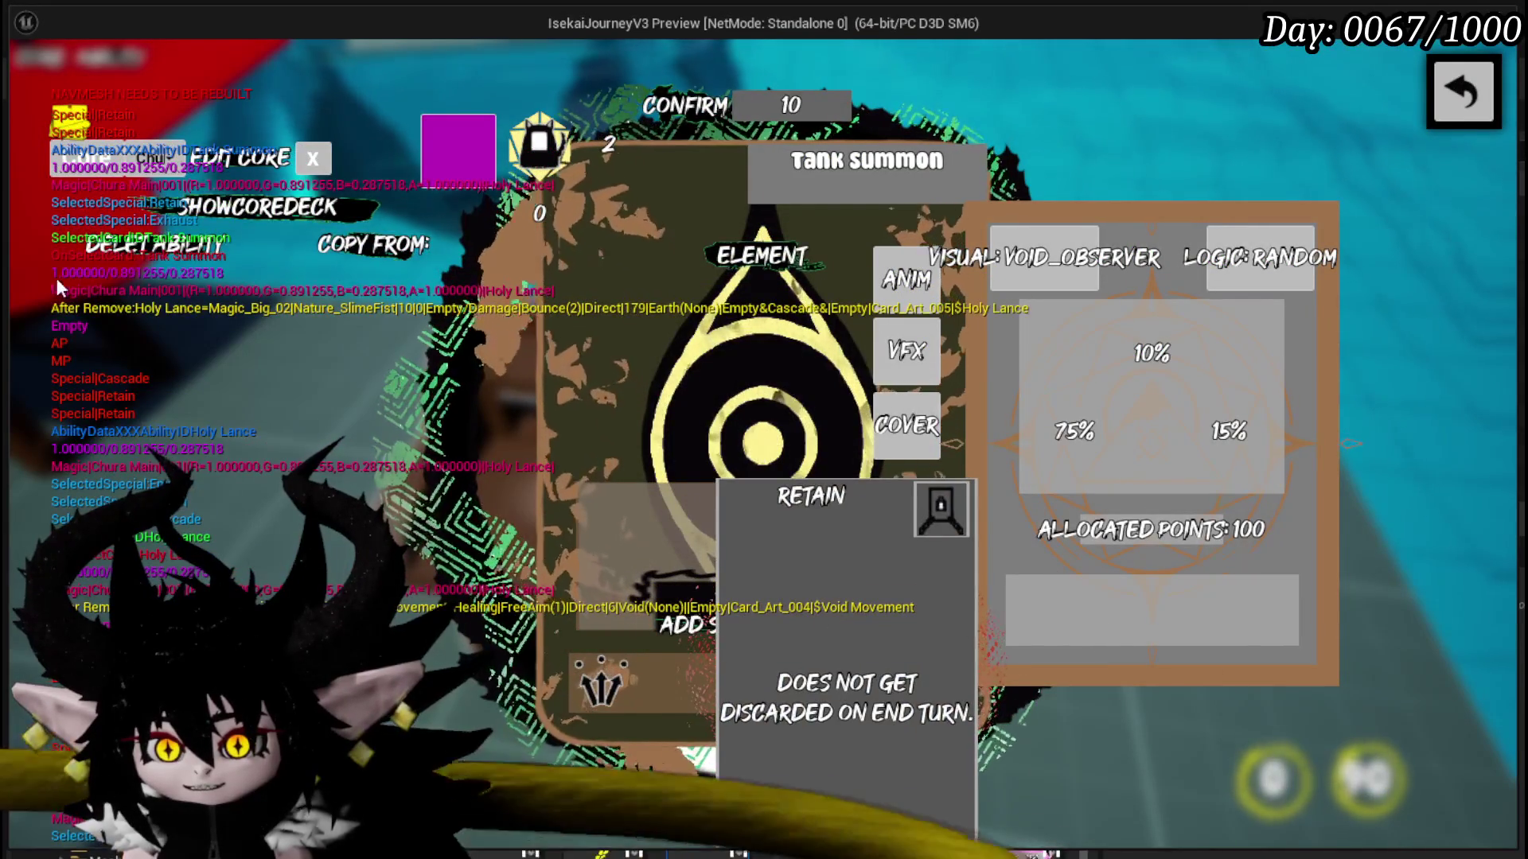
left_click(683, 108)
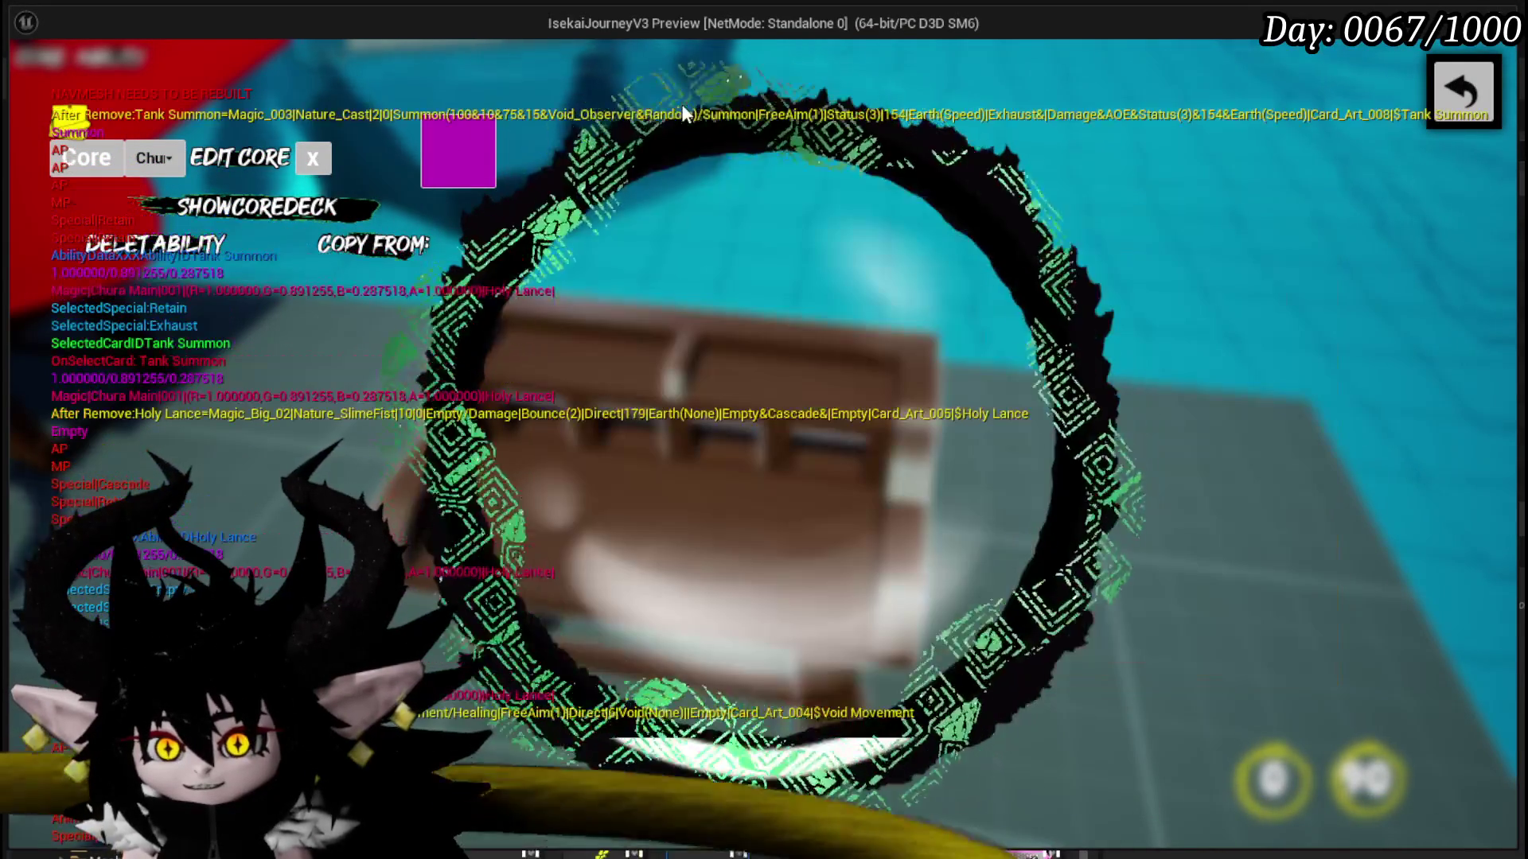
- Reopen the core deck, confirm the Burst card's Retain effect, and exit to the bench
left_click(1449, 105)
left_click(87, 60)
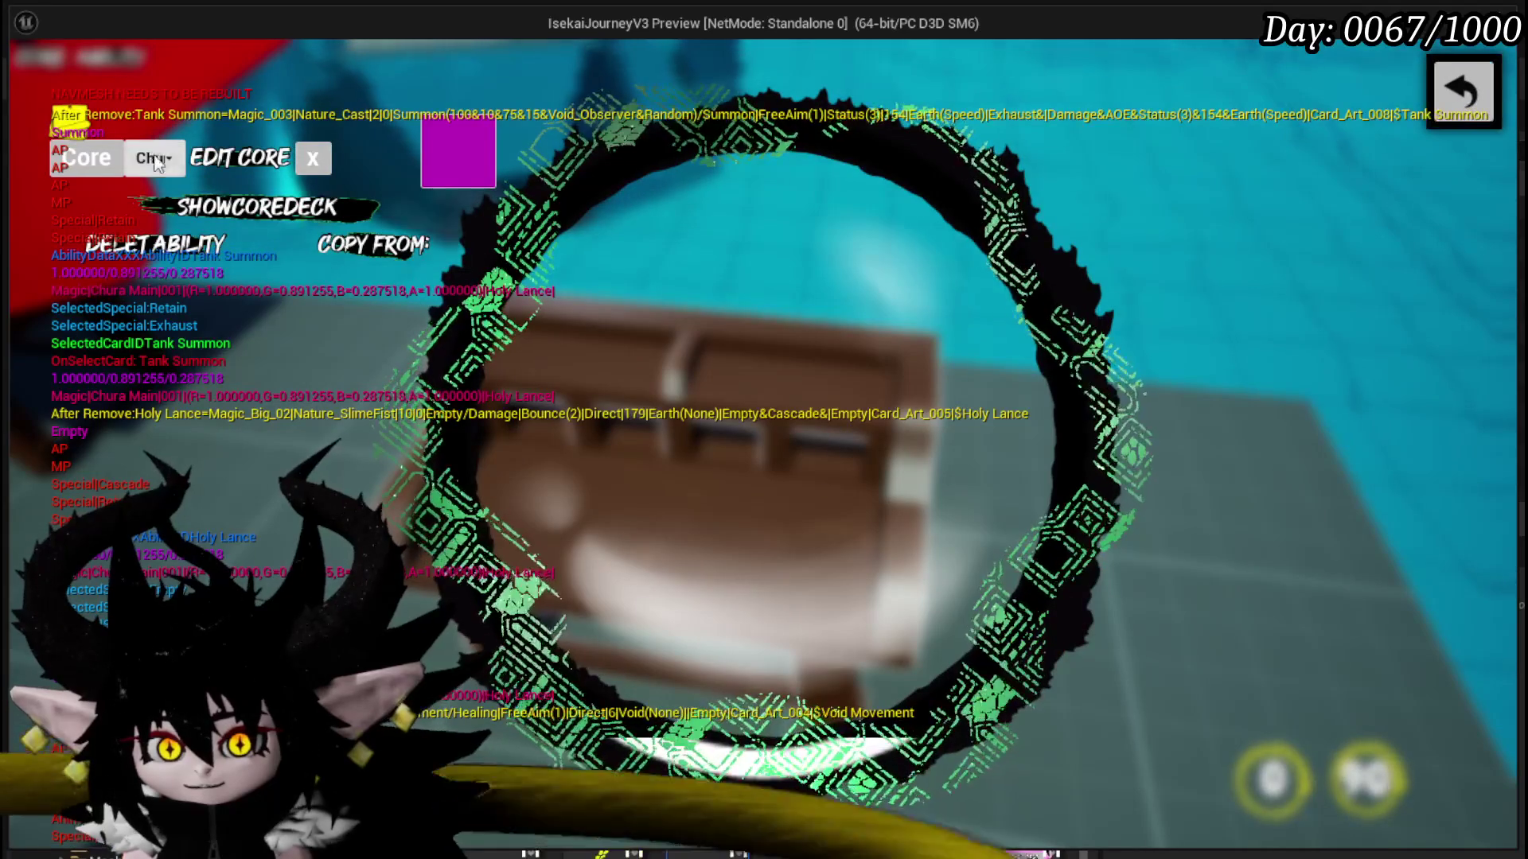
left_click(241, 211)
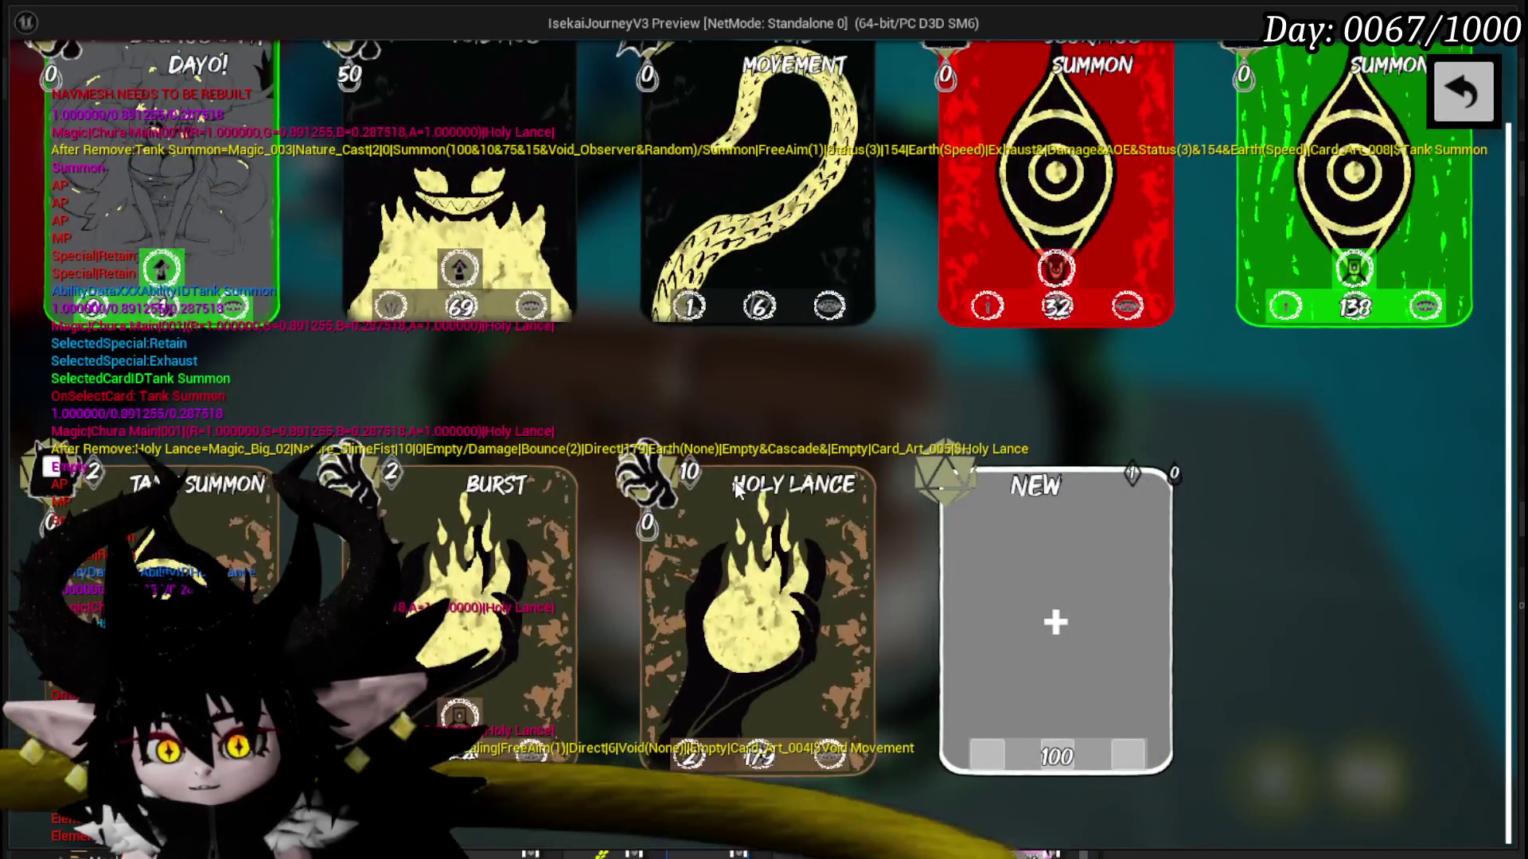
left_click(497, 538)
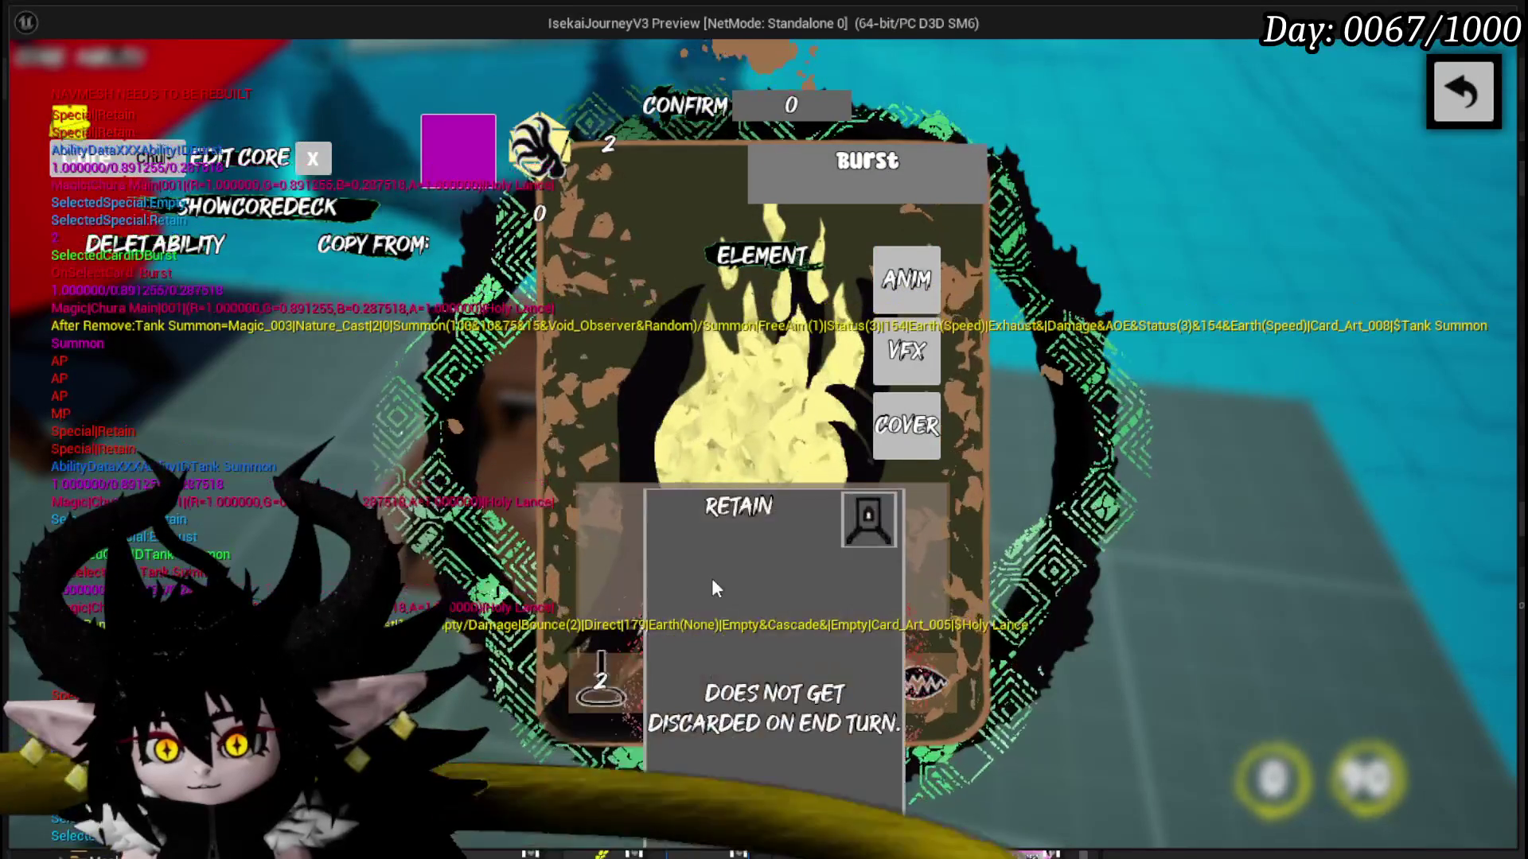
left_click(686, 105)
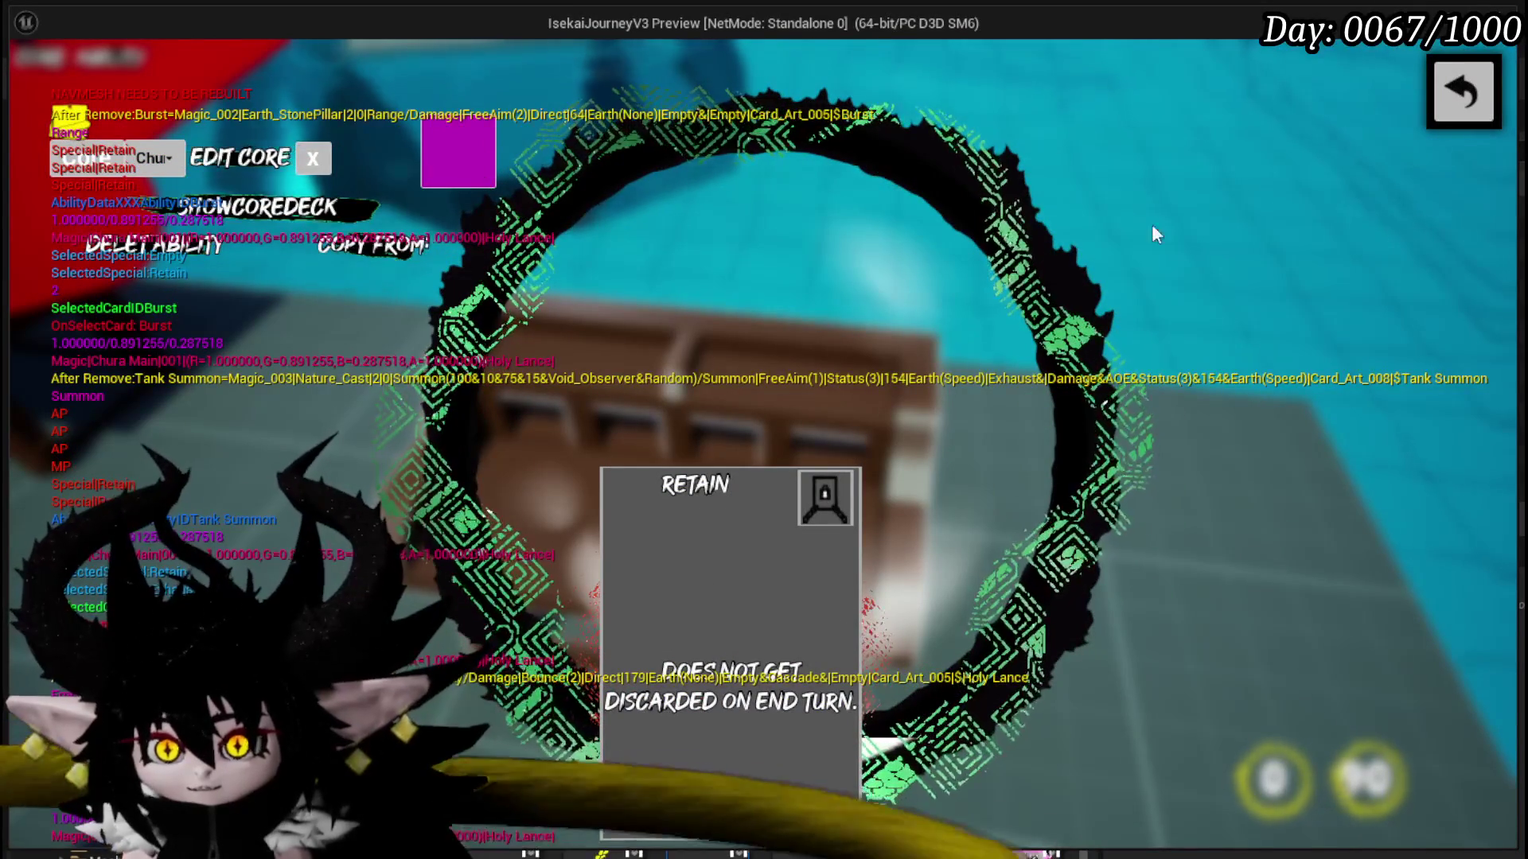
left_click(1476, 96)
- Review the core ability card deck once more, then close it and leave for the 3D scene
left_click(117, 62)
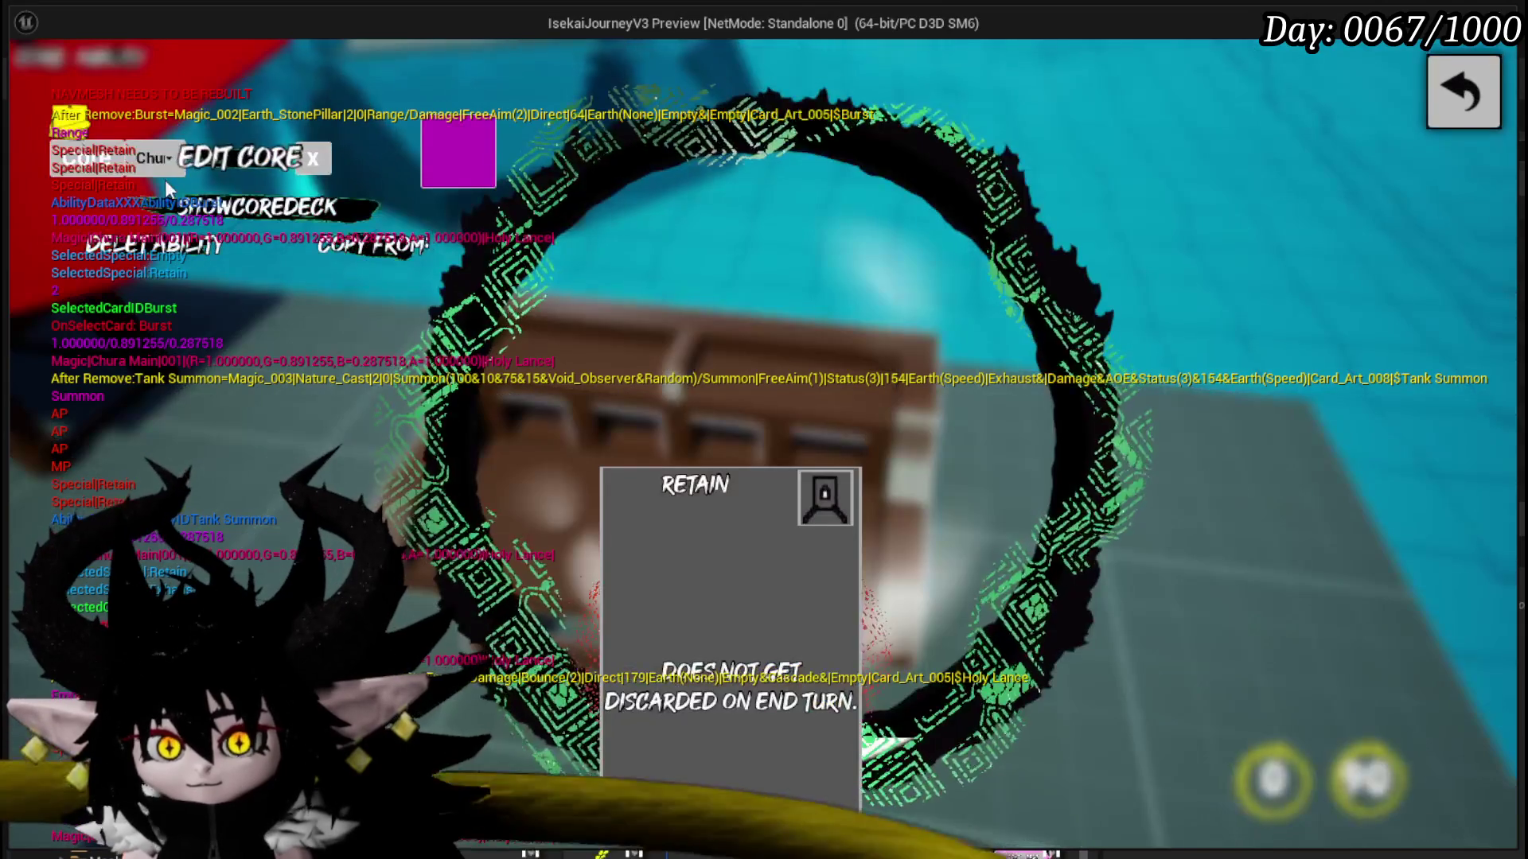
left_click(1195, 392)
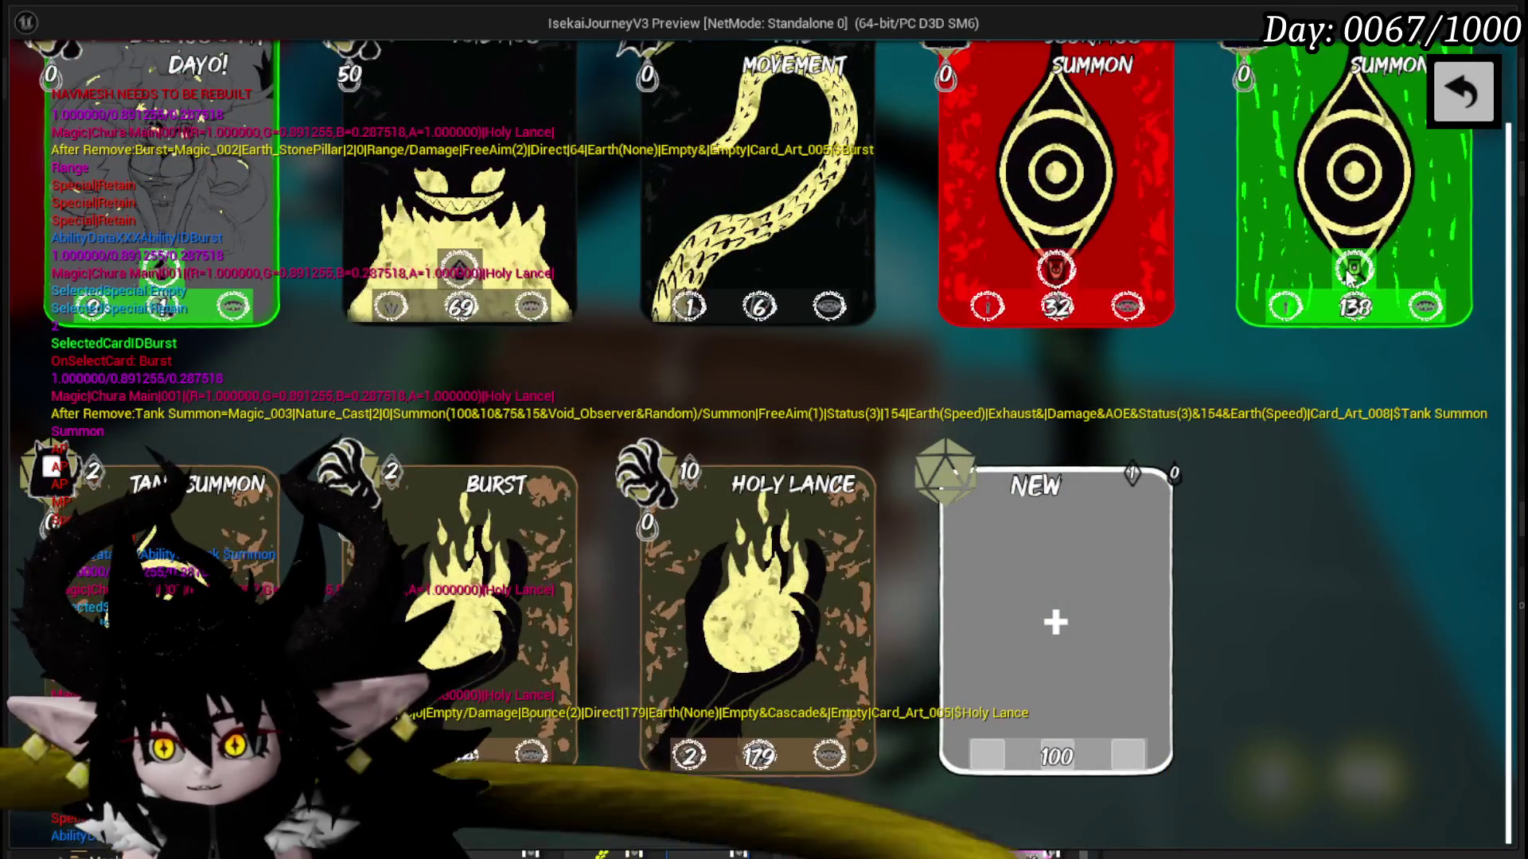
scroll(1347, 270, "up", 1)
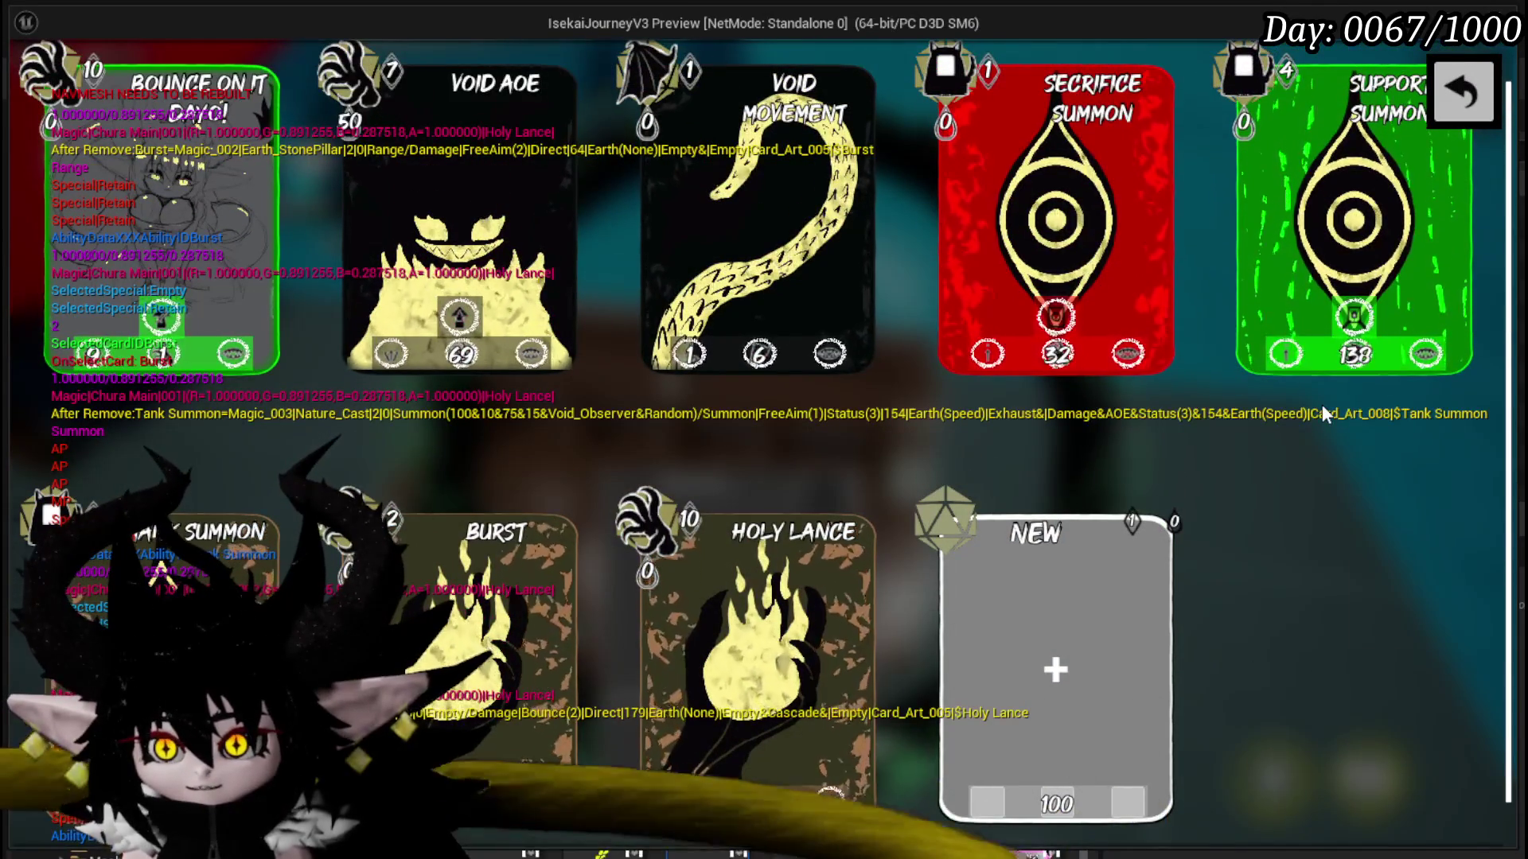
scroll(1321, 404, "down", 1)
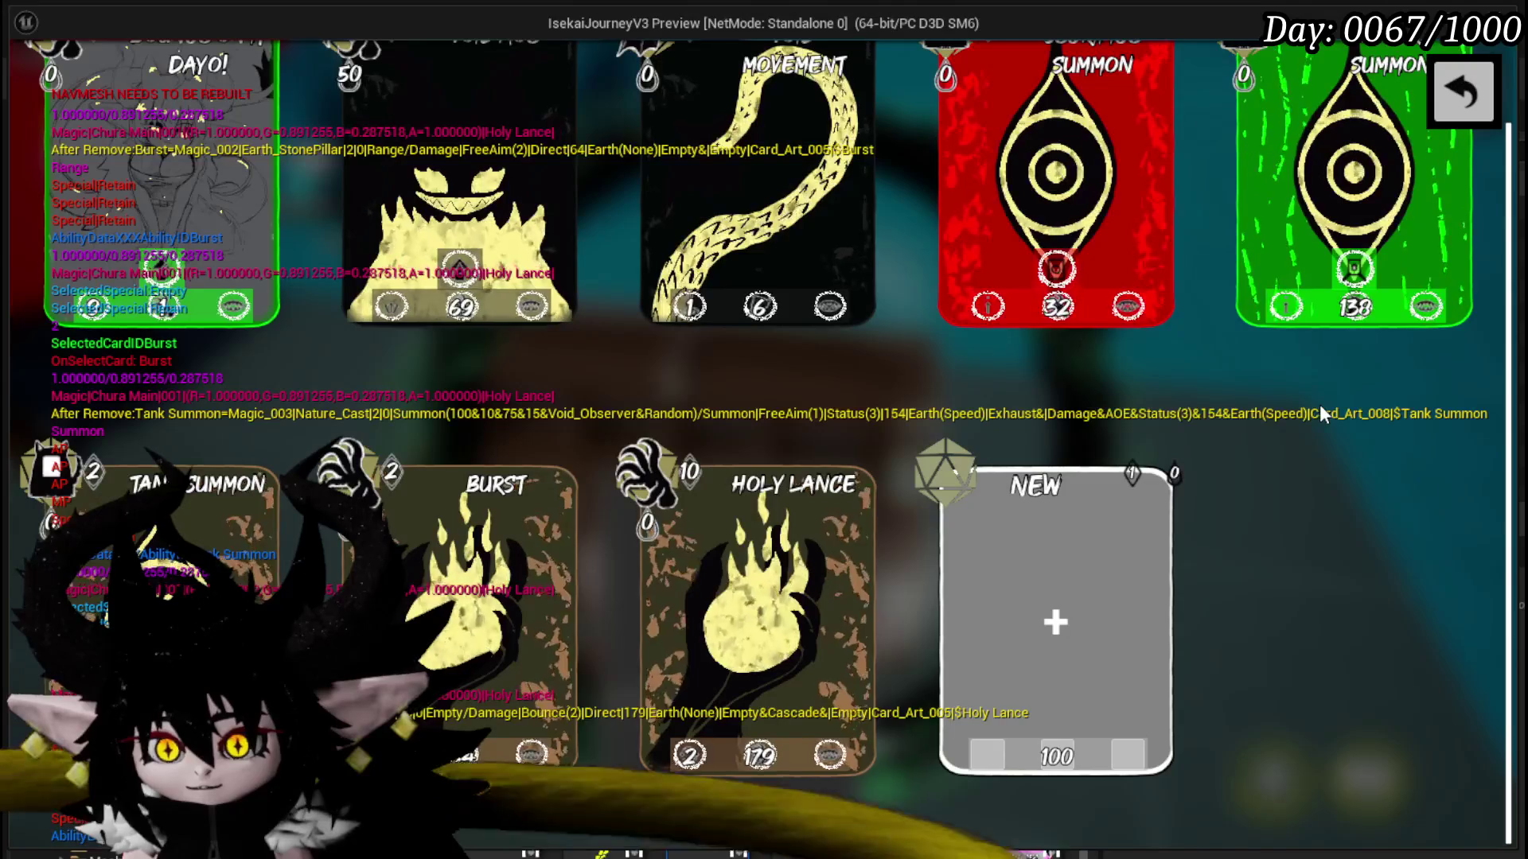
scroll(1320, 404, "up", 1)
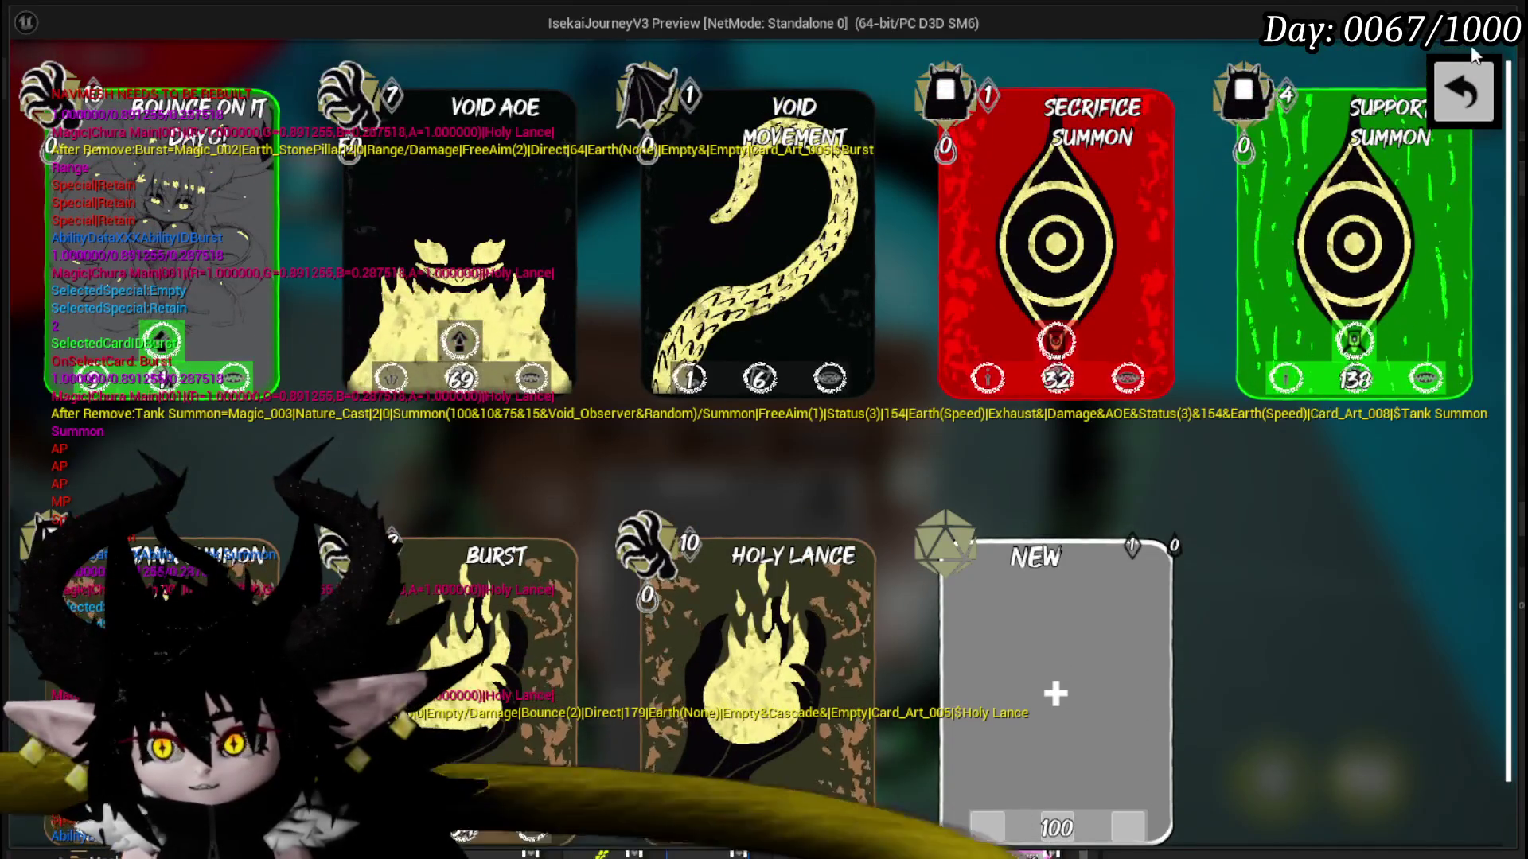
left_click(1472, 90)
left_click(1472, 90)
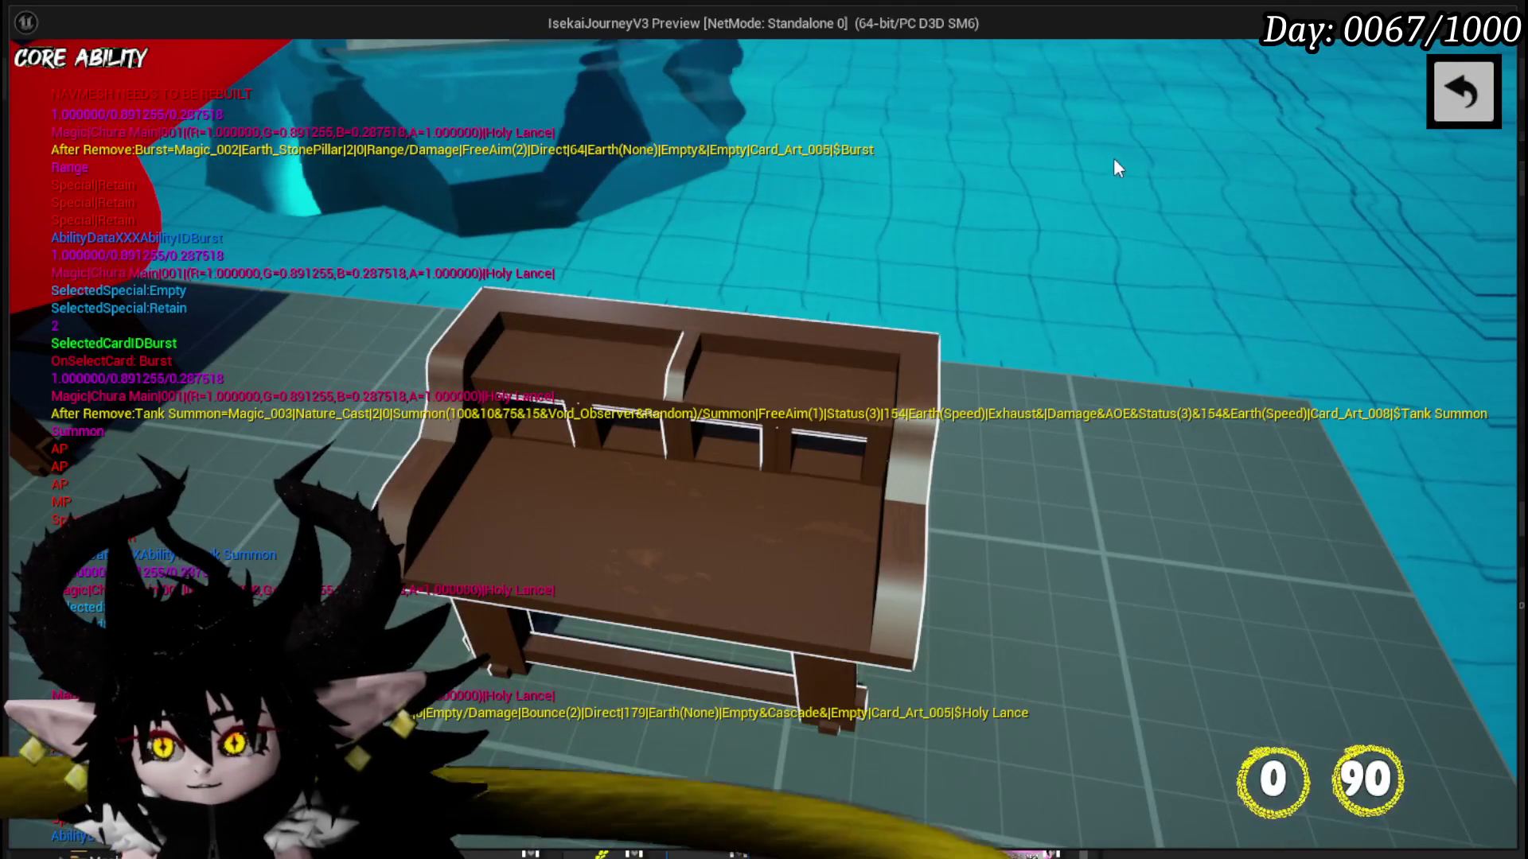
- Resume play, start a battle with the Earth slime, play a card, then open the equipment menu
left_click(1477, 106)
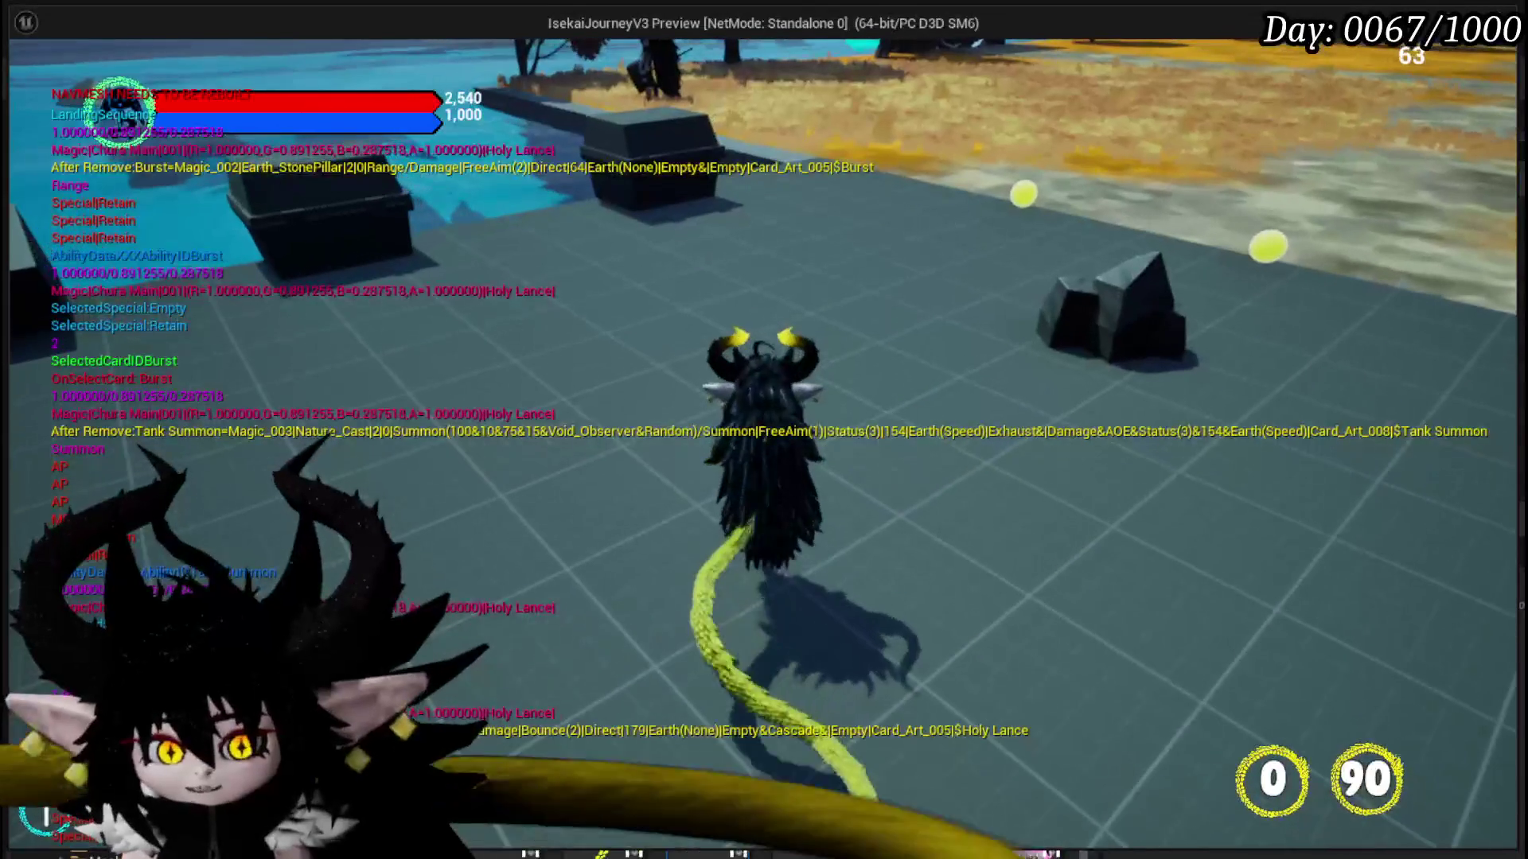
key("Escape")
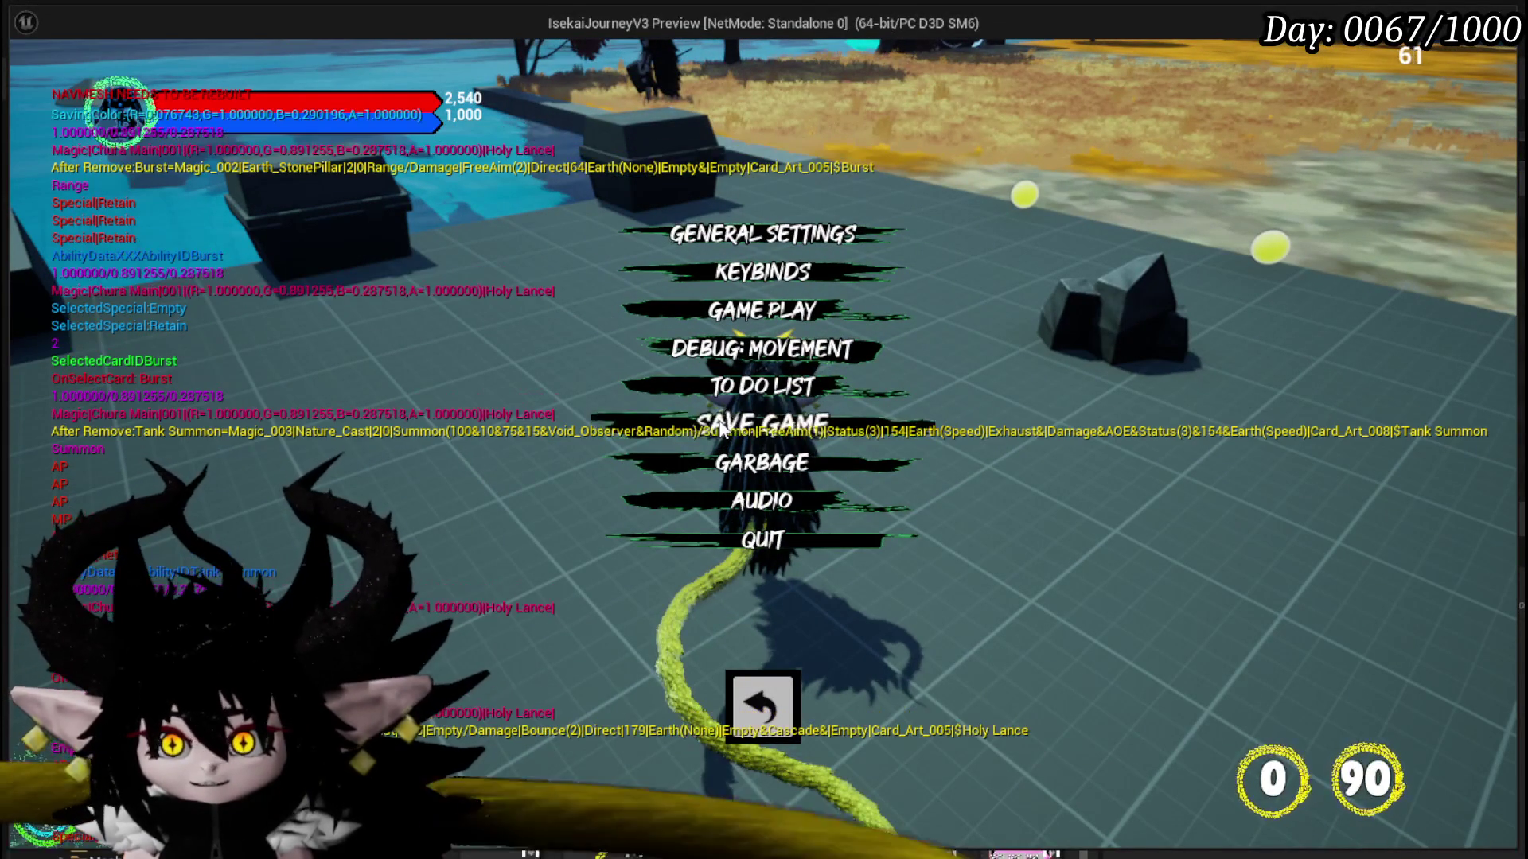
key("Escape")
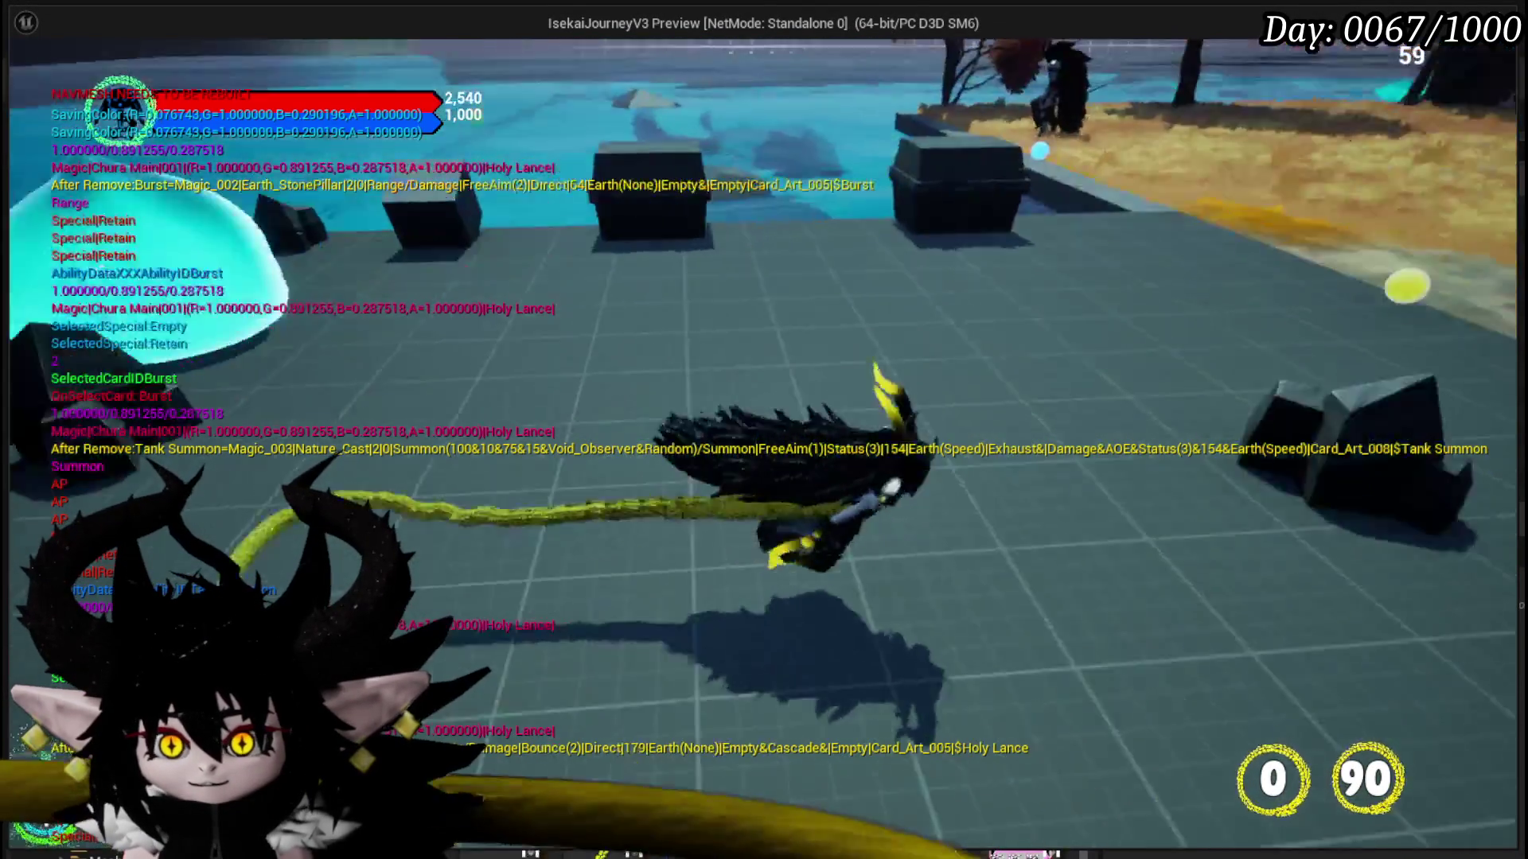
key("e")
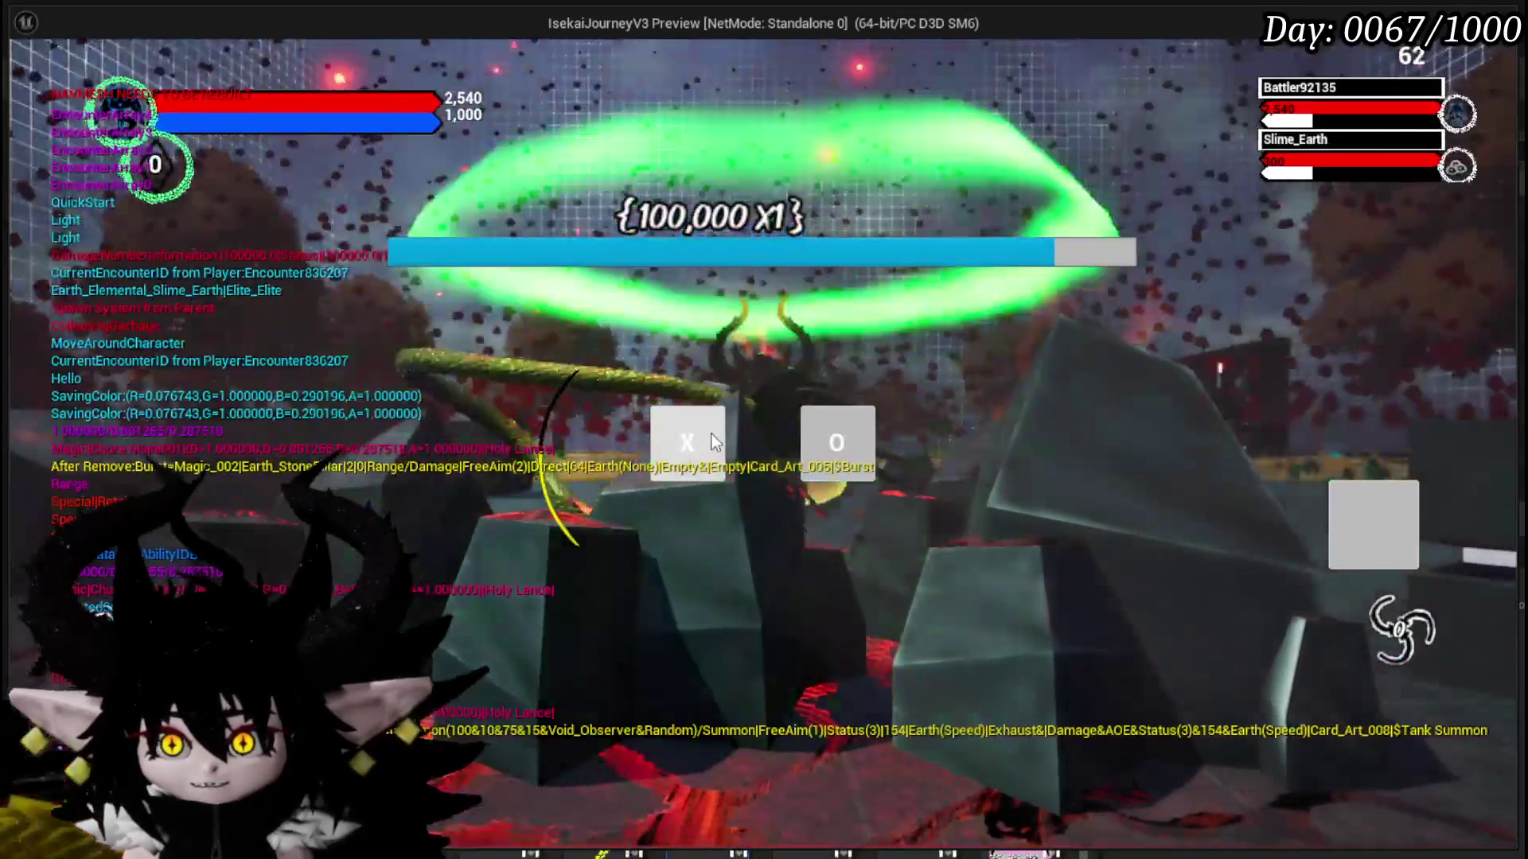
left_click(714, 442)
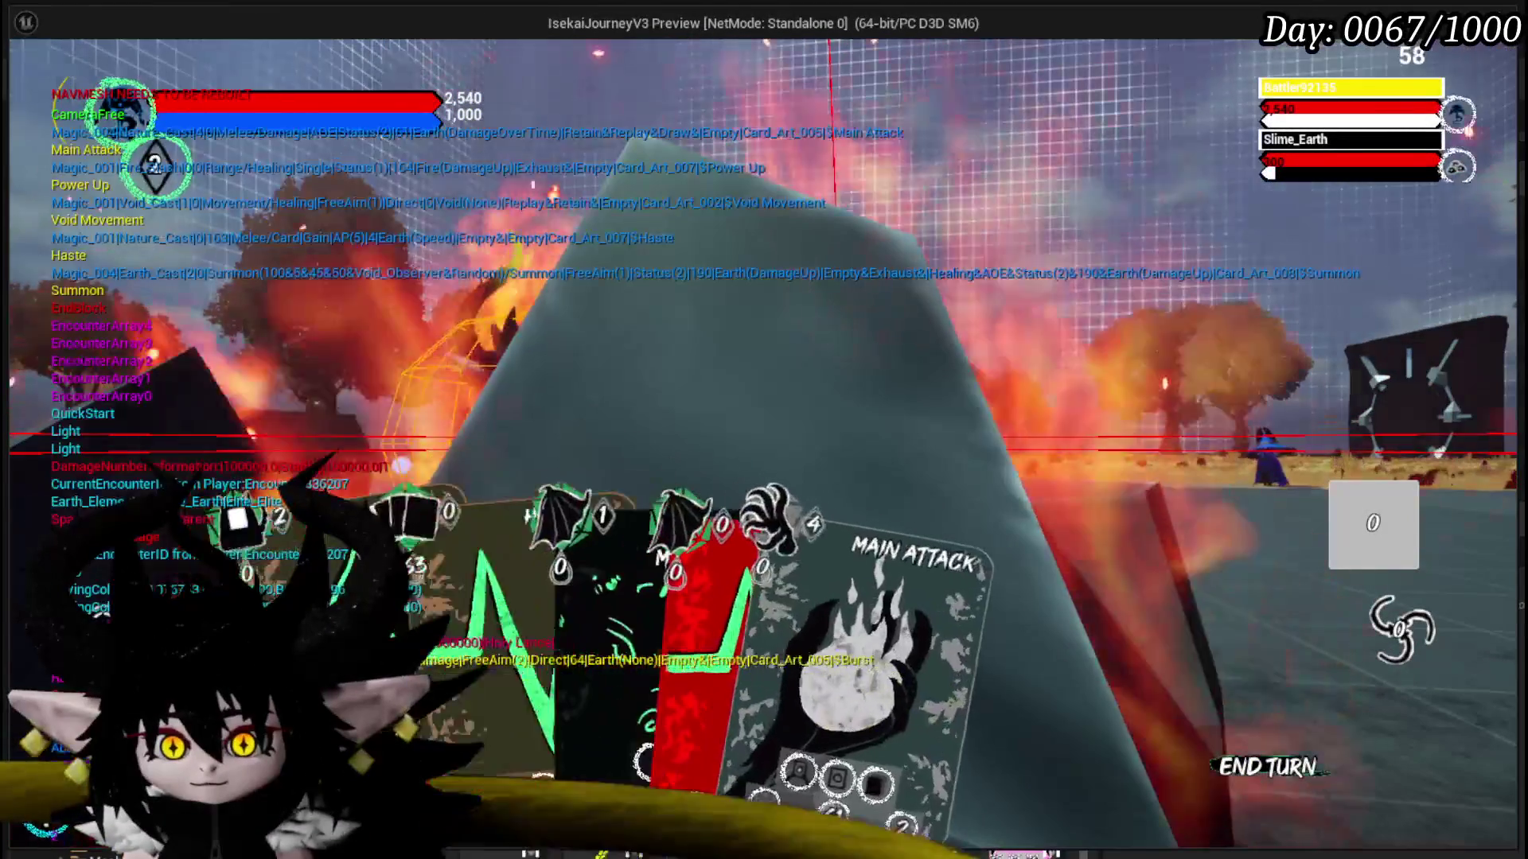
left_click(842, 289)
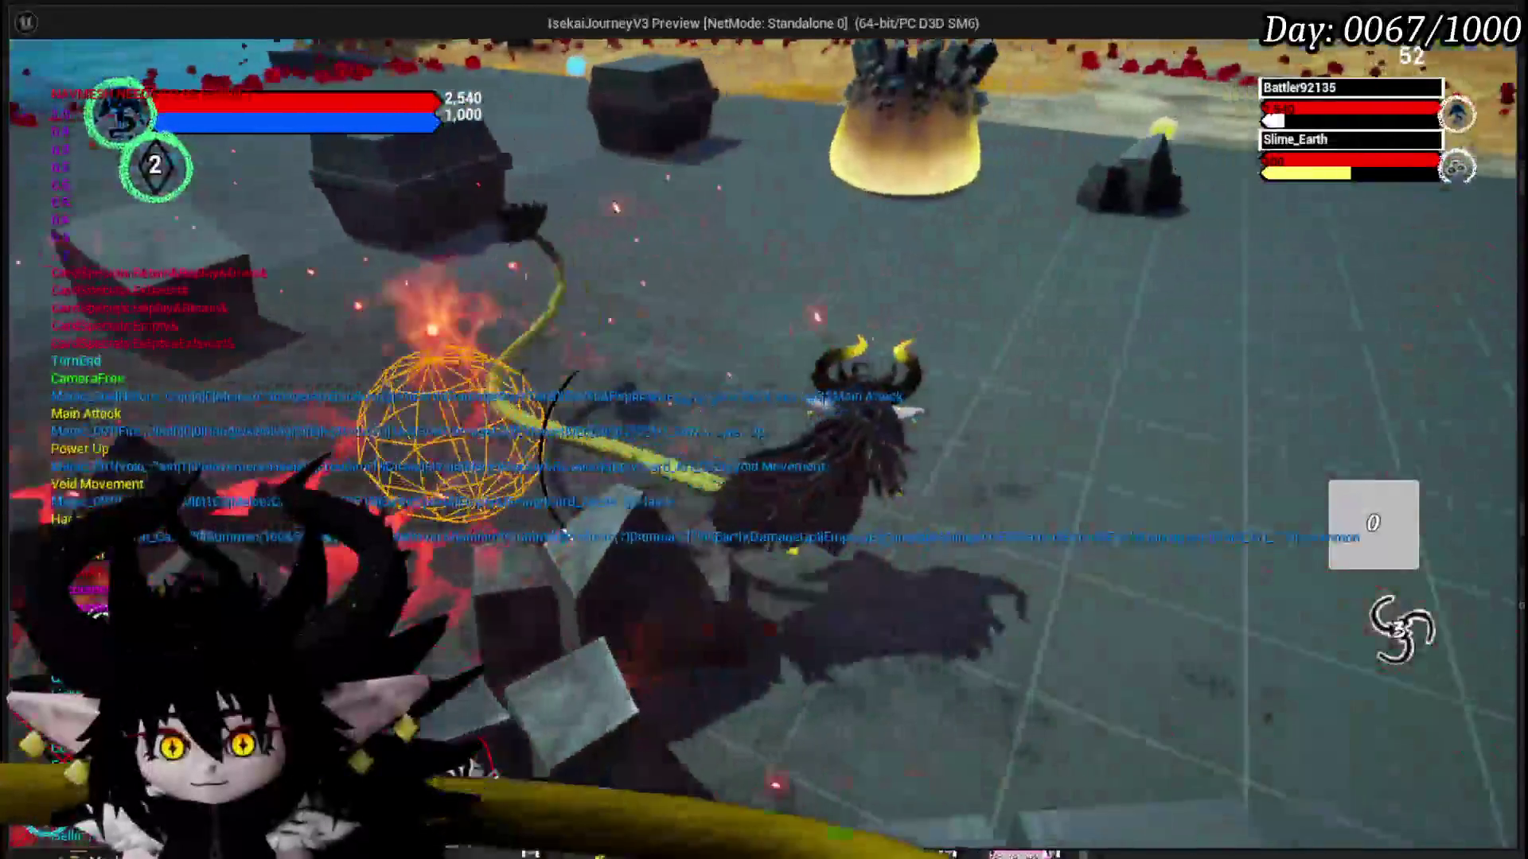
key("Escape")
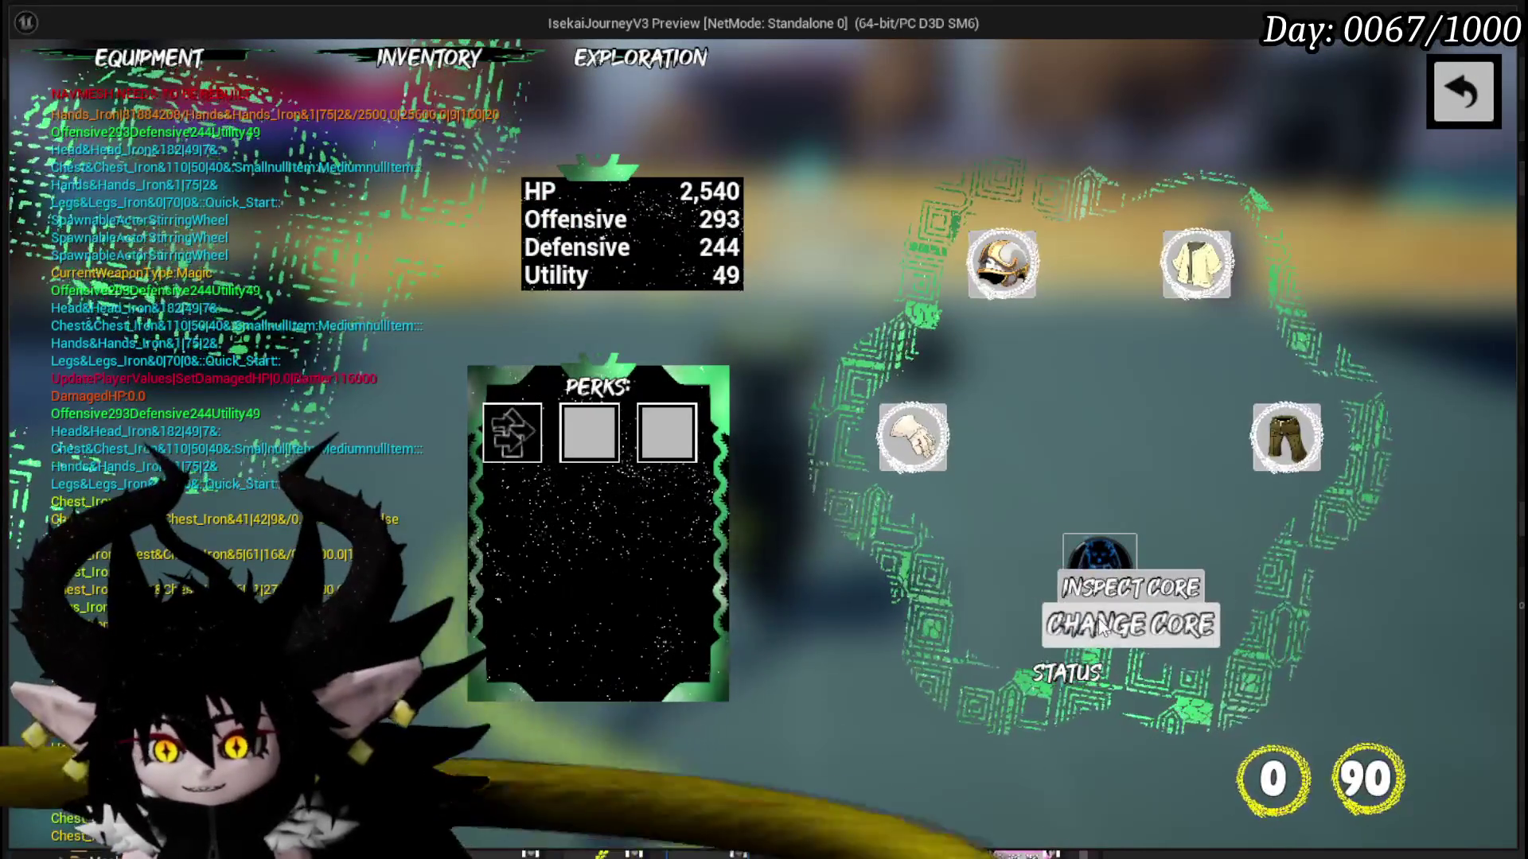
- Equip the Chura Main core, then exit the equipment panels back to the arena
left_click(1071, 626)
left_click(109, 317)
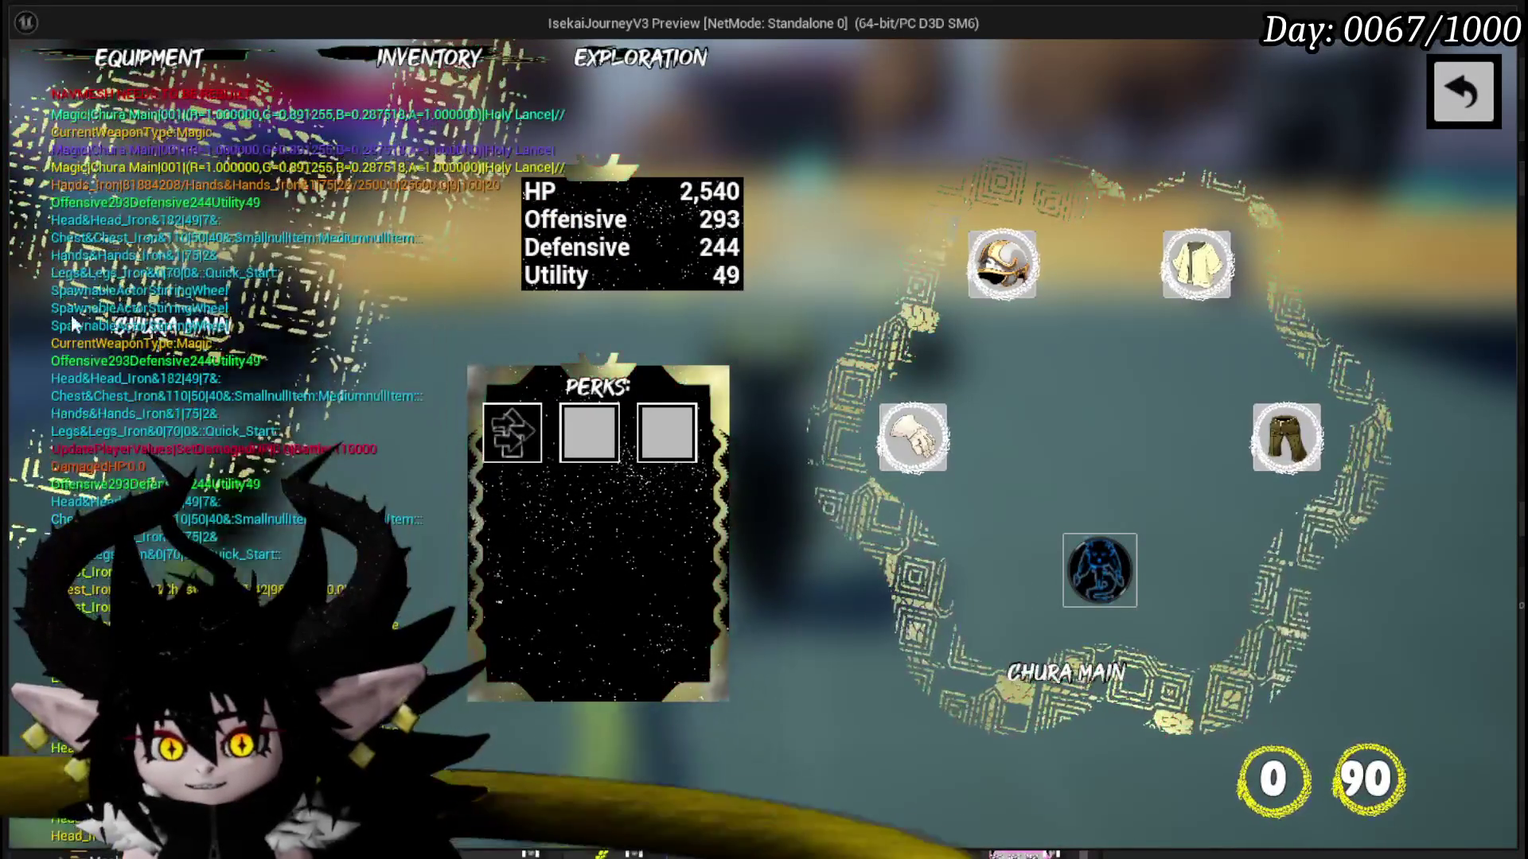
key("Escape")
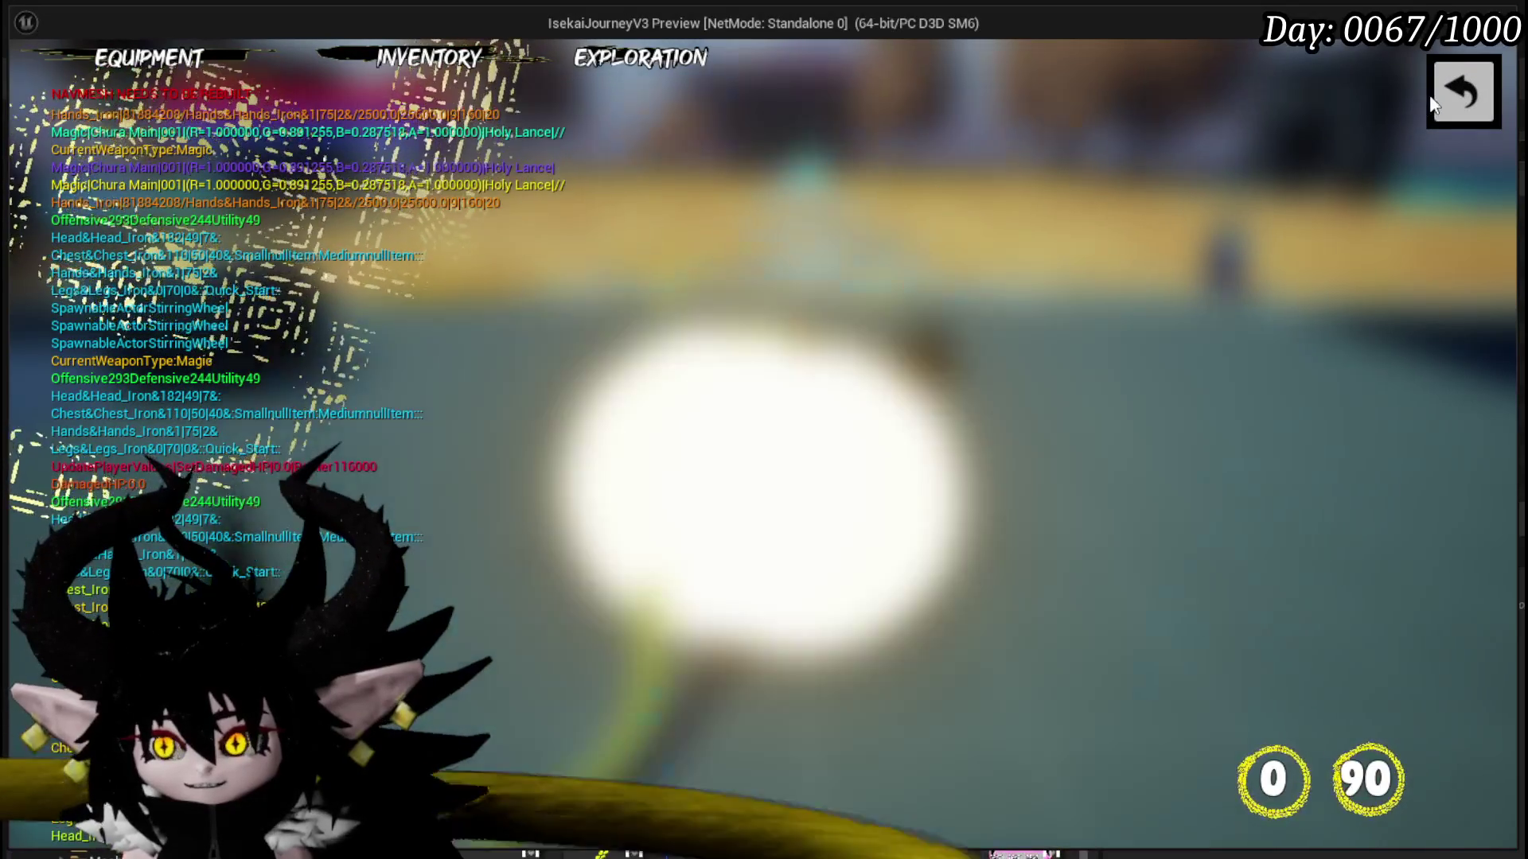
left_click(1445, 89)
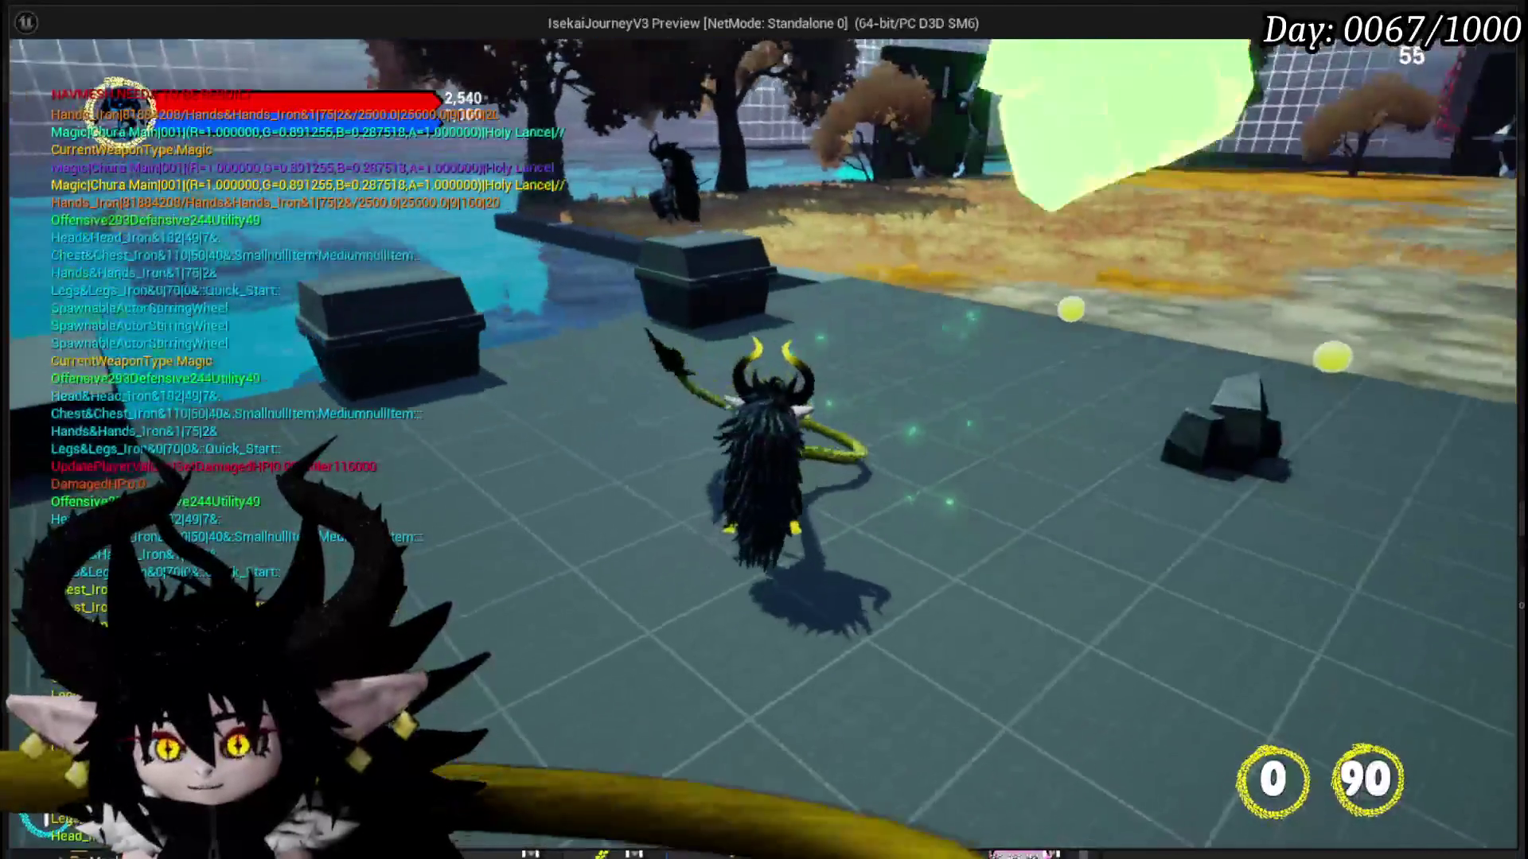
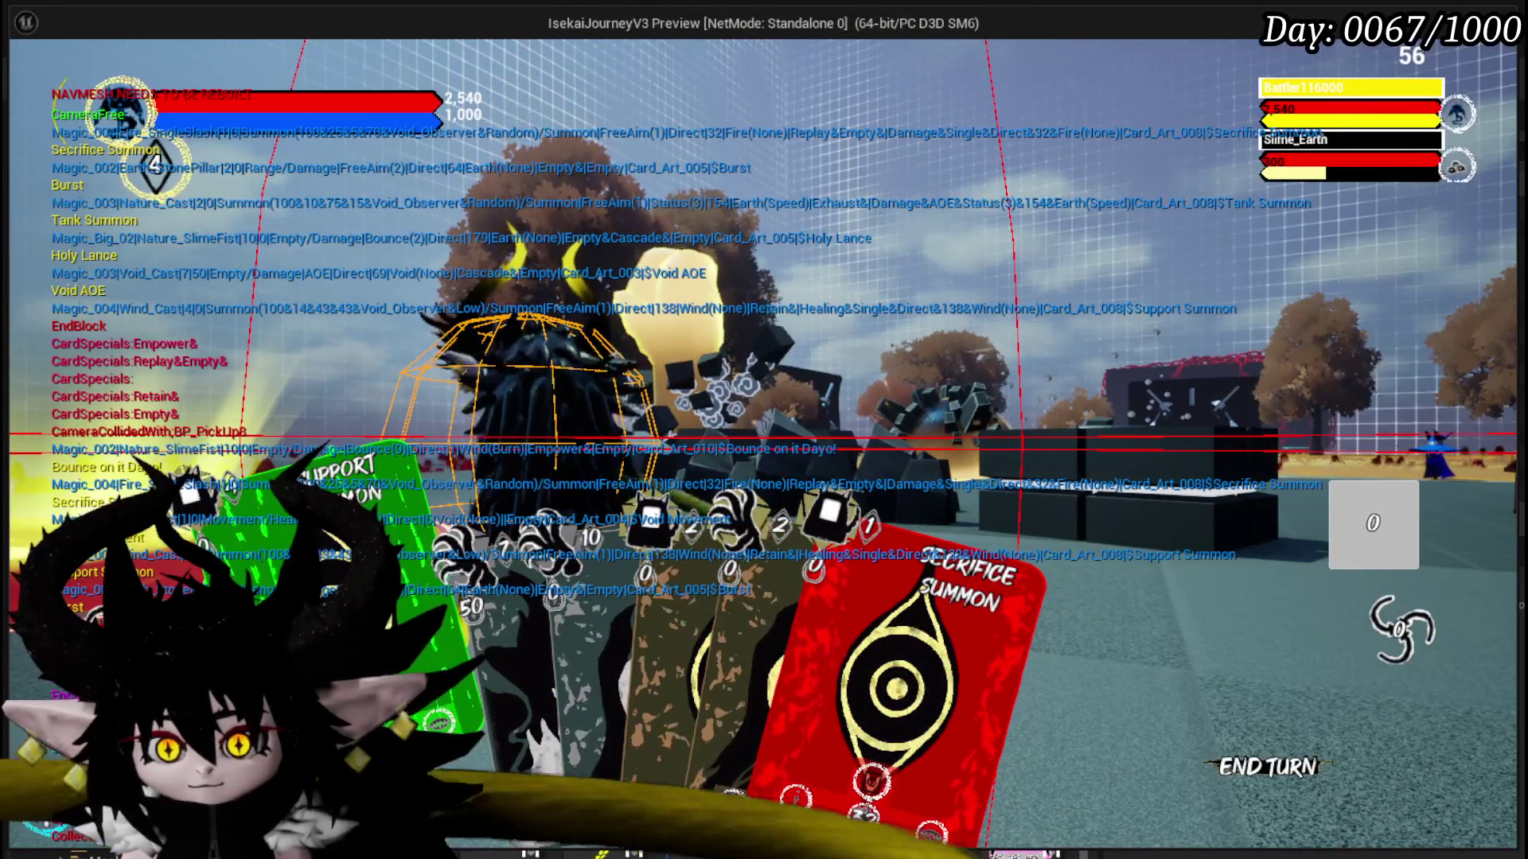
- Stop the running combat test, save the level, and relaunch a Standalone Game preview
key("alt+Tab")
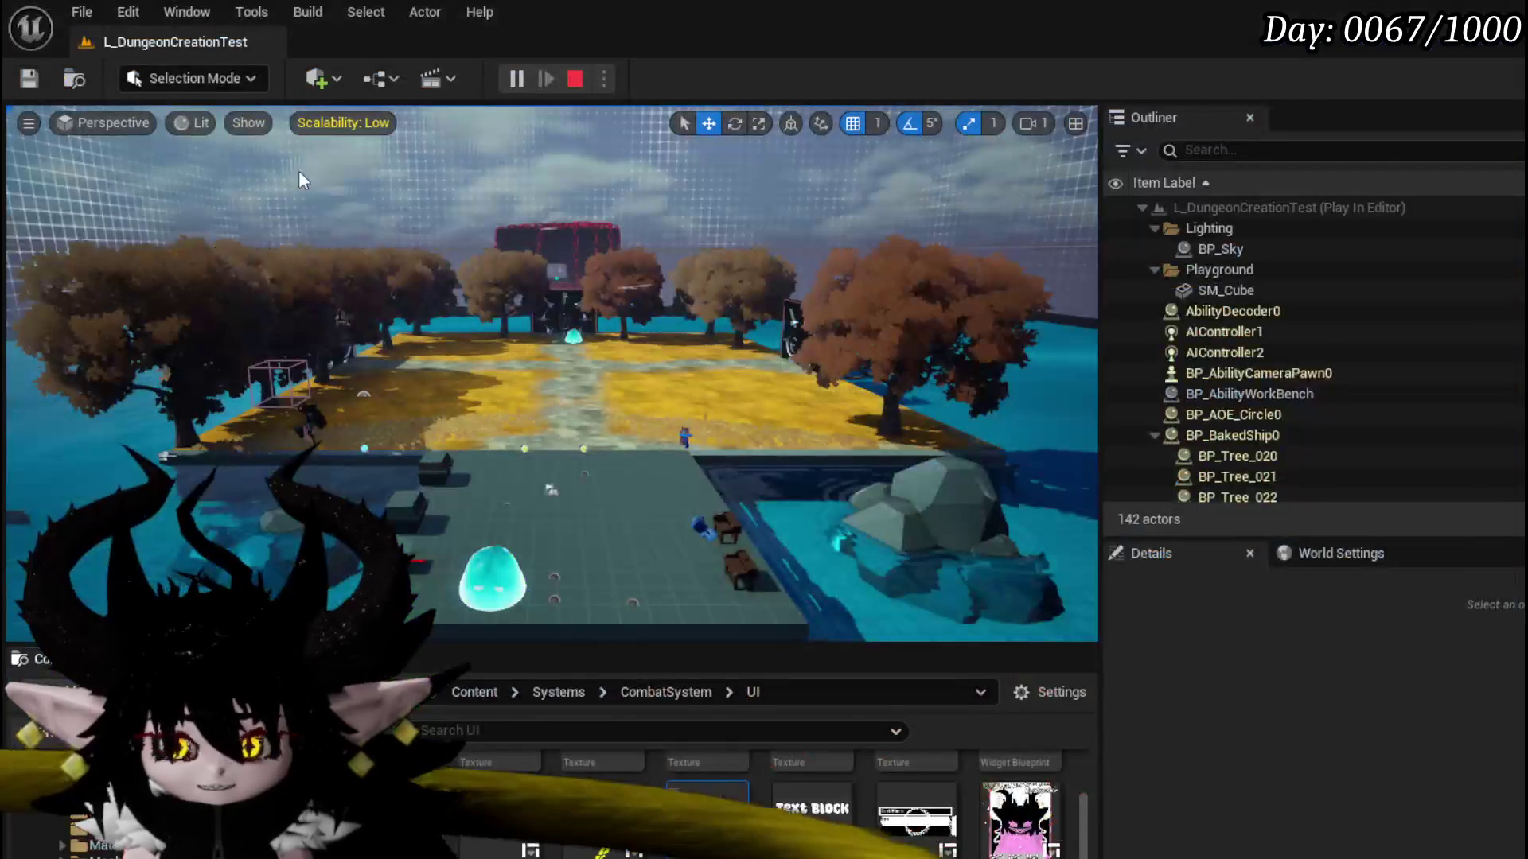
key("Escape")
left_click(31, 79)
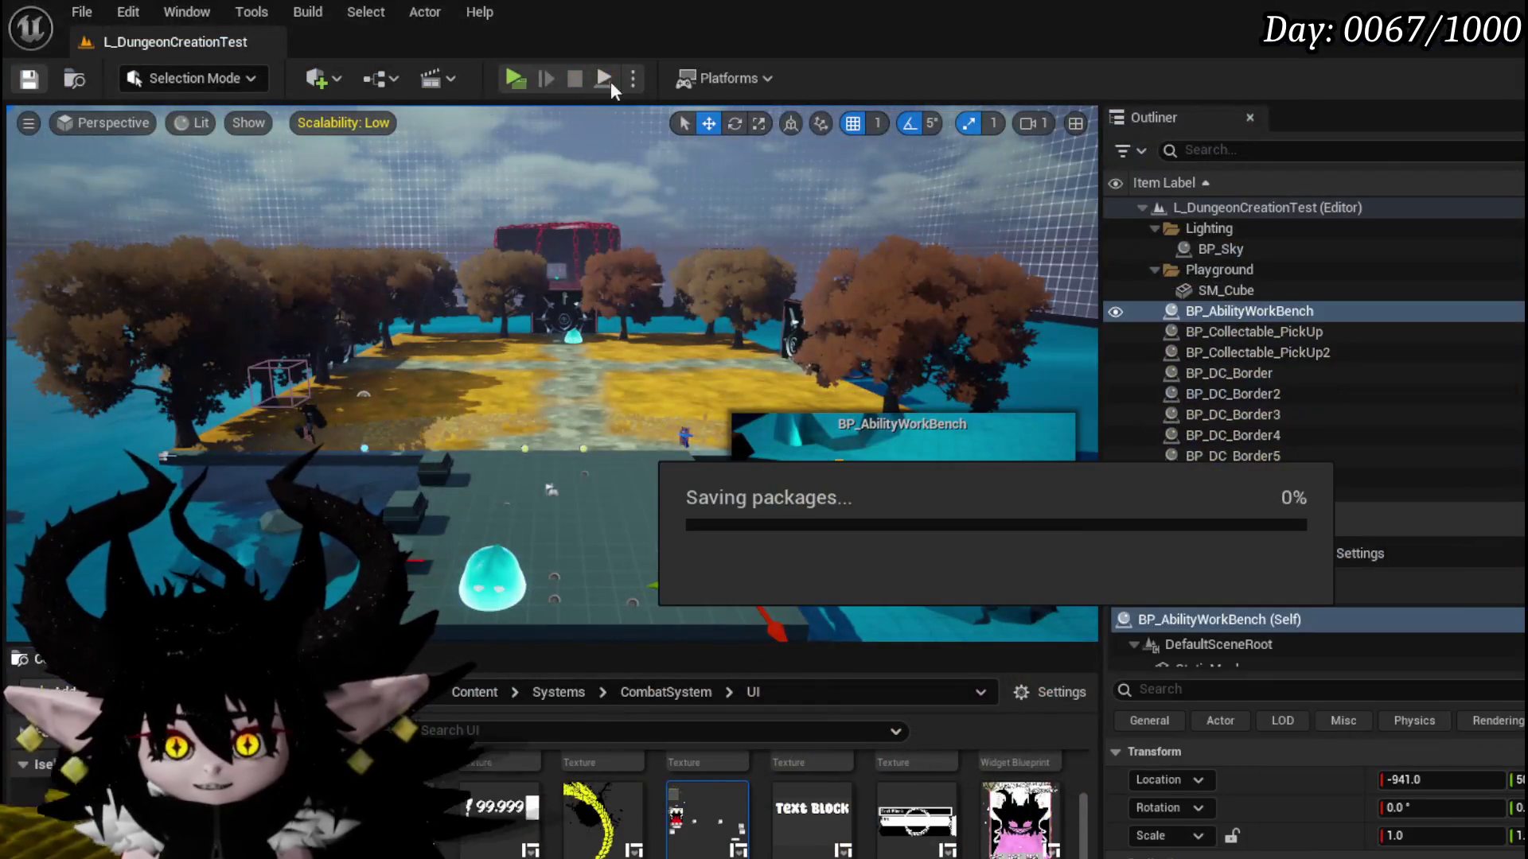
left_click(513, 77)
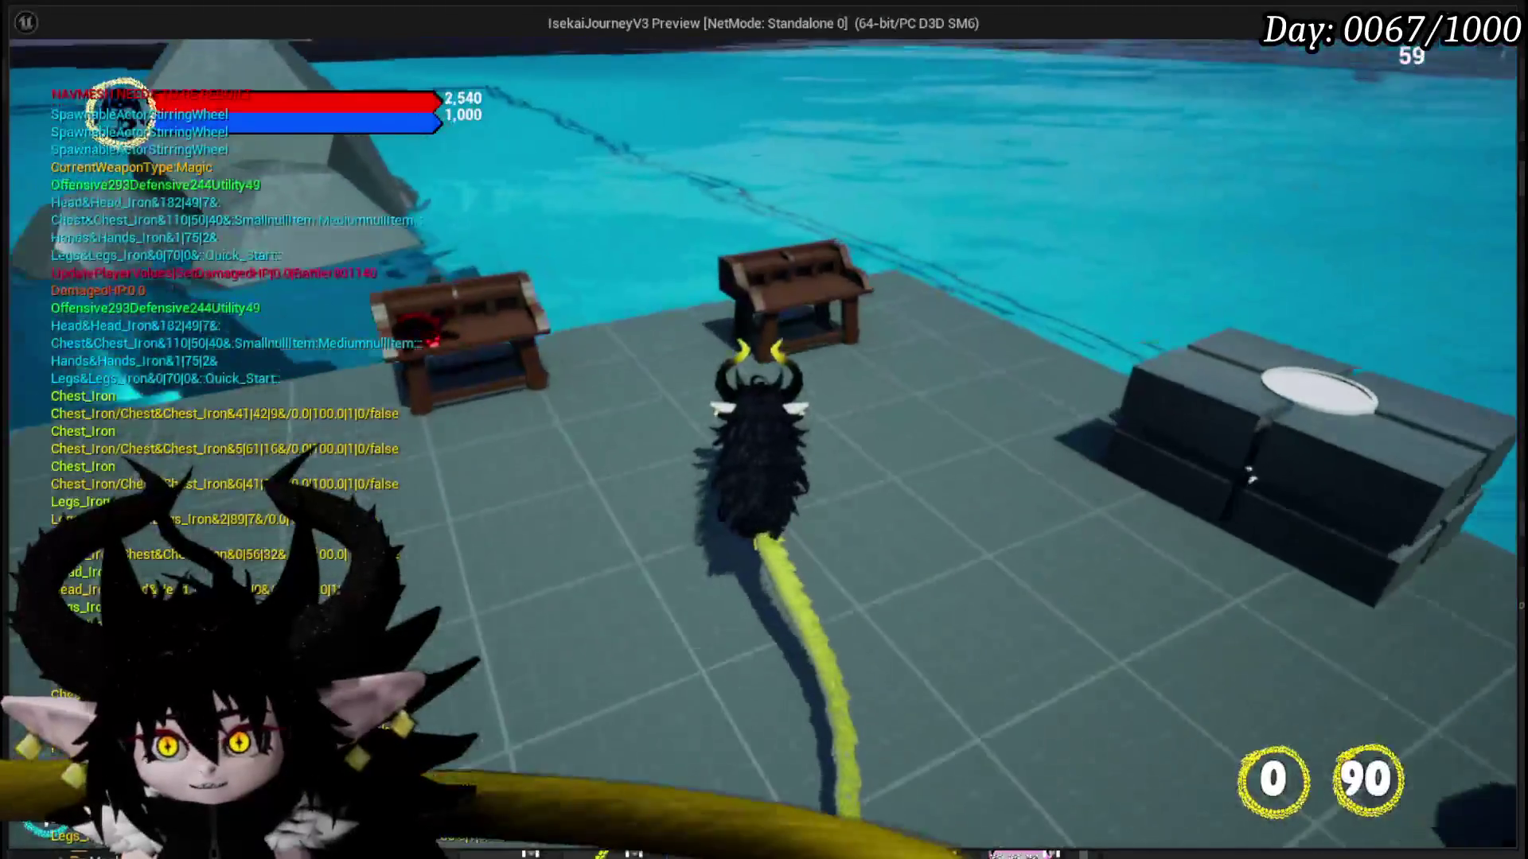
- At the workbench's Edit Core screen, add Retain to the Support Summon card, confirm, and exit
key("e")
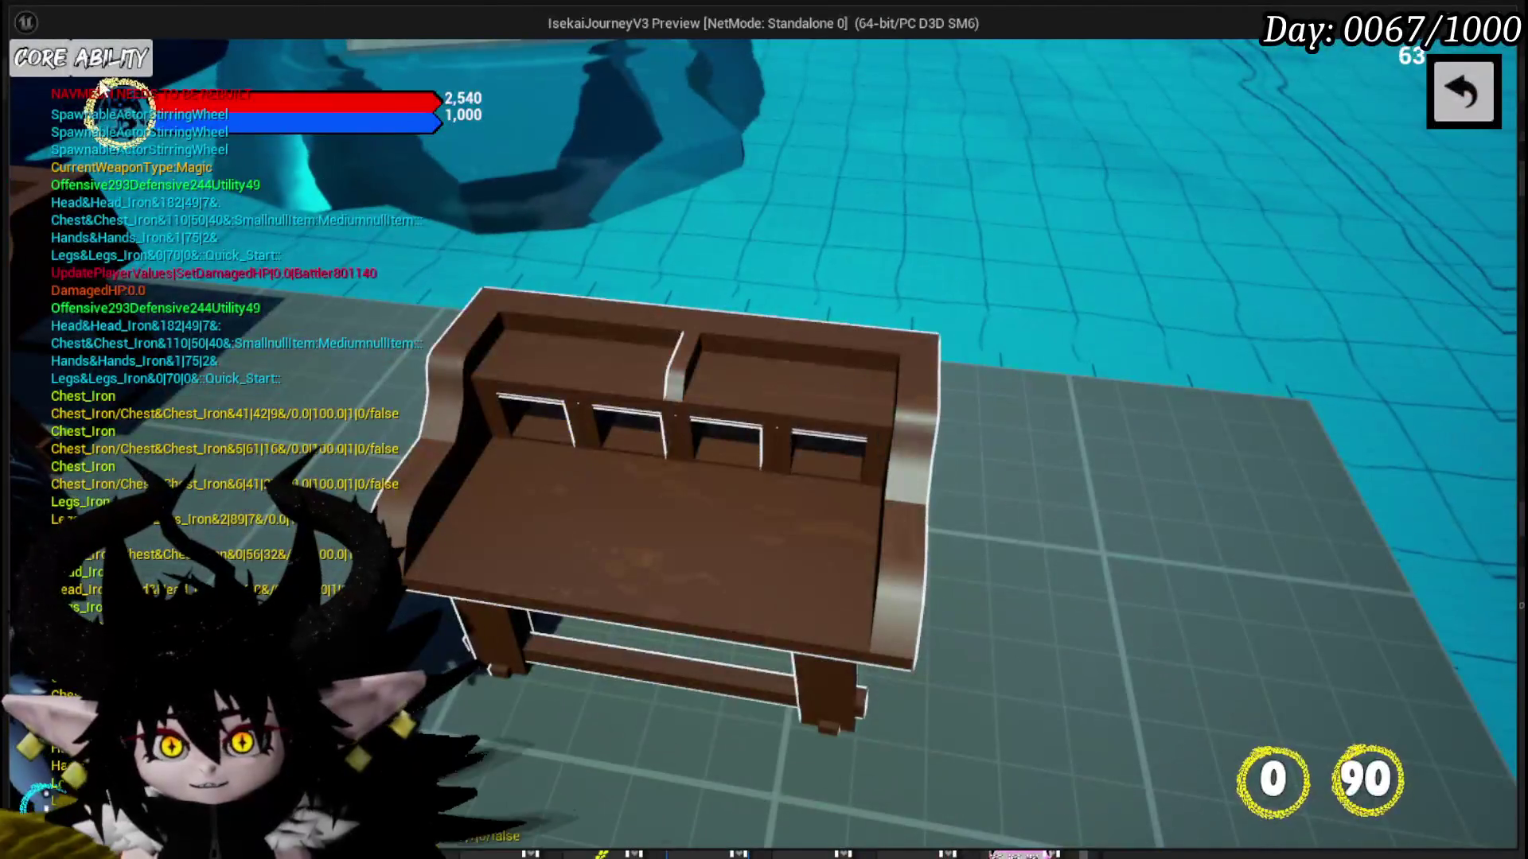
left_click(100, 75)
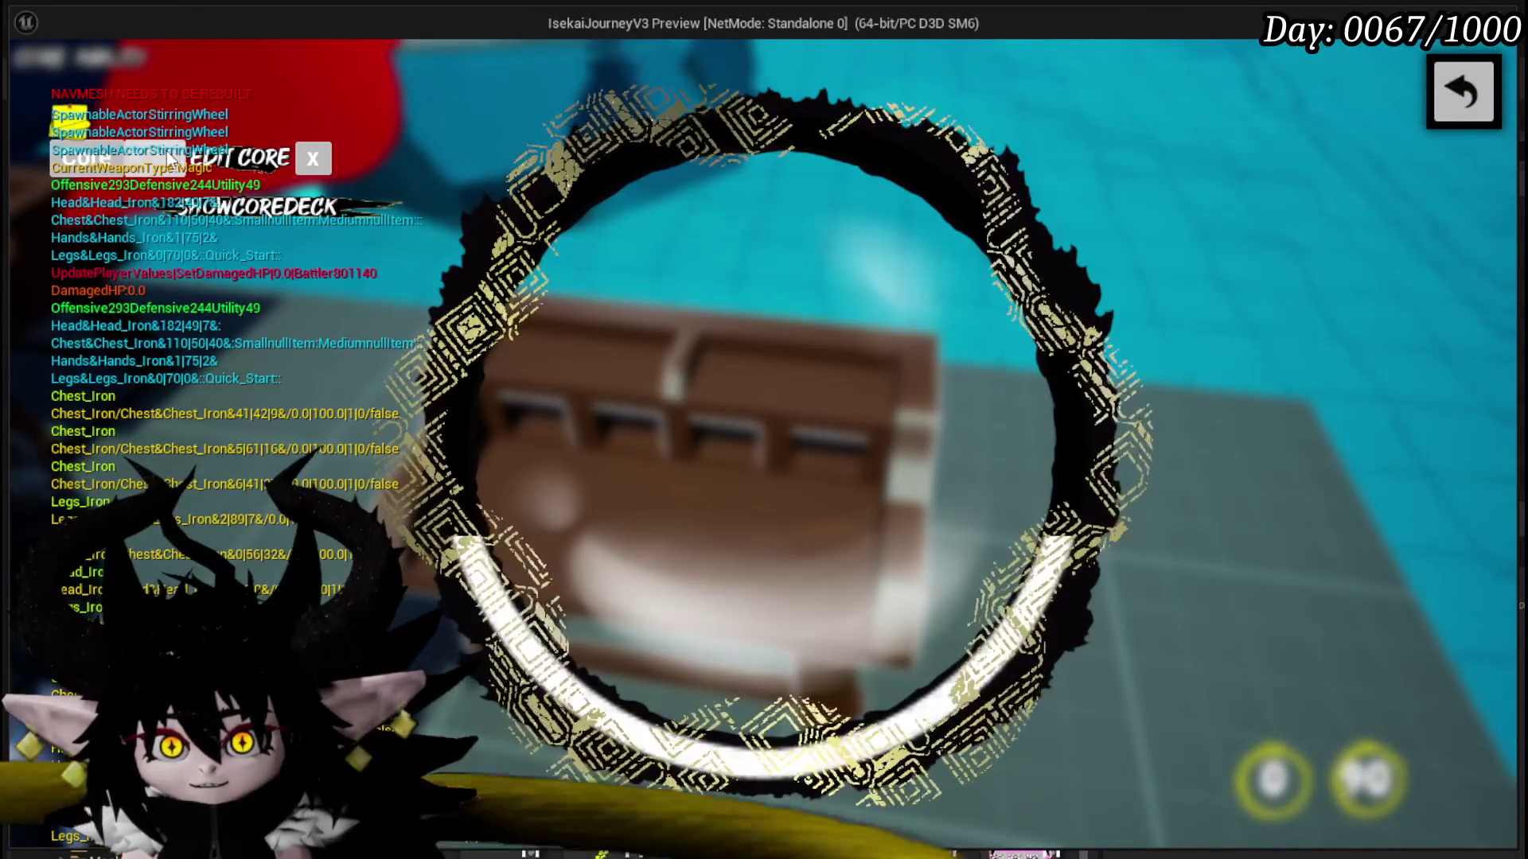
left_click(143, 159)
left_click(173, 256)
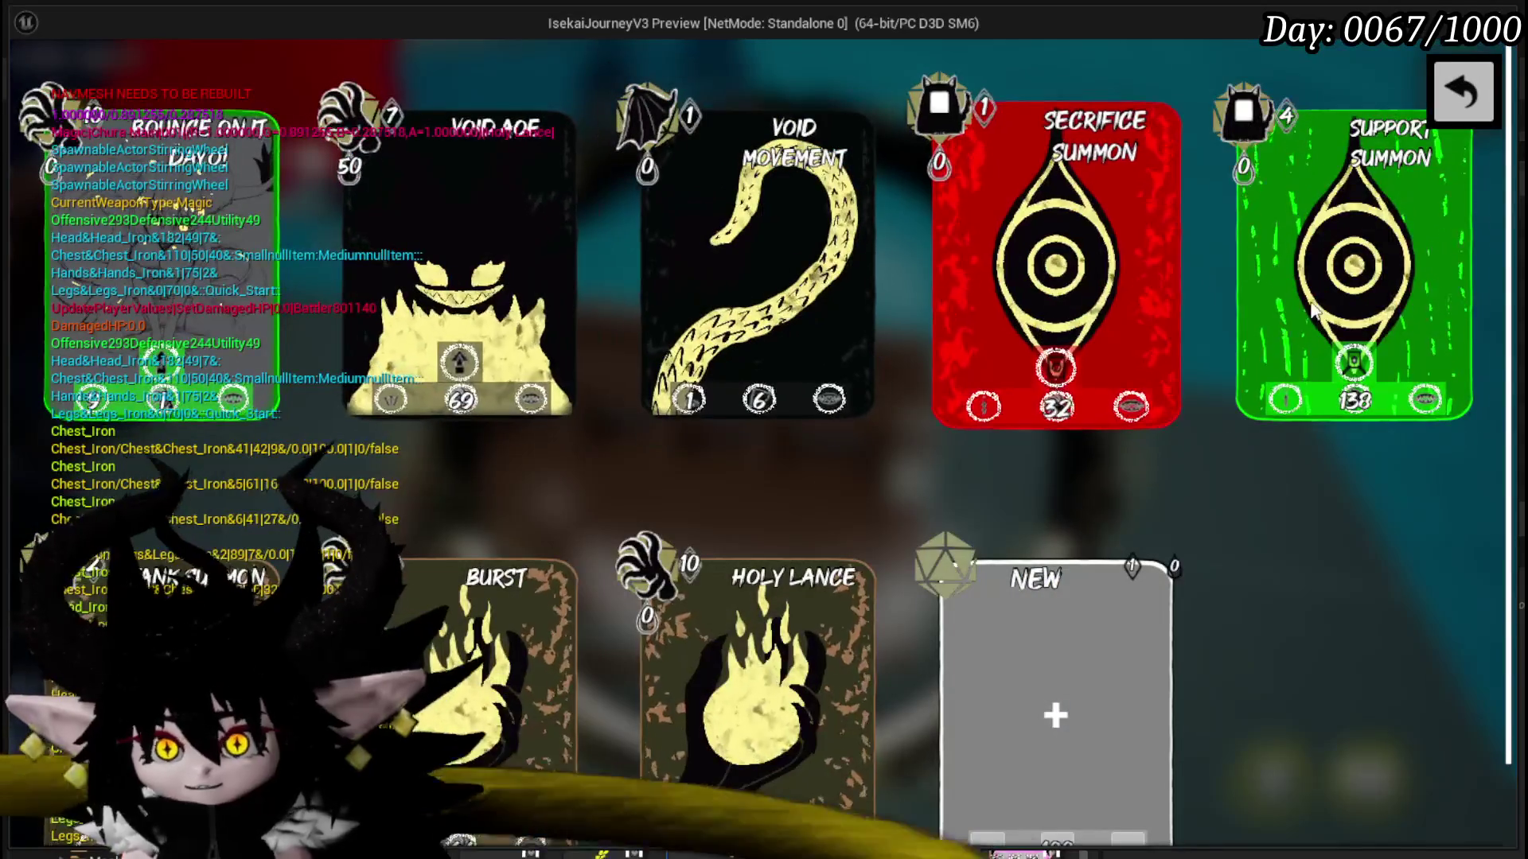
left_click(1348, 316)
left_click(710, 589)
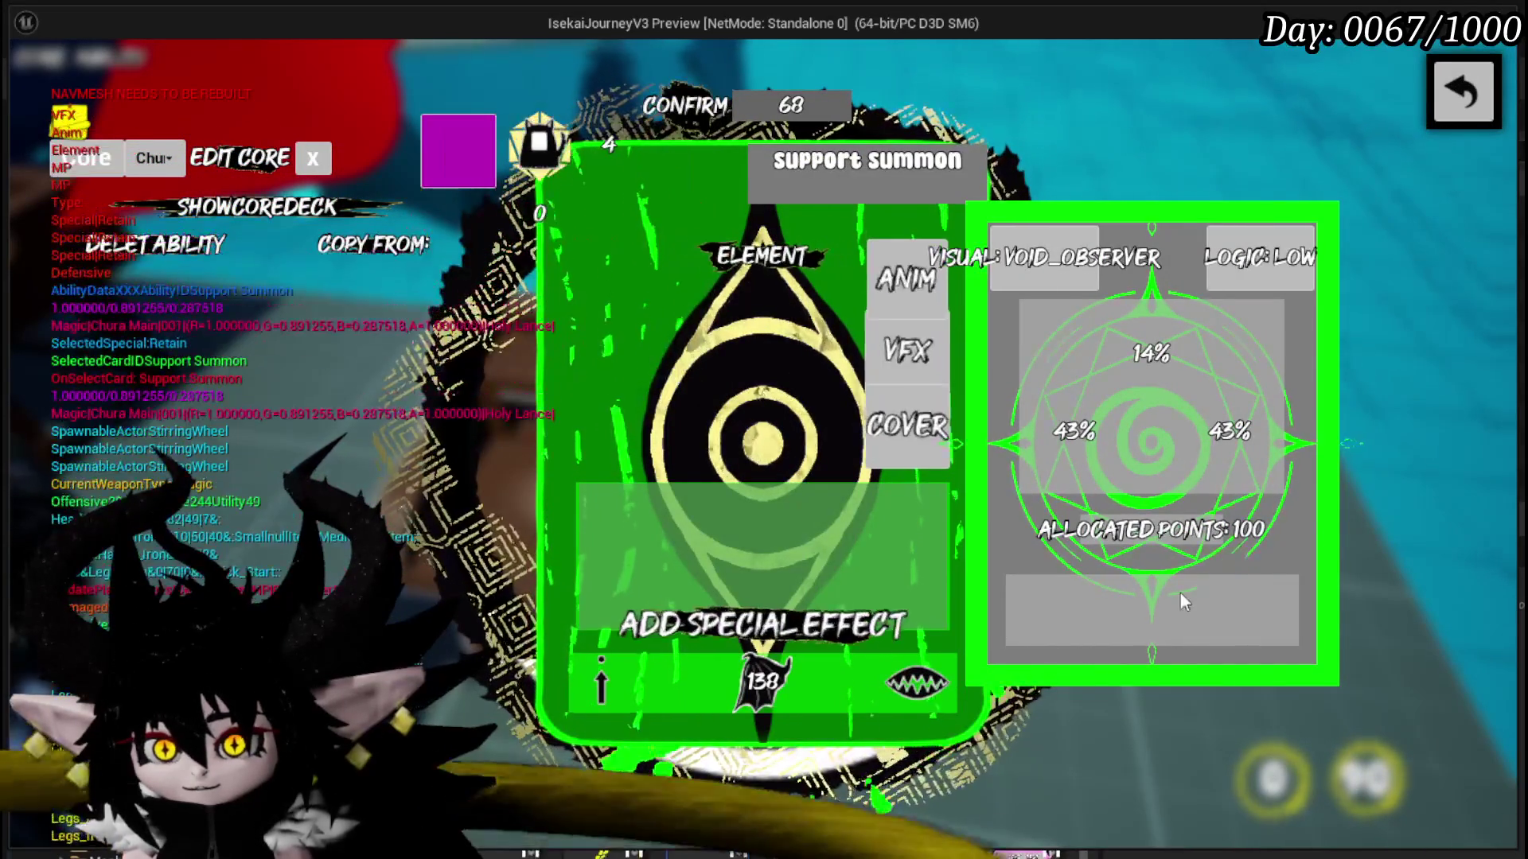
left_click(754, 100)
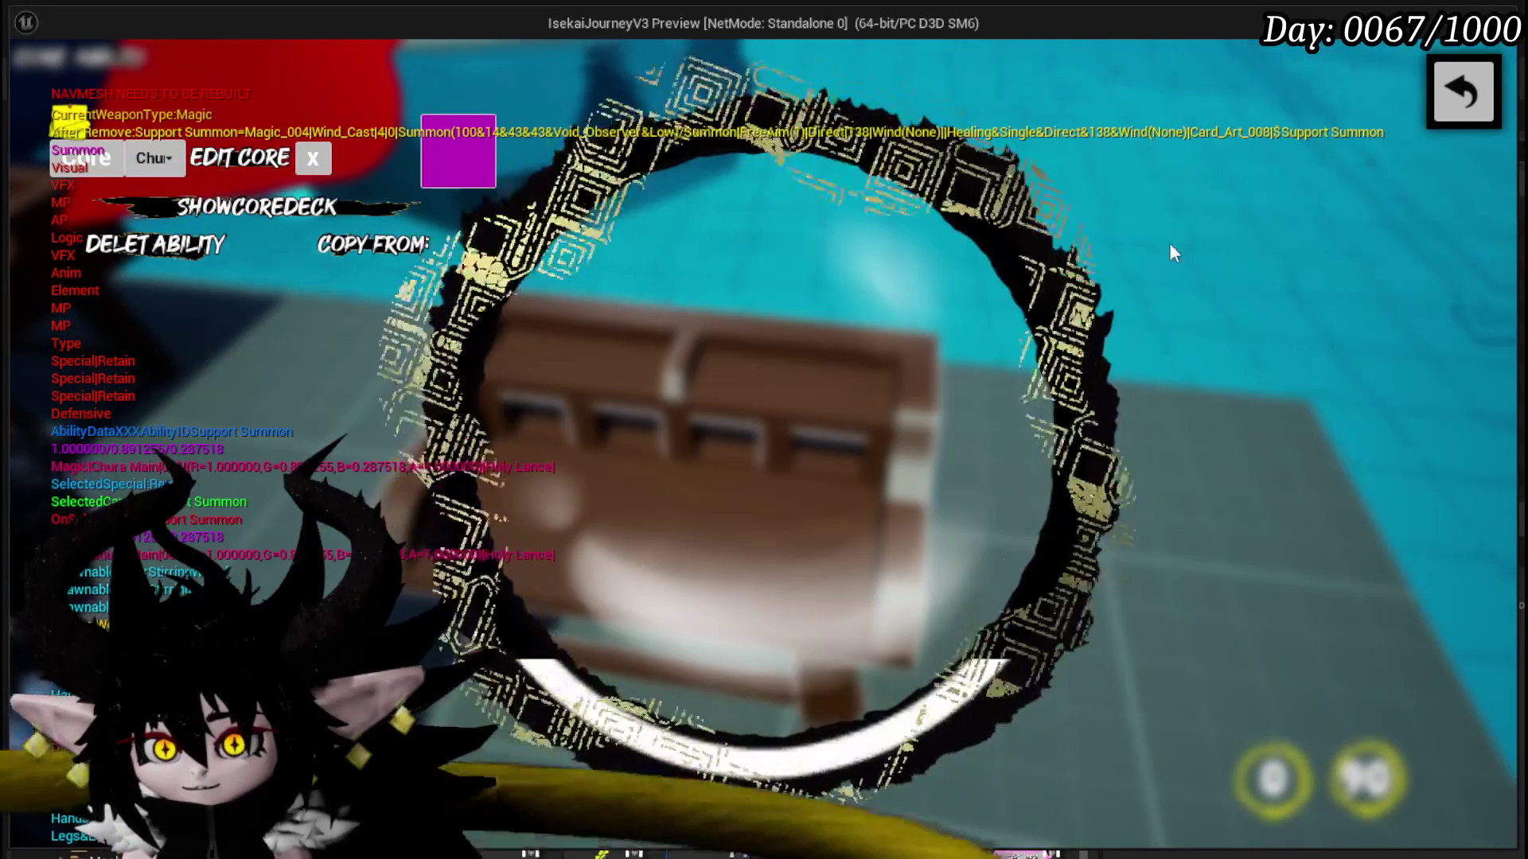
left_click(1473, 94)
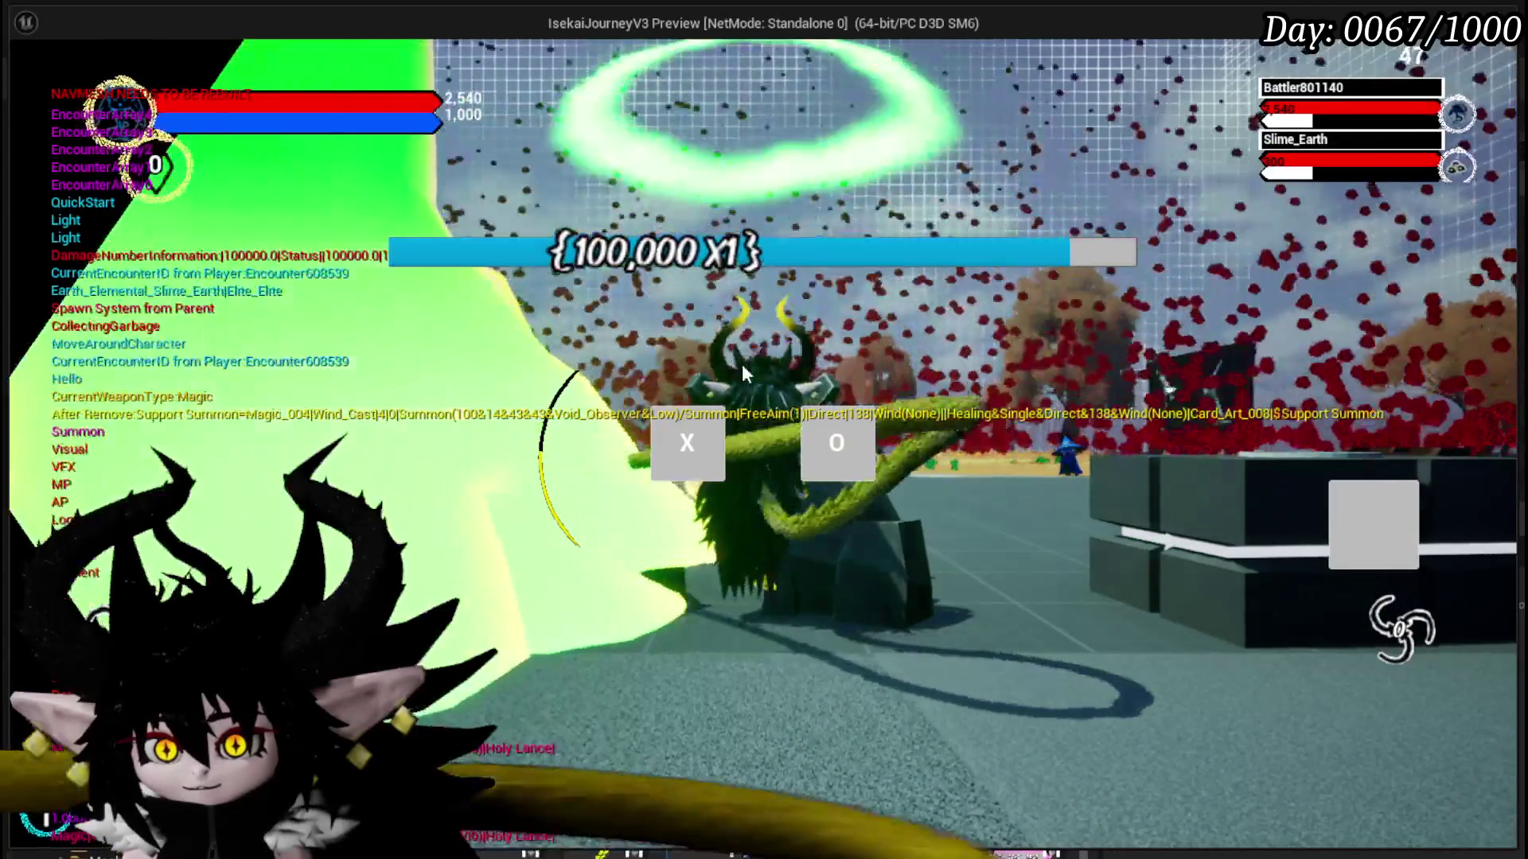
- Start the Slime_Earth battle, cast Void Movement and Support Summon, then close the preview
left_click(687, 438)
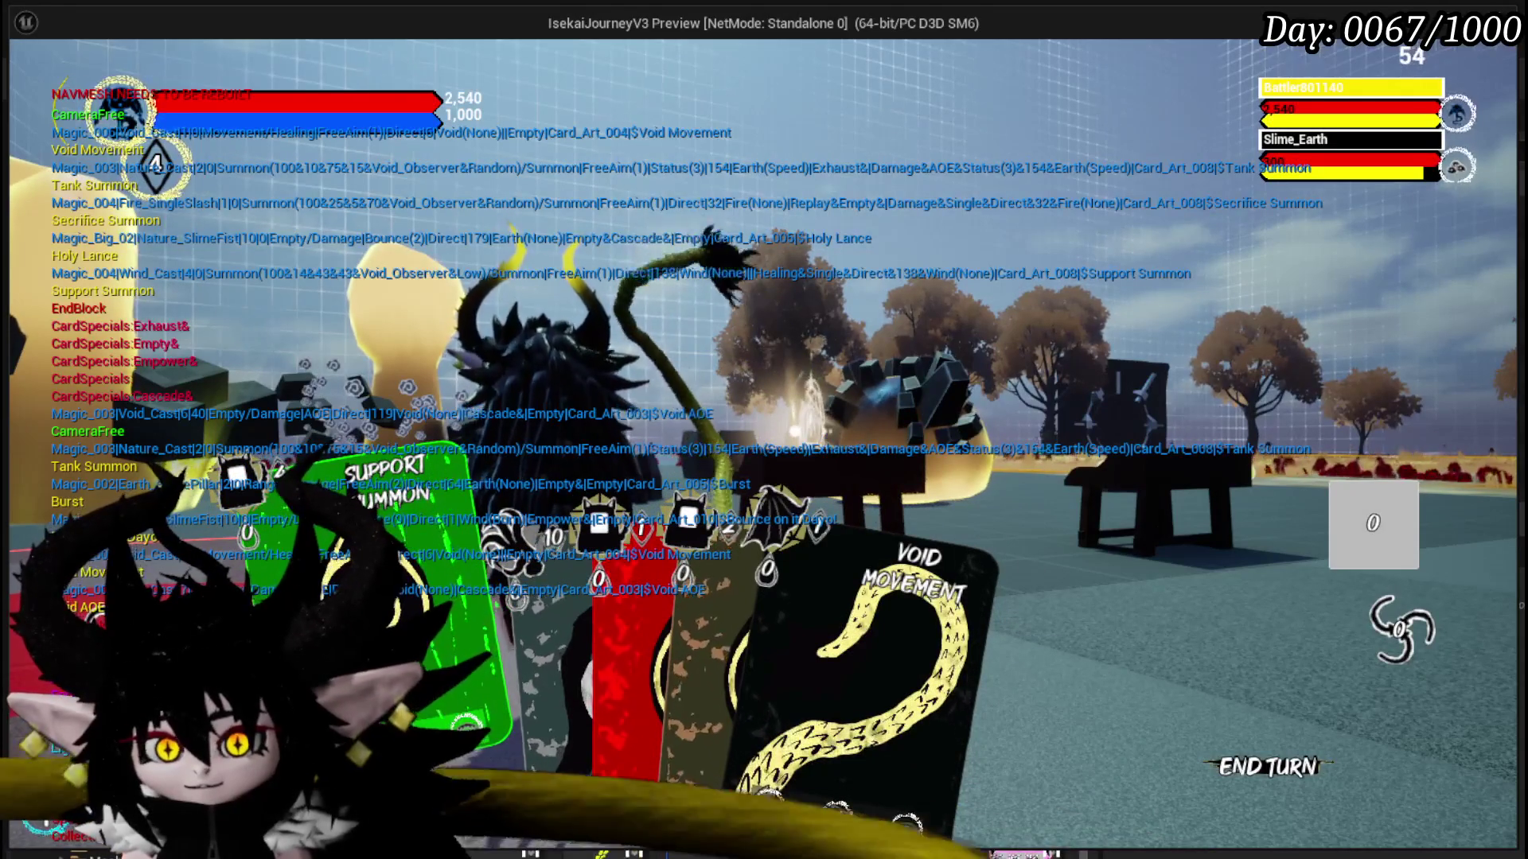
left_click_drag(608, 638, 976, 613)
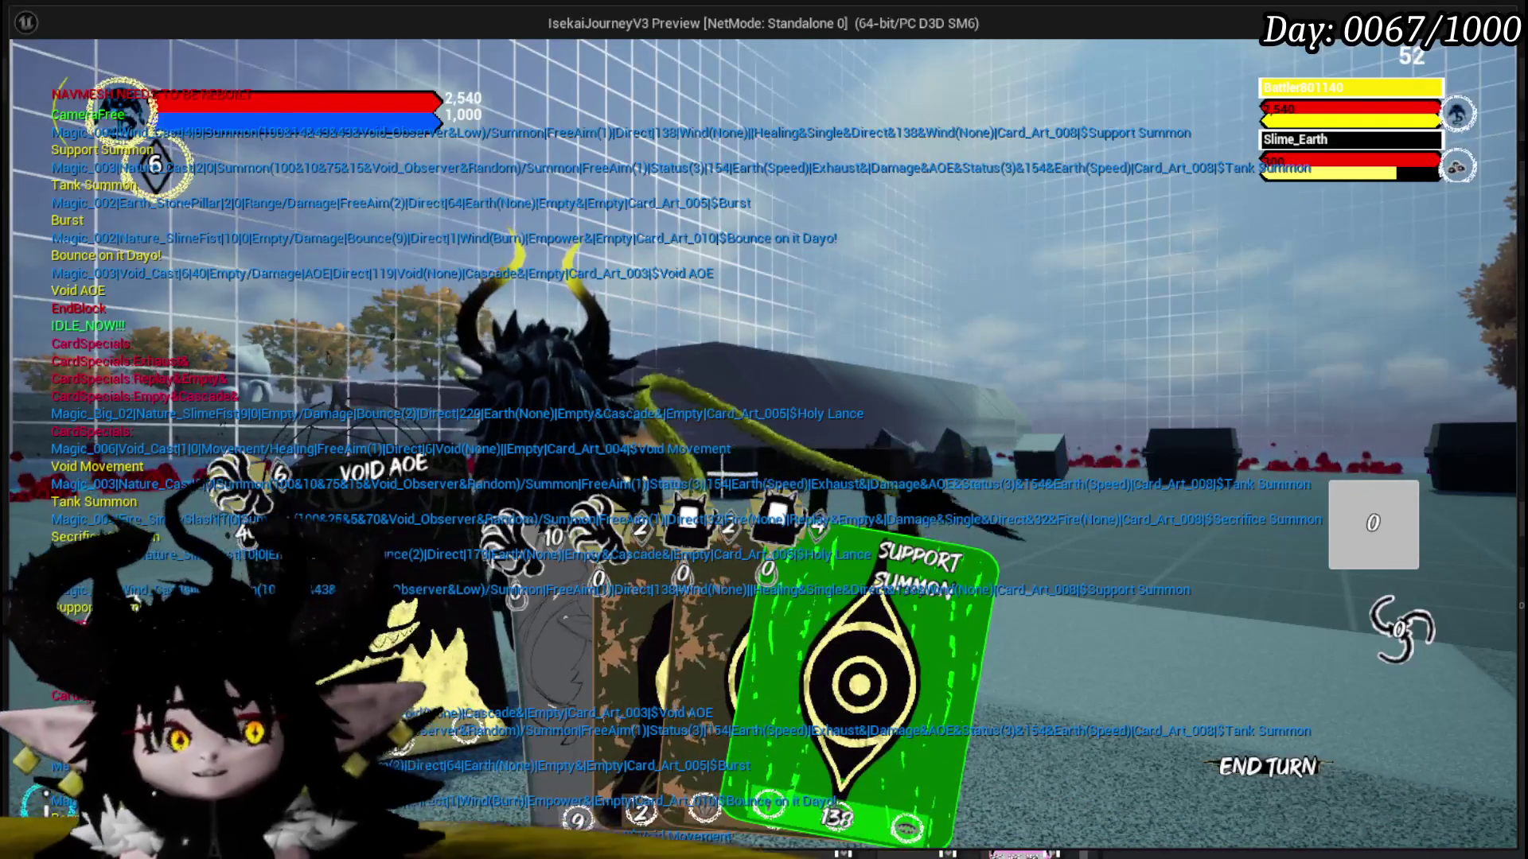
left_click(835, 578)
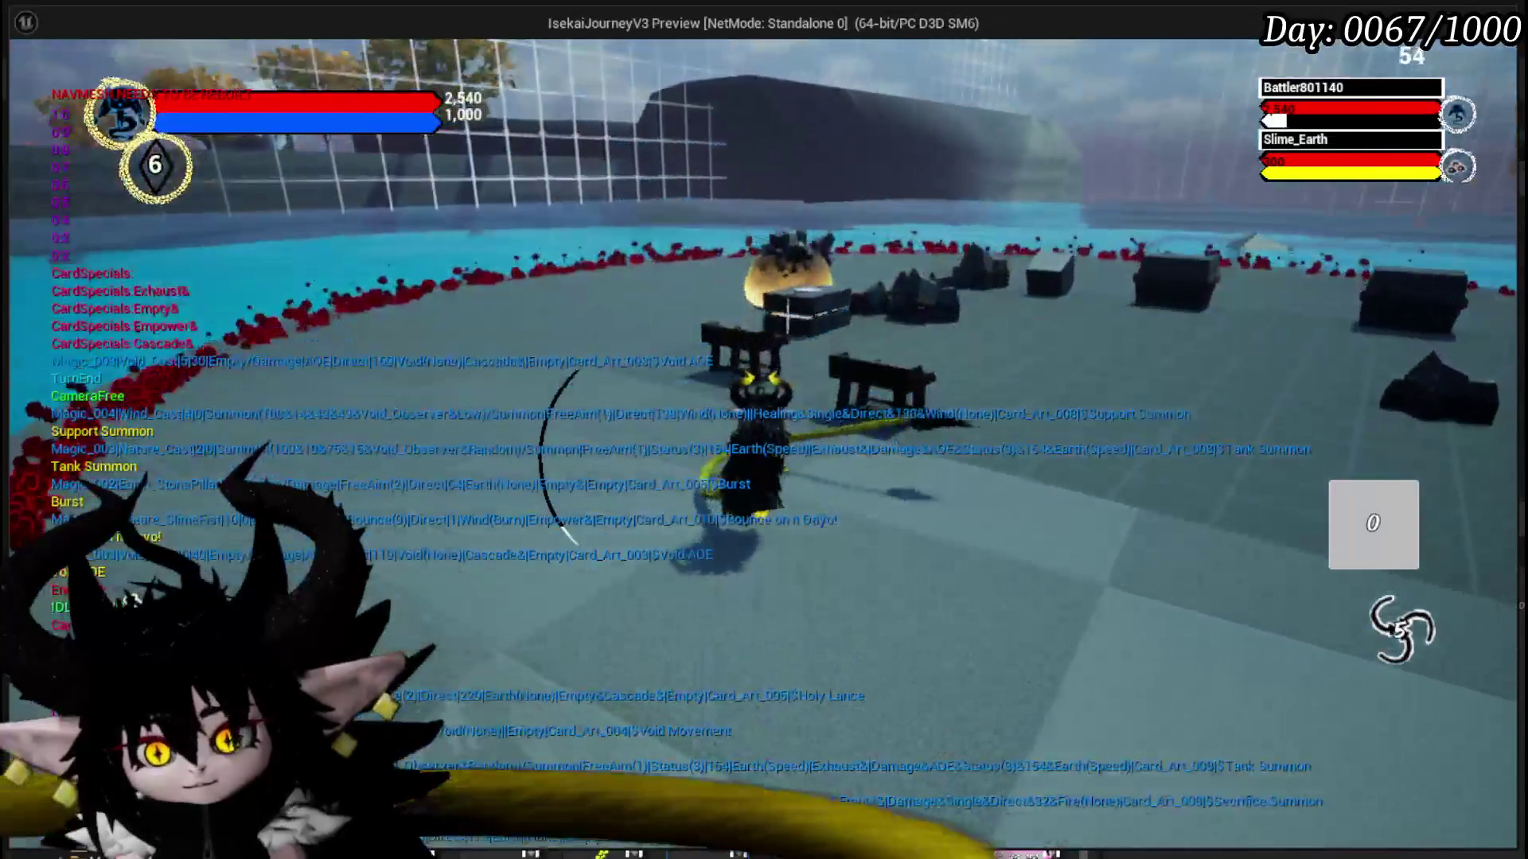
key("Escape")
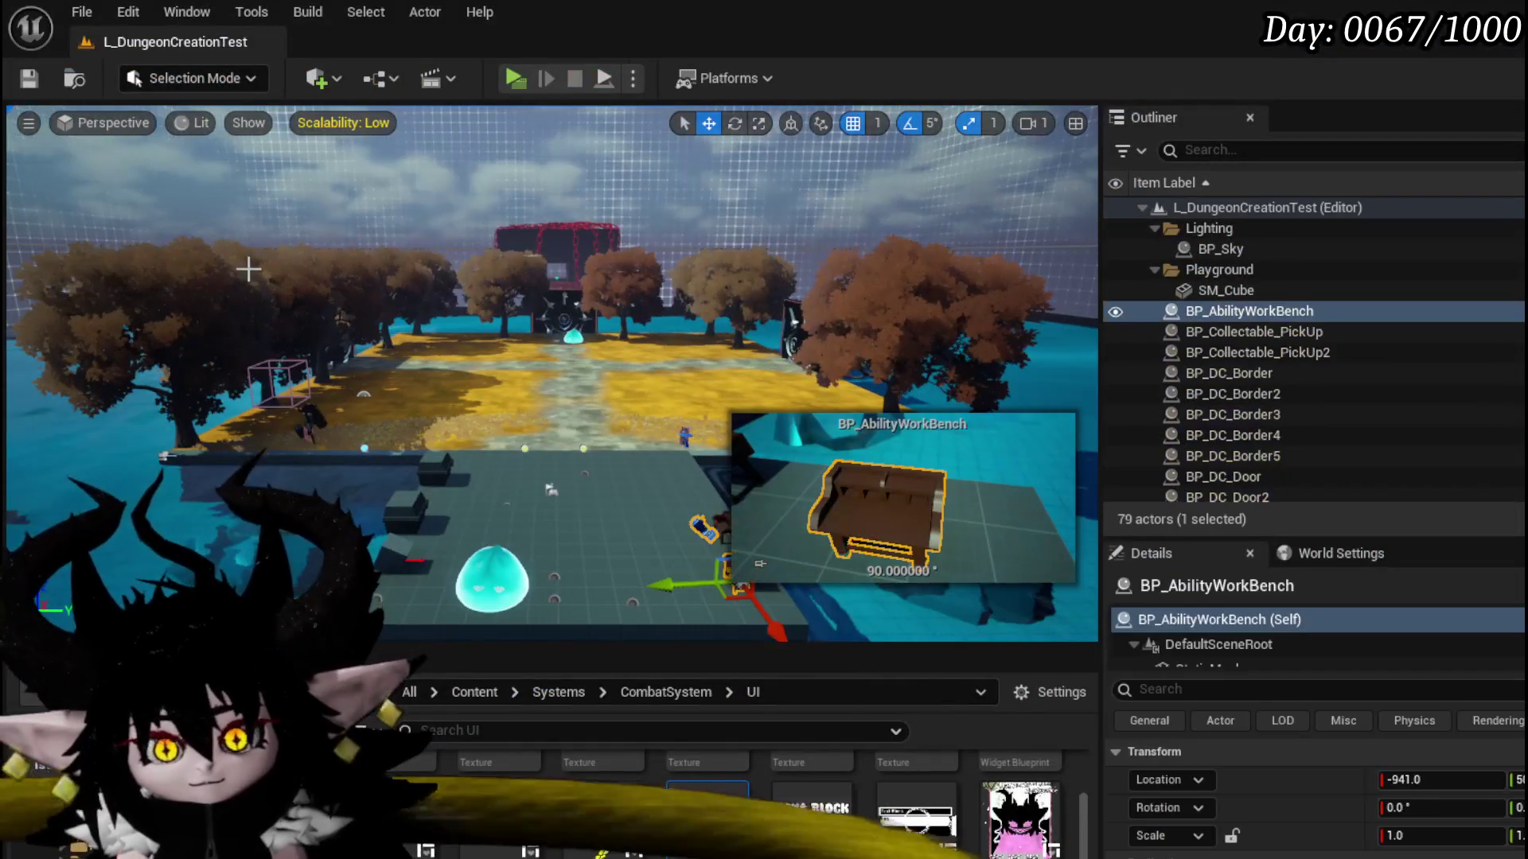
- Save all assets and review the hand-clearing loop in WP_ActionSelection's StartTurn function
left_click(28, 78)
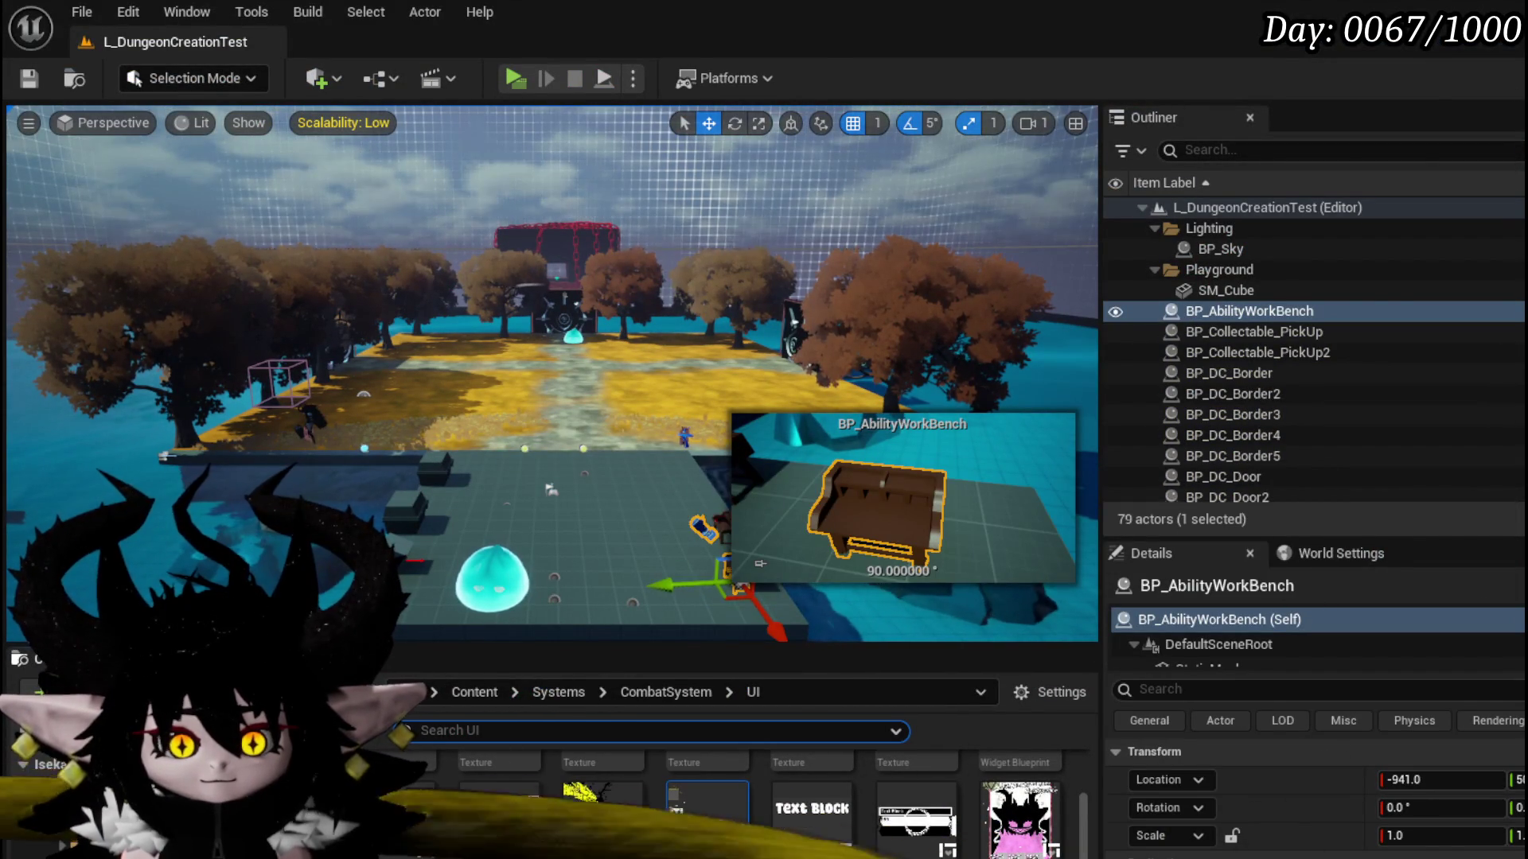
scroll(813, 406, "down", 3)
scroll(805, 401, "up", 3)
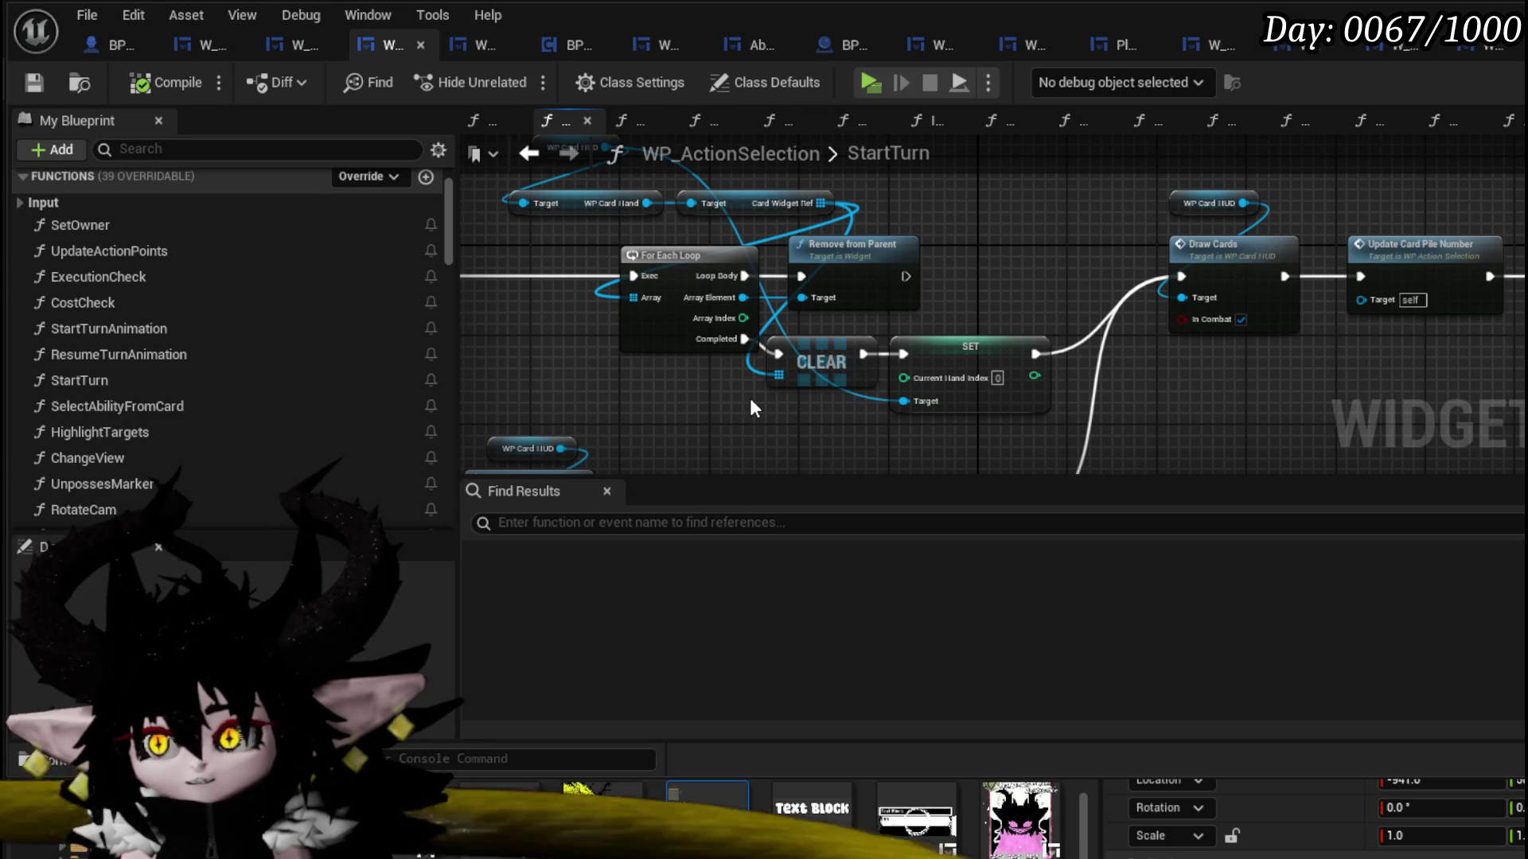
scroll(752, 399, "down", 3)
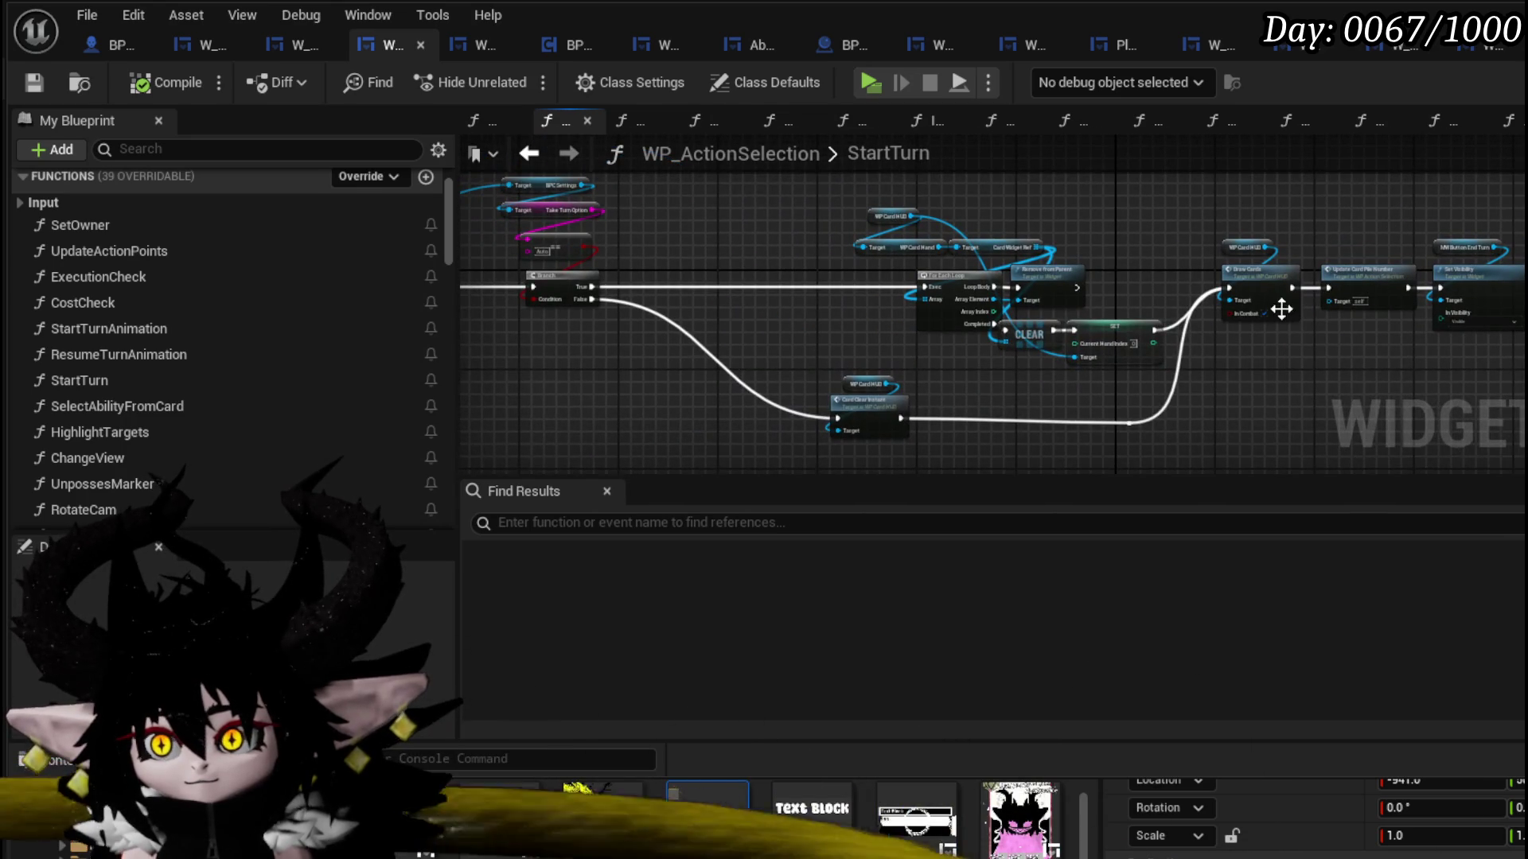
scroll(1281, 309, "up", 4)
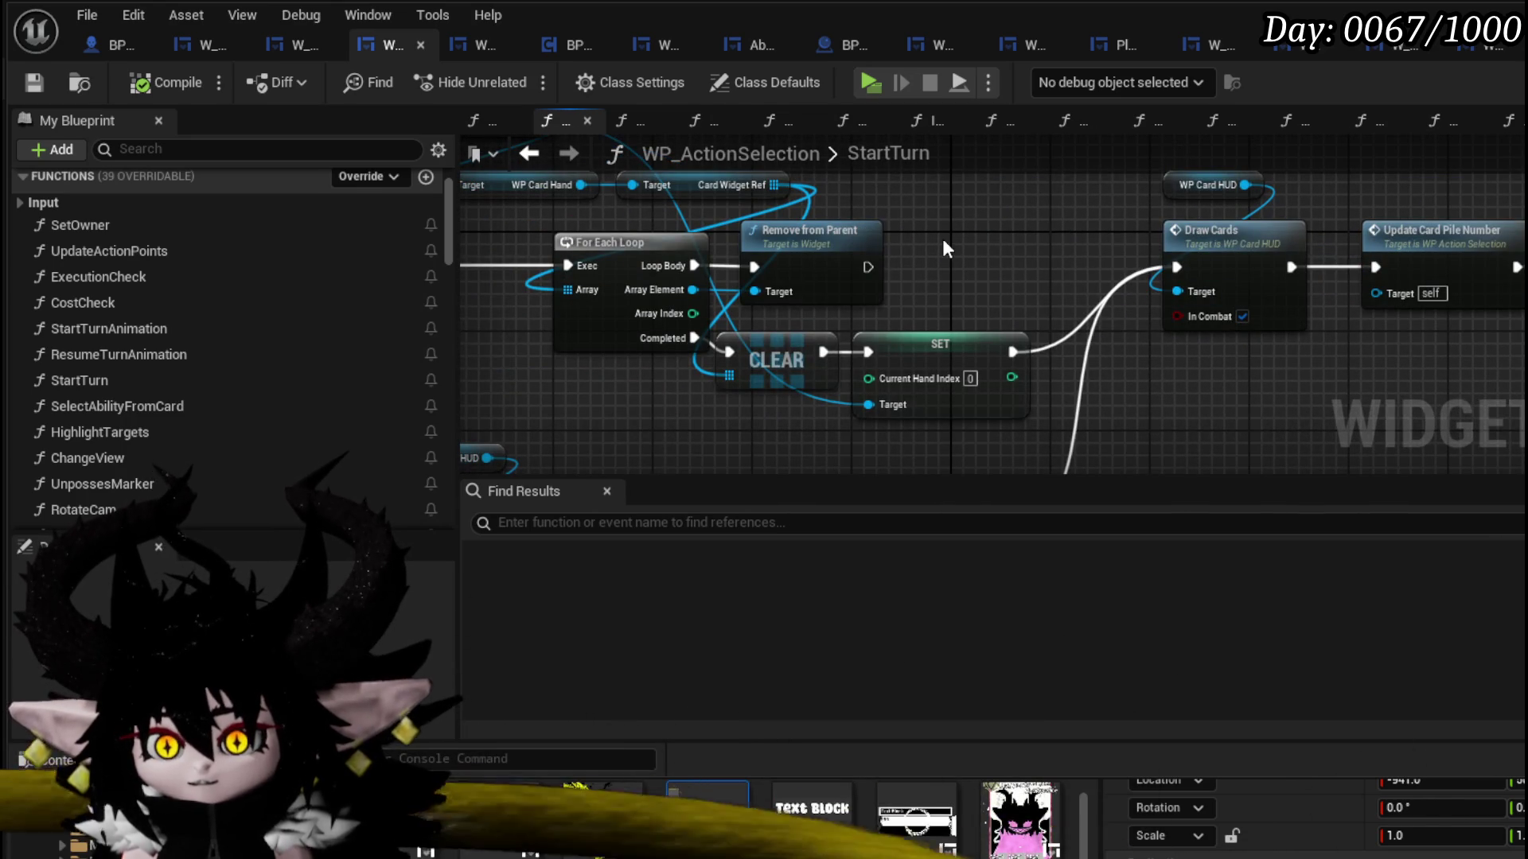
mouse_move(942, 236)
left_mouse_down()
mouse_move(1109, 289)
mouse_move(1157, 277)
left_mouse_up()
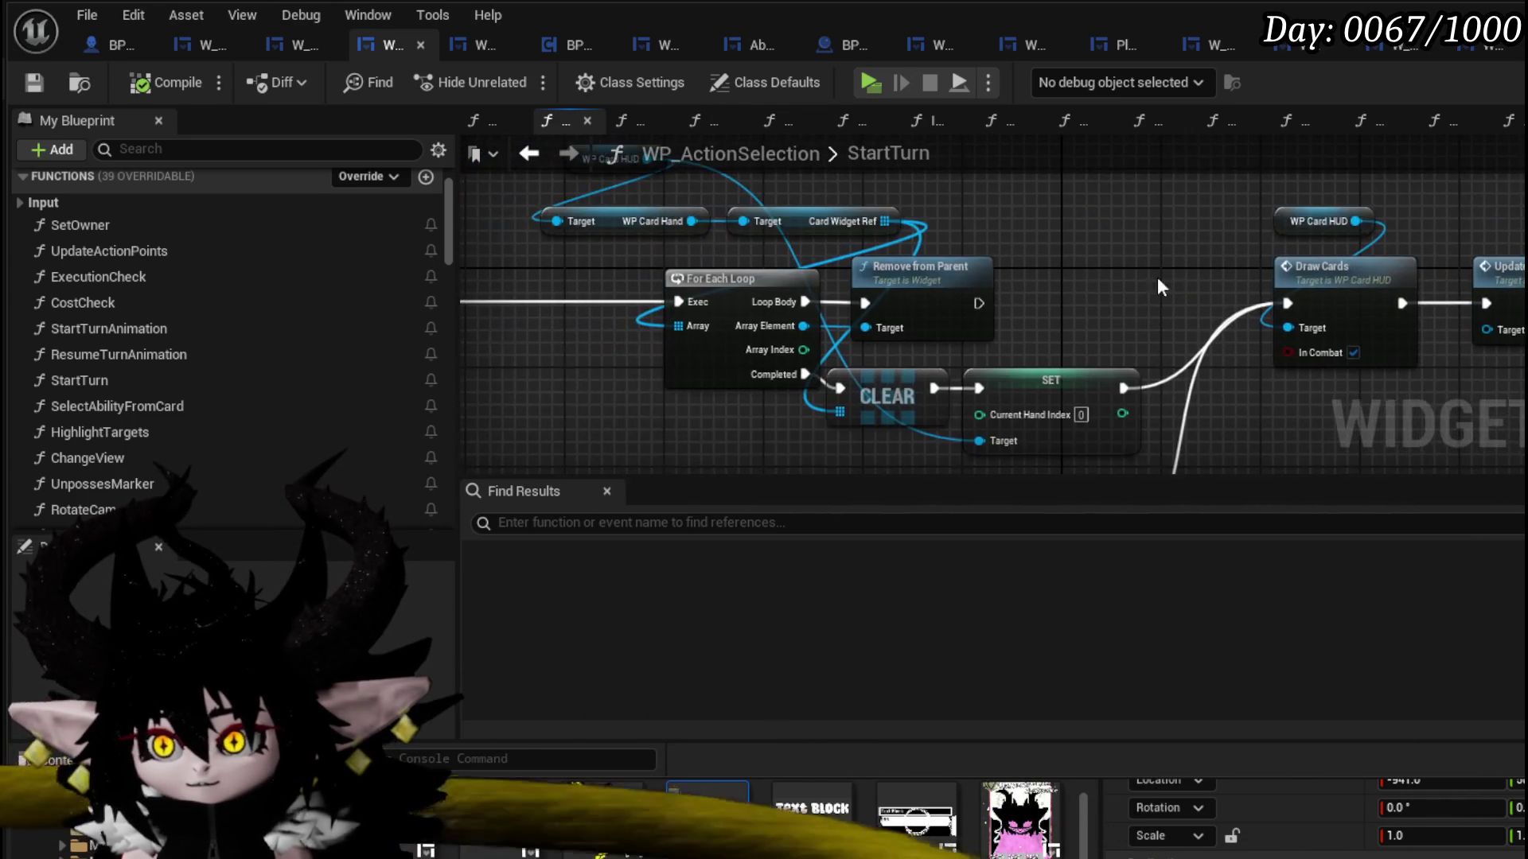
scroll(1159, 287, "down", 1)
mouse_move(691, 360)
left_mouse_down()
mouse_move(1062, 160)
mouse_move(1066, 182)
left_mouse_up()
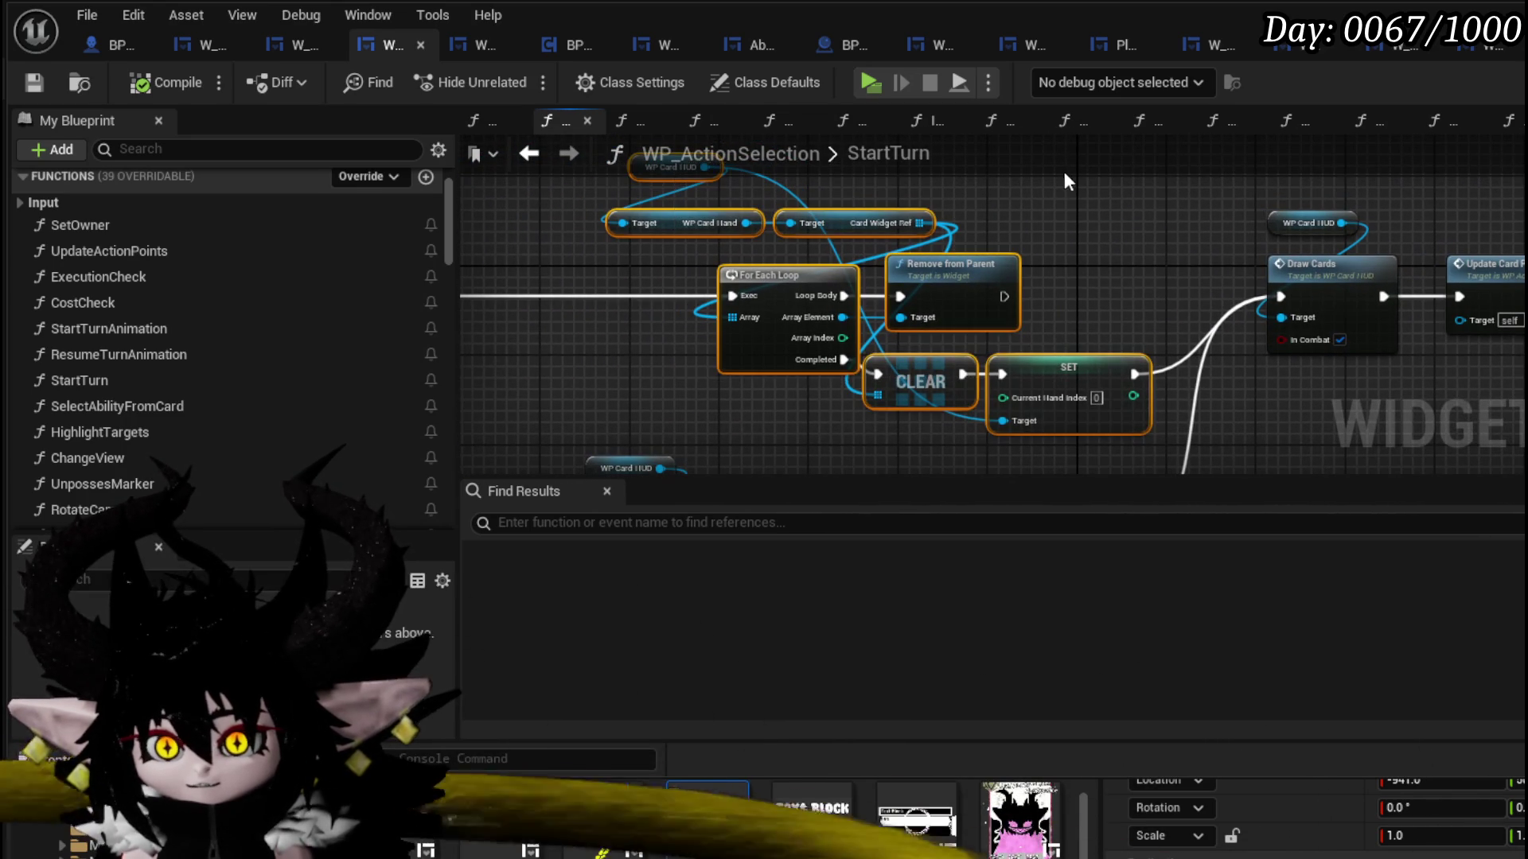
left_click(1066, 182)
left_click(34, 83)
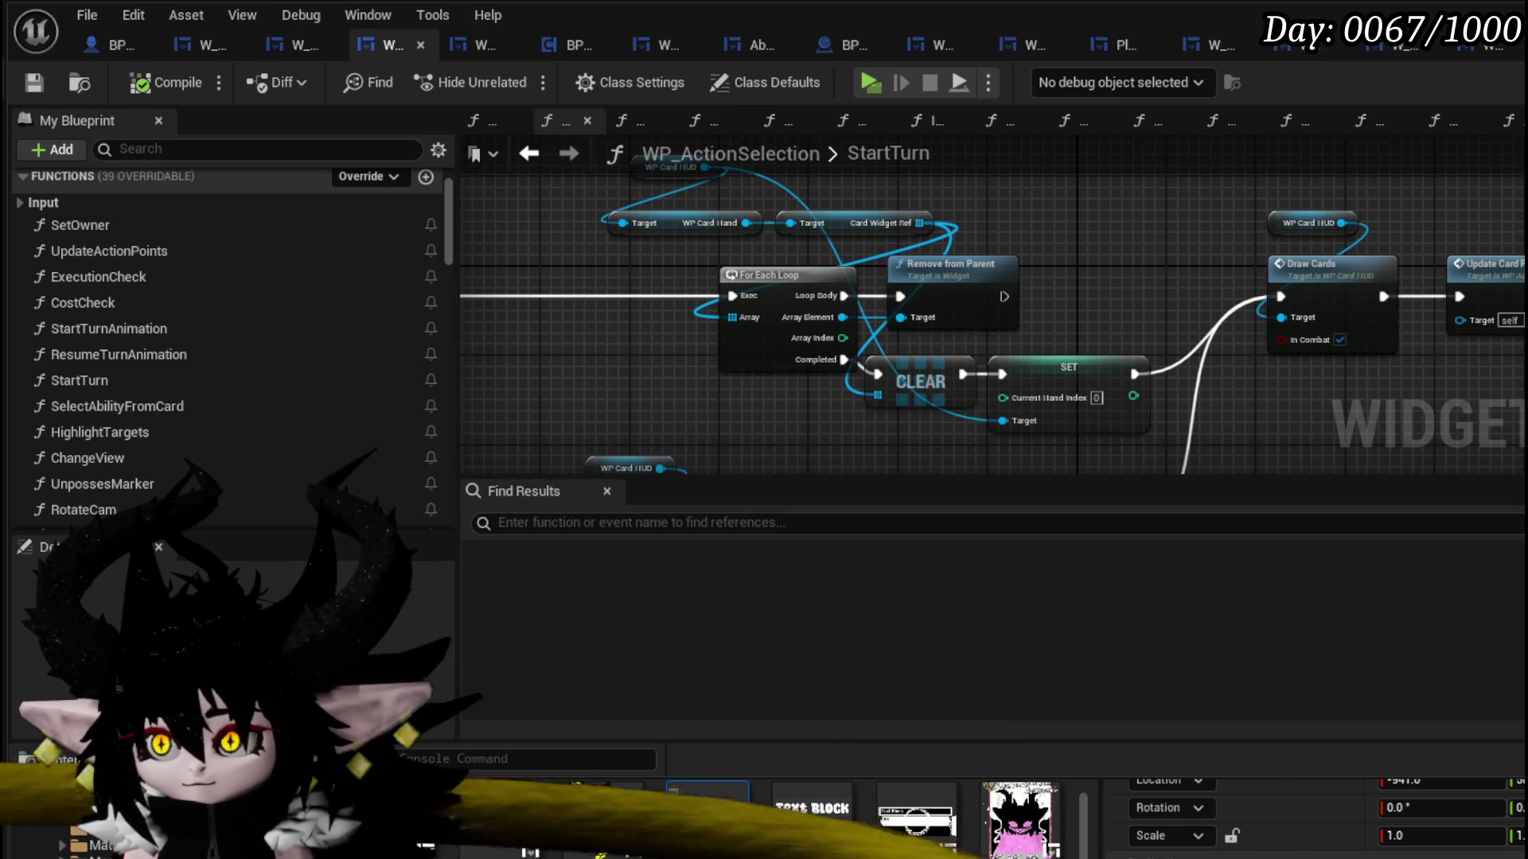
- Go back to WP_Card_HUD's EventGraph and open the End Turn Sequence function graph
key("alt+Left")
scroll(990, 338, "up", 4)
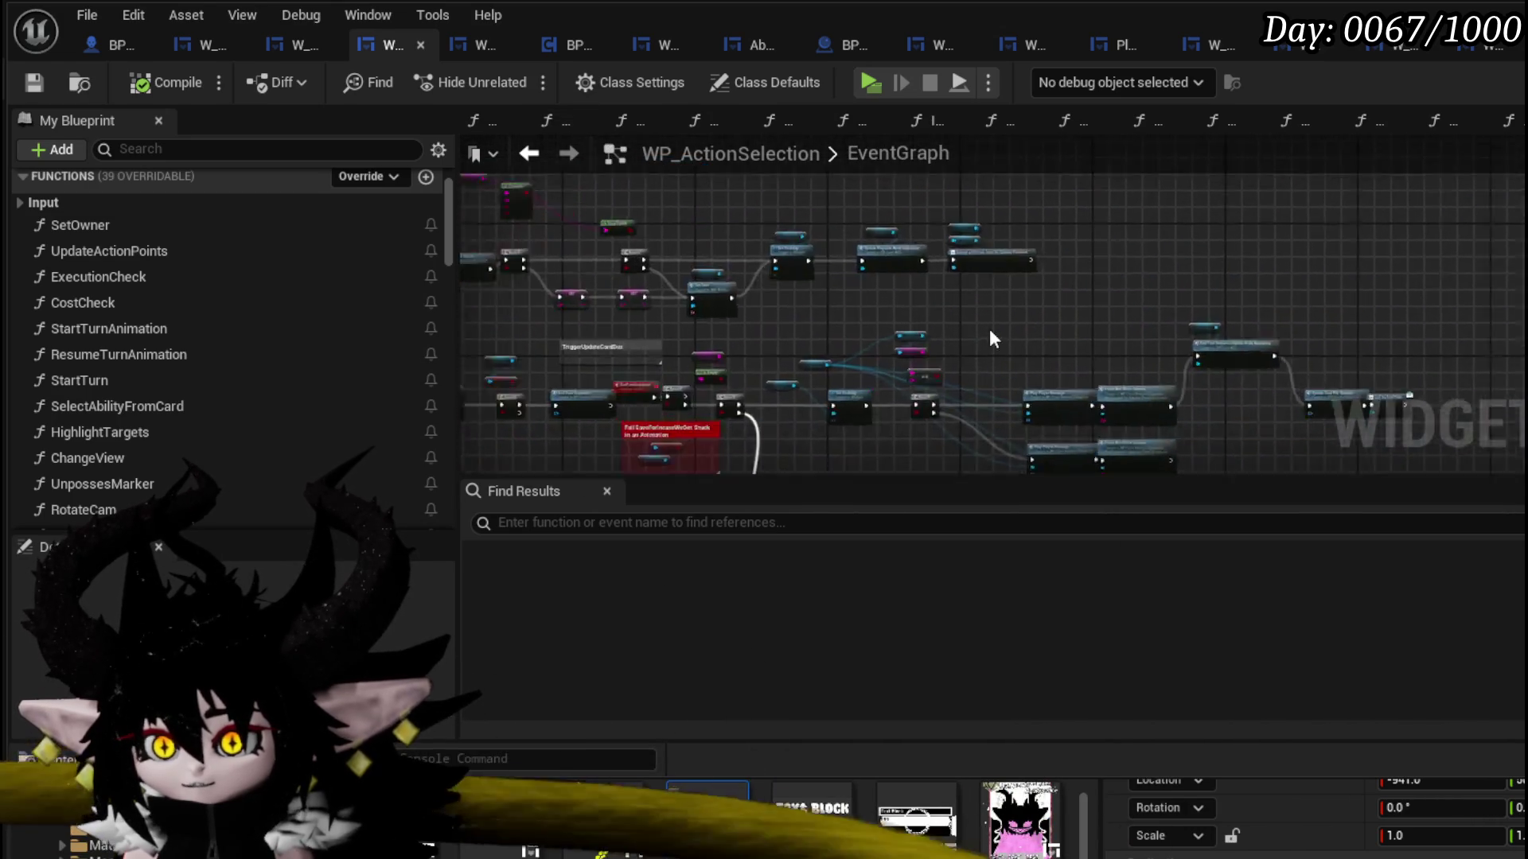
scroll(990, 338, "up", 5)
scroll(1035, 358, "down", 3)
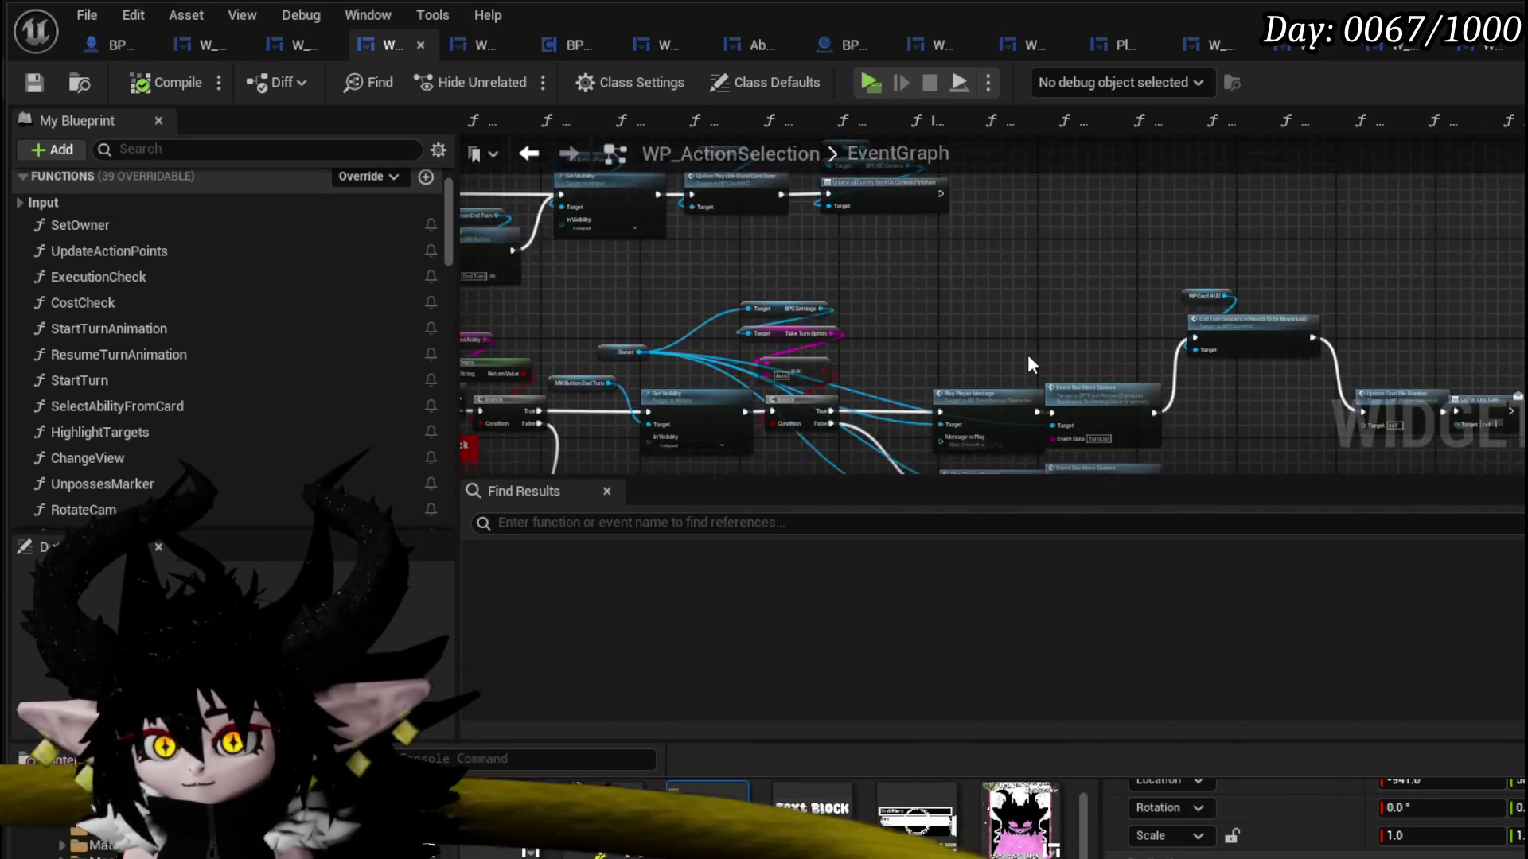
scroll(1029, 364, "up", 4)
double_click(969, 257)
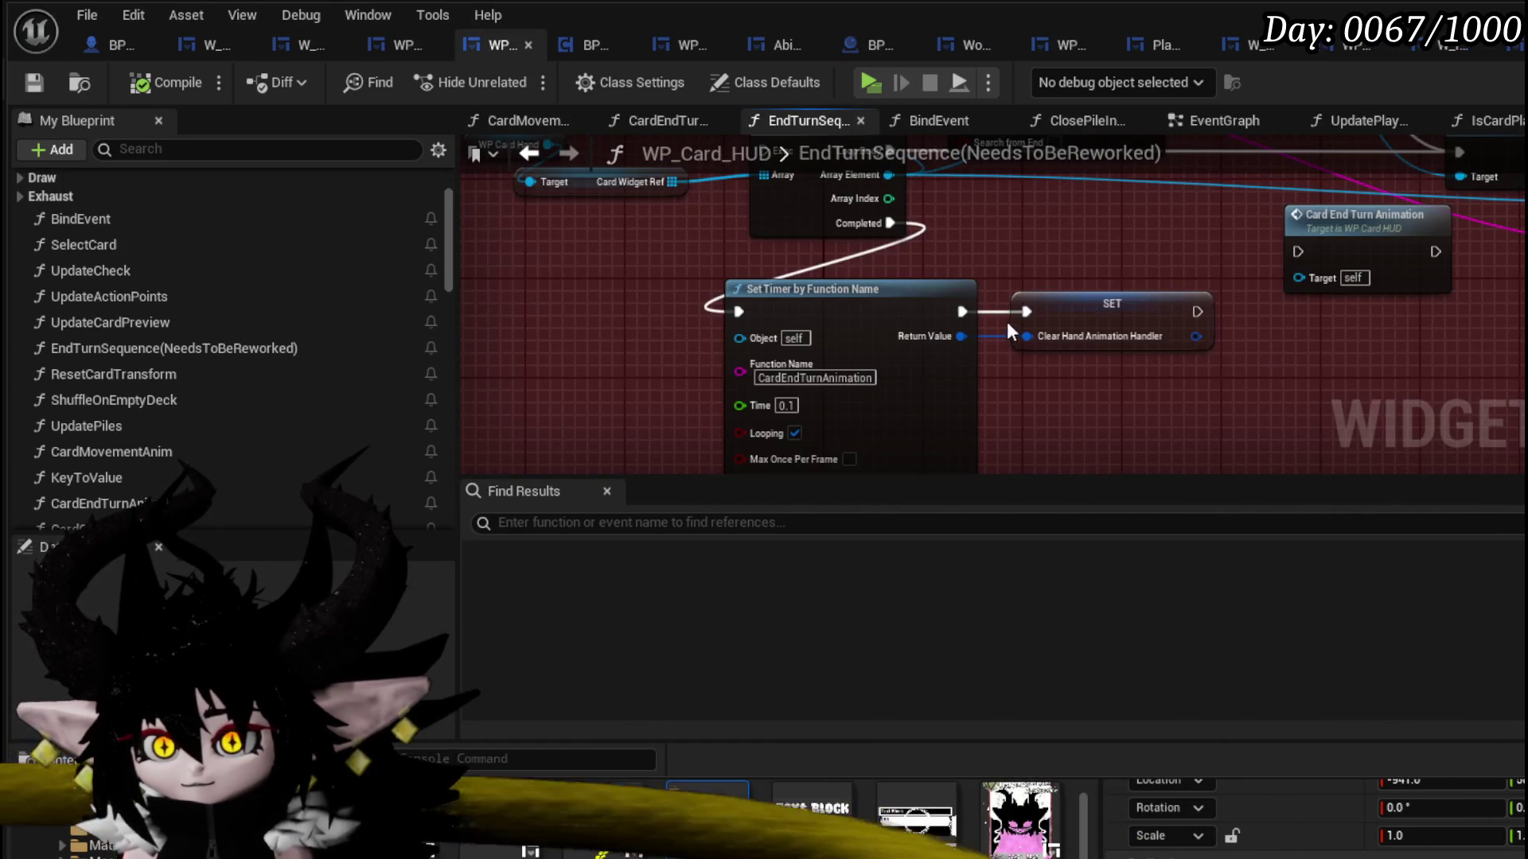
- Inspect the nodes in the red comment block and center the Retain Contains check
scroll(1005, 322, "down", 5)
scroll(965, 398, "up", 2)
scroll(730, 253, "down", 2)
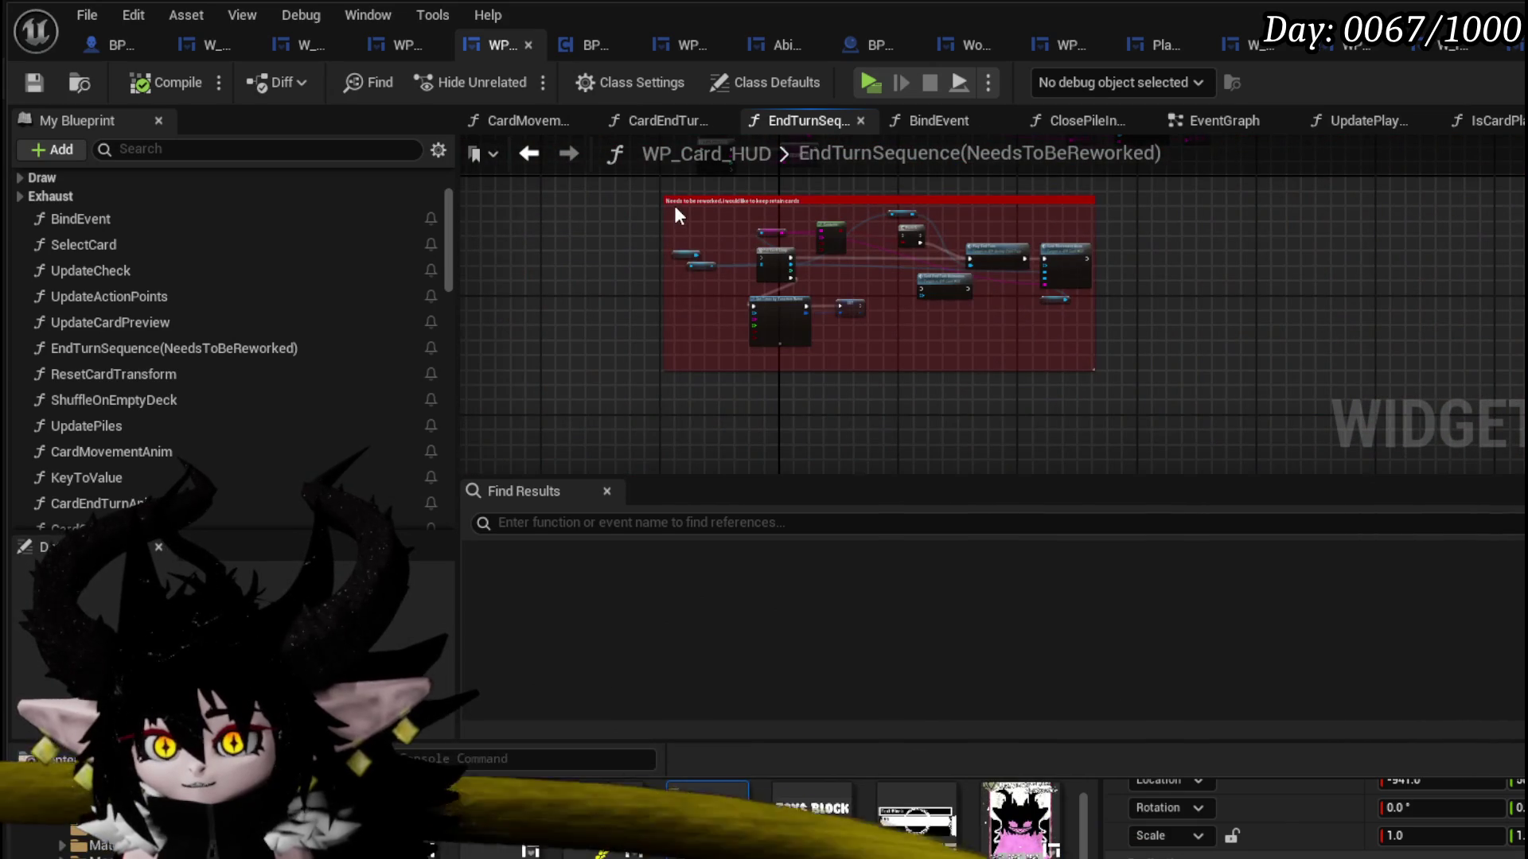
mouse_move(675, 207)
left_mouse_down()
mouse_move(1098, 347)
mouse_move(788, 442)
left_mouse_up()
scroll(822, 313, "up", 4)
left_click(1044, 332)
scroll(757, 308, "down", 2)
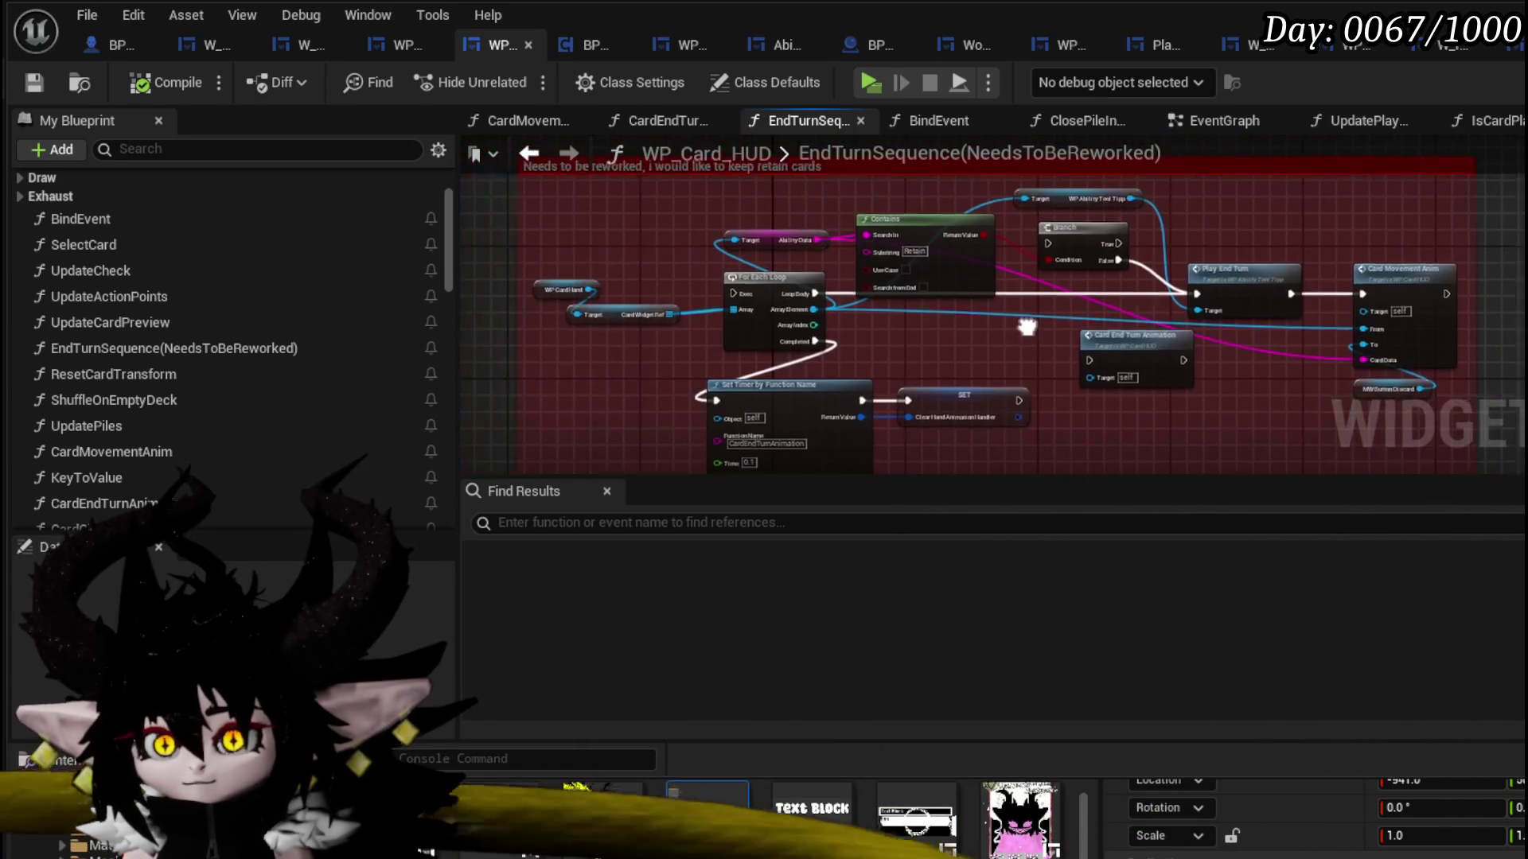
left_click_drag(758, 308, 1038, 317)
scroll(820, 257, "up", 3)
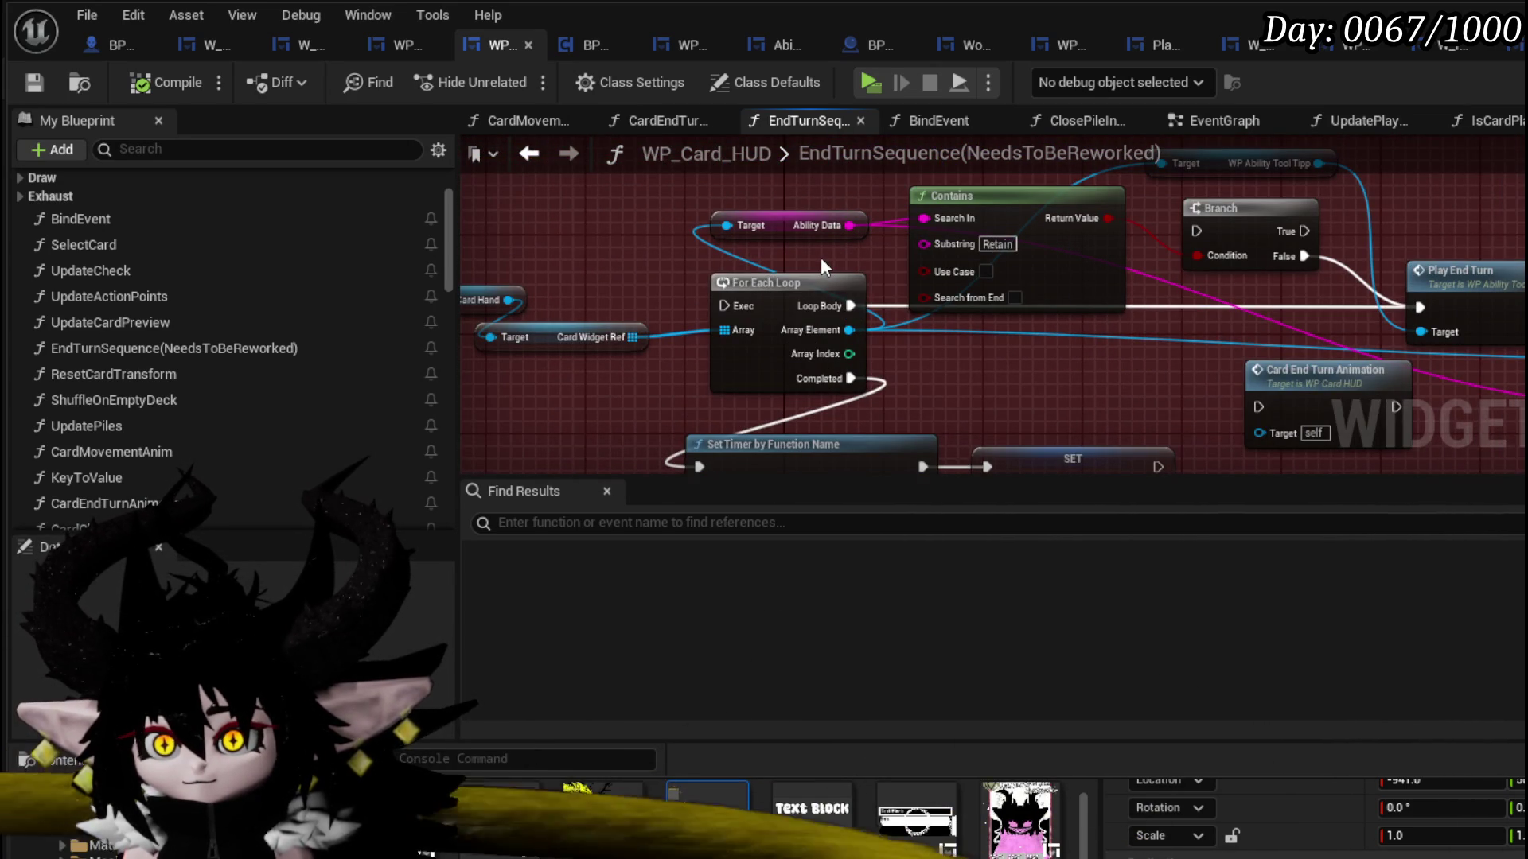
mouse_move(914, 296)
left_mouse_down()
mouse_move(961, 323)
mouse_move(1139, 314)
left_mouse_up()
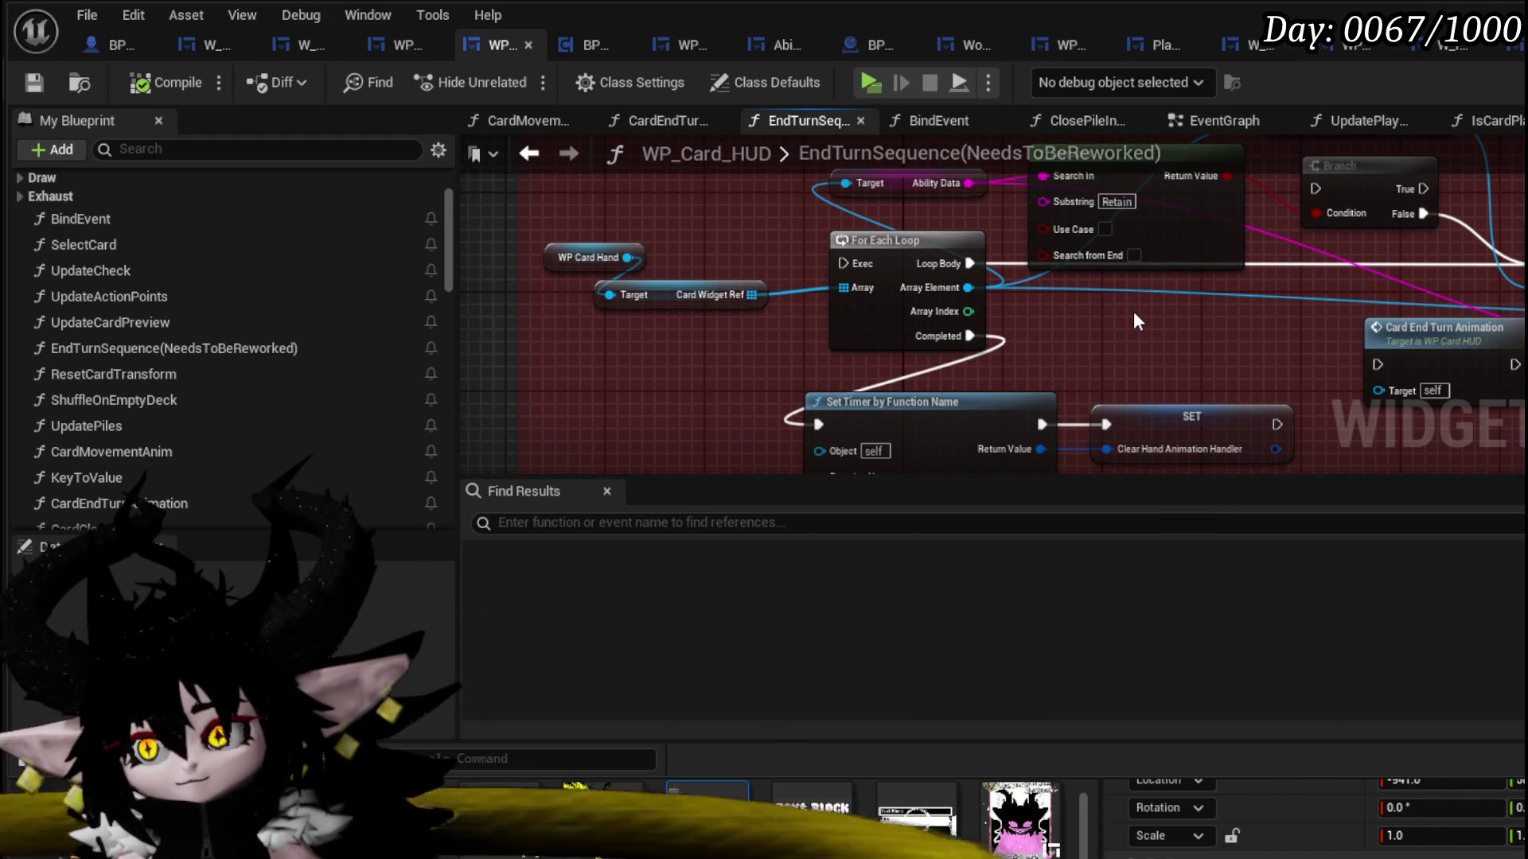
- Nudge the Contains and Ability Data nodes slightly right and deselect them
left_click_drag(1134, 312, 943, 365)
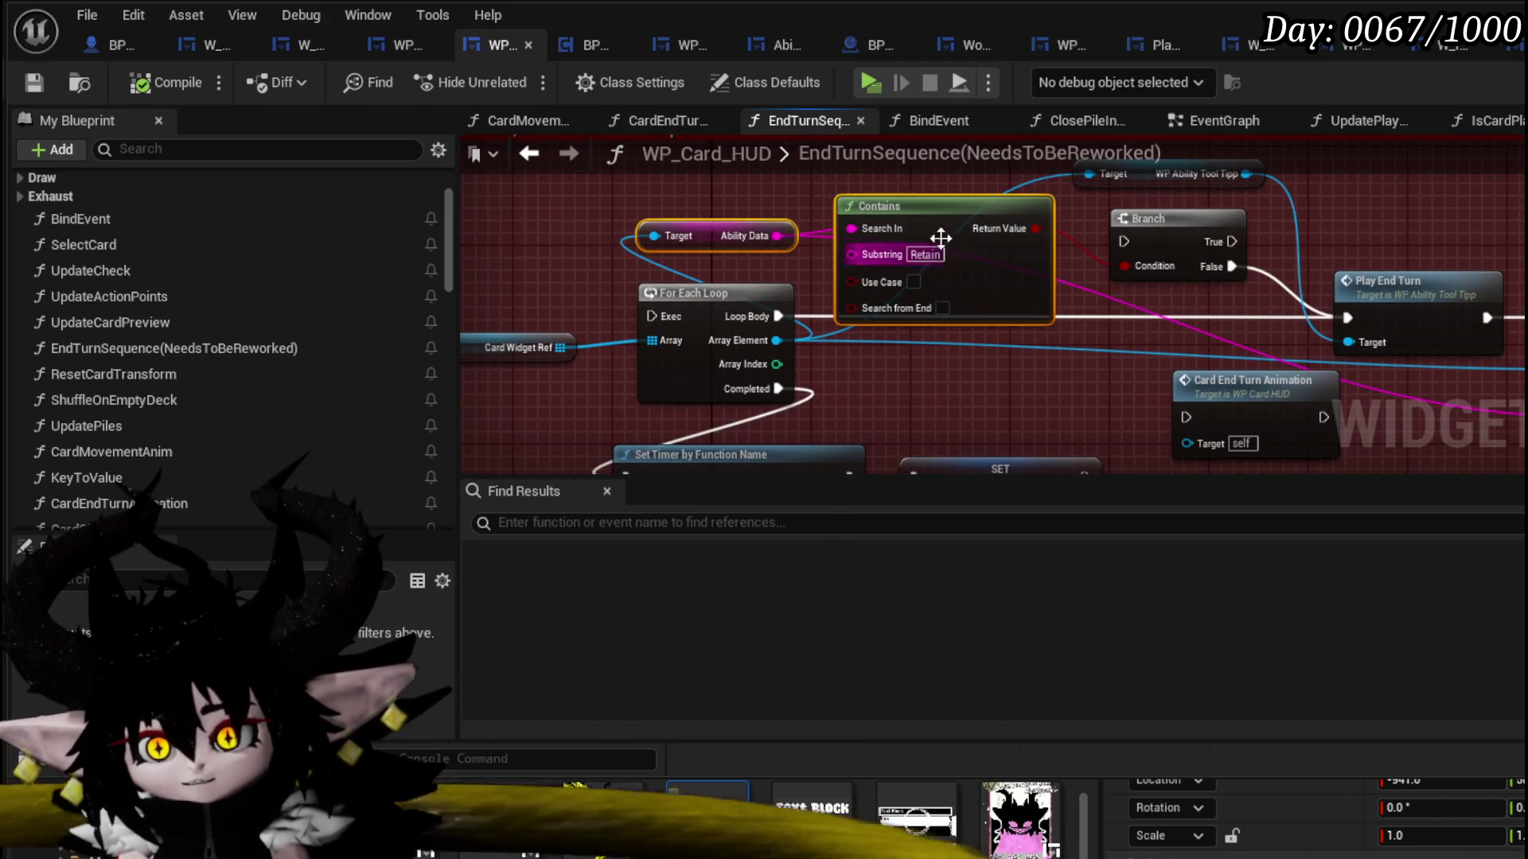
mouse_move(941, 237)
left_mouse_down()
mouse_move(1025, 194)
mouse_move(968, 211)
left_mouse_up()
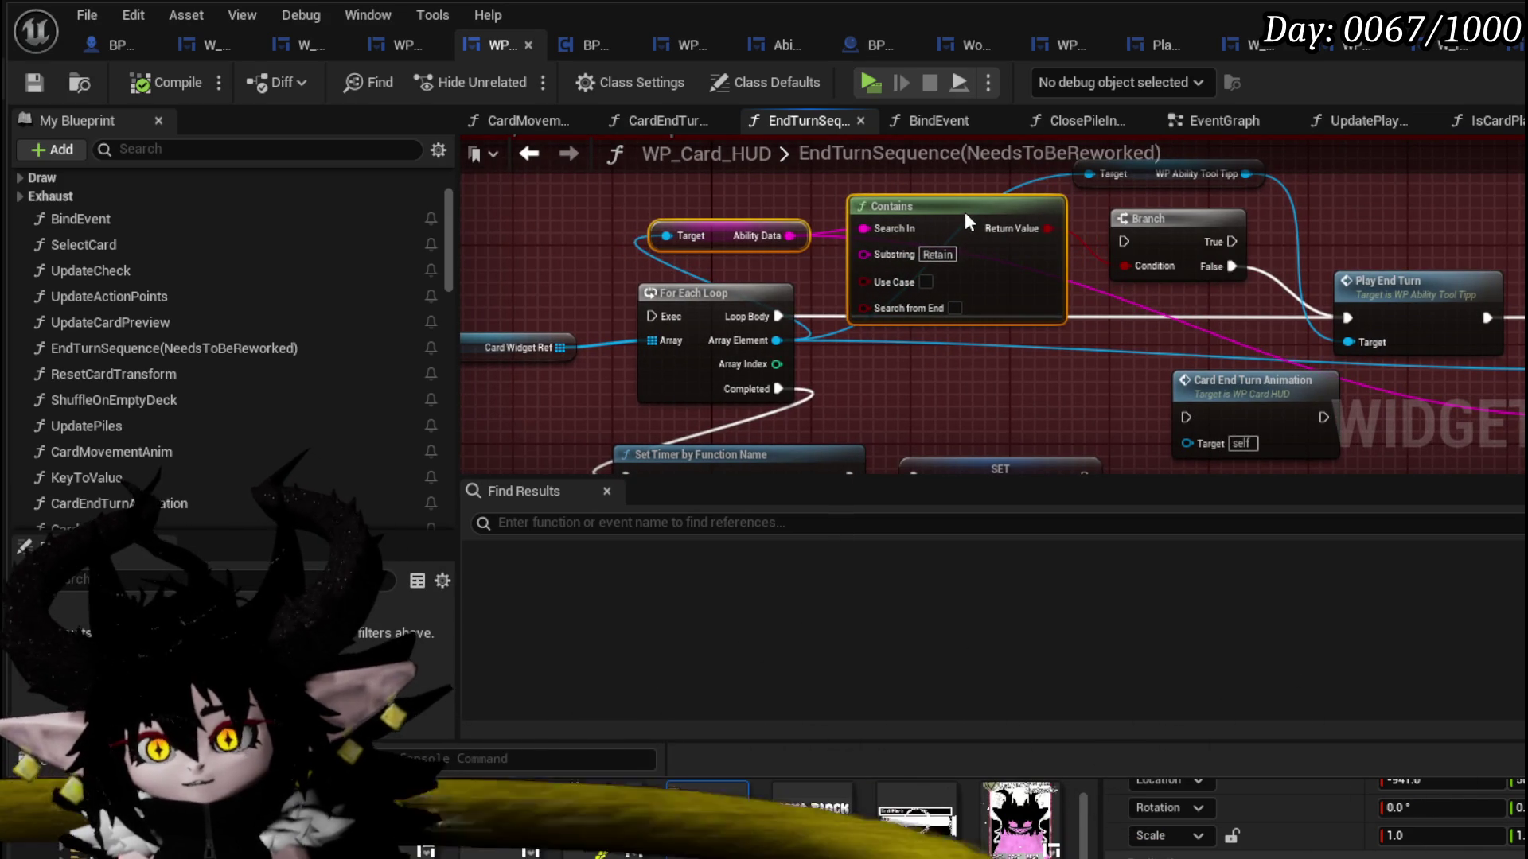
left_click(1168, 362)
scroll(1141, 350, "down", 3)
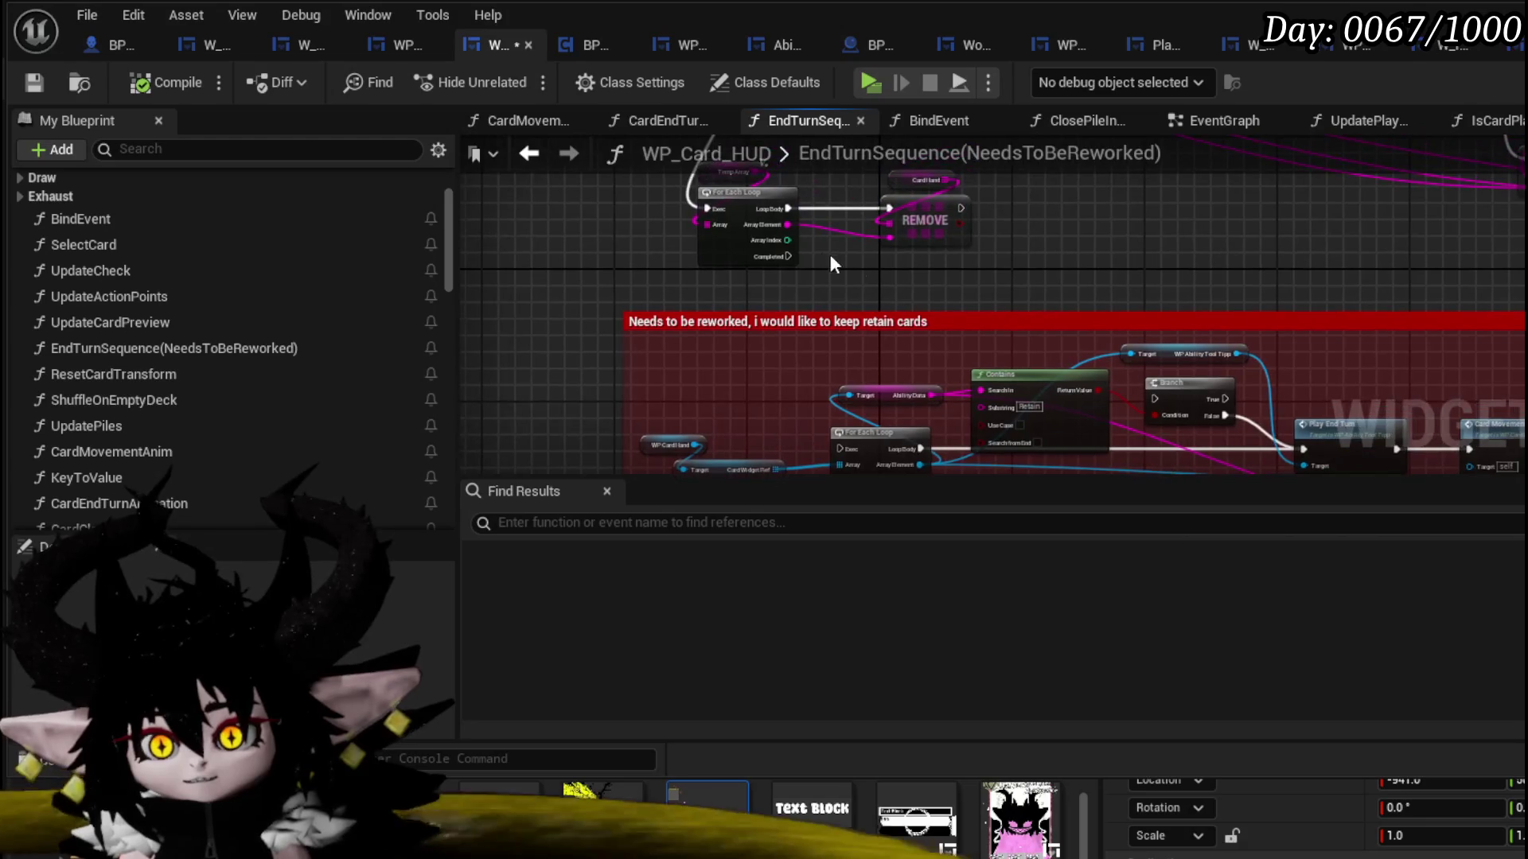
- Wire the first loop's Completed pin into the lower card For Each Loop
left_click_drag(808, 392, 839, 445)
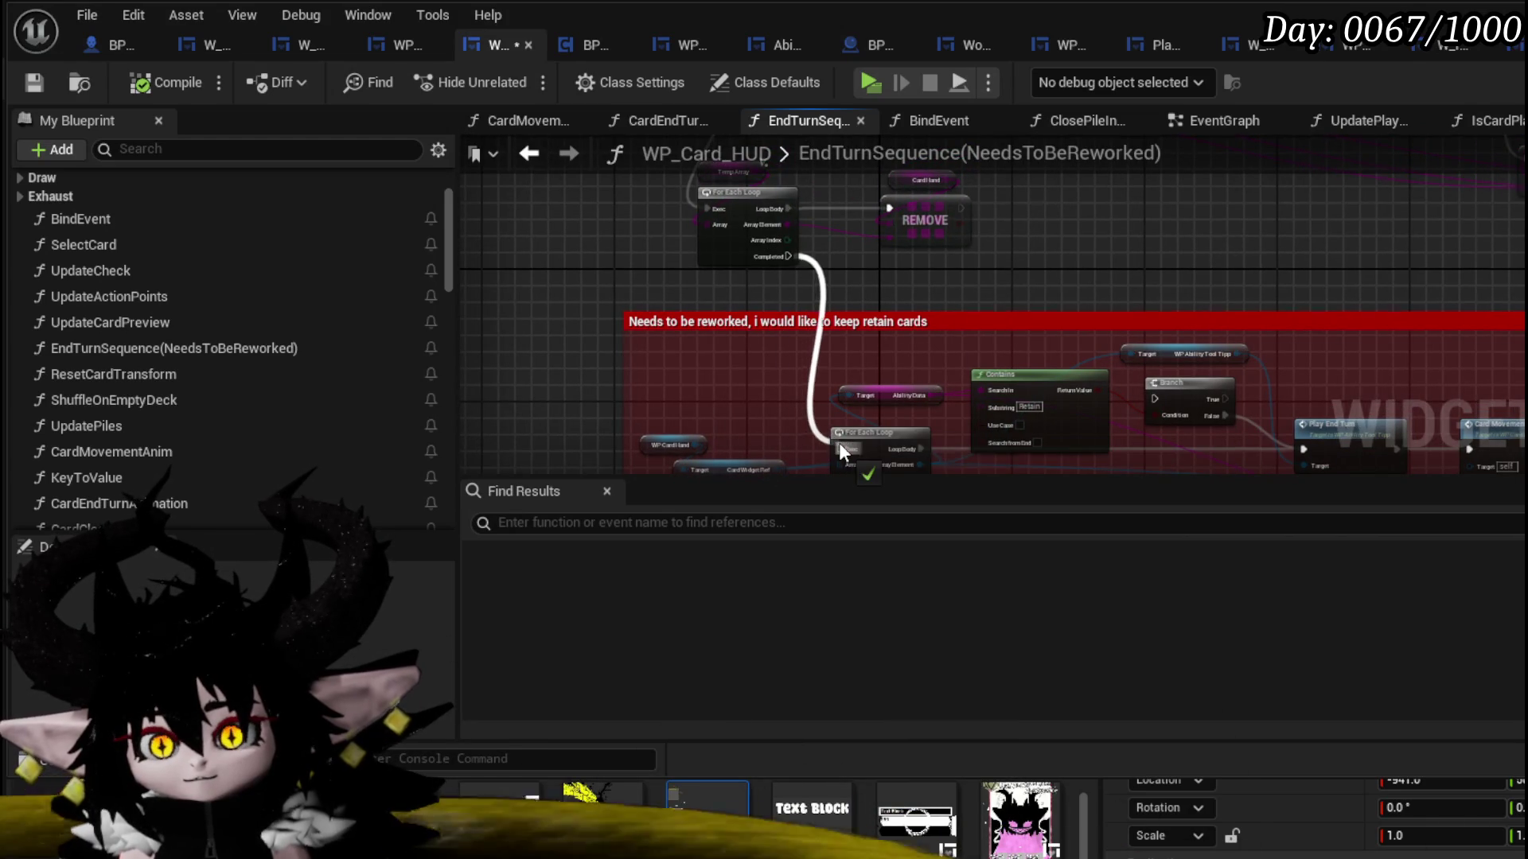
scroll(1007, 318, "up", 2)
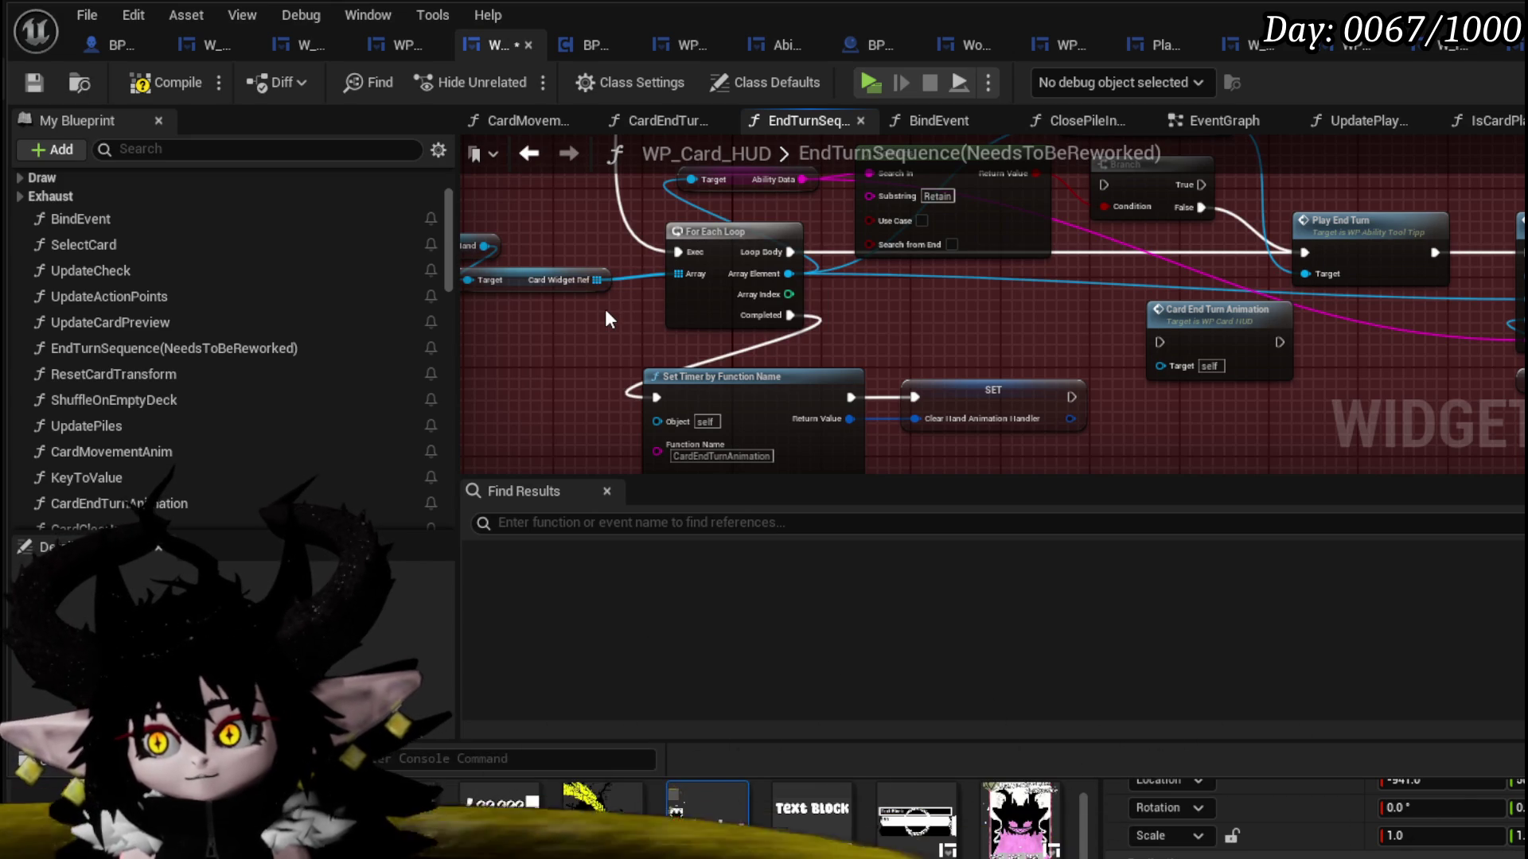
left_click_drag(607, 312, 651, 304)
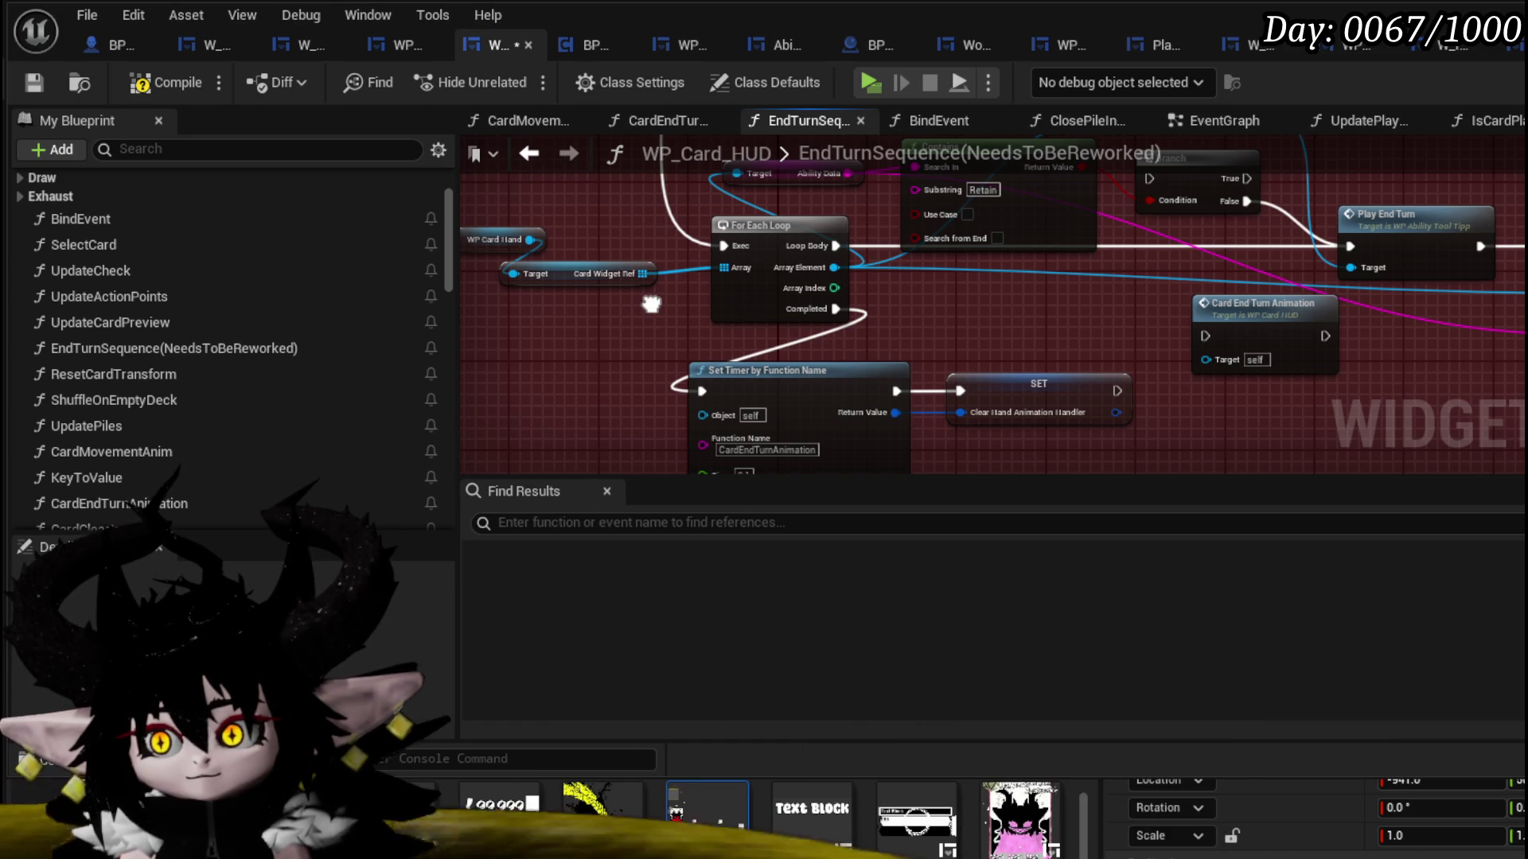
left_click_drag(651, 304, 764, 297)
scroll(764, 297, "up", 2)
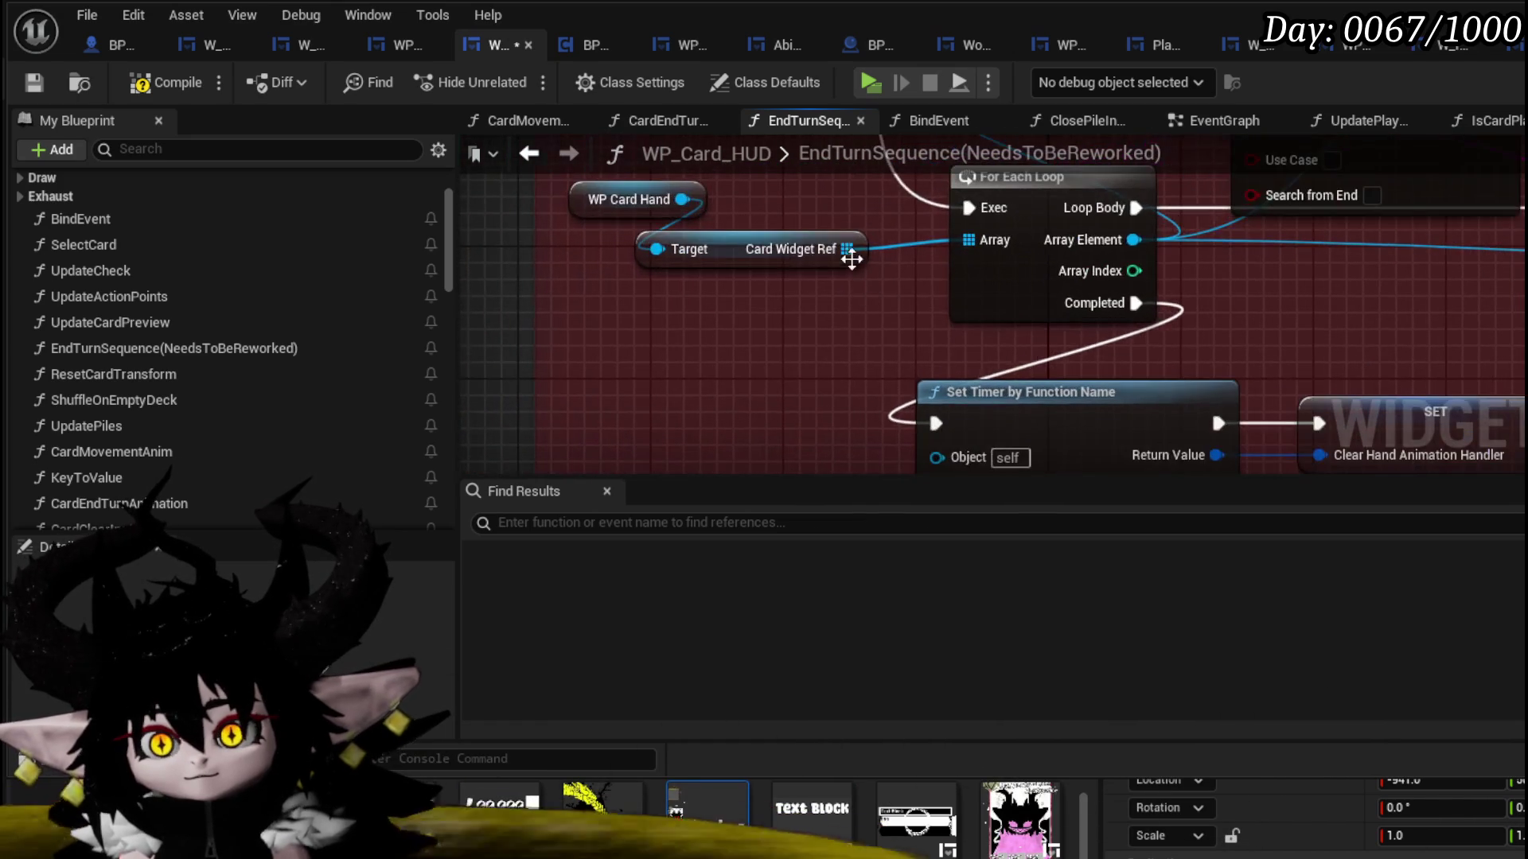
- Add an array Contains Item node fed by Card Widget Ref and move it left
left_click_drag(847, 249, 753, 333)
type("contain")
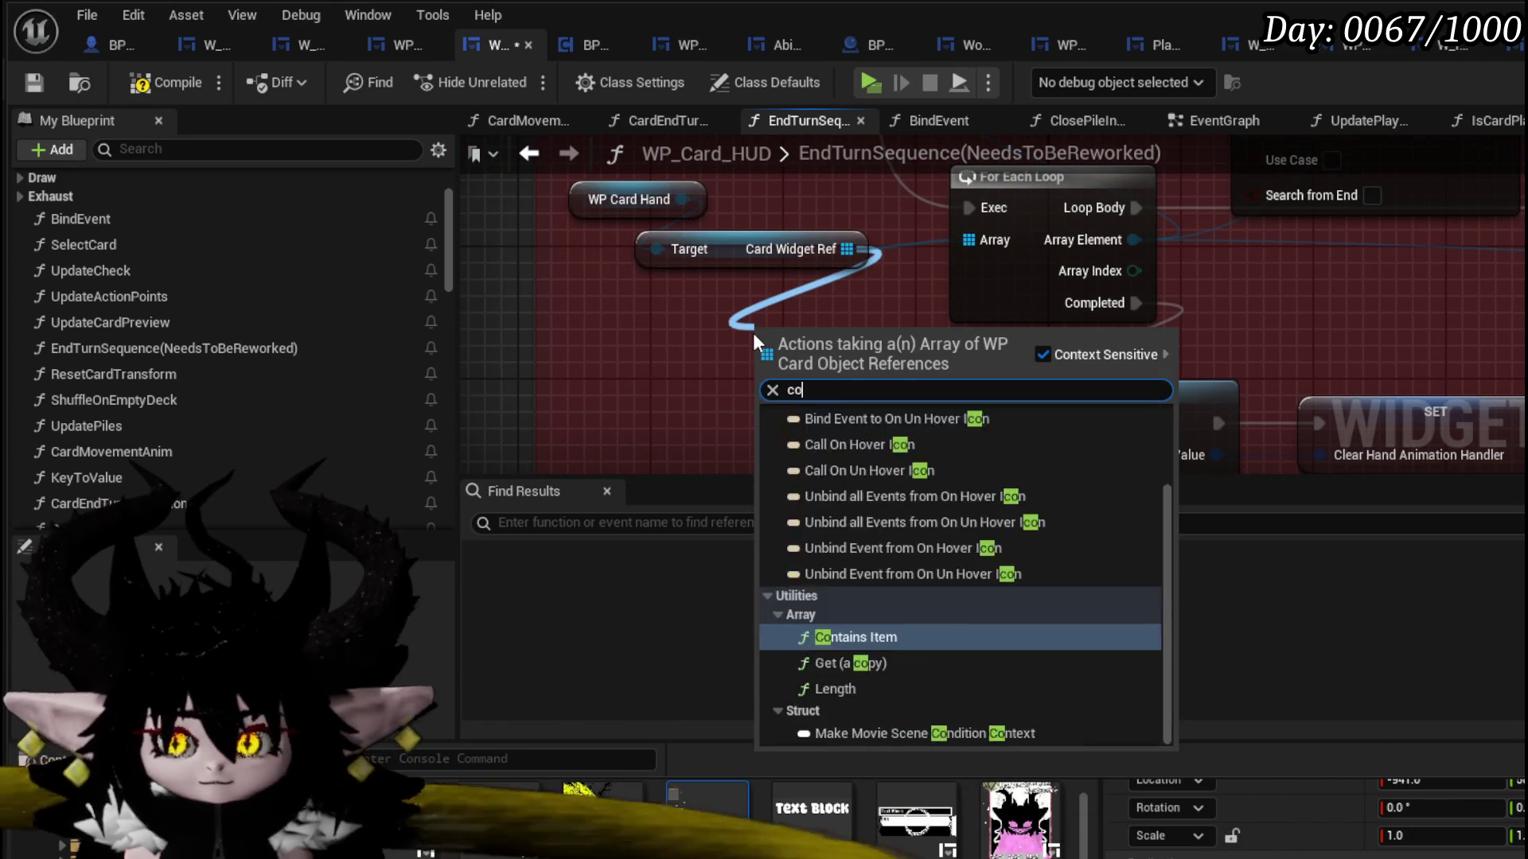
key("Return")
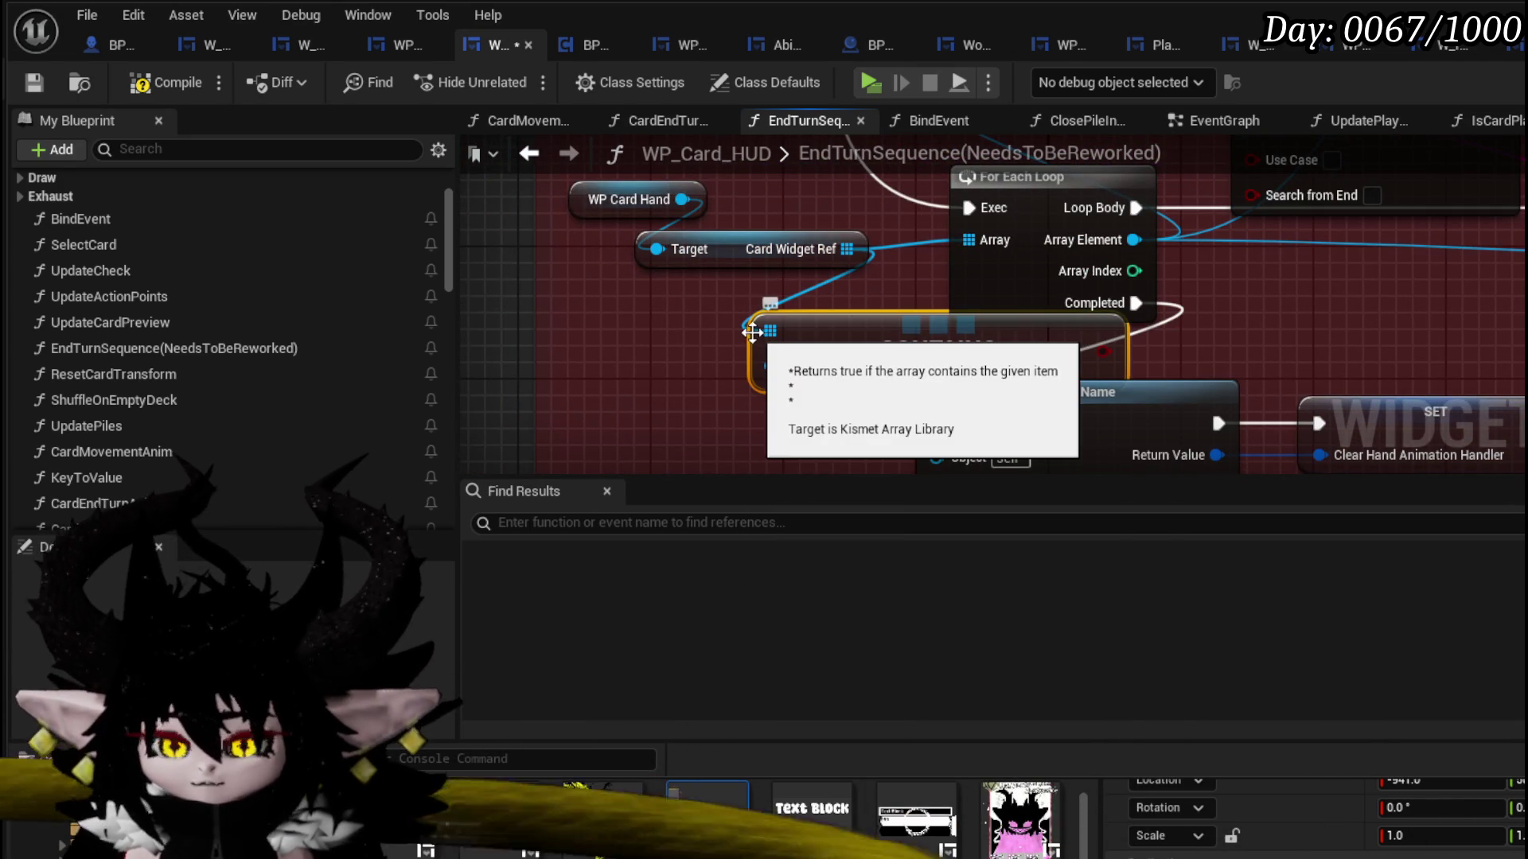
left_click_drag(871, 330, 608, 312)
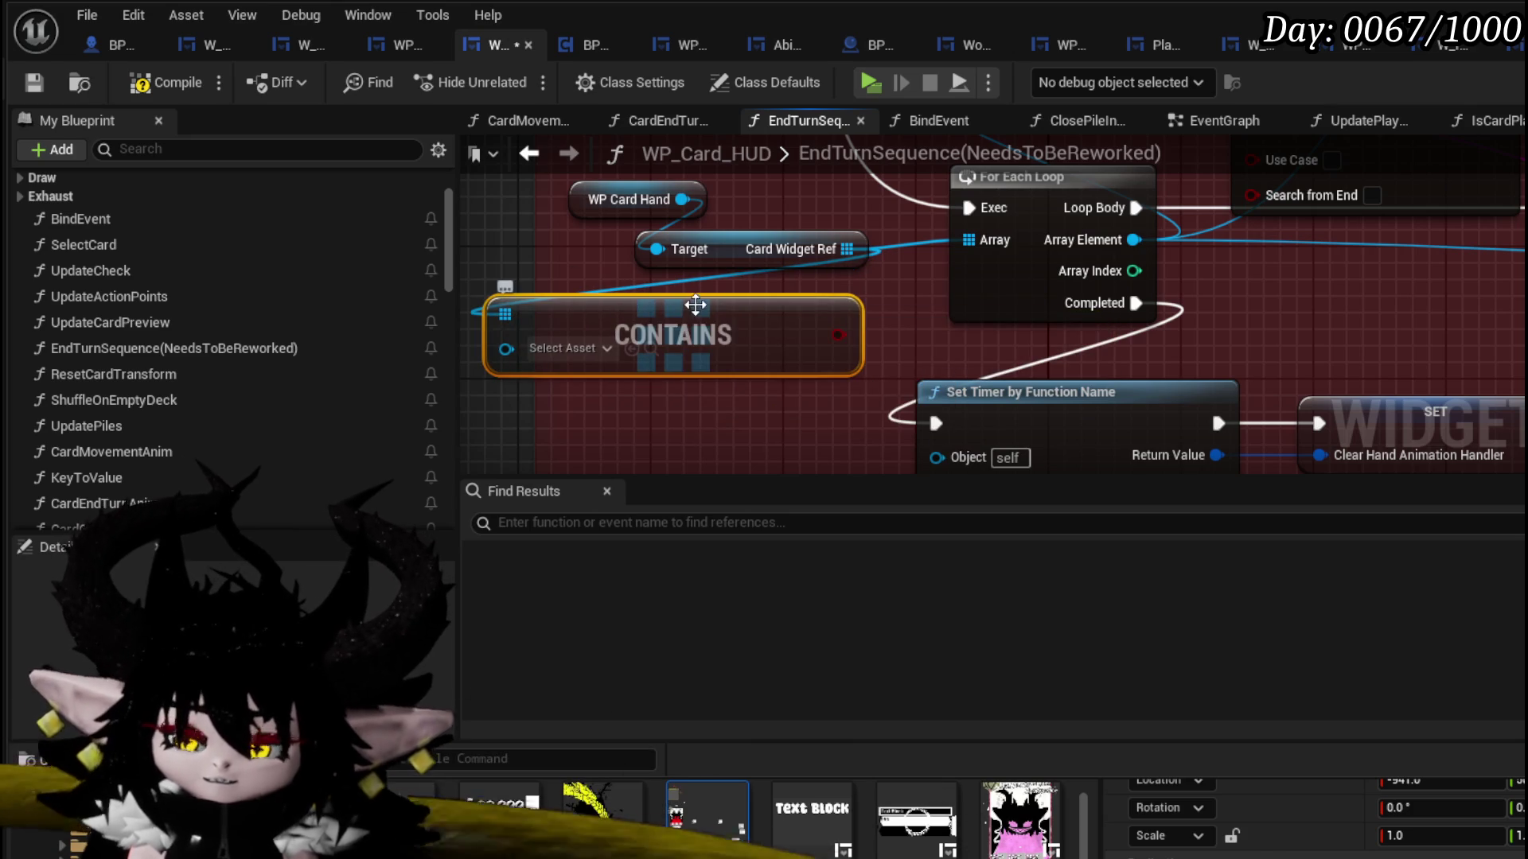
scroll(1248, 280, "down", 1)
left_click_drag(1248, 280, 1065, 304)
left_click_drag(766, 303, 998, 304)
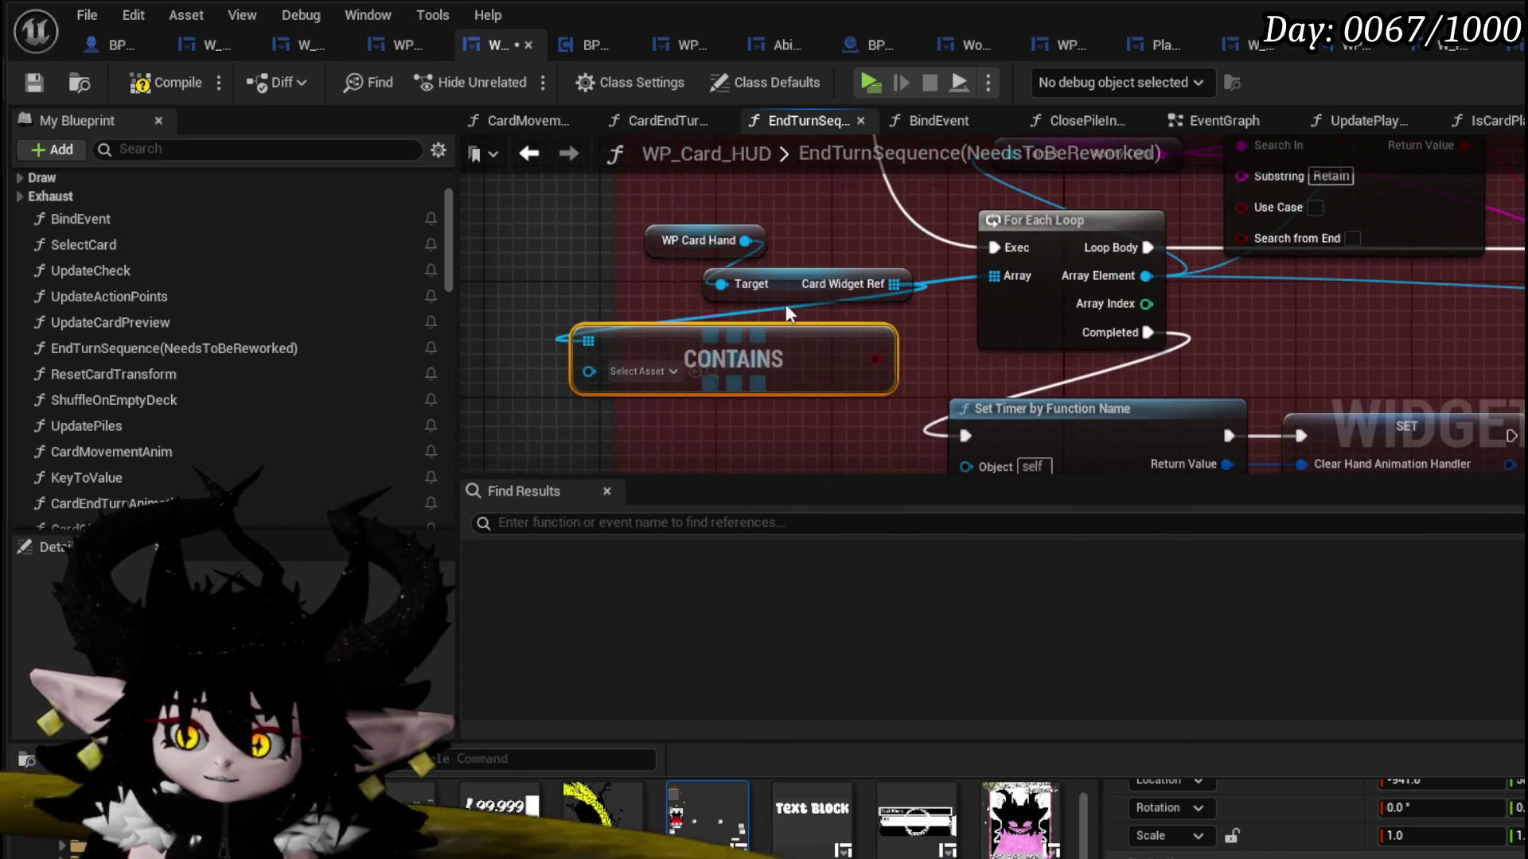
- Shift WP Card Hand, Card Widget Ref and Contains left toward the Branch node
mouse_move(799, 288)
left_mouse_down()
mouse_move(769, 247)
mouse_move(691, 217)
mouse_move(619, 284)
left_mouse_up()
left_click_drag(615, 211, 599, 185)
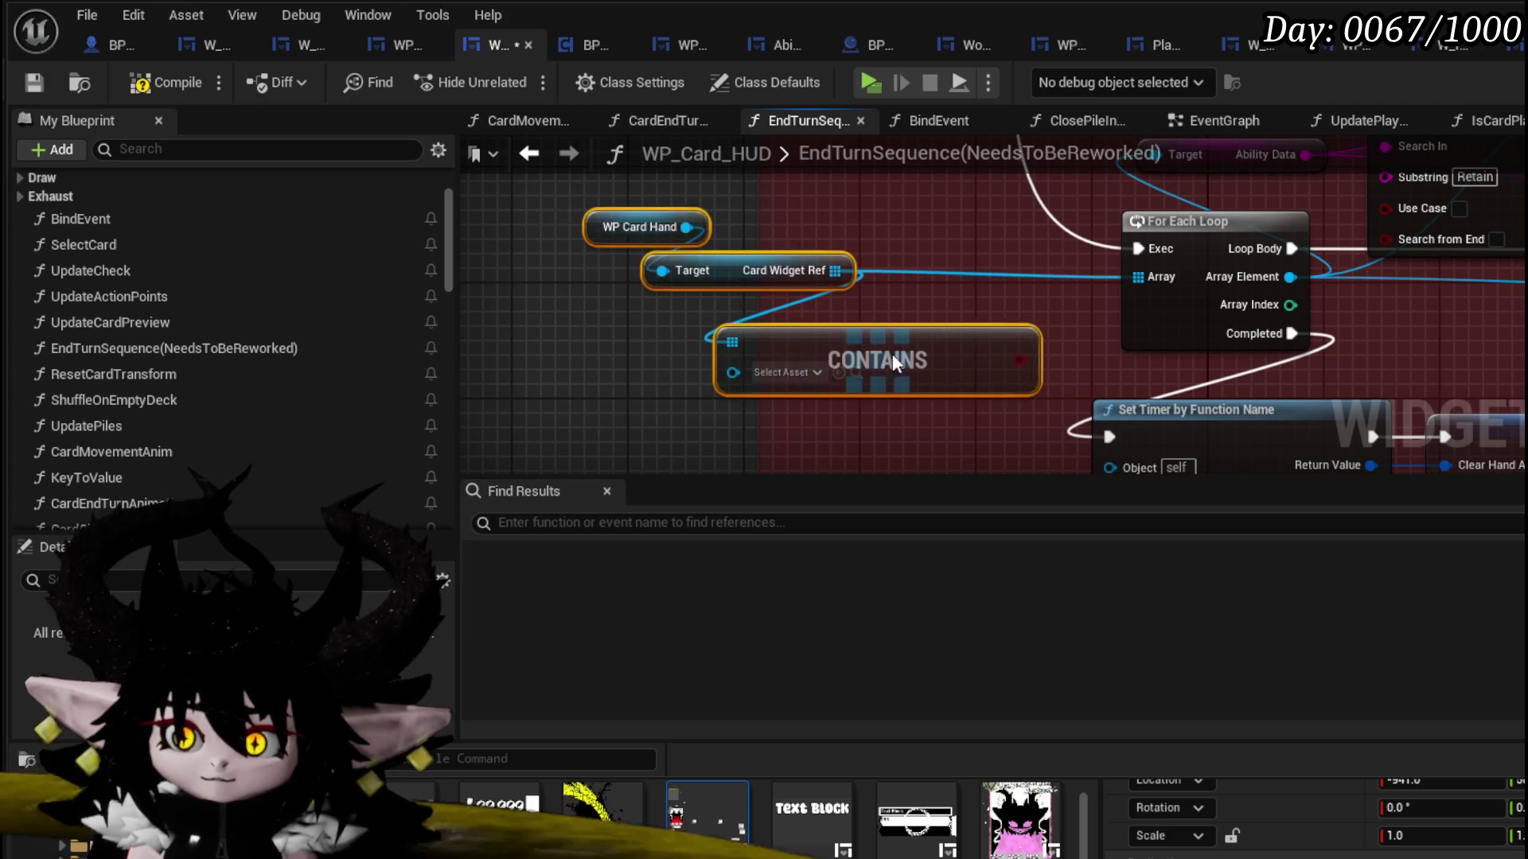
left_click_drag(893, 360, 811, 314)
mouse_move(939, 227)
left_mouse_down()
mouse_move(1025, 285)
mouse_move(1049, 436)
mouse_move(1066, 343)
left_mouse_up()
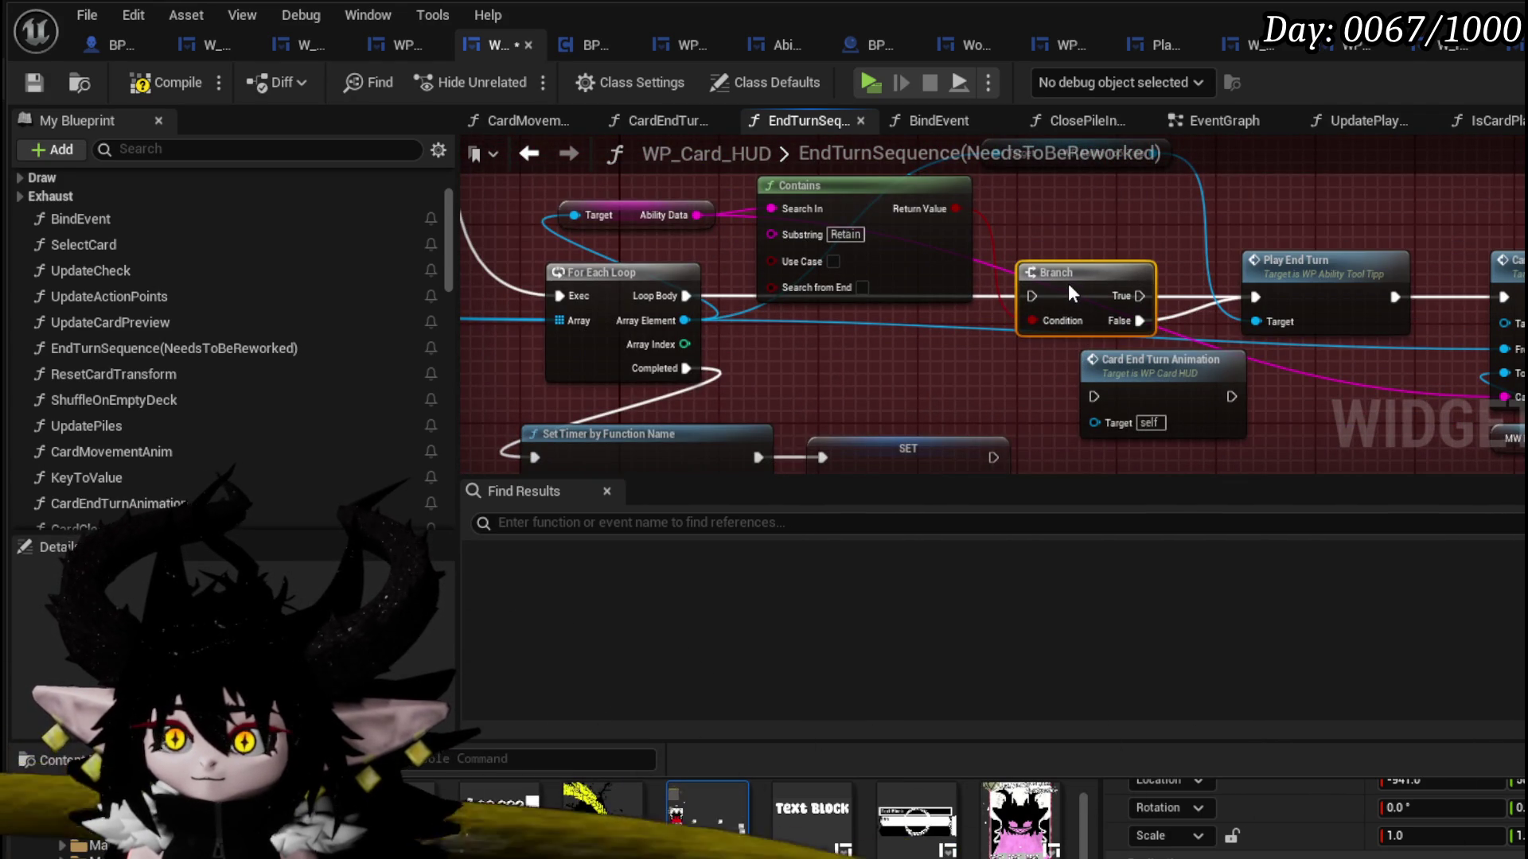
mouse_move(1032, 296)
left_mouse_down()
mouse_move(1068, 298)
mouse_move(1039, 291)
left_mouse_up()
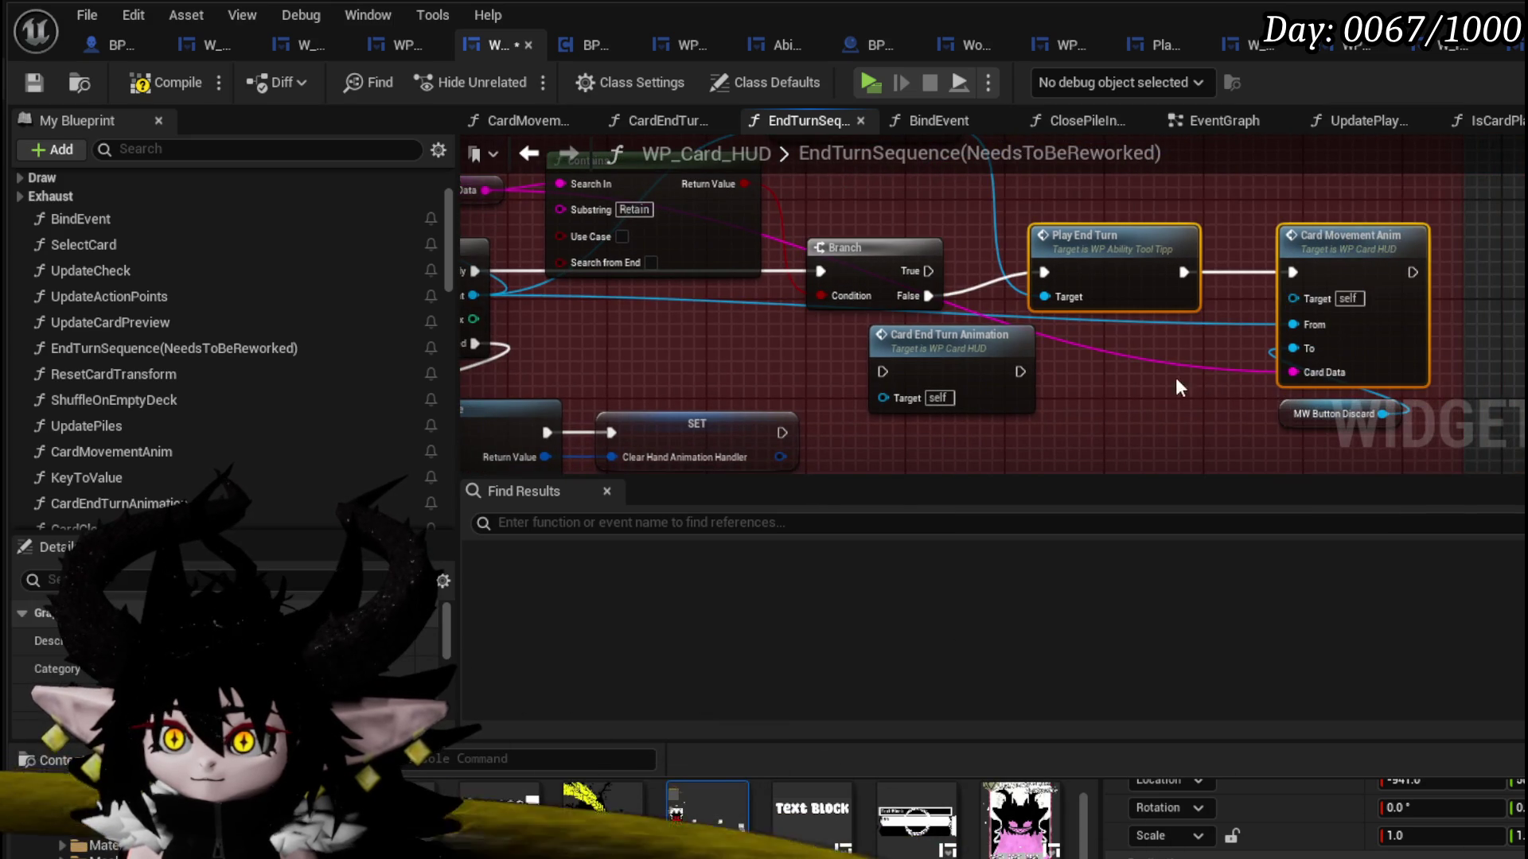
left_click_drag(1177, 380, 1021, 360)
- Rearrange Card End Turn Animation, Play End Turn and Card Movement Anim, then open CardMovementAnim
left_click_drag(887, 321, 676, 282)
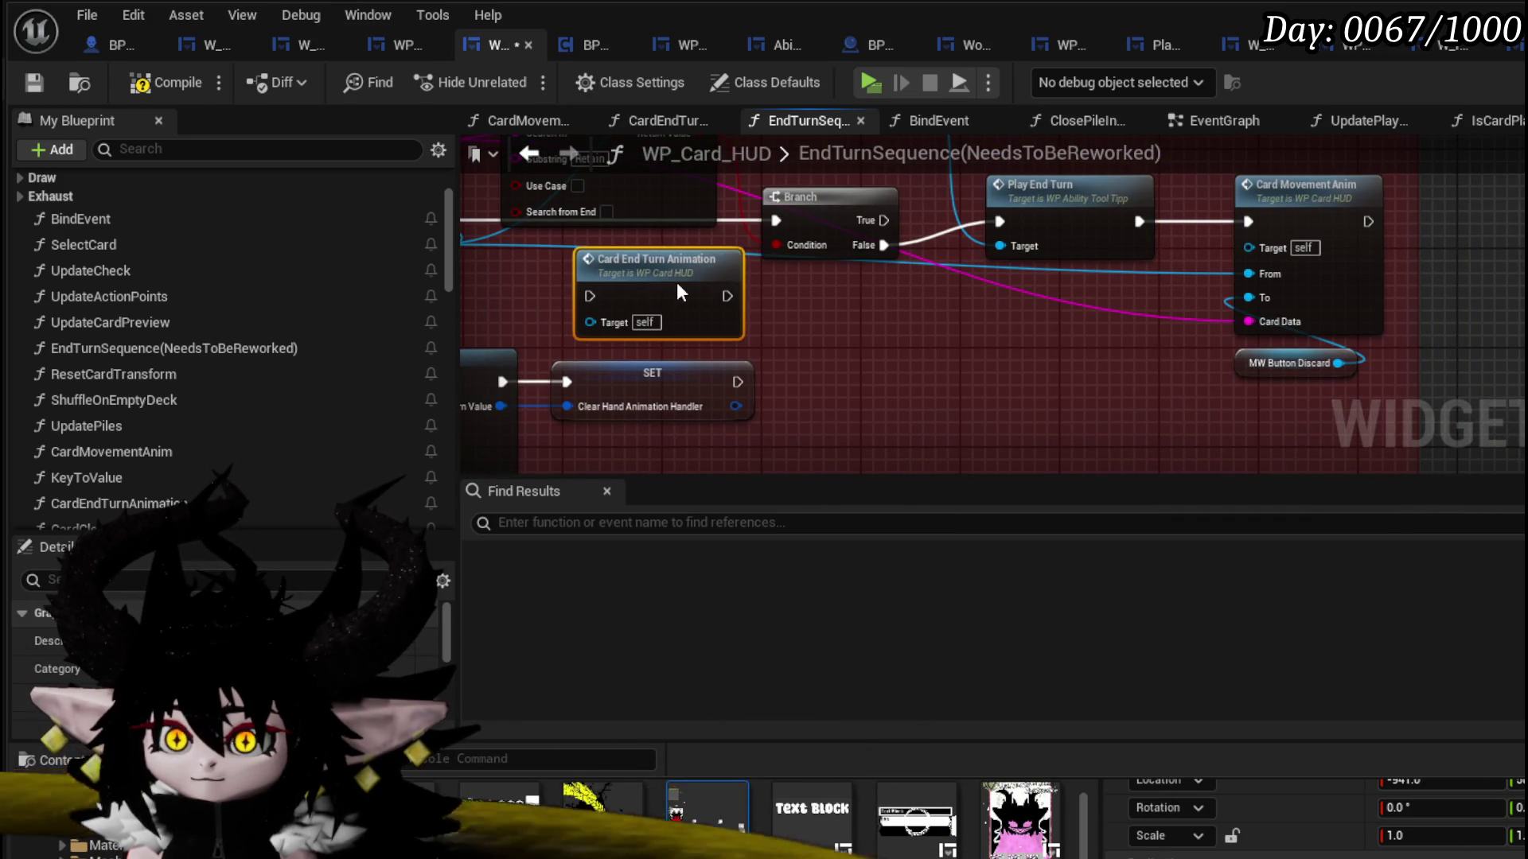
mouse_move(1321, 208)
left_mouse_down()
mouse_move(1245, 355)
mouse_move(1211, 298)
left_mouse_up()
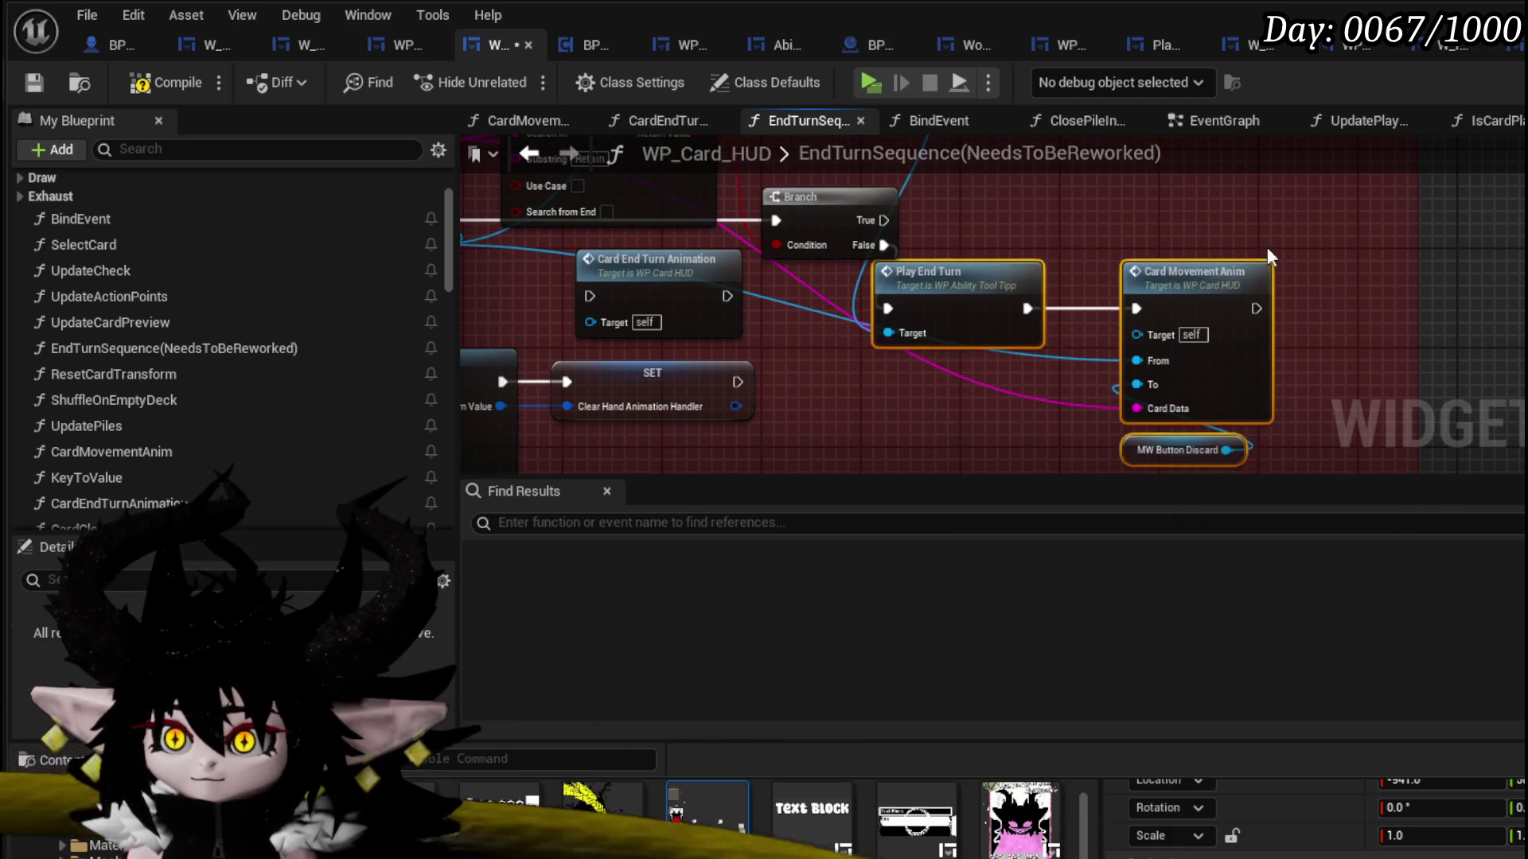
left_click_drag(1157, 410, 1014, 406)
mouse_move(940, 468)
left_mouse_down()
mouse_move(1076, 285)
mouse_move(1024, 280)
left_mouse_up()
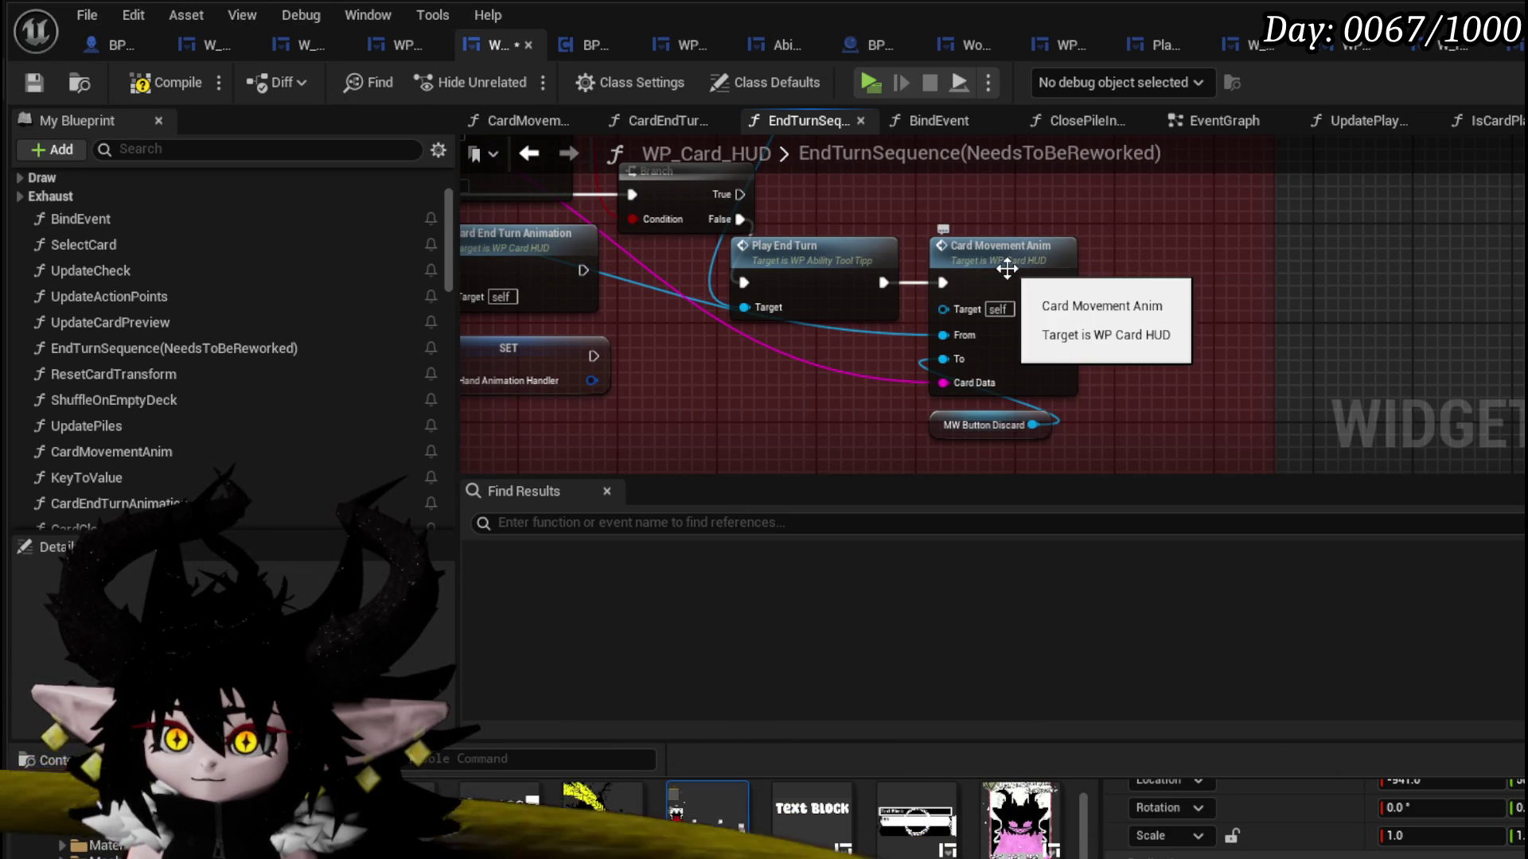
left_click(987, 243)
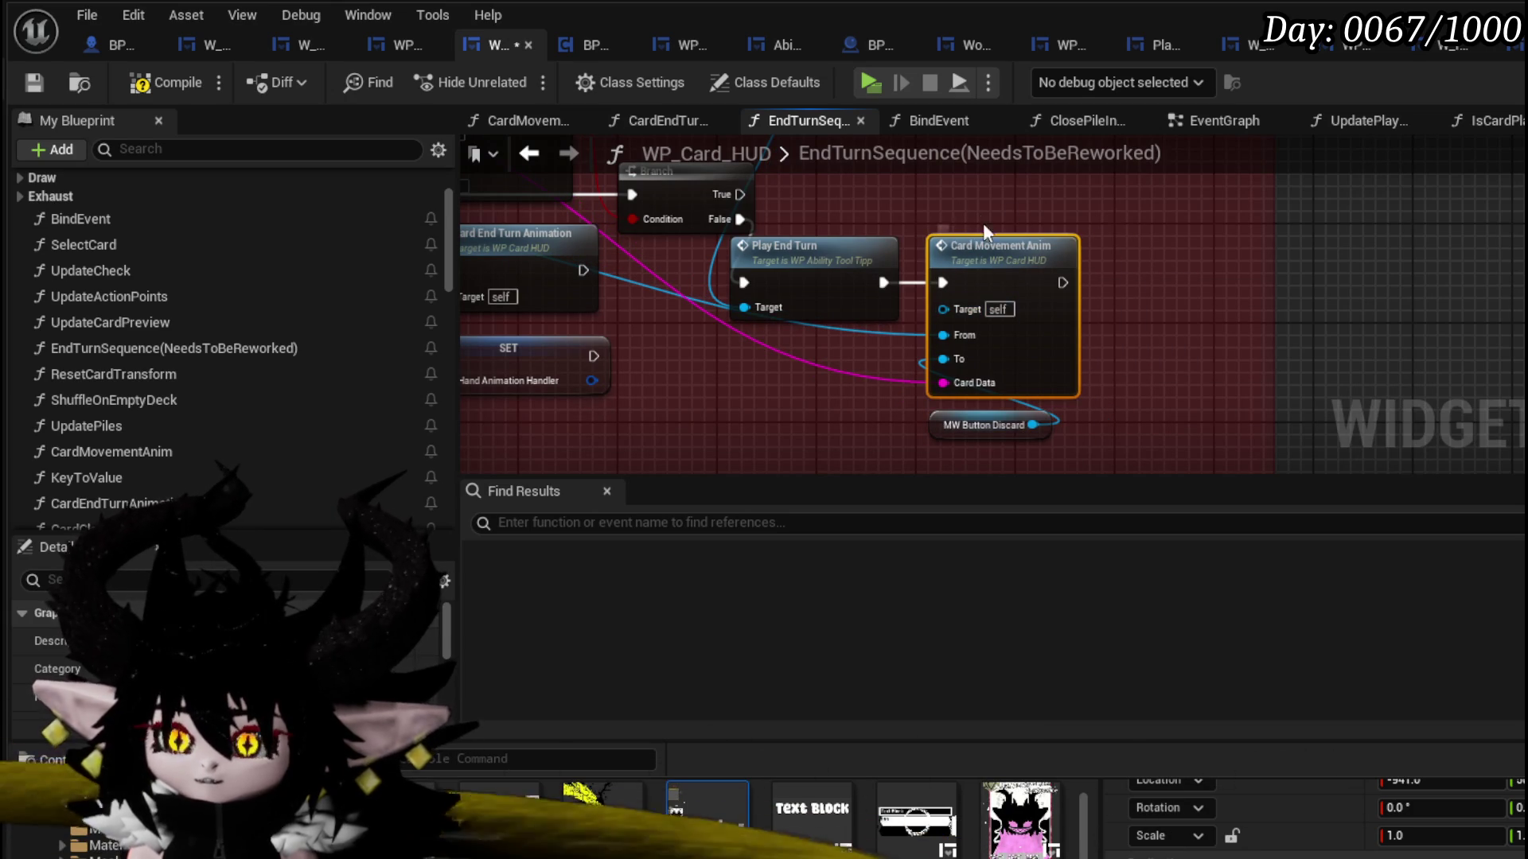
double_click(989, 255)
- Back in EndTurnSequence, move the Set Timer by Function Name and SET nodes down-right
mouse_move(1114, 261)
left_mouse_down()
mouse_move(778, 294)
mouse_move(852, 403)
mouse_move(1135, 422)
mouse_move(982, 454)
mouse_move(1072, 350)
left_mouse_up()
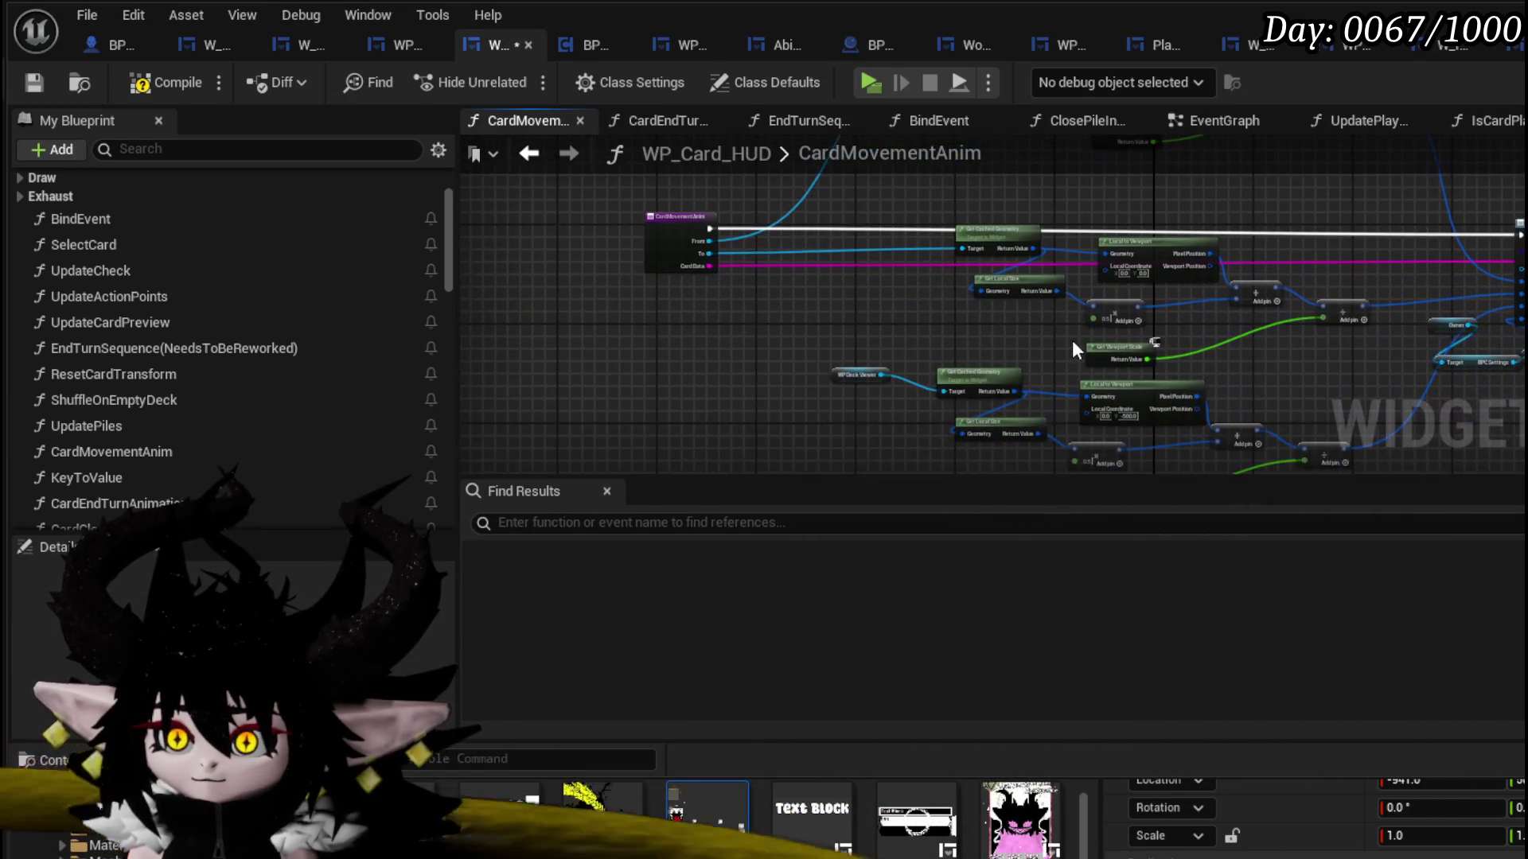
left_click(528, 153)
left_click_drag(739, 397, 1191, 400)
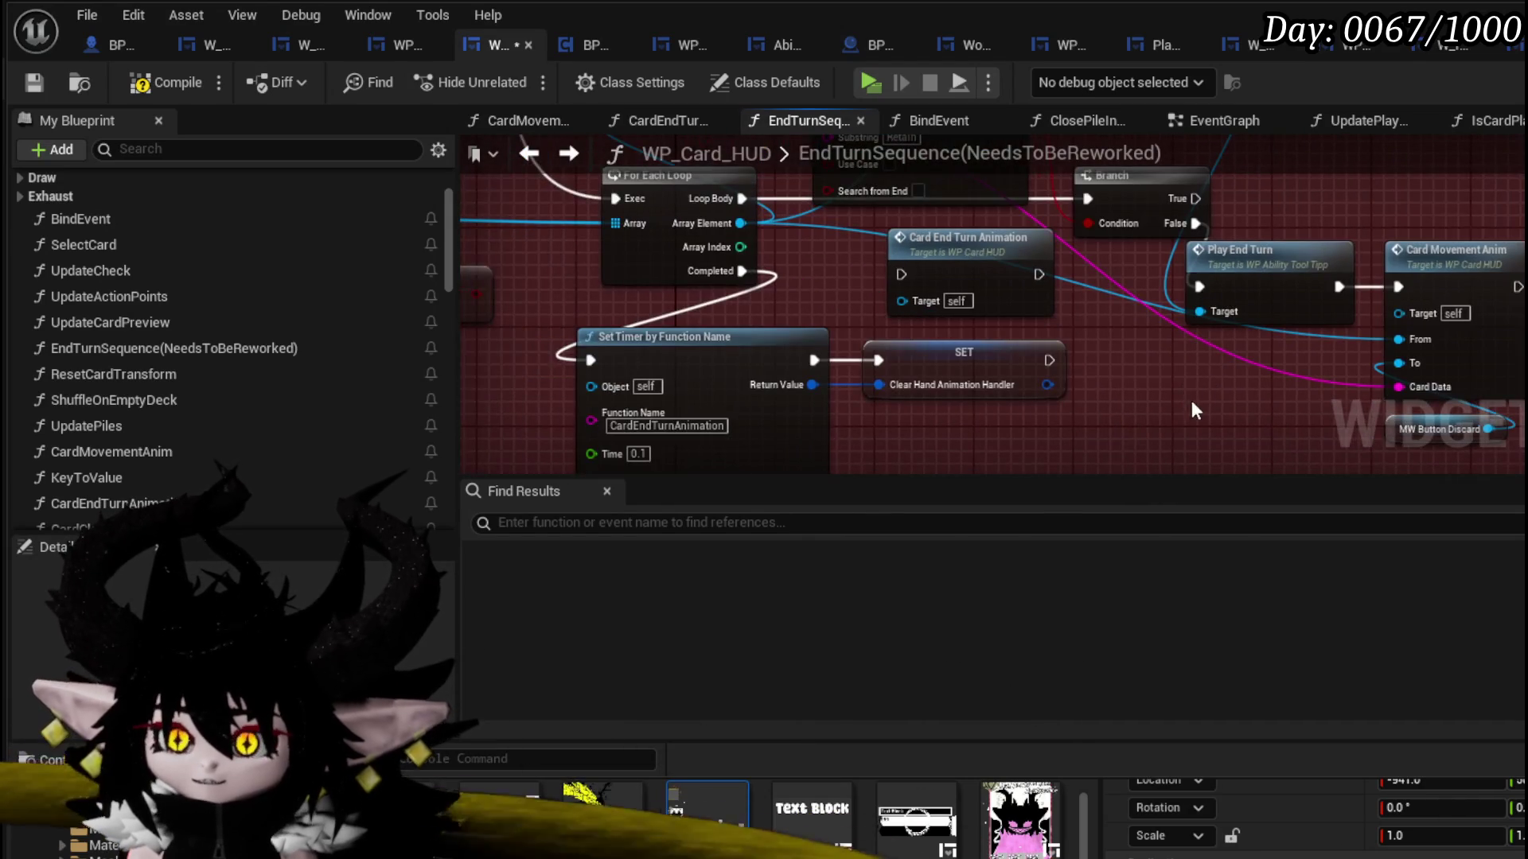
scroll(1187, 383, "down", 1)
scroll(1136, 323, "up", 1)
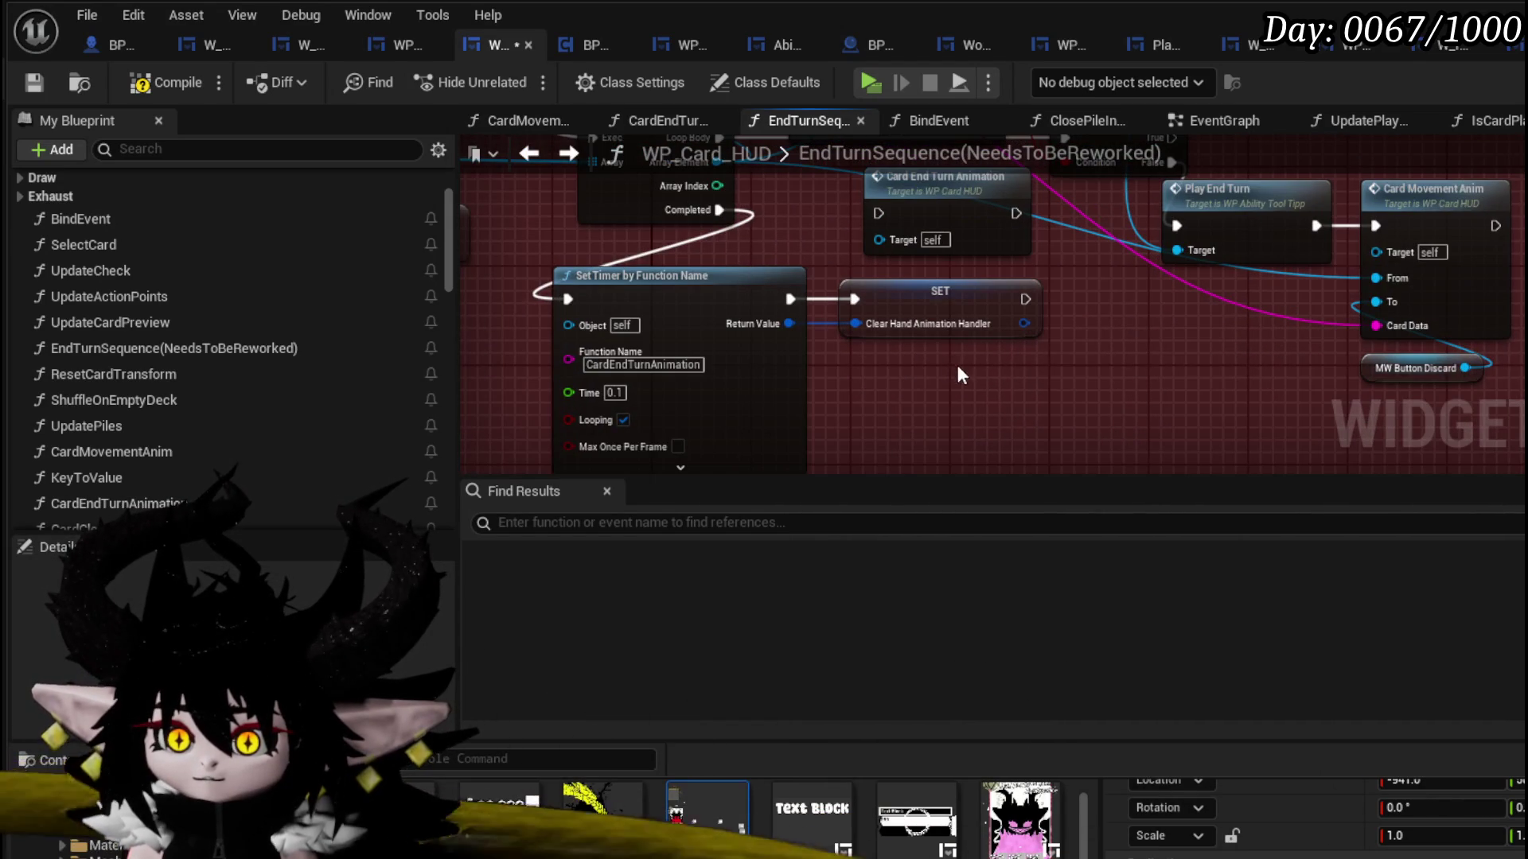
left_click_drag(956, 362, 780, 302)
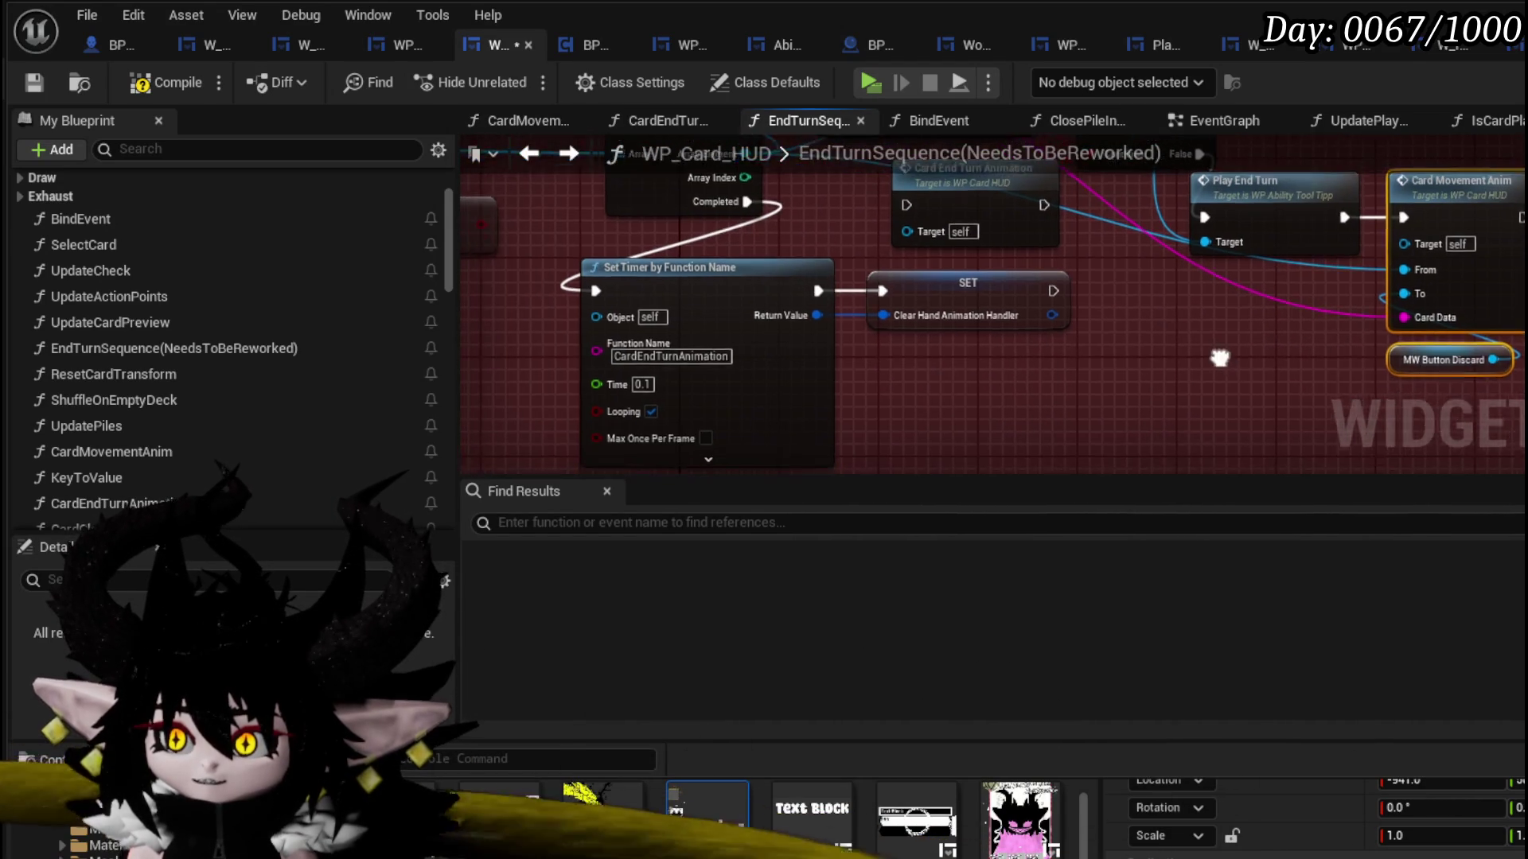
left_click_drag(688, 416, 746, 380)
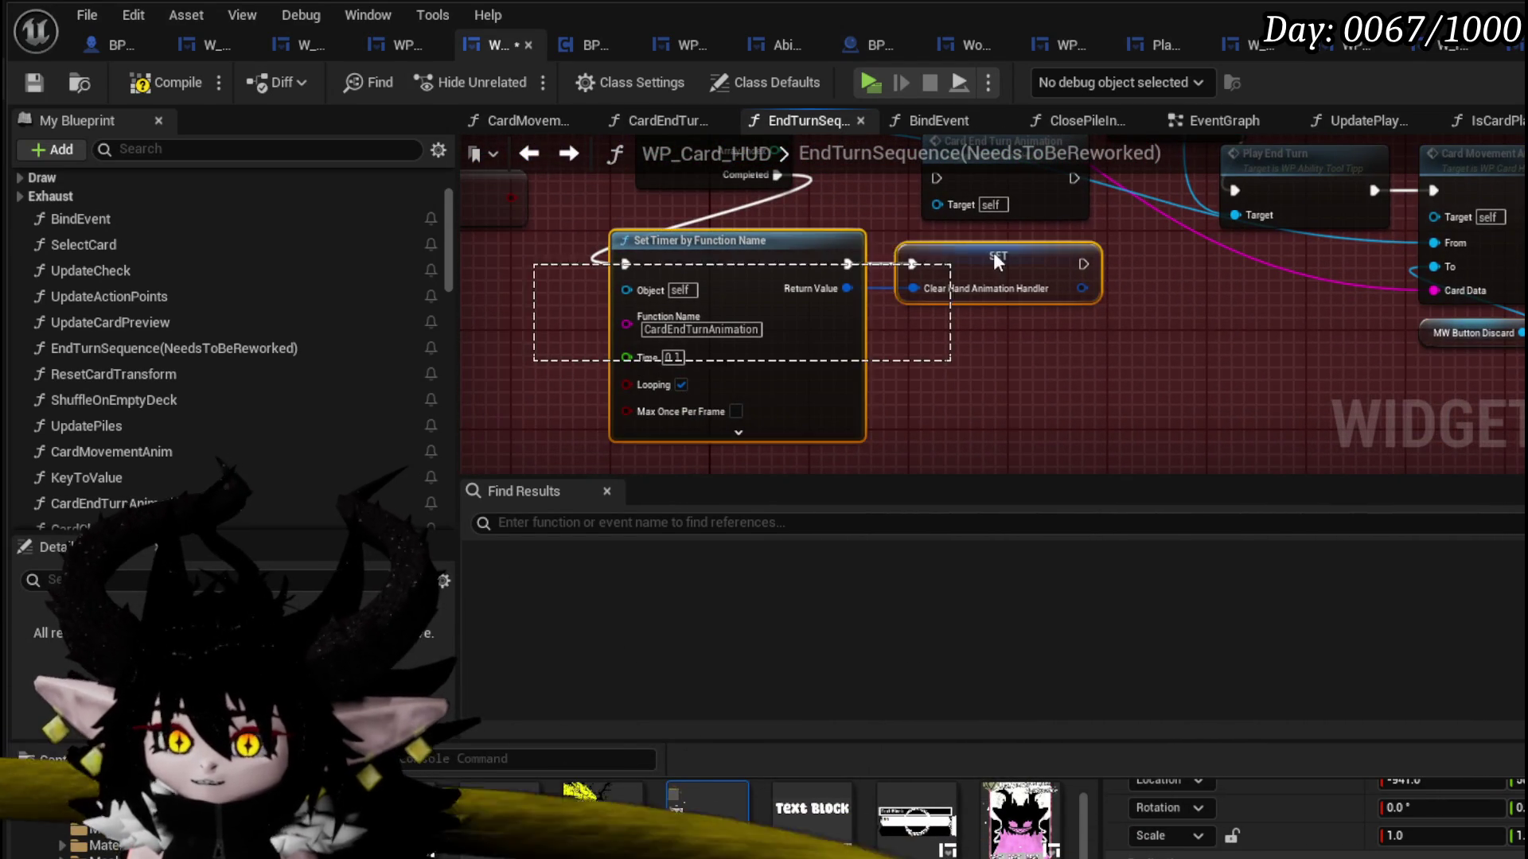
mouse_move(995, 259)
left_mouse_down()
mouse_move(1162, 305)
mouse_move(1082, 296)
left_mouse_up()
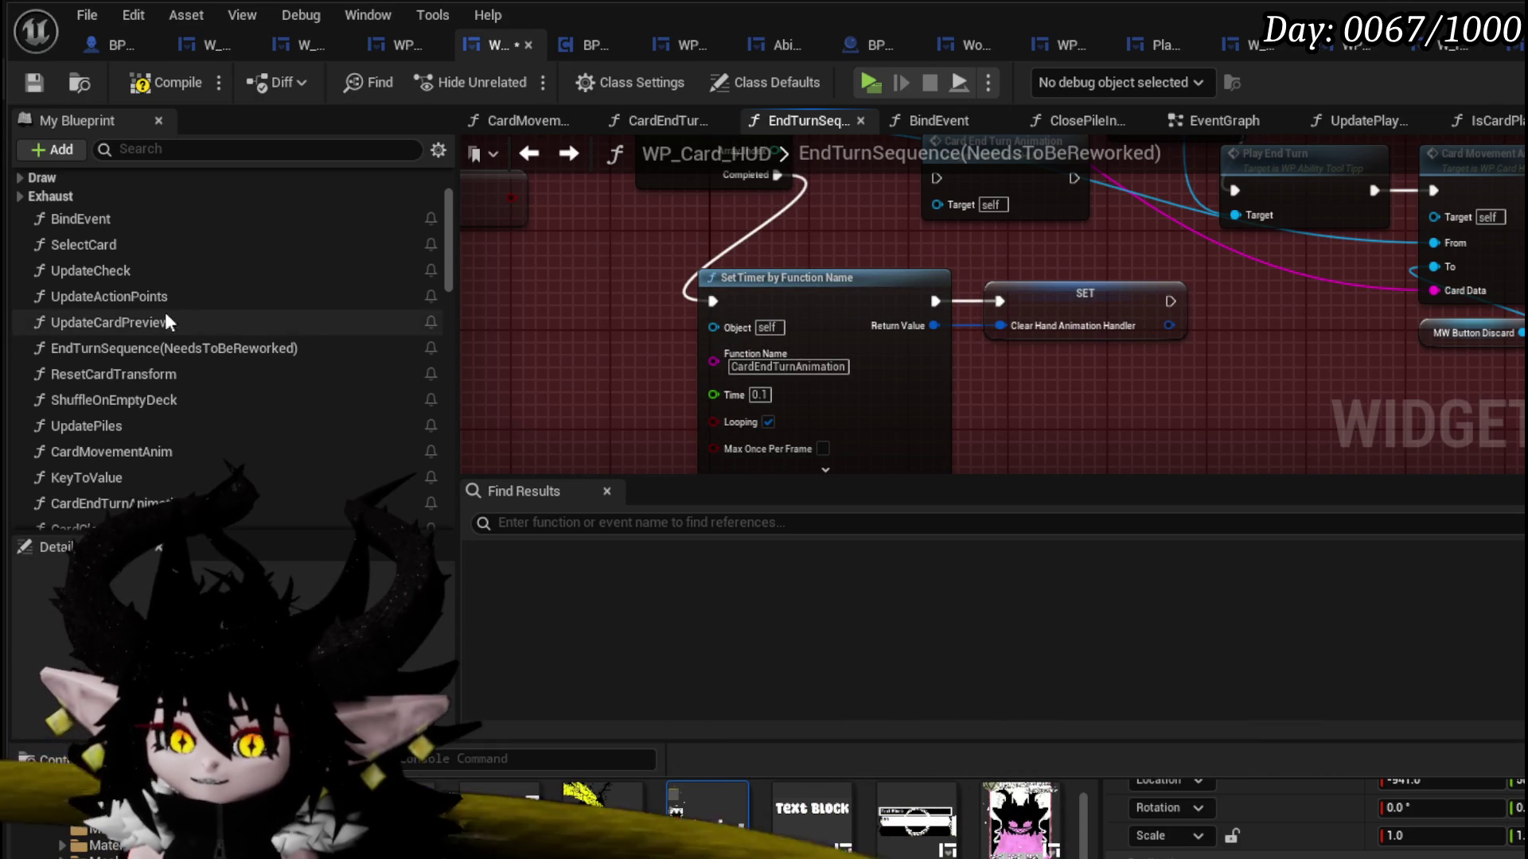
scroll(199, 319, "down", 6)
scroll(203, 370, "up", 1)
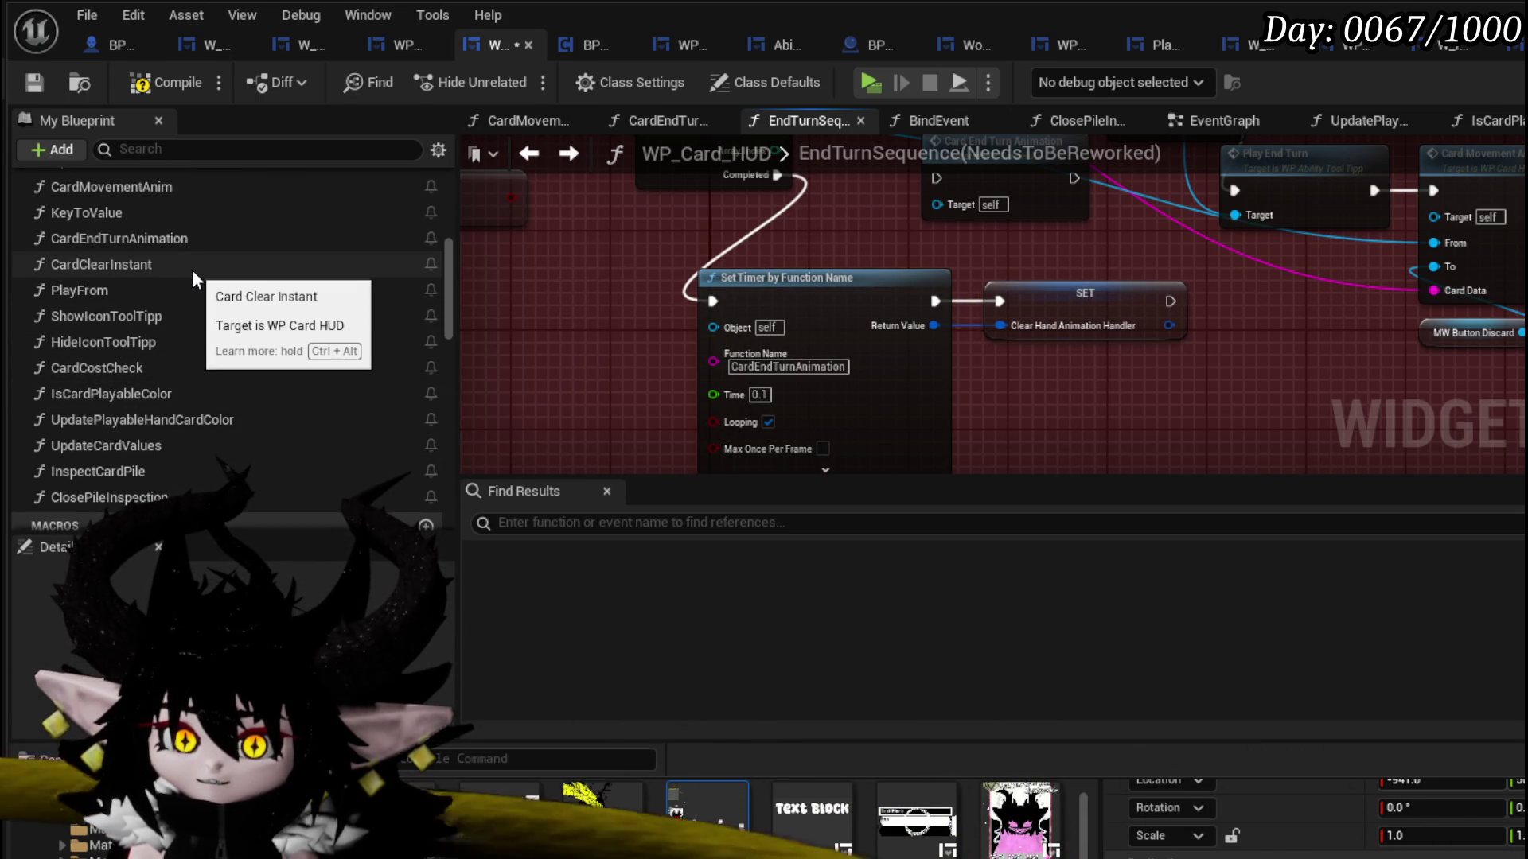
- In CardEndTurnAnimation, raise SET and Clear Hand, move Branch right, and wire True into Clear and Invalidate Timer
double_click(180, 243)
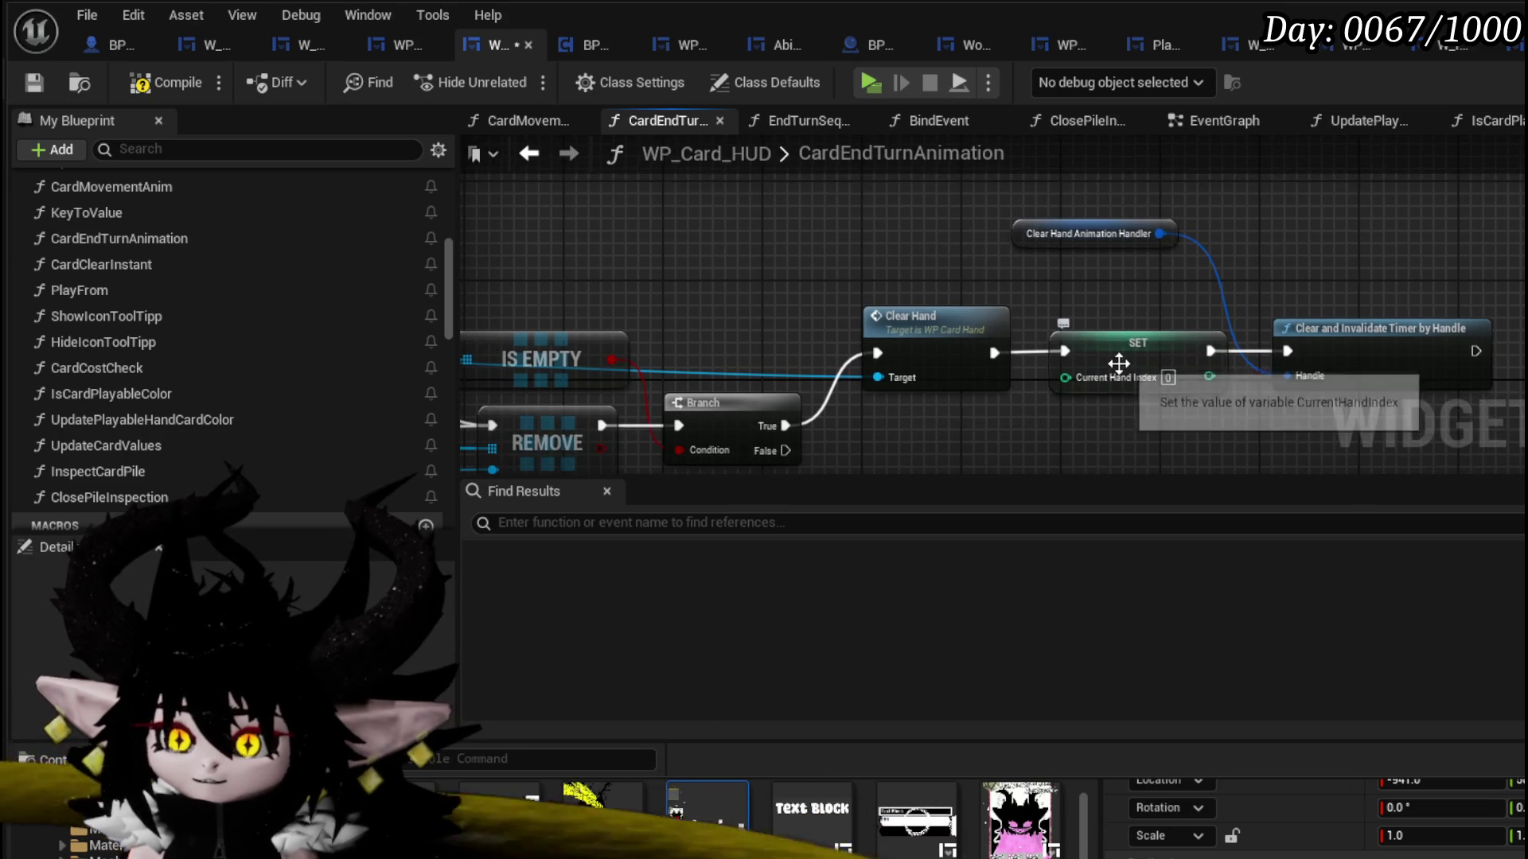
left_click_drag(1117, 367, 1153, 170)
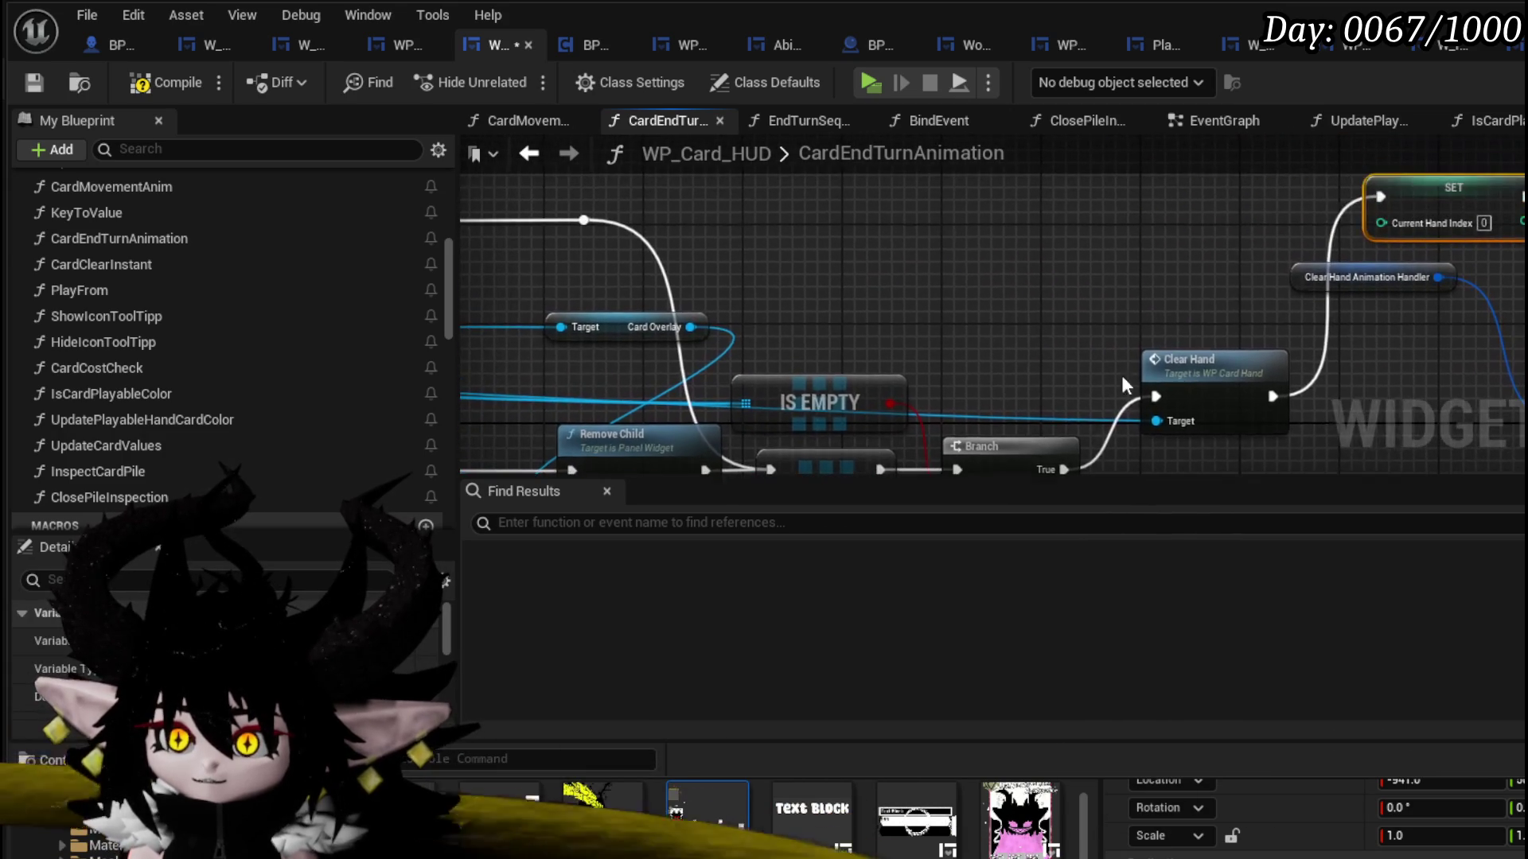
left_click_drag(1185, 366, 1243, 201)
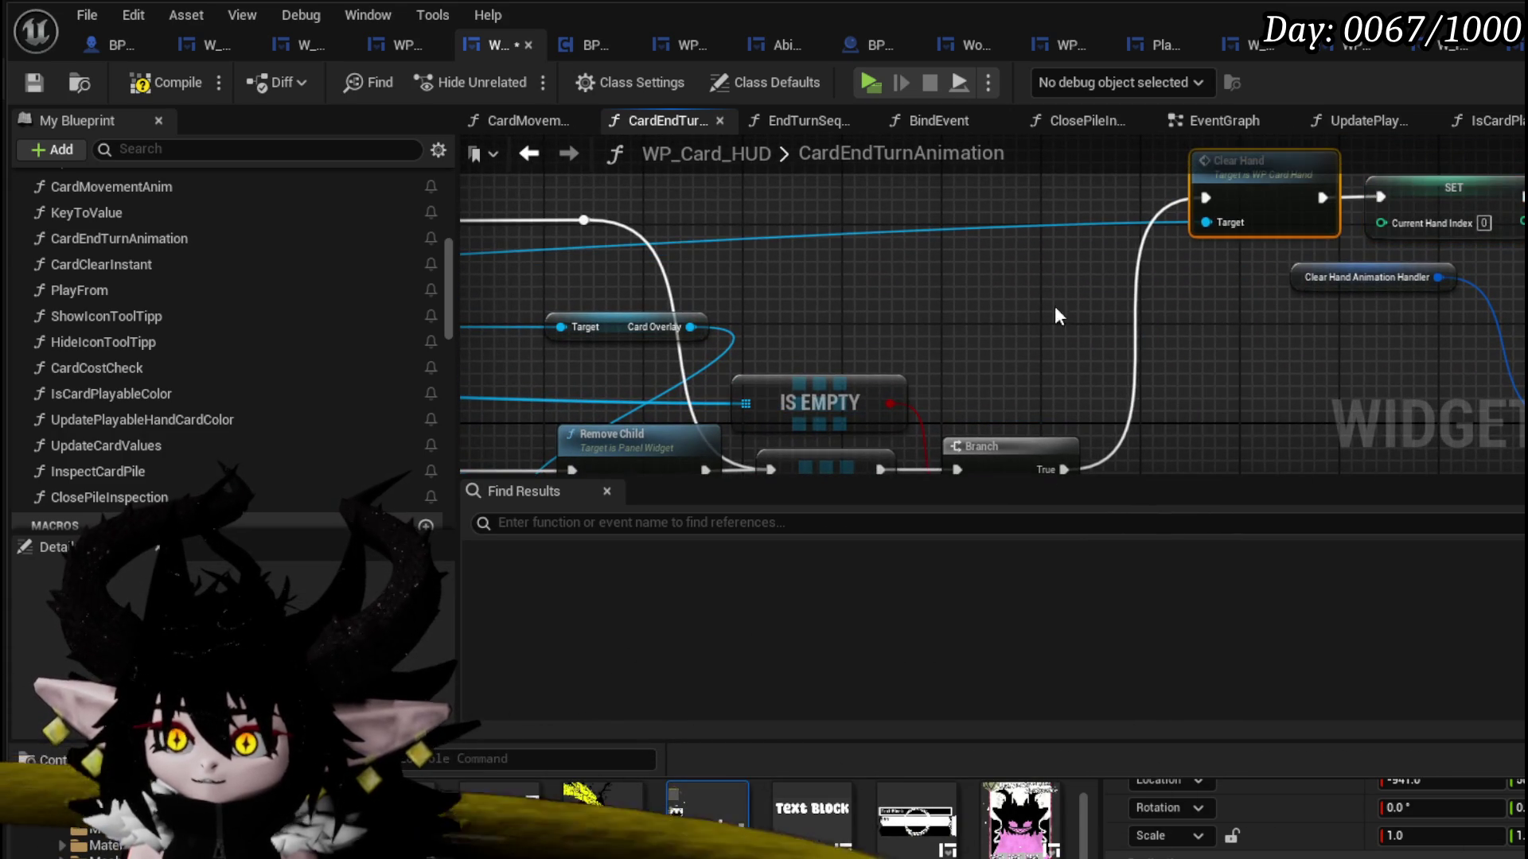
mouse_move(1054, 306)
left_mouse_down()
mouse_move(1087, 203)
mouse_move(1246, 220)
mouse_move(853, 238)
left_mouse_up()
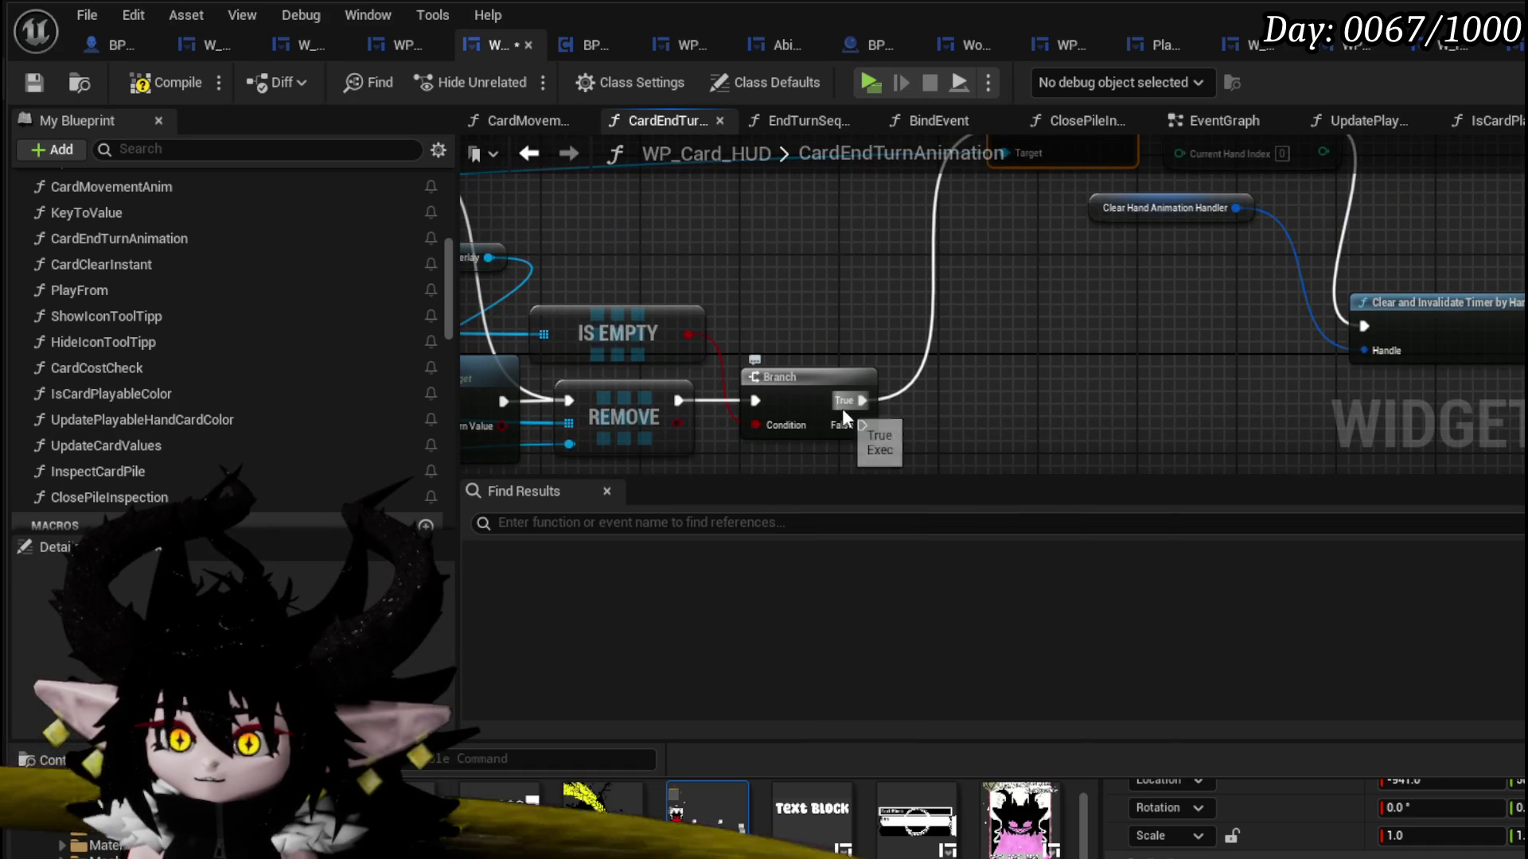
mouse_move(819, 388)
left_mouse_down()
mouse_move(980, 394)
mouse_move(1366, 328)
left_mouse_up()
left_click_drag(835, 318, 1242, 317)
- Reposition IS EMPTY and Card Movement Anim, then review Dissolve Card, Remove and Card Widget Ref
left_click_drag(1364, 335, 1388, 352)
scroll(1146, 318, "down", 2)
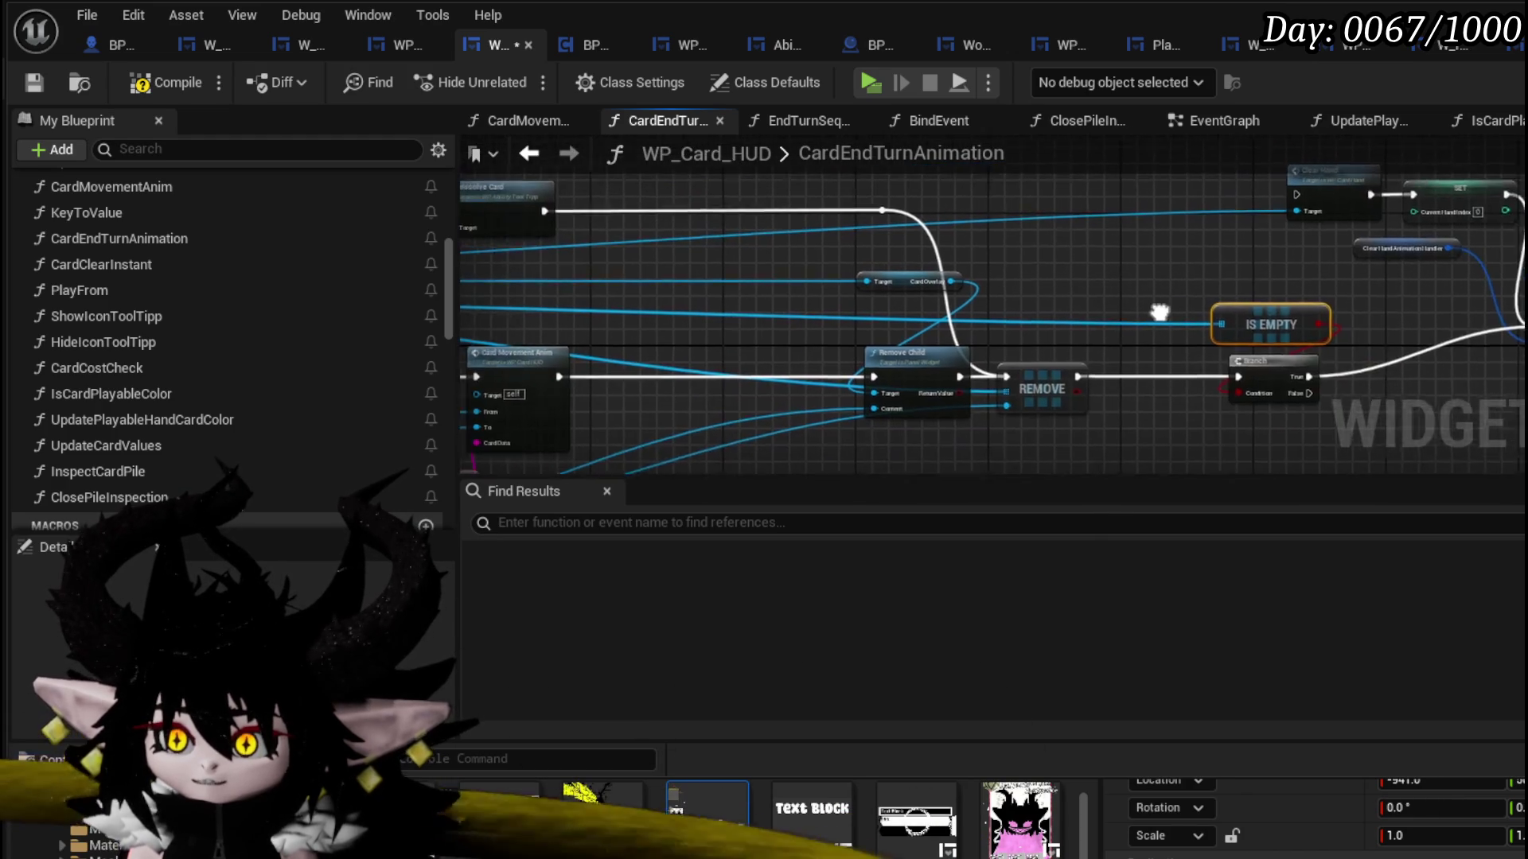
scroll(1308, 240, "up", 1)
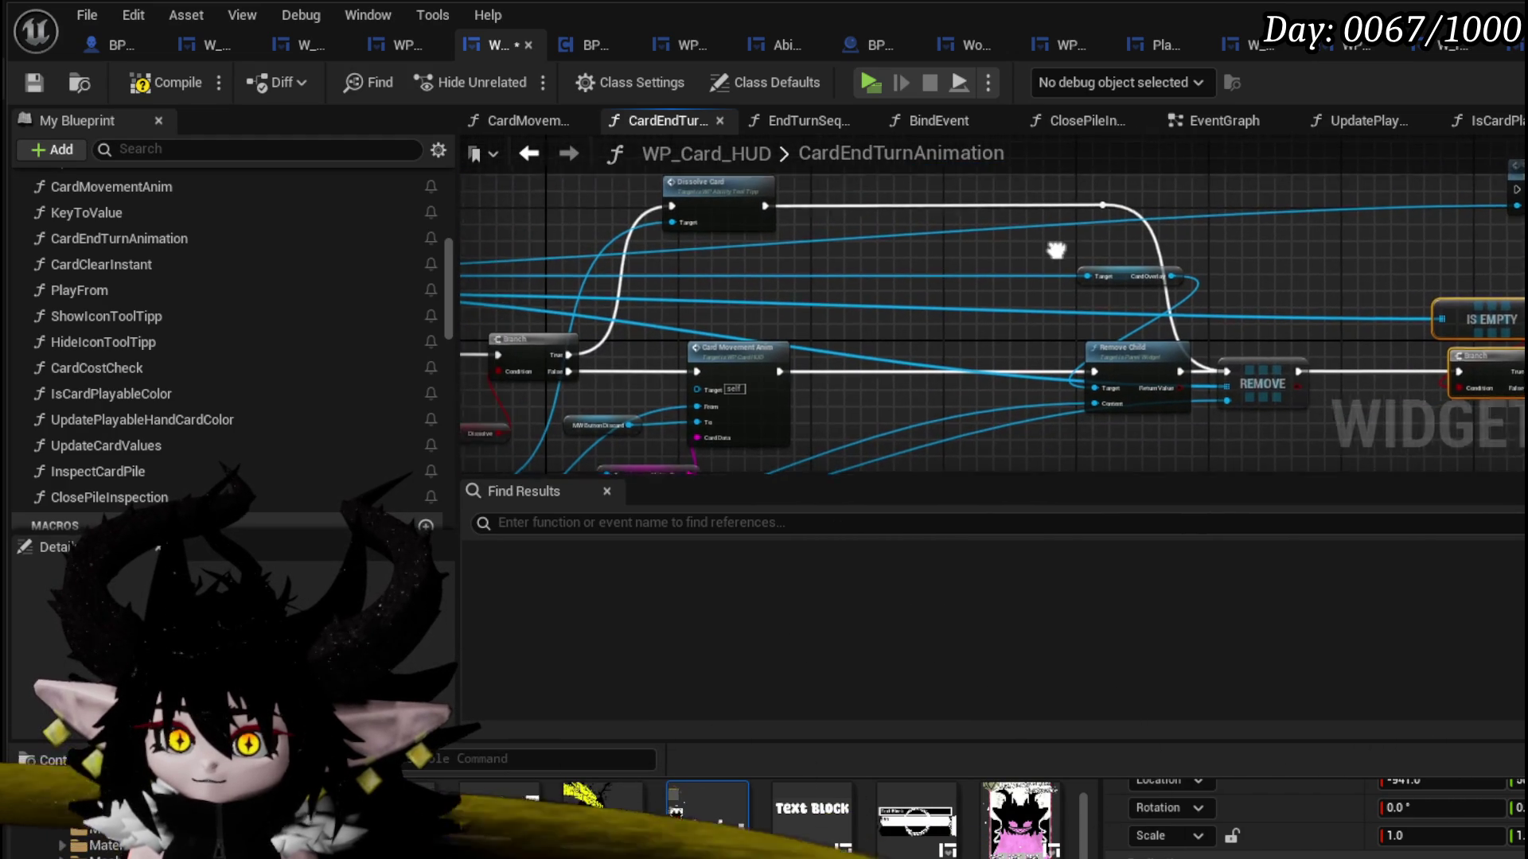
scroll(920, 318, "up", 2)
left_click_drag(820, 288, 855, 386)
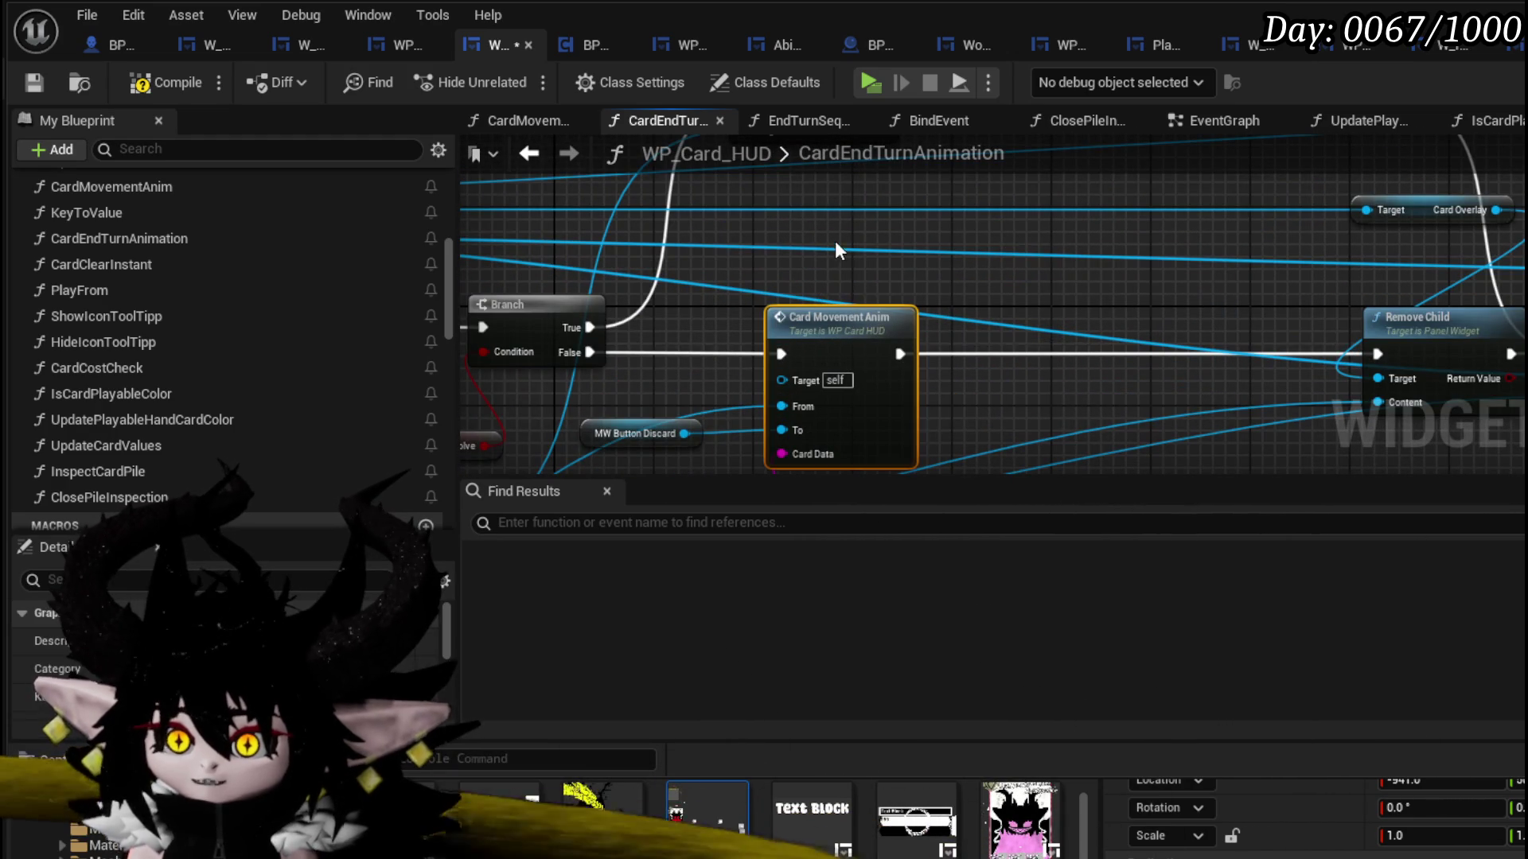
scroll(1082, 387, "down", 2)
left_click_drag(1082, 386, 917, 334)
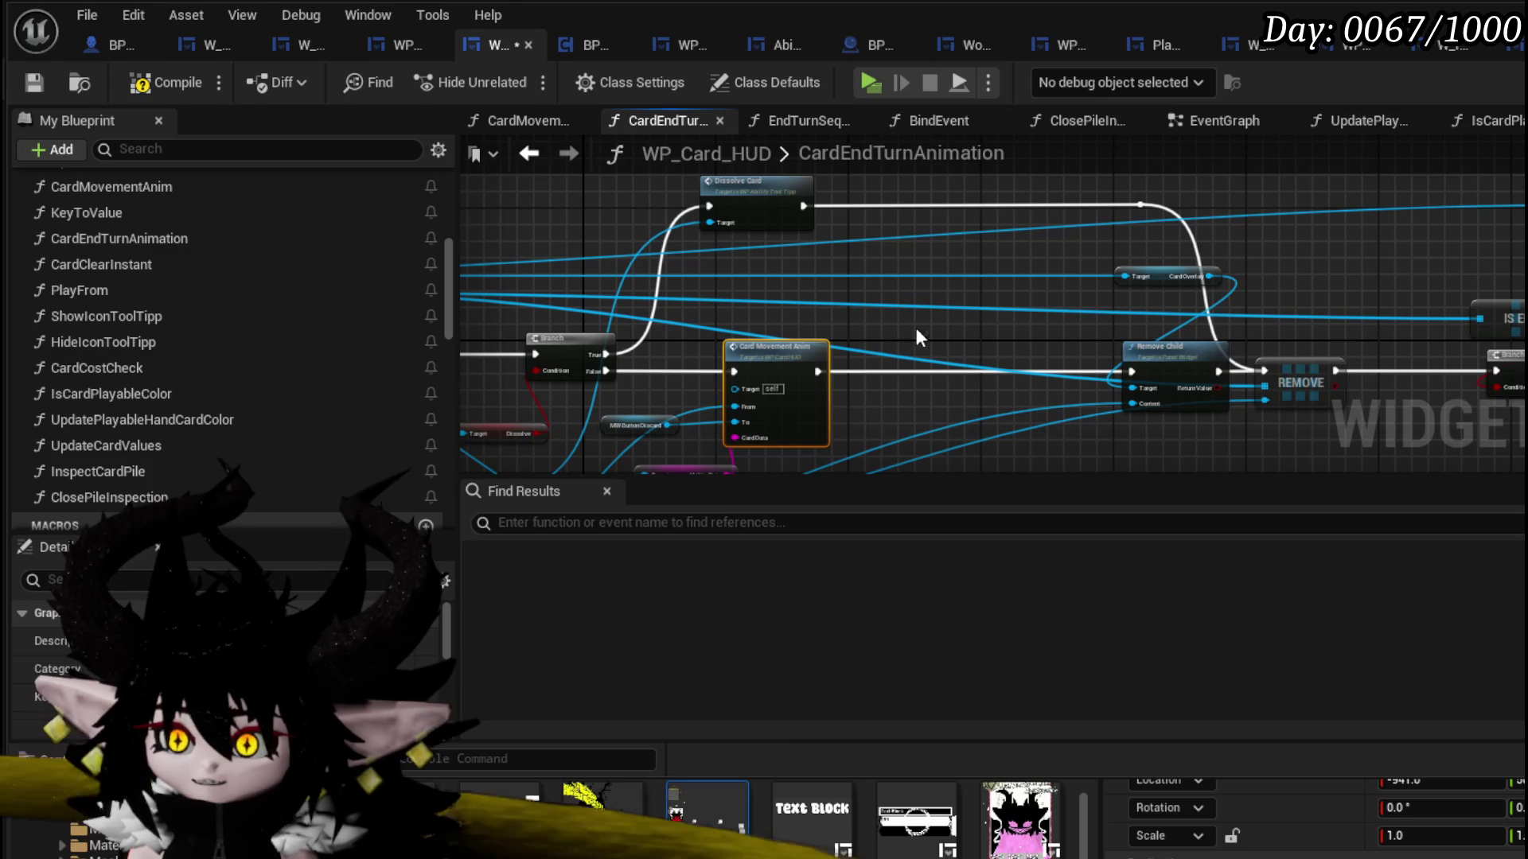
left_click_drag(680, 236, 1283, 196)
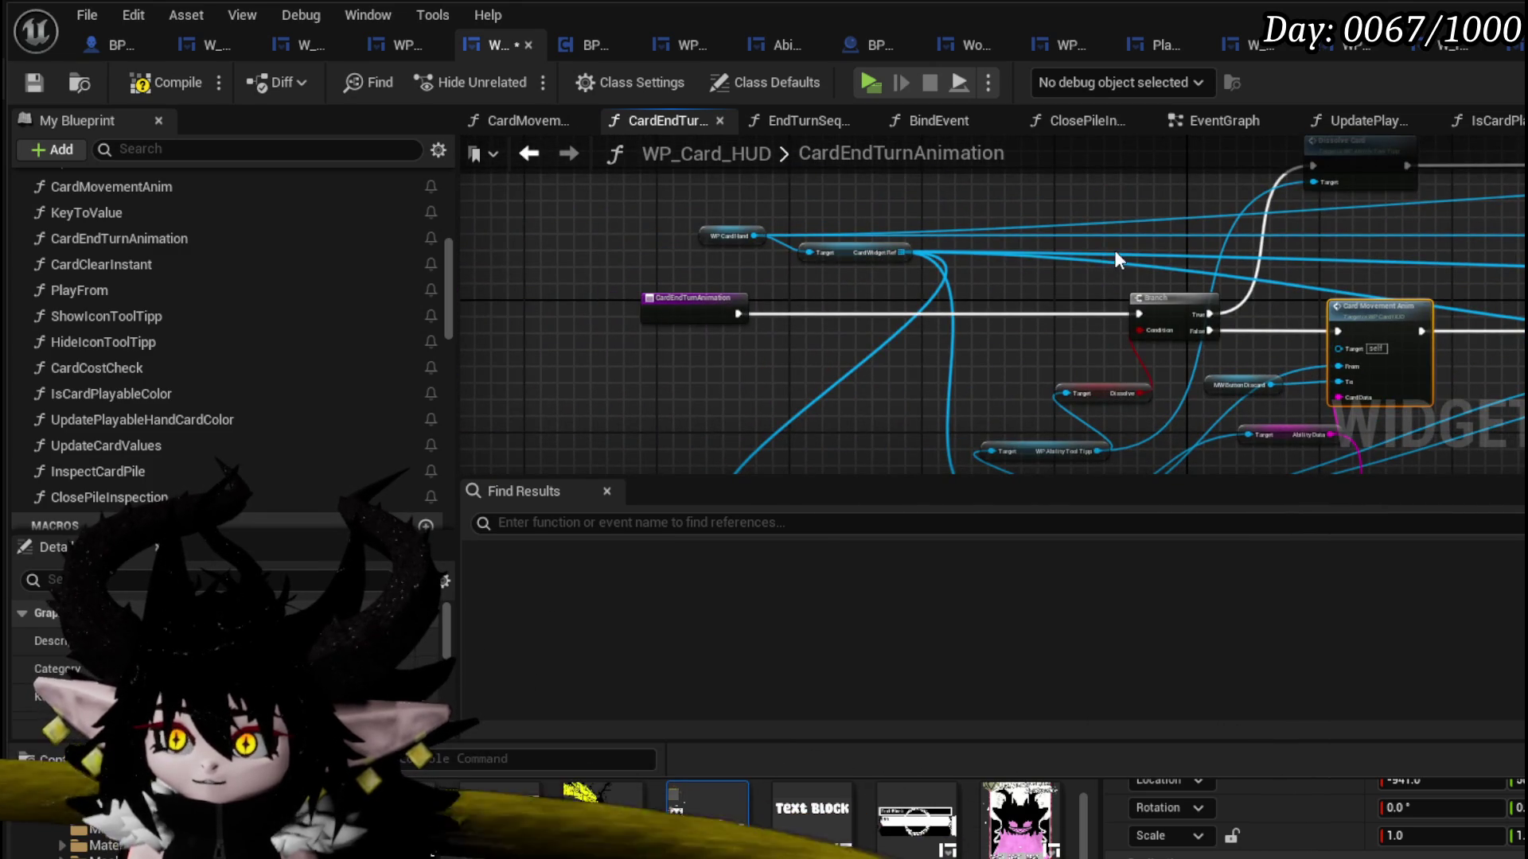
left_click_drag(1114, 250, 888, 286)
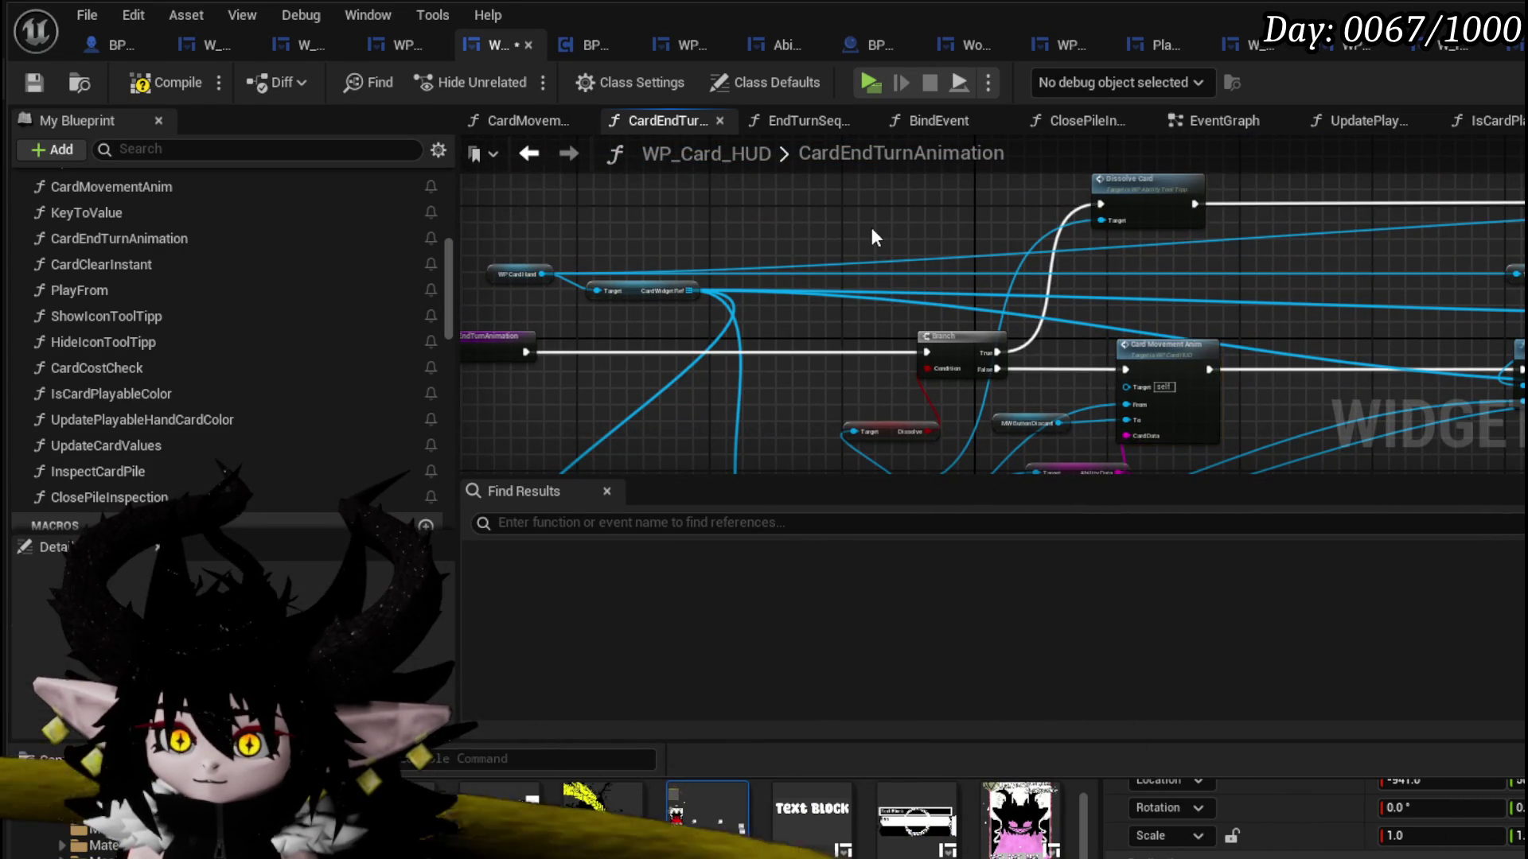
scroll(796, 245, "up", 4)
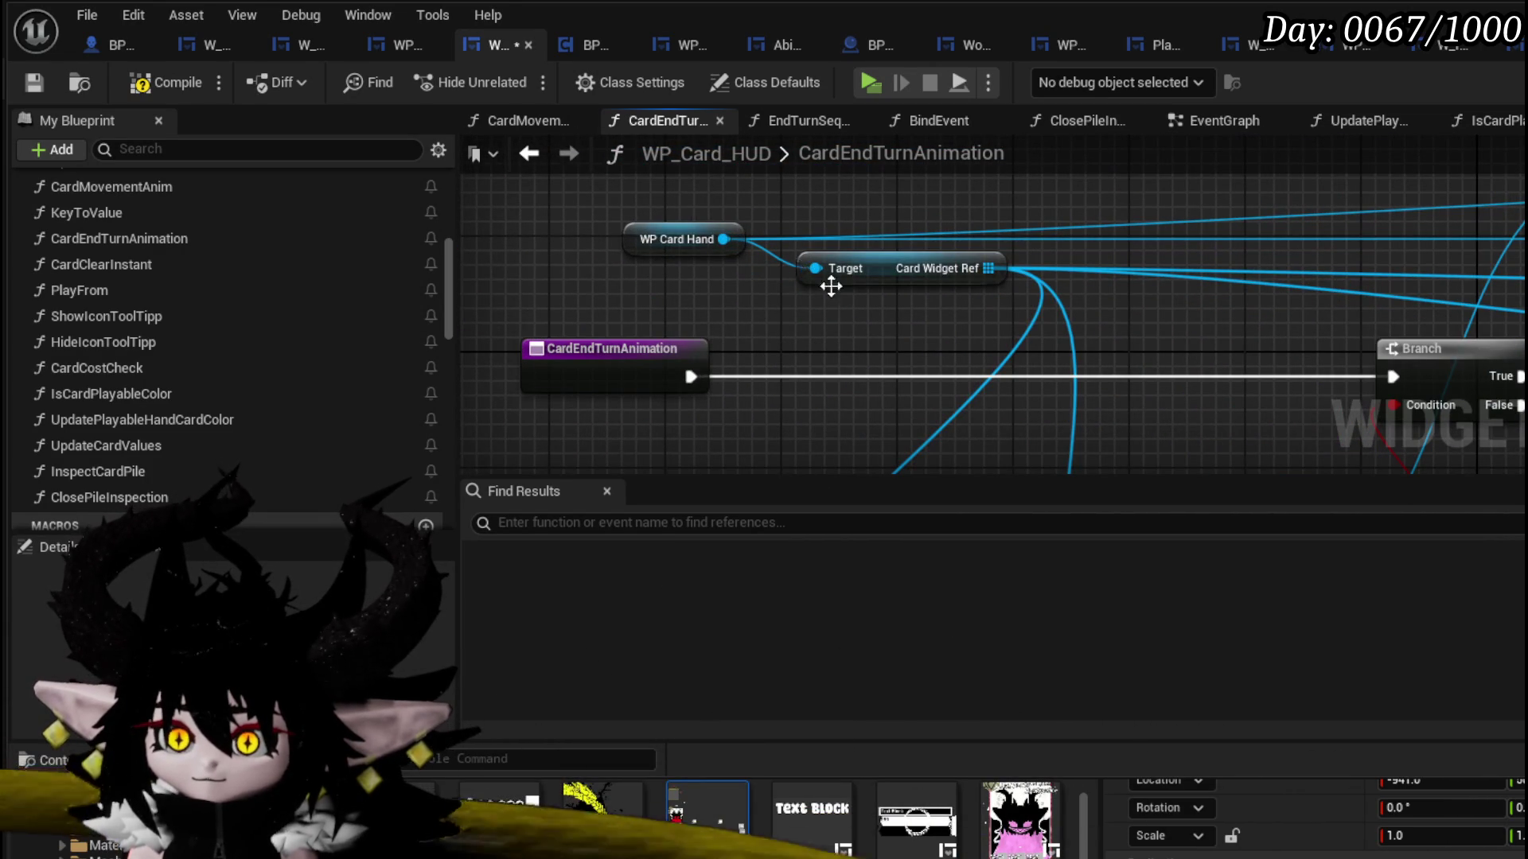
- Promote Card Widget Ref to a new variable named DiscardArray
right_click(989, 268)
mouse_move(1092, 382)
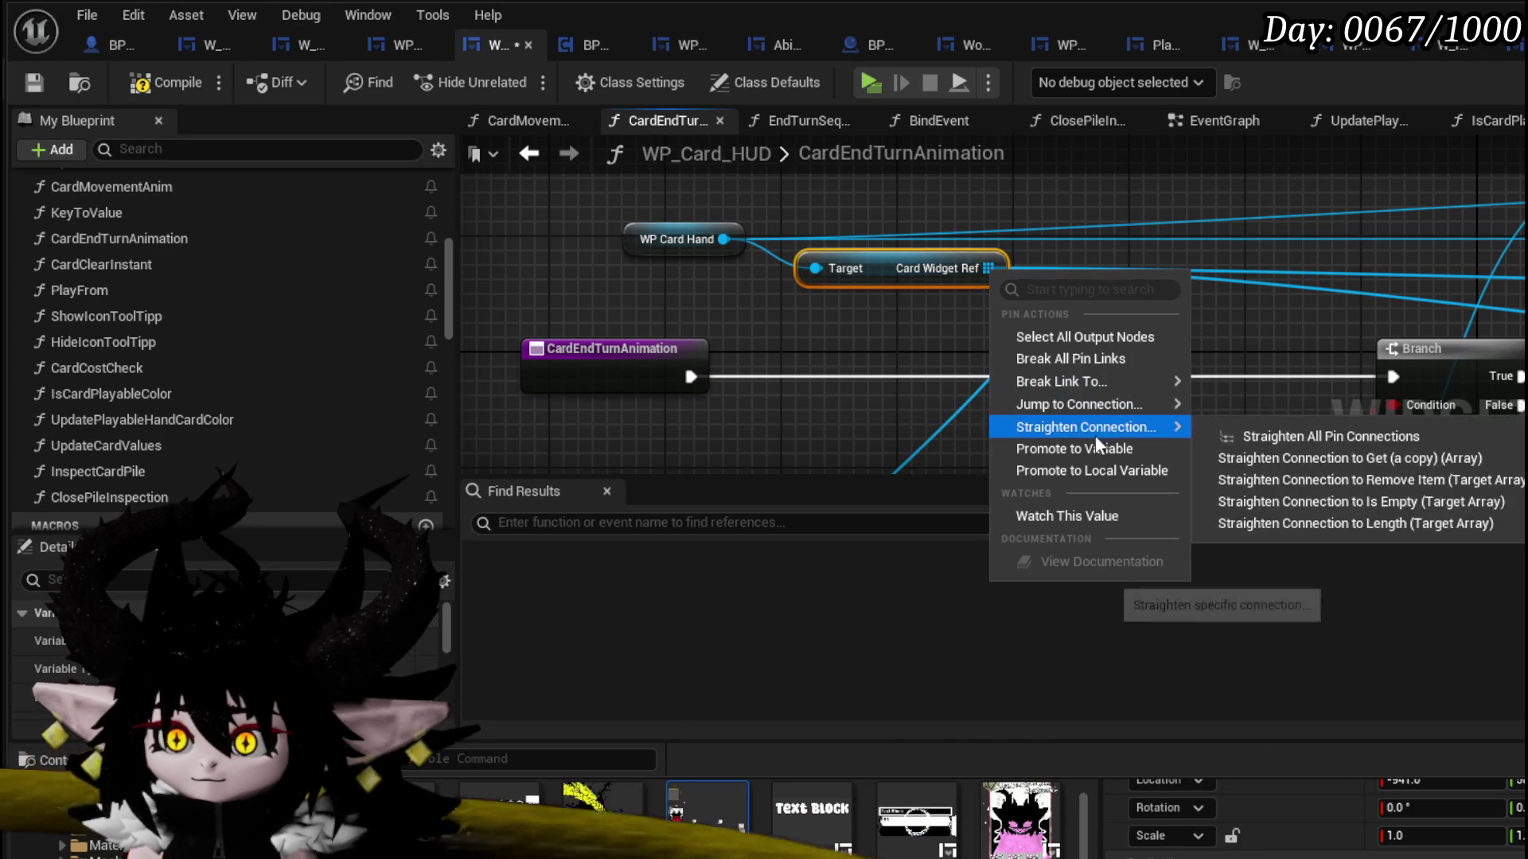
left_click(1074, 451)
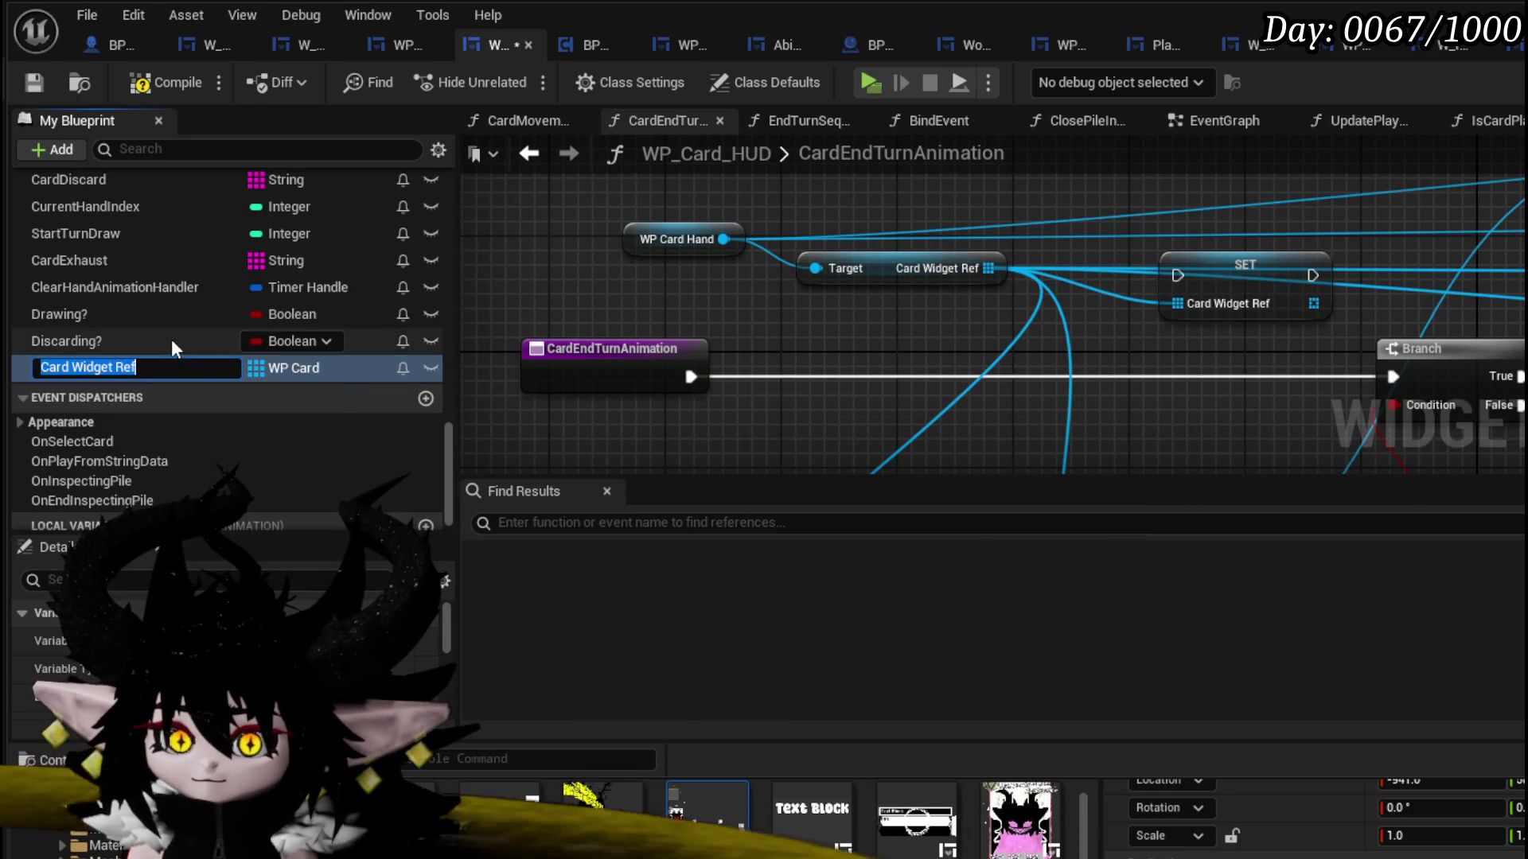
double_click(125, 367)
type("D")
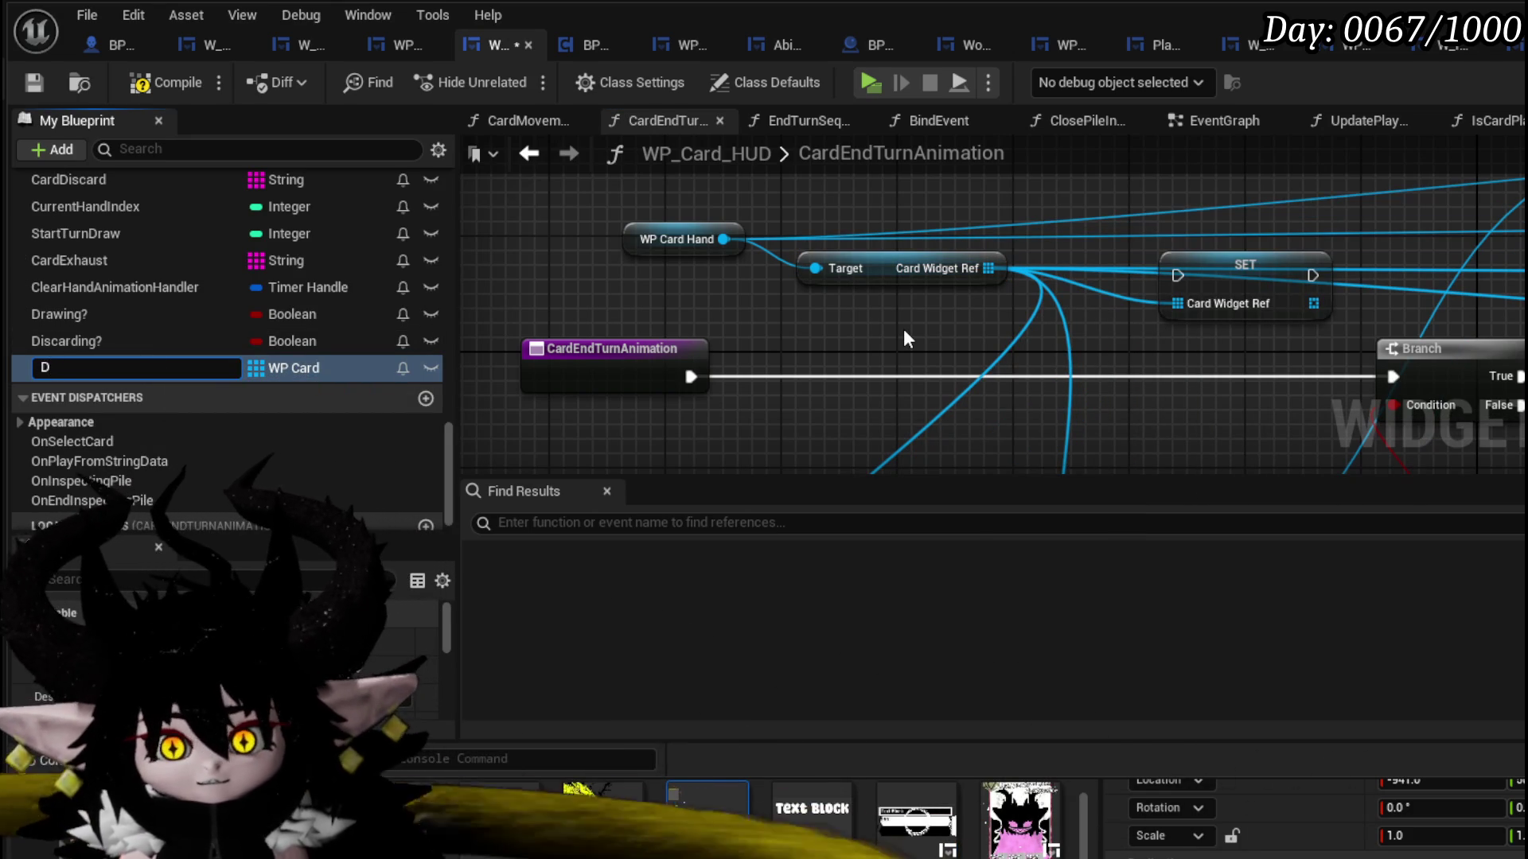
type("iscardArra")
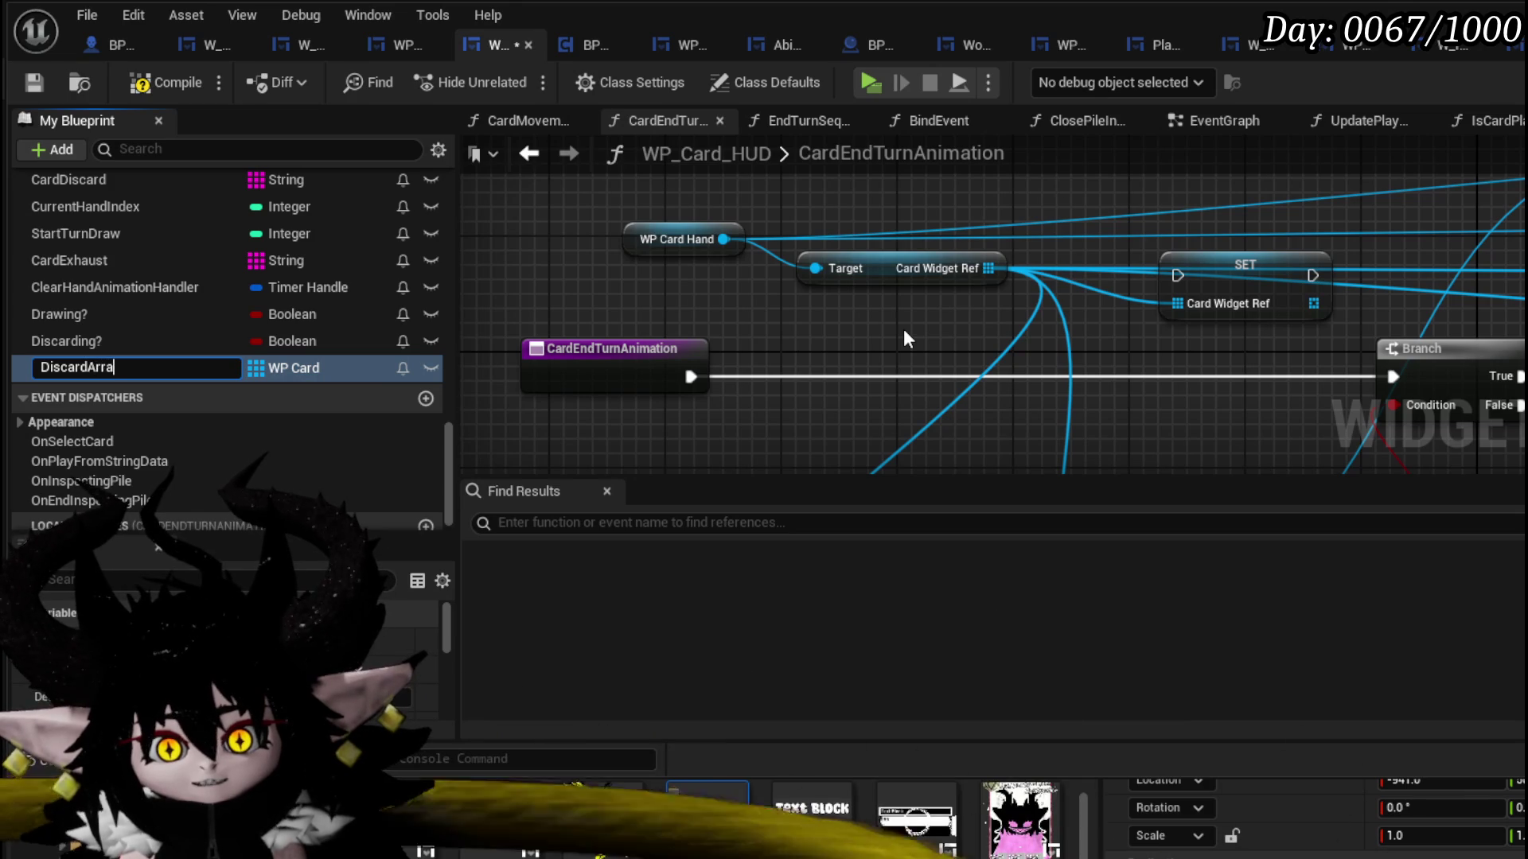
type("y")
key("Return")
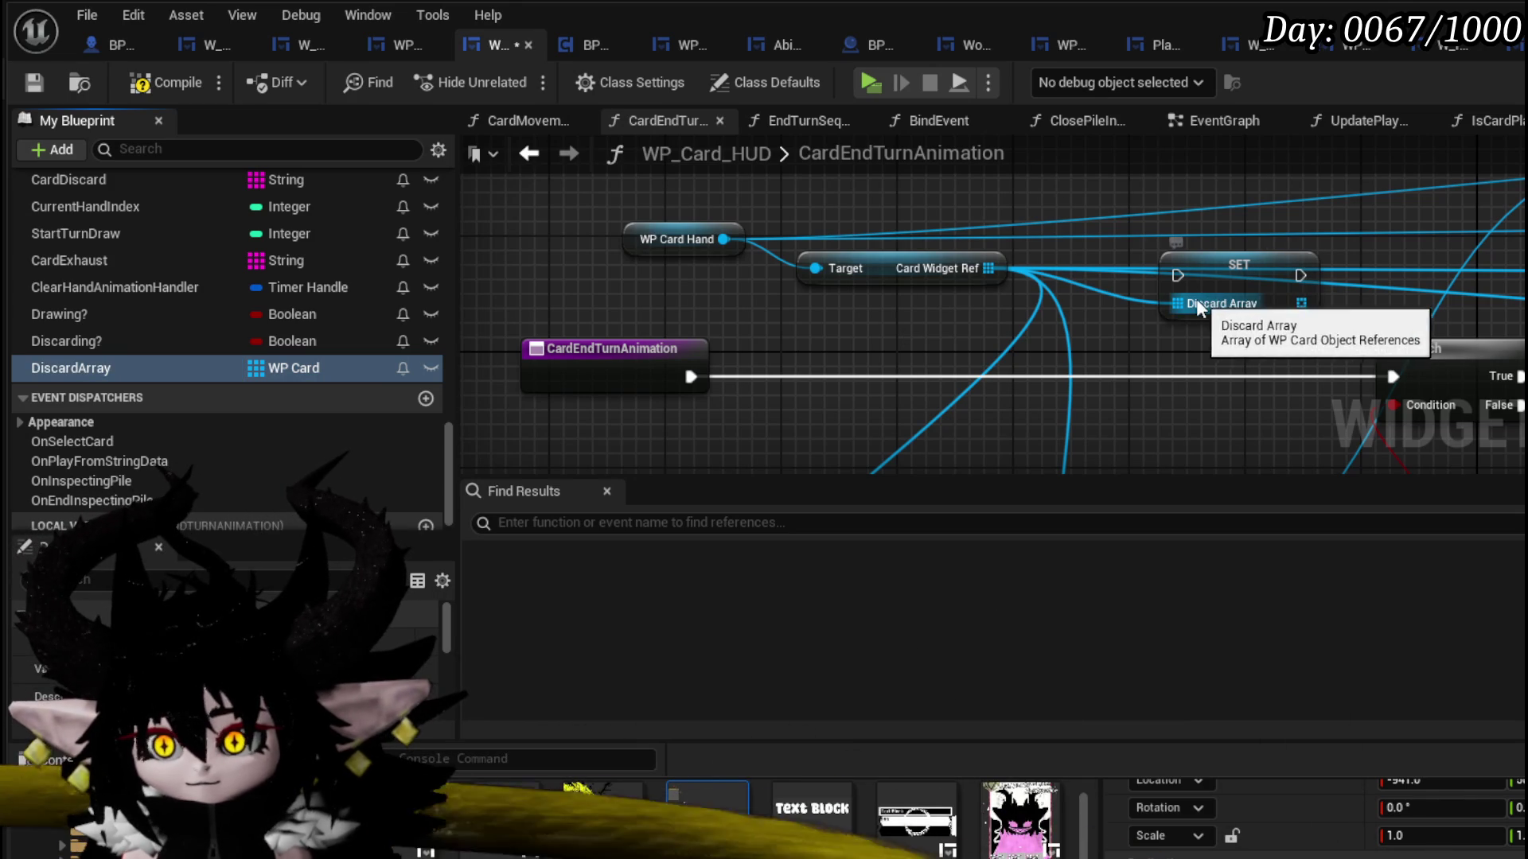
- Delete the SET Discard Array node and place a DiscardArray getter in the graph
left_click_drag(1215, 275, 795, 377)
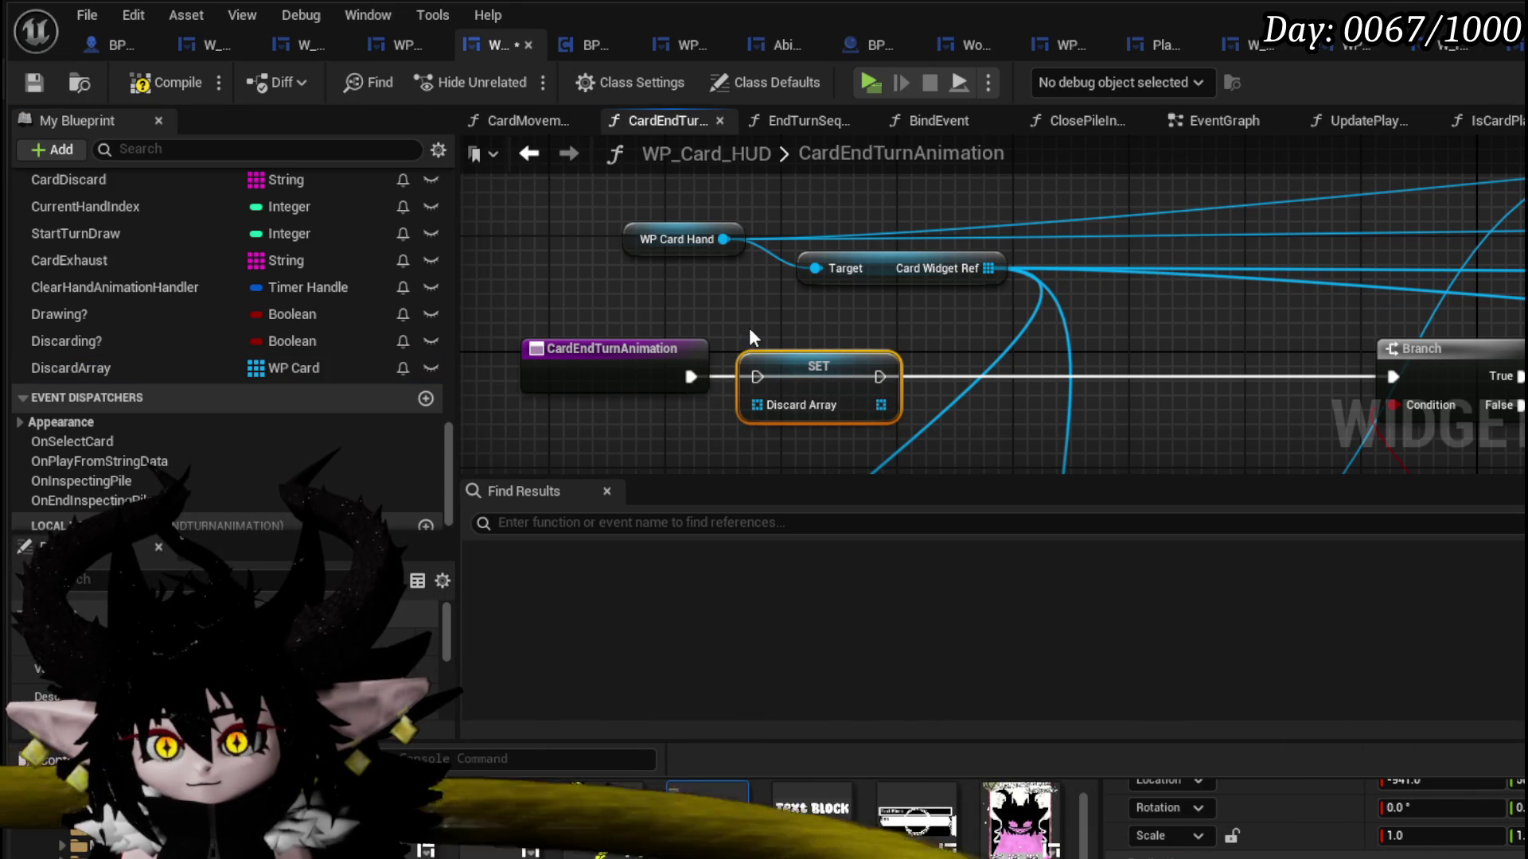
key("Delete")
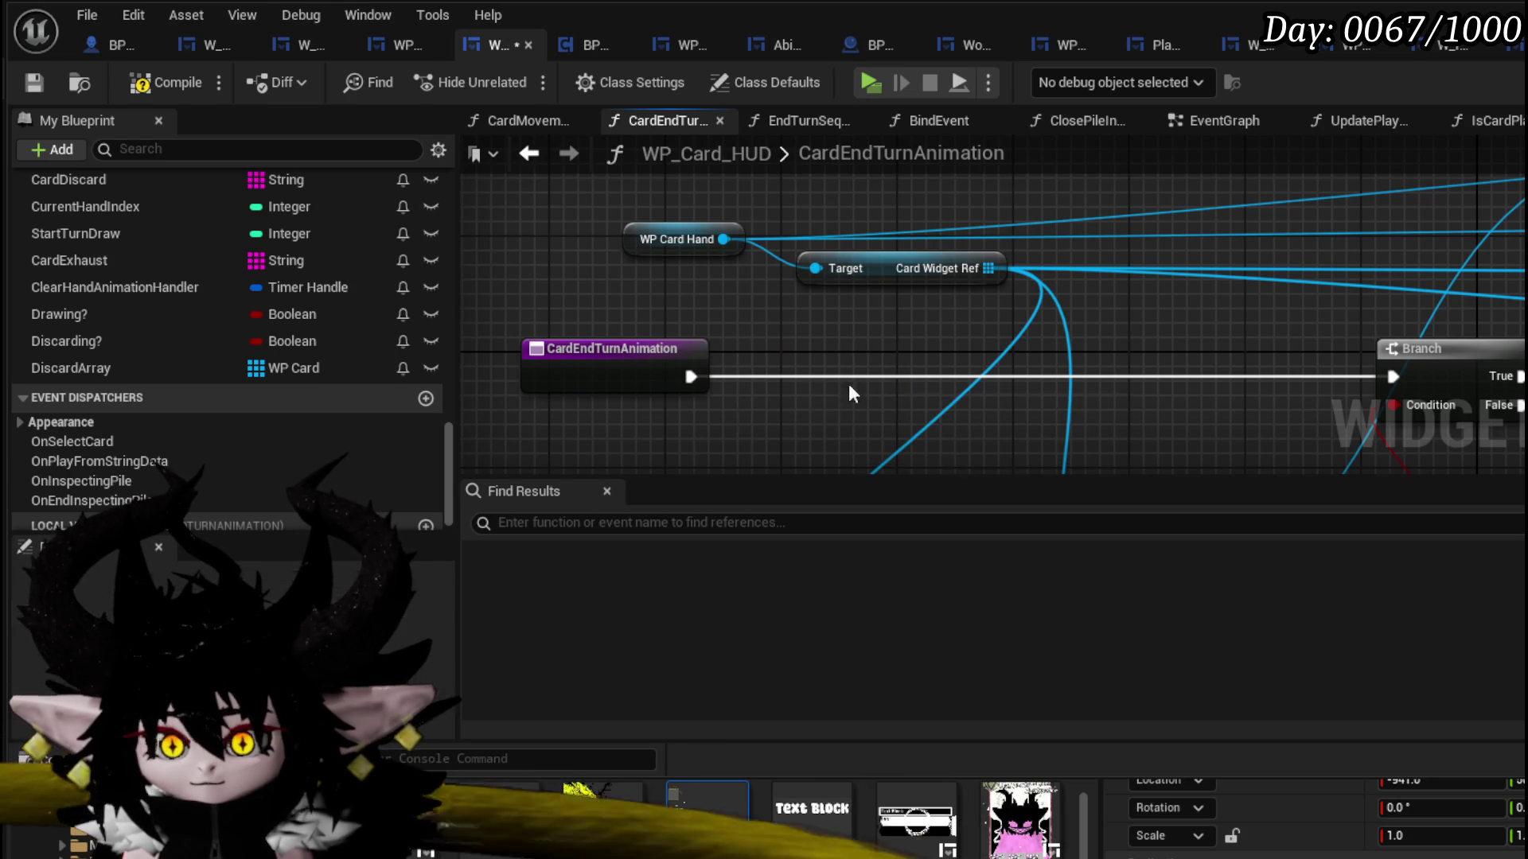
left_click(166, 369)
mouse_move(704, 293)
left_mouse_down()
mouse_move(624, 298)
mouse_move(786, 331)
left_mouse_up()
left_click(684, 340)
key("Escape")
scroll(1134, 317, "down", 5)
scroll(1134, 317, "up", 3)
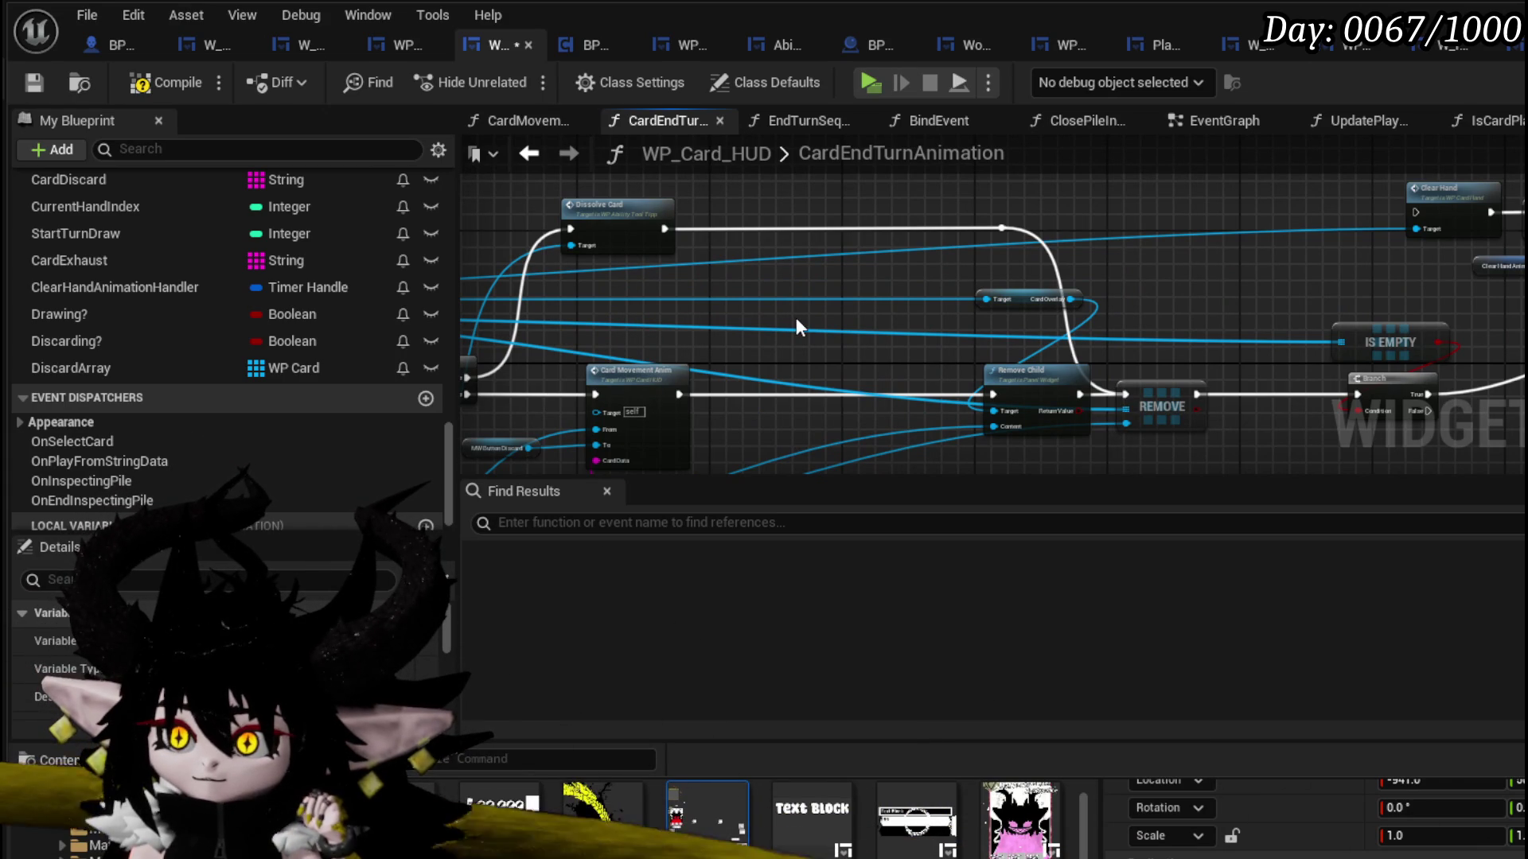
- Compile and save WP_Card_HUD, then return to the EndTurnSequence graph
mouse_move(796, 318)
left_mouse_down()
mouse_move(1183, 273)
mouse_move(1354, 277)
left_mouse_up()
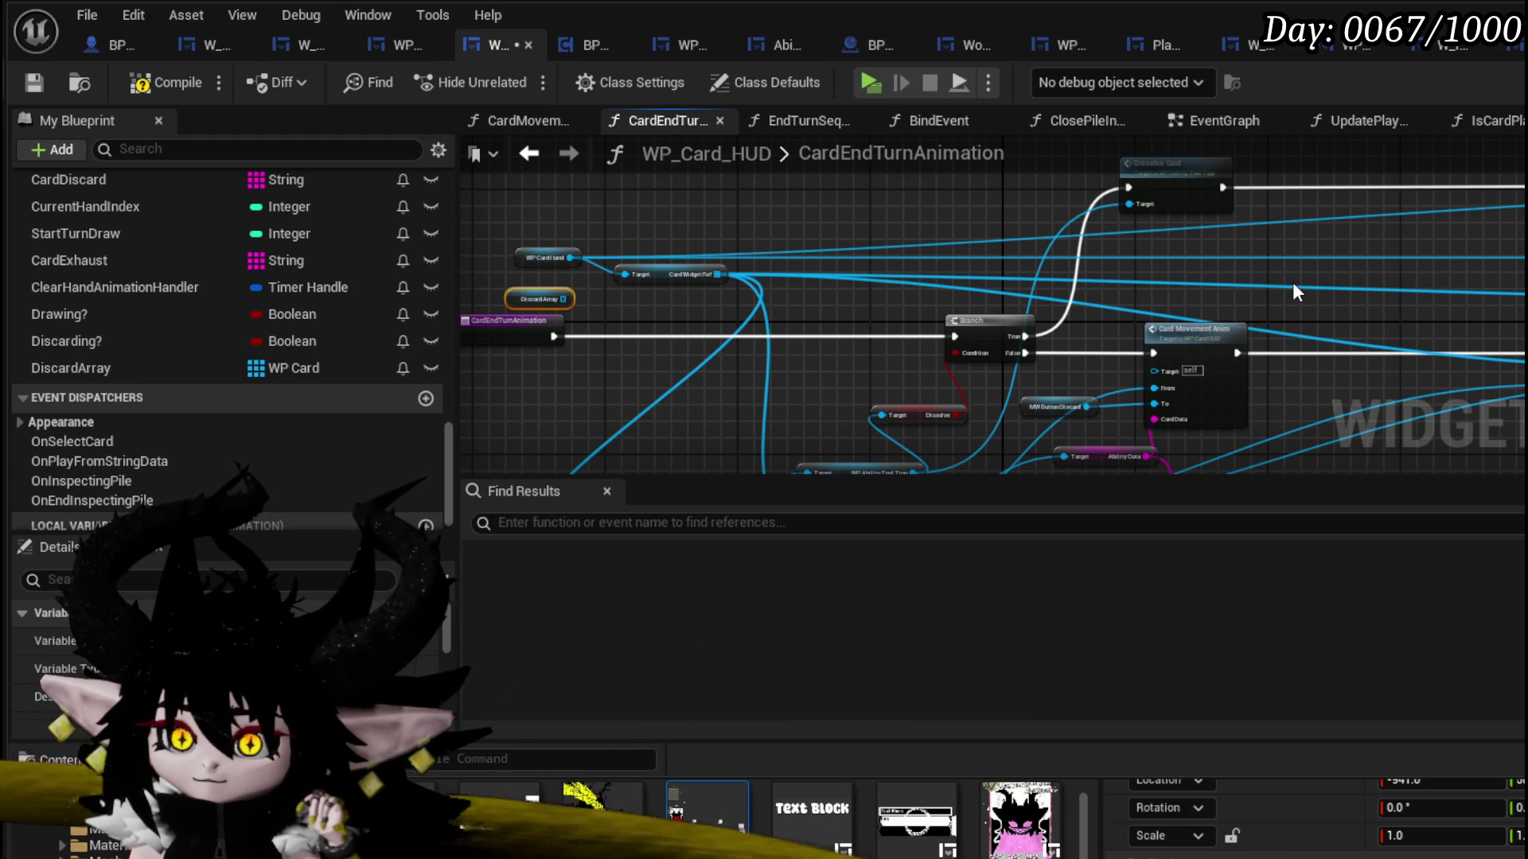
mouse_move(1294, 286)
left_mouse_down()
mouse_move(1033, 305)
mouse_move(1259, 279)
left_mouse_up()
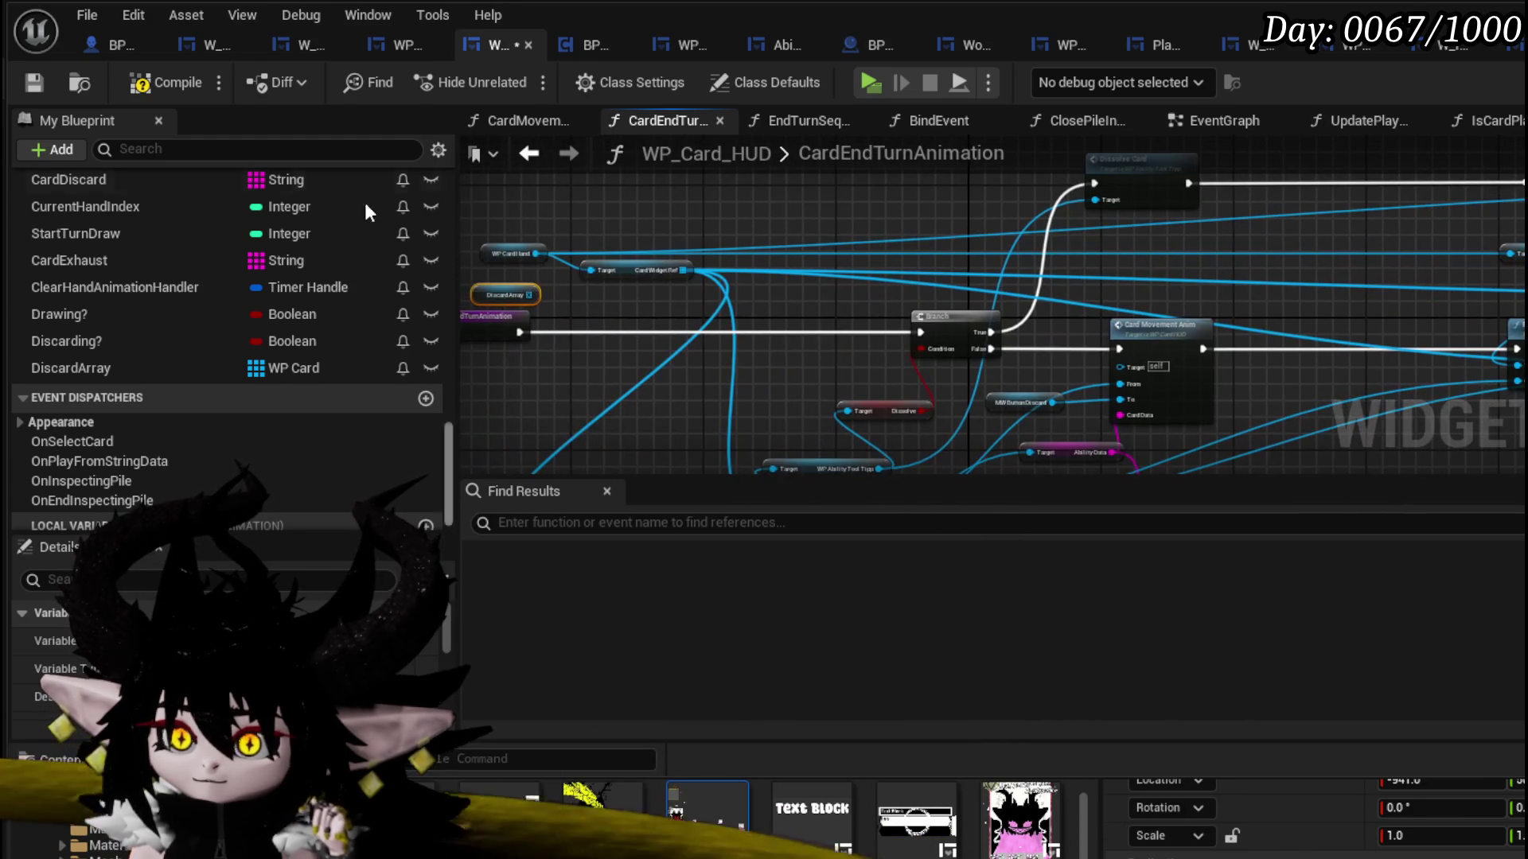
left_click(31, 80)
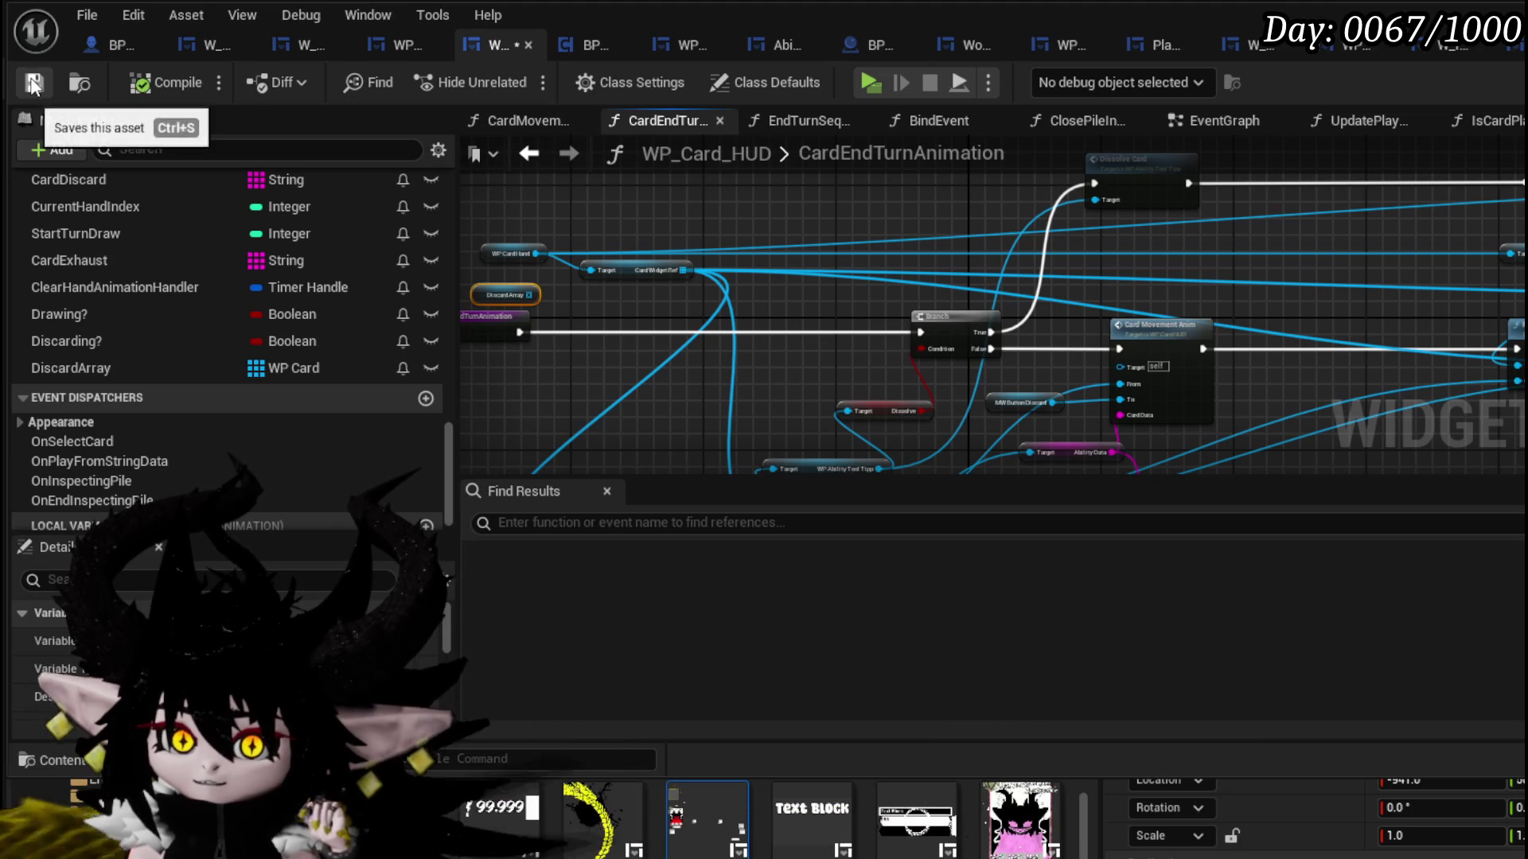
left_click(522, 156)
mouse_move(1046, 258)
left_mouse_down()
mouse_move(1002, 364)
mouse_move(1146, 409)
mouse_move(719, 400)
mouse_move(717, 386)
left_mouse_up()
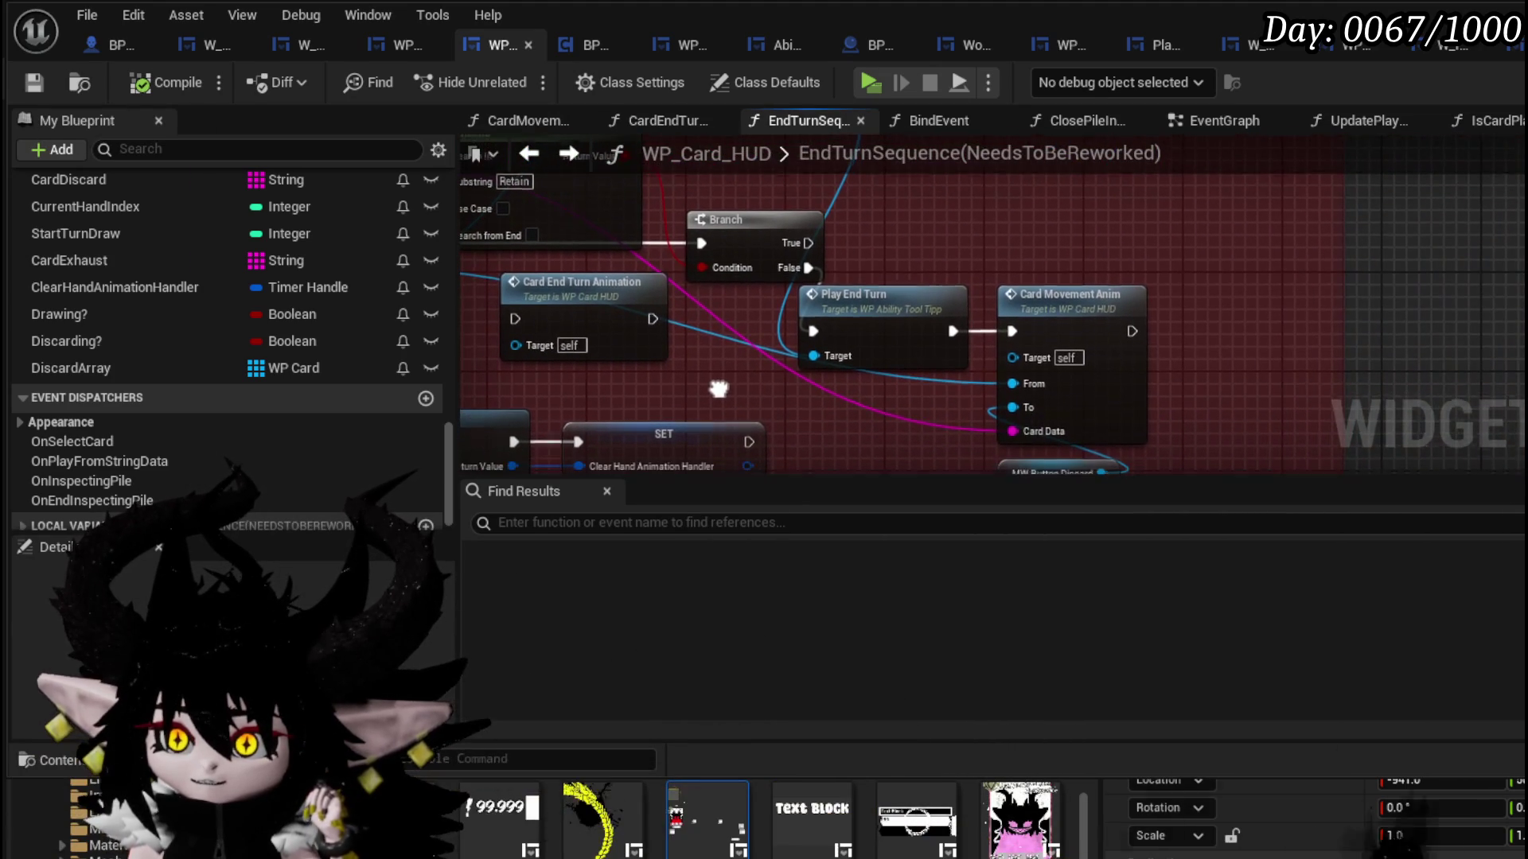
- Break the exec link into Card Movement Anim and shift it and Play End Turn right
left_click(960, 329, "alt")
left_click_drag(958, 323, 966, 286)
left_click_drag(991, 231, 1152, 417)
left_click_drag(1112, 273, 1435, 294)
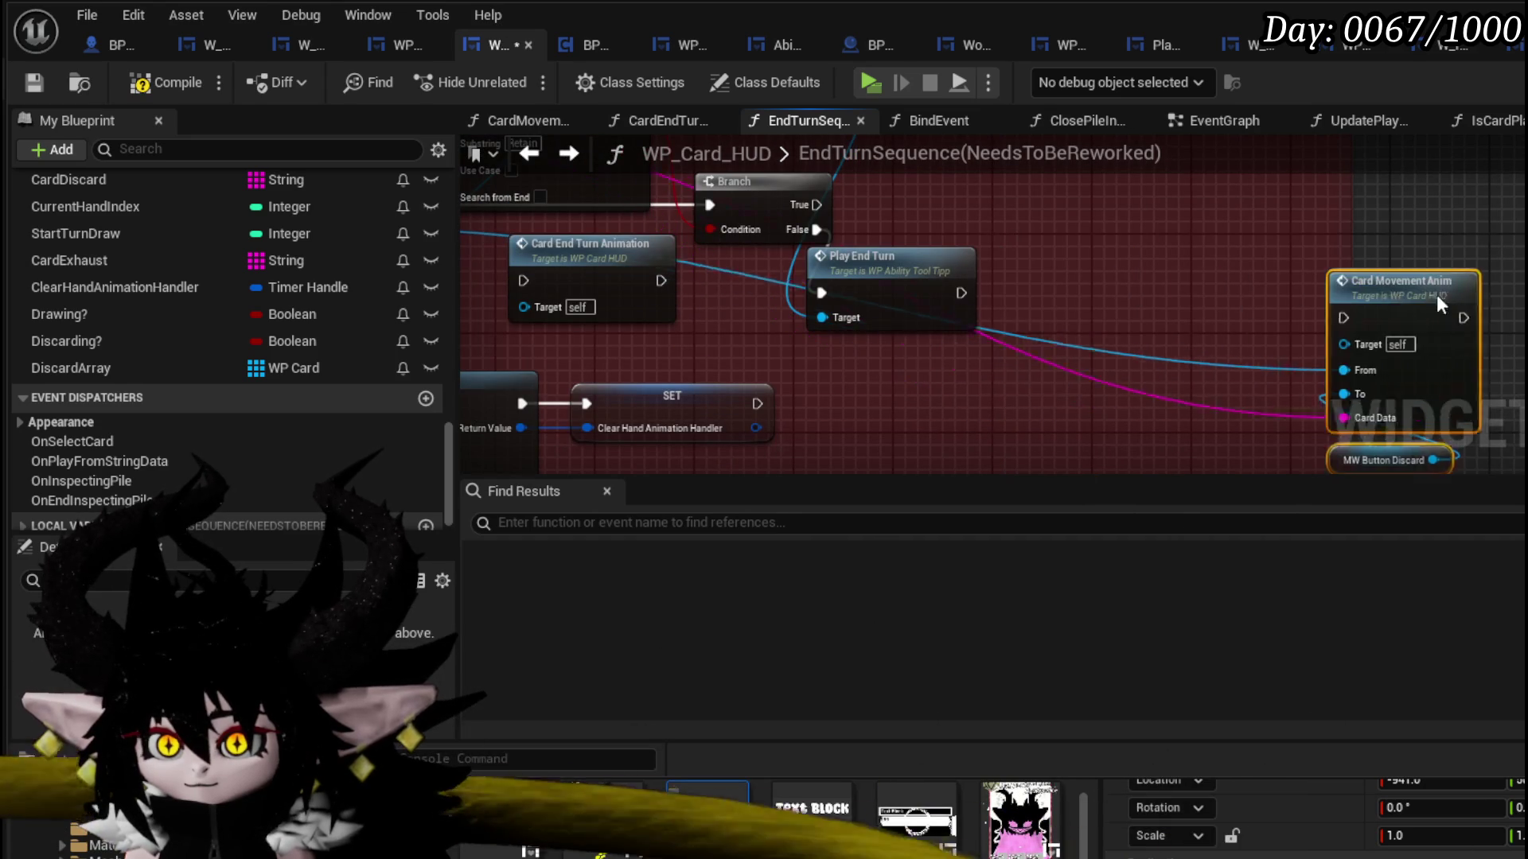
left_click_drag(1138, 264, 1224, 366)
left_click_drag(959, 367, 1131, 366)
mouse_move(1218, 348)
left_mouse_down()
mouse_move(922, 257)
mouse_move(1178, 246)
left_mouse_up()
mouse_move(1512, 469)
left_mouse_down()
mouse_move(1324, 232)
mouse_move(1358, 286)
mouse_move(1317, 303)
mouse_move(1324, 358)
left_mouse_up()
left_click(1377, 289)
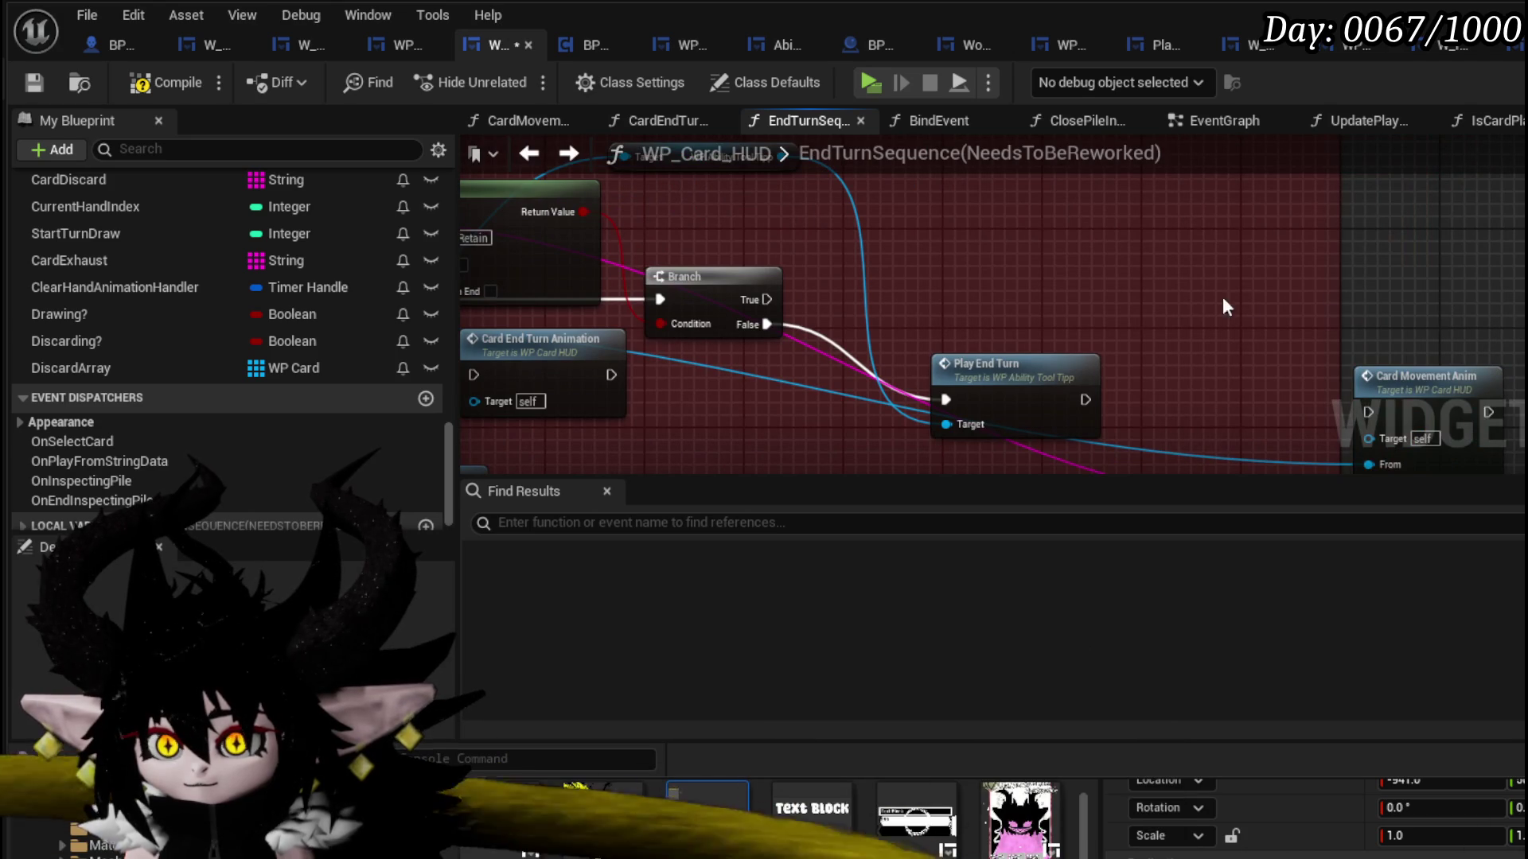
left_click_drag(1226, 306, 1310, 302)
- Add a DiscardArray ADD node fed by the For Each Loop's current card
mouse_move(140, 367)
left_mouse_down()
mouse_move(1066, 225)
mouse_move(981, 234)
mouse_move(1173, 270)
mouse_move(1281, 369)
left_mouse_up()
left_click(1044, 273)
type("add")
left_click(1243, 397)
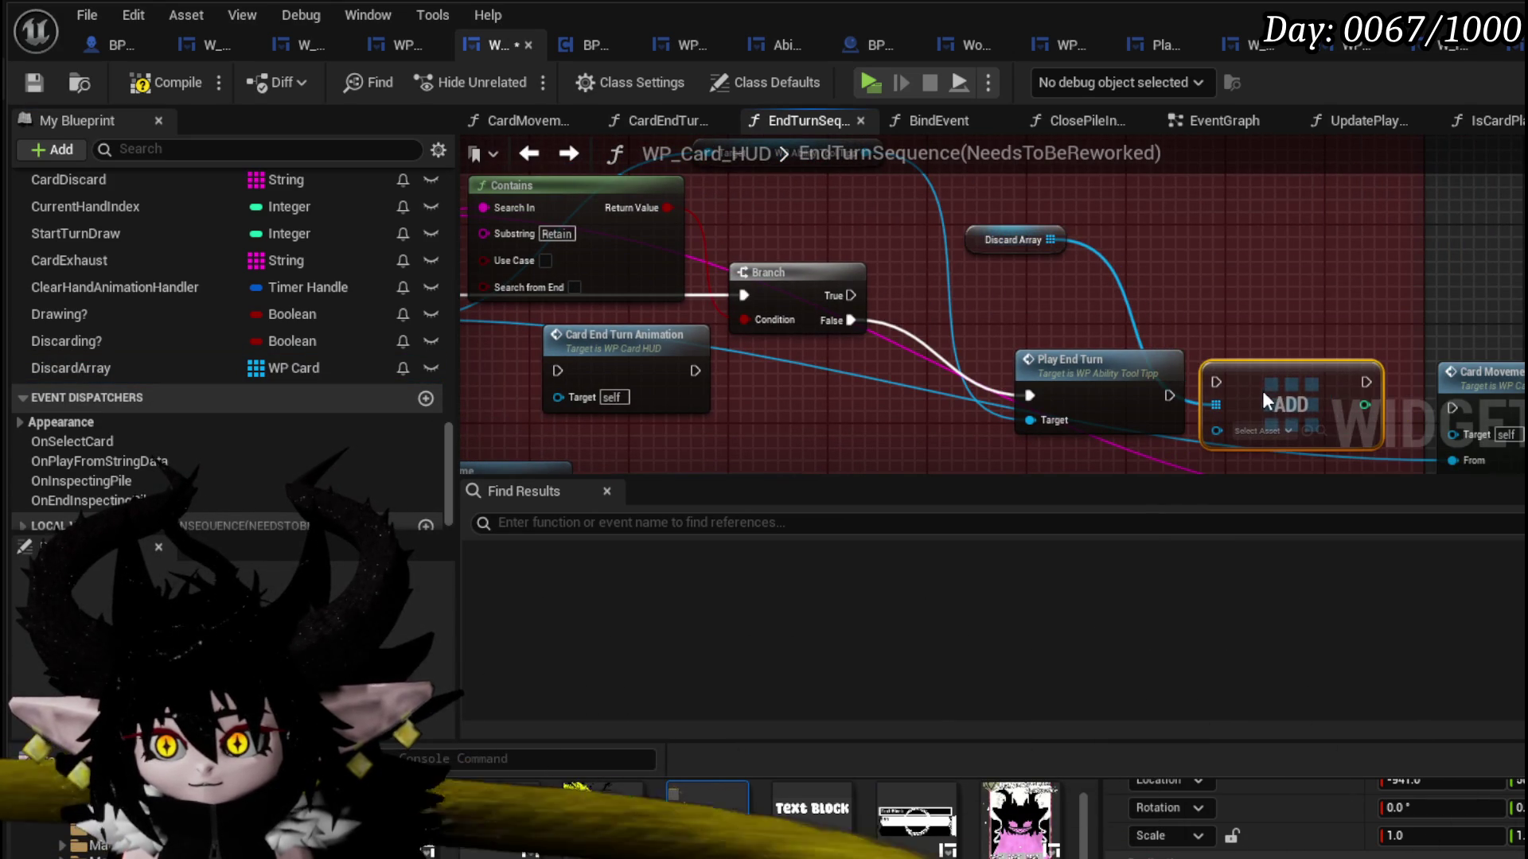
scroll(1263, 394, "down", 1)
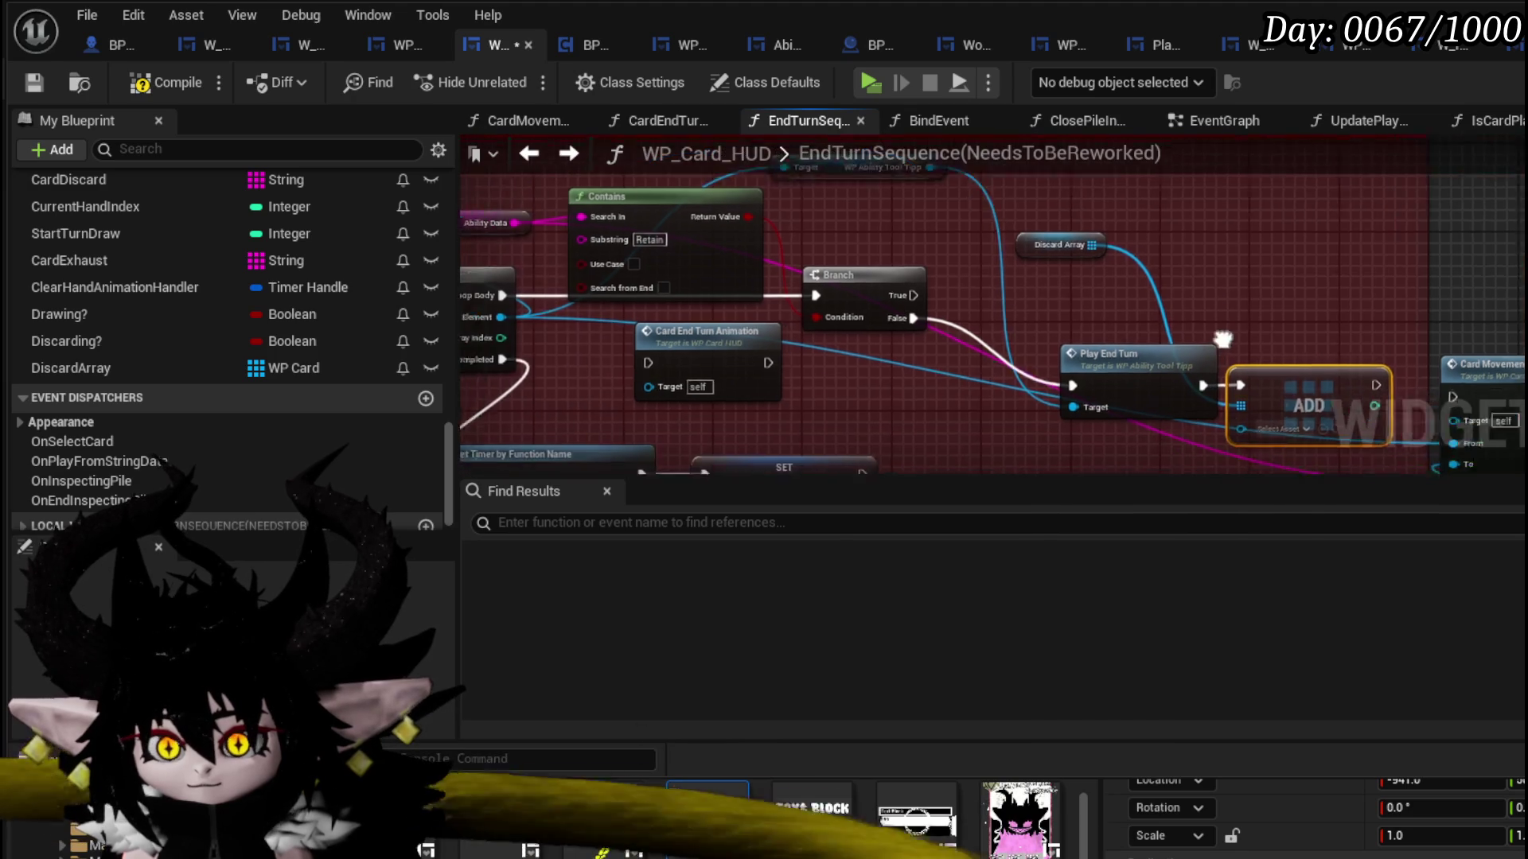
left_click_drag(1222, 340, 1351, 329)
left_click_drag(1345, 415, 1379, 417)
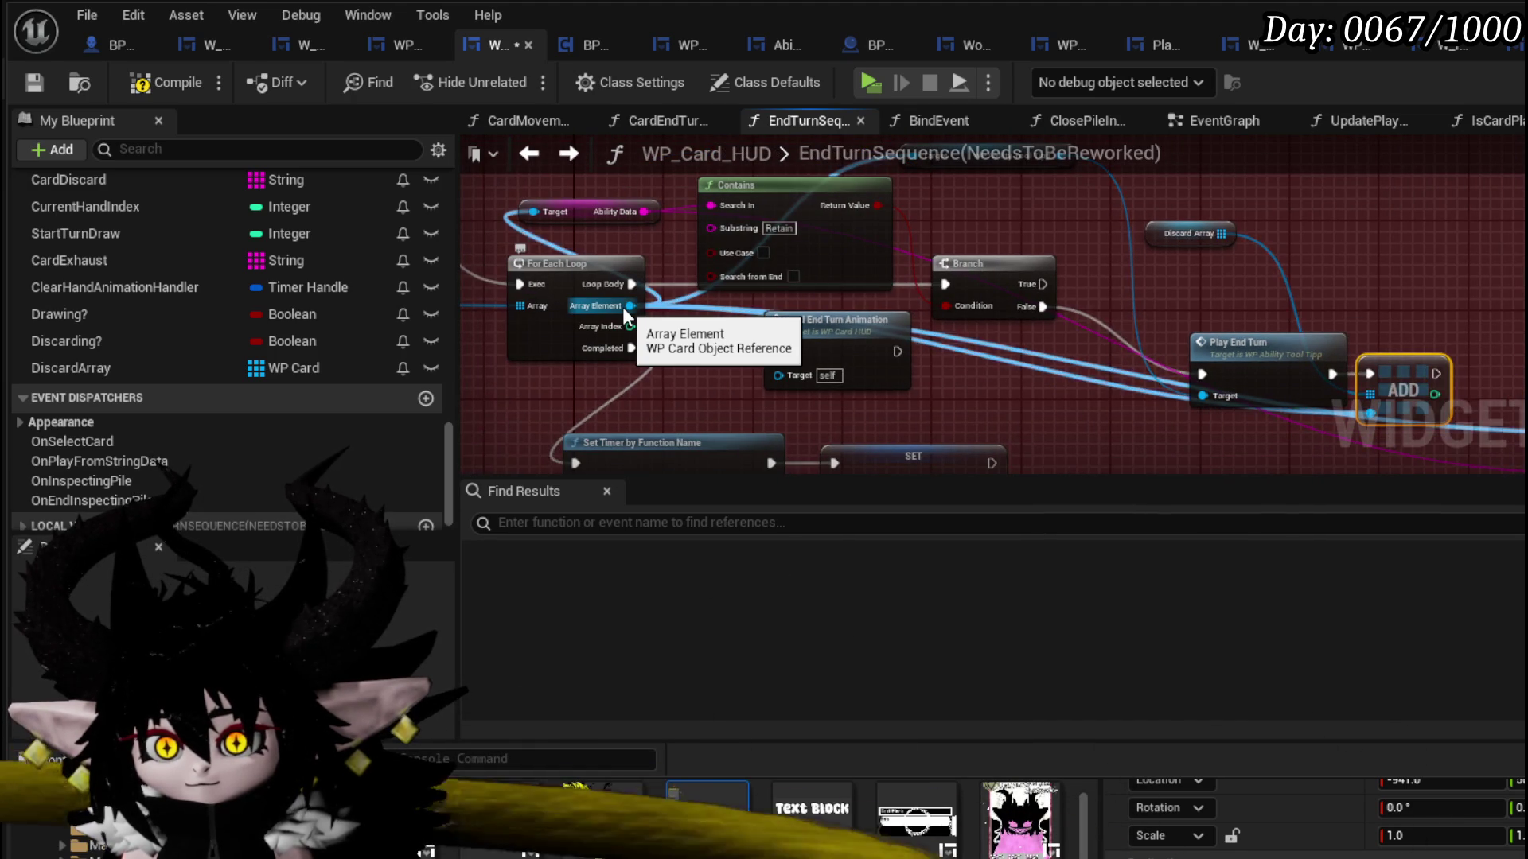
- Compile the blueprint and bring the Set Timer and SET nodes into view
left_click_drag(626, 317, 1074, 316)
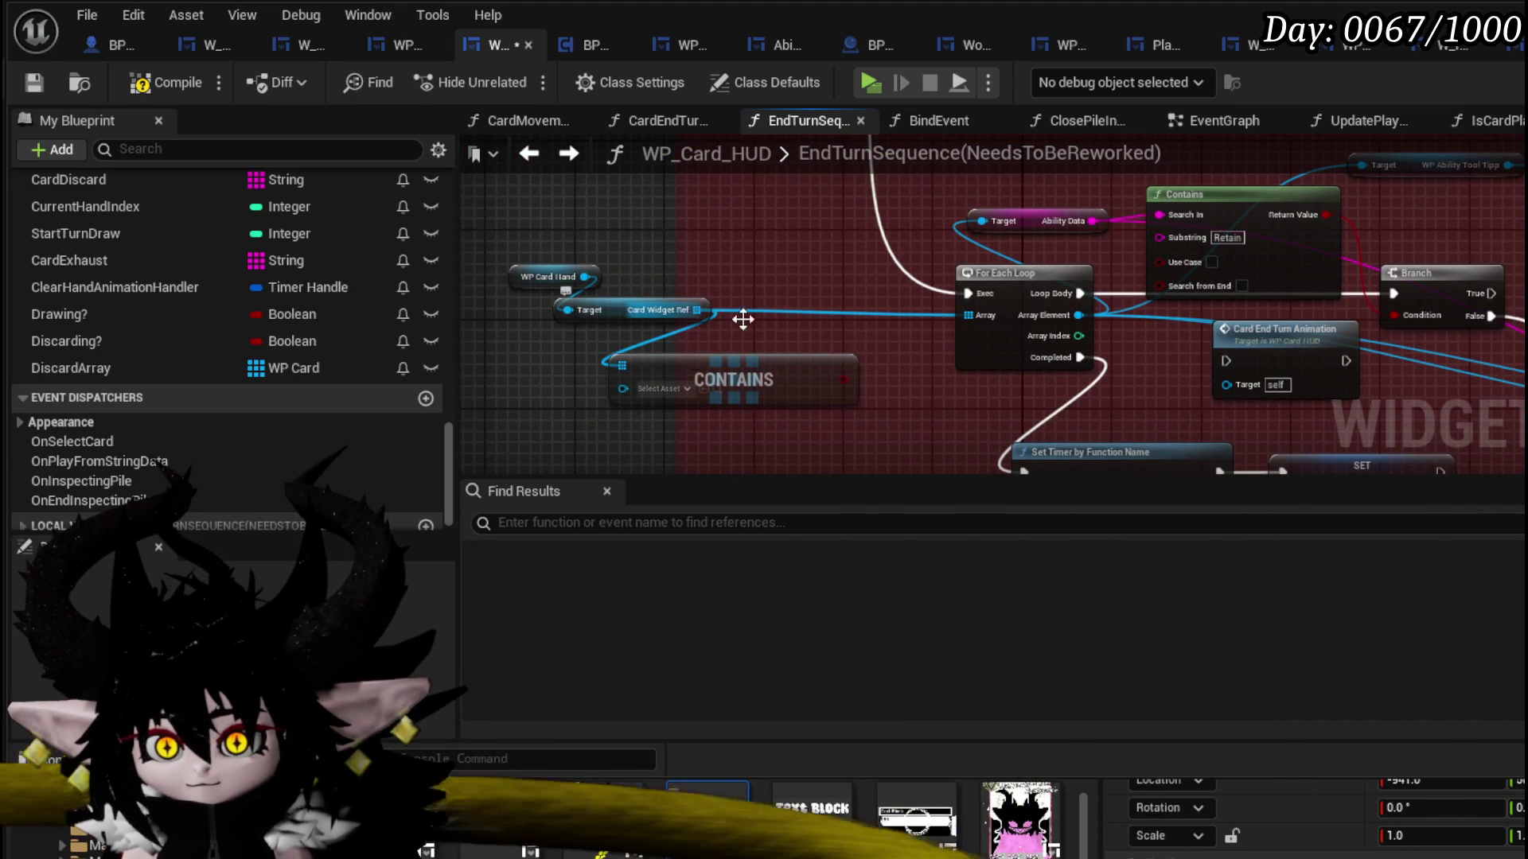
left_click_drag(869, 406, 476, 392)
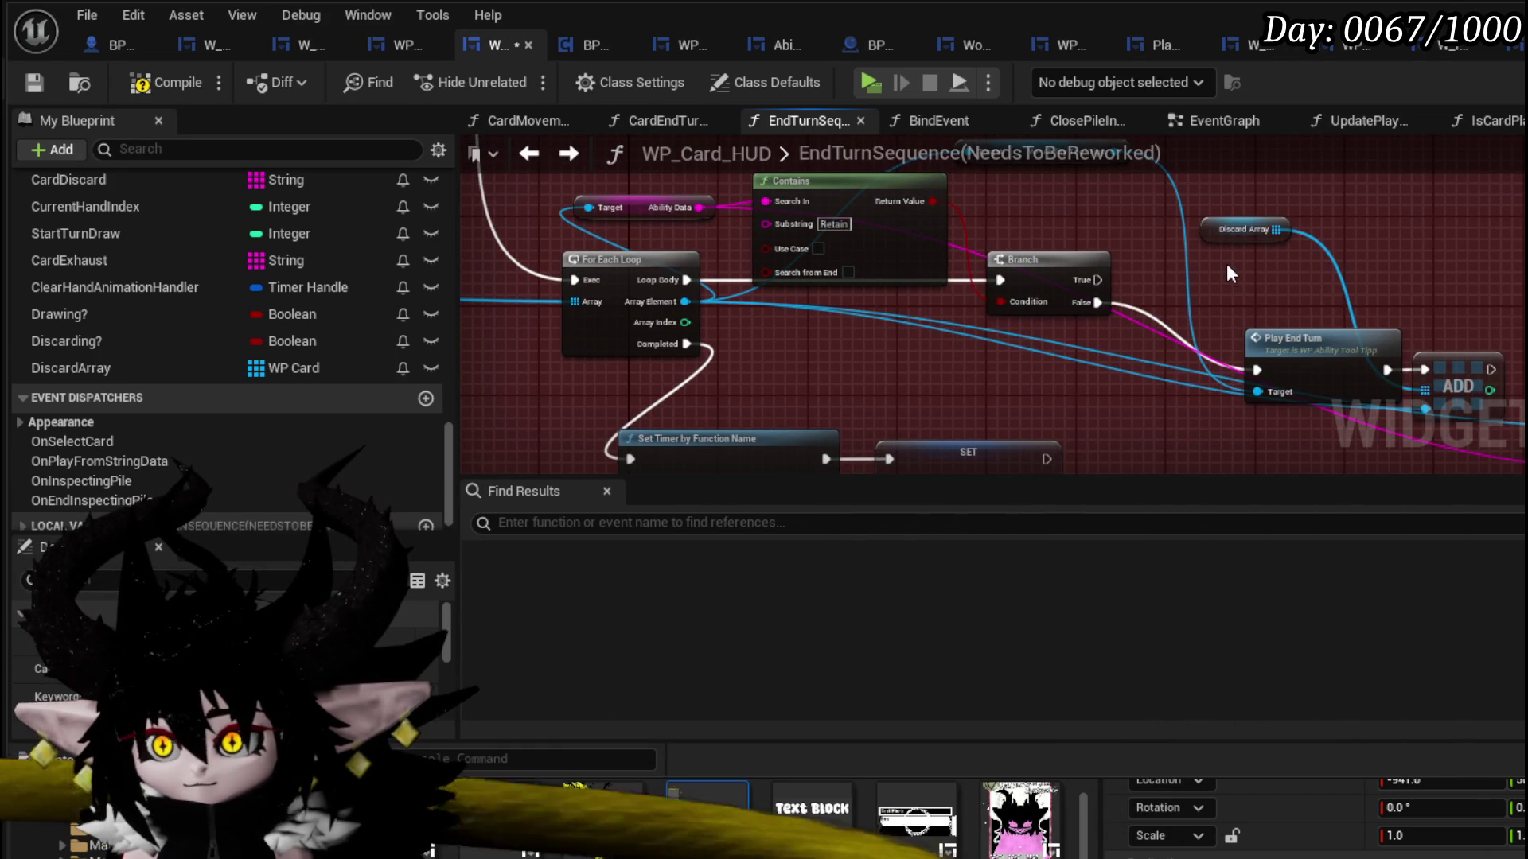
left_click(159, 82)
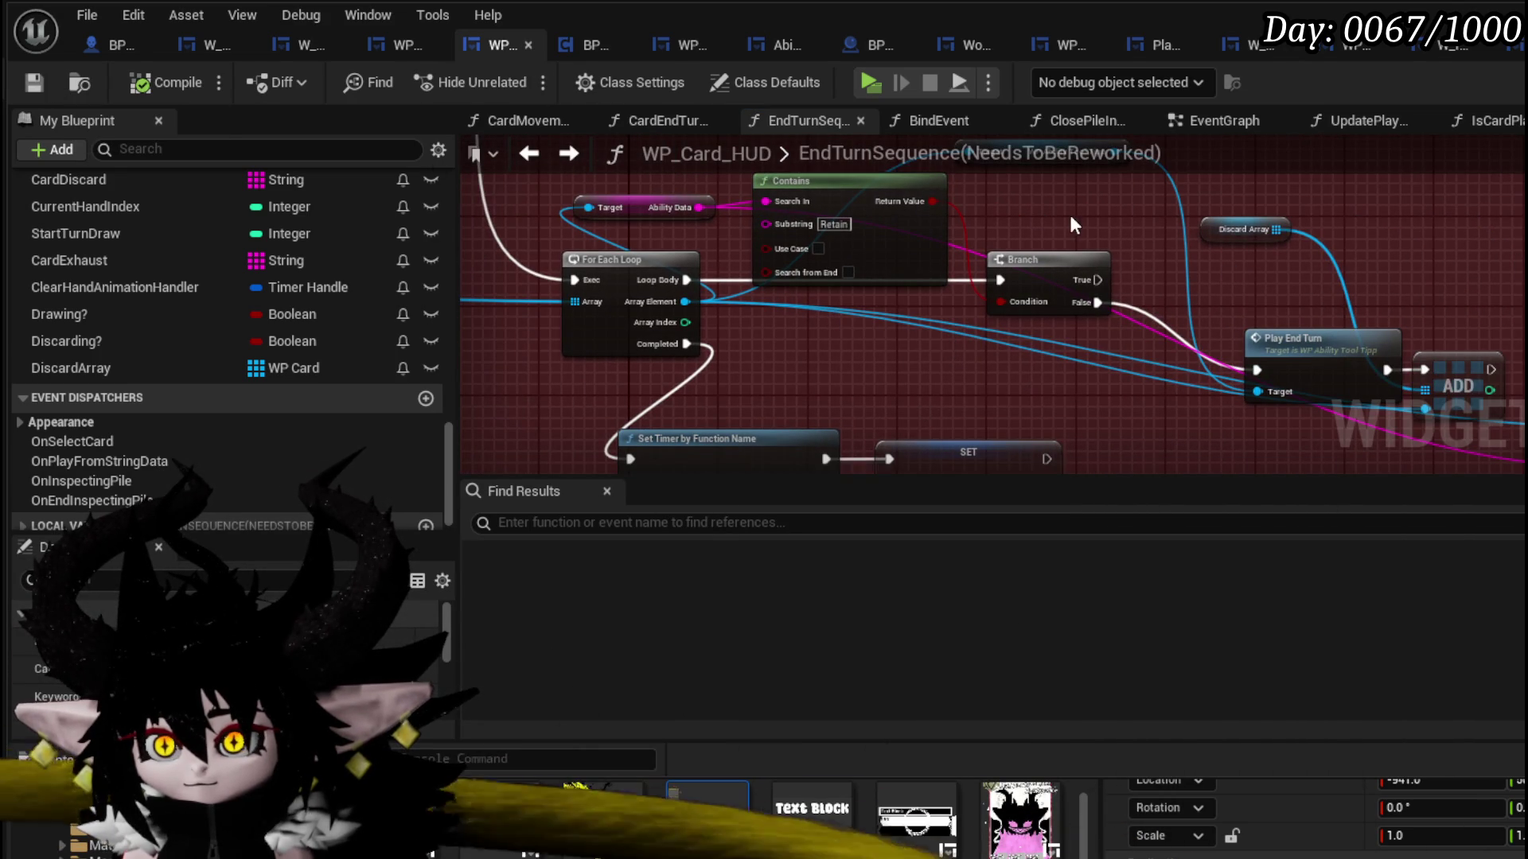
key("ctrl+v")
mouse_move(1467, 415)
left_mouse_down()
mouse_move(1397, 208)
mouse_move(1420, 250)
mouse_move(1290, 318)
mouse_move(1181, 322)
left_mouse_up()
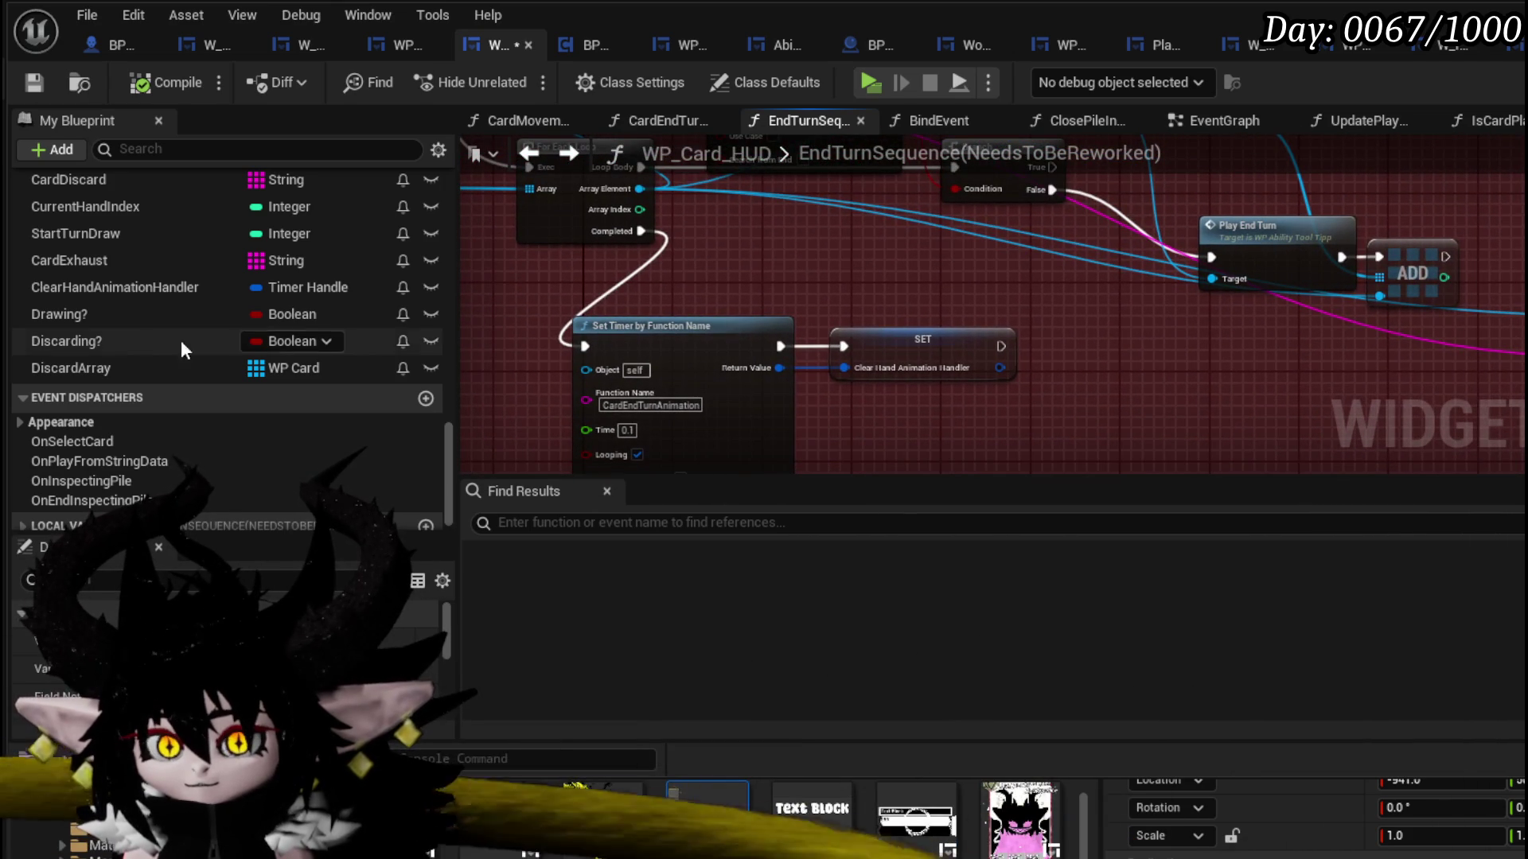
left_click_drag(522, 305, 562, 249)
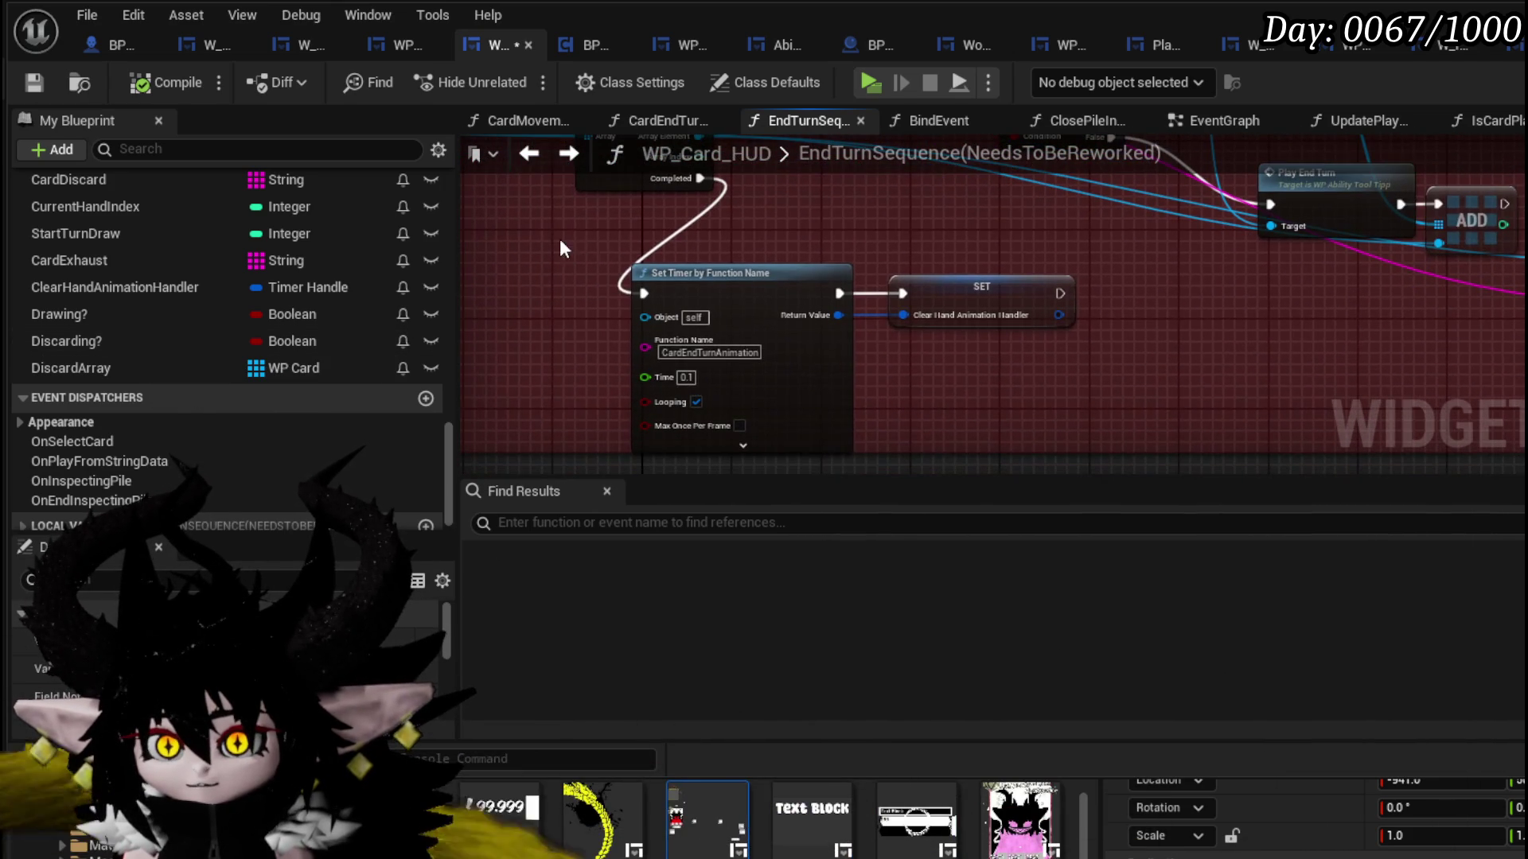
- Open WP_Card_HUD's CardMovementAnim function graph from the Functions list in My Blueprint
left_click(1087, 389)
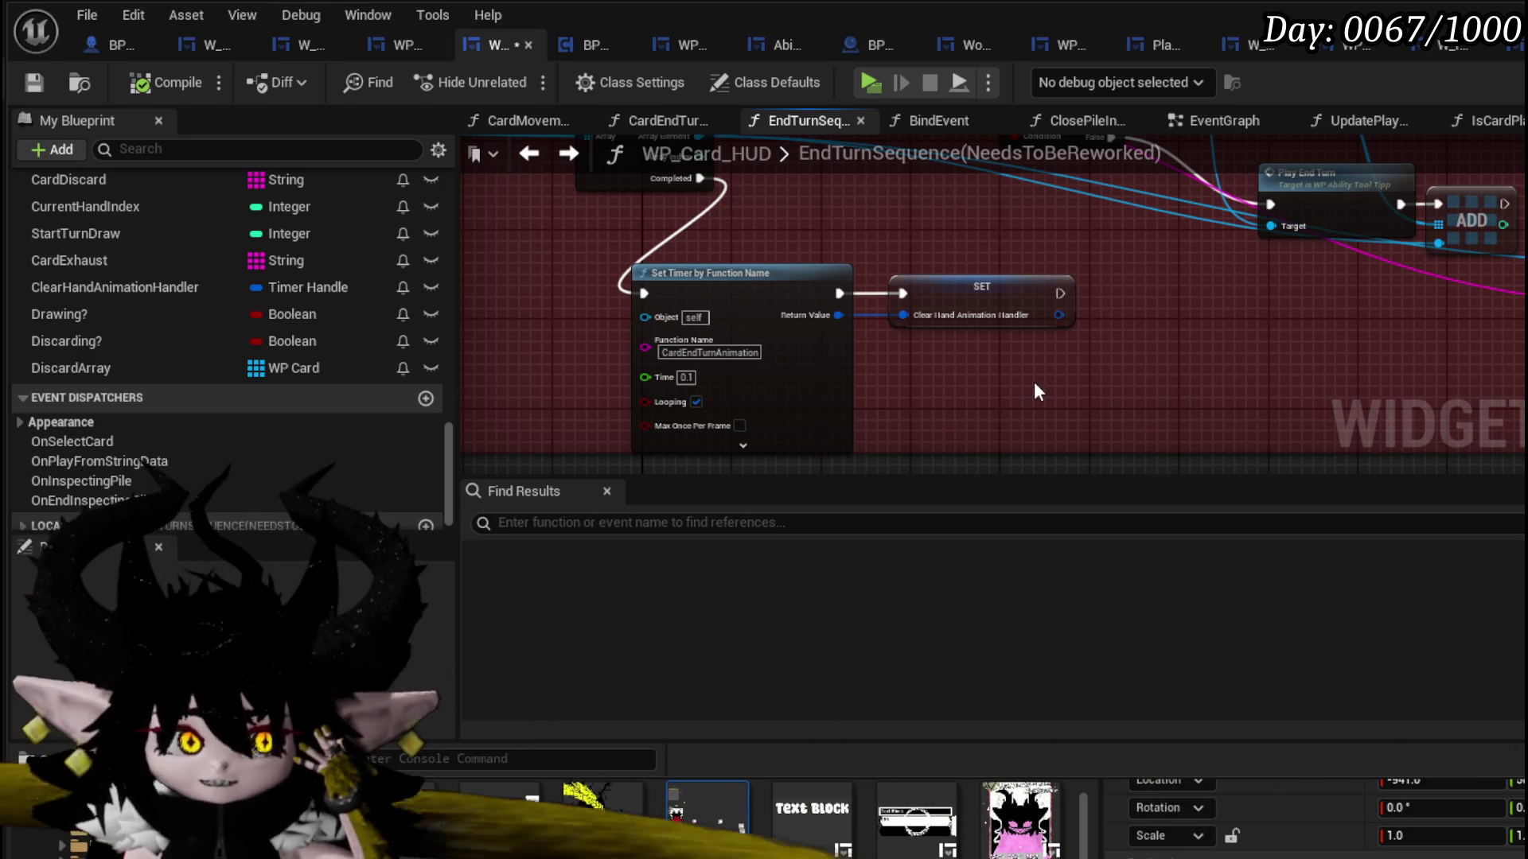
scroll(344, 267, "up", 10)
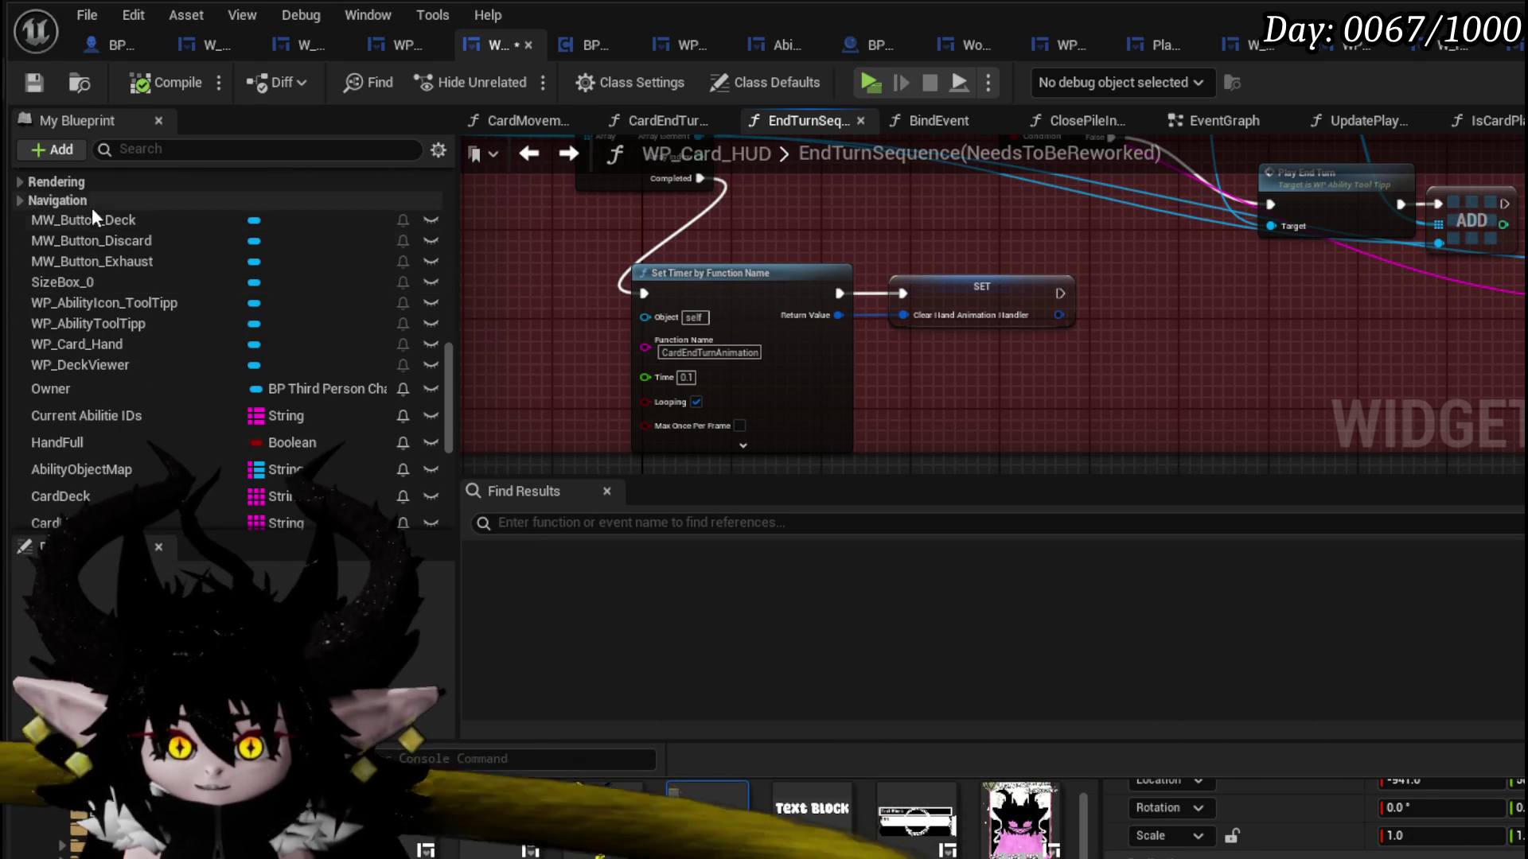
scroll(191, 314, "up", 5)
scroll(189, 310, "down", 3)
scroll(190, 308, "down", 4)
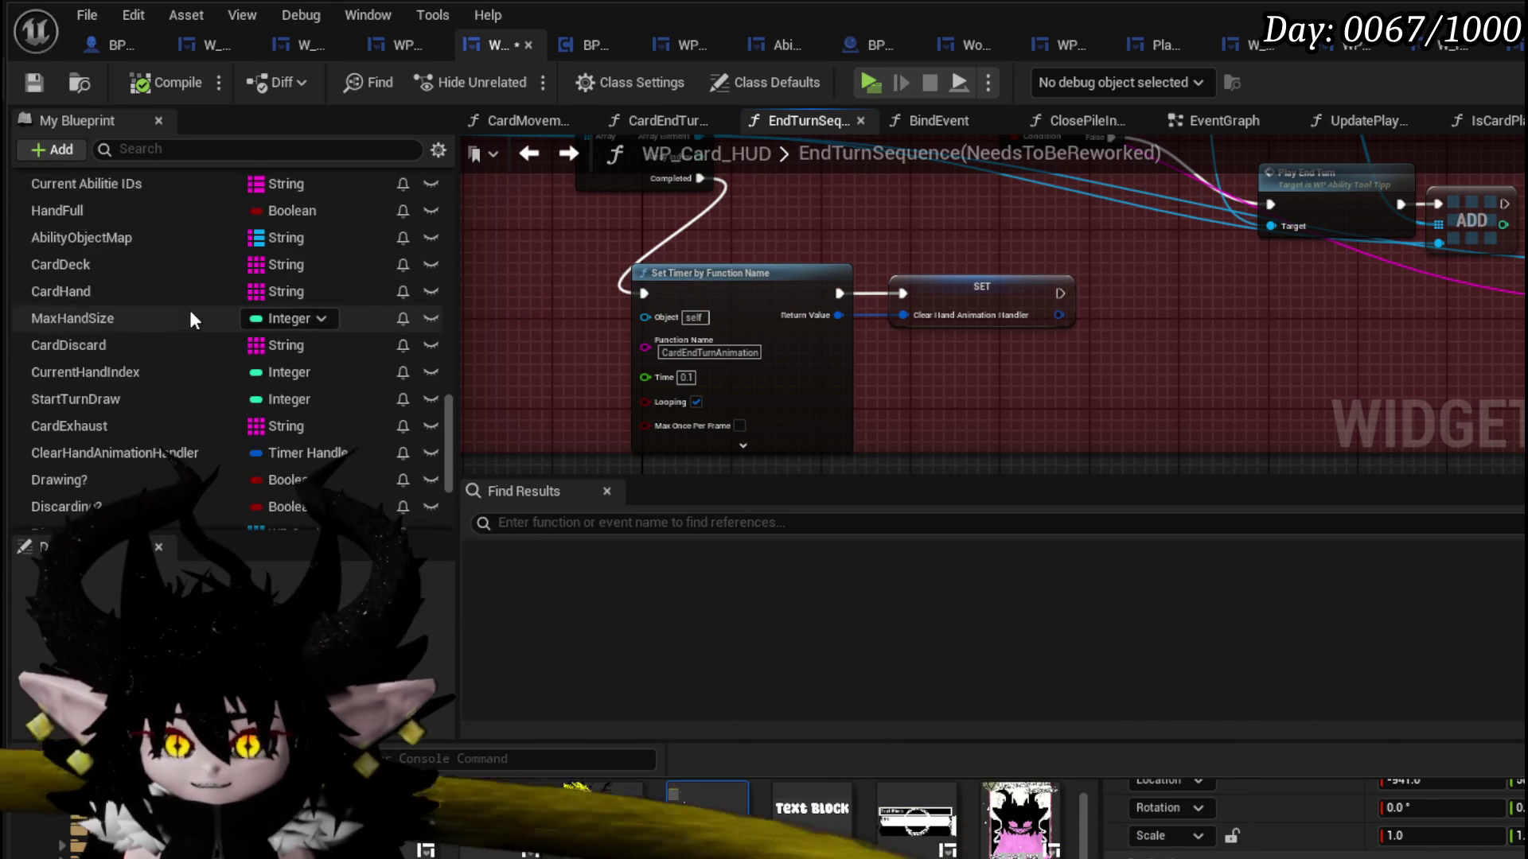
scroll(190, 309, "up", 7)
scroll(120, 283, "up", 10)
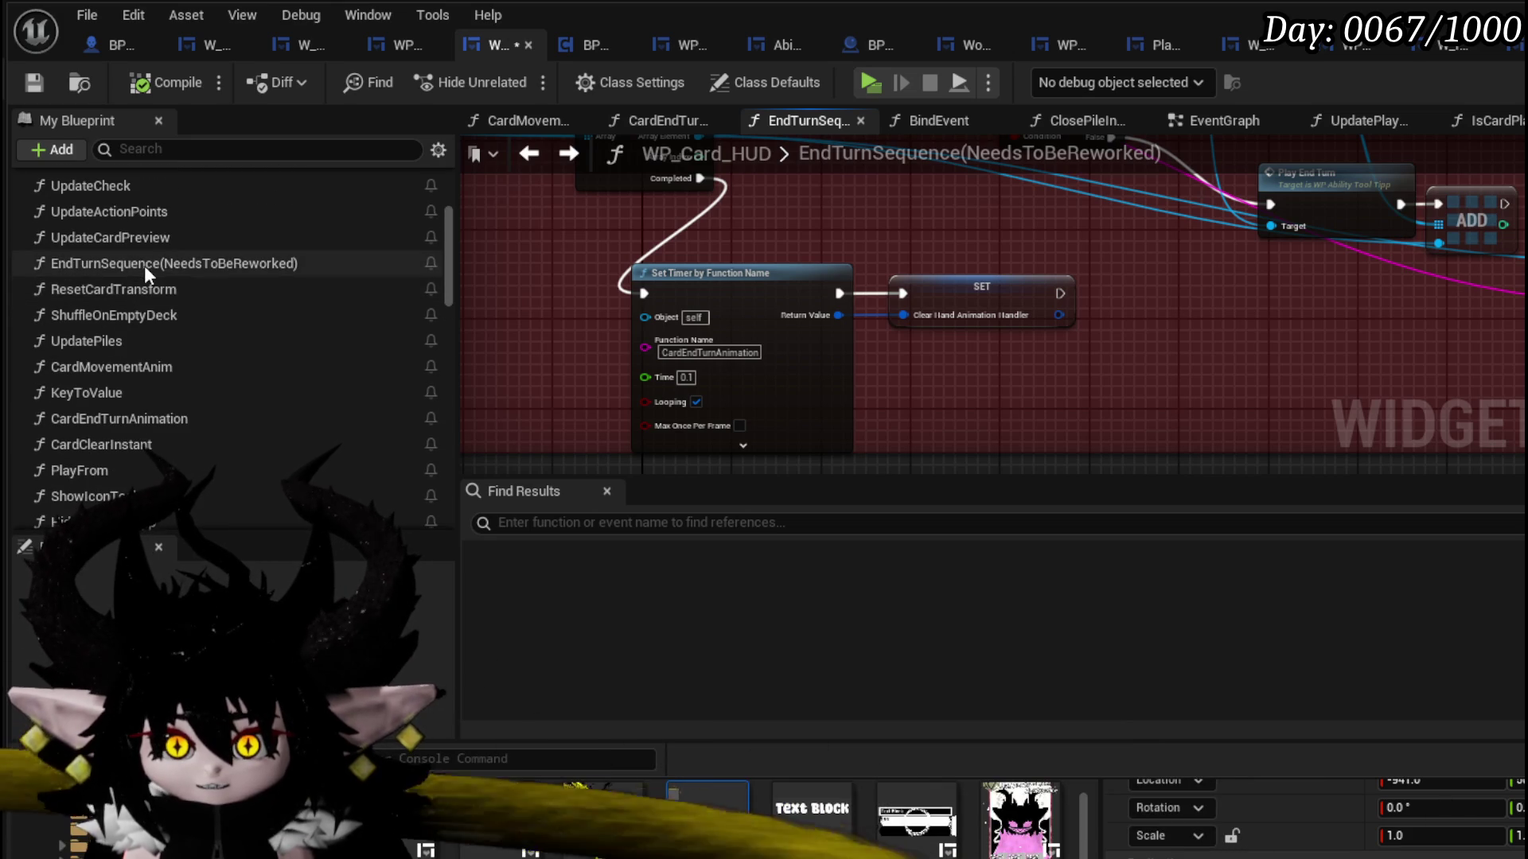
scroll(146, 287, "down", 2)
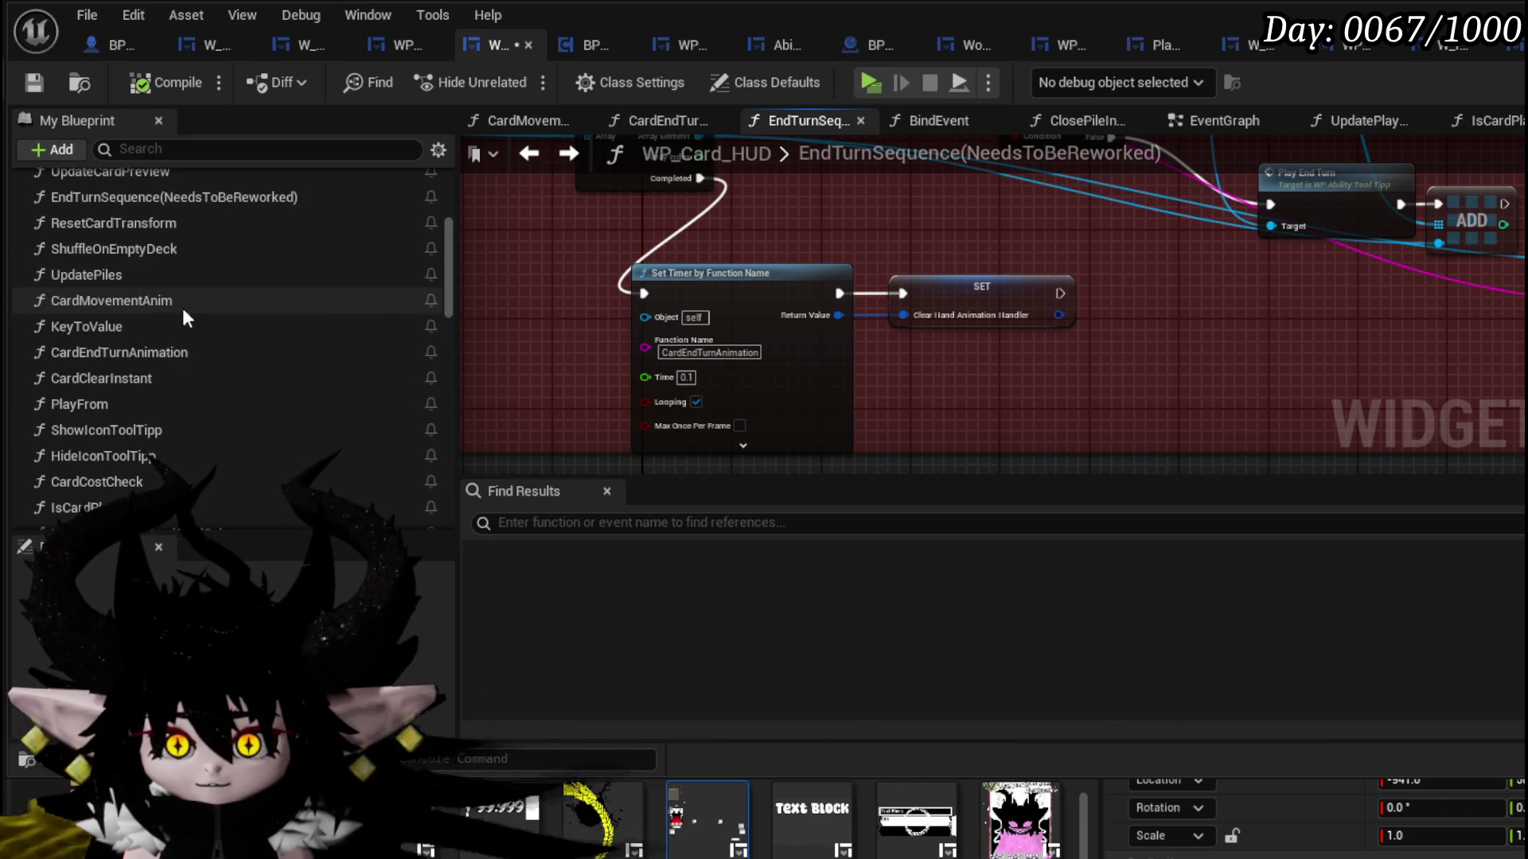
double_click(132, 301)
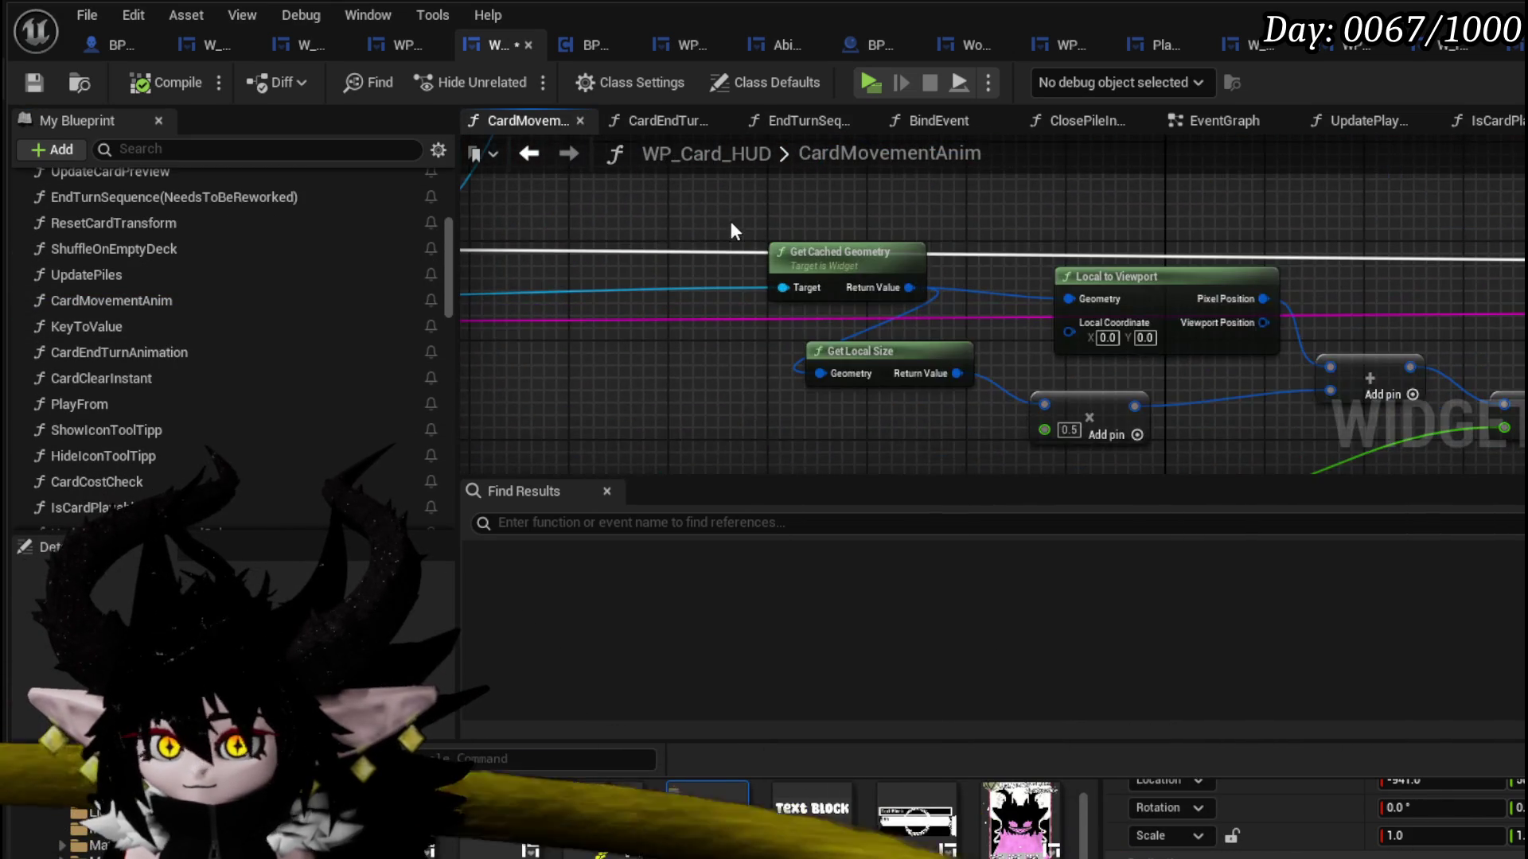
- Open CardEndTurnAnimation and rearrange the Discard Array and Card Widget Ref getter nodes
double_click(145, 358)
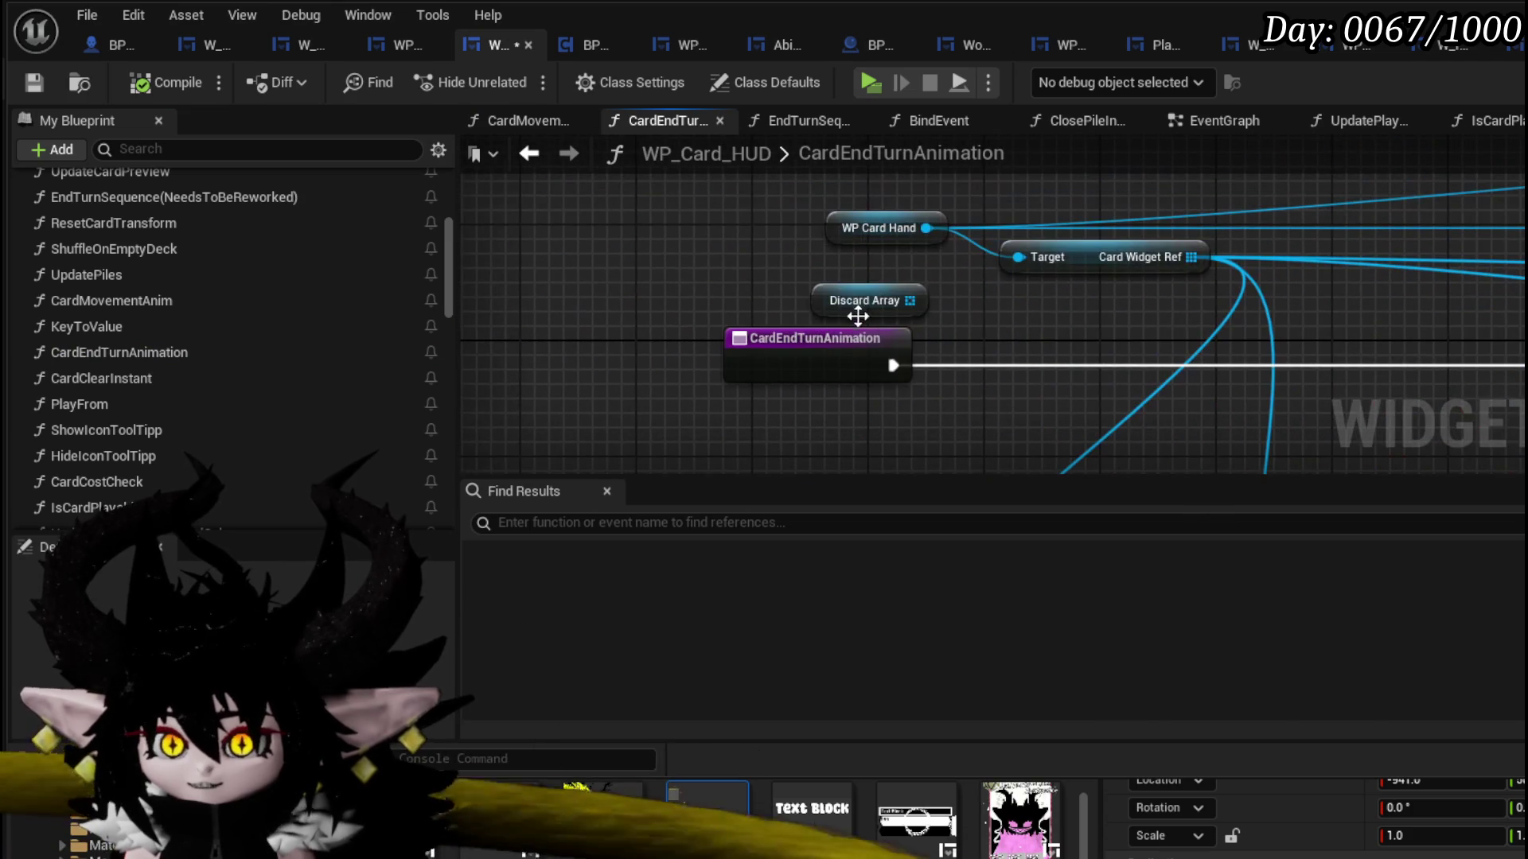
mouse_move(859, 300)
left_mouse_down()
mouse_move(750, 289)
mouse_move(1104, 334)
mouse_move(801, 218)
mouse_move(799, 247)
left_mouse_up()
left_click(1007, 310)
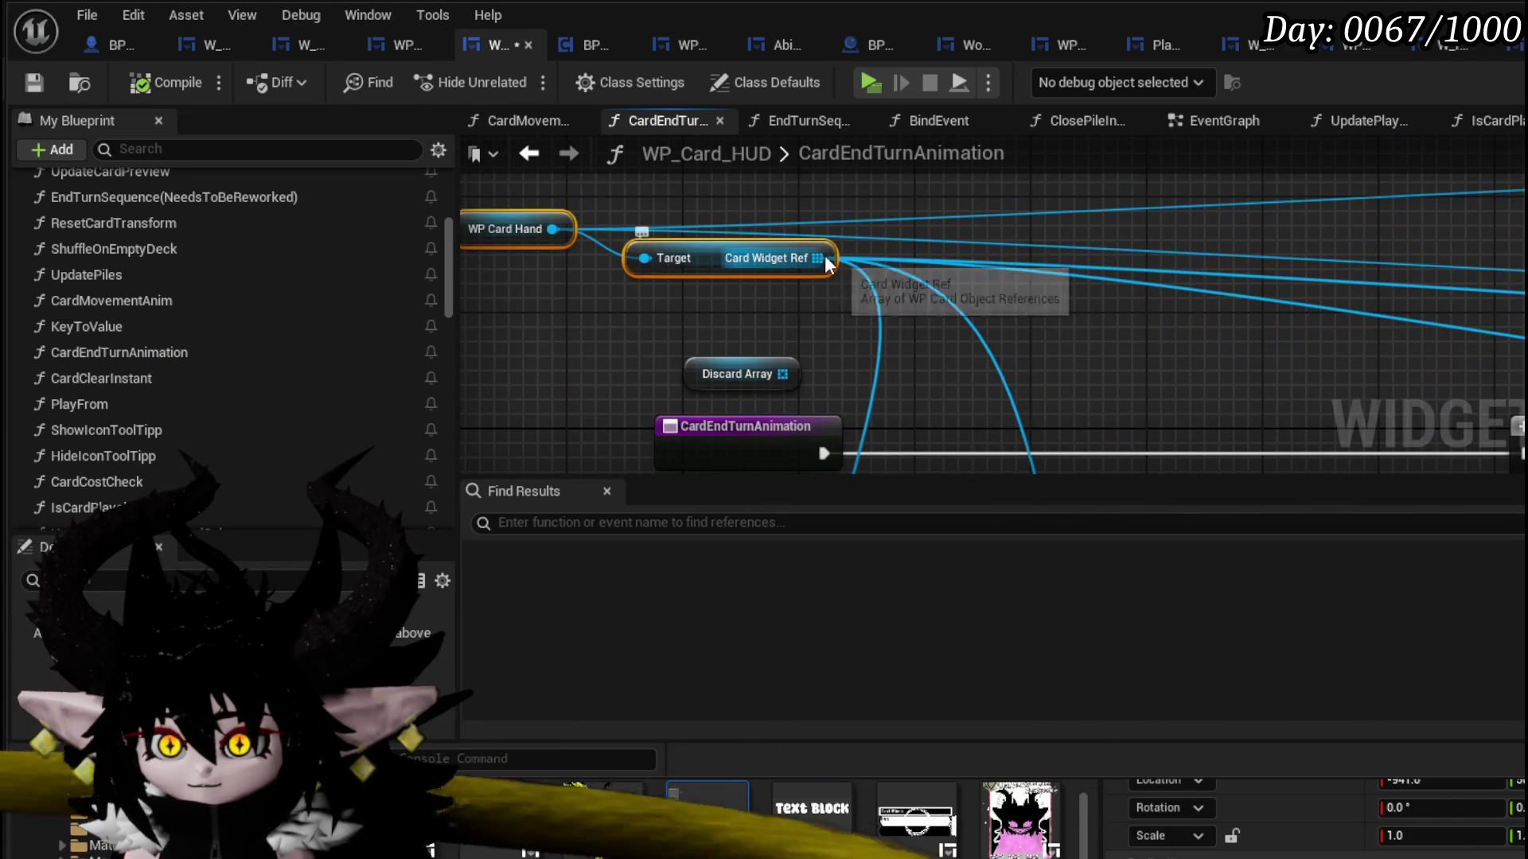
left_click_drag(819, 303, 866, 335)
mouse_move(790, 302)
left_mouse_down()
mouse_move(770, 326)
mouse_move(608, 299)
mouse_move(746, 239)
left_mouse_up()
left_click_drag(664, 293, 813, 299)
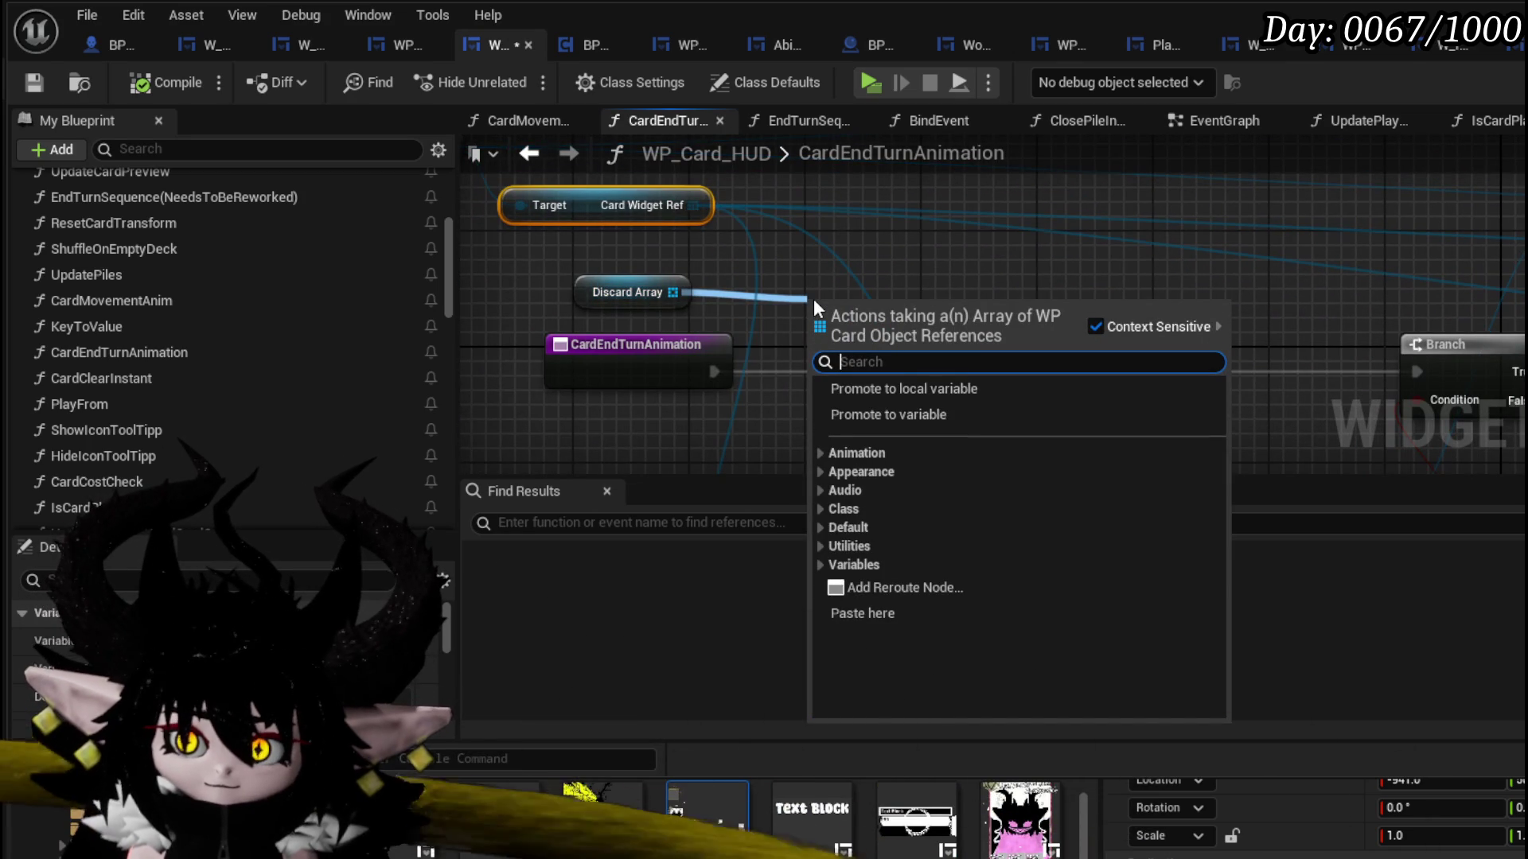
mouse_move(813, 299)
left_mouse_down()
mouse_move(772, 291)
mouse_move(1063, 302)
mouse_move(836, 285)
mouse_move(617, 334)
mouse_move(1091, 438)
mouse_move(1142, 387)
mouse_move(810, 225)
mouse_move(1029, 328)
mouse_move(1163, 285)
mouse_move(1351, 316)
left_mouse_up()
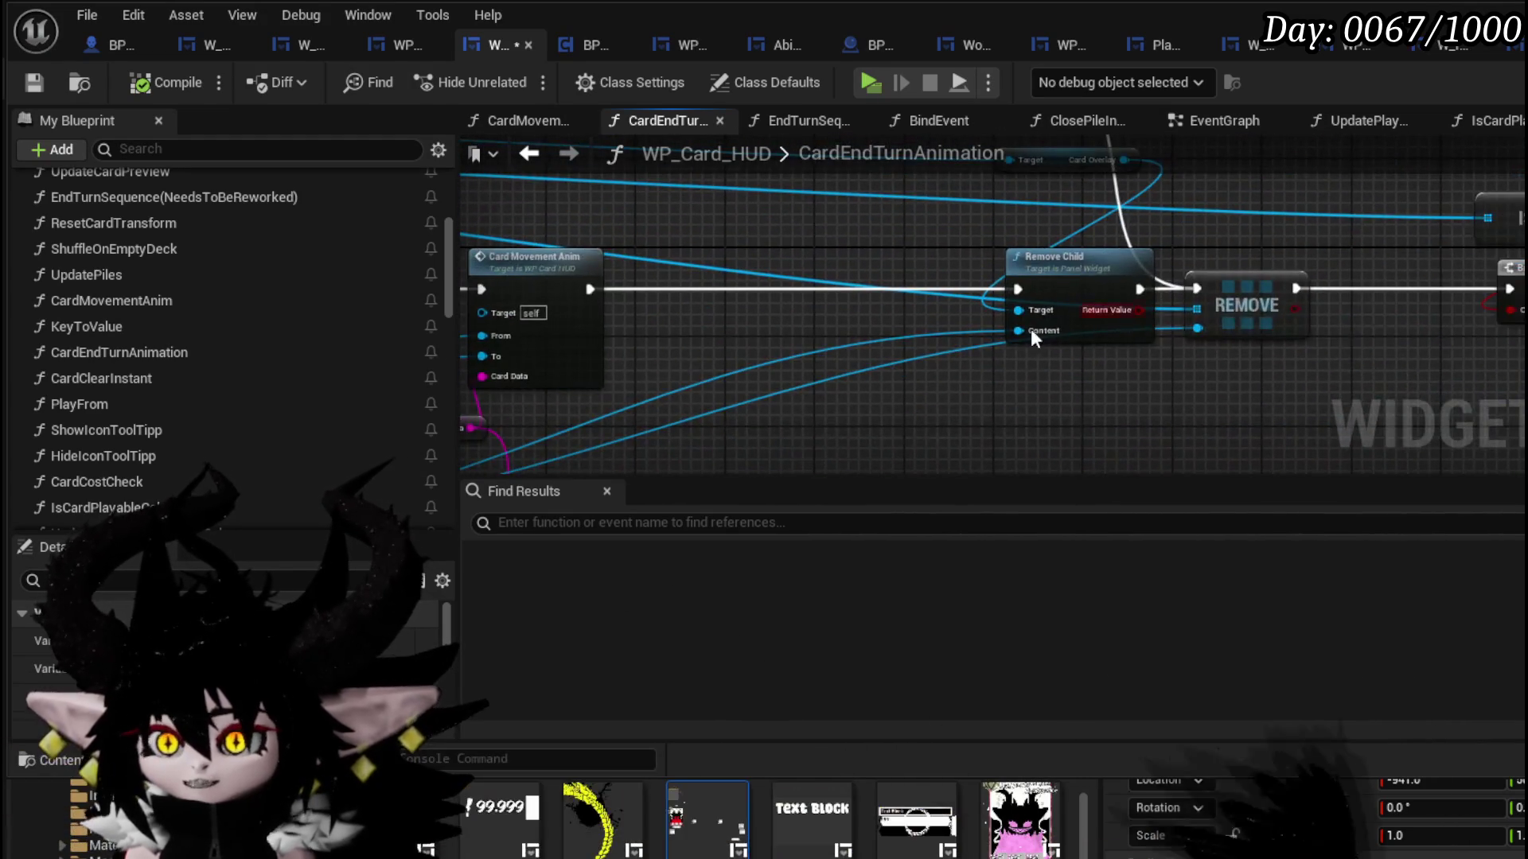
scroll(1030, 328, "down", 2)
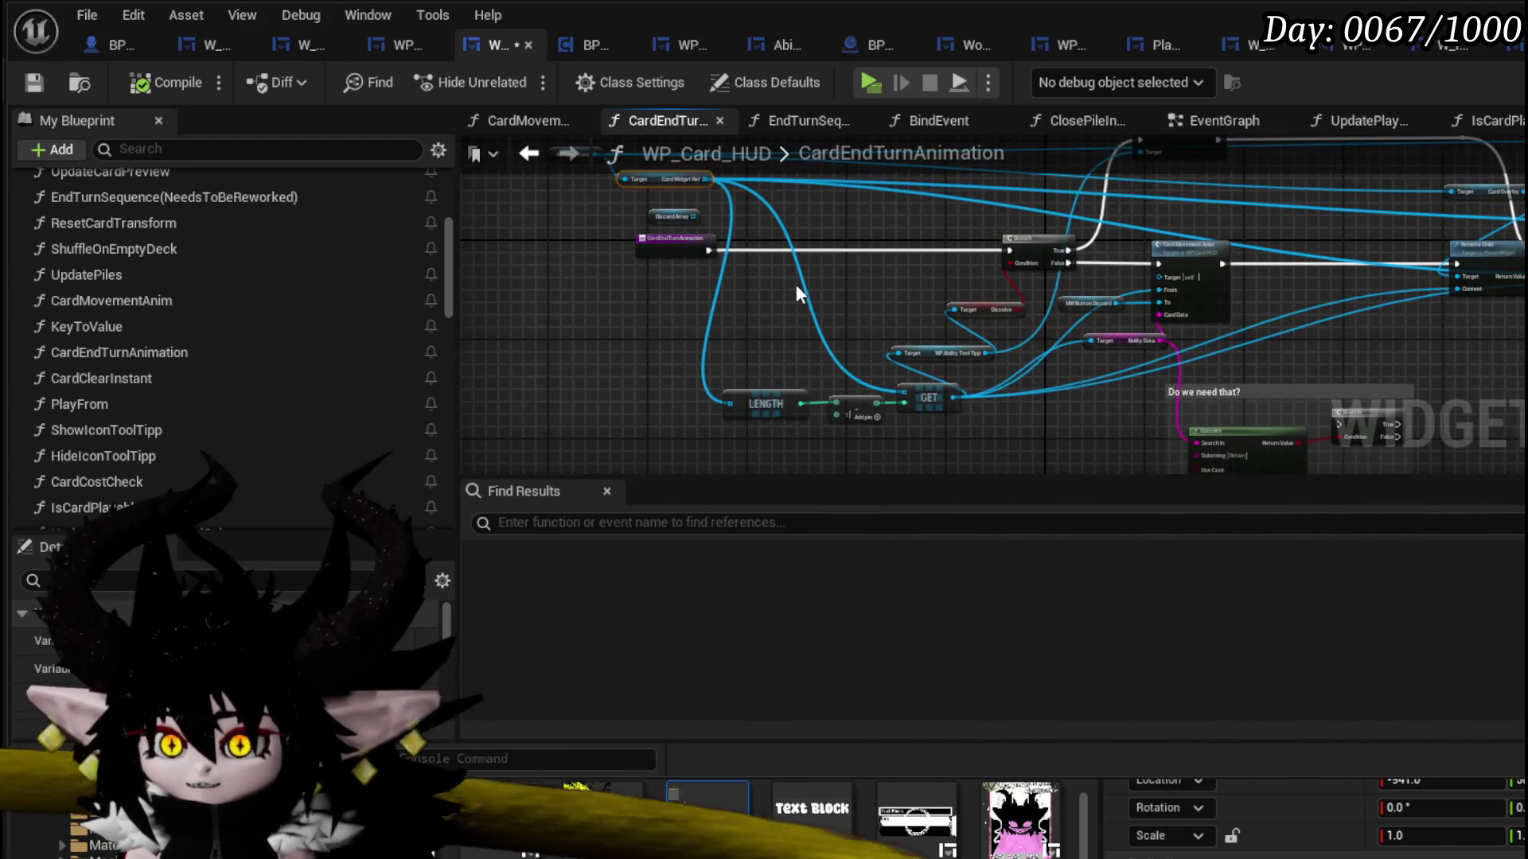
scroll(795, 287, "up", 3)
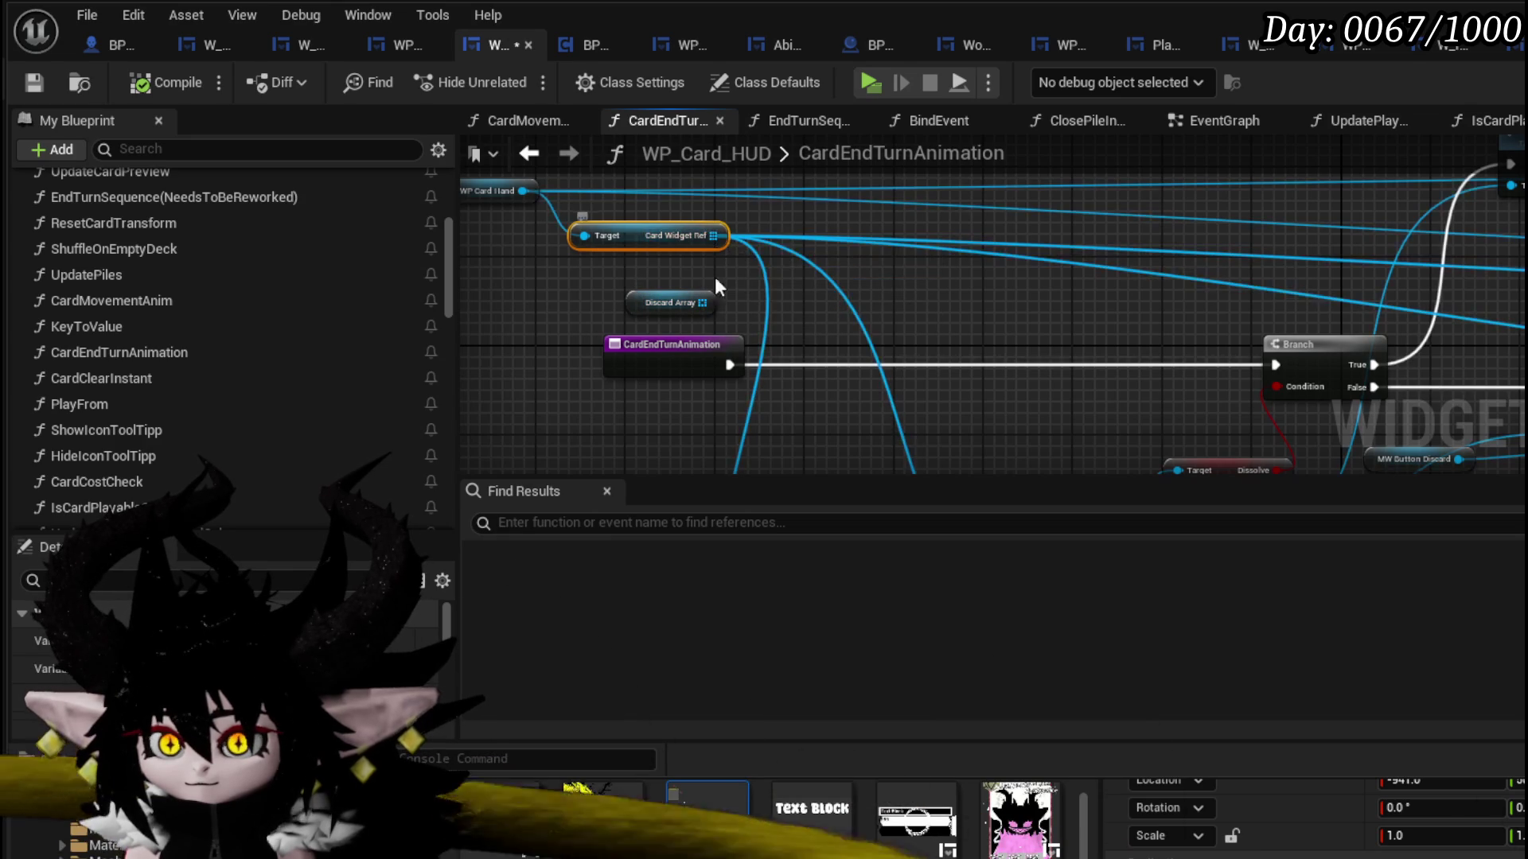
- Add a Contains check on Discard Array and feed it the GET card
left_click_drag(715, 236, 854, 267)
left_click_drag(702, 303, 866, 299)
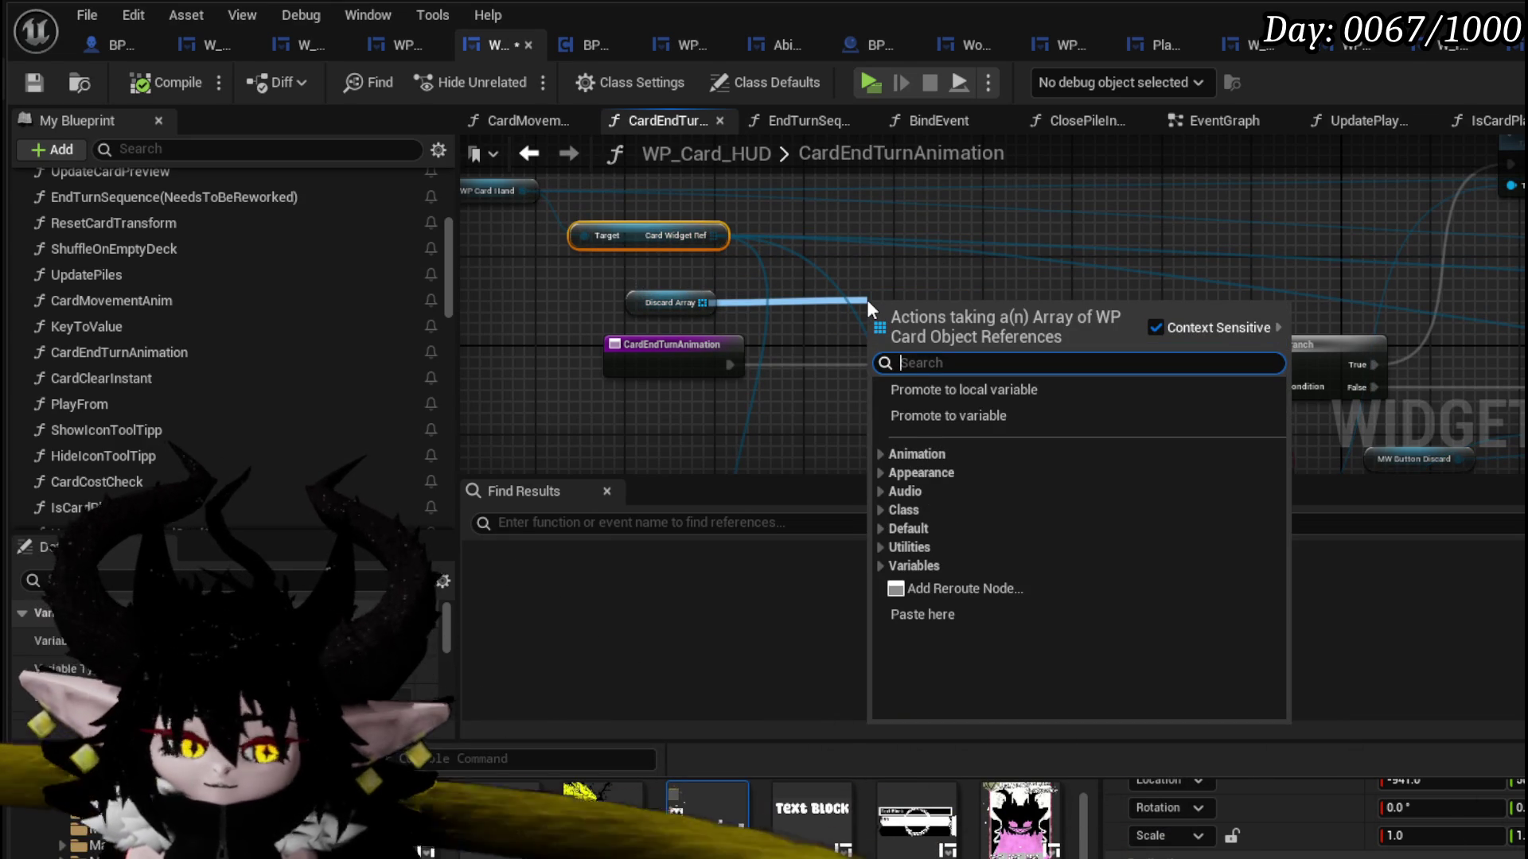
type("remo")
key("Escape")
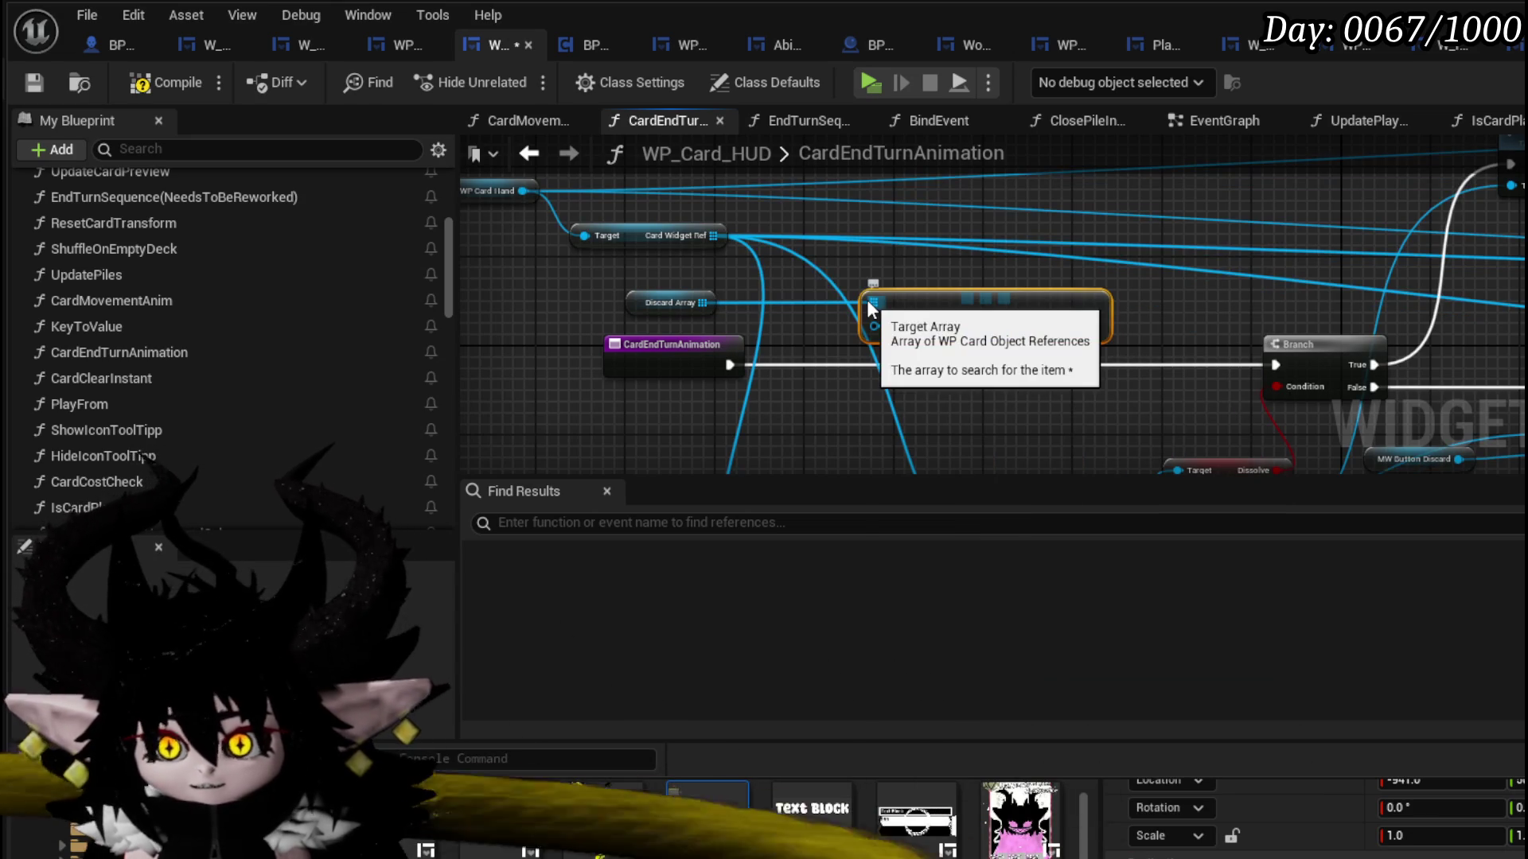
mouse_move(862, 246)
left_mouse_down()
mouse_move(578, 246)
mouse_move(1044, 236)
mouse_move(1048, 331)
mouse_move(1194, 311)
mouse_move(1408, 342)
left_mouse_up()
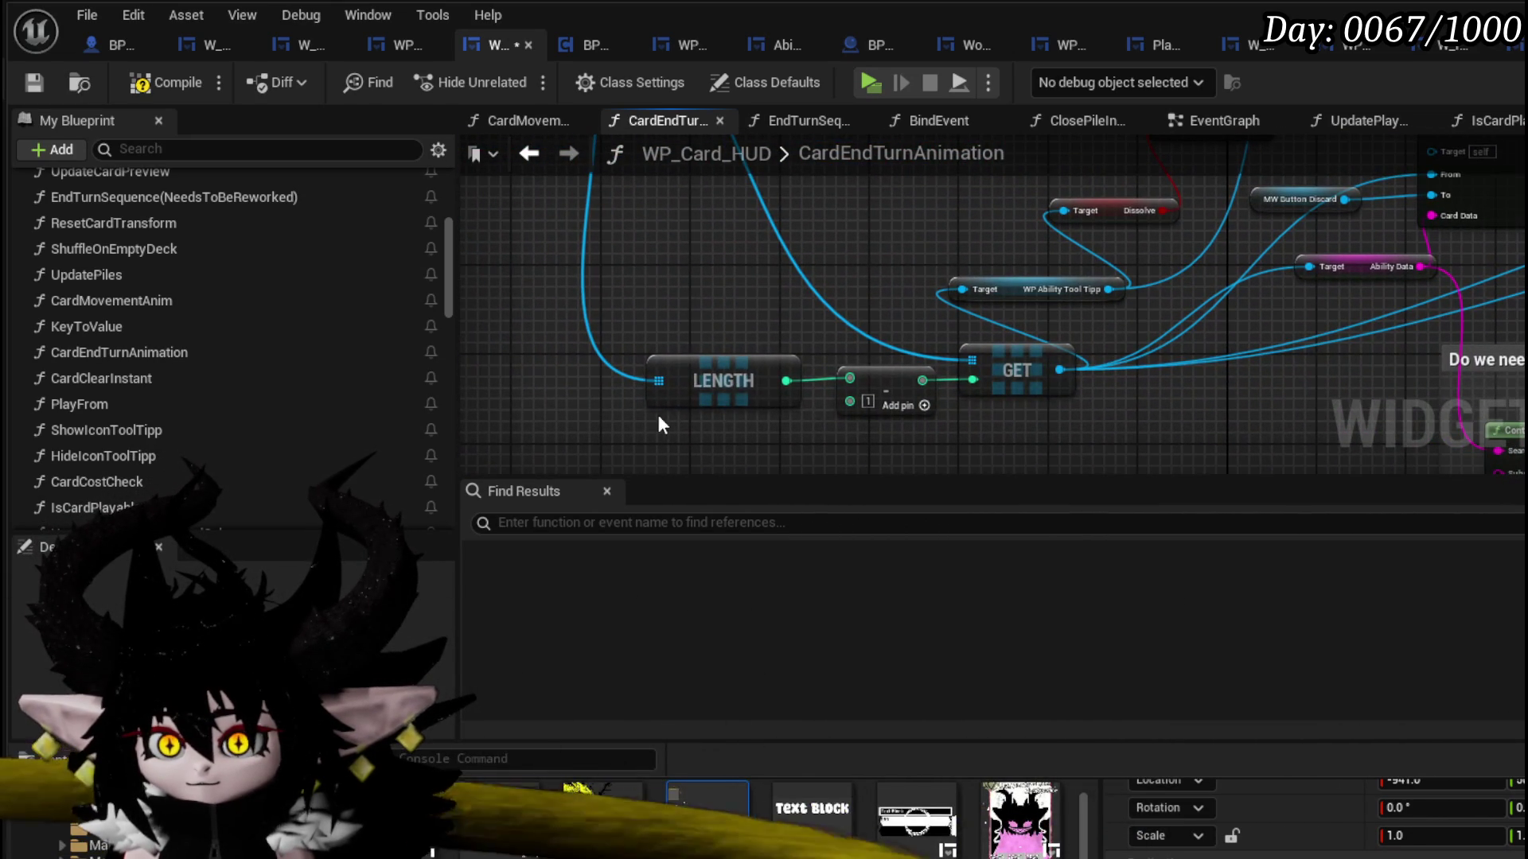
mouse_move(659, 425)
left_mouse_down()
mouse_move(1010, 367)
mouse_move(822, 362)
left_mouse_up()
scroll(800, 335, "down", 2)
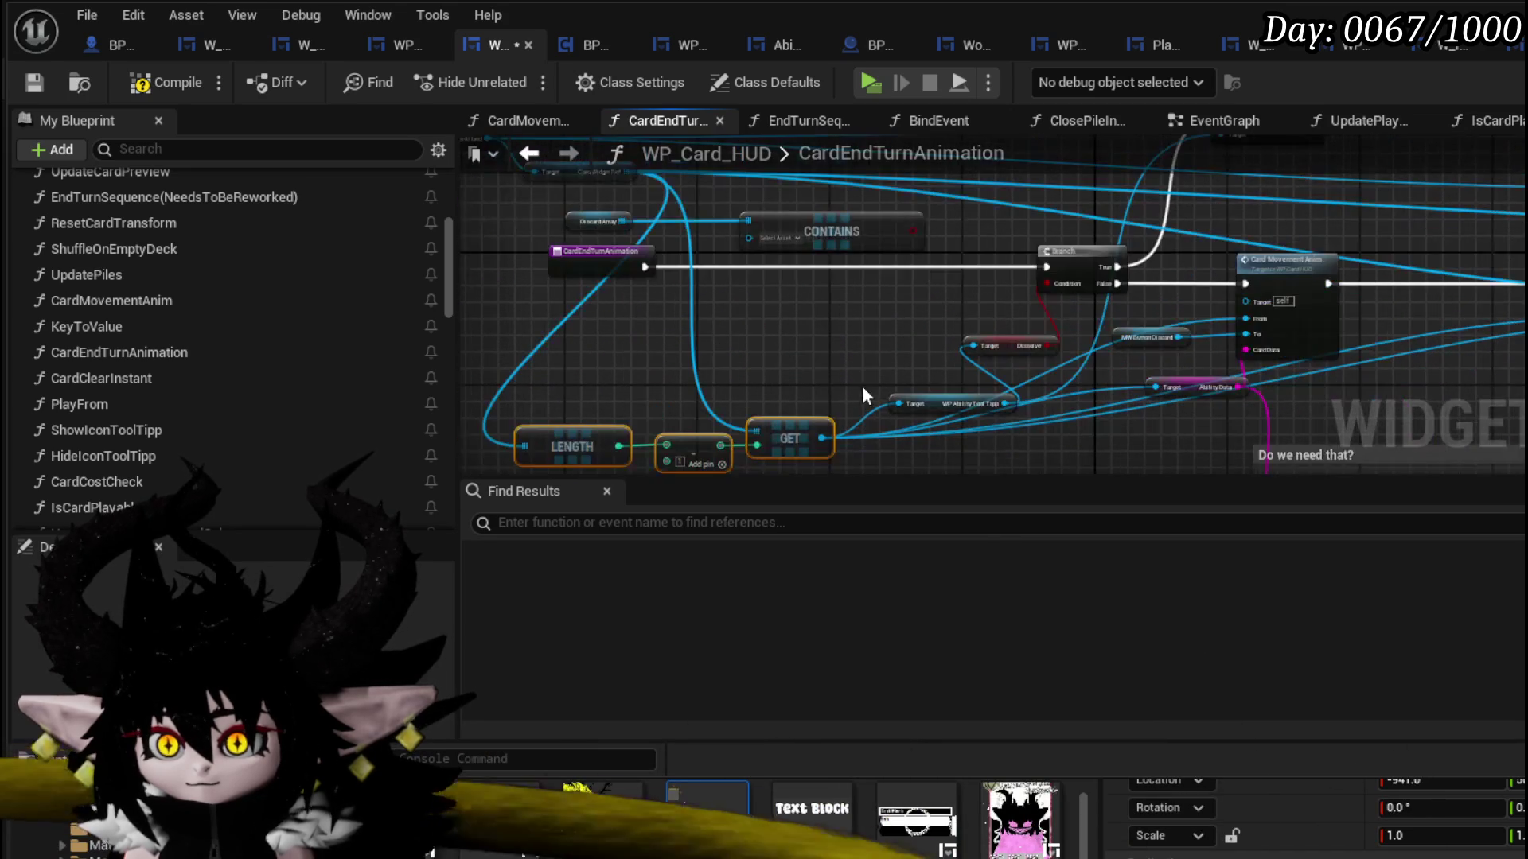
mouse_move(823, 438)
left_mouse_down()
mouse_move(786, 294)
mouse_move(749, 238)
mouse_move(771, 296)
left_mouse_up()
- Gate execution with a Branch on the Contains result, True leading to the existing Branch
left_click(876, 284)
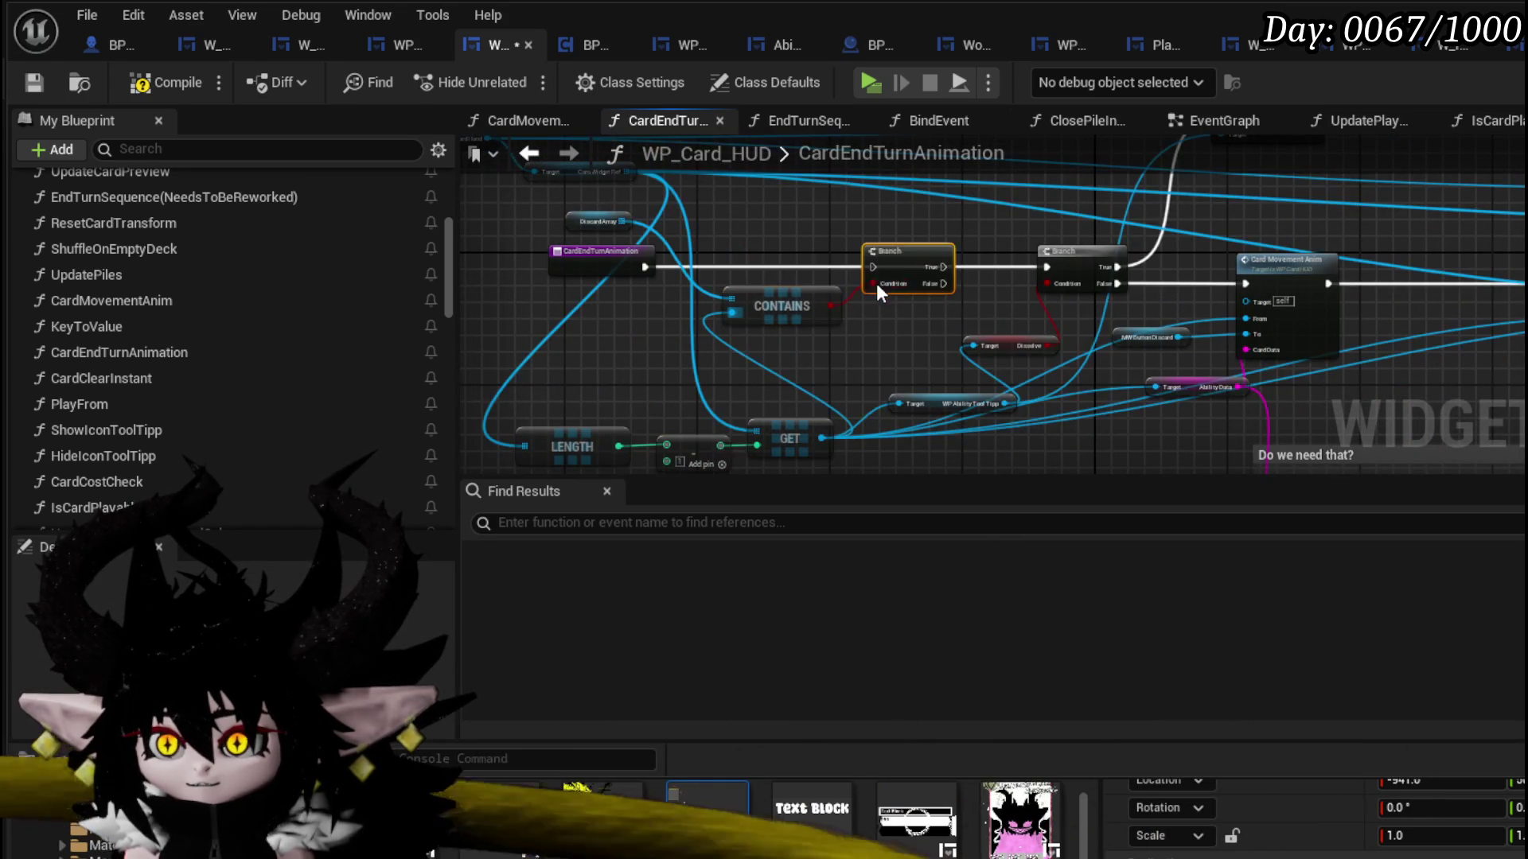
scroll(925, 283, "up", 2)
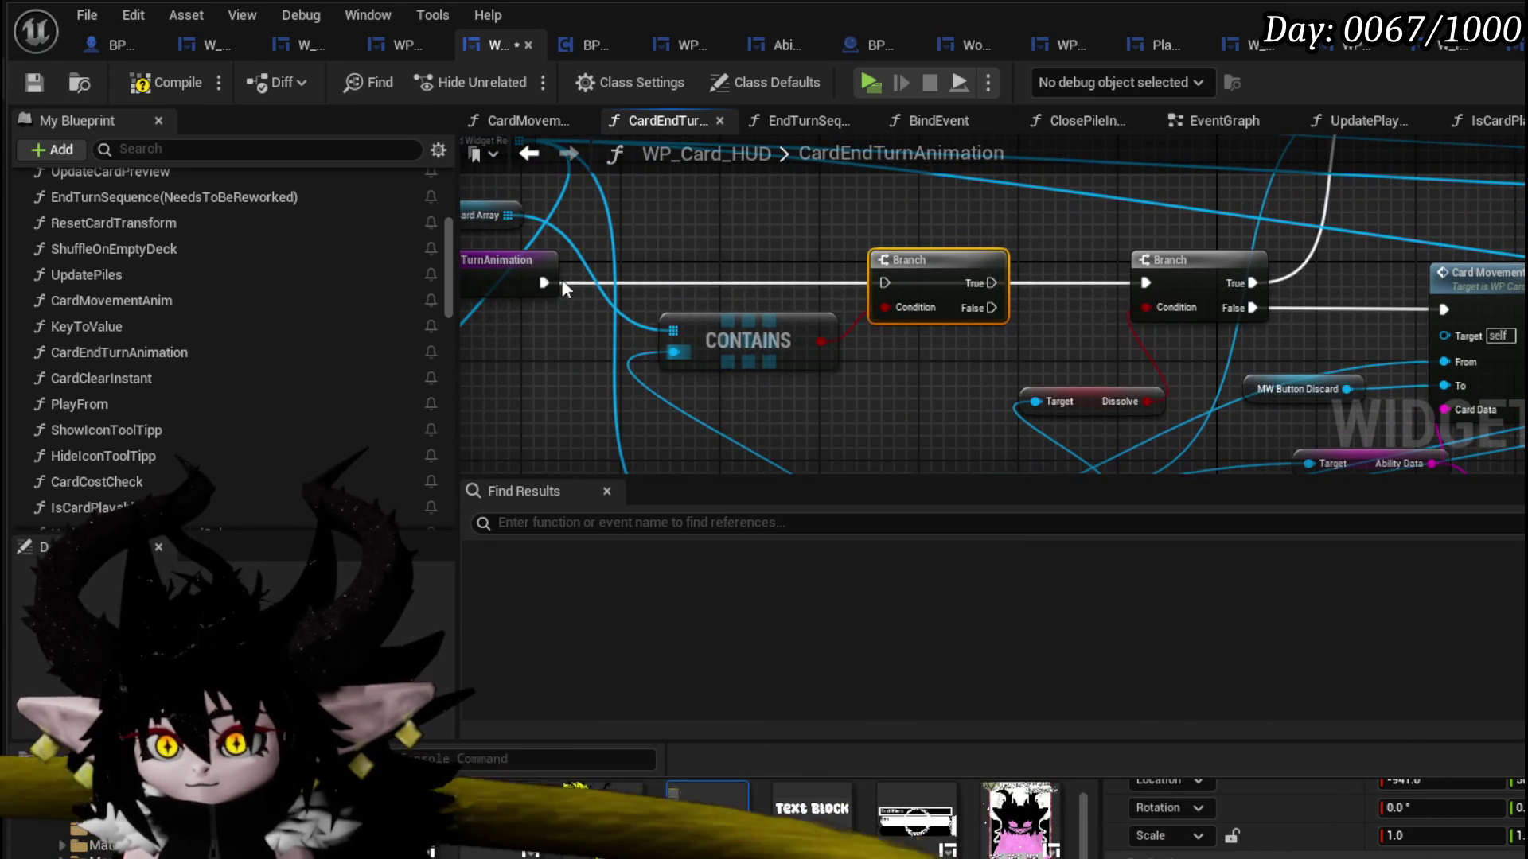
left_click_drag(544, 283, 890, 283)
left_click_drag(991, 282, 1146, 283)
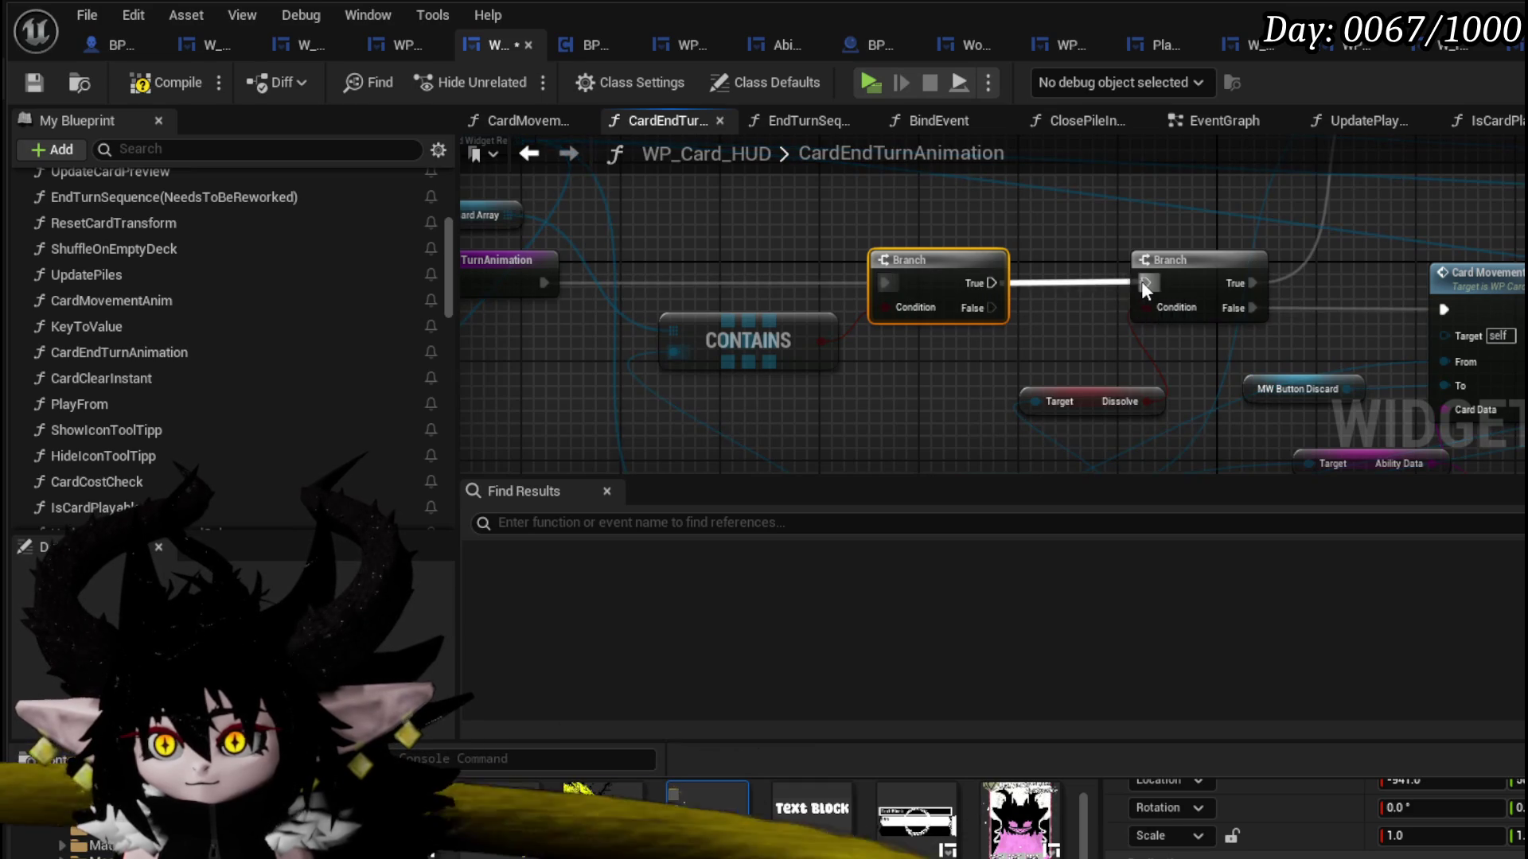
scroll(939, 295, "down", 1)
mouse_move(758, 353)
left_mouse_down()
mouse_move(846, 344)
mouse_move(863, 369)
left_mouse_up()
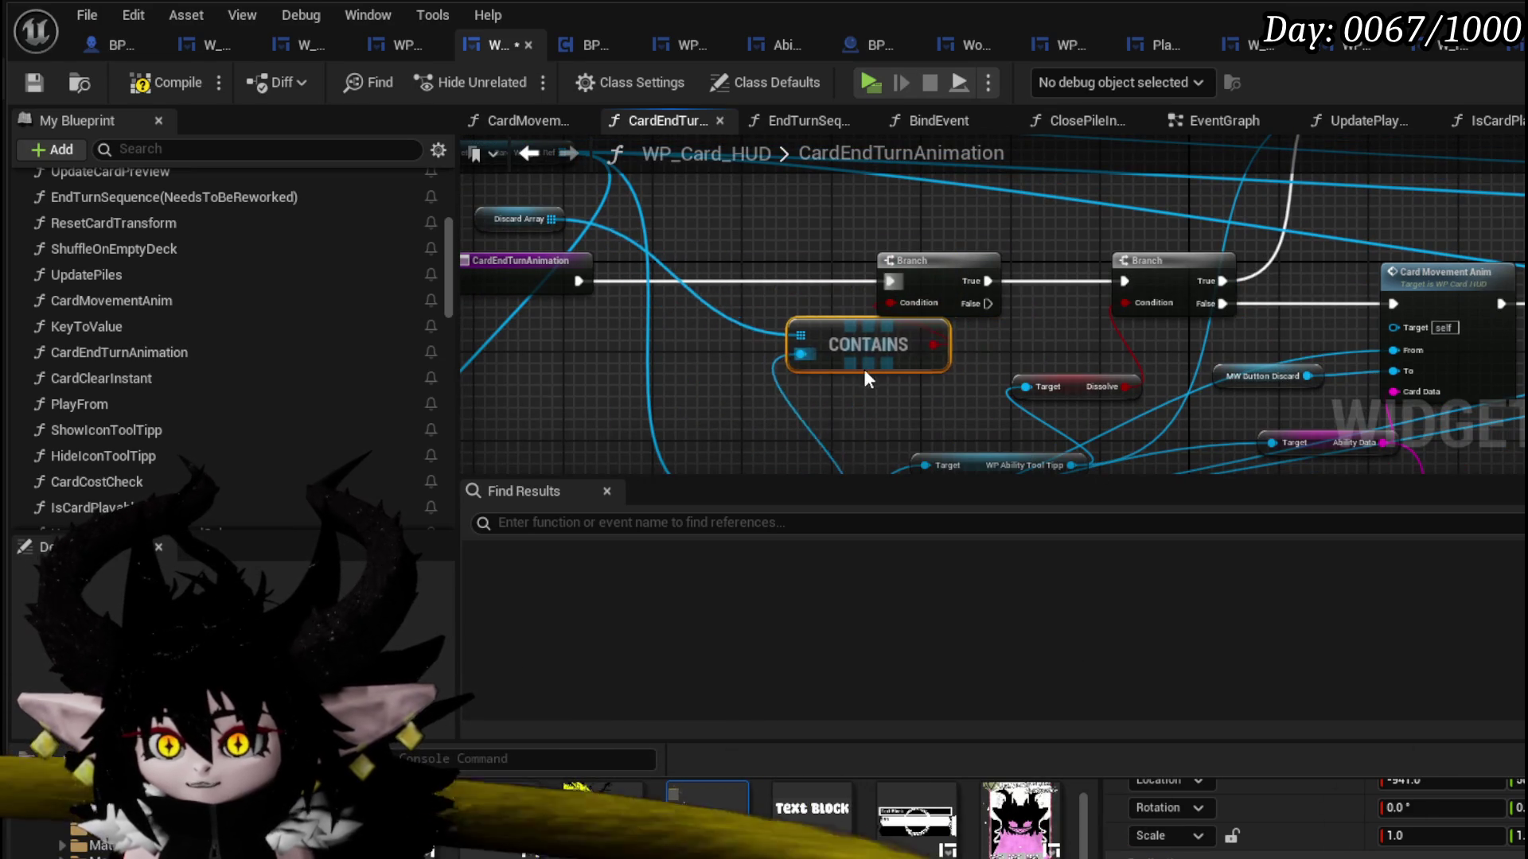
left_click_drag(570, 239, 774, 364)
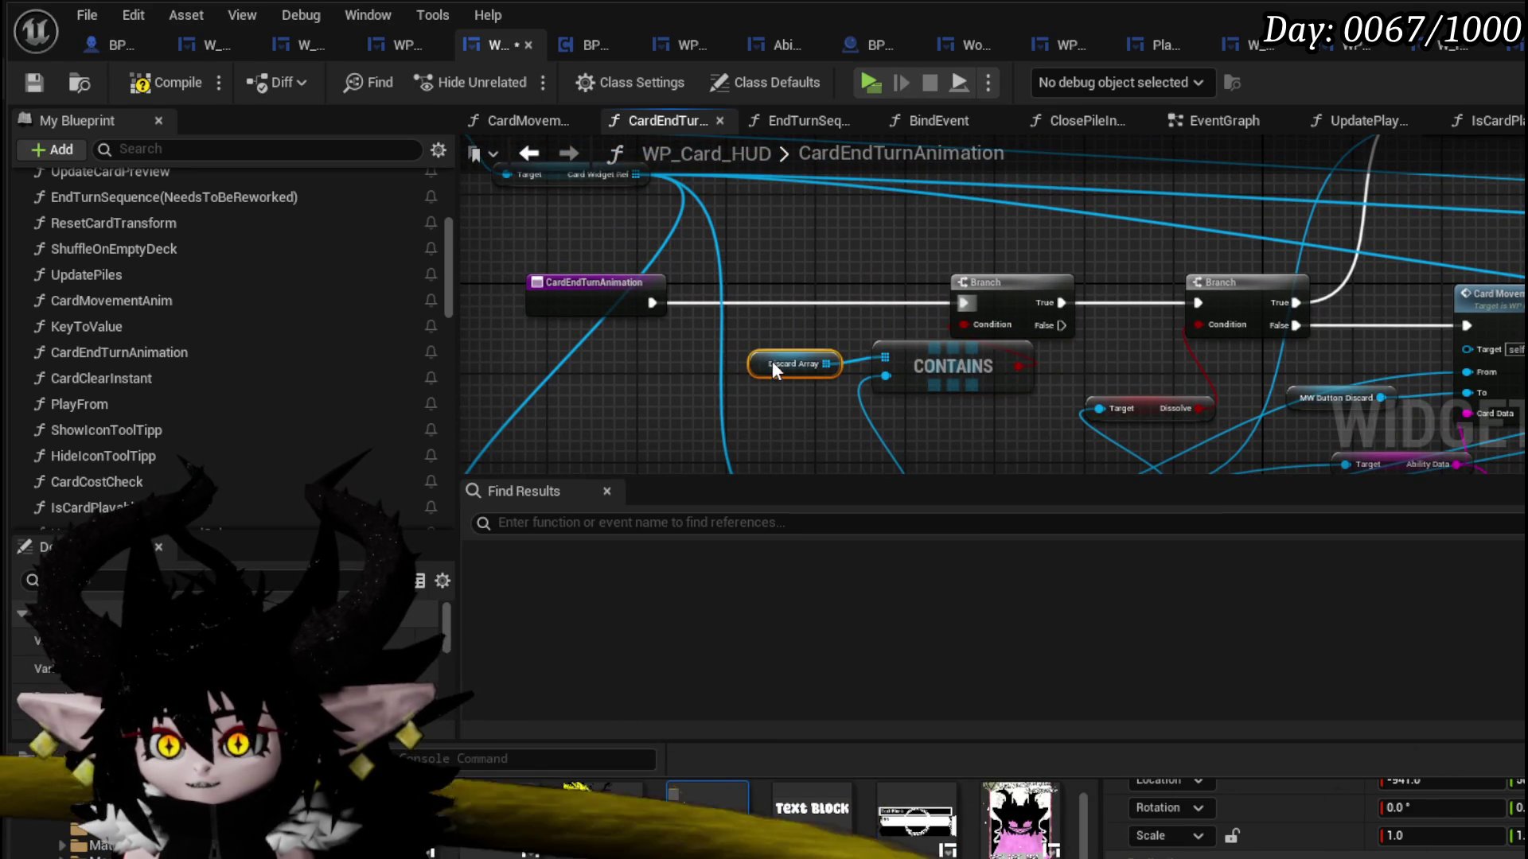
left_click(791, 398)
- Compile and save the WP_Card_HUD blueprint
left_click(193, 84)
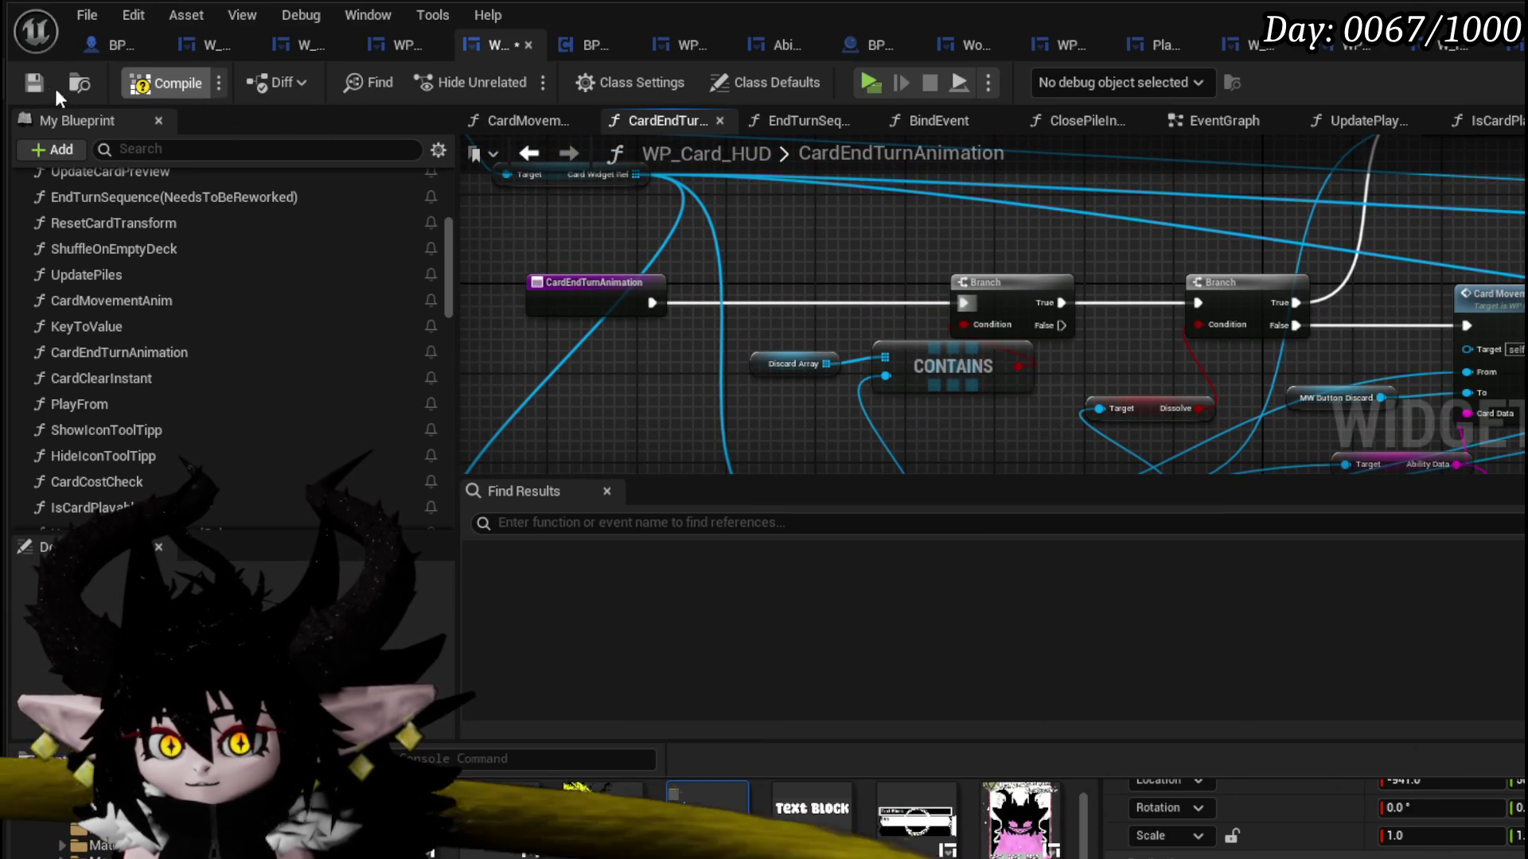
left_click(30, 85)
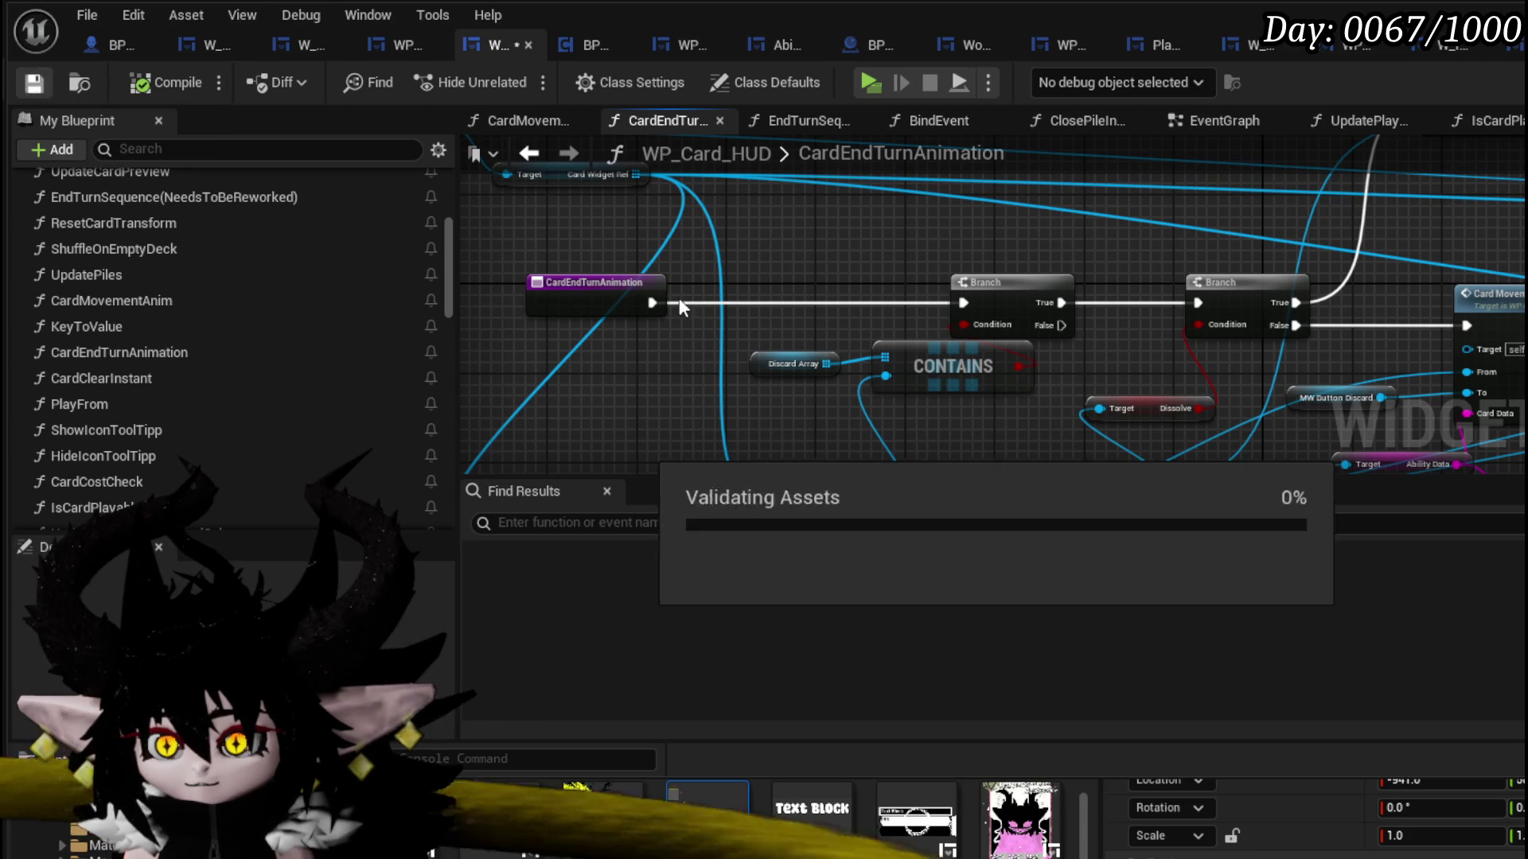
scroll(1485, 254, "down", 2)
scroll(1273, 275, "down", 2)
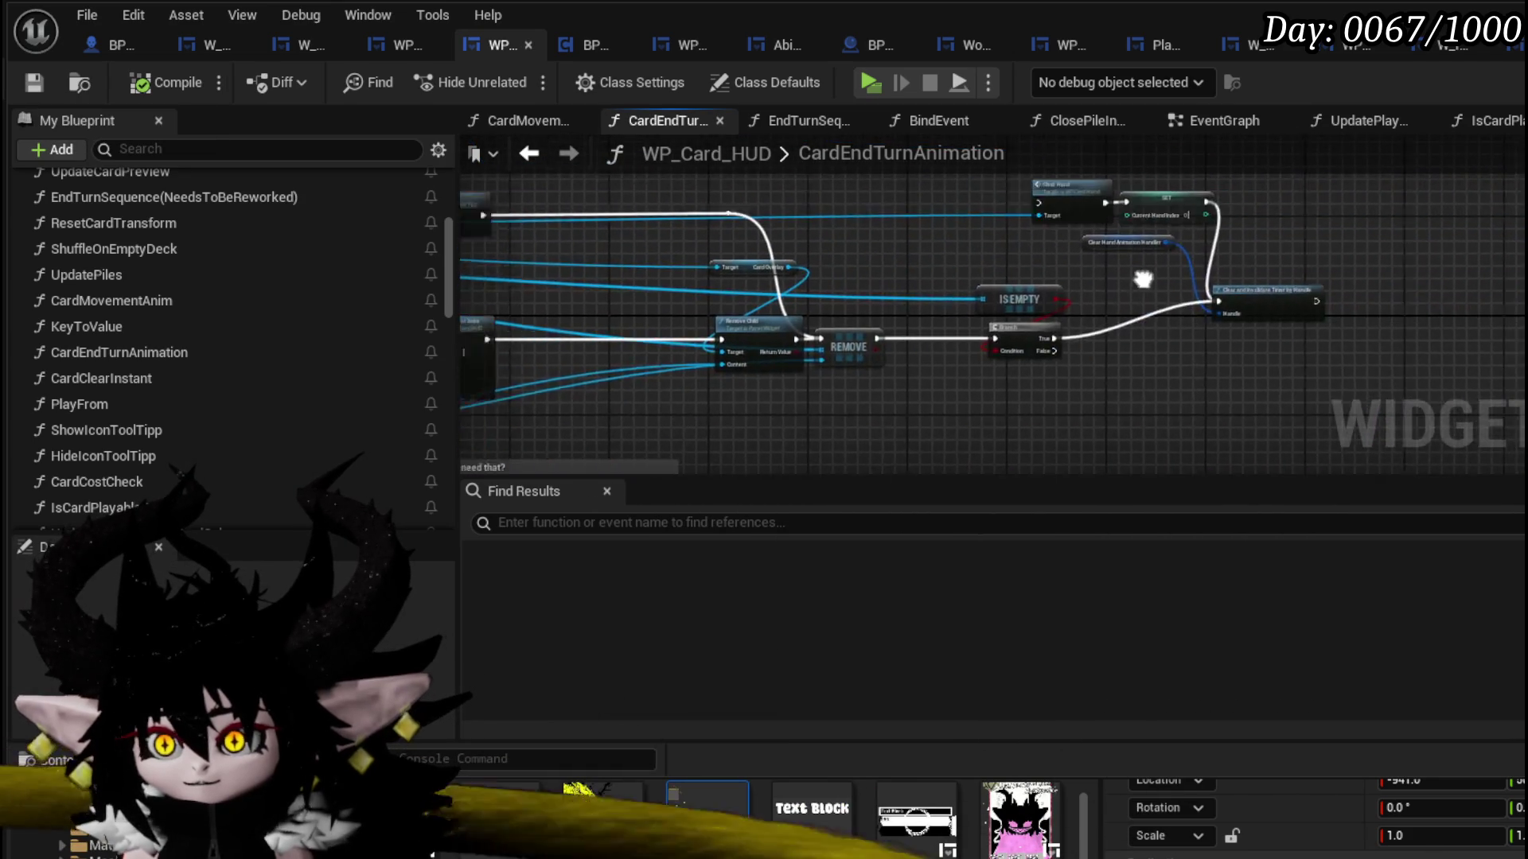